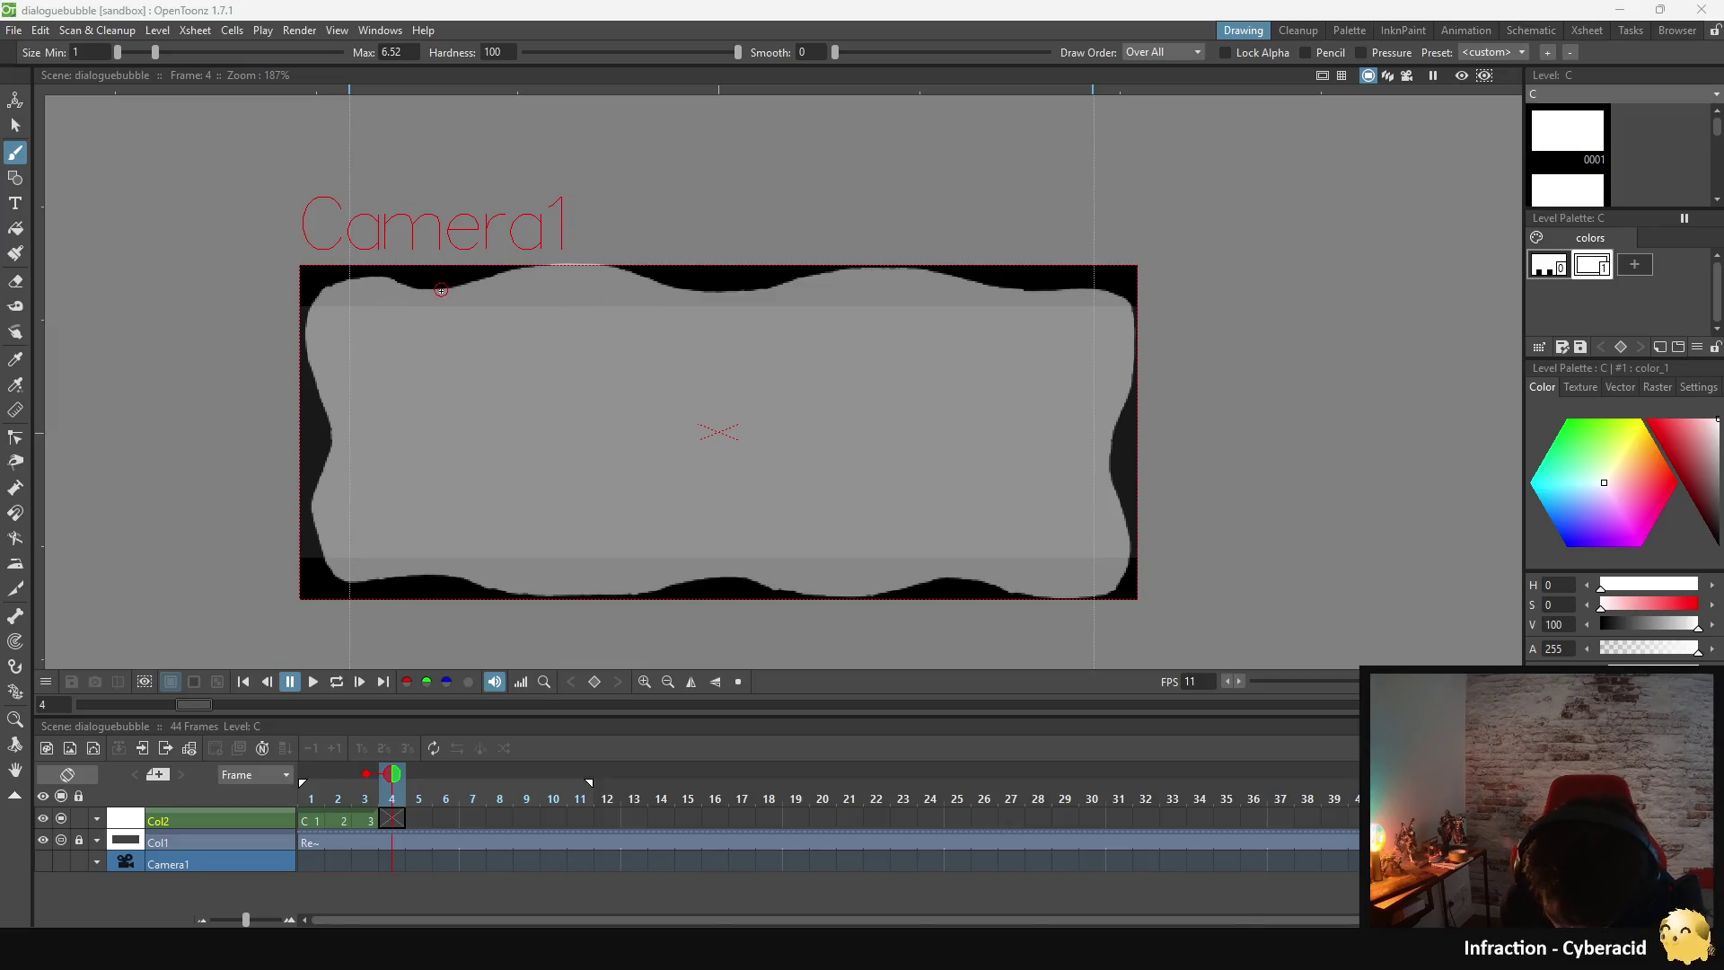
- Trace frame 4's top edge and top-right corner, then down the right side, in white
{"action": "mouse_move", "coordinate": [442, 293]}
{"action": "left_mouse_down"}
{"action": "mouse_move", "coordinate": [655, 279]}
{"action": "mouse_move", "coordinate": [752, 296]}
{"action": "mouse_move", "coordinate": [909, 268]}
{"action": "mouse_move", "coordinate": [1022, 294]}
{"action": "left_mouse_up"}
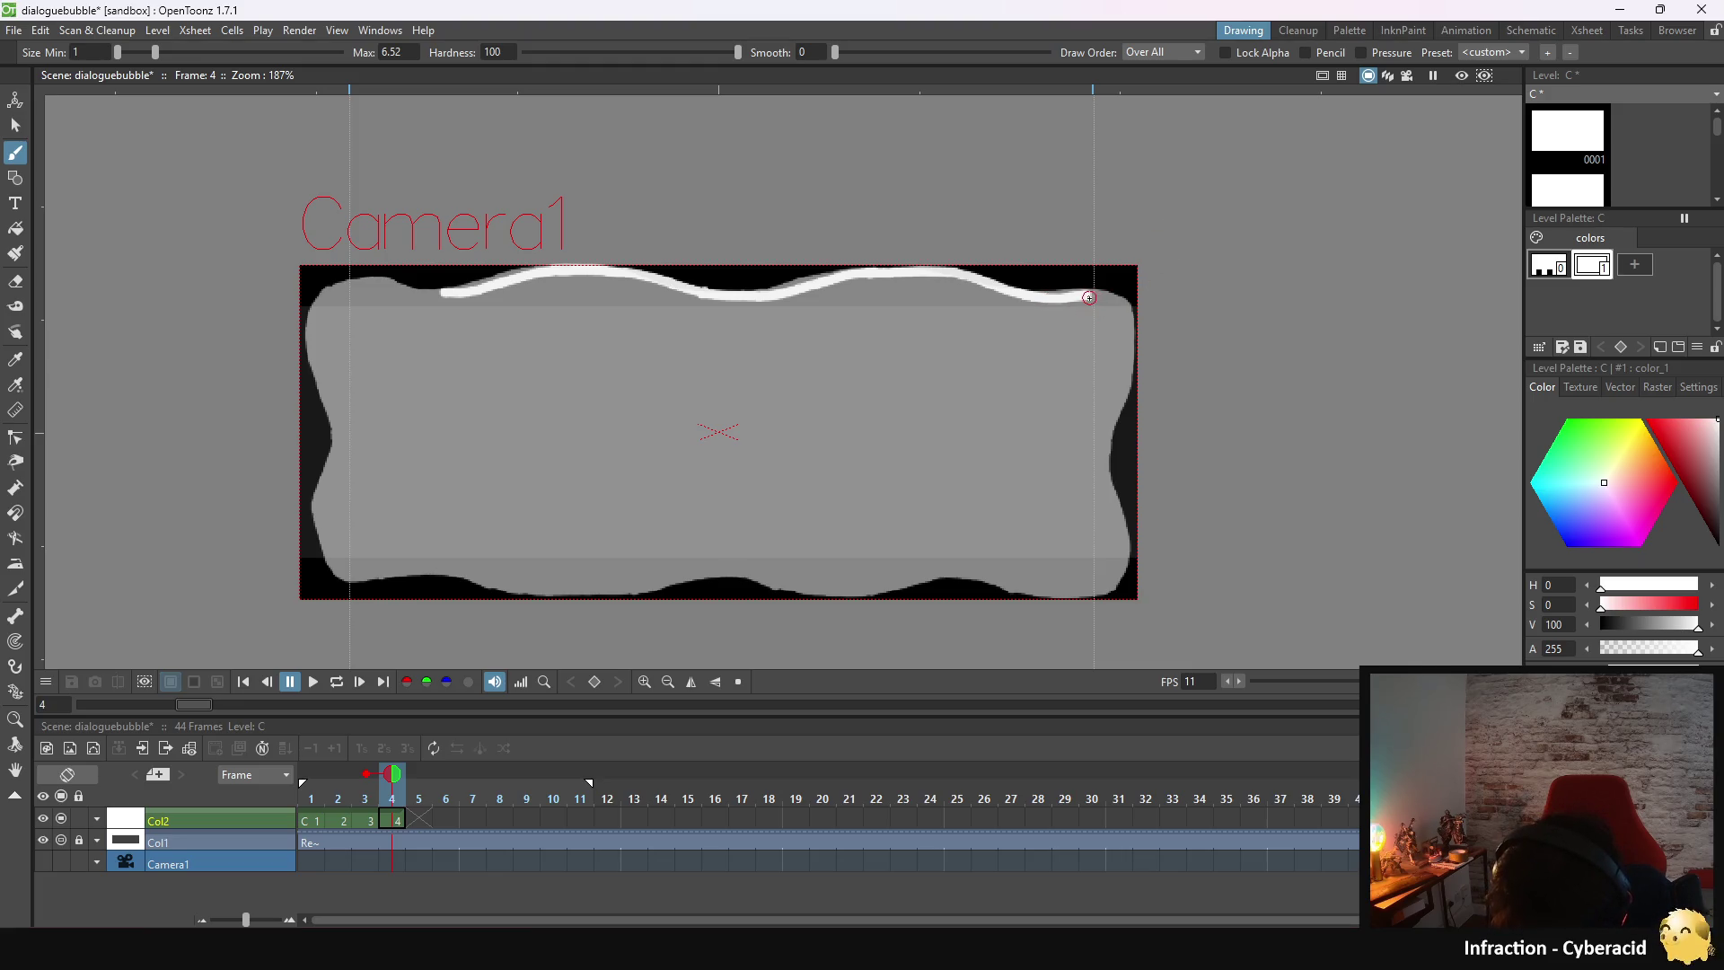
{"action": "mouse_move", "coordinate": [1089, 295]}
{"action": "left_mouse_down"}
{"action": "mouse_move", "coordinate": [1121, 311]}
{"action": "mouse_move", "coordinate": [1133, 373]}
{"action": "mouse_move", "coordinate": [1114, 516]}
{"action": "left_mouse_up"}
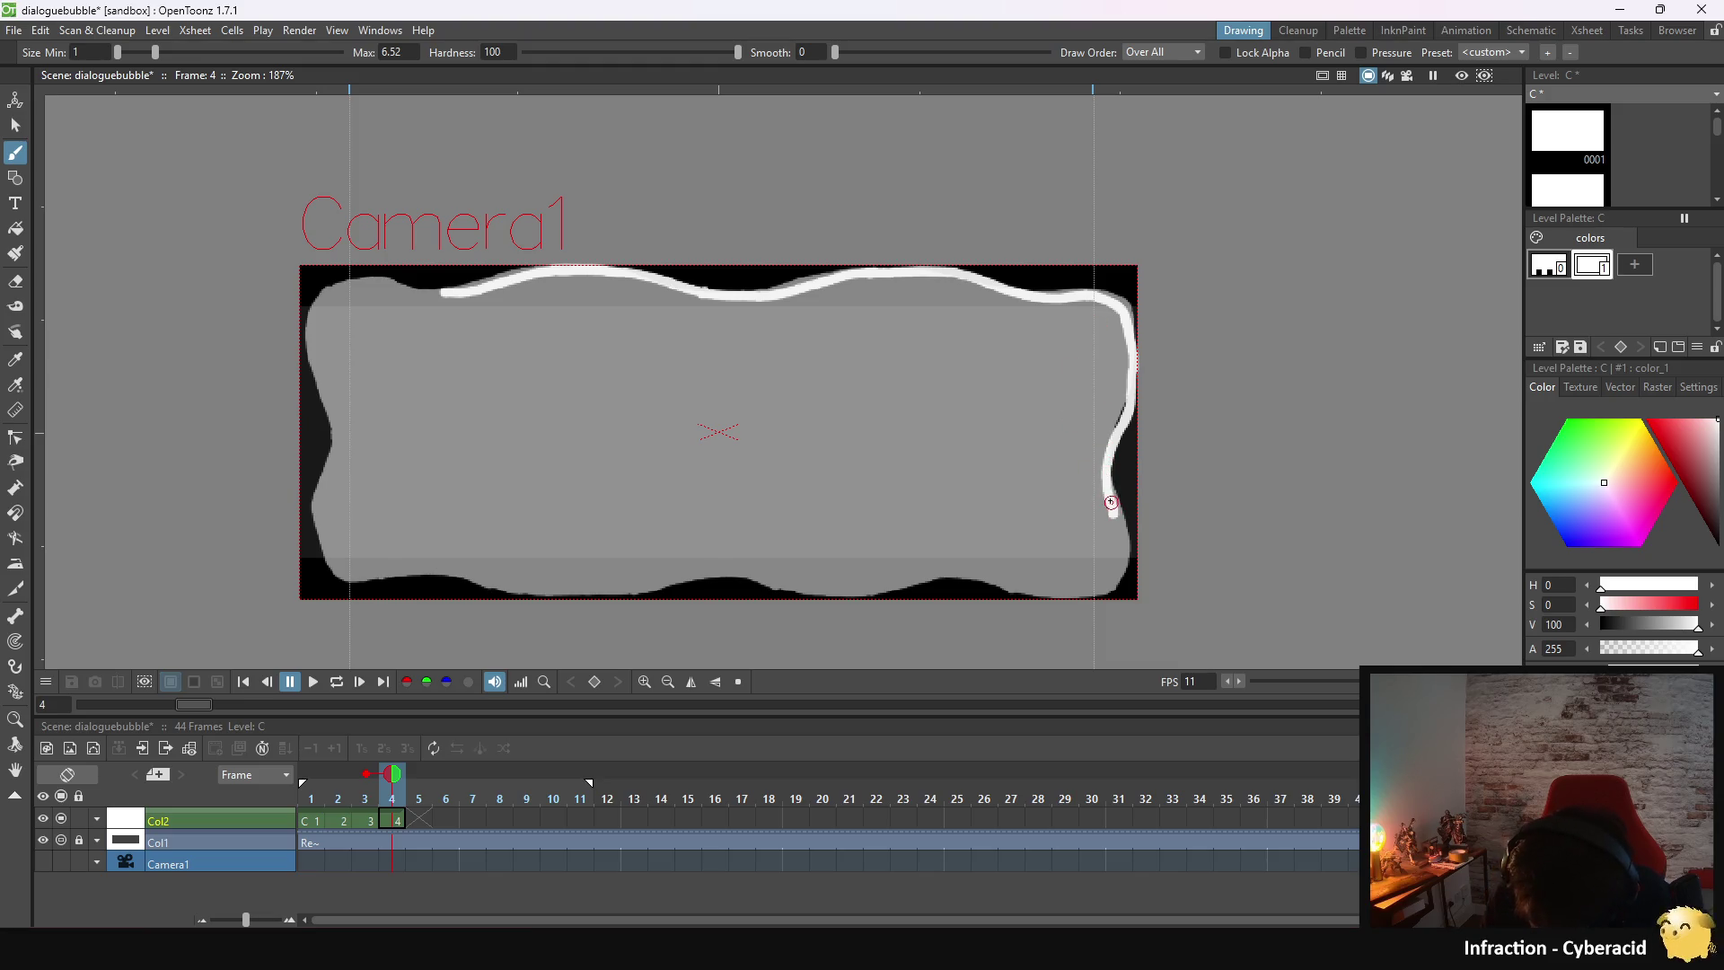
{"action": "left_click_drag", "start_coordinate": [1109, 501], "coordinate": [1114, 589]}
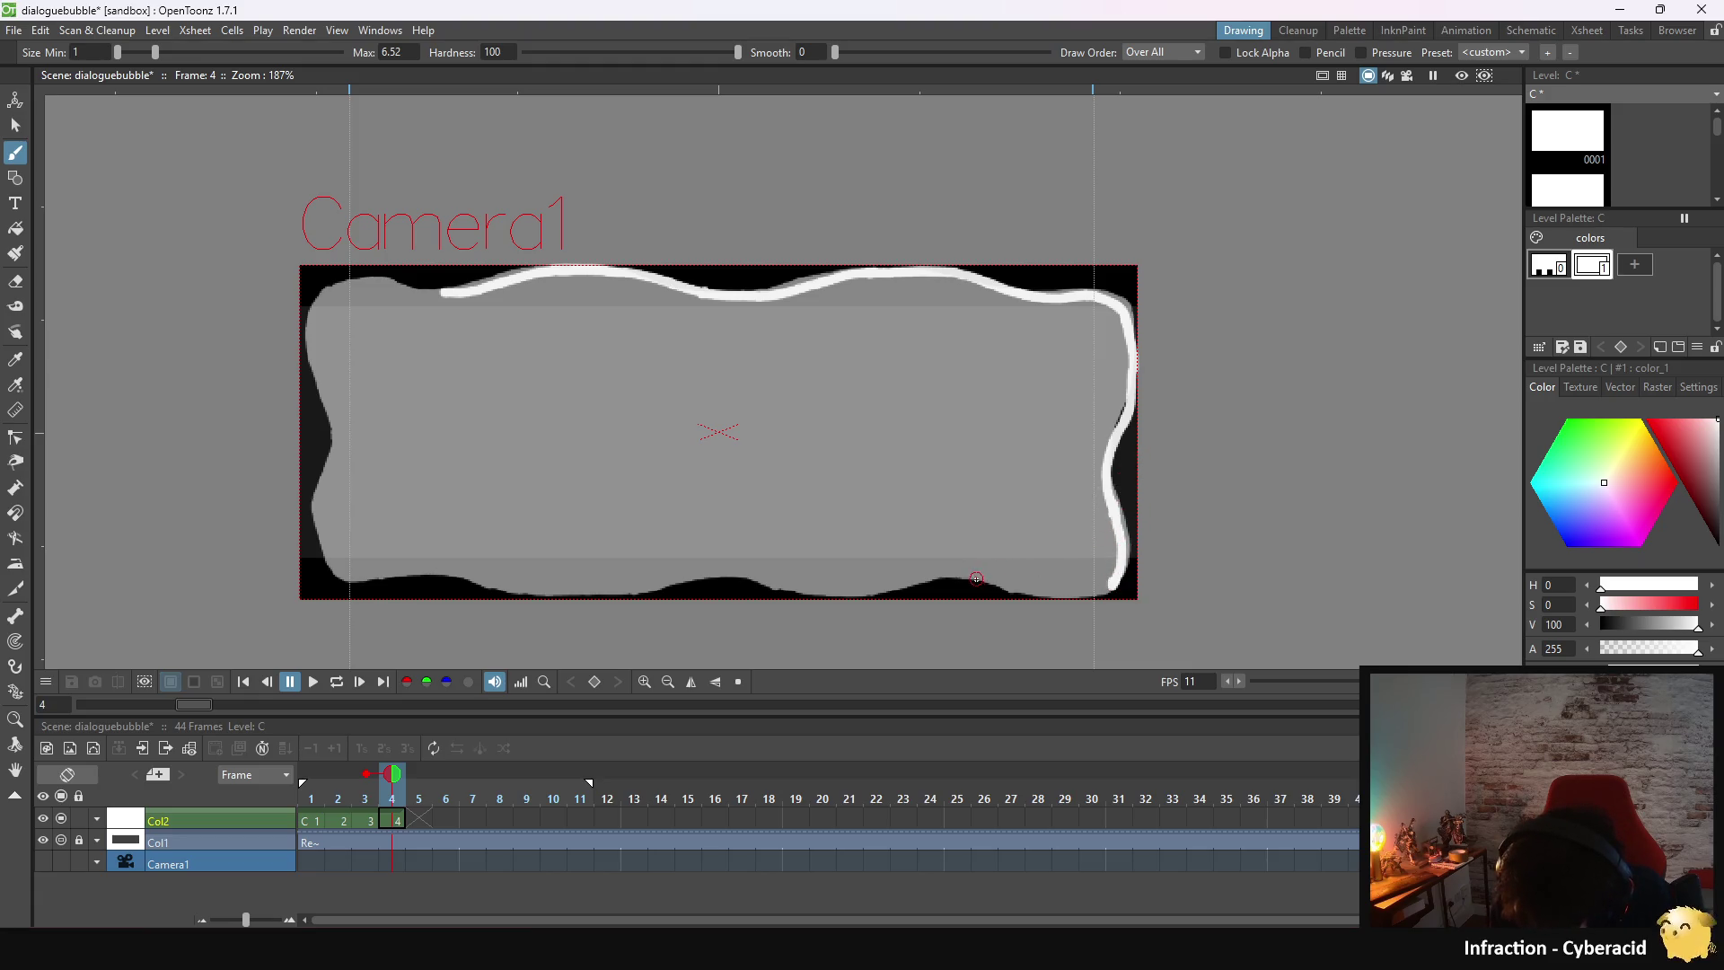
- Trace the bottom edge in white from the lower-right corner leftward to the middle
{"action": "left_click_drag", "start_coordinate": [968, 574], "coordinate": [1107, 586]}
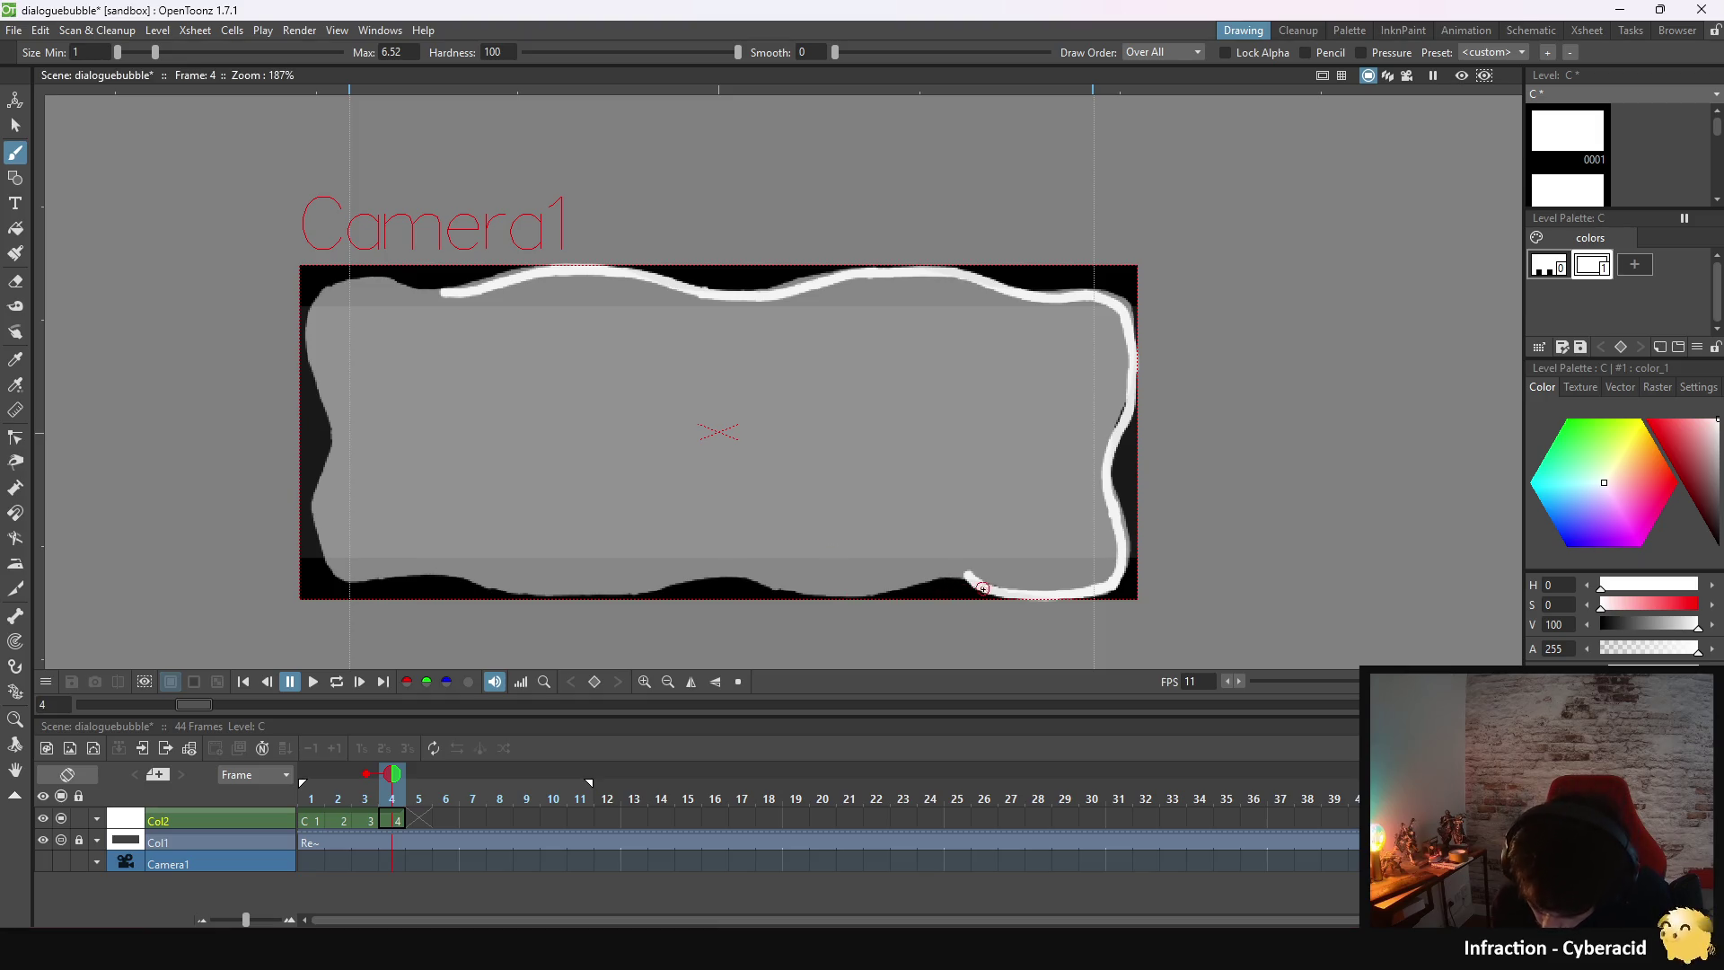
{"action": "left_click_drag", "start_coordinate": [968, 578], "coordinate": [887, 583]}
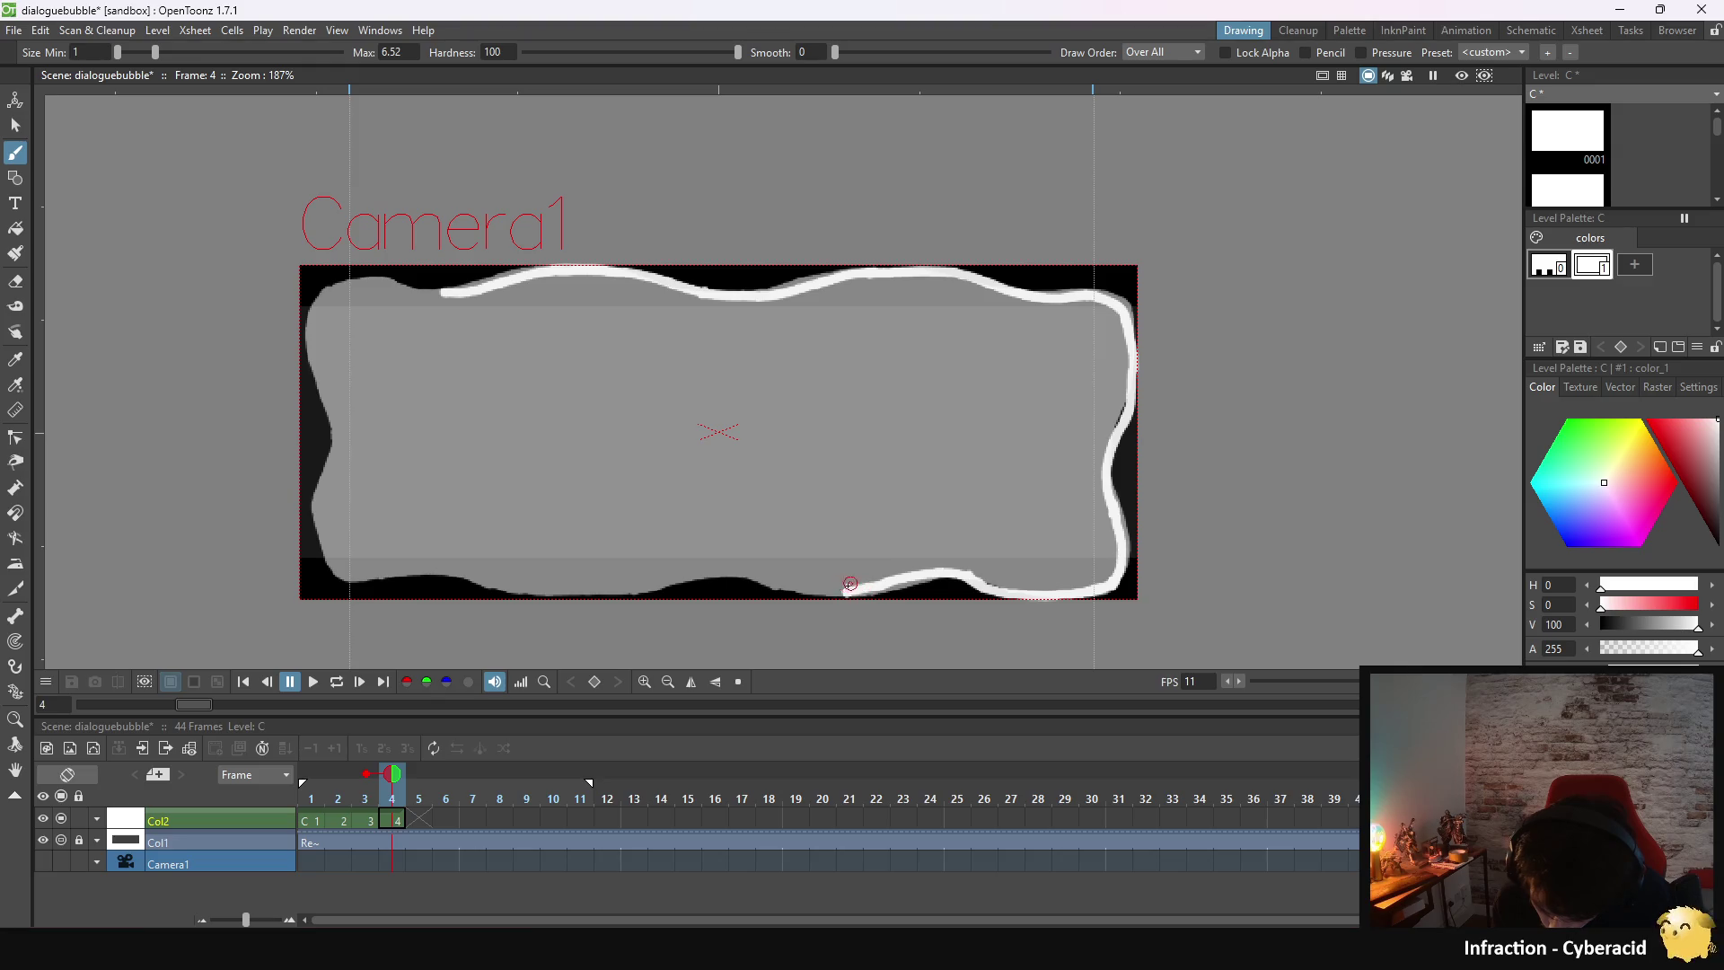
{"action": "left_click_drag", "start_coordinate": [724, 575], "coordinate": [846, 592]}
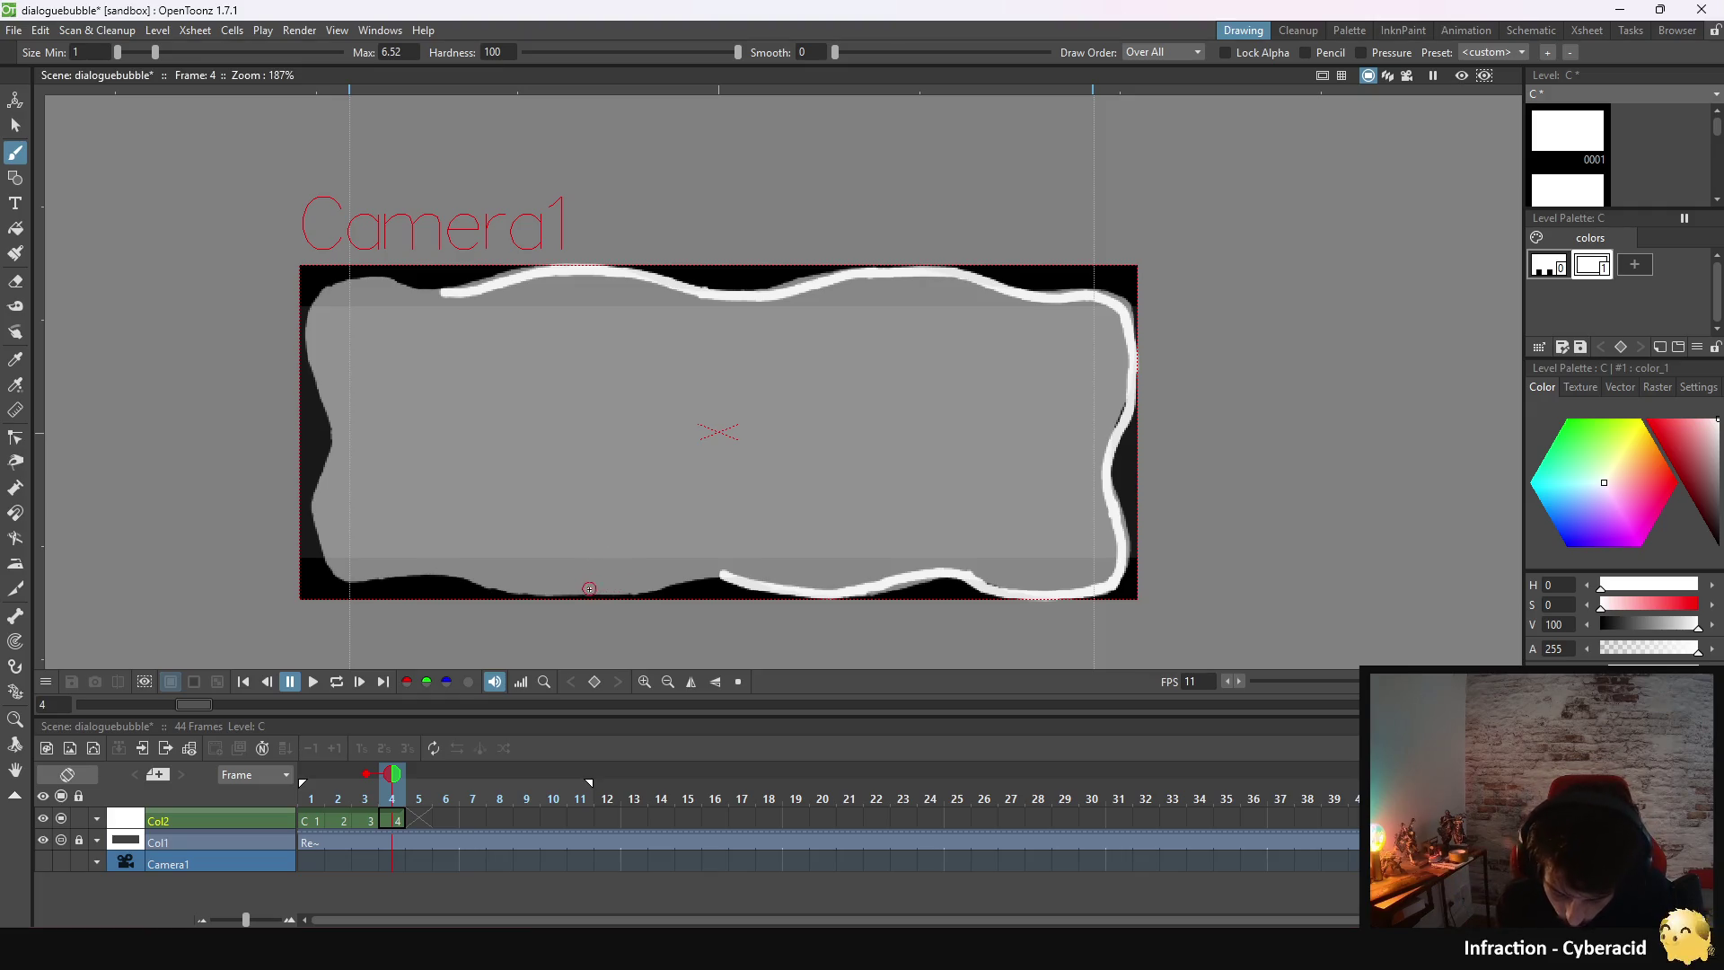
{"action": "left_click_drag", "start_coordinate": [605, 592], "coordinate": [713, 572]}
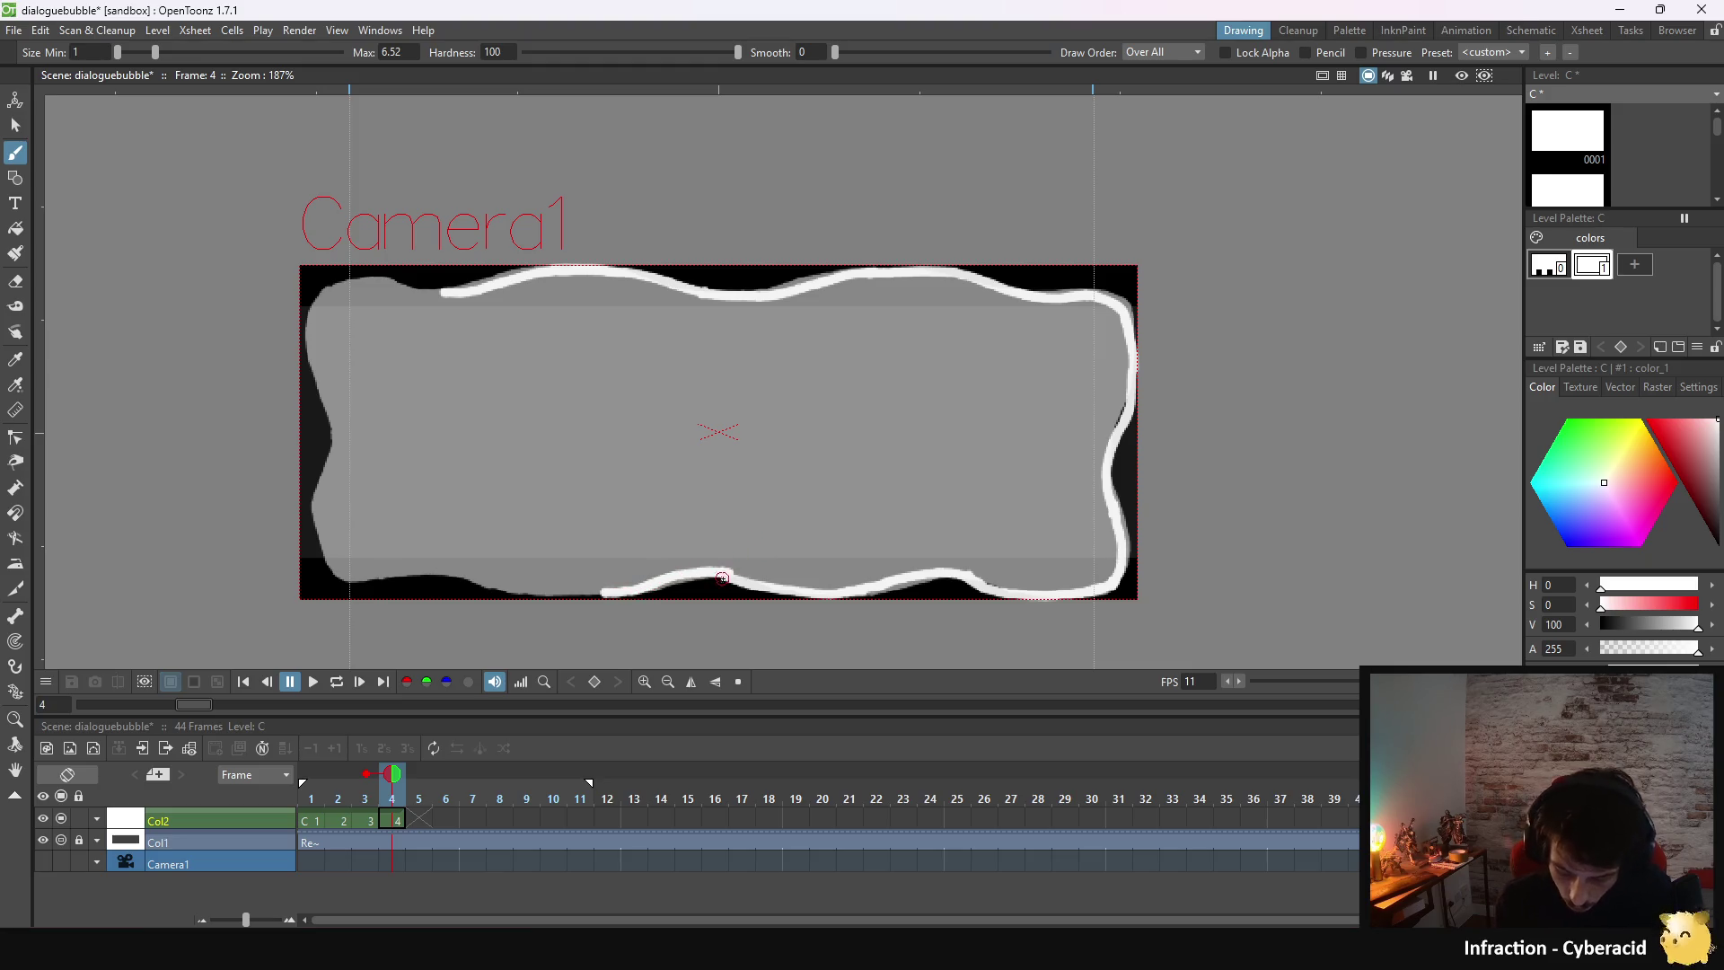
- Undo the bad bottom stroke and redraw the bottom outline leftward to the lower-left
{"action": "key", "text": "ctrl+z"}
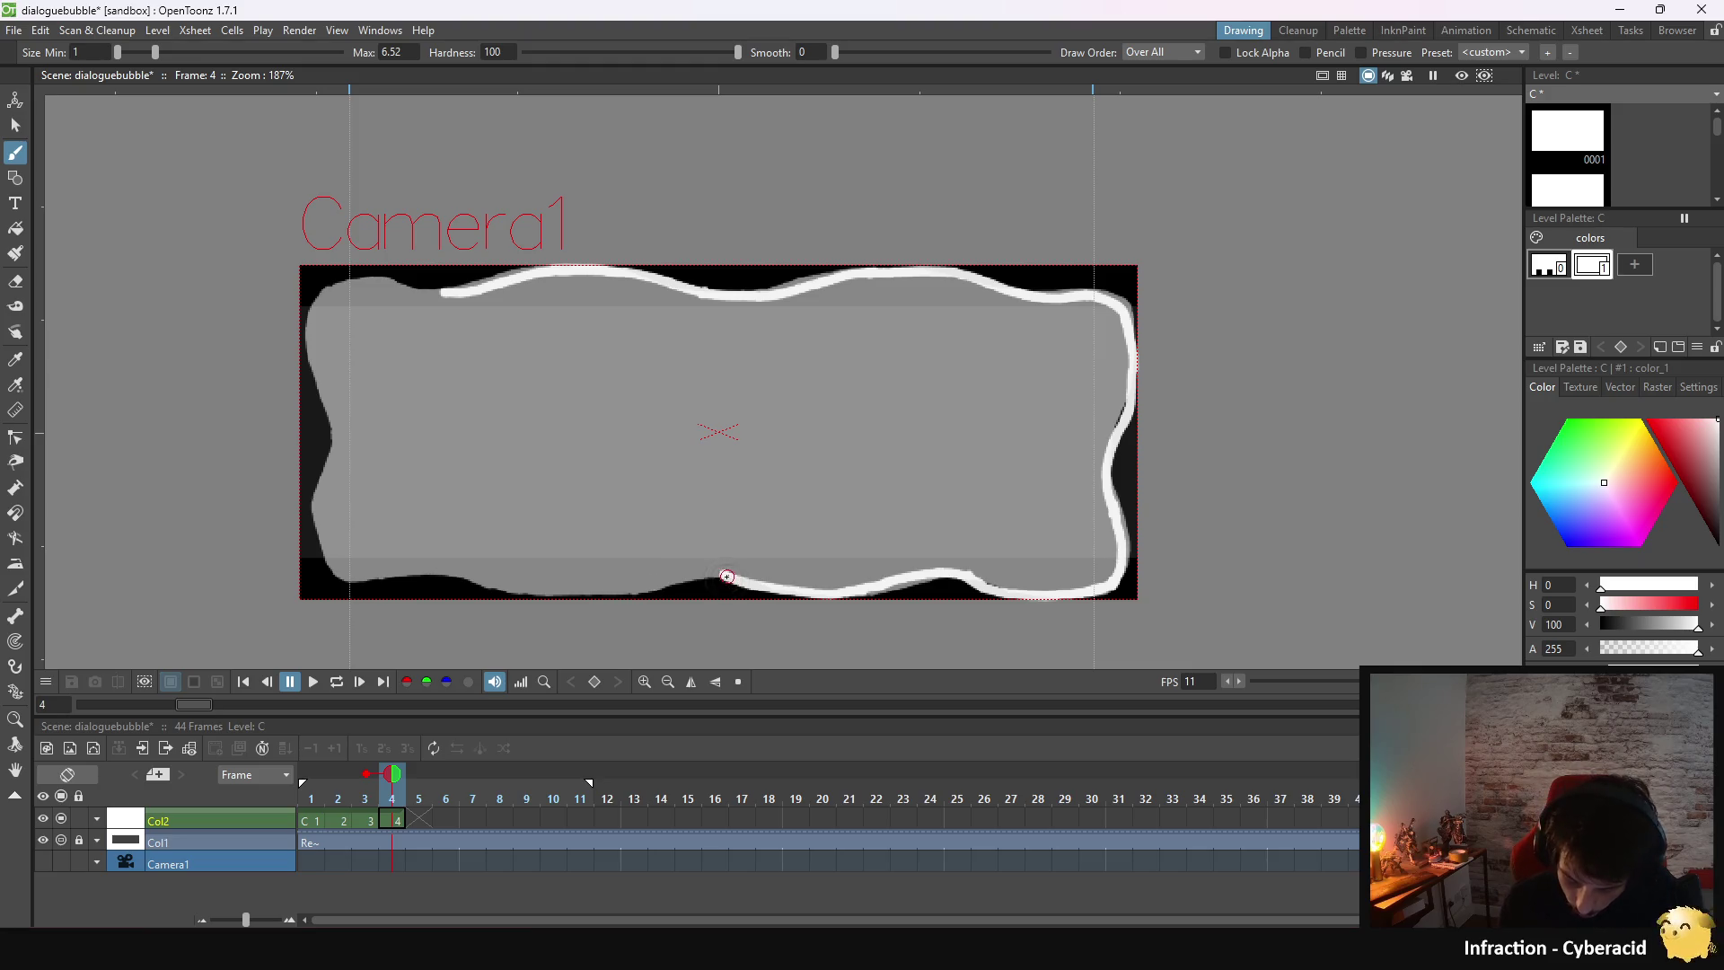
{"action": "left_click_drag", "start_coordinate": [714, 573], "coordinate": [624, 588]}
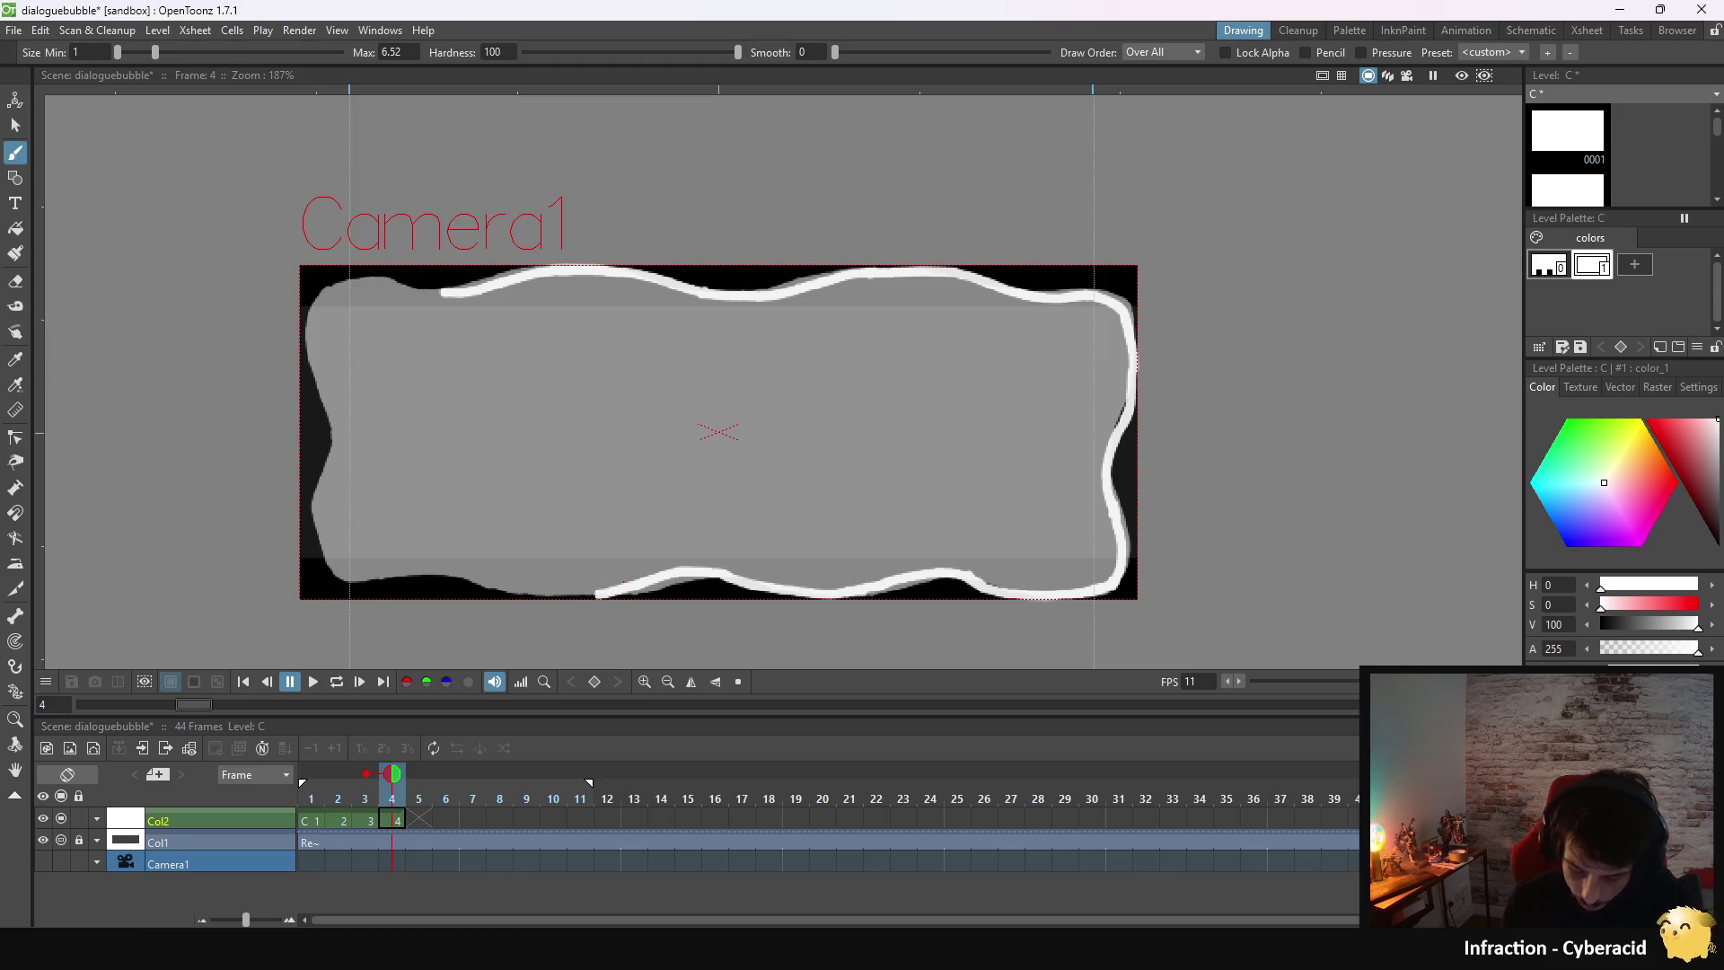
{"action": "left_click_drag", "start_coordinate": [449, 574], "coordinate": [587, 594]}
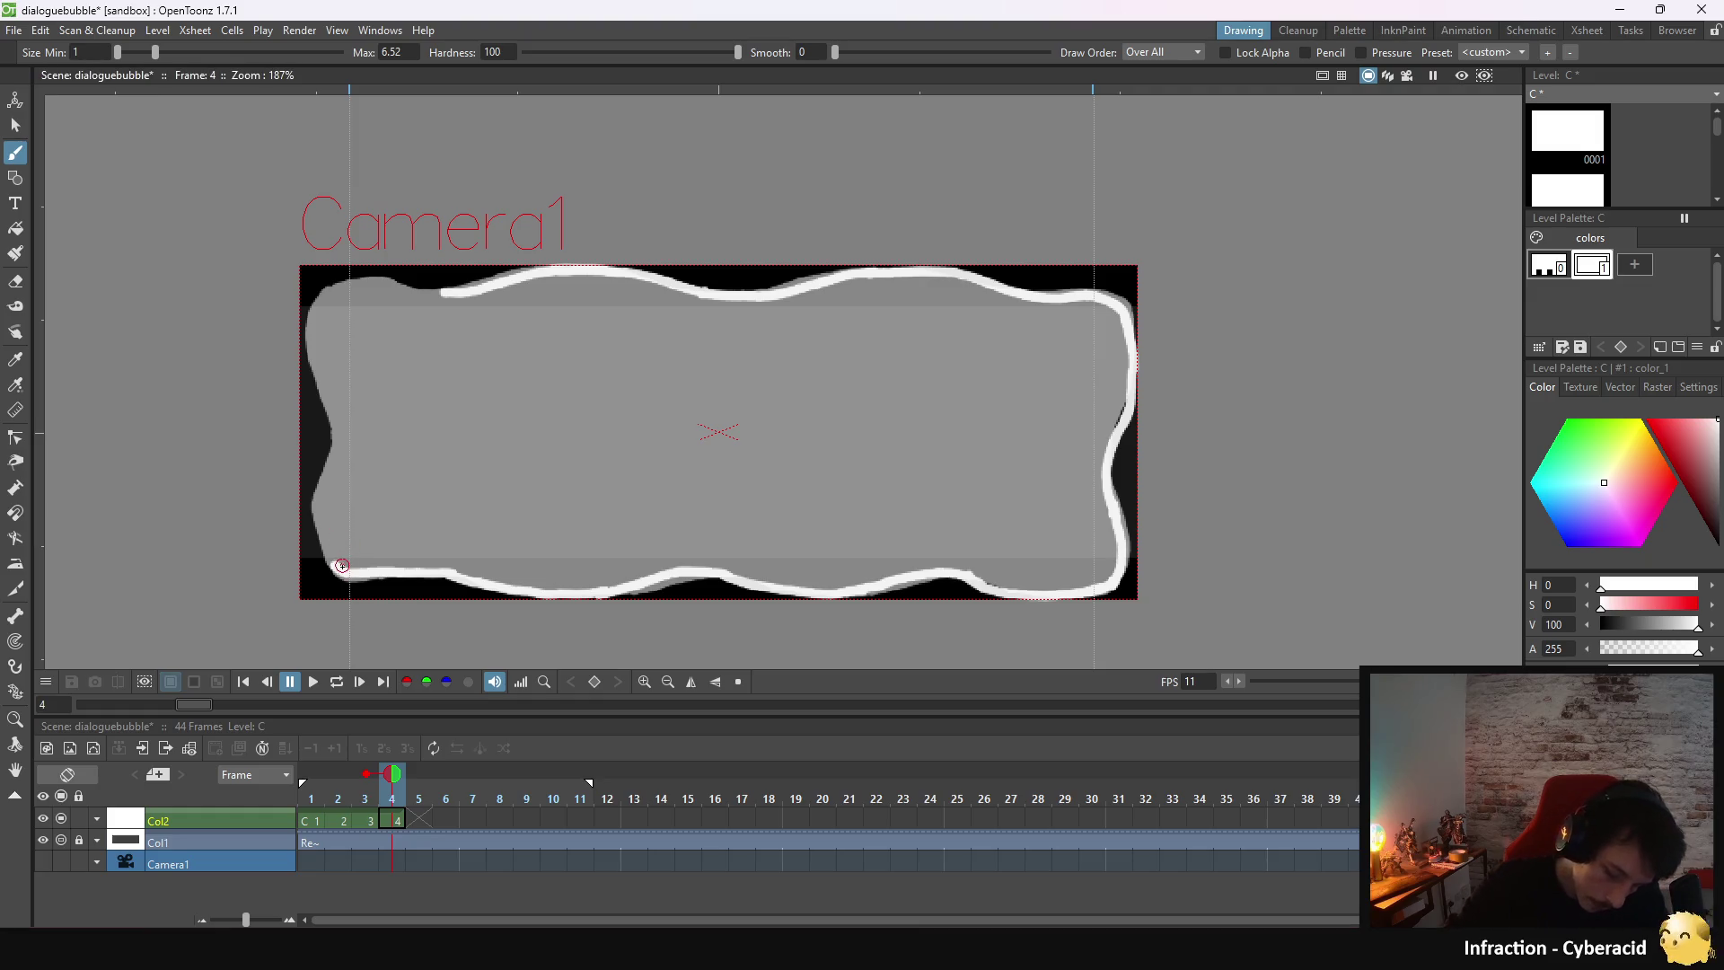
- Trace up the left edge and join it to the top outline at the top-left corner
{"action": "mouse_move", "coordinate": [323, 543]}
{"action": "left_mouse_down"}
{"action": "mouse_move", "coordinate": [340, 573]}
{"action": "mouse_move", "coordinate": [321, 545]}
{"action": "left_mouse_up"}
{"action": "key", "text": "ctrl+z"}
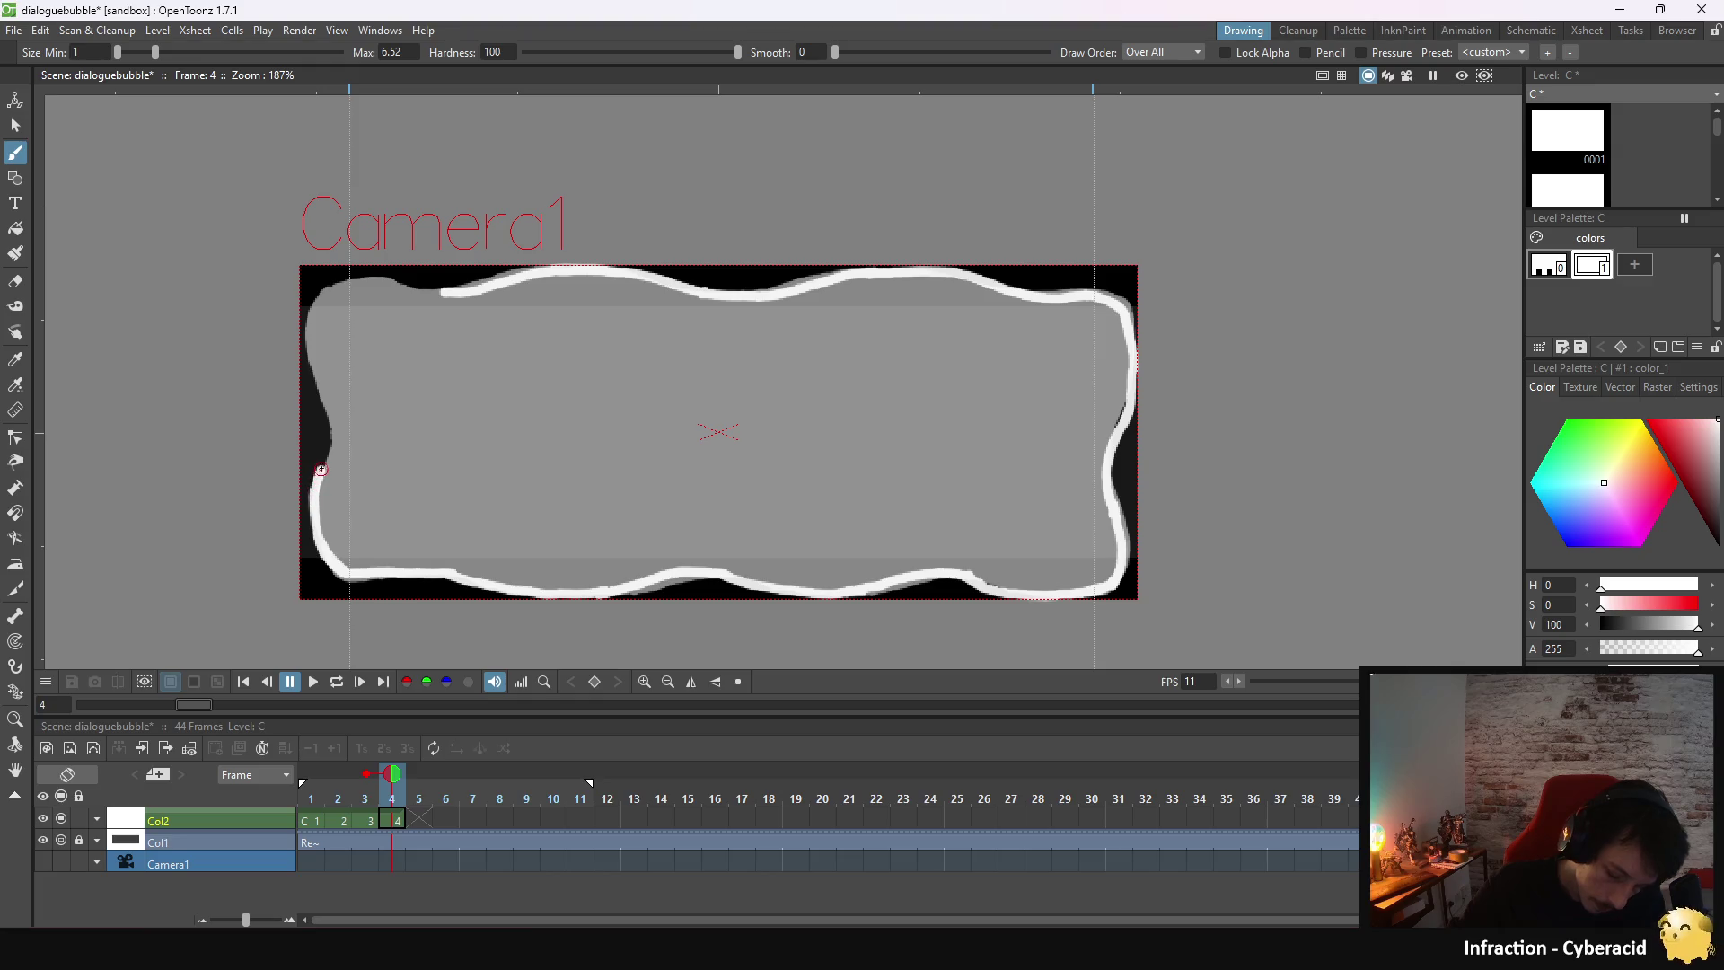
{"action": "left_click_drag", "start_coordinate": [329, 454], "coordinate": [316, 299]}
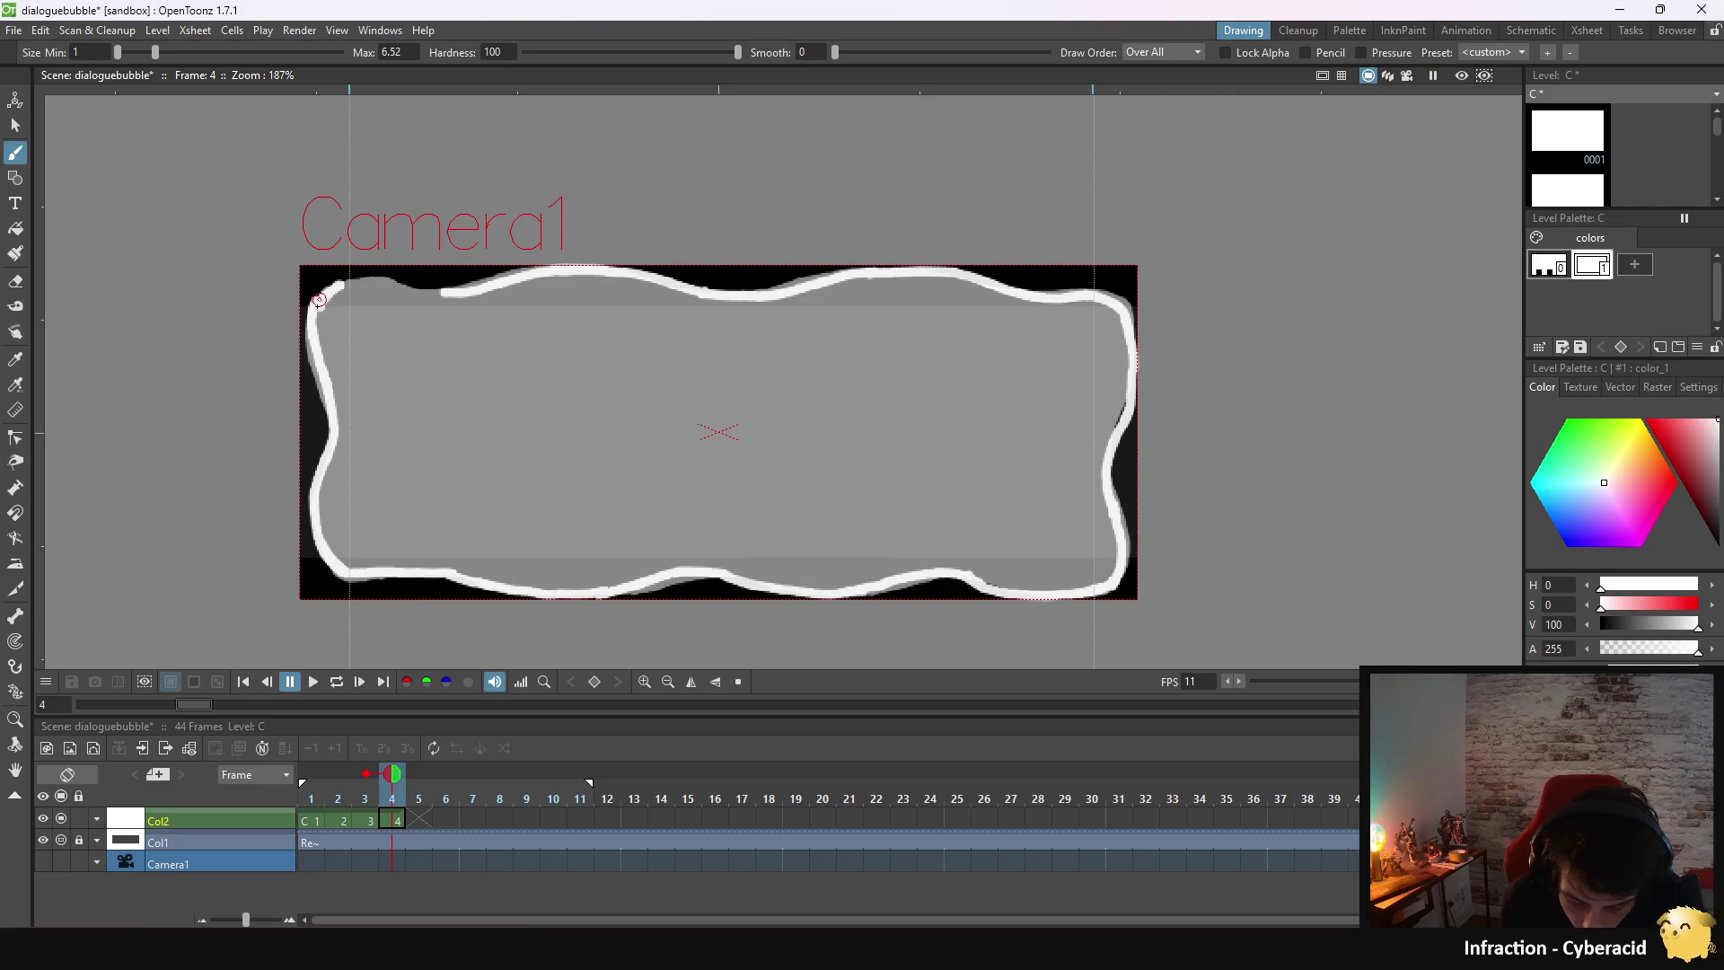
{"action": "left_click_drag", "start_coordinate": [319, 296], "coordinate": [368, 278]}
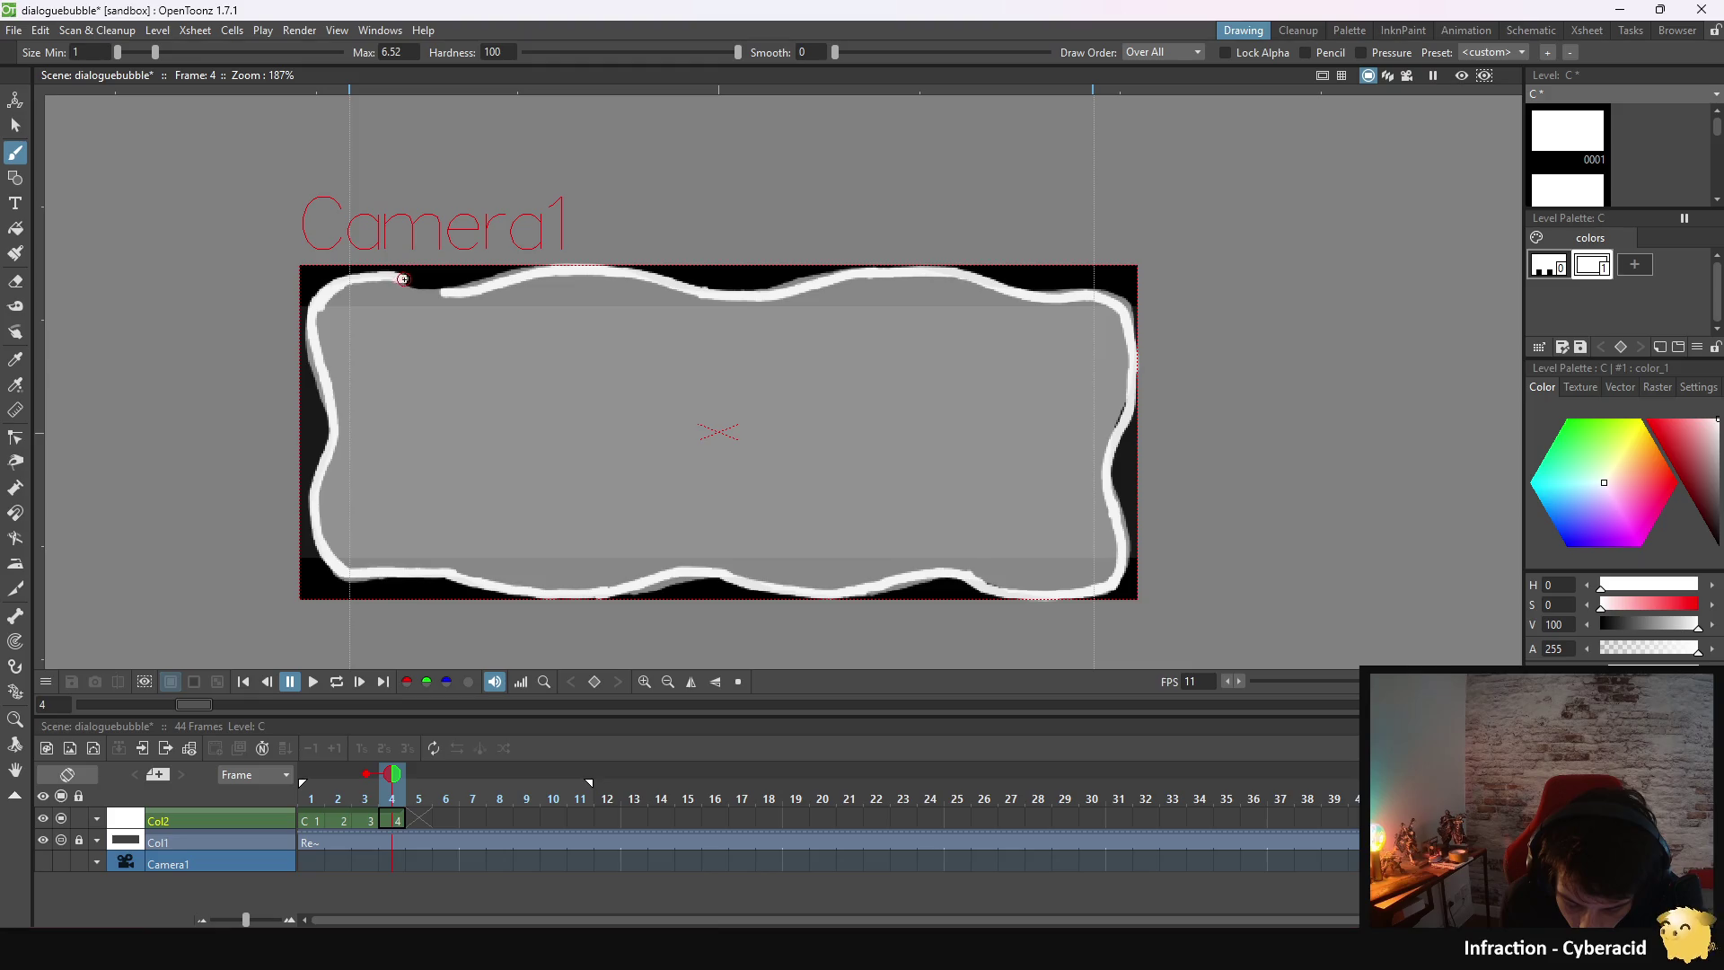
{"action": "left_click_drag", "start_coordinate": [412, 282], "coordinate": [450, 293]}
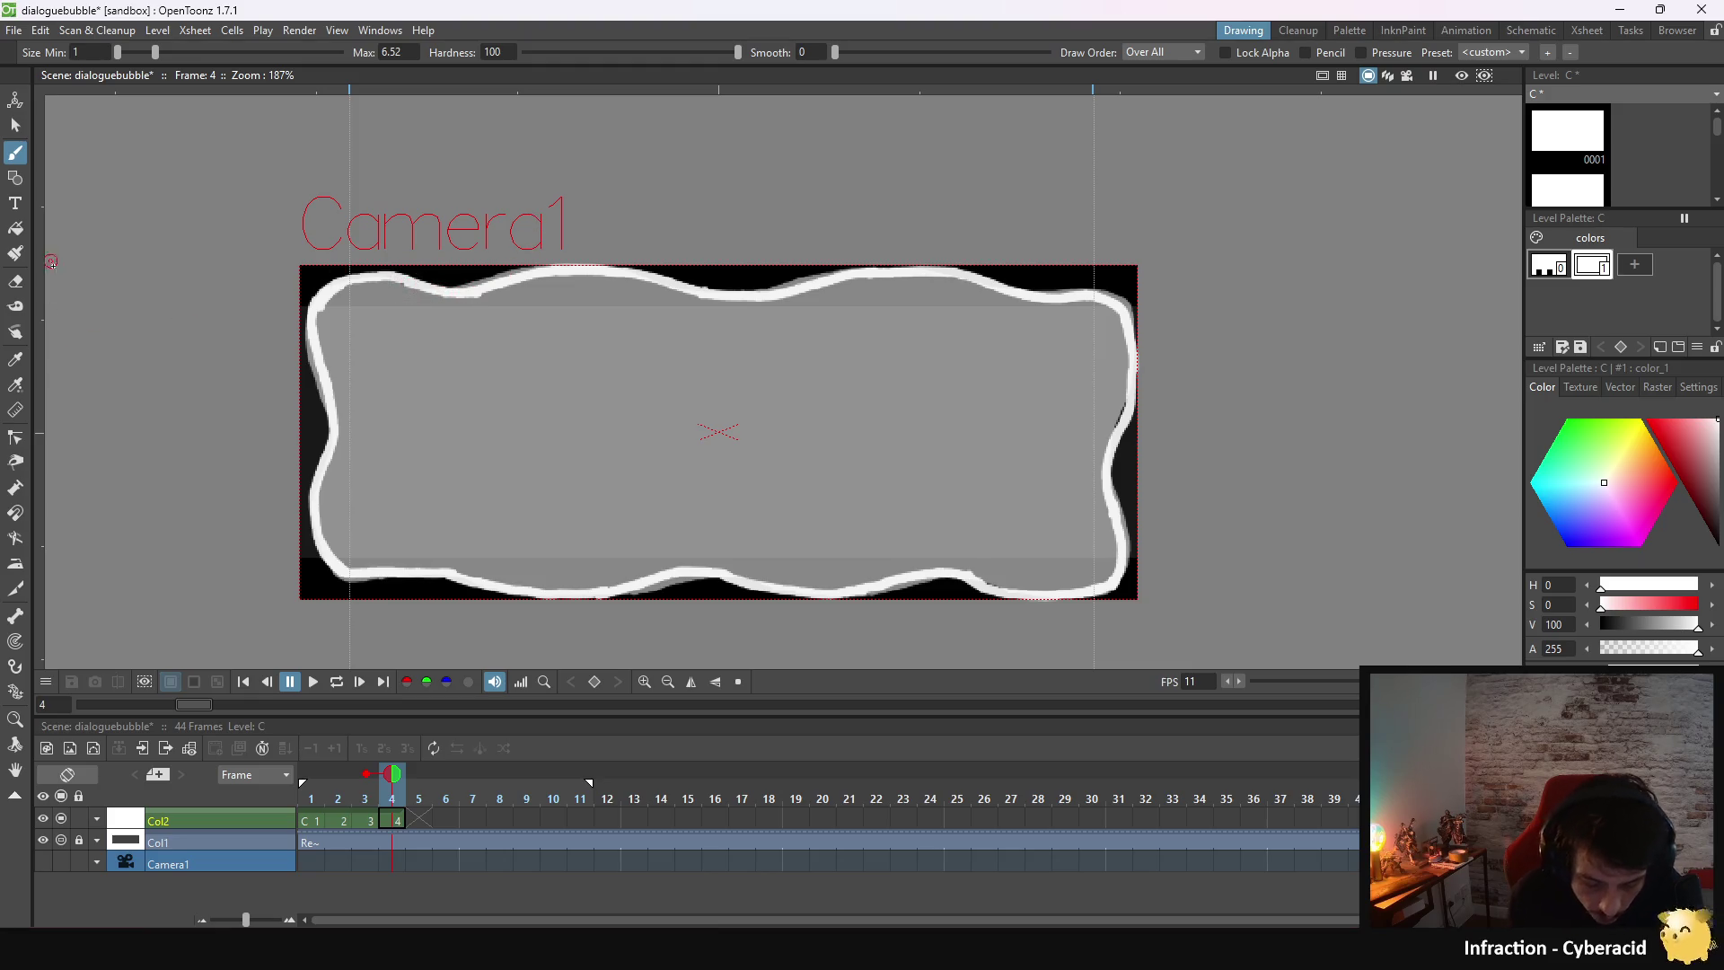
- Fill the frame 4 bubble's interior solid white with the Fill tool
{"action": "key", "text": "f"}
{"action": "left_click", "coordinate": [492, 421]}
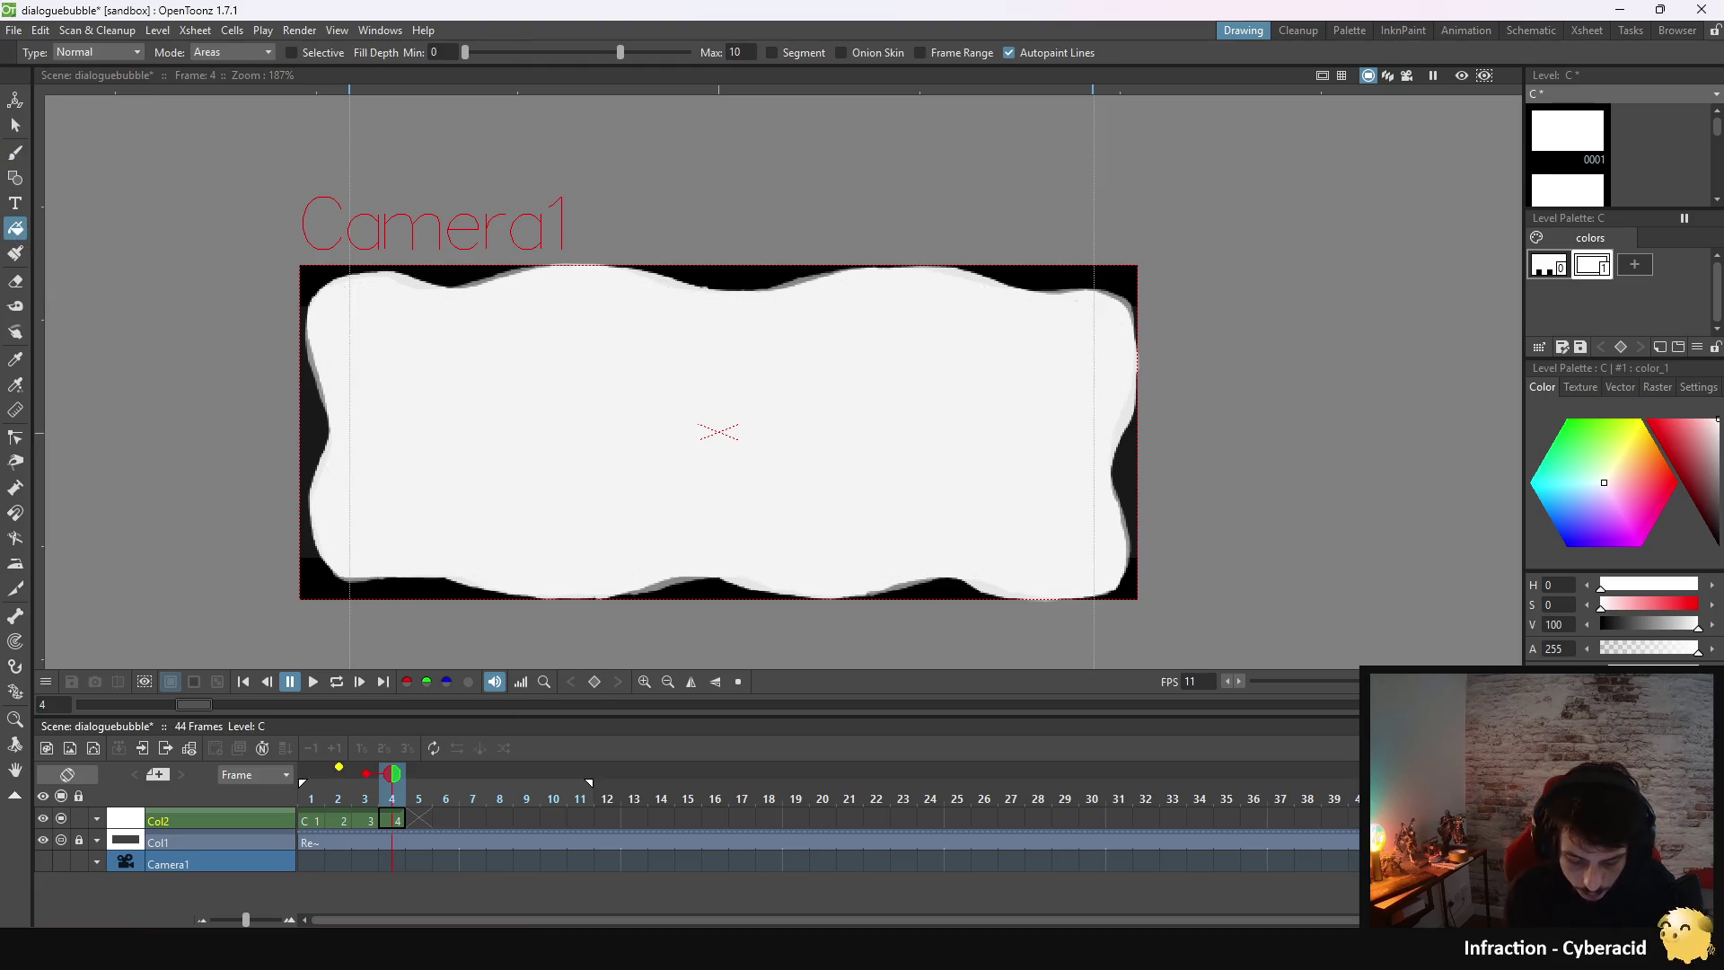
{"action": "left_click", "coordinate": [370, 811]}
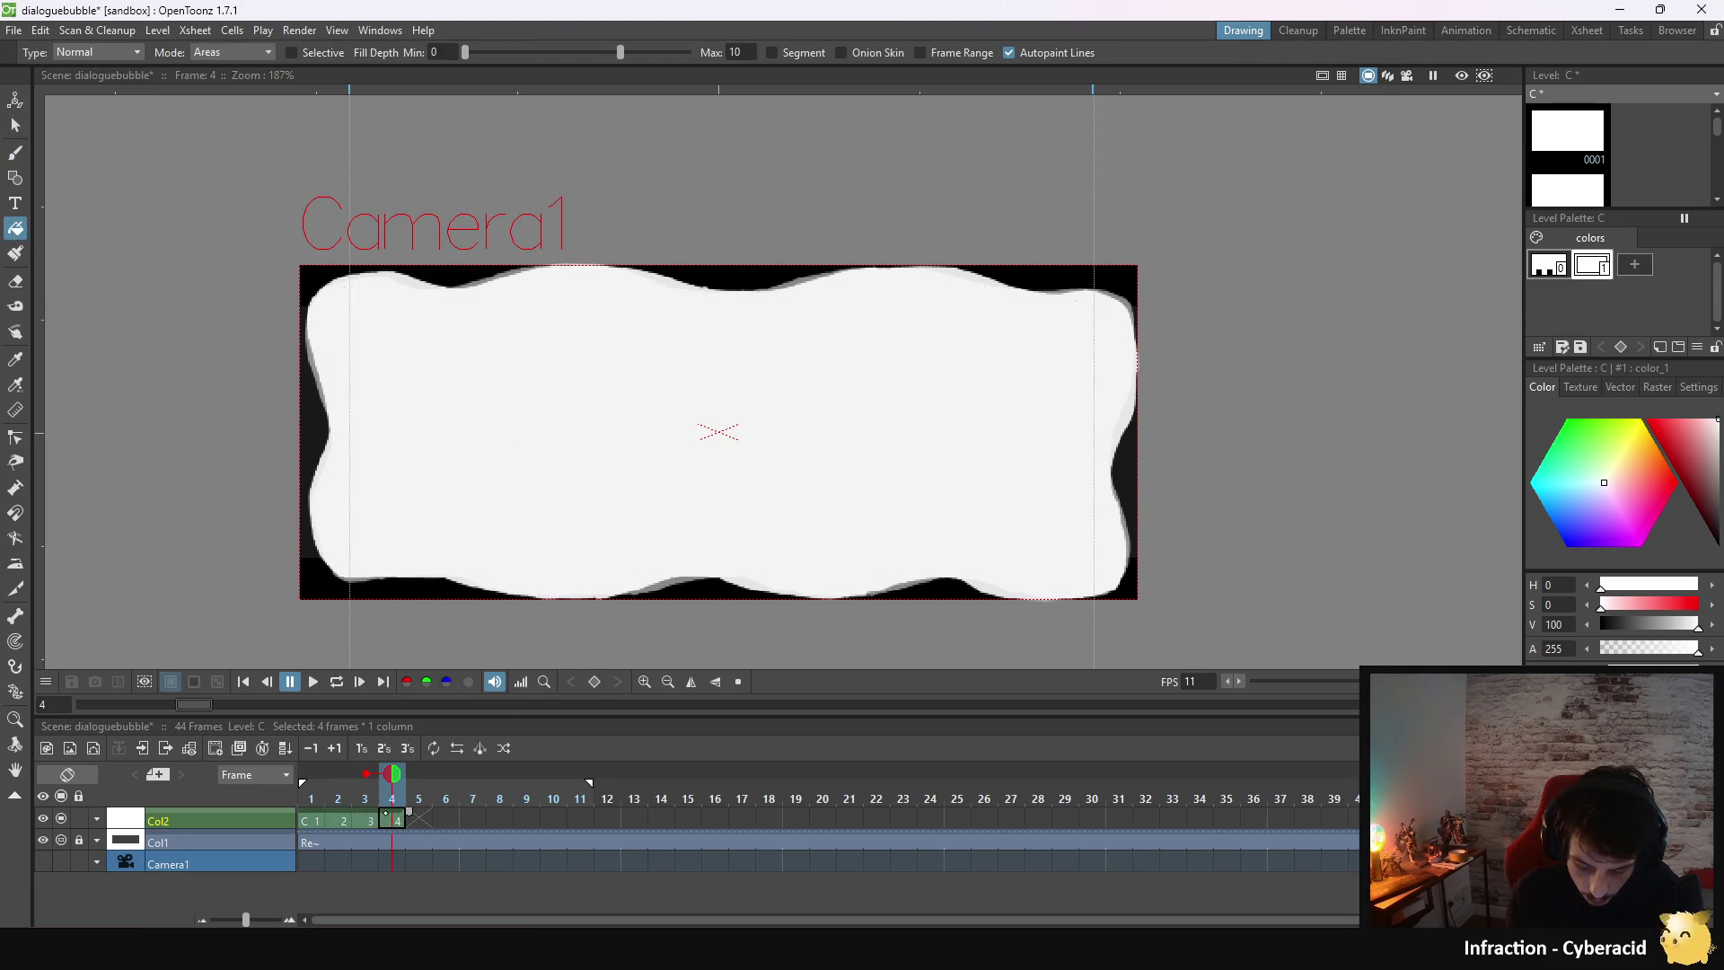
- Flip between frames 1–4 to compare drawings, then go to blank frame 5 with the Brush
{"action": "left_click", "coordinate": [369, 817]}
{"action": "left_click", "coordinate": [392, 818]}
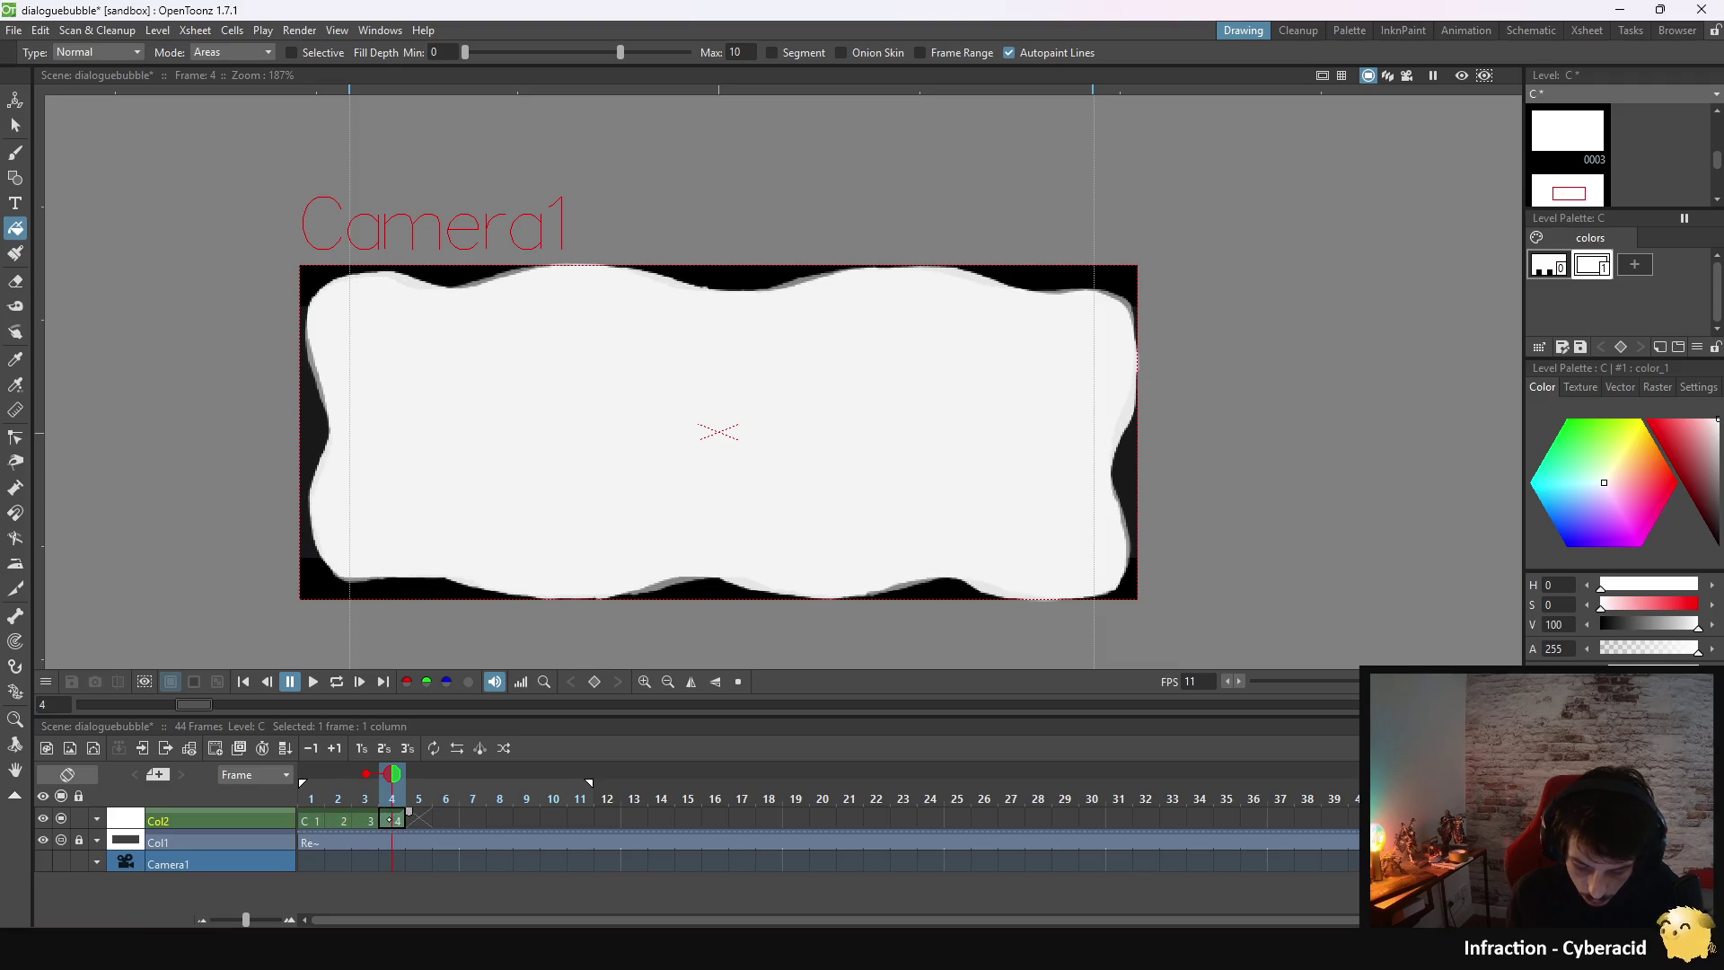
{"action": "left_click", "coordinate": [365, 819]}
{"action": "left_click", "coordinate": [339, 819]}
{"action": "left_click", "coordinate": [316, 819]}
{"action": "left_click", "coordinate": [340, 819]}
{"action": "left_click", "coordinate": [364, 819]}
{"action": "left_click", "coordinate": [392, 819]}
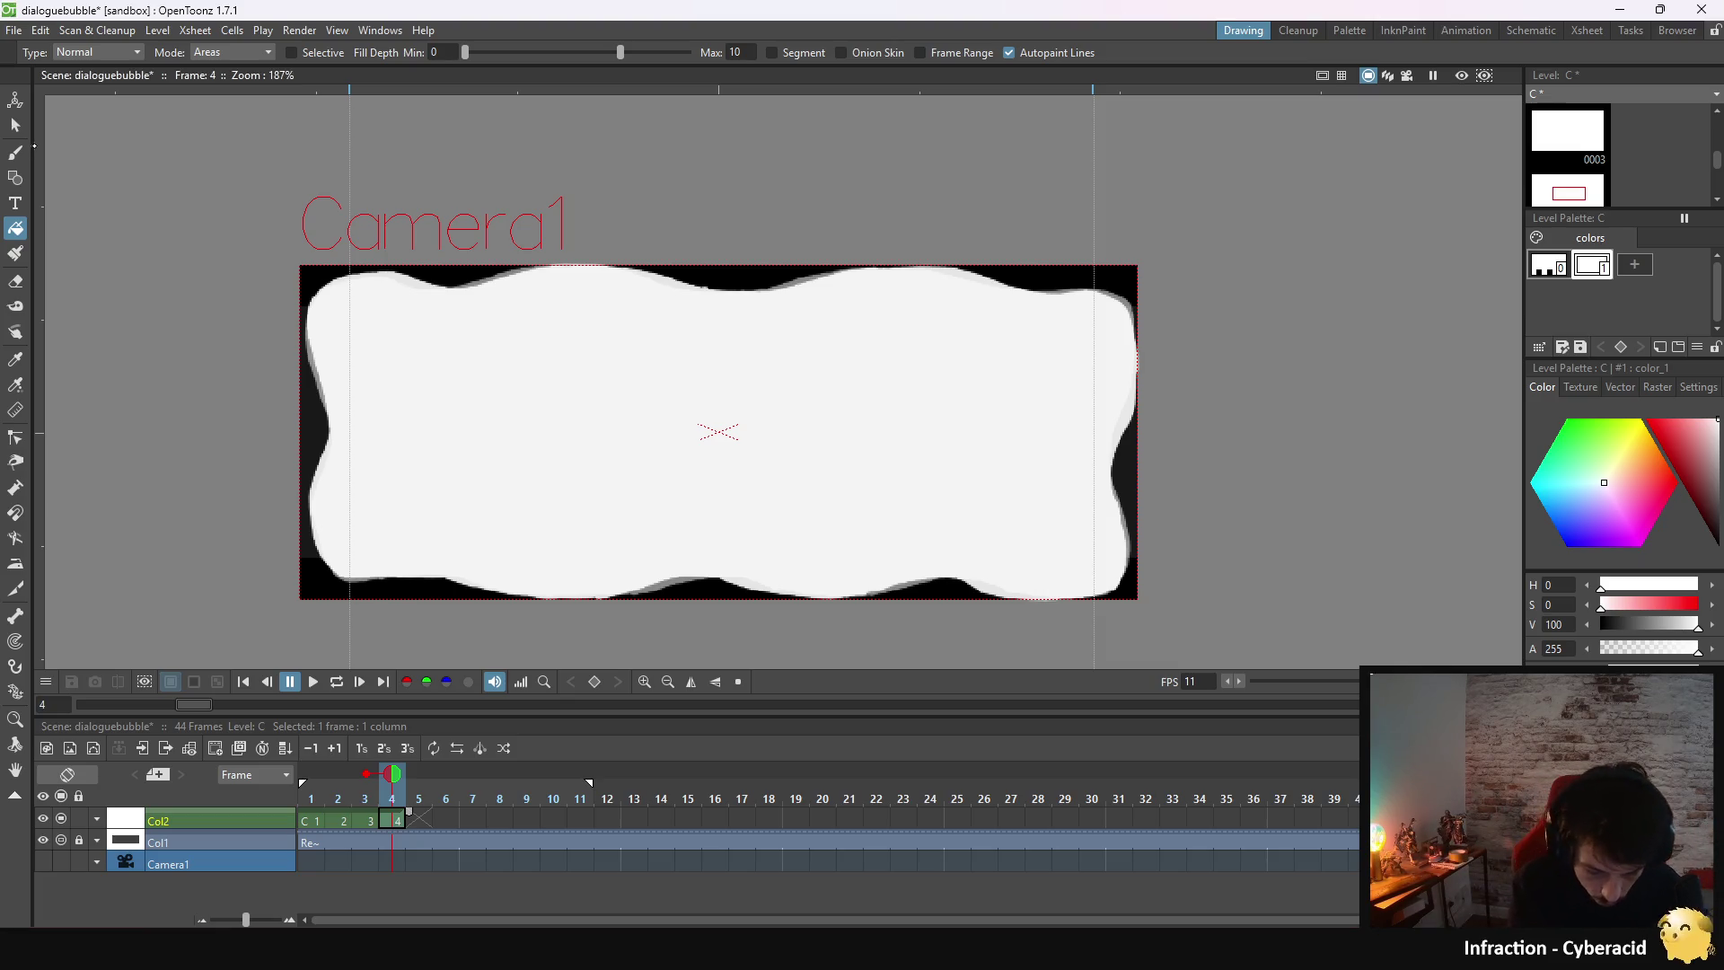
{"action": "key", "text": "b"}
{"action": "left_click", "coordinate": [422, 820]}
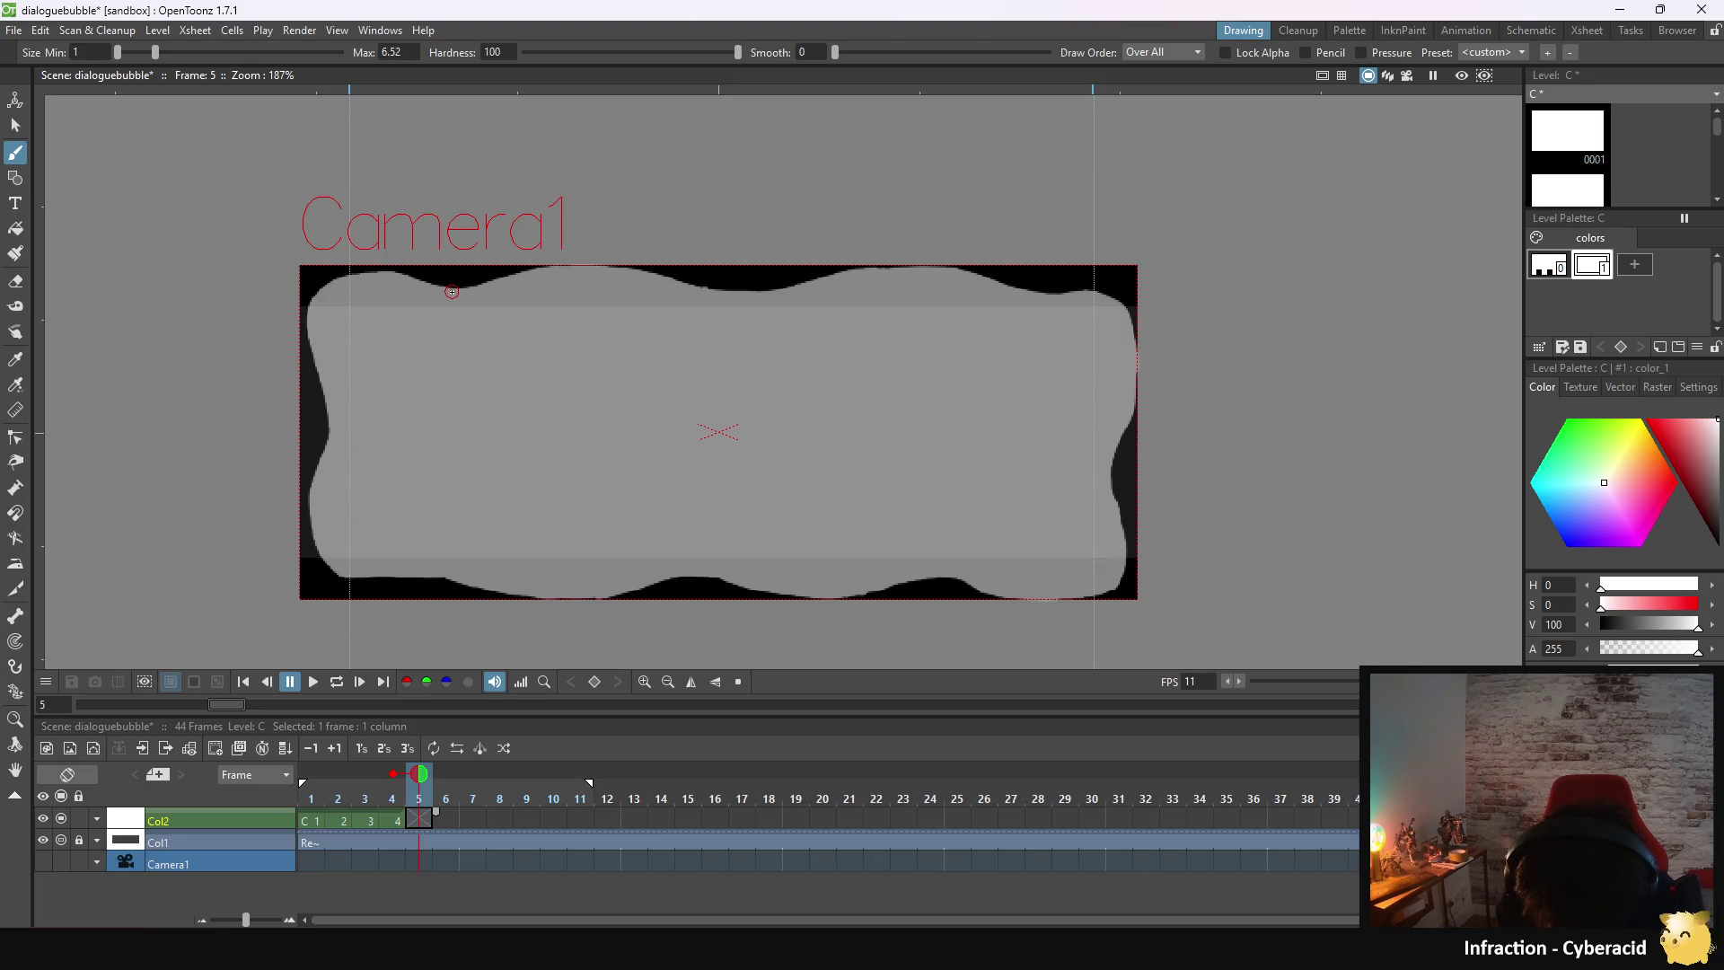
- Trace frame 5's top edge in white from the top-left almost to the right end
{"action": "left_click_drag", "start_coordinate": [452, 292], "coordinate": [519, 284]}
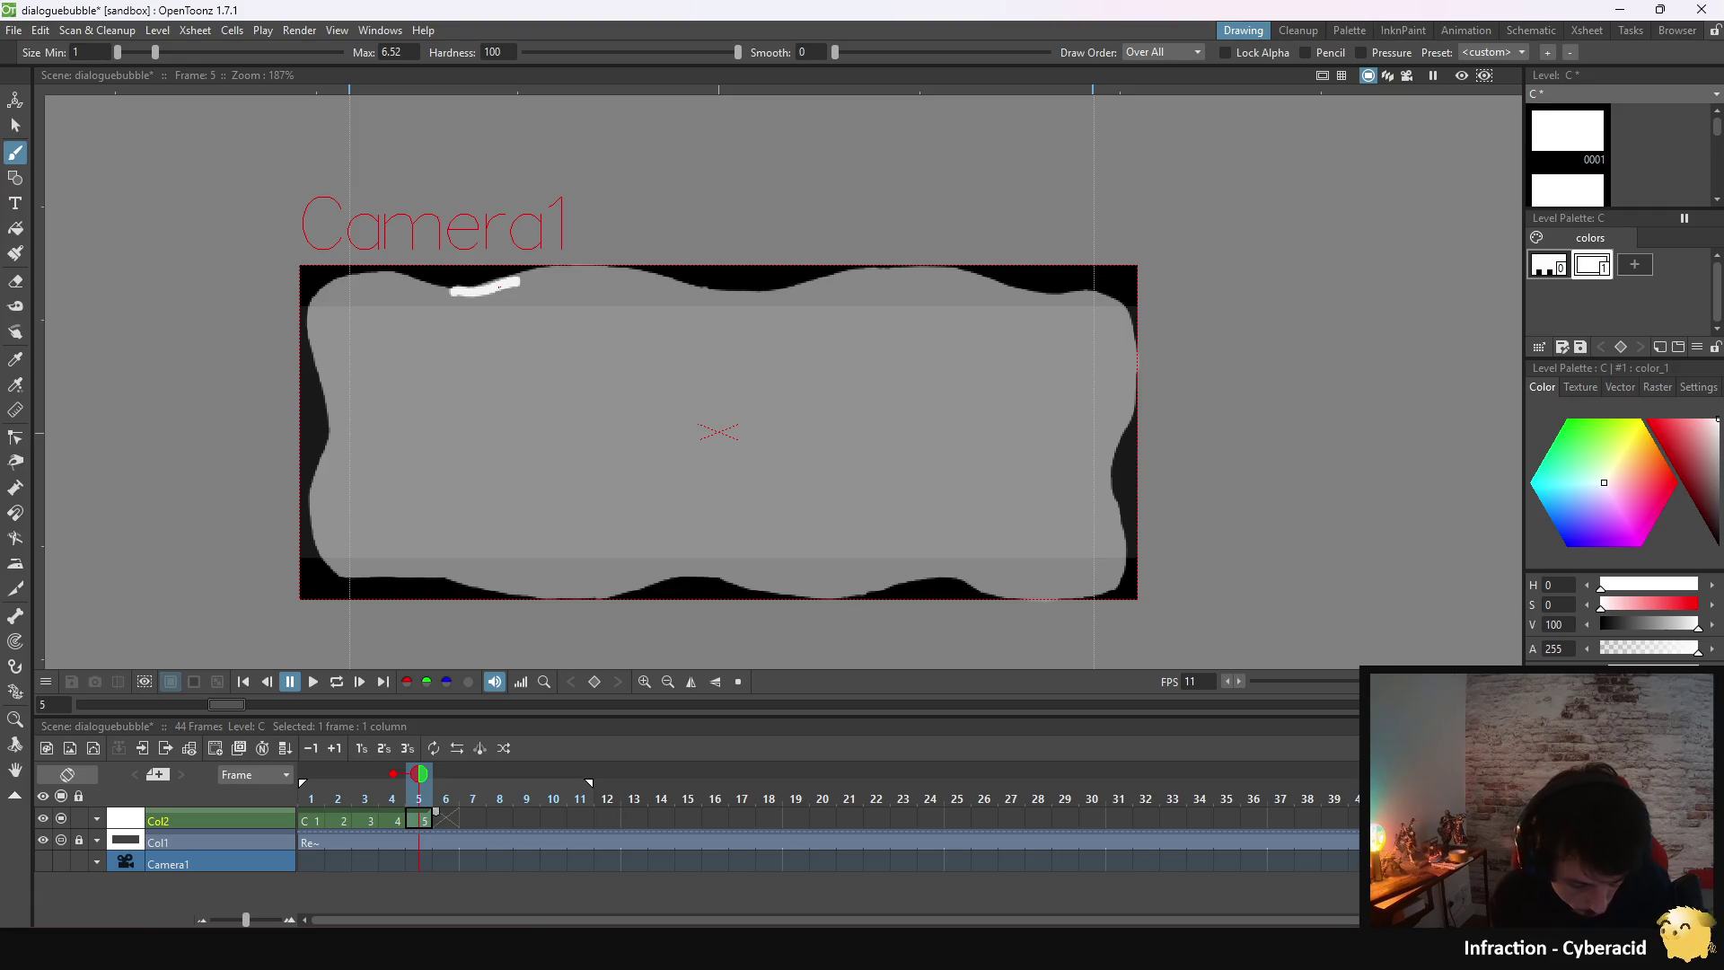
{"action": "key", "text": "ctrl+z"}
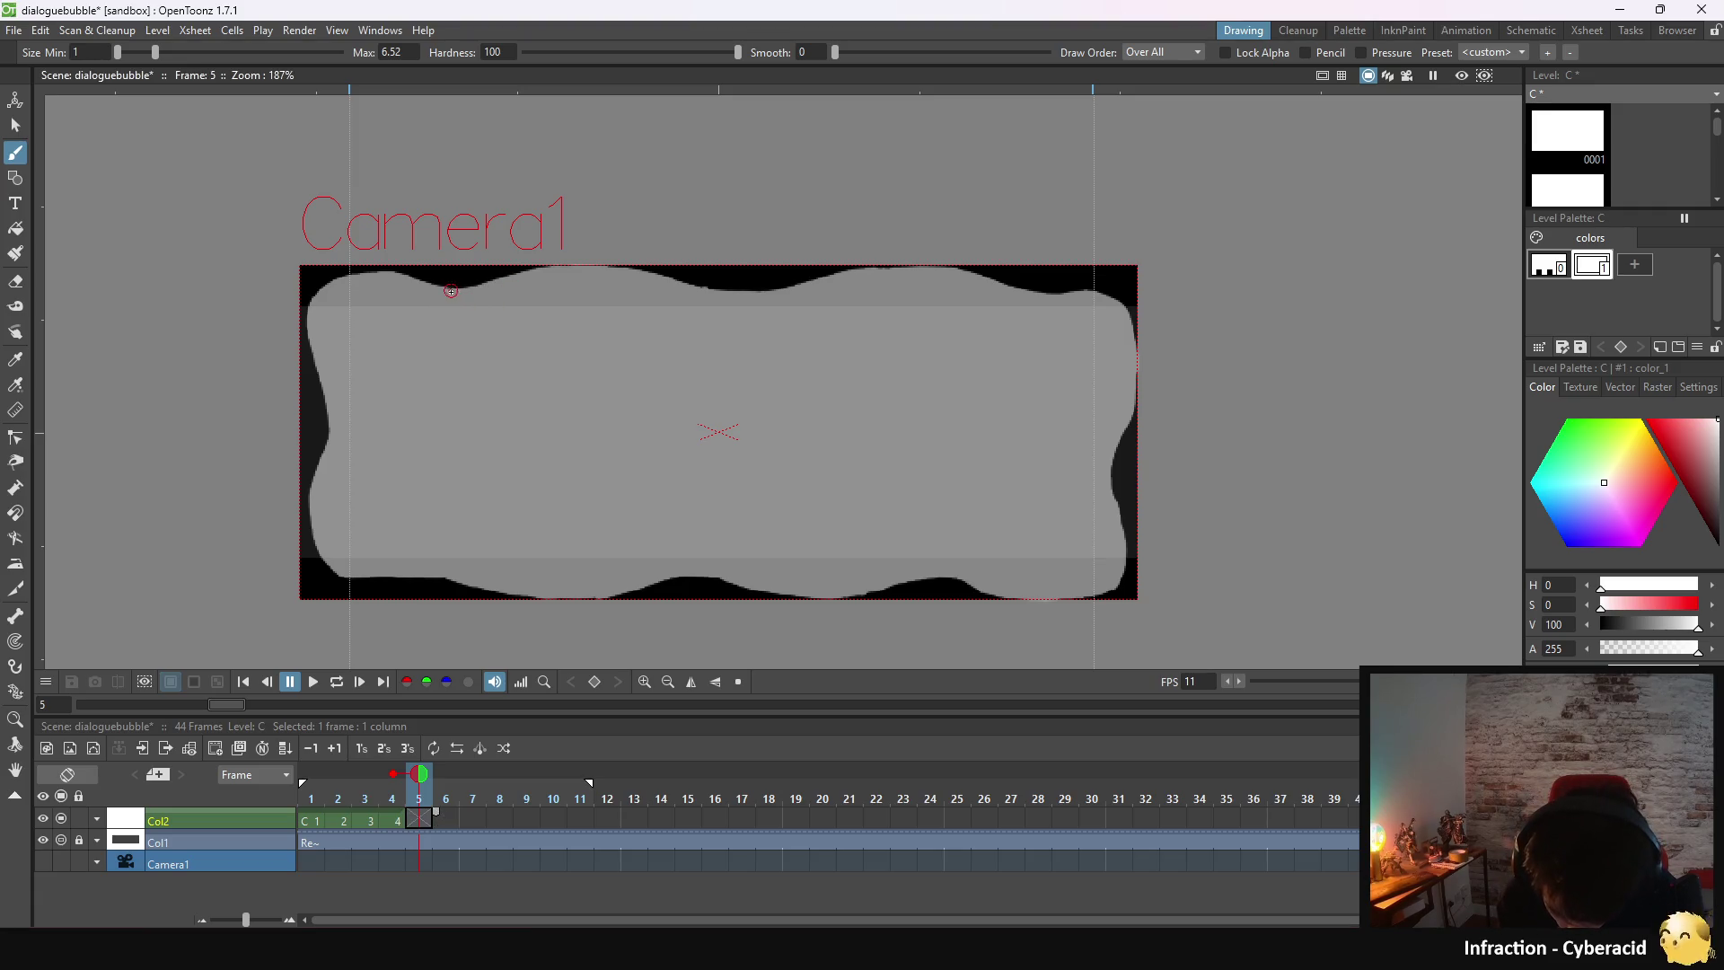
{"action": "mouse_move", "coordinate": [451, 291]}
{"action": "left_mouse_down"}
{"action": "mouse_move", "coordinate": [553, 275]}
{"action": "mouse_move", "coordinate": [733, 296]}
{"action": "mouse_move", "coordinate": [872, 276]}
{"action": "mouse_move", "coordinate": [1021, 285]}
{"action": "left_mouse_up"}
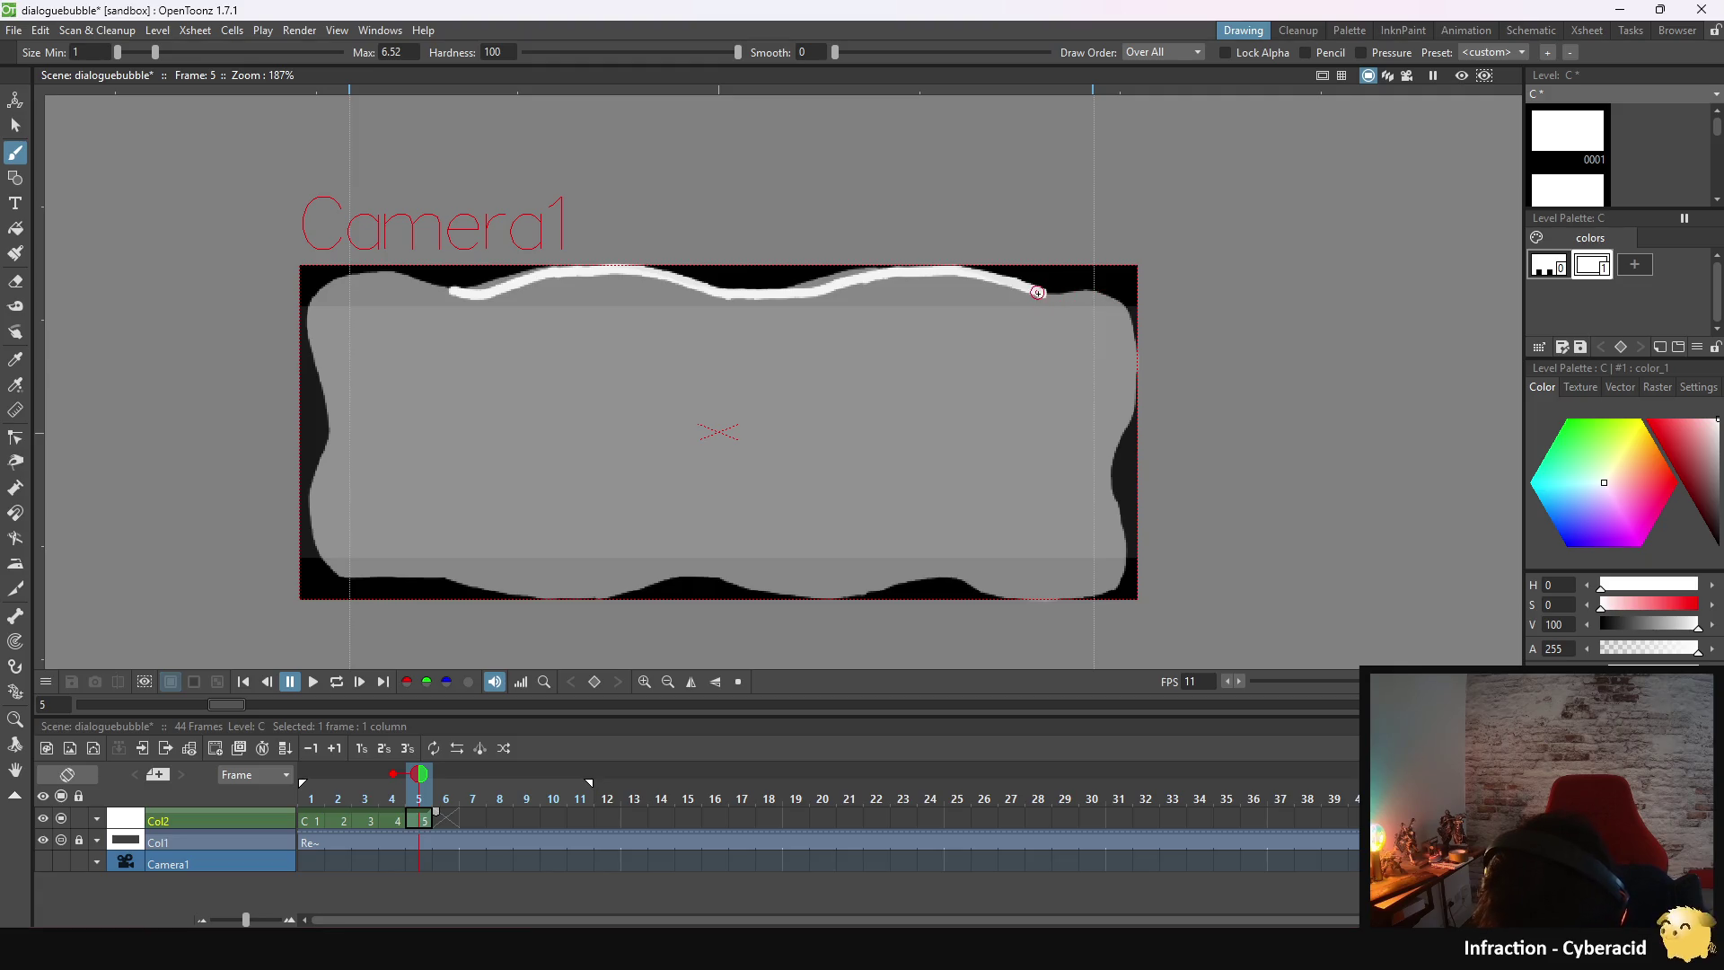
{"action": "left_click_drag", "start_coordinate": [1040, 293], "coordinate": [1080, 297]}
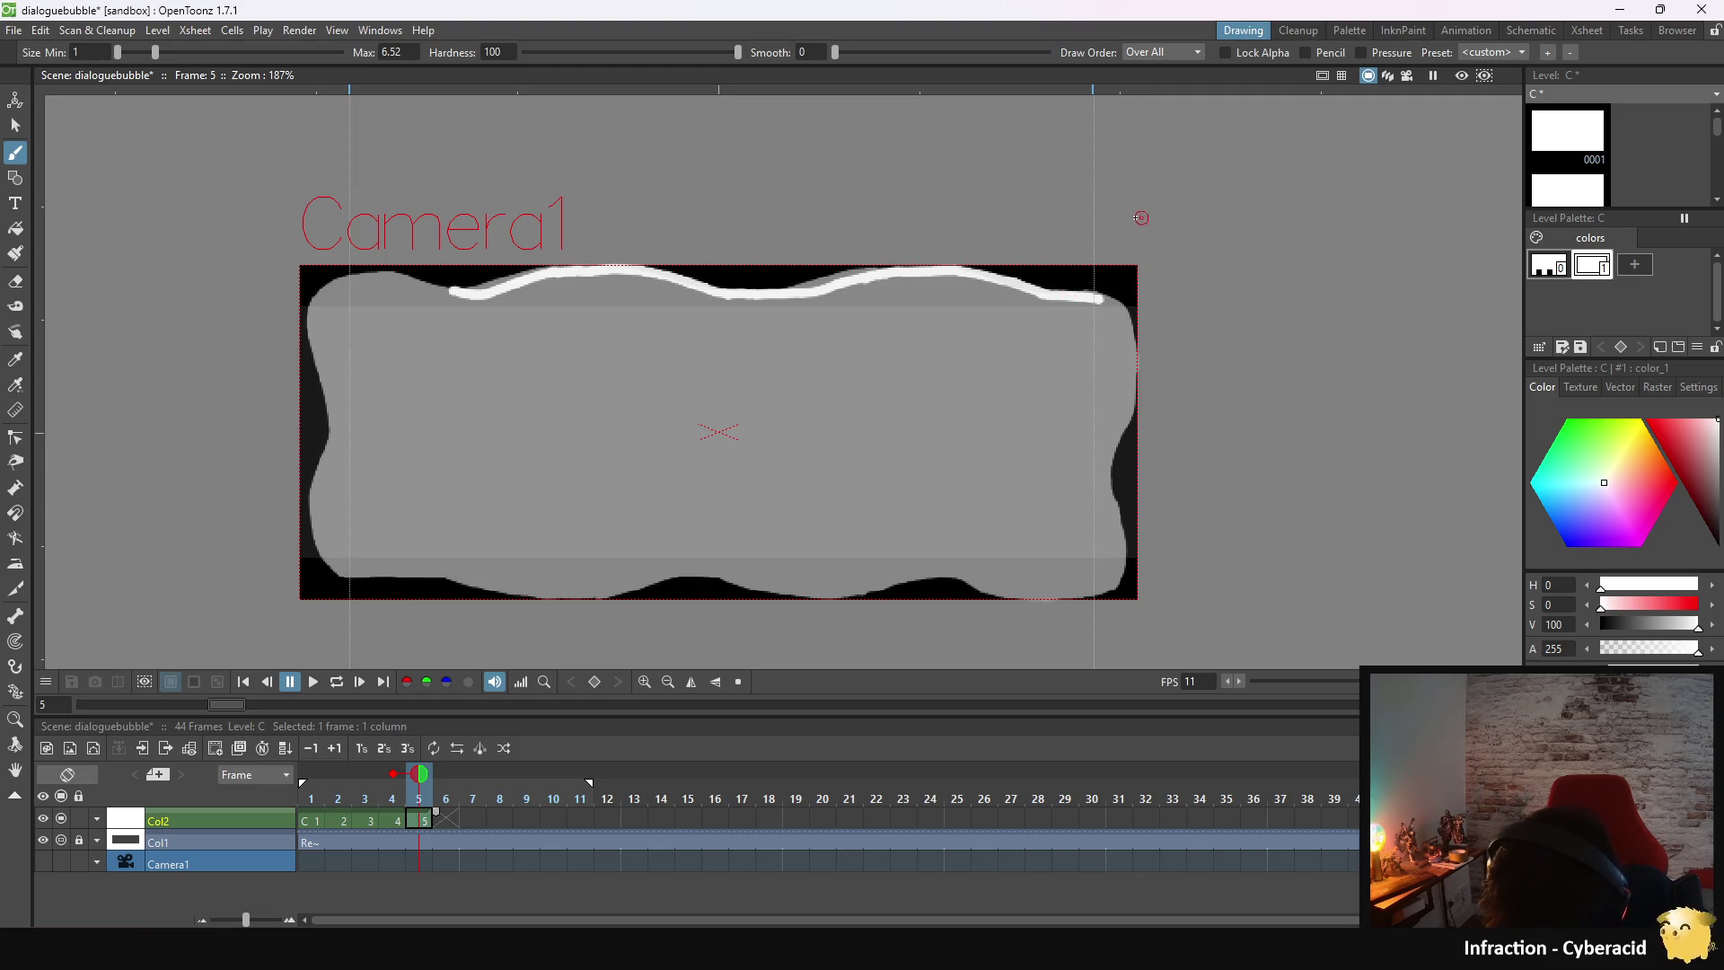
- Try extending the top outline around the right corner, undoing each unwanted stroke
{"action": "left_click_drag", "start_coordinate": [1099, 300], "coordinate": [1125, 331]}
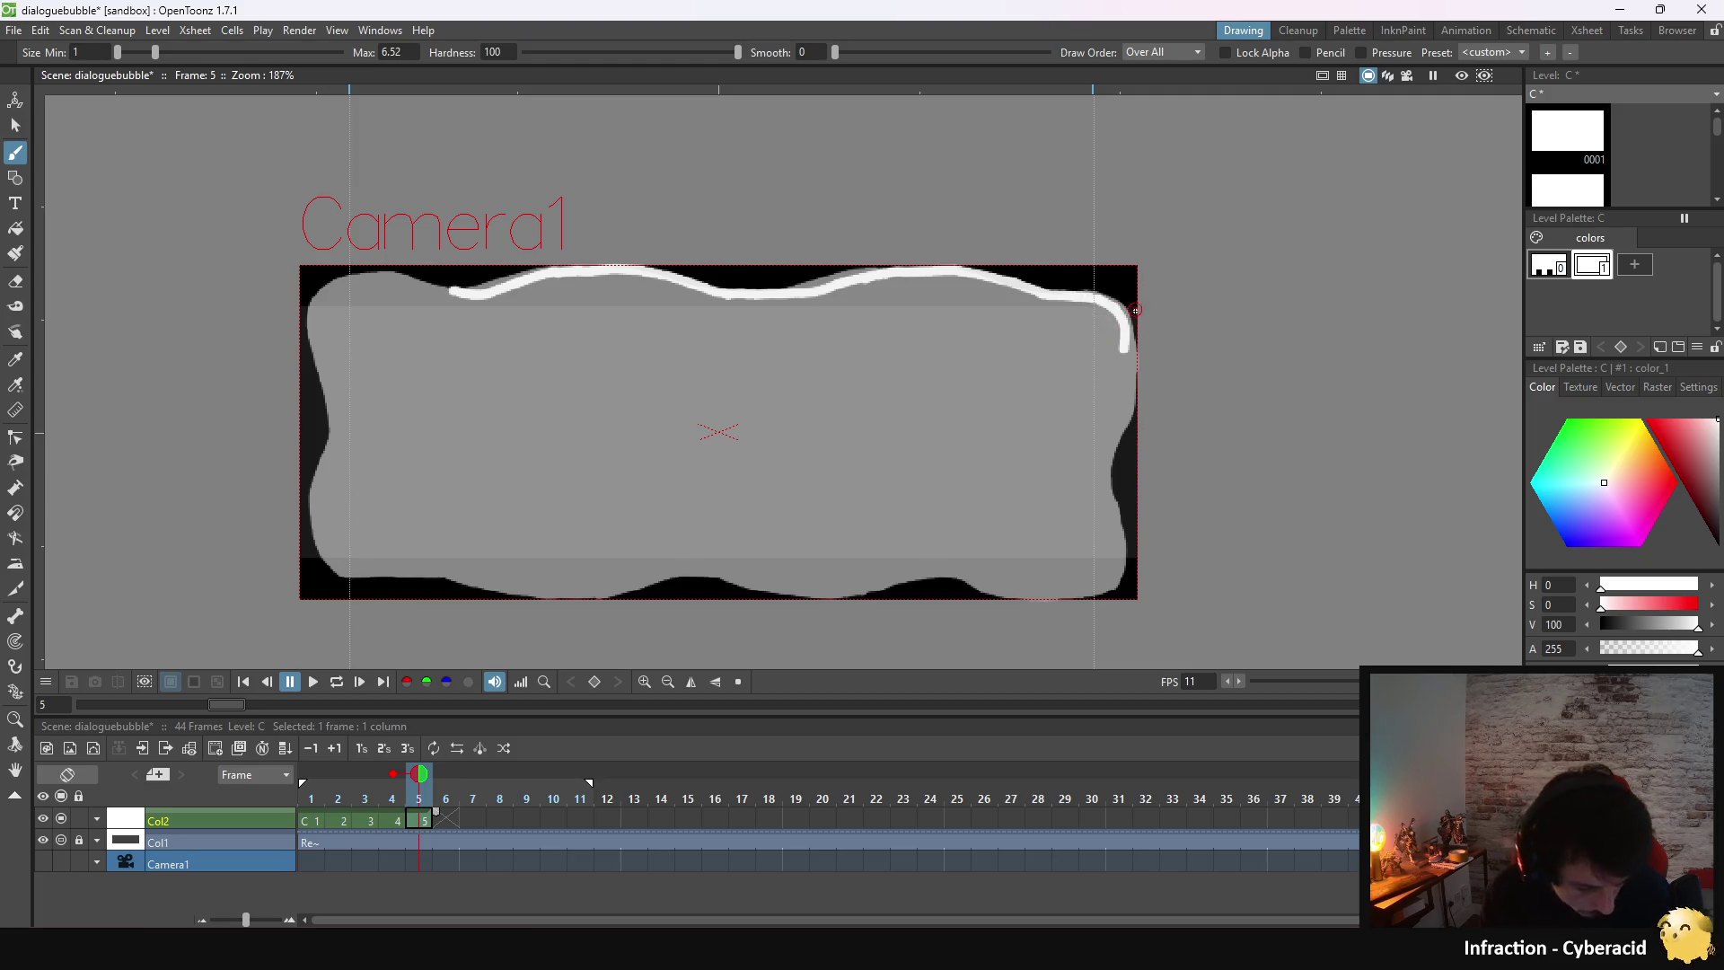
{"action": "key", "text": "ctrl+z"}
{"action": "key", "text": "ctrl+z"}
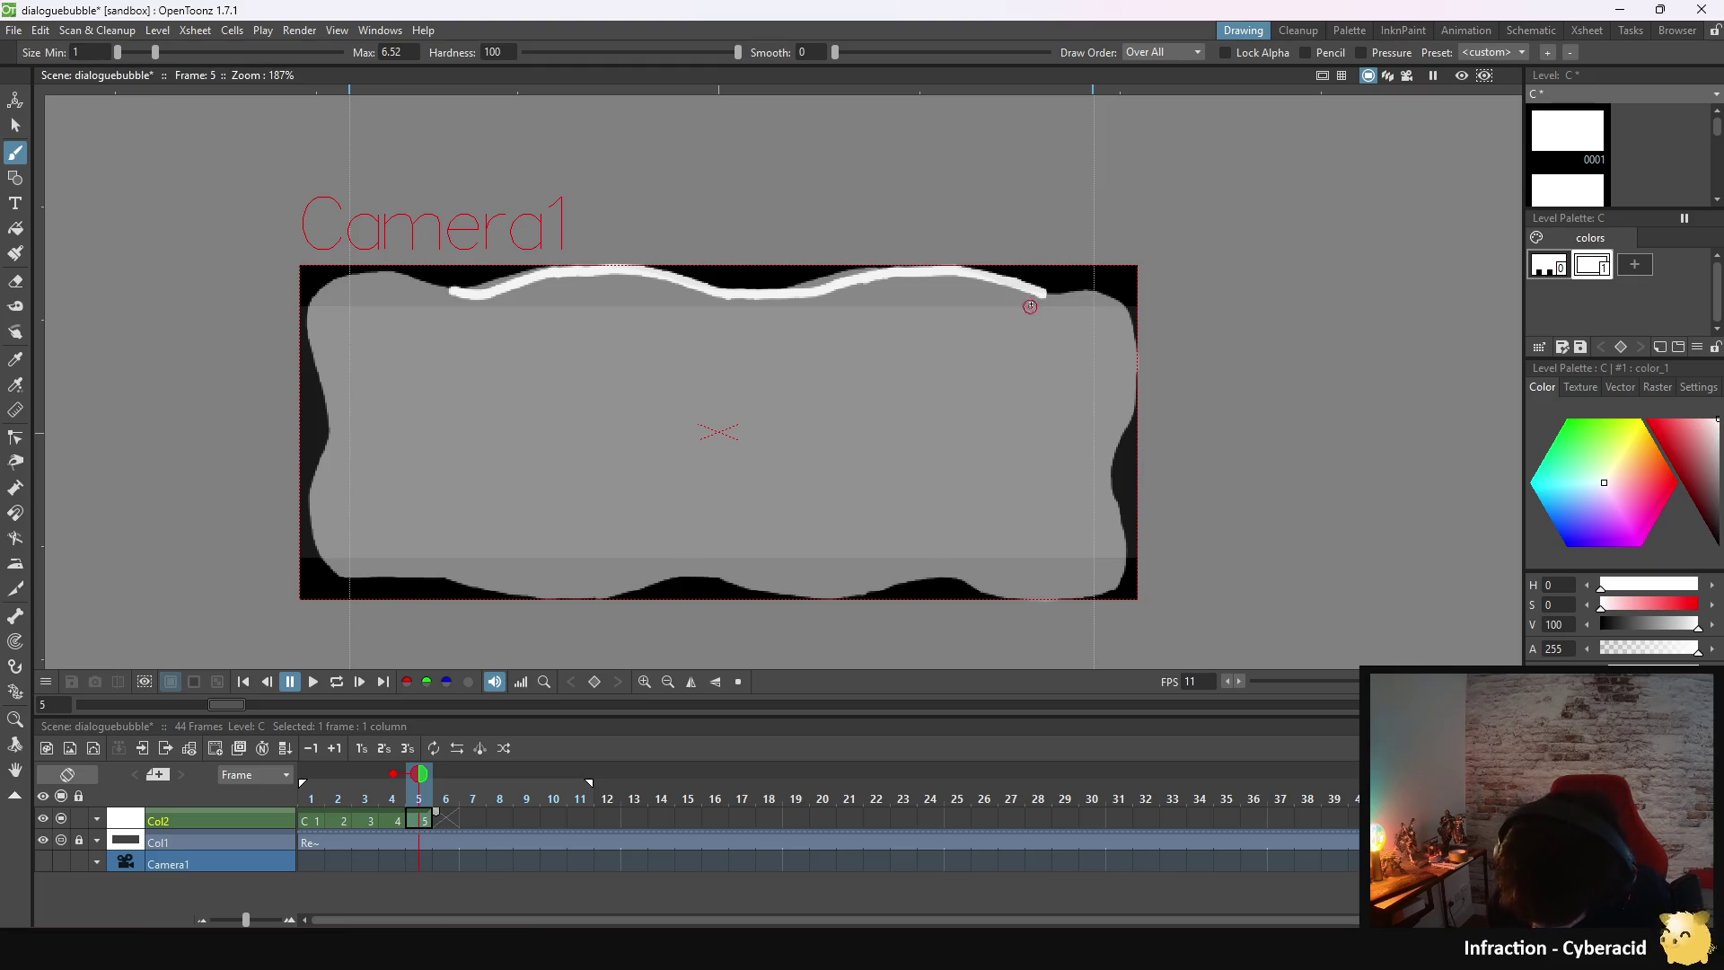
{"action": "left_click_drag", "start_coordinate": [1048, 294], "coordinate": [1075, 299]}
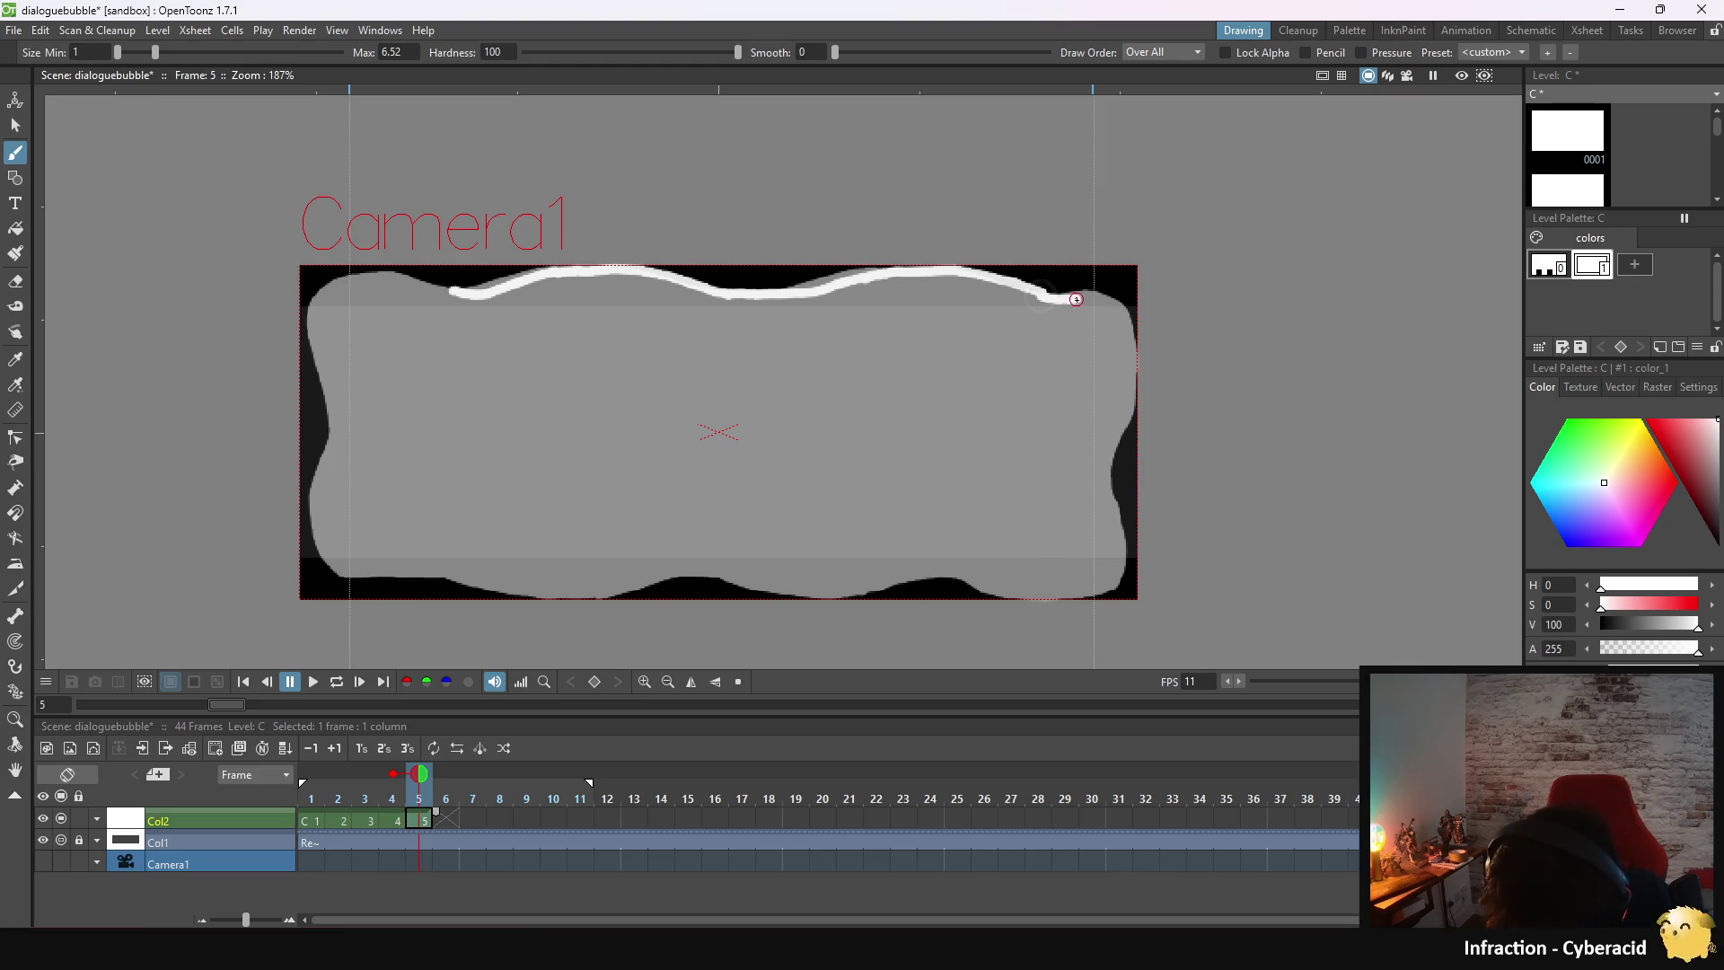
{"action": "key", "text": "ctrl+z"}
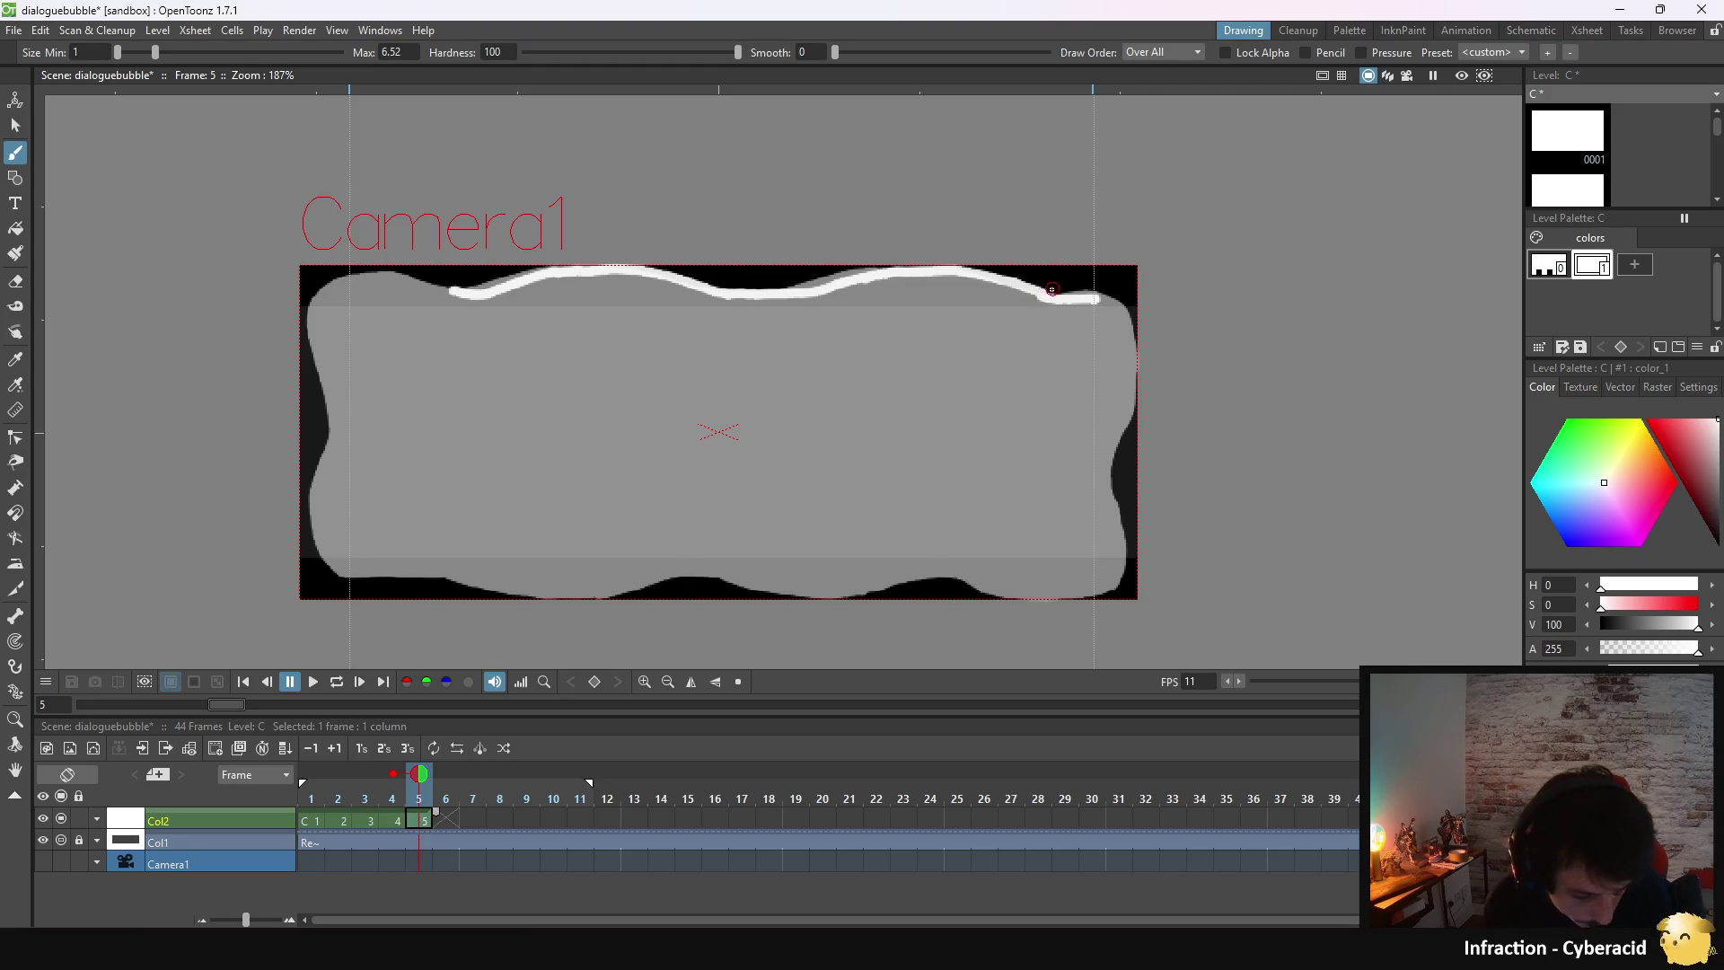
{"action": "left_click_drag", "start_coordinate": [1047, 295], "coordinate": [1089, 298]}
{"action": "key", "text": "ctrl+z"}
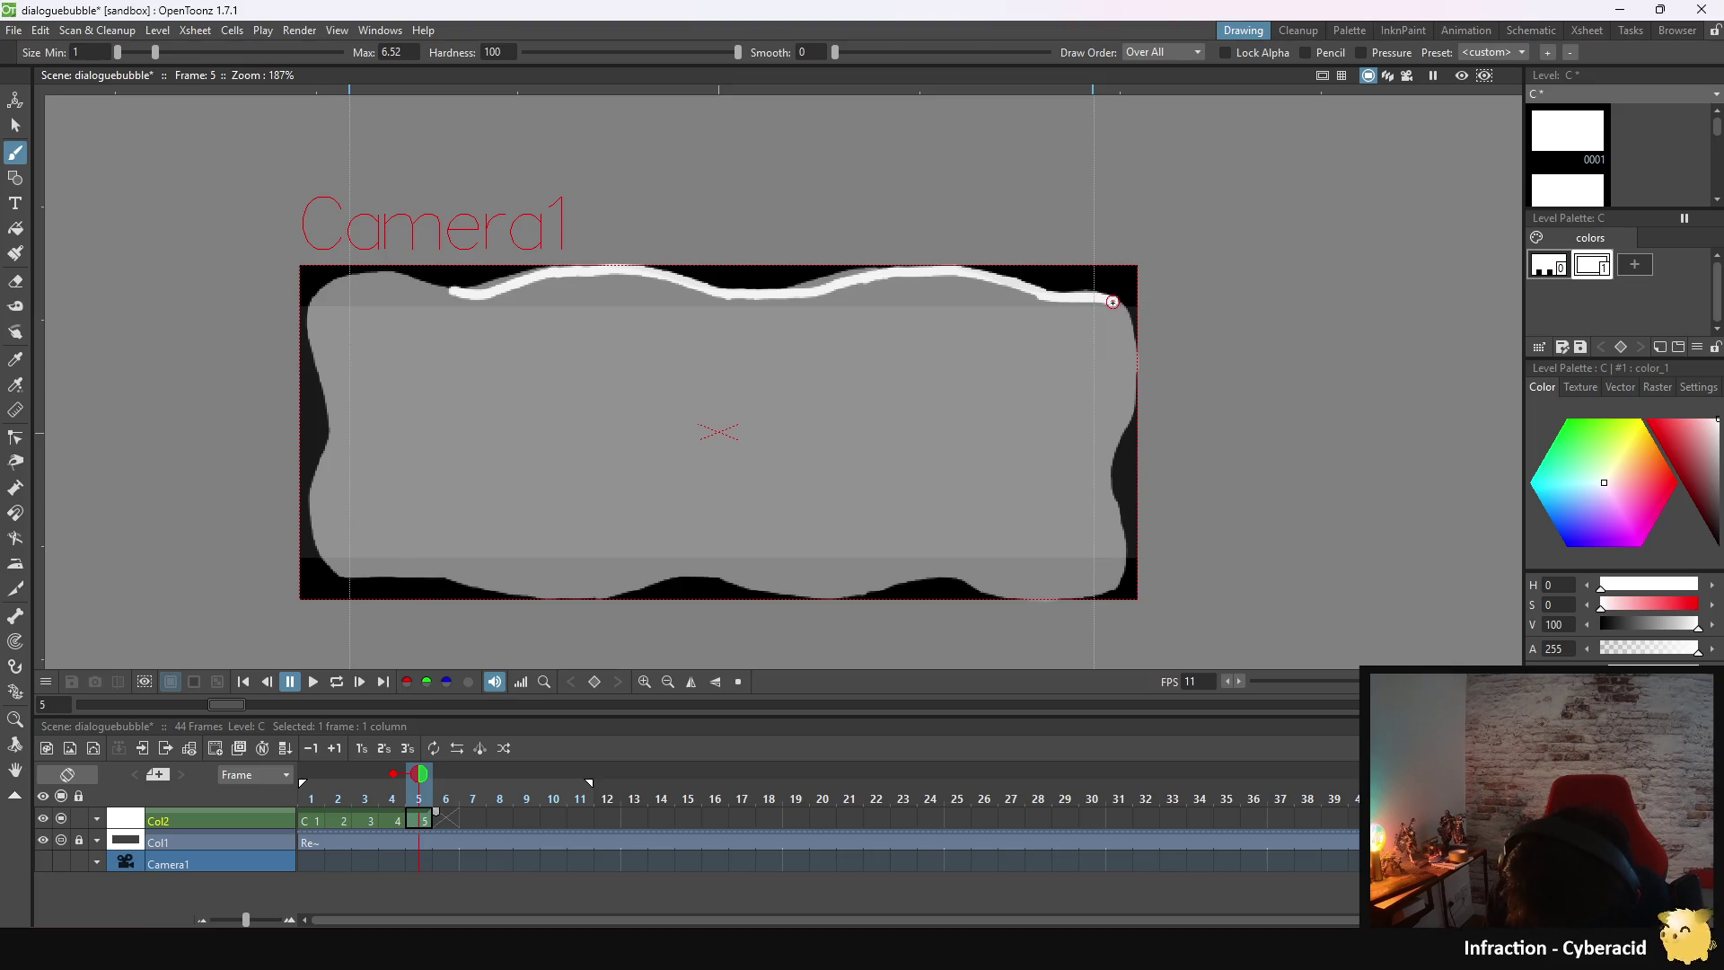
{"action": "left_click_drag", "start_coordinate": [1113, 303], "coordinate": [1114, 458]}
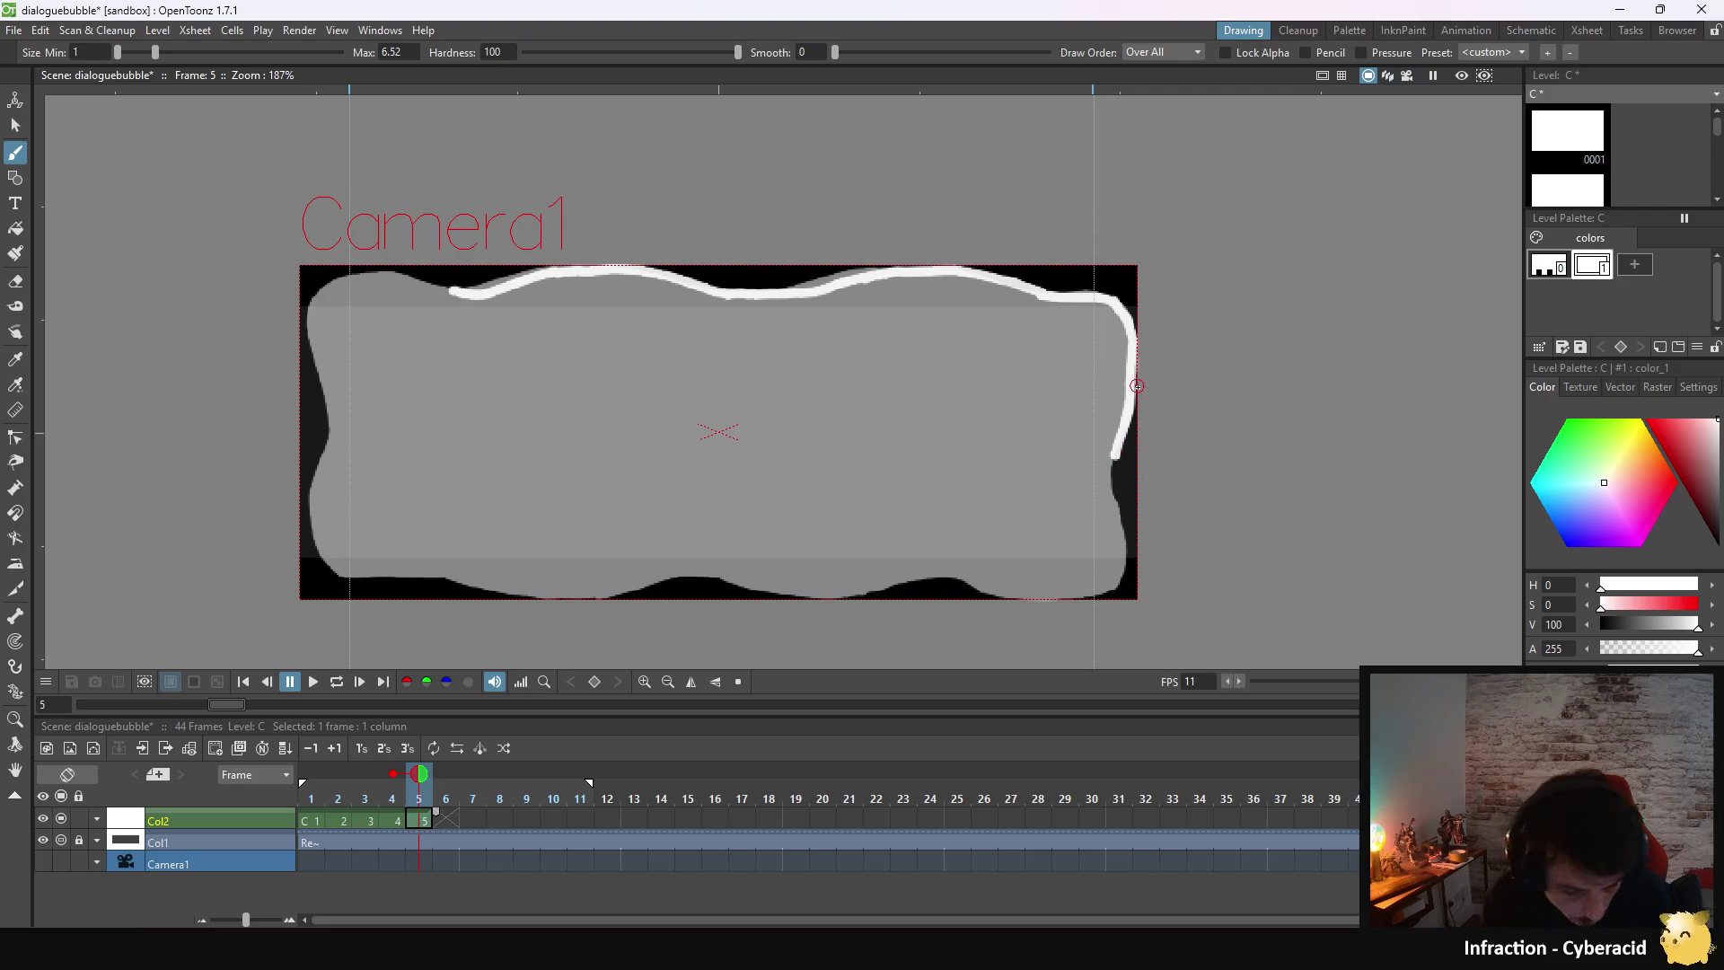
{"action": "key", "text": "ctrl+z"}
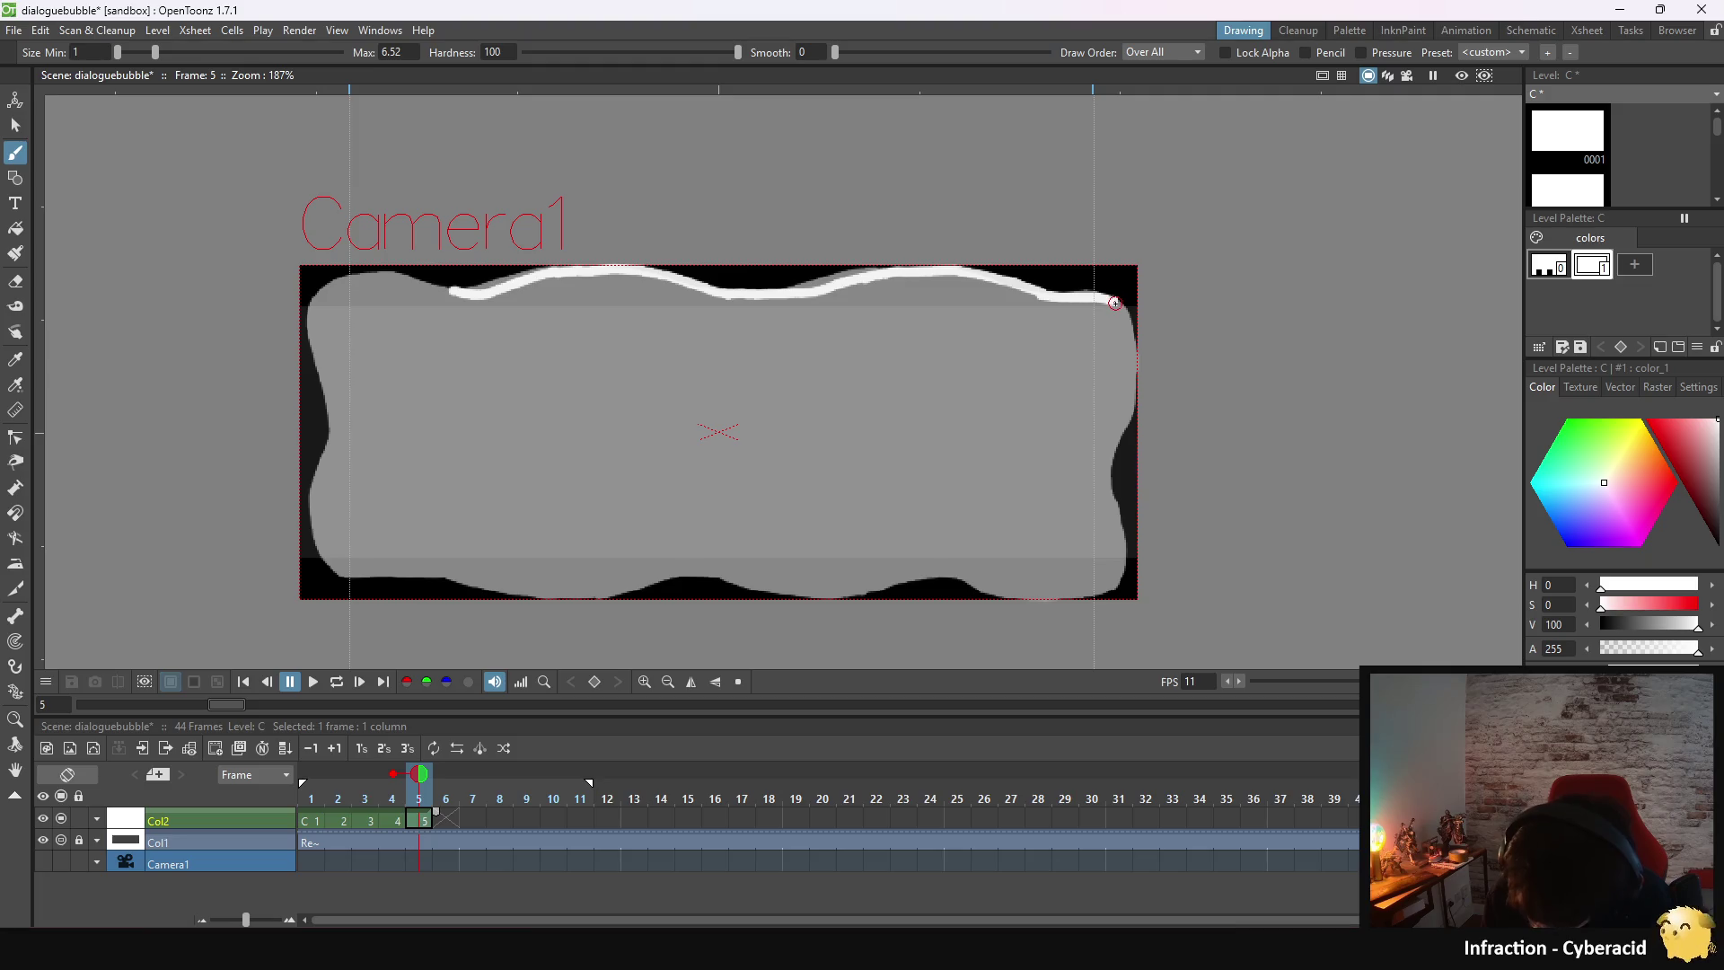
{"action": "left_click_drag", "start_coordinate": [1116, 303], "coordinate": [1125, 327]}
{"action": "key", "text": "ctrl+z"}
{"action": "key", "text": "ctrl+z"}
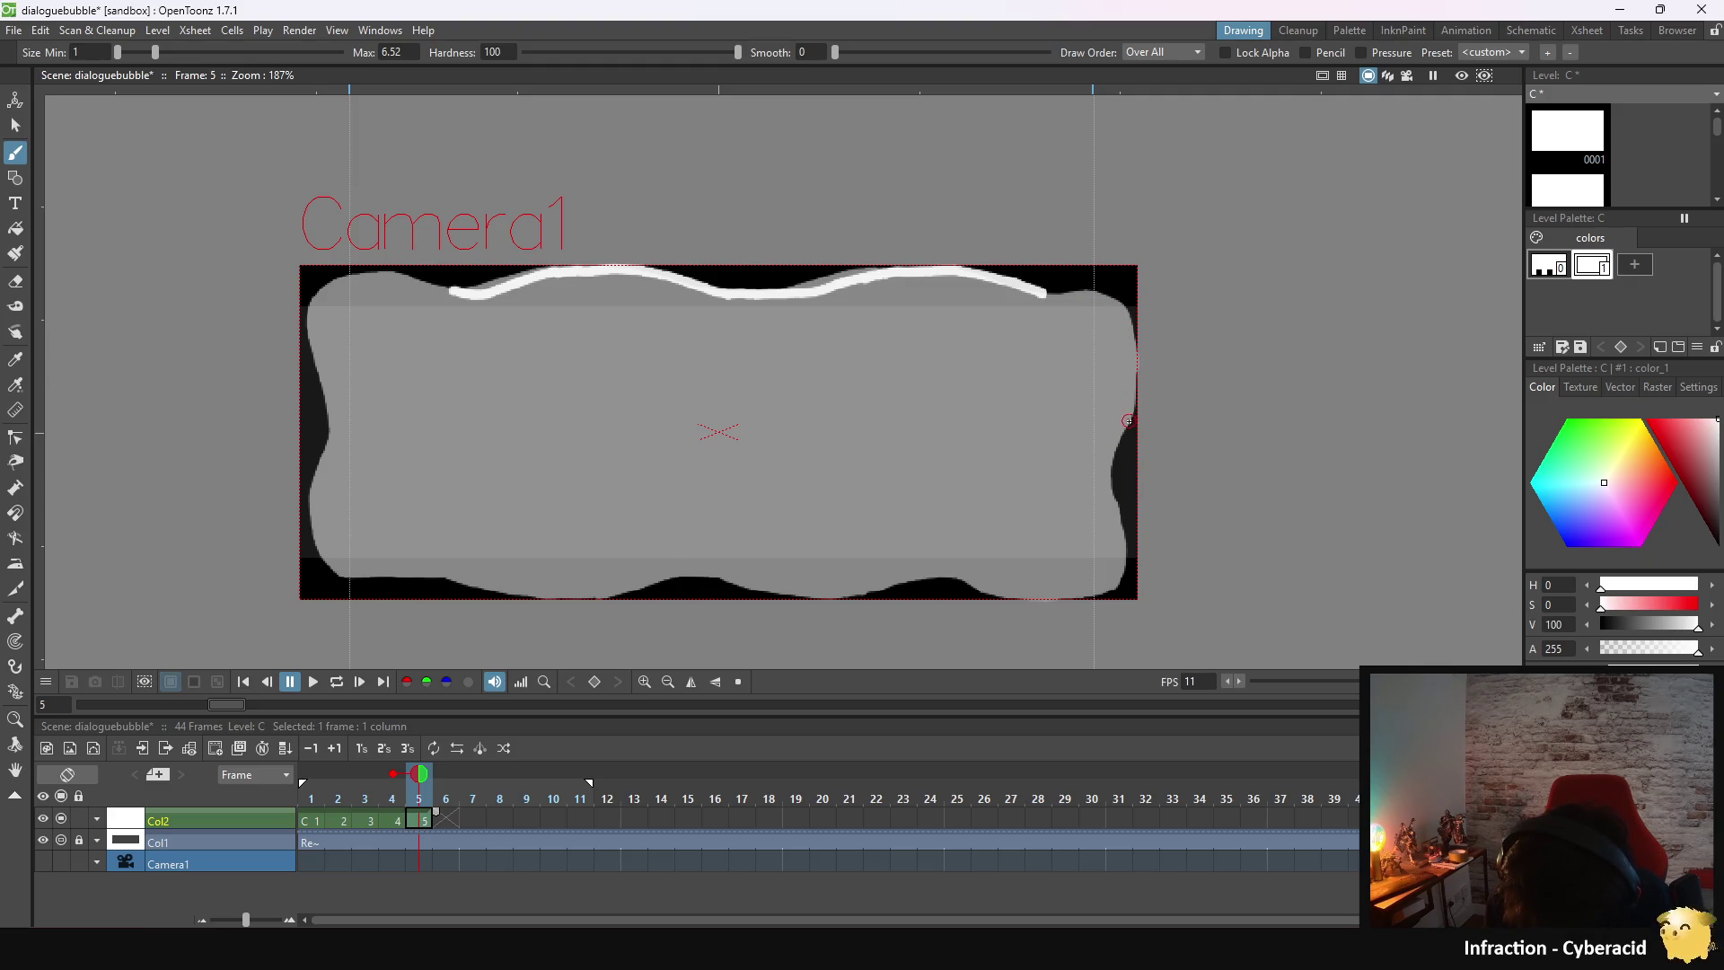
- Draw frame 5's right edge and trace the bottom edge leftward, redoing an overlong stroke
{"action": "left_click_drag", "start_coordinate": [1129, 423], "coordinate": [1118, 451]}
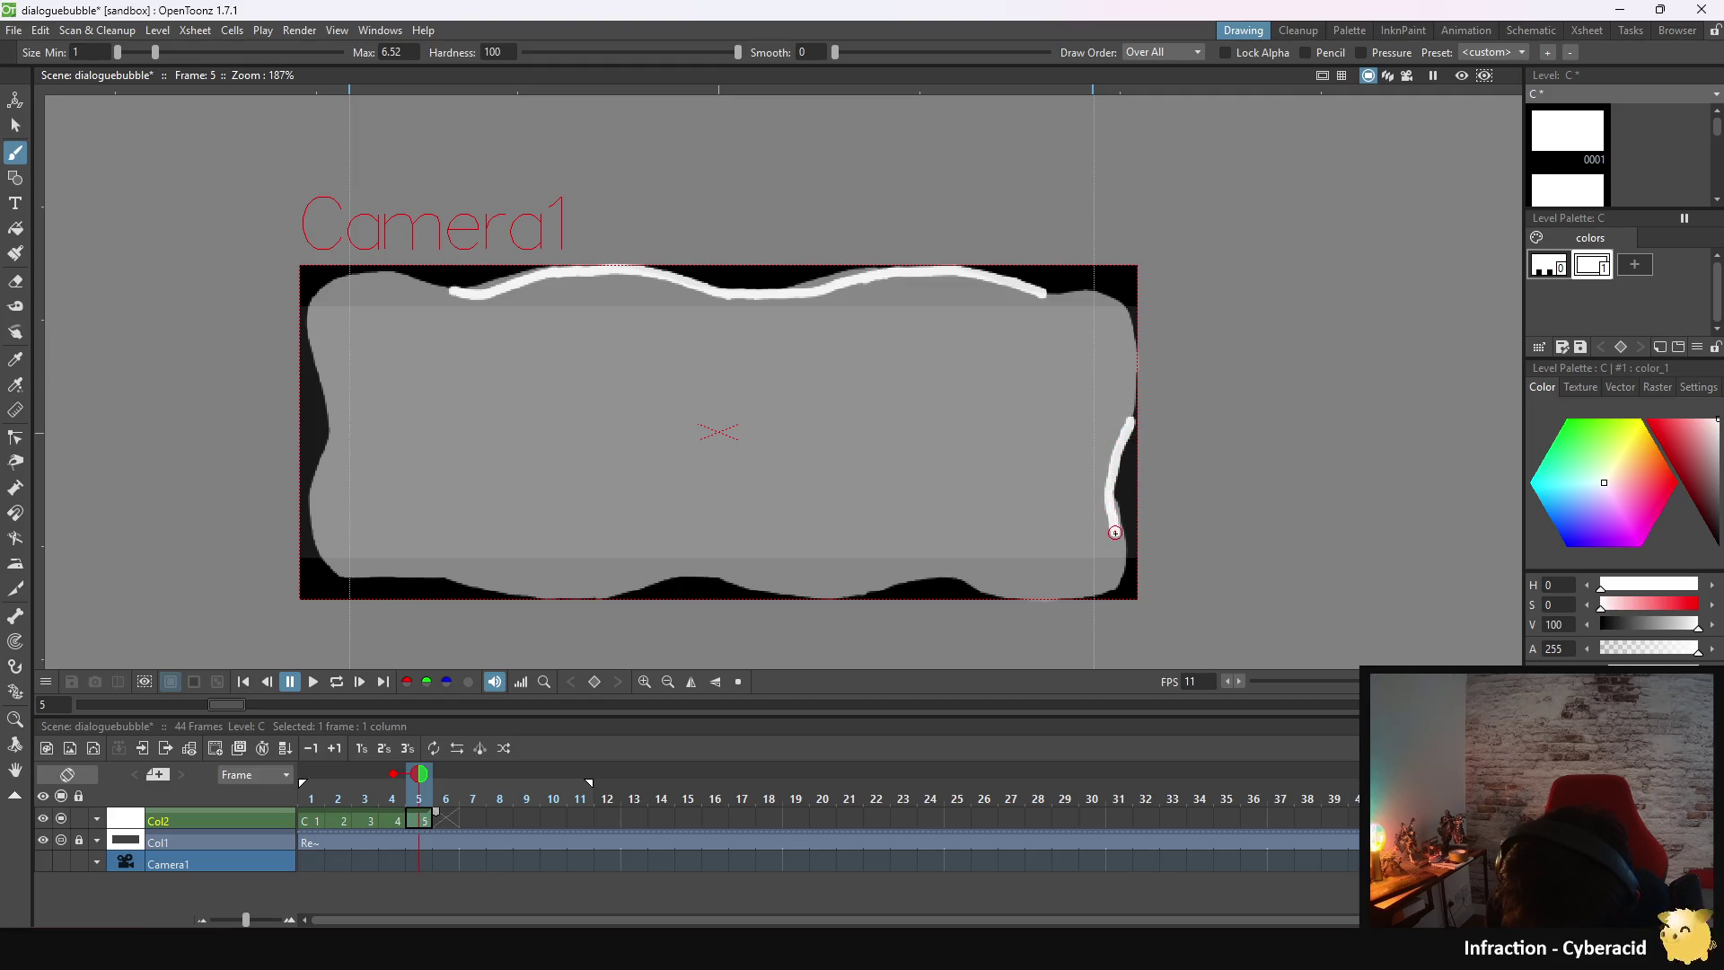
{"action": "left_click_drag", "start_coordinate": [1109, 584], "coordinate": [1102, 590]}
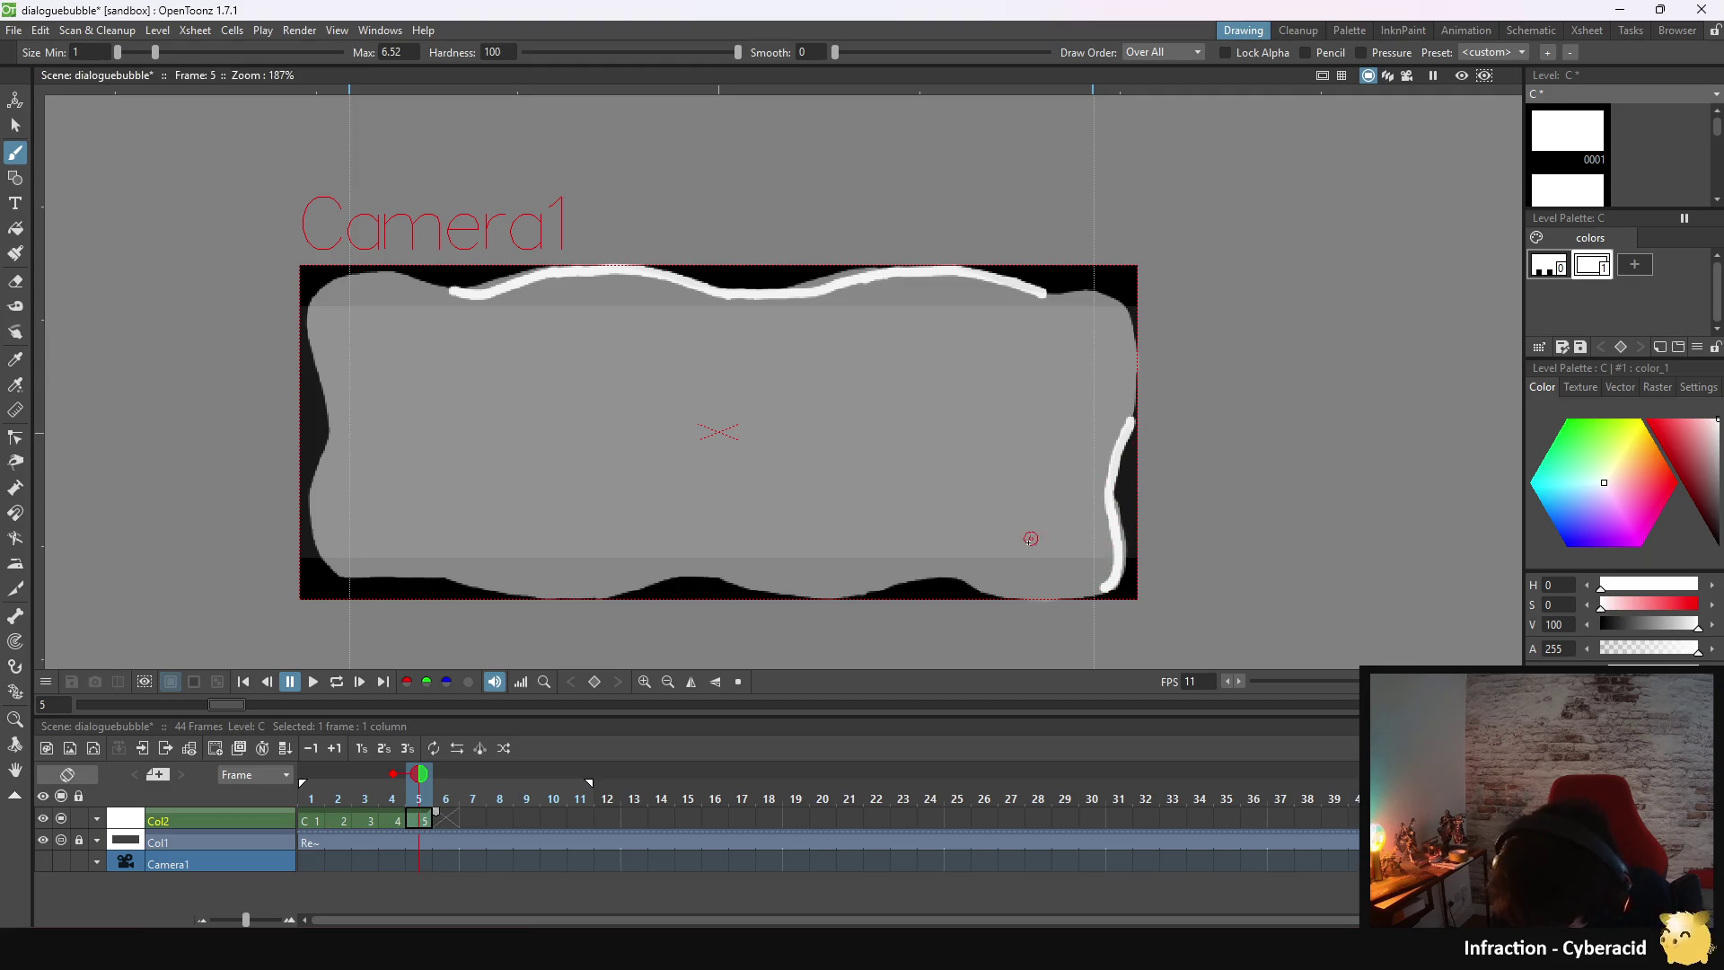
{"action": "left_click_drag", "start_coordinate": [956, 575], "coordinate": [1093, 590]}
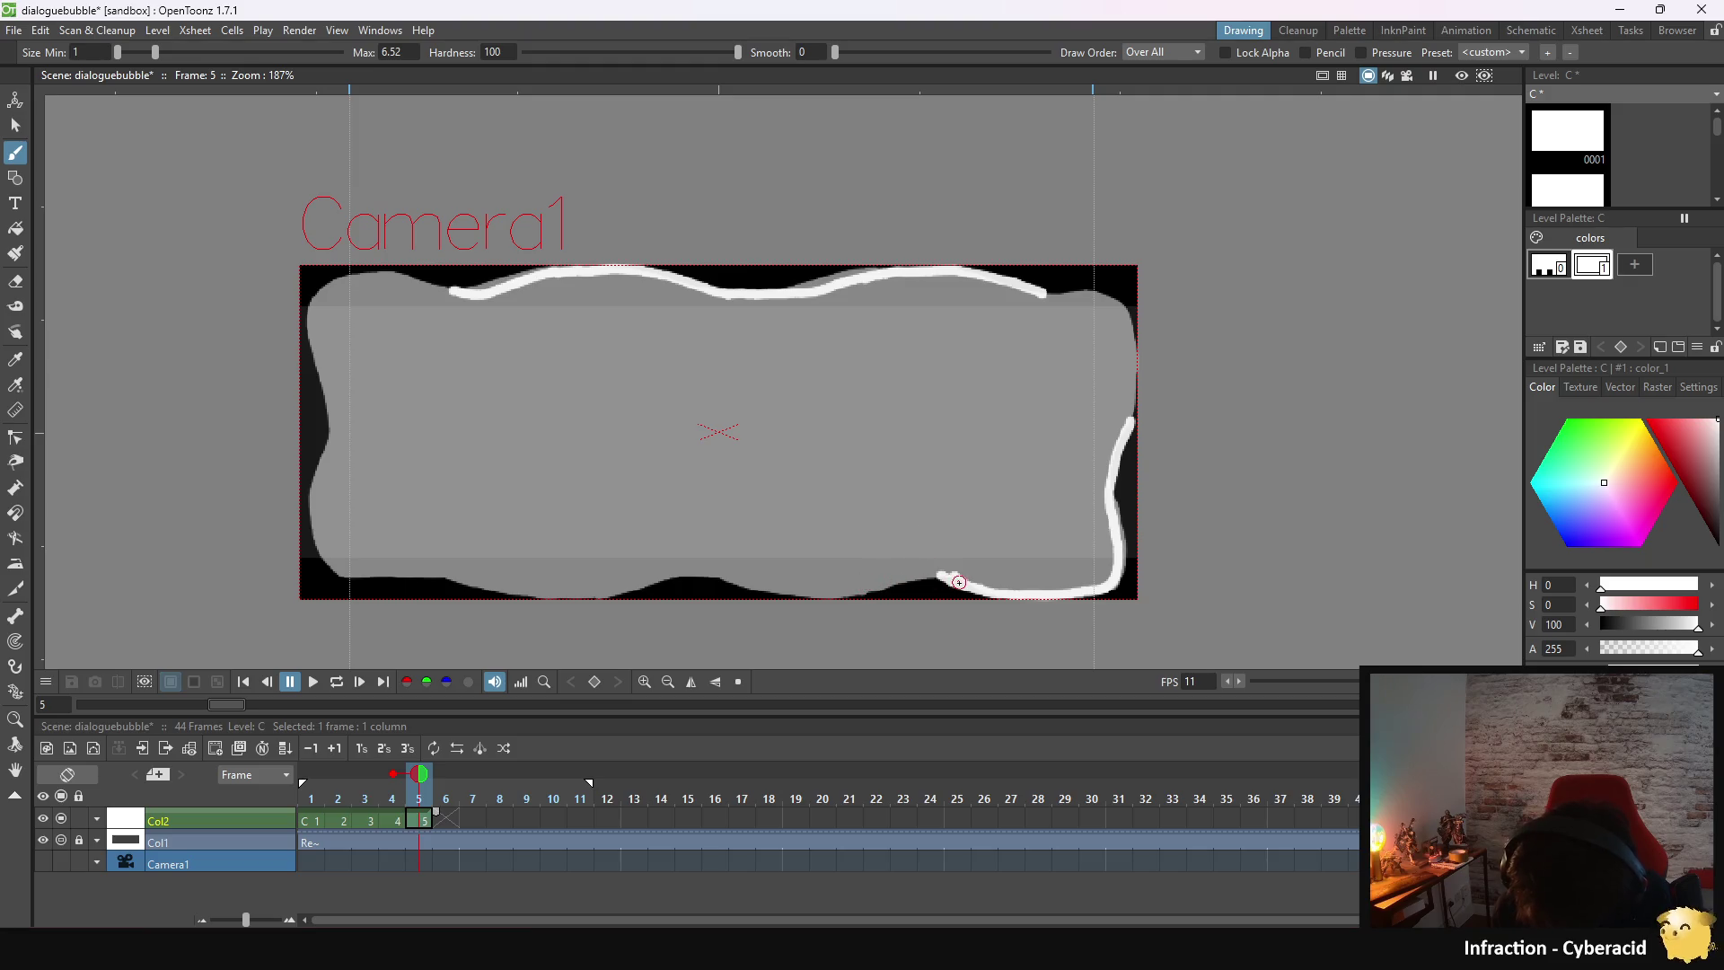
{"action": "mouse_move", "coordinate": [952, 579]}
{"action": "left_mouse_down"}
{"action": "mouse_move", "coordinate": [750, 589]}
{"action": "mouse_move", "coordinate": [819, 592]}
{"action": "left_mouse_up"}
{"action": "key", "text": "ctrl+z"}
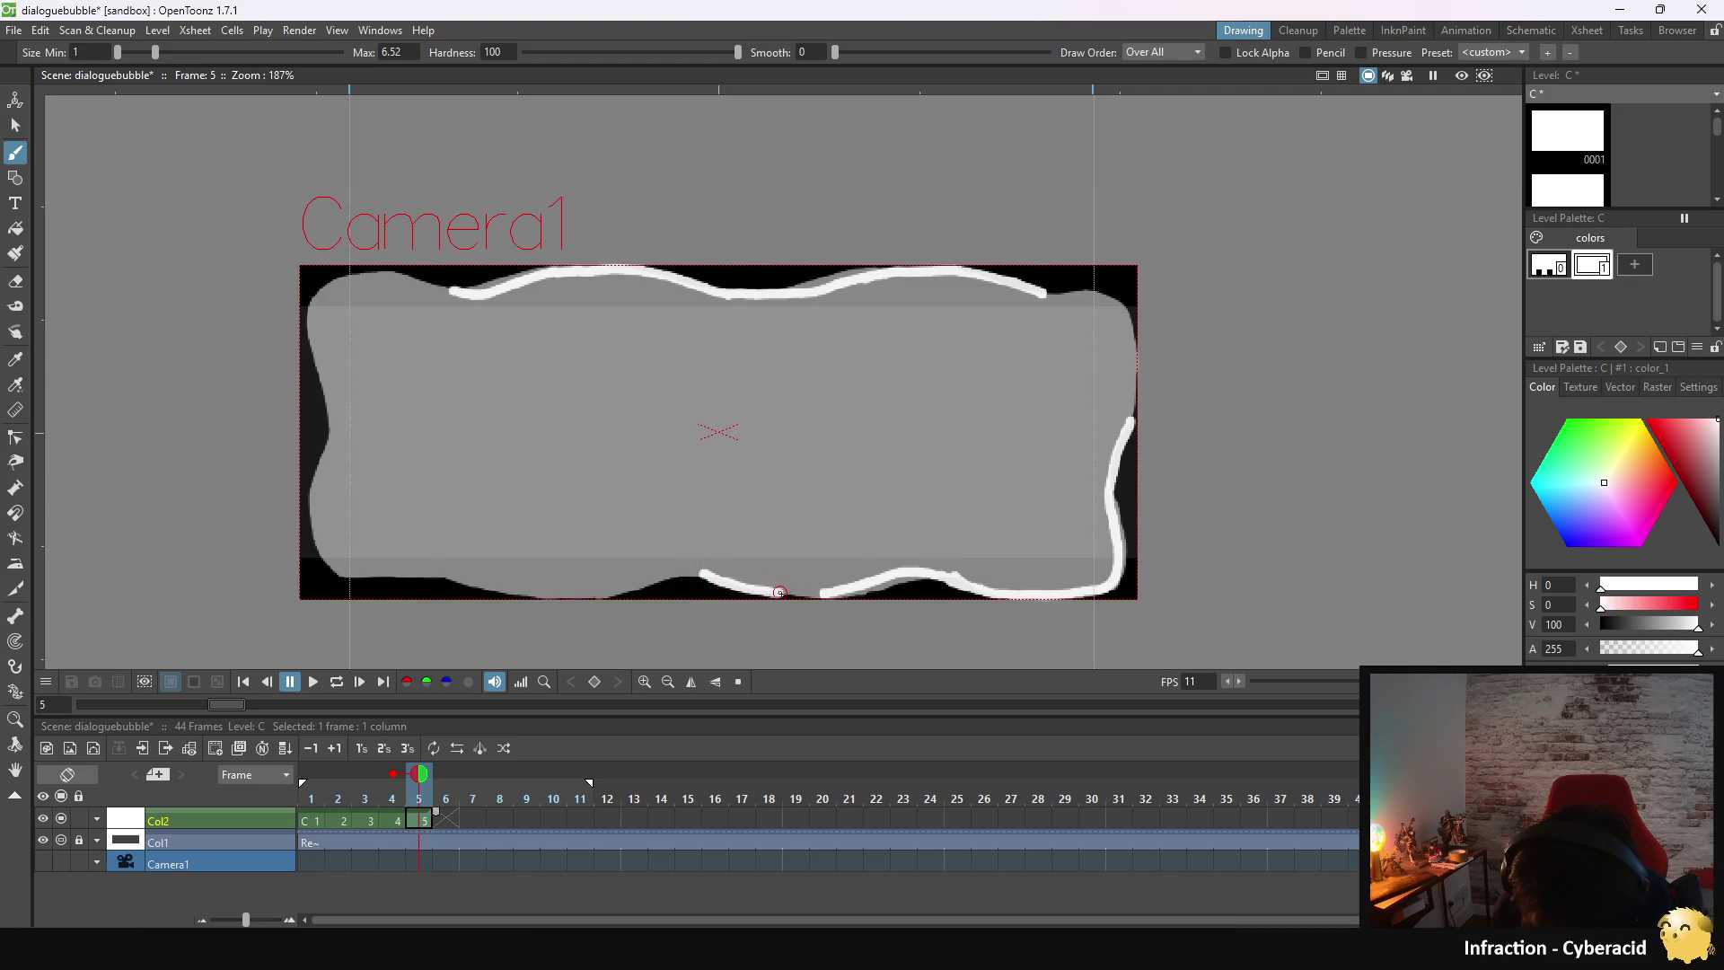
{"action": "left_click_drag", "start_coordinate": [717, 578], "coordinate": [585, 590]}
{"action": "left_click_drag", "start_coordinate": [444, 575], "coordinate": [587, 590]}
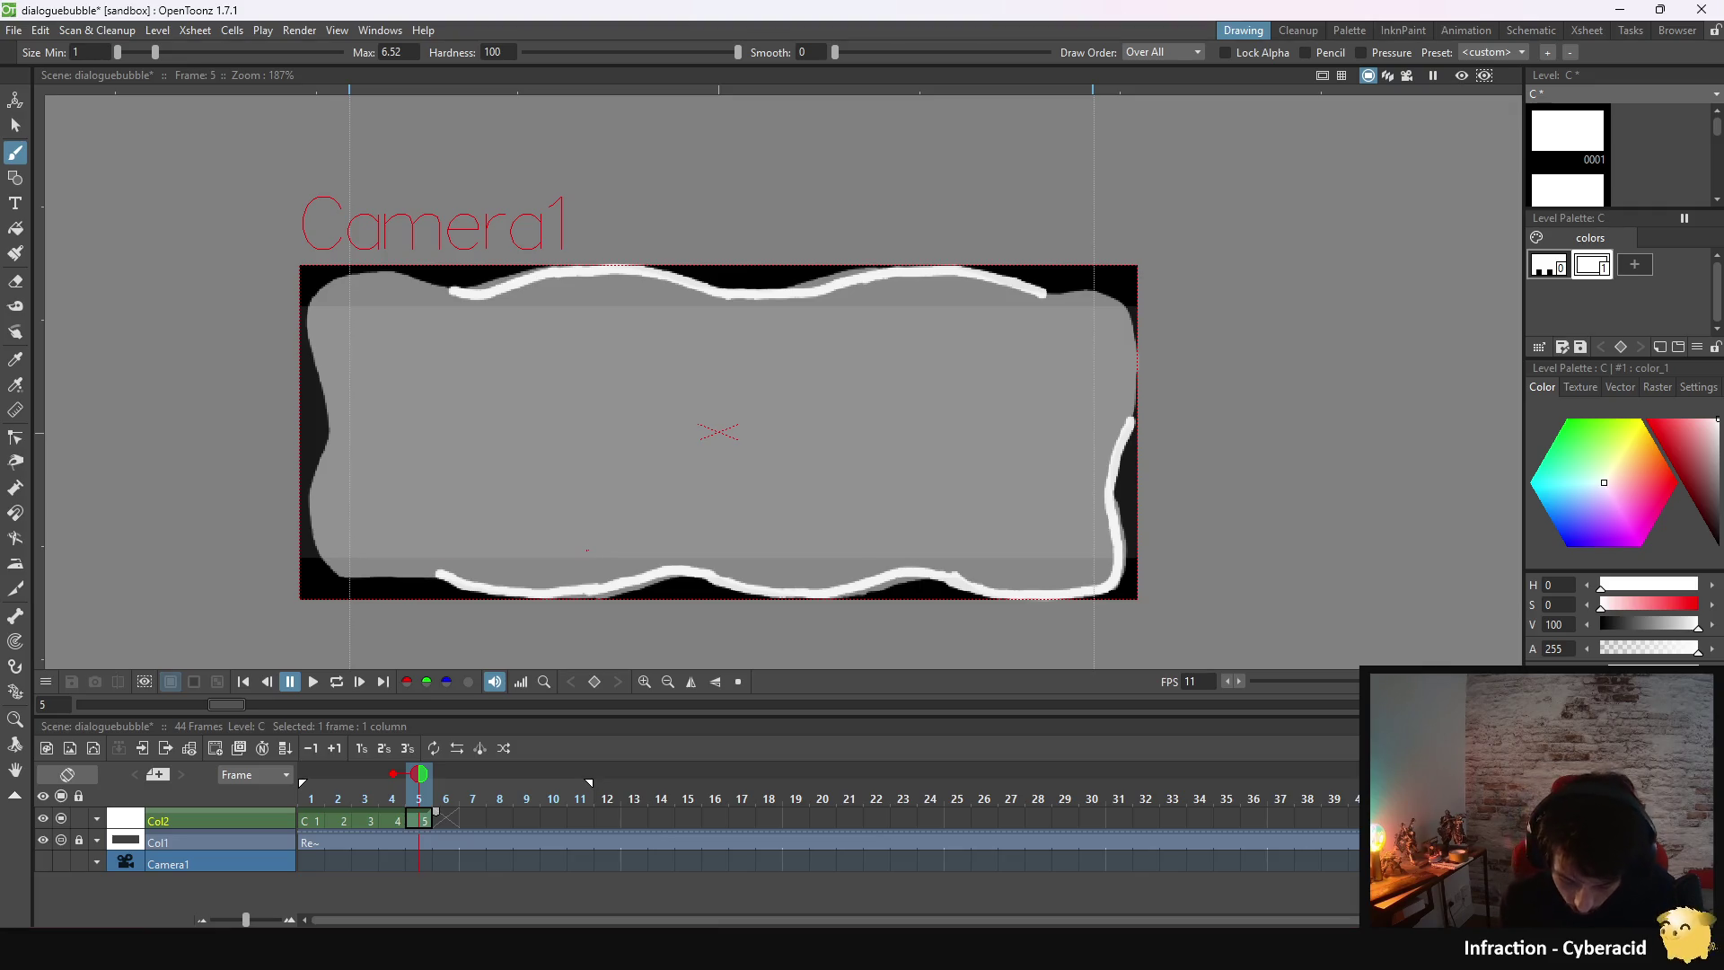
- Round the bottom-left corner, trace up the left side, and close the top-left and top-right corners
{"action": "left_click_drag", "start_coordinate": [431, 571], "coordinate": [475, 586]}
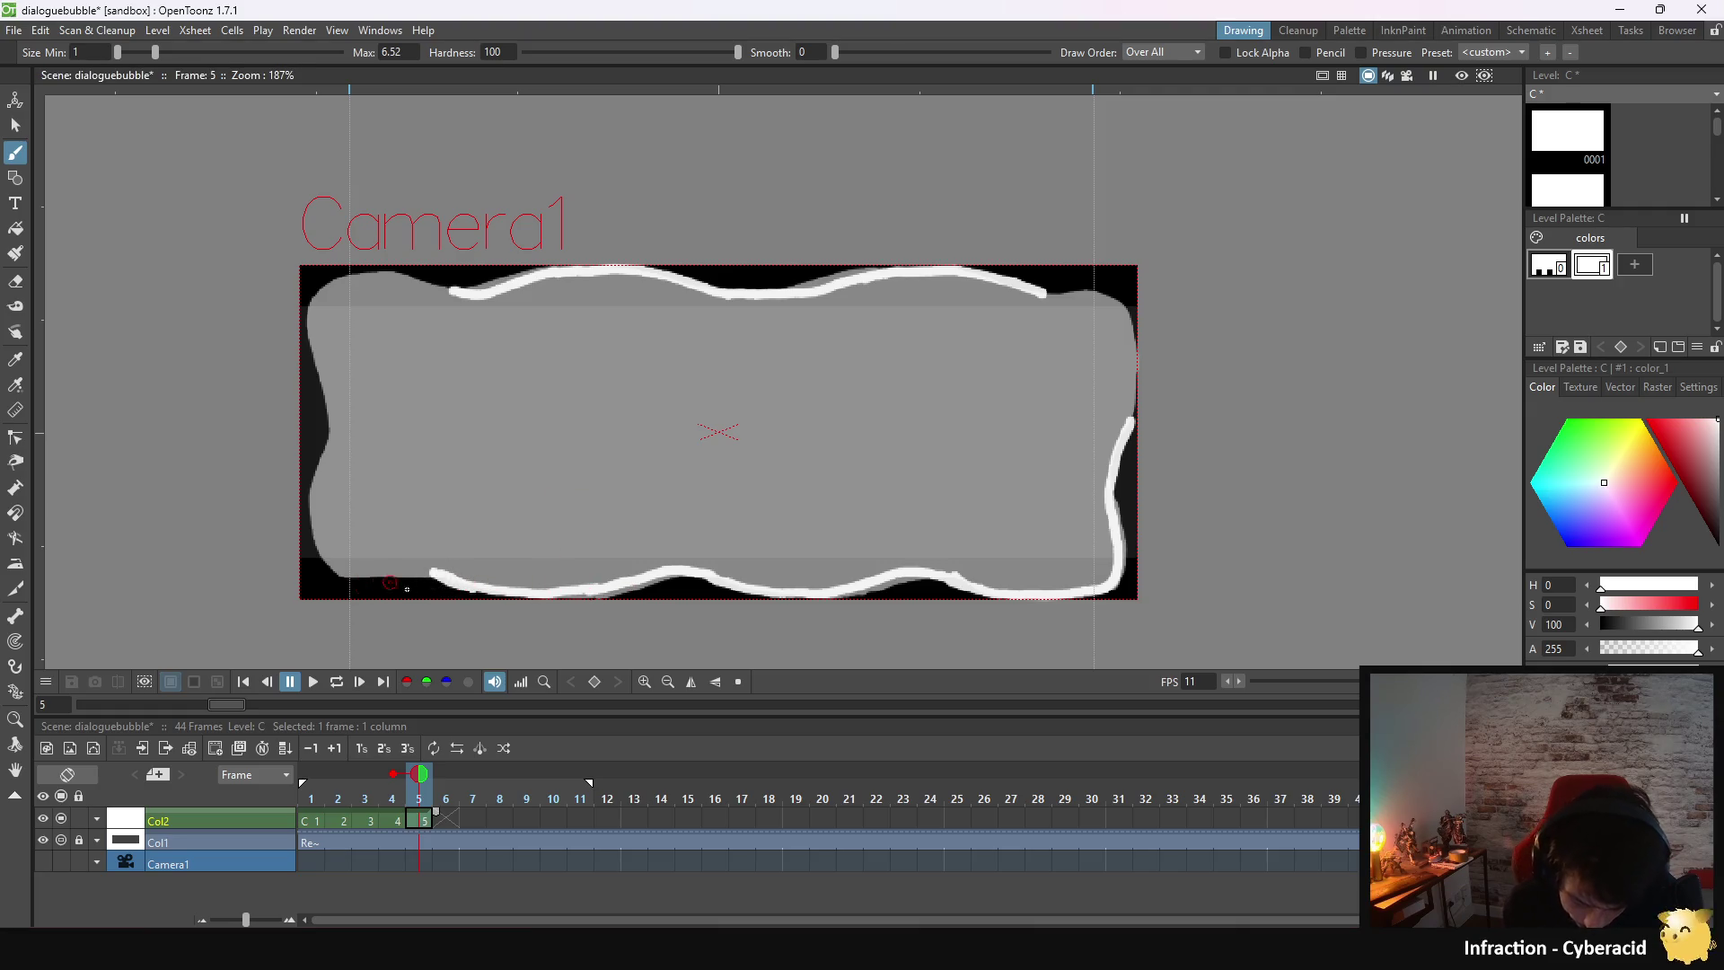
{"action": "left_click_drag", "start_coordinate": [407, 567], "coordinate": [384, 564]}
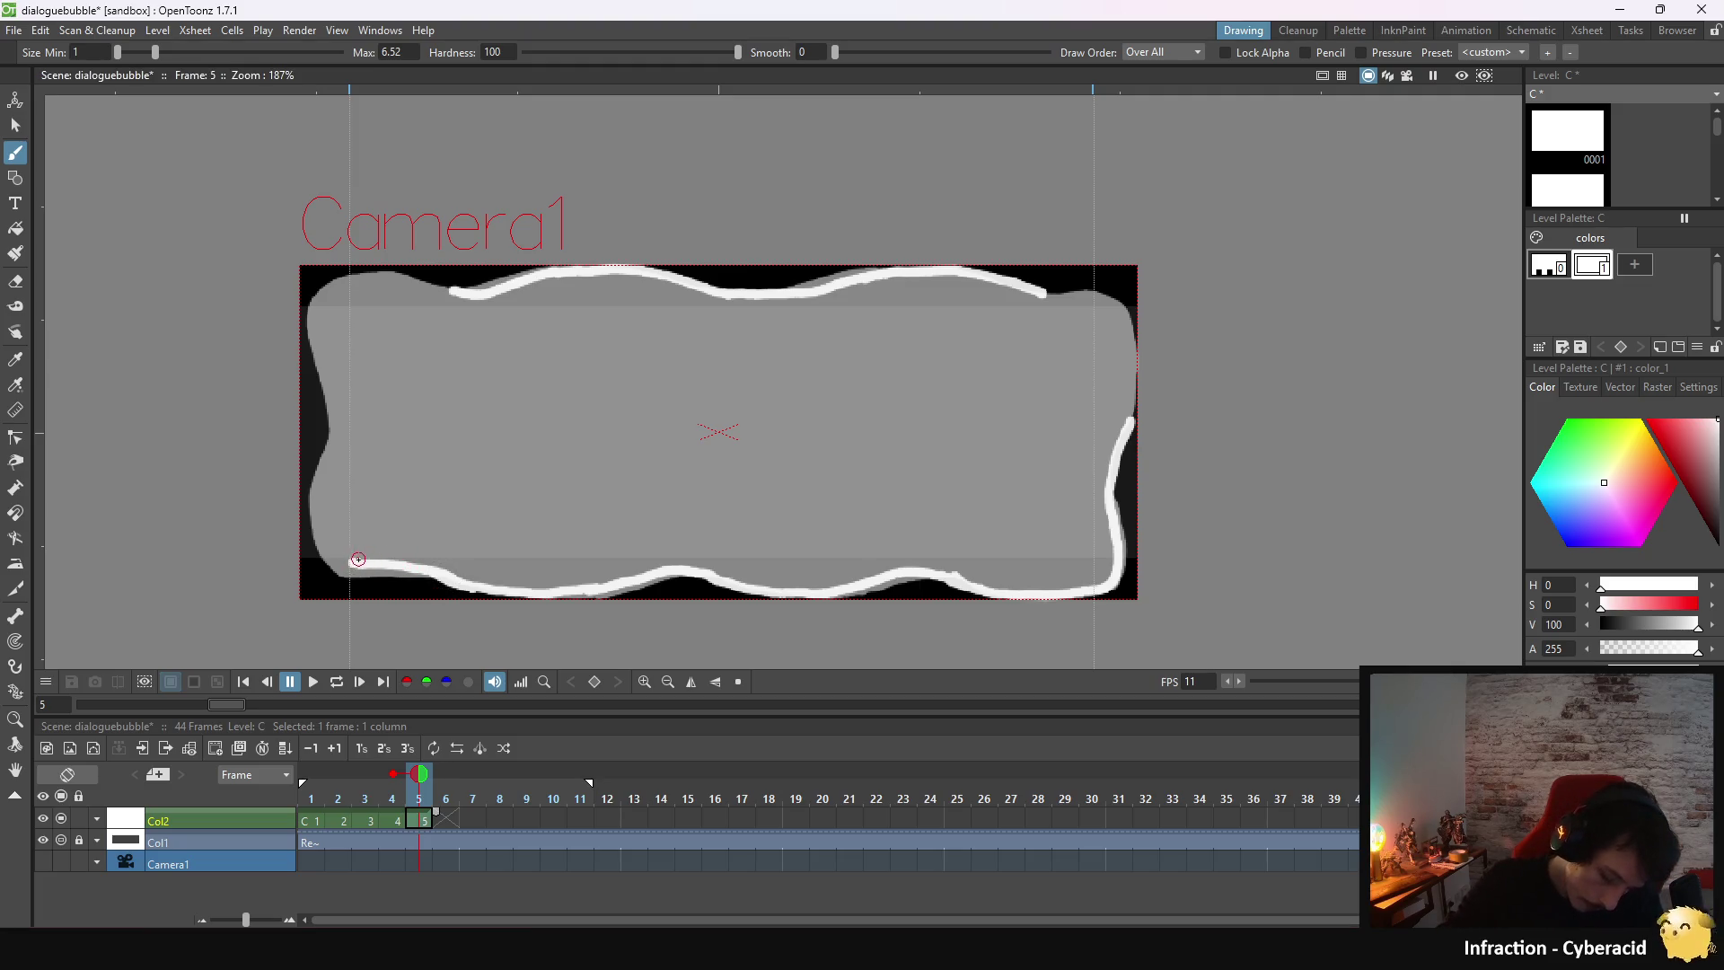
{"action": "left_click_drag", "start_coordinate": [356, 562], "coordinate": [327, 549]}
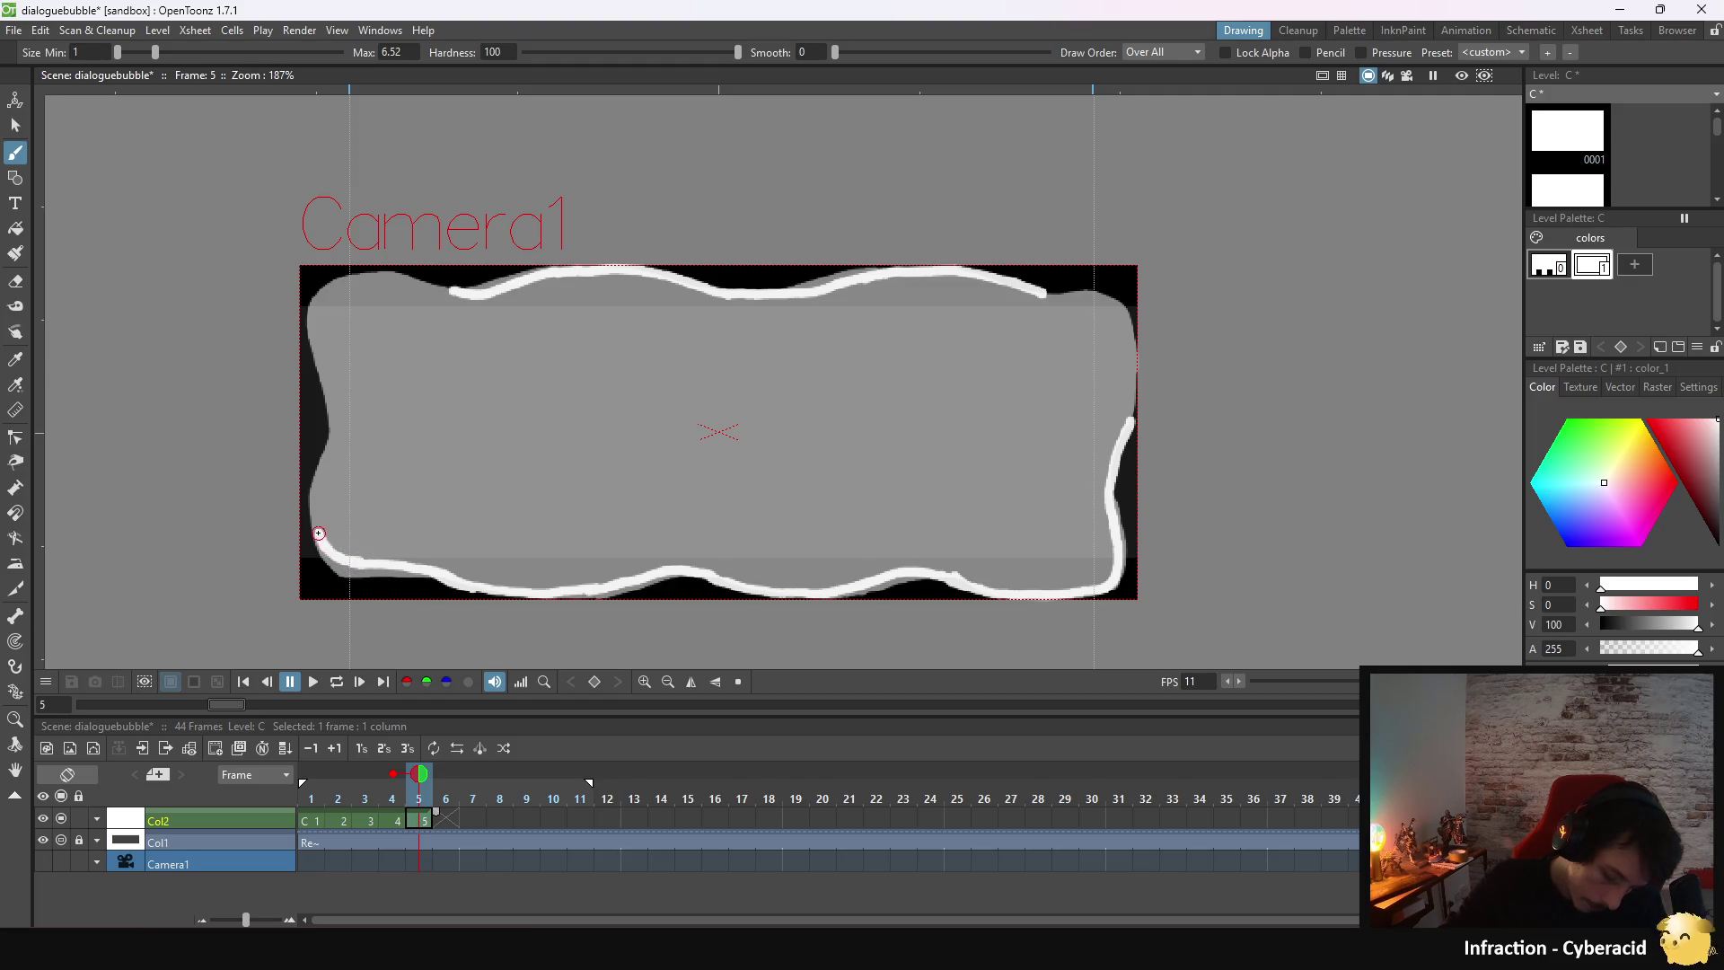
{"action": "left_click_drag", "start_coordinate": [321, 537], "coordinate": [313, 479]}
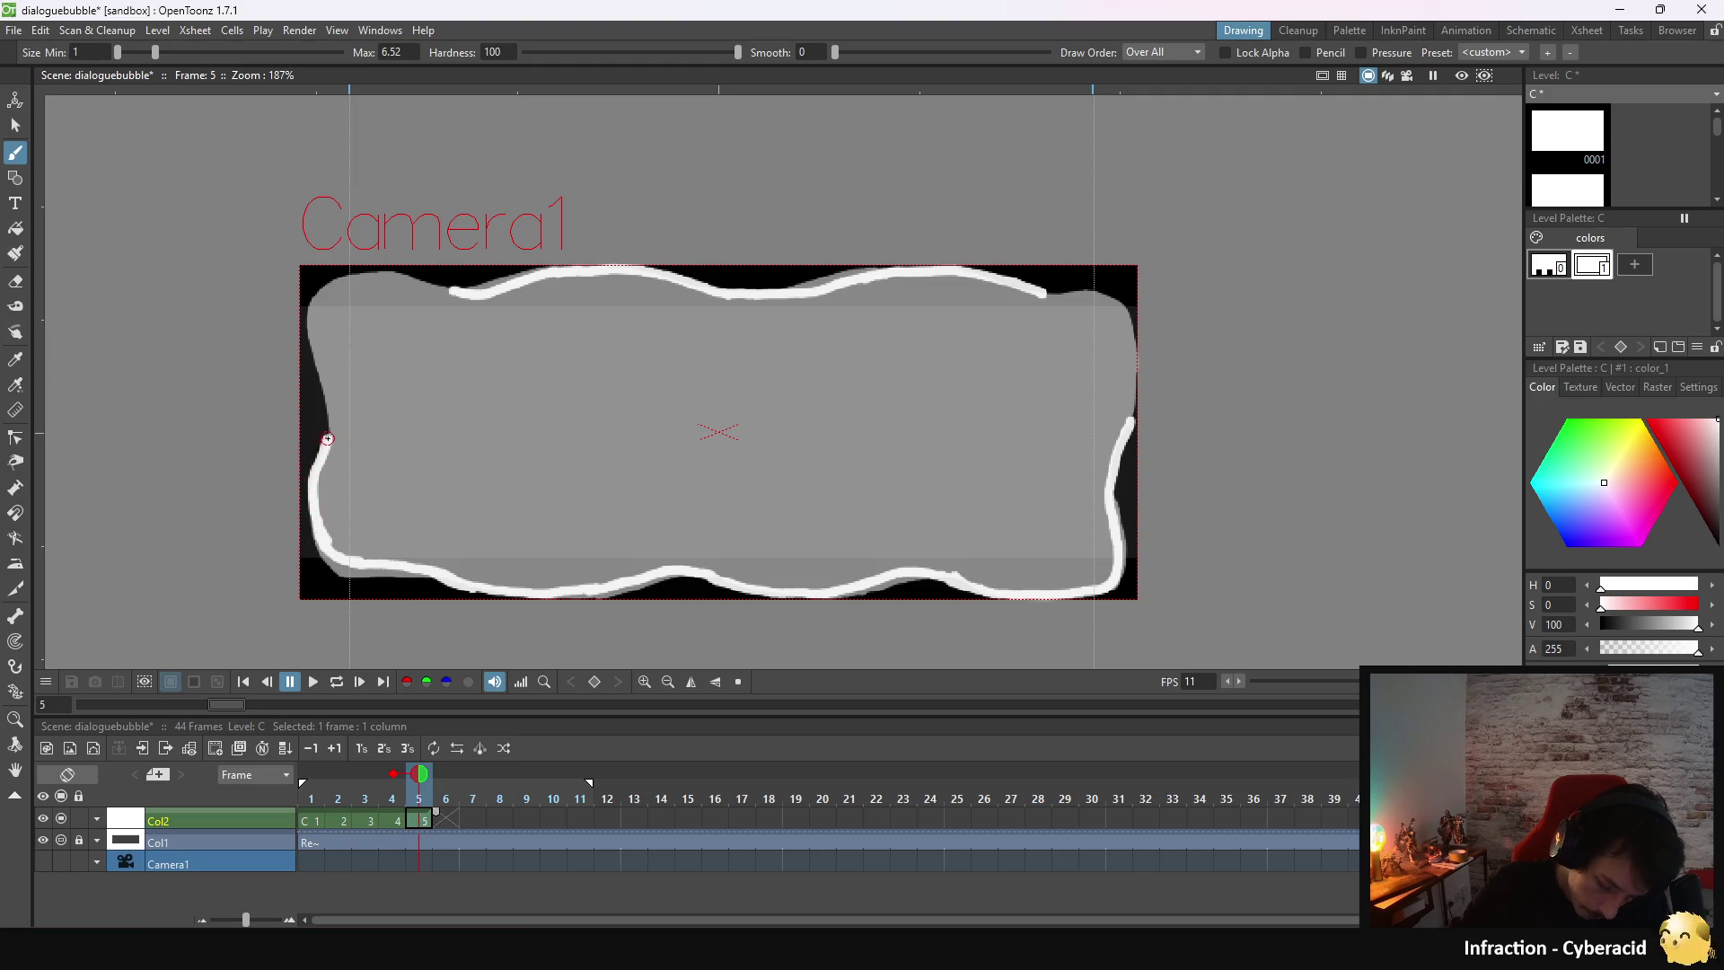
{"action": "left_click_drag", "start_coordinate": [332, 417], "coordinate": [332, 394]}
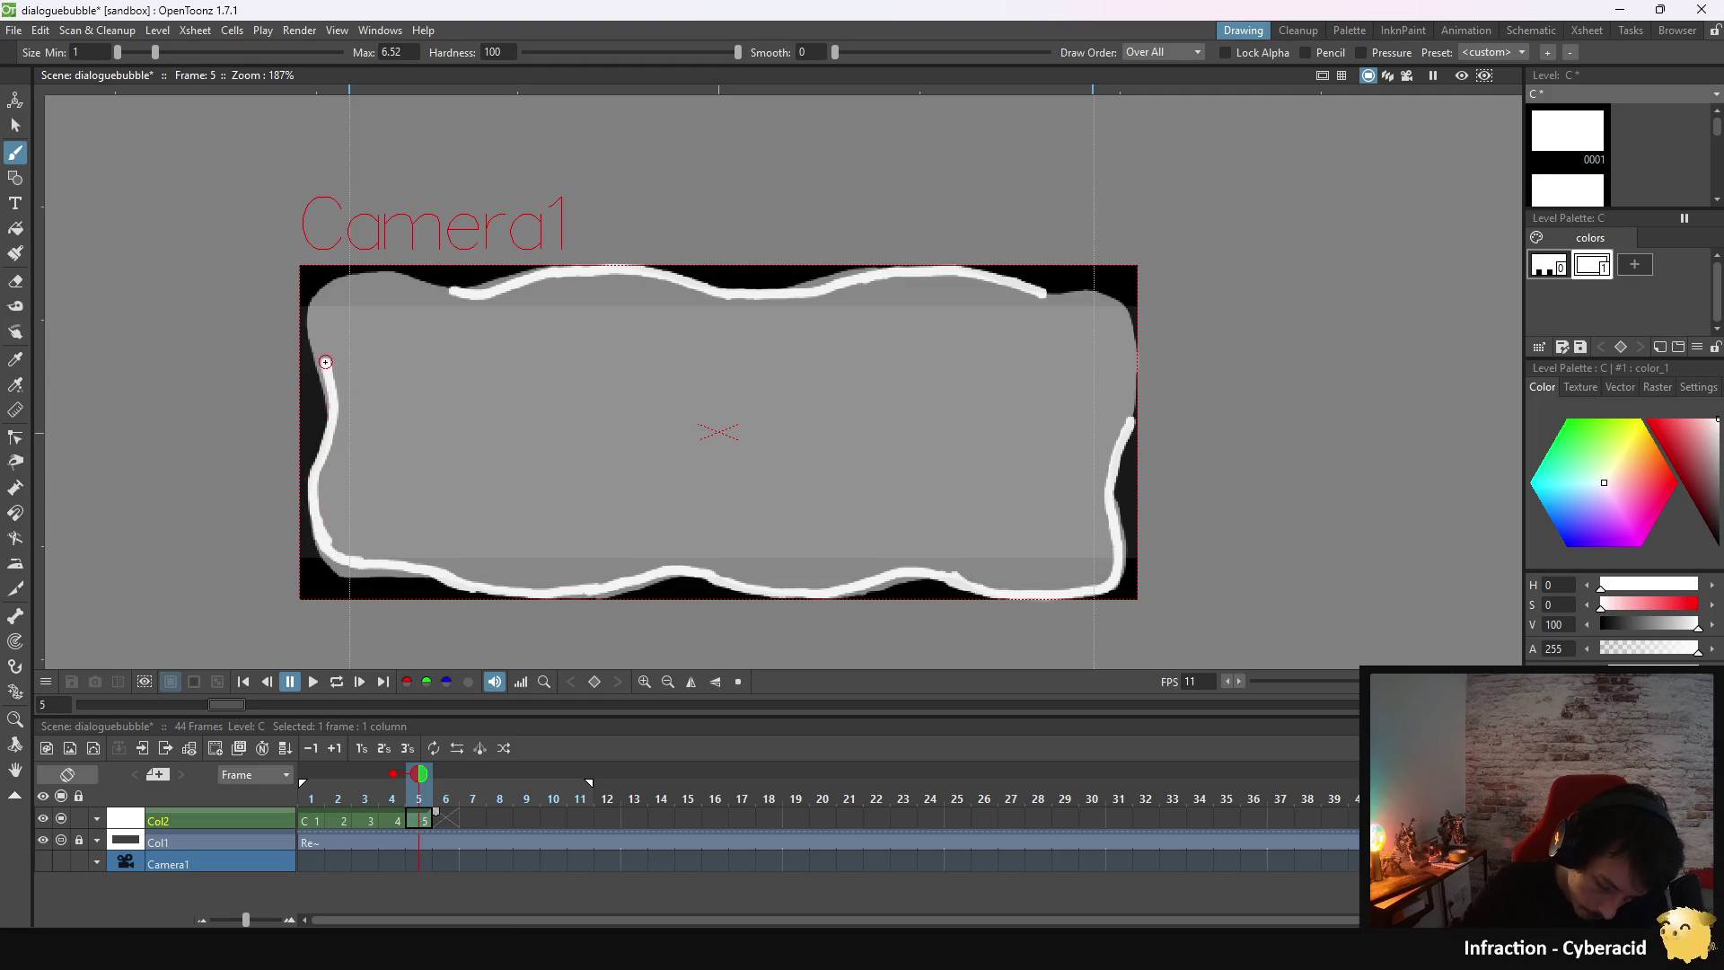
{"action": "mouse_move", "coordinate": [318, 328]}
{"action": "left_mouse_down"}
{"action": "mouse_move", "coordinate": [326, 295]}
{"action": "mouse_move", "coordinate": [319, 312]}
{"action": "left_mouse_up"}
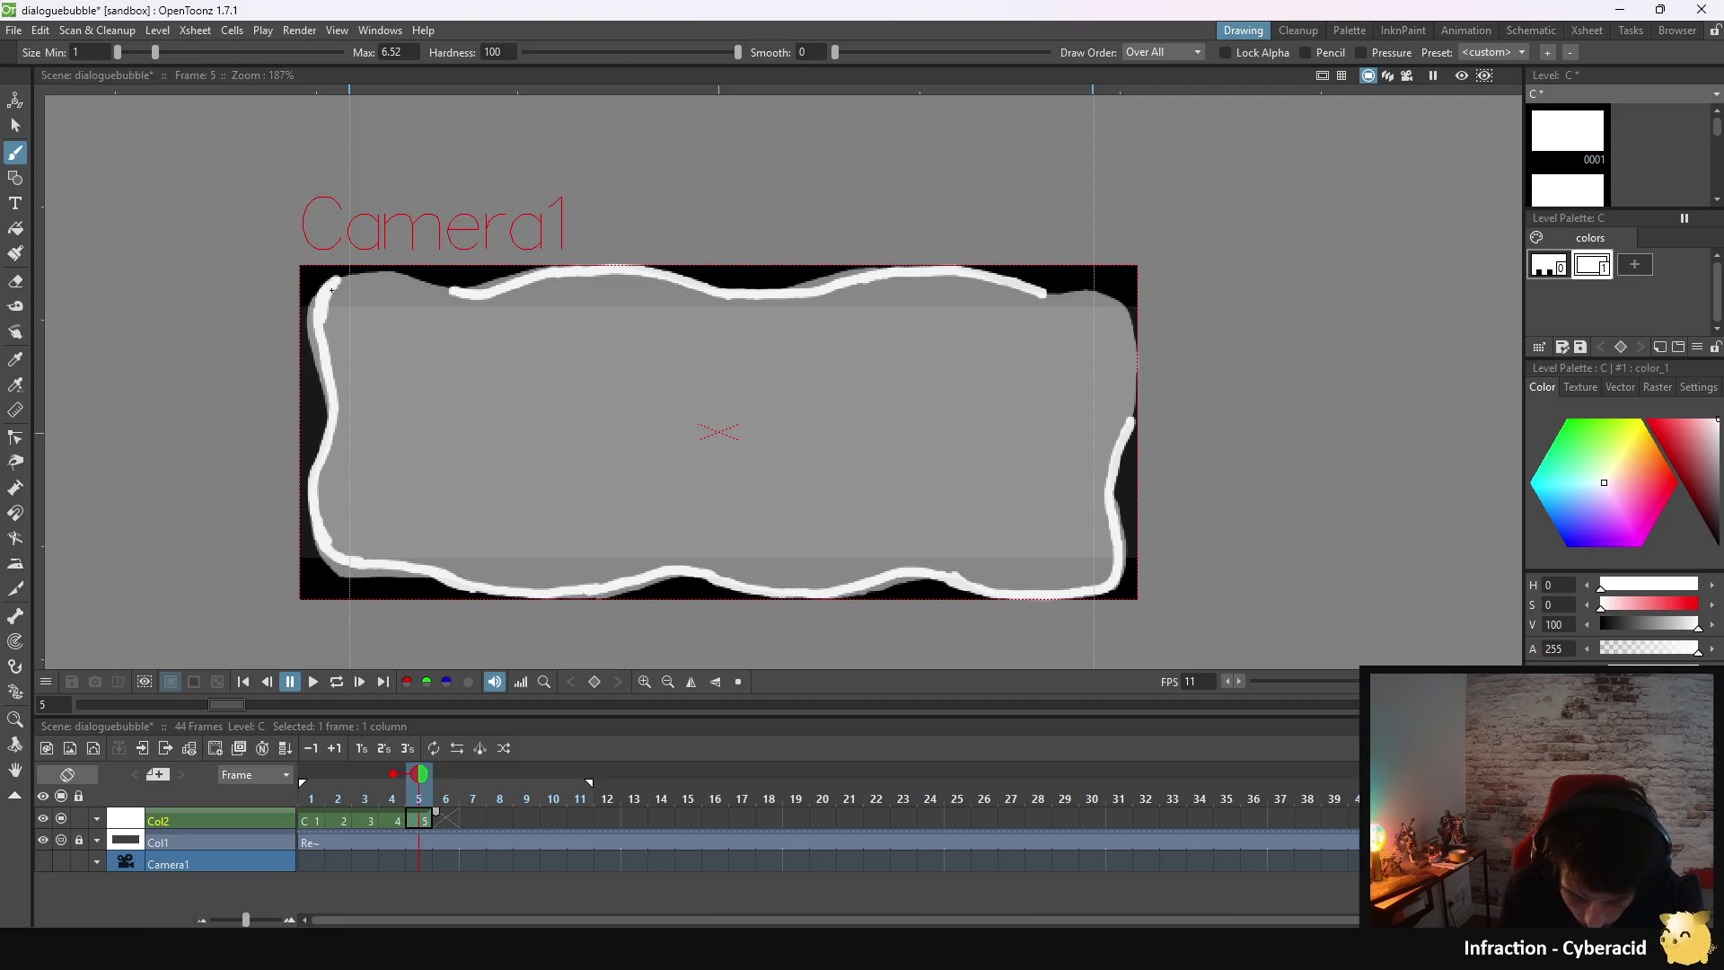
{"action": "left_click_drag", "start_coordinate": [343, 281], "coordinate": [456, 292]}
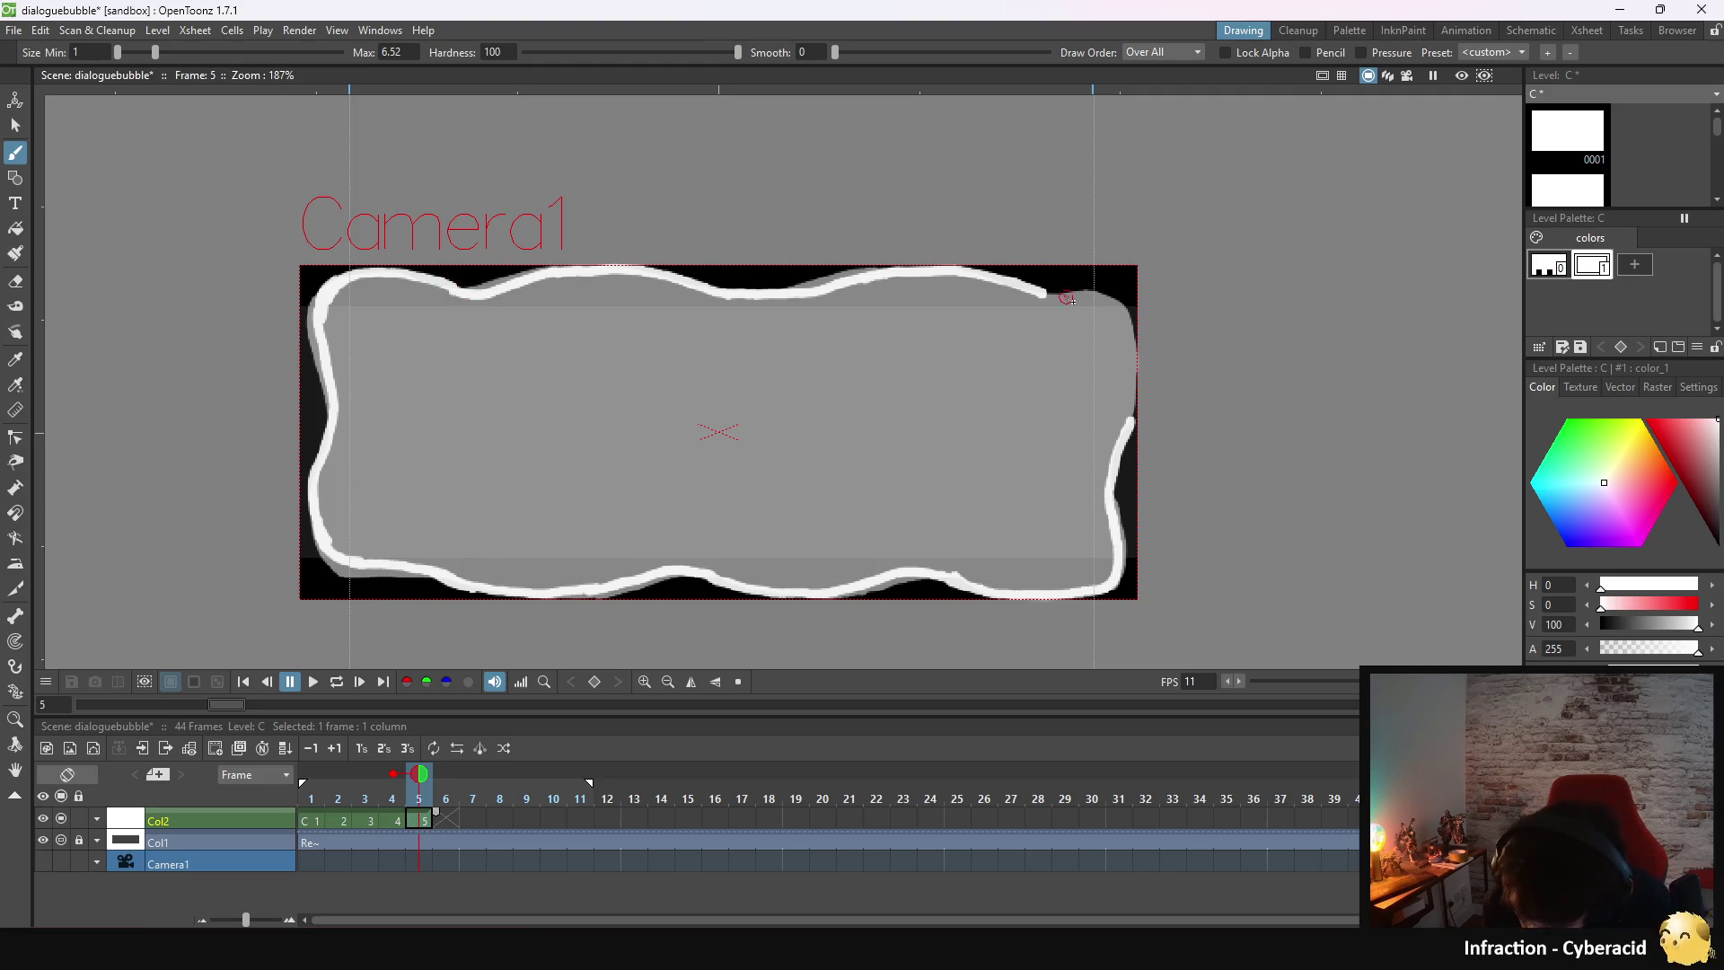
{"action": "mouse_move", "coordinate": [1065, 298]}
{"action": "left_mouse_down"}
{"action": "mouse_move", "coordinate": [1086, 299]}
{"action": "mouse_move", "coordinate": [1130, 408]}
{"action": "left_mouse_up"}
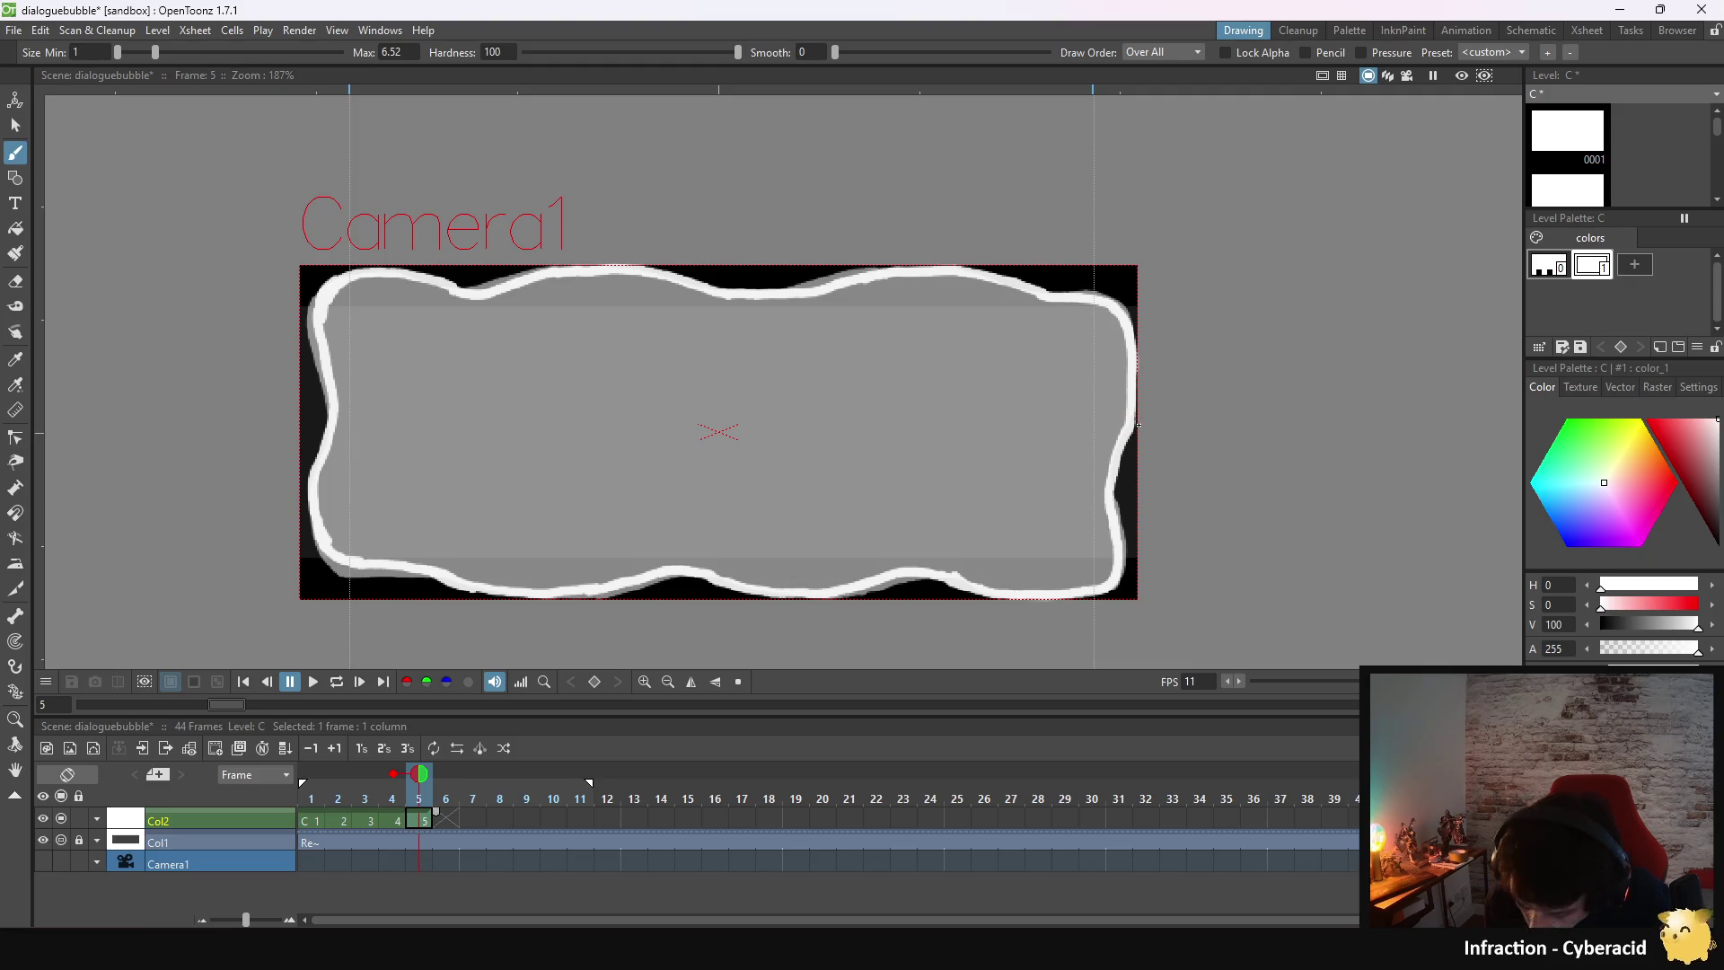
- Fill frame 5's bubble white, compare it with frame 4, then advance to blank frame 6
{"action": "key", "text": "f"}
{"action": "left_click", "coordinate": [593, 478]}
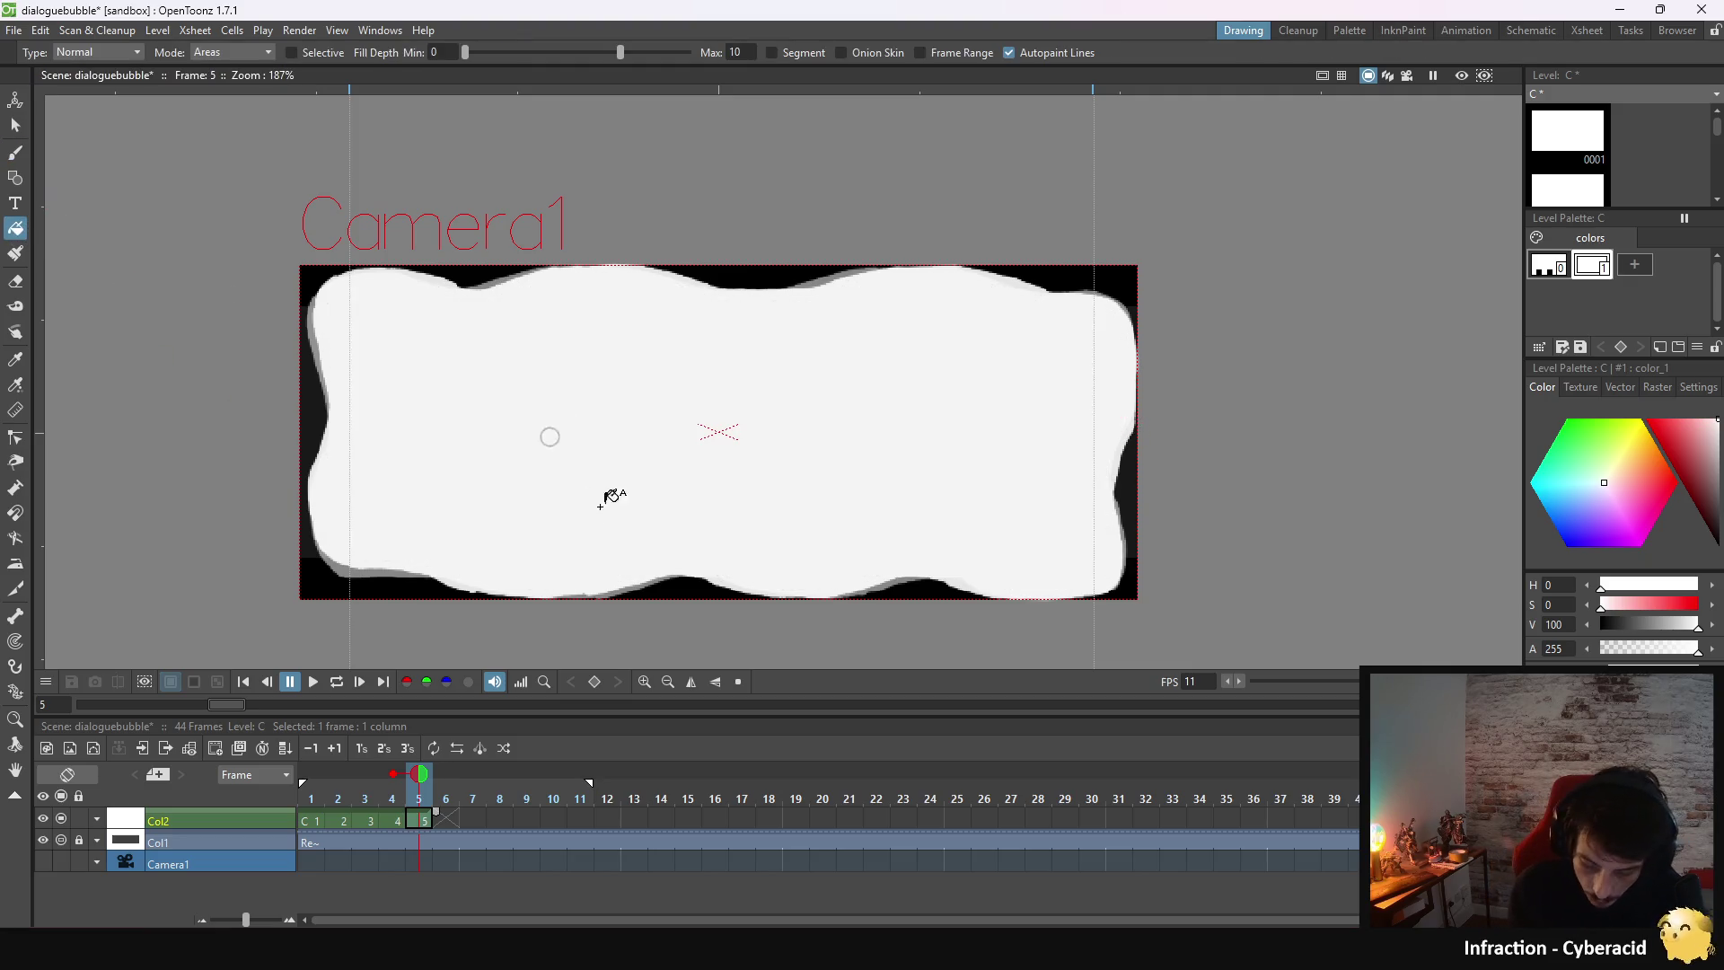
{"action": "key", "text": "Up"}
{"action": "left_click", "coordinate": [420, 819]}
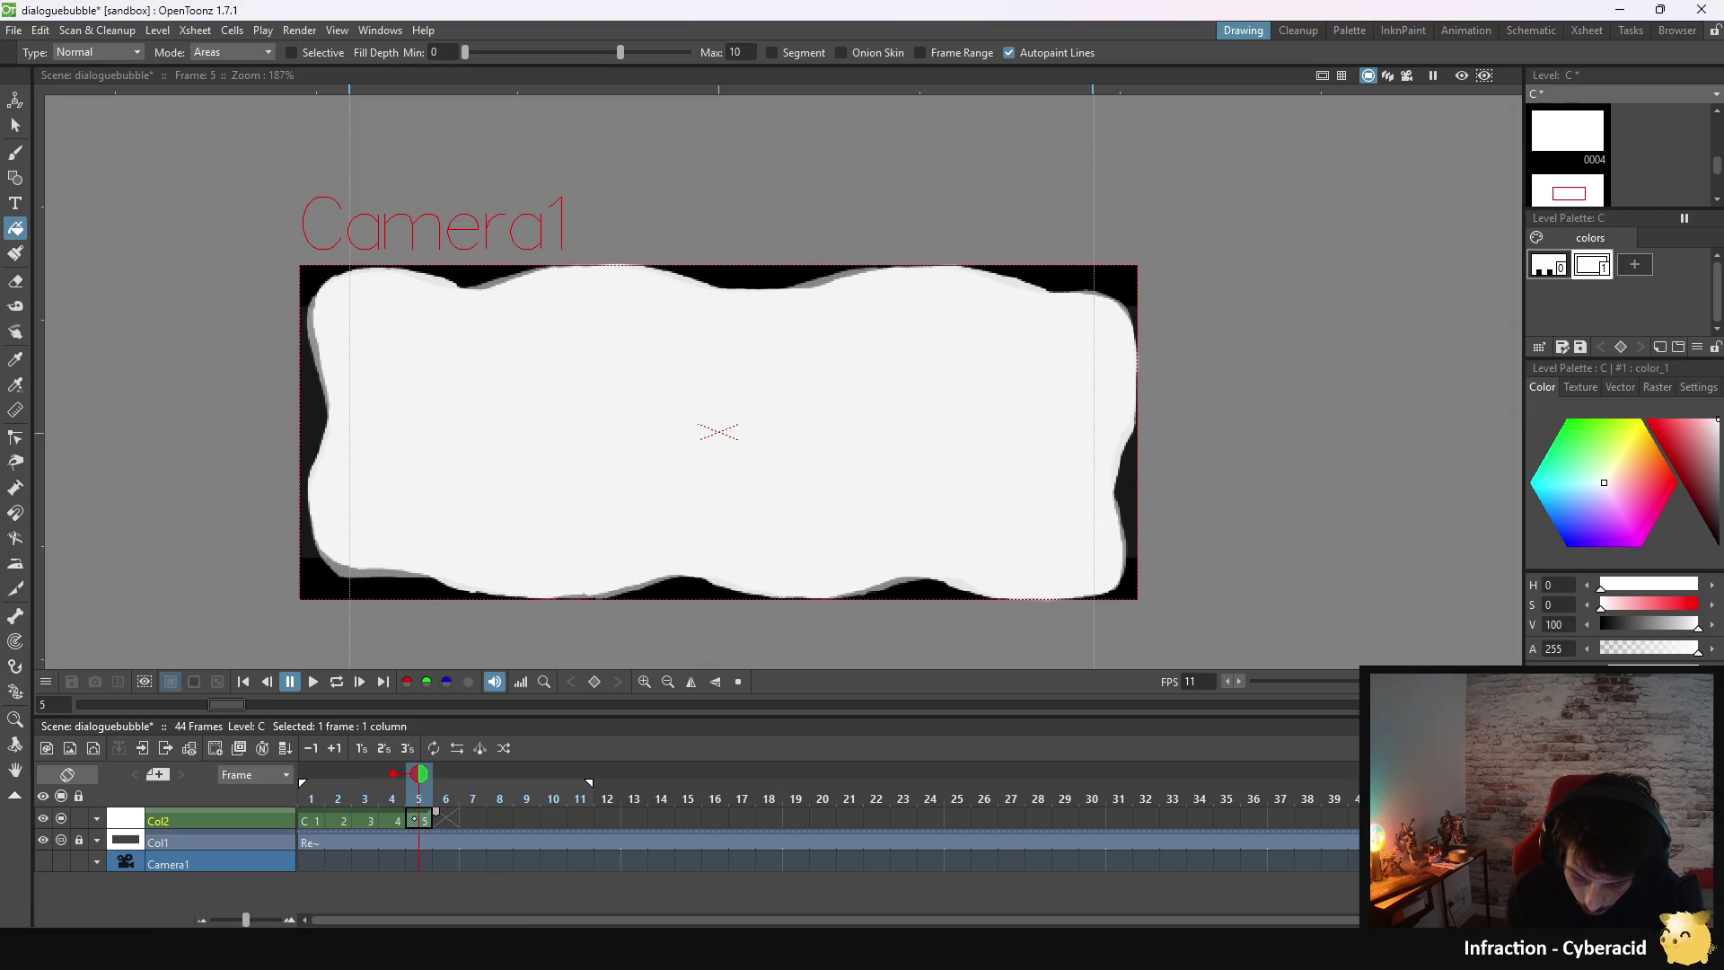
{"action": "left_click", "coordinate": [399, 819]}
{"action": "left_click", "coordinate": [422, 819]}
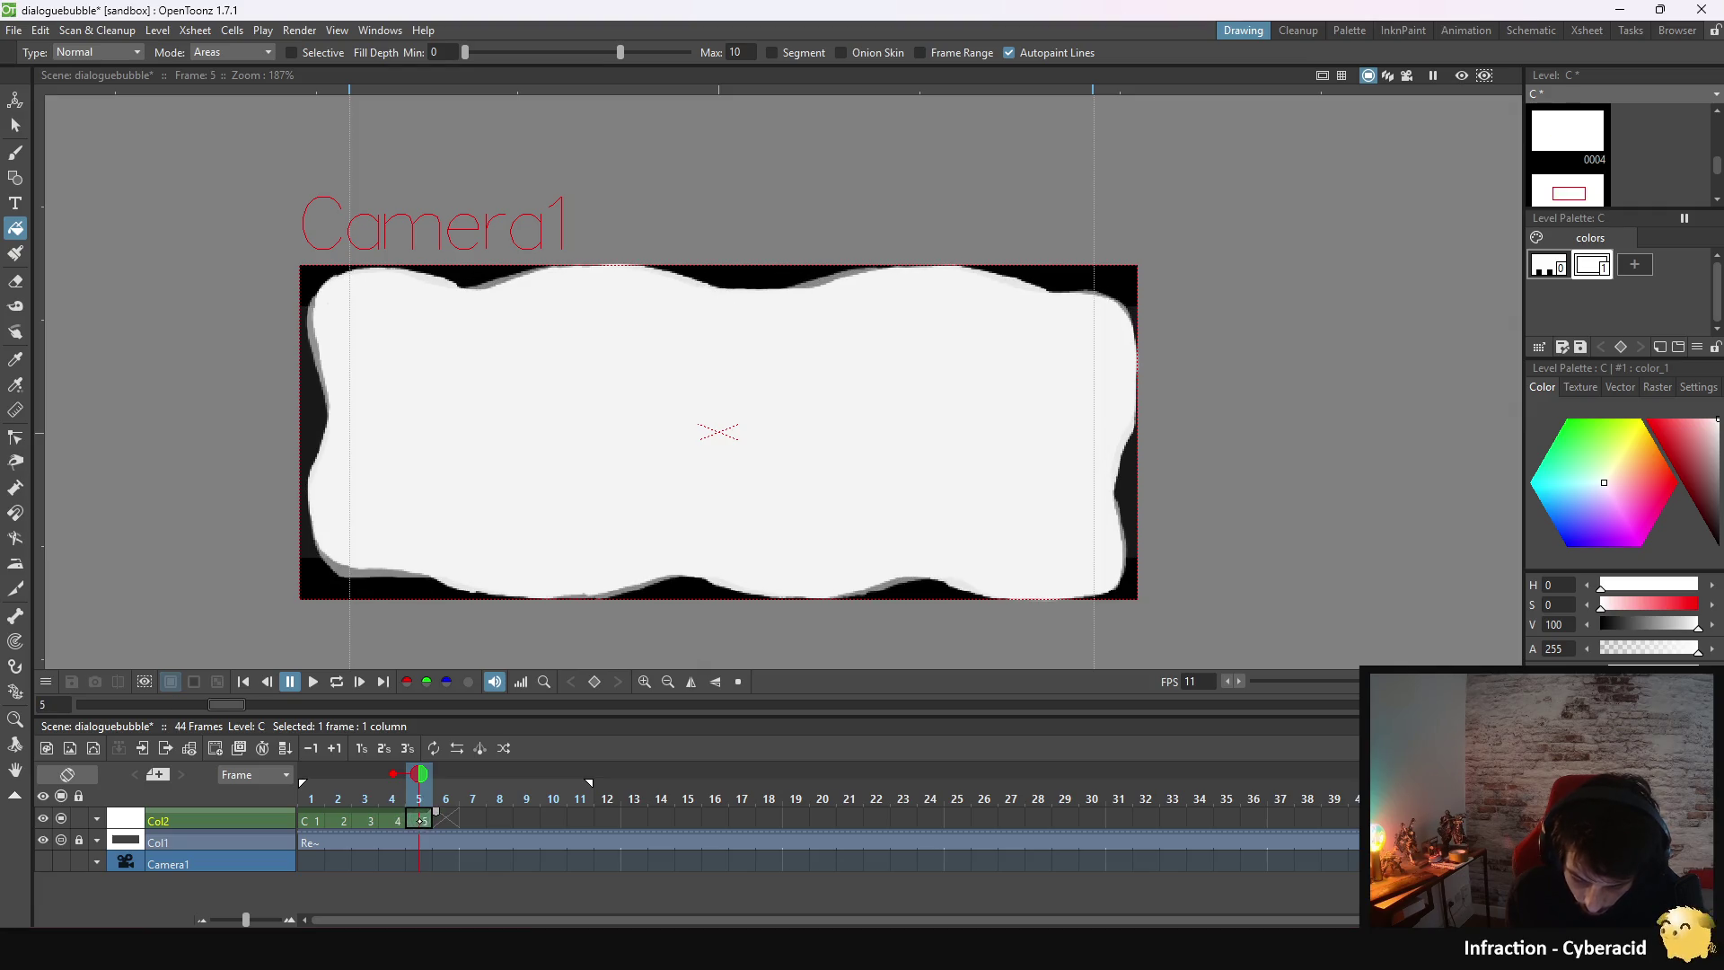
{"action": "key", "text": "b"}
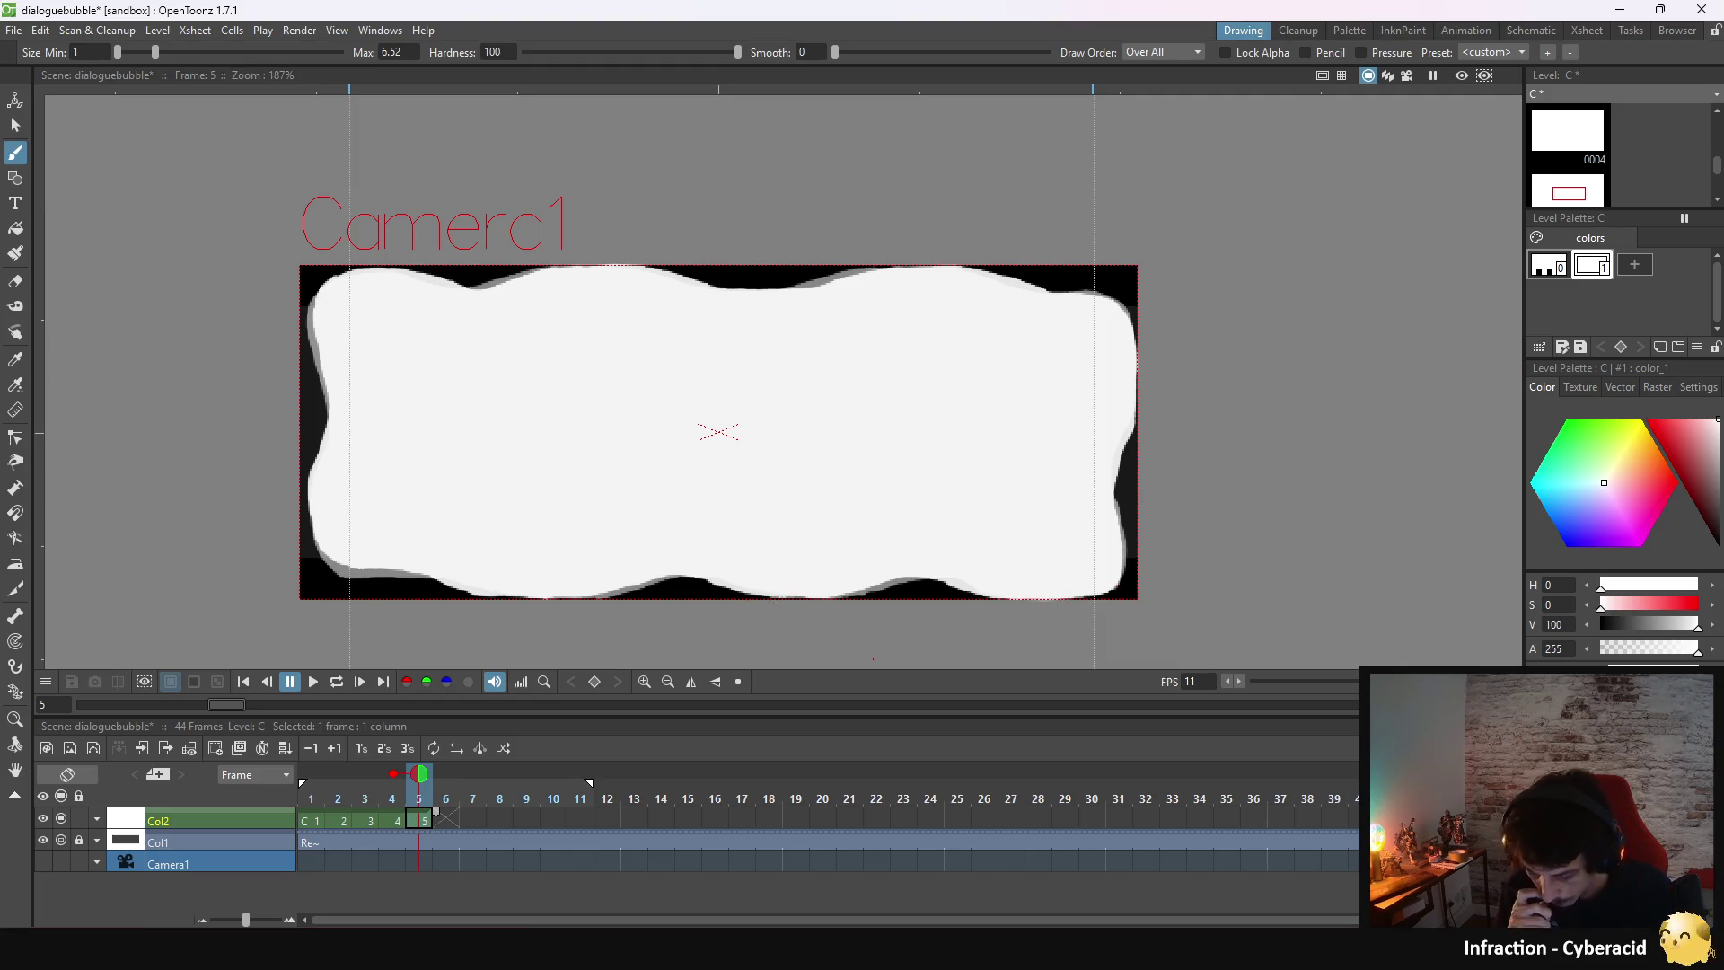
{"action": "key", "text": "period"}
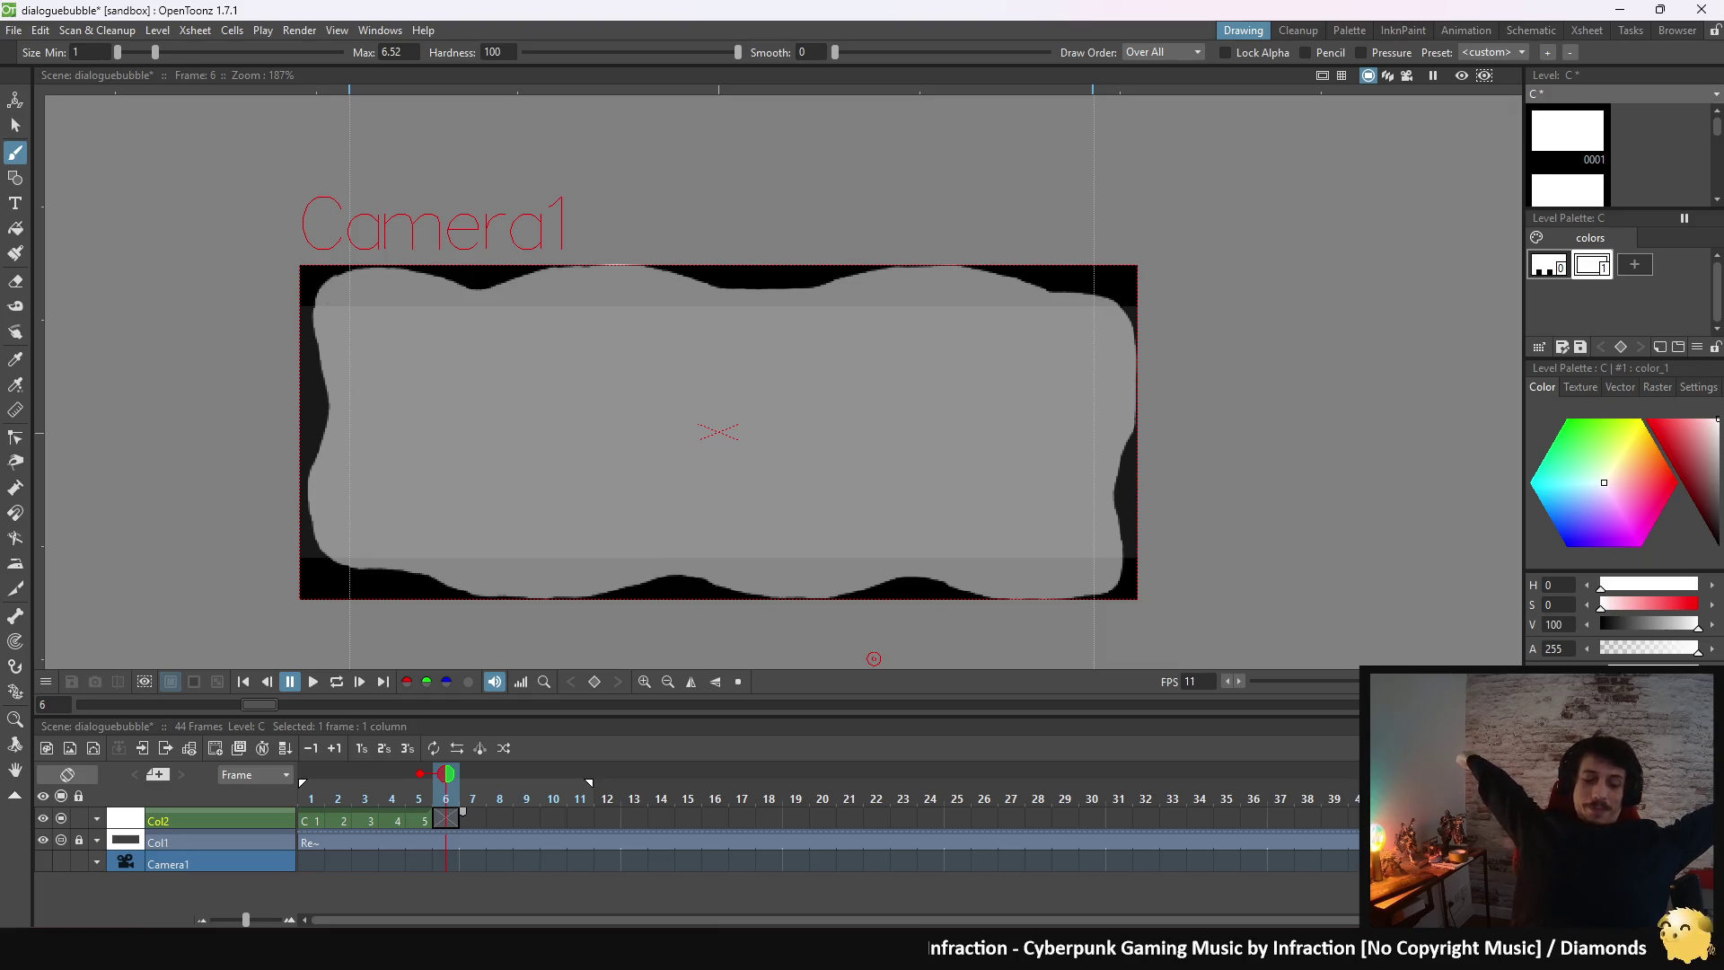
- Save the scene with Ctrl+S, review frames 1 to 5, and advance to frame 6
{"action": "key", "text": "ctrl+s"}
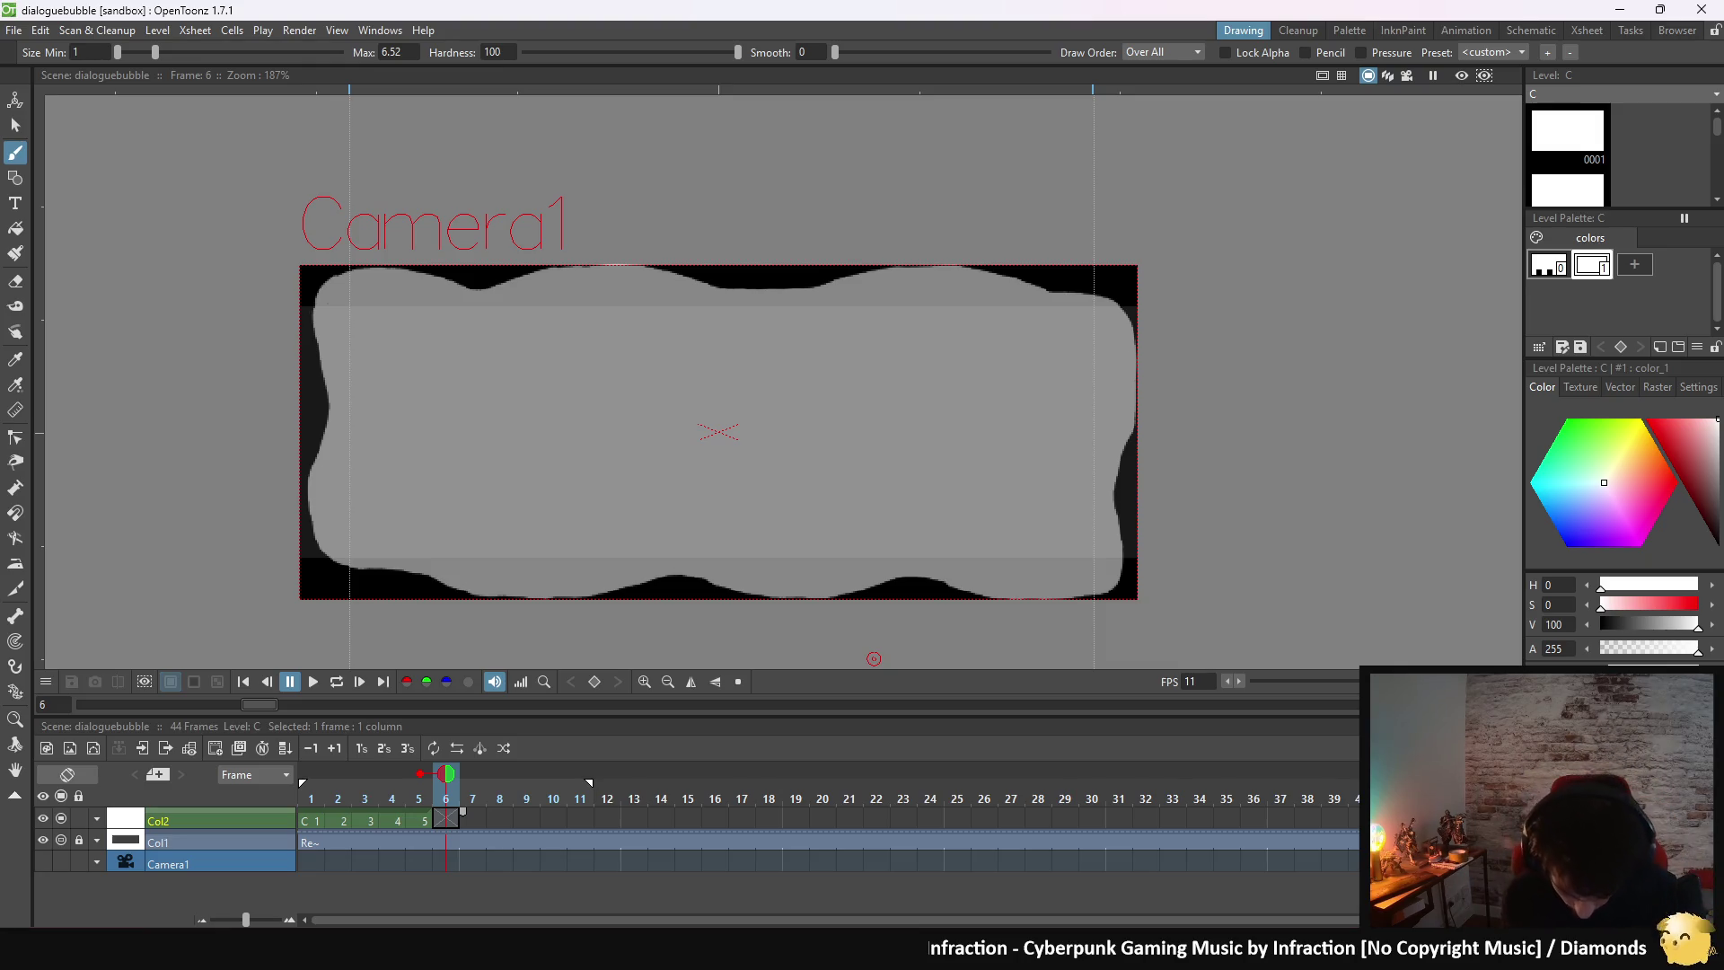
{"action": "left_click", "coordinate": [316, 817]}
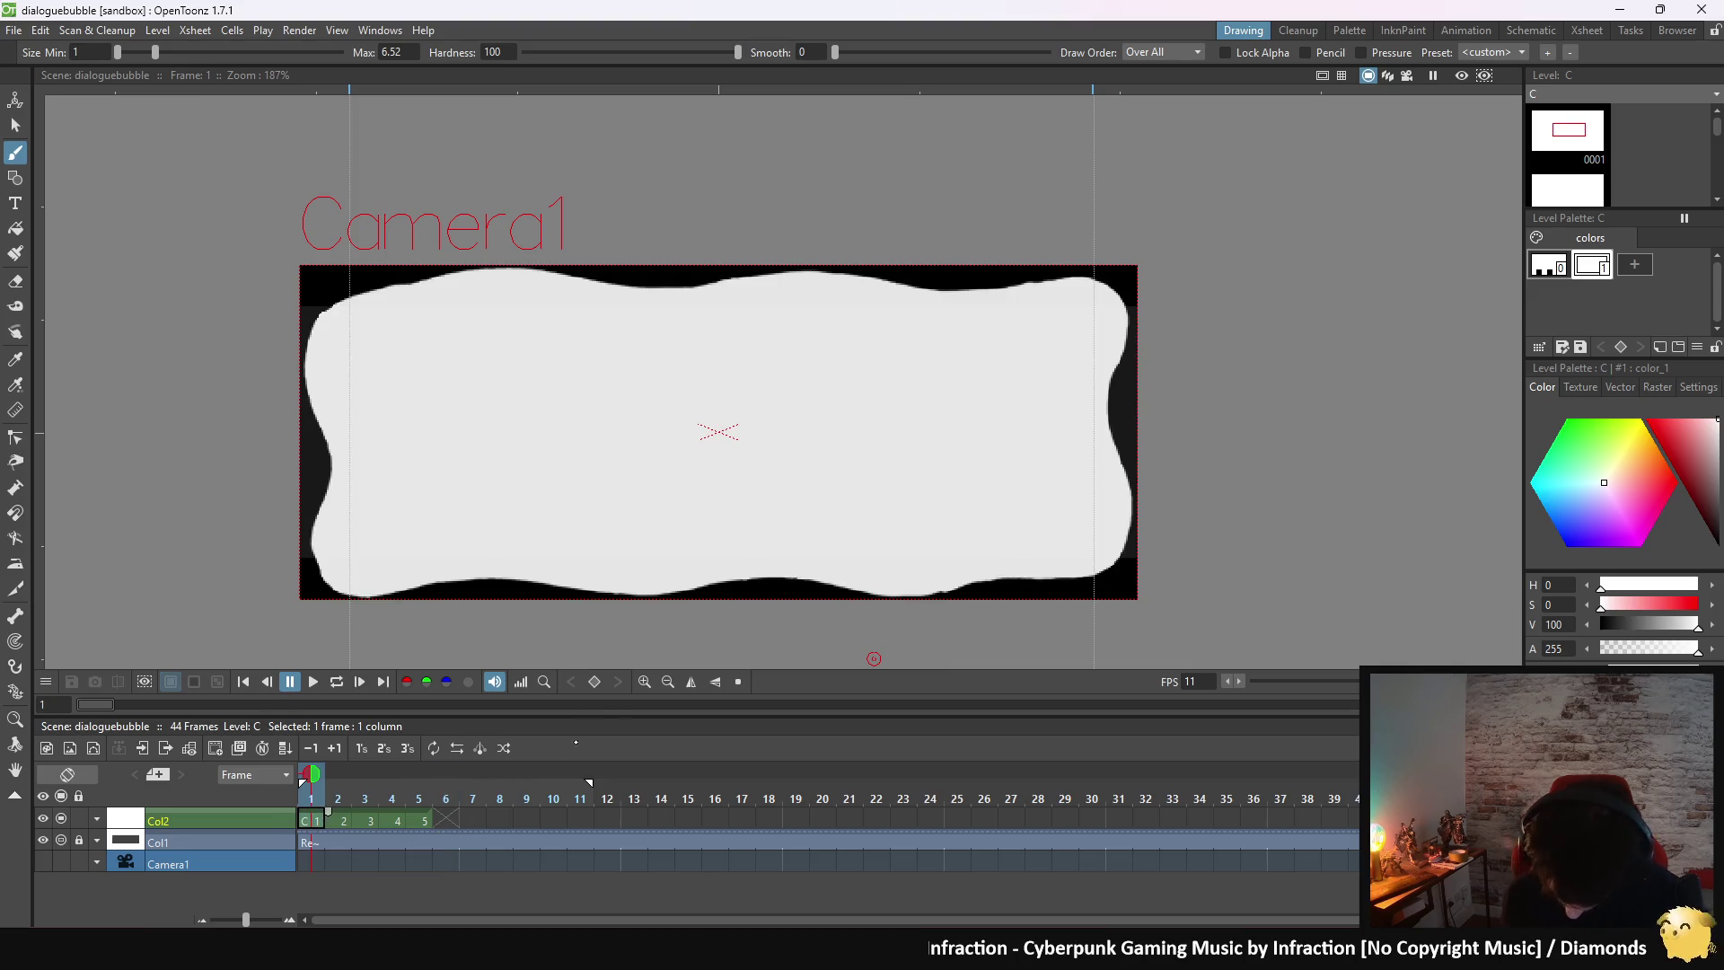
{"action": "left_click", "coordinate": [421, 819]}
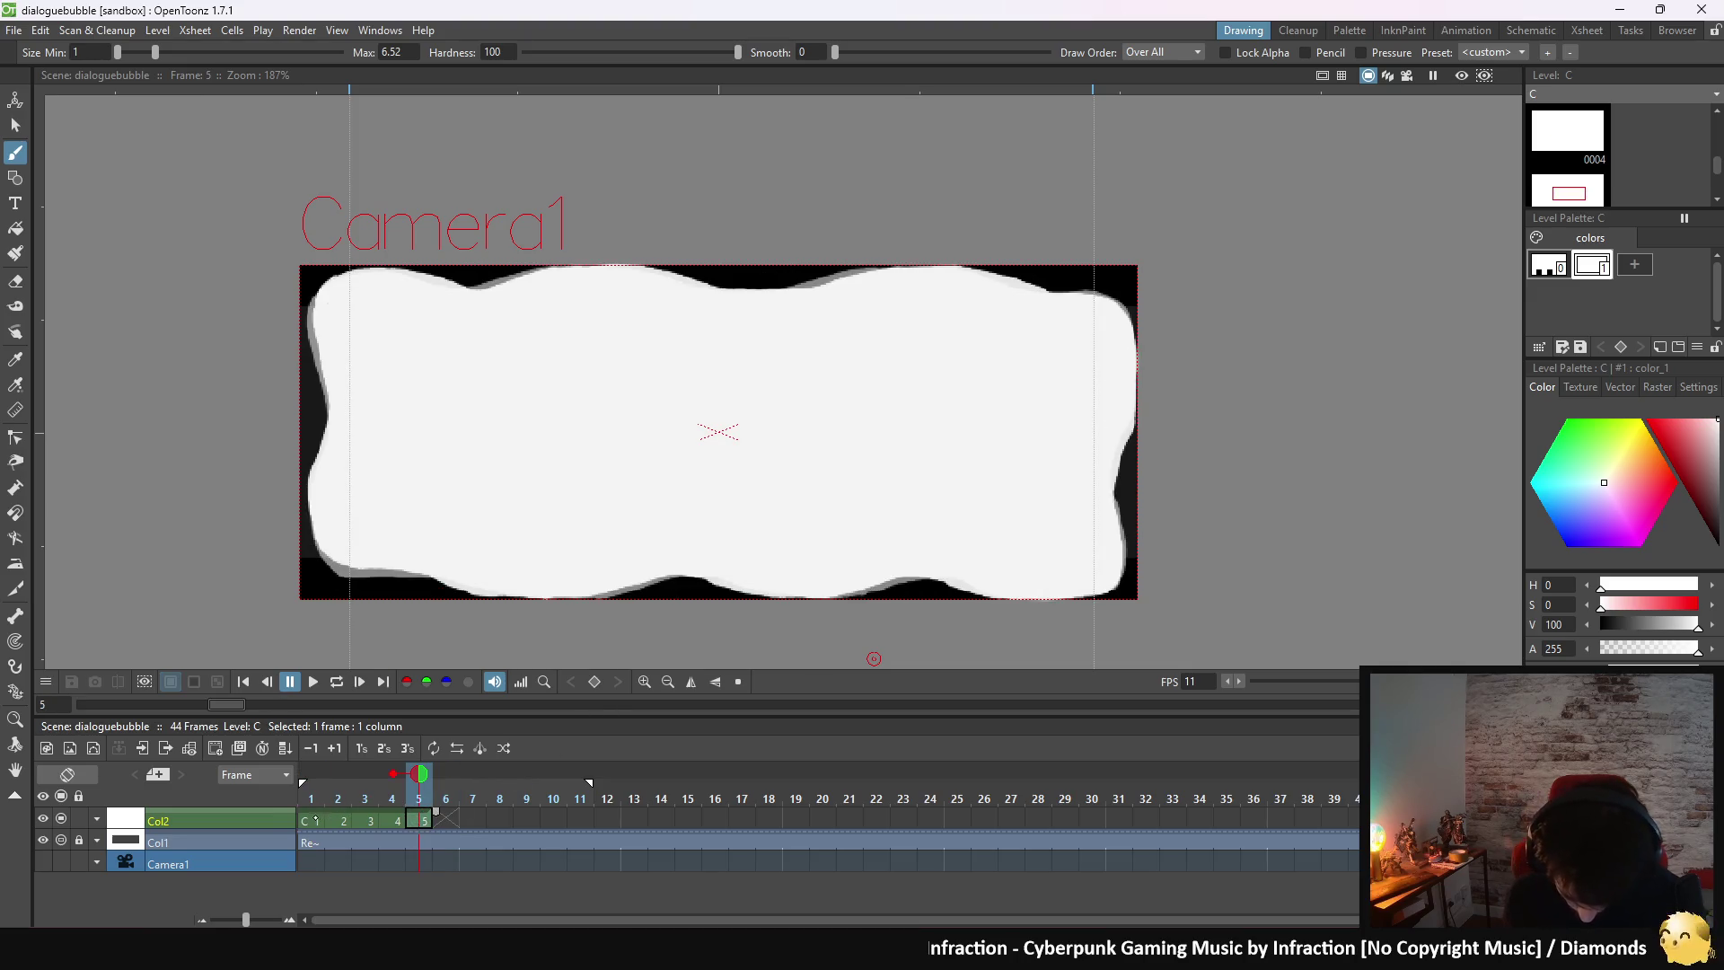
{"action": "left_click", "coordinate": [314, 819]}
{"action": "left_click", "coordinate": [345, 818]}
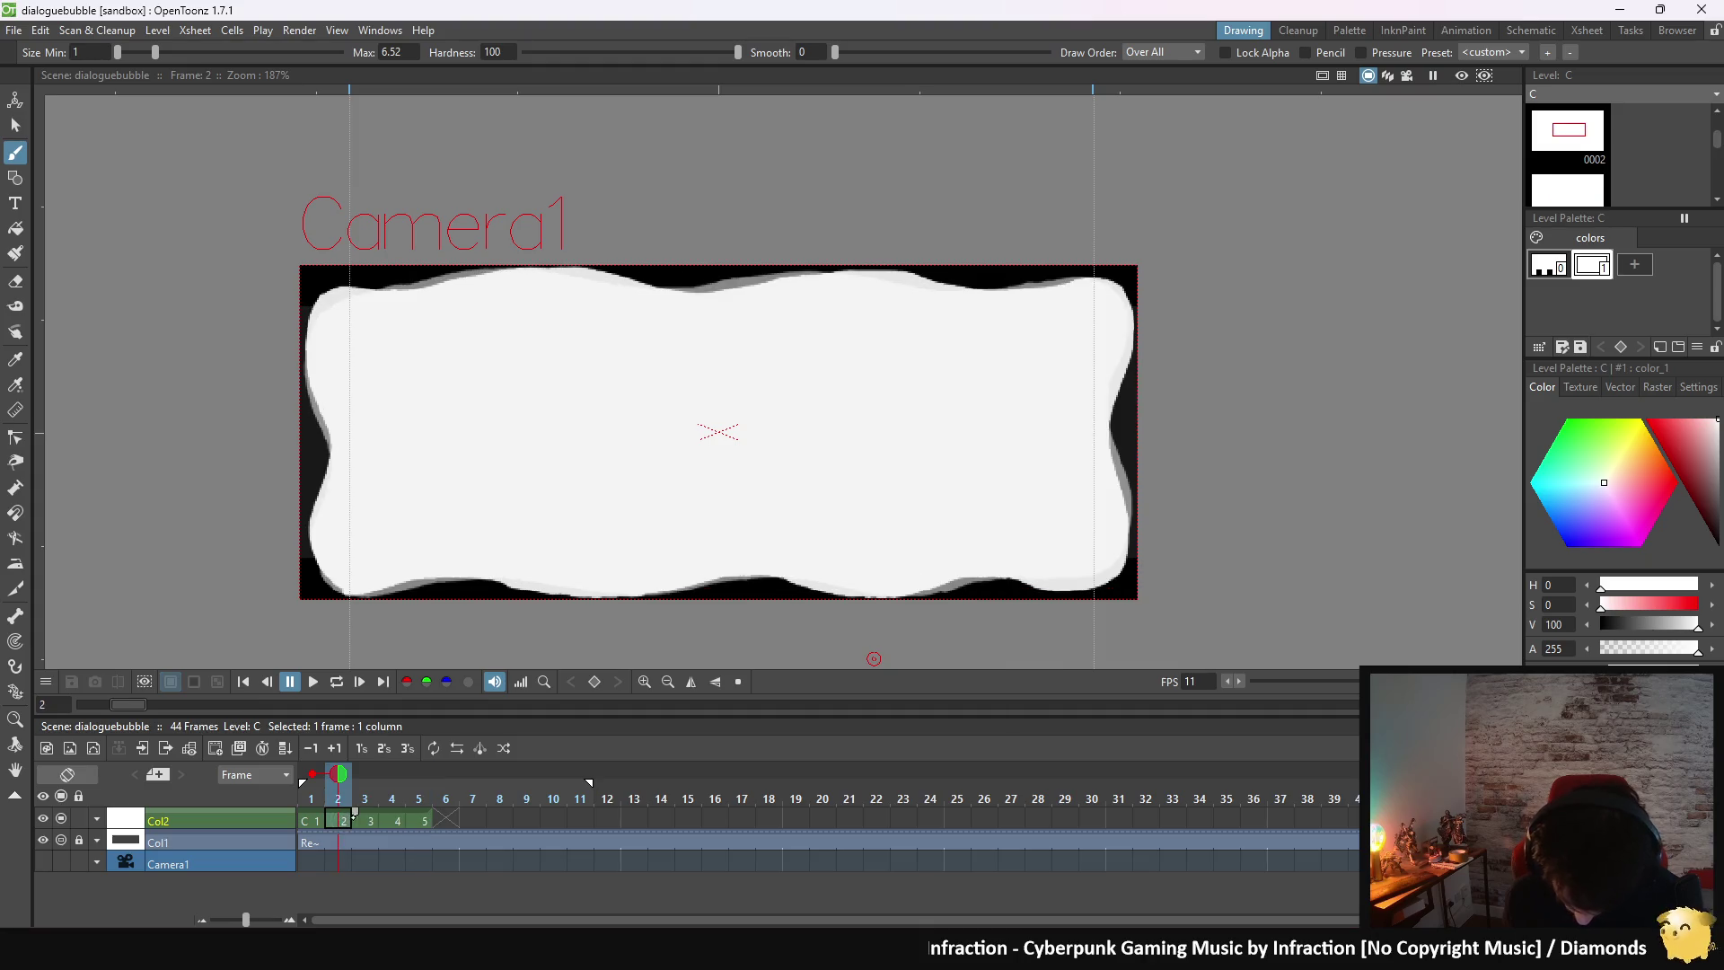
{"action": "left_click", "coordinate": [372, 819]}
{"action": "left_click", "coordinate": [396, 819]}
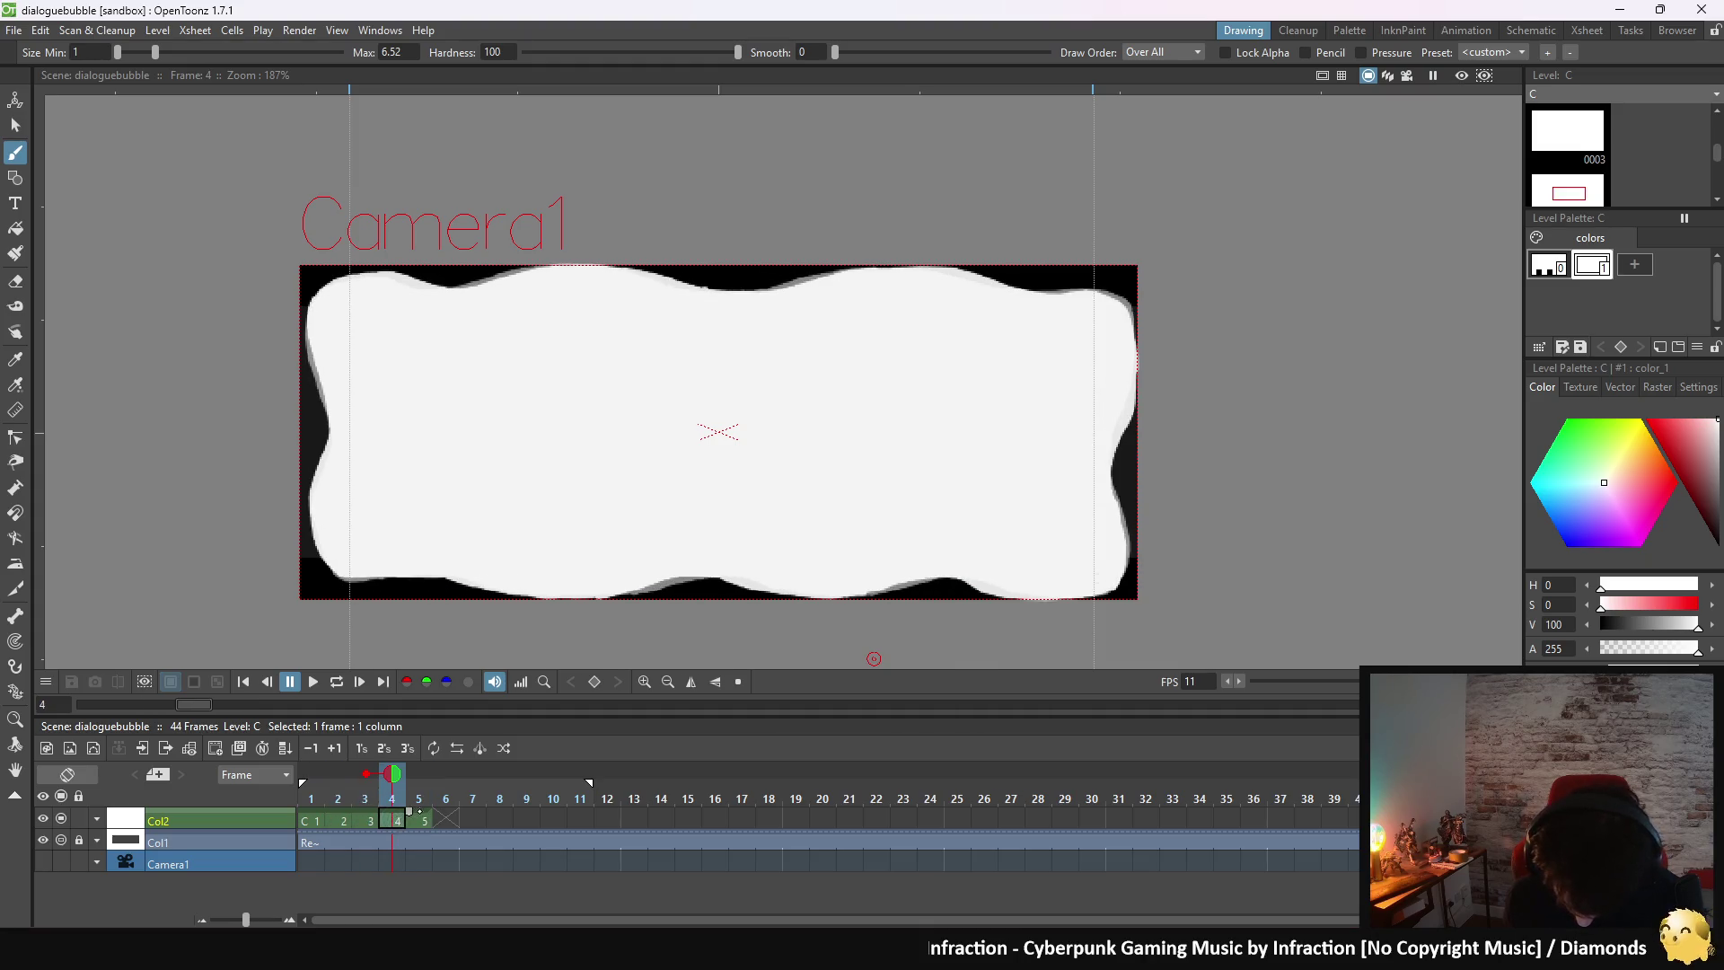
{"action": "left_click", "coordinate": [423, 818]}
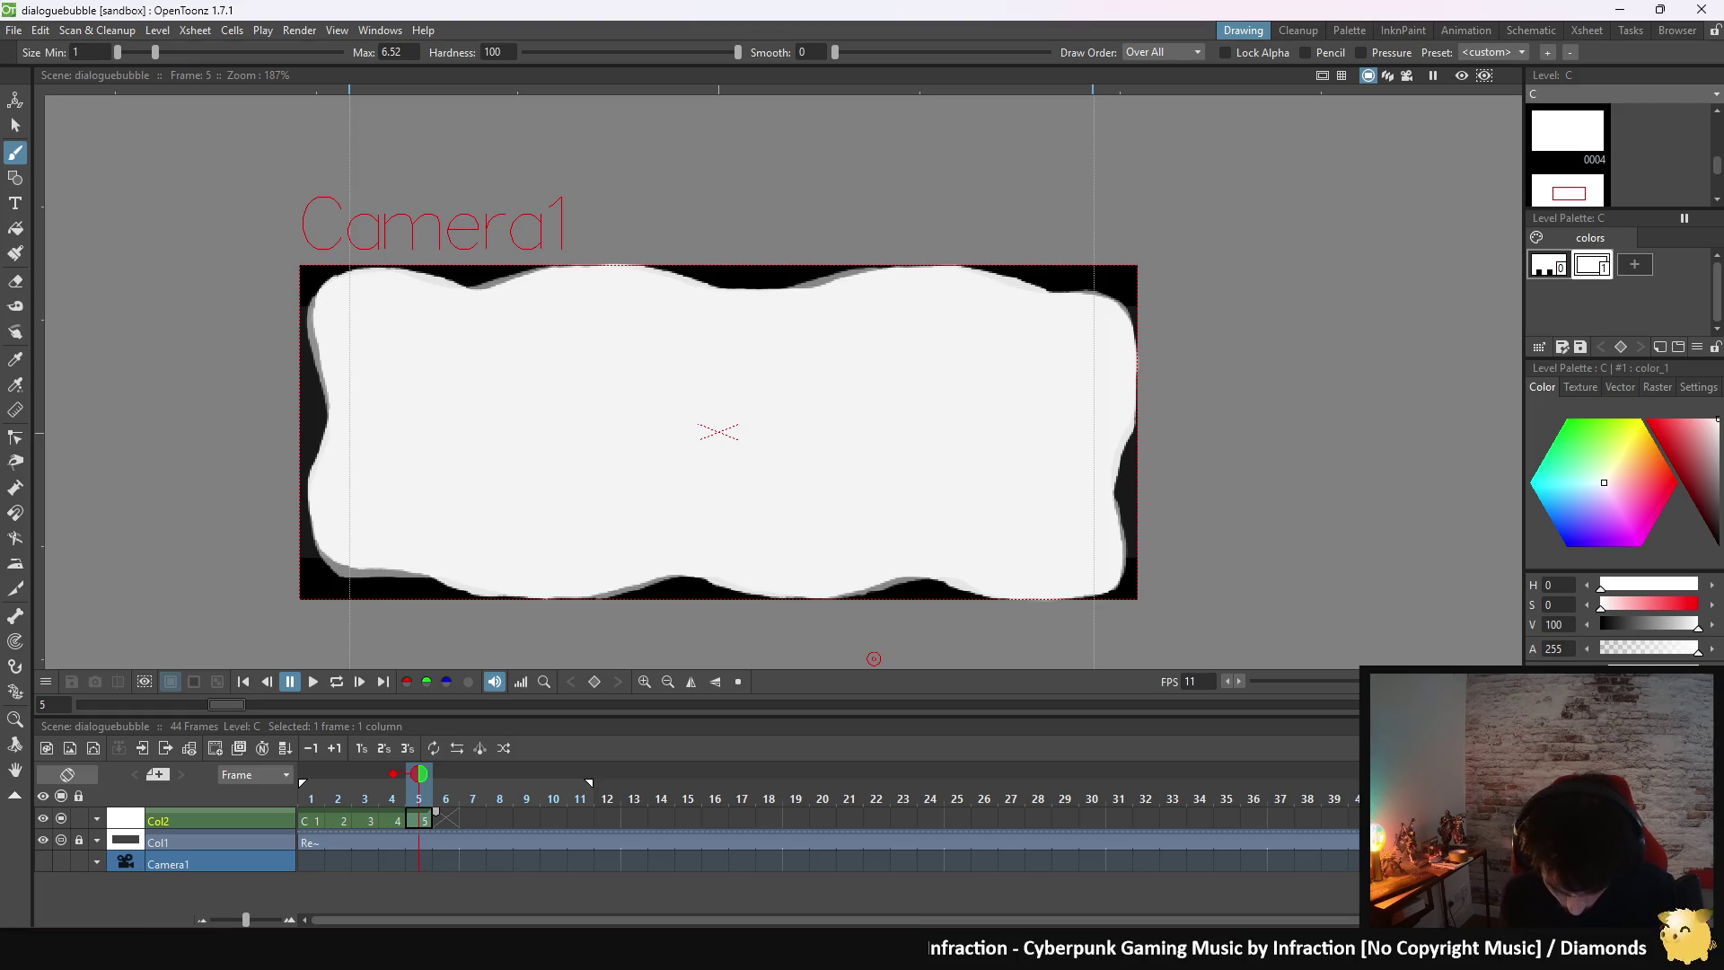
{"action": "key", "text": "period"}
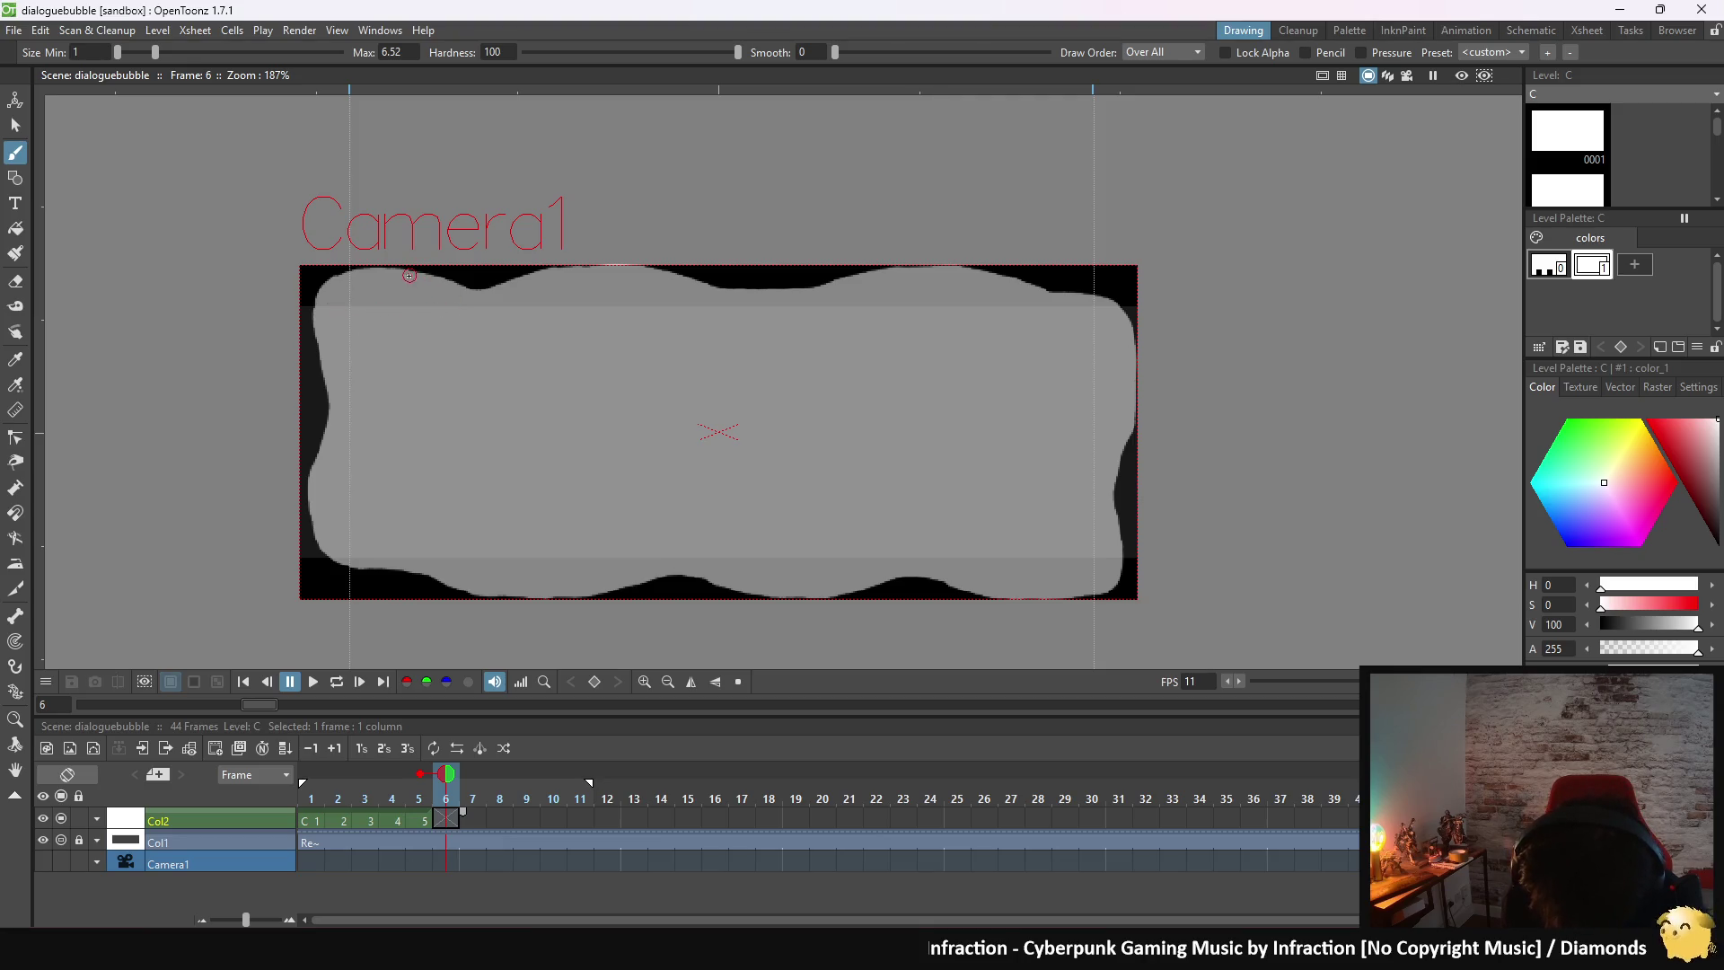
- Trace frame 6's top edge and right side in white around to the lower-right corner
{"action": "mouse_move", "coordinate": [409, 274]}
{"action": "left_mouse_down"}
{"action": "mouse_move", "coordinate": [807, 295]}
{"action": "mouse_move", "coordinate": [958, 269]}
{"action": "mouse_move", "coordinate": [1045, 285]}
{"action": "left_mouse_up"}
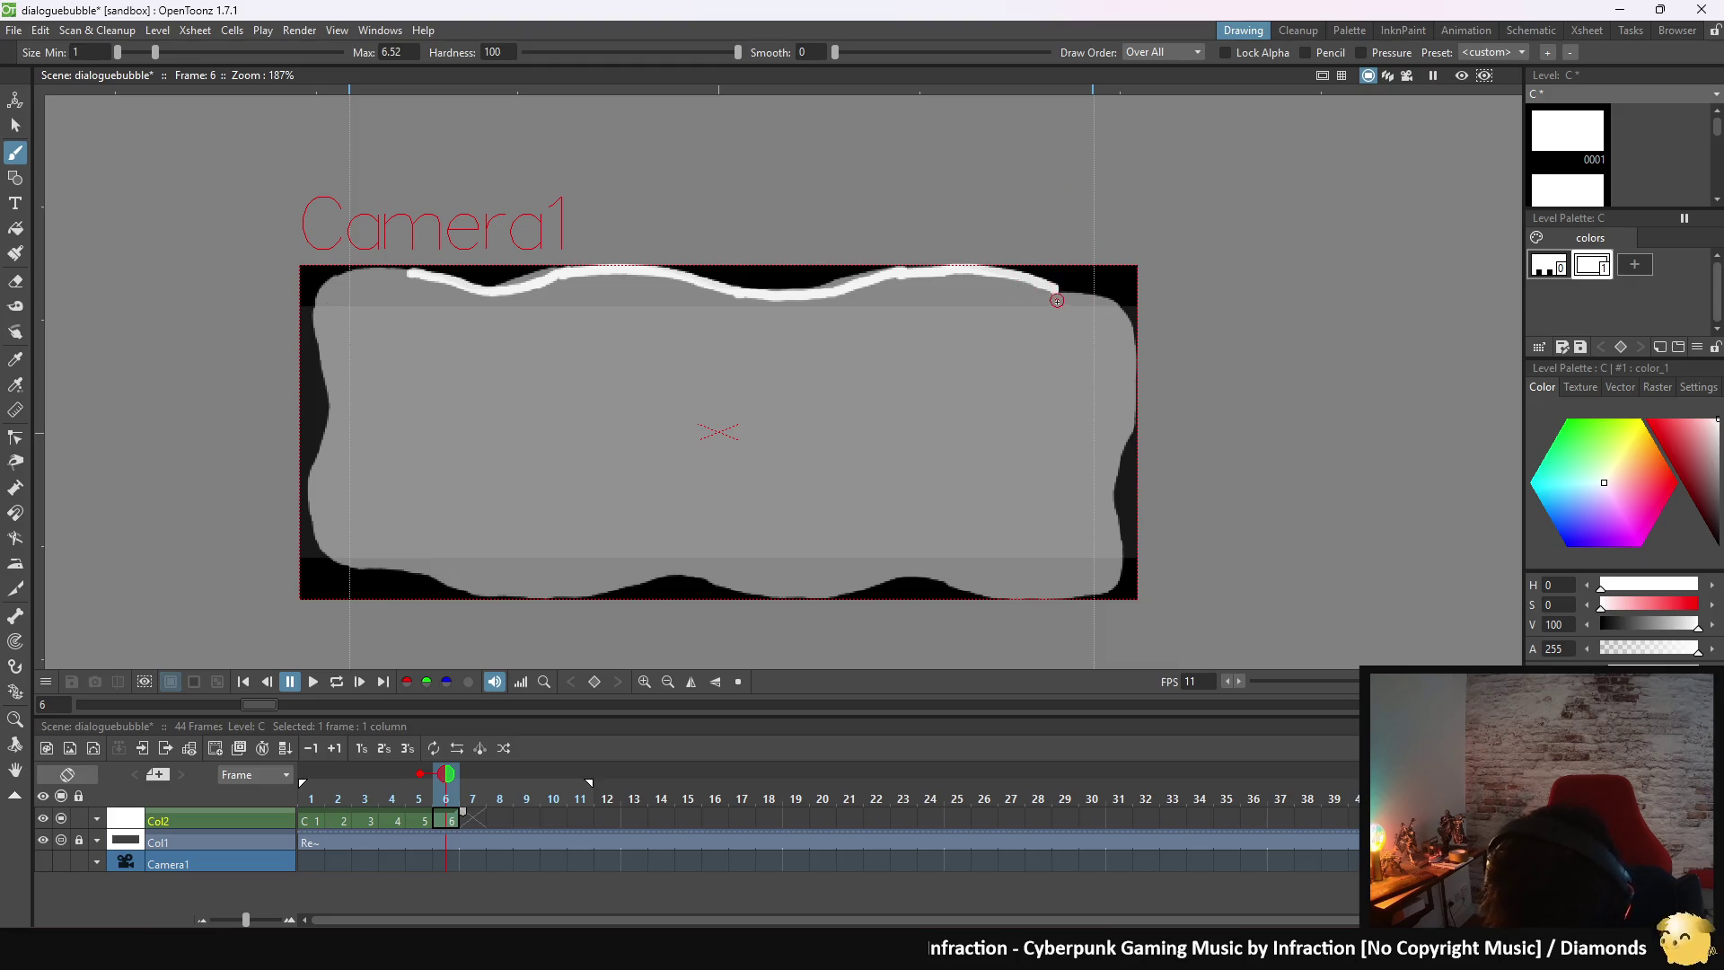
{"action": "mouse_move", "coordinate": [1053, 291]}
{"action": "left_mouse_down"}
{"action": "mouse_move", "coordinate": [1120, 321]}
{"action": "mouse_move", "coordinate": [1122, 461]}
{"action": "left_mouse_up"}
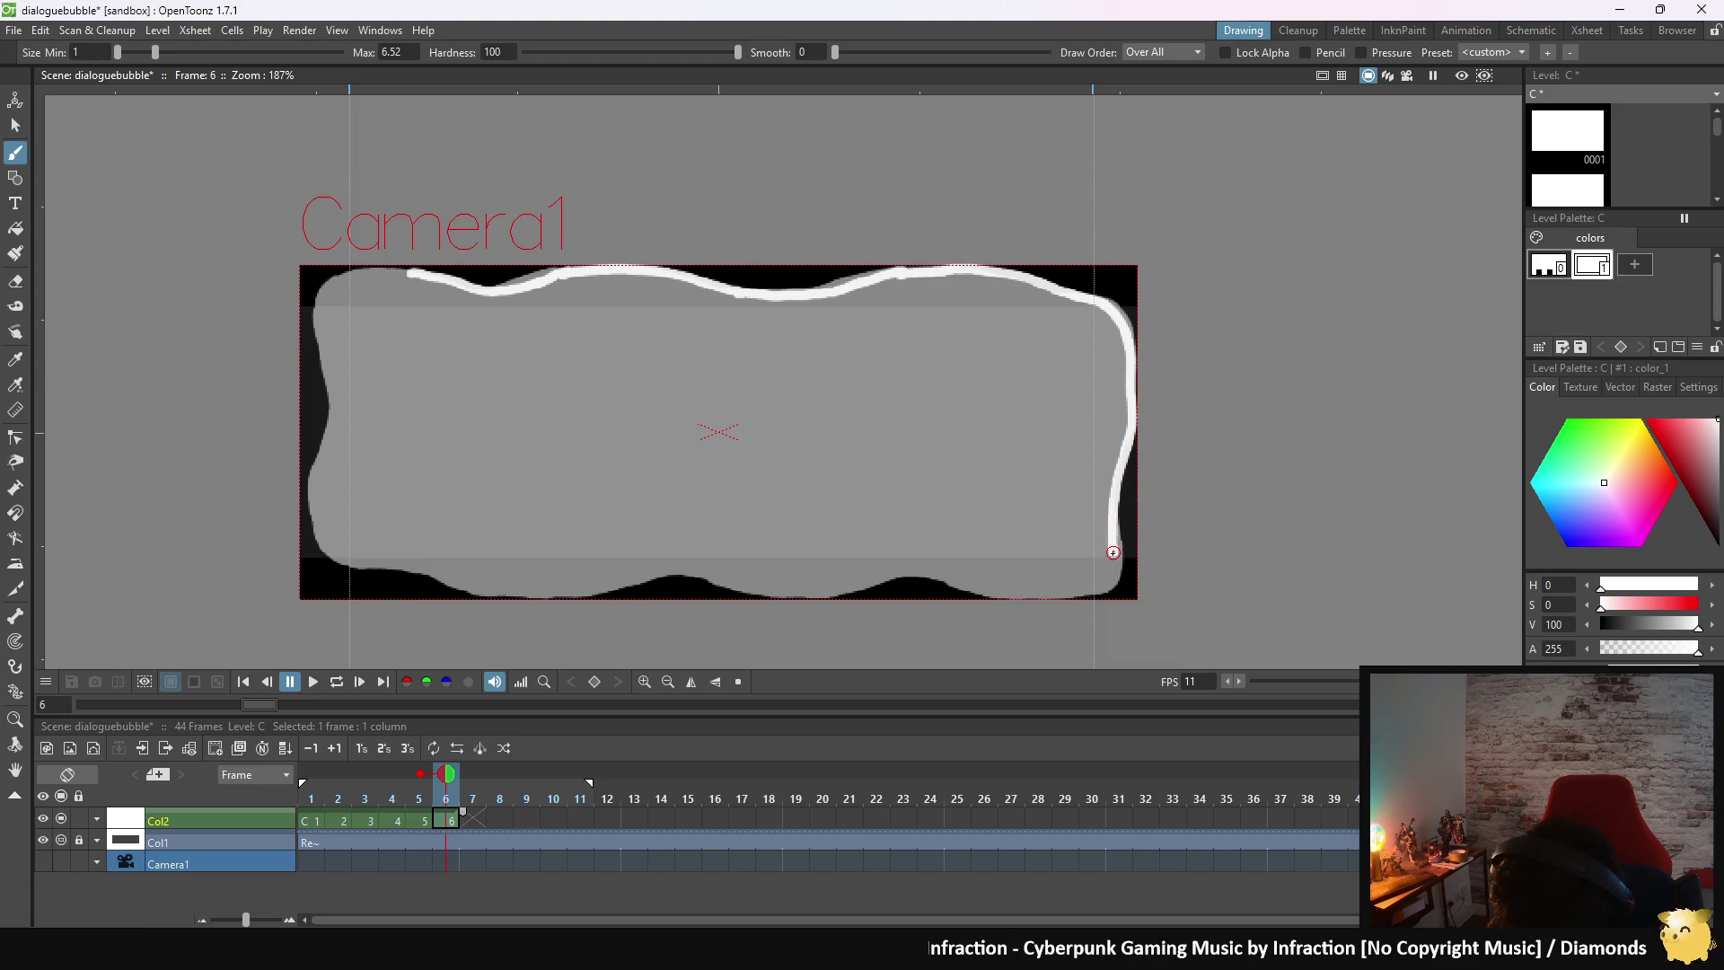
{"action": "left_click_drag", "start_coordinate": [1110, 554], "coordinate": [1093, 584]}
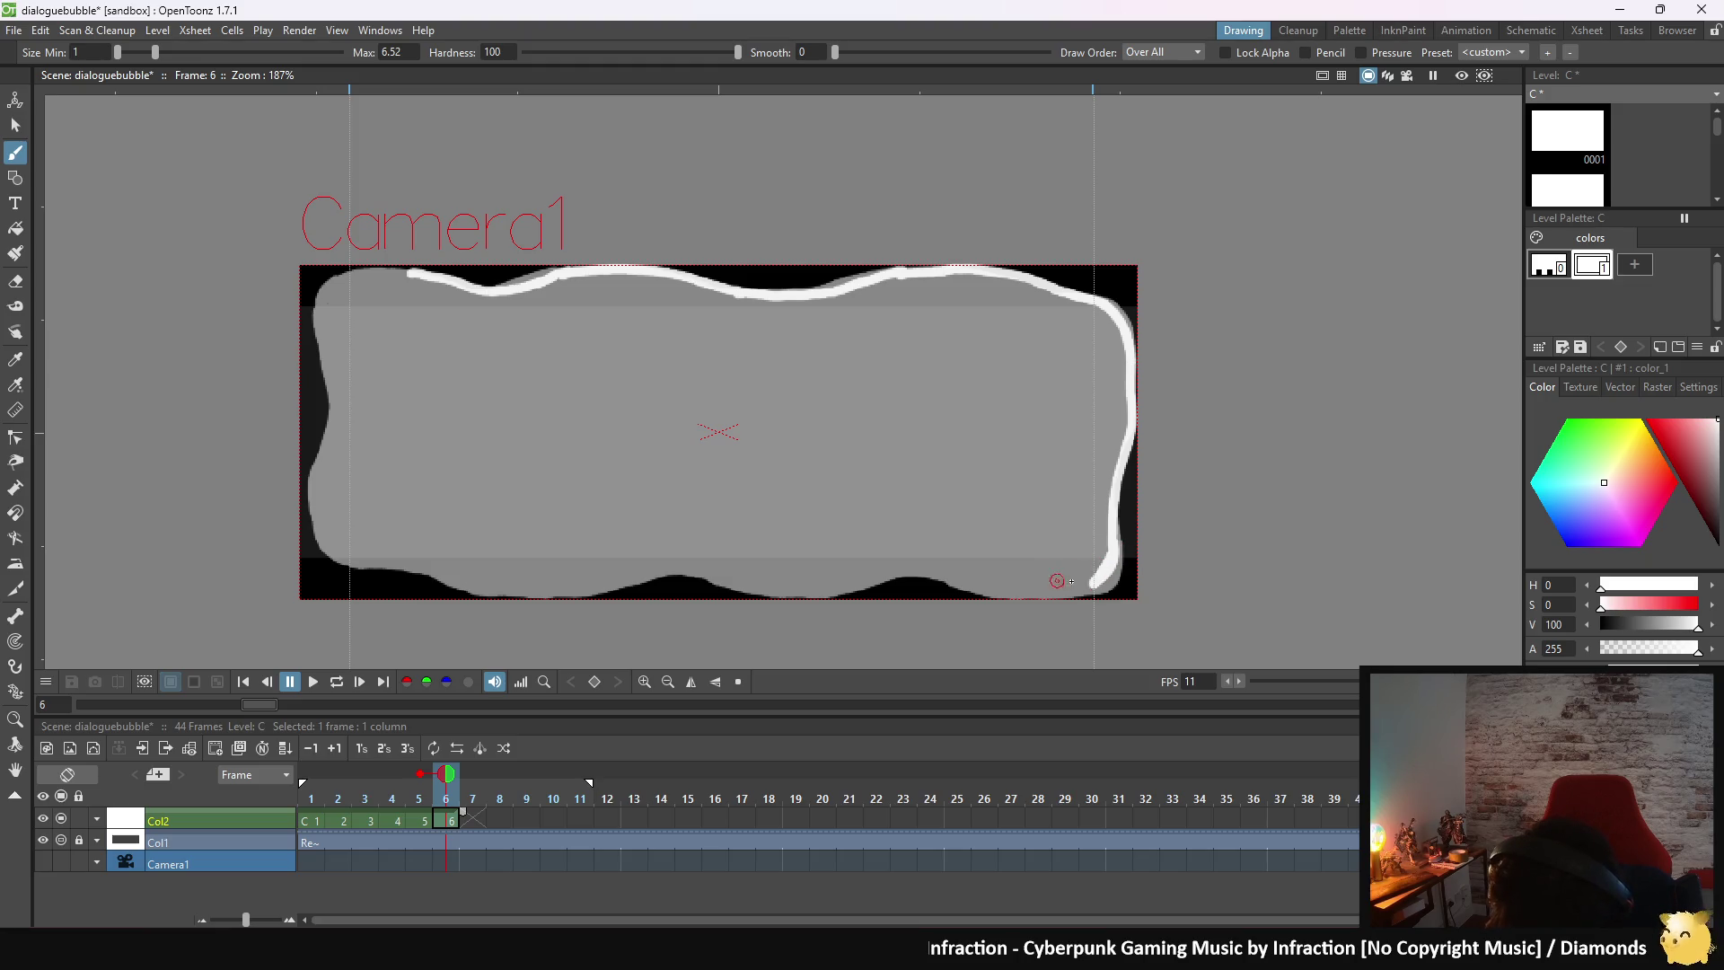
{"action": "left_click_drag", "start_coordinate": [1087, 585], "coordinate": [1073, 592]}
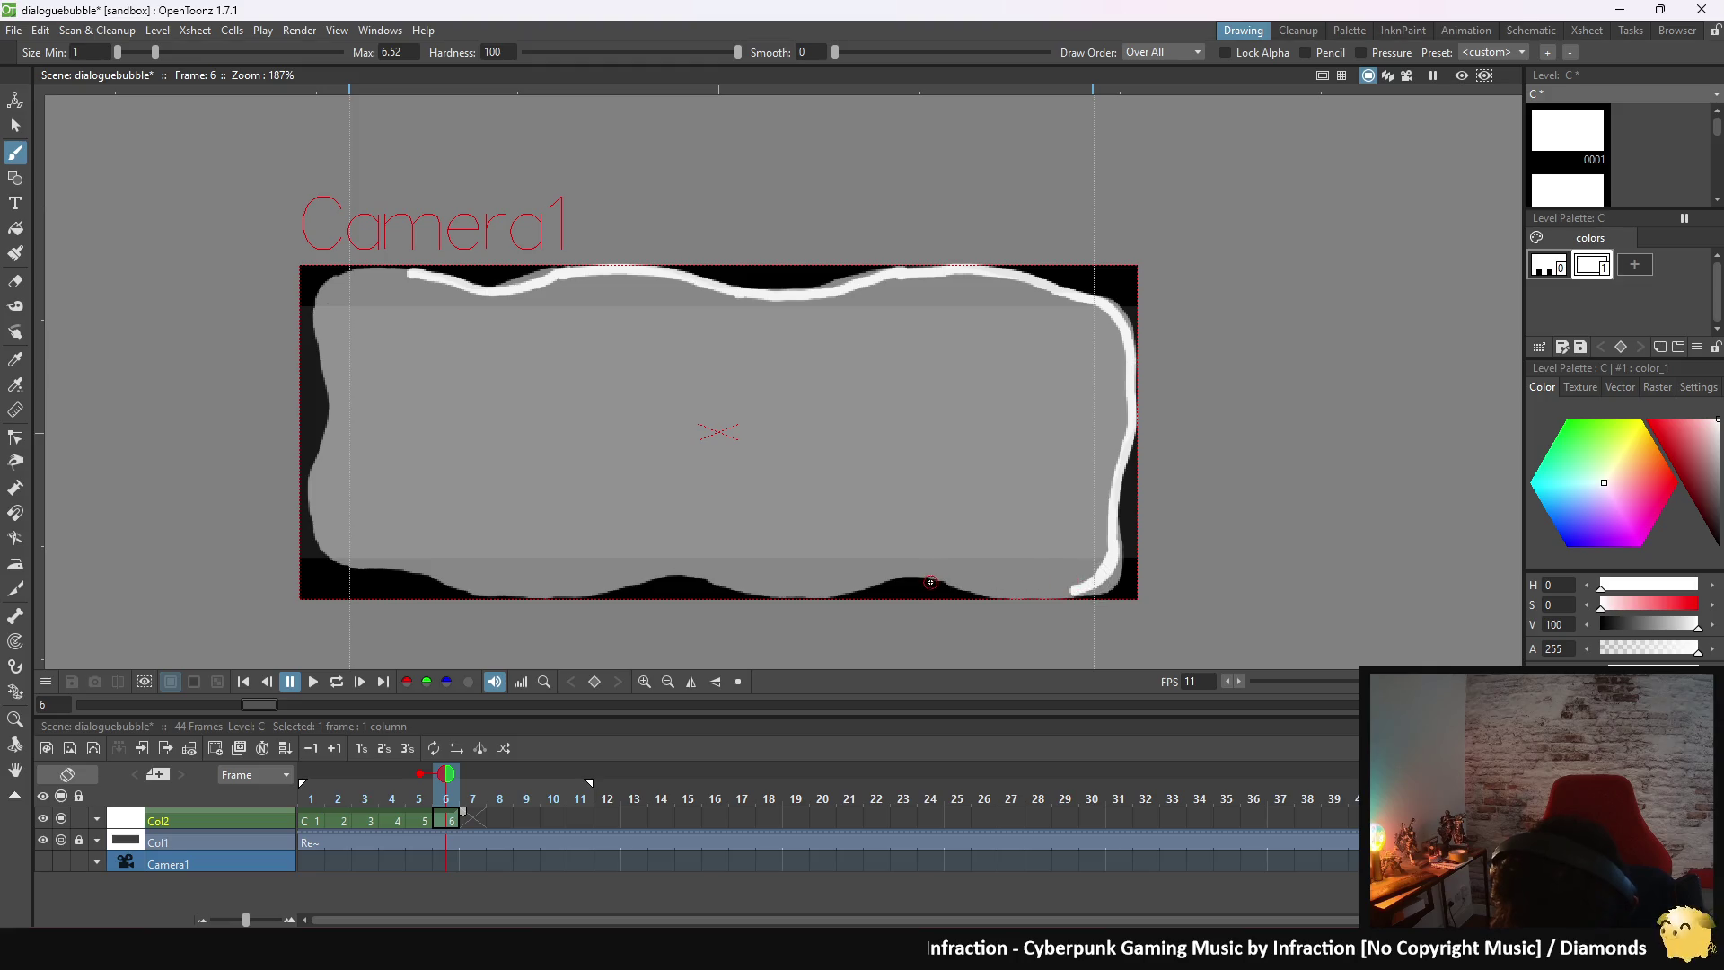
- Trace the right half of the bottom edge, redoing one bad stroke
{"action": "left_click_drag", "start_coordinate": [931, 576], "coordinate": [1082, 588]}
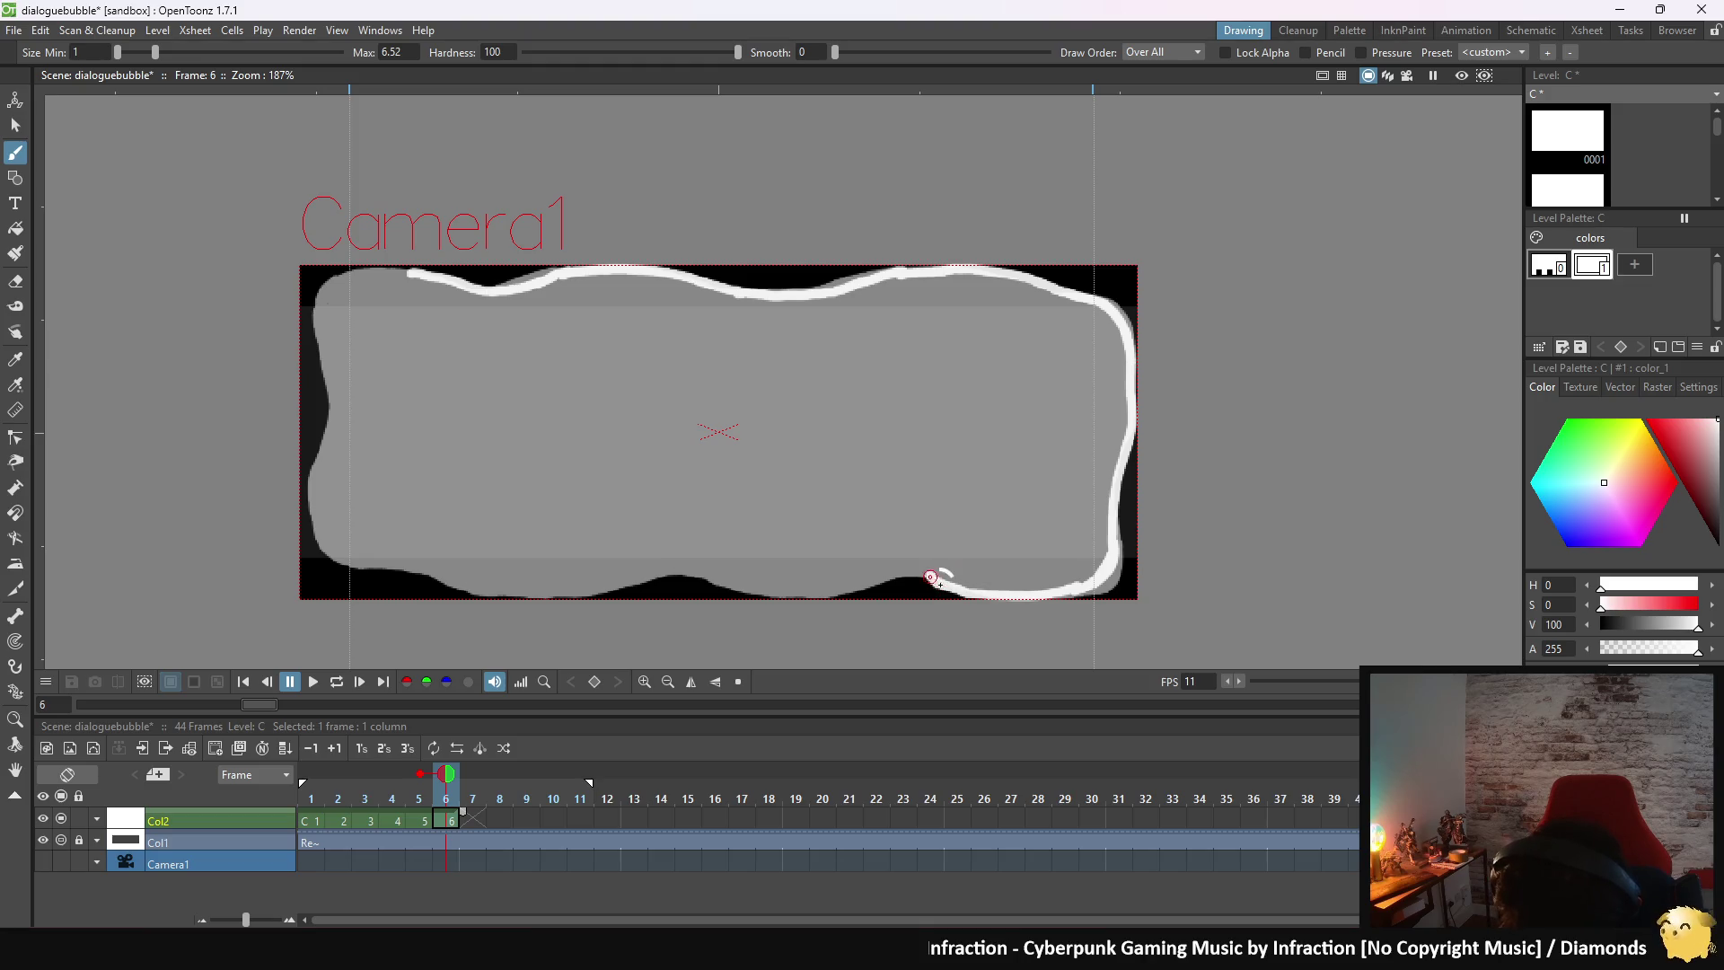
{"action": "left_click_drag", "start_coordinate": [933, 579], "coordinate": [850, 582]}
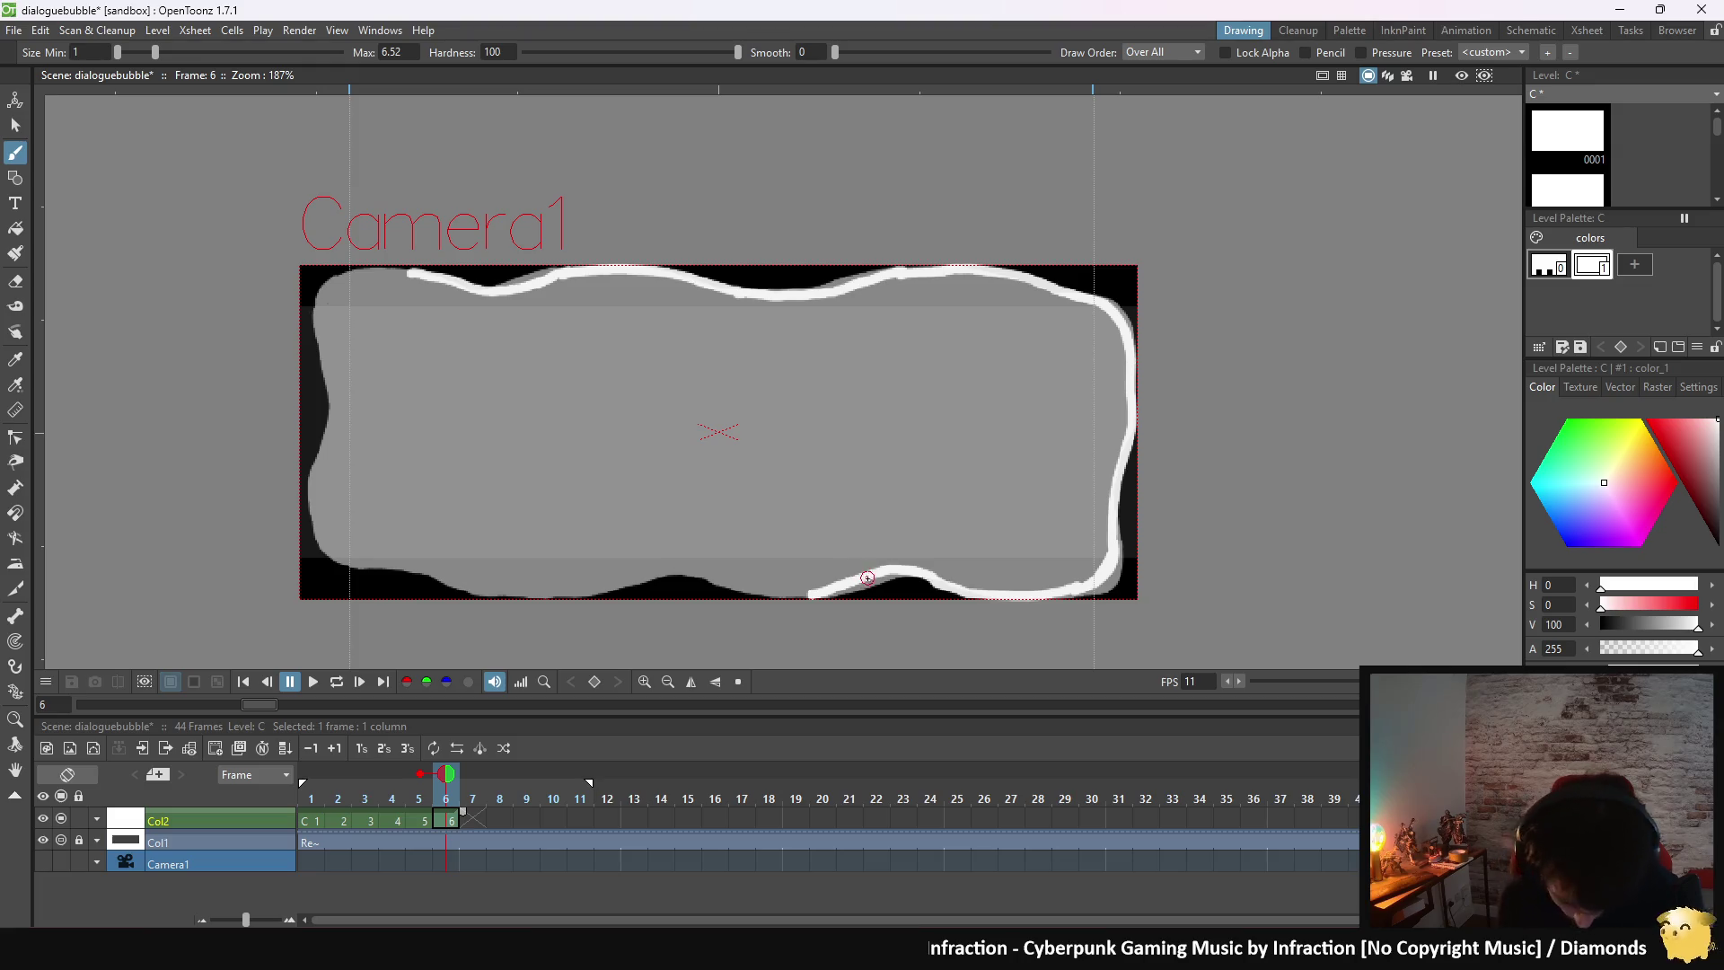
{"action": "key", "text": "ctrl+z"}
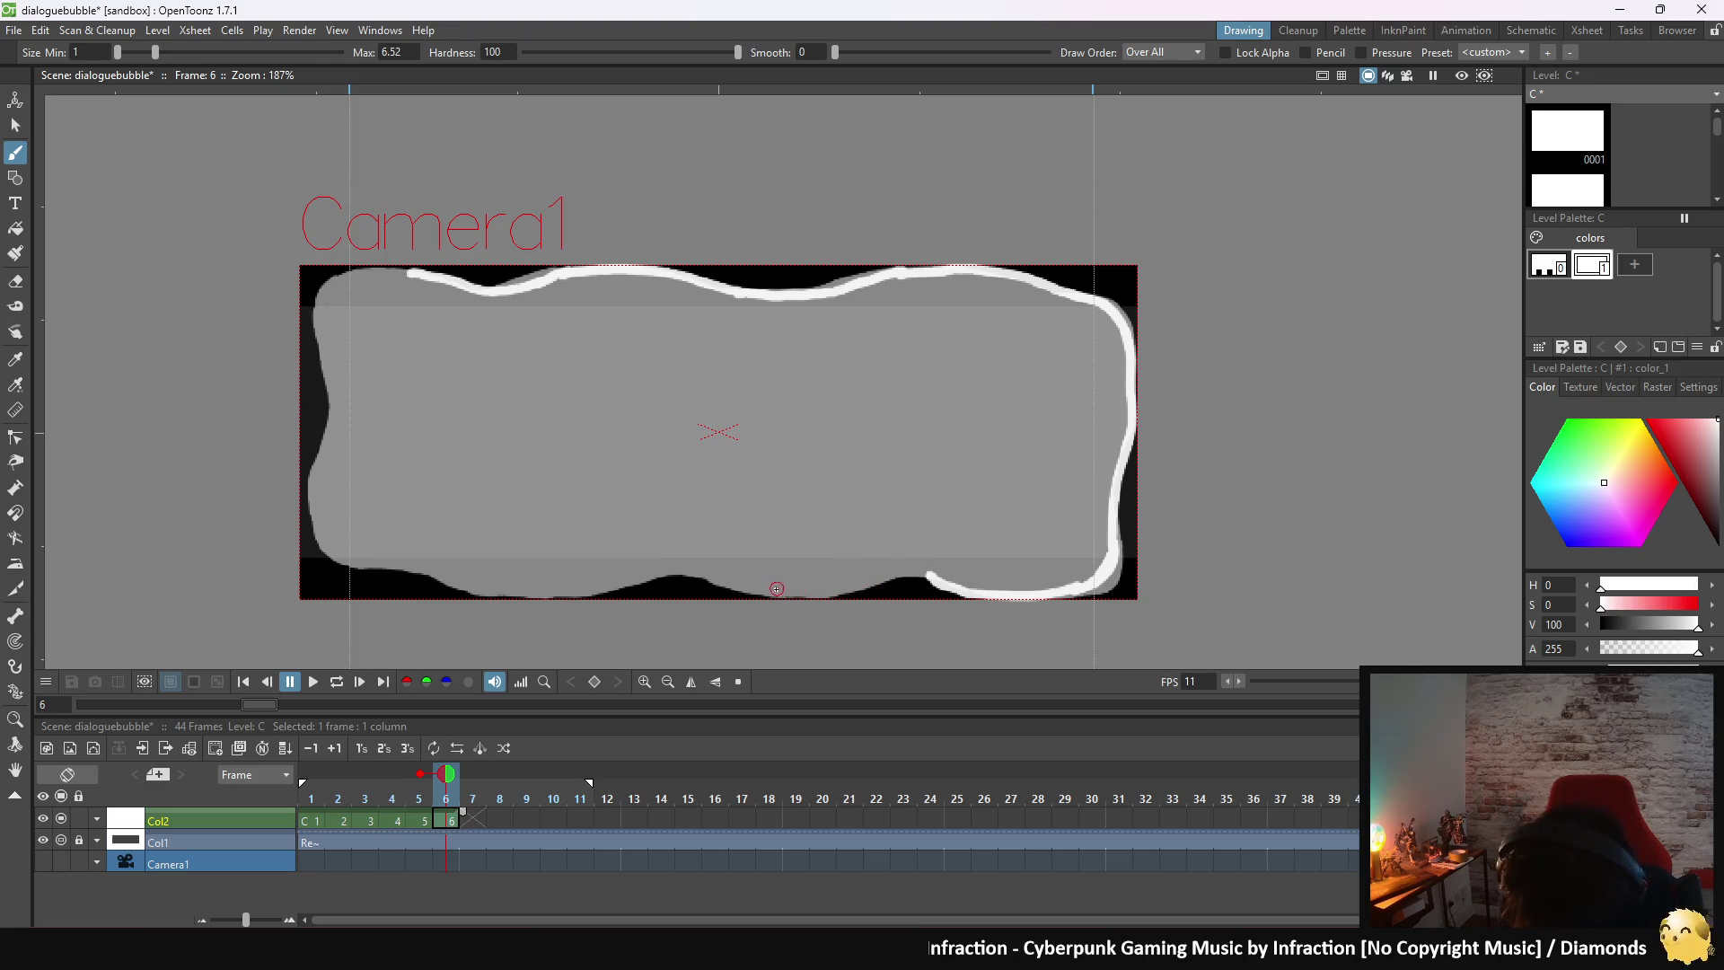
{"action": "left_click_drag", "start_coordinate": [776, 589], "coordinate": [804, 591]}
{"action": "left_click_drag", "start_coordinate": [831, 589], "coordinate": [958, 575]}
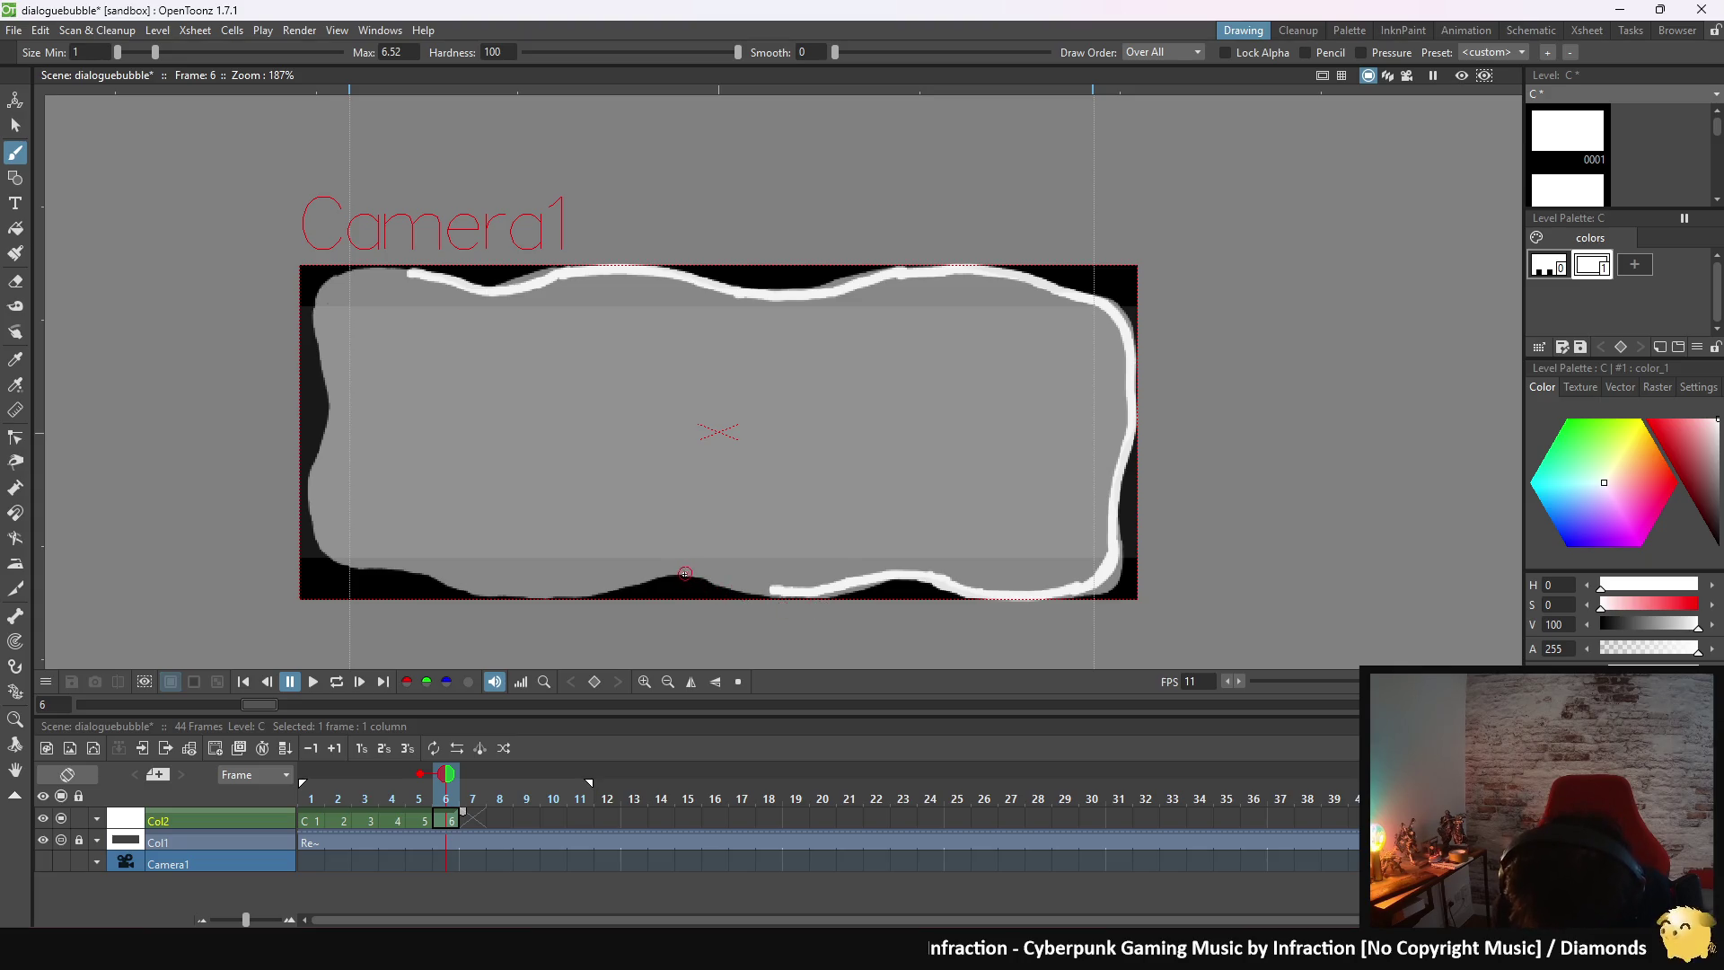
{"action": "left_click_drag", "start_coordinate": [682, 571], "coordinate": [794, 588]}
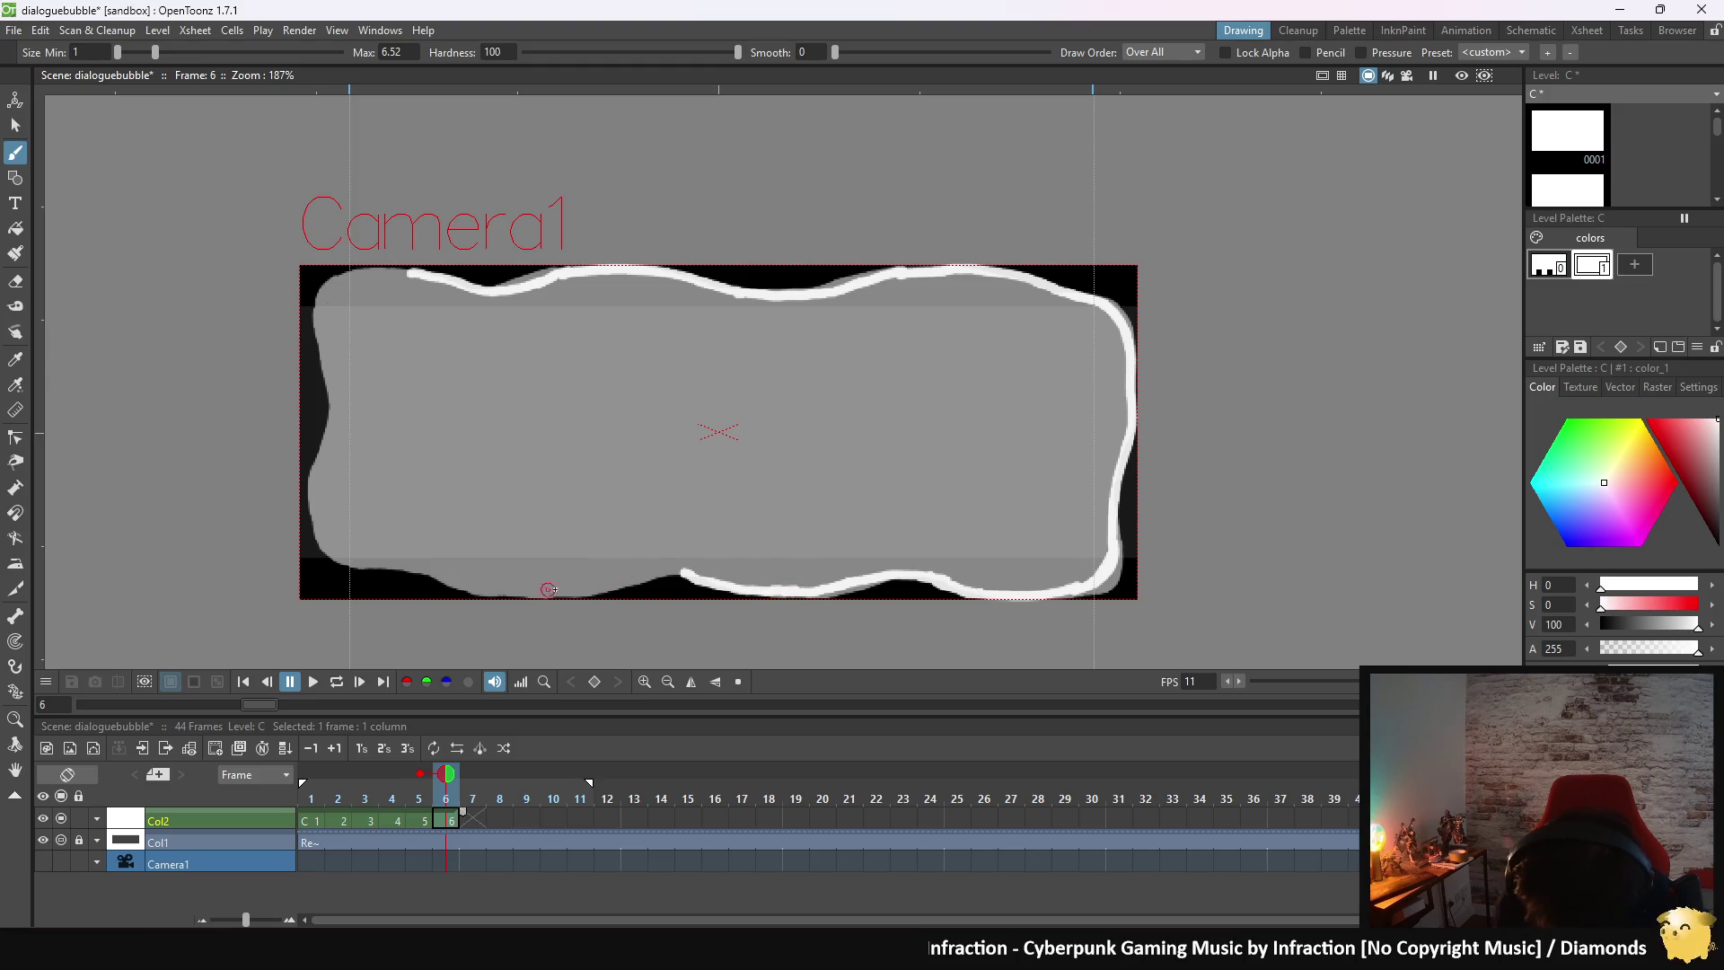
- Continue frame 6's bottom outline leftward into the bottom-left corner
{"action": "left_click_drag", "start_coordinate": [680, 572], "coordinate": [538, 594]}
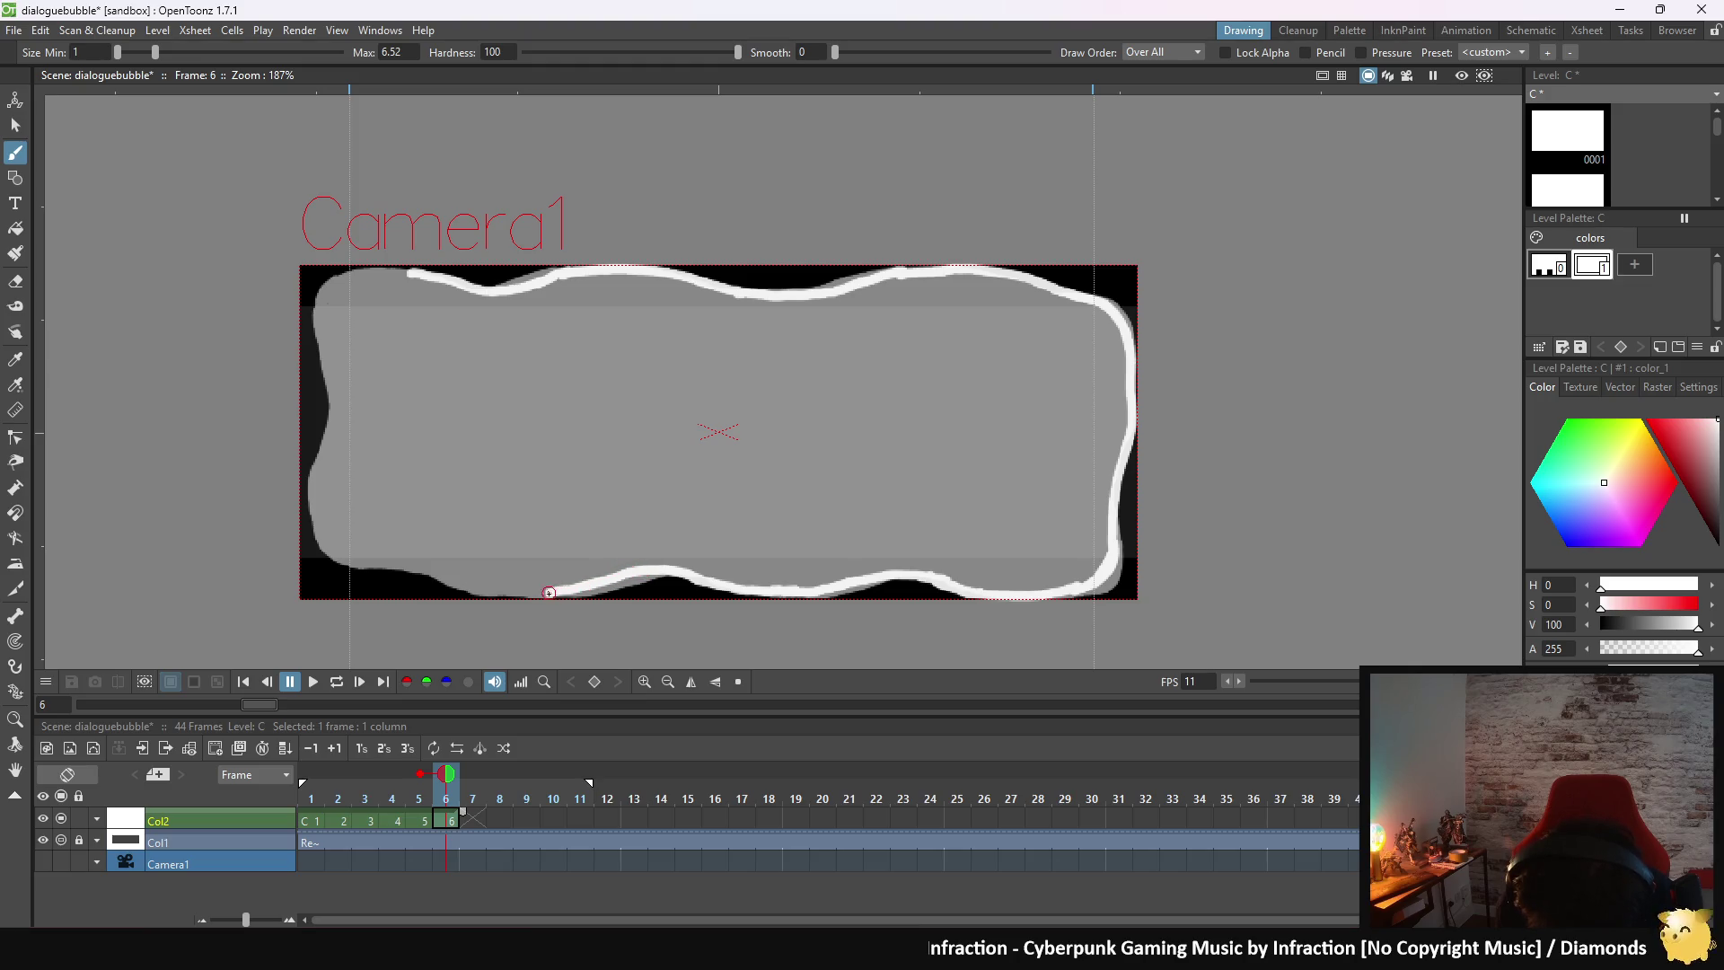
{"action": "left_click_drag", "start_coordinate": [420, 570], "coordinate": [532, 595]}
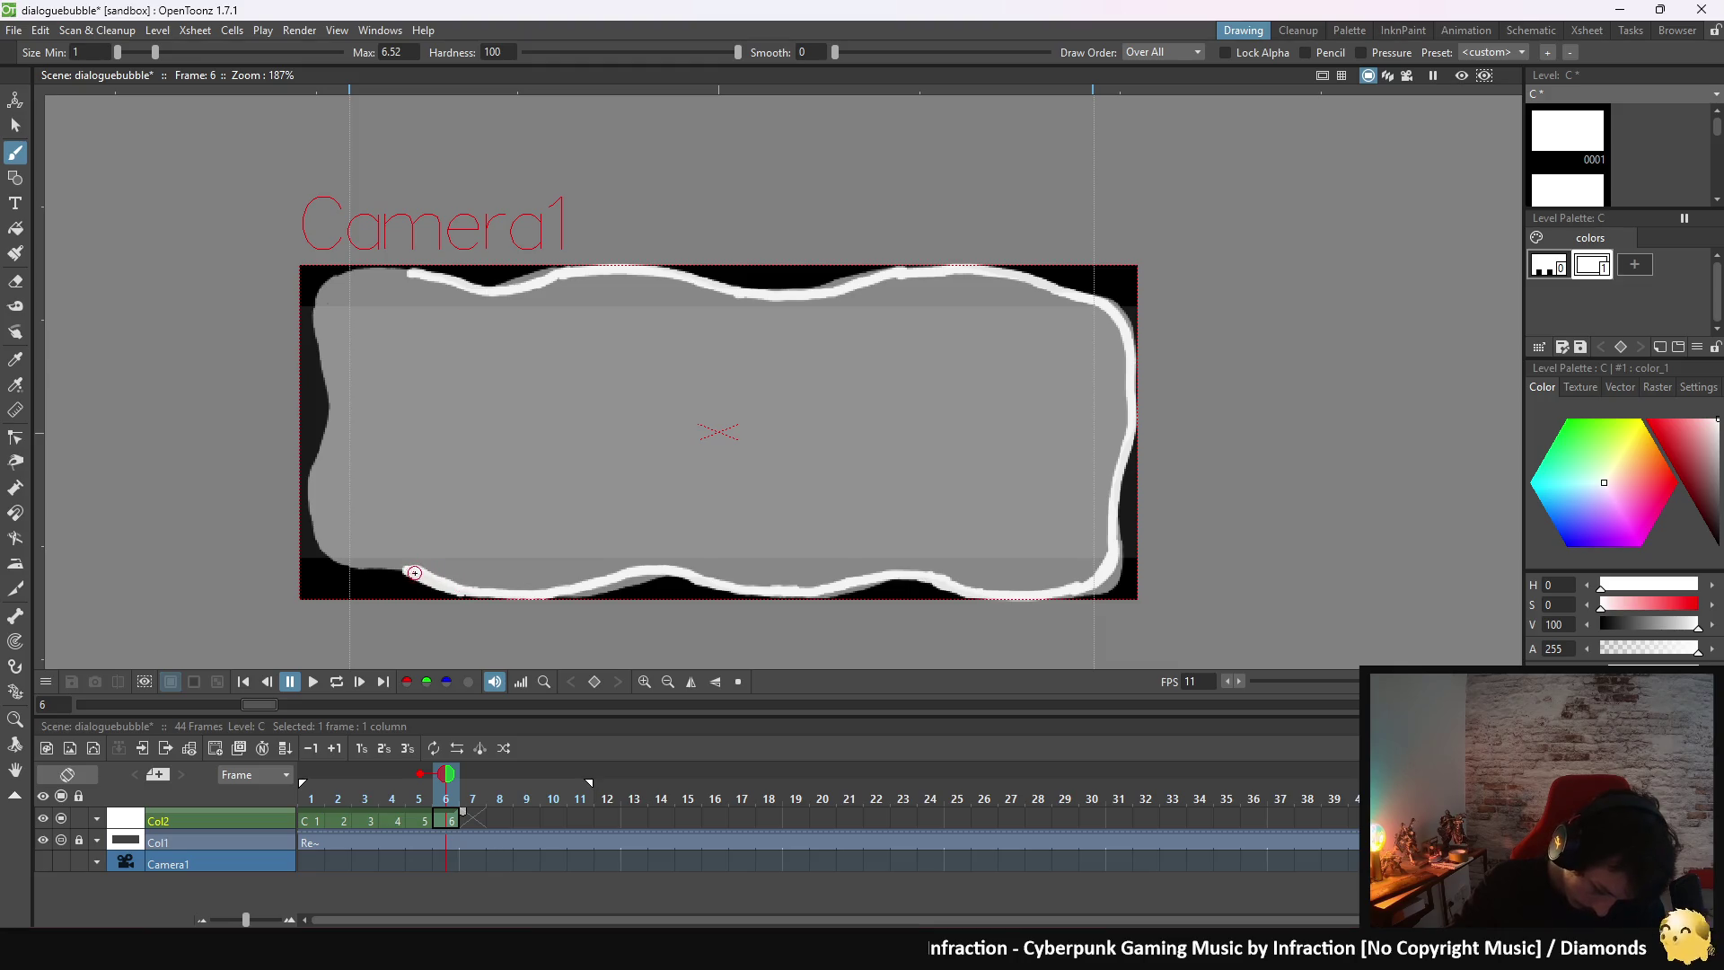
{"action": "mouse_move", "coordinate": [390, 565]}
{"action": "left_mouse_down"}
{"action": "mouse_move", "coordinate": [411, 571]}
{"action": "mouse_move", "coordinate": [323, 538]}
{"action": "left_mouse_up"}
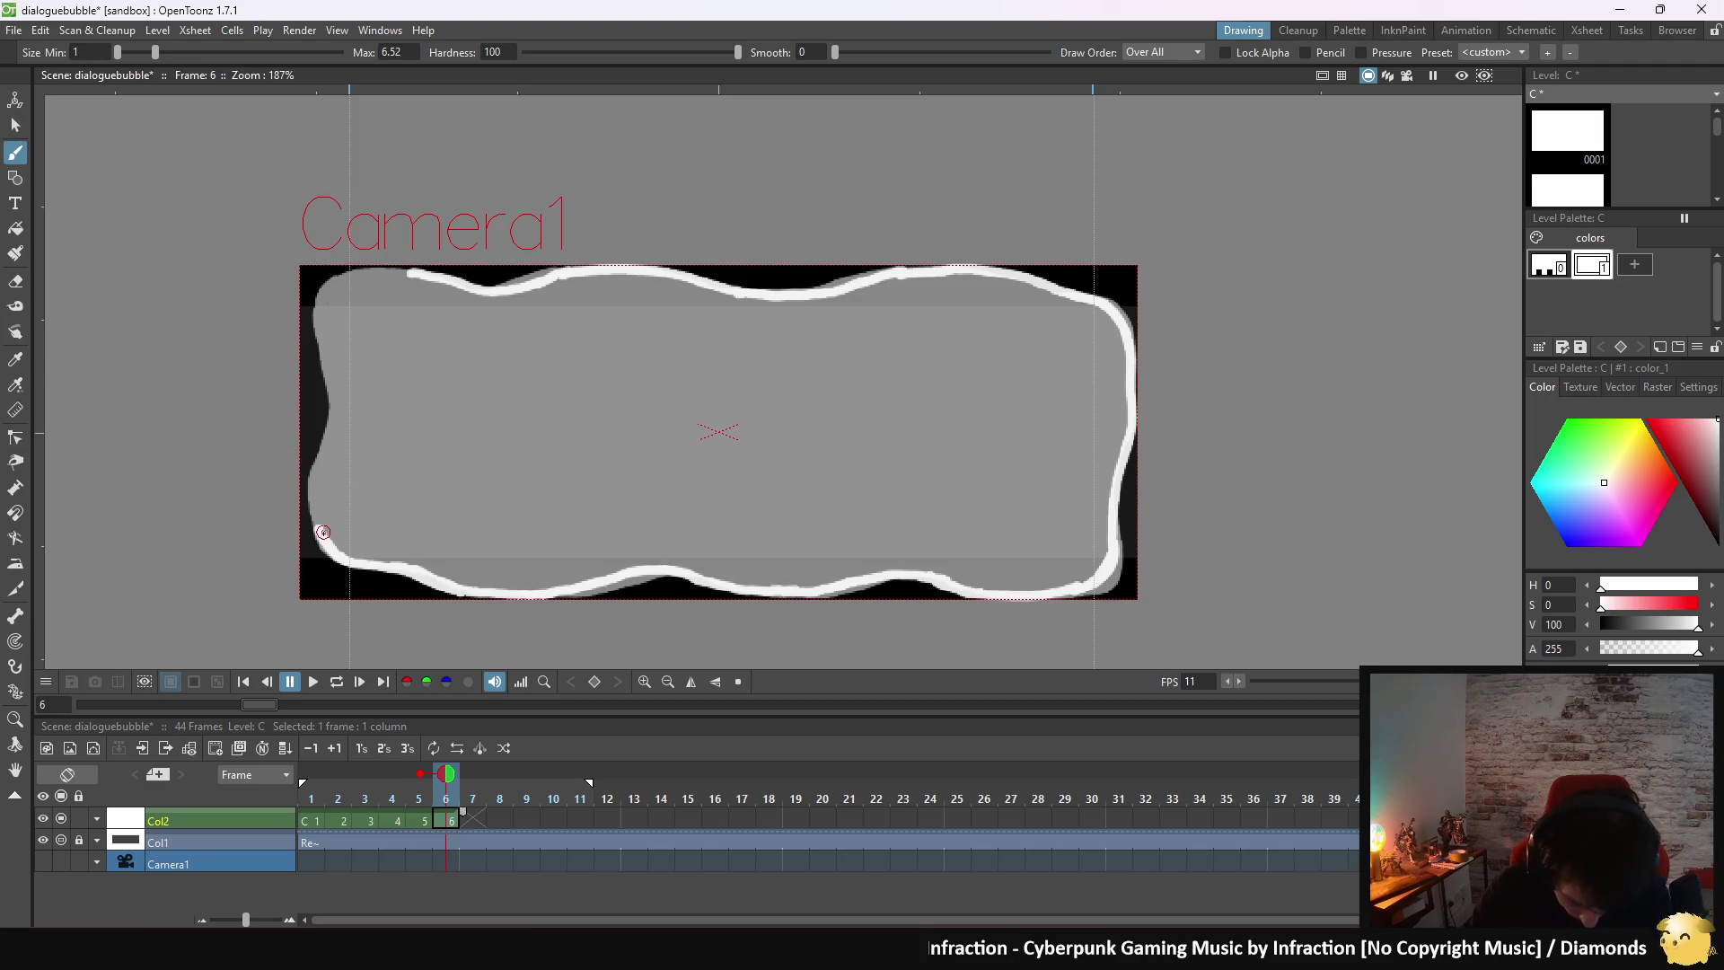
- Trace up the left side to close the outline, then fill the interior white
{"action": "left_click_drag", "start_coordinate": [323, 537], "coordinate": [318, 499]}
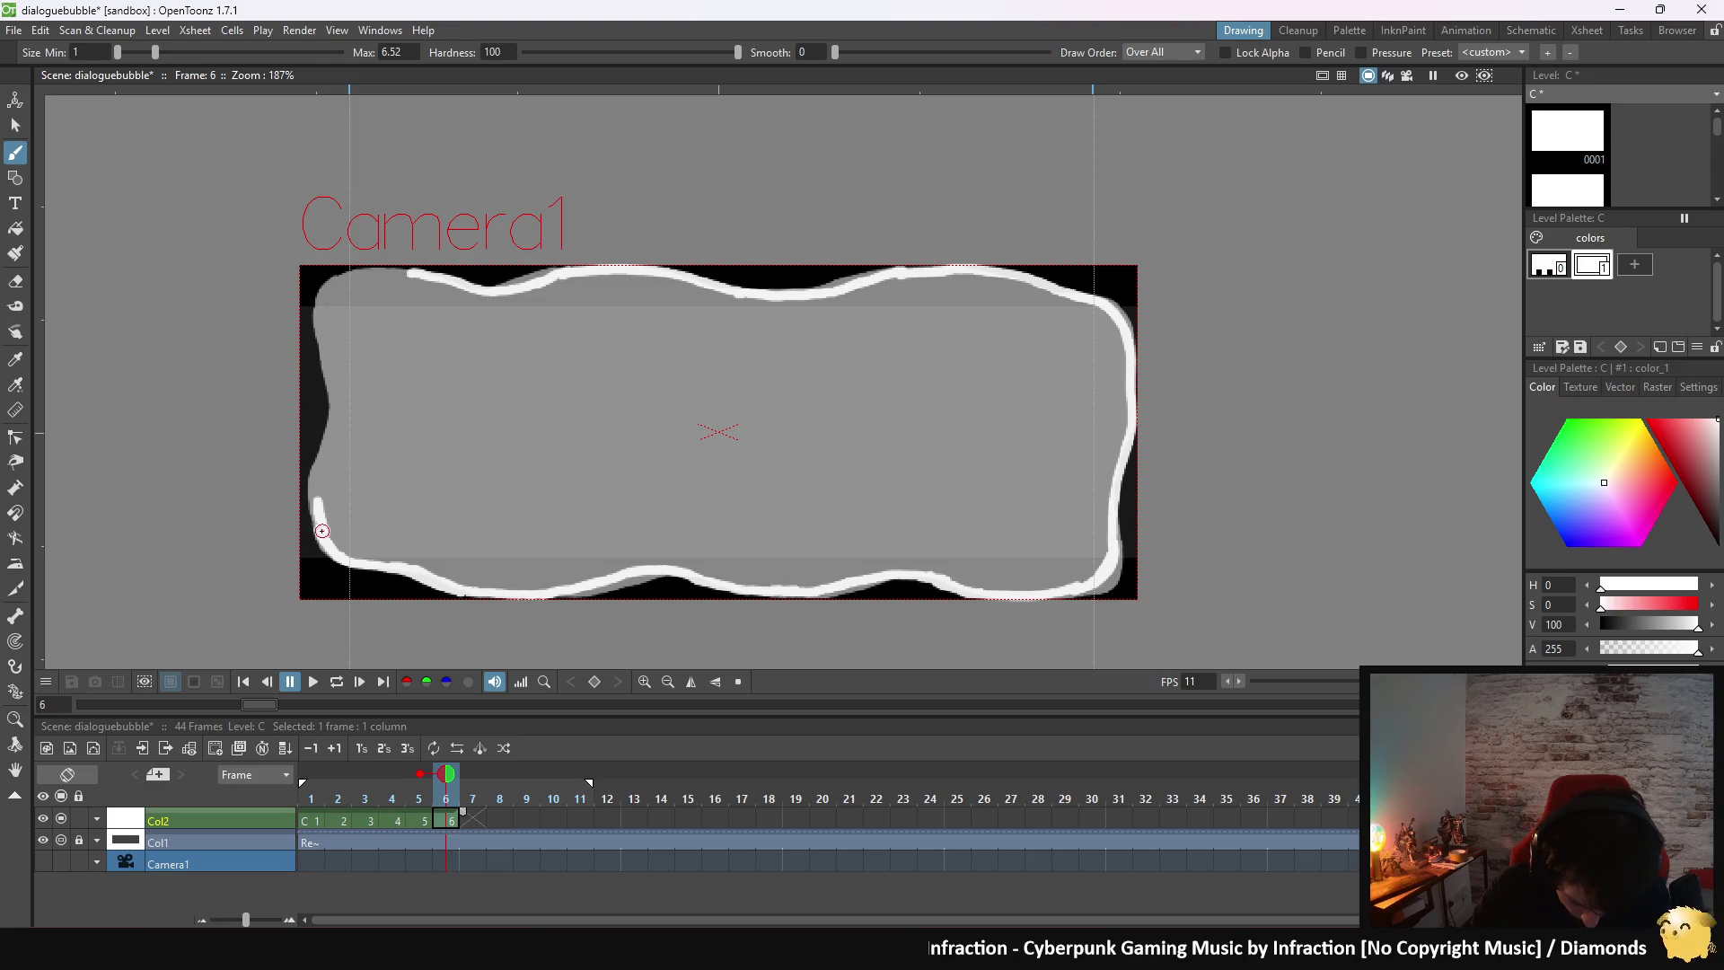
{"action": "left_click_drag", "start_coordinate": [314, 500], "coordinate": [324, 428]}
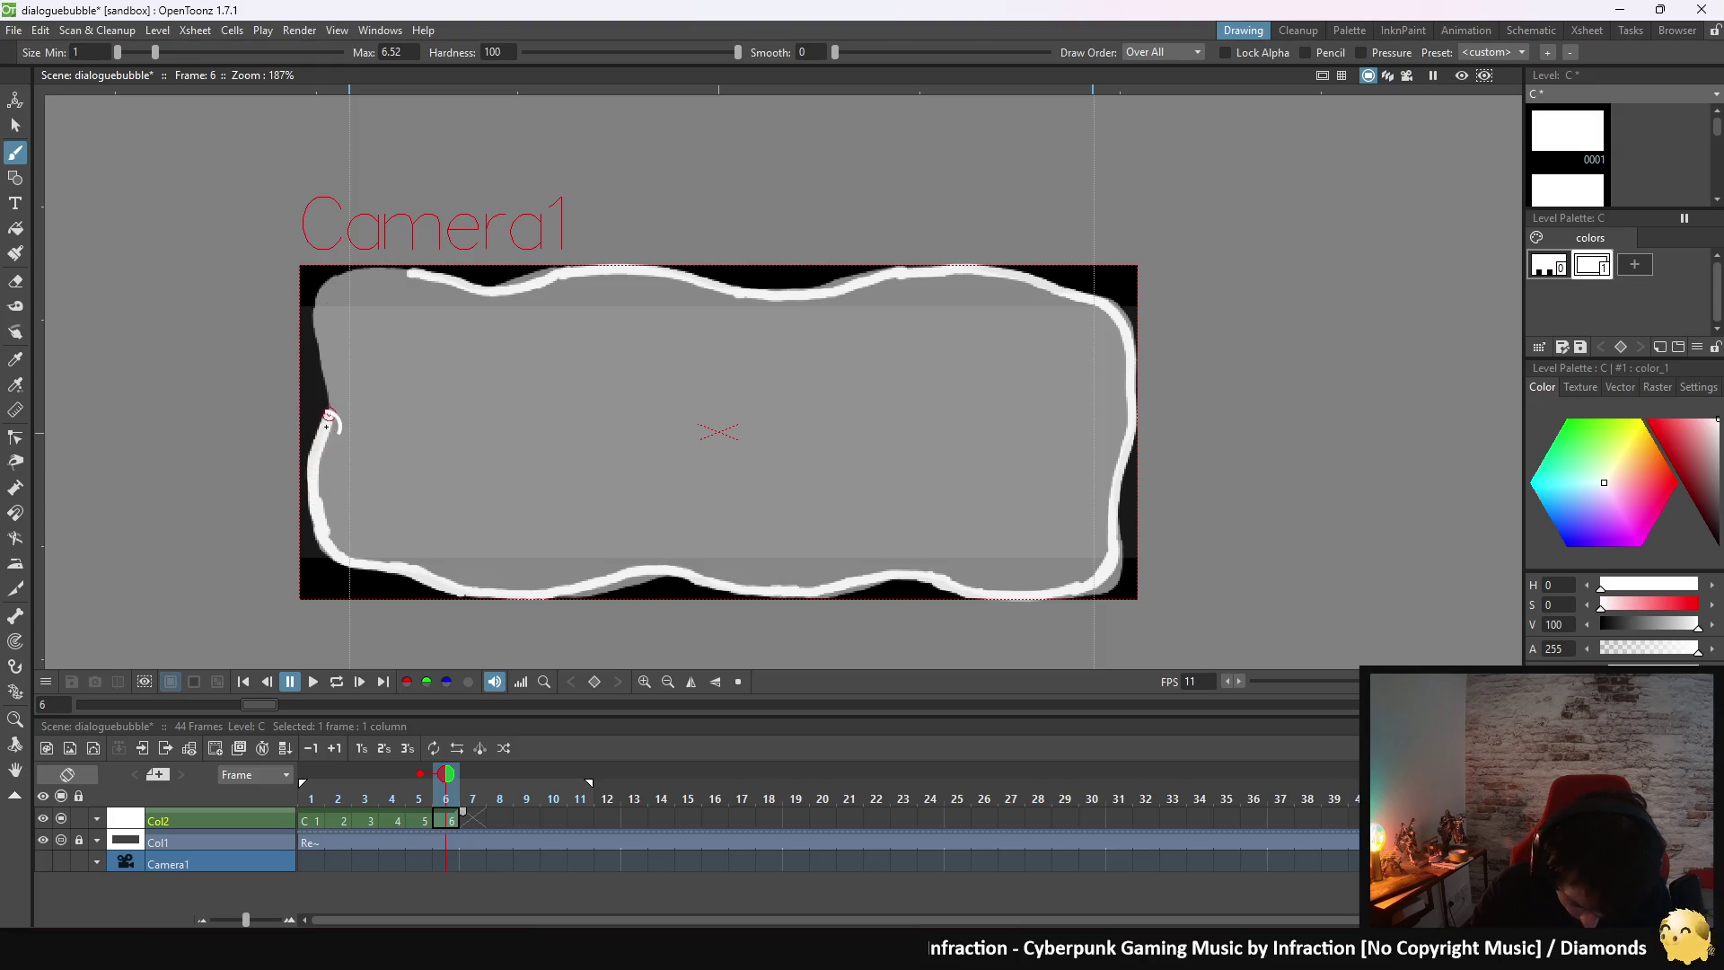
{"action": "mouse_move", "coordinate": [327, 425]}
{"action": "left_mouse_down"}
{"action": "mouse_move", "coordinate": [331, 294]}
{"action": "mouse_move", "coordinate": [435, 270]}
{"action": "left_mouse_up"}
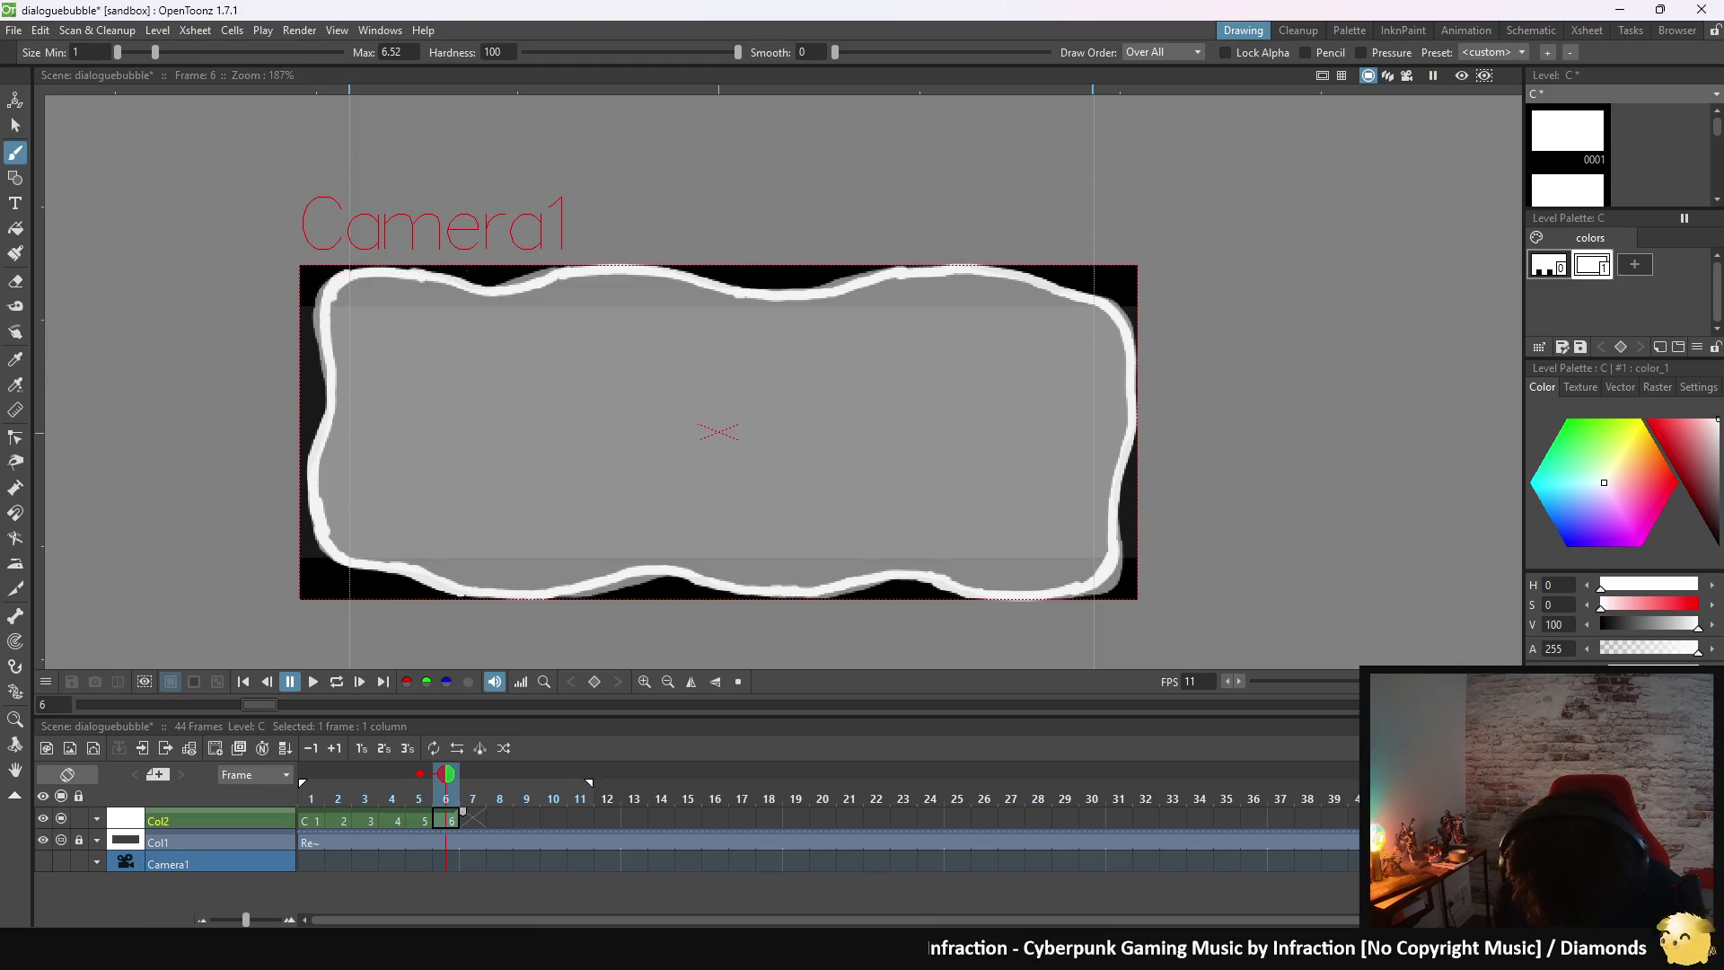
{"action": "left_click", "coordinate": [16, 229]}
{"action": "left_click", "coordinate": [654, 443]}
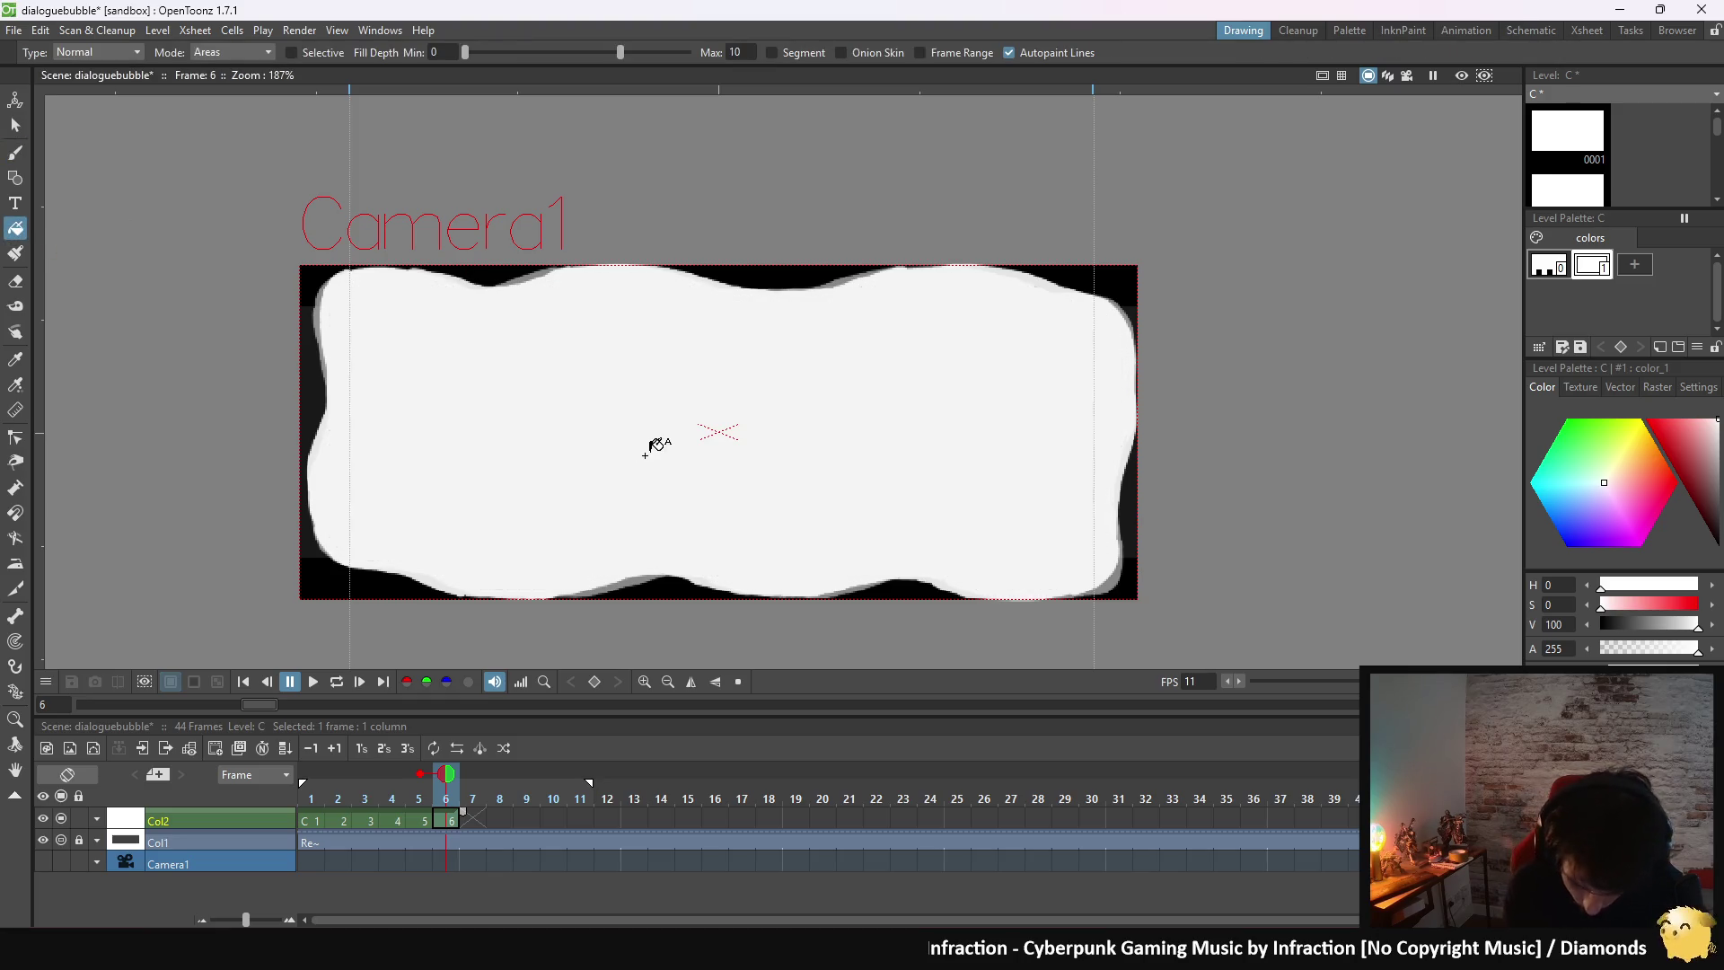
- Compare frames 5 and 6, then play the six-frame bubble animation on loop and stop it
{"action": "left_click", "coordinate": [15, 152]}
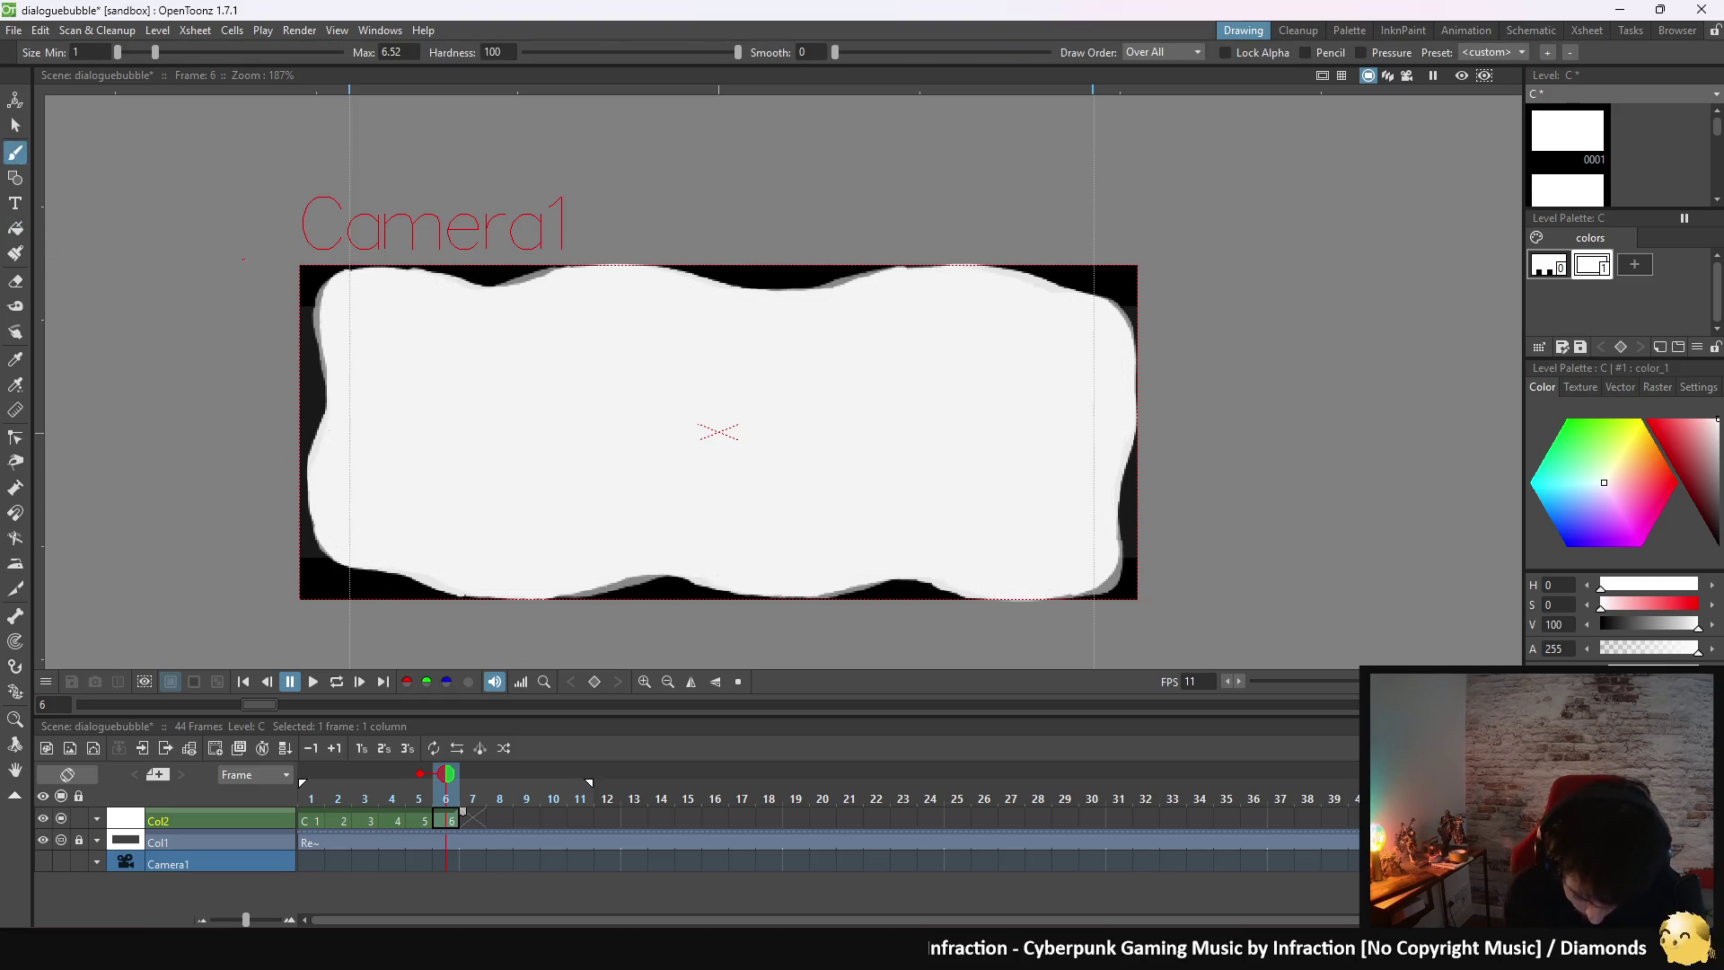
{"action": "key", "text": "comma"}
{"action": "key", "text": "period"}
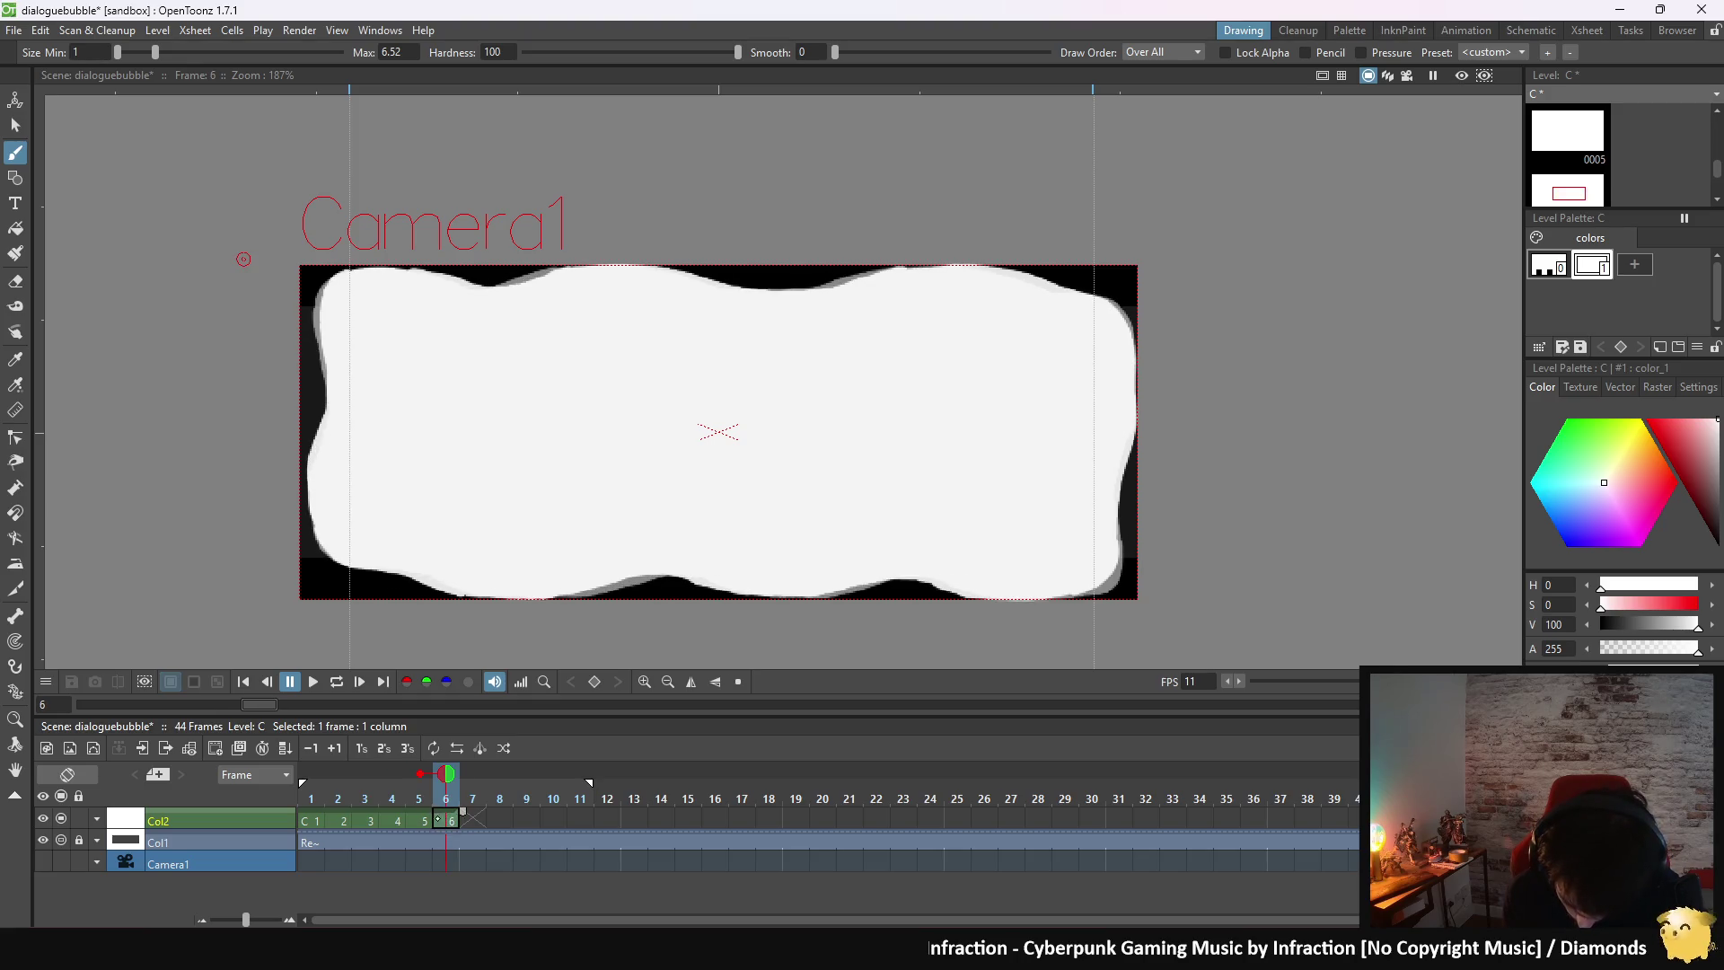
{"action": "left_click", "coordinate": [424, 819]}
{"action": "left_click", "coordinate": [444, 820]}
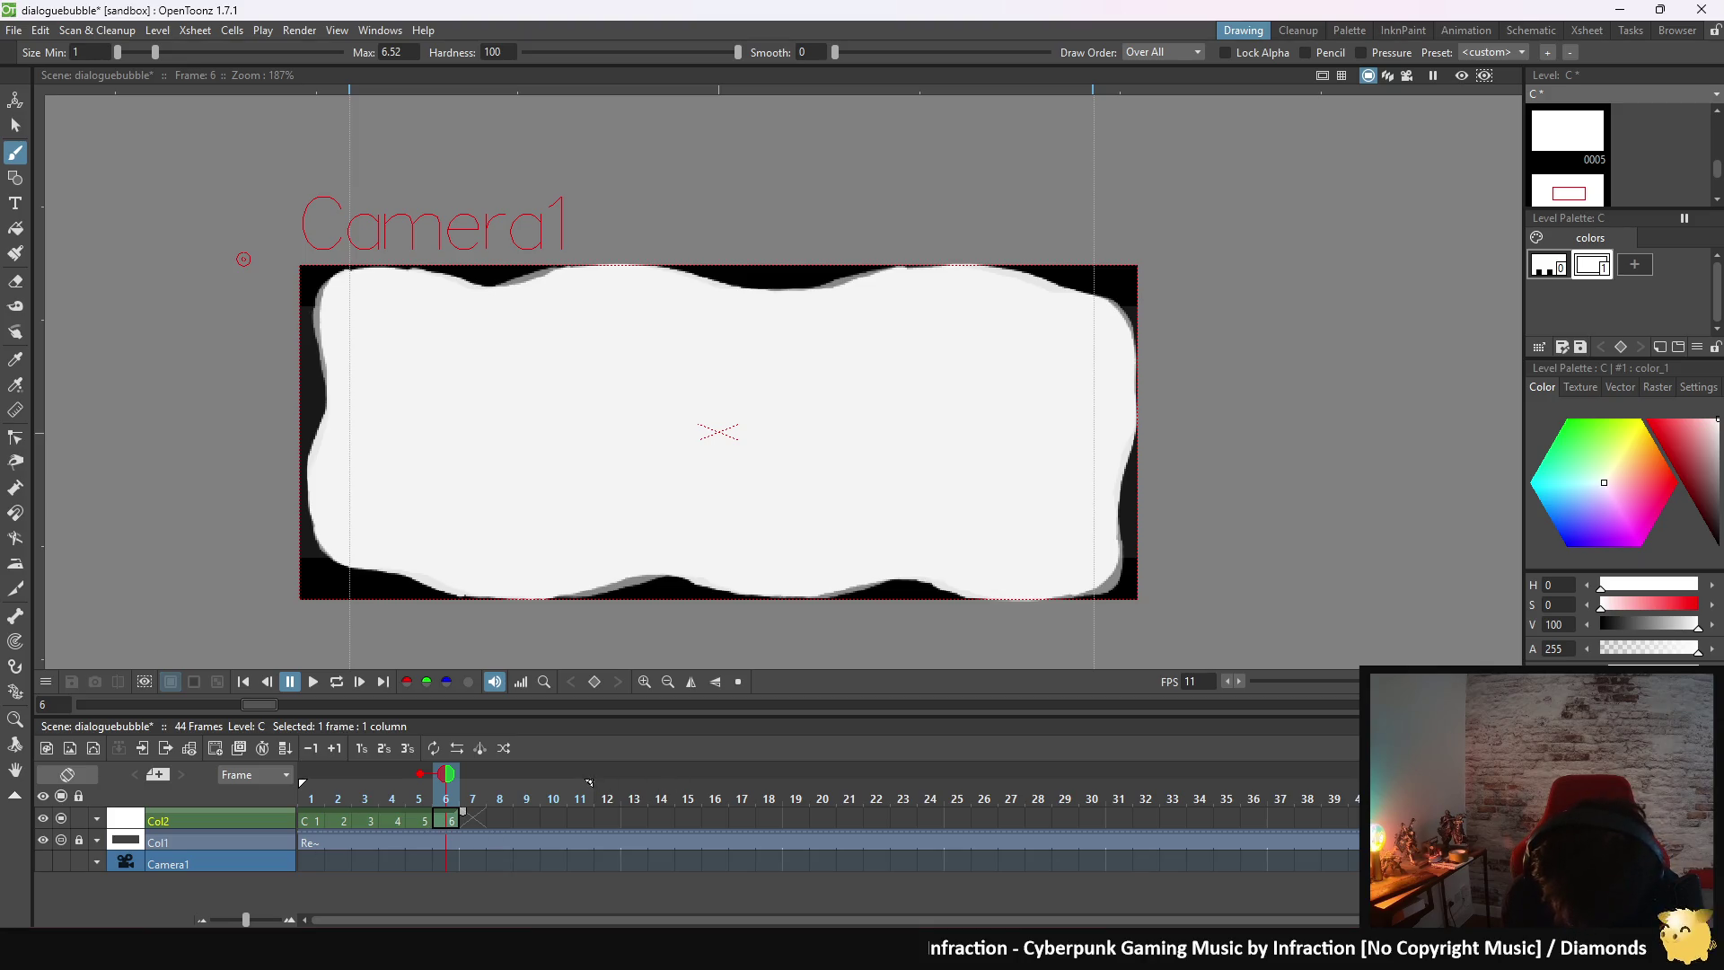
{"action": "left_click", "coordinate": [337, 682]}
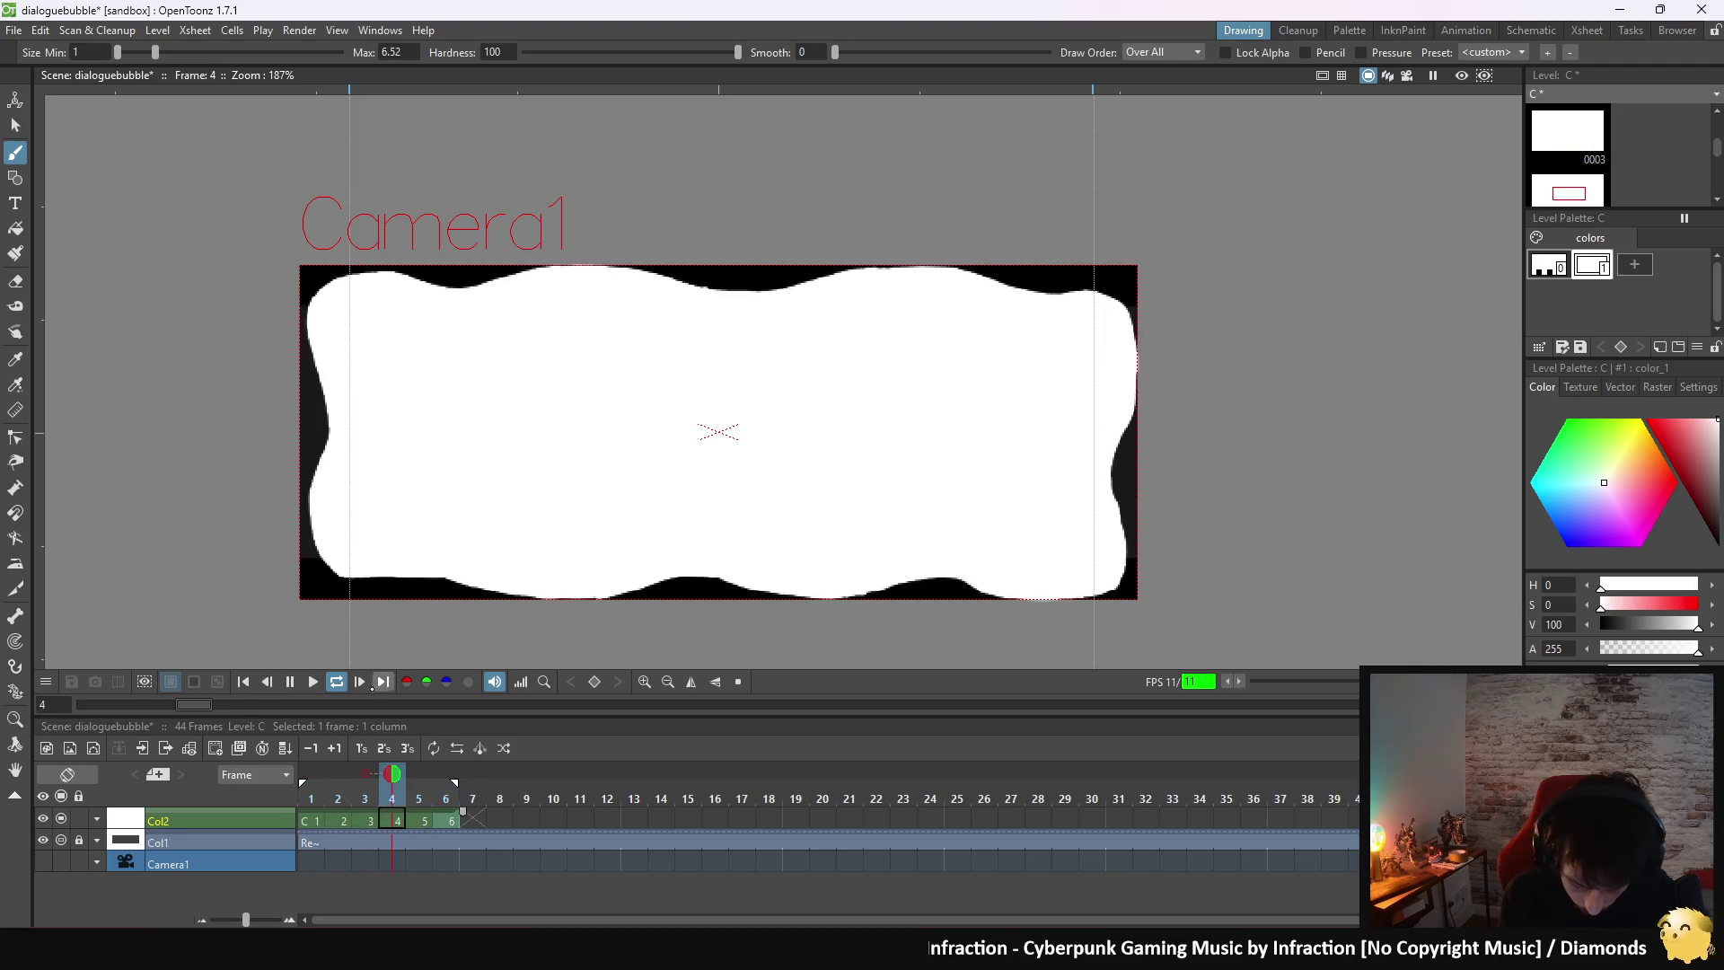
{"action": "key", "text": "p"}
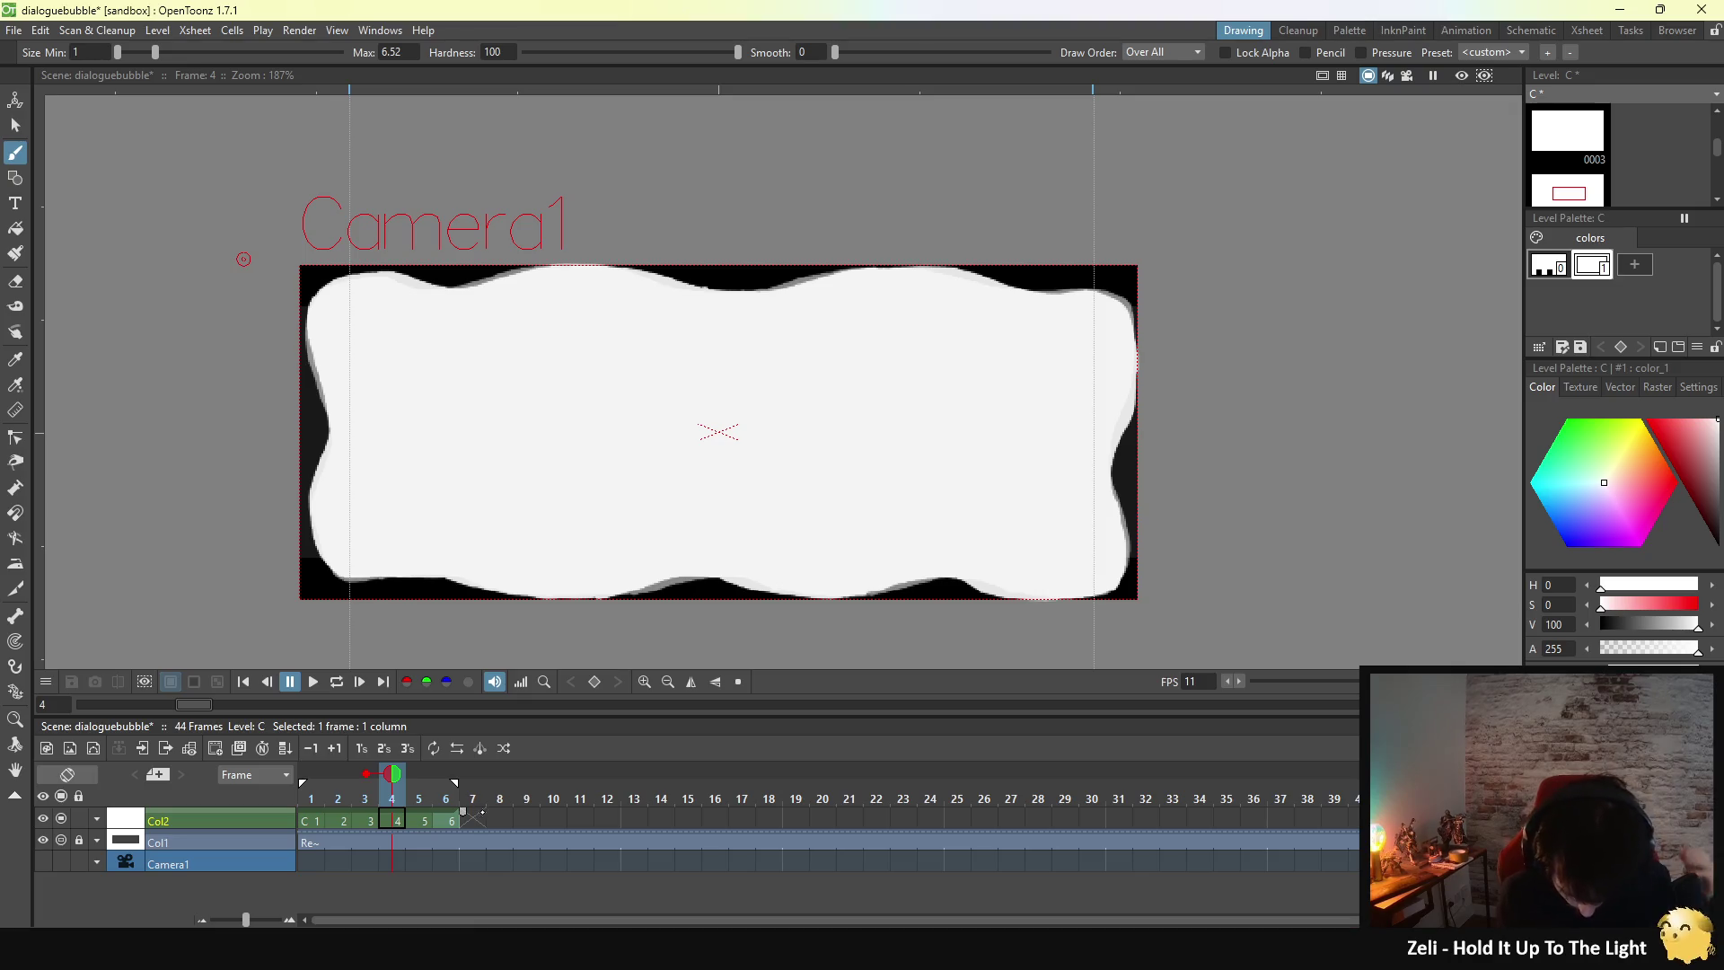
- On empty frame 7, trace the white outline along the top edge and down the right side
{"action": "left_click", "coordinate": [472, 817]}
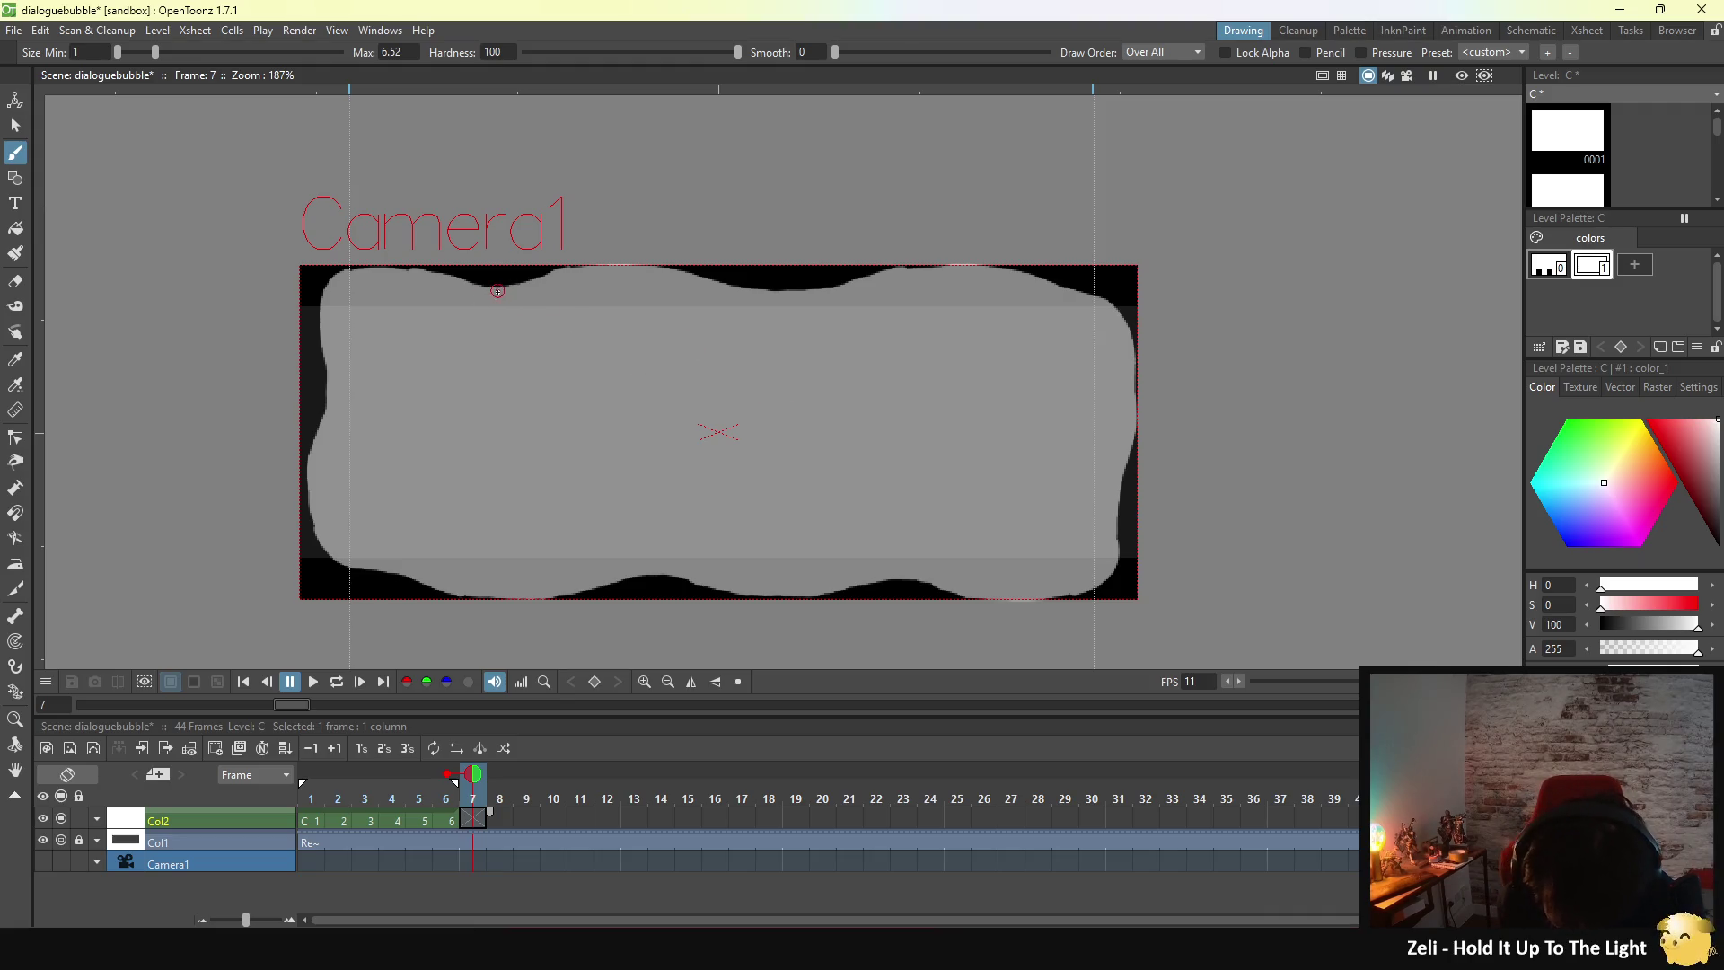
{"action": "left_click_drag", "start_coordinate": [486, 290], "coordinate": [637, 272]}
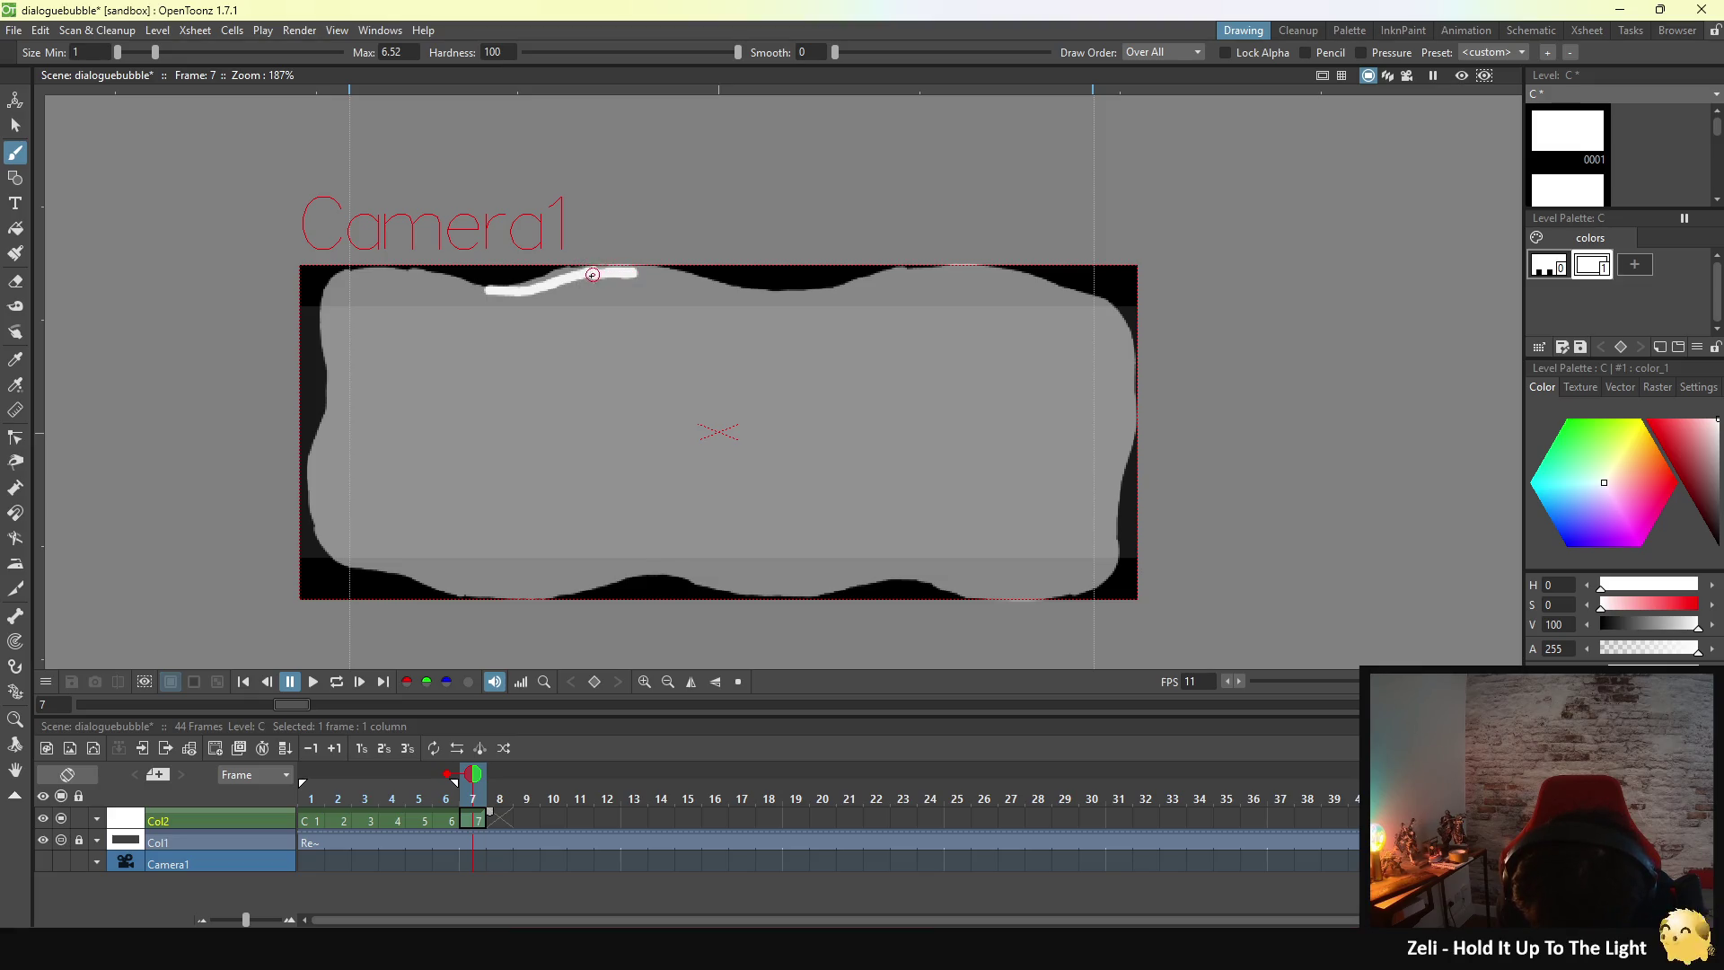
{"action": "mouse_move", "coordinate": [616, 271]}
{"action": "left_mouse_down"}
{"action": "mouse_move", "coordinate": [816, 299]}
{"action": "mouse_move", "coordinate": [911, 271]}
{"action": "mouse_move", "coordinate": [1074, 289]}
{"action": "left_mouse_up"}
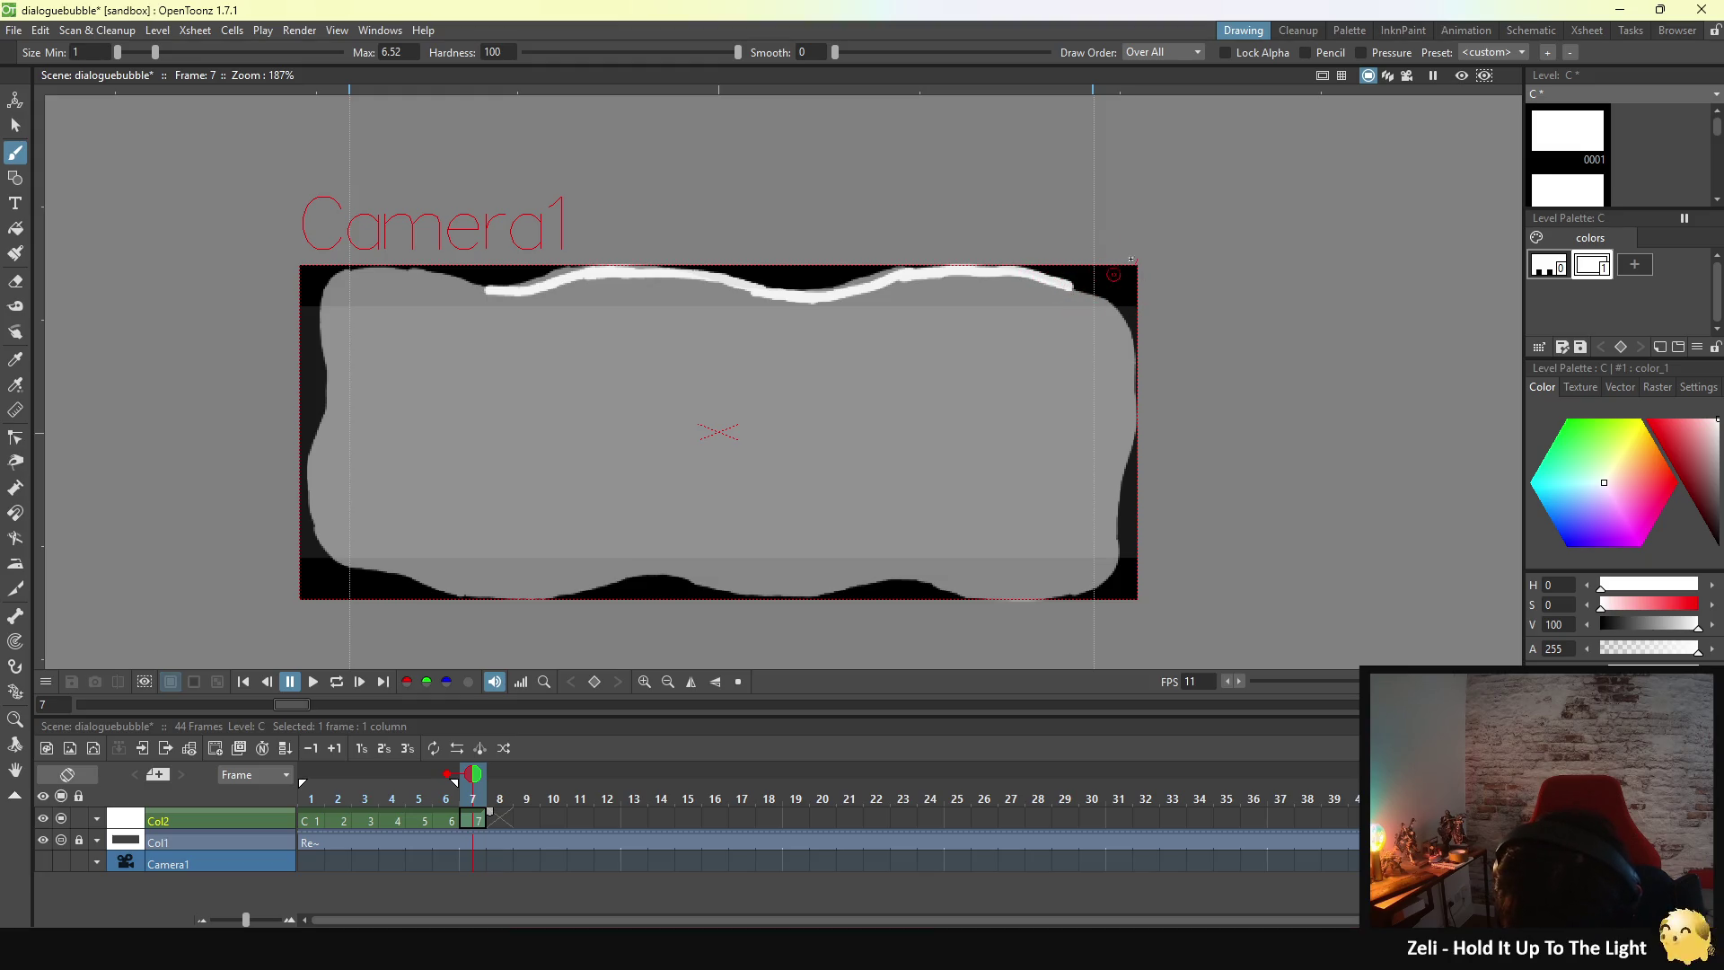
{"action": "left_click_drag", "start_coordinate": [1067, 286], "coordinate": [1107, 298]}
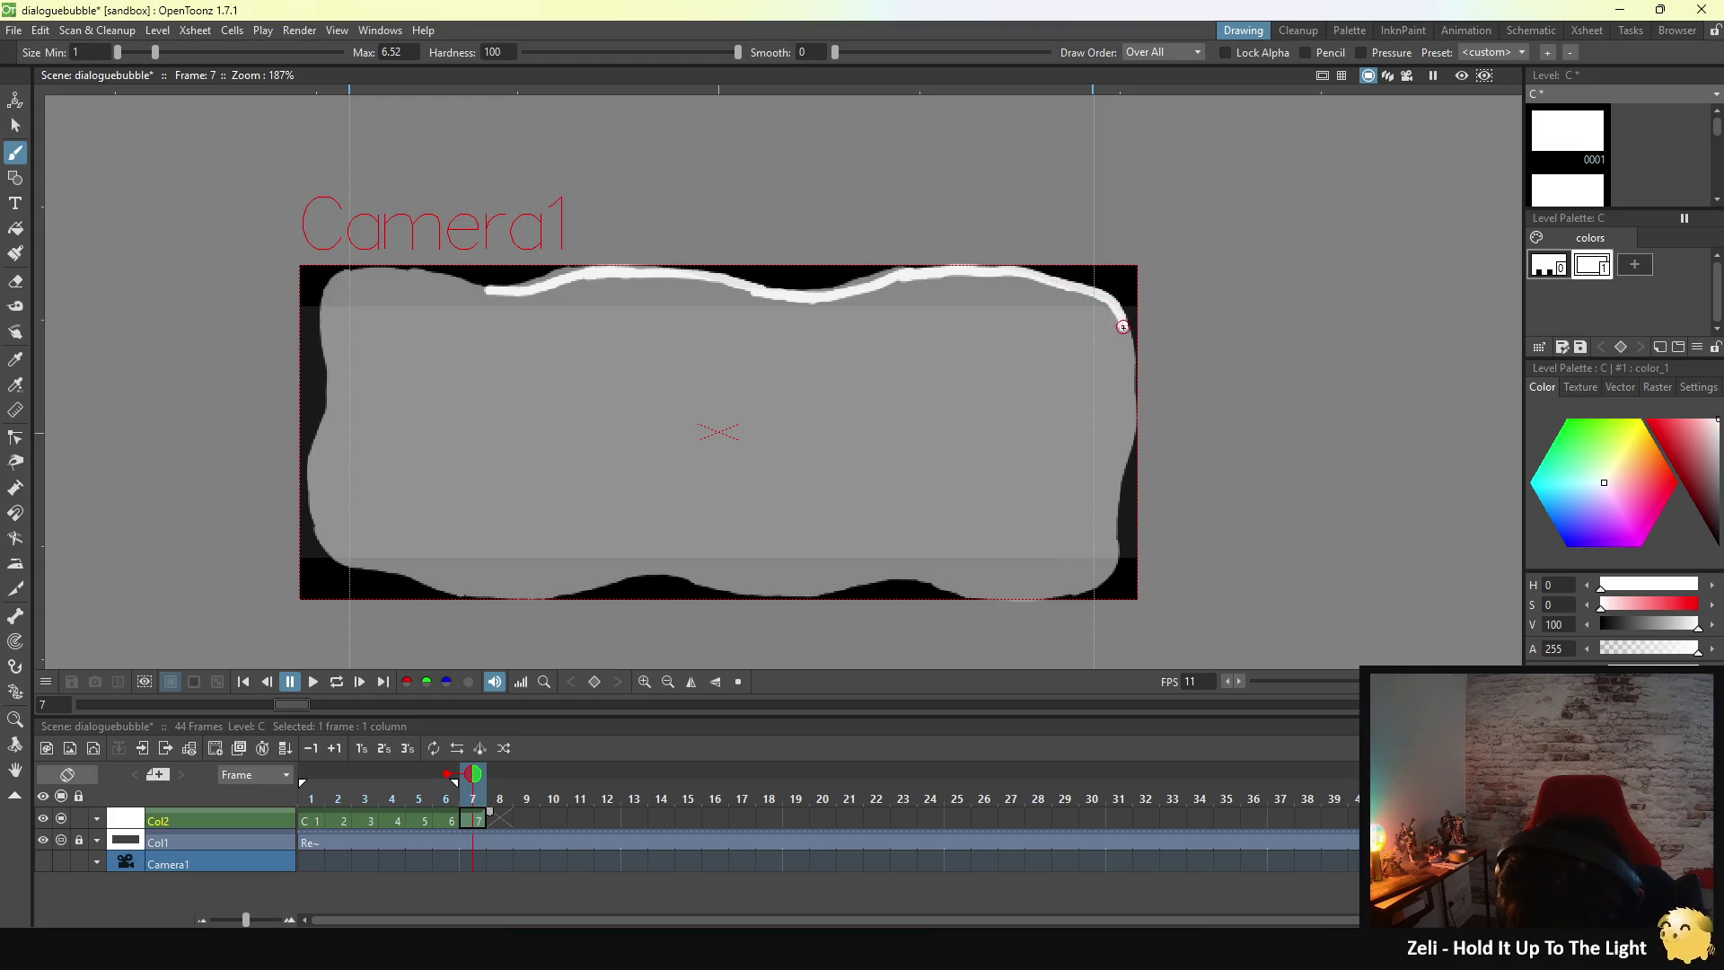
{"action": "left_click_drag", "start_coordinate": [1130, 363], "coordinate": [1132, 411]}
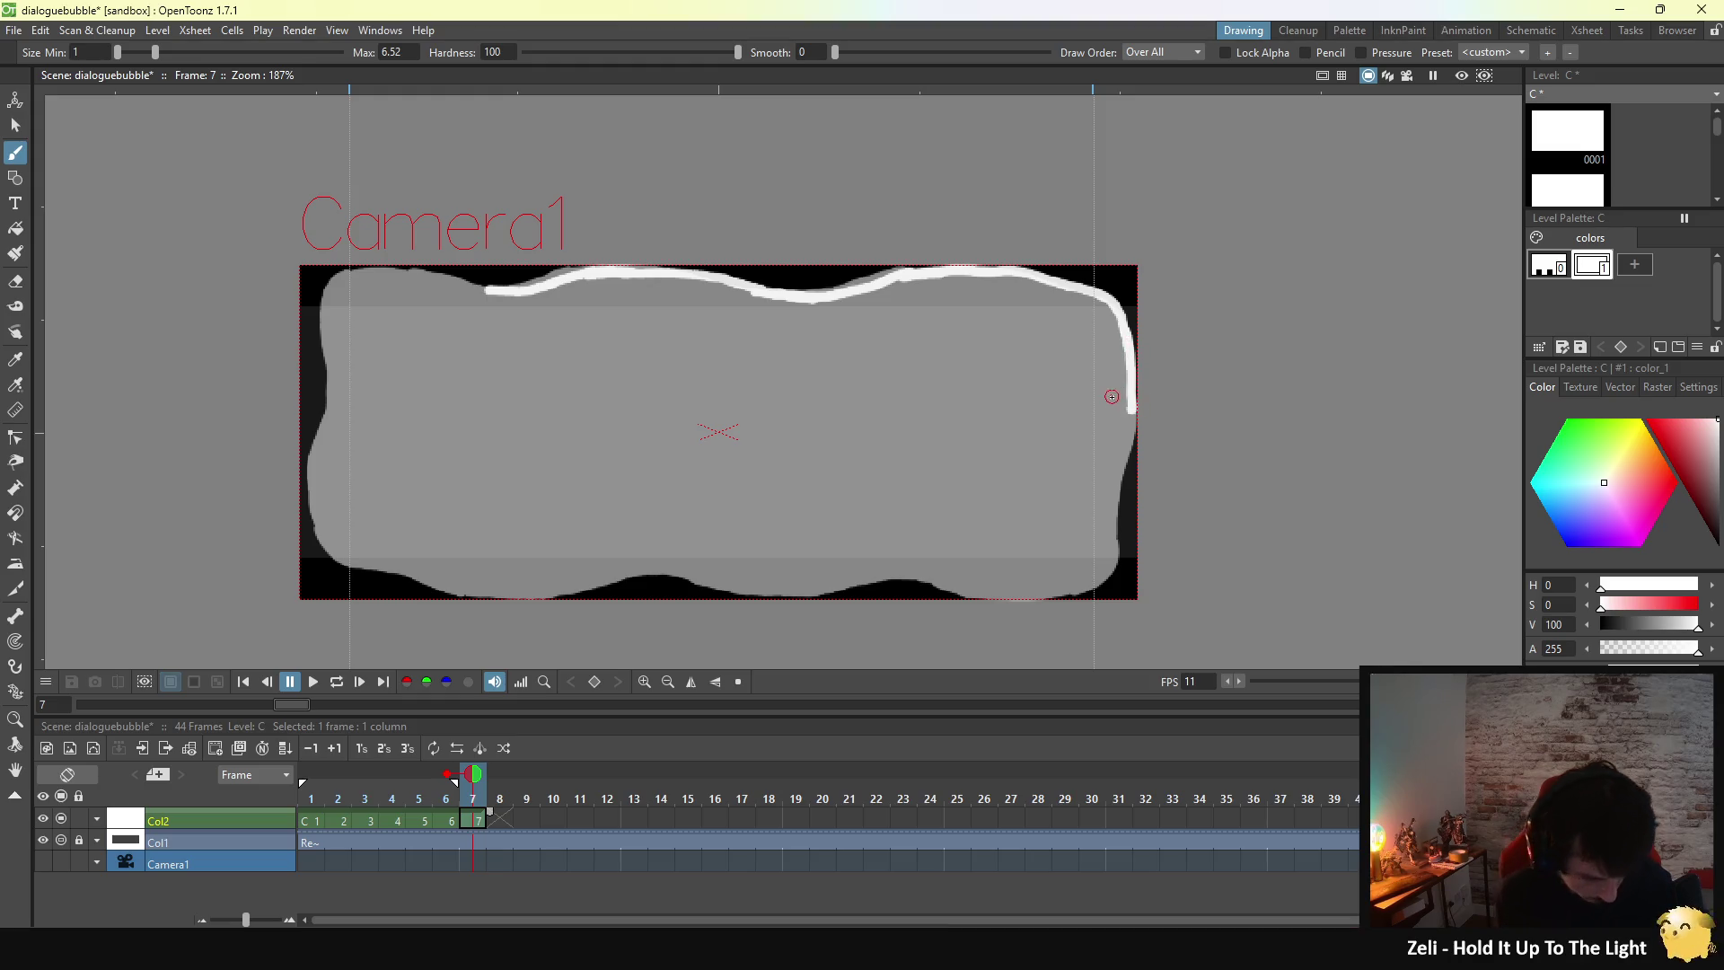
{"action": "key", "text": "ctrl+z"}
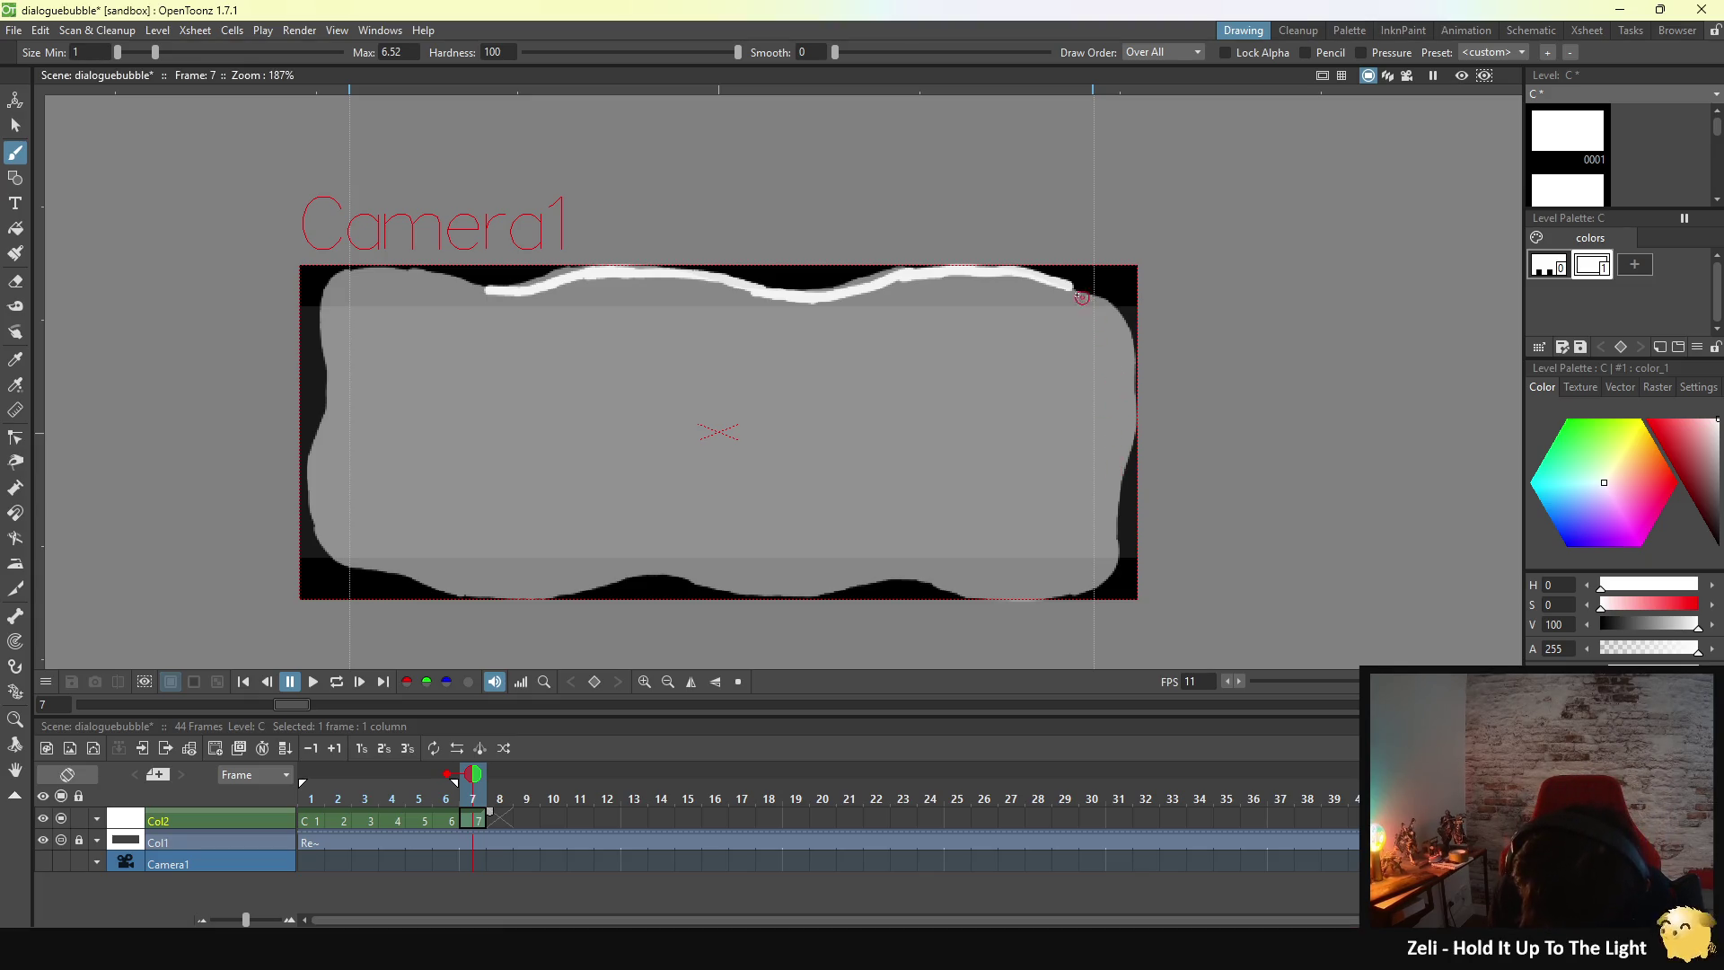
{"action": "left_click_drag", "start_coordinate": [1066, 285], "coordinate": [1124, 342]}
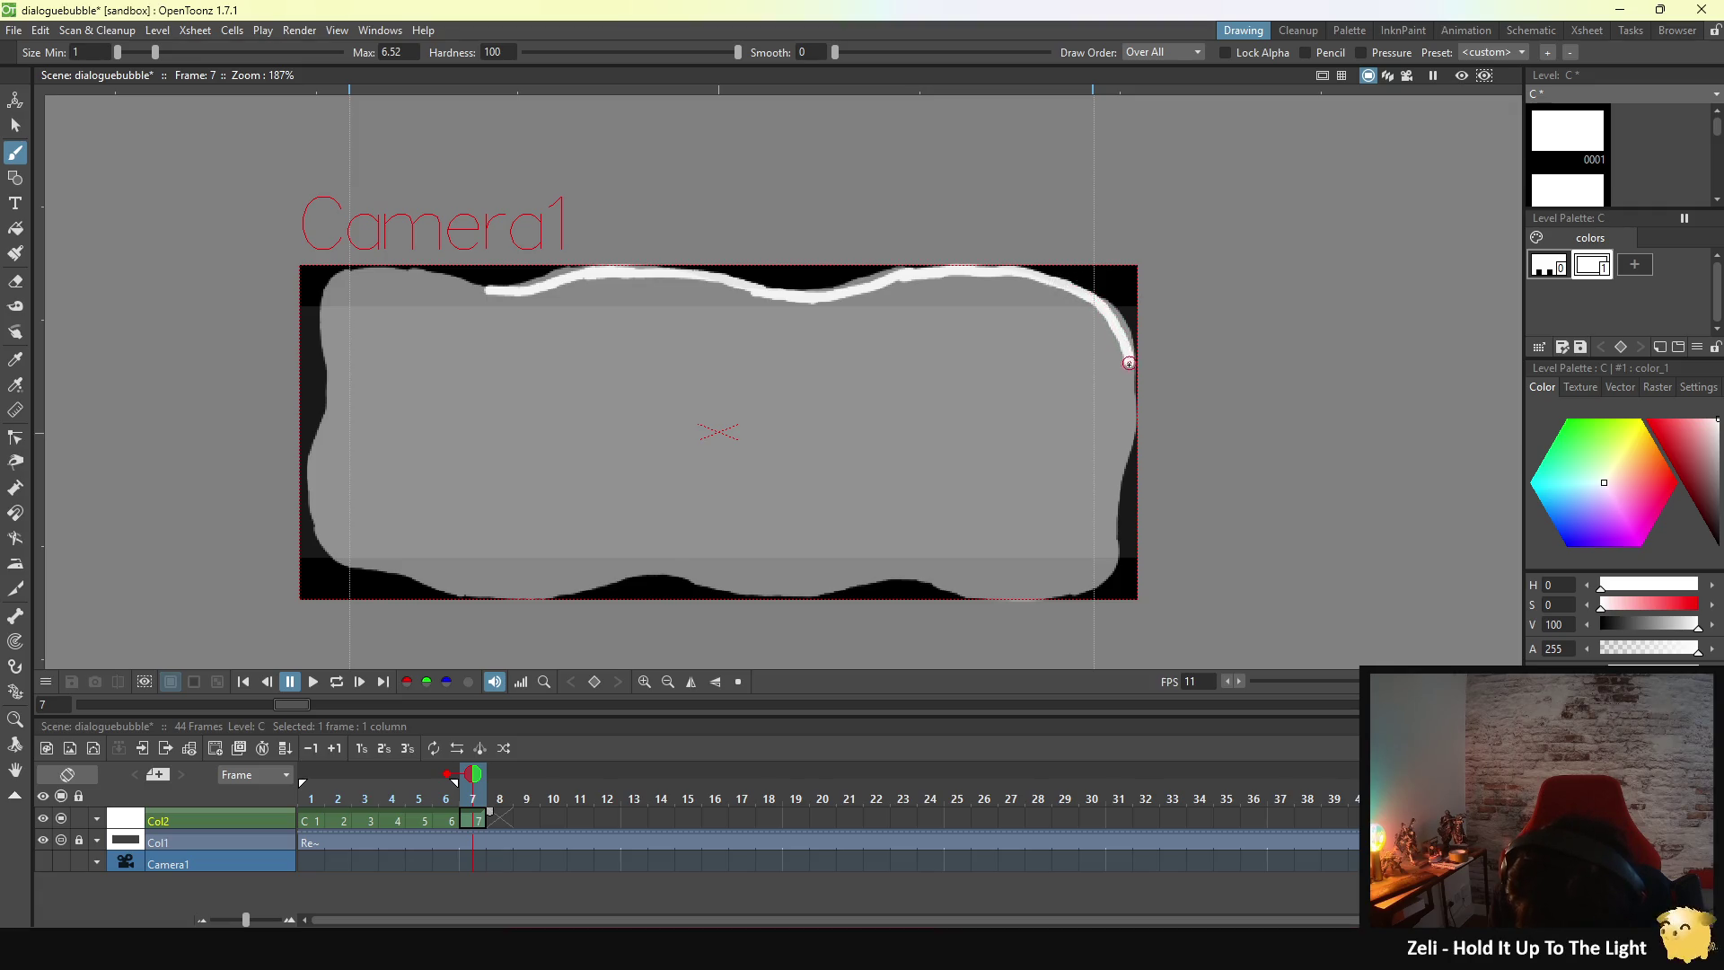
{"action": "left_click_drag", "start_coordinate": [1132, 413], "coordinate": [1106, 544]}
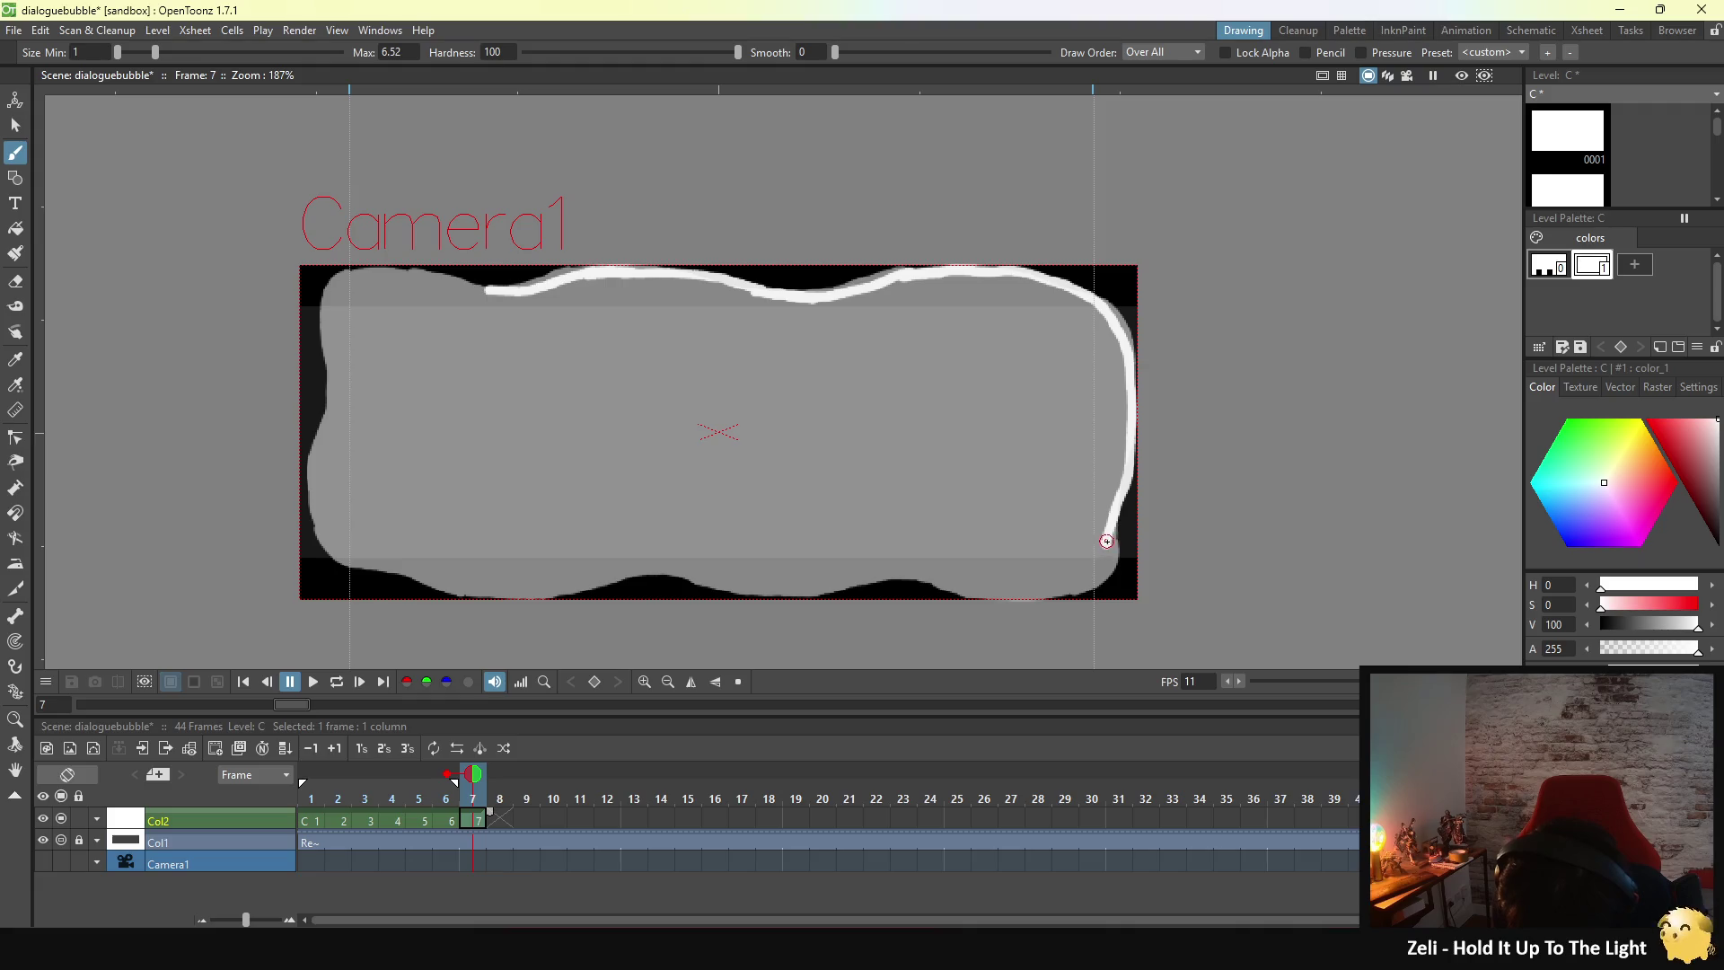
{"action": "left_click_drag", "start_coordinate": [1109, 532], "coordinate": [1098, 568]}
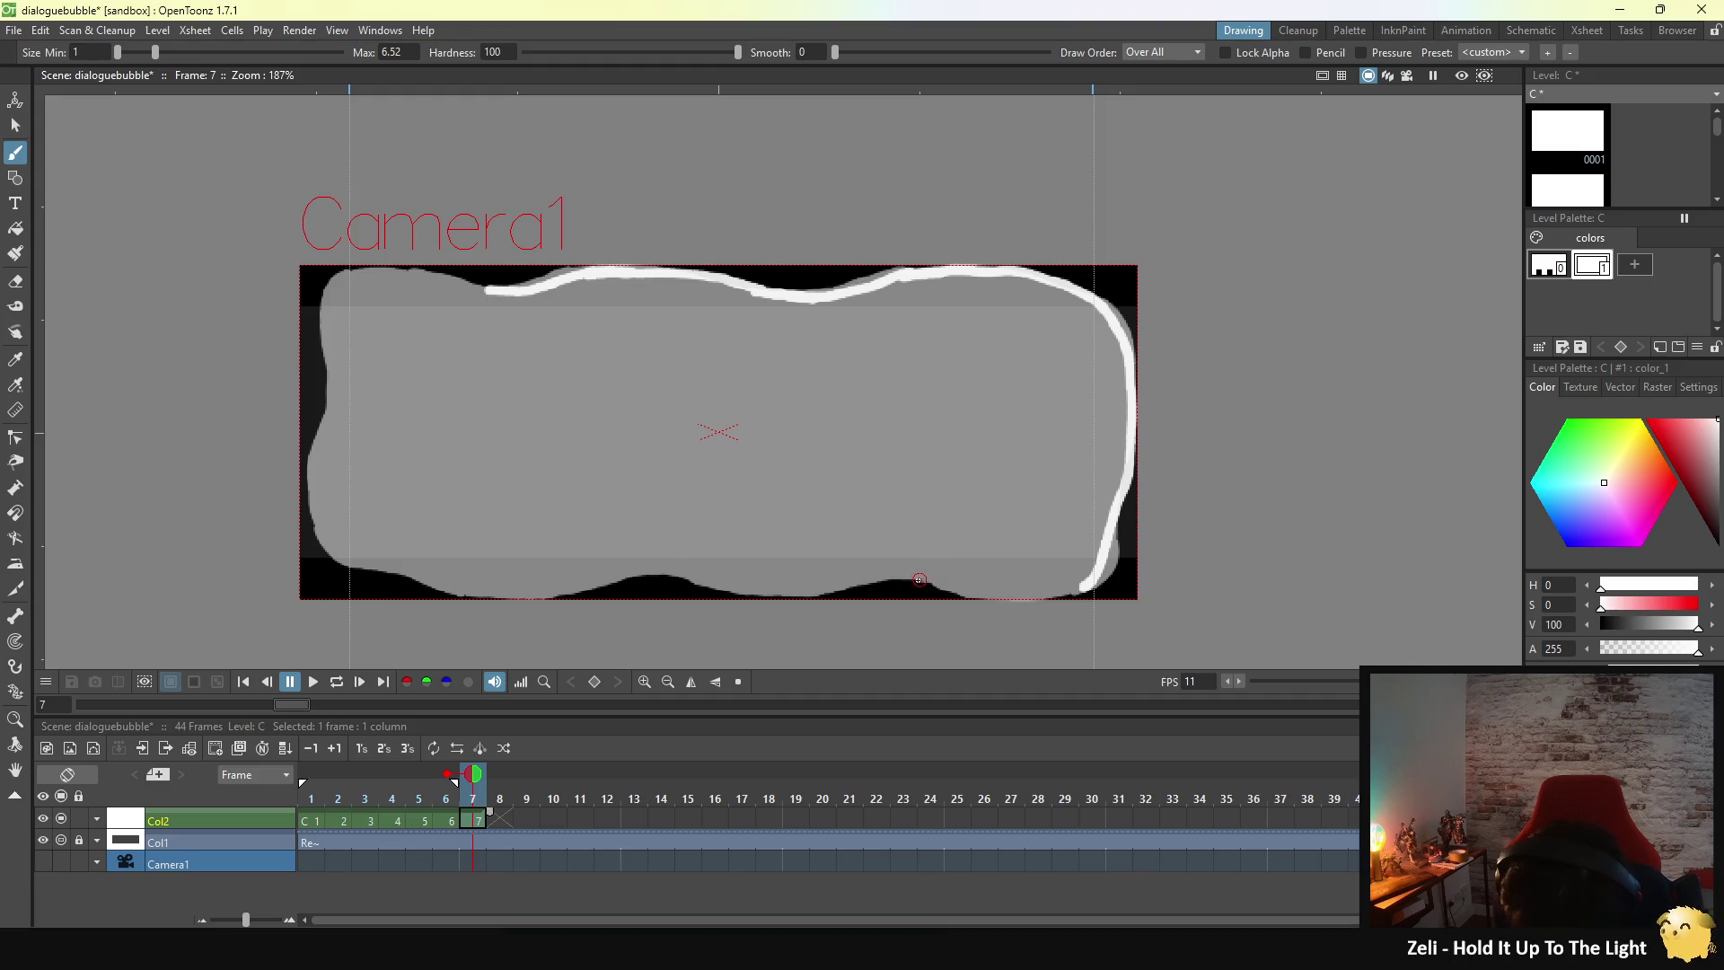
- Redraw the lower-right corner and trace the right half of the bottom edge
{"action": "mouse_move", "coordinate": [898, 569]}
{"action": "left_mouse_down"}
{"action": "mouse_move", "coordinate": [984, 594]}
{"action": "mouse_move", "coordinate": [1075, 585]}
{"action": "left_mouse_up"}
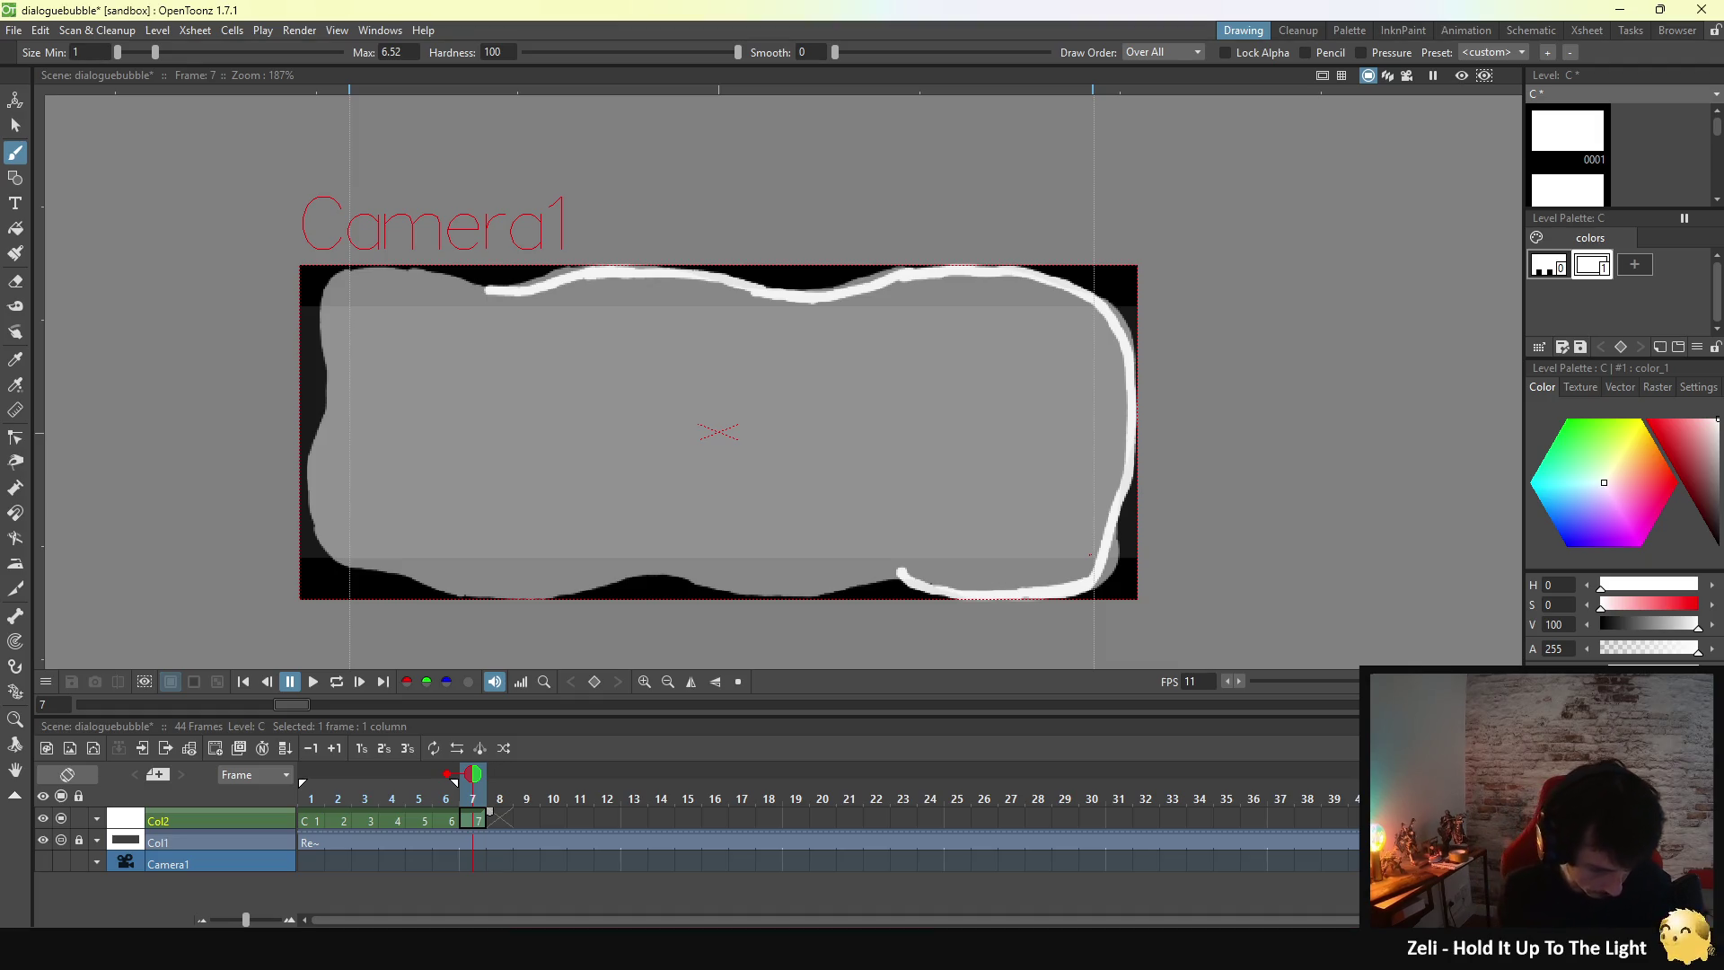
{"action": "key", "text": "ctrl+z"}
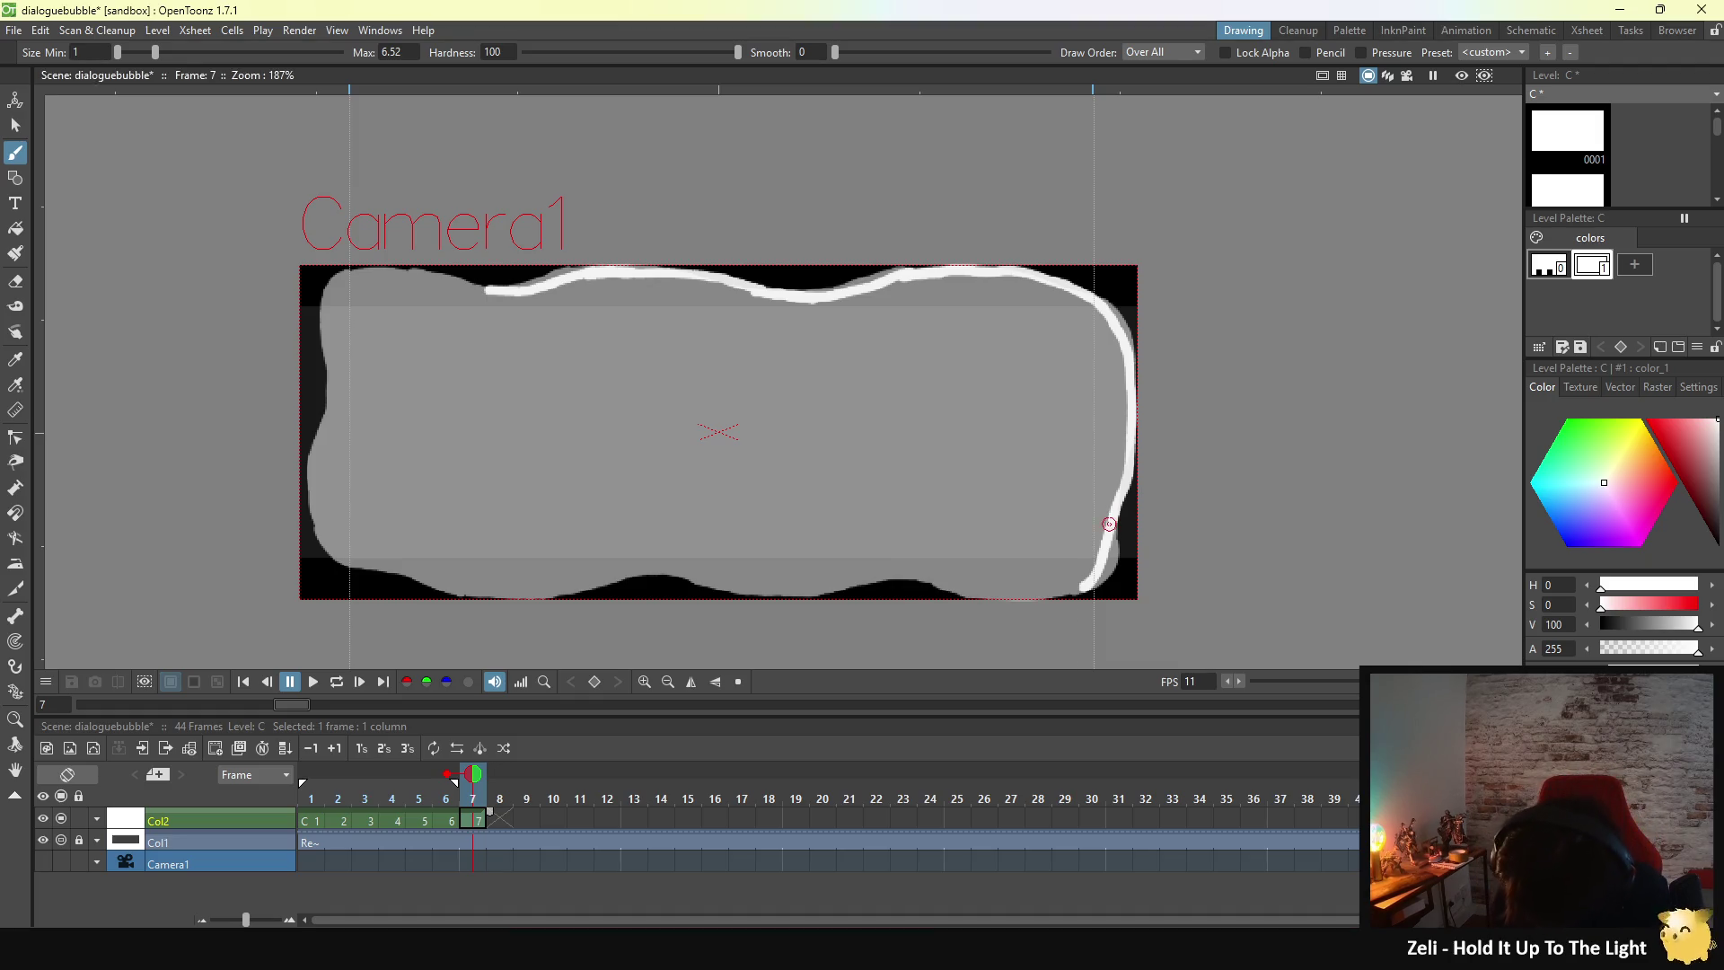
{"action": "key", "text": "ctrl+z"}
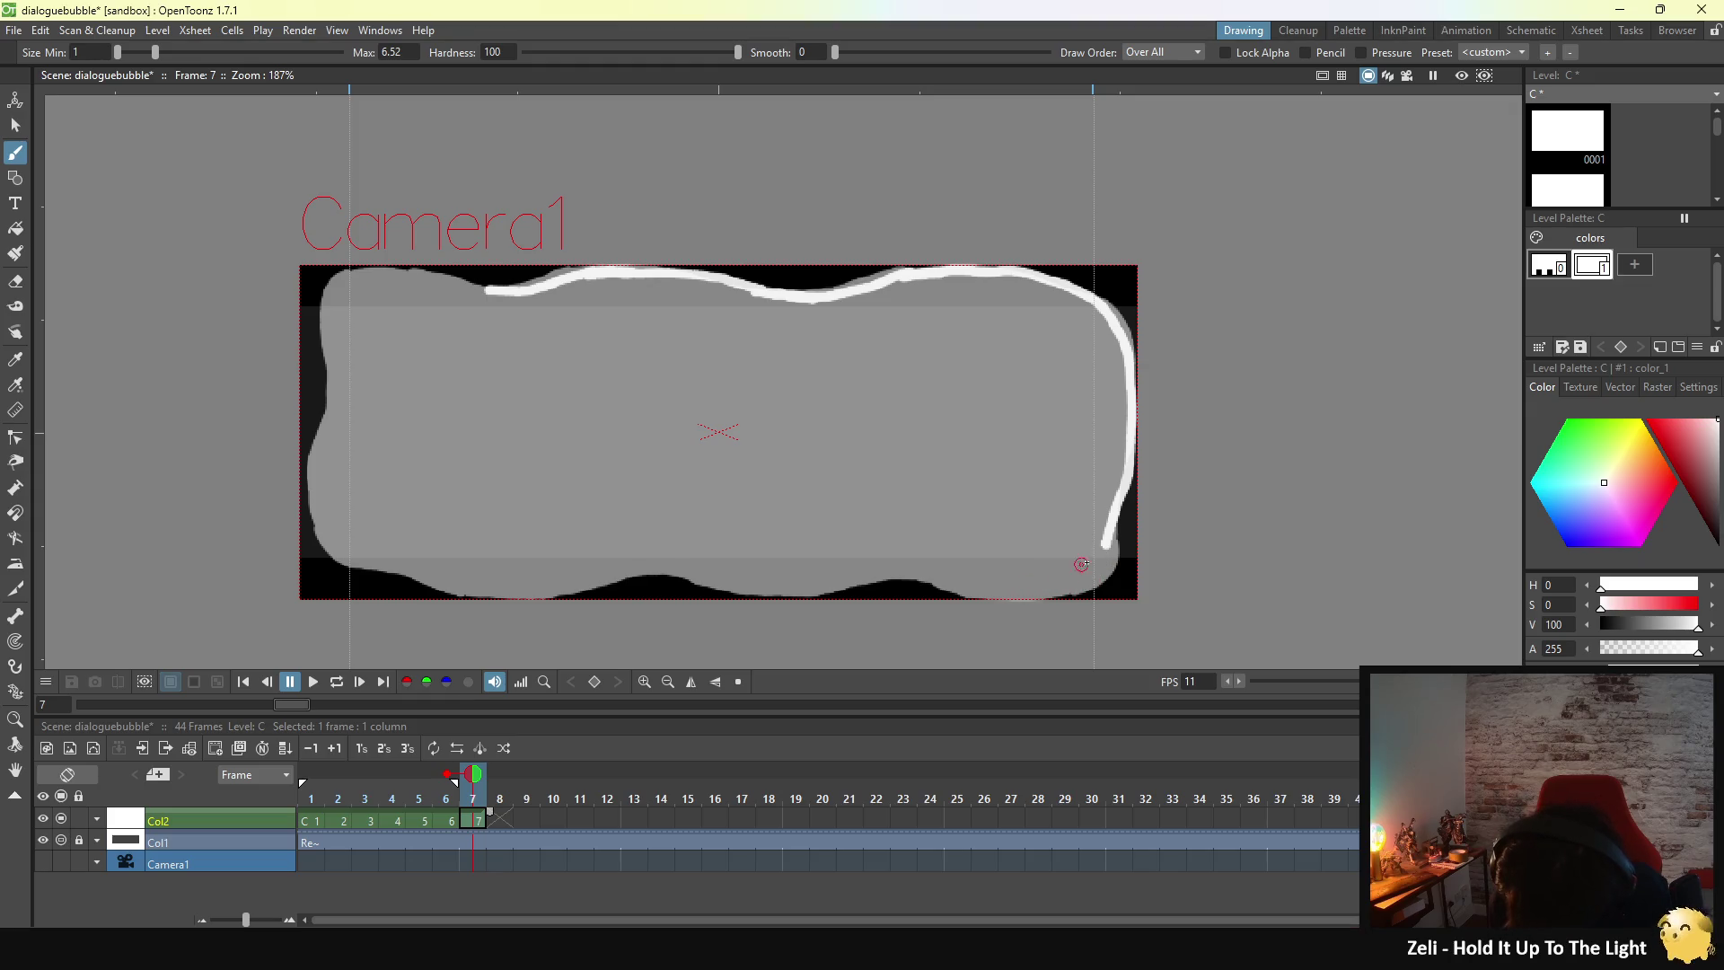
{"action": "left_click_drag", "start_coordinate": [1107, 542], "coordinate": [1048, 593]}
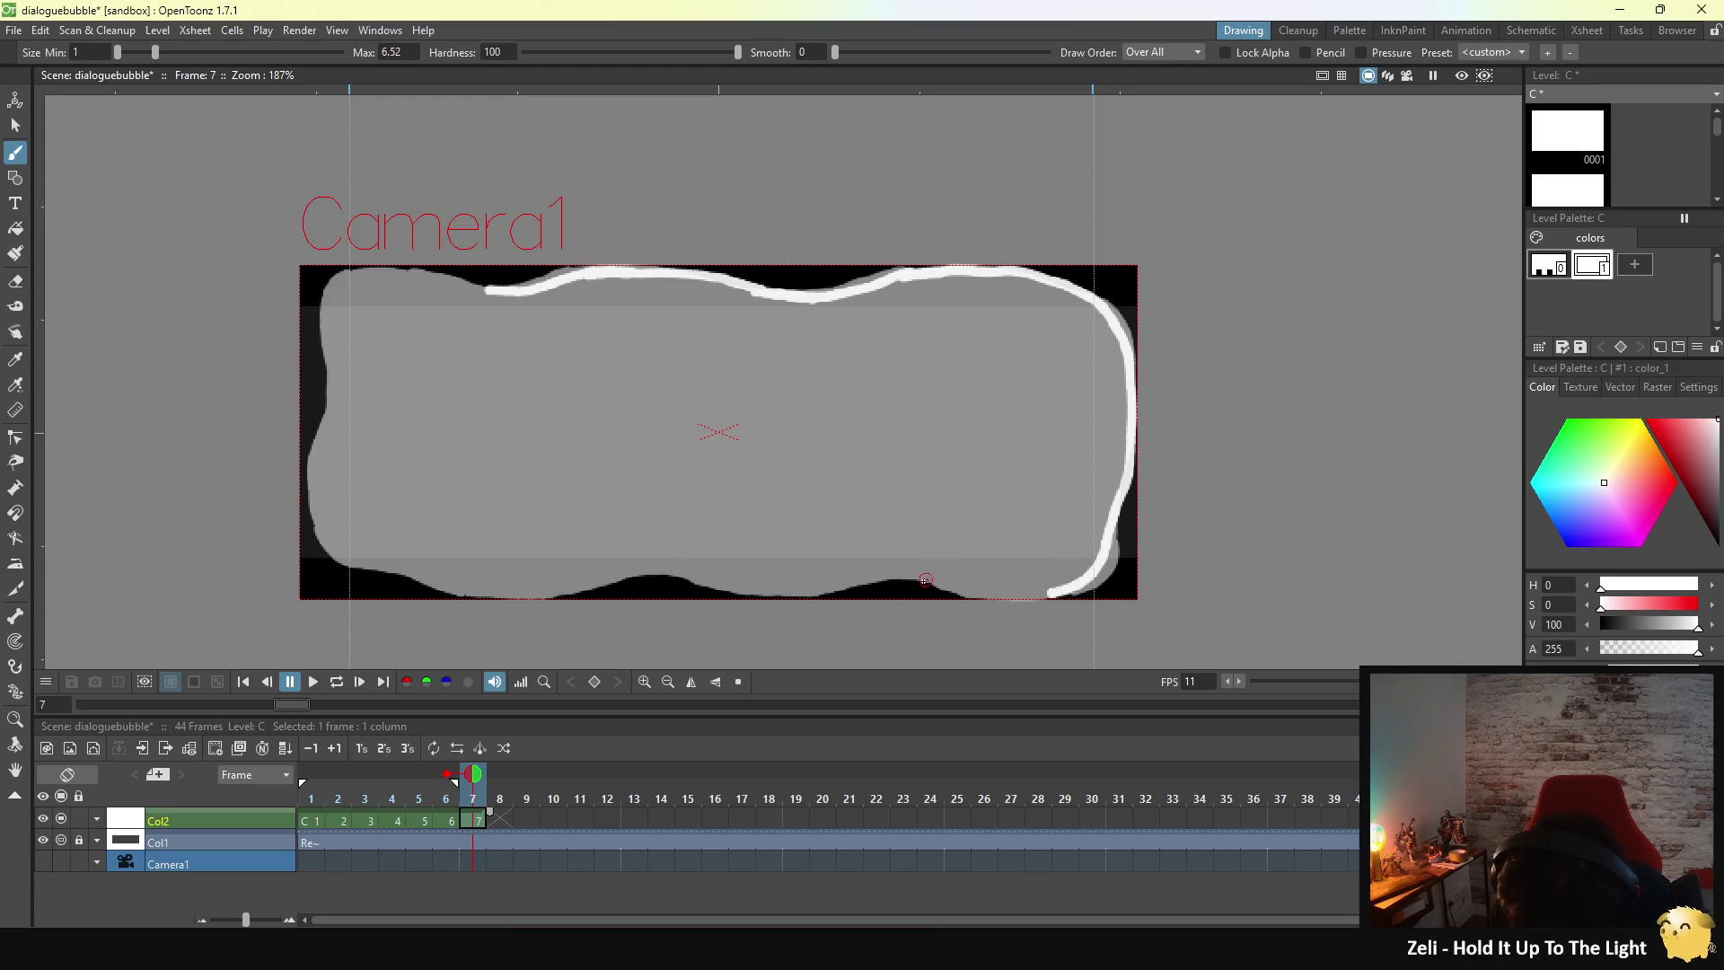
{"action": "left_click_drag", "start_coordinate": [910, 579], "coordinate": [1037, 592]}
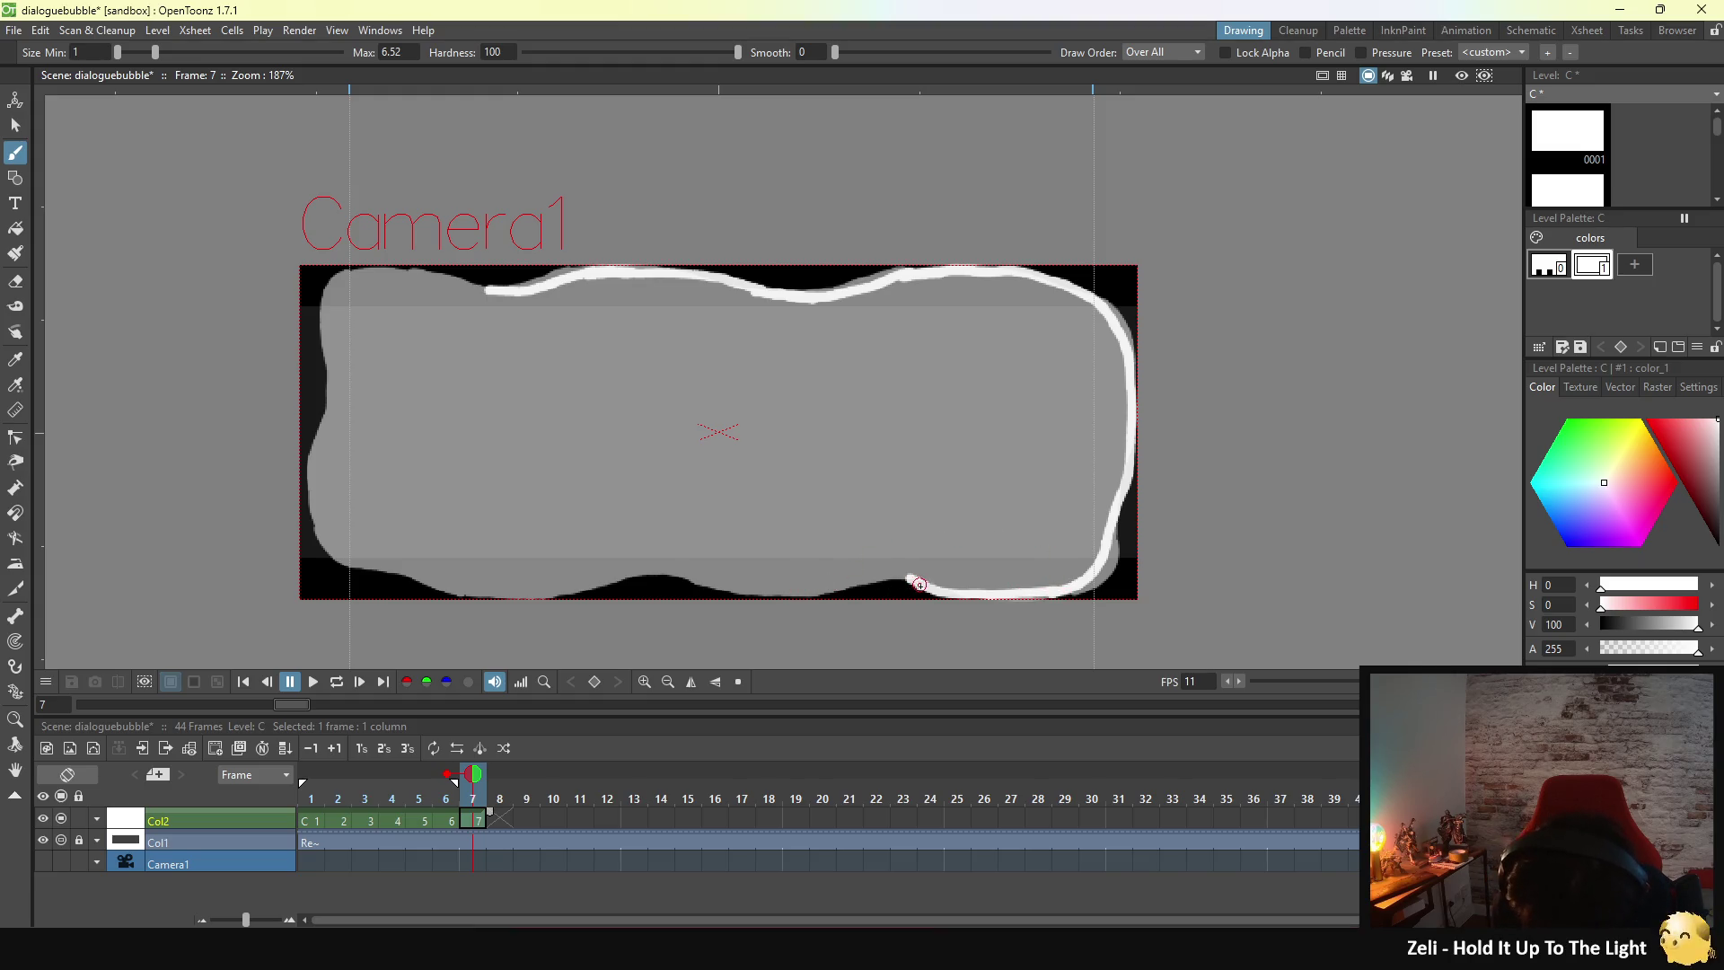
{"action": "left_click_drag", "start_coordinate": [919, 584], "coordinate": [832, 584]}
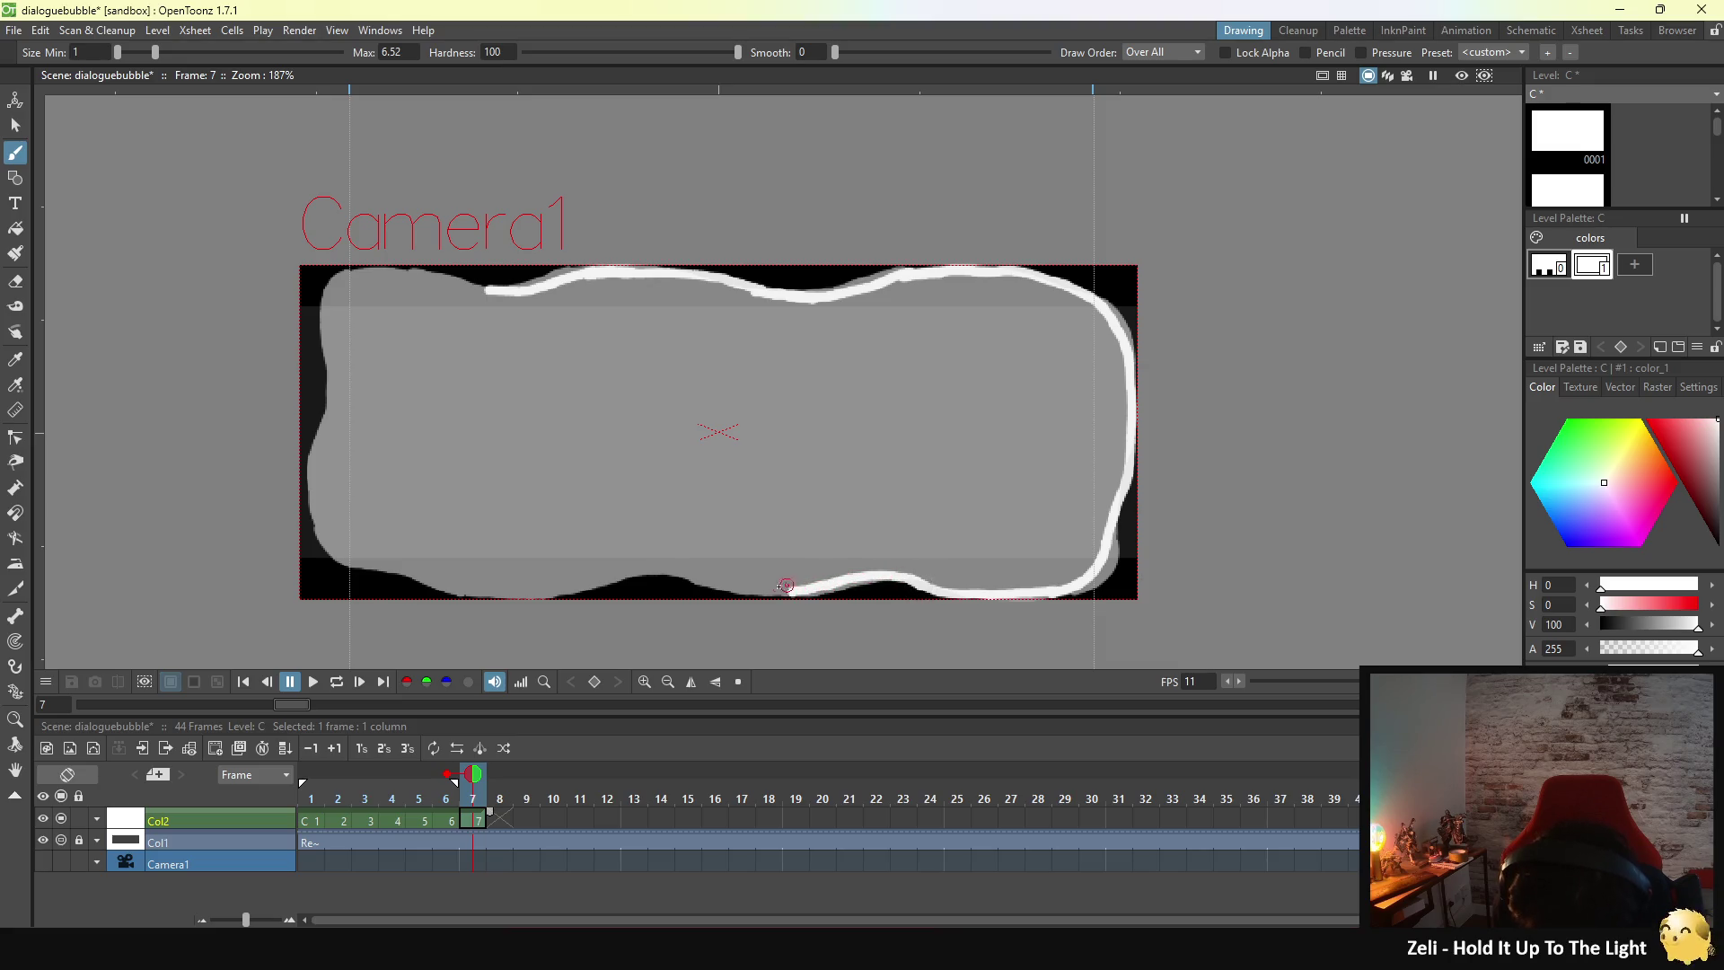
- Extend the bottom outline left, trace the left edge, and close the top-left gap
{"action": "left_click_drag", "start_coordinate": [658, 572], "coordinate": [795, 590]}
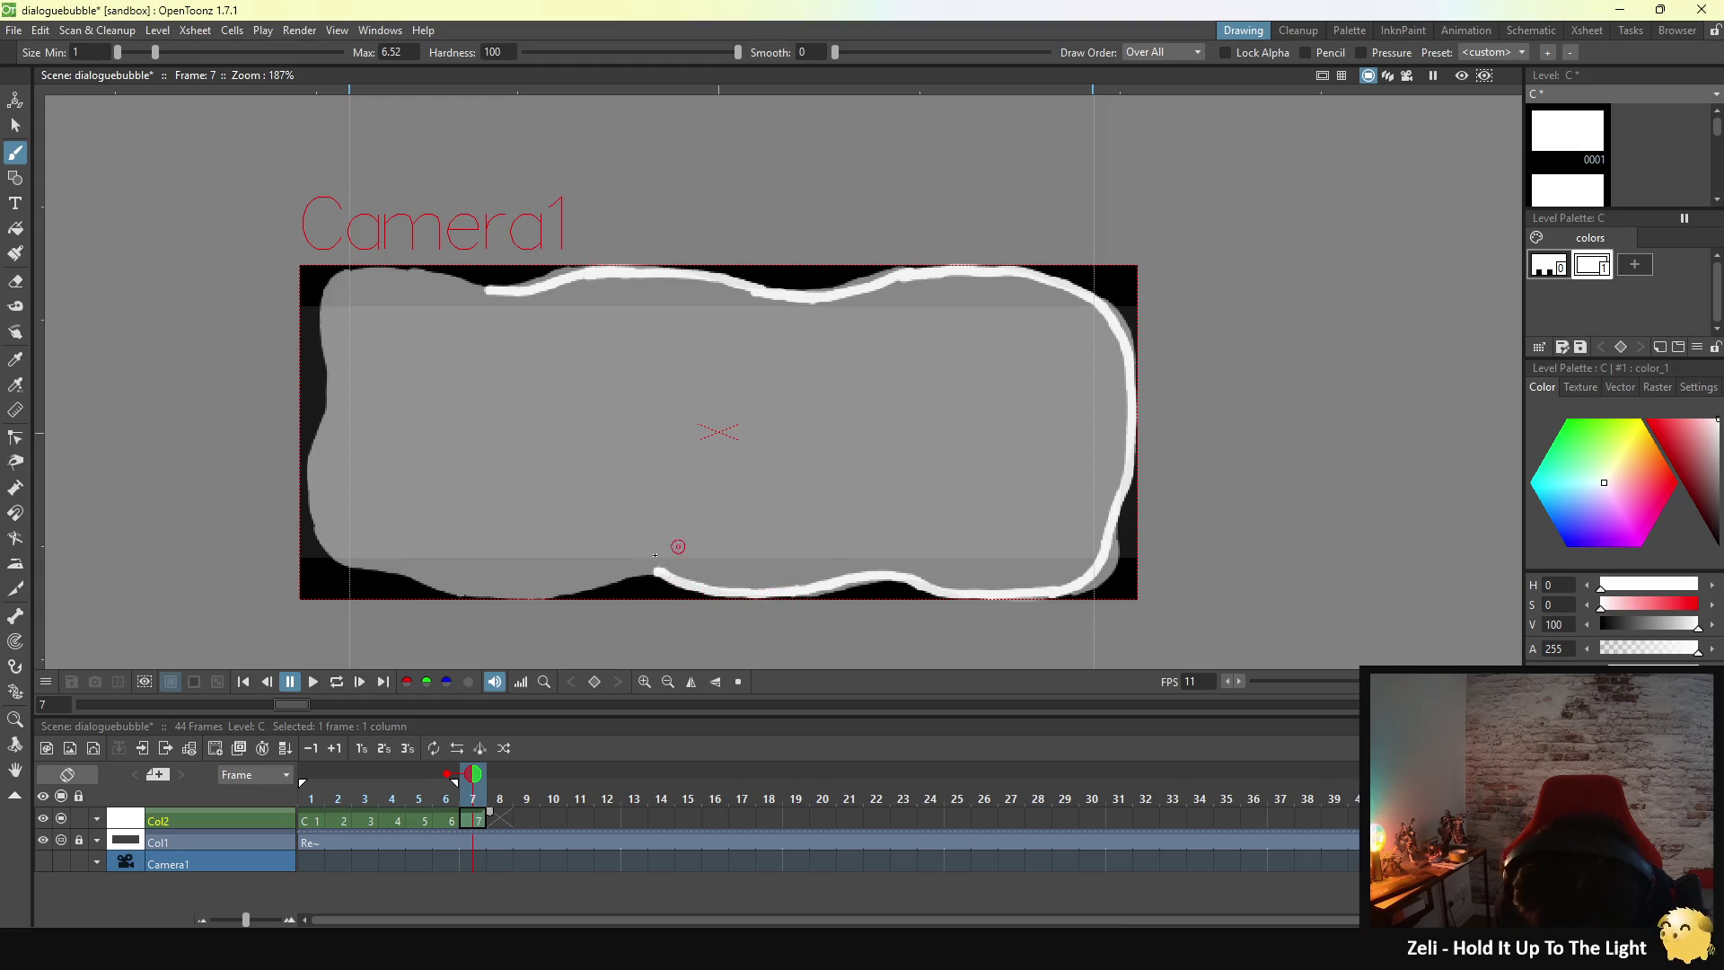
{"action": "left_click_drag", "start_coordinate": [669, 577], "coordinate": [527, 592]}
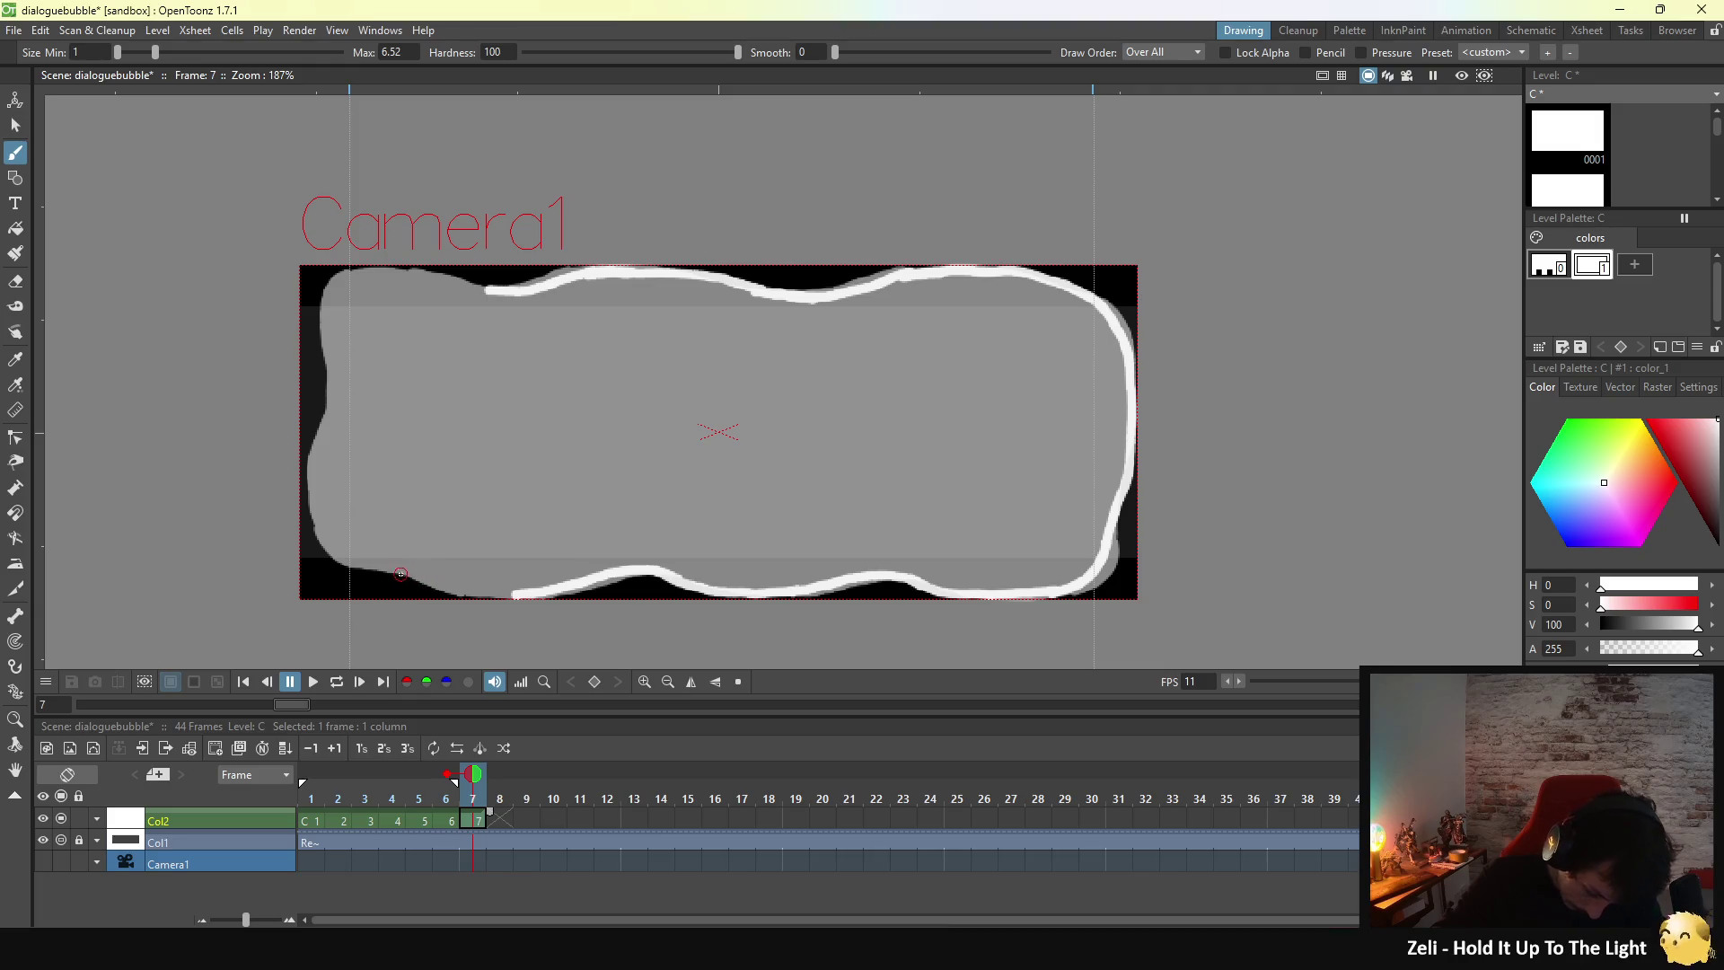
{"action": "left_click_drag", "start_coordinate": [396, 571], "coordinate": [519, 594]}
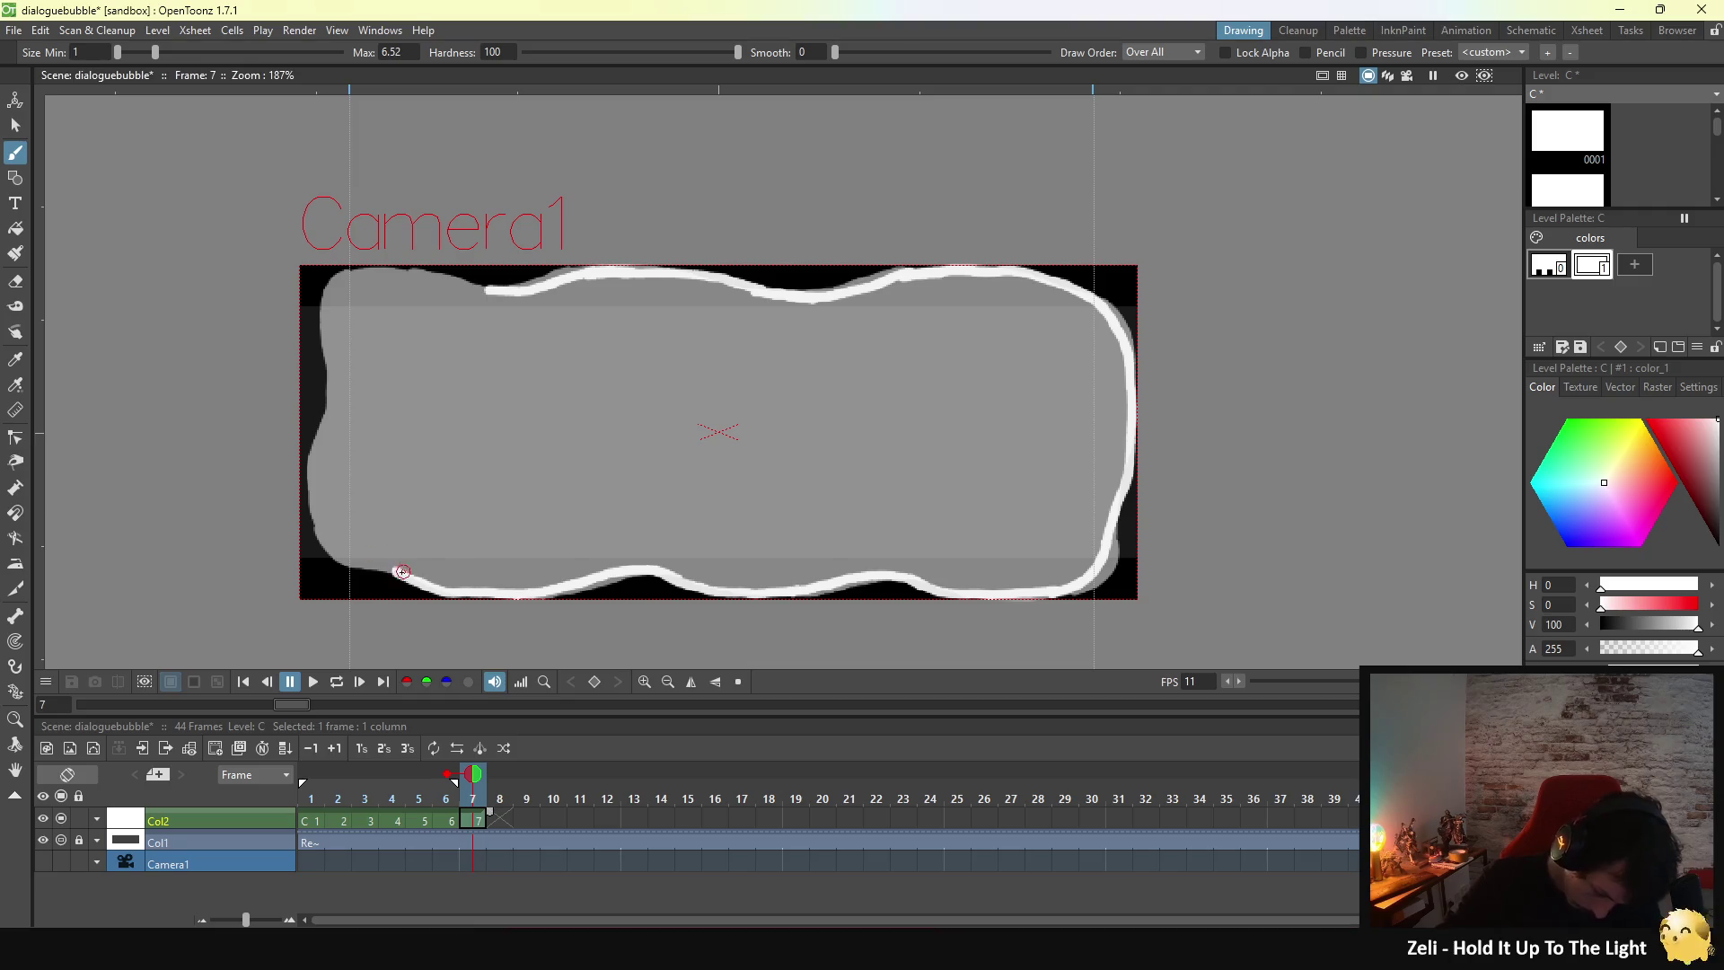
{"action": "left_click_drag", "start_coordinate": [386, 567], "coordinate": [446, 593]}
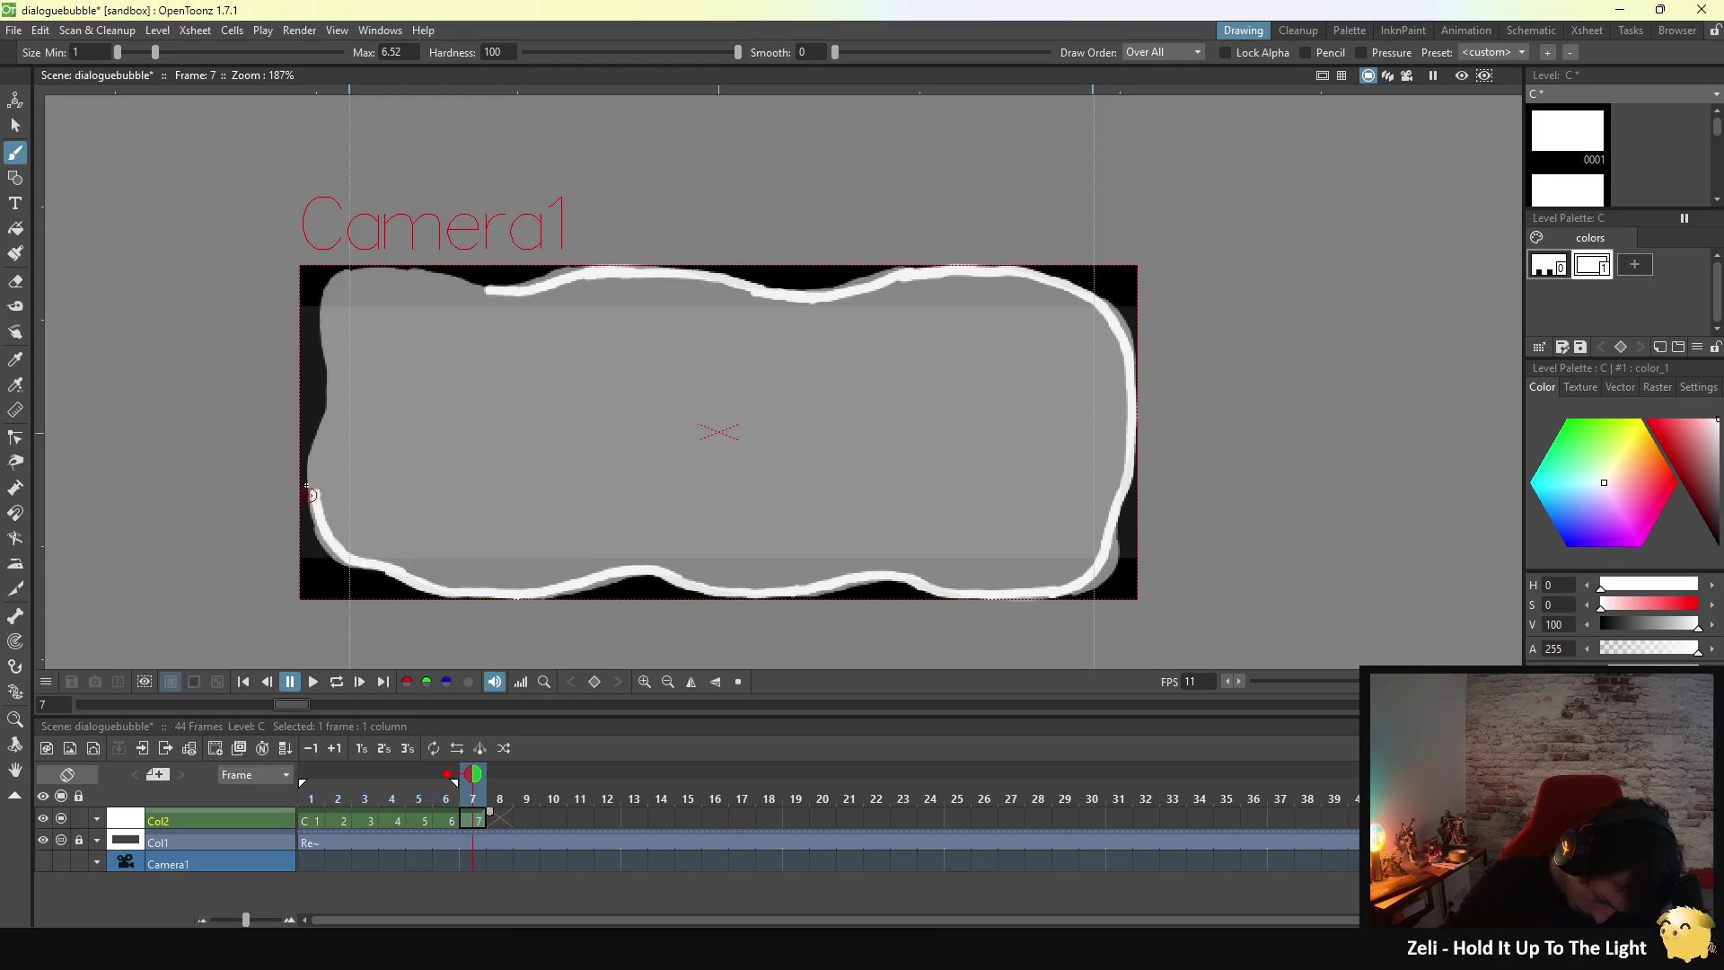
{"action": "left_click_drag", "start_coordinate": [315, 481], "coordinate": [314, 464]}
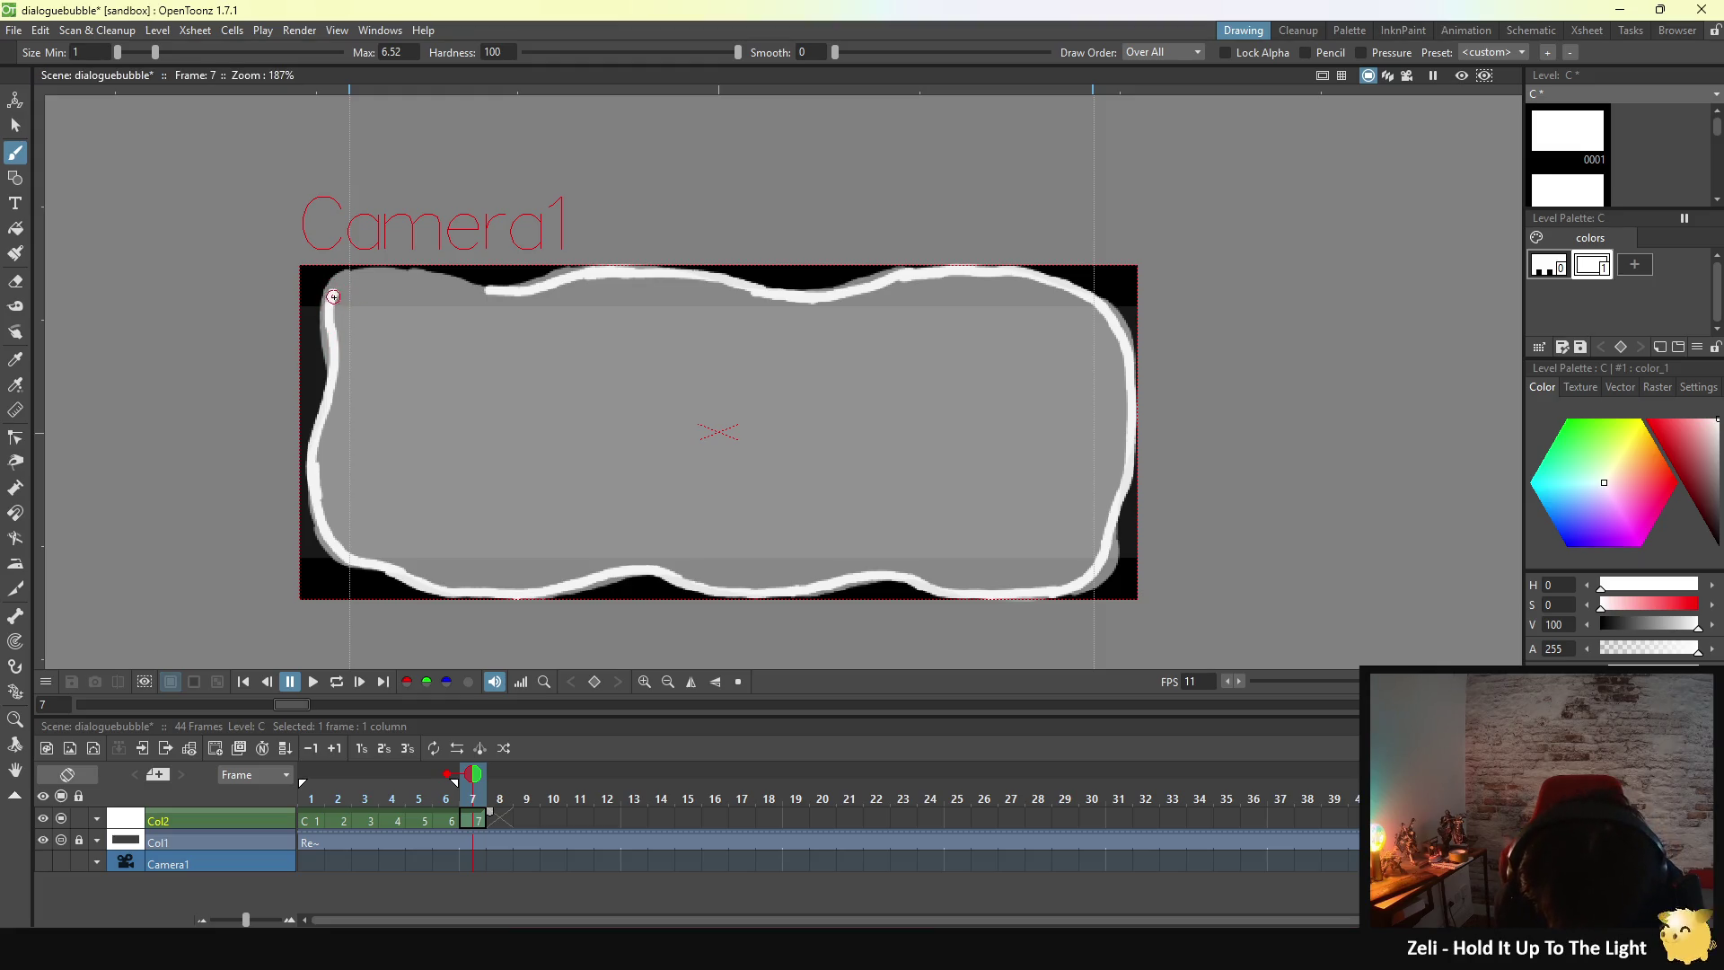
{"action": "left_click_drag", "start_coordinate": [335, 293], "coordinate": [531, 289]}
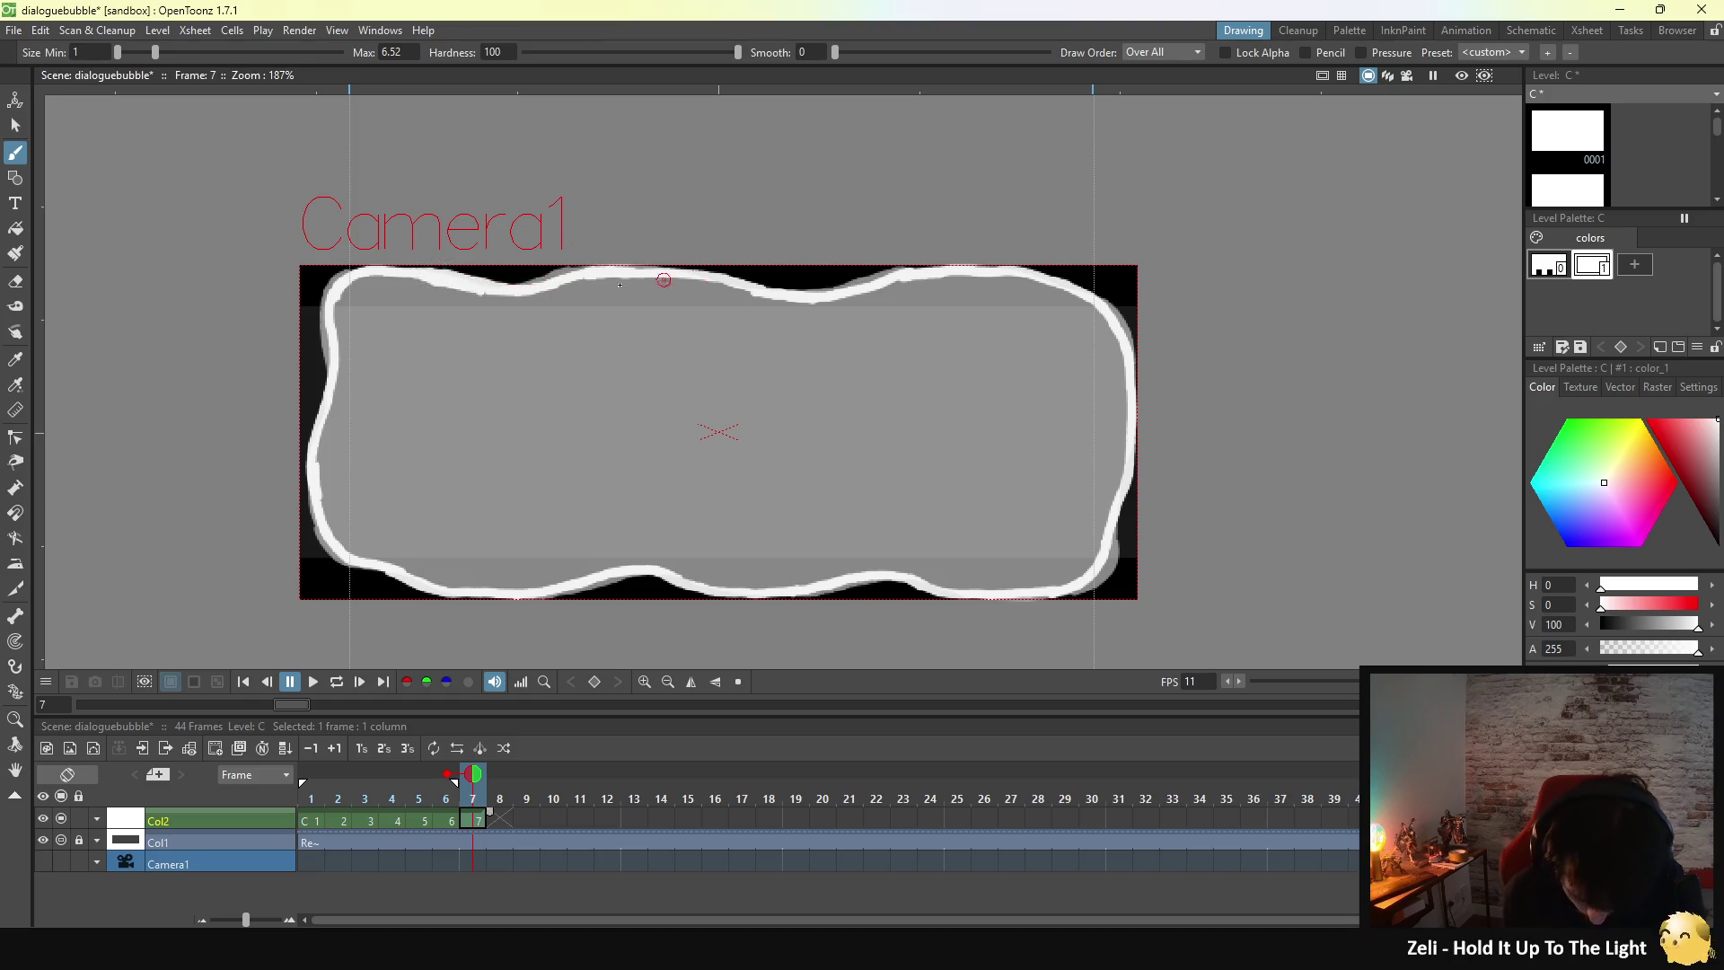
- Fill the frame 7 bubble white with the Fill tool and flip between frames 6 and 7
{"action": "key", "text": "f"}
{"action": "left_click", "coordinate": [643, 431]}
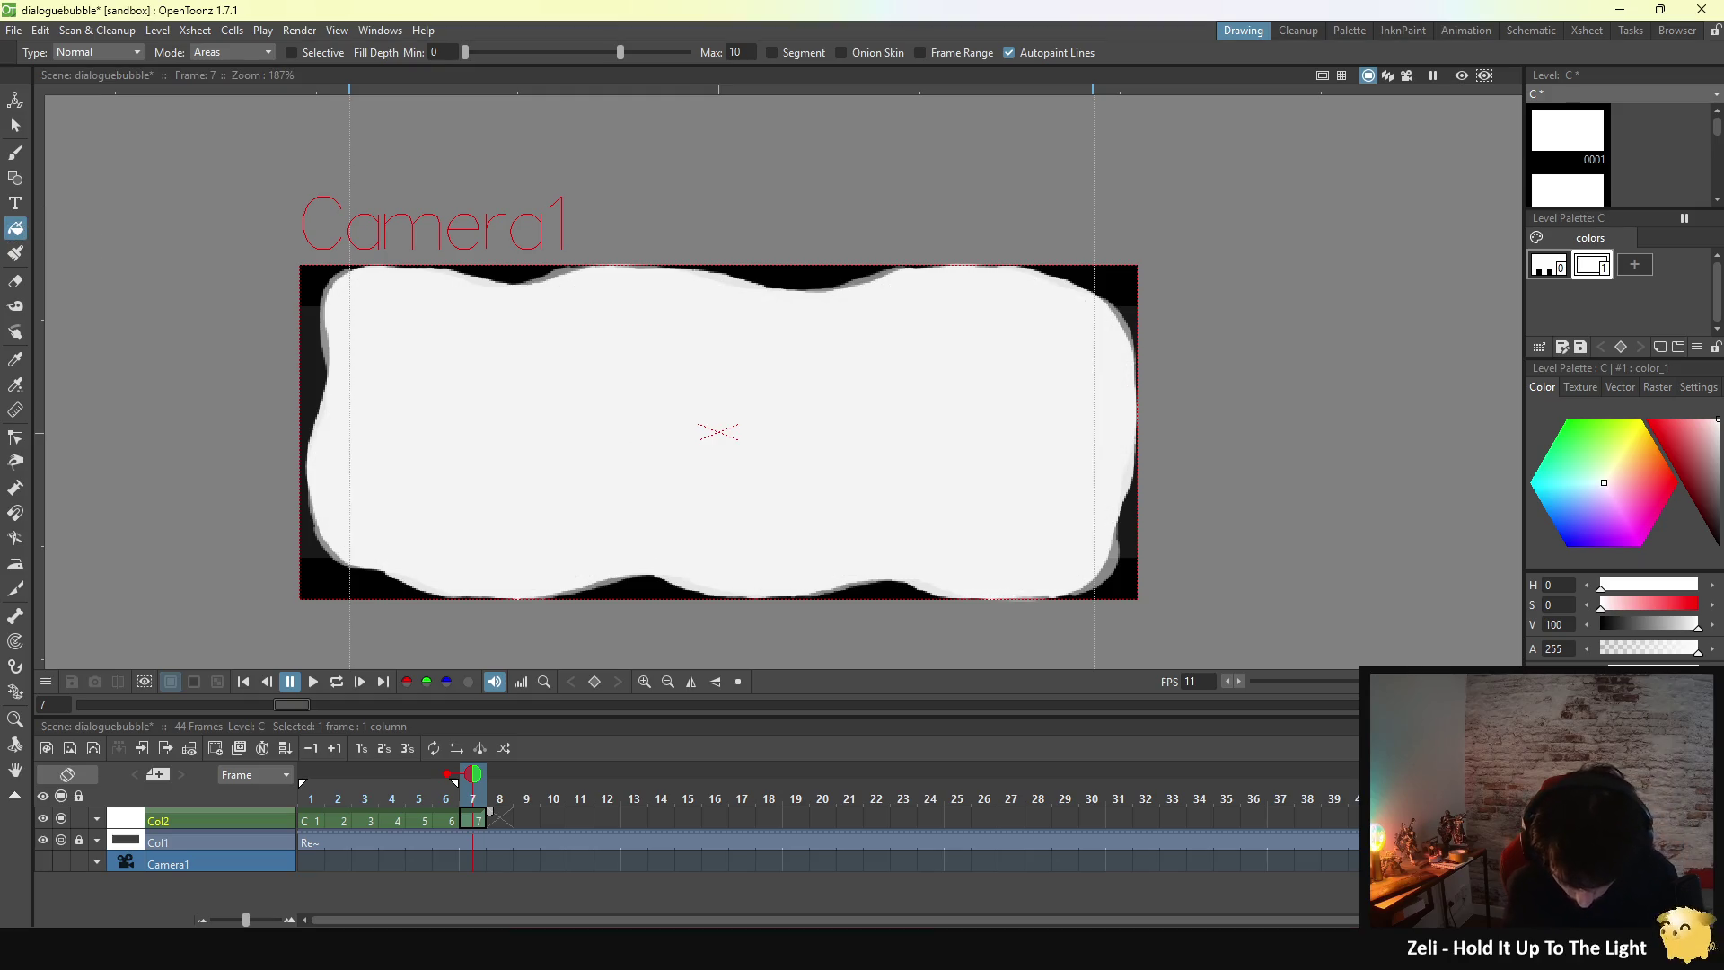
{"action": "key", "text": "comma"}
{"action": "key", "text": "period"}
{"action": "key", "text": "comma"}
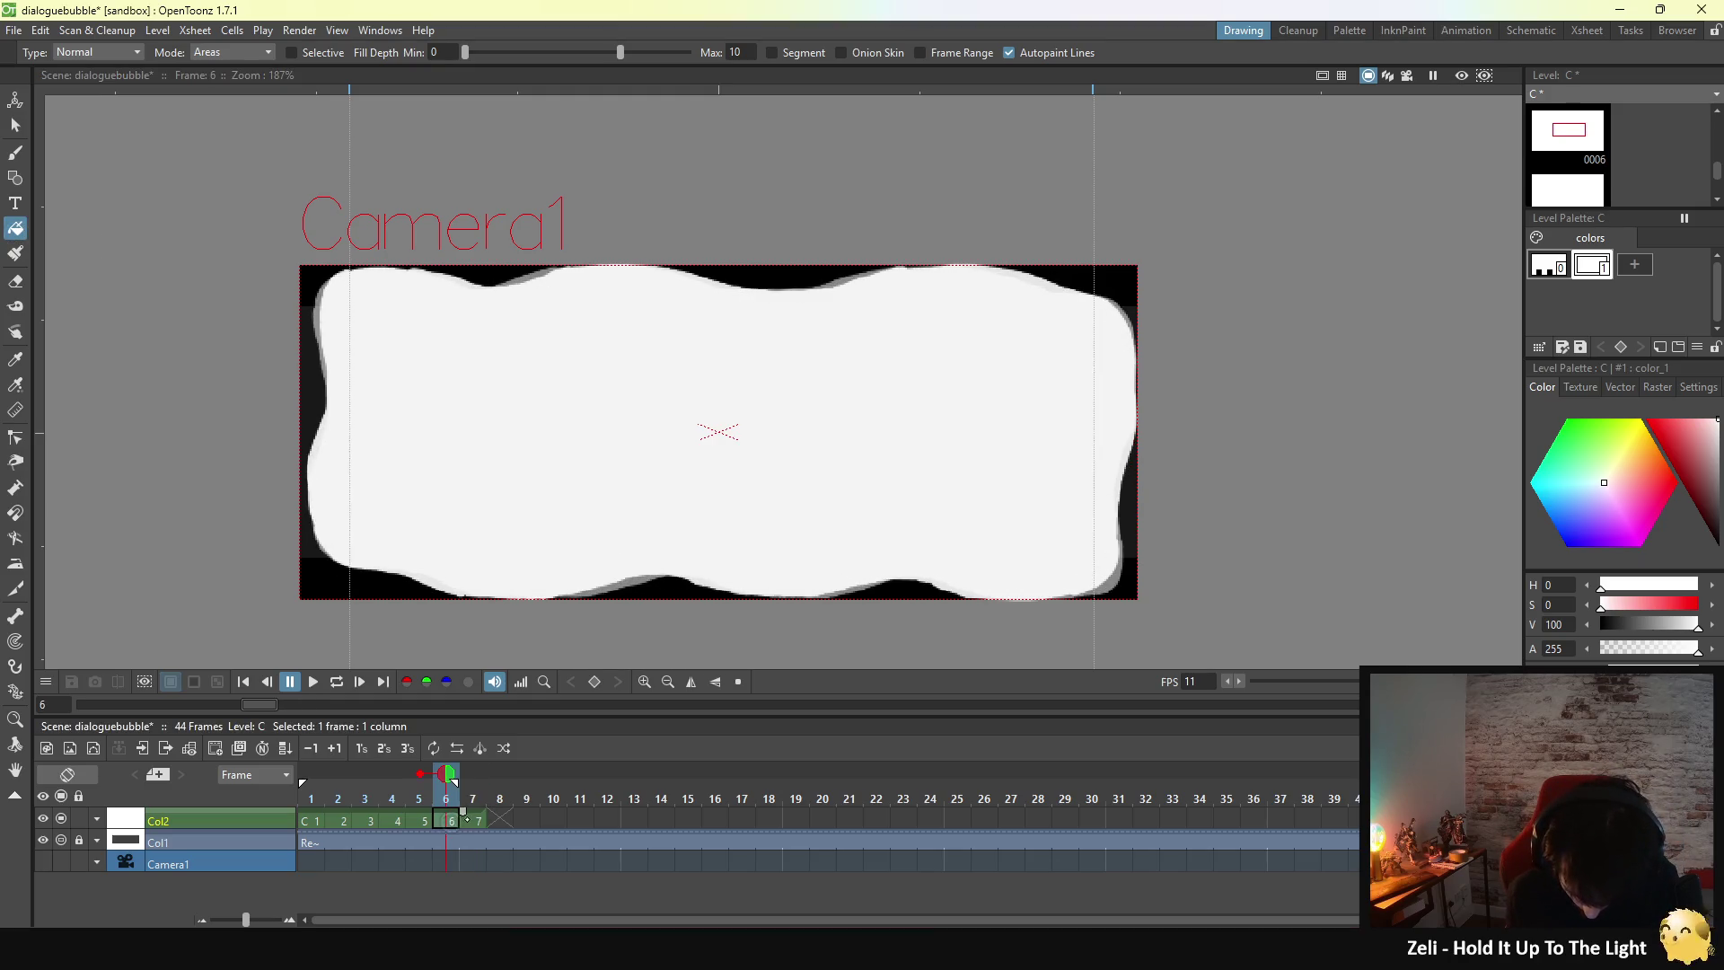
{"action": "key", "text": "period"}
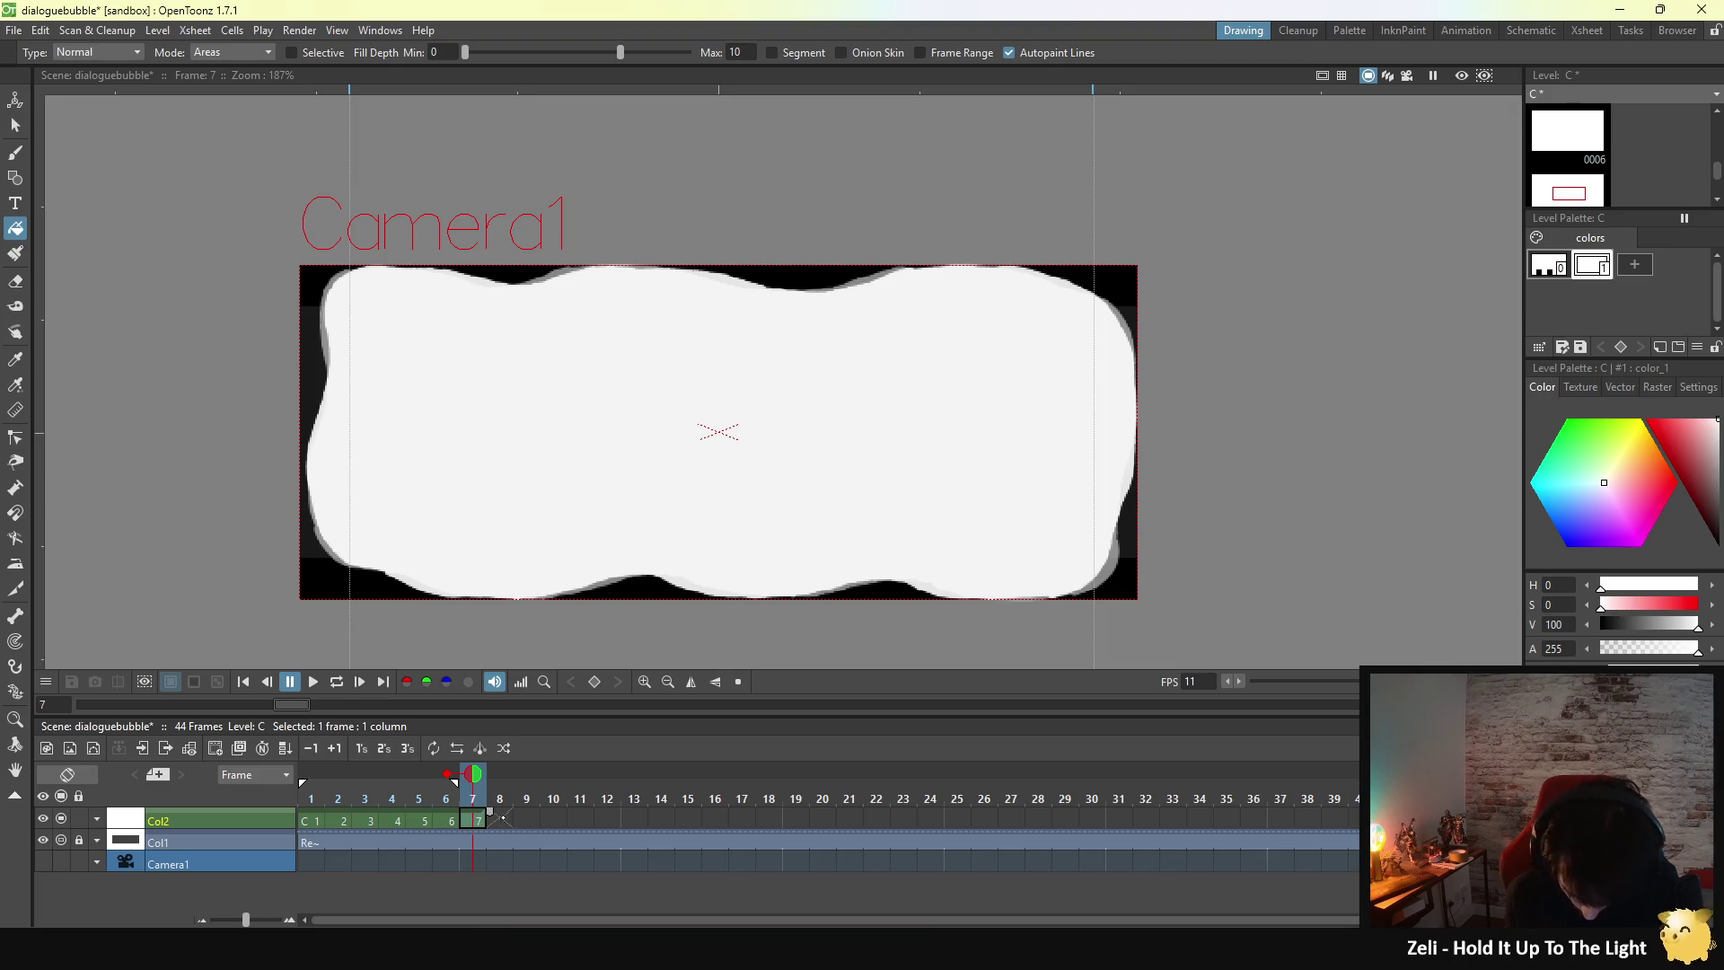
{"action": "key", "text": "period"}
- Reselect the Brush tool and flip between frames 1 and 7
{"action": "left_click", "coordinate": [15, 152]}
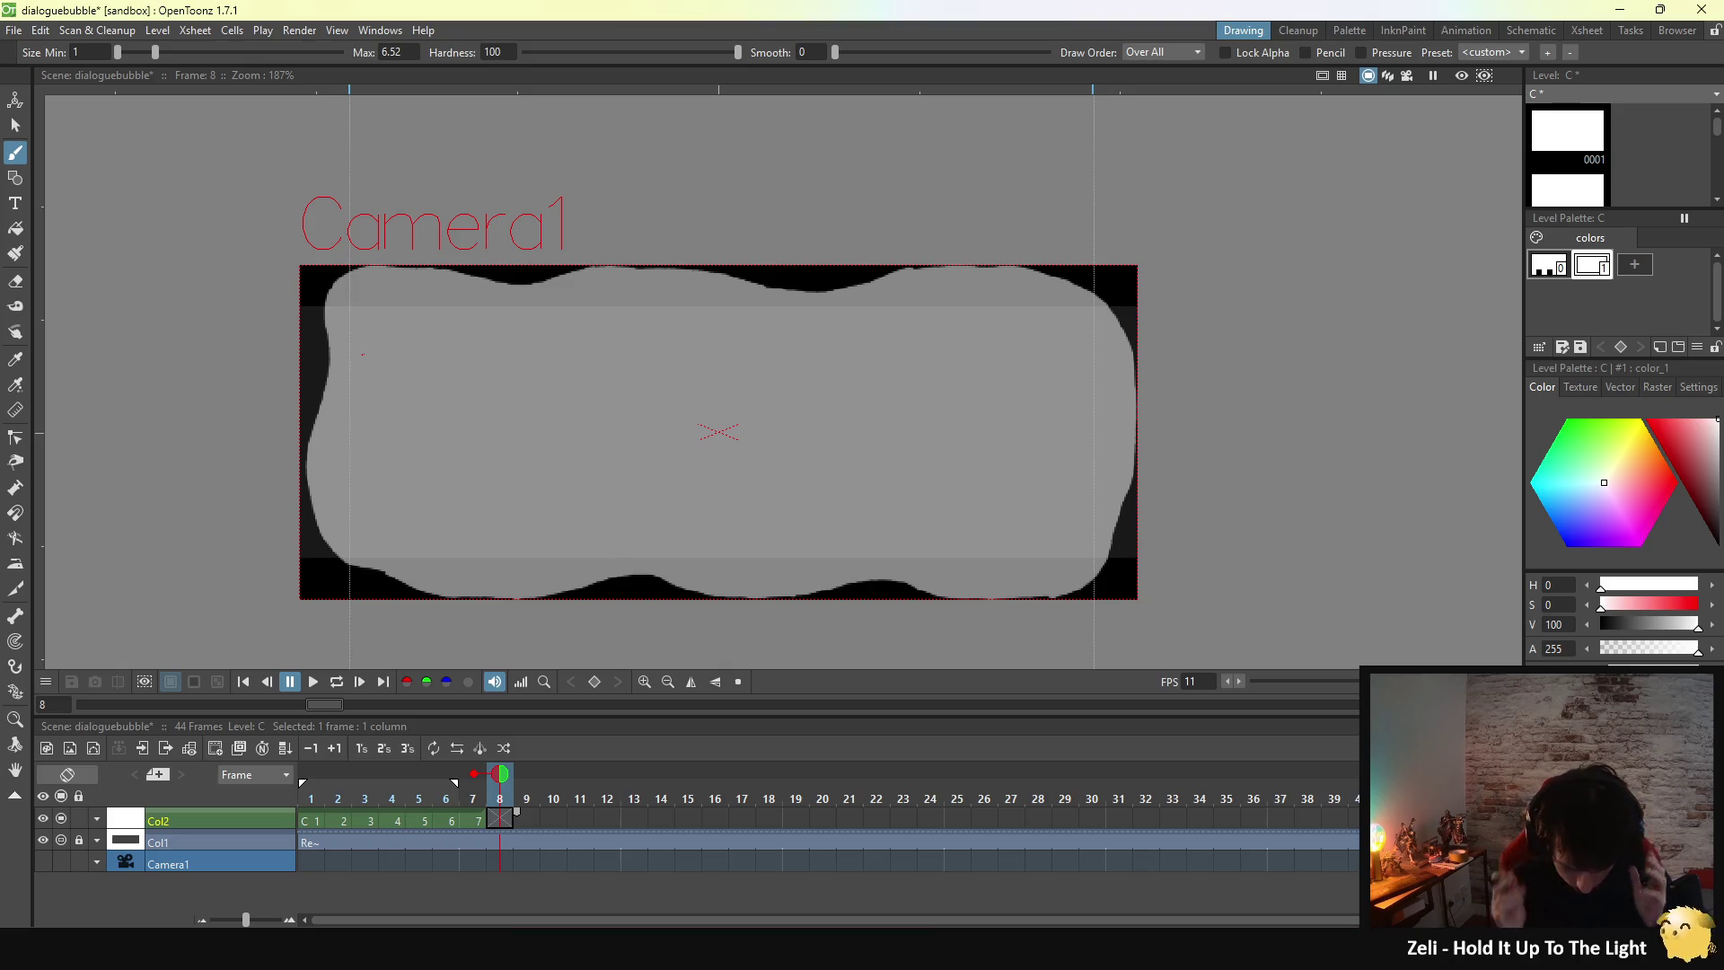
{"action": "key", "text": "alt+comma"}
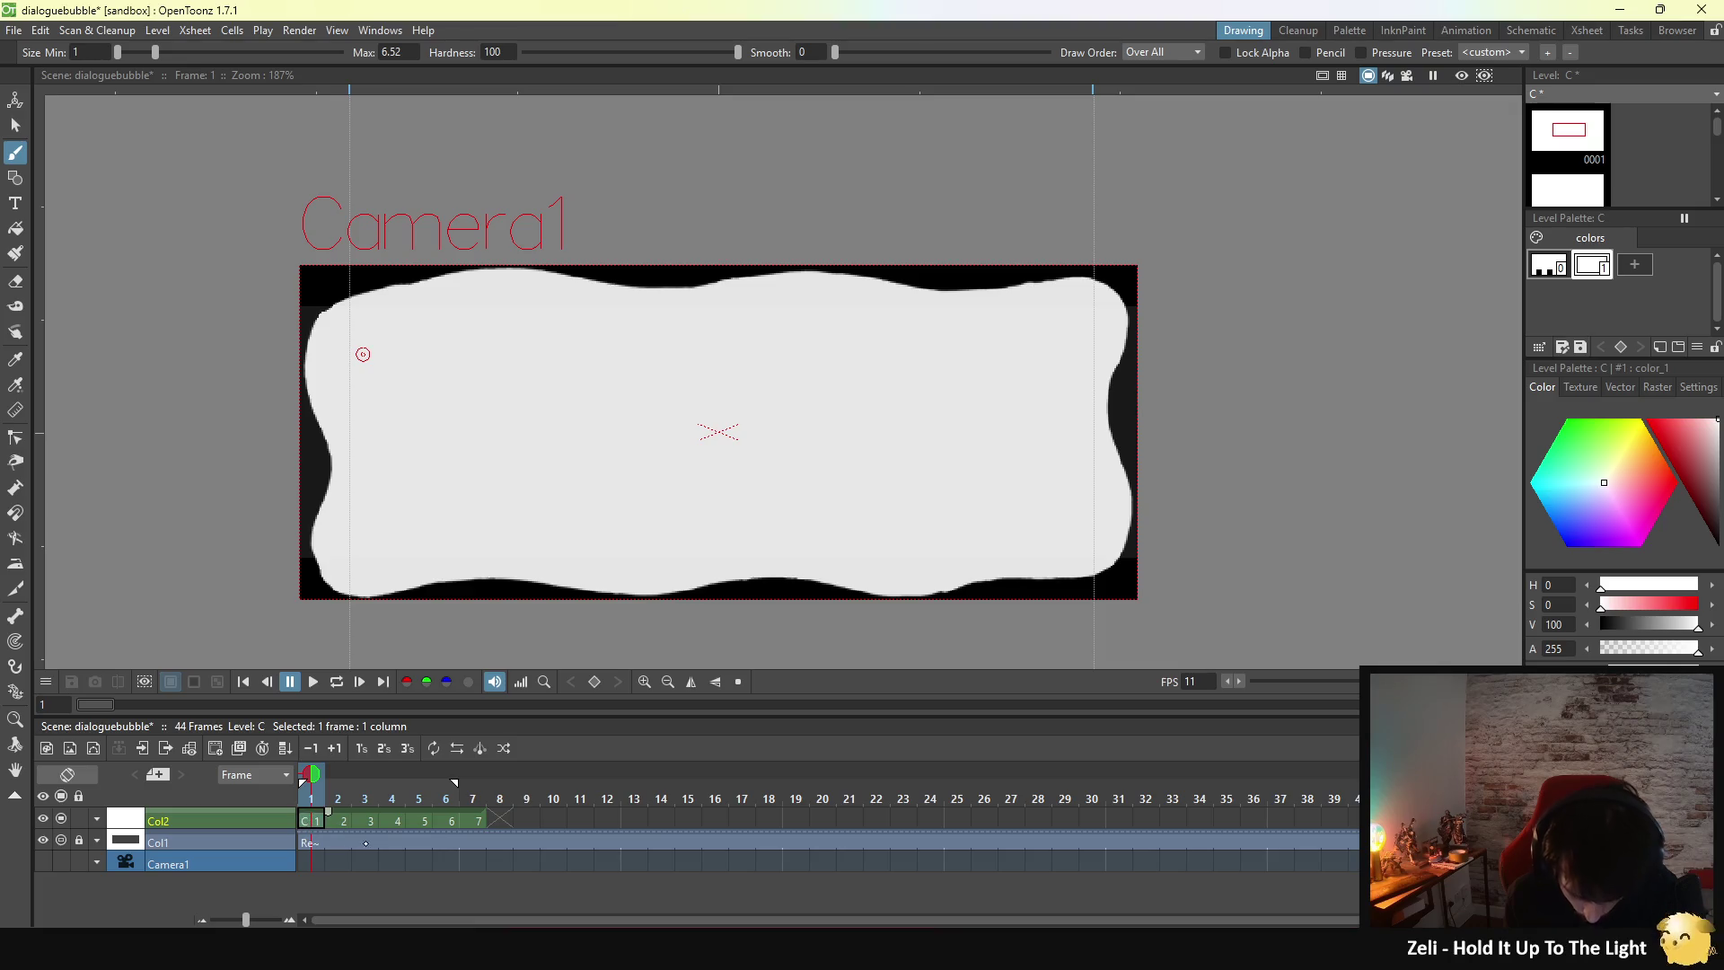
{"action": "left_click", "coordinate": [479, 820]}
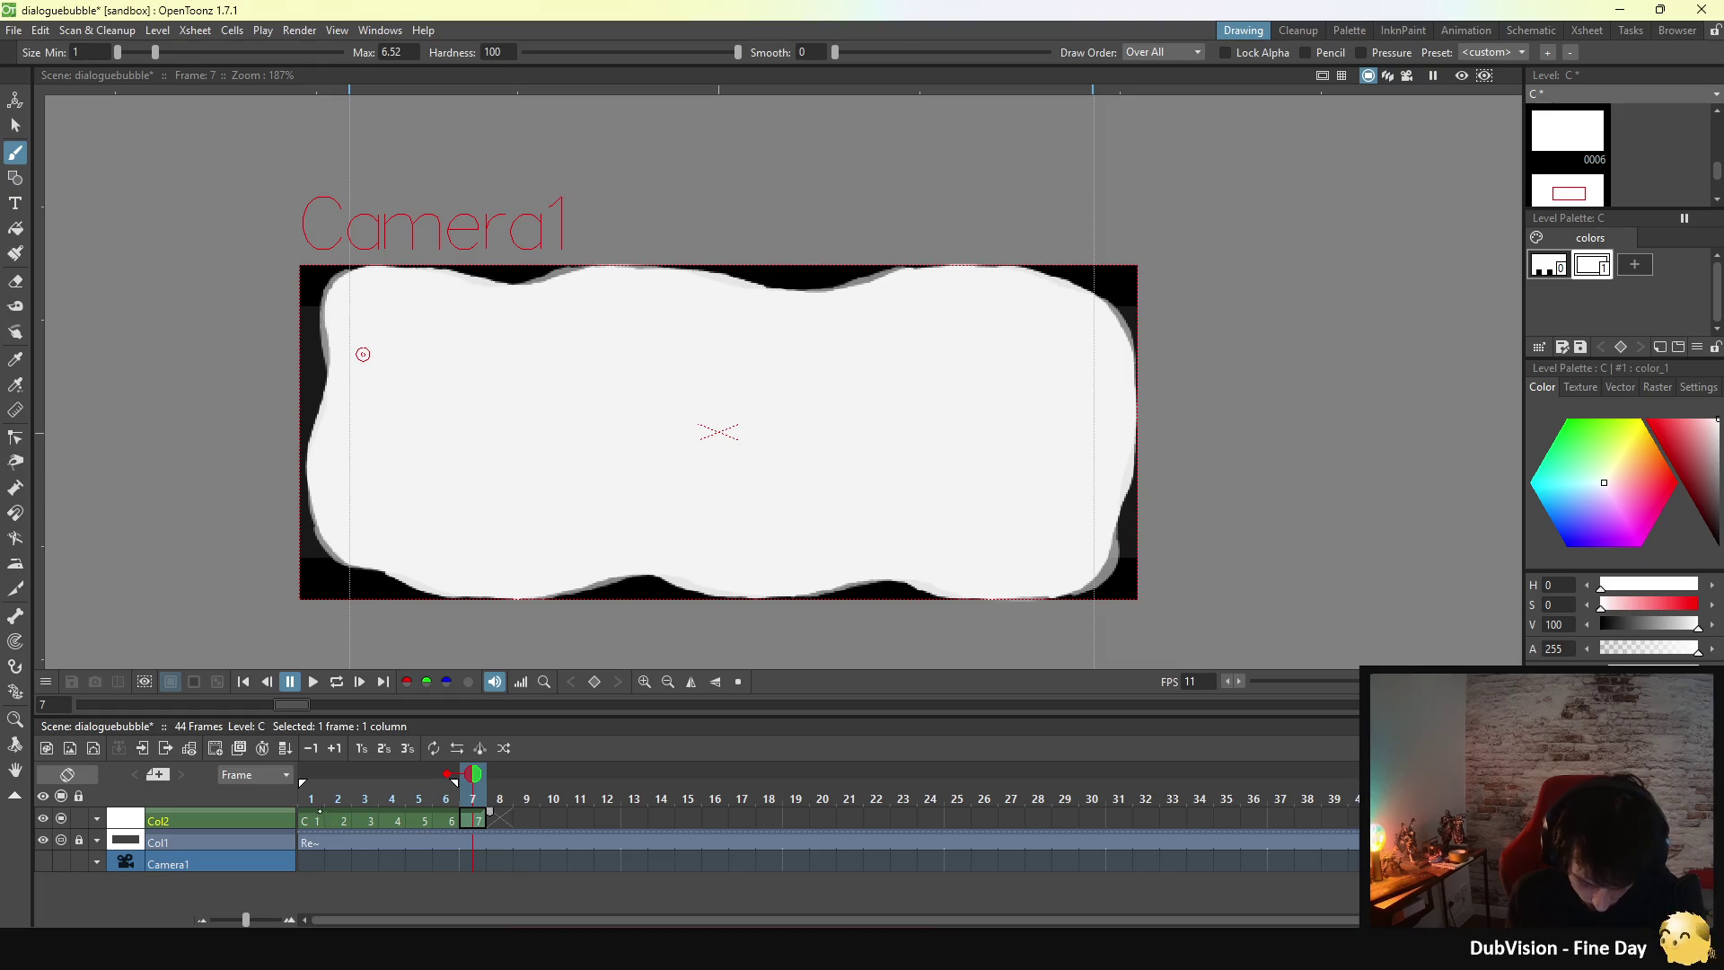
- Flip repeatedly between frames 1 and 7 to check that the loop is smooth
{"action": "left_click", "coordinate": [322, 817]}
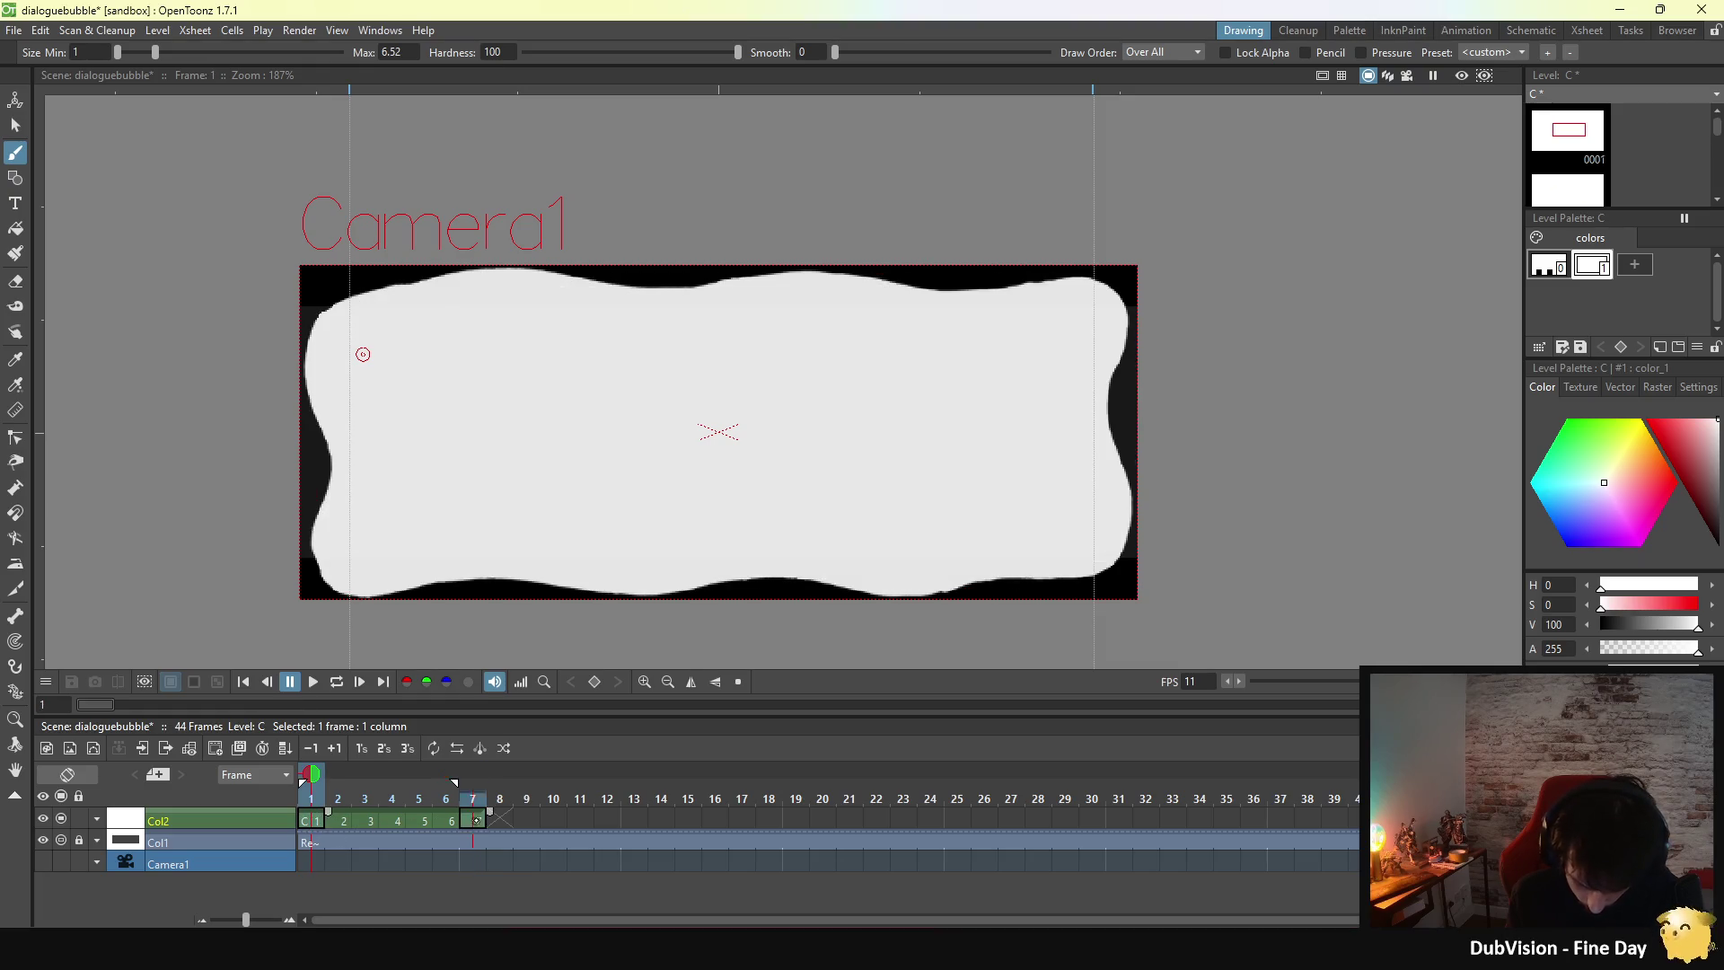
{"action": "left_click", "coordinate": [476, 820]}
{"action": "left_click", "coordinate": [323, 819]}
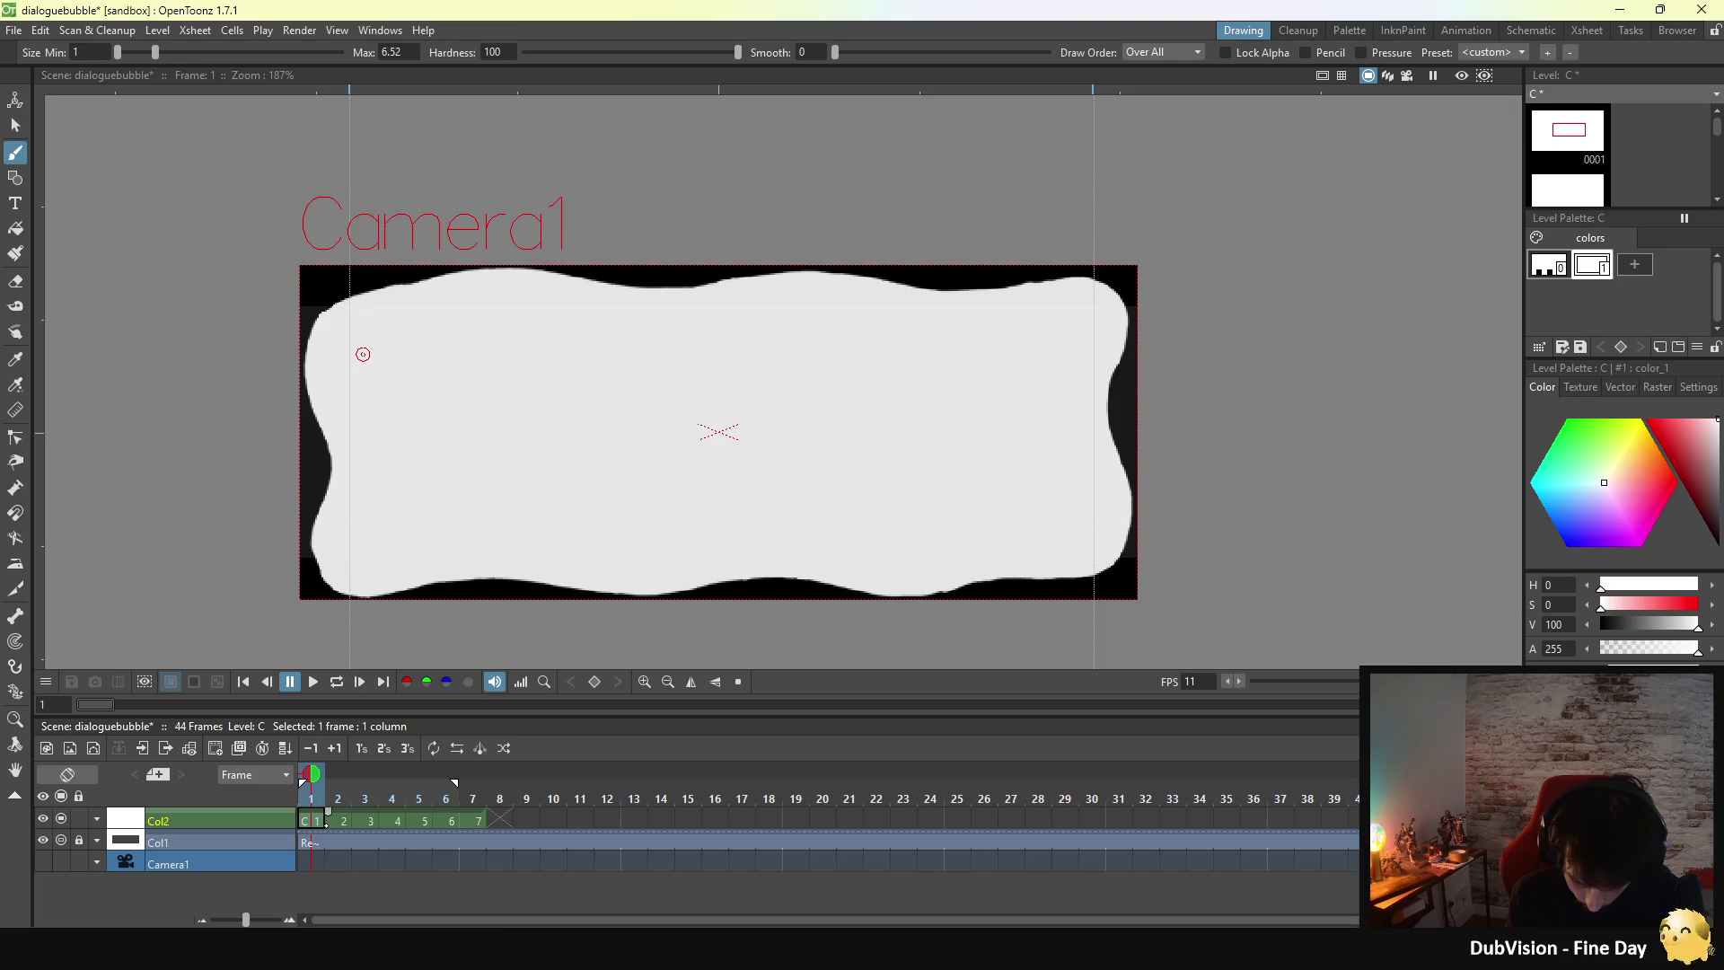
{"action": "left_click", "coordinate": [473, 820]}
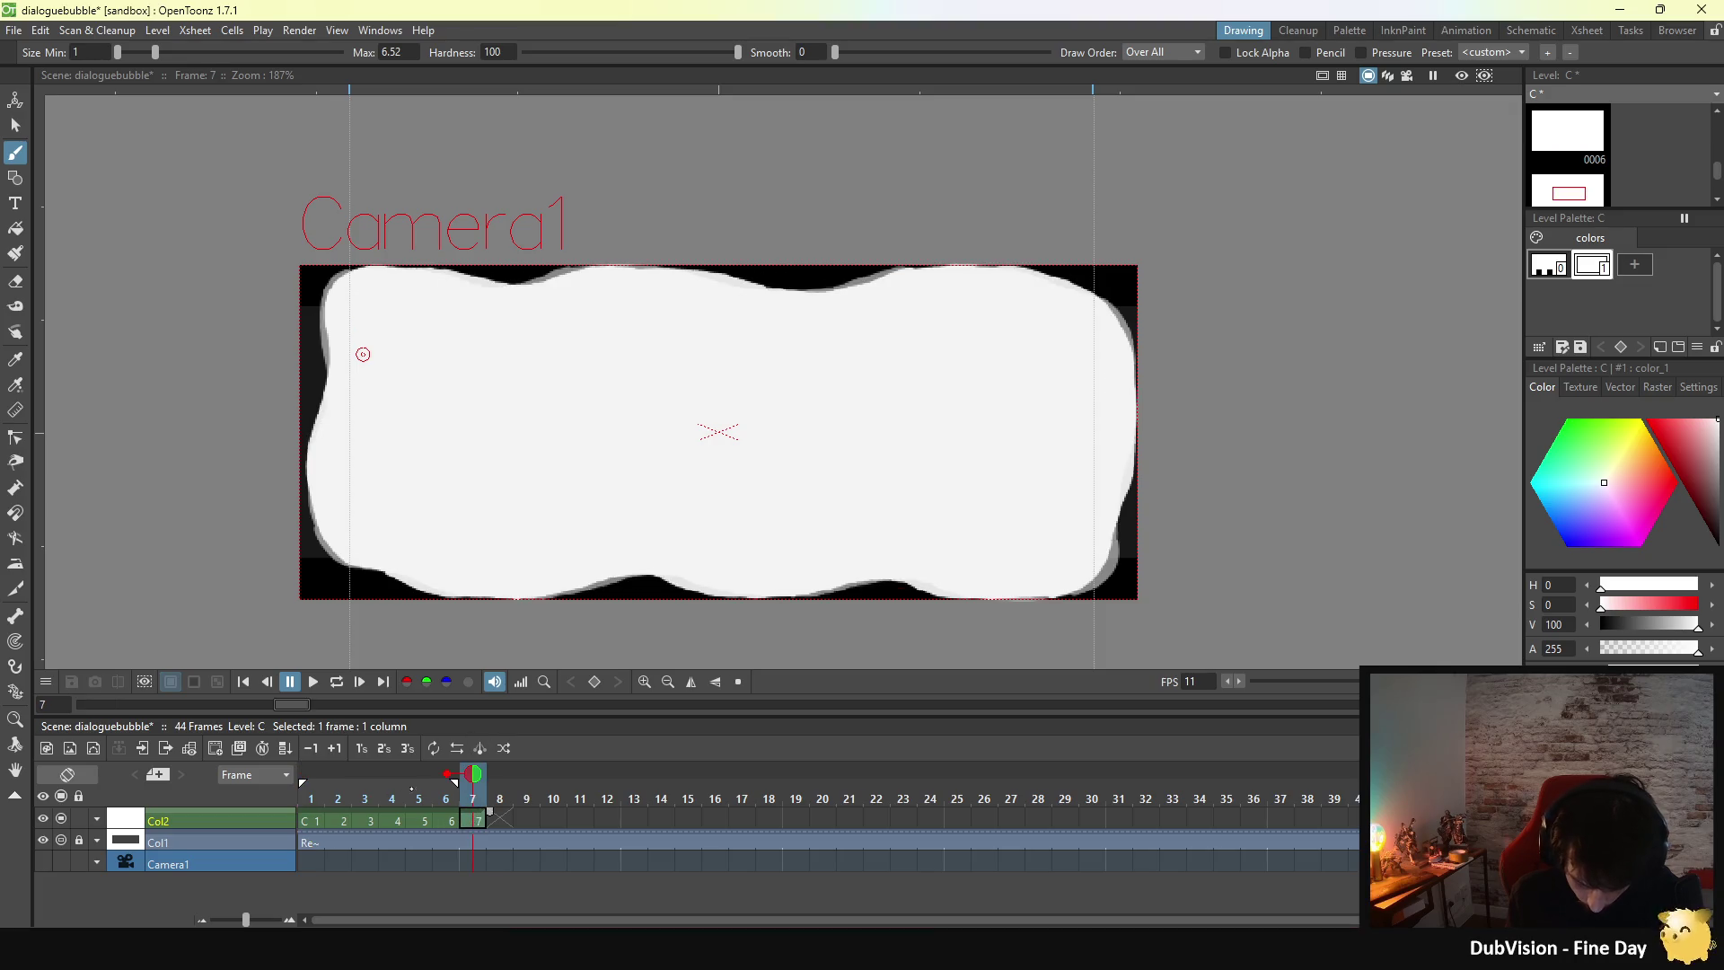
{"action": "left_click", "coordinate": [319, 819]}
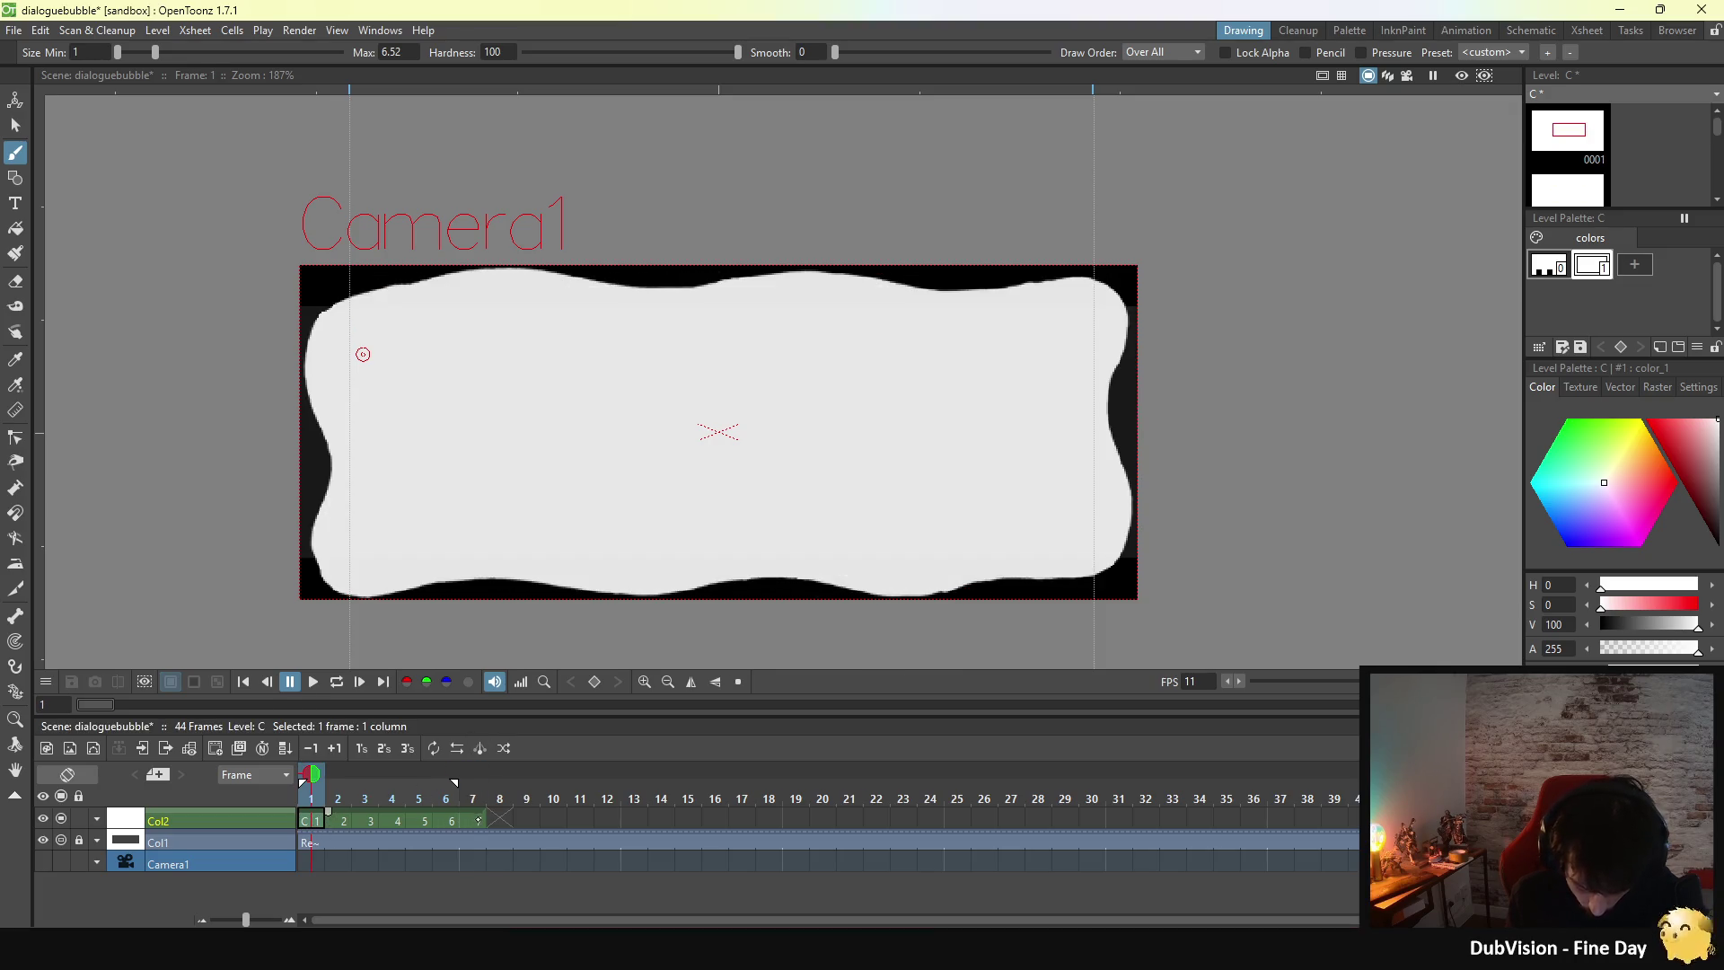
{"action": "left_click", "coordinate": [478, 820]}
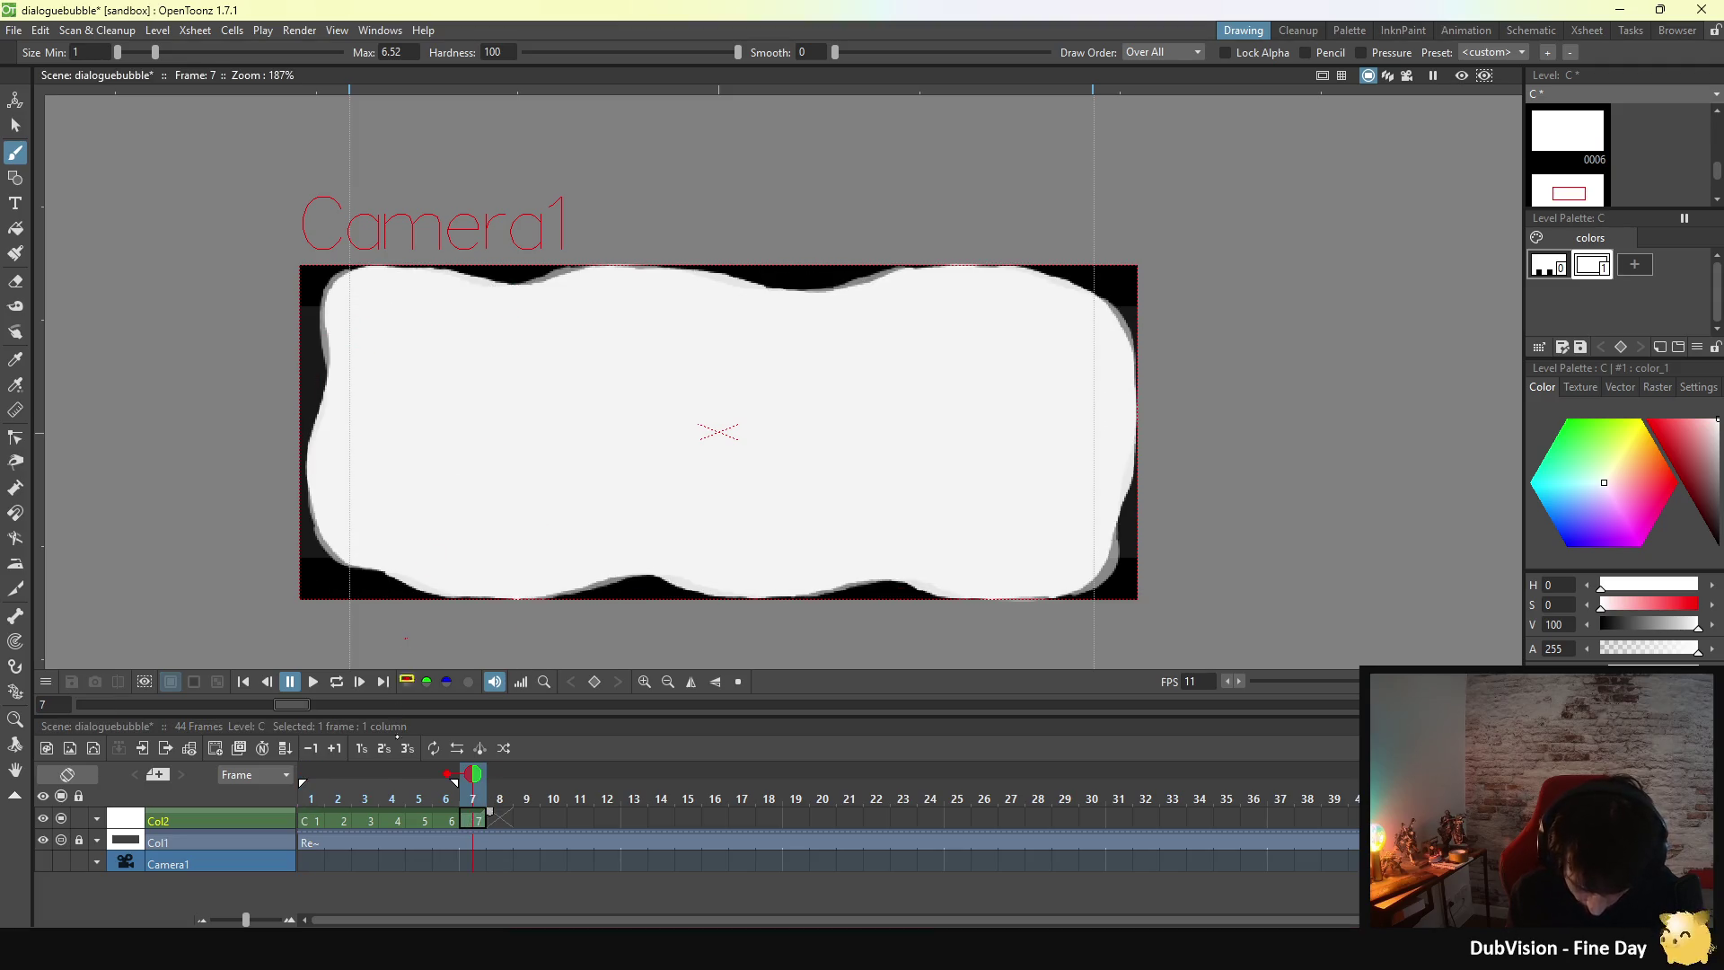
{"action": "left_click", "coordinate": [319, 820]}
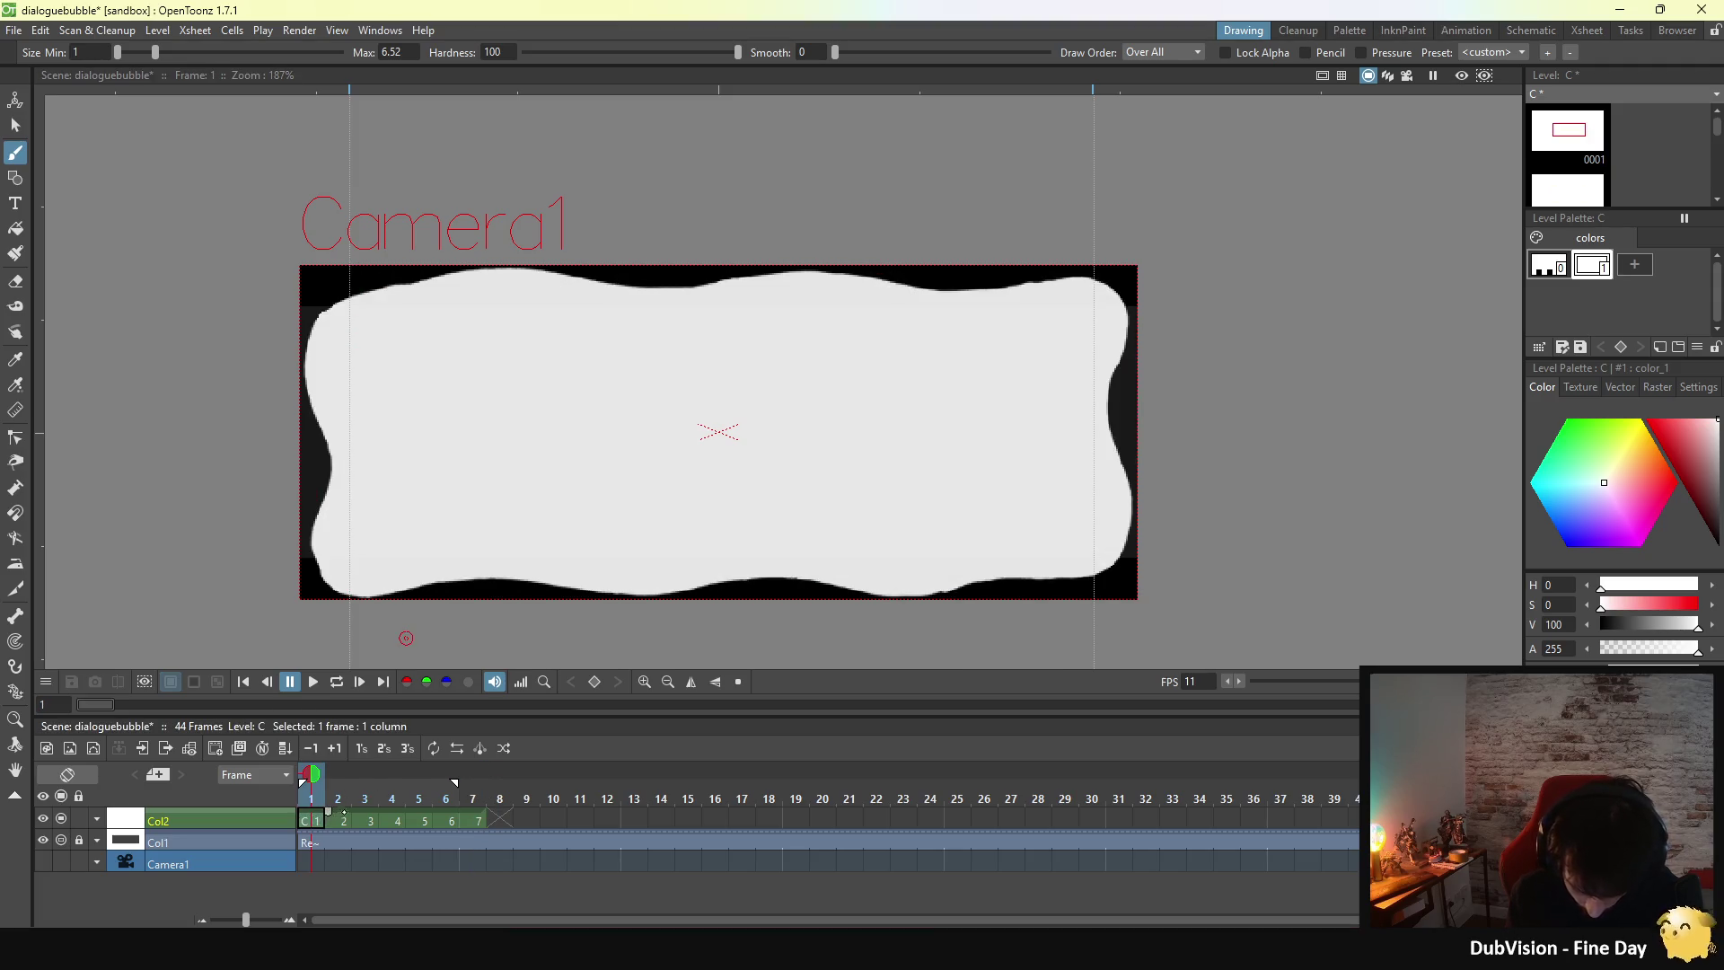
{"action": "left_click", "coordinate": [476, 820]}
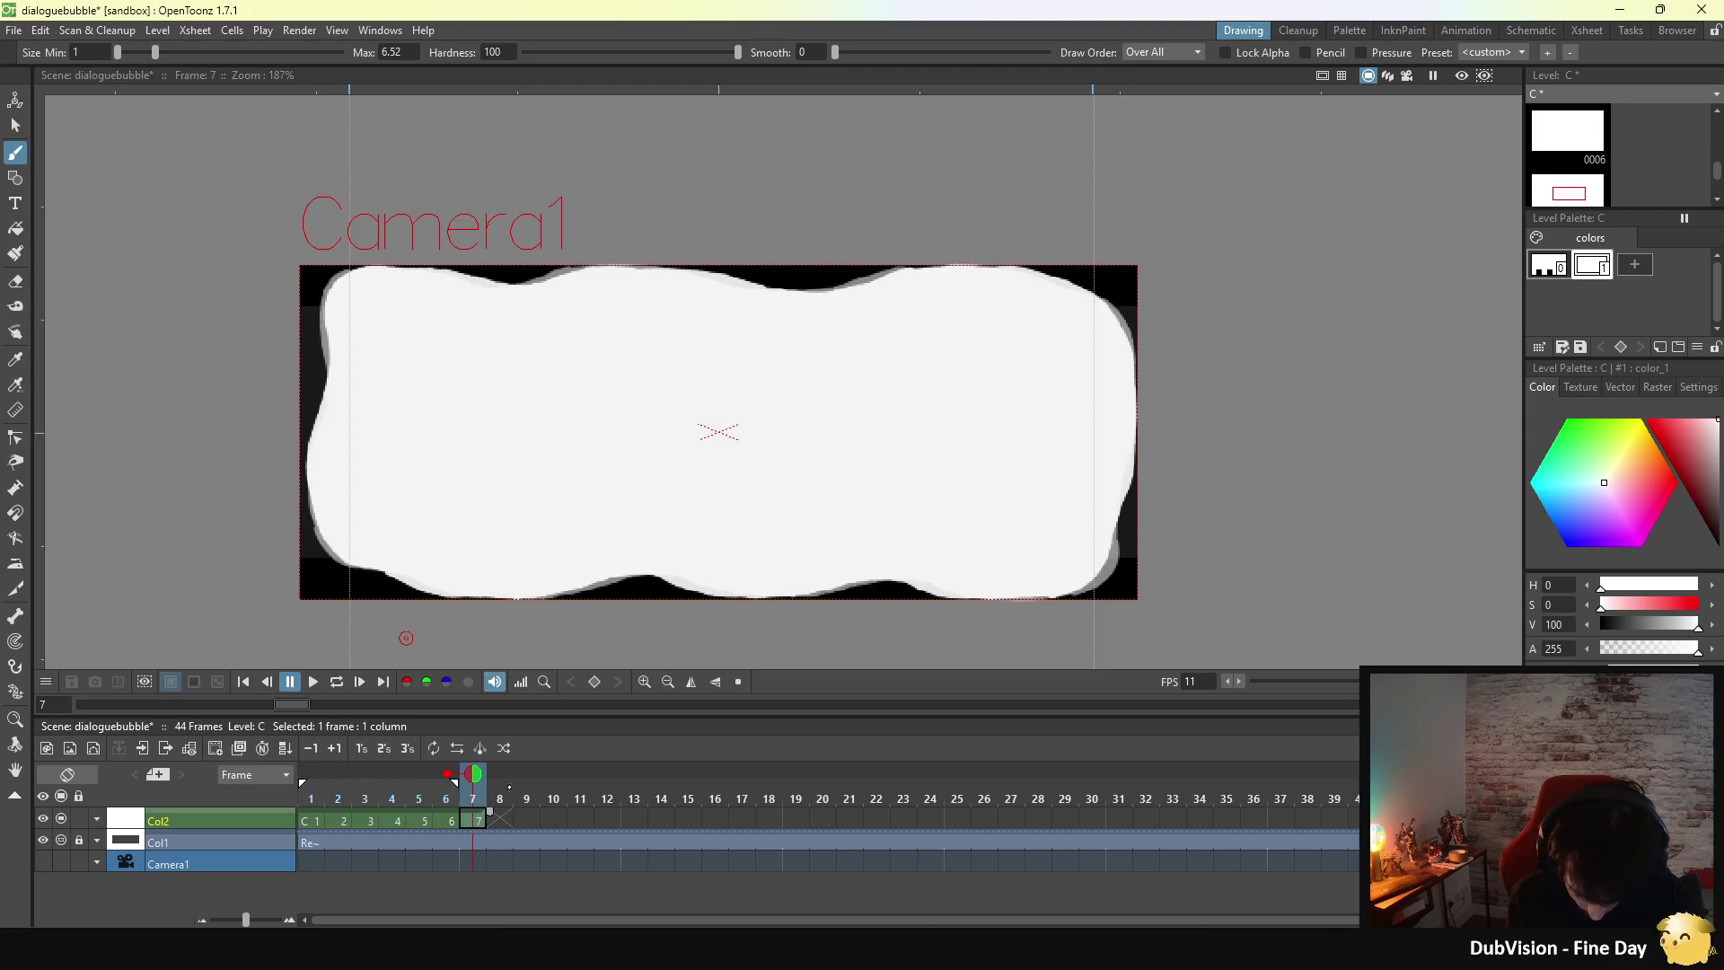
- Move to empty frame 8, recheck frames 1 and 7, then return to frame 8
{"action": "left_click", "coordinate": [500, 820]}
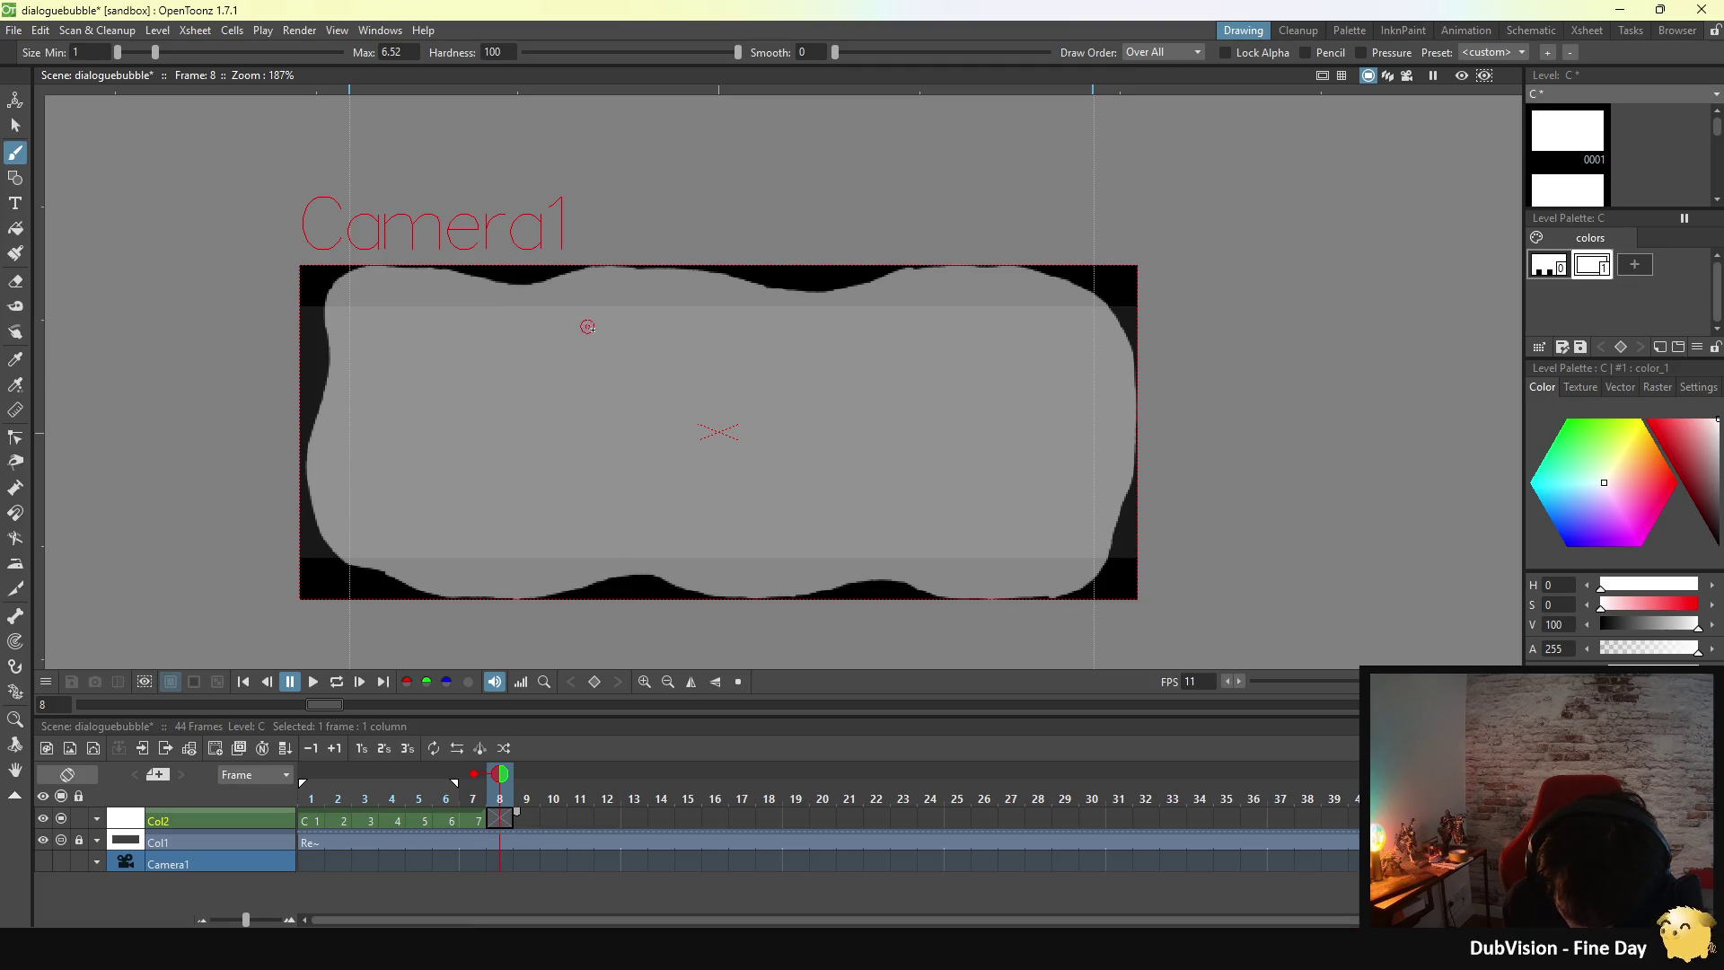
{"action": "key", "text": "alt+comma"}
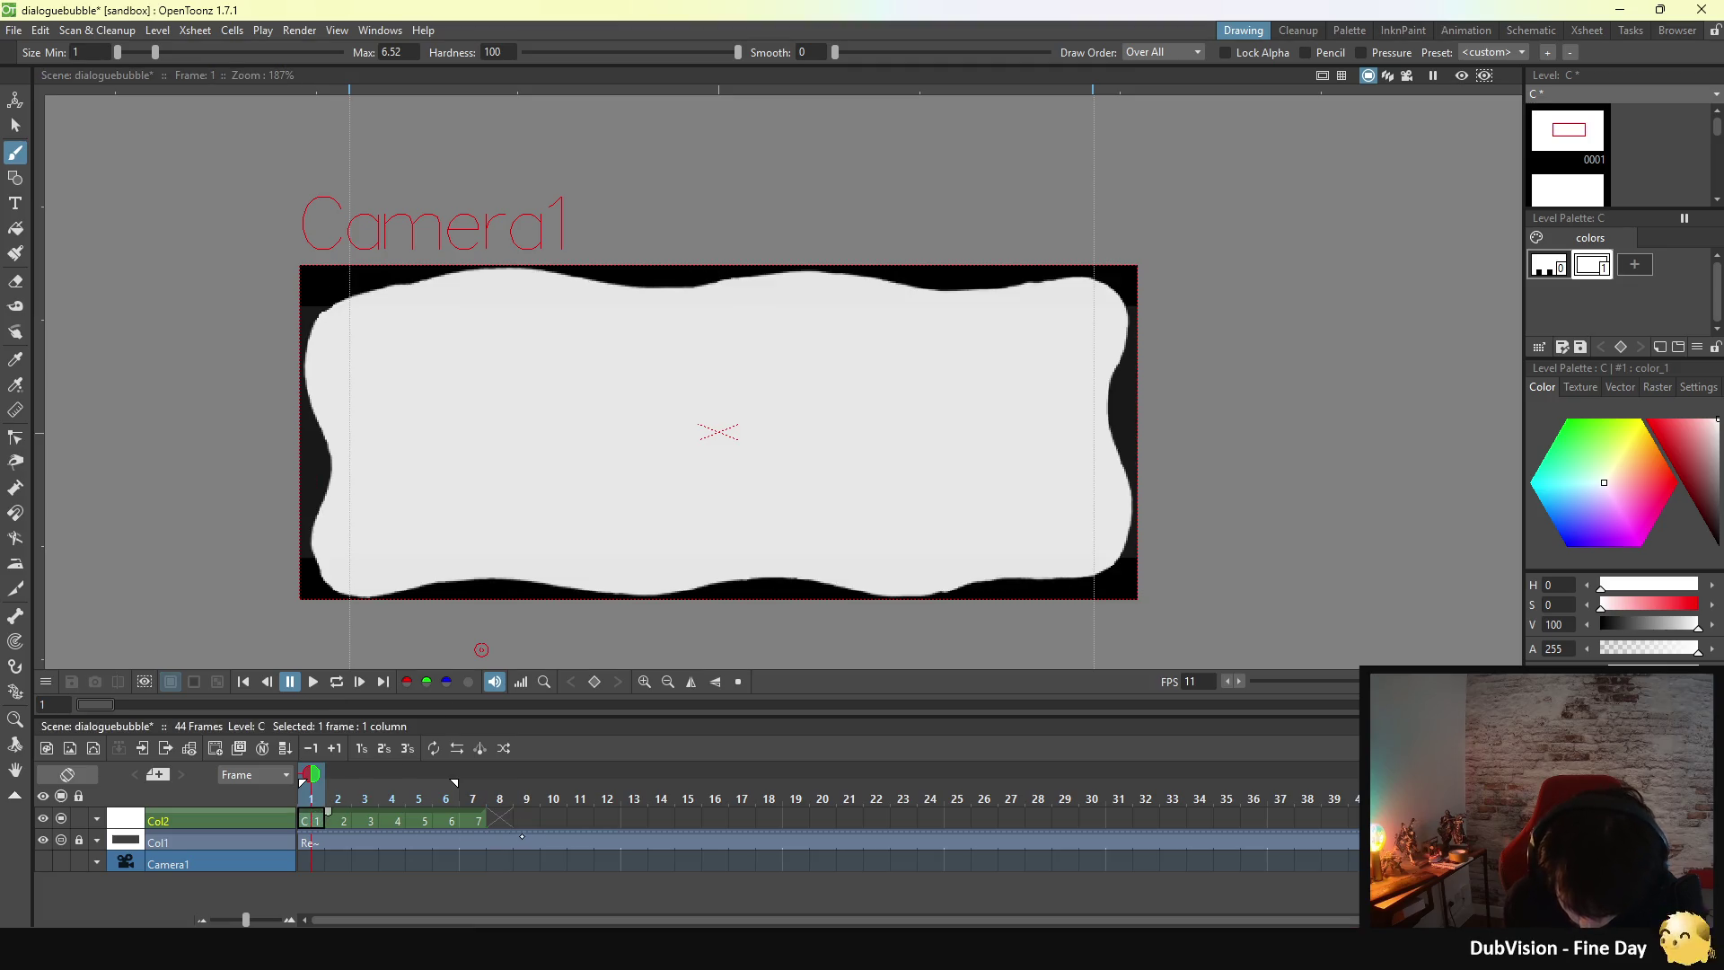
{"action": "key", "text": "alt+period"}
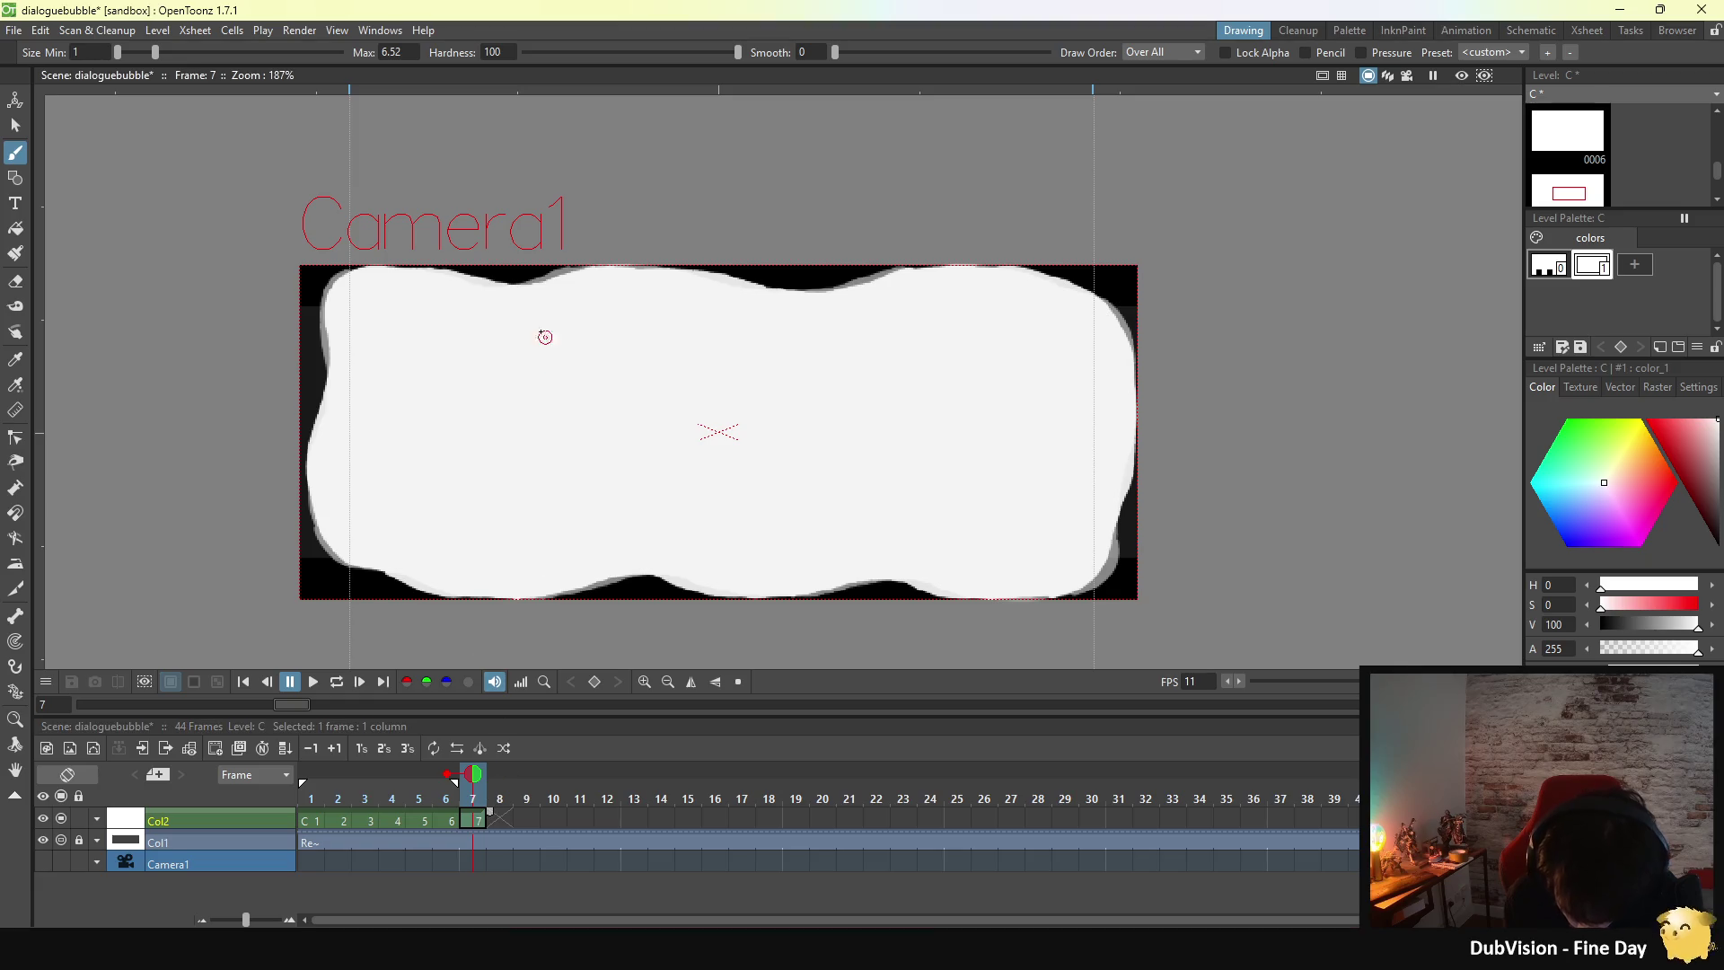
{"action": "key", "text": "shift+period"}
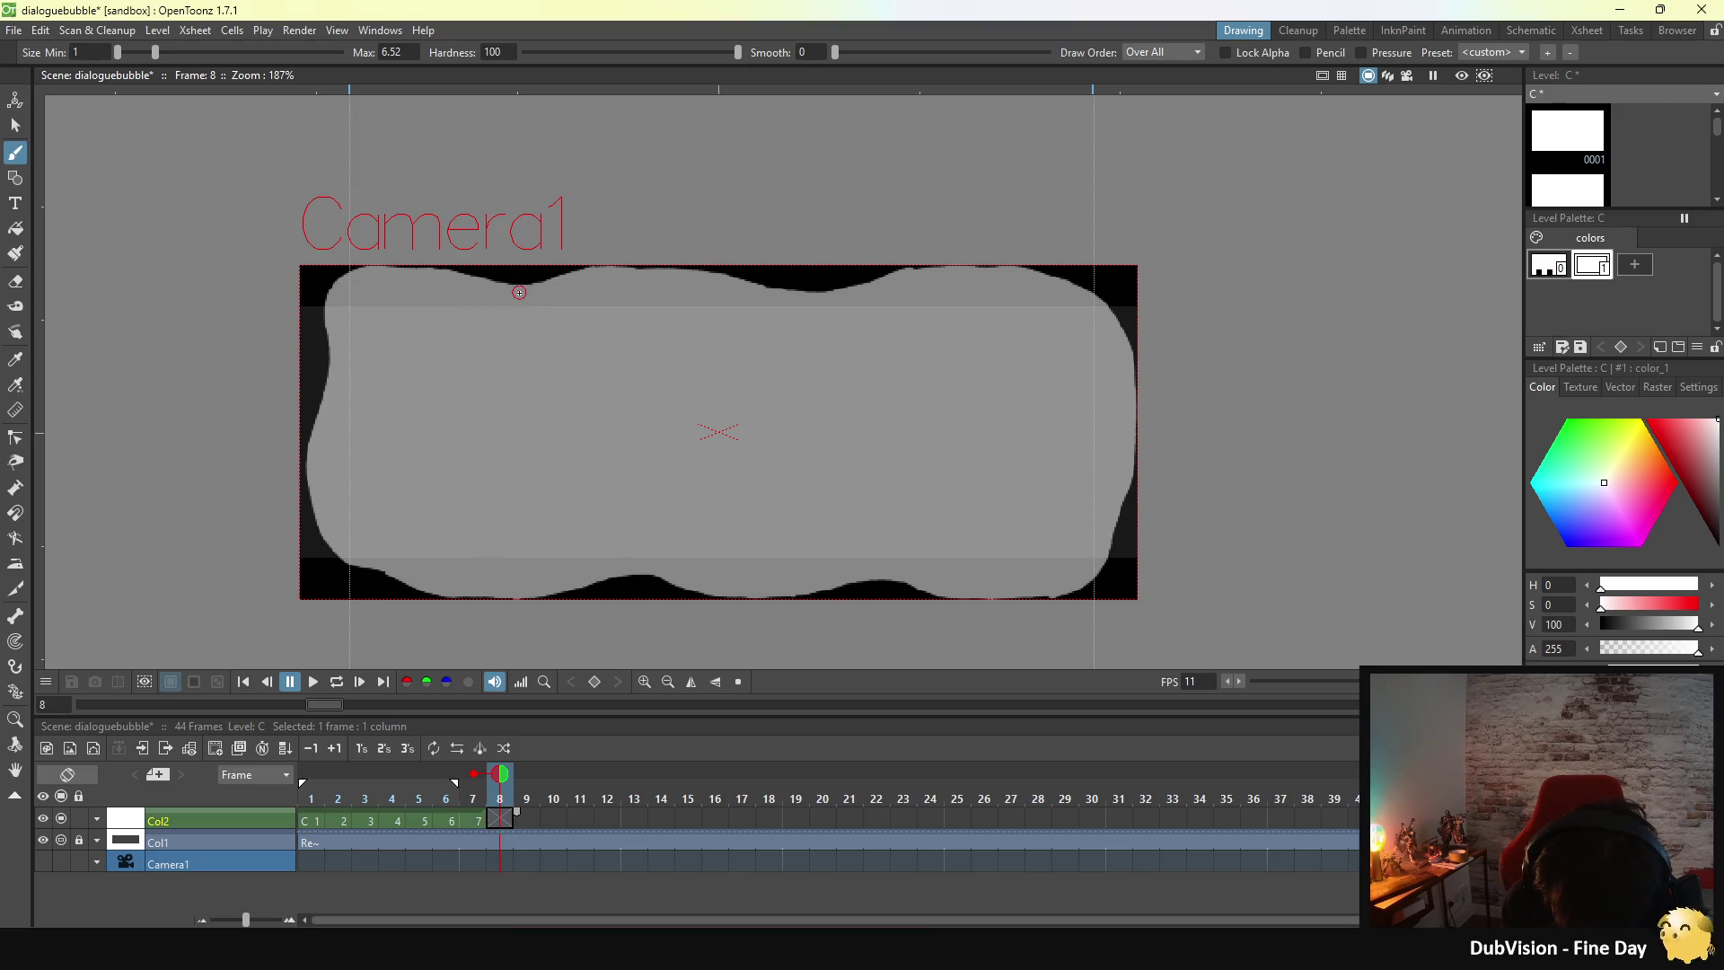
- Trace frame 8's top edge in white, undo a shaky right-edge stroke, and compare with frame 7
{"action": "mouse_move", "coordinate": [509, 292]}
{"action": "left_mouse_down"}
{"action": "mouse_move", "coordinate": [605, 274]}
{"action": "mouse_move", "coordinate": [757, 282]}
{"action": "left_mouse_up"}
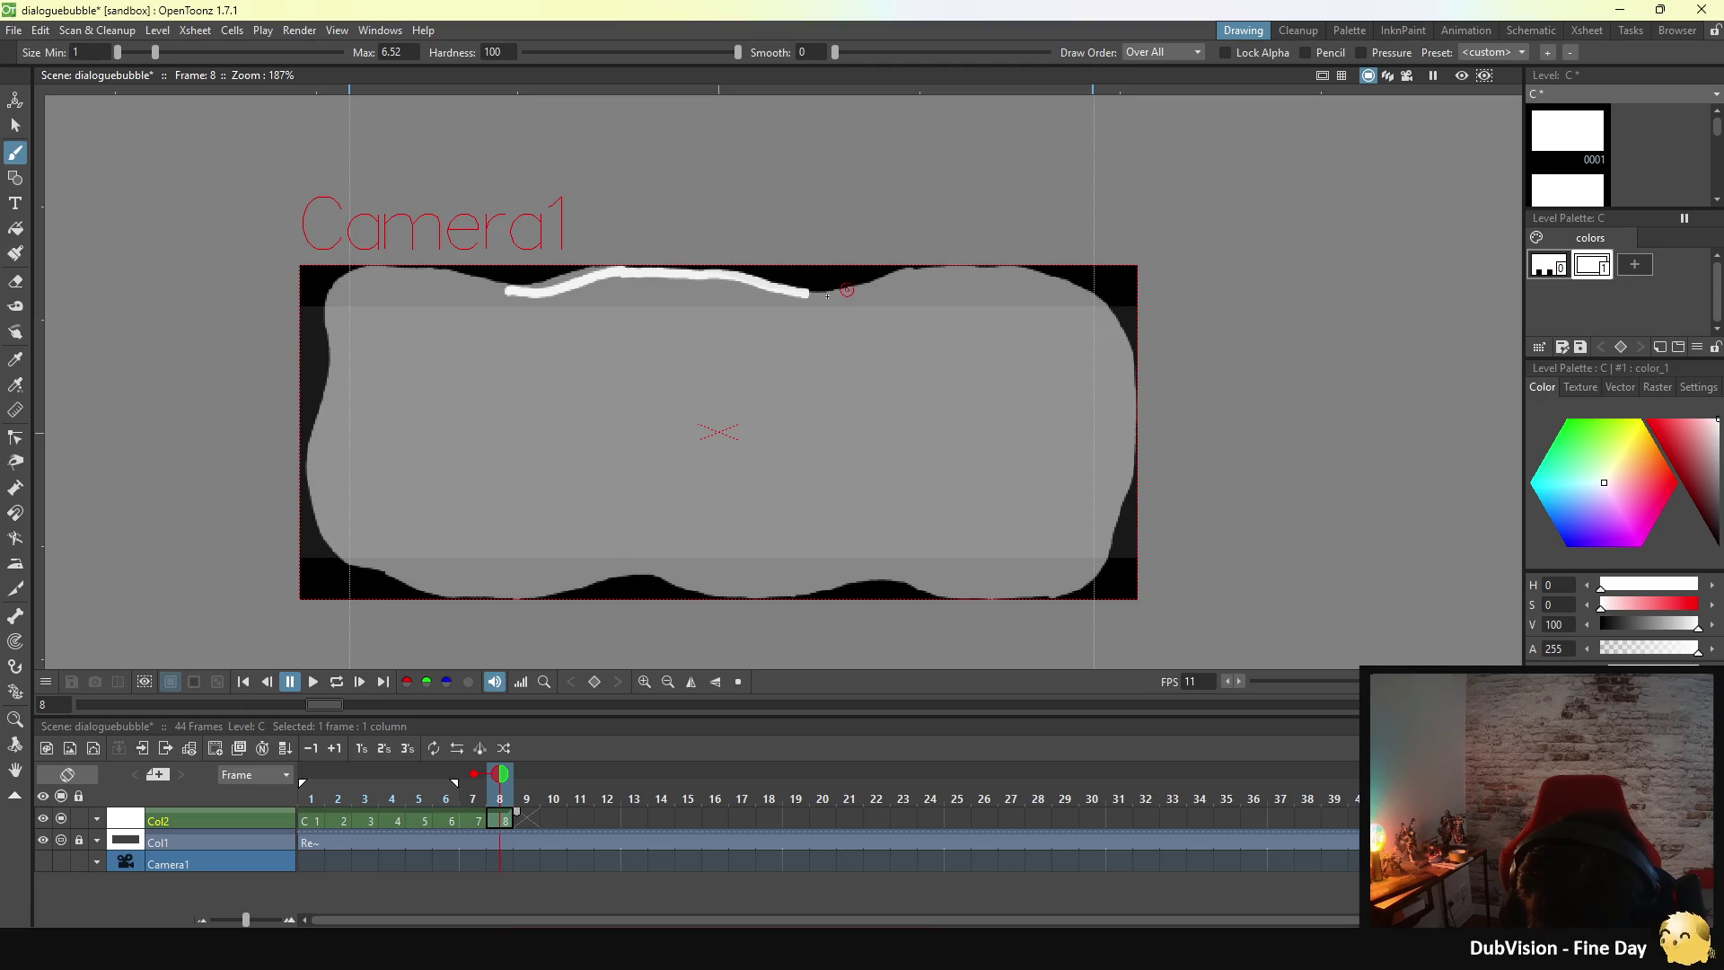
{"action": "left_click_drag", "start_coordinate": [800, 292], "coordinate": [871, 294]}
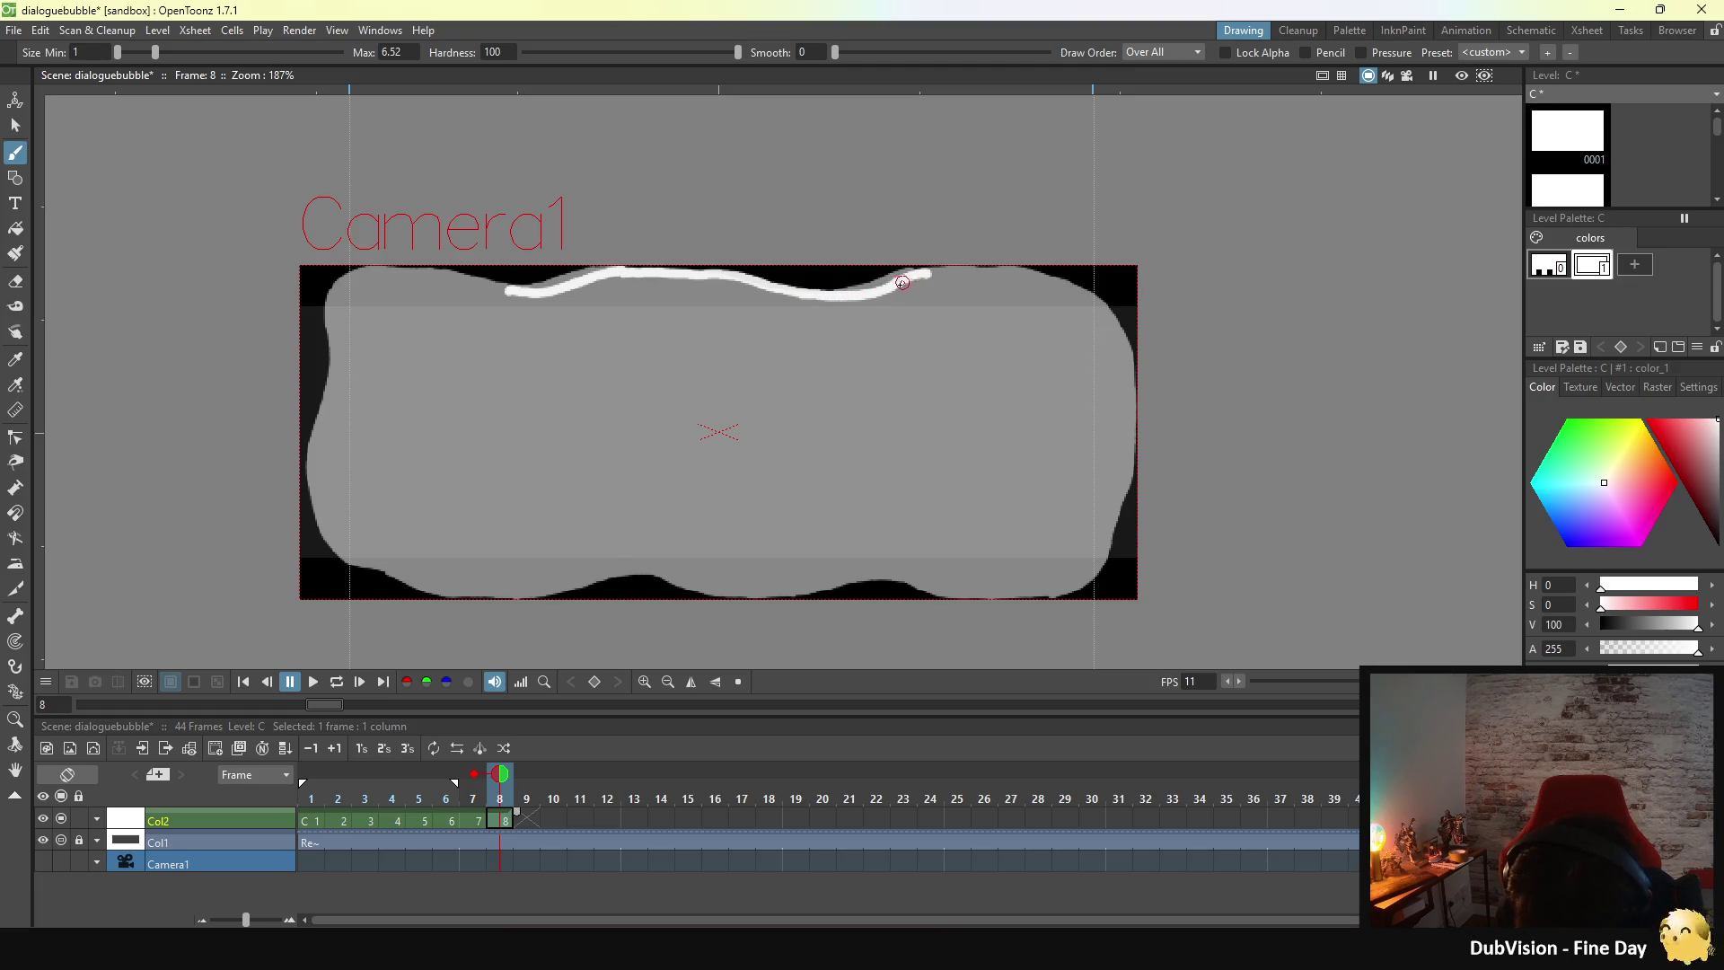
{"action": "left_click_drag", "start_coordinate": [897, 285], "coordinate": [977, 272]}
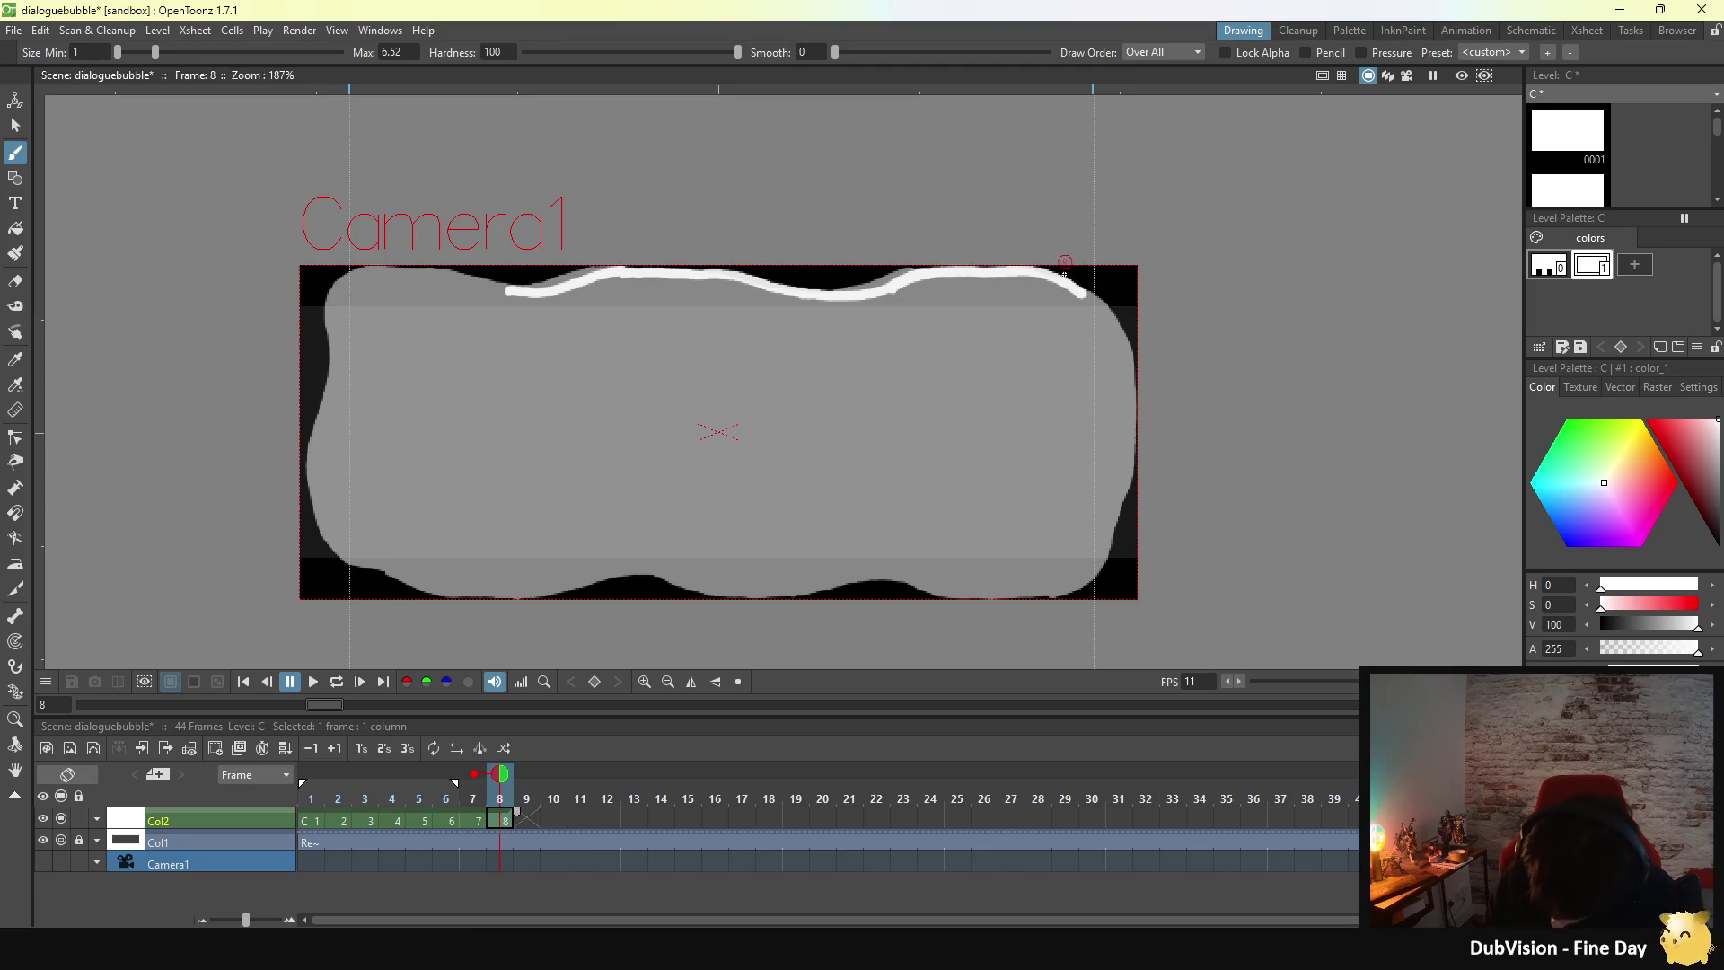
{"action": "left_click_drag", "start_coordinate": [1082, 293], "coordinate": [1100, 309]}
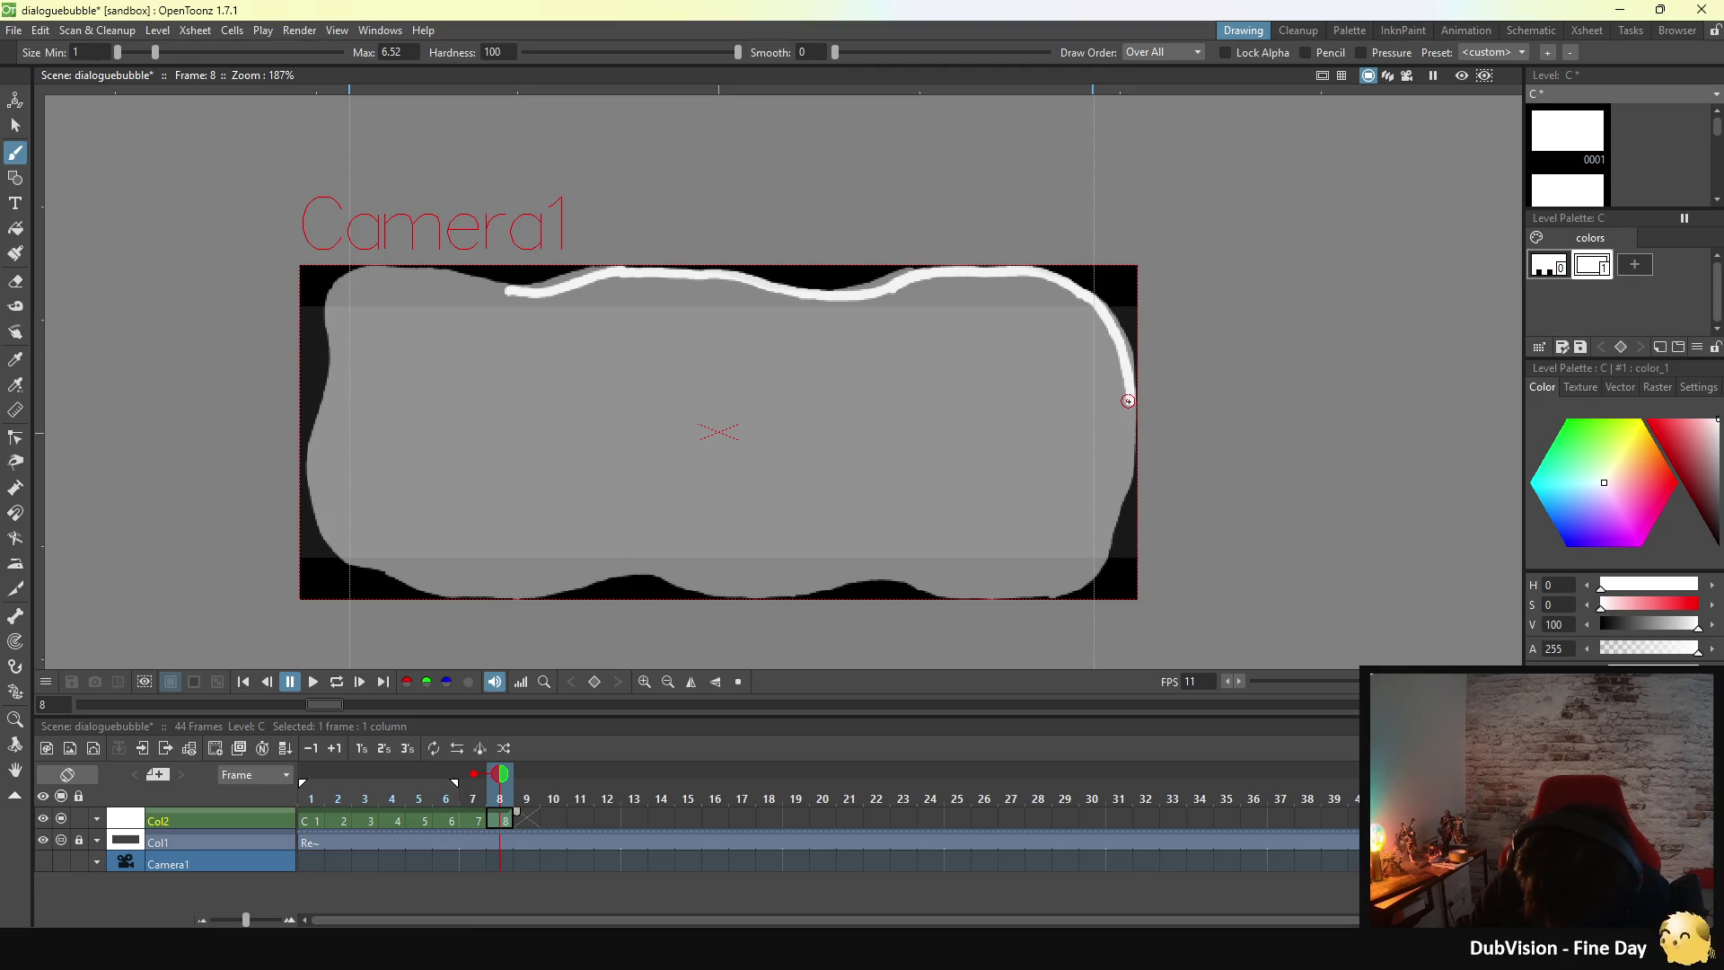
{"action": "left_click_drag", "start_coordinate": [1131, 412], "coordinate": [1129, 462]}
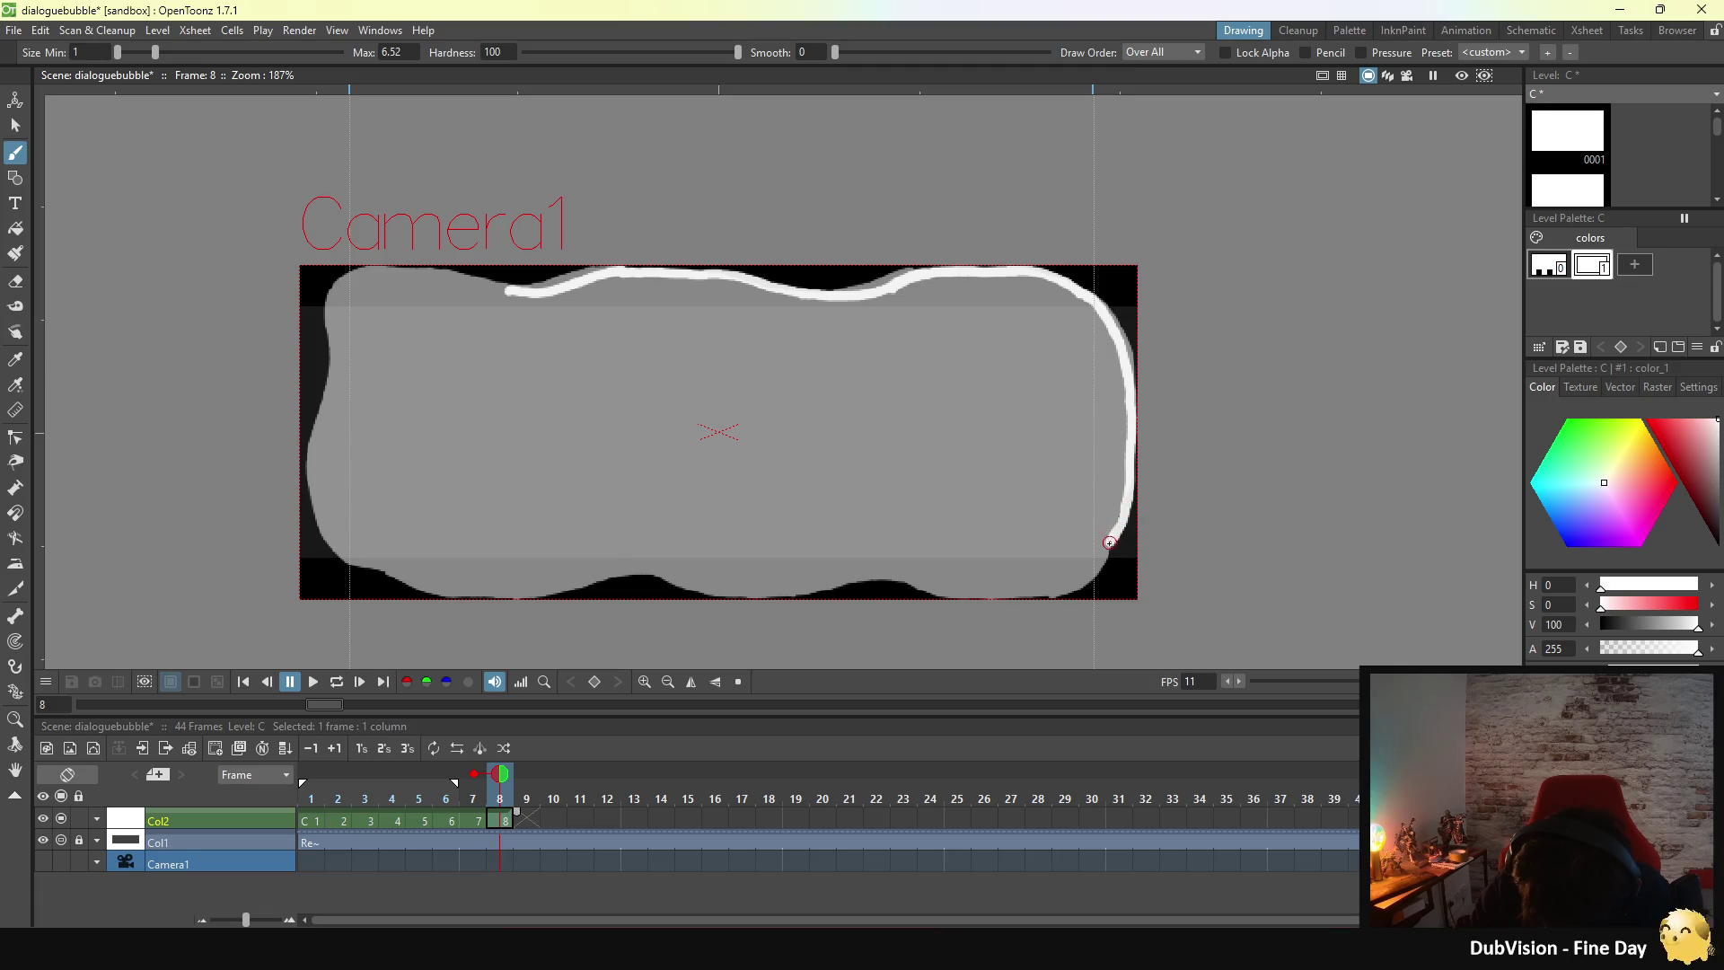
{"action": "left_click_drag", "start_coordinate": [1104, 554], "coordinate": [1103, 557]}
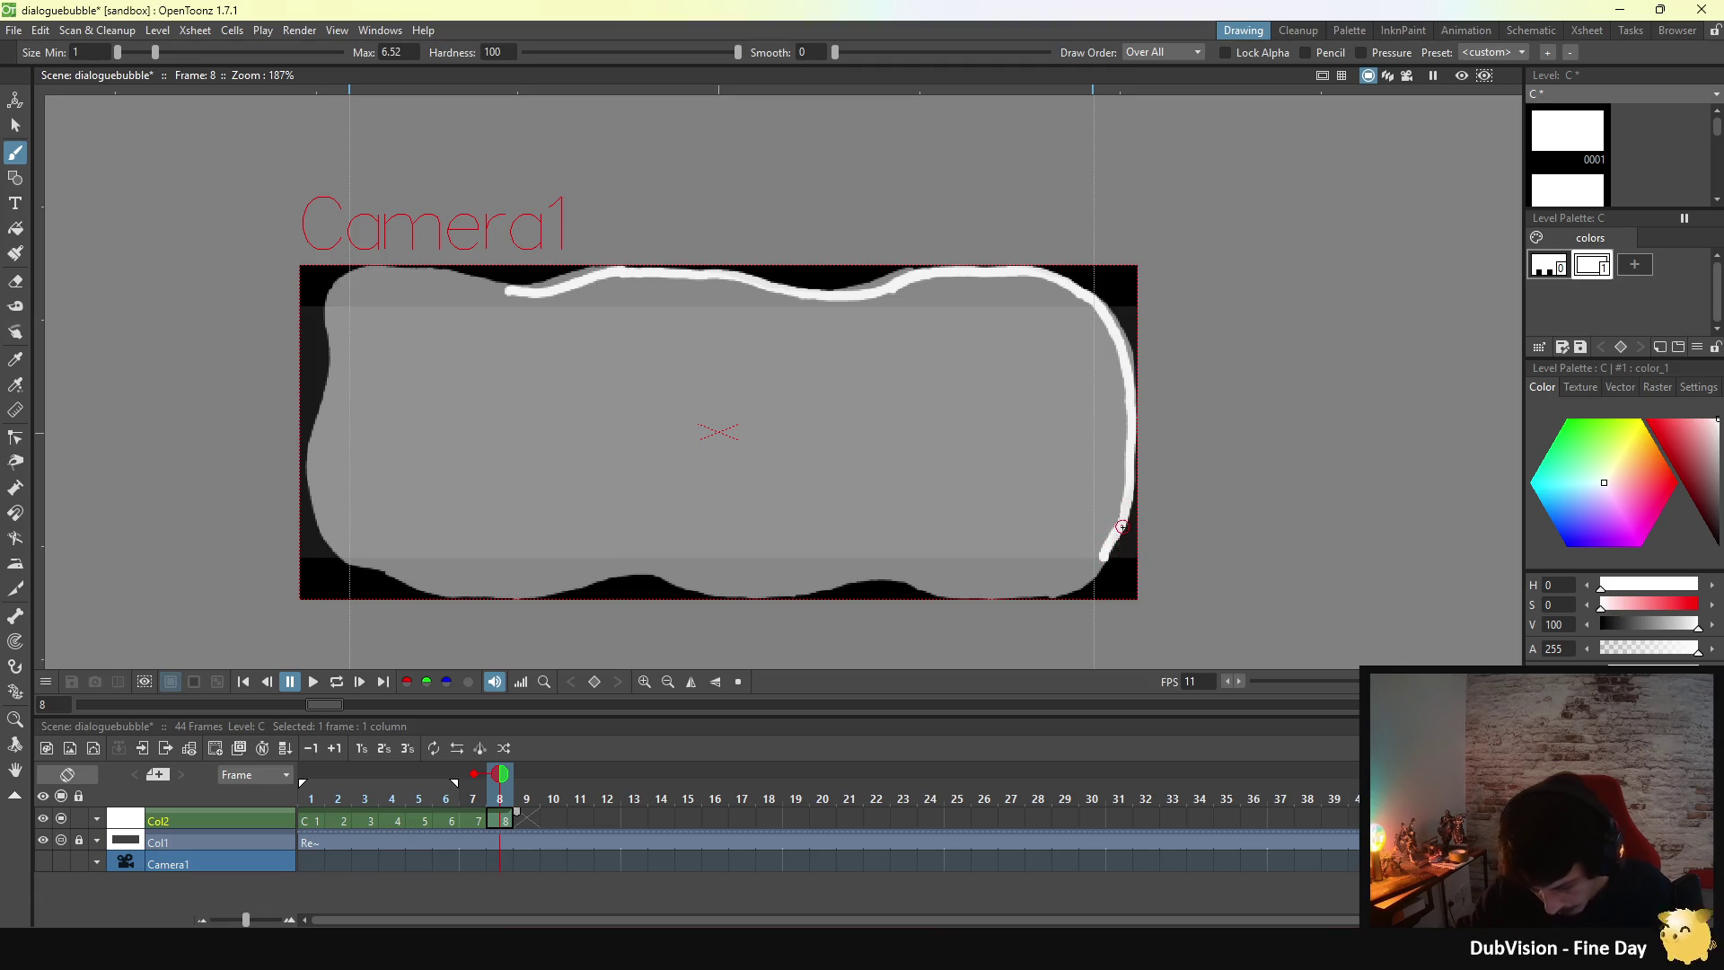
{"action": "key", "text": "ctrl+z"}
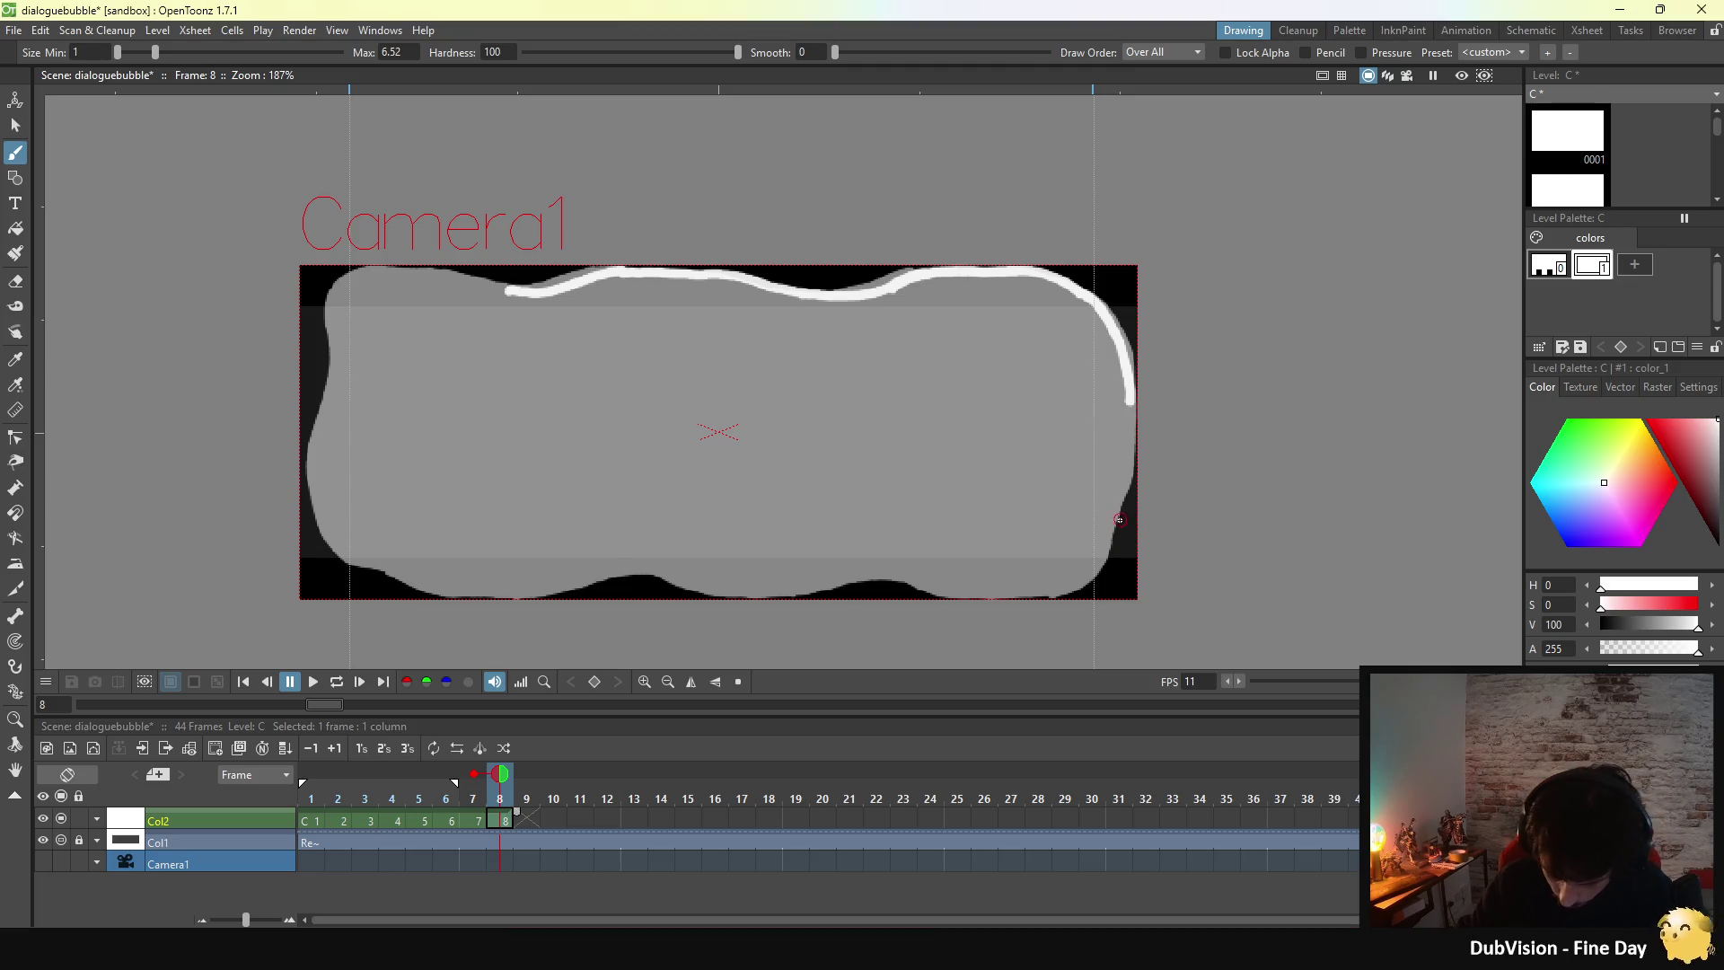
{"action": "key", "text": "comma"}
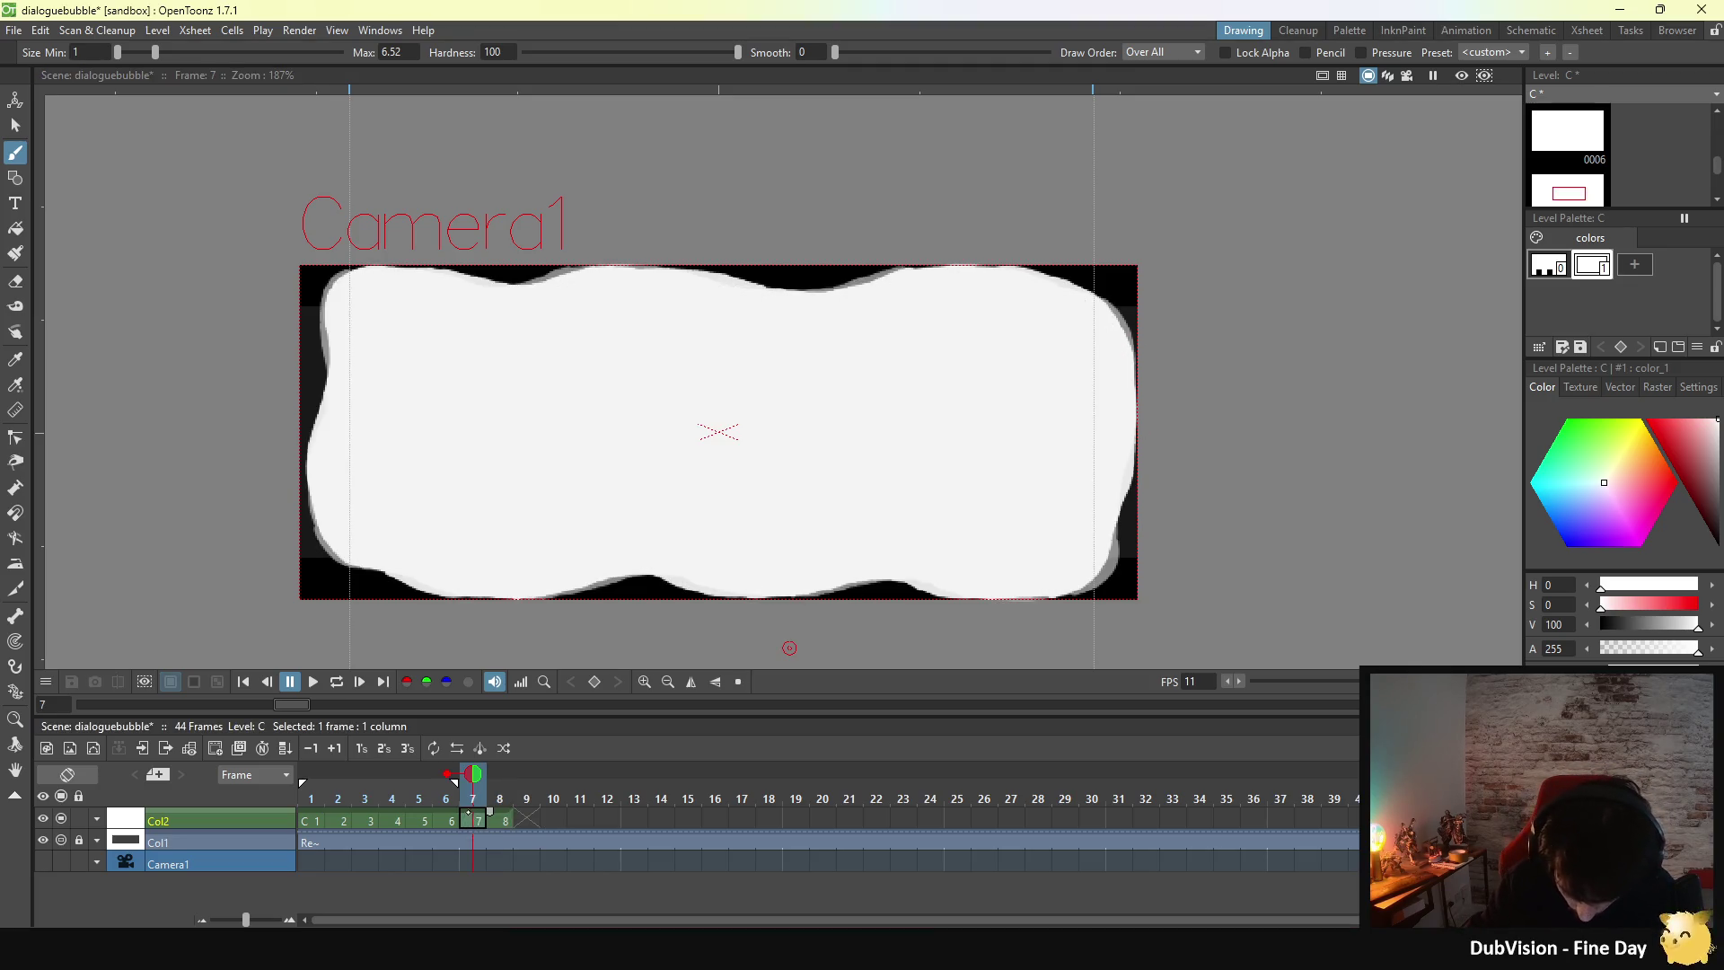
{"action": "left_click", "coordinate": [454, 821]}
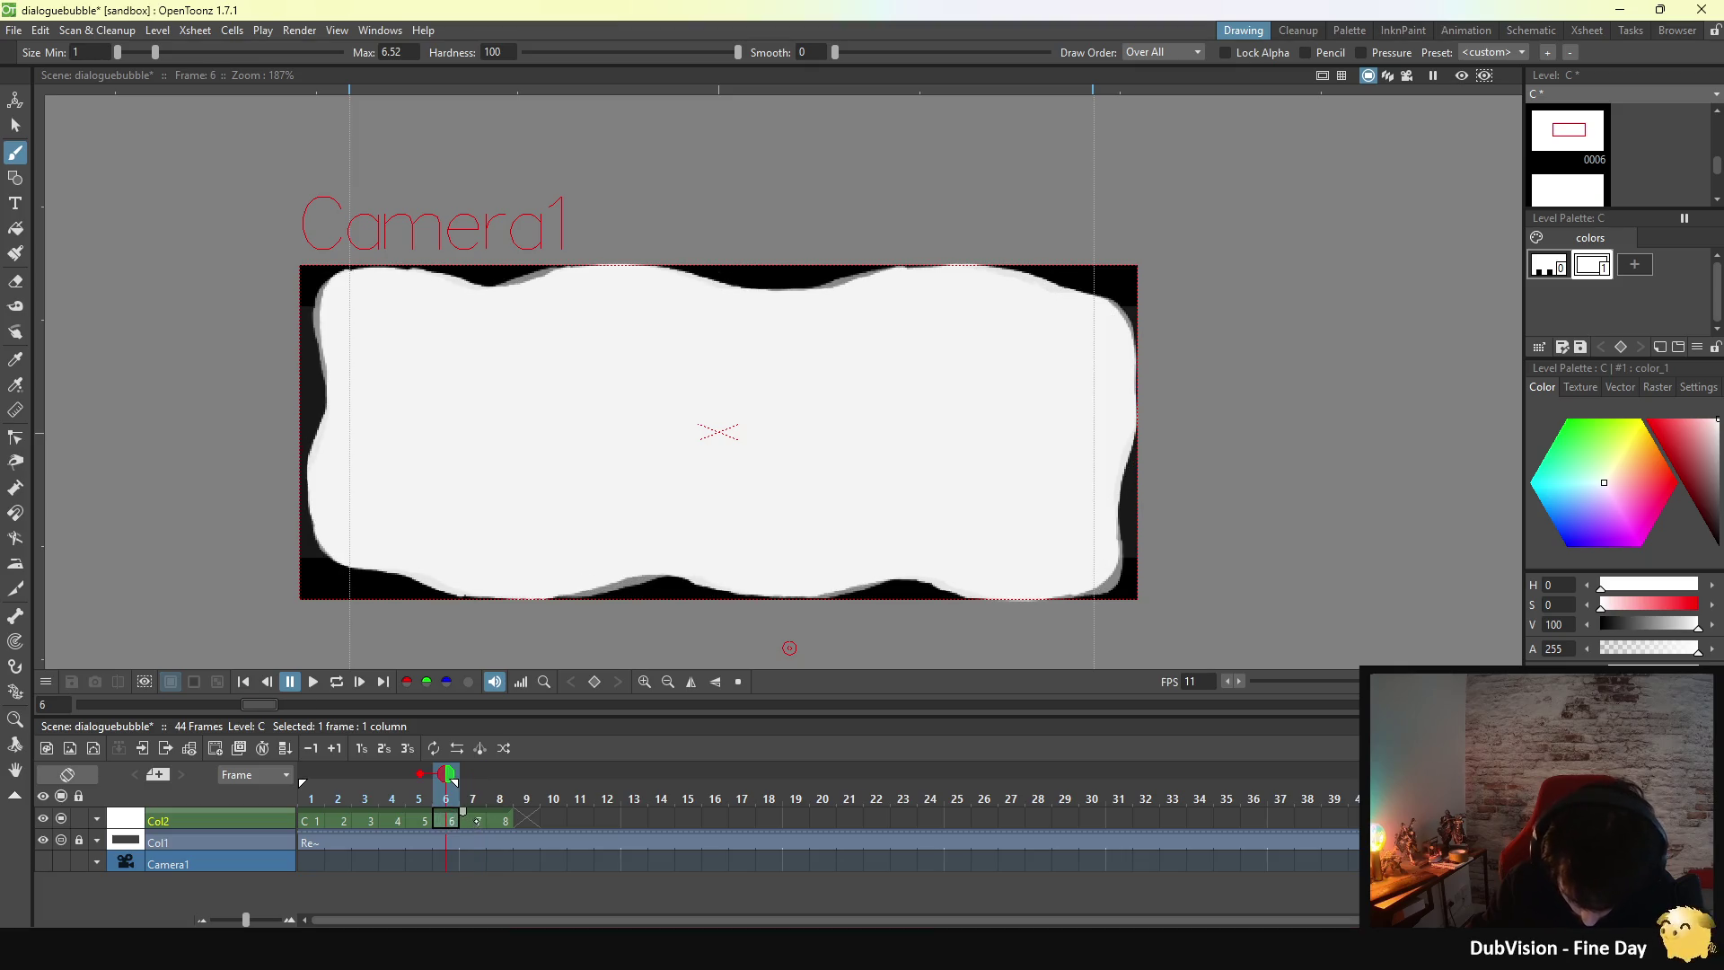
{"action": "left_click", "coordinate": [478, 819]}
{"action": "key", "text": "period"}
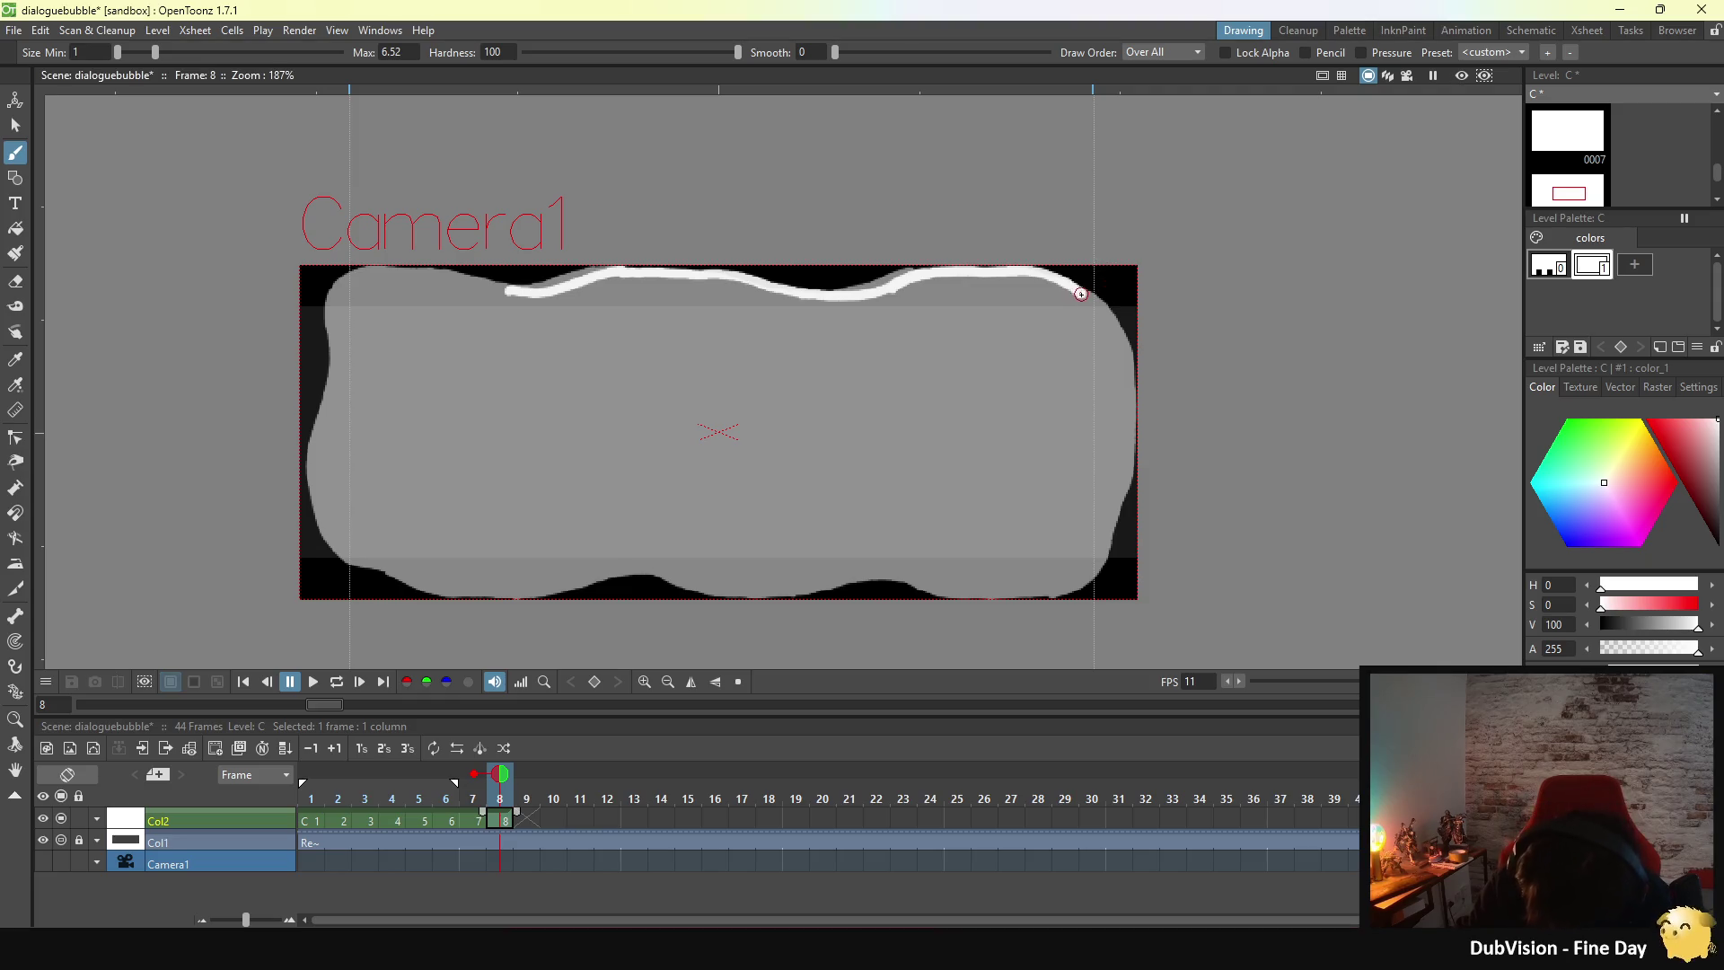
- Trace the top-right corner, right edge and right end of the bottom edge, redoing rough strokes
{"action": "left_click_drag", "start_coordinate": [1088, 296], "coordinate": [1118, 353]}
{"action": "left_click_drag", "start_coordinate": [1131, 421], "coordinate": [1130, 458]}
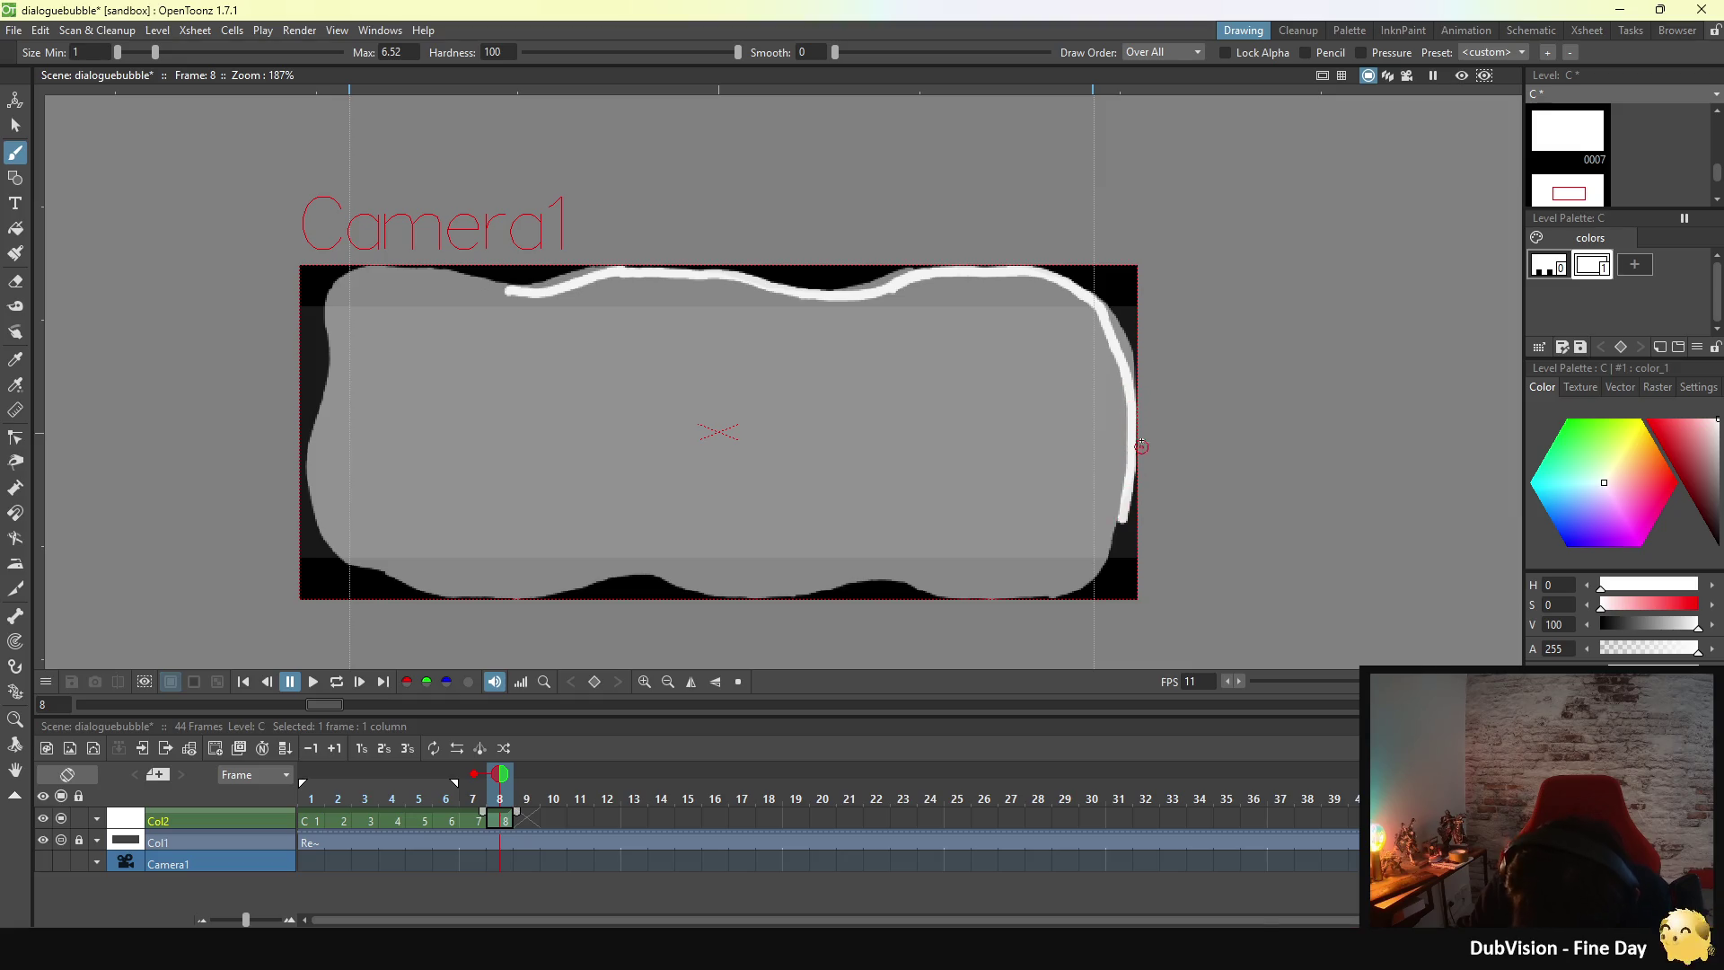
{"action": "left_click_drag", "start_coordinate": [1127, 496], "coordinate": [1109, 552]}
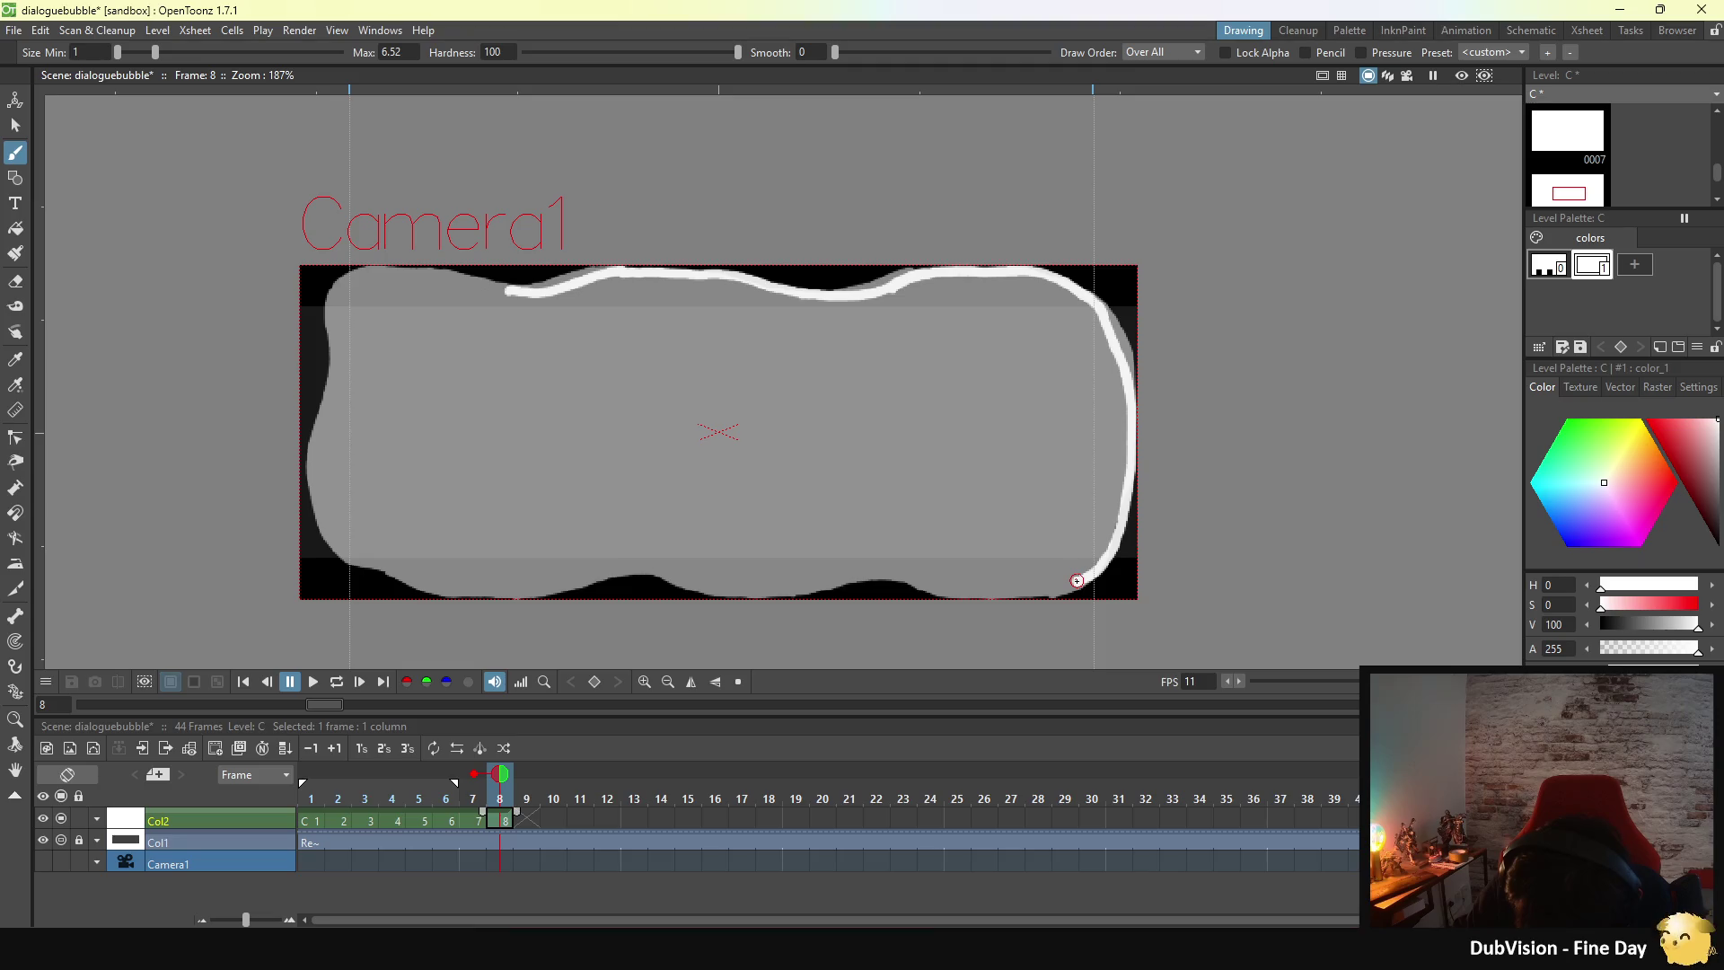
{"action": "left_click_drag", "start_coordinate": [1076, 580], "coordinate": [1043, 590]}
{"action": "left_click_drag", "start_coordinate": [888, 573], "coordinate": [1028, 590]}
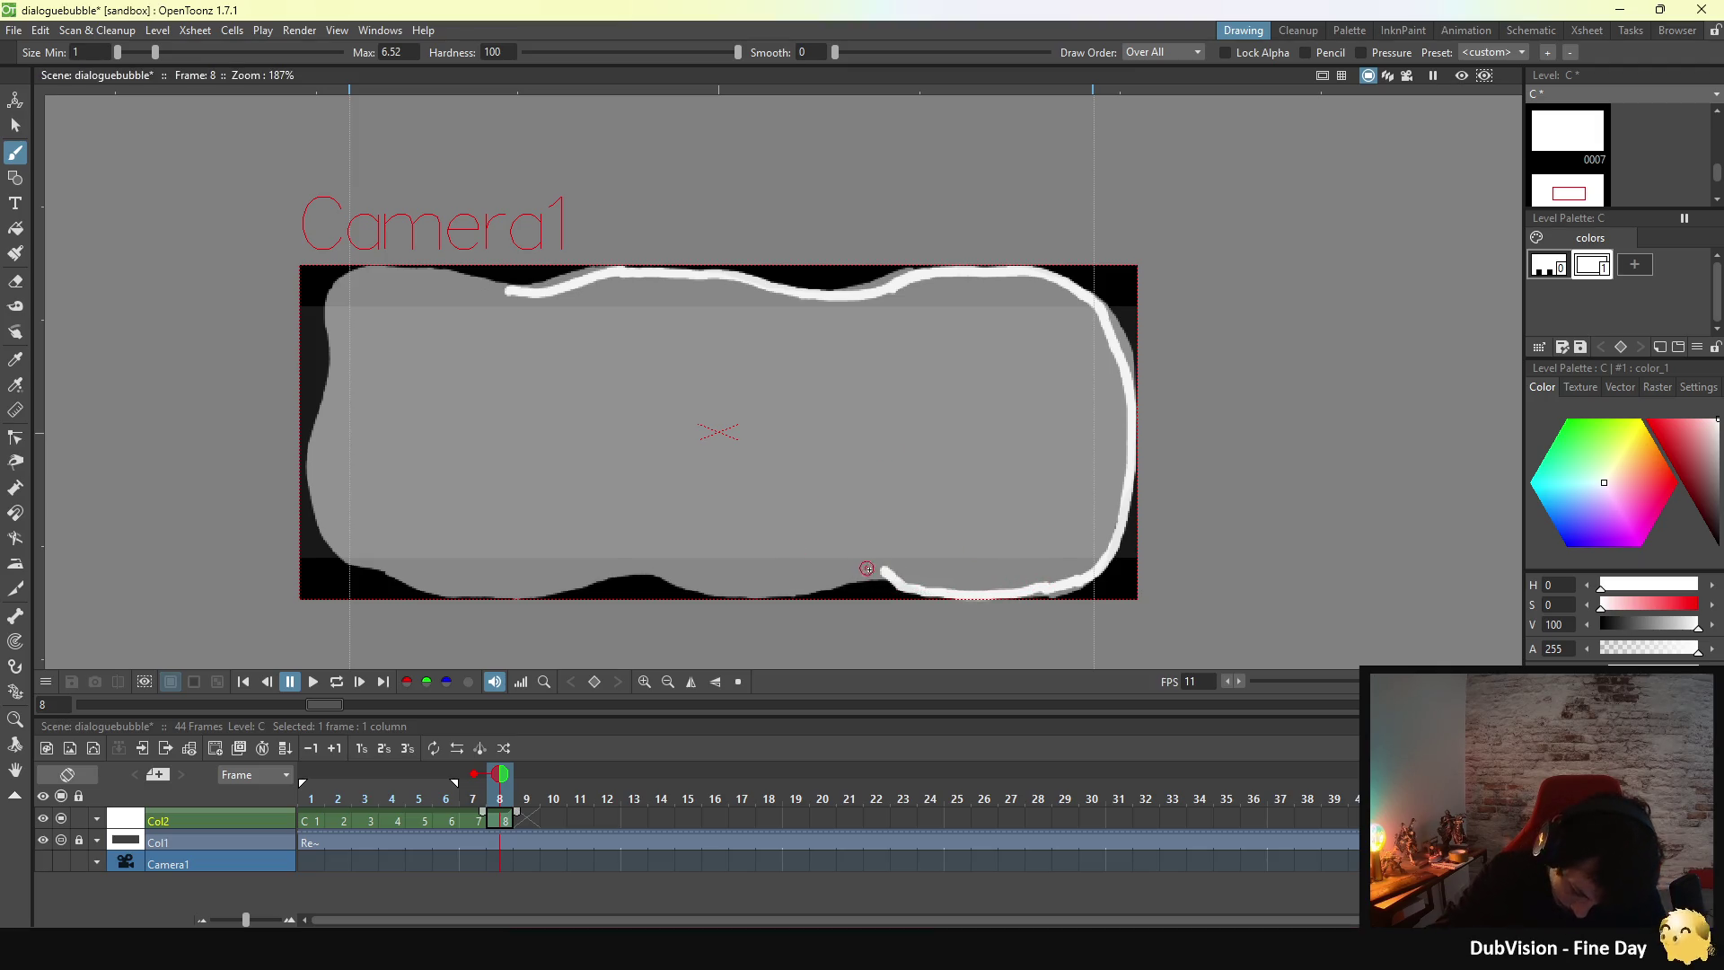
{"action": "left_click_drag", "start_coordinate": [876, 572], "coordinate": [903, 582]}
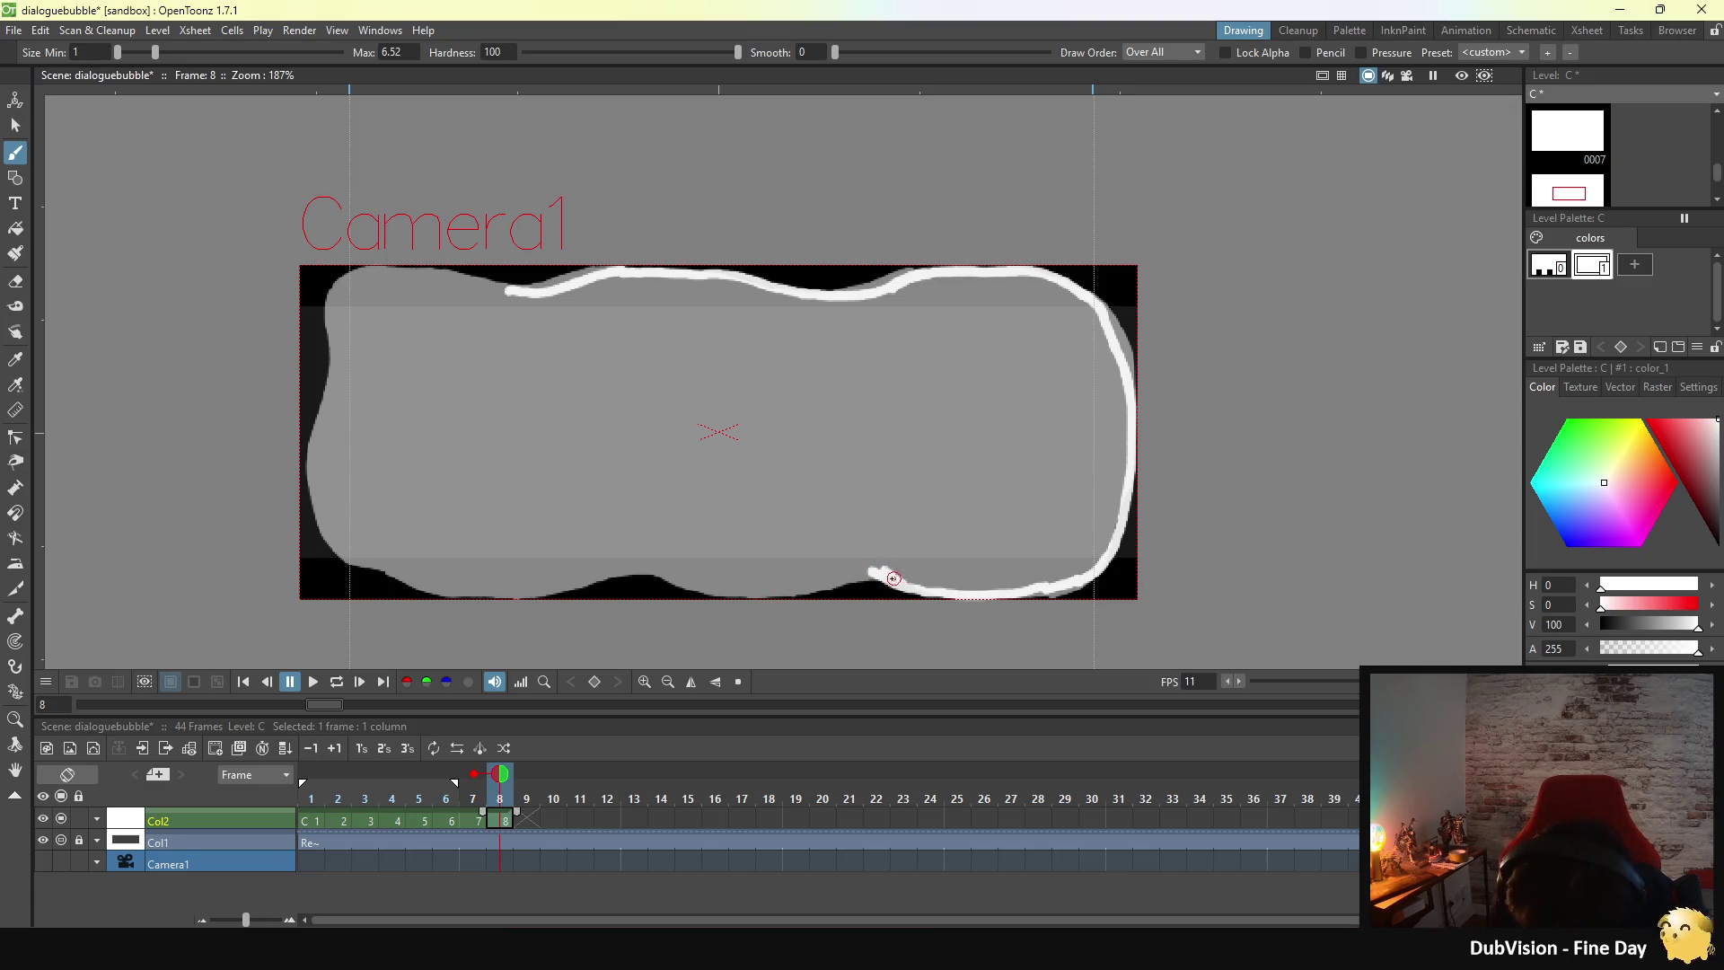
{"action": "left_click_drag", "start_coordinate": [868, 572], "coordinate": [839, 574]}
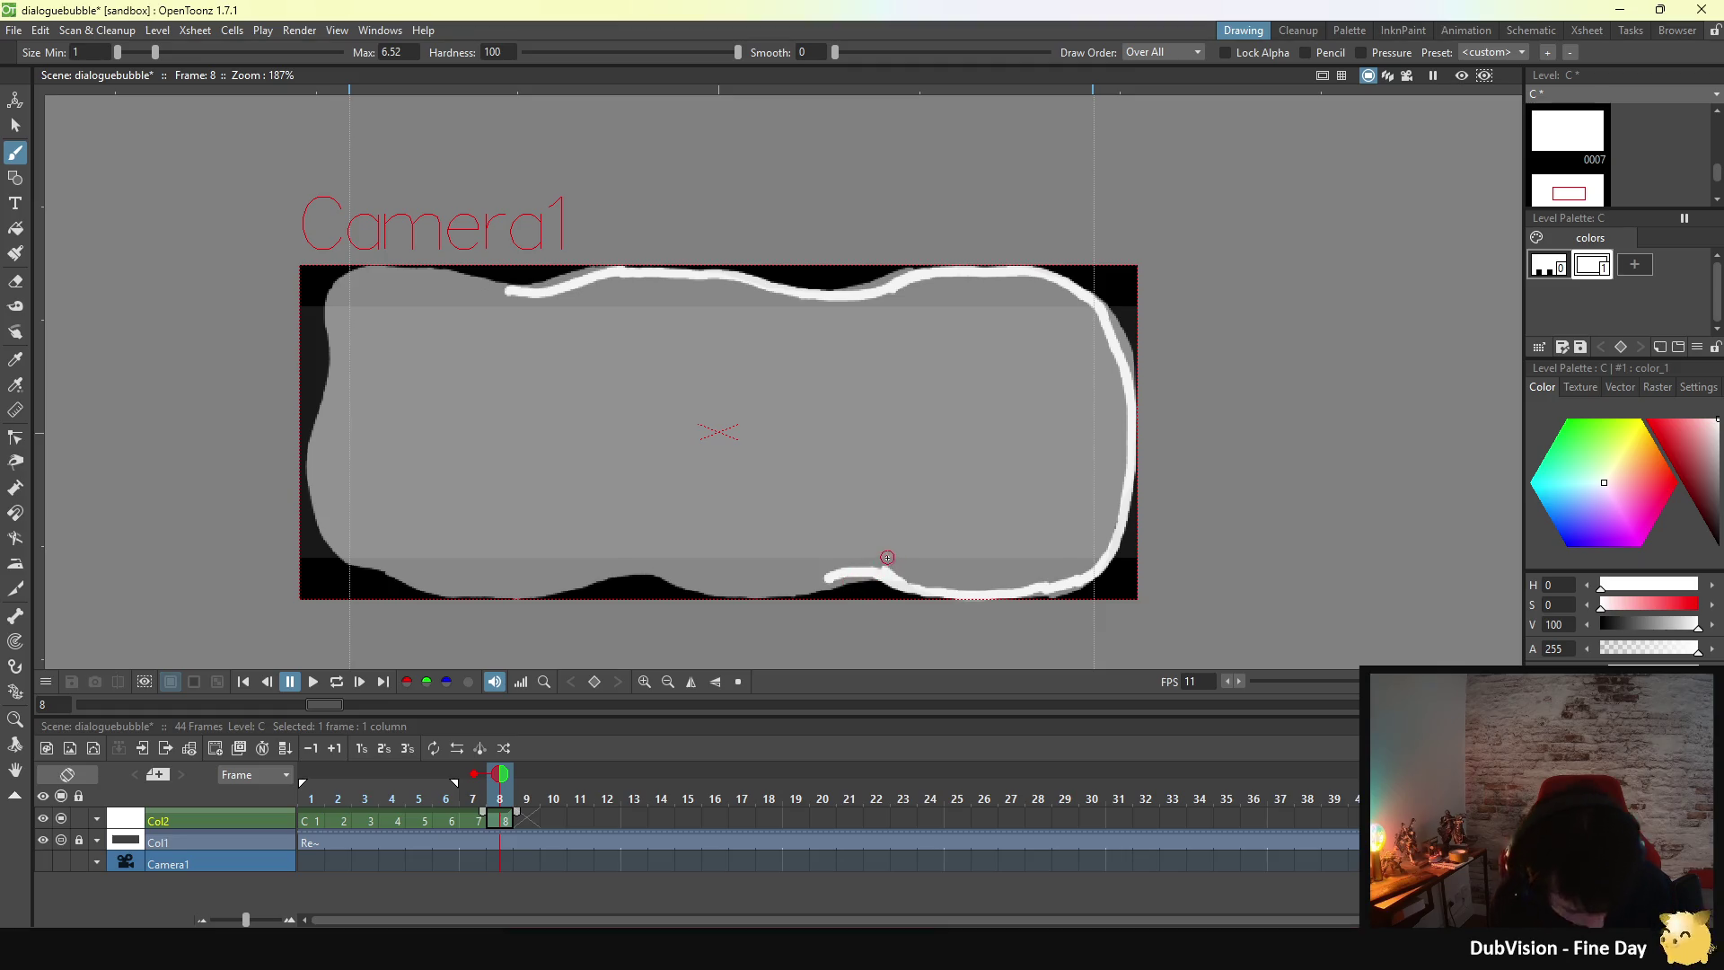
{"action": "key", "text": "ctrl+z"}
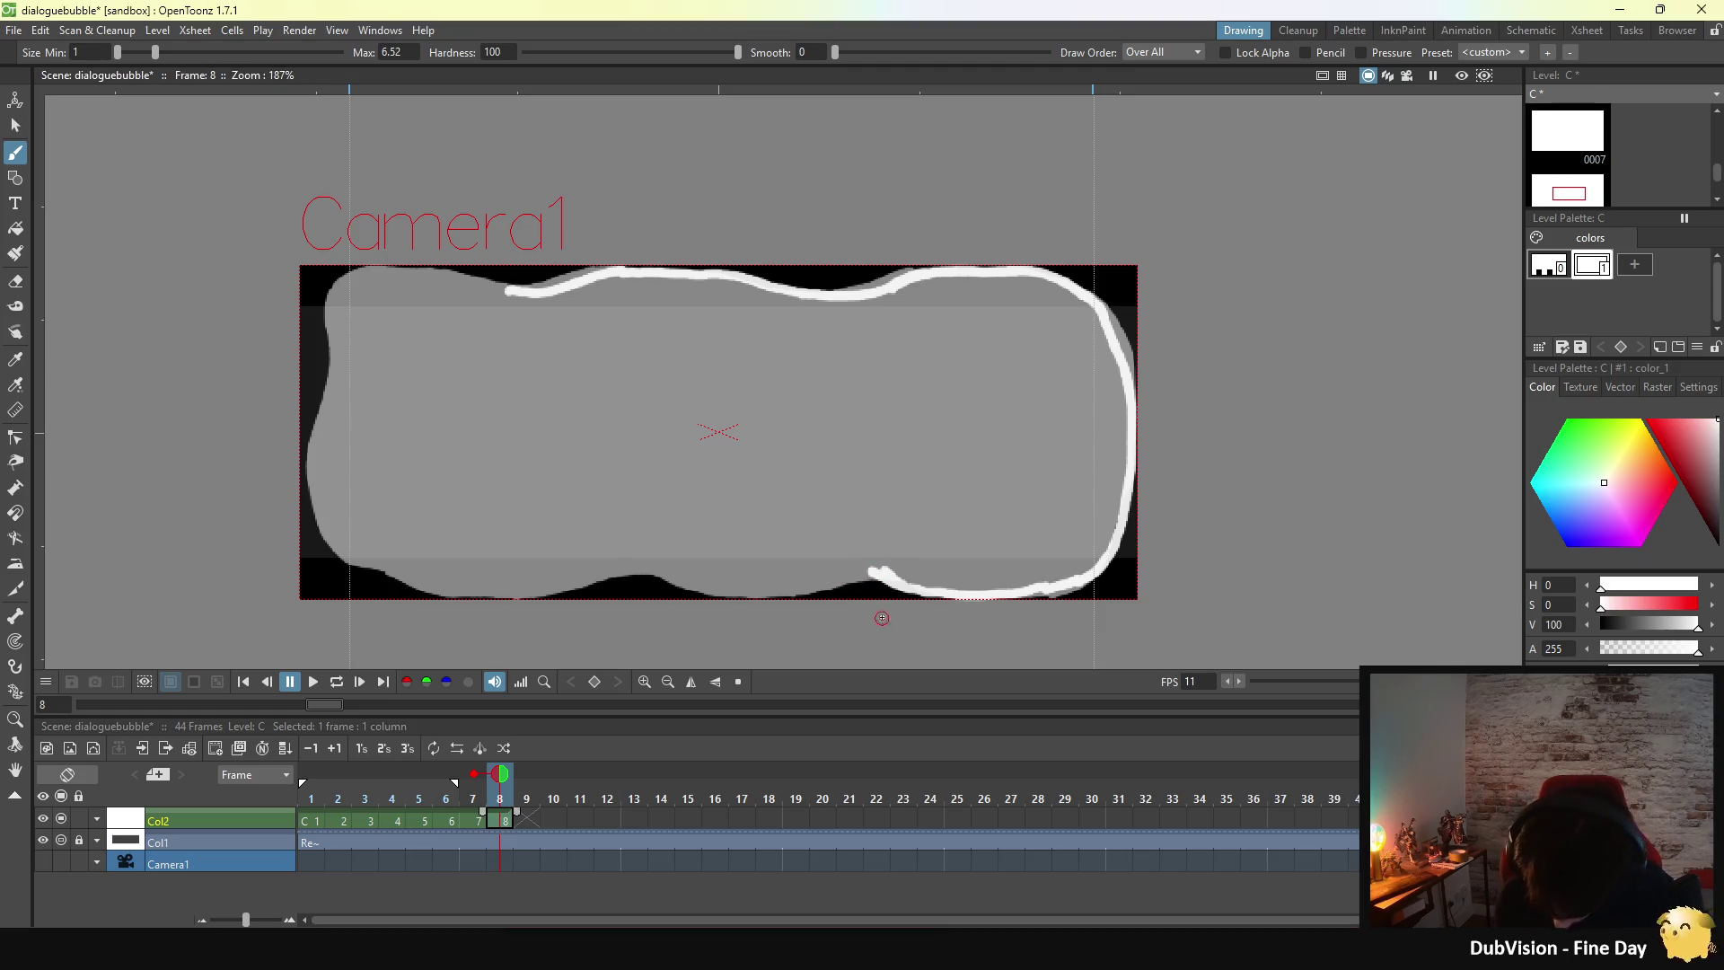
{"action": "key", "text": "ctrl+z"}
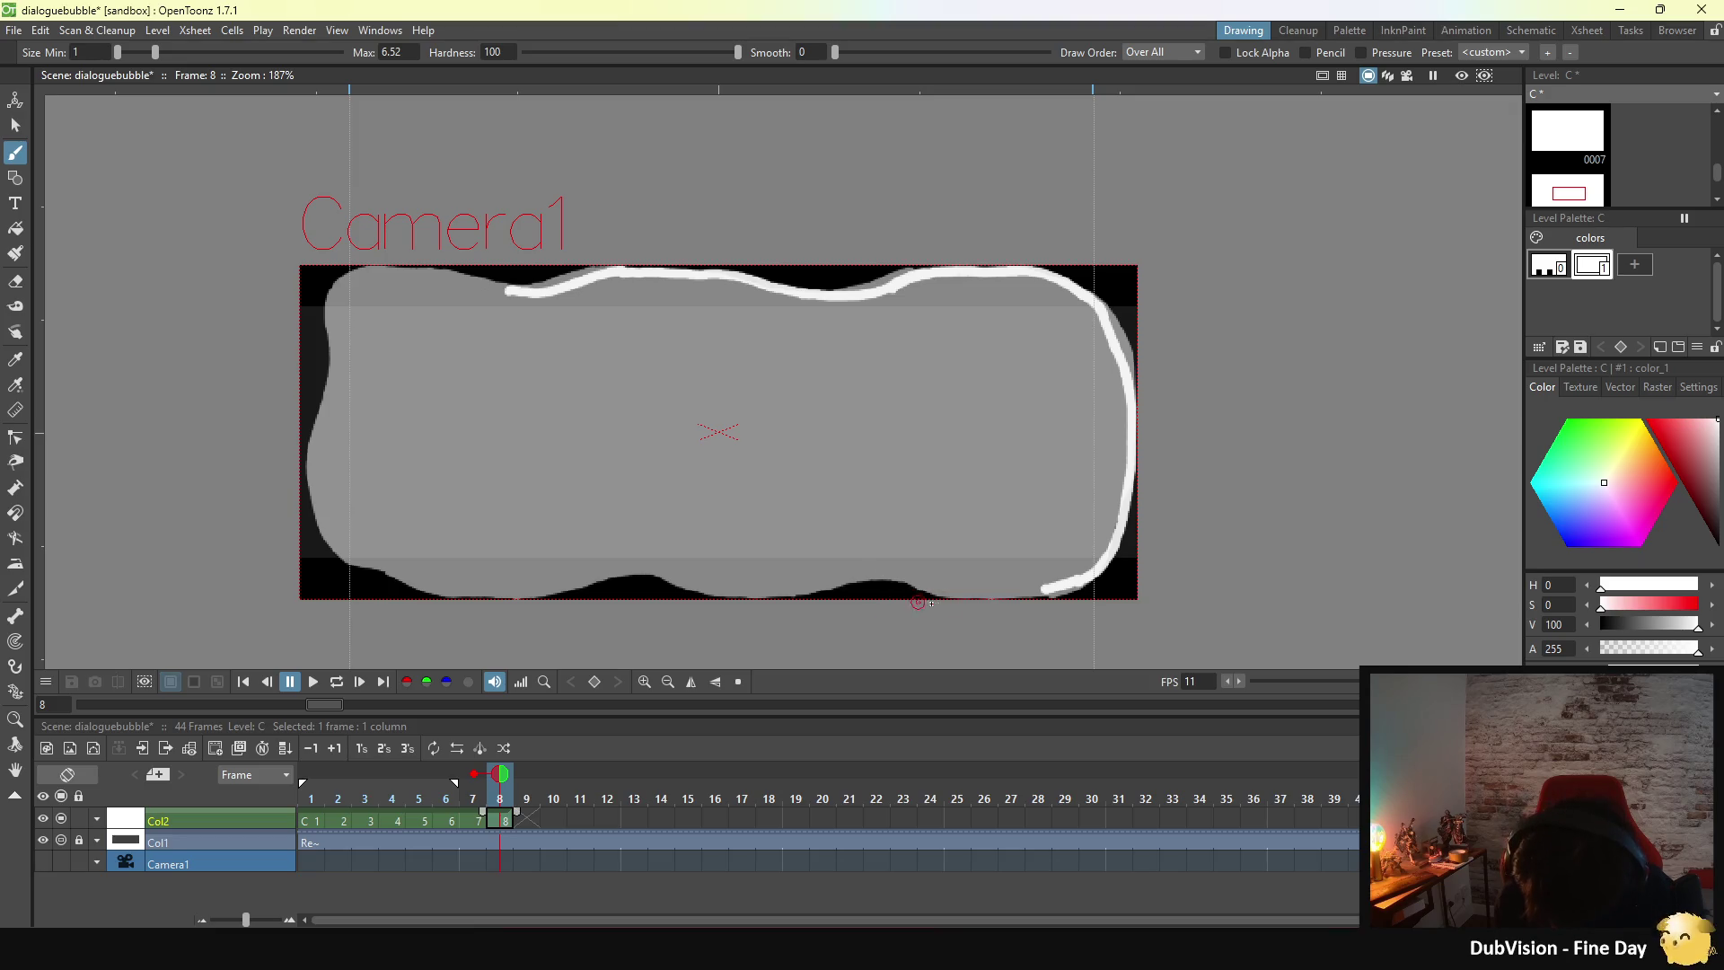
{"action": "left_click_drag", "start_coordinate": [884, 576], "coordinate": [1045, 588]}
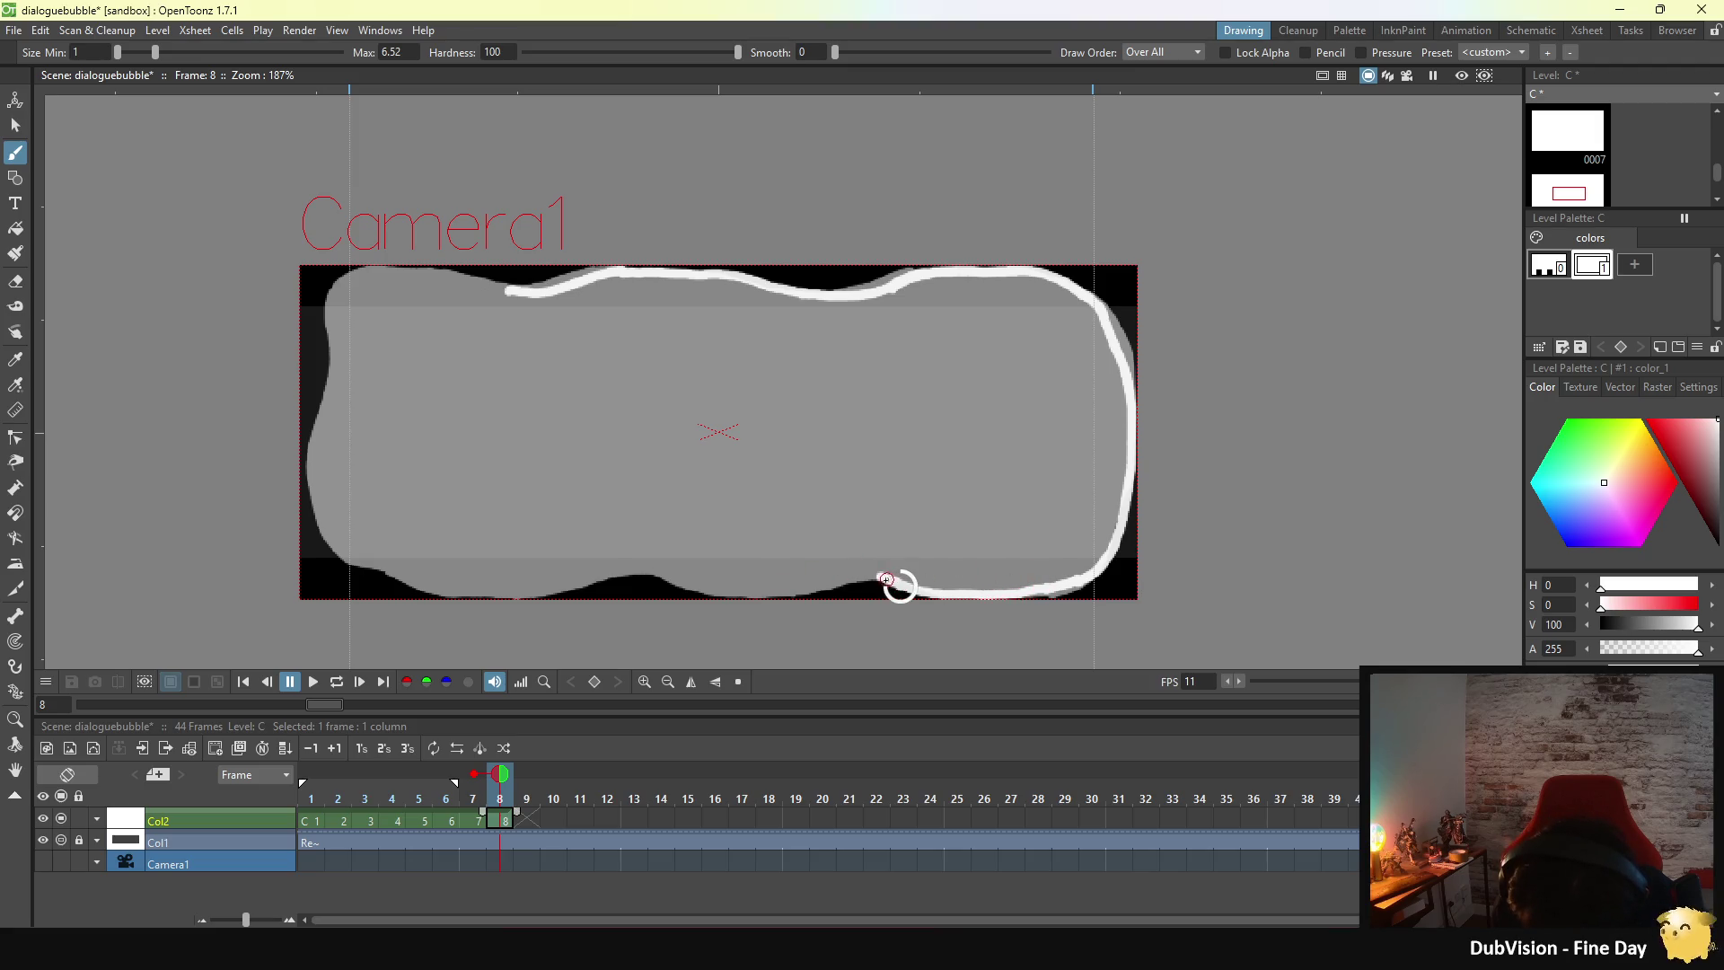
{"action": "mouse_move", "coordinate": [873, 576]}
{"action": "left_mouse_down"}
{"action": "mouse_move", "coordinate": [754, 590]}
{"action": "mouse_move", "coordinate": [826, 581]}
{"action": "left_mouse_up"}
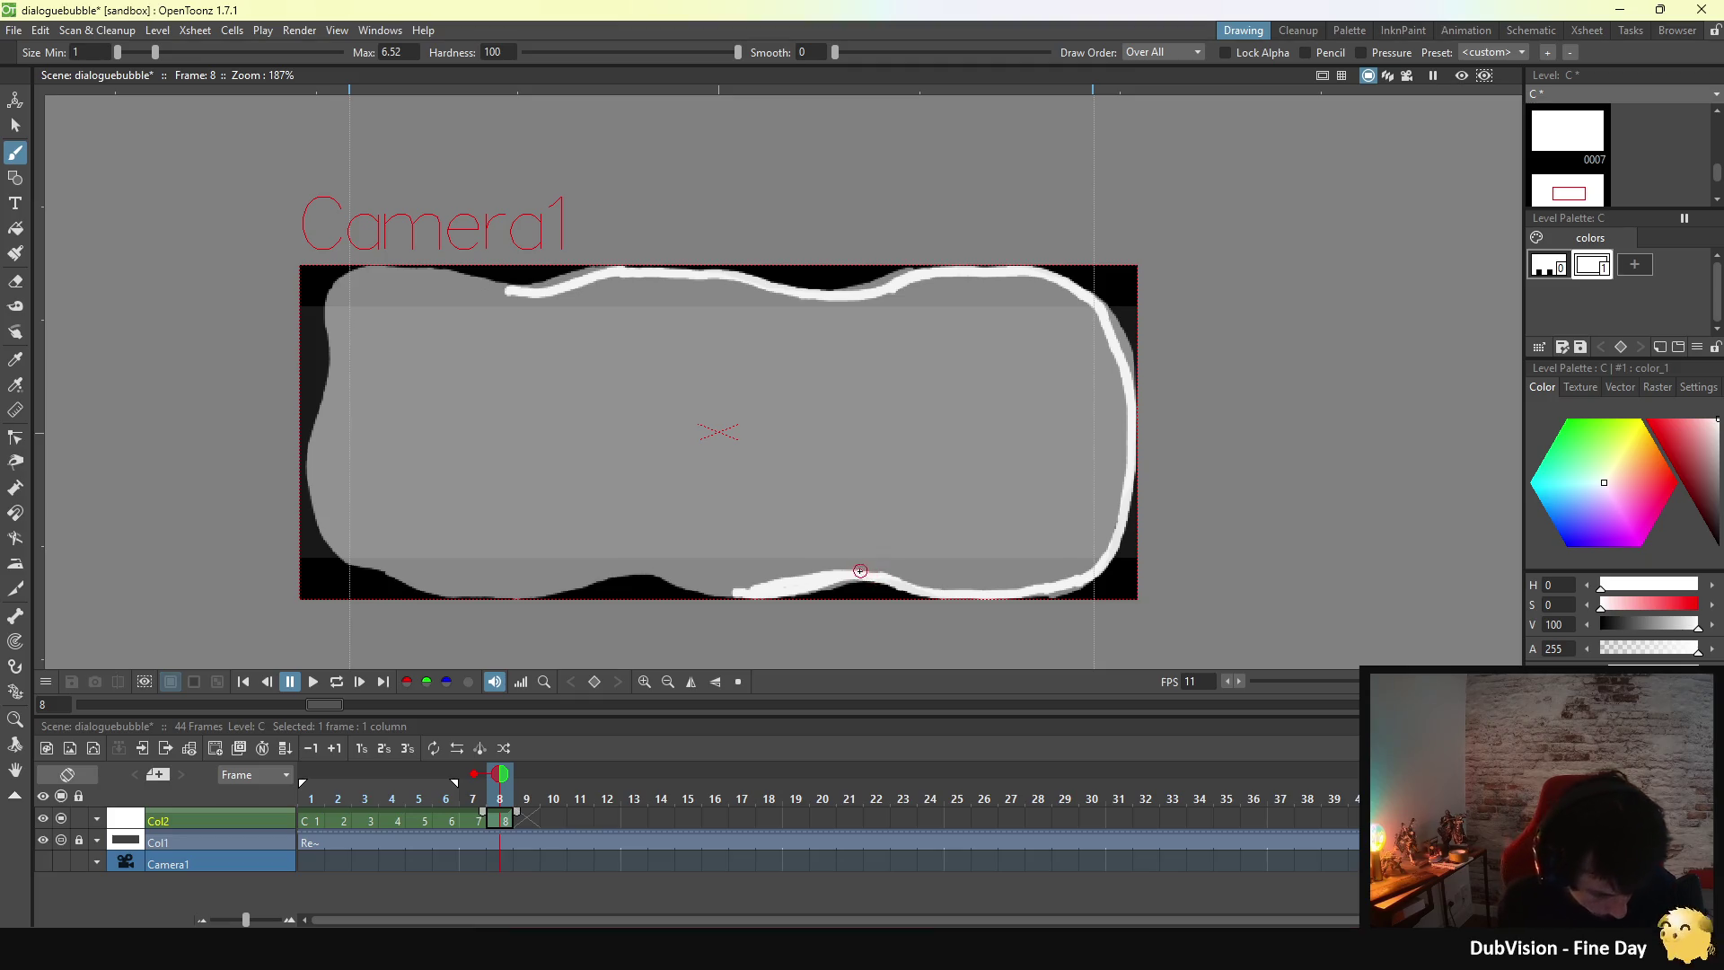
{"action": "key", "text": "ctrl+z"}
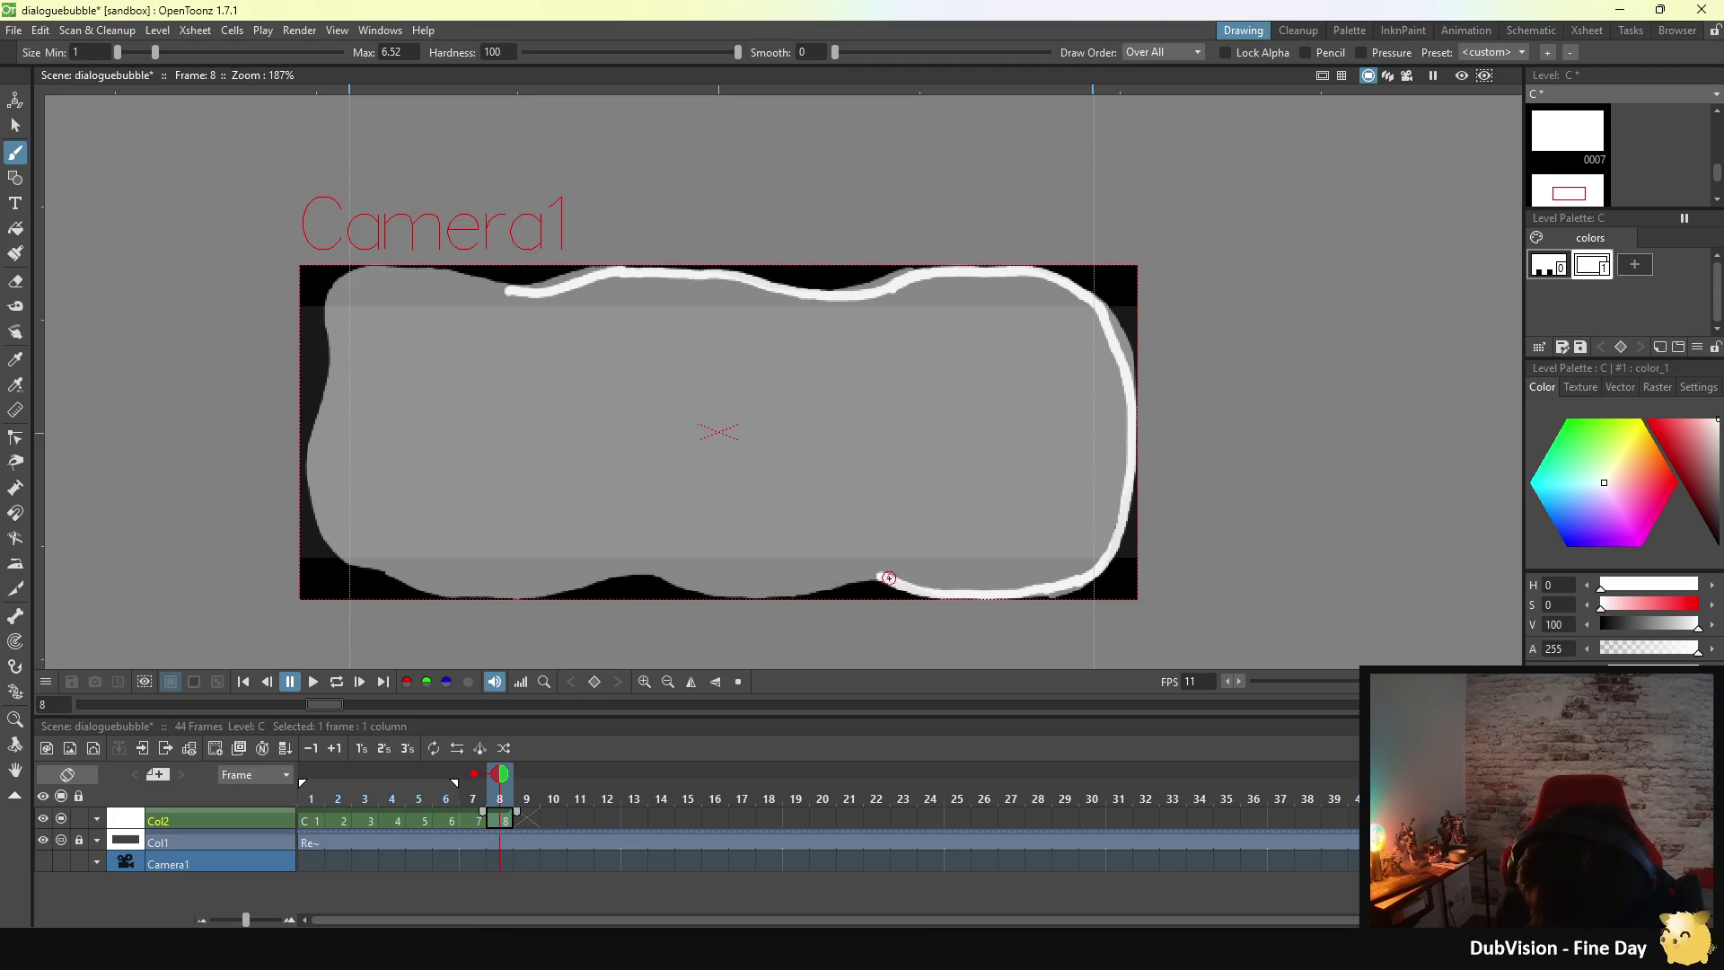
- Extend the bottom outline left to the bottom-left corner
{"action": "left_click_drag", "start_coordinate": [887, 581], "coordinate": [707, 593]}
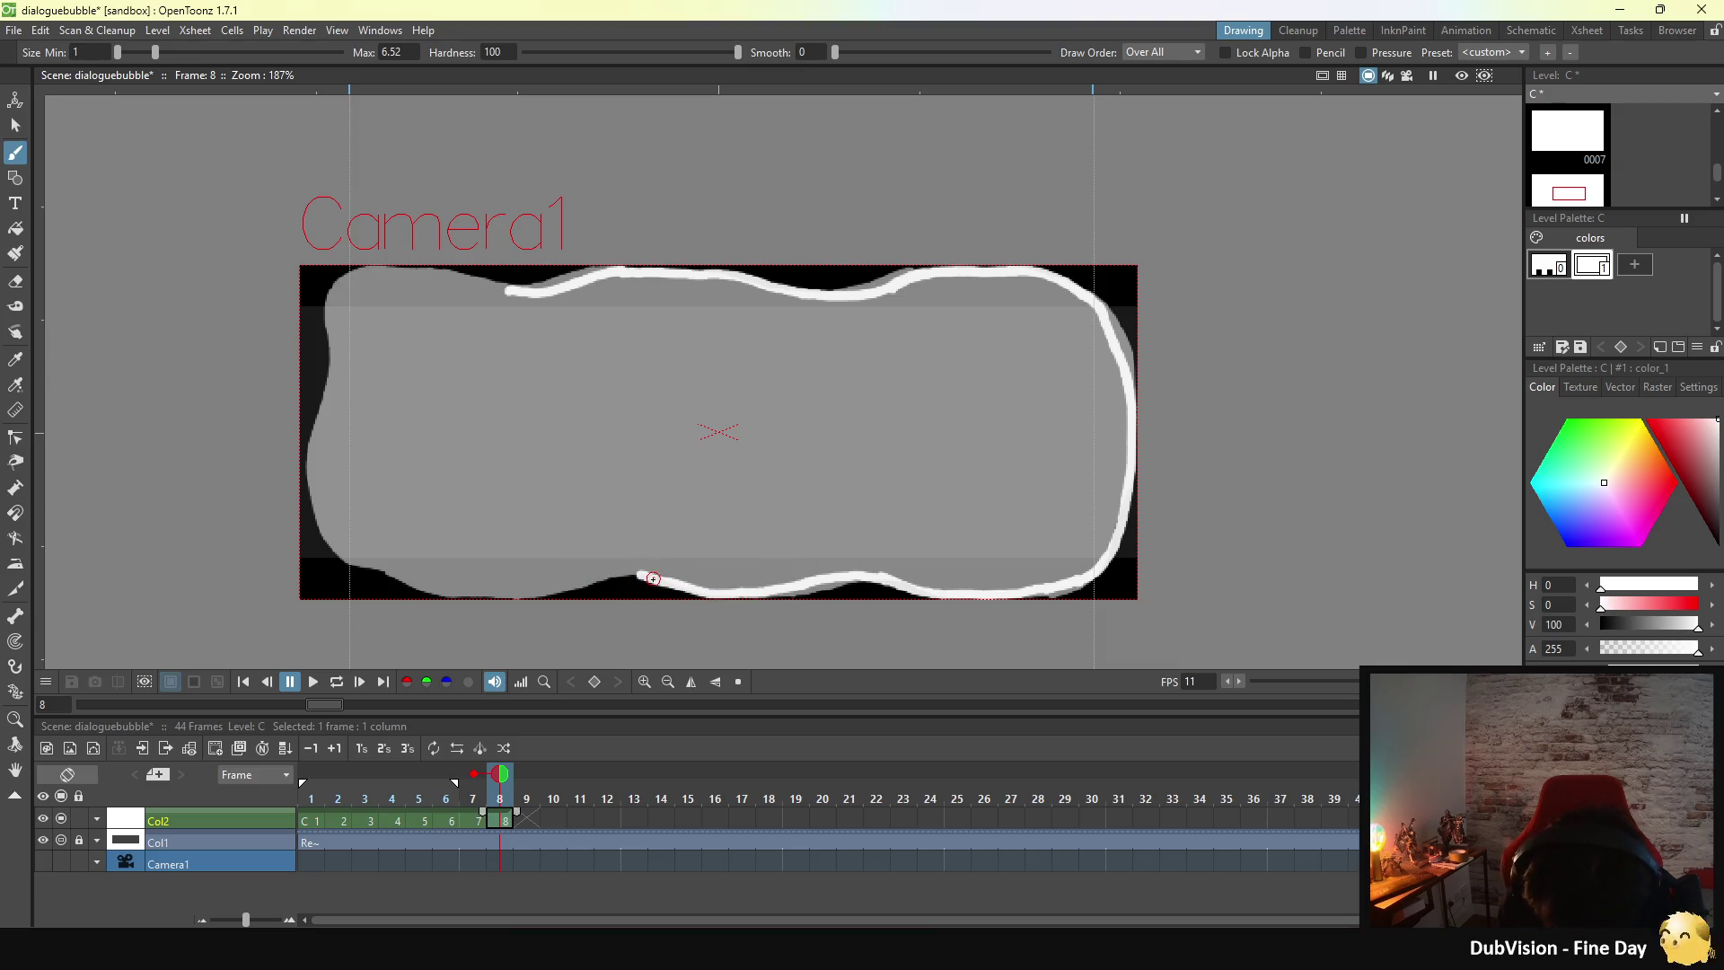
{"action": "left_click_drag", "start_coordinate": [647, 578], "coordinate": [542, 586]}
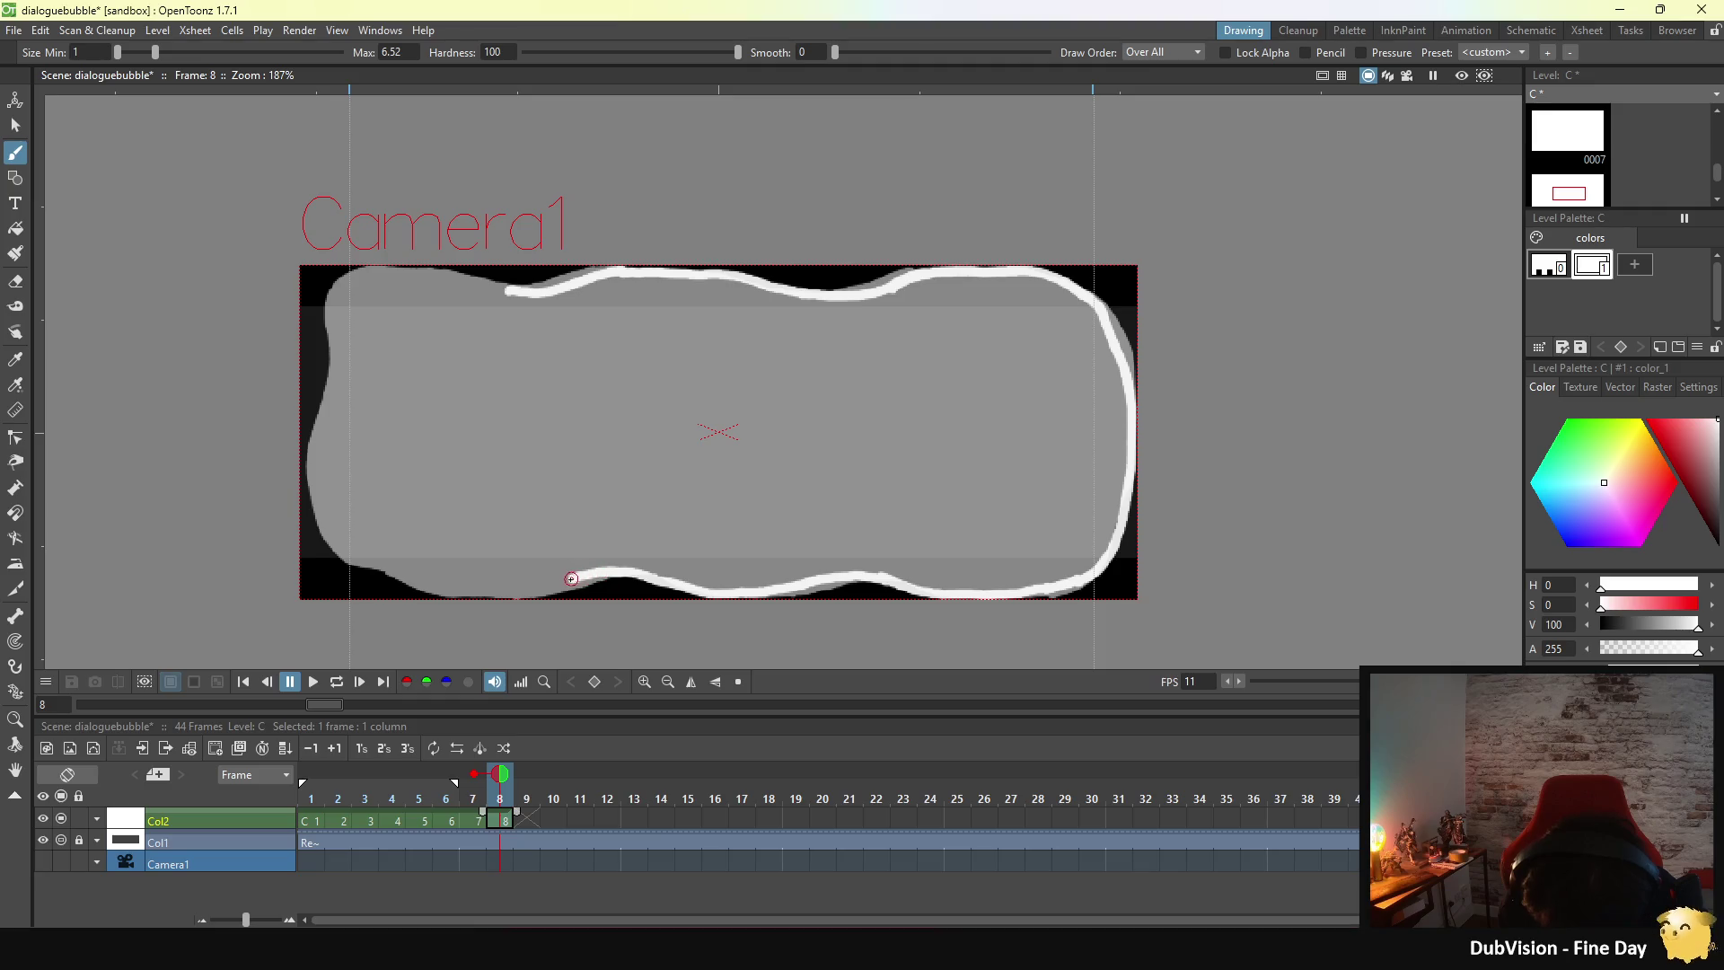
{"action": "left_click_drag", "start_coordinate": [492, 592], "coordinate": [486, 590]}
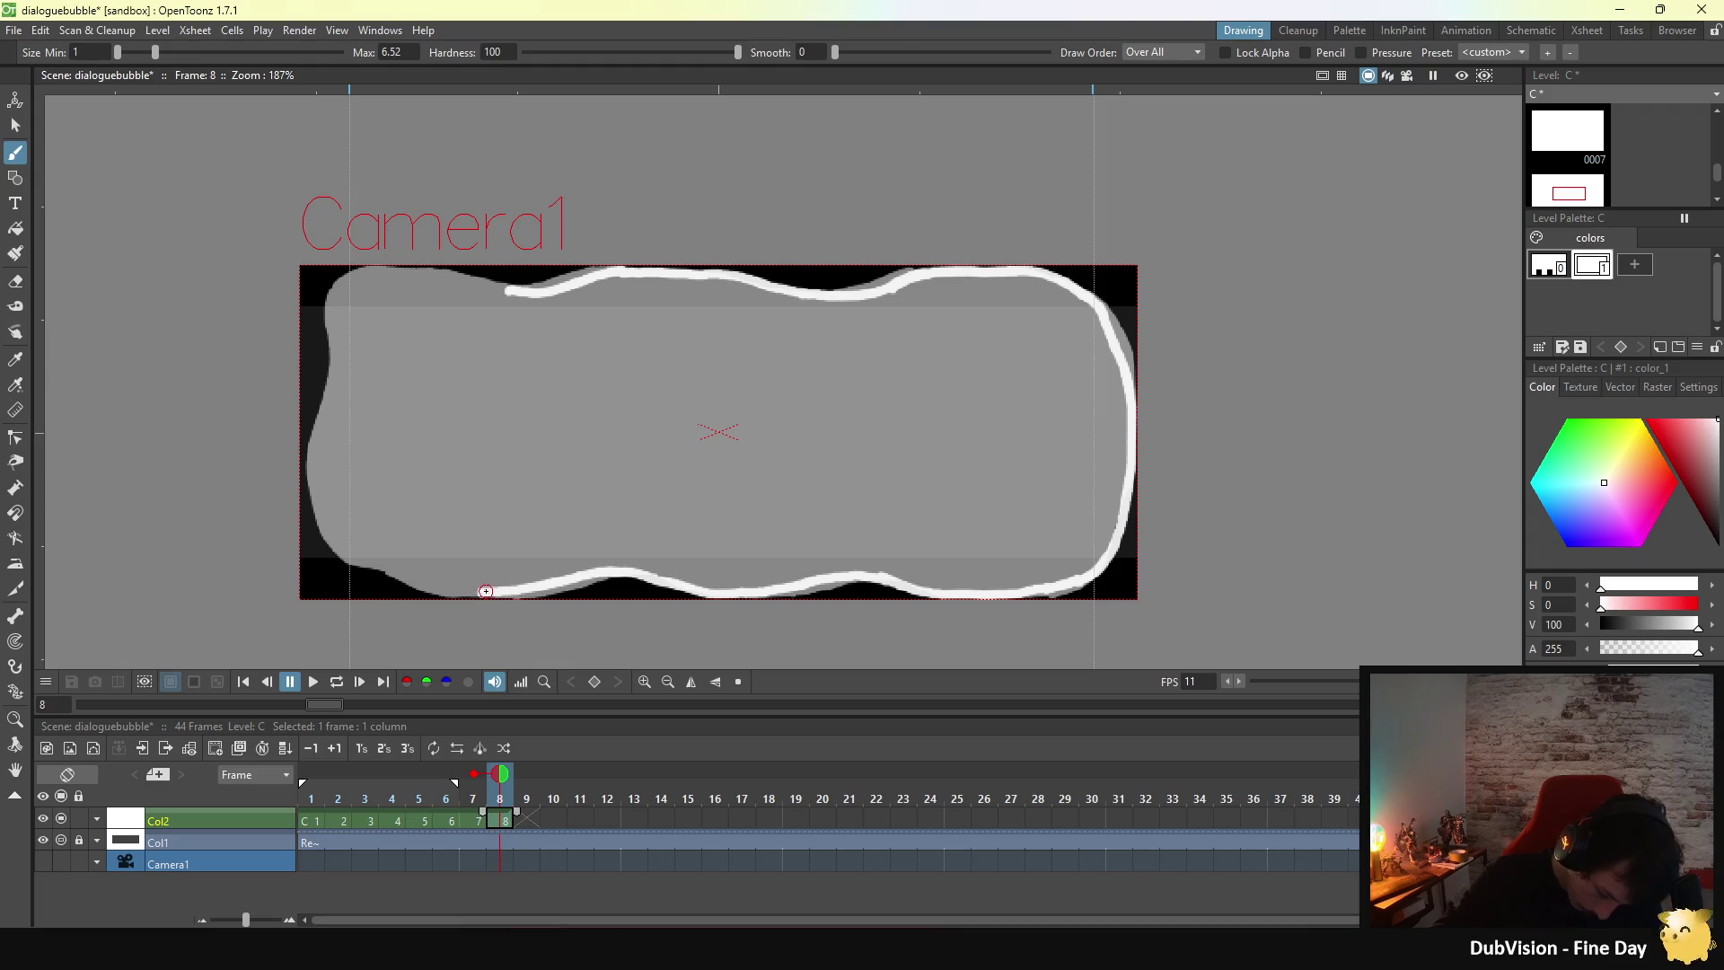
{"action": "left_click_drag", "start_coordinate": [485, 591], "coordinate": [449, 595]}
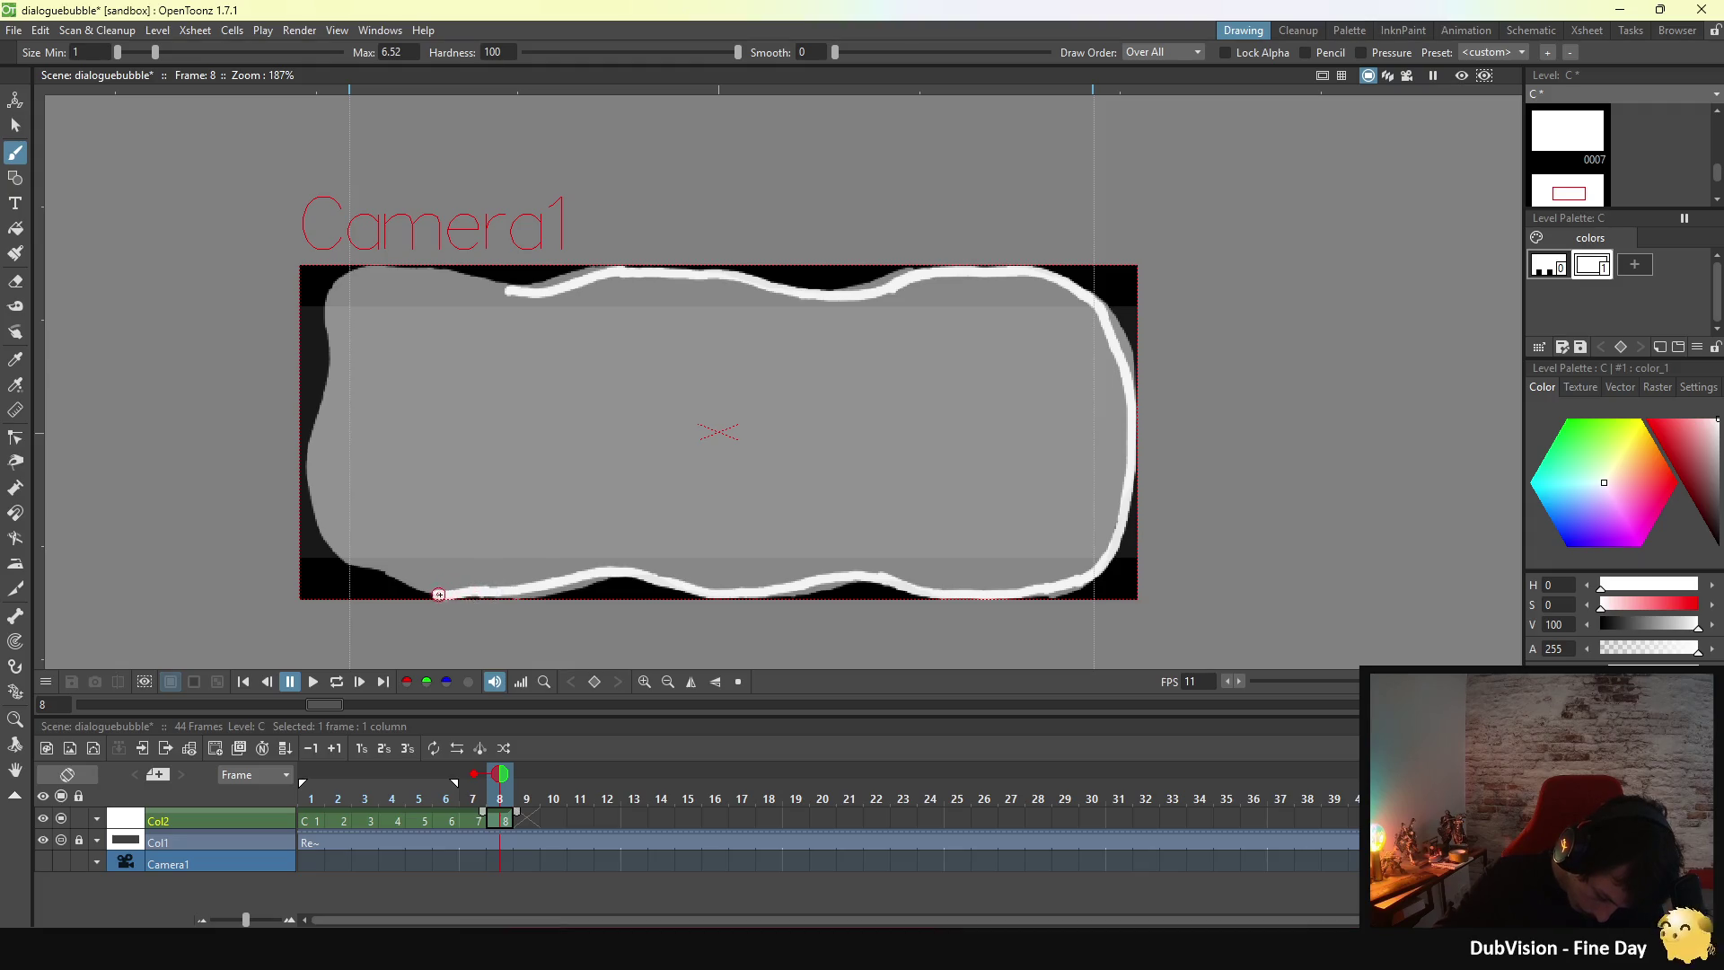
{"action": "key", "text": "ctrl+z"}
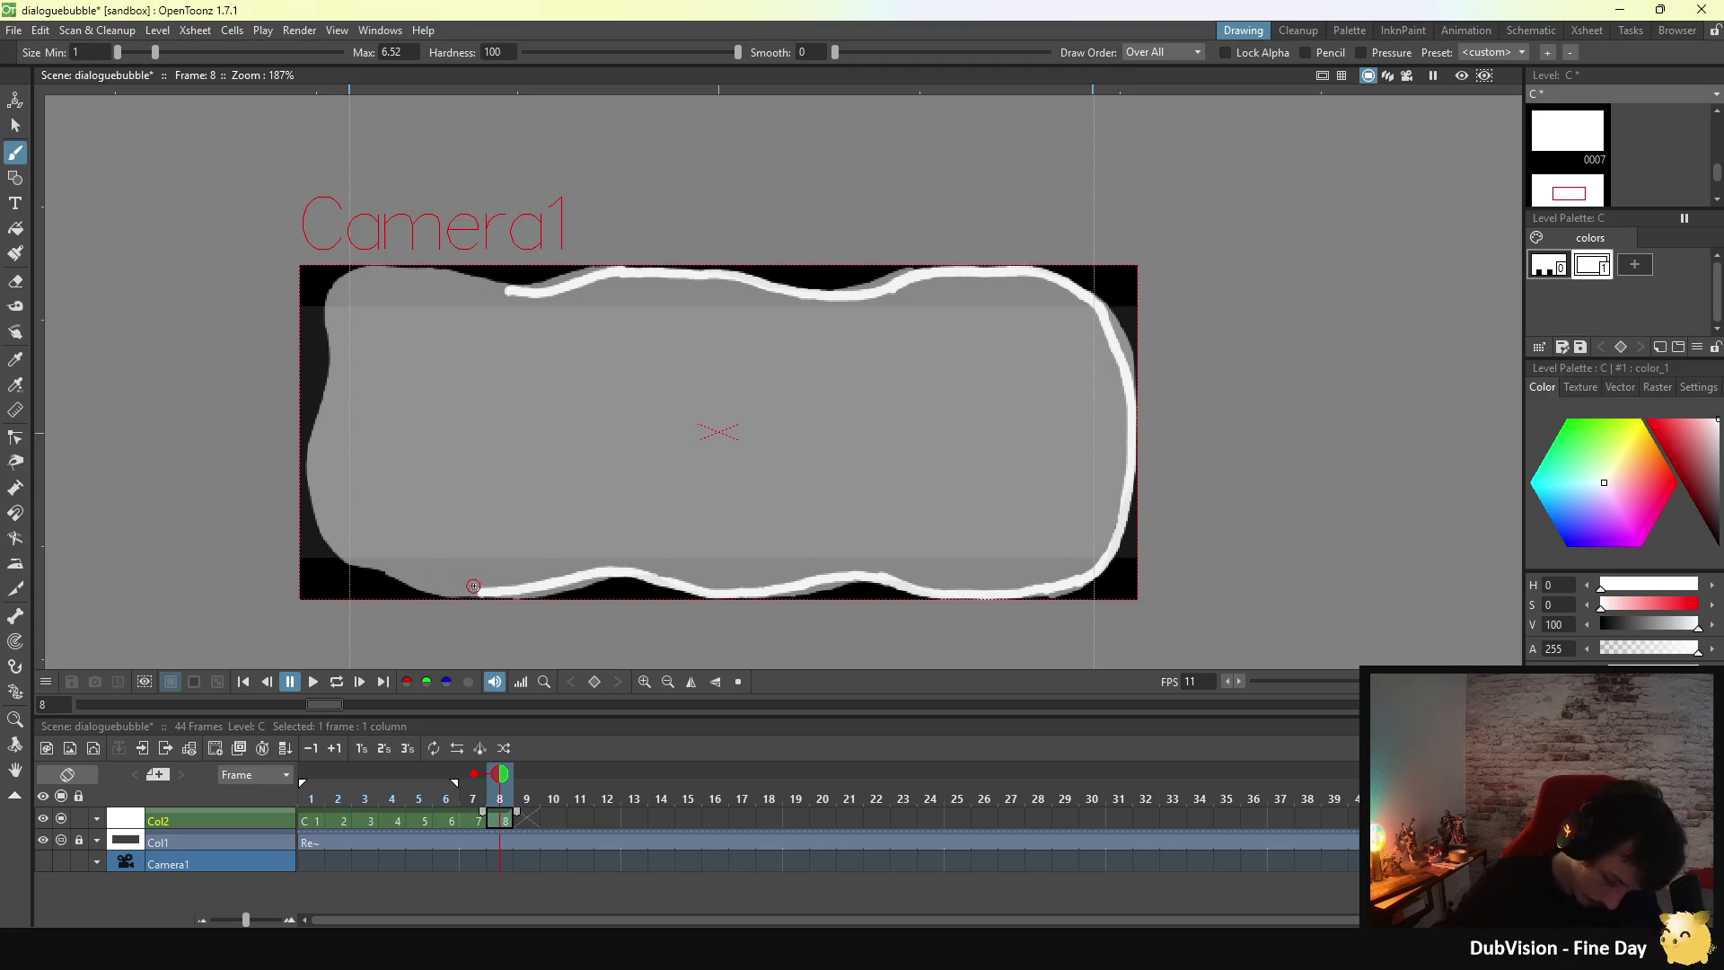
{"action": "left_click_drag", "start_coordinate": [476, 591], "coordinate": [437, 592]}
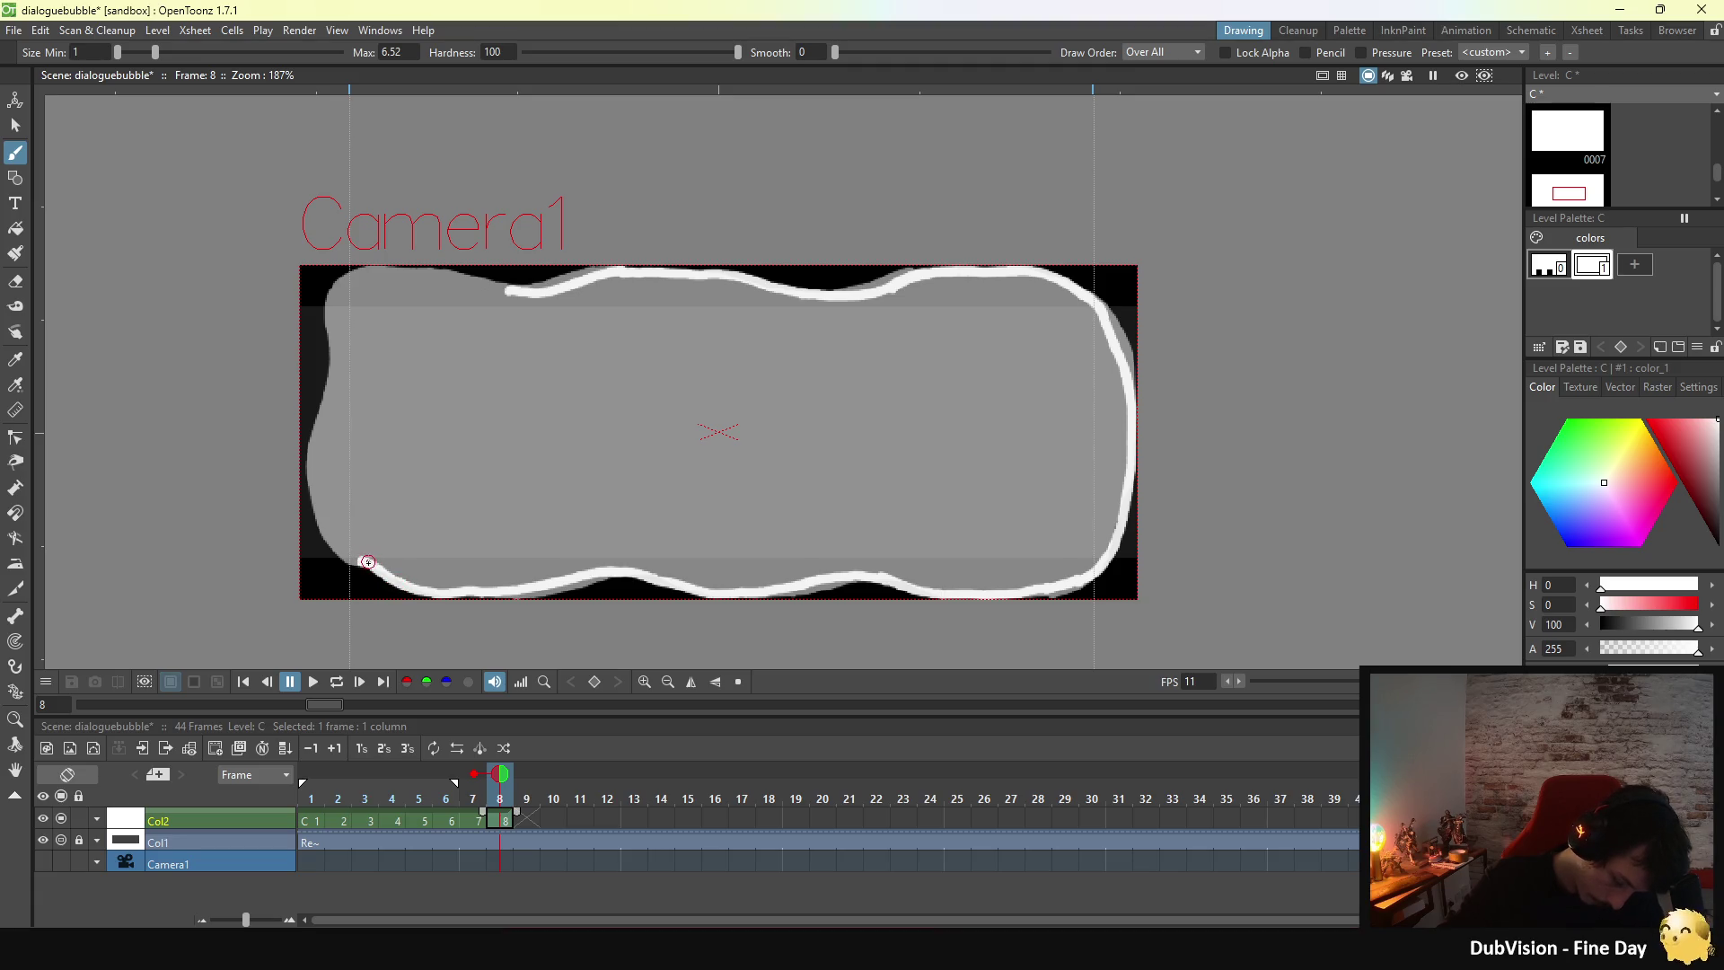
{"action": "right_click", "coordinate": [364, 560]}
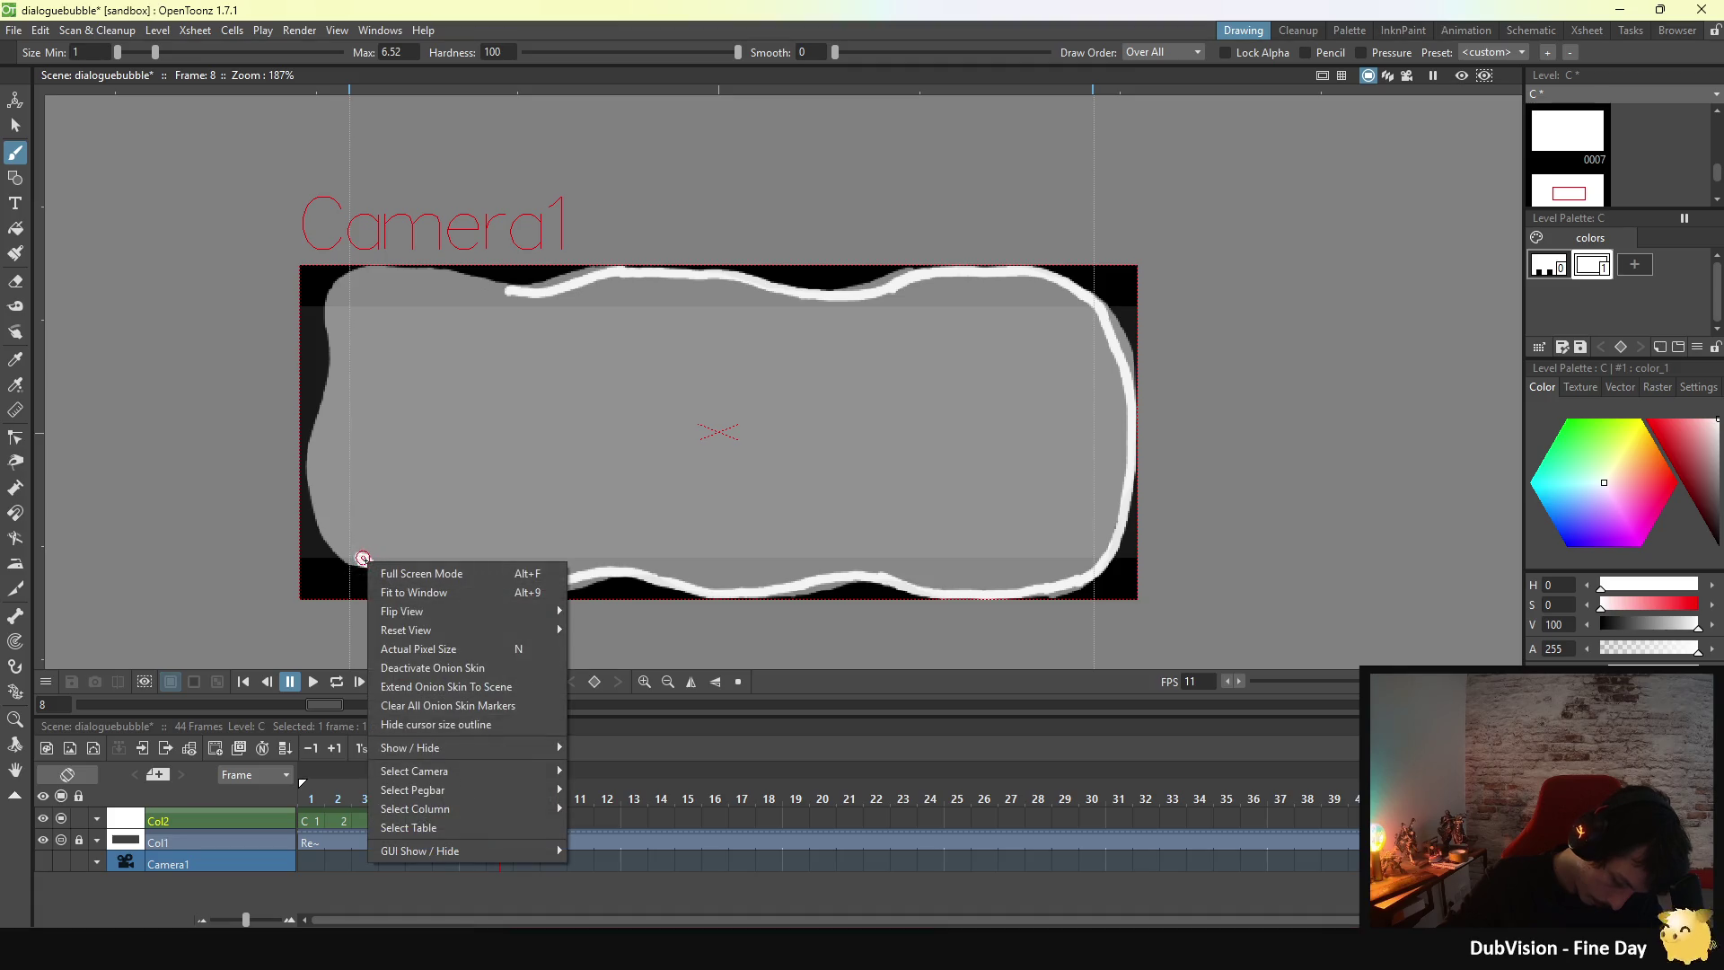
{"action": "left_click", "coordinate": [360, 558]}
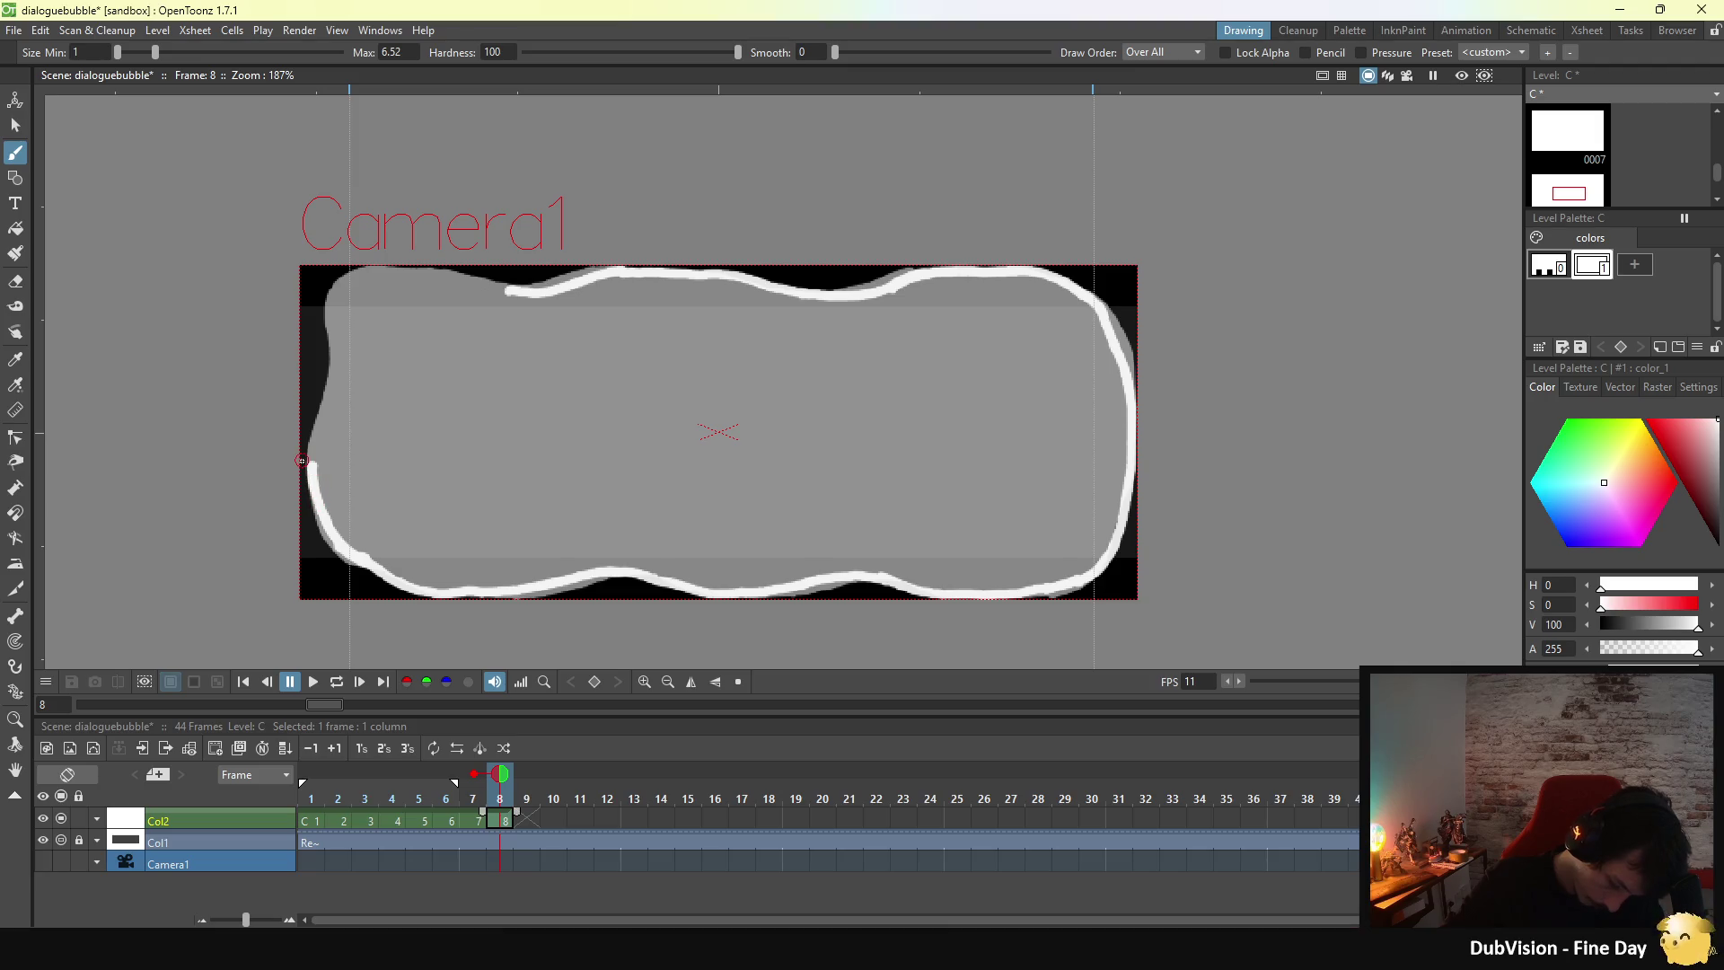
- Trace the left edge up to the top-left to close the outline, then fill it white
{"action": "left_click_drag", "start_coordinate": [302, 461], "coordinate": [320, 403]}
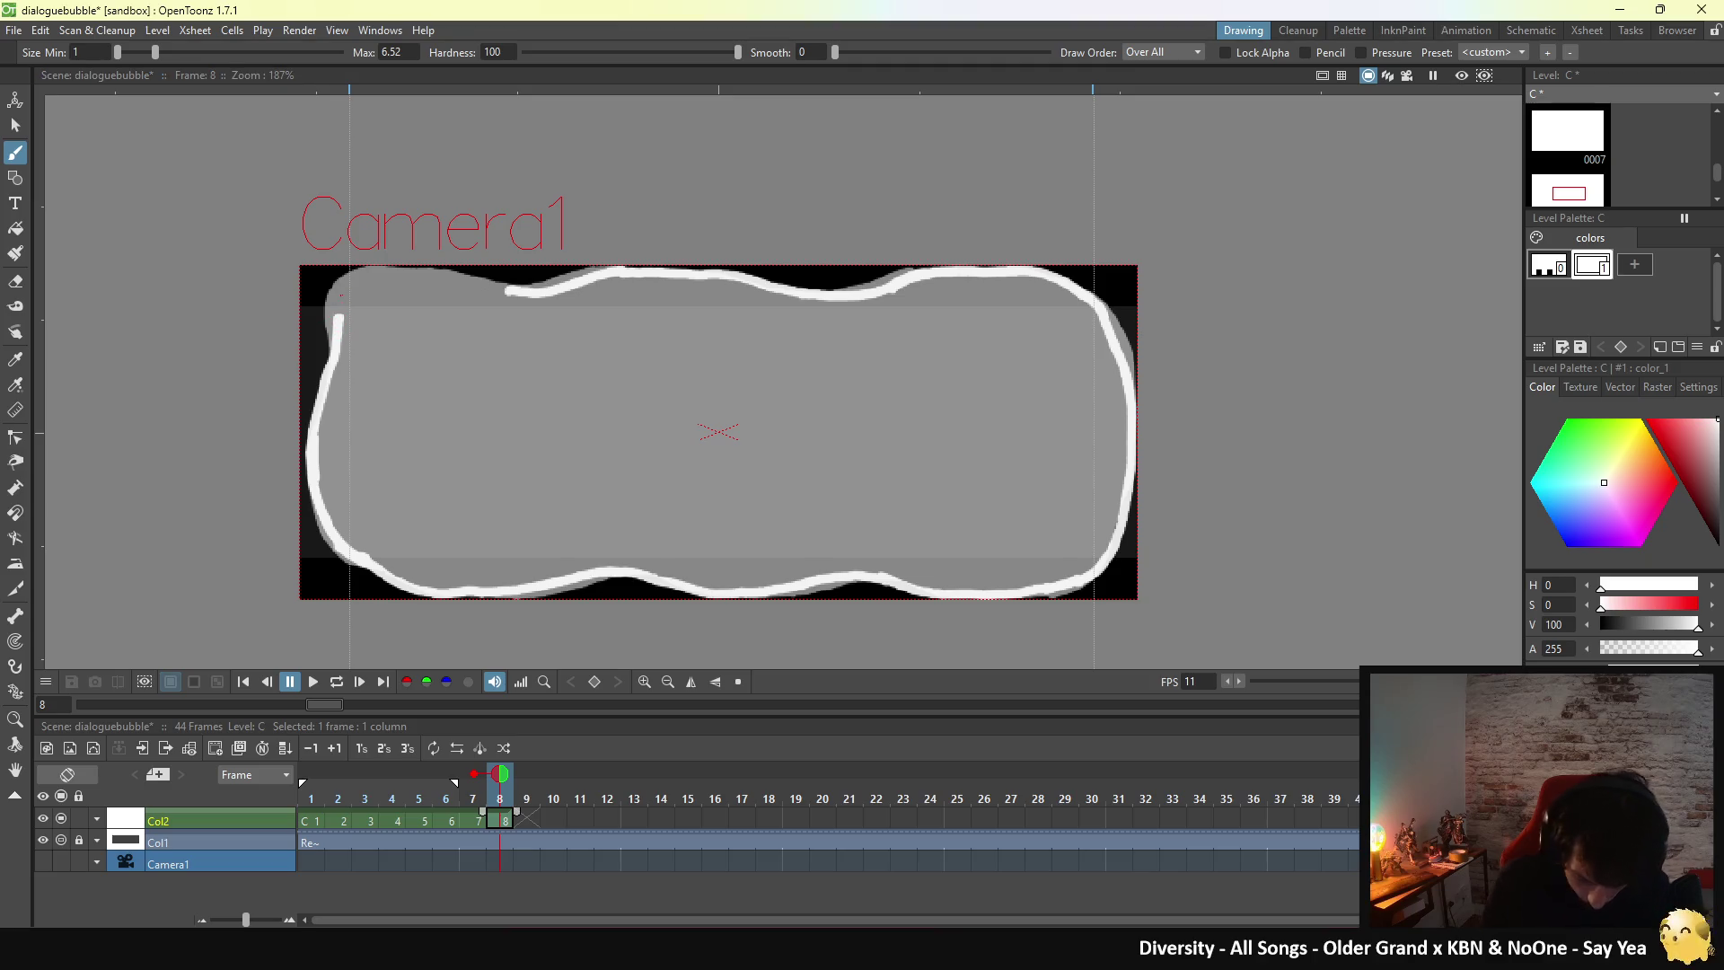
{"action": "left_click_drag", "start_coordinate": [339, 315], "coordinate": [357, 281]}
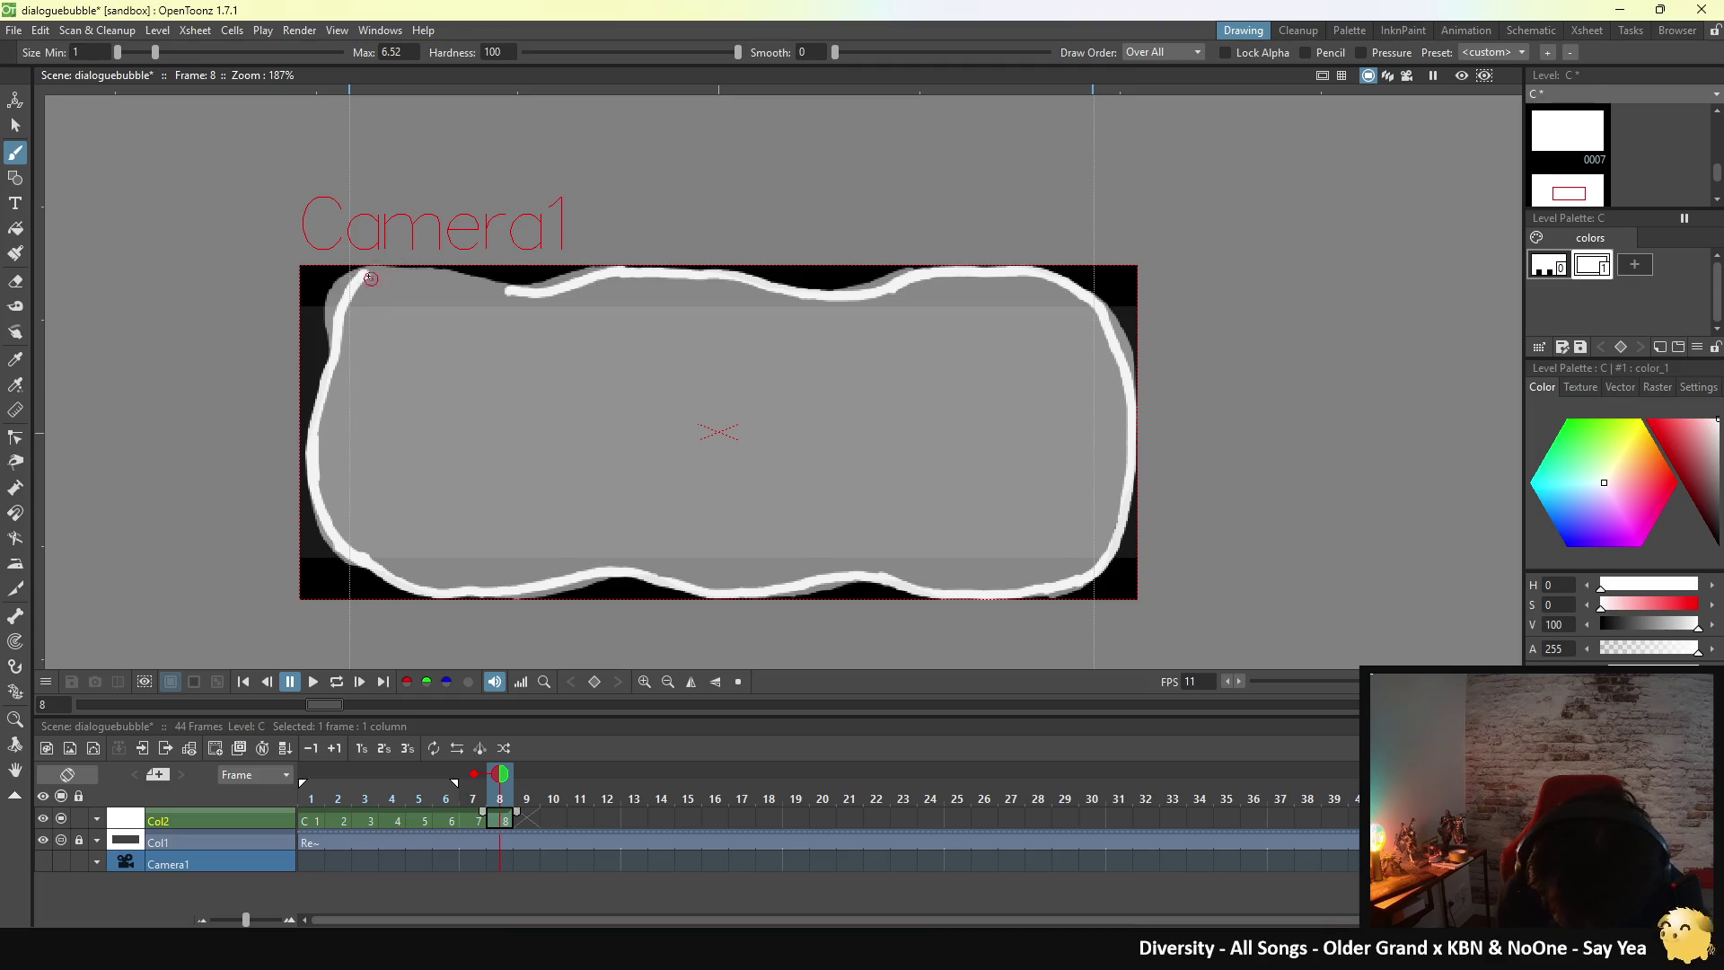
{"action": "left_click_drag", "start_coordinate": [368, 276], "coordinate": [507, 284]}
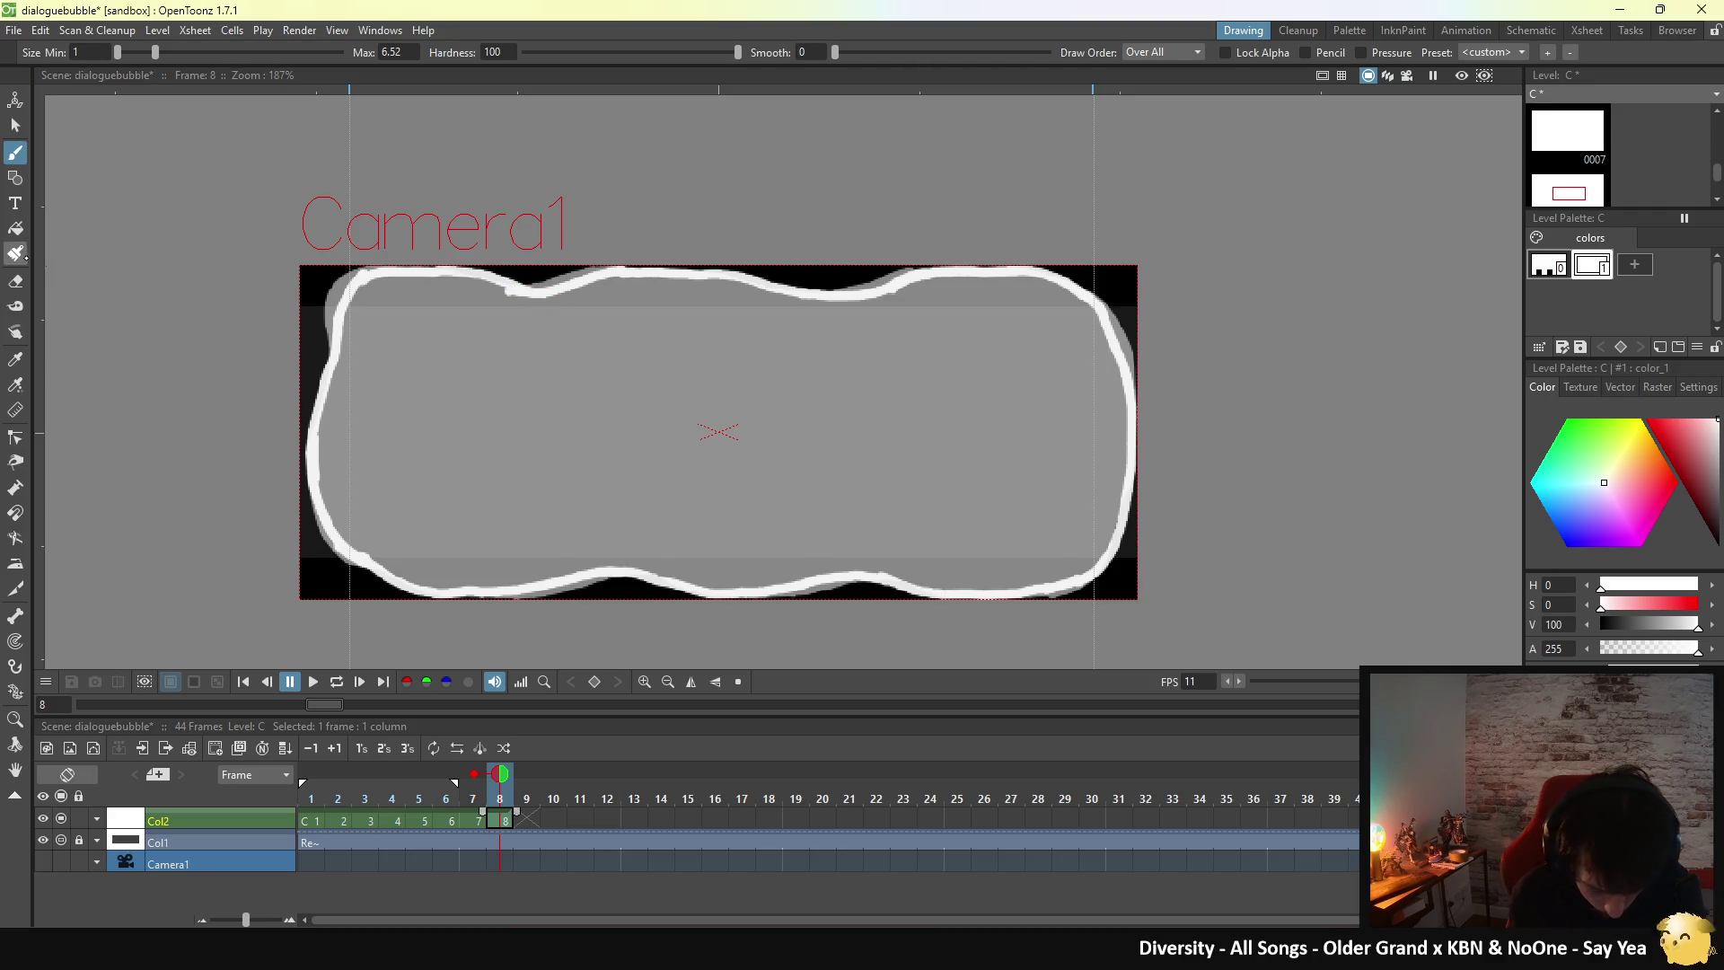
{"action": "left_click", "coordinate": [15, 228]}
{"action": "left_click", "coordinate": [539, 454]}
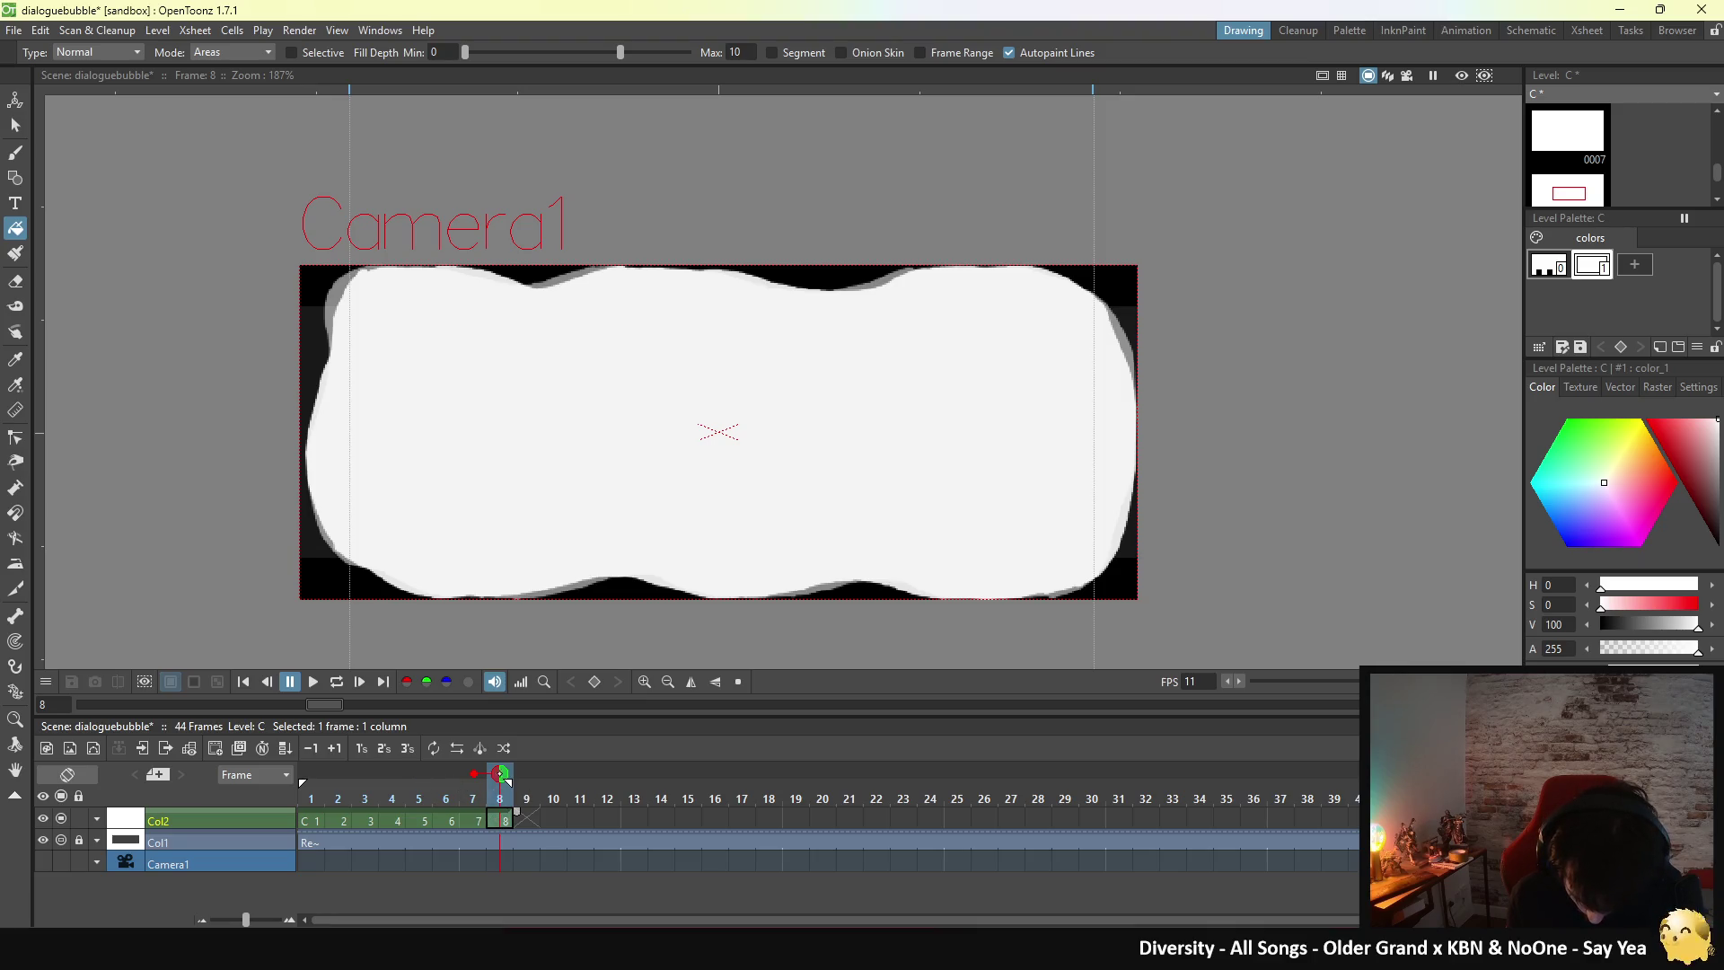
- Play the eight-frame bubble animation on loop, then stop playback
{"action": "left_click", "coordinate": [337, 681]}
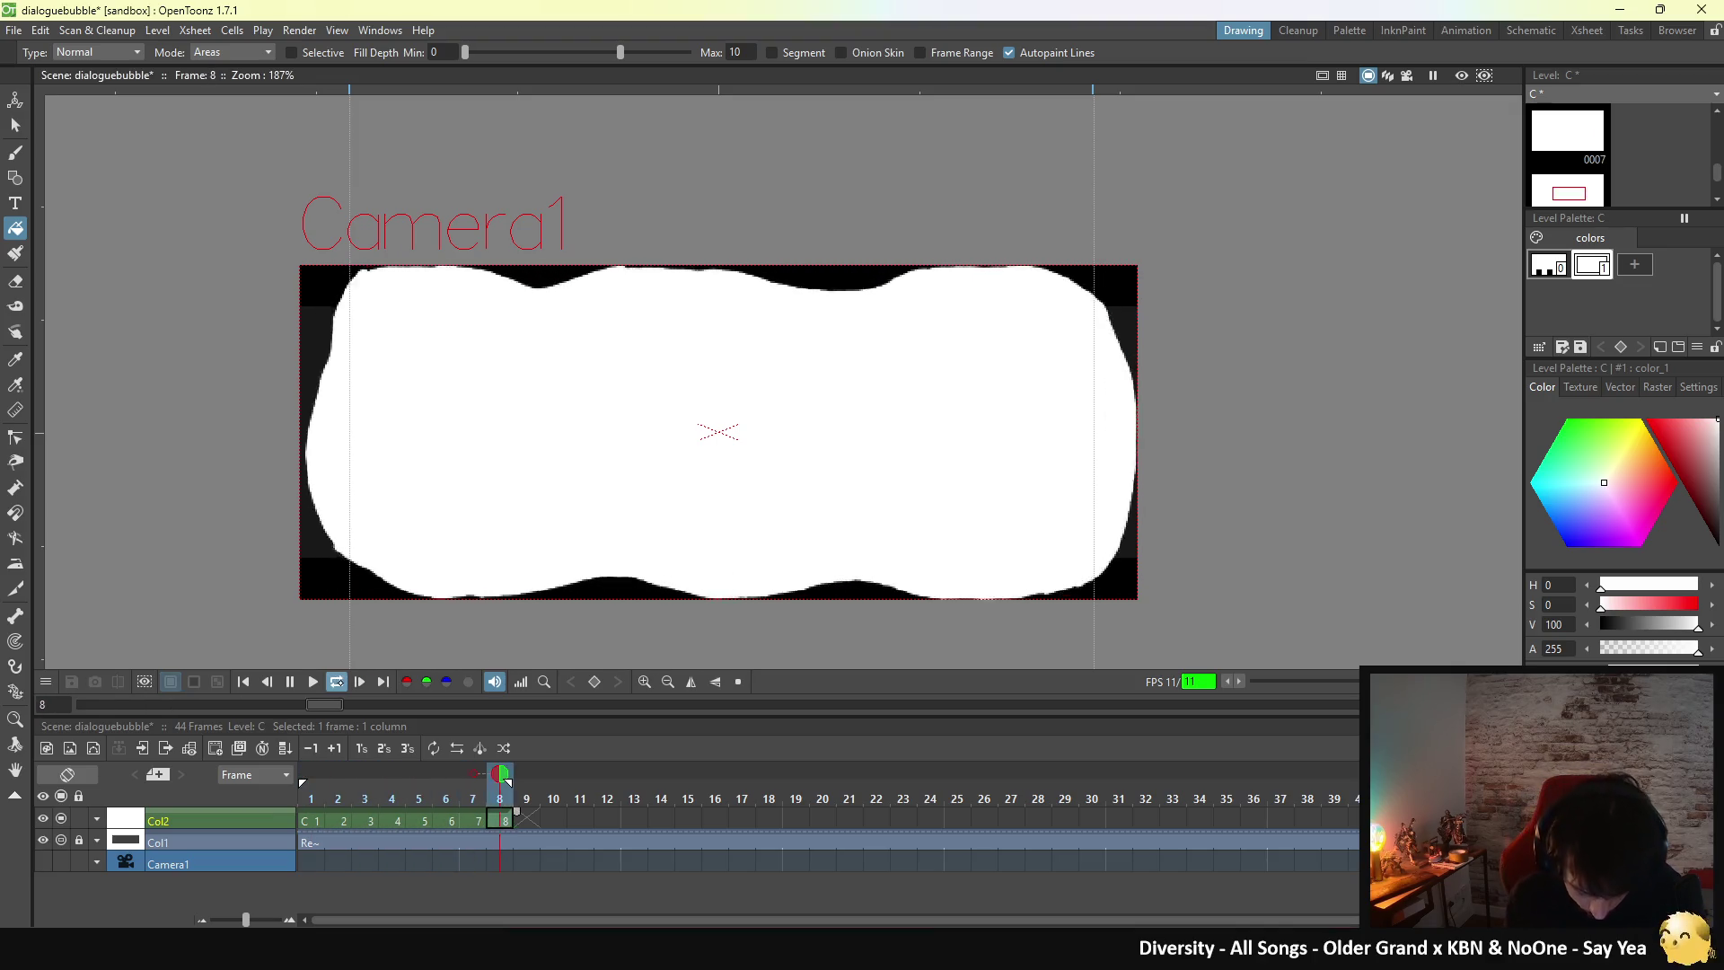
{"action": "left_click", "coordinate": [289, 682]}
- With the Brush on empty frame 9, trace the bubble's top edge in white
{"action": "key", "text": "b"}
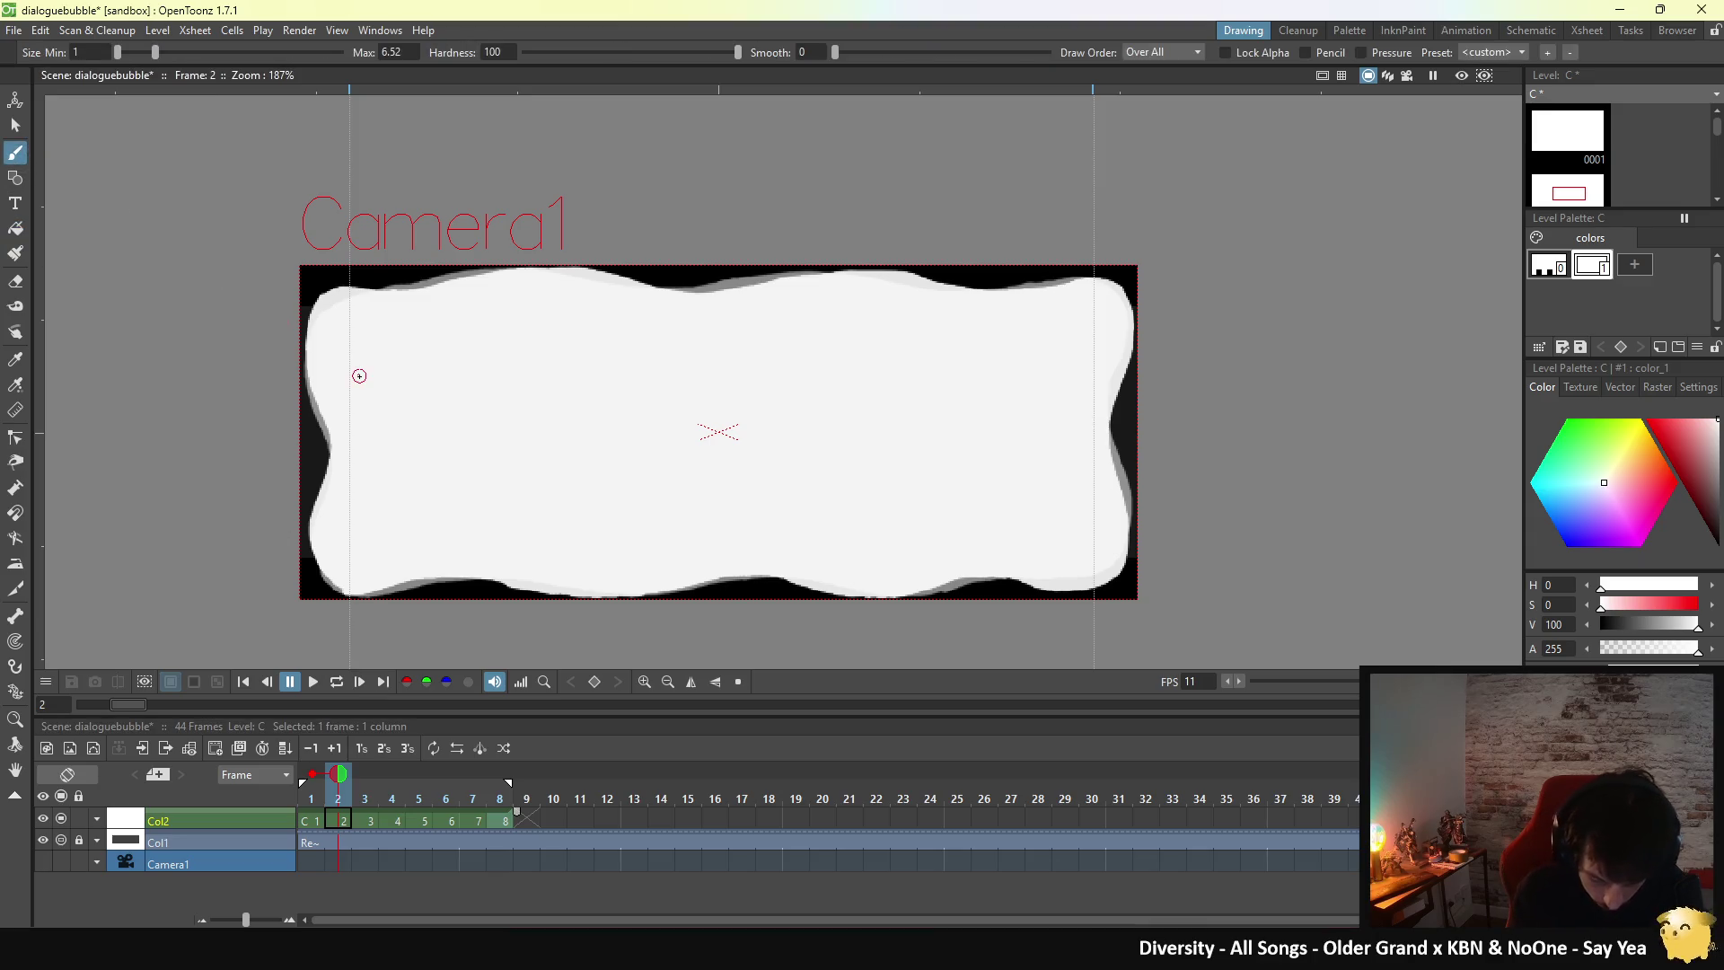
{"action": "left_click", "coordinate": [527, 819]}
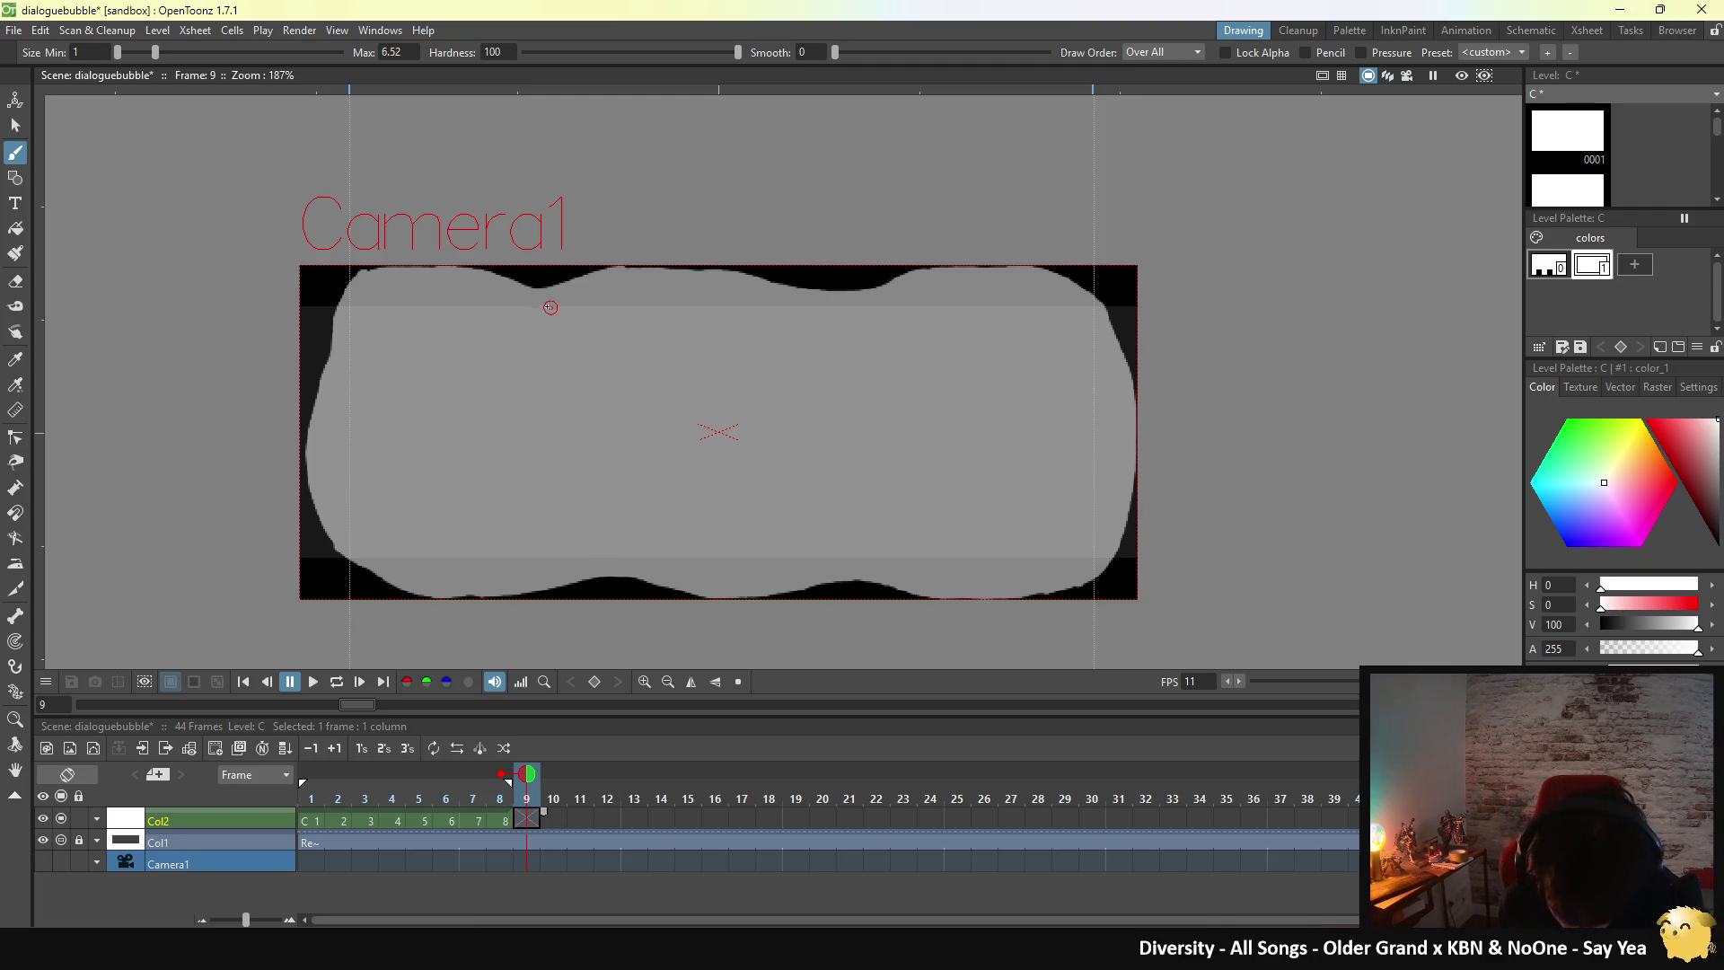
{"action": "left_click_drag", "start_coordinate": [540, 294], "coordinate": [572, 294]}
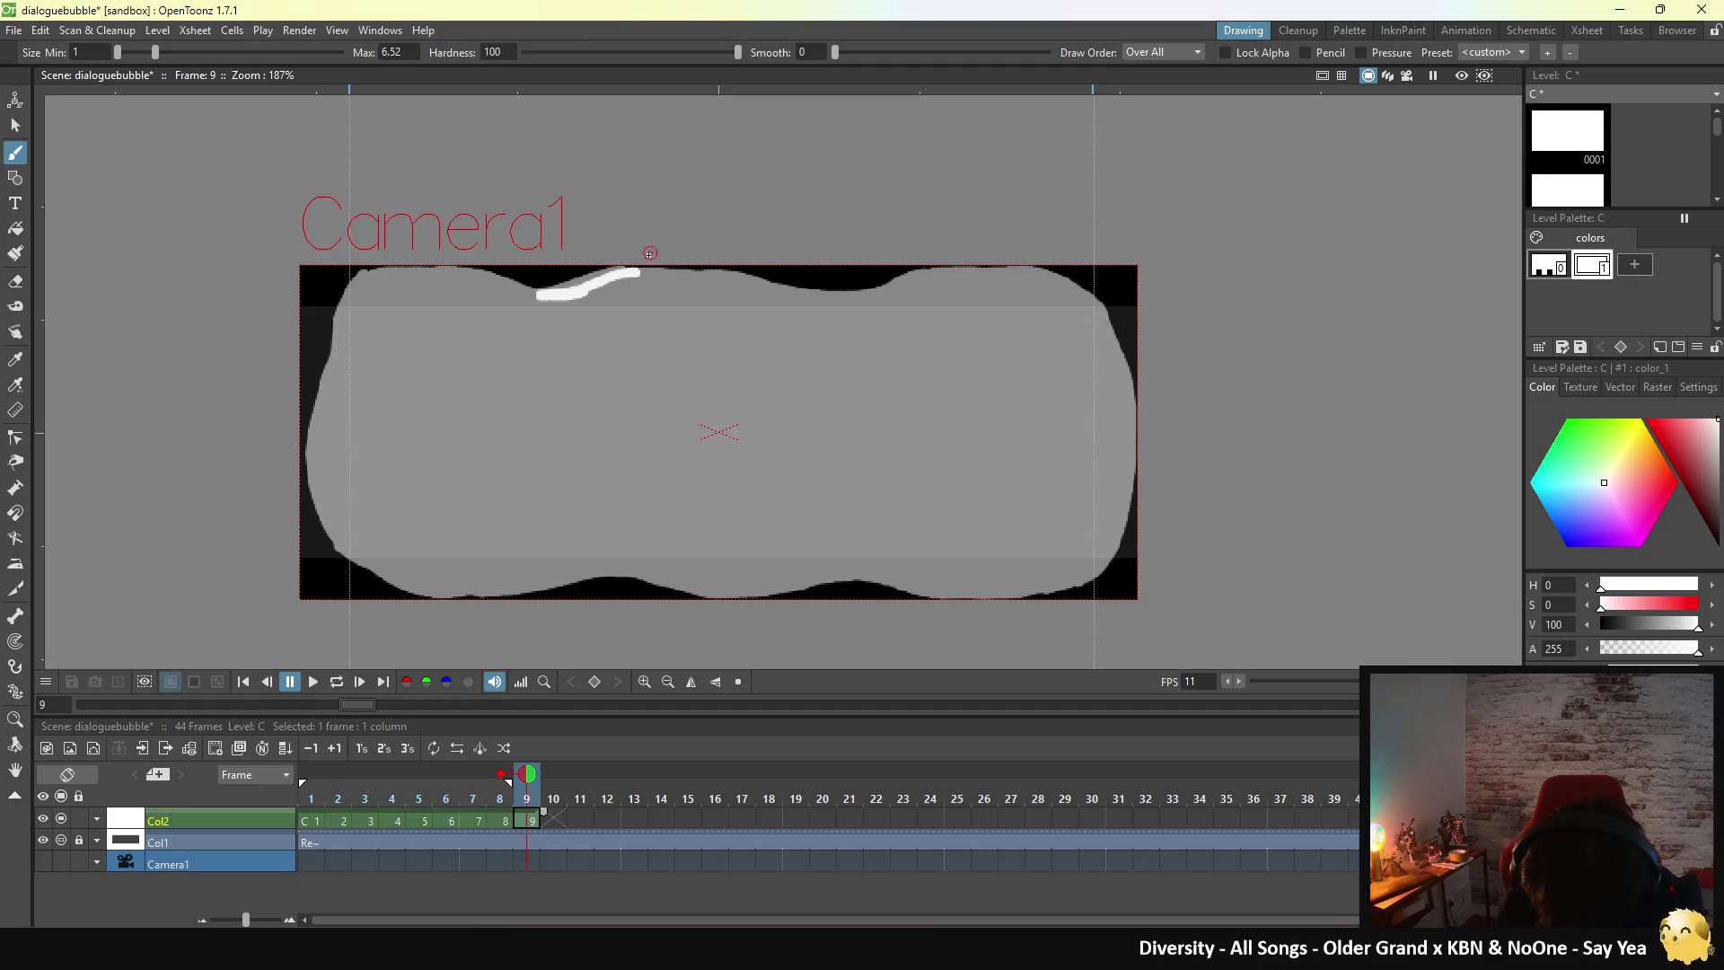
{"action": "mouse_move", "coordinate": [590, 291]}
{"action": "left_mouse_down"}
{"action": "mouse_move", "coordinate": [736, 274]}
{"action": "mouse_move", "coordinate": [822, 298]}
{"action": "left_mouse_up"}
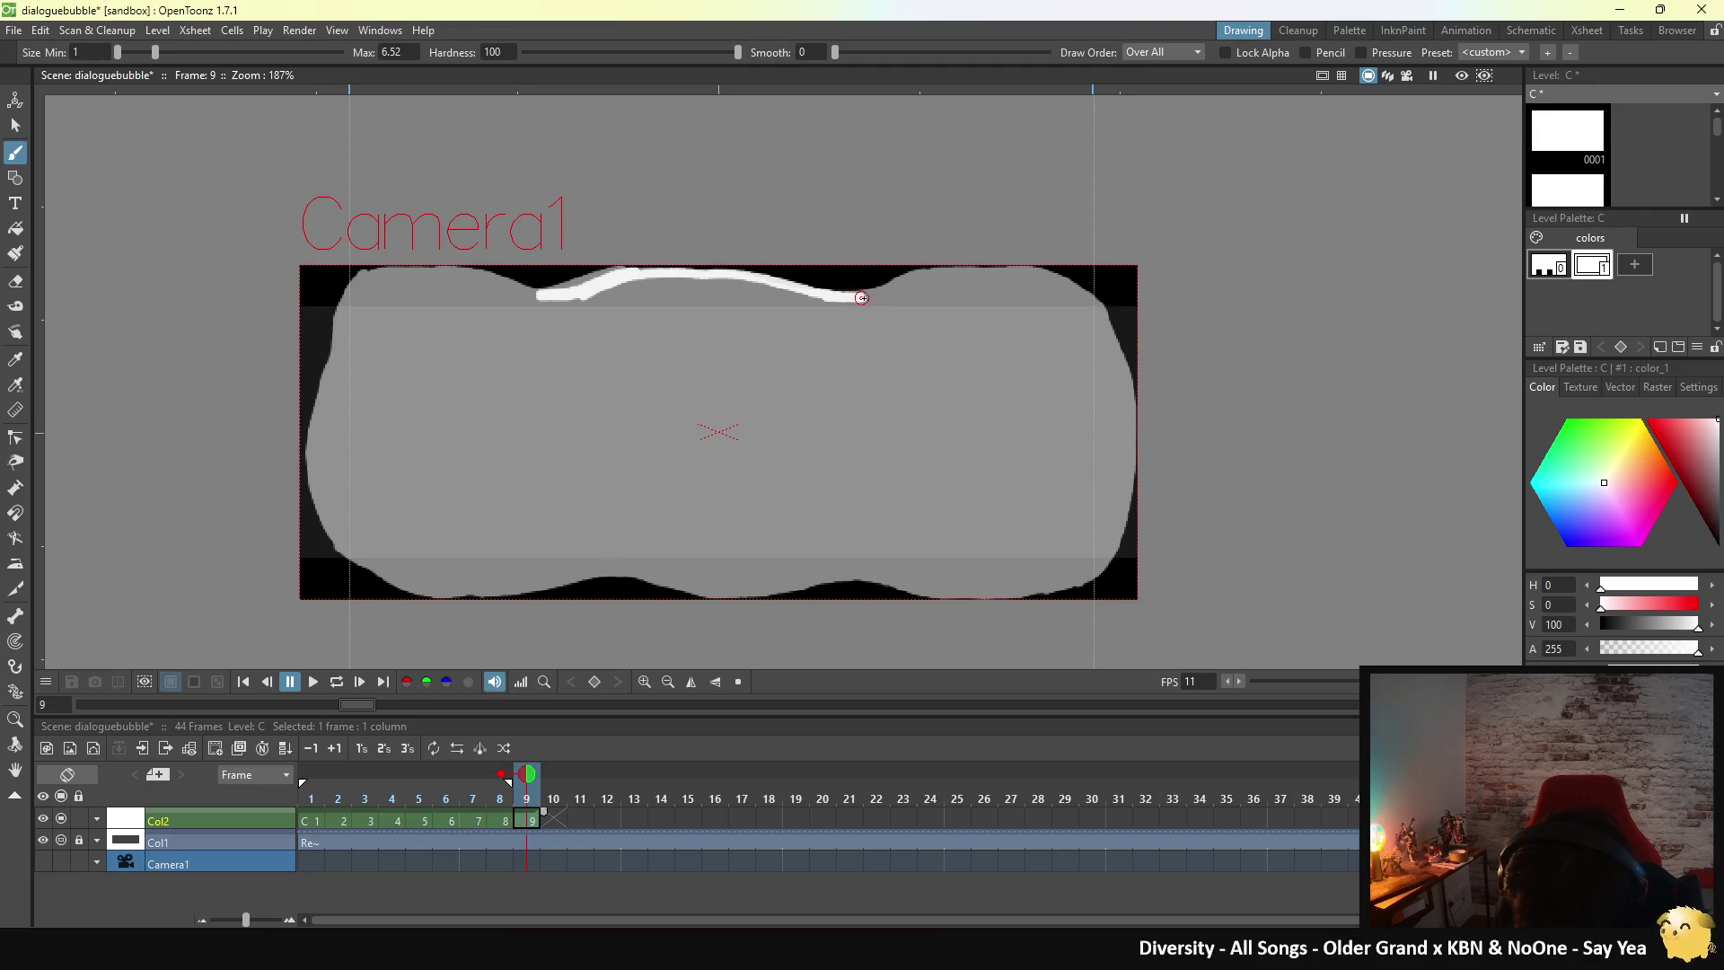
{"action": "mouse_move", "coordinate": [884, 297]}
{"action": "left_mouse_down"}
{"action": "mouse_move", "coordinate": [978, 269]}
{"action": "mouse_move", "coordinate": [1070, 277]}
{"action": "left_mouse_up"}
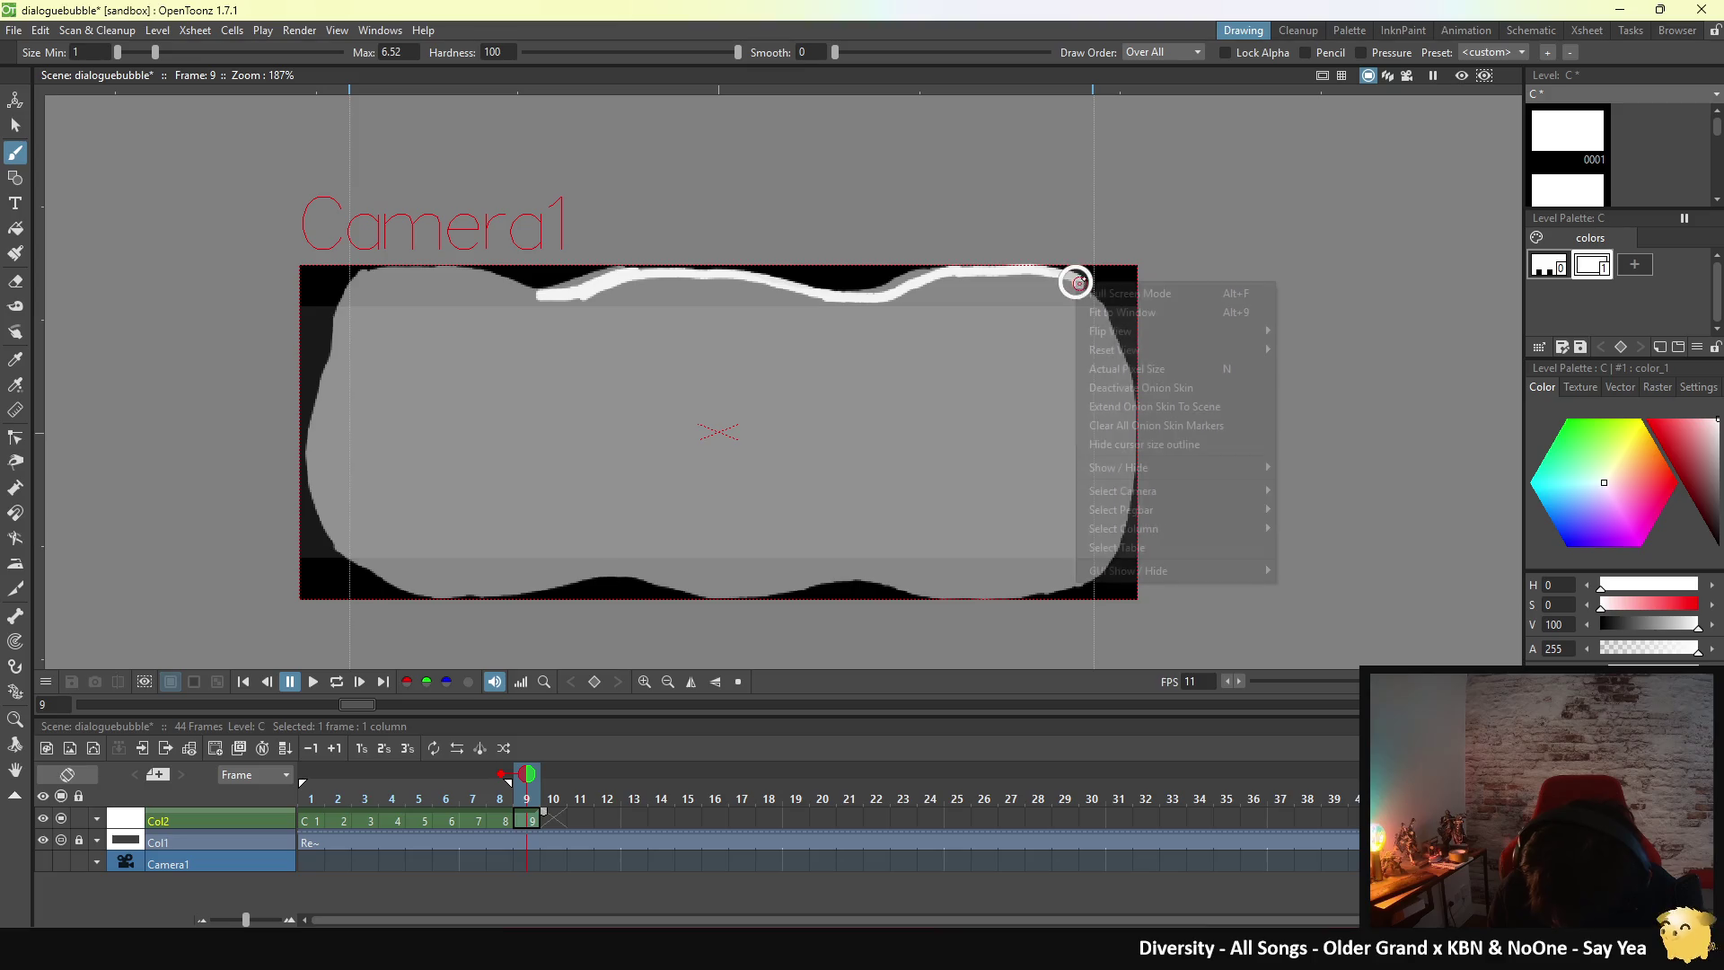
- Curve the outline round the upper-right corner, down the right side, and into the bottom edge
{"action": "right_click", "coordinate": [1075, 280]}
{"action": "left_click_drag", "start_coordinate": [1073, 276], "coordinate": [1098, 290]}
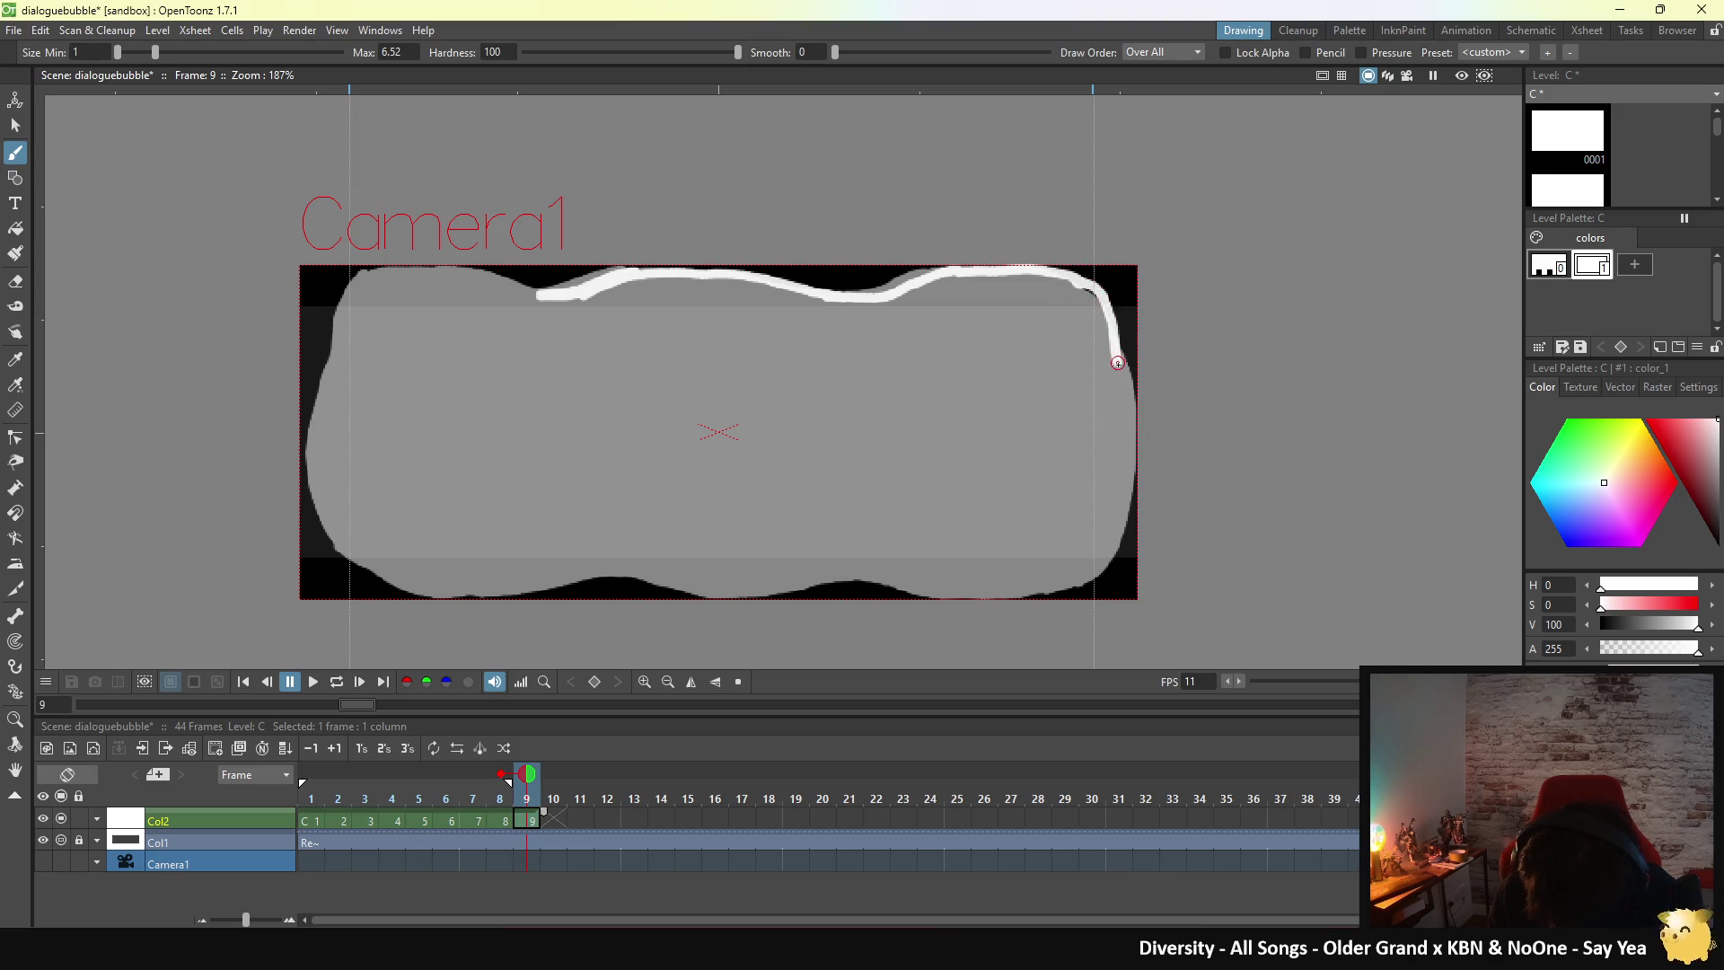
{"action": "left_click_drag", "start_coordinate": [1131, 431], "coordinate": [1121, 531]}
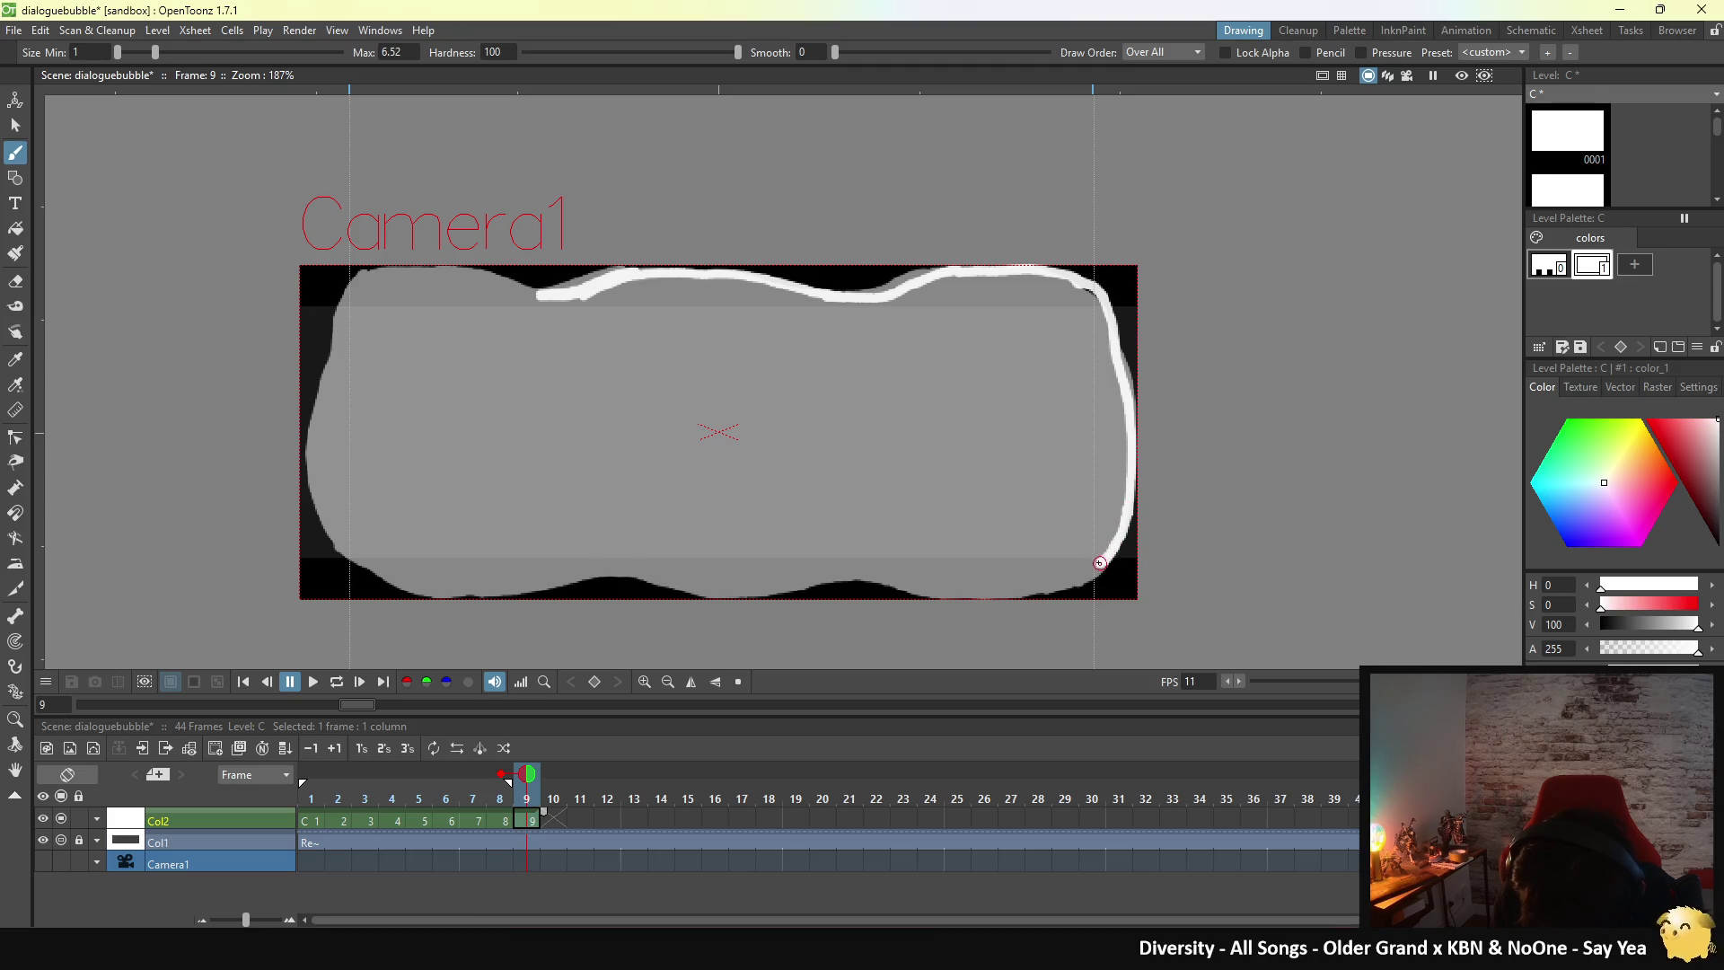
{"action": "left_click_drag", "start_coordinate": [1097, 563], "coordinate": [1019, 591]}
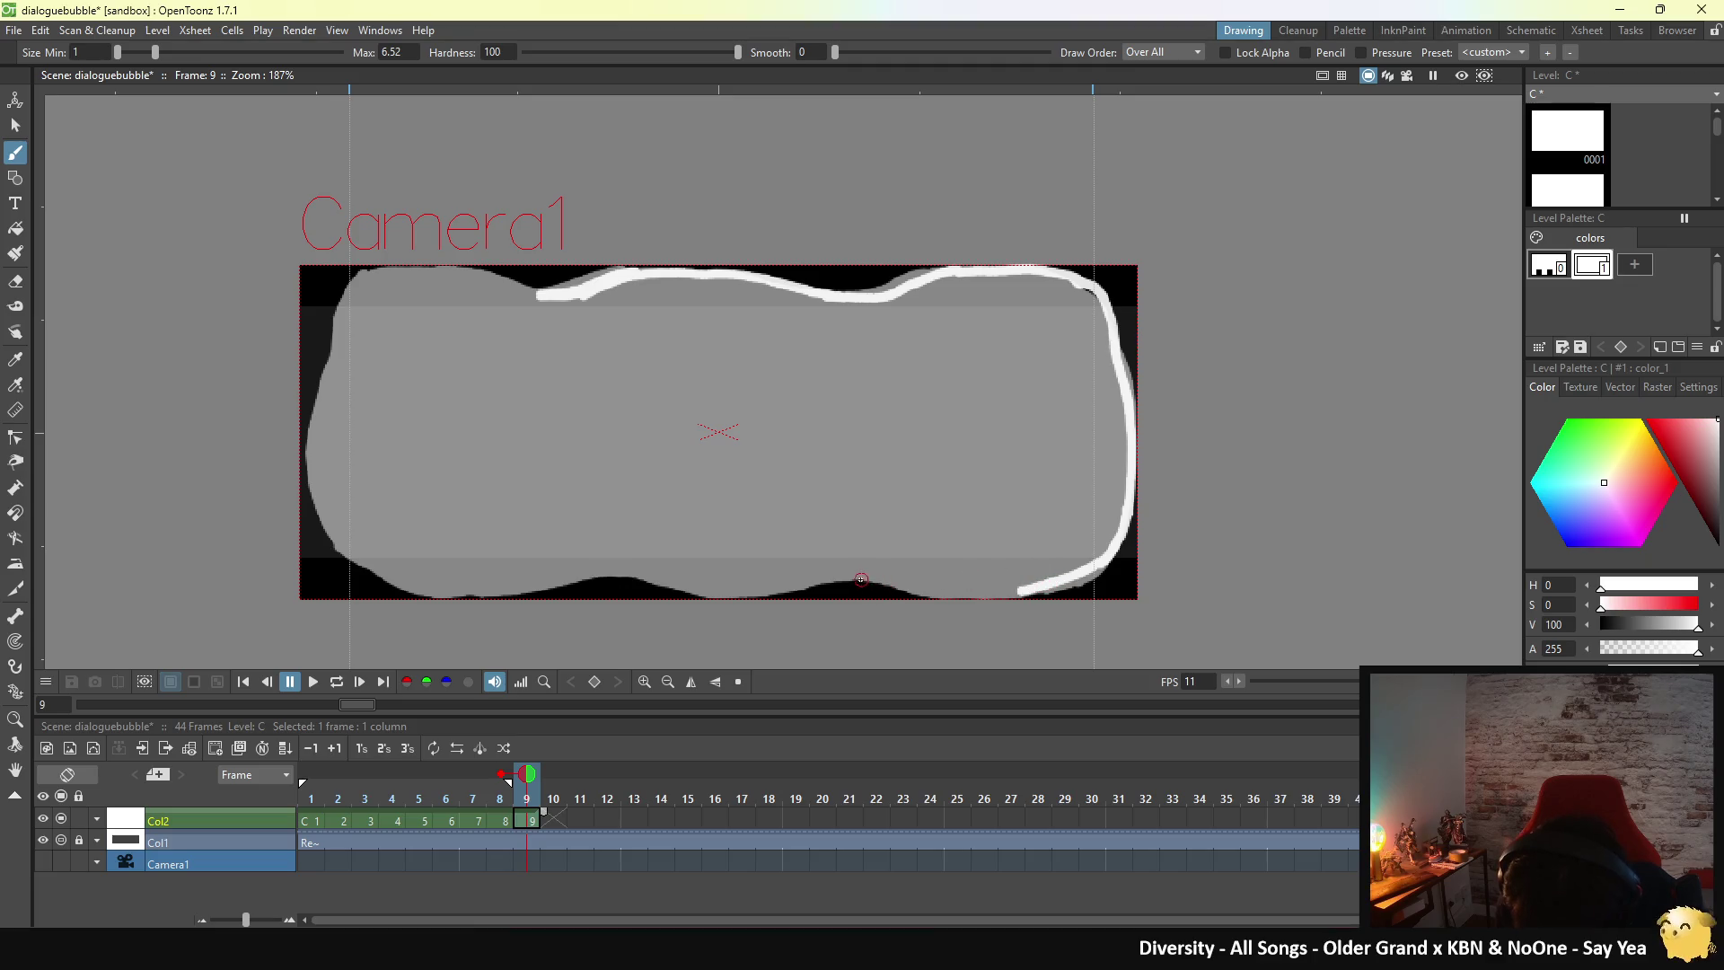
{"action": "left_click_drag", "start_coordinate": [864, 582], "coordinate": [1006, 593]}
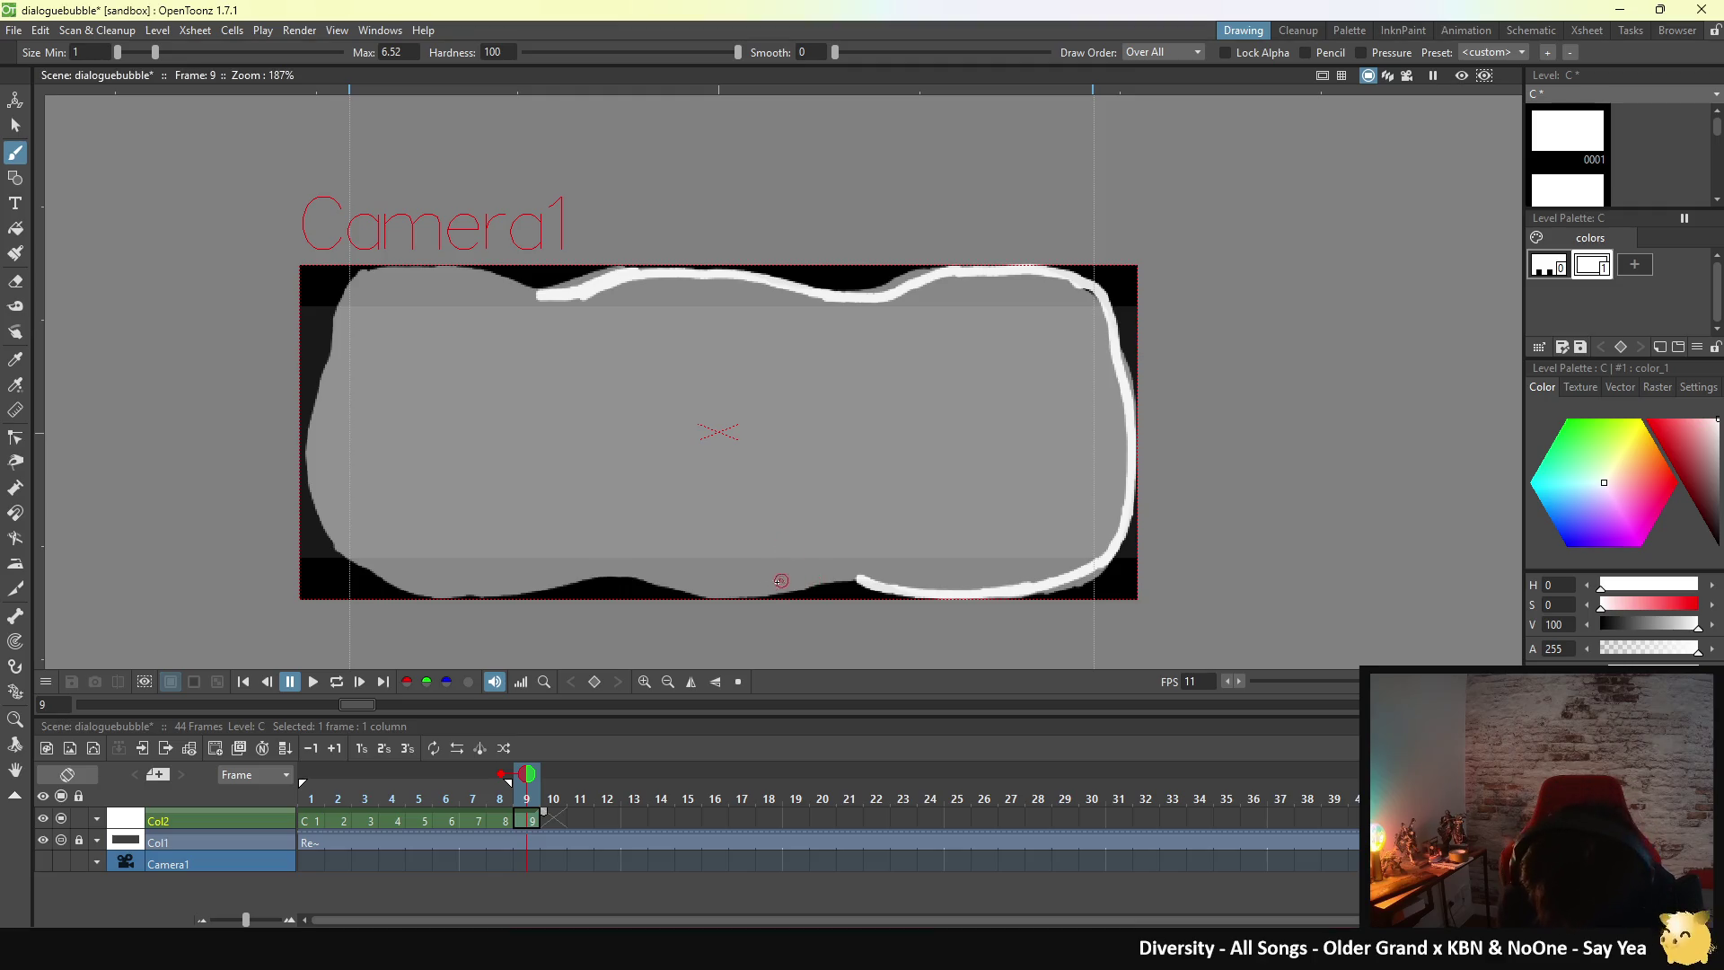
- Trace frame 9's bottom edge to the lower-left corner, close it at the top-left, and fill white
{"action": "left_click_drag", "start_coordinate": [871, 585], "coordinate": [777, 583]}
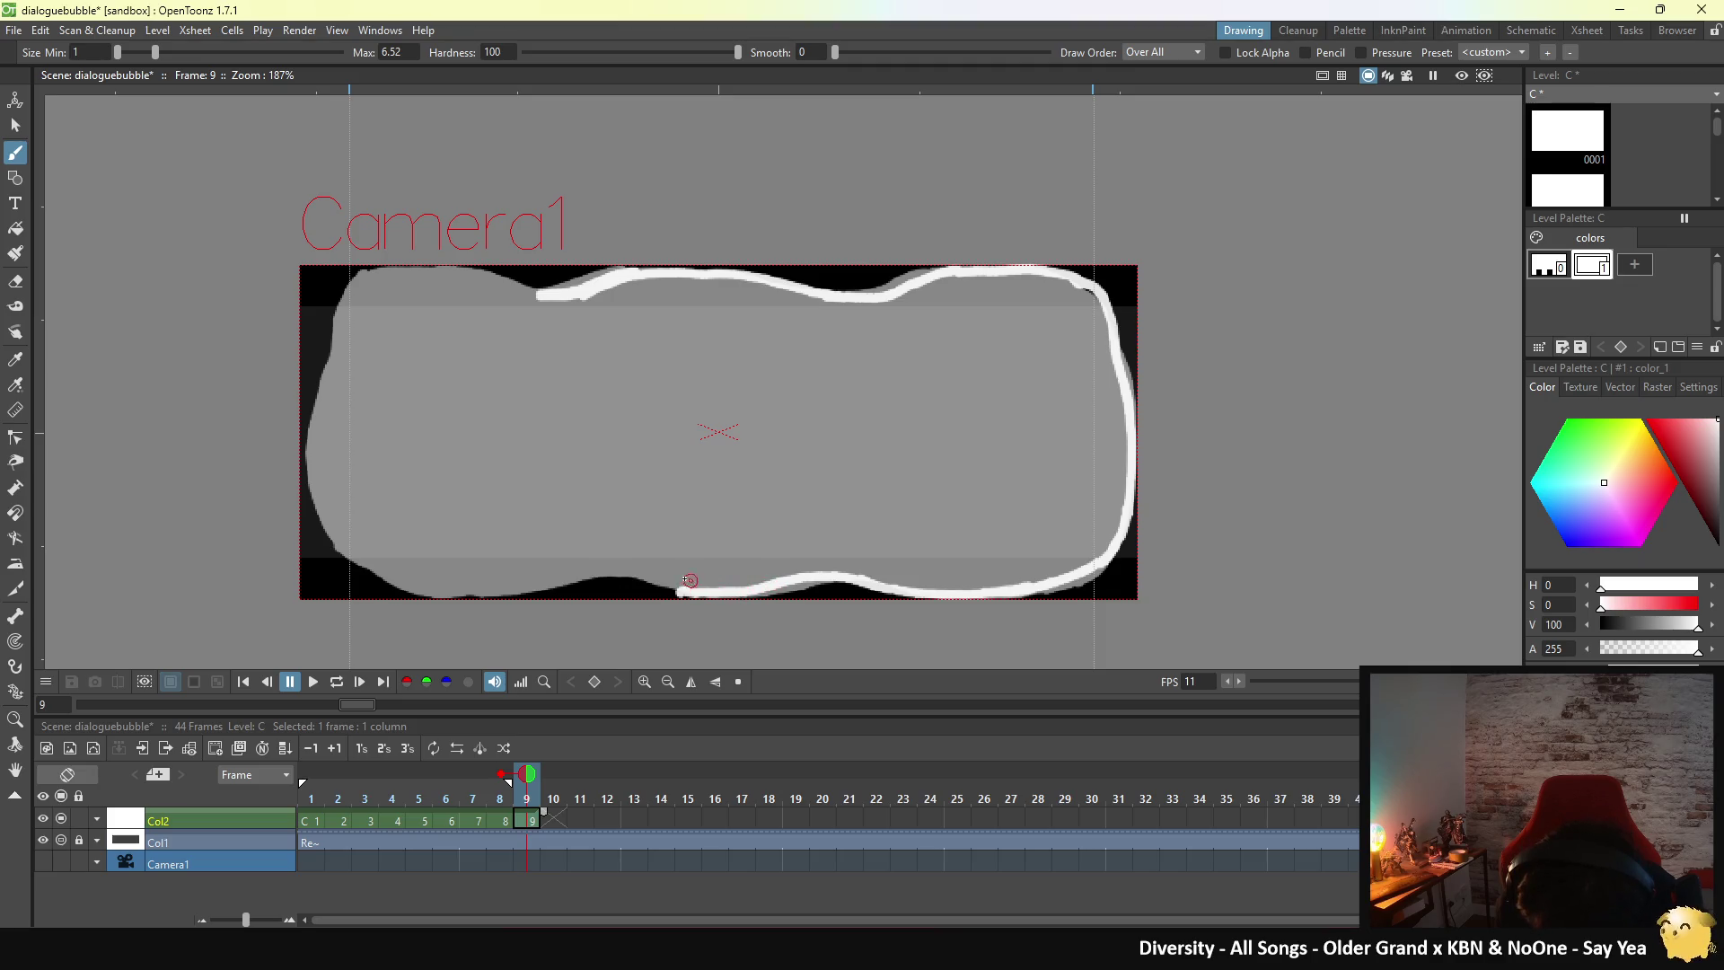
{"action": "left_click_drag", "start_coordinate": [687, 591], "coordinate": [512, 587]}
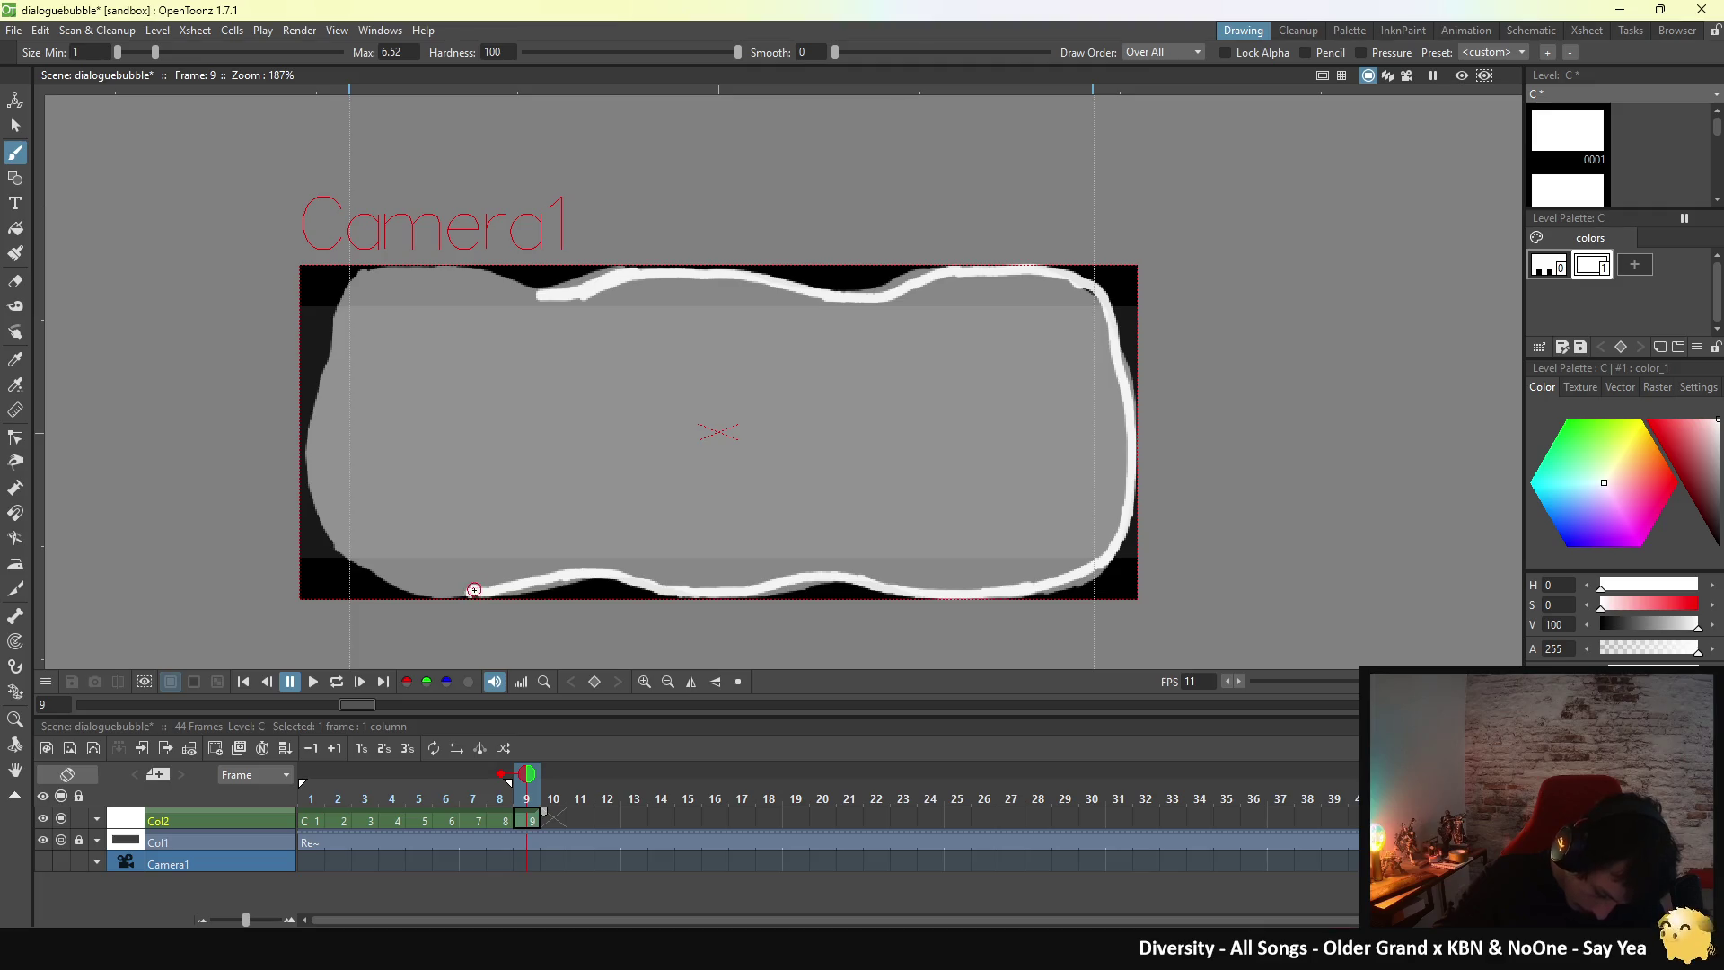
{"action": "left_click_drag", "start_coordinate": [474, 589], "coordinate": [432, 593]}
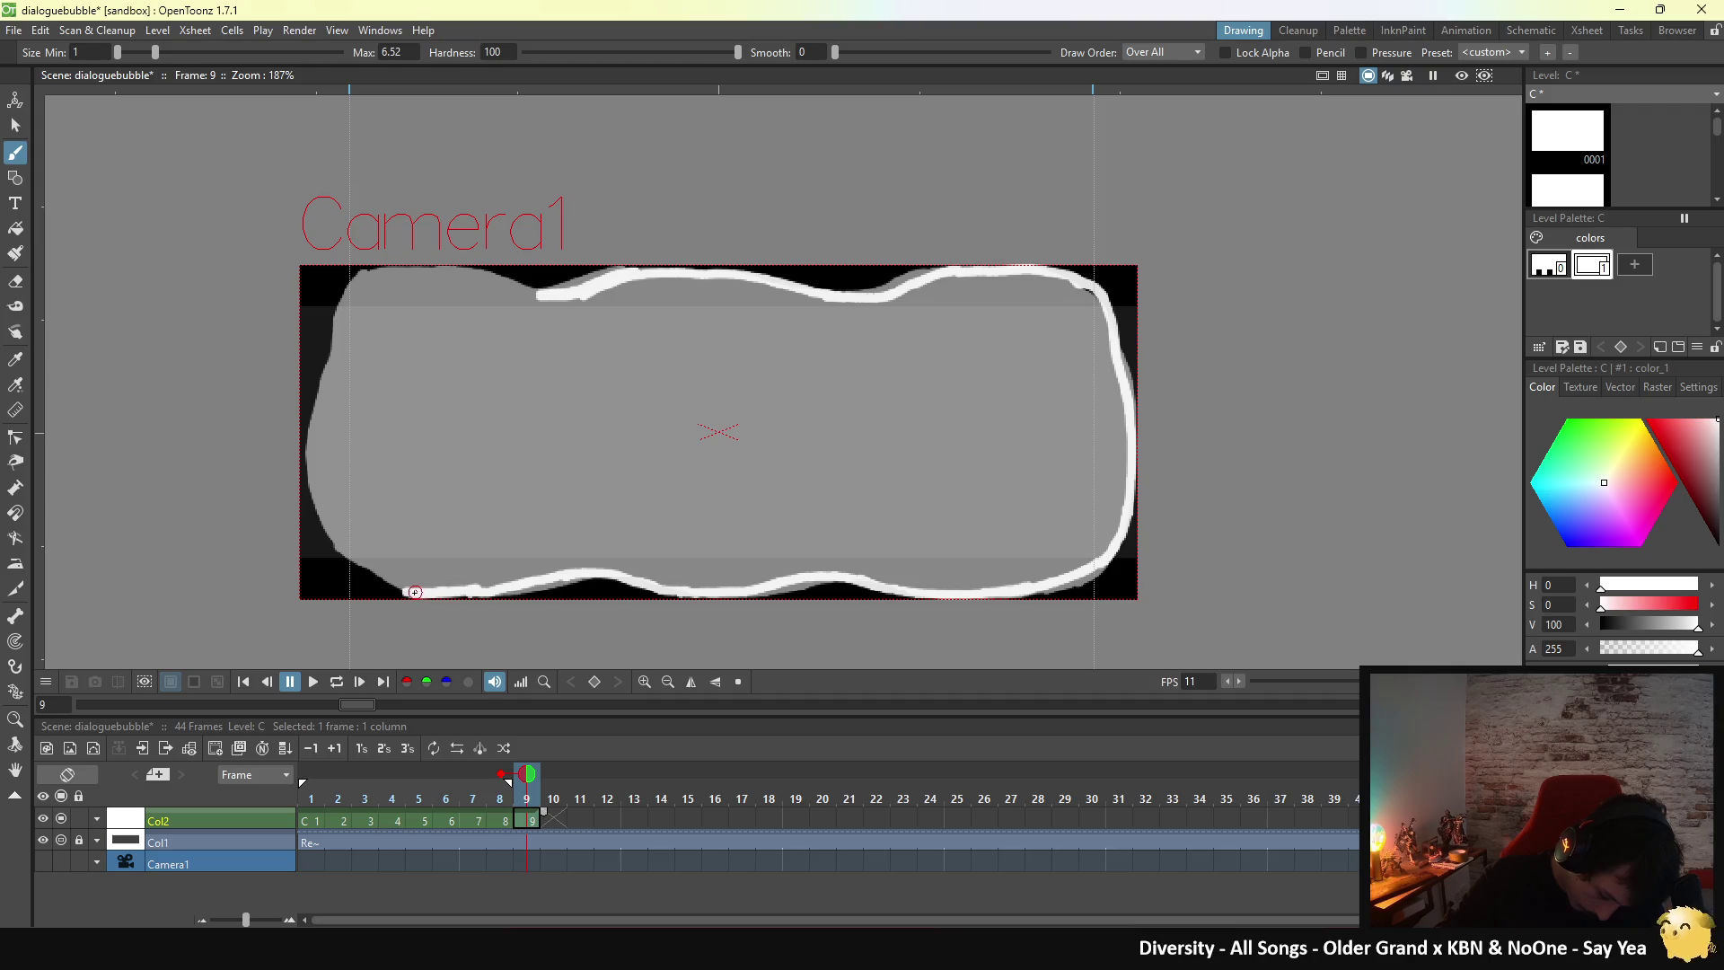
{"action": "left_click_drag", "start_coordinate": [378, 577], "coordinate": [404, 590]}
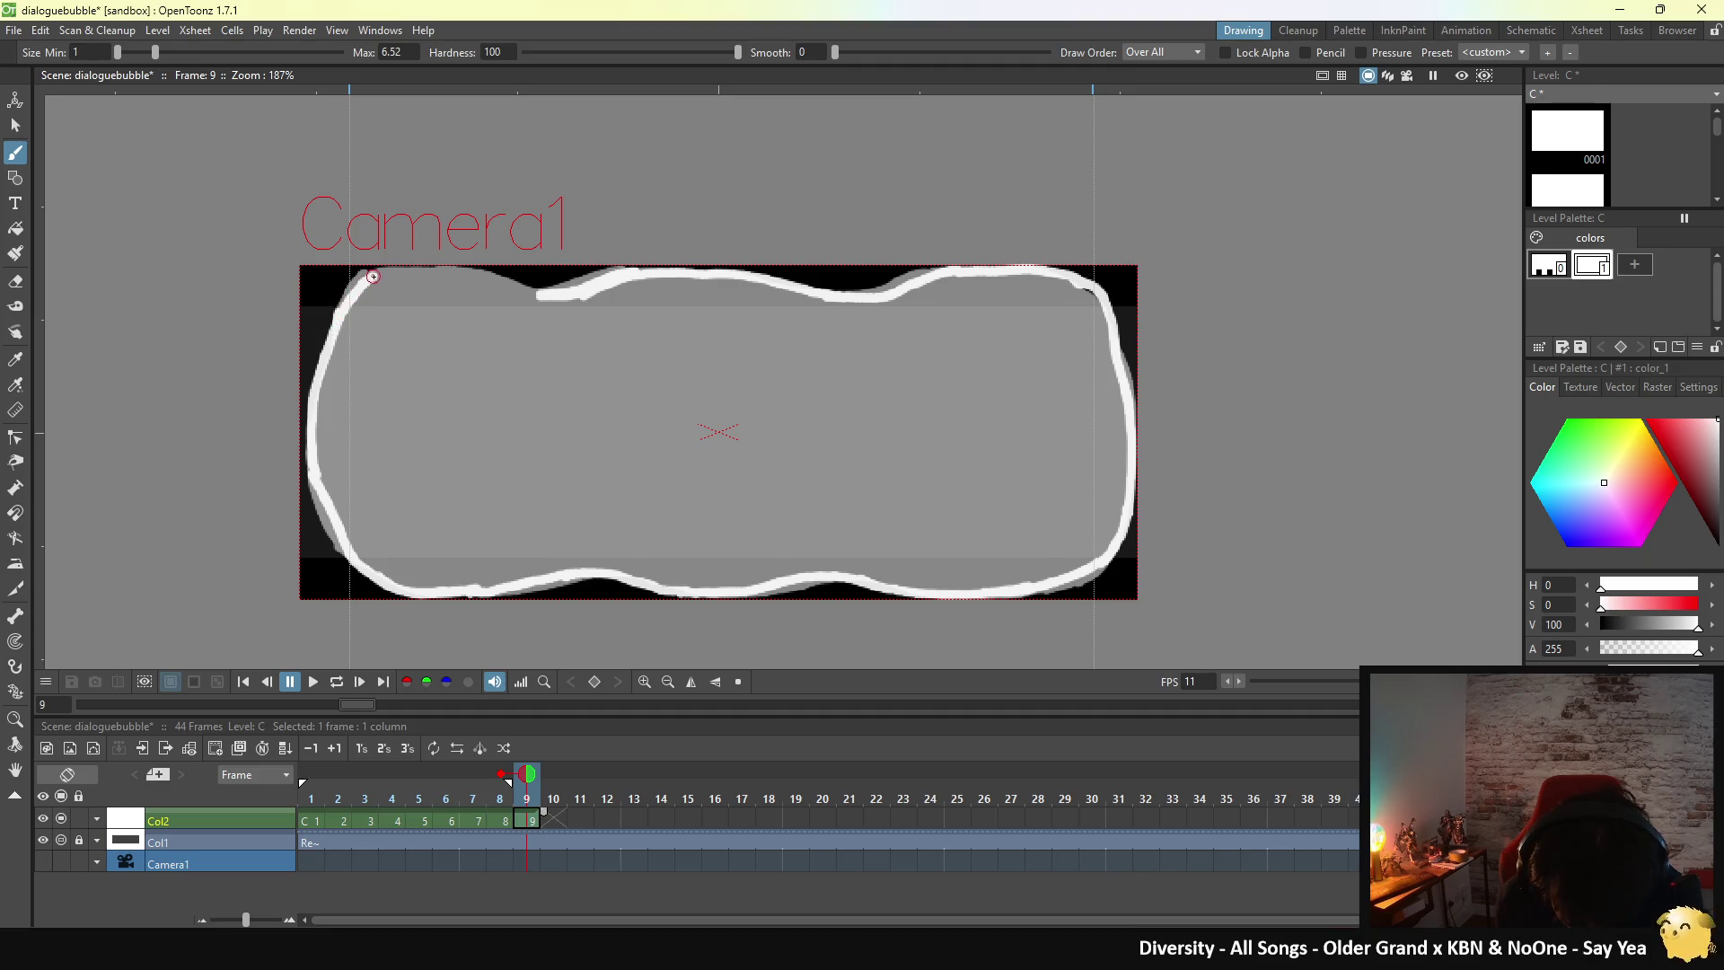
{"action": "left_click_drag", "start_coordinate": [397, 271], "coordinate": [536, 285]}
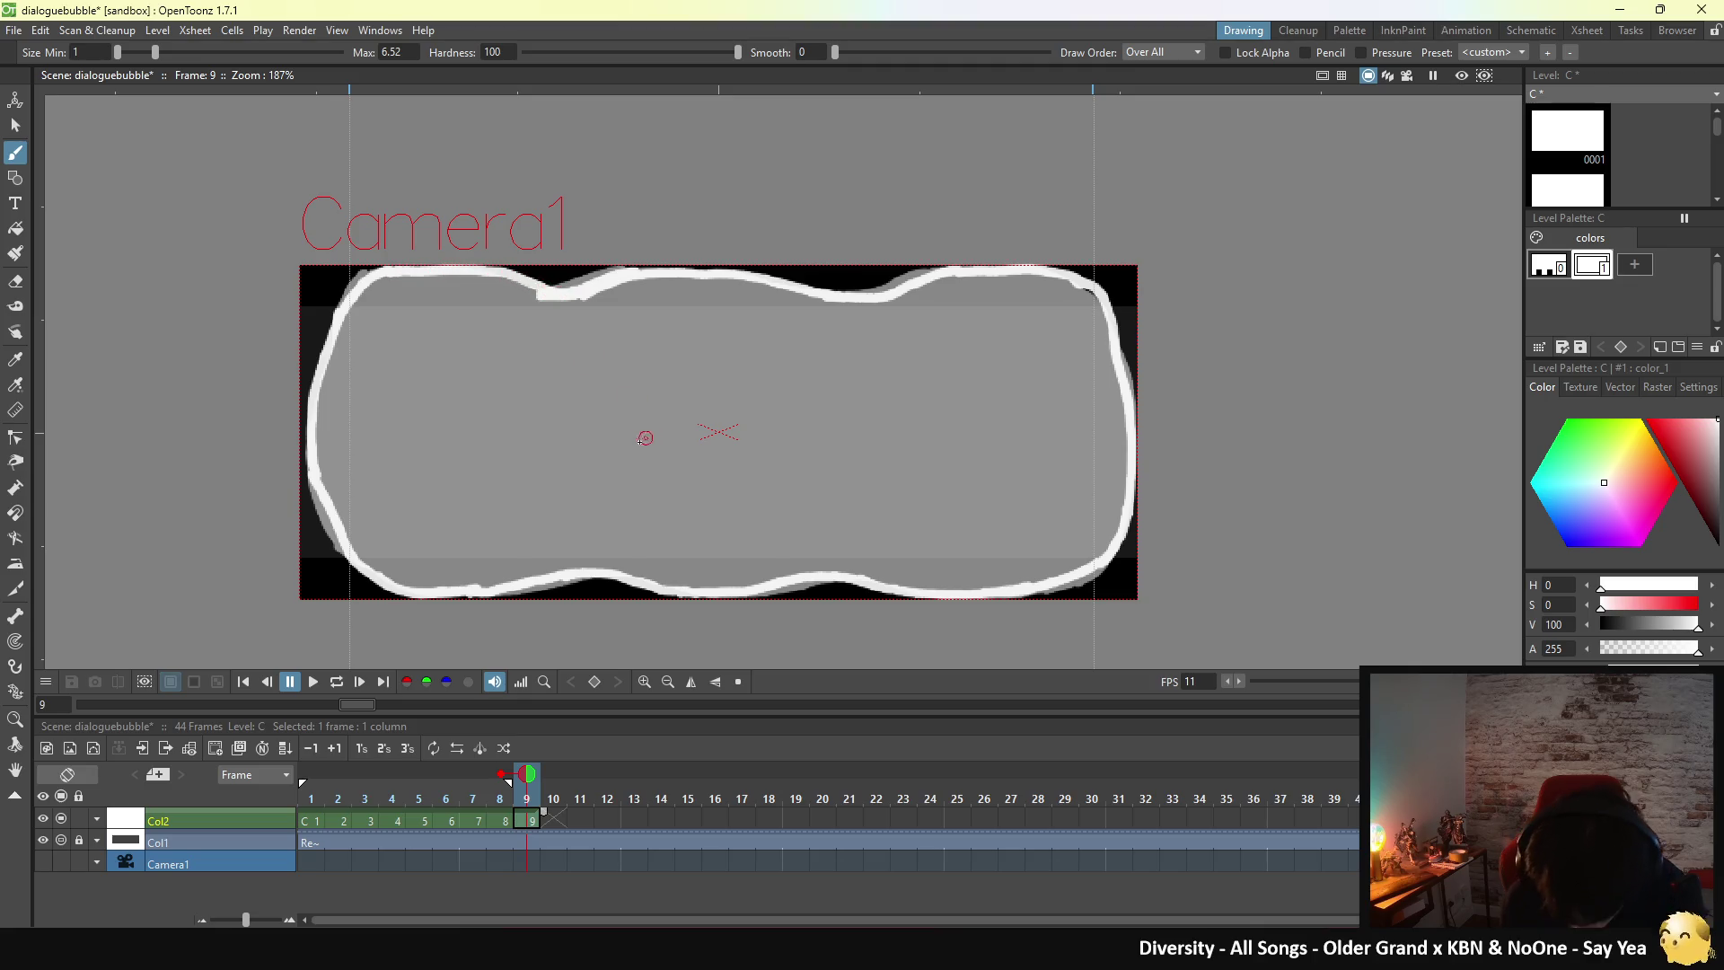
{"action": "key", "text": "f"}
{"action": "left_click", "coordinate": [362, 398]}
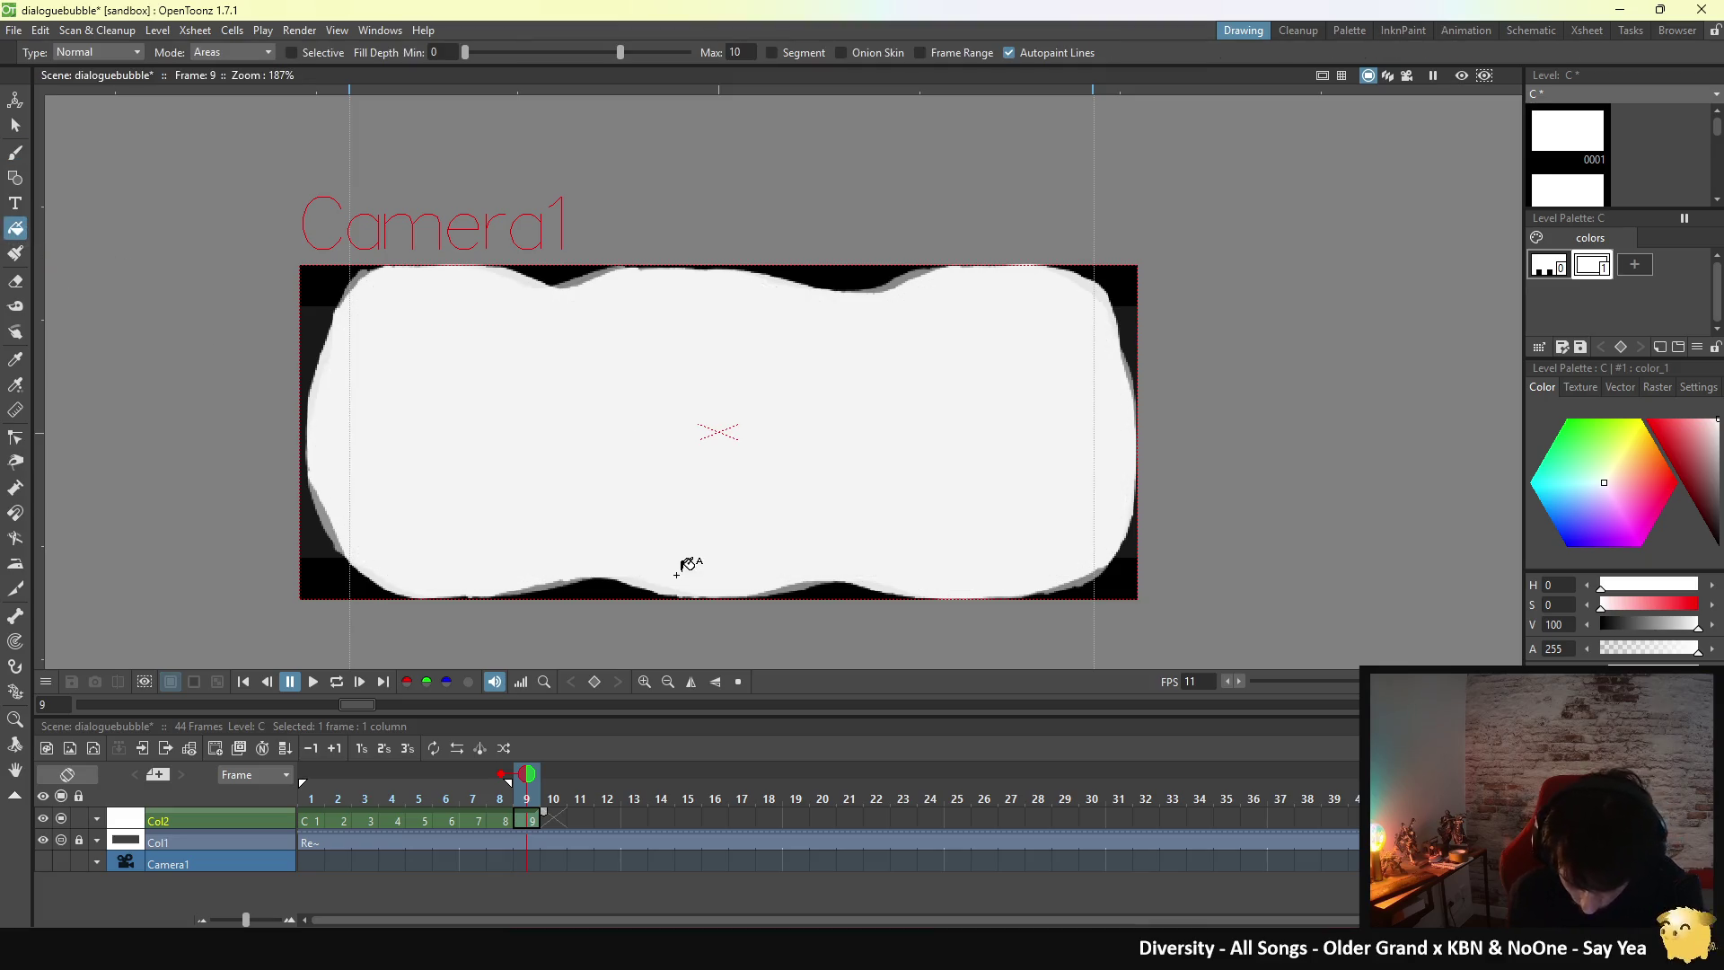
- Flip between frames 8 and 9, reselect the Brush, and step to frame 10
{"action": "left_click", "coordinate": [505, 820]}
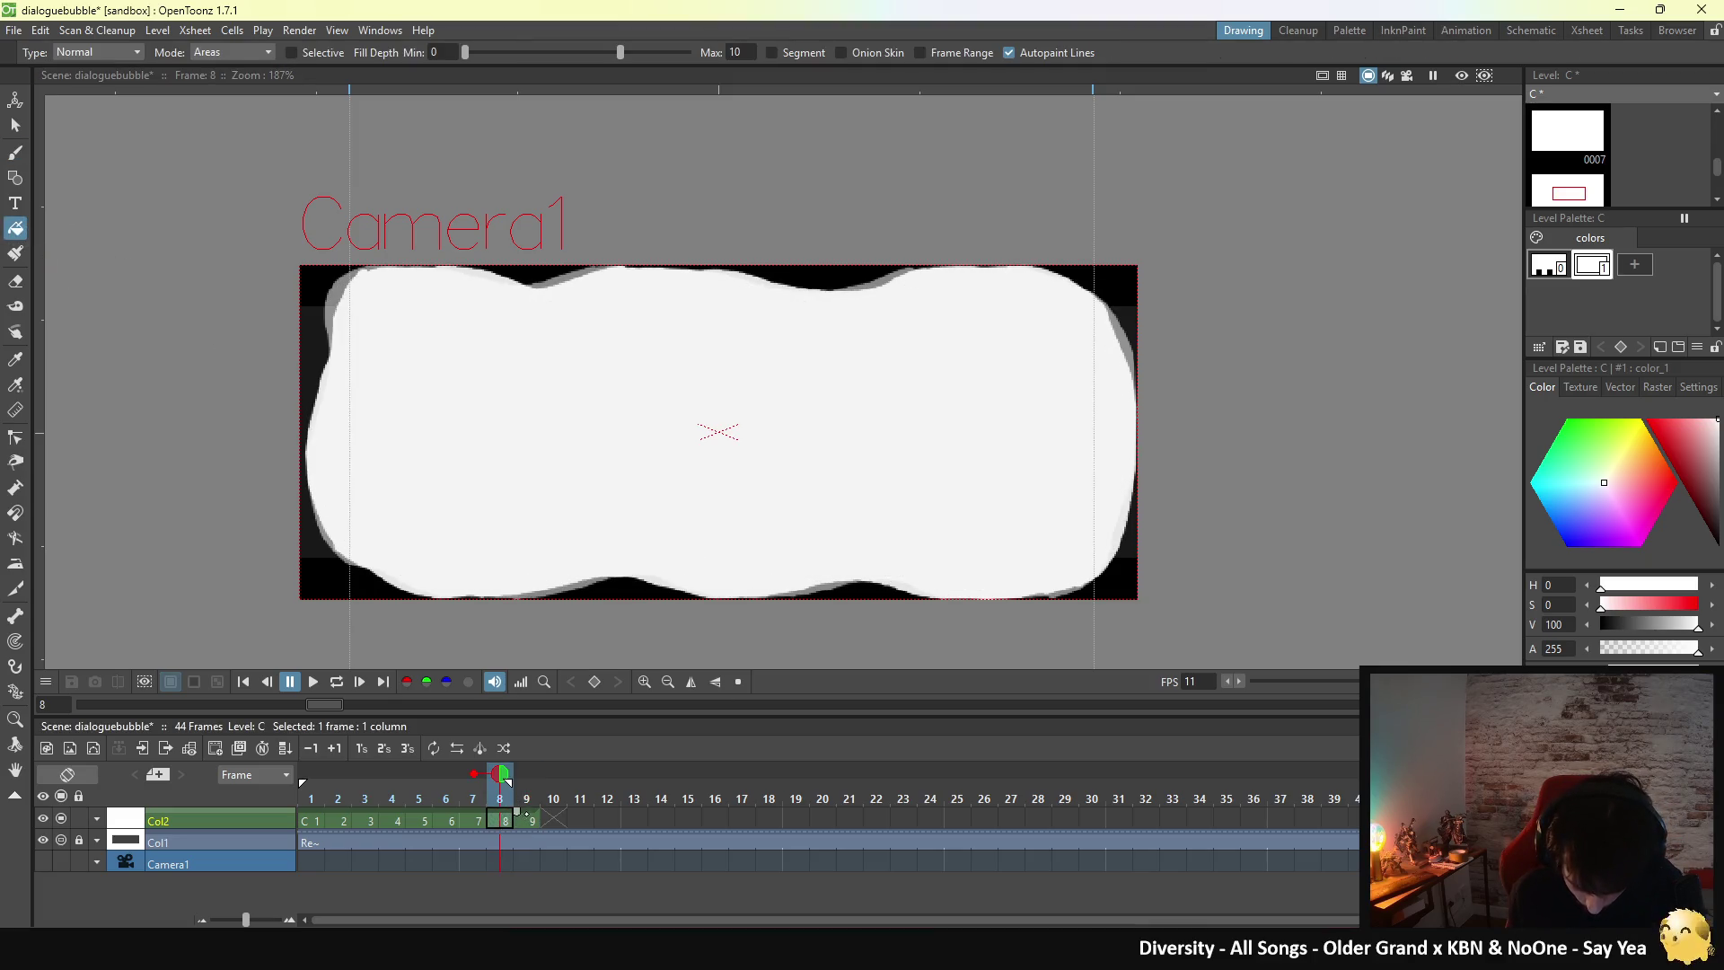
{"action": "left_click", "coordinate": [532, 820]}
{"action": "key", "text": "b"}
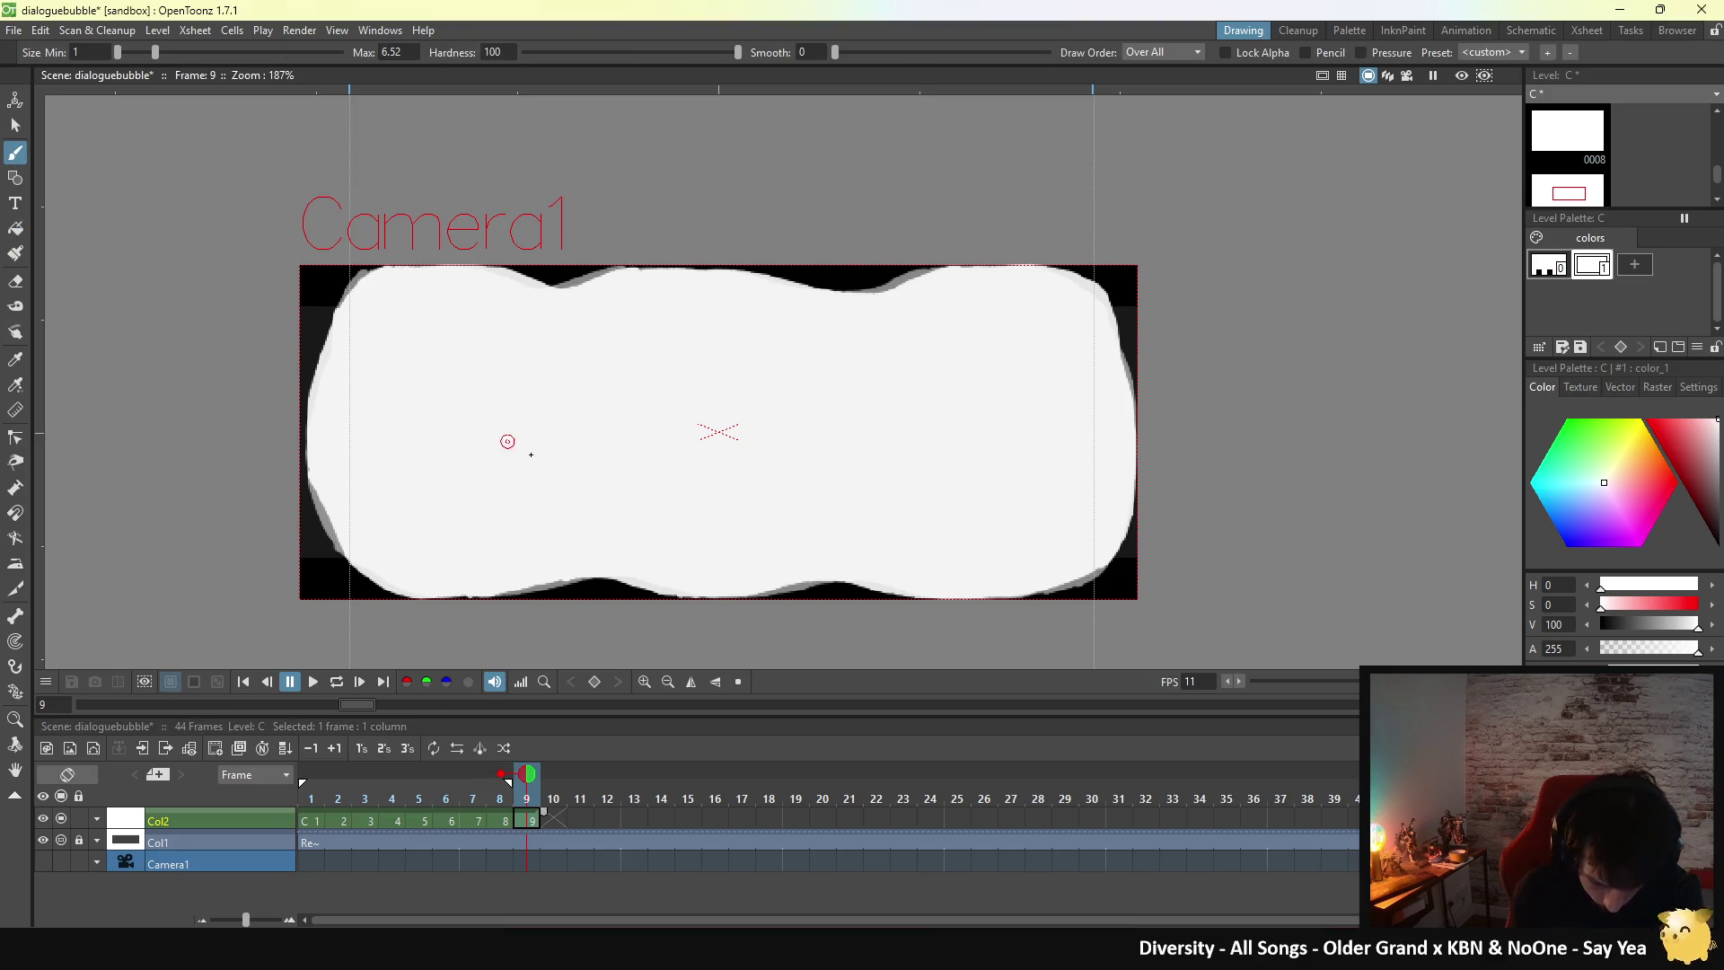
{"action": "key", "text": "period"}
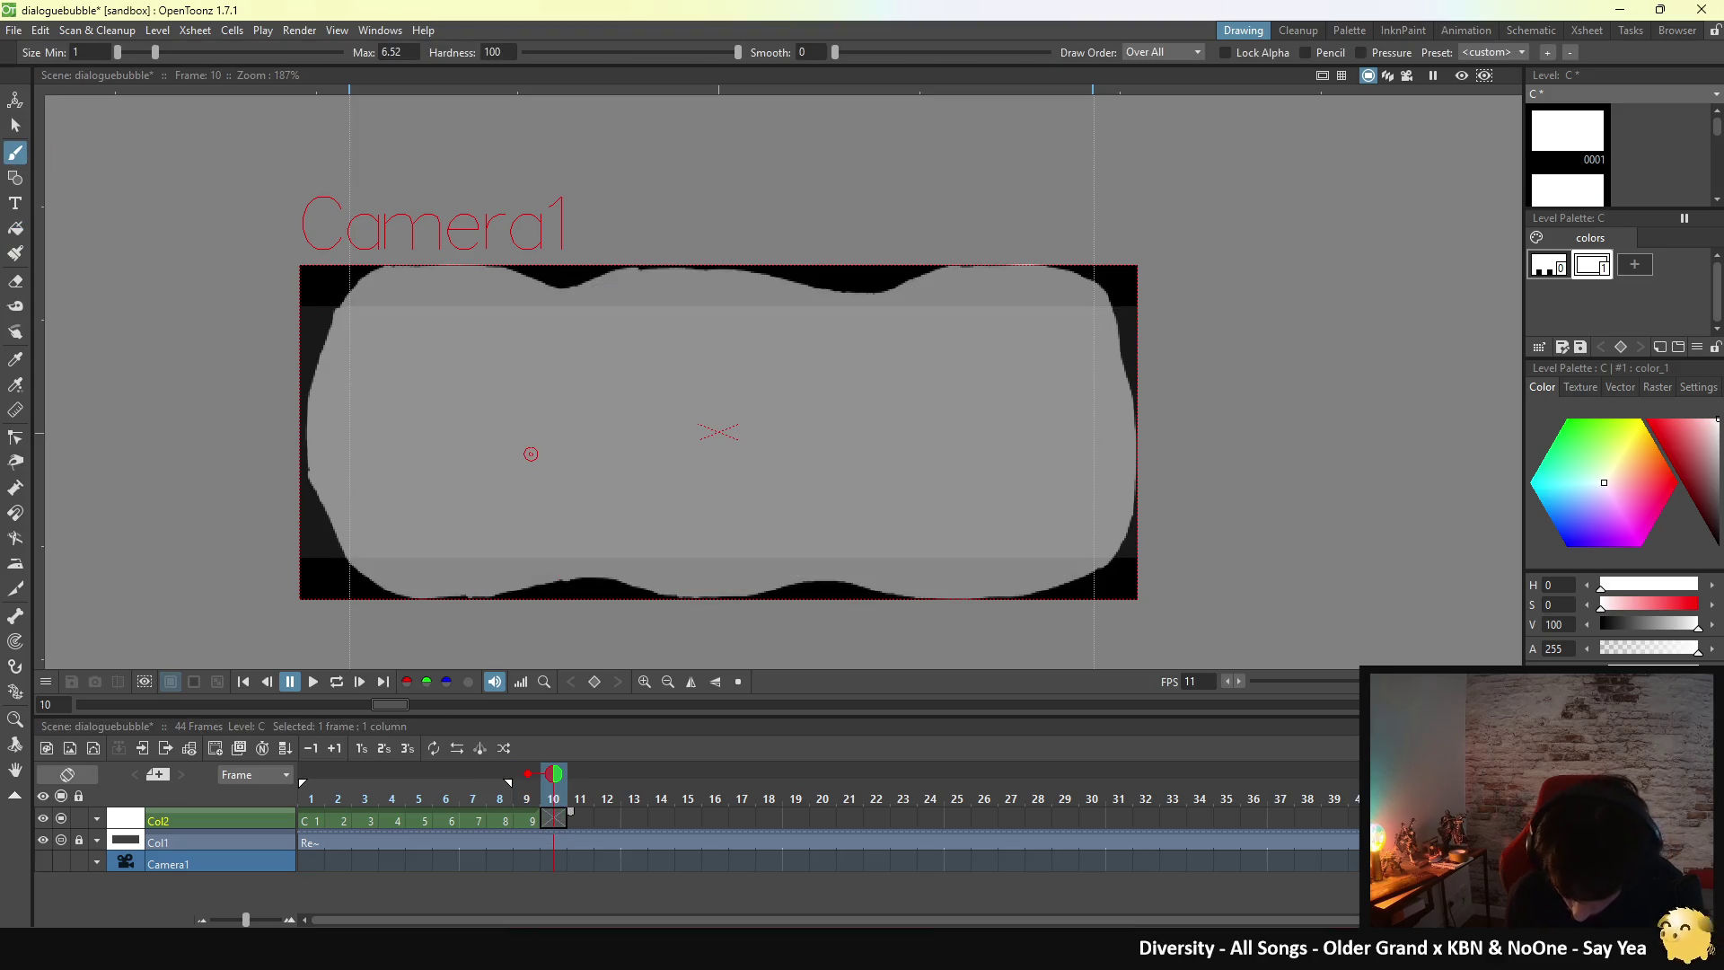
- Compare frames 1 and 9, then on frame 10 draw a white stroke from the top edge down the right side
{"action": "key", "text": "alt+comma"}
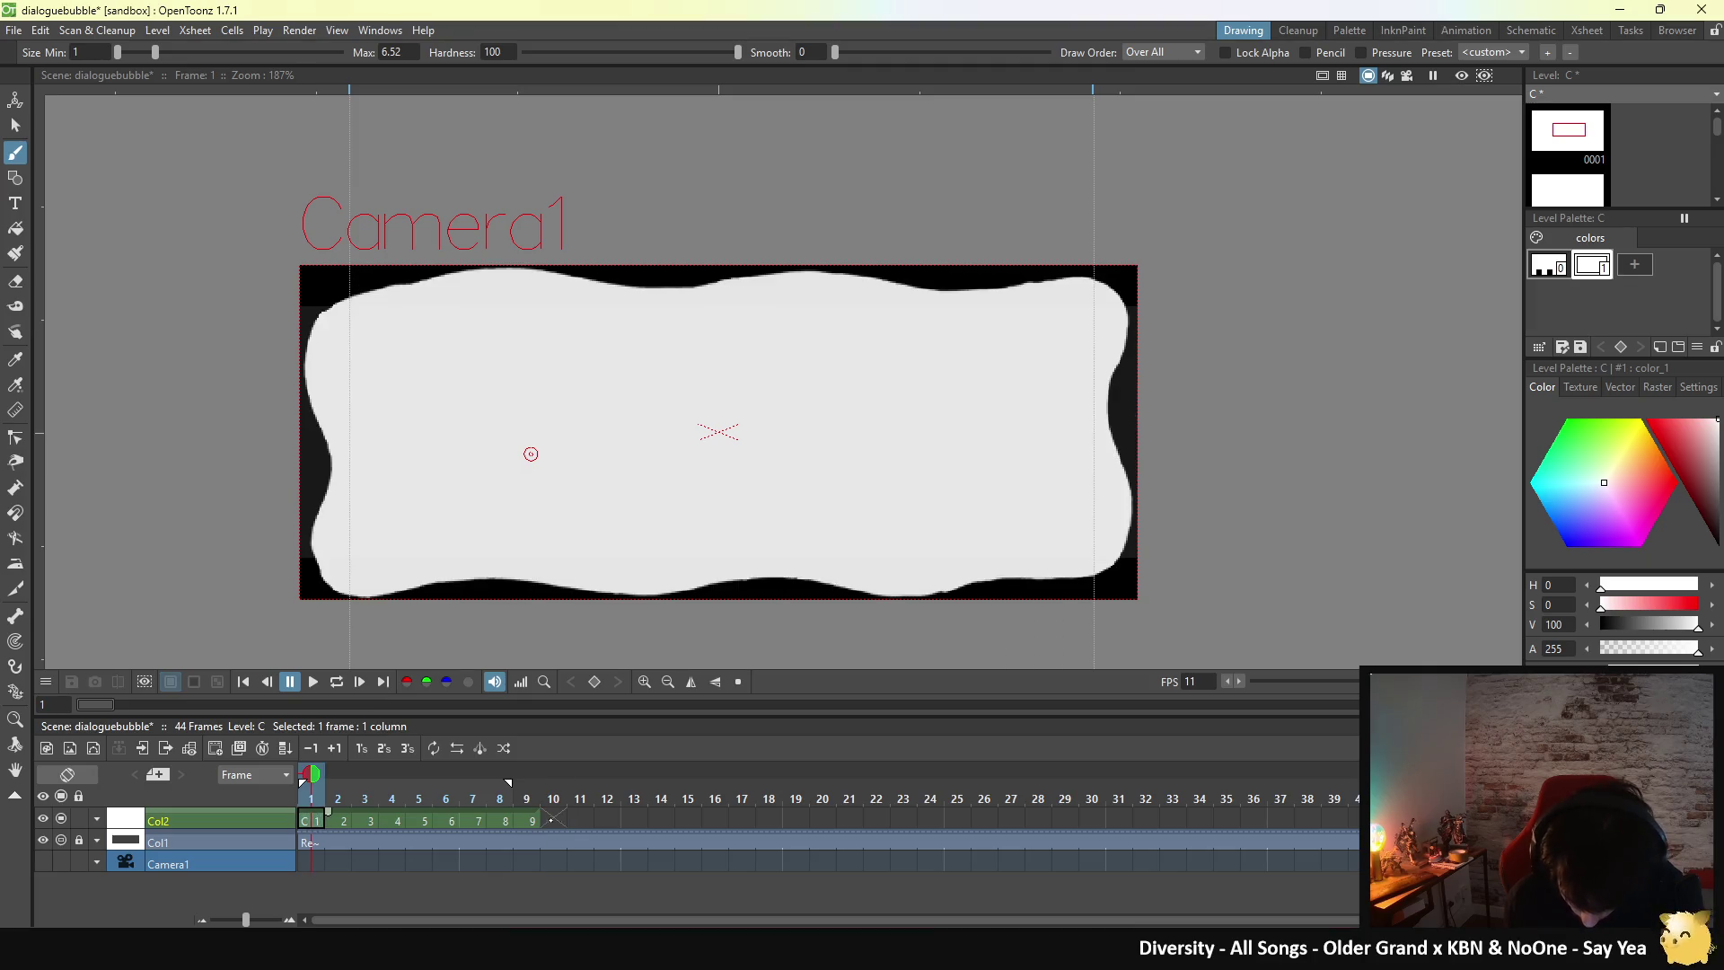
{"action": "key", "text": "alt+period"}
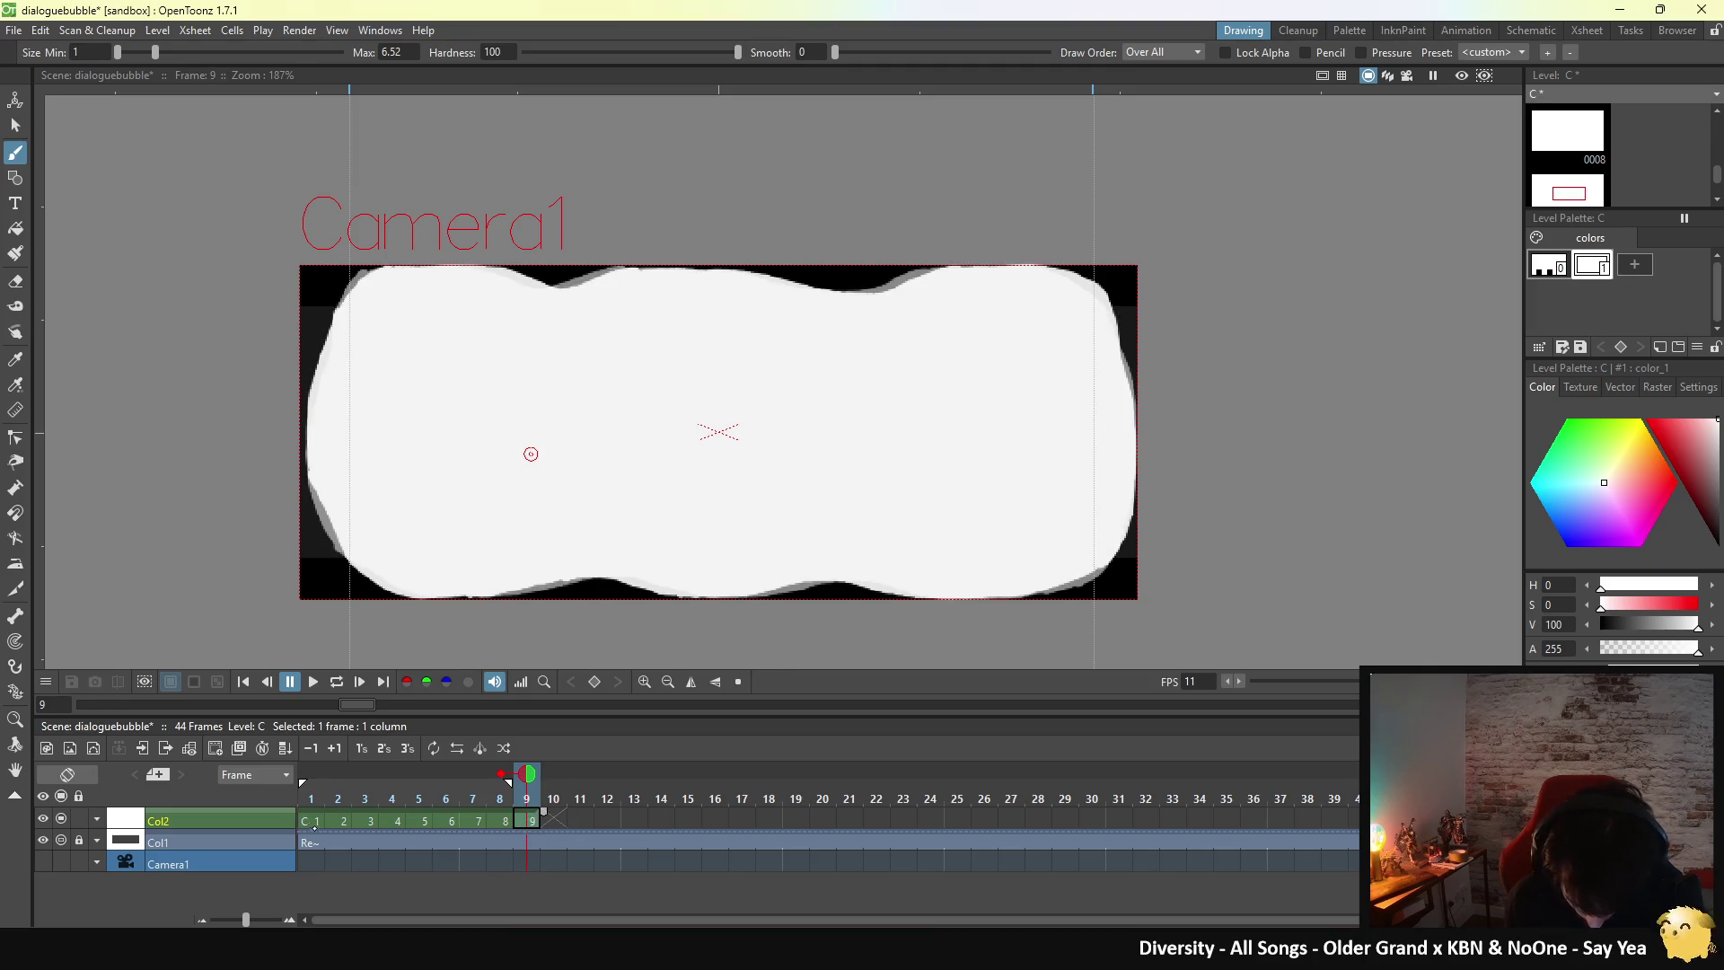
{"action": "key", "text": "alt+comma"}
{"action": "key", "text": "alt+period"}
{"action": "key", "text": "period"}
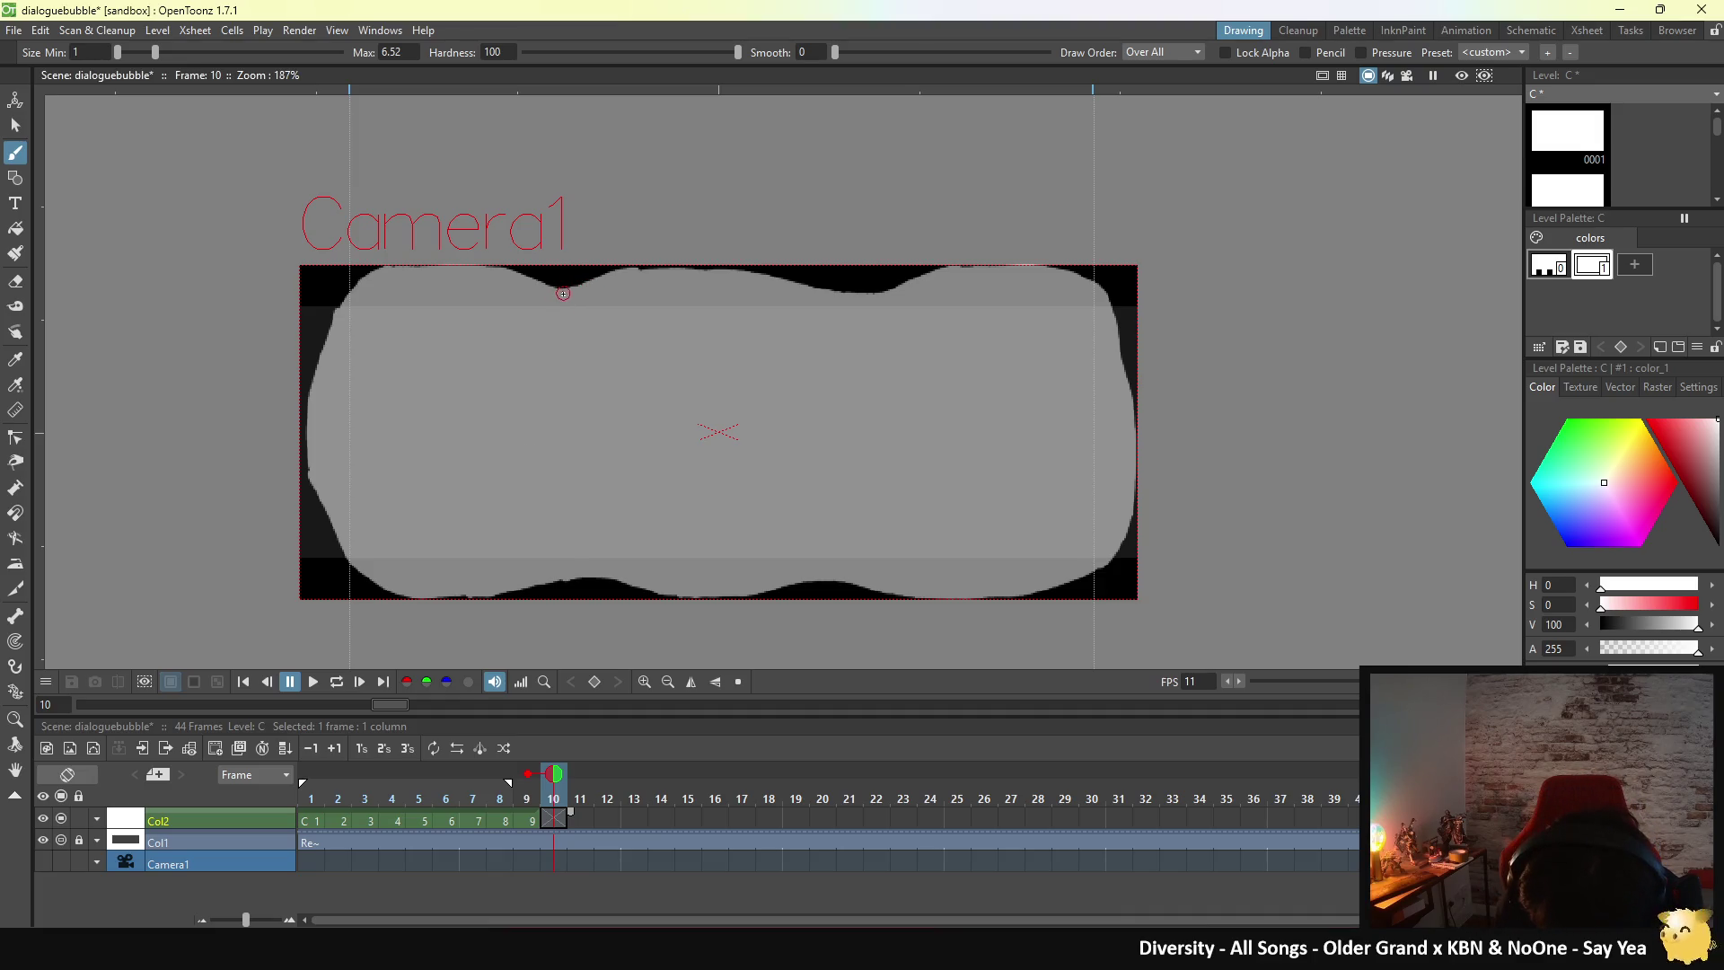
{"action": "mouse_move", "coordinate": [551, 292]}
{"action": "left_mouse_down"}
{"action": "mouse_move", "coordinate": [768, 276]}
{"action": "mouse_move", "coordinate": [862, 293]}
{"action": "mouse_move", "coordinate": [1127, 509]}
{"action": "mouse_move", "coordinate": [1097, 572]}
{"action": "left_mouse_up"}
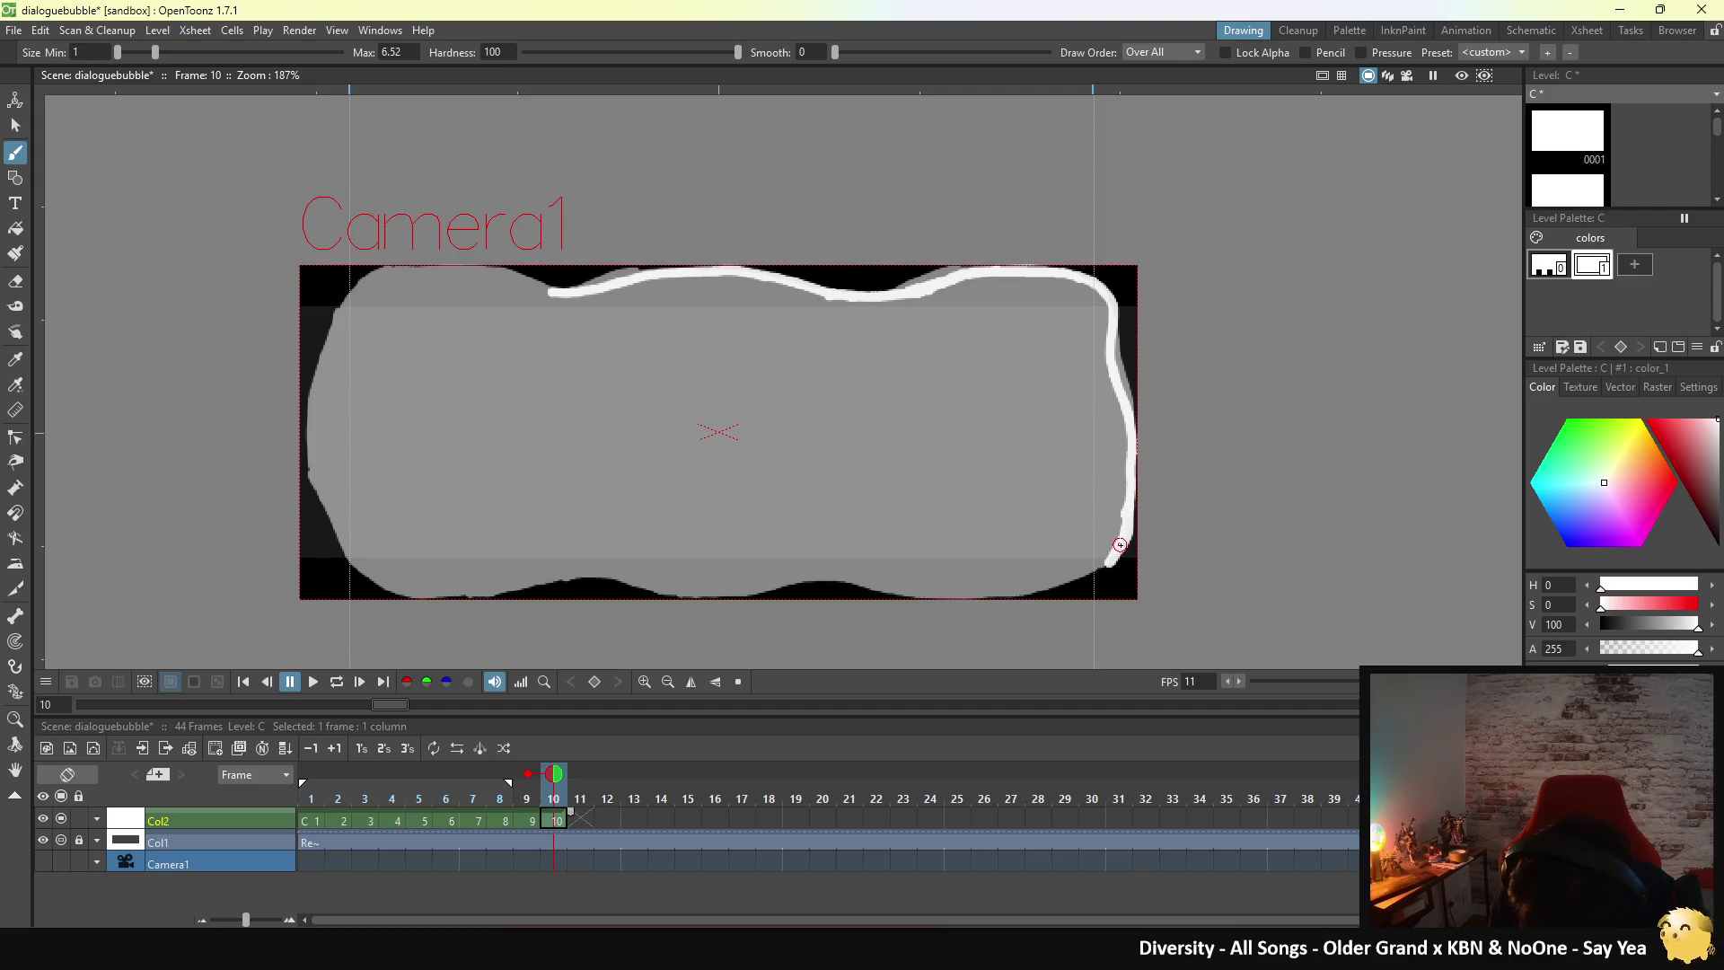
- Trace frame 10's outline down the right edge, along the bottom, up the left side, closing at the top-left
{"action": "left_click_drag", "start_coordinate": [1127, 532], "coordinate": [1095, 568]}
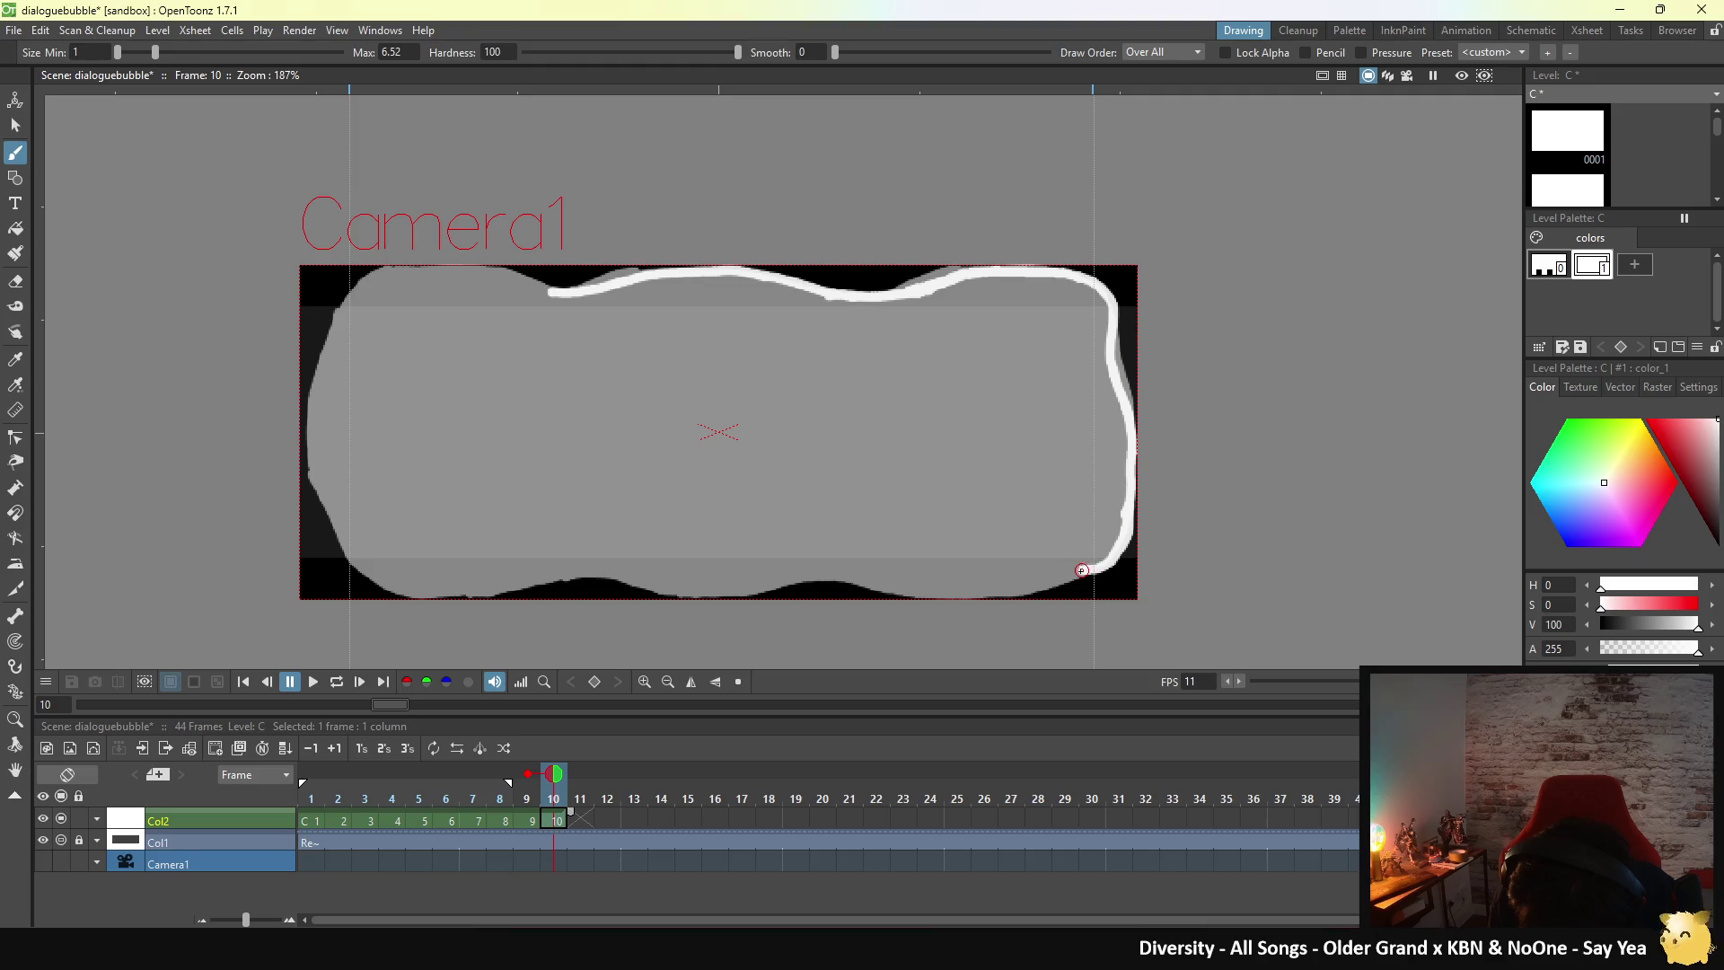
{"action": "left_click_drag", "start_coordinate": [1075, 570], "coordinate": [987, 595]}
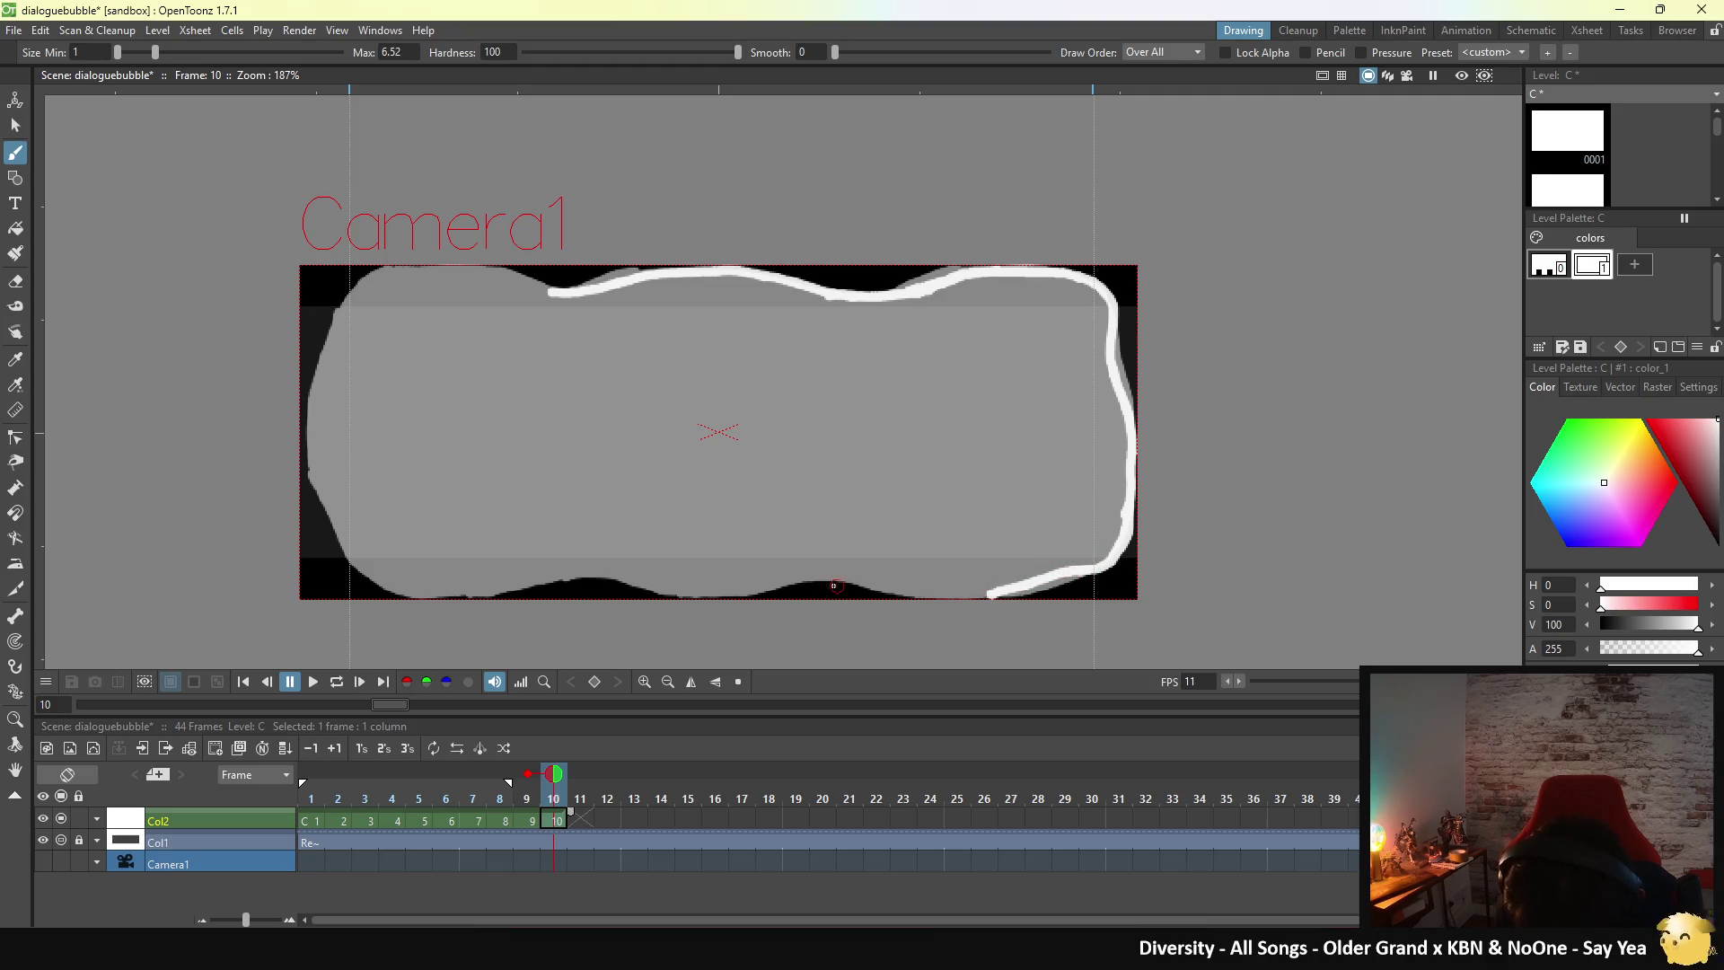
{"action": "left_click_drag", "start_coordinate": [827, 576], "coordinate": [991, 592]}
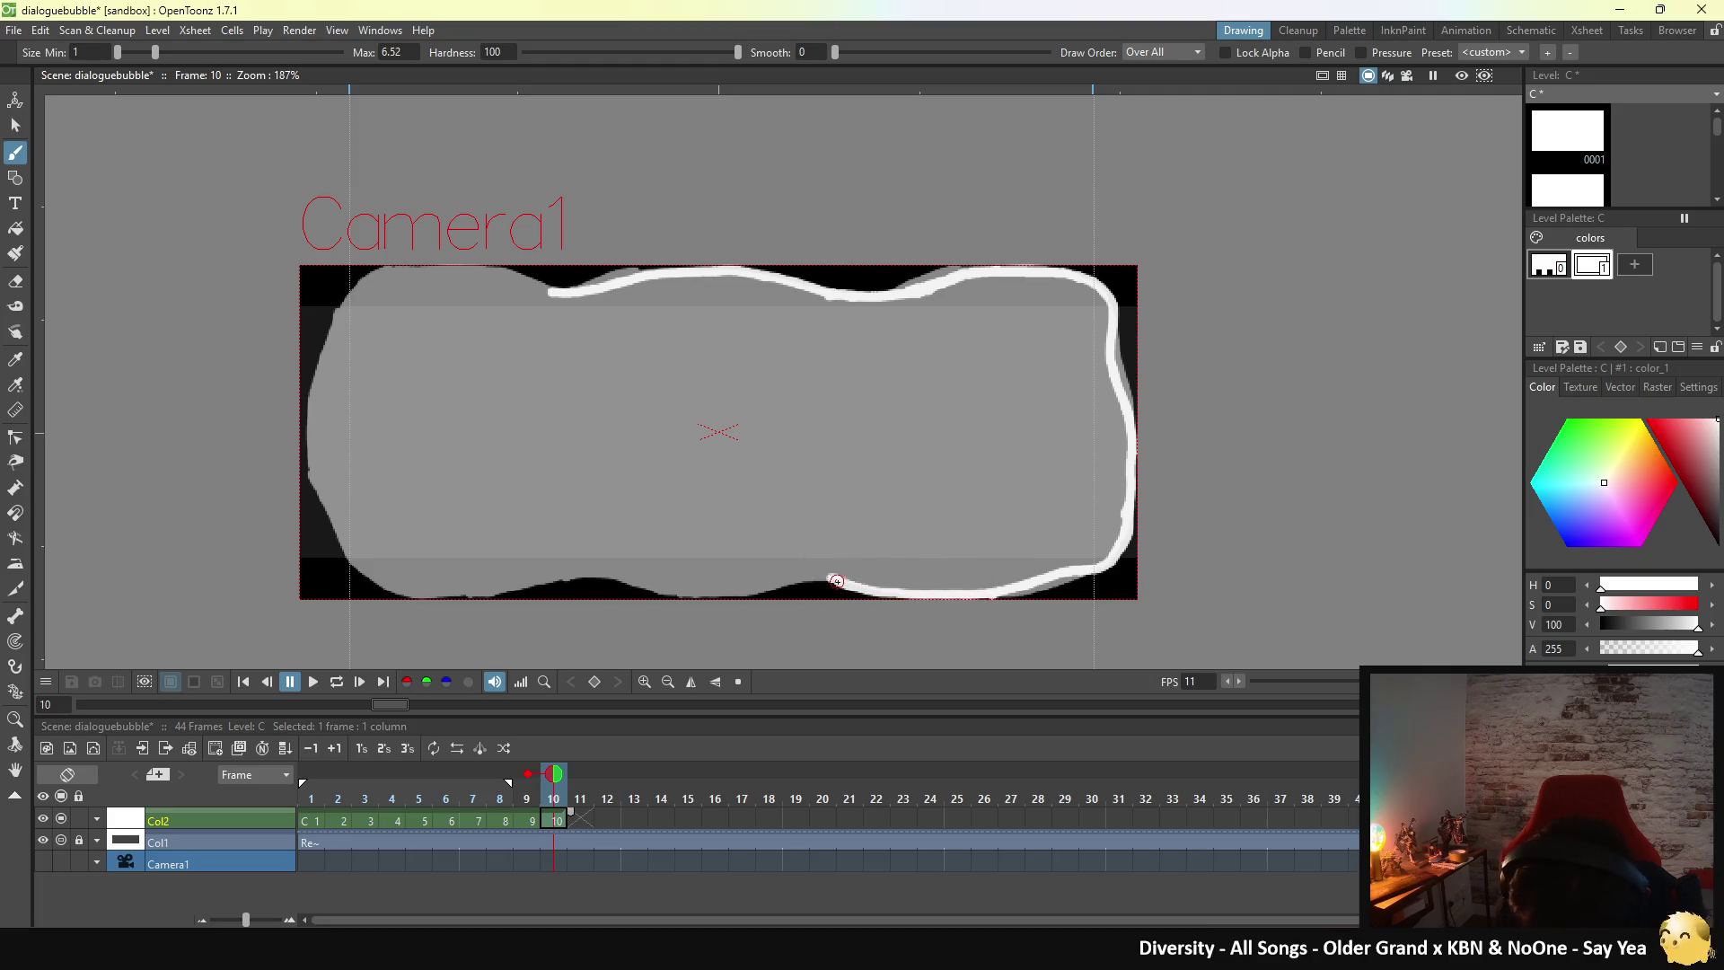
{"action": "left_click_drag", "start_coordinate": [836, 582], "coordinate": [689, 594]}
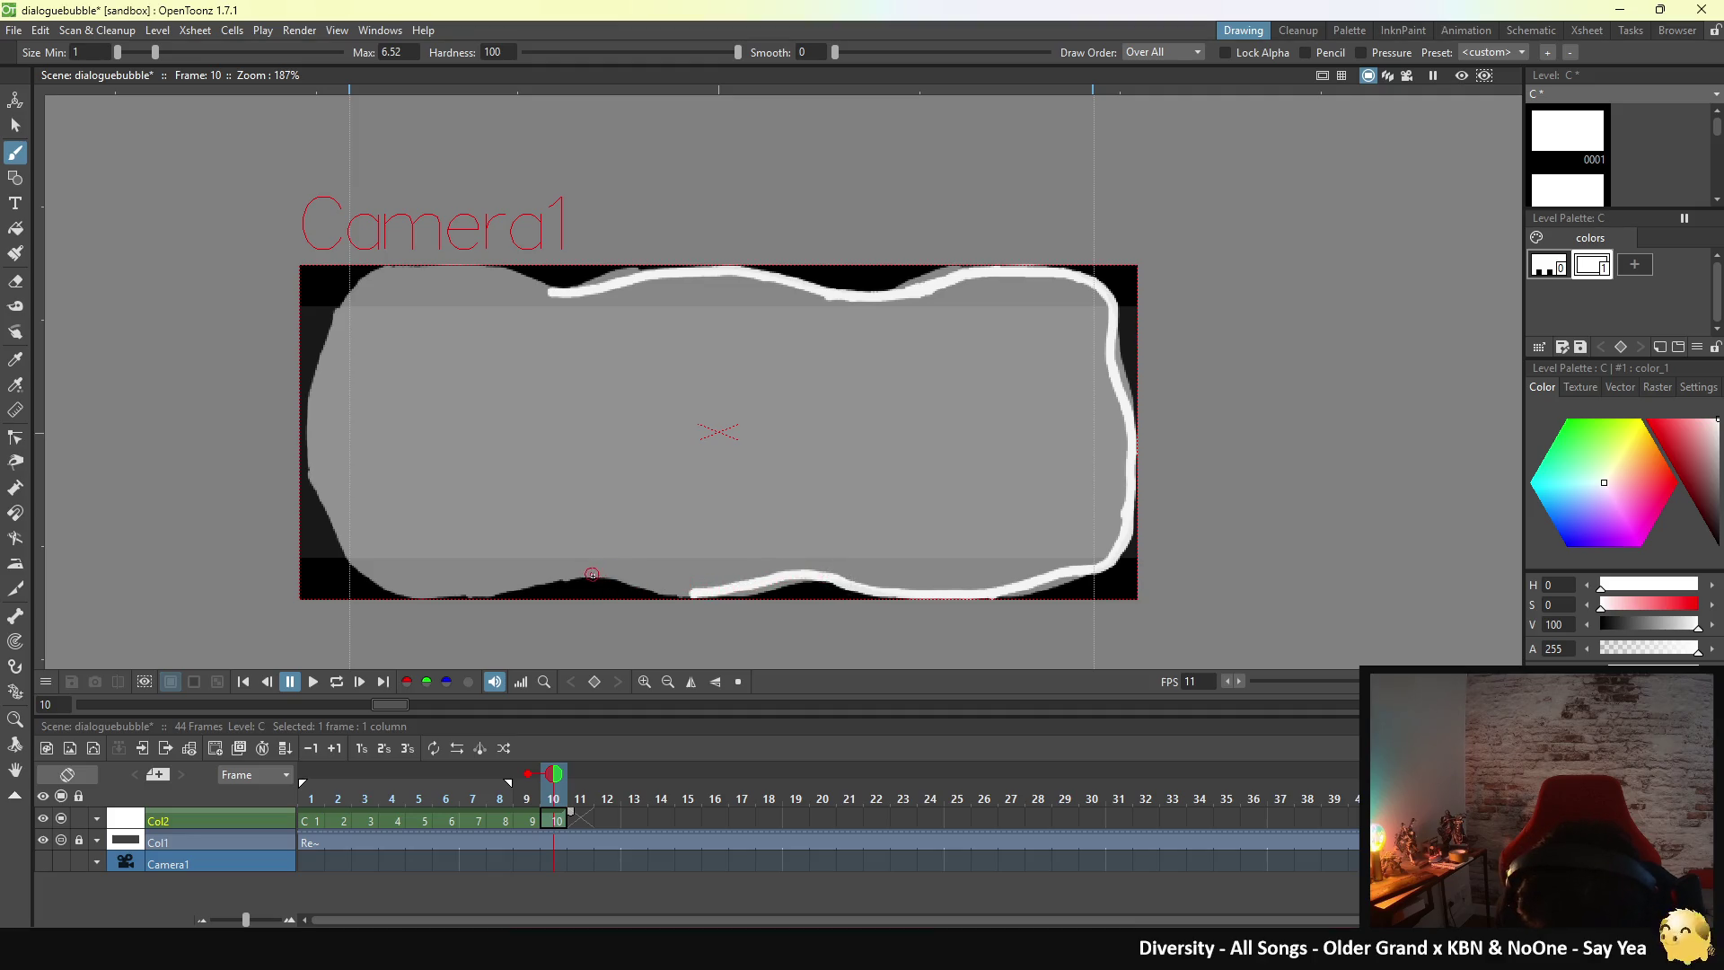
{"action": "mouse_move", "coordinate": [589, 572]}
{"action": "left_mouse_down"}
{"action": "mouse_move", "coordinate": [696, 593]}
{"action": "mouse_move", "coordinate": [436, 590]}
{"action": "left_mouse_up"}
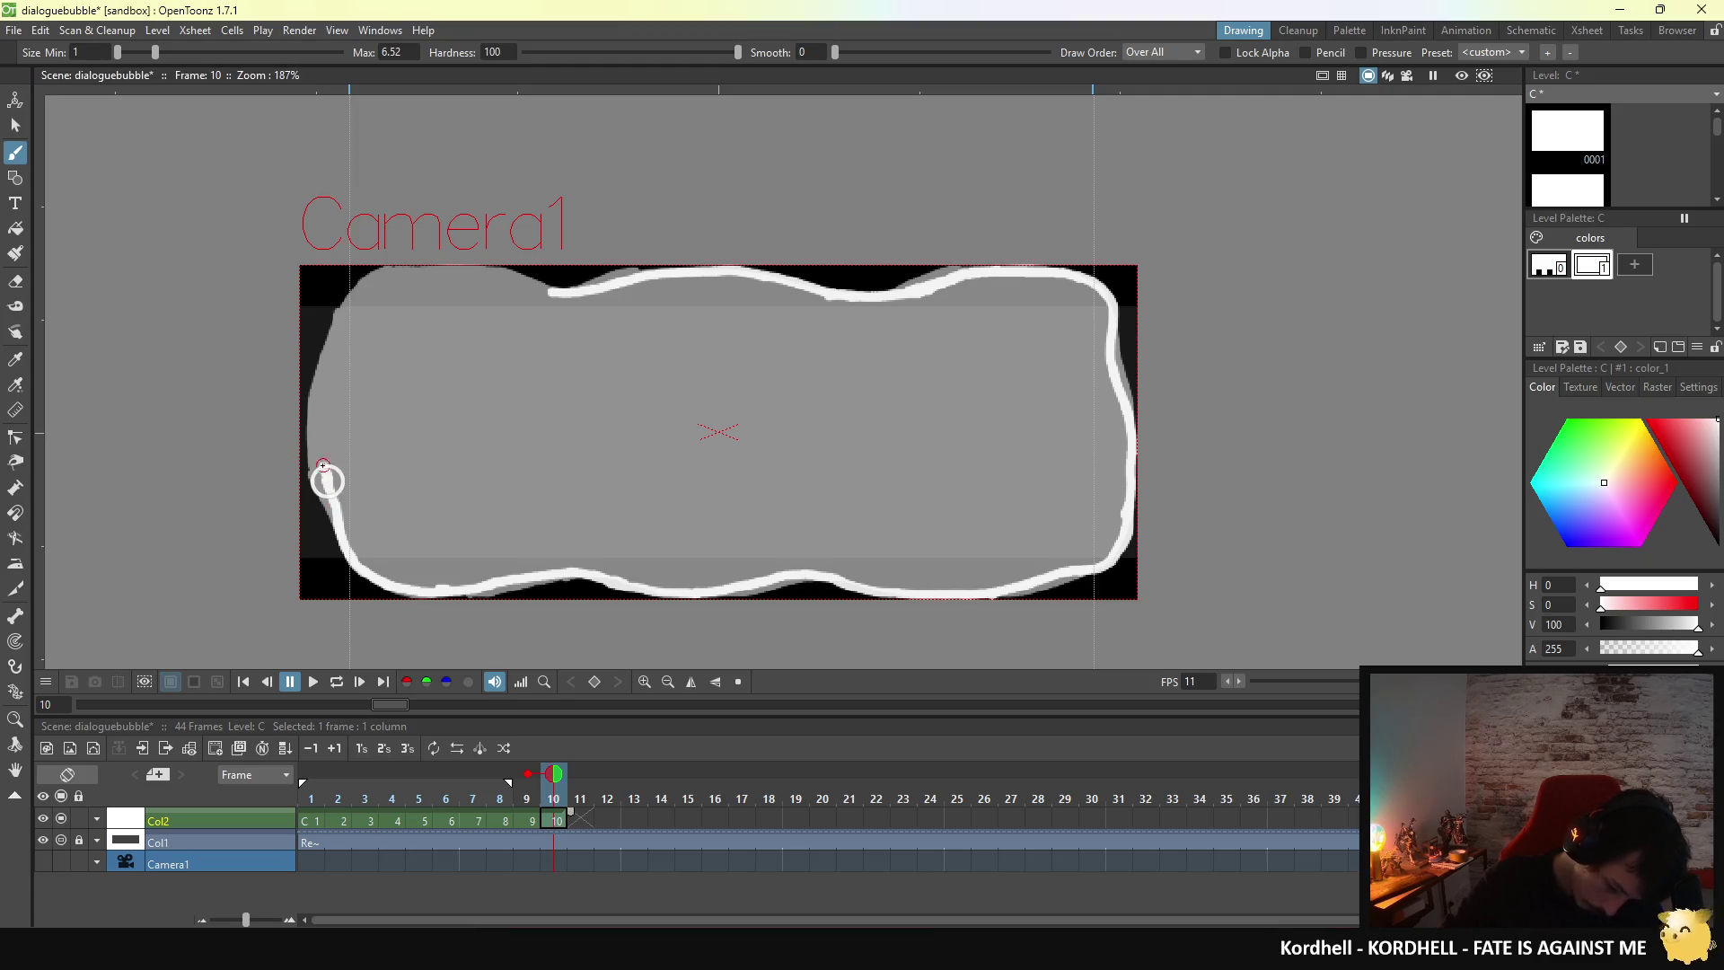
{"action": "mouse_move", "coordinate": [329, 481]}
{"action": "left_mouse_down"}
{"action": "mouse_move", "coordinate": [319, 464]}
{"action": "mouse_move", "coordinate": [336, 494]}
{"action": "left_mouse_up"}
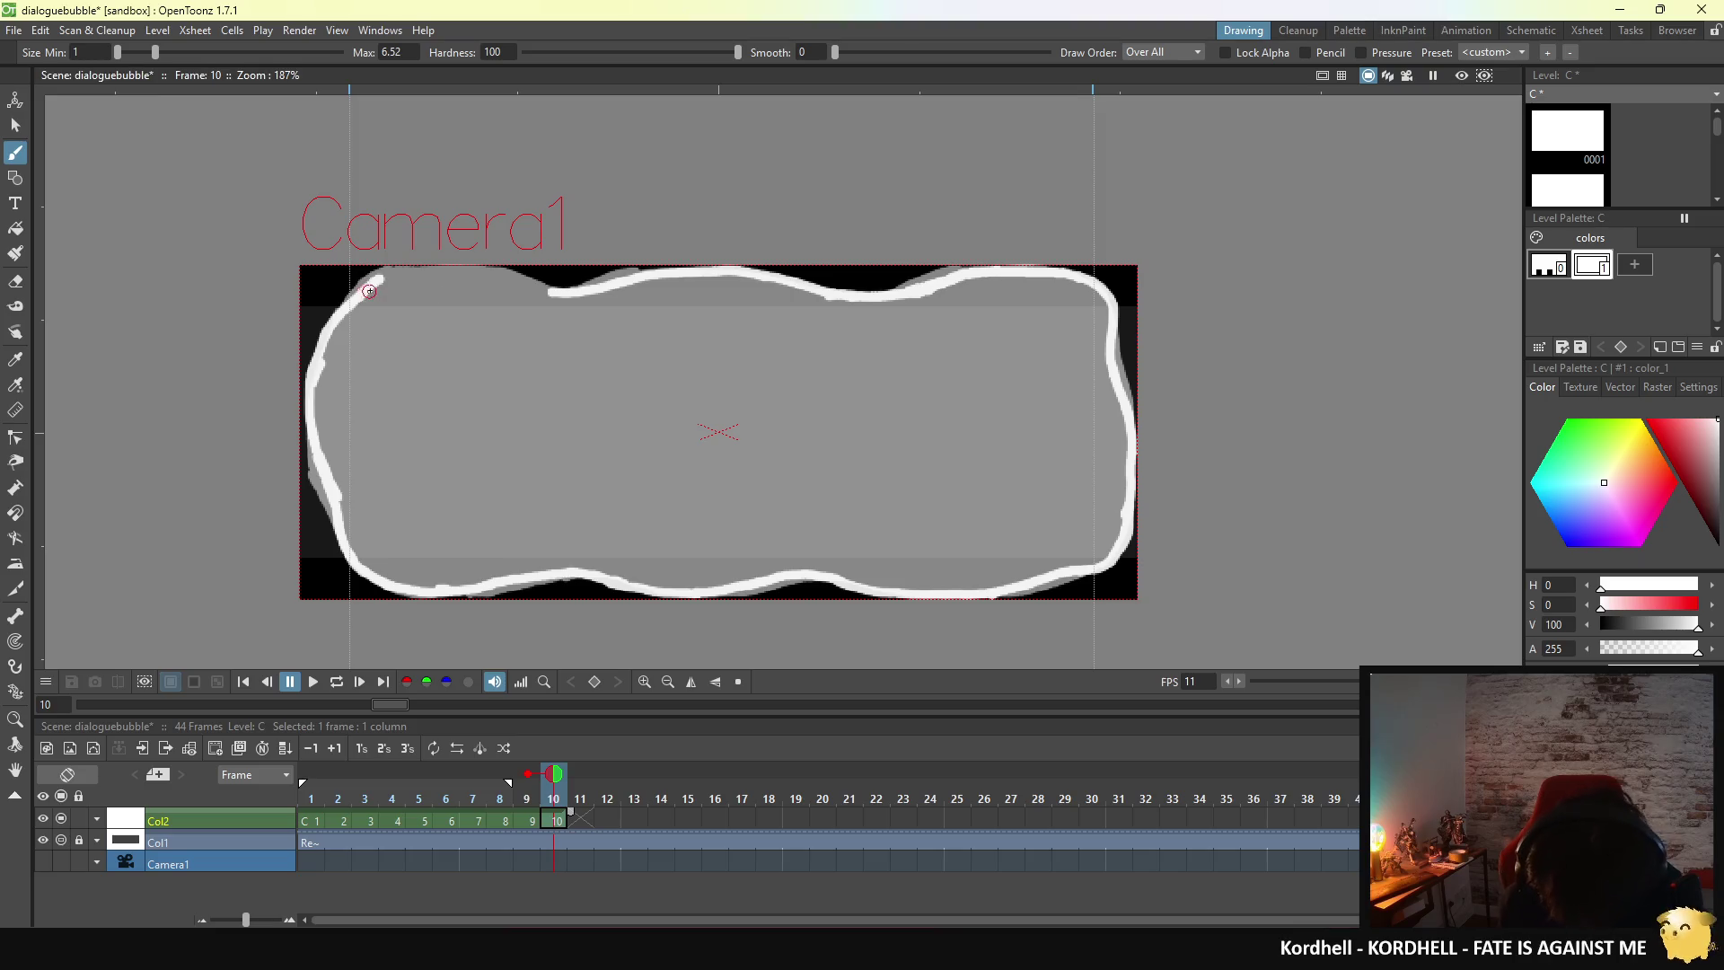
{"action": "mouse_move", "coordinate": [392, 276]}
{"action": "left_mouse_down"}
{"action": "mouse_move", "coordinate": [523, 273]}
{"action": "mouse_move", "coordinate": [575, 294]}
{"action": "left_mouse_up"}
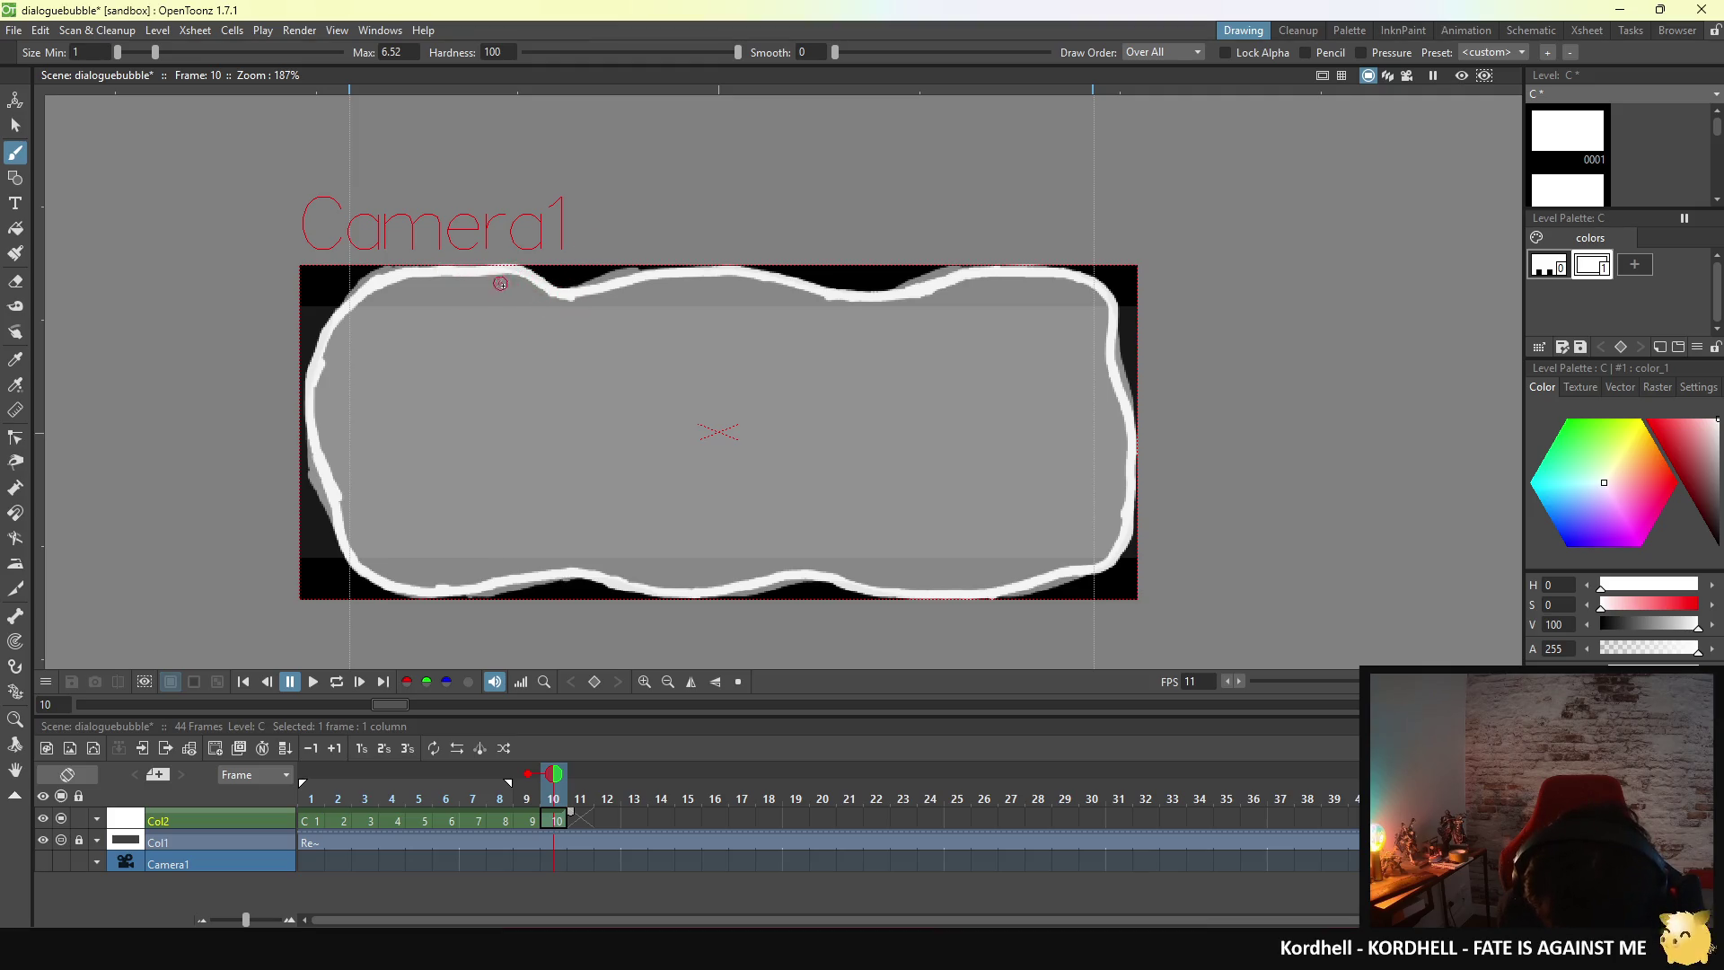
- Fill frame 10's bubble white and flip between frames 9 and 10 to compare
{"action": "left_click", "coordinate": [16, 229]}
{"action": "left_click", "coordinate": [616, 461]}
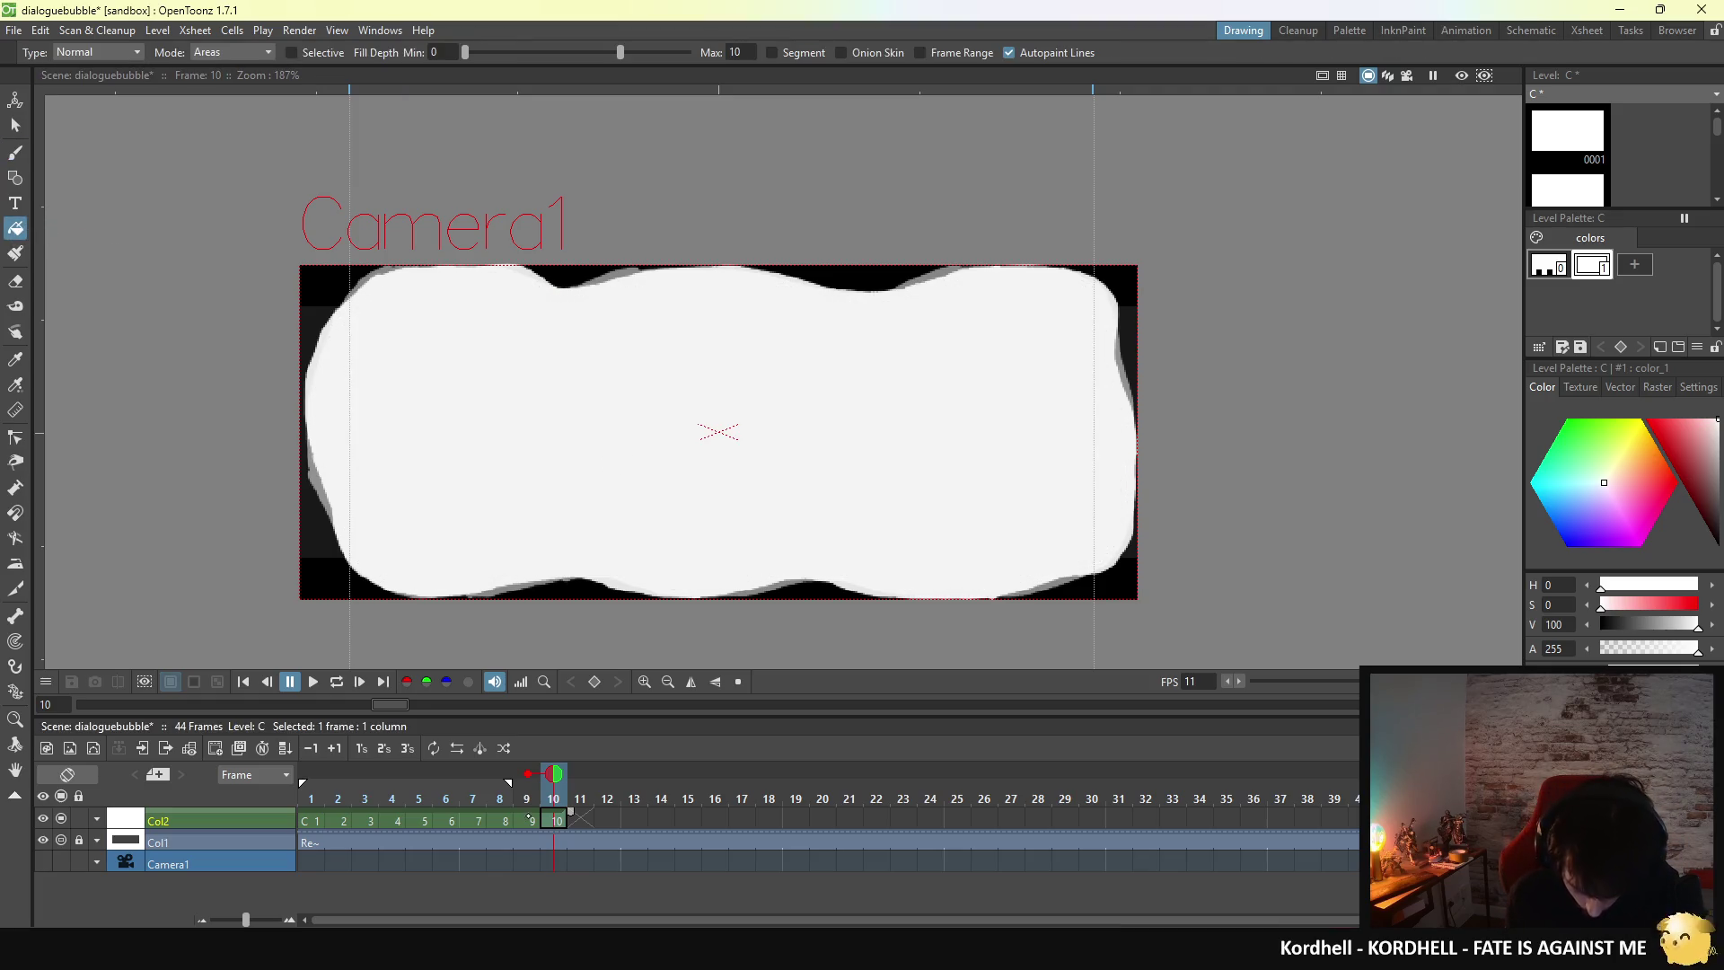
{"action": "left_click", "coordinate": [531, 820]}
{"action": "left_click", "coordinate": [554, 820]}
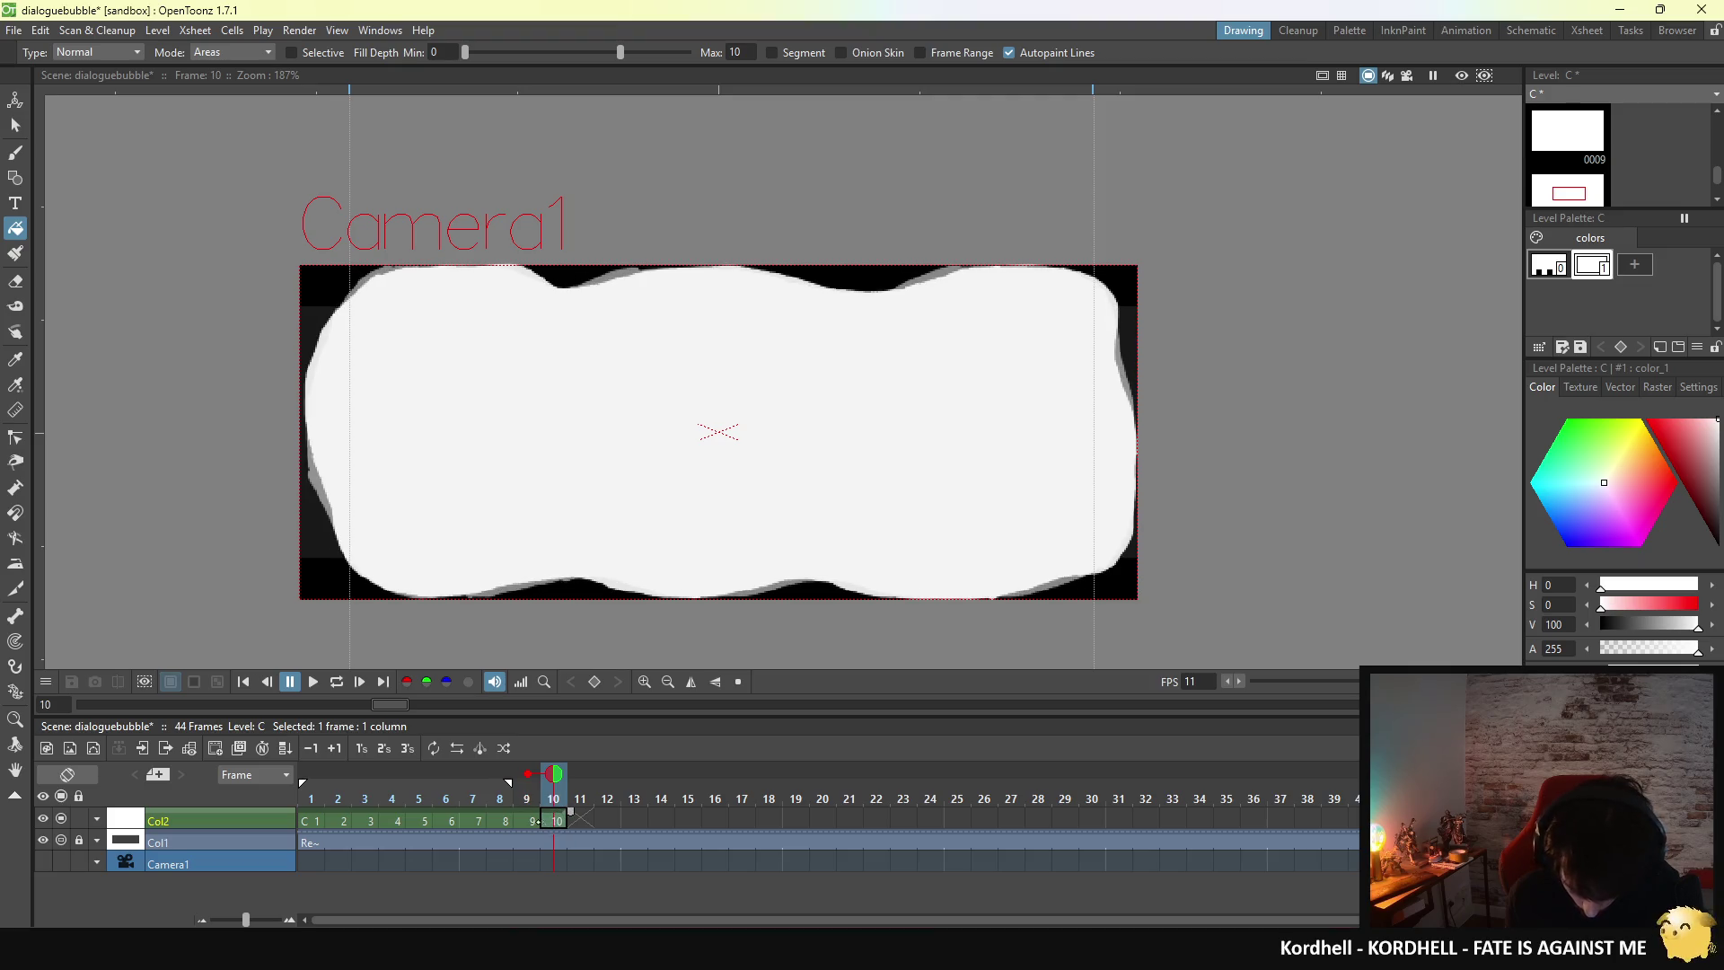
{"action": "left_click", "coordinate": [539, 820]}
{"action": "left_click", "coordinate": [554, 819]}
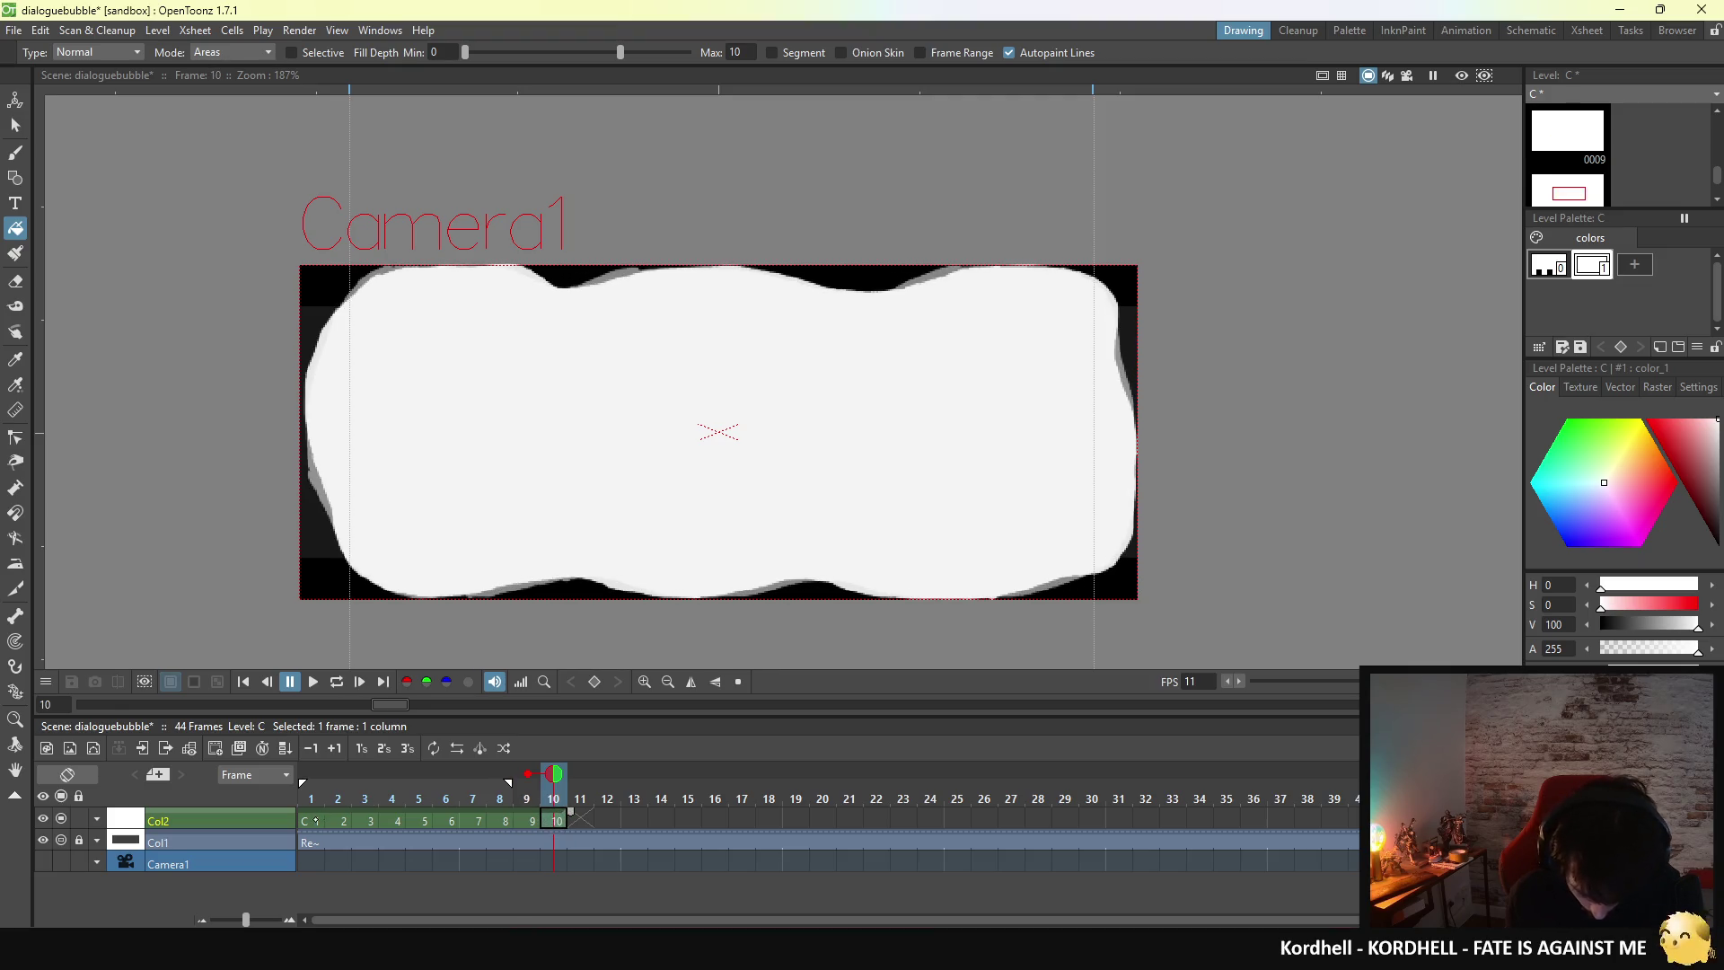
- Flip between frames 1 and 10, then move to empty frame 11 with the Brush tool
{"action": "left_click", "coordinate": [316, 820]}
{"action": "left_click", "coordinate": [556, 821]}
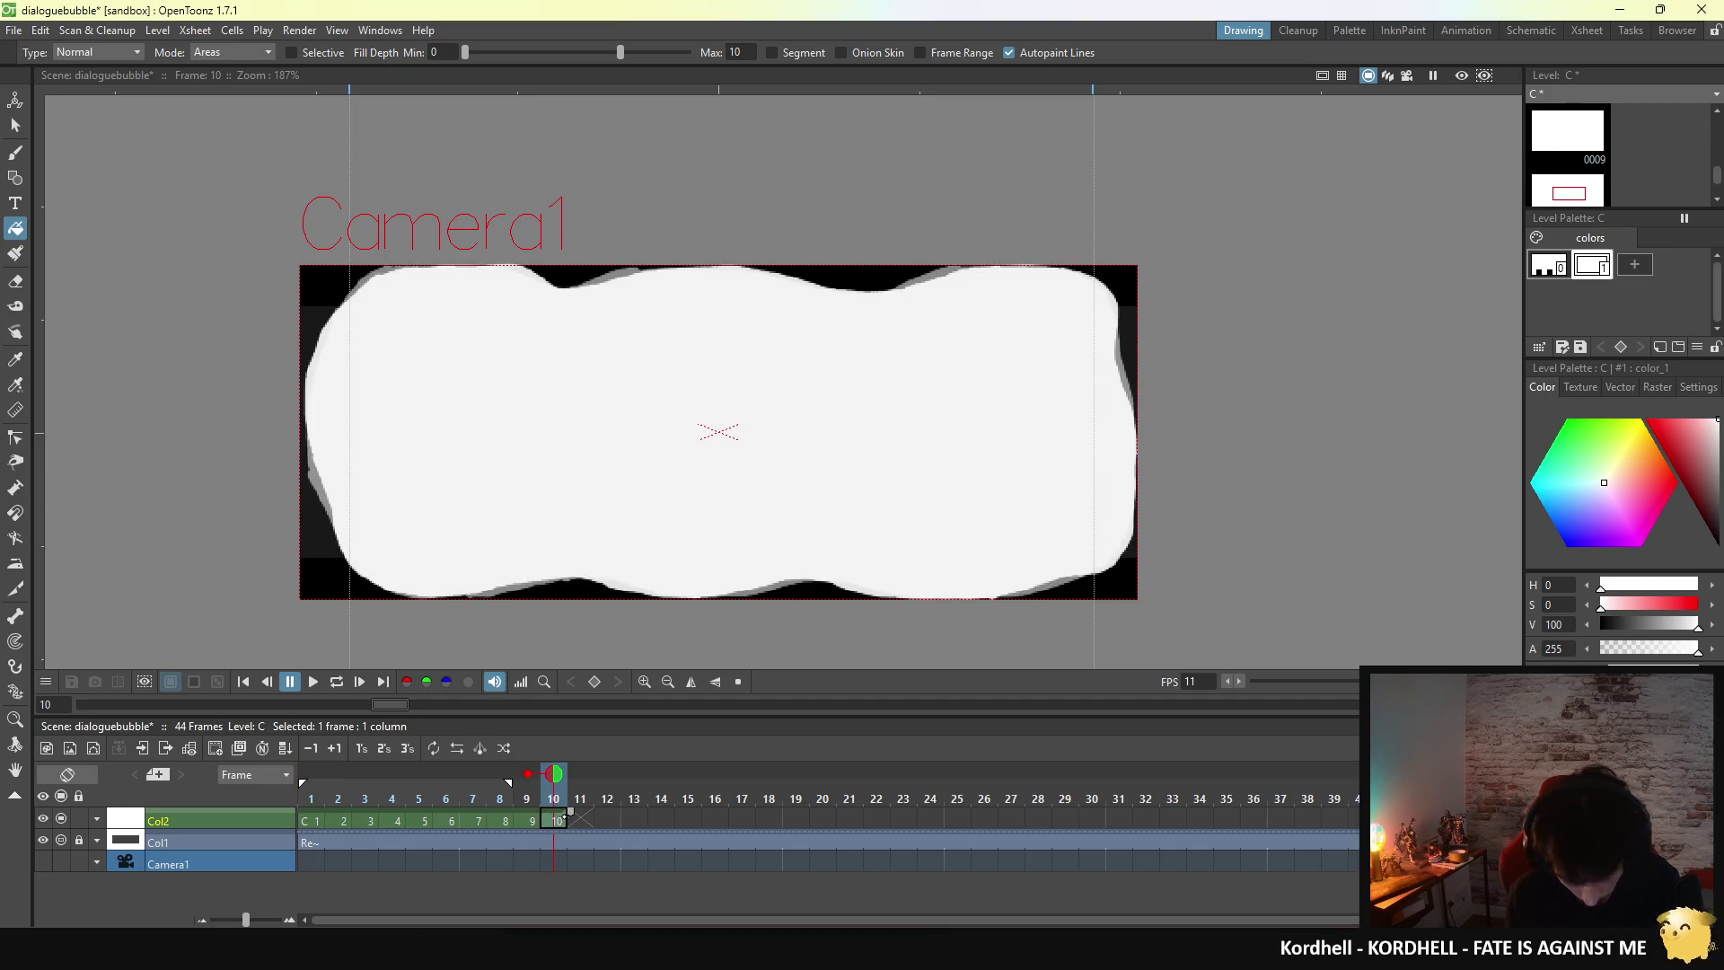
{"action": "left_click", "coordinate": [316, 819]}
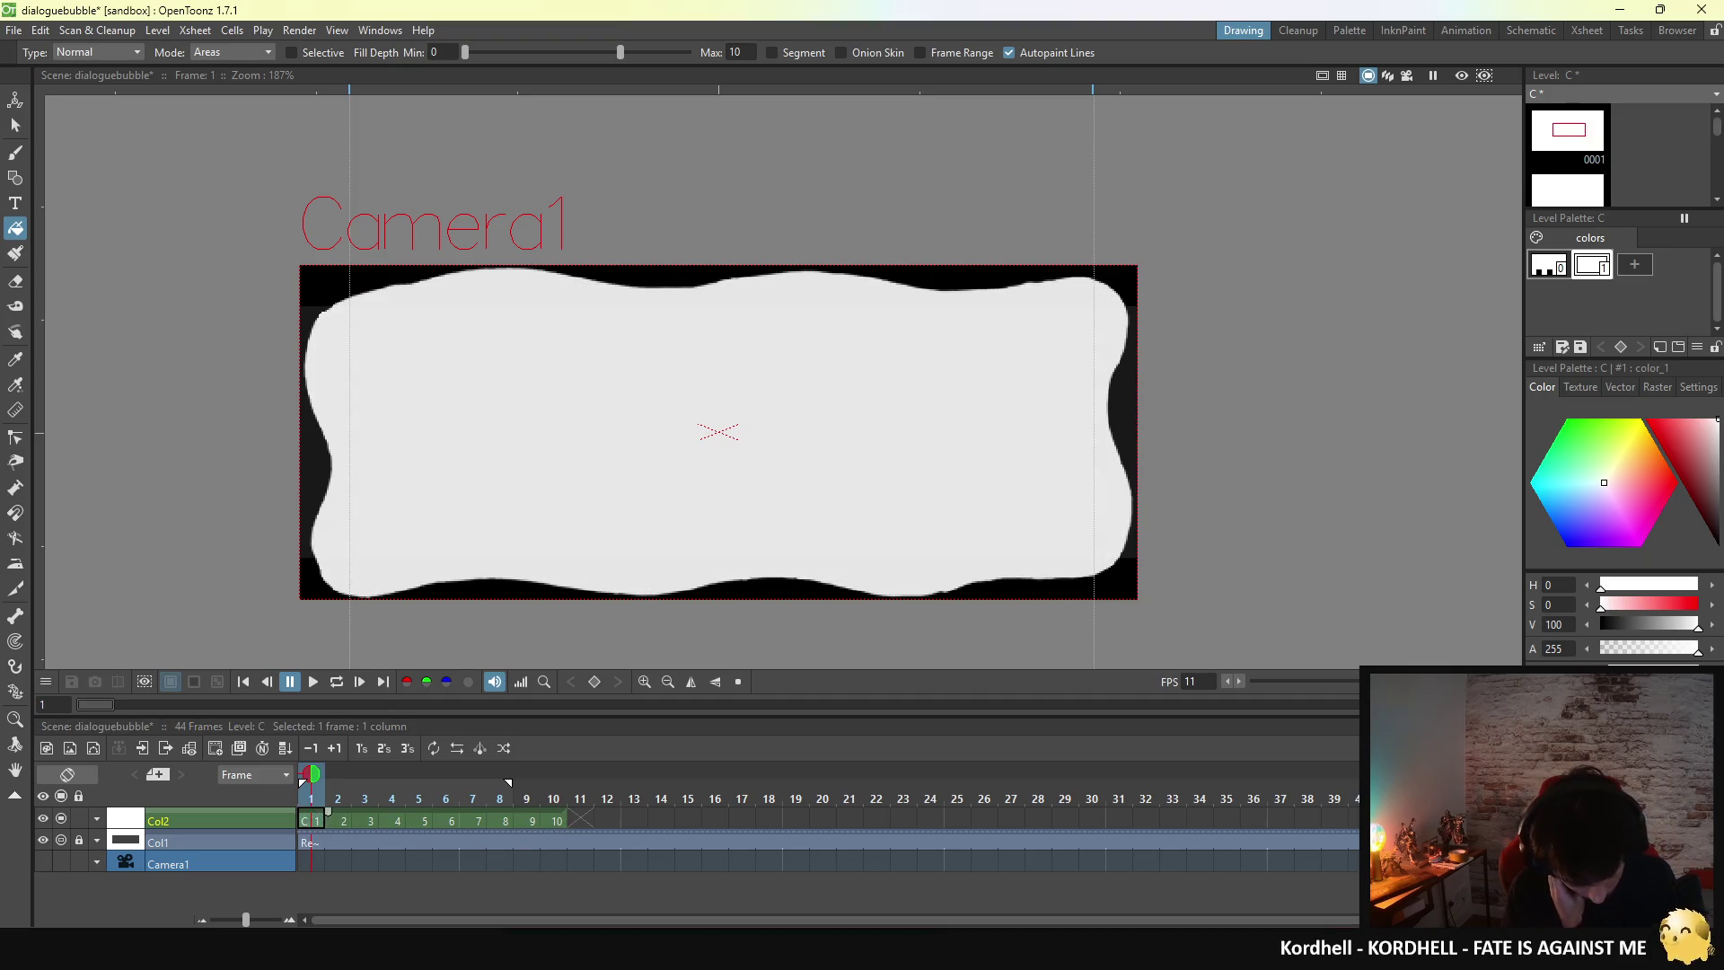
{"action": "left_click", "coordinate": [557, 821]}
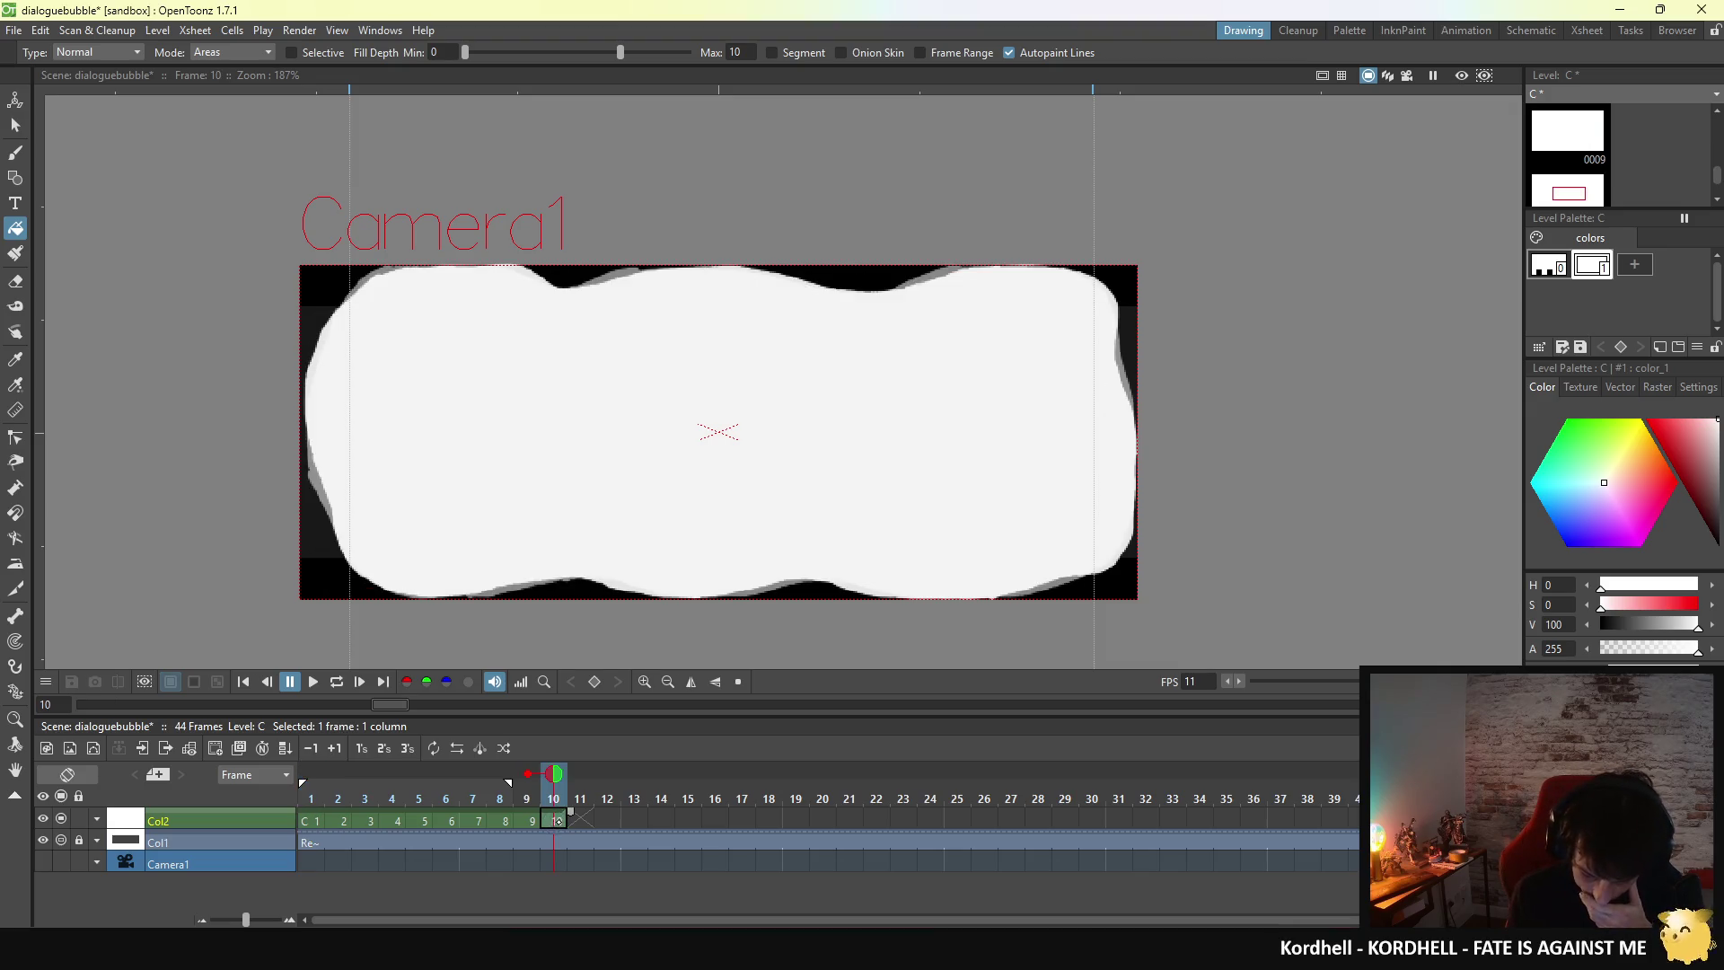
{"action": "left_click", "coordinate": [316, 820]}
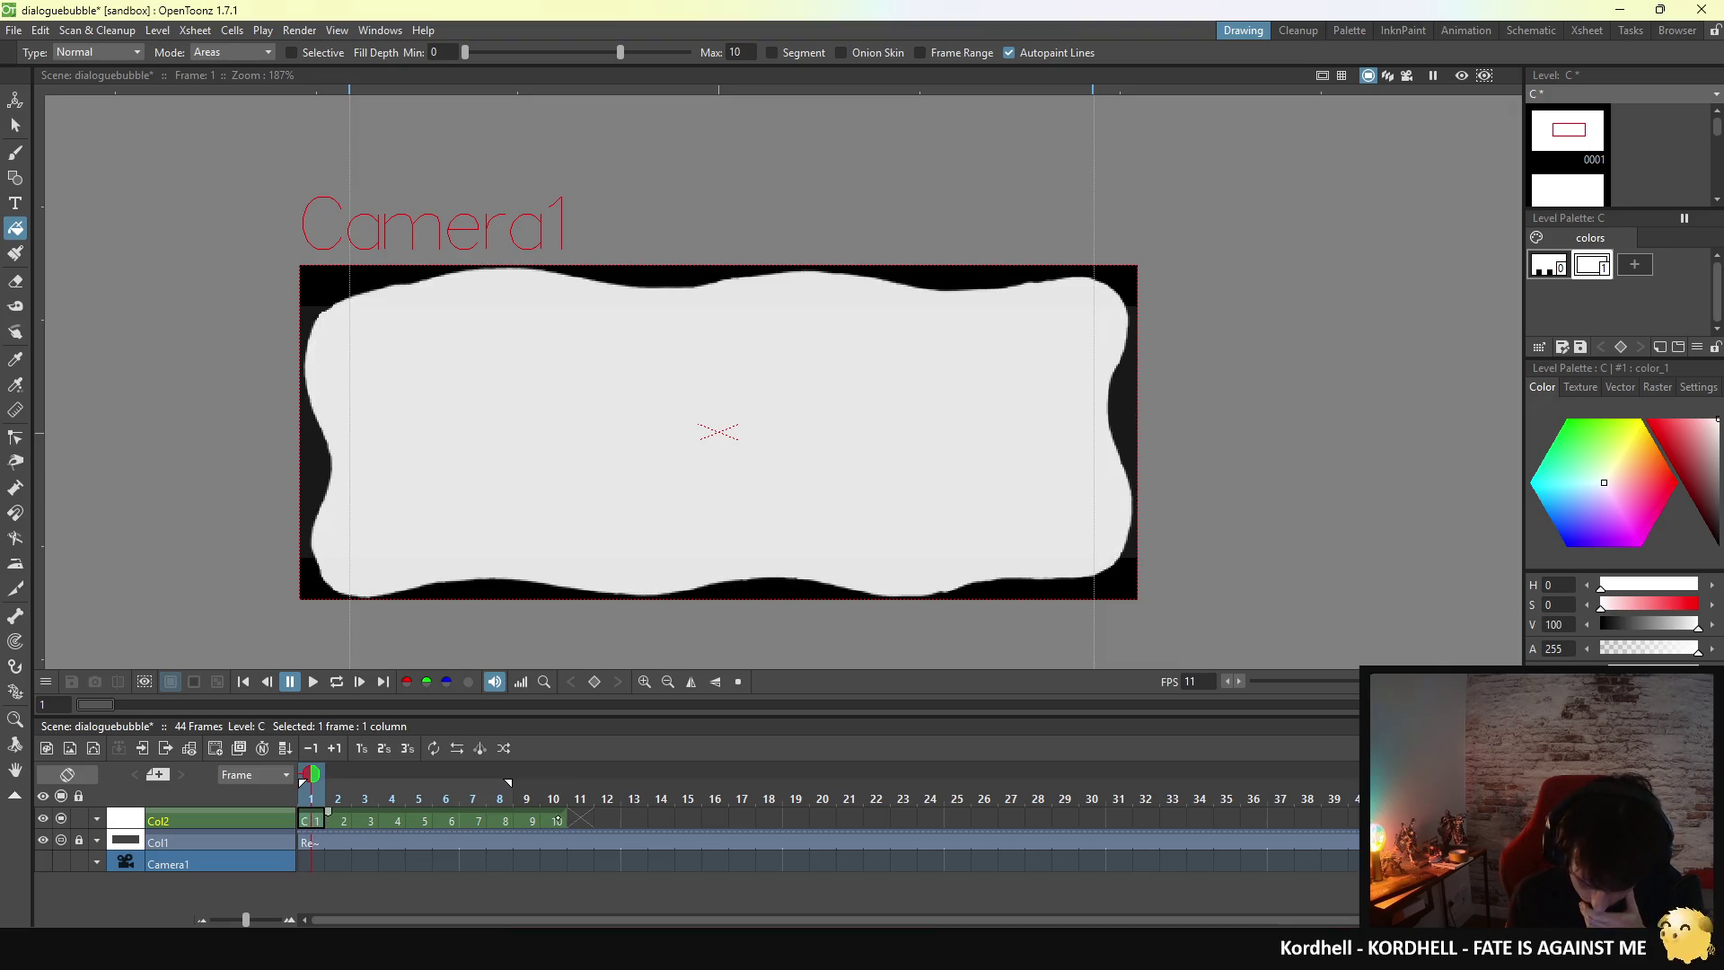
{"action": "left_click", "coordinate": [557, 820]}
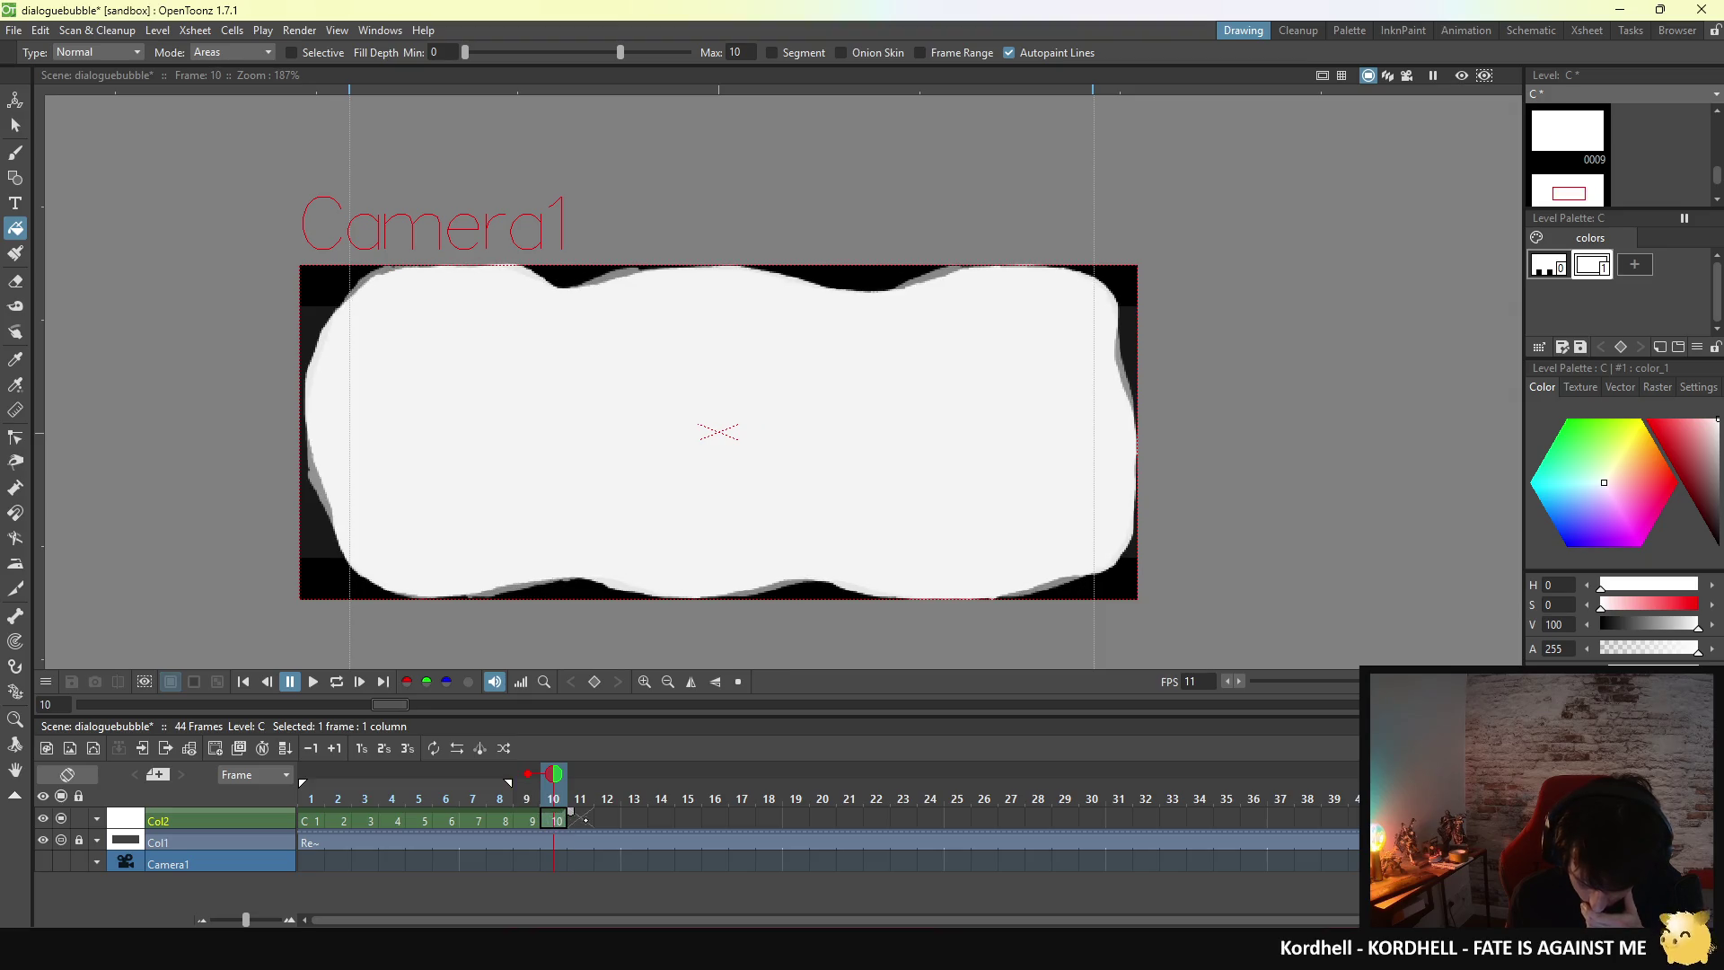
{"action": "left_click", "coordinate": [580, 820]}
{"action": "left_click", "coordinate": [16, 153]}
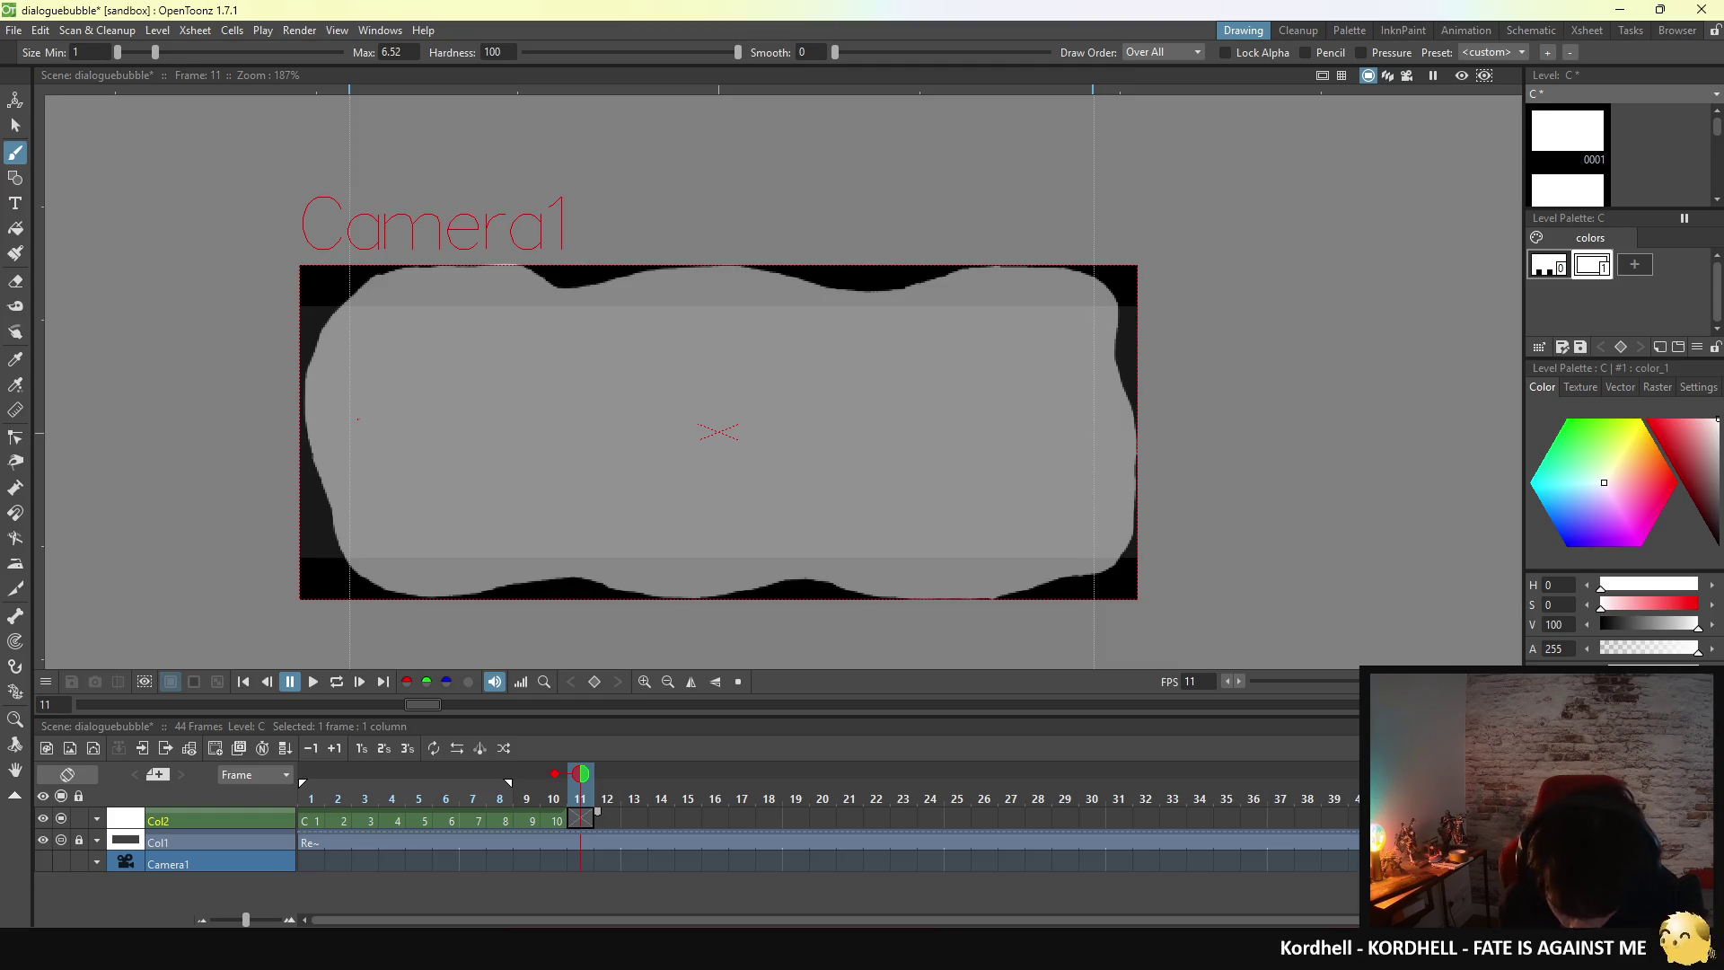
- Trace wobbly white strokes along the bubble's top edge, down its right side and across the bottom-right
{"action": "left_click_drag", "start_coordinate": [570, 294], "coordinate": [609, 292]}
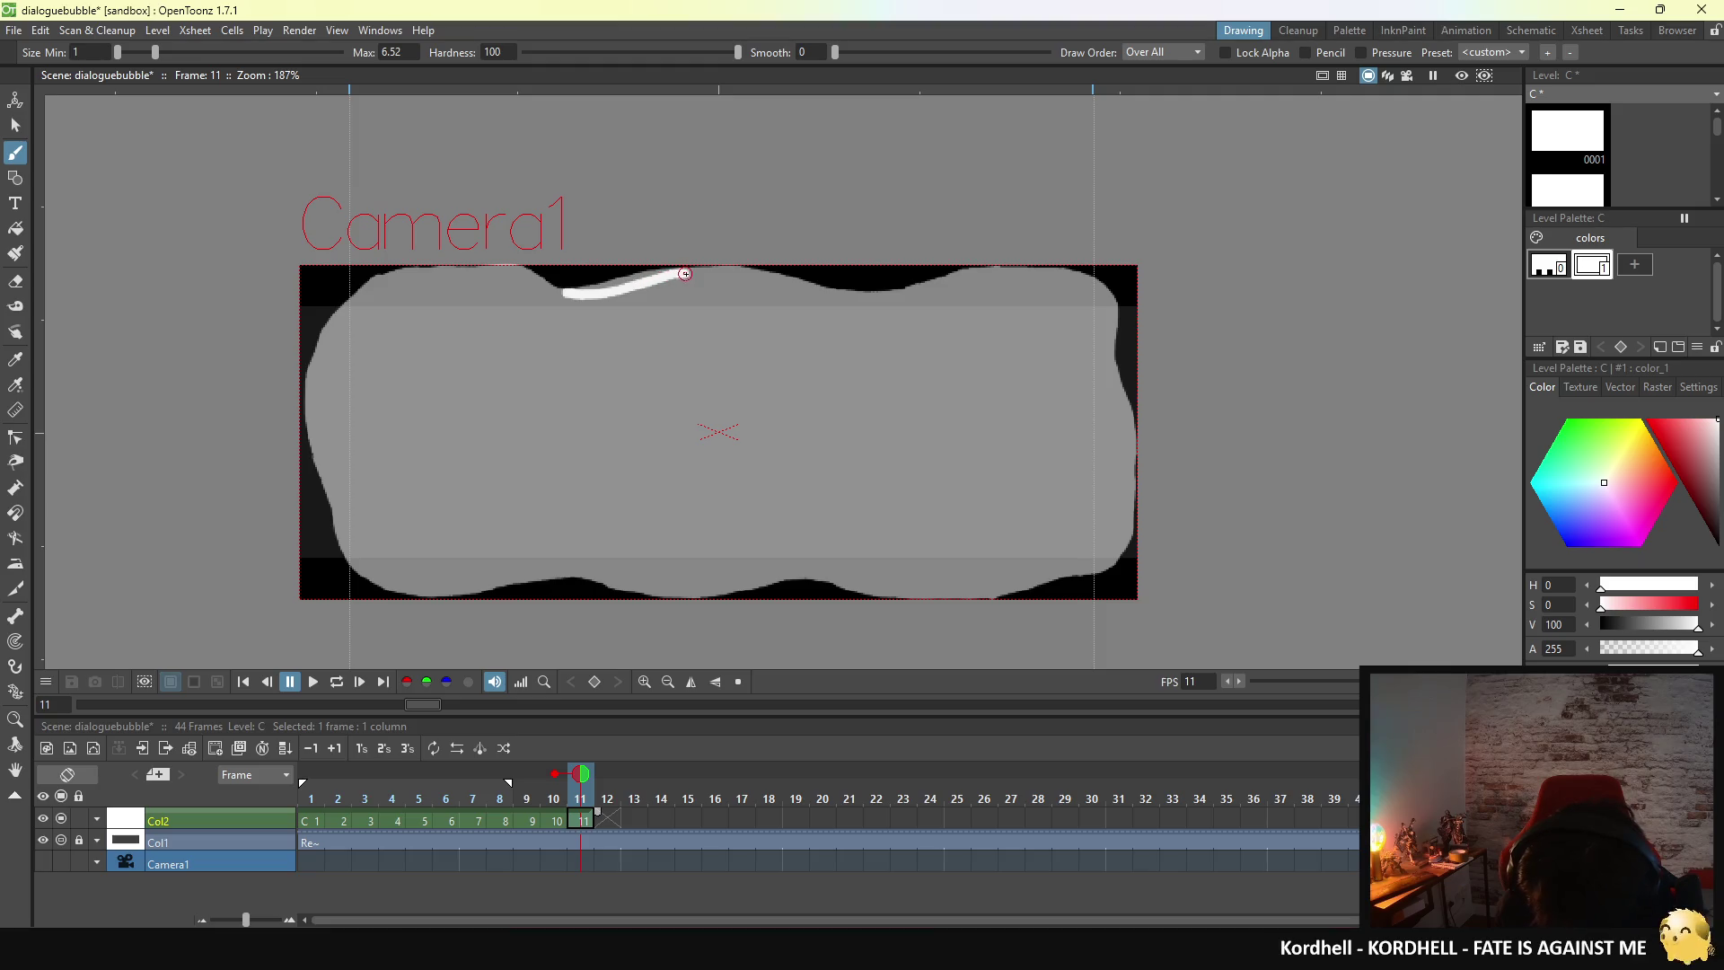
{"action": "left_click_drag", "start_coordinate": [688, 274], "coordinate": [805, 280]}
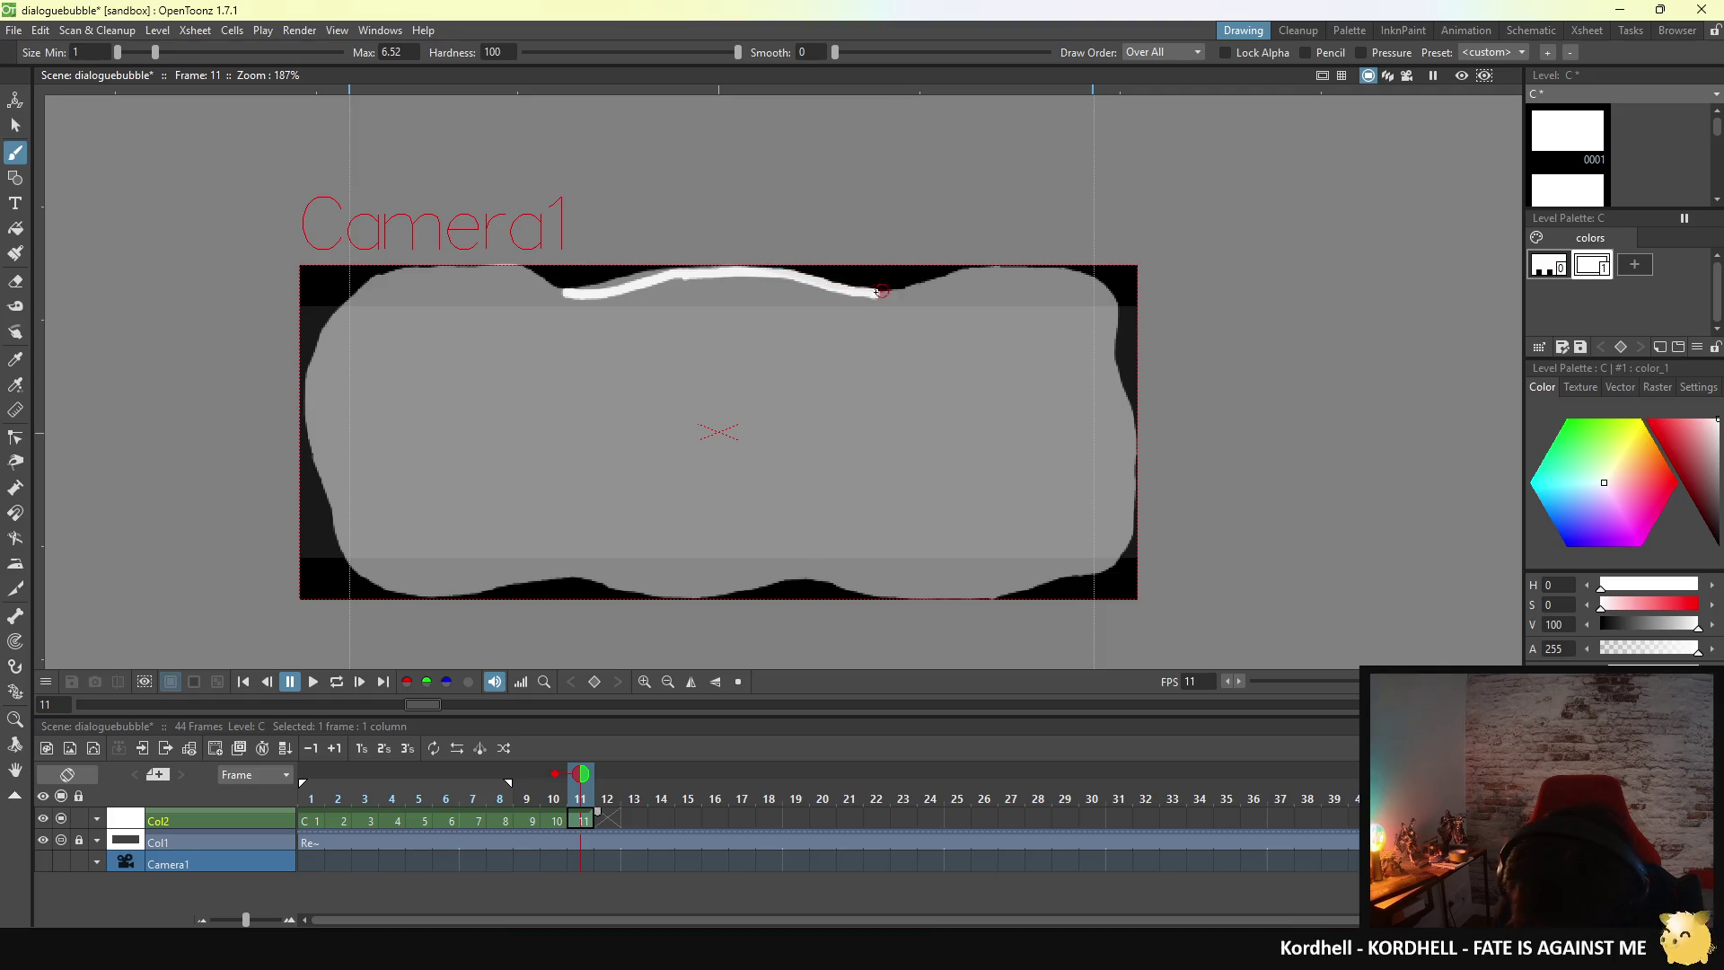
{"action": "left_click_drag", "start_coordinate": [867, 290], "coordinate": [1051, 270]}
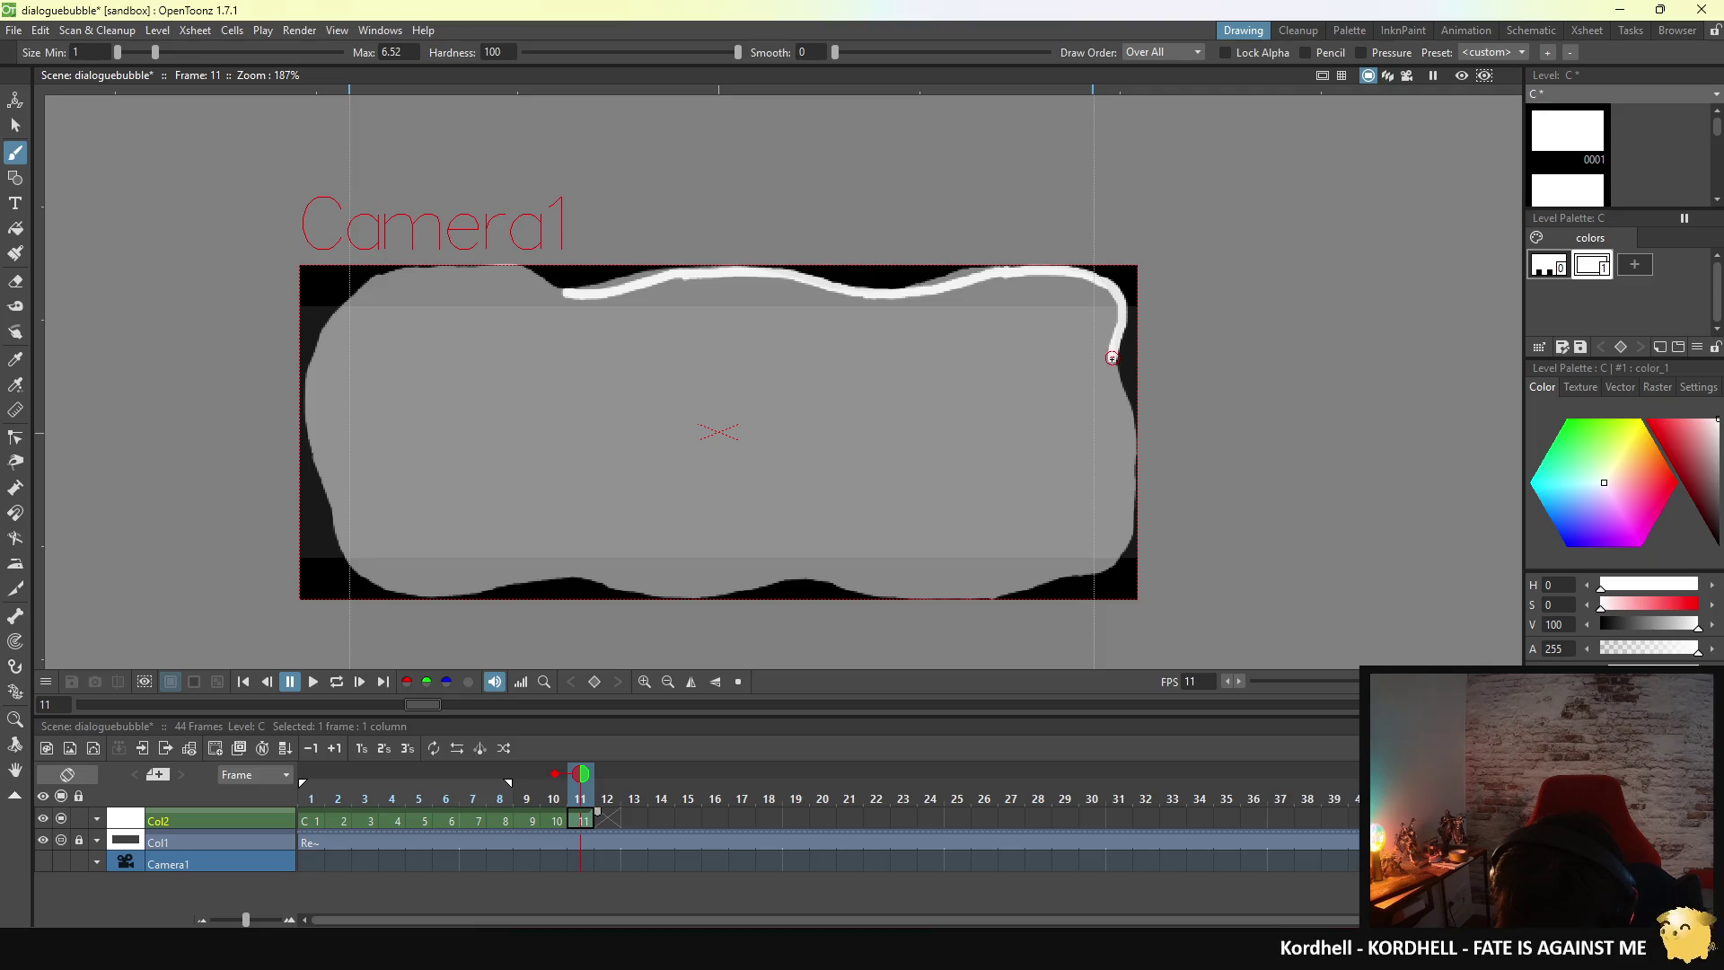
{"action": "left_click_drag", "start_coordinate": [1112, 368], "coordinate": [1123, 415]}
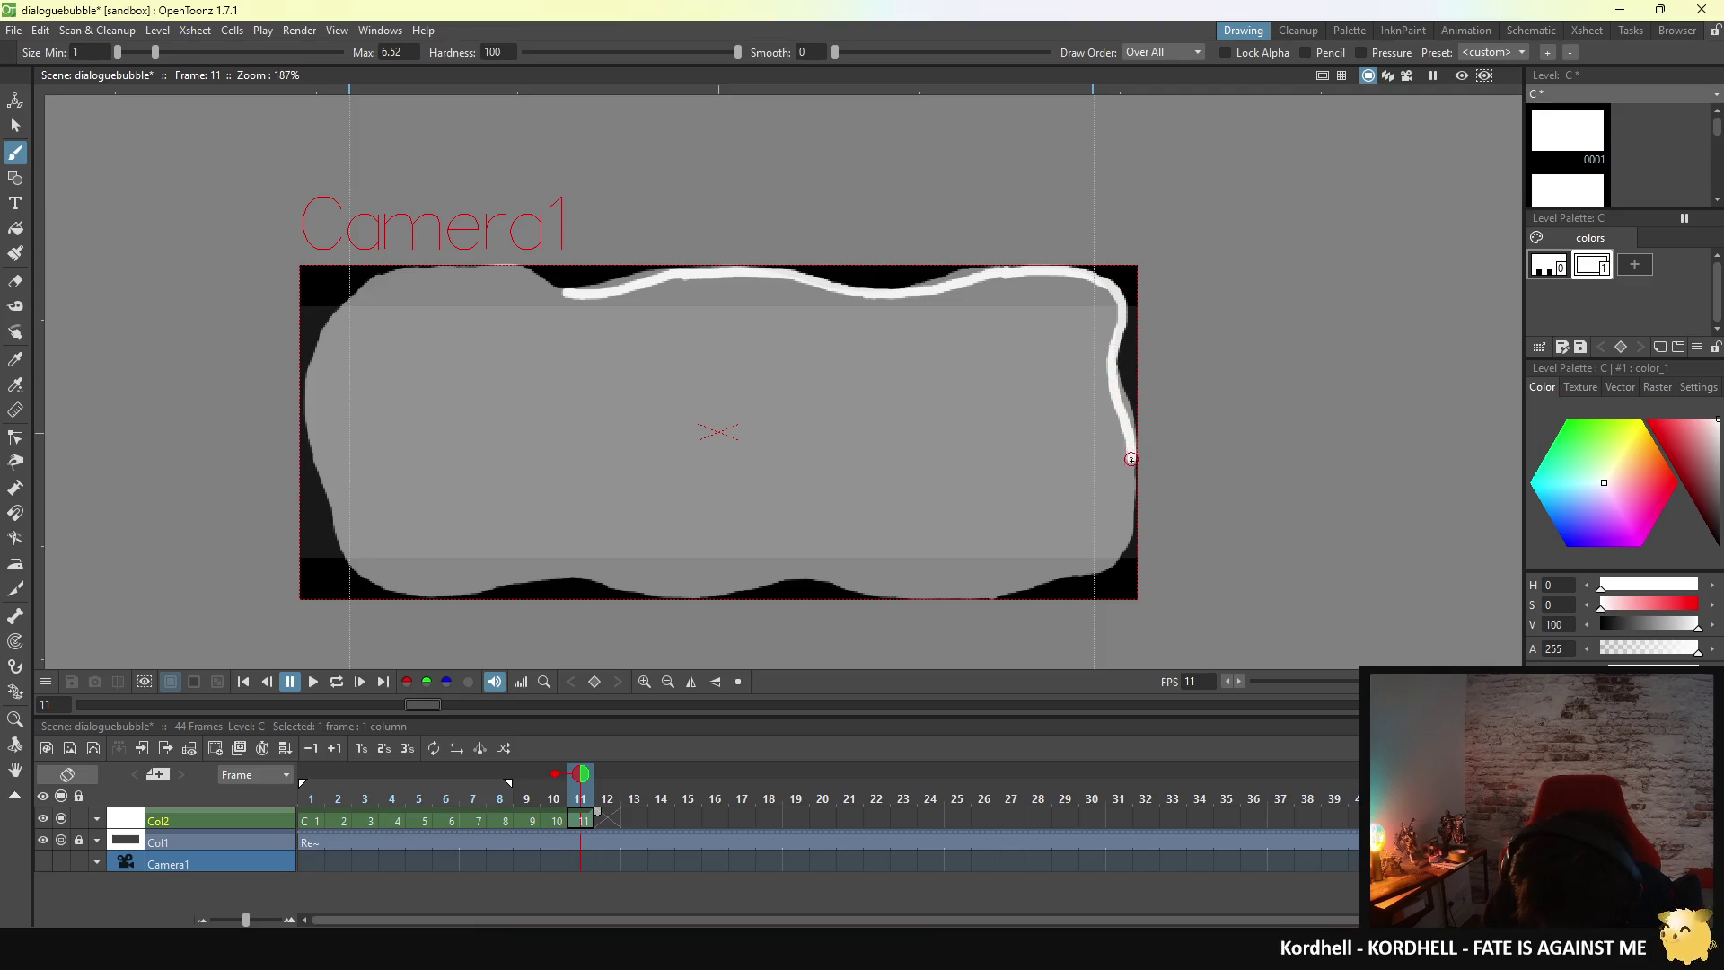
{"action": "left_click_drag", "start_coordinate": [1128, 492], "coordinate": [1118, 536]}
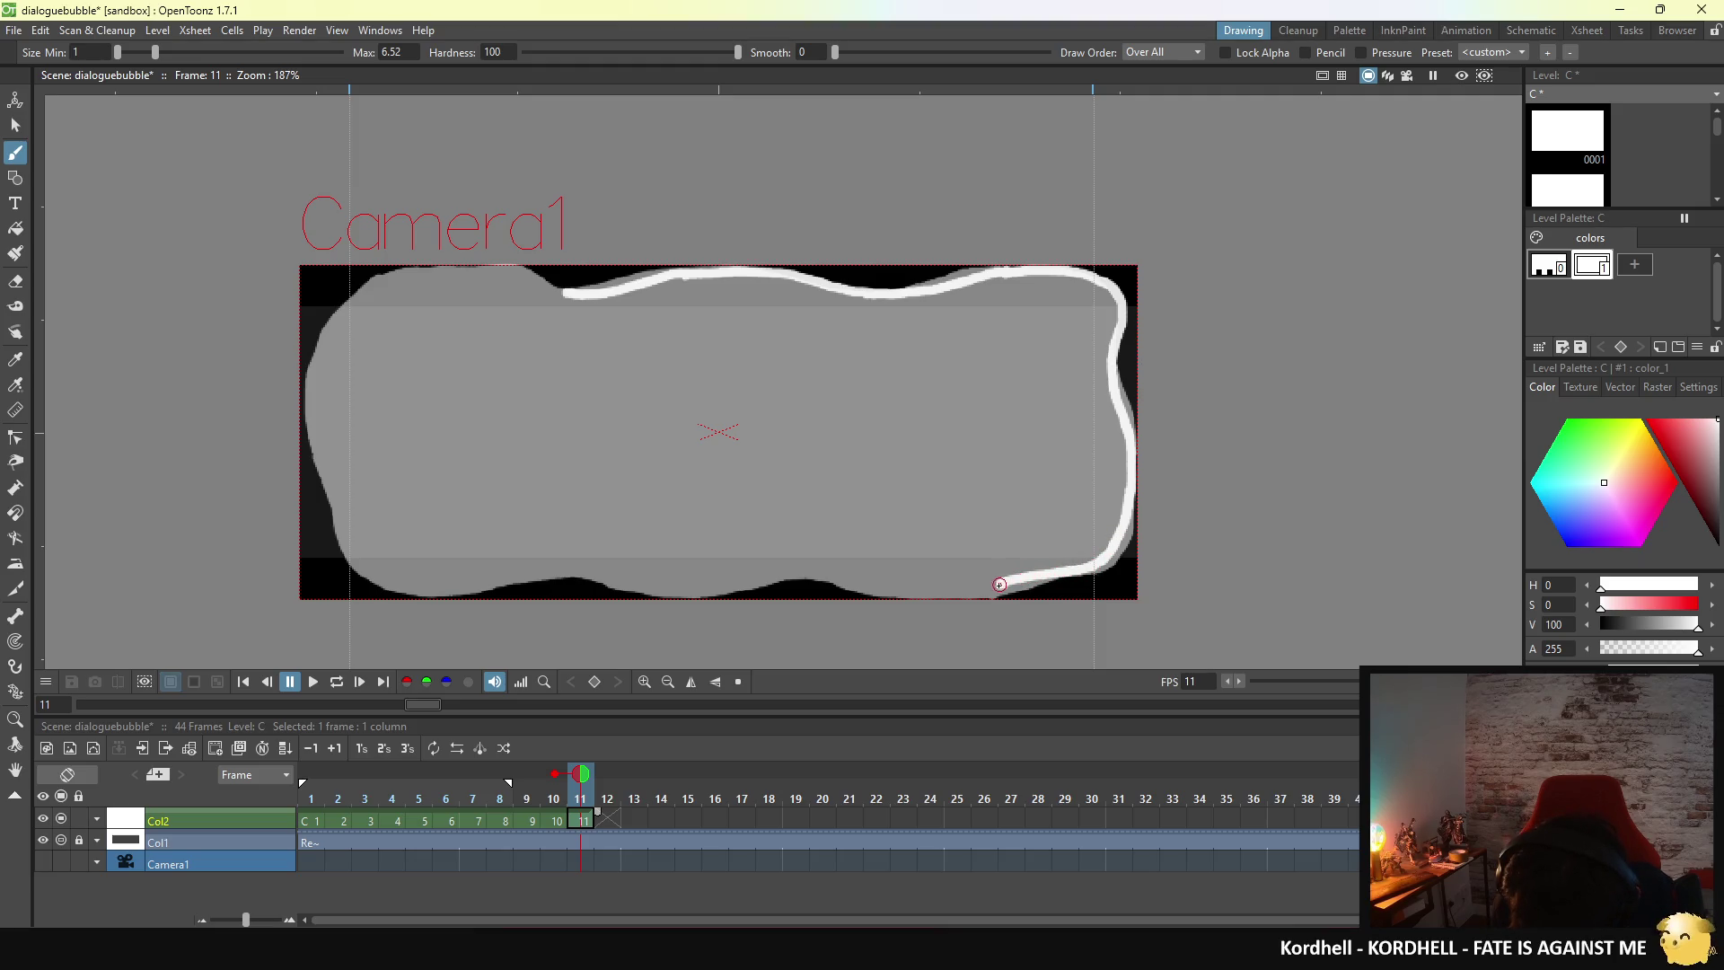
{"action": "left_click_drag", "start_coordinate": [816, 578], "coordinate": [985, 589]}
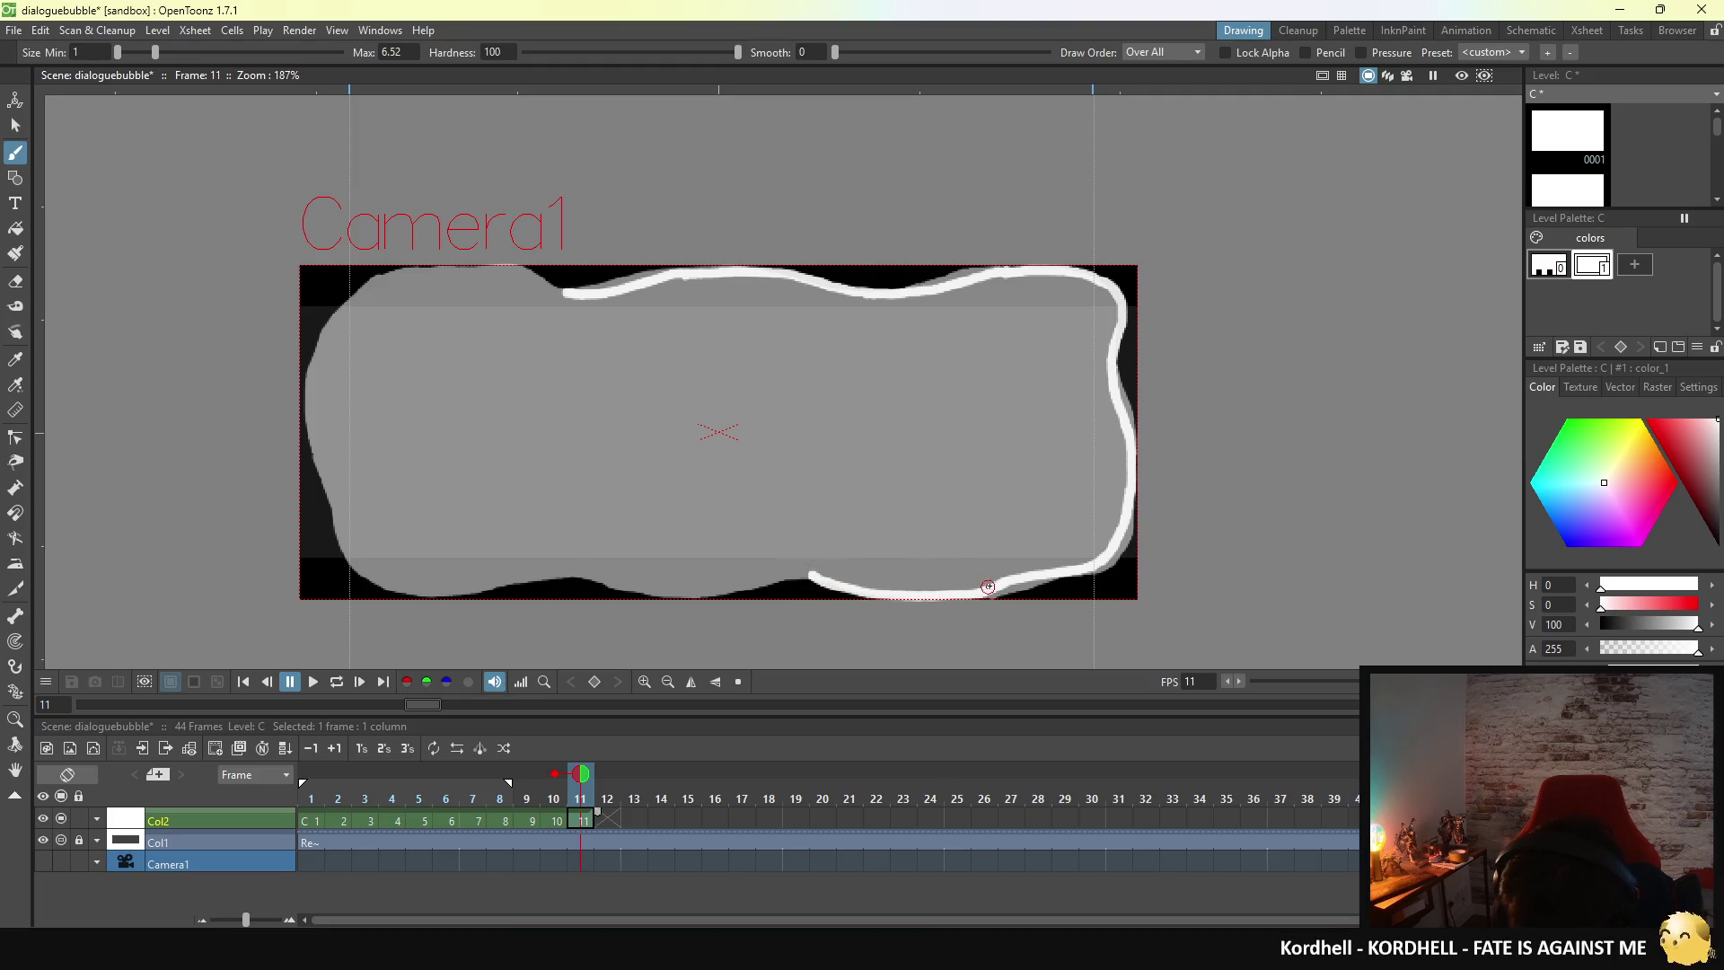
{"action": "left_click_drag", "start_coordinate": [820, 584], "coordinate": [786, 572]}
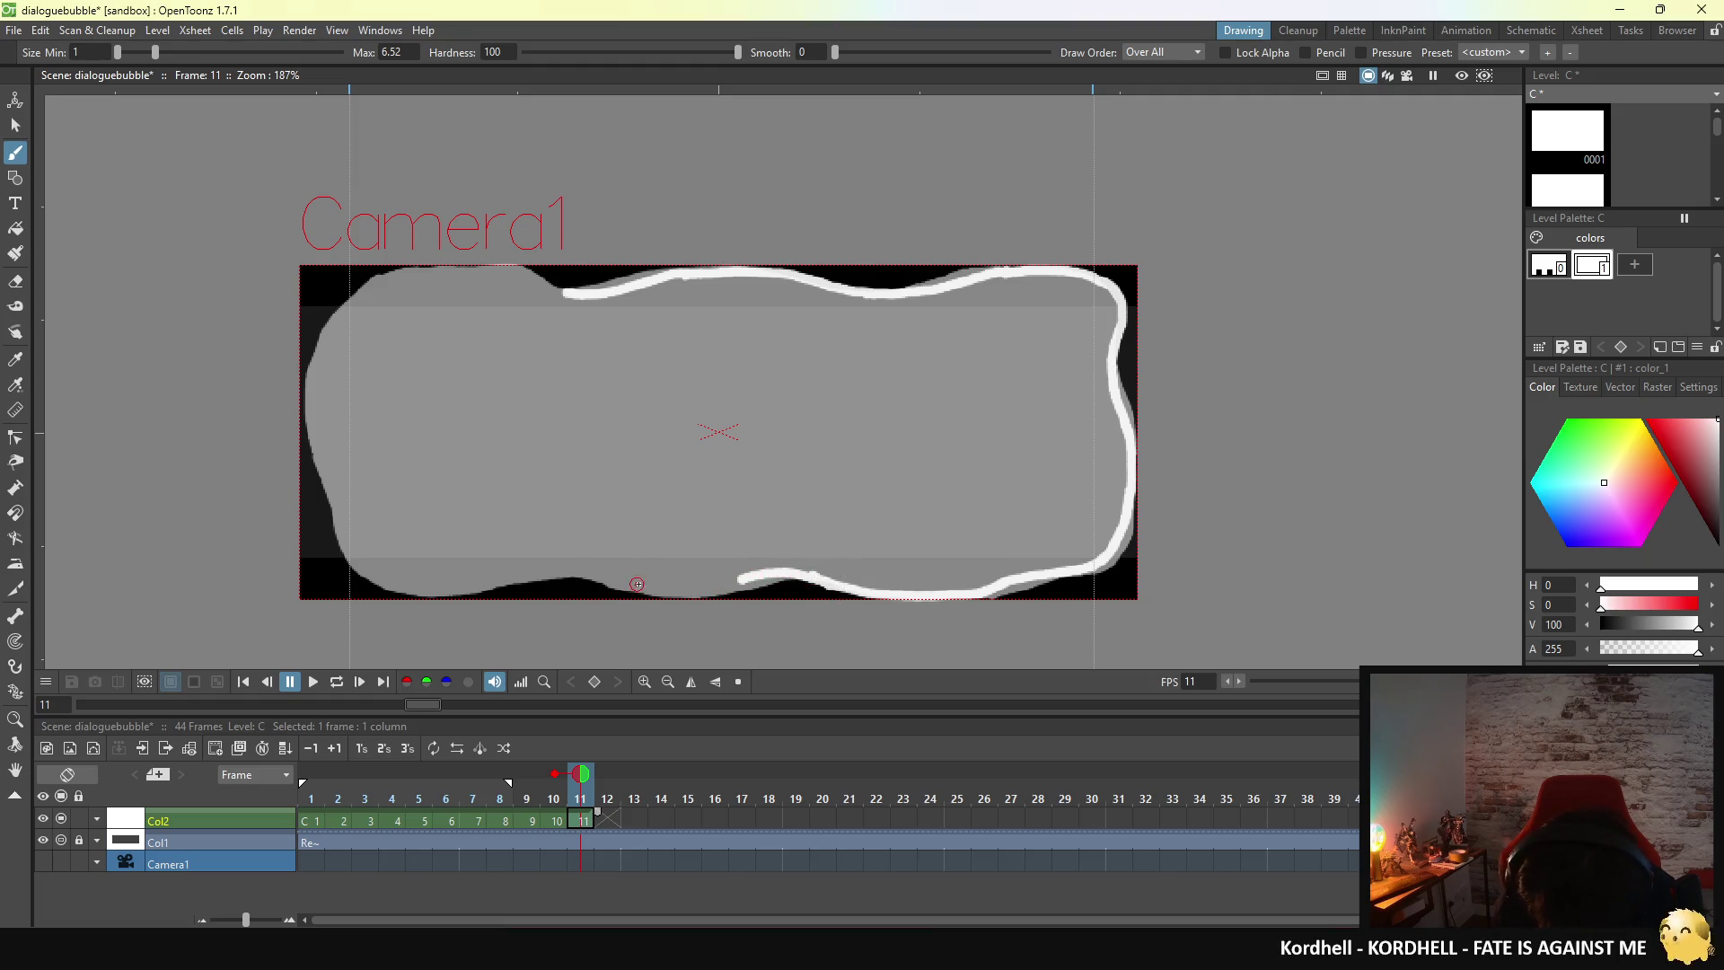
- Flip between frame 1 and frame 11 to compare the outline with the finished bubble
{"action": "left_click", "coordinate": [311, 820]}
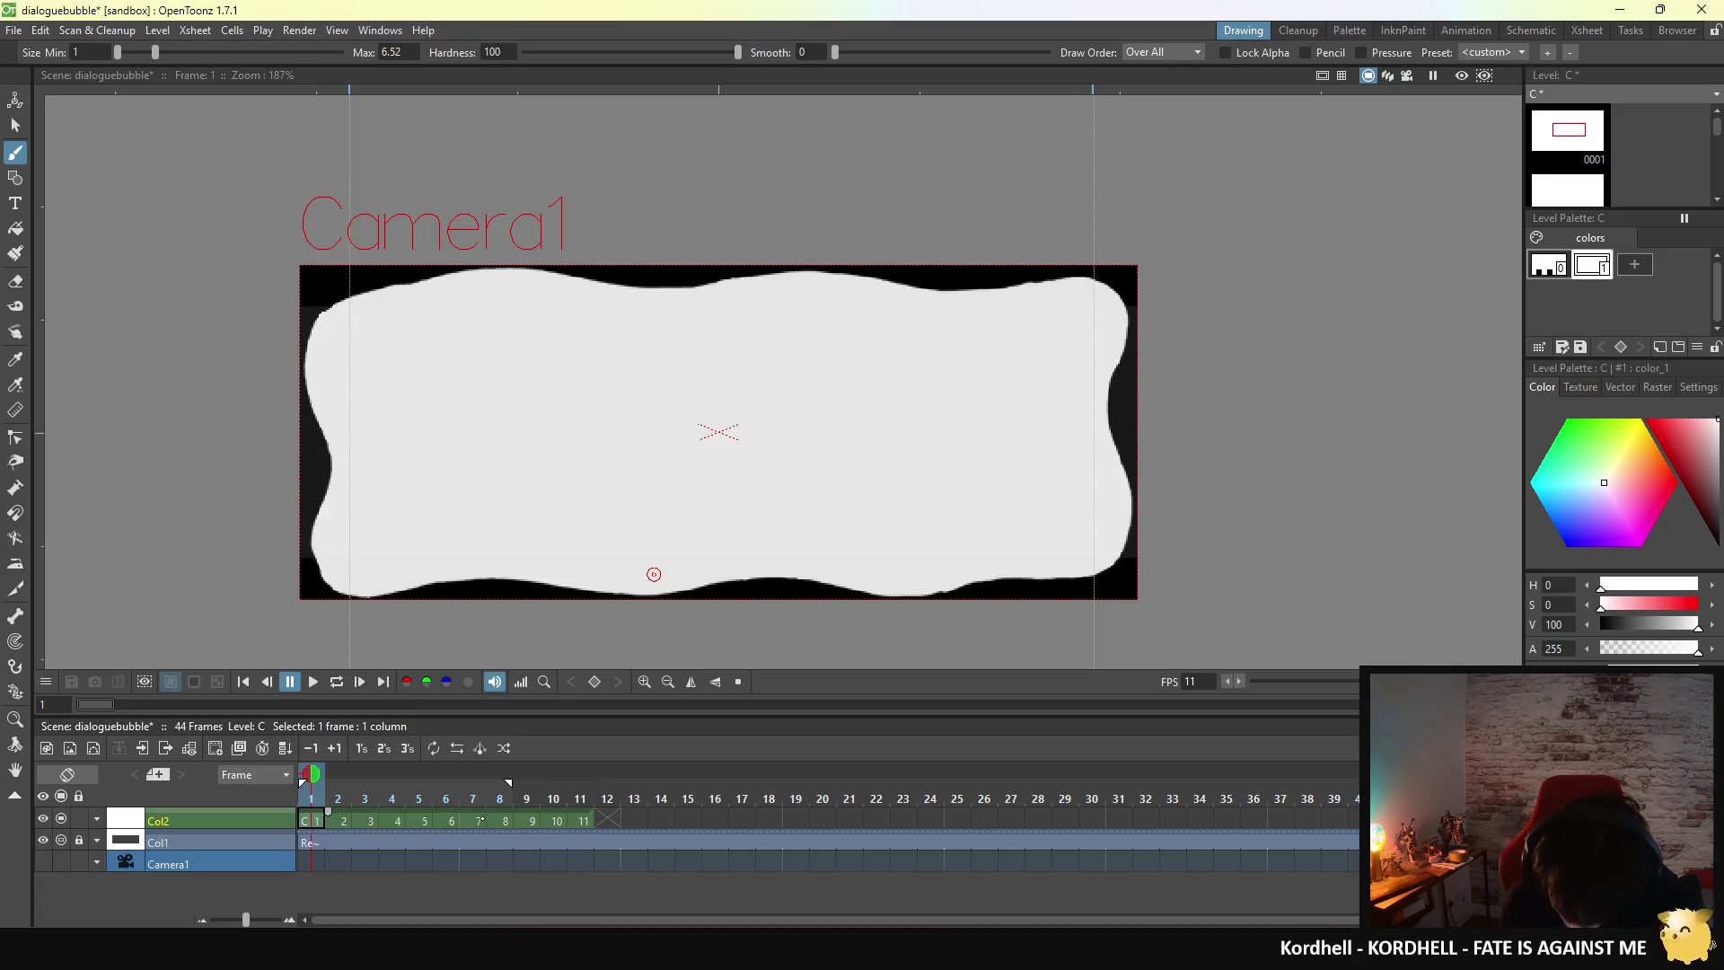
{"action": "left_click", "coordinate": [582, 820]}
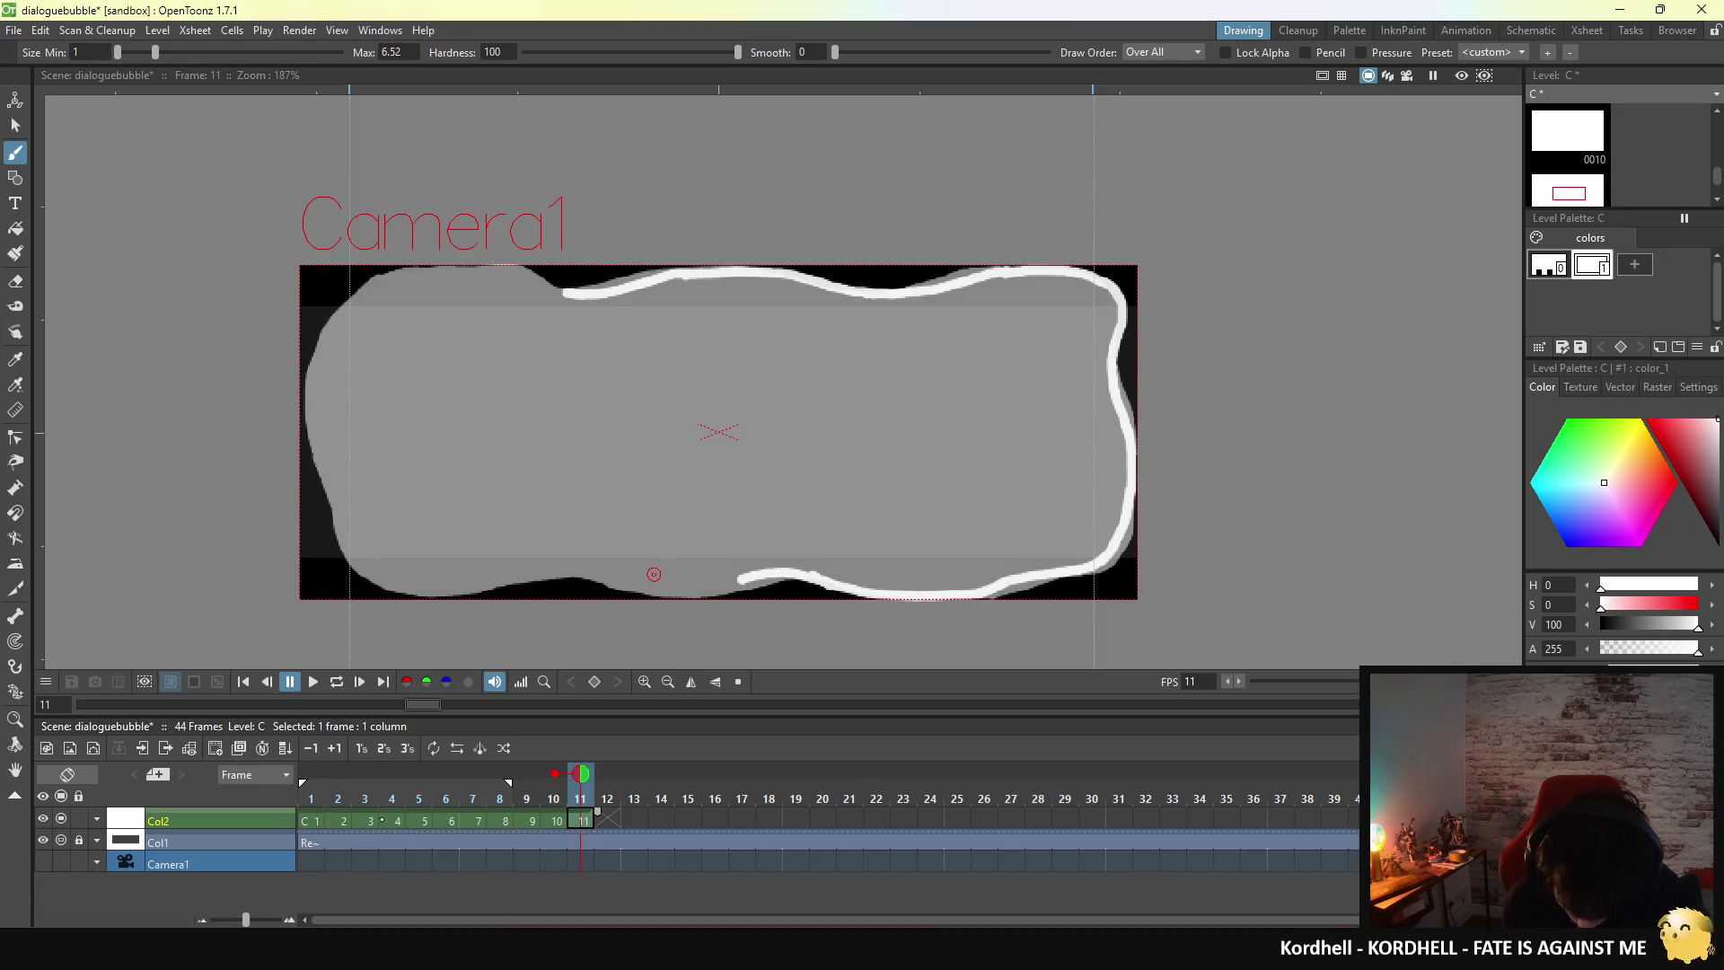
{"action": "left_click", "coordinate": [393, 820]}
{"action": "left_click", "coordinate": [583, 820]}
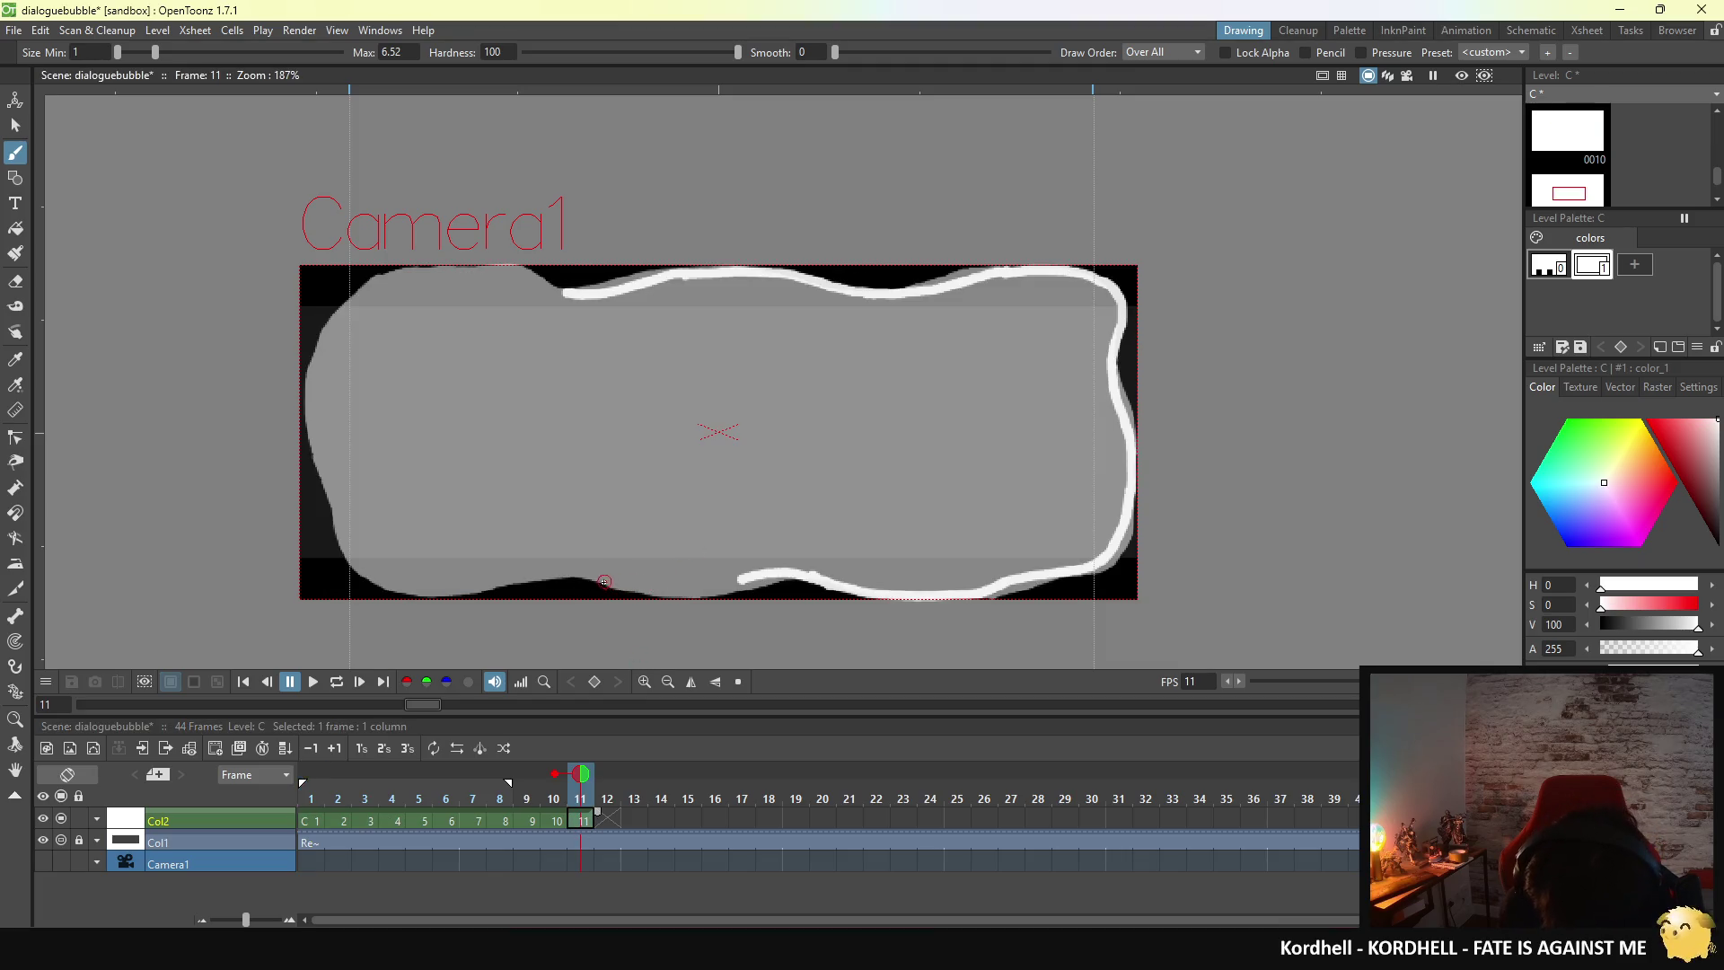
- Continue the bottom outline leftward and curve it up the bubble's left edge
{"action": "left_click_drag", "start_coordinate": [607, 583], "coordinate": [697, 593]}
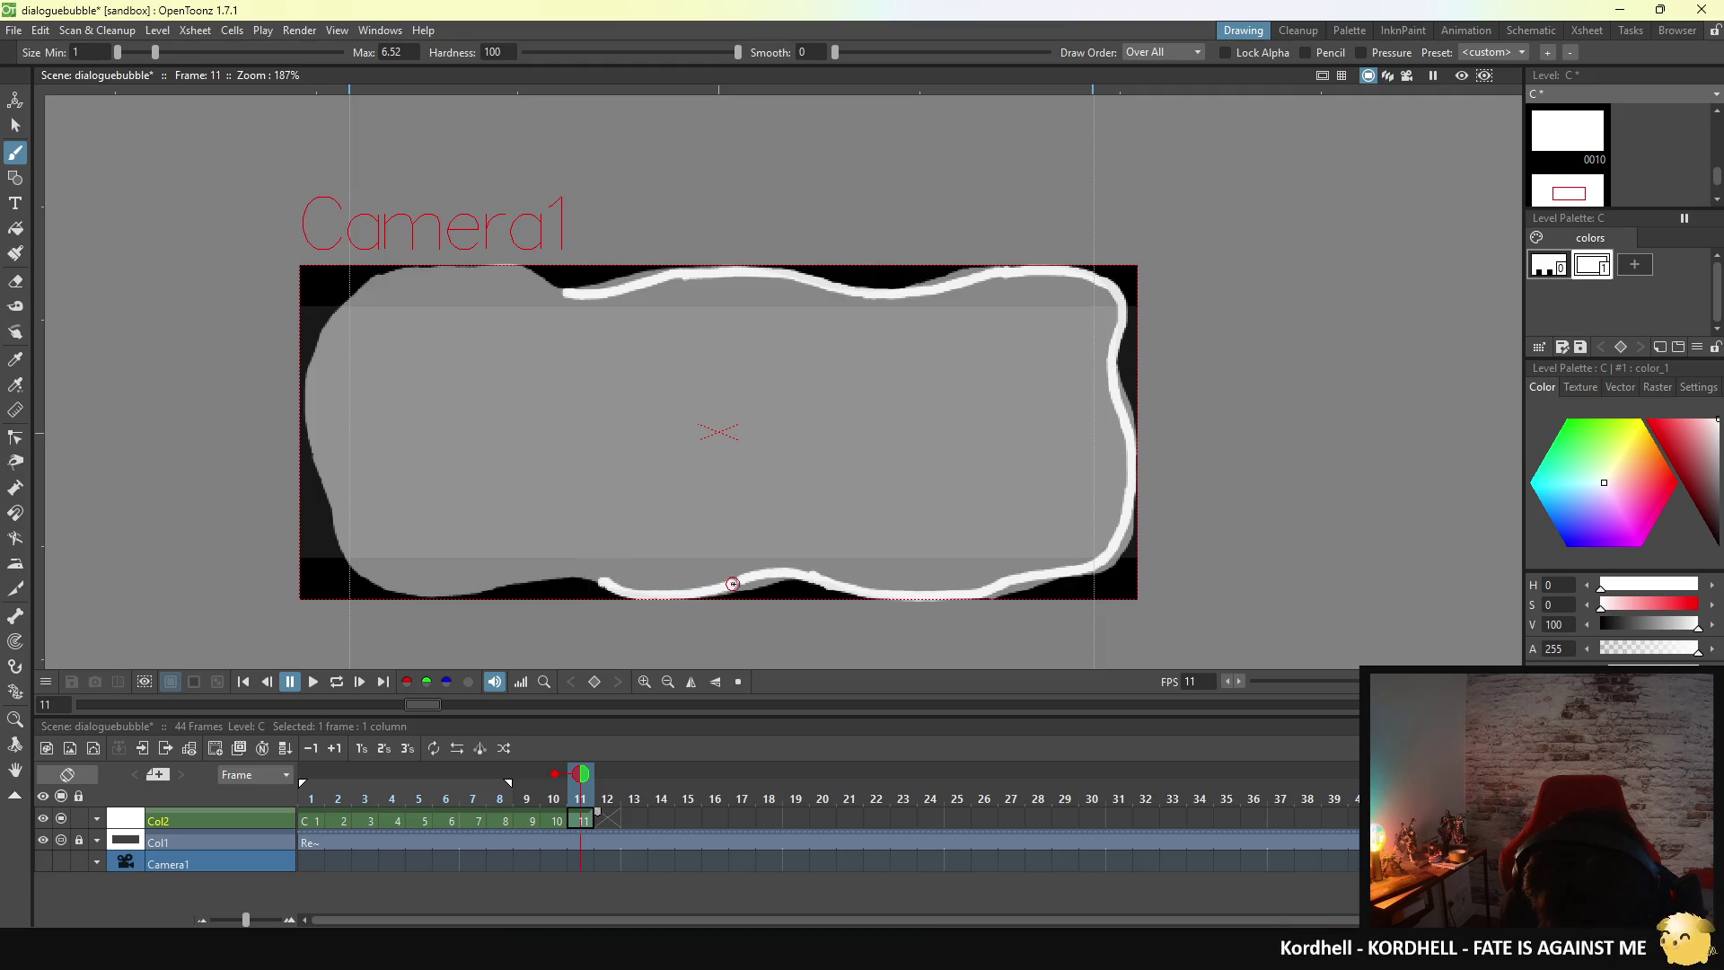
{"action": "left_click_drag", "start_coordinate": [608, 585], "coordinate": [575, 576]}
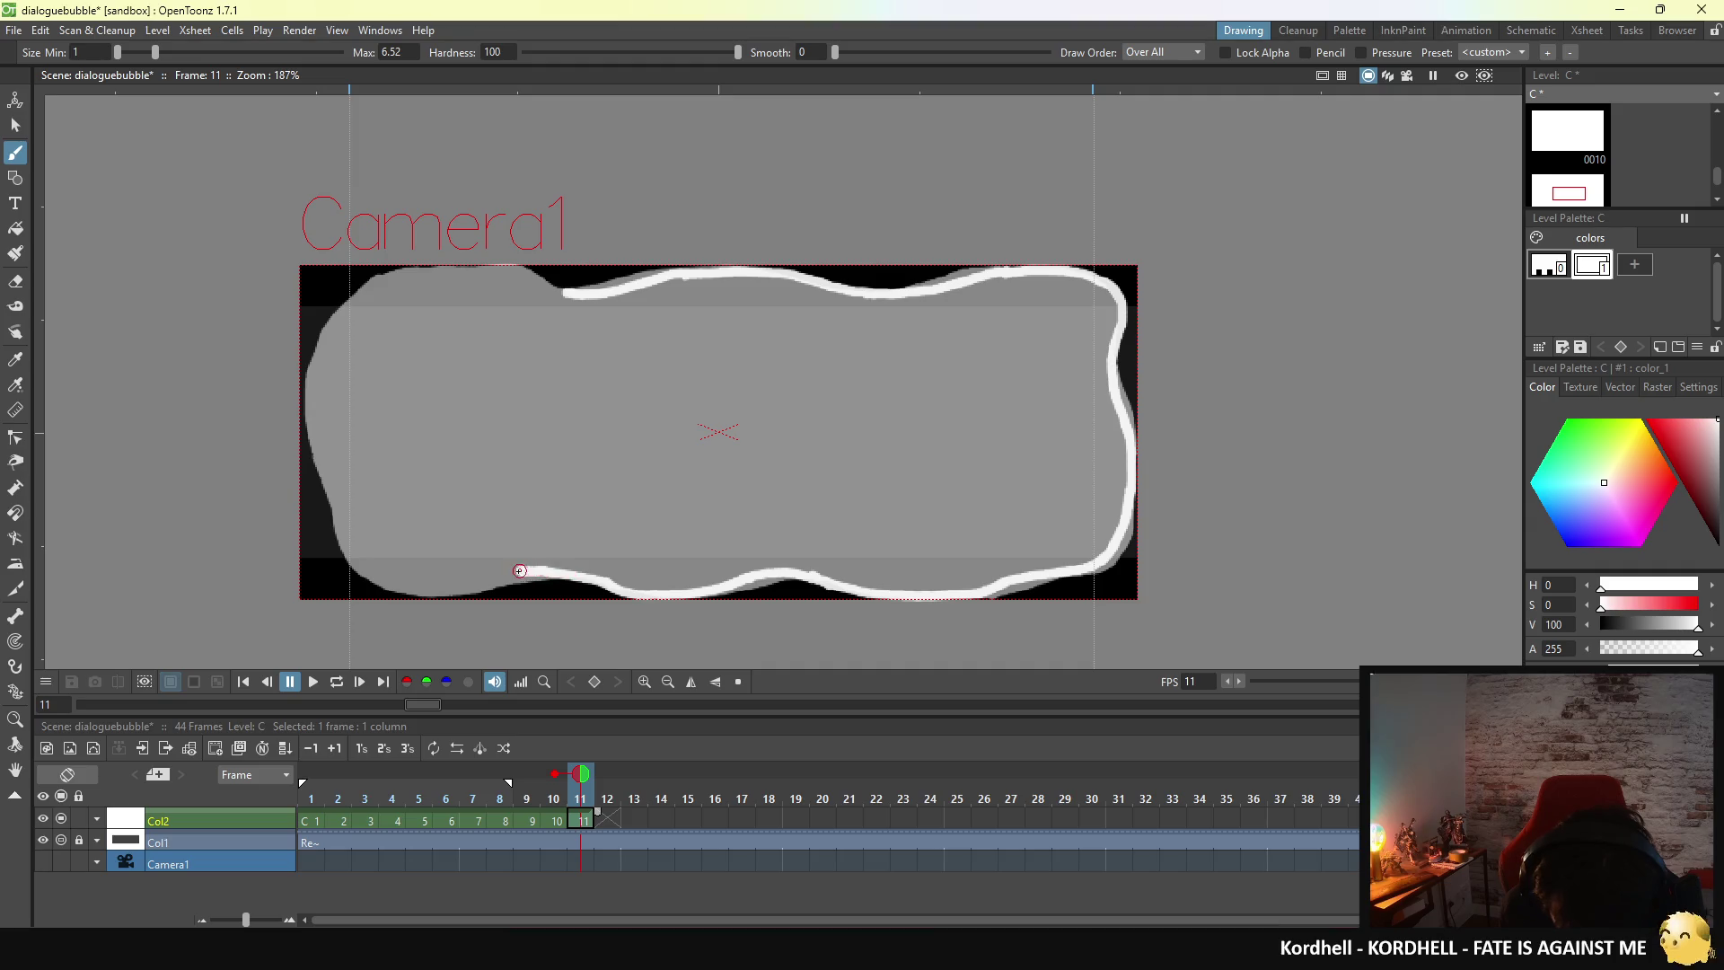
{"action": "left_click_drag", "start_coordinate": [394, 586], "coordinate": [506, 575]}
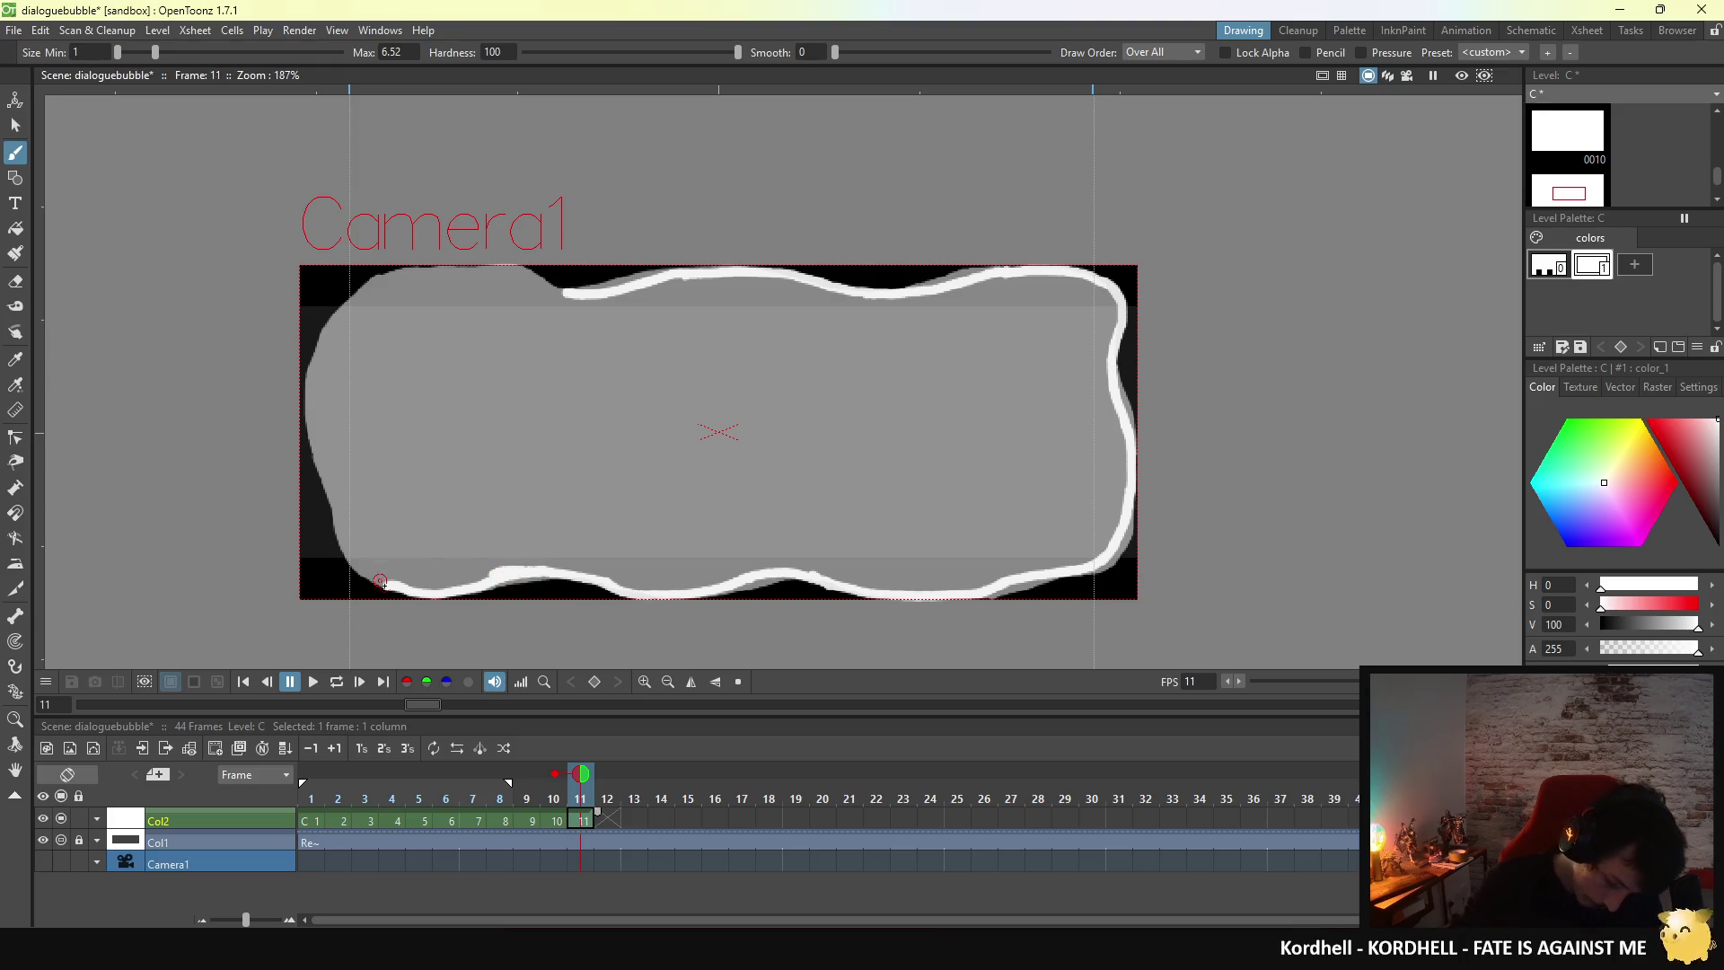
{"action": "mouse_move", "coordinate": [398, 586]}
{"action": "left_mouse_down"}
{"action": "mouse_move", "coordinate": [354, 561]}
{"action": "mouse_move", "coordinate": [306, 359]}
{"action": "left_mouse_up"}
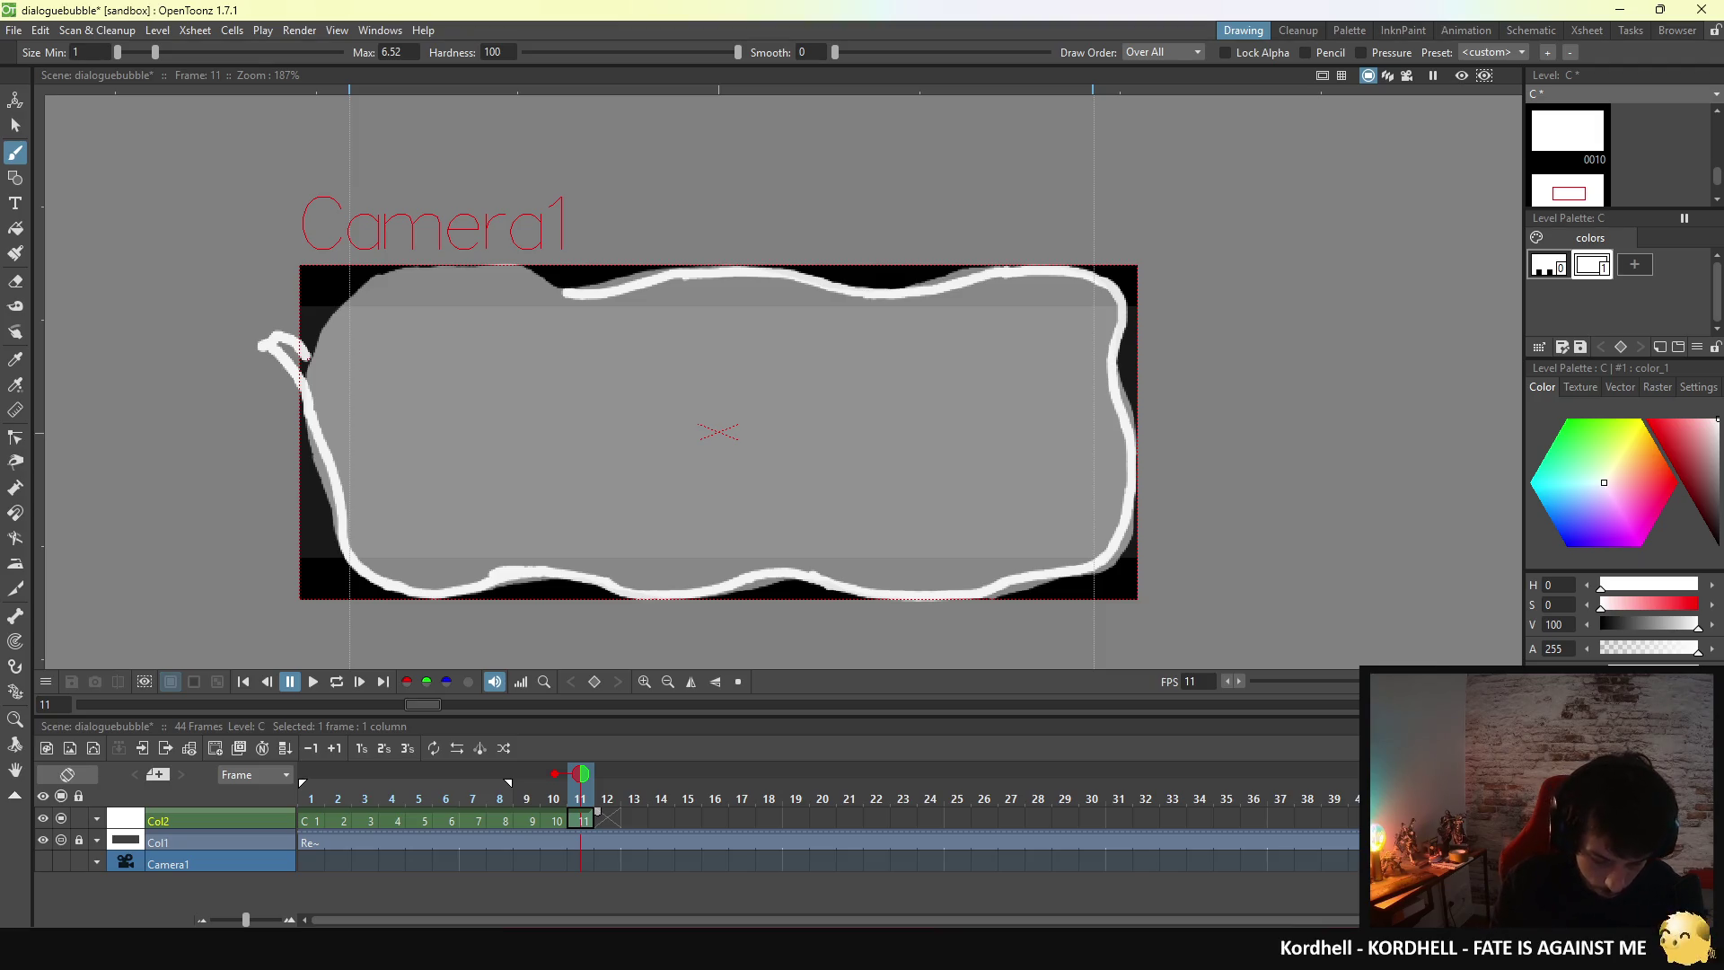
- Remove the stray zigzag tail and leftover left-edge stroke with undo and the eraser
{"action": "left_click_drag", "start_coordinate": [310, 355], "coordinate": [370, 235]}
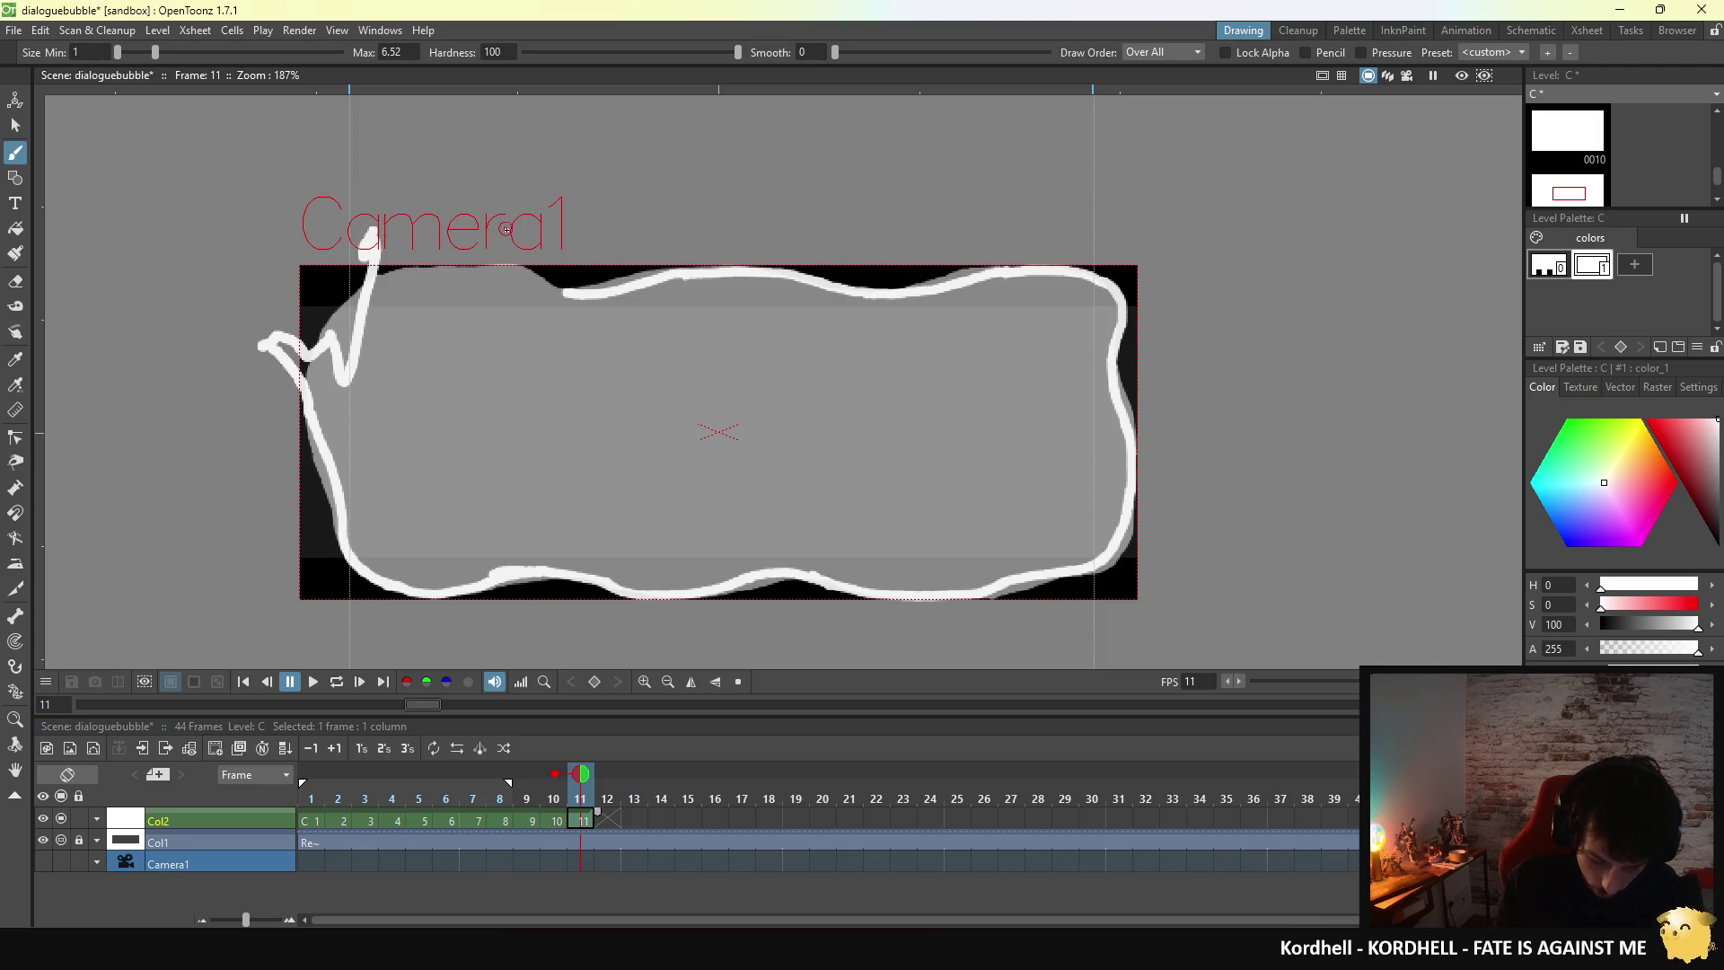
{"action": "key", "text": "ctrl+z"}
{"action": "key", "text": "ctrl+z"}
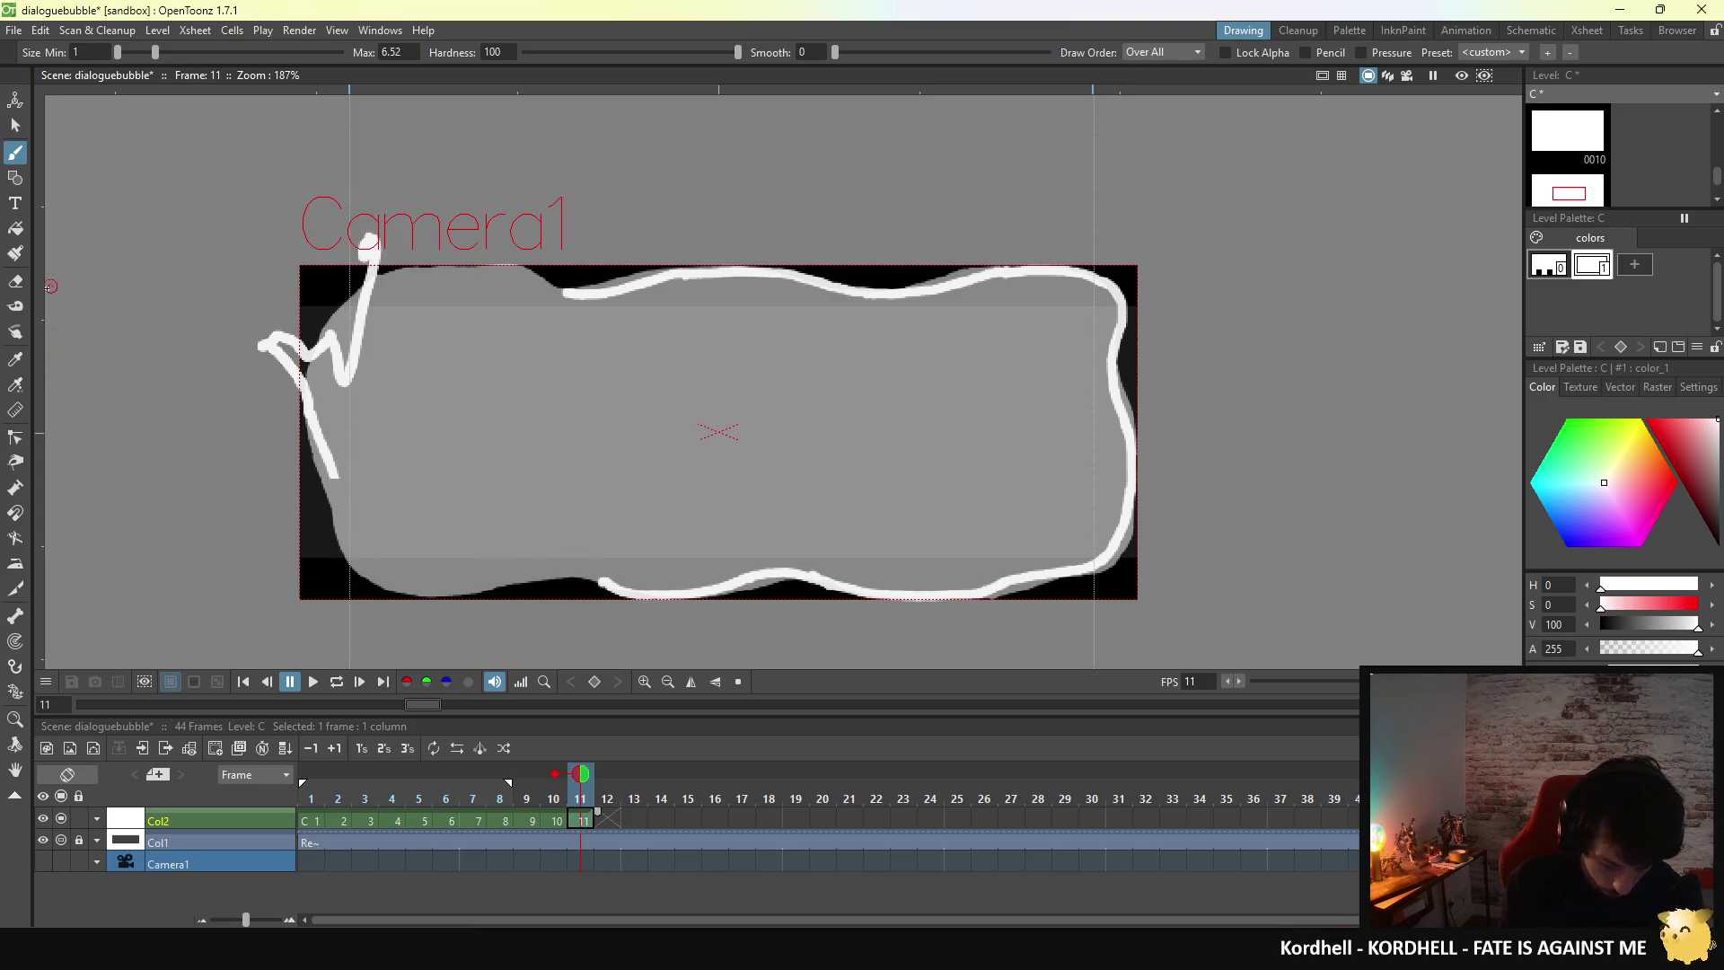
{"action": "left_click", "coordinate": [15, 281]}
{"action": "left_click_drag", "start_coordinate": [368, 265], "coordinate": [313, 305]}
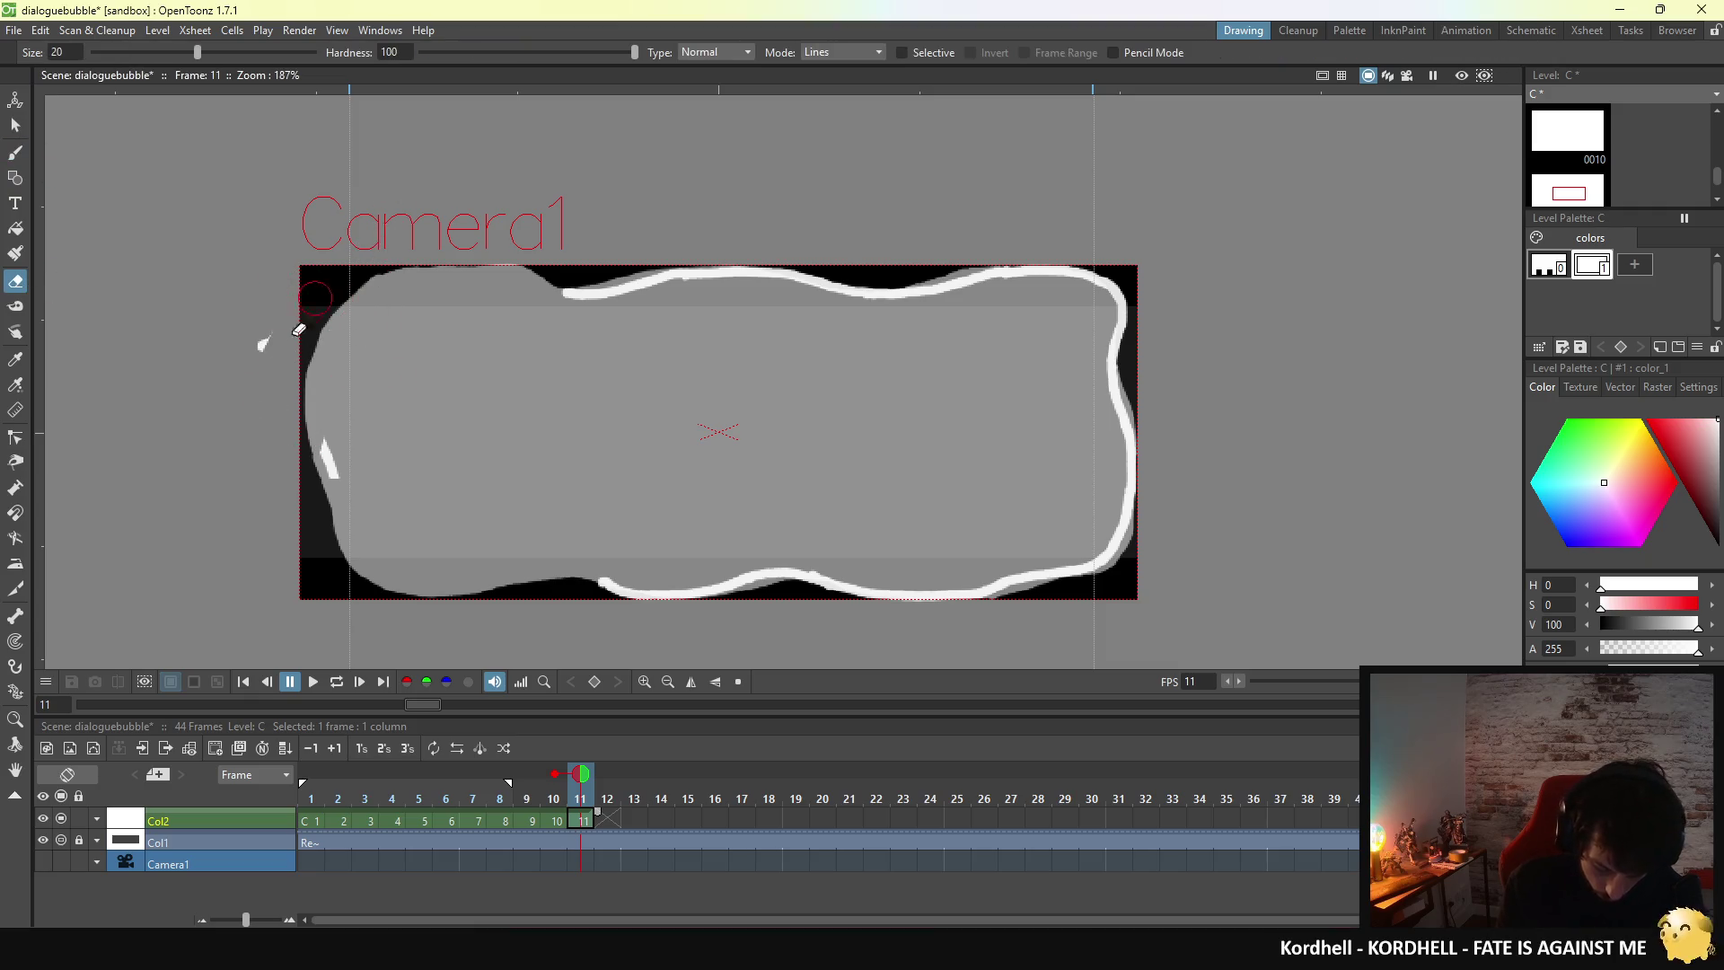
{"action": "left_click_drag", "start_coordinate": [316, 438], "coordinate": [392, 505]}
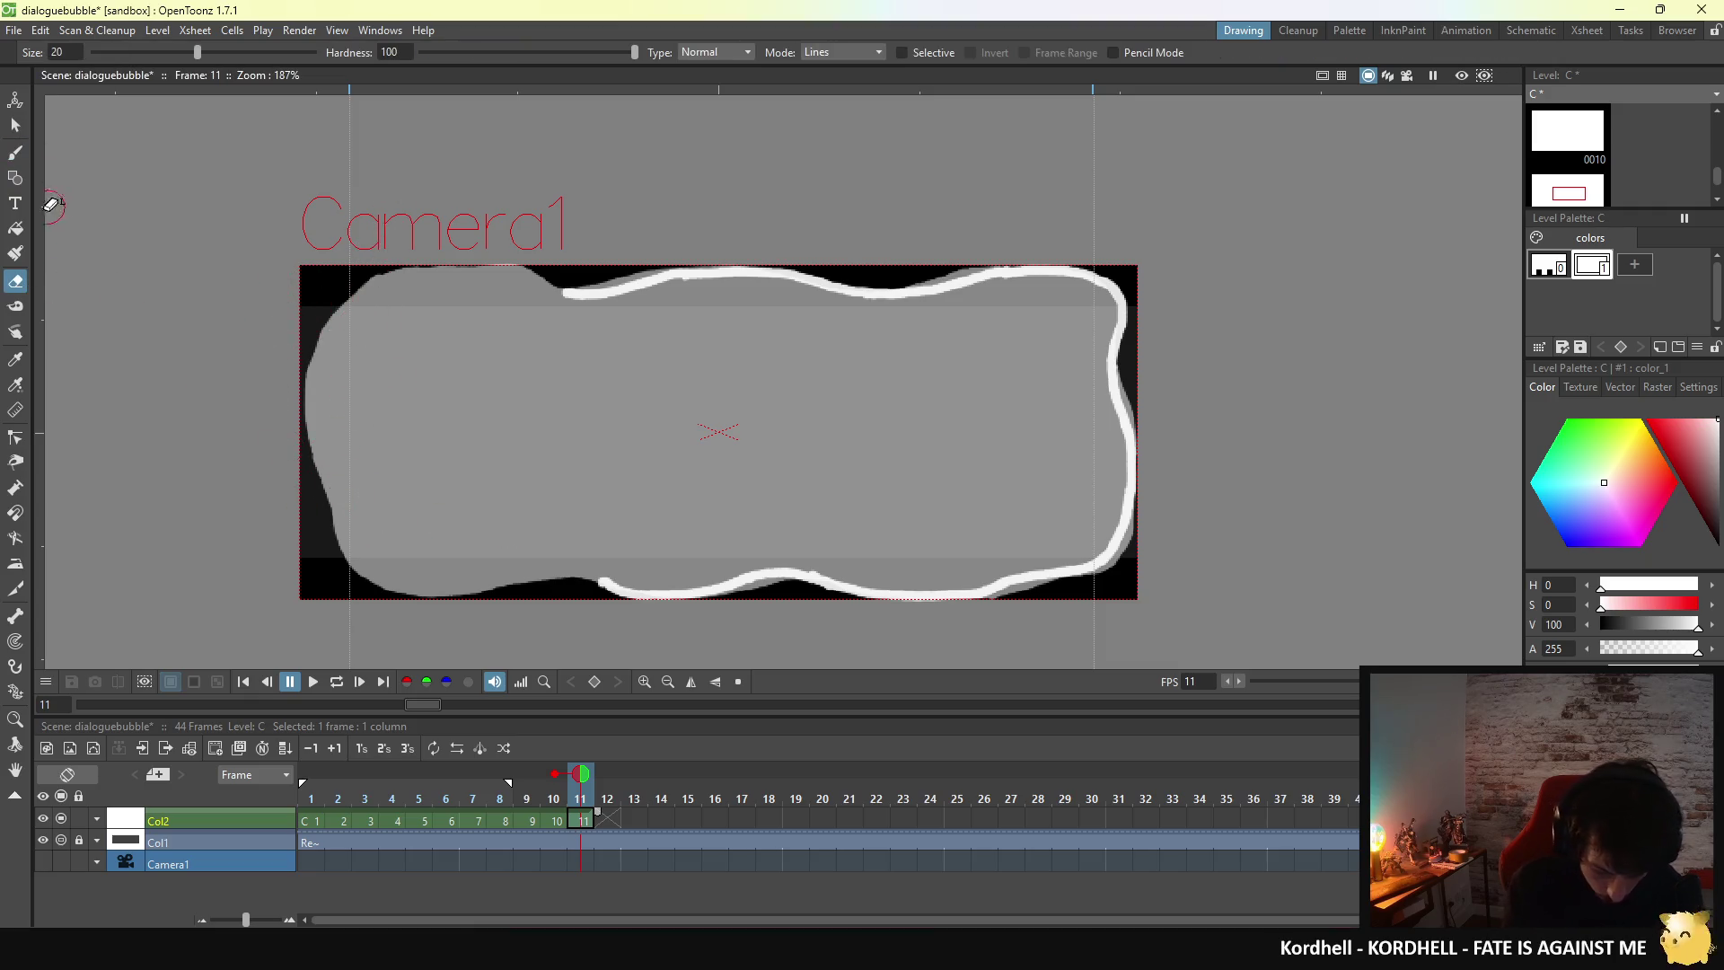
- Extend the white outline along the bottom-left and up the left edge to the top-left corner
{"action": "key", "text": "b"}
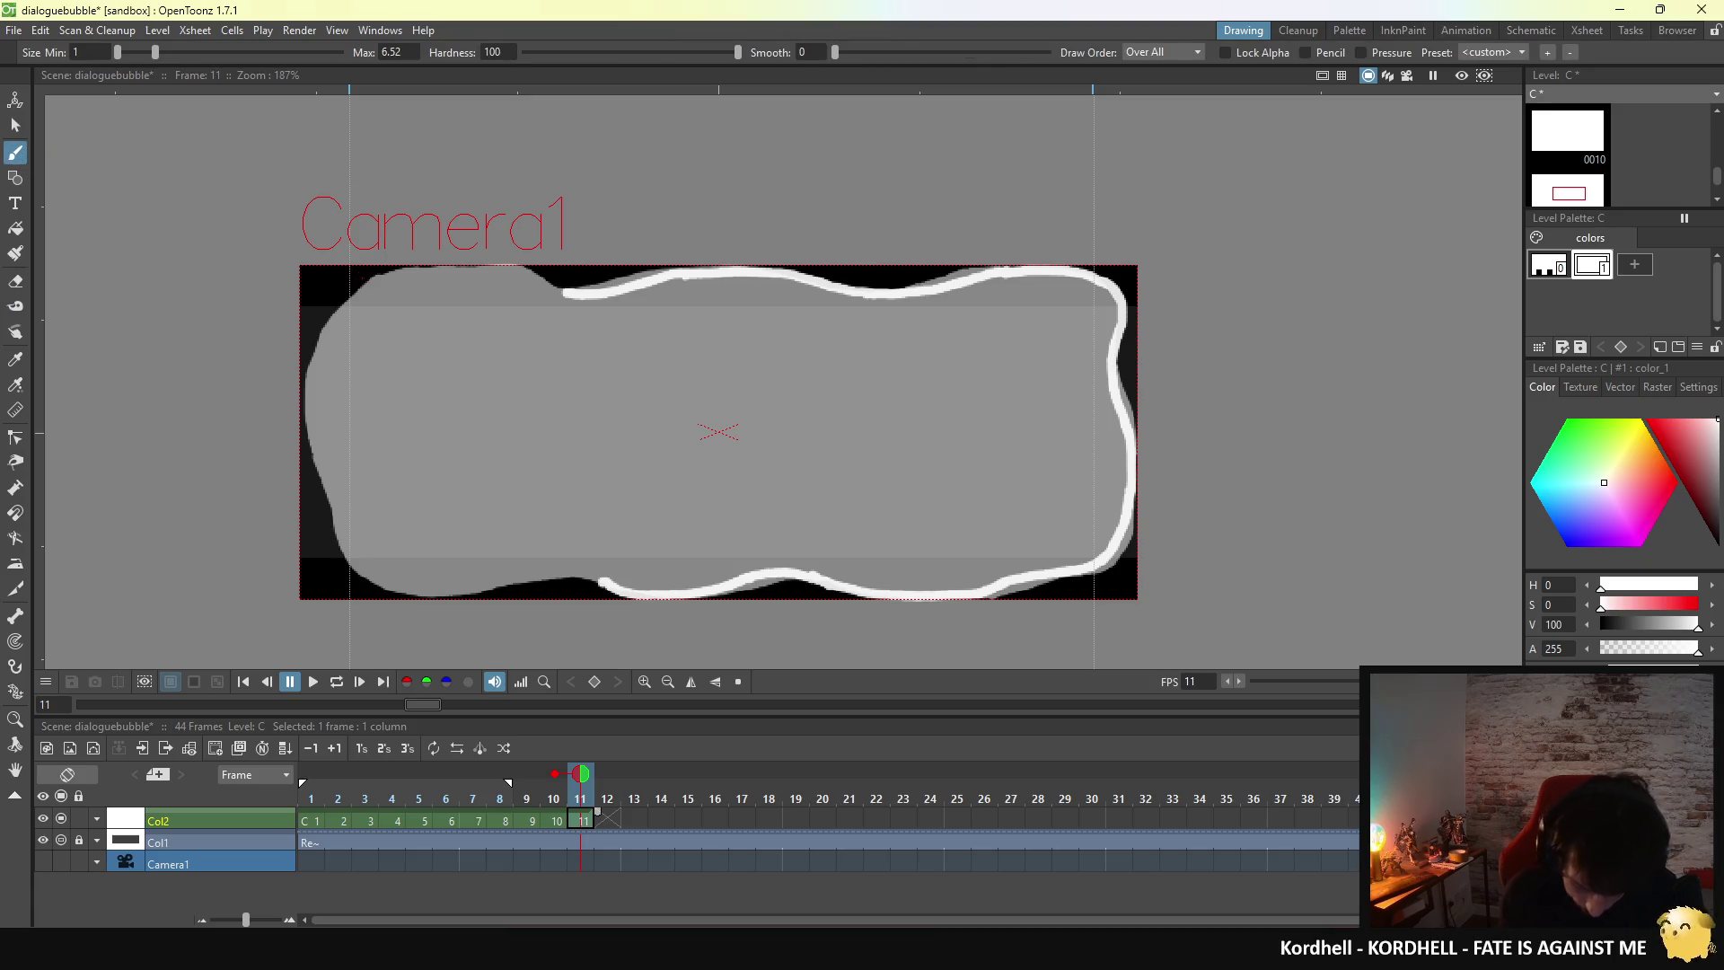
{"action": "left_click_drag", "start_coordinate": [605, 580], "coordinate": [411, 588]}
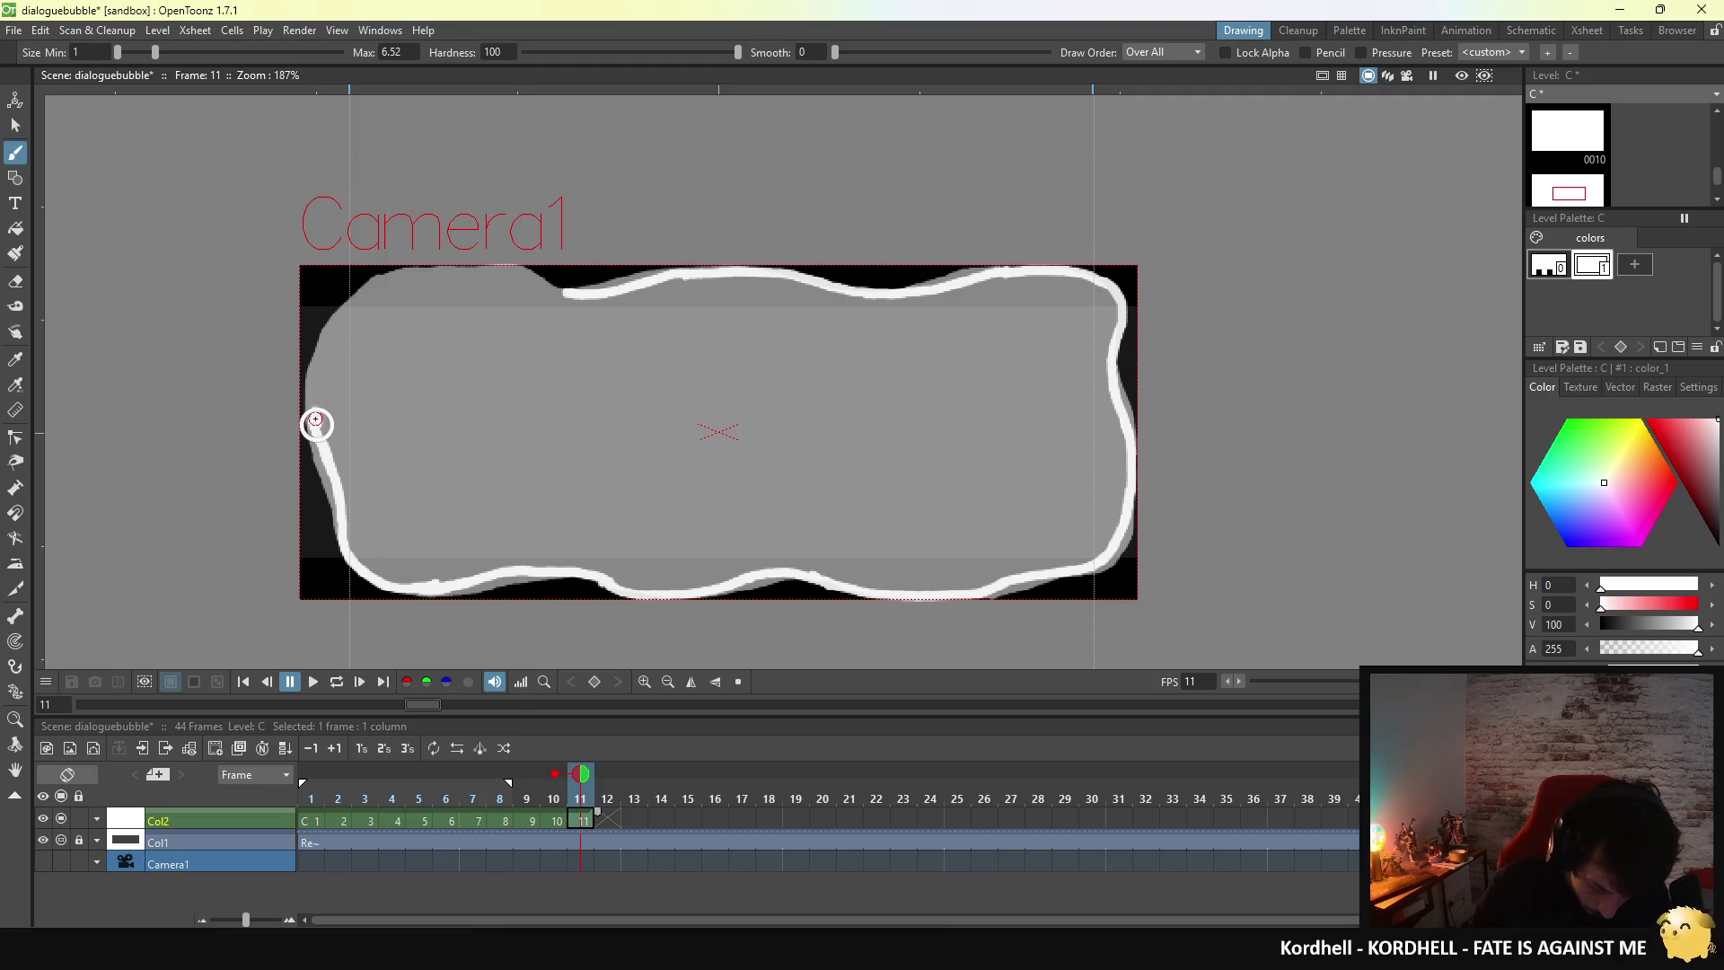
{"action": "right_click", "coordinate": [316, 418]}
{"action": "left_click", "coordinate": [316, 418]}
{"action": "left_click_drag", "start_coordinate": [313, 390], "coordinate": [316, 422]}
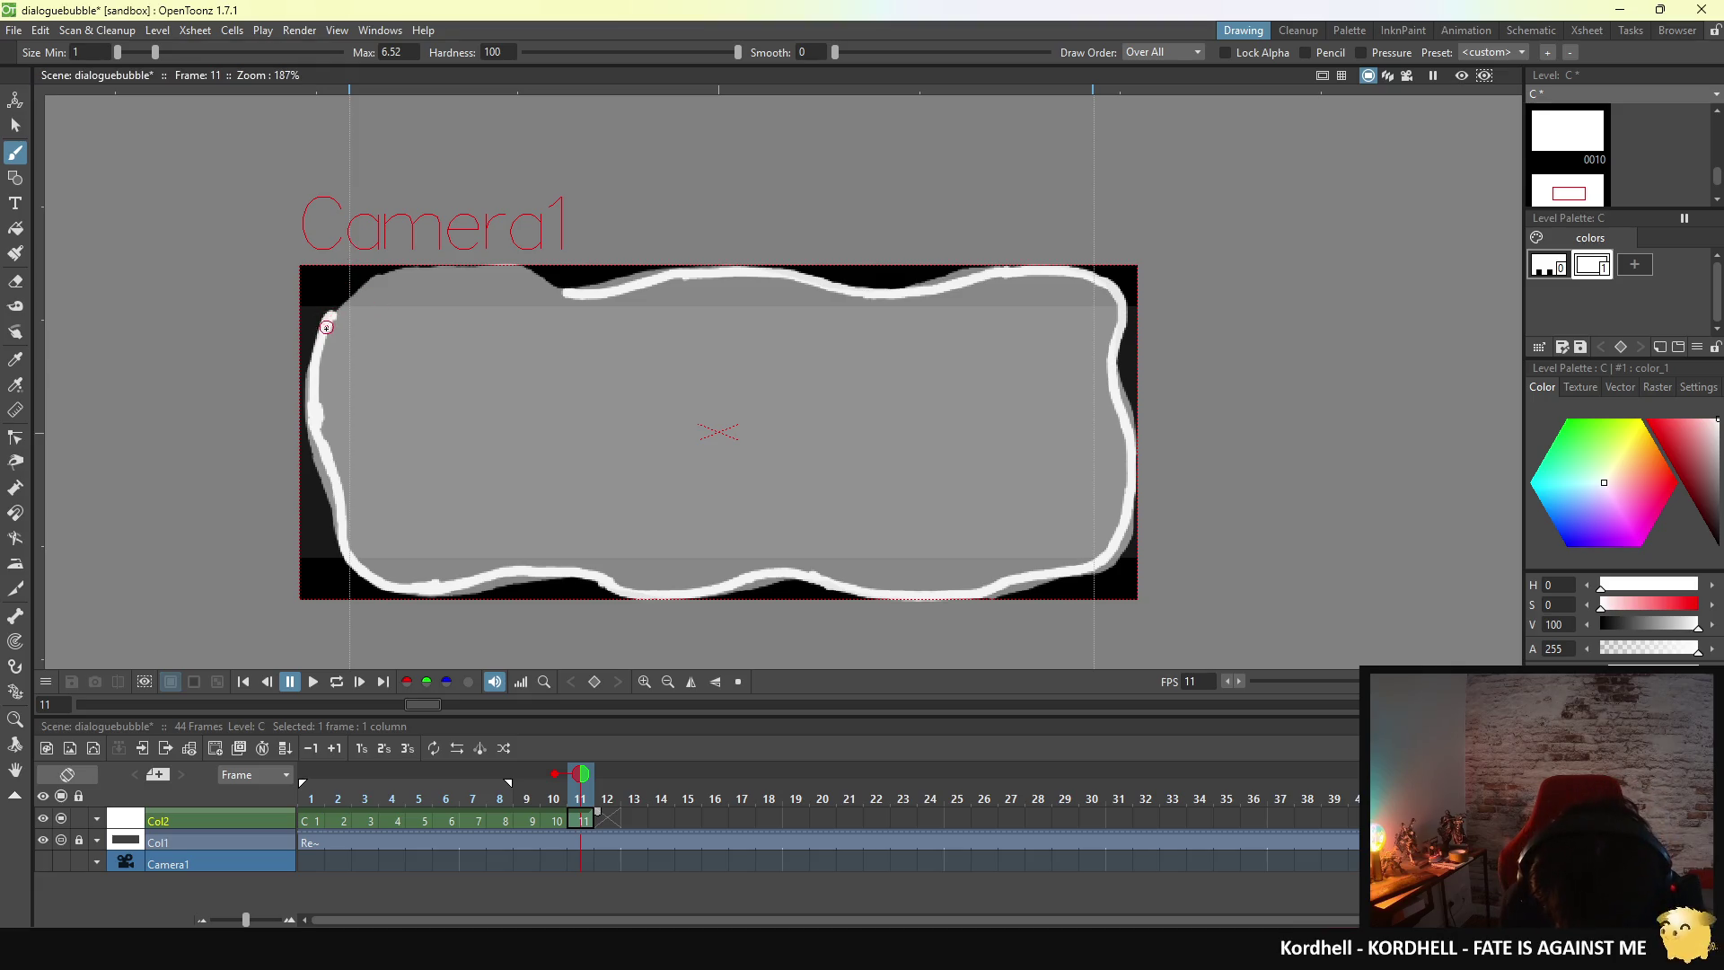
{"action": "left_click_drag", "start_coordinate": [323, 325], "coordinate": [350, 302]}
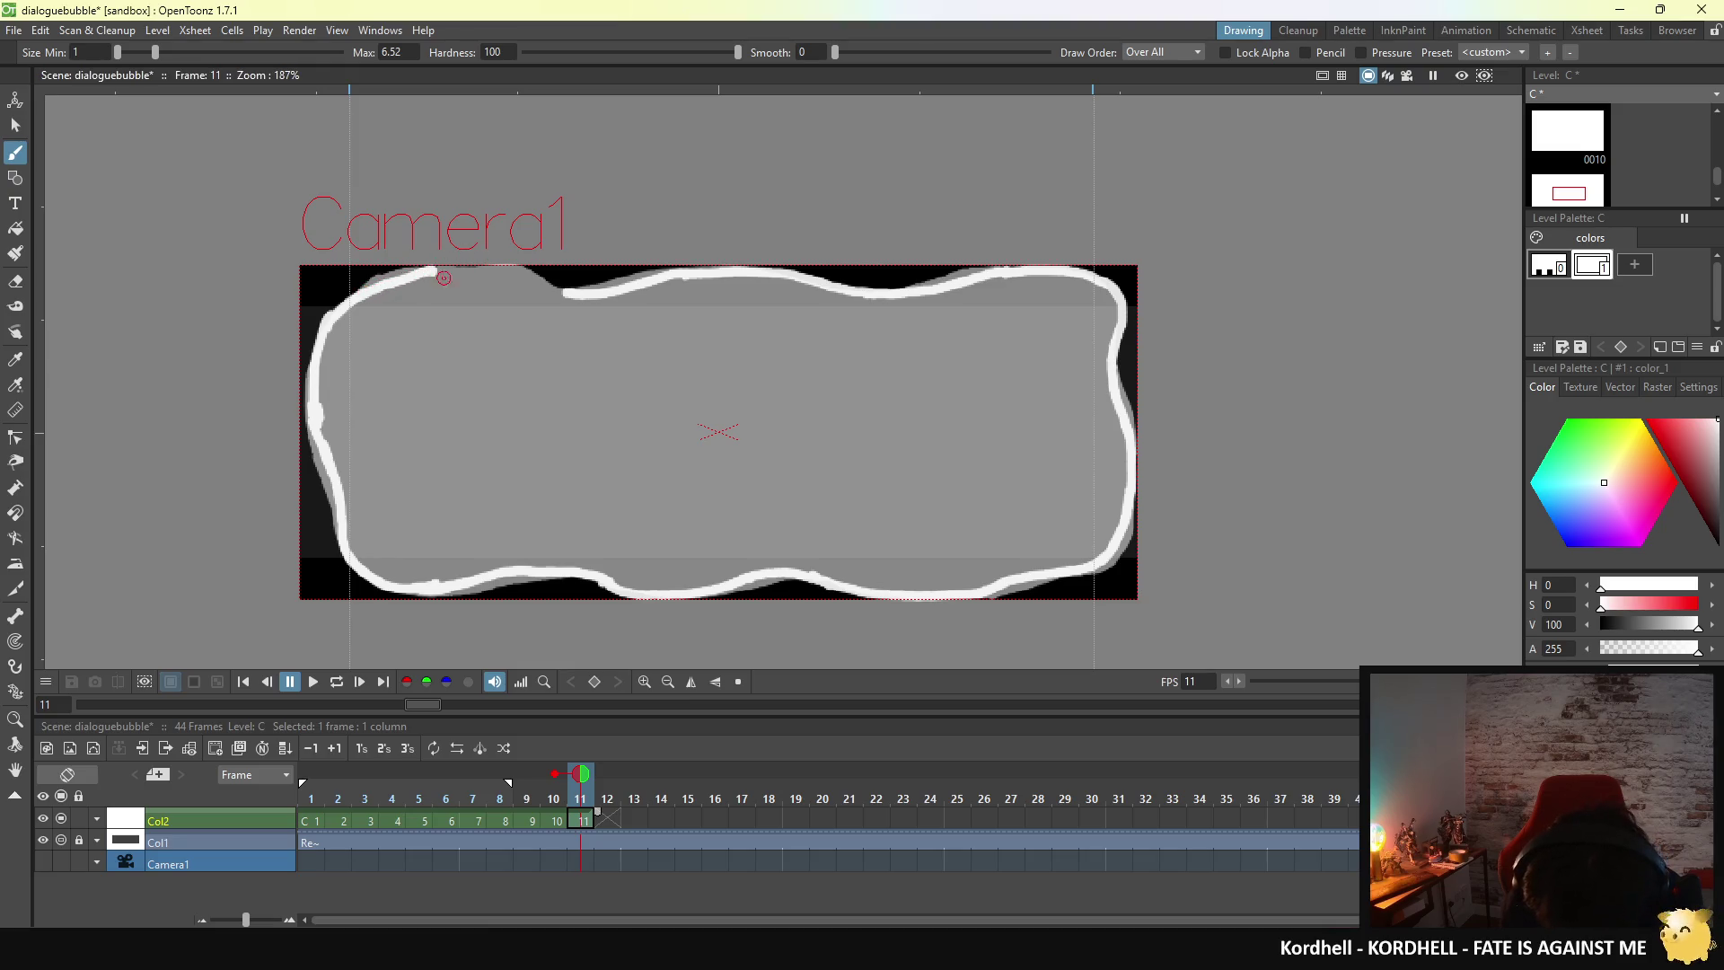
- Try white strokes along the top edge's left part, undoing each attempt
{"action": "left_click_drag", "start_coordinate": [431, 273], "coordinate": [536, 275]}
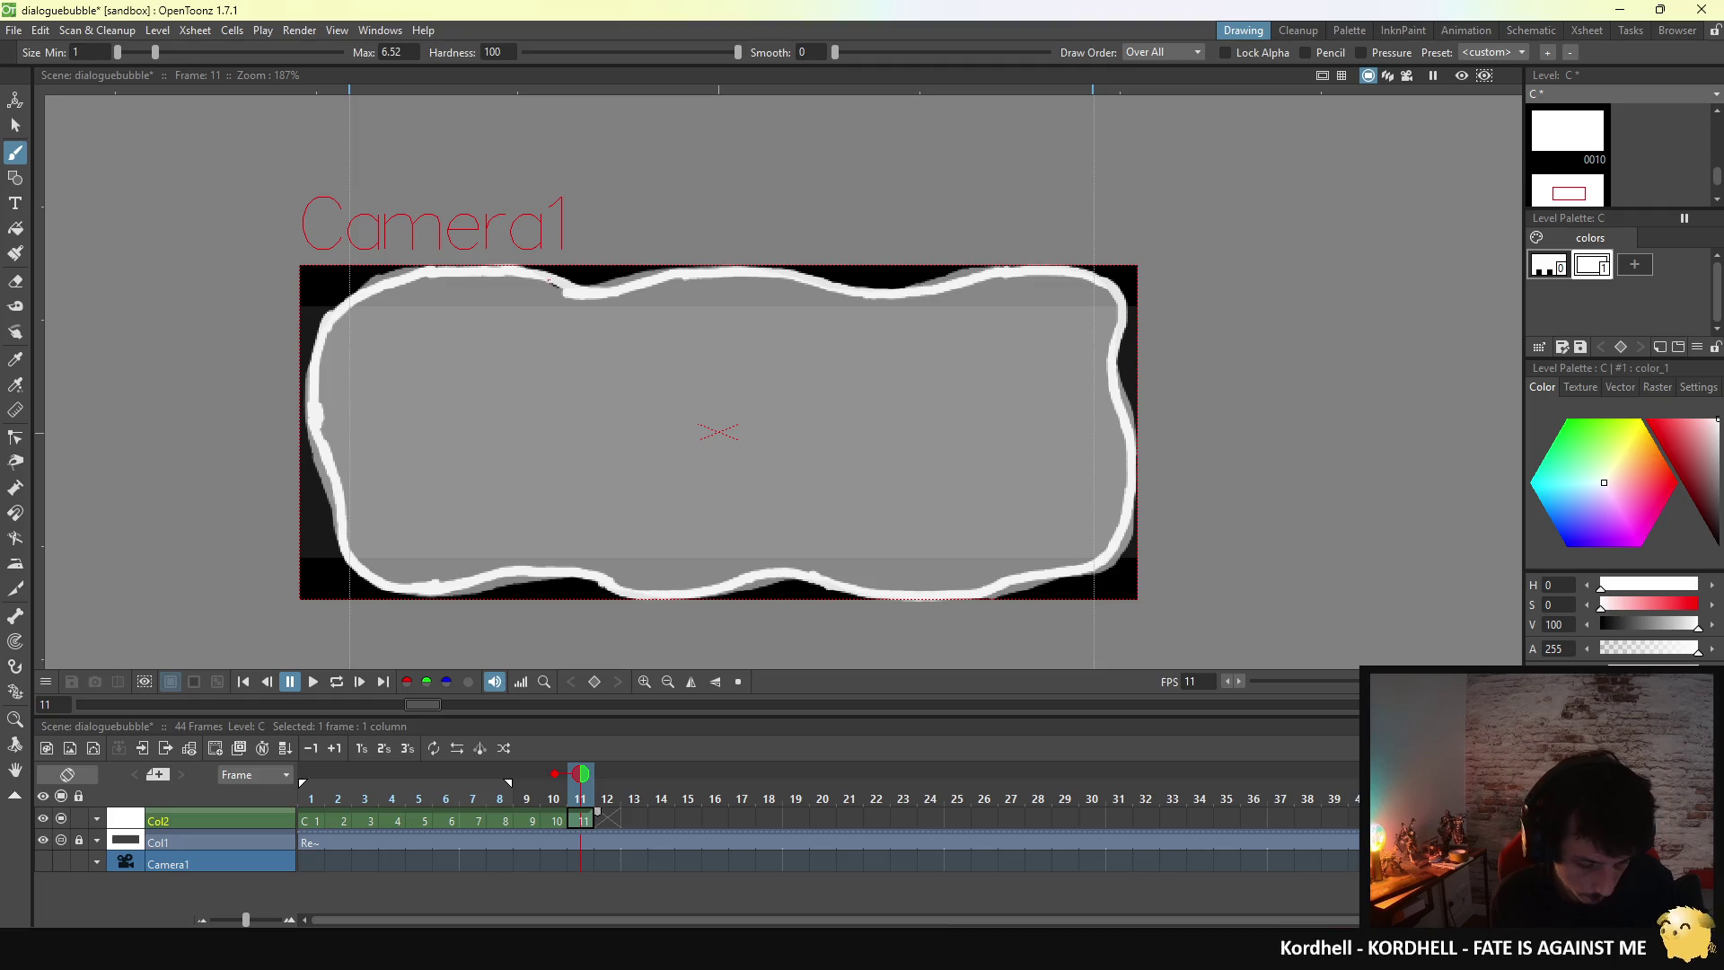
{"action": "key", "text": "ctrl+z"}
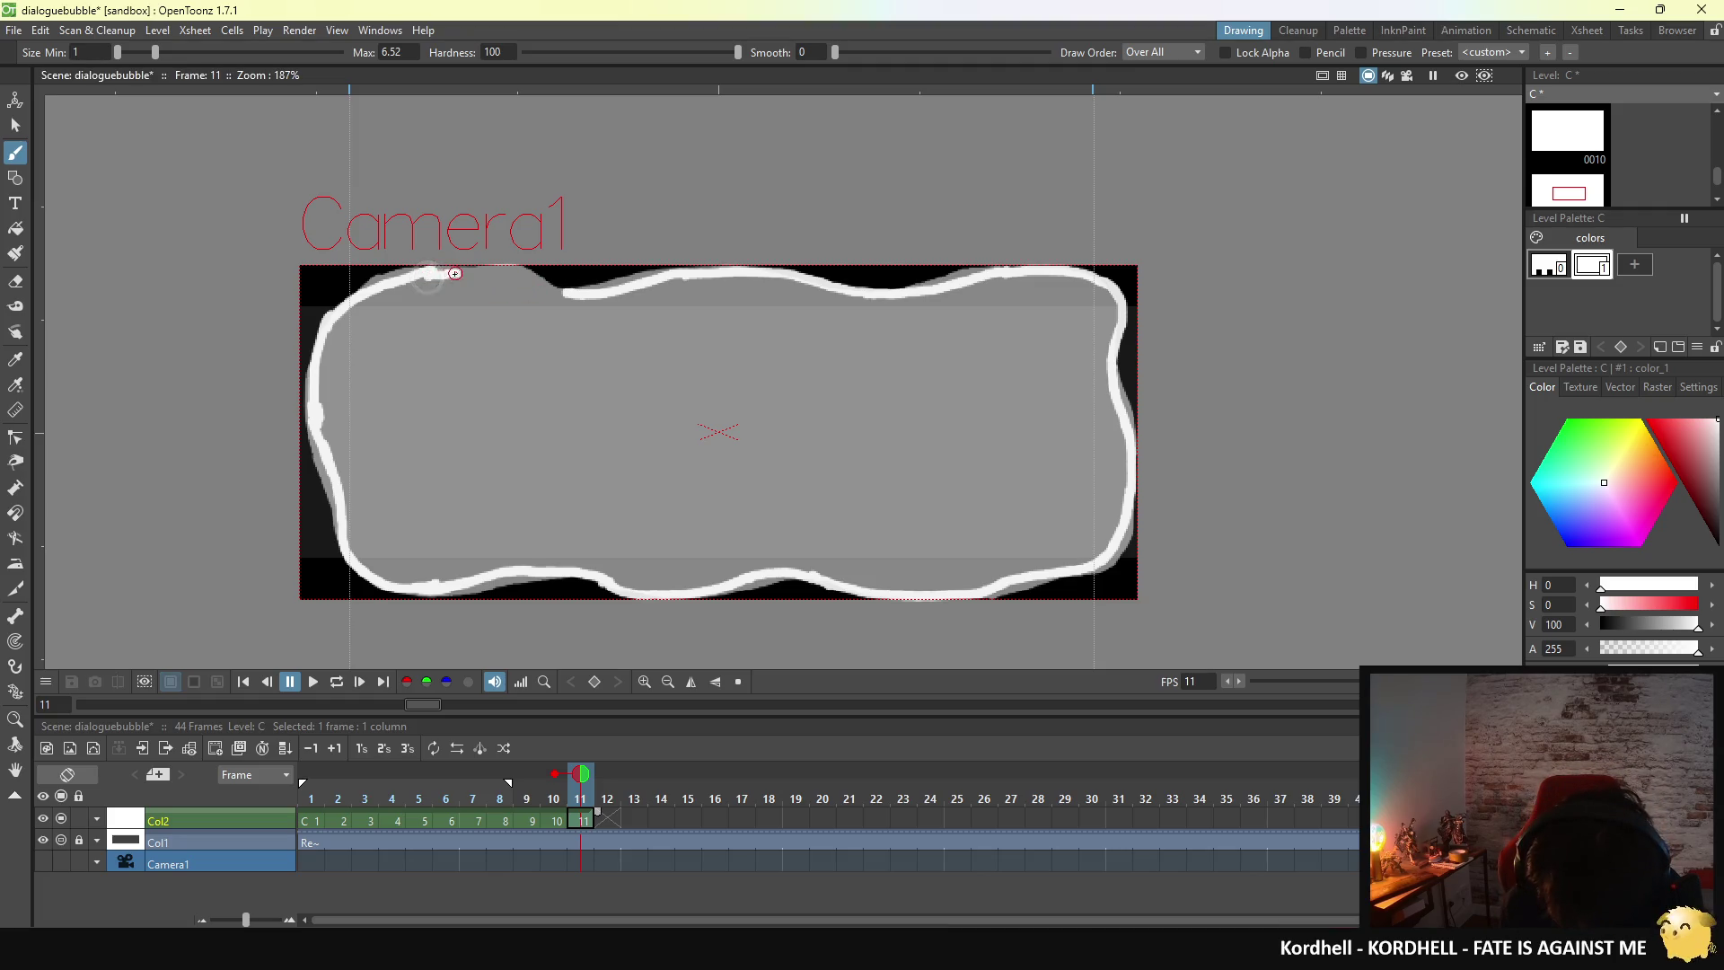
{"action": "mouse_move", "coordinate": [428, 273]}
{"action": "left_mouse_down"}
{"action": "mouse_move", "coordinate": [525, 273]}
{"action": "mouse_move", "coordinate": [471, 271]}
{"action": "left_mouse_up"}
{"action": "key", "text": "ctrl+z"}
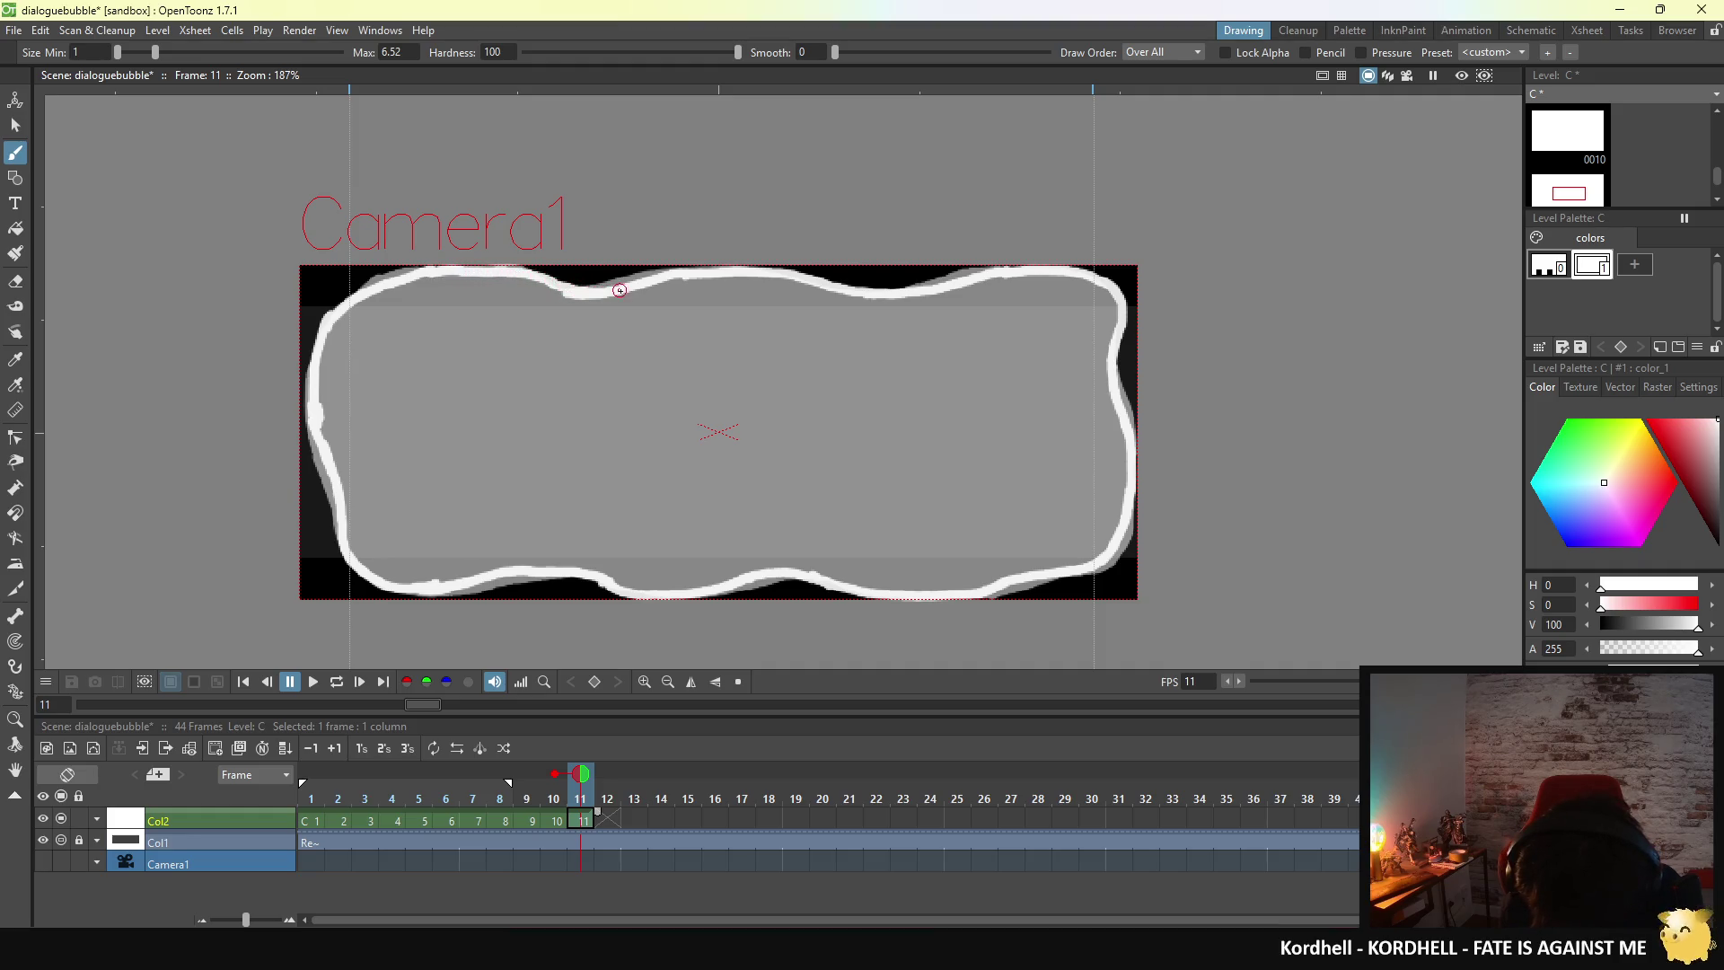
- Fill the bubble's interior solid white with the Fill tool, then compare against frame 1
{"action": "left_click", "coordinate": [15, 229]}
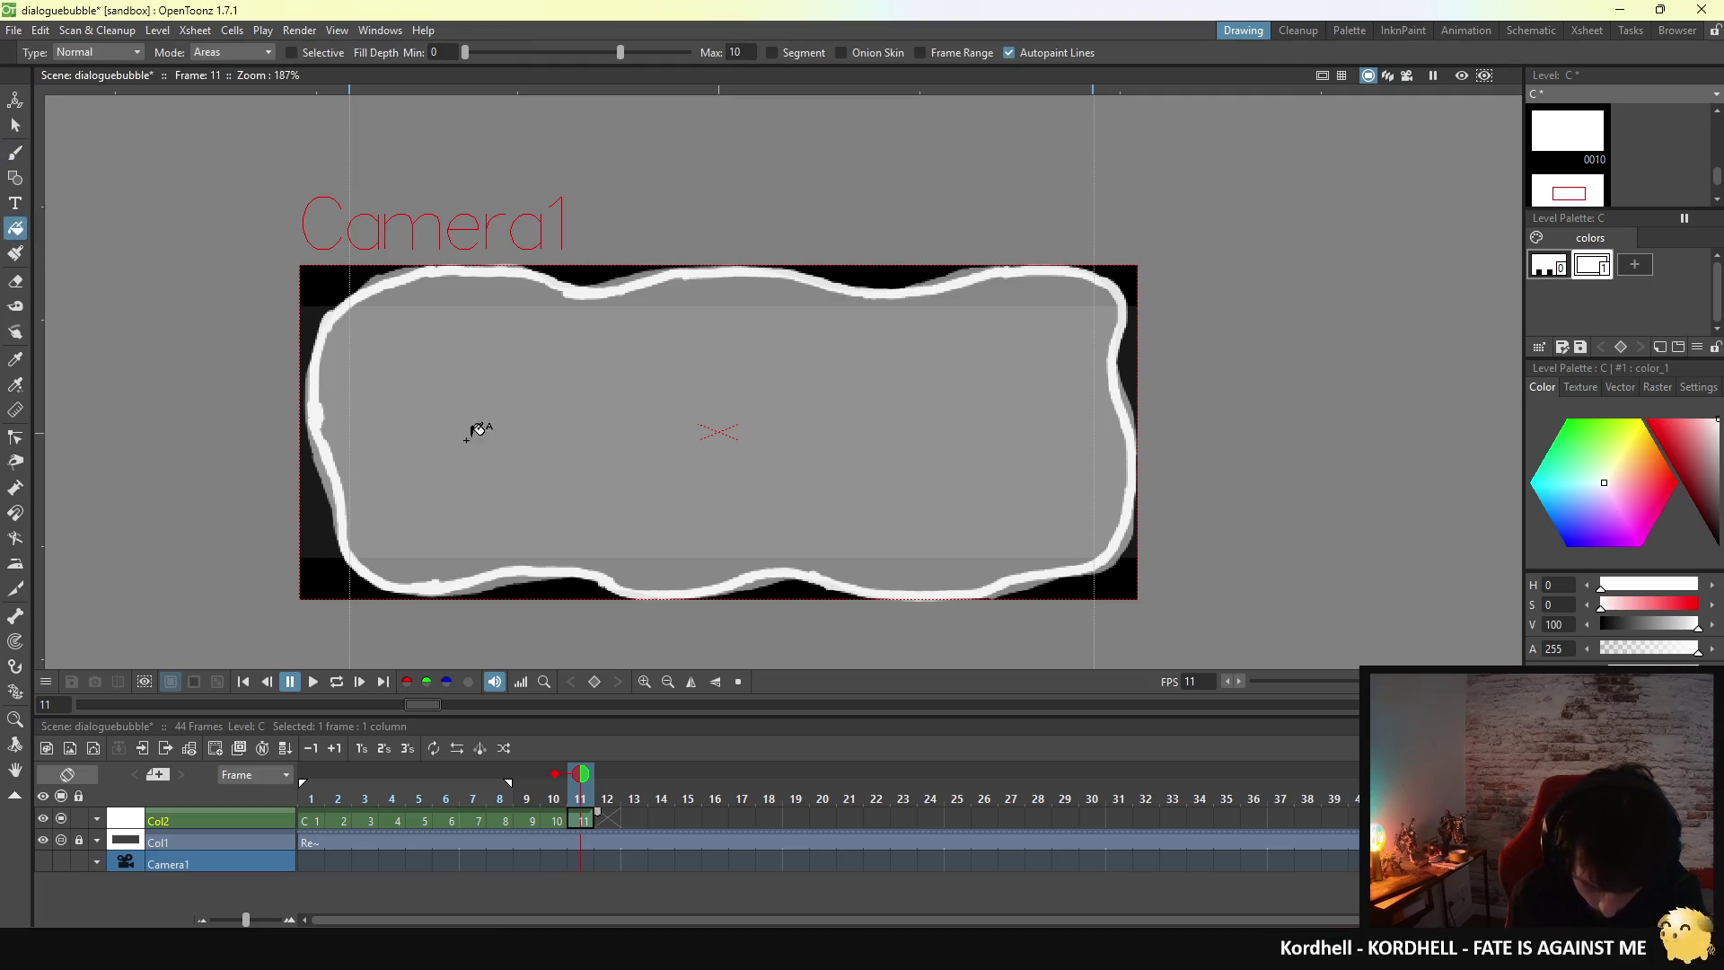
{"action": "left_click", "coordinate": [457, 428]}
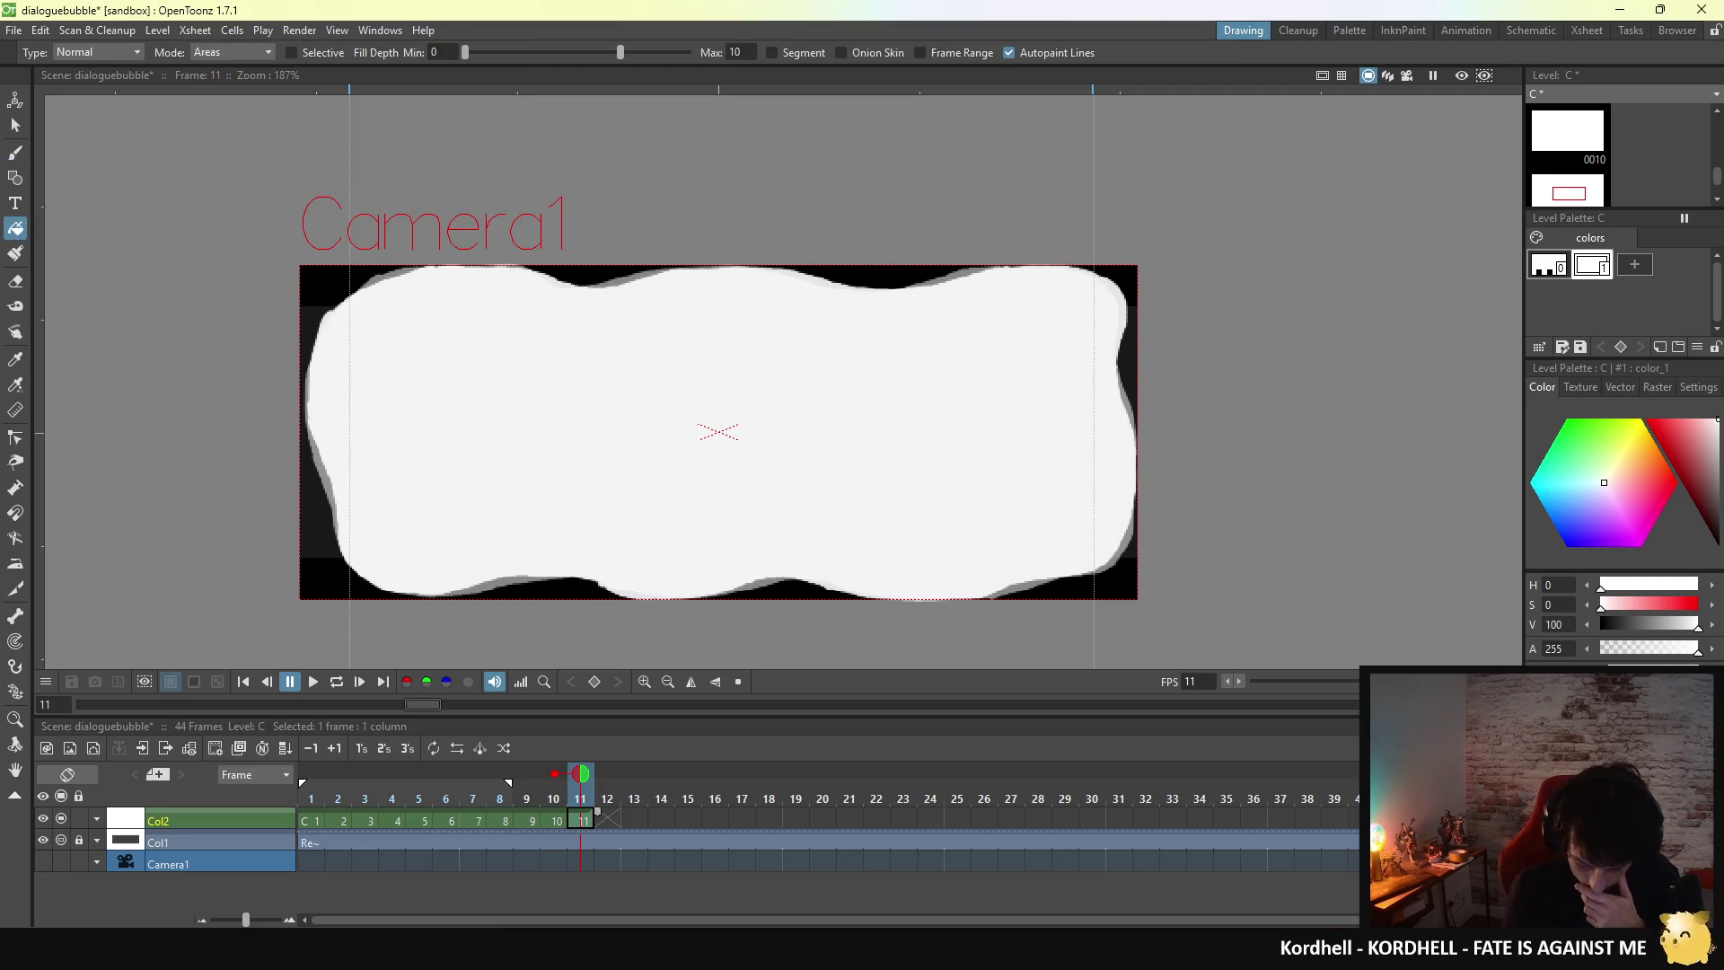
{"action": "left_click", "coordinate": [312, 820]}
{"action": "left_click", "coordinate": [581, 820]}
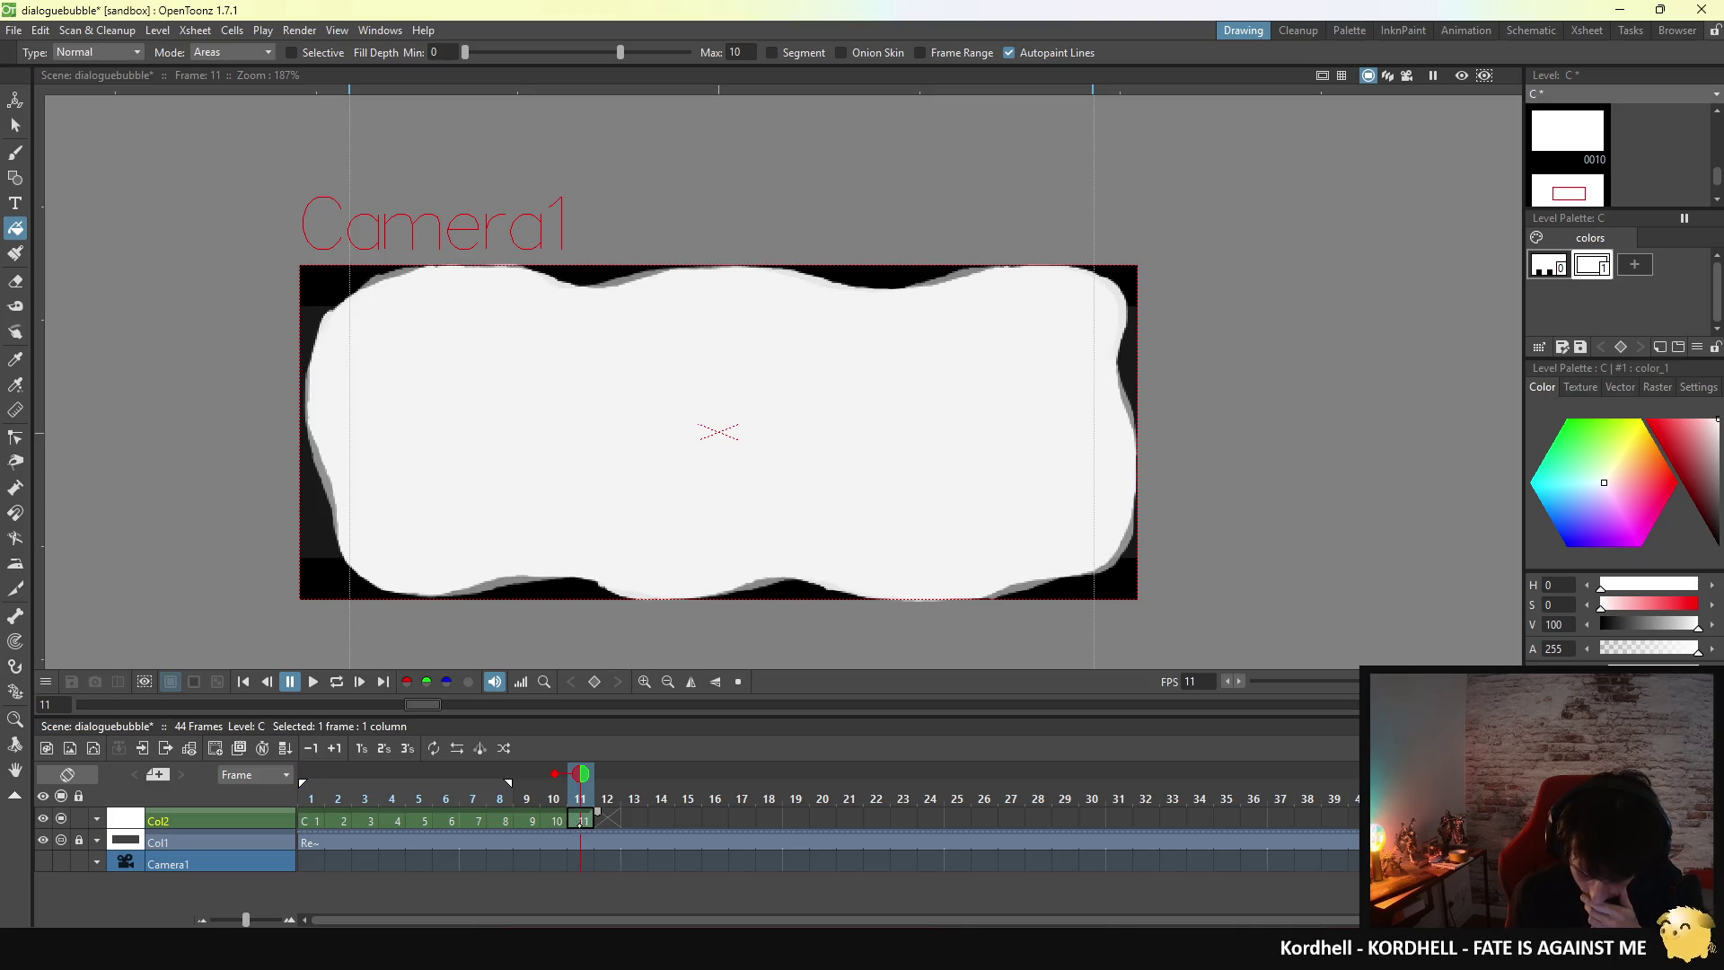
{"action": "left_click", "coordinate": [315, 817]}
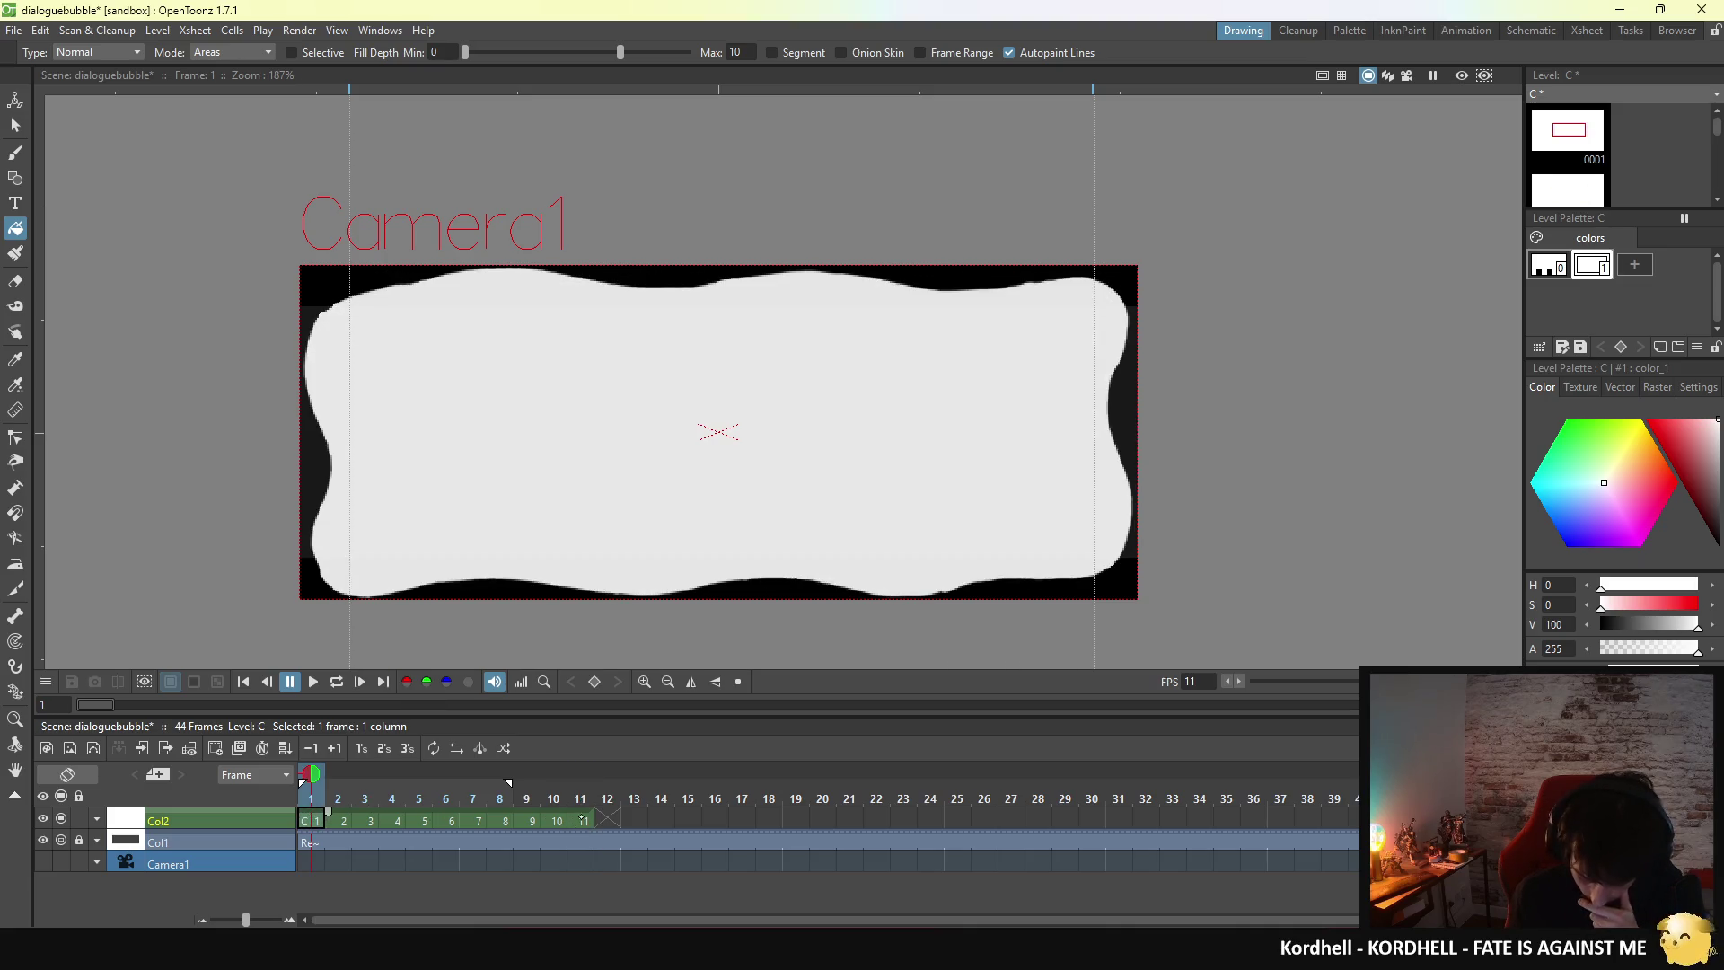
- Alternate between frames 1 and 11 several times to check how the loop joins
{"action": "left_click", "coordinate": [581, 822]}
{"action": "left_click", "coordinate": [316, 820]}
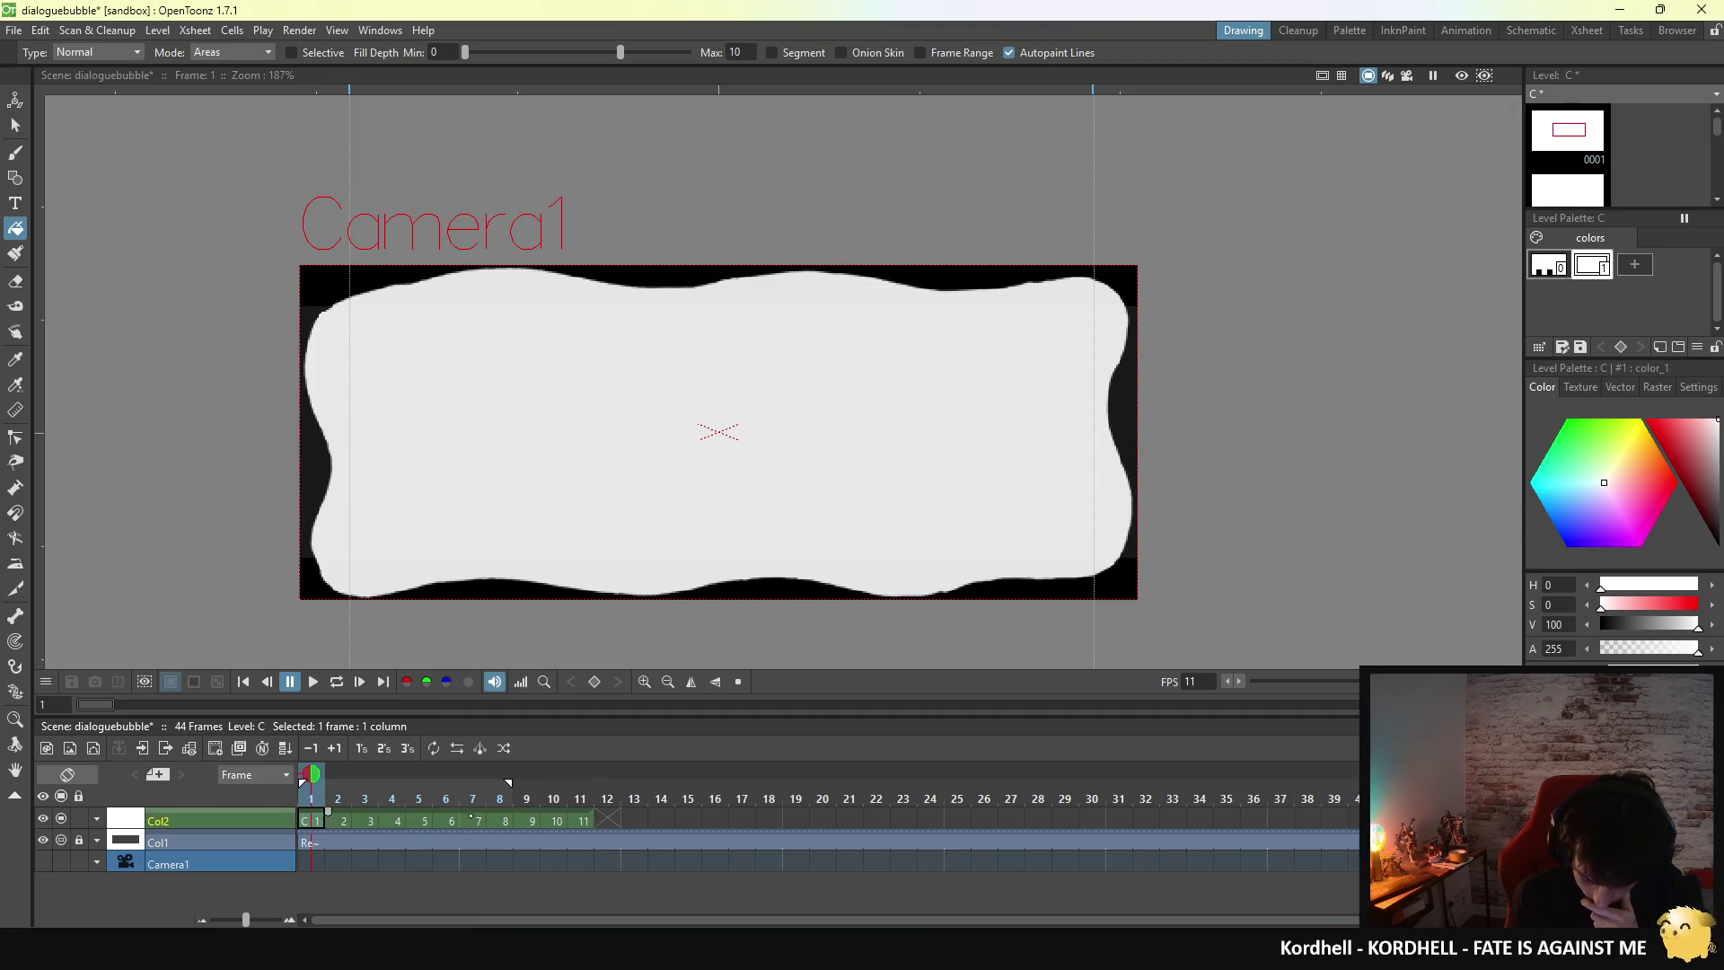
{"action": "left_click", "coordinate": [582, 822]}
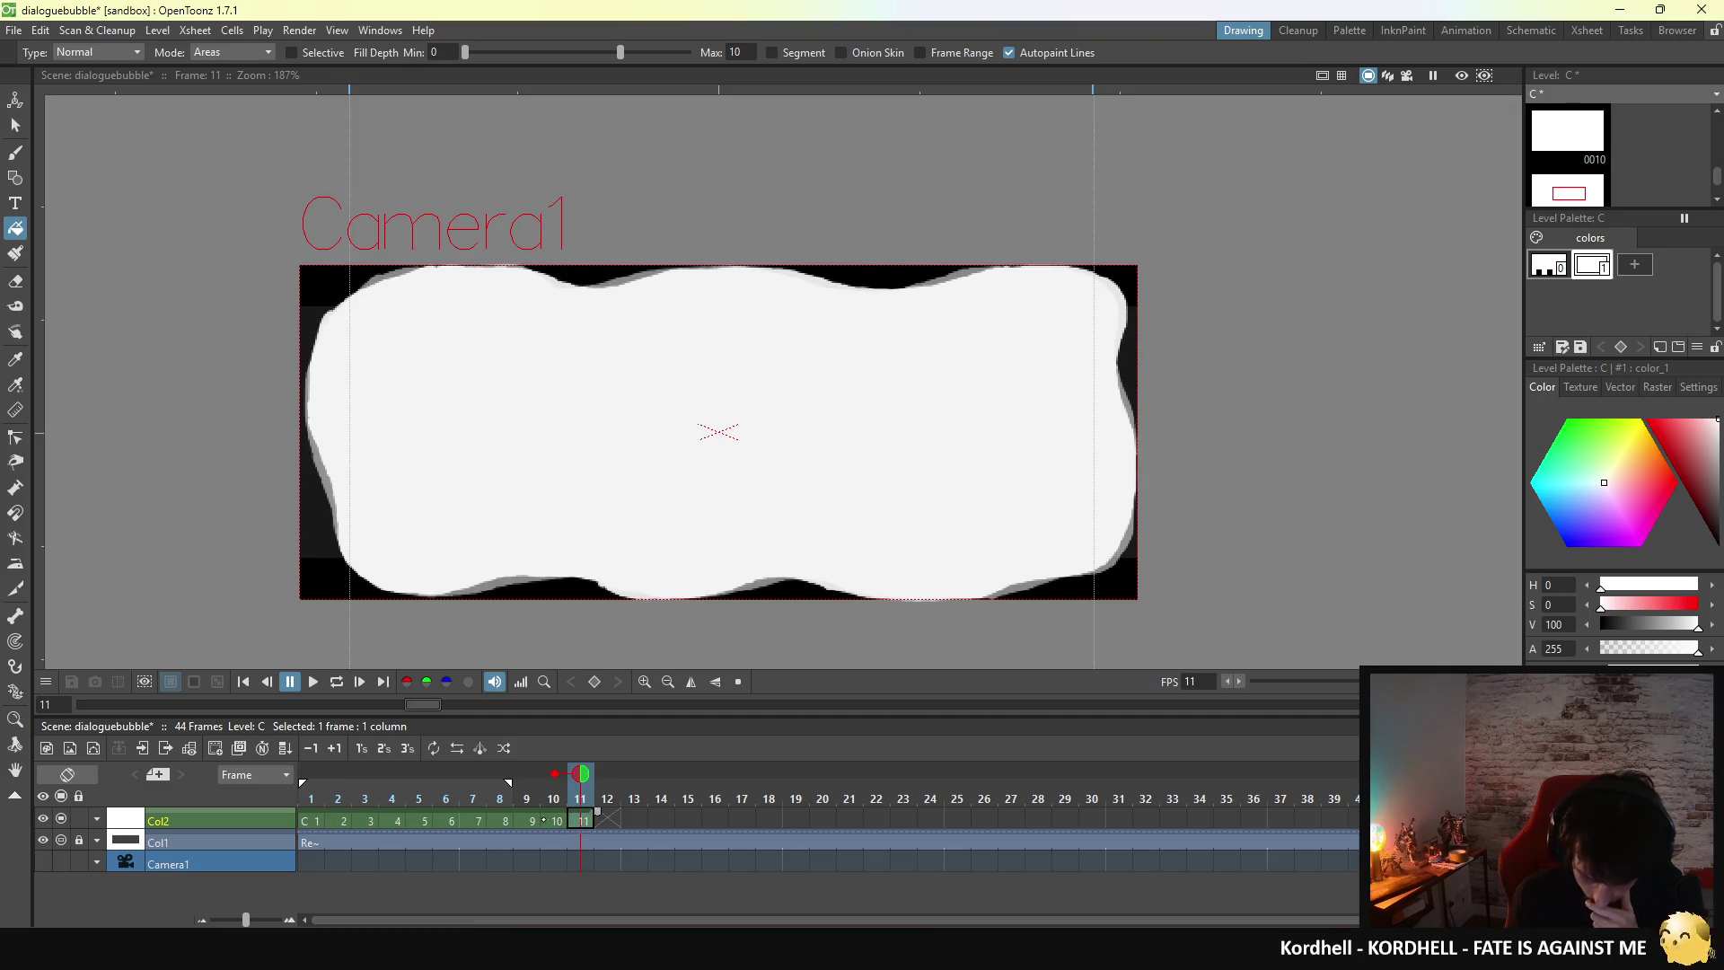
{"action": "left_click", "coordinate": [318, 820]}
{"action": "left_click", "coordinate": [582, 822]}
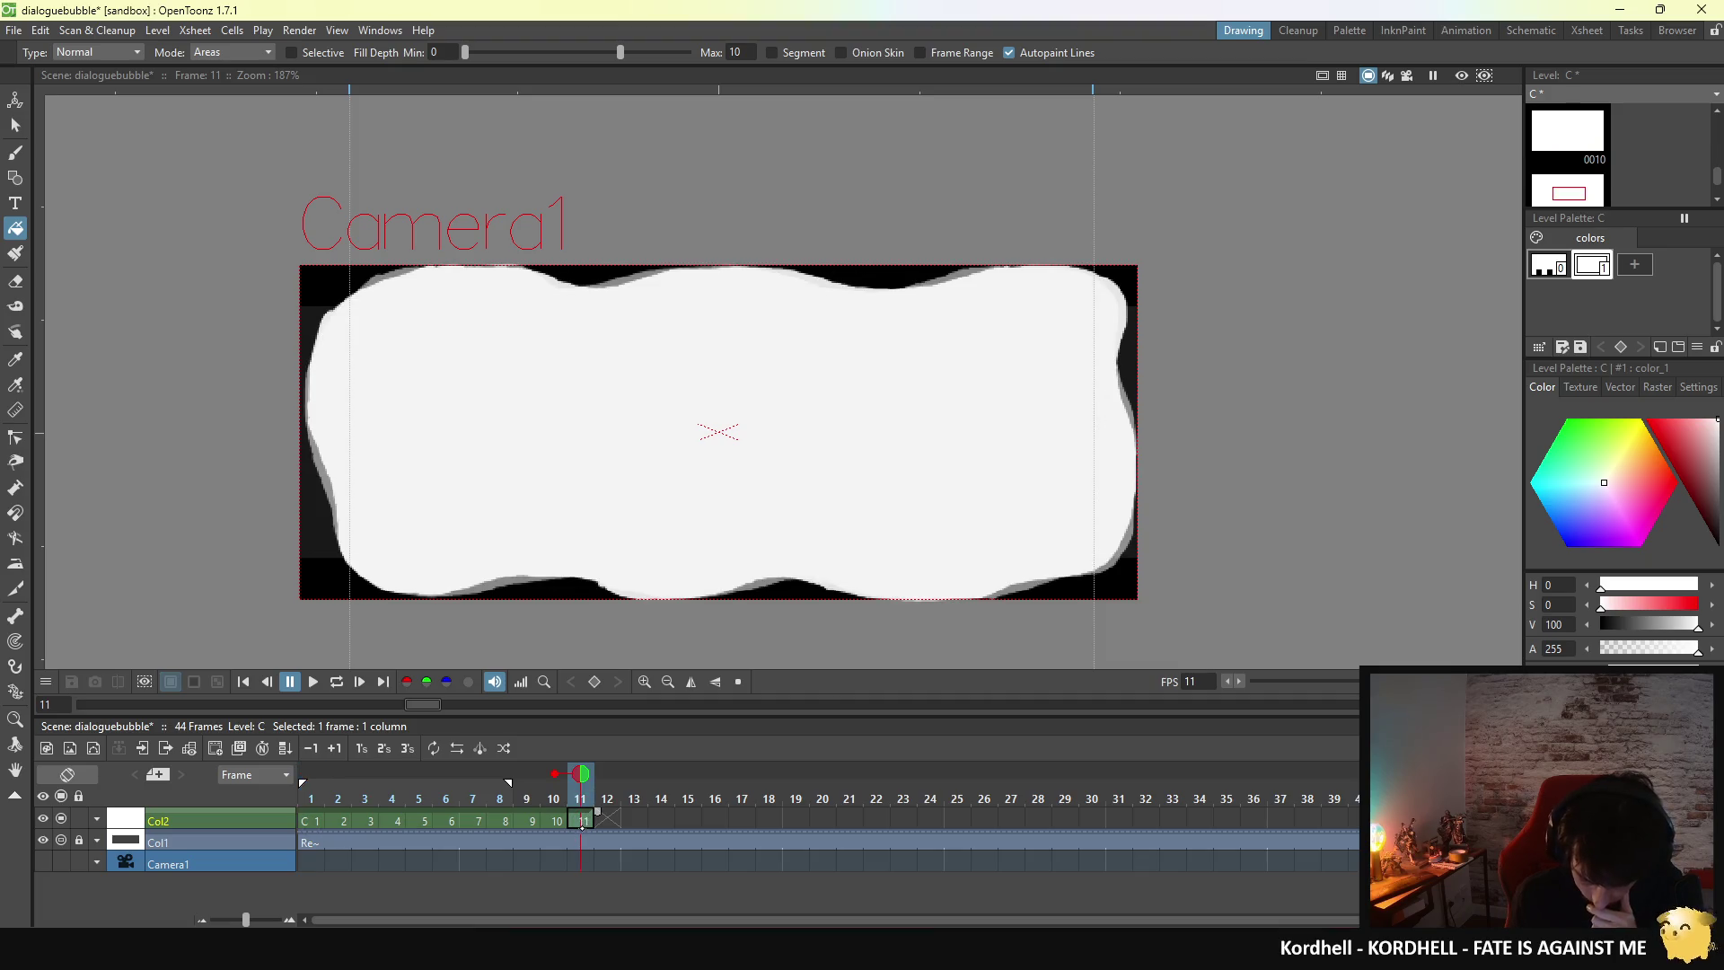
{"action": "left_click", "coordinate": [316, 820]}
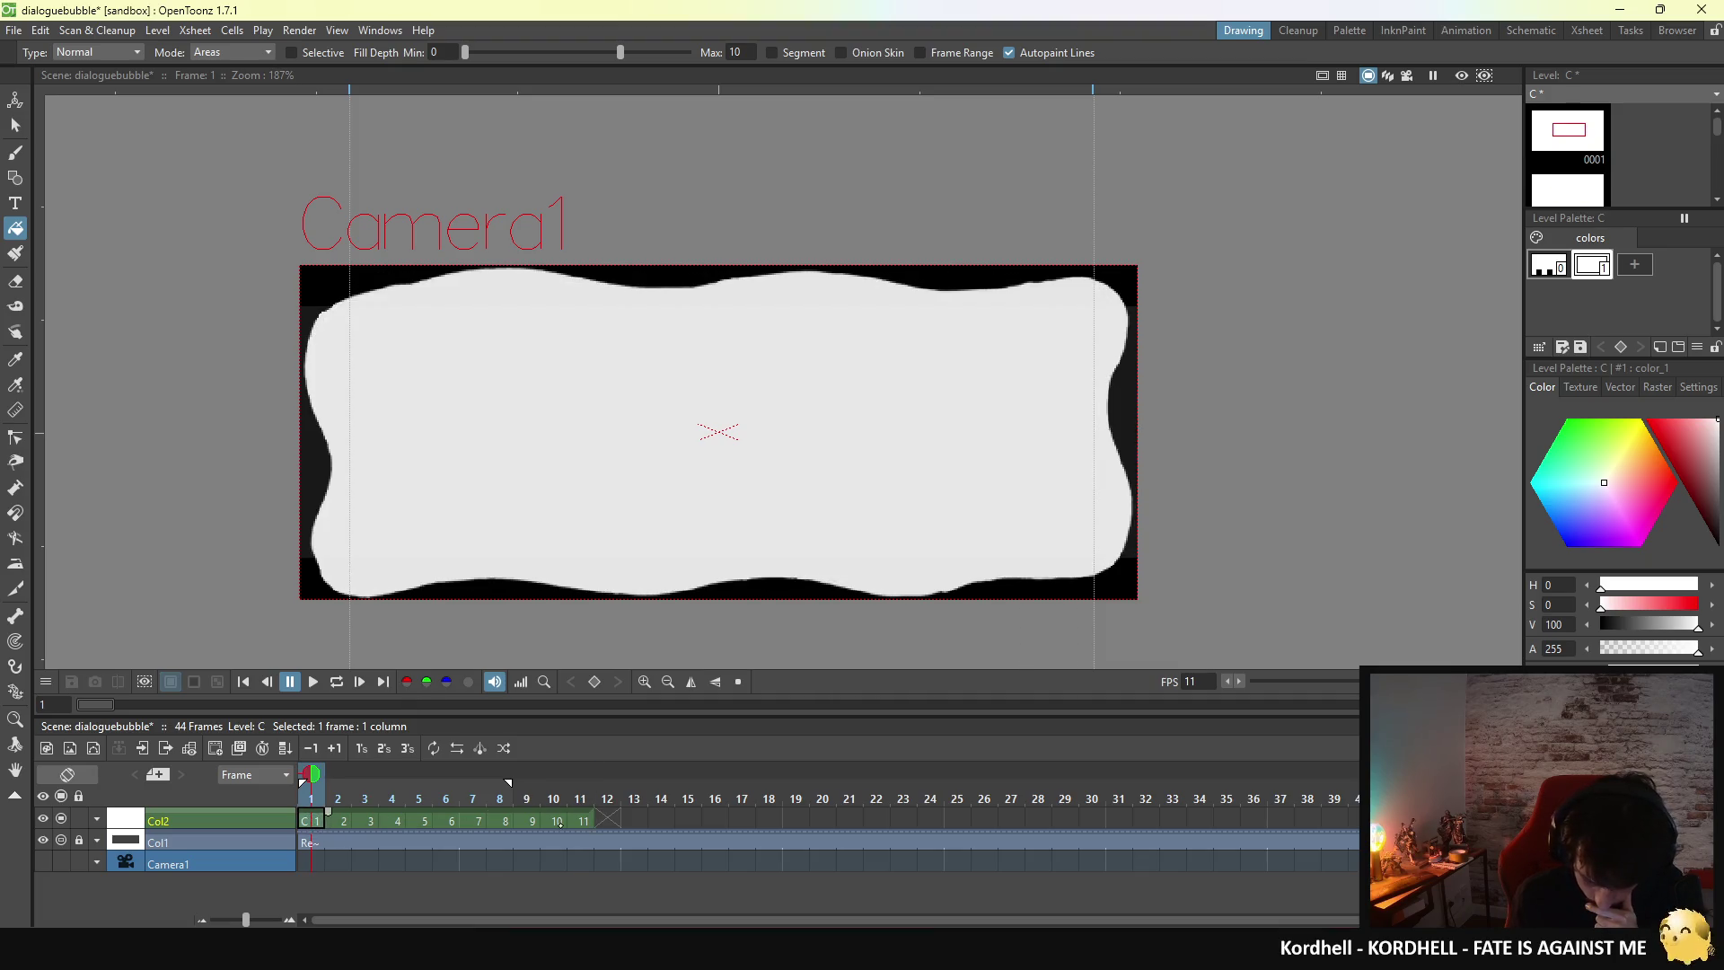
{"action": "left_click", "coordinate": [578, 820]}
- Step to frame 10 and back to 11, then play the animation on a continuous loop
{"action": "left_click", "coordinate": [557, 820]}
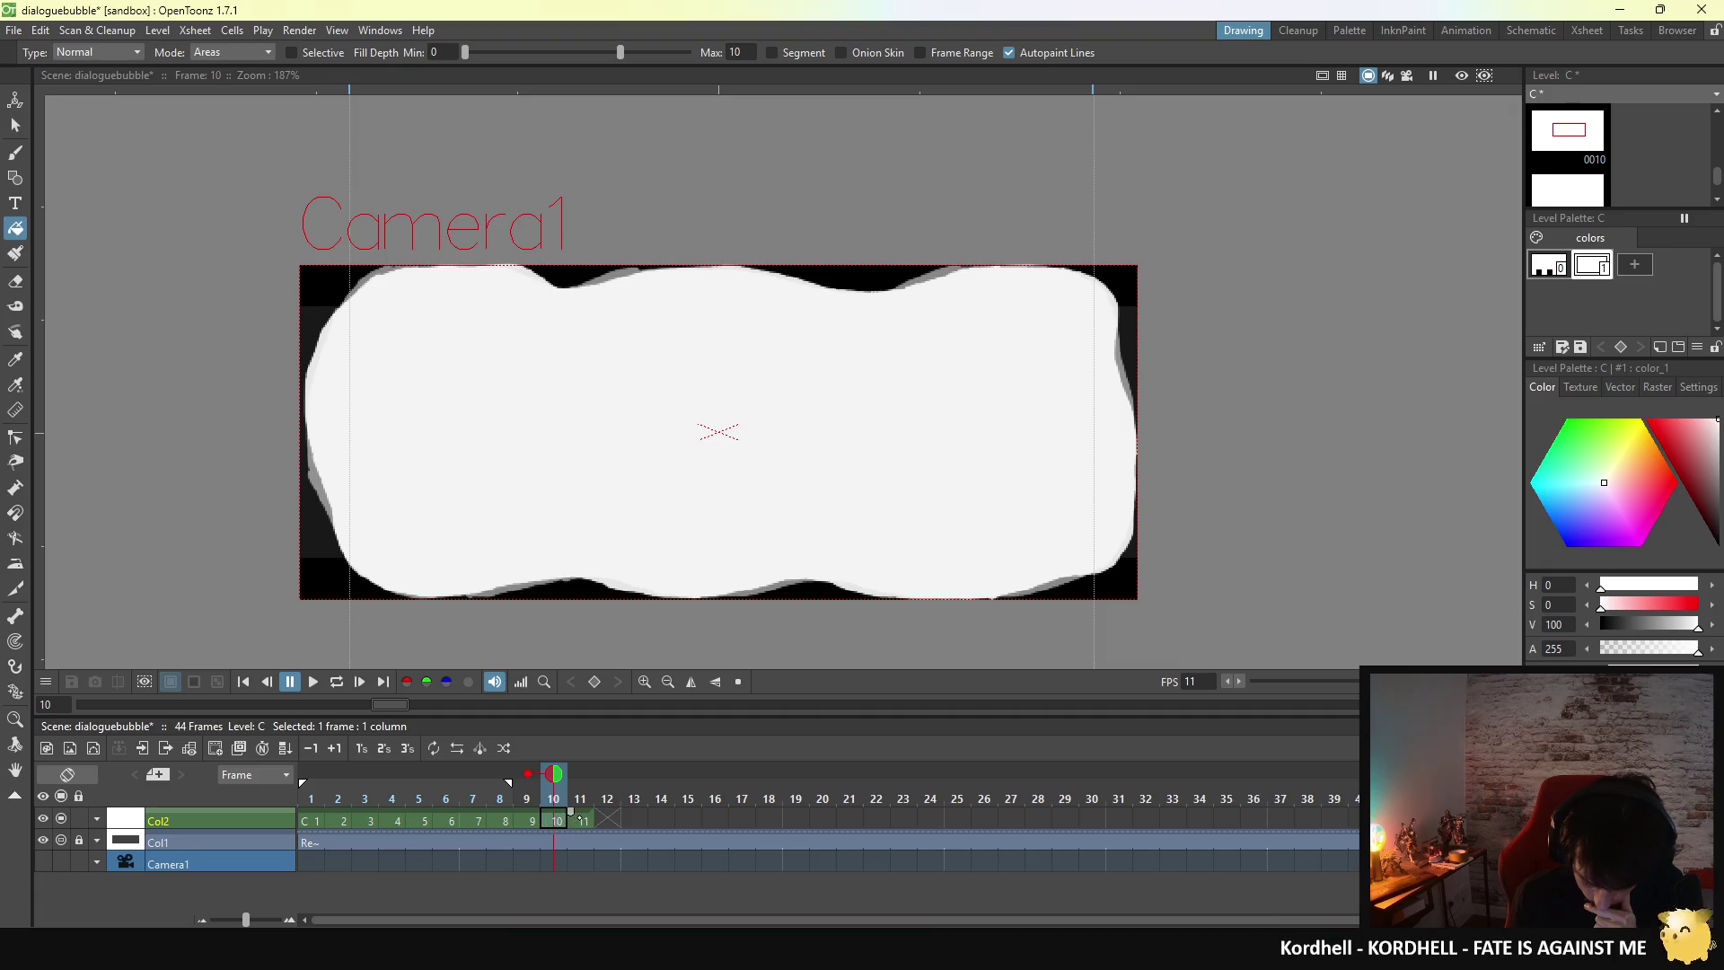
{"action": "left_click", "coordinate": [581, 820]}
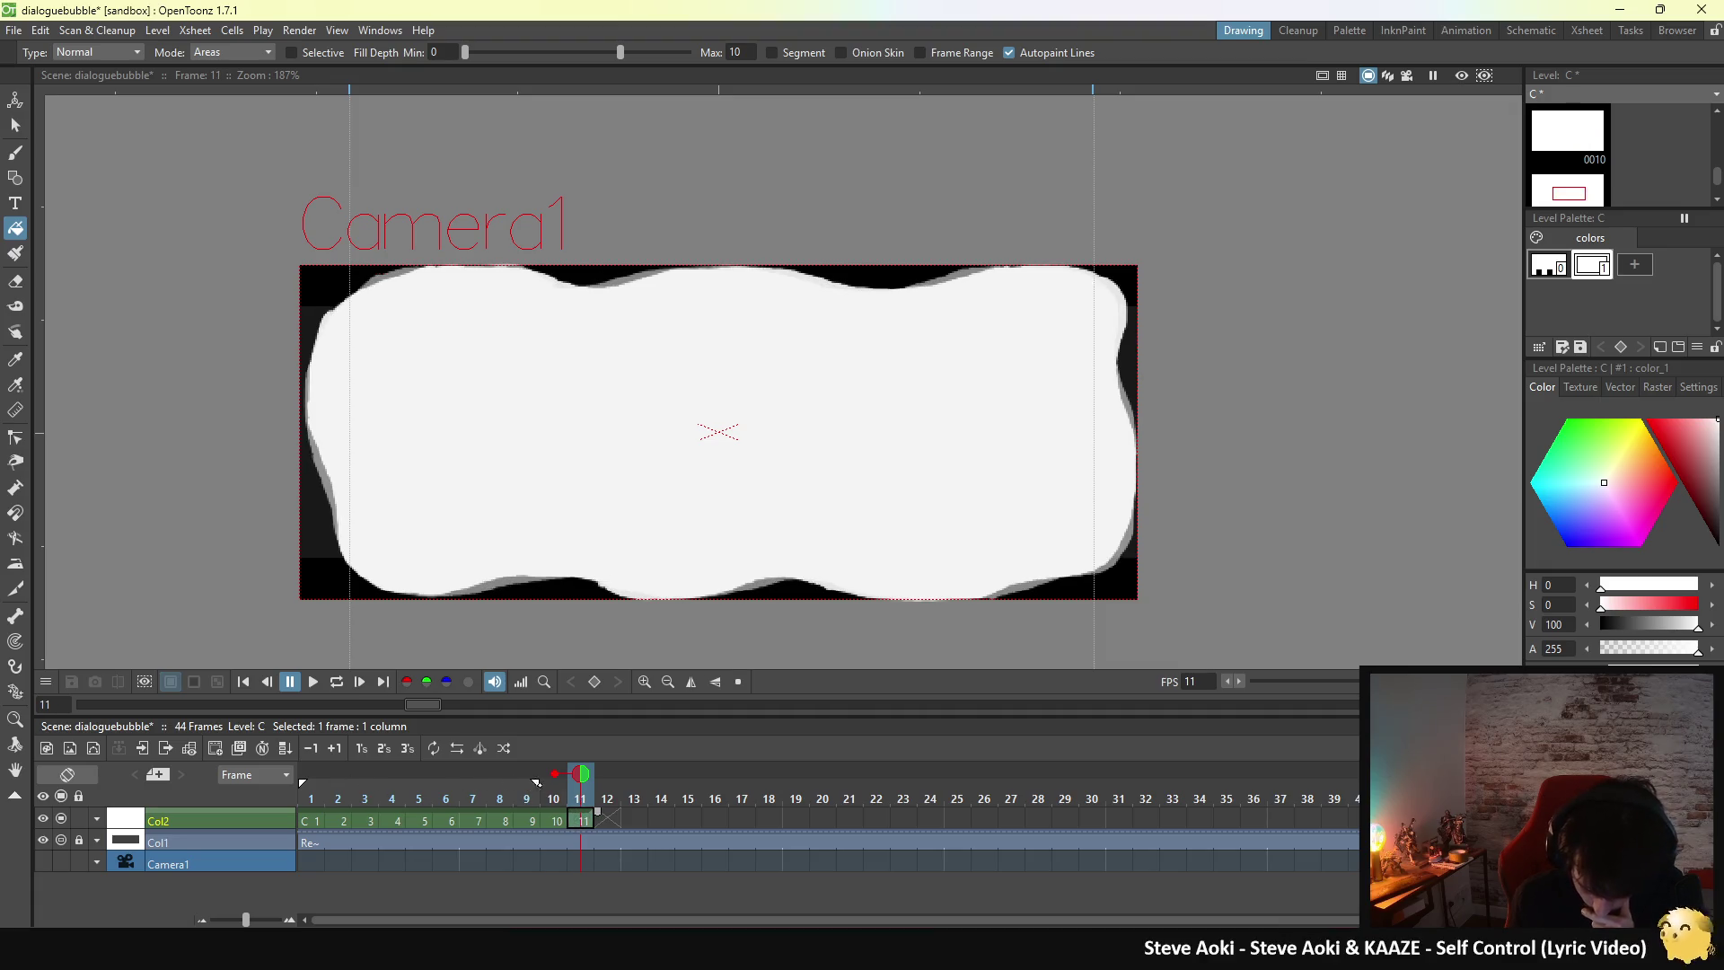
{"action": "left_click", "coordinate": [337, 682]}
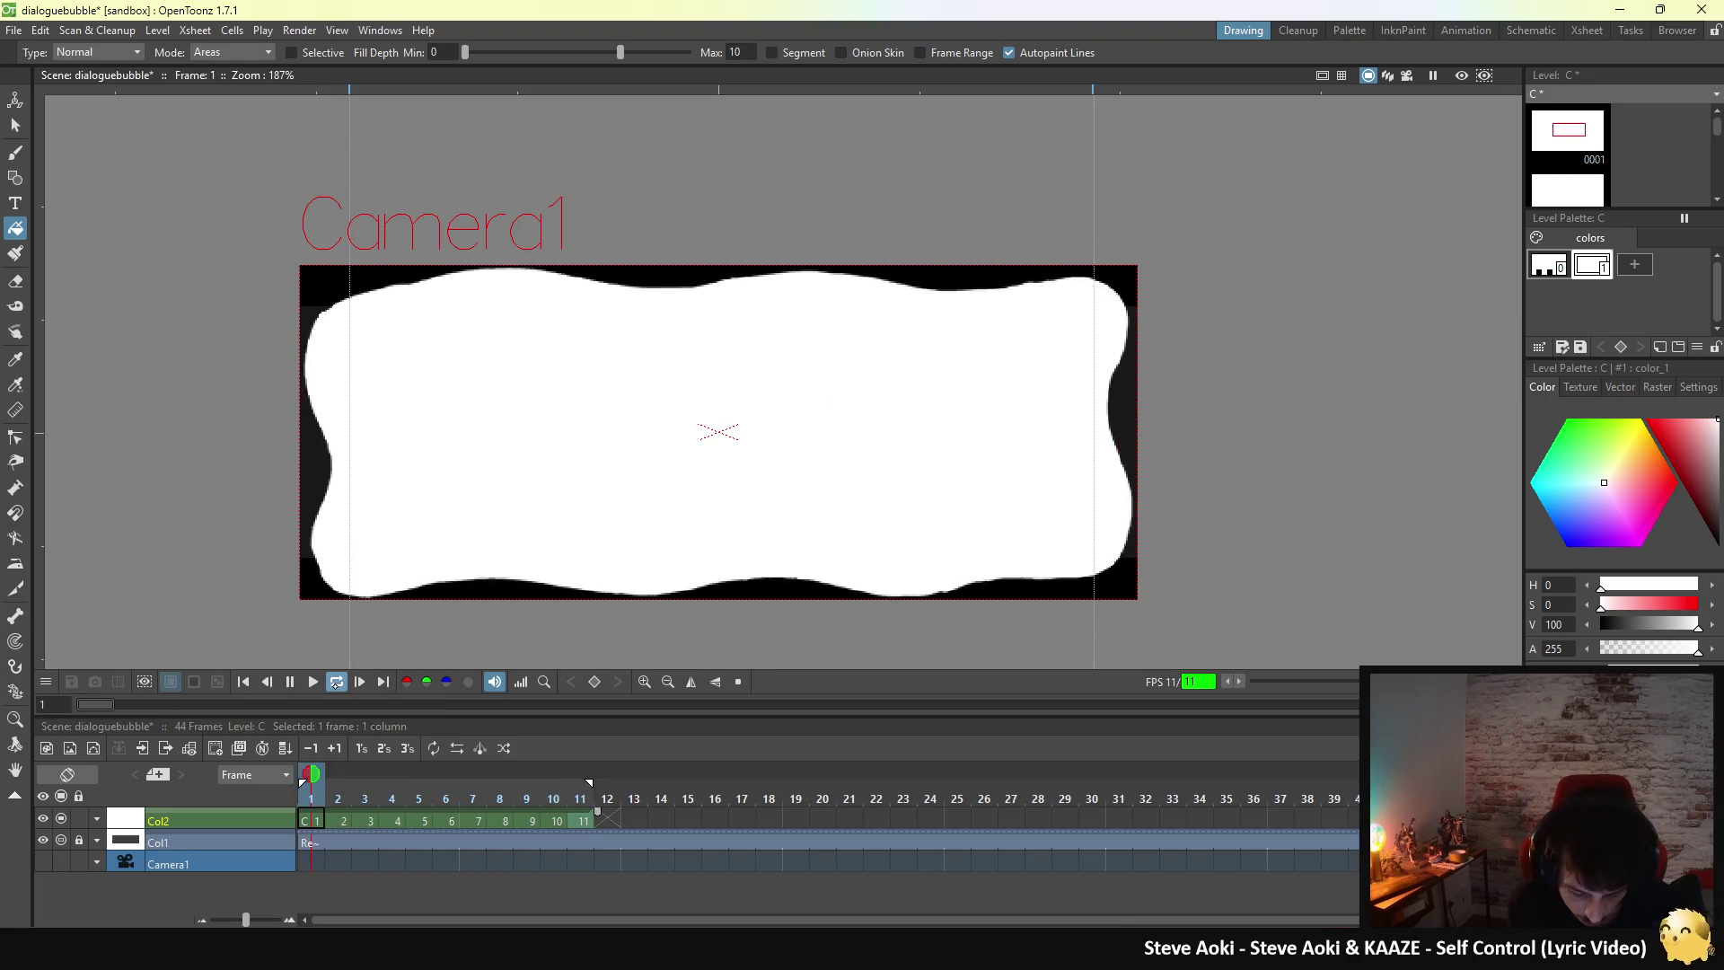
- Stop playback with P and alternate between frames 11 and 1, ending on frame 1
{"action": "key", "text": "p"}
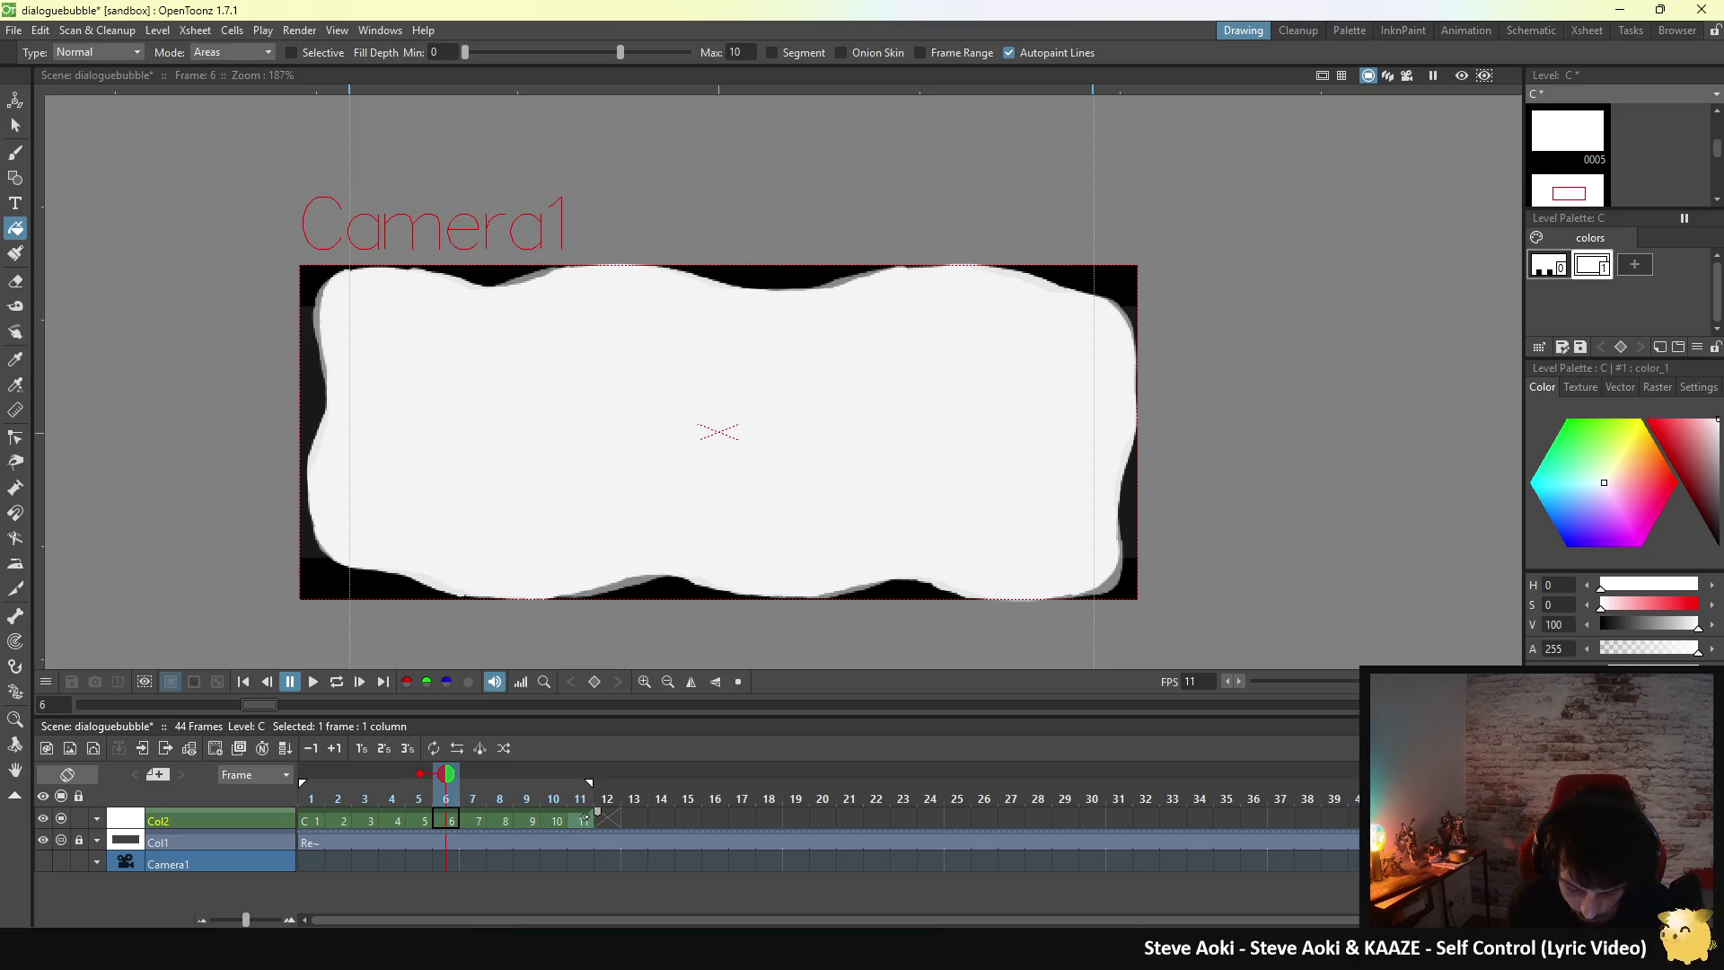
{"action": "key", "text": "alt+period"}
{"action": "left_click", "coordinate": [316, 819]}
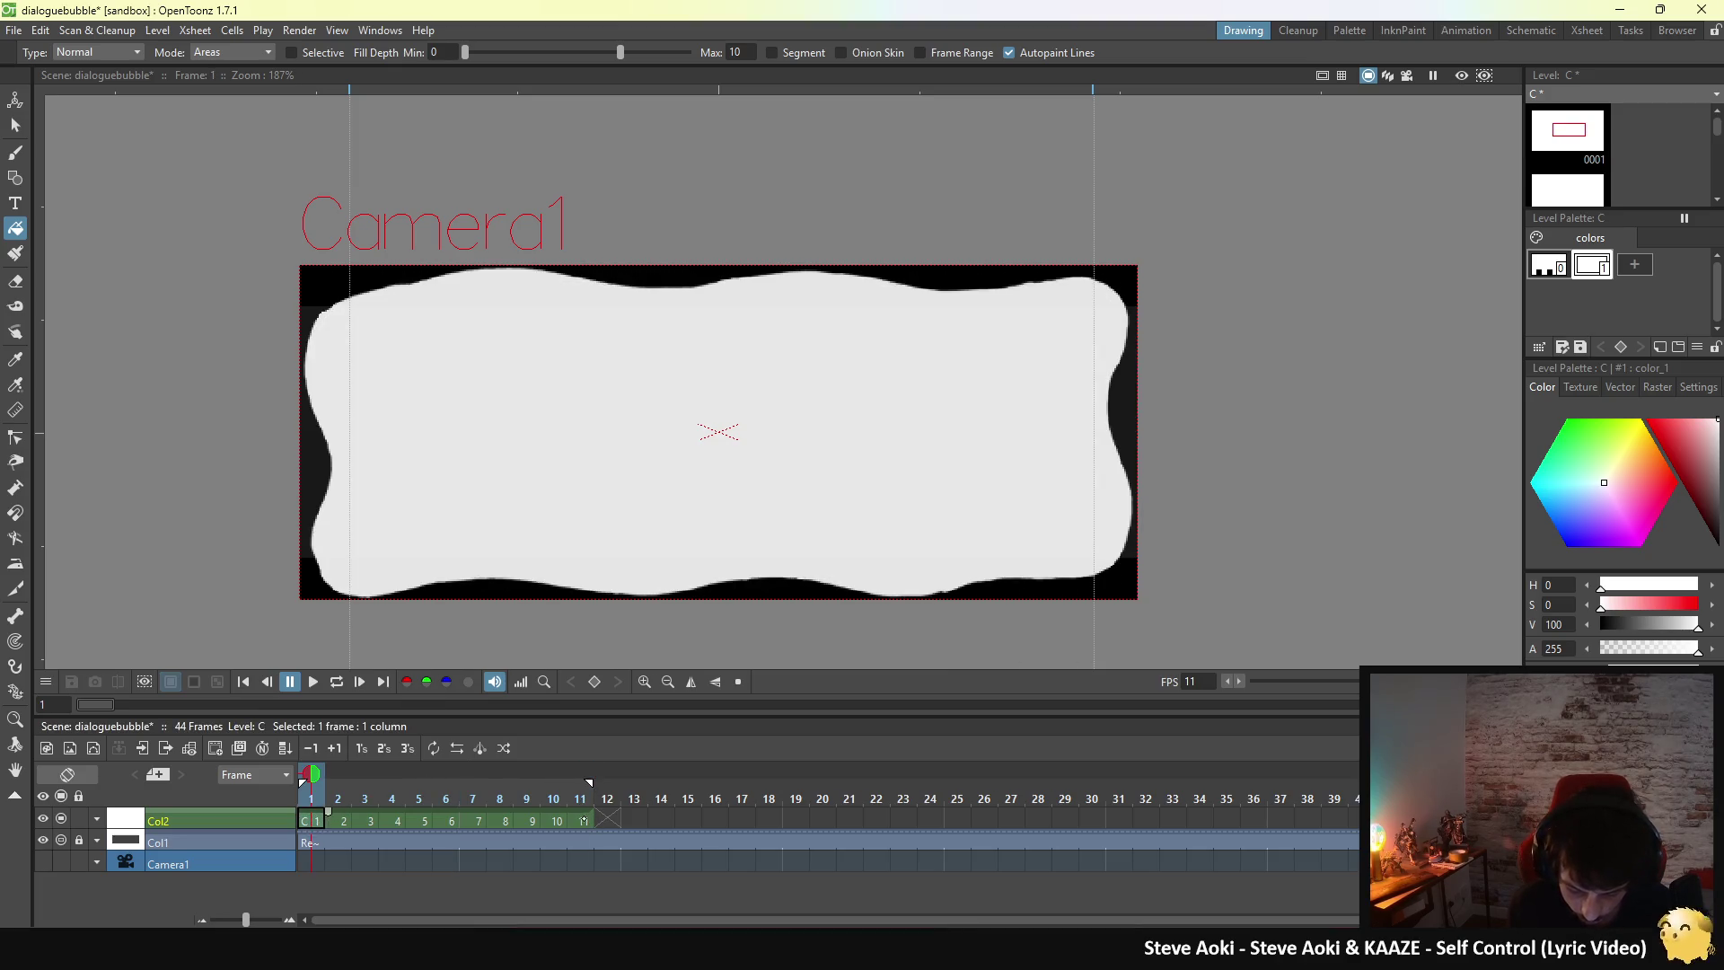
{"action": "left_click", "coordinate": [582, 820]}
{"action": "left_click", "coordinate": [316, 819]}
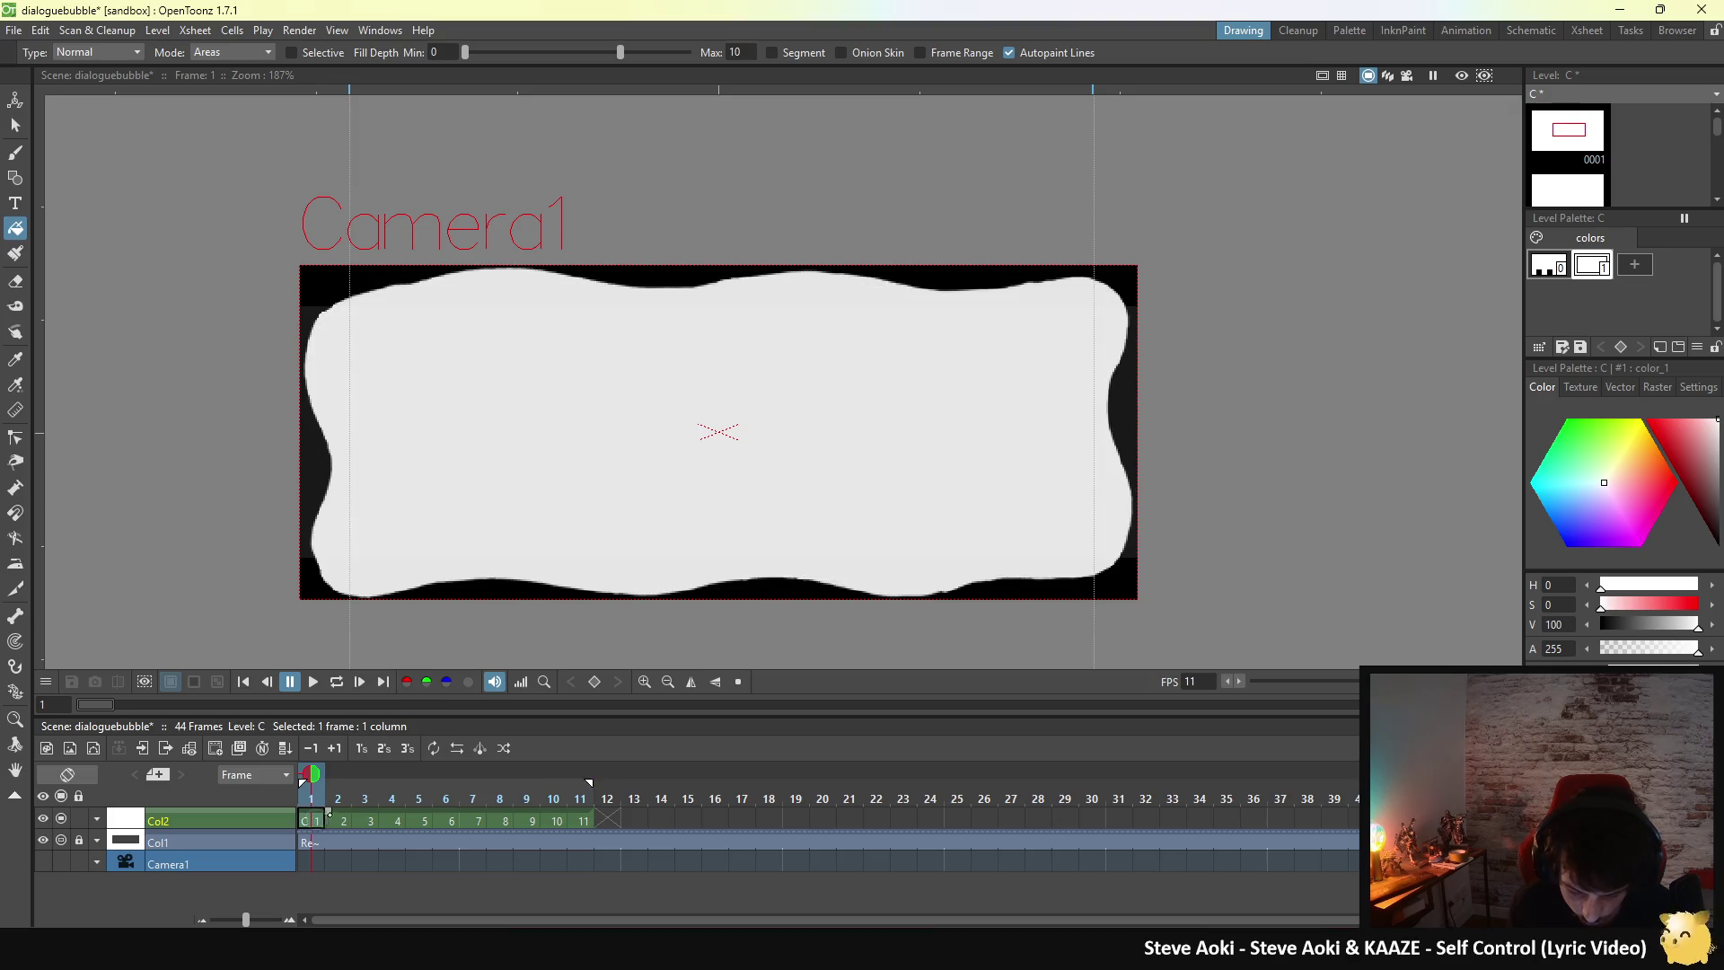
{"action": "left_click", "coordinate": [581, 820]}
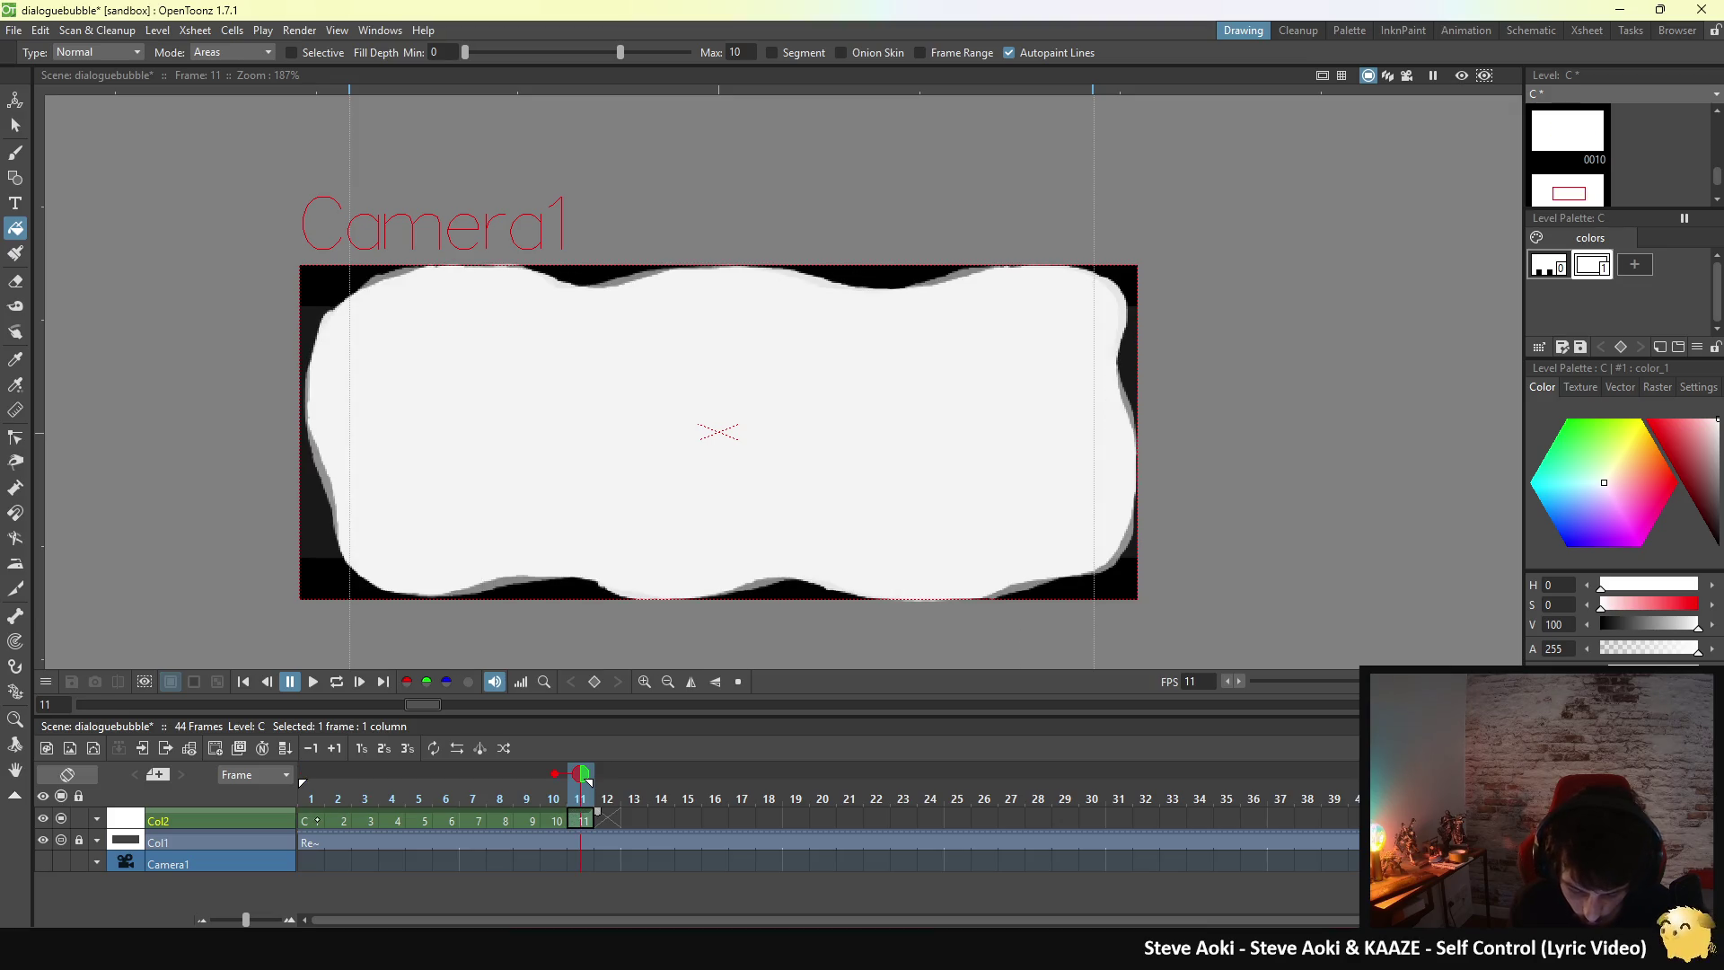
{"action": "left_click", "coordinate": [316, 820]}
{"action": "left_click", "coordinate": [581, 820]}
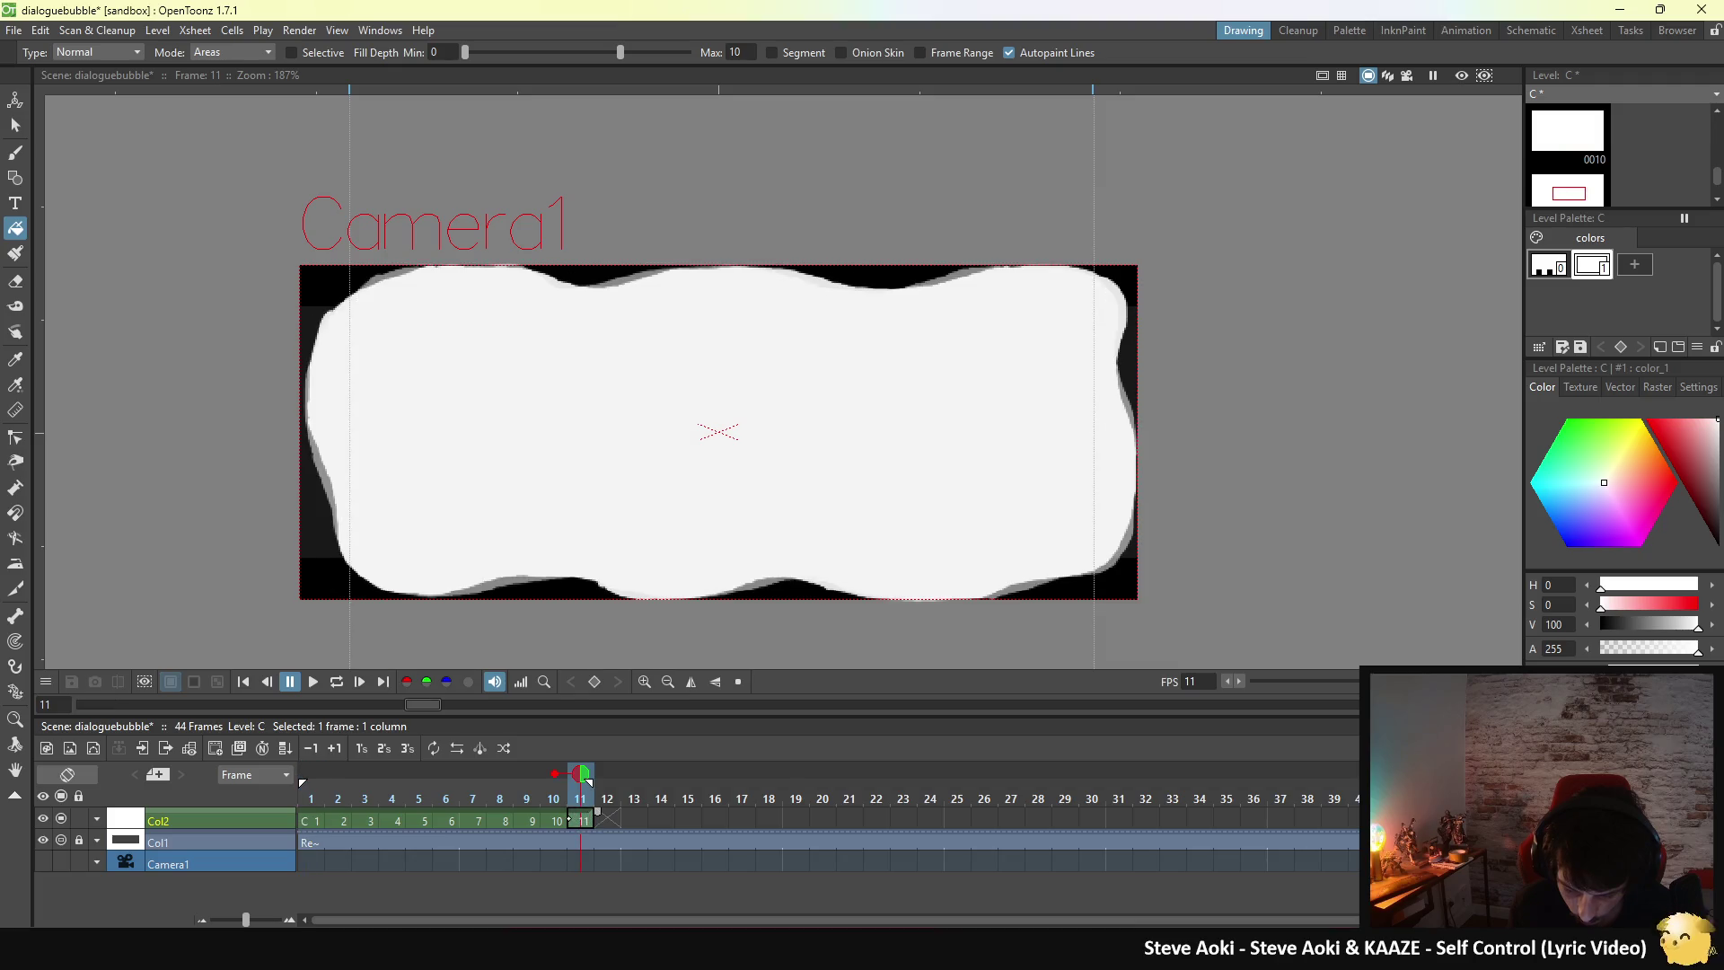
{"action": "left_click", "coordinate": [316, 820]}
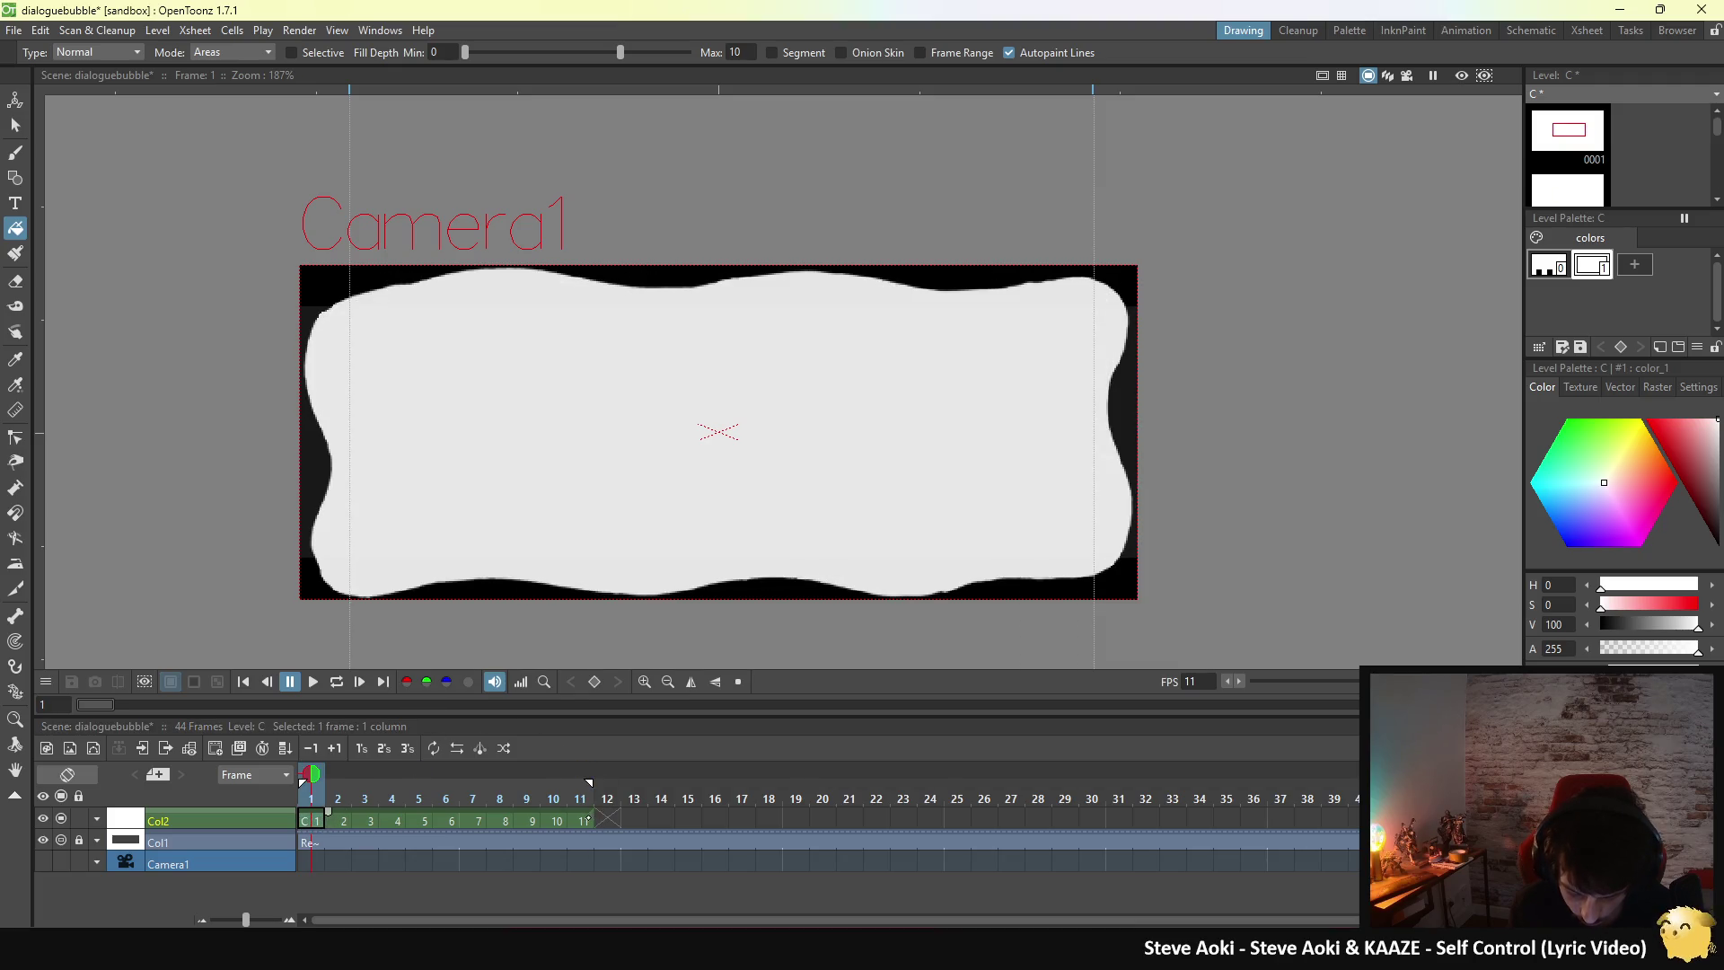
{"action": "left_click", "coordinate": [584, 820]}
{"action": "left_click", "coordinate": [316, 819]}
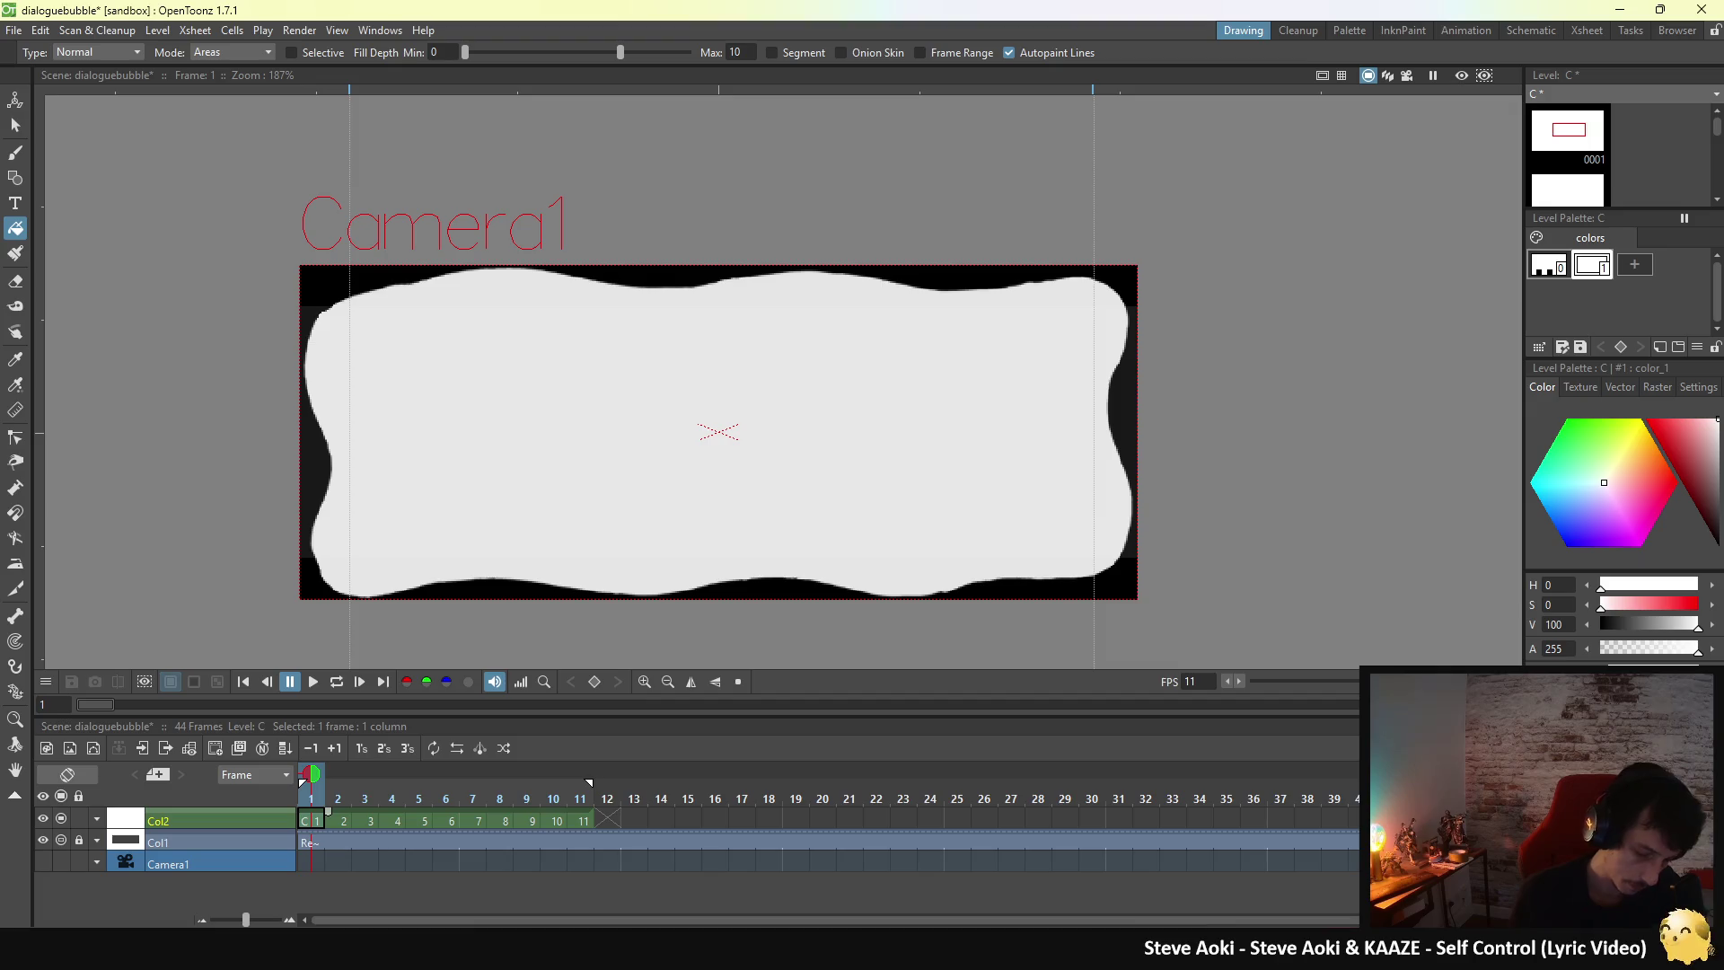
- Paste drawing 1 into the Col2 cell at frame 22 and mark it as a fixed onion skin
{"action": "left_click", "coordinate": [869, 817]}
{"action": "key", "text": "ctrl+v"}
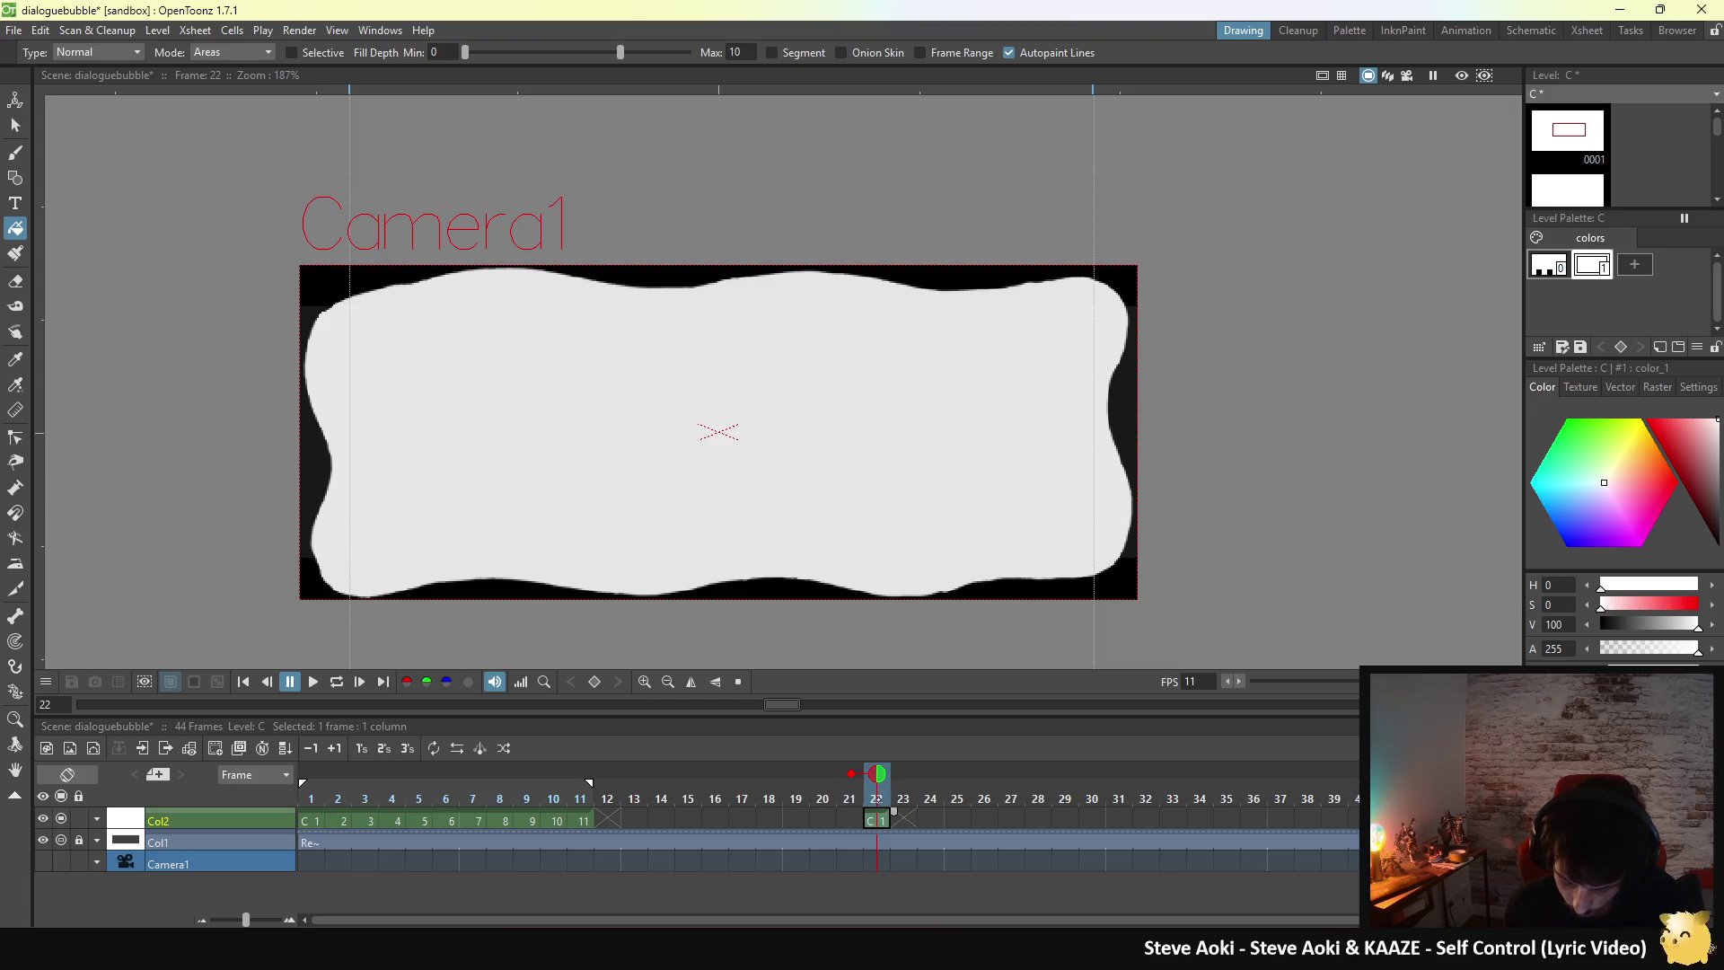
{"action": "left_click", "coordinate": [581, 819]}
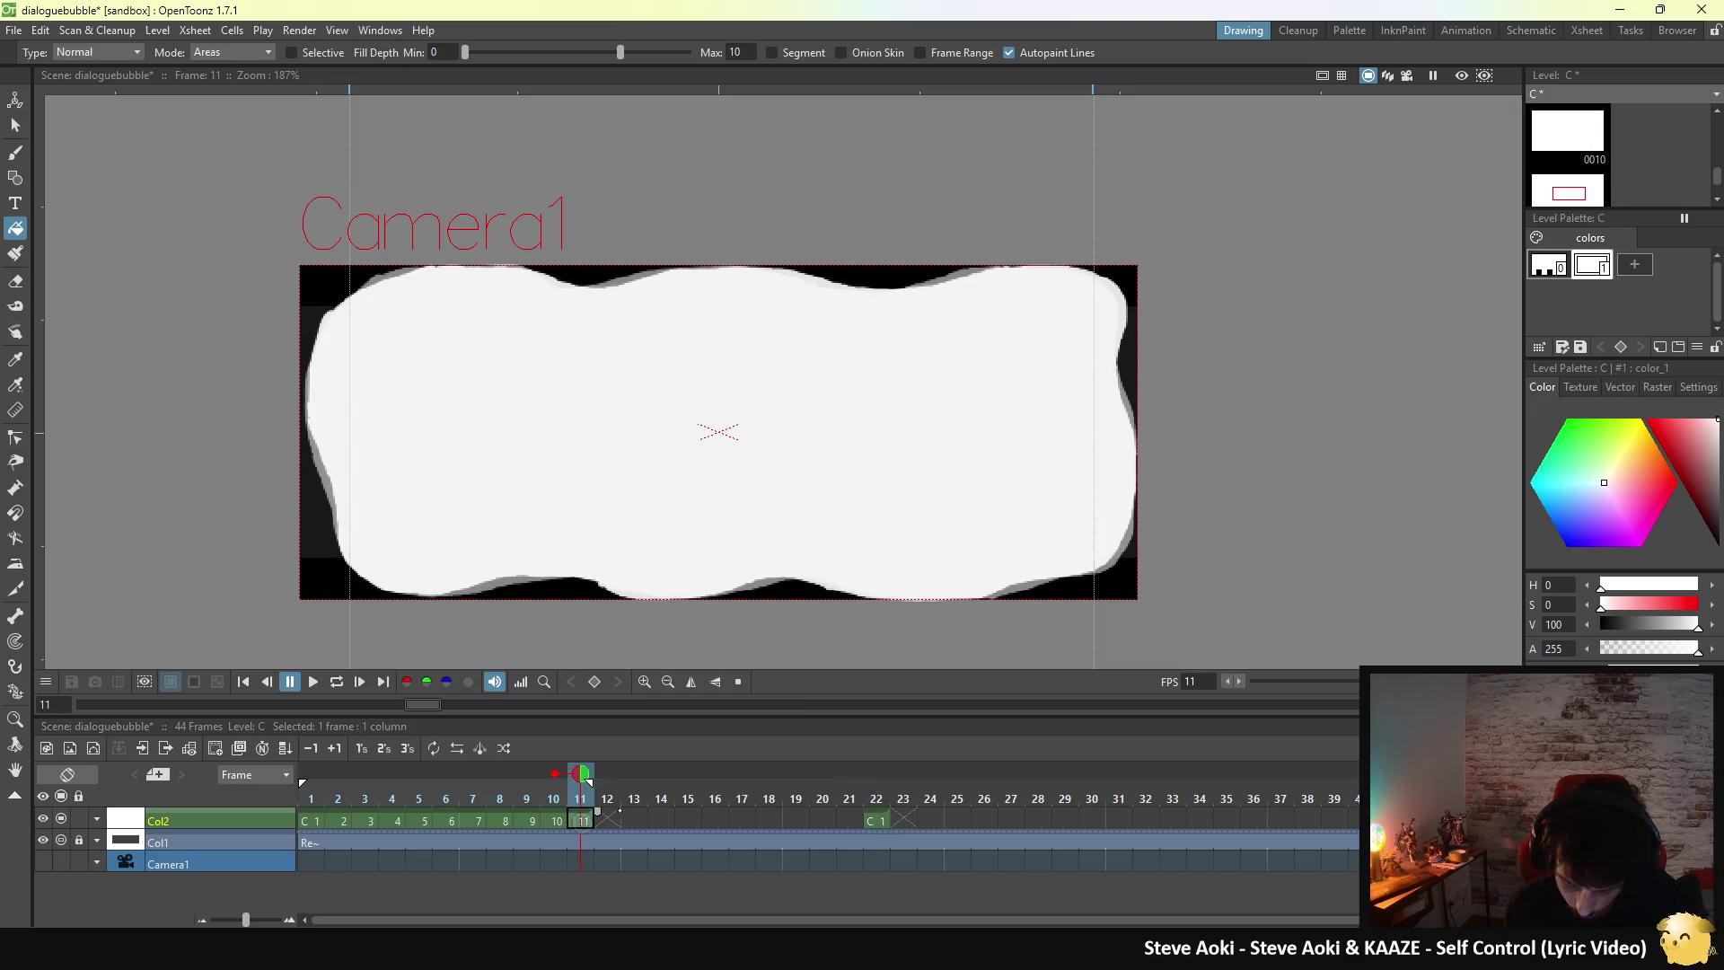
{"action": "left_click", "coordinate": [878, 766]}
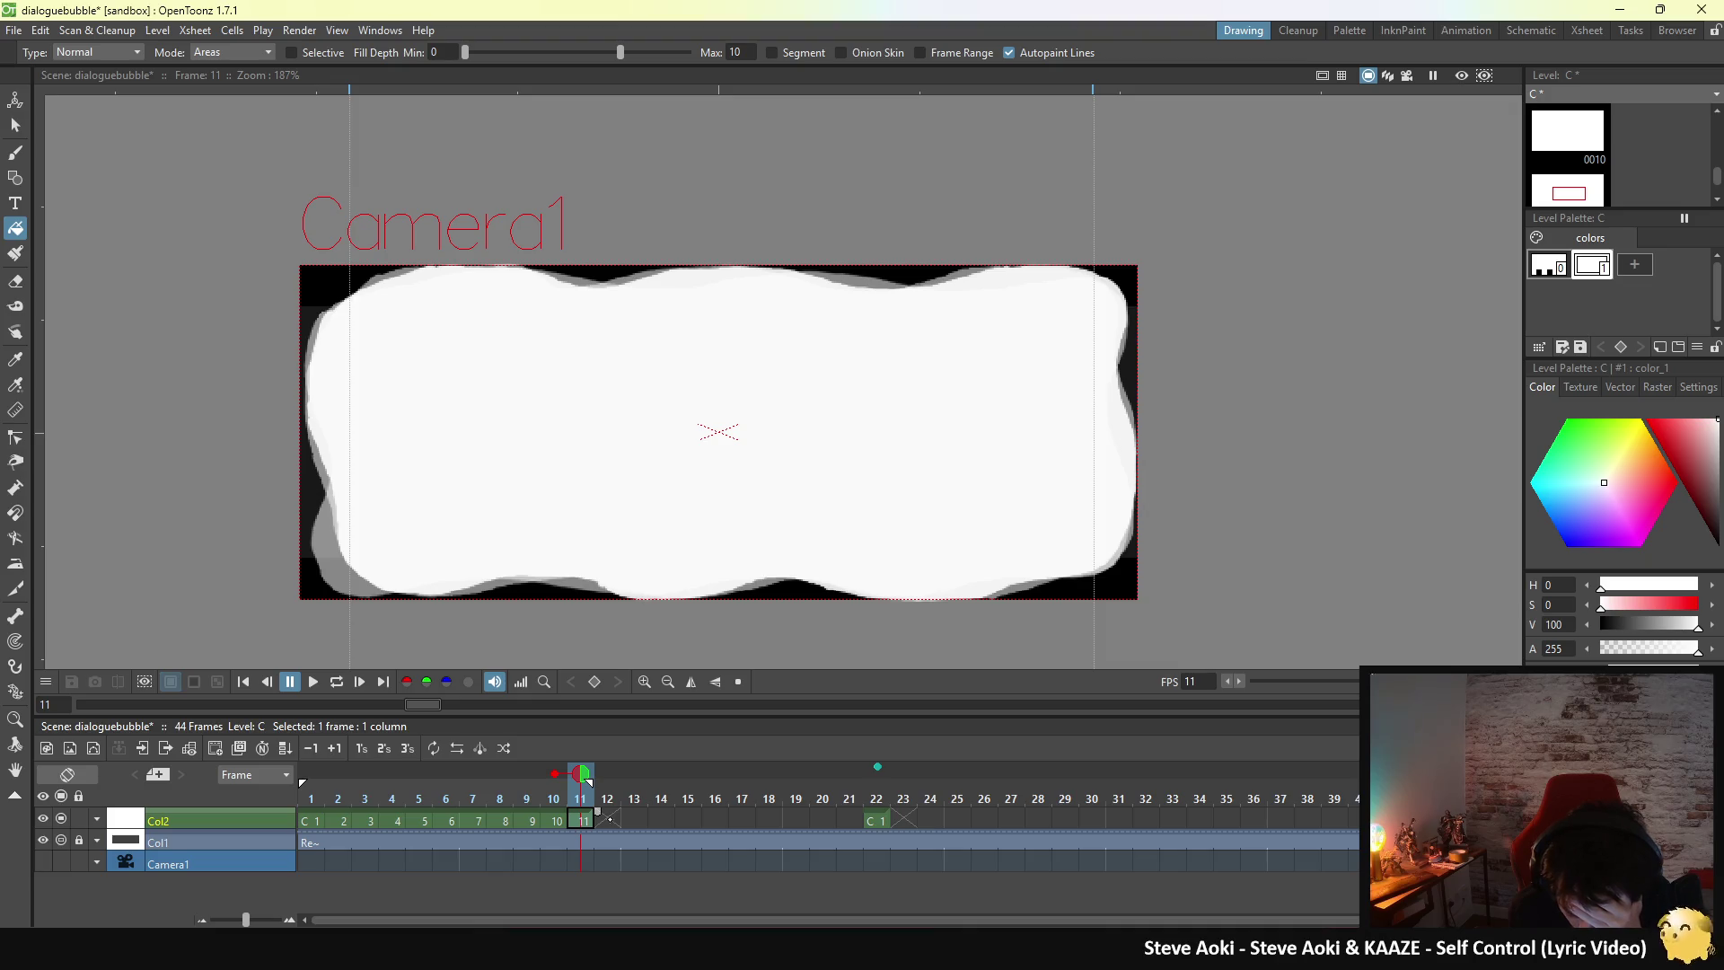
- Move to empty frame 12, hide the frame-11 onion skin, and keep frame 22 as the fixed reference
{"action": "left_click", "coordinate": [612, 816]}
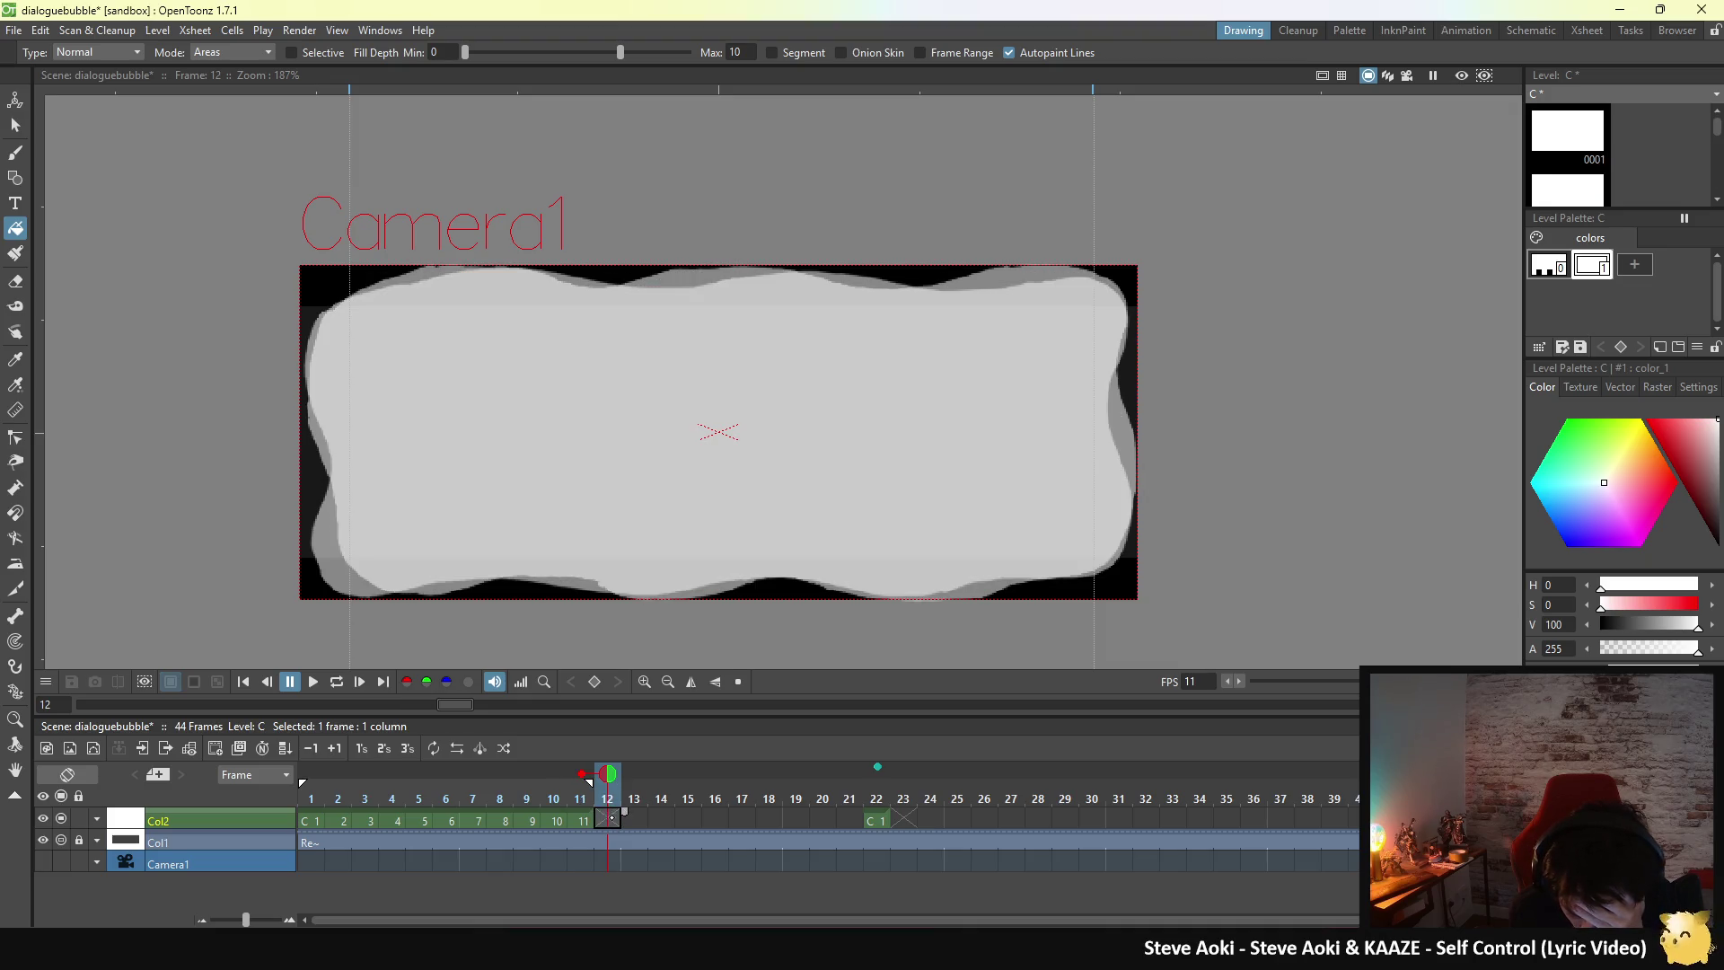
{"action": "left_click", "coordinate": [583, 774]}
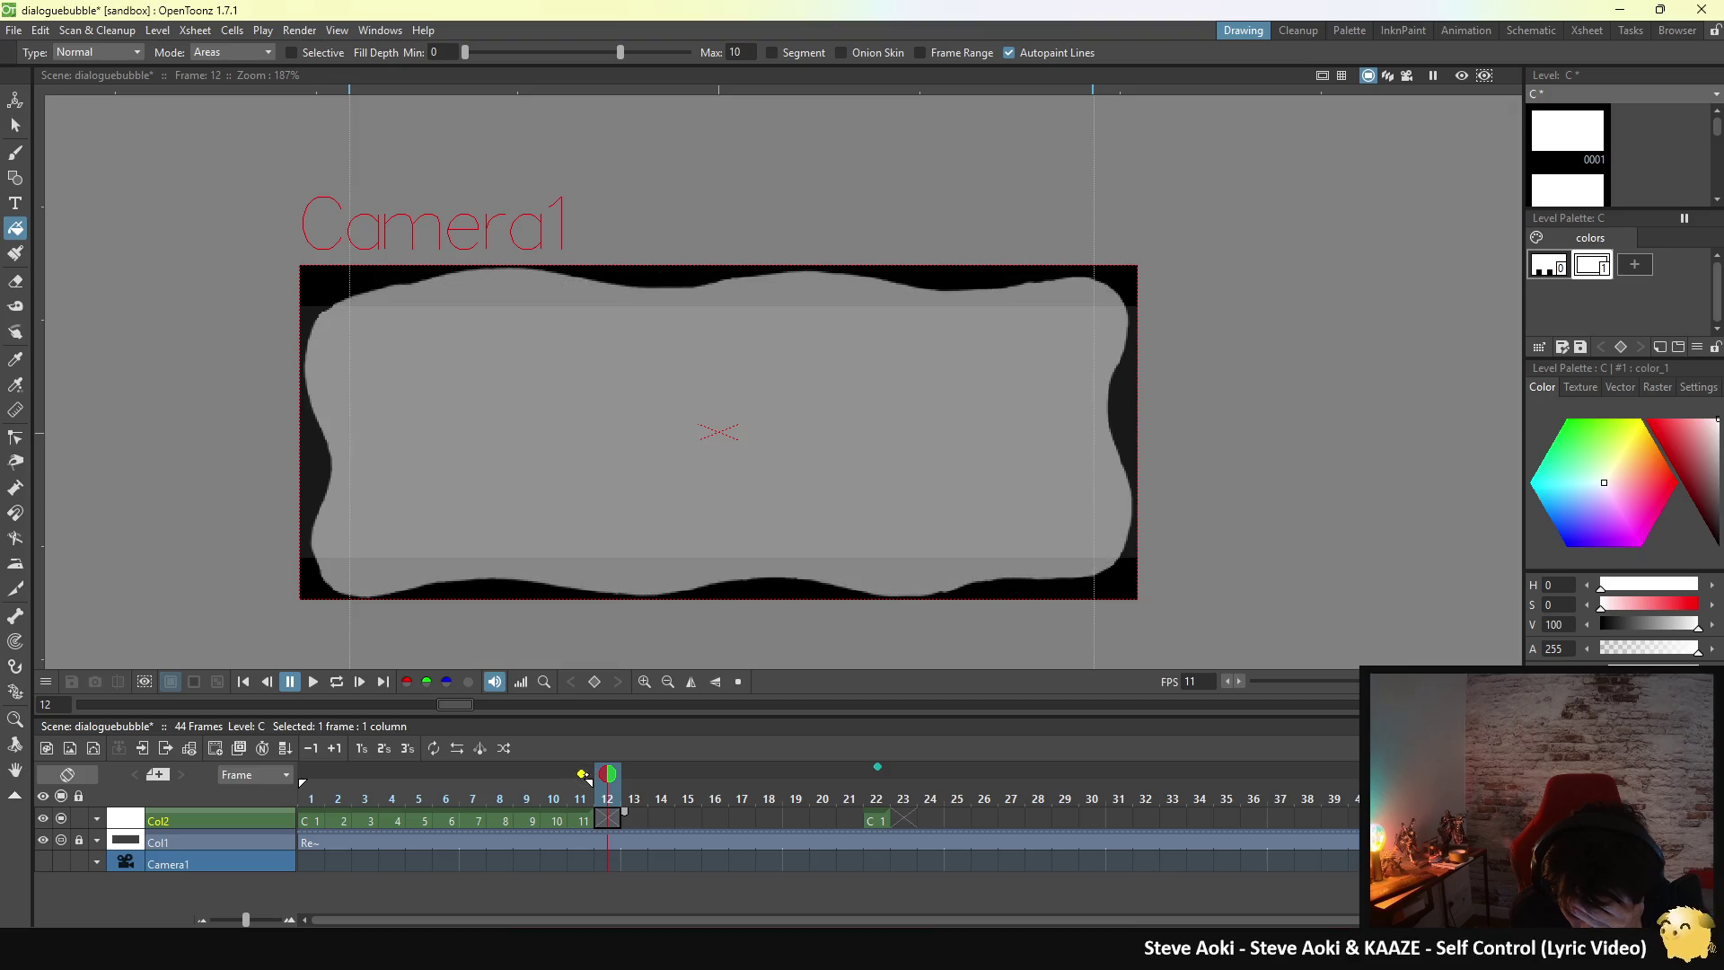
{"action": "left_click", "coordinate": [583, 774]}
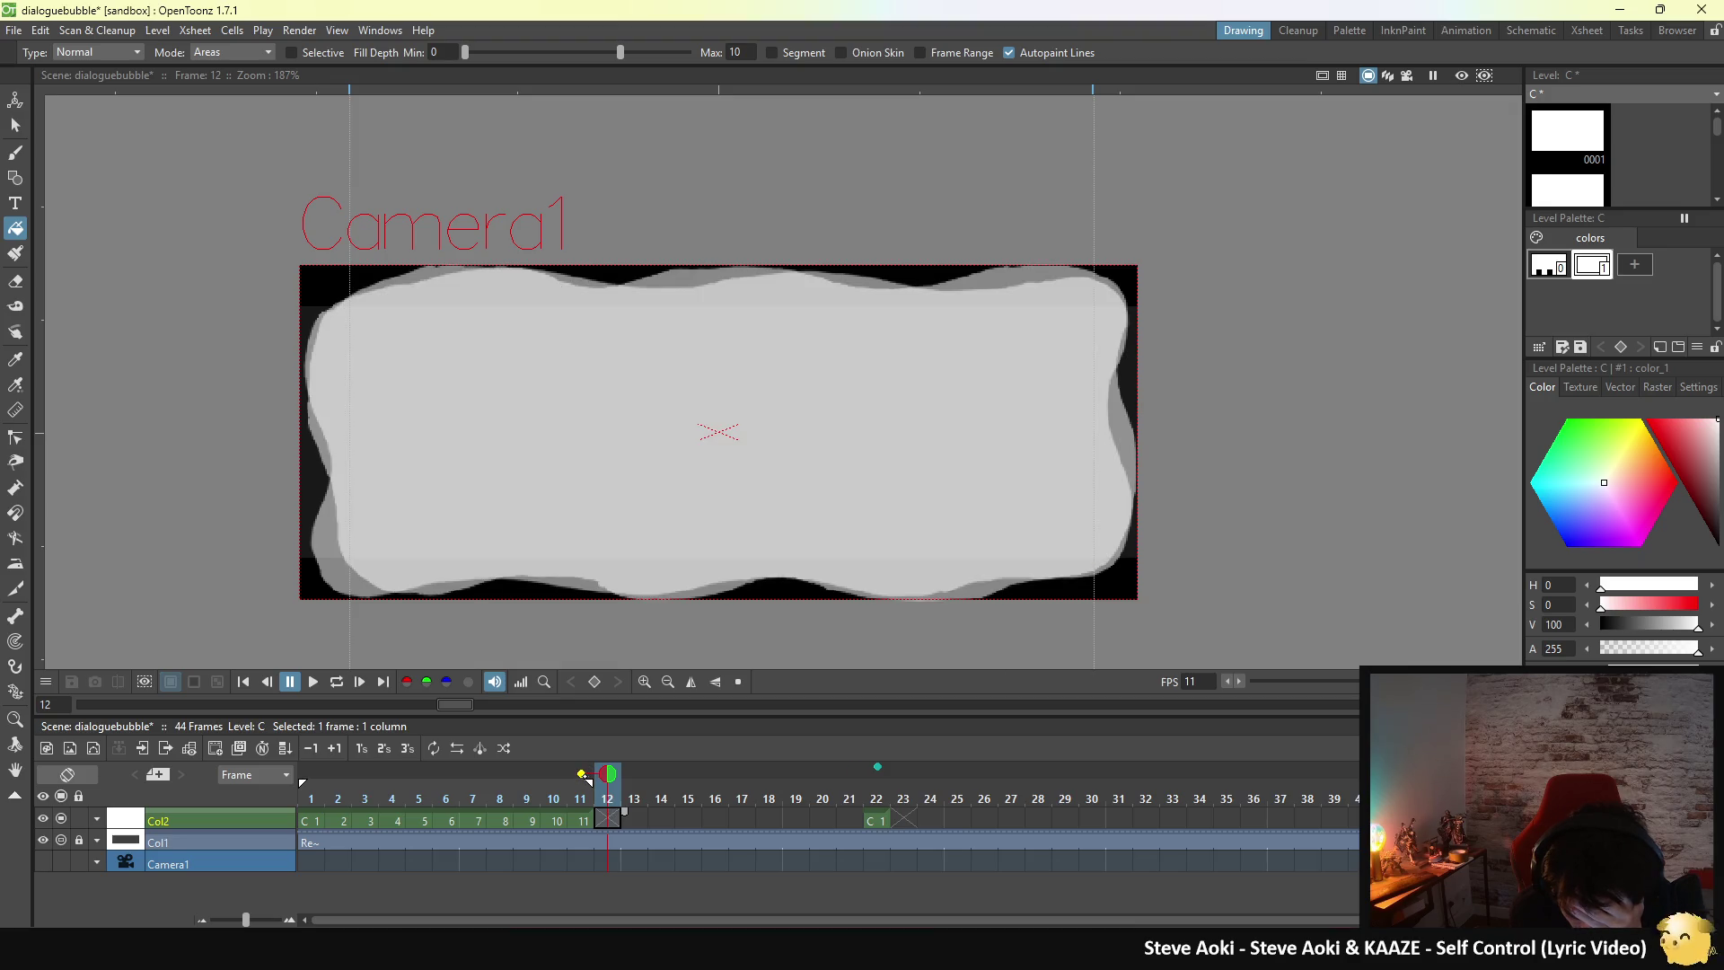
{"action": "left_click", "coordinate": [583, 774]}
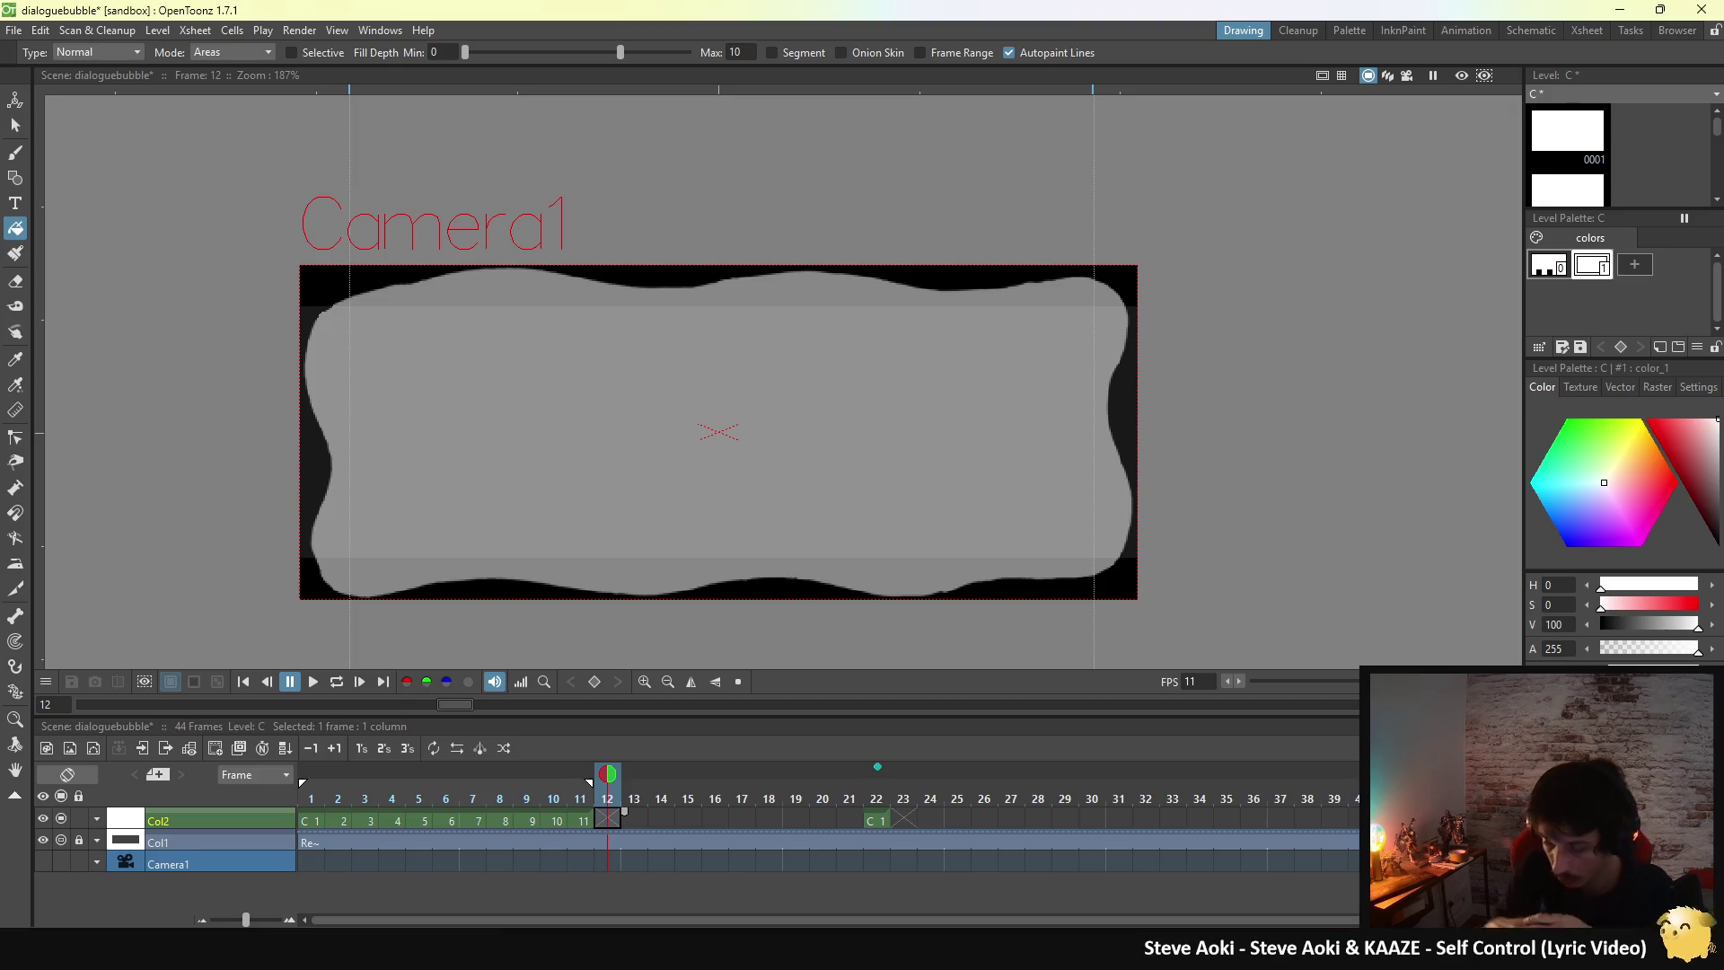
{"action": "left_click", "coordinate": [877, 766]}
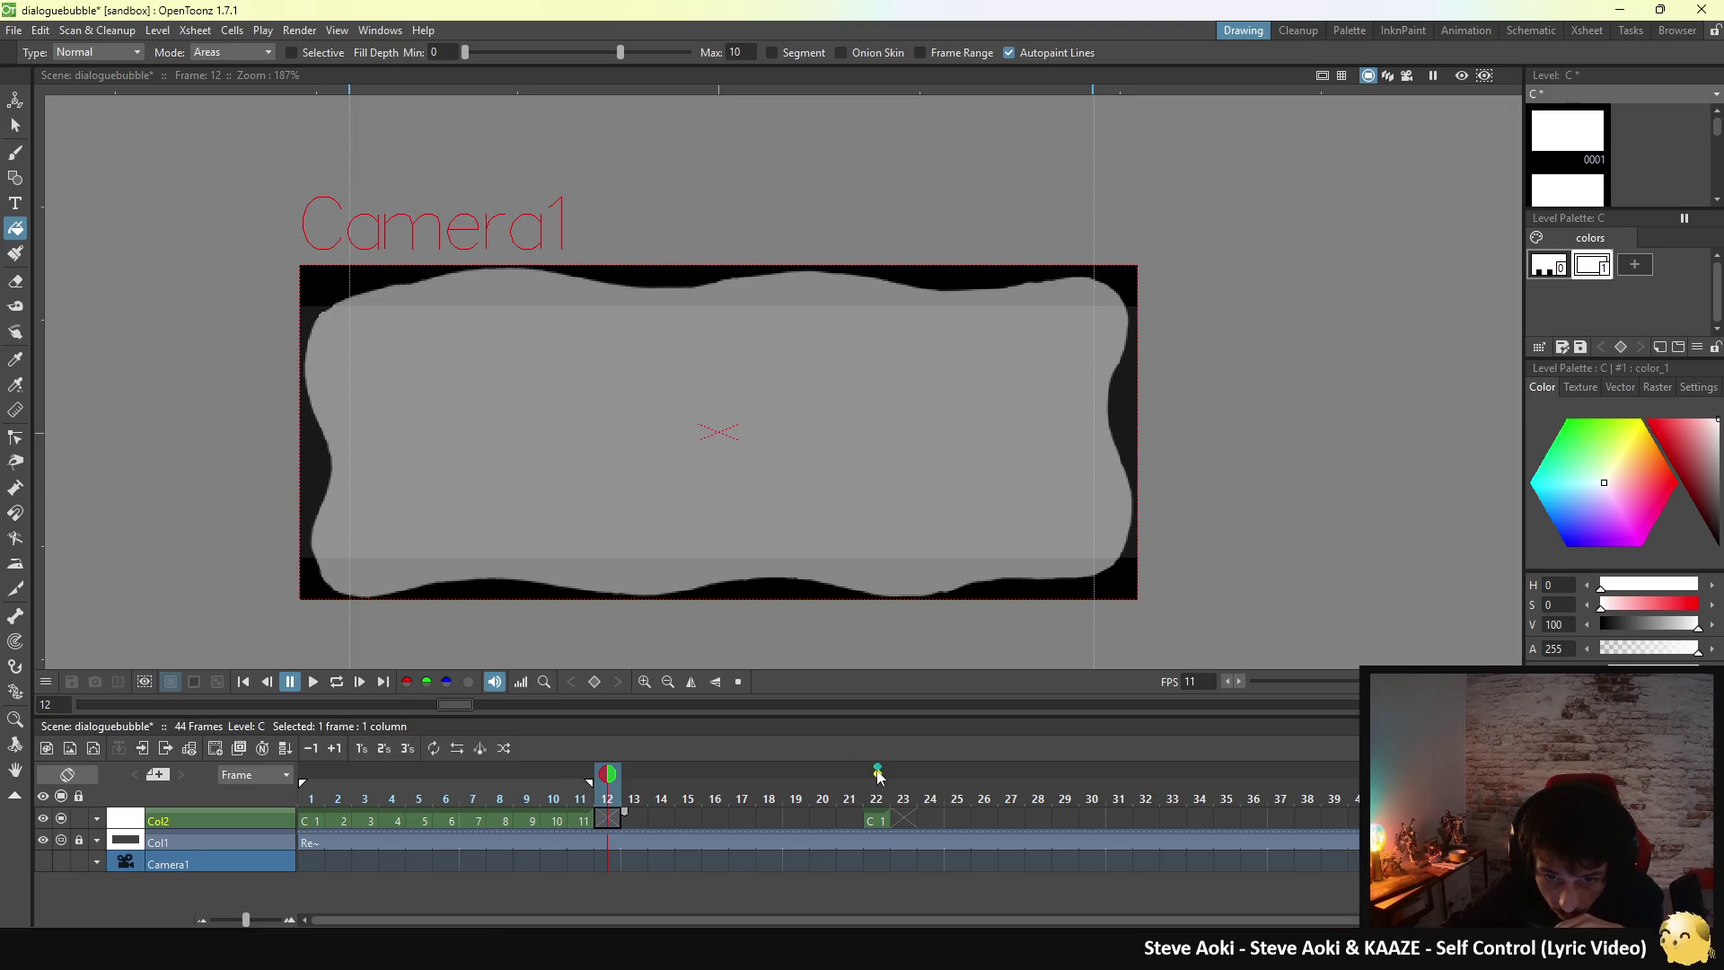
{"action": "right_click", "coordinate": [884, 767]}
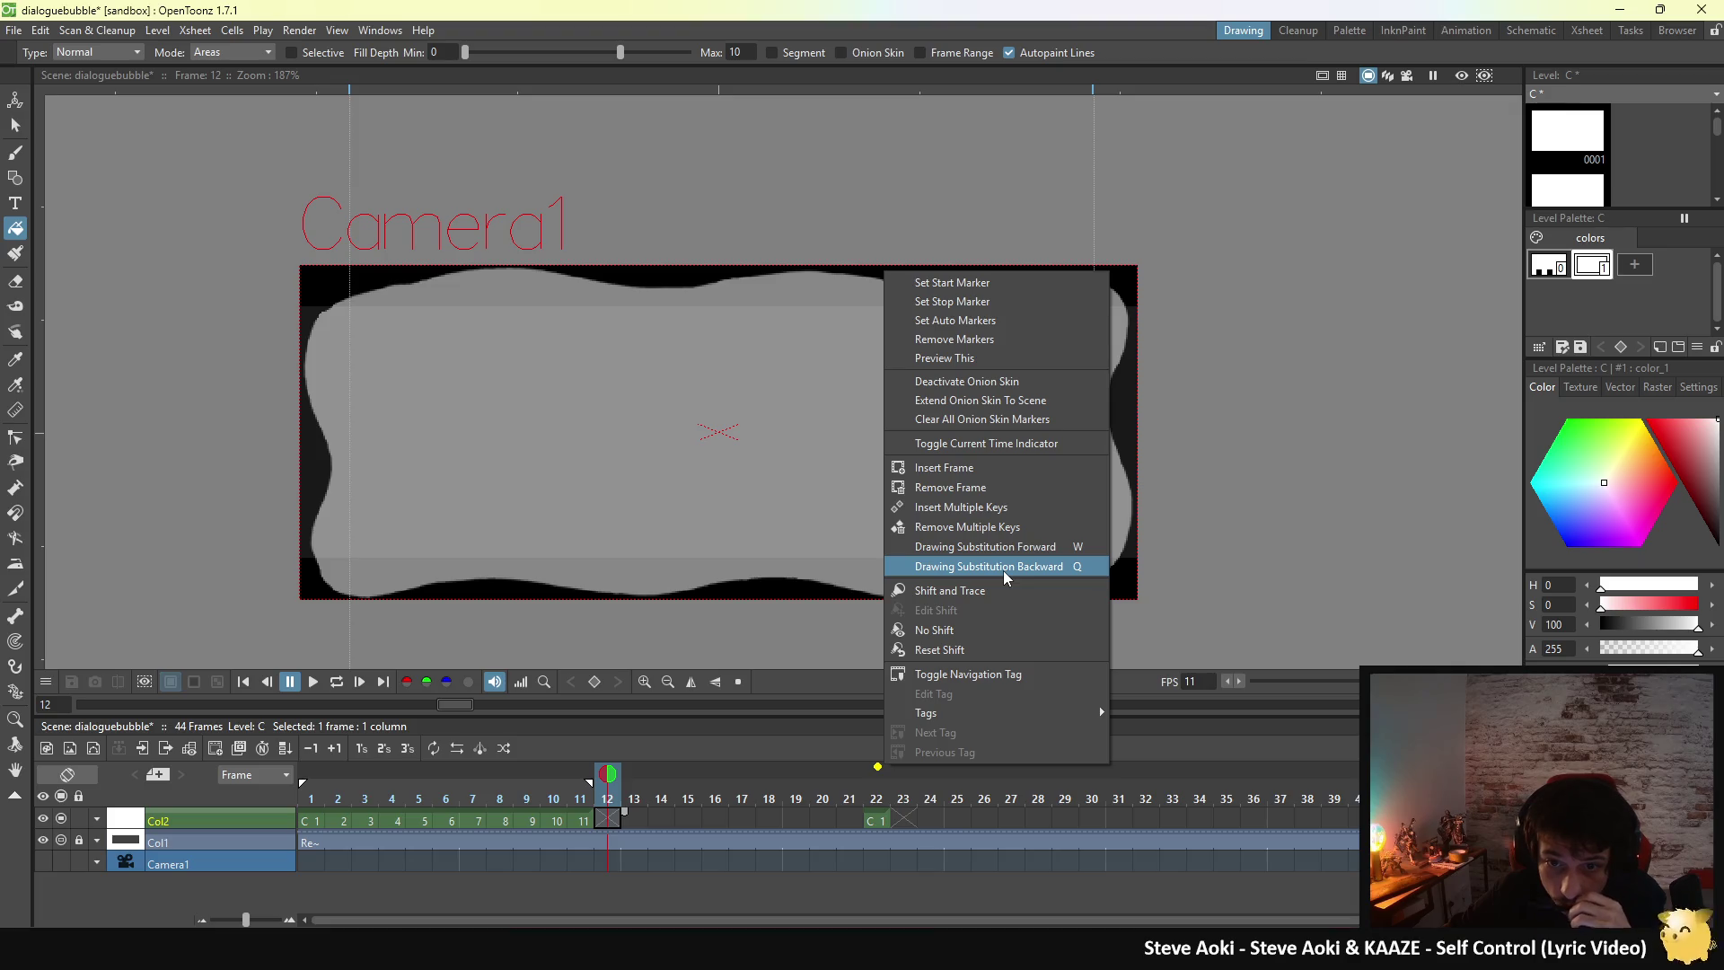
- Open File > Preferences on the Onion Skin page
{"action": "mouse_move", "coordinate": [975, 714]}
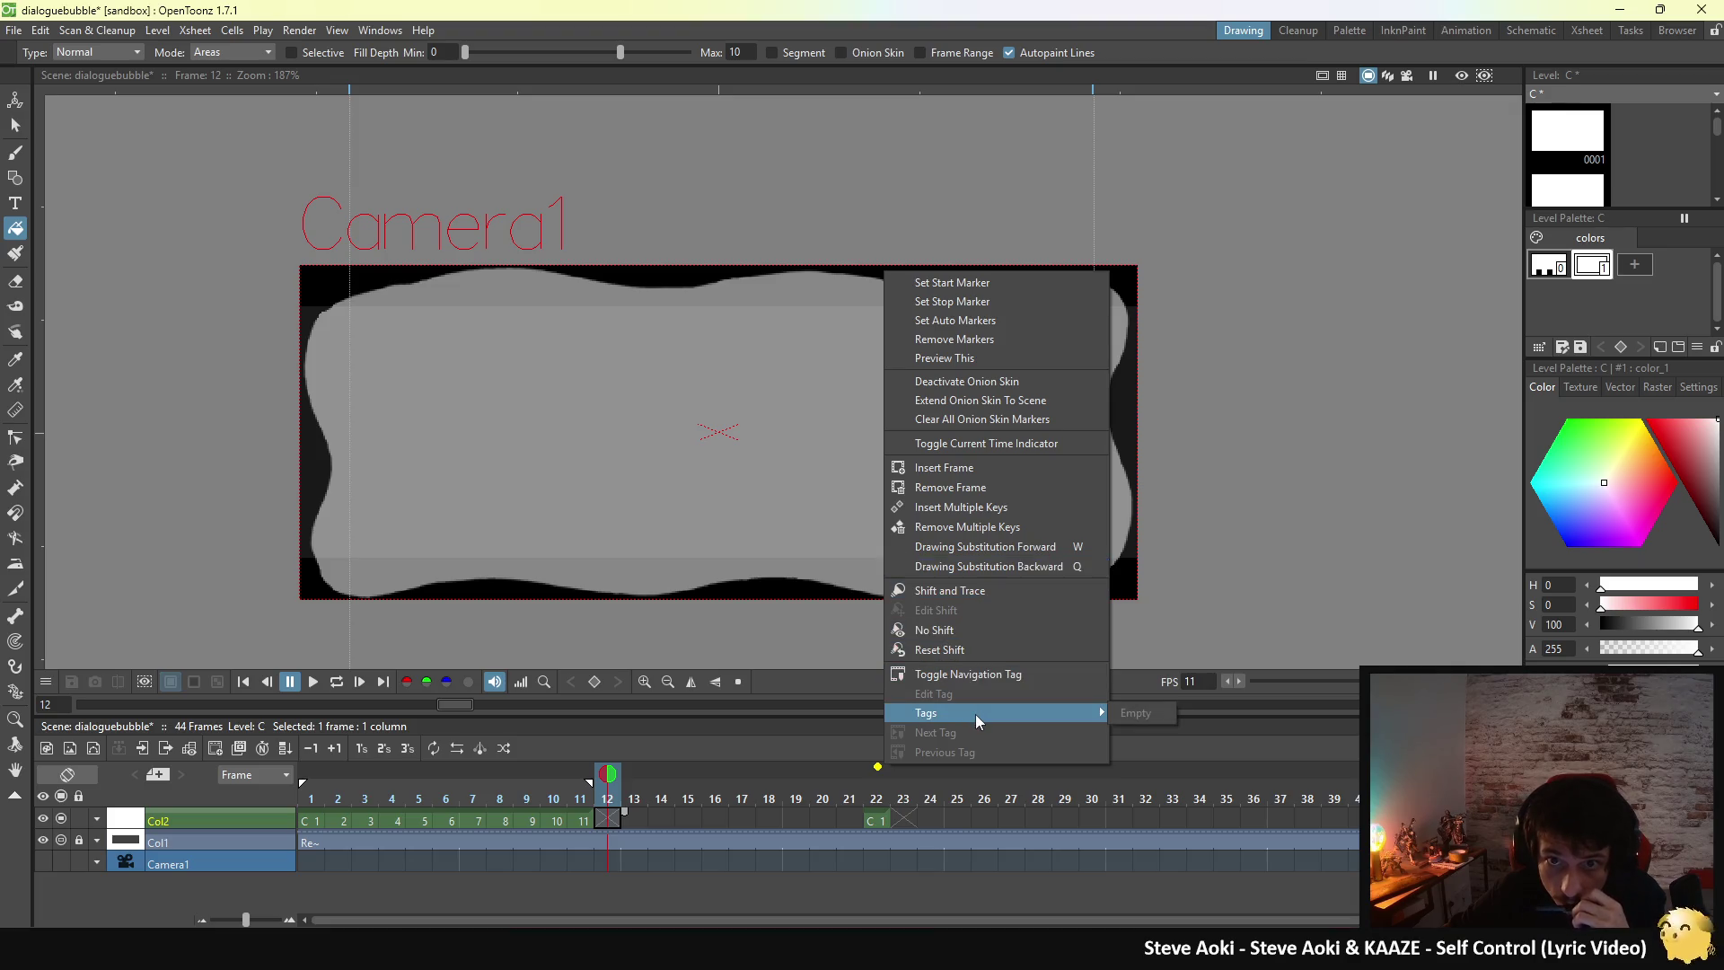
{"action": "left_click", "coordinate": [40, 30]}
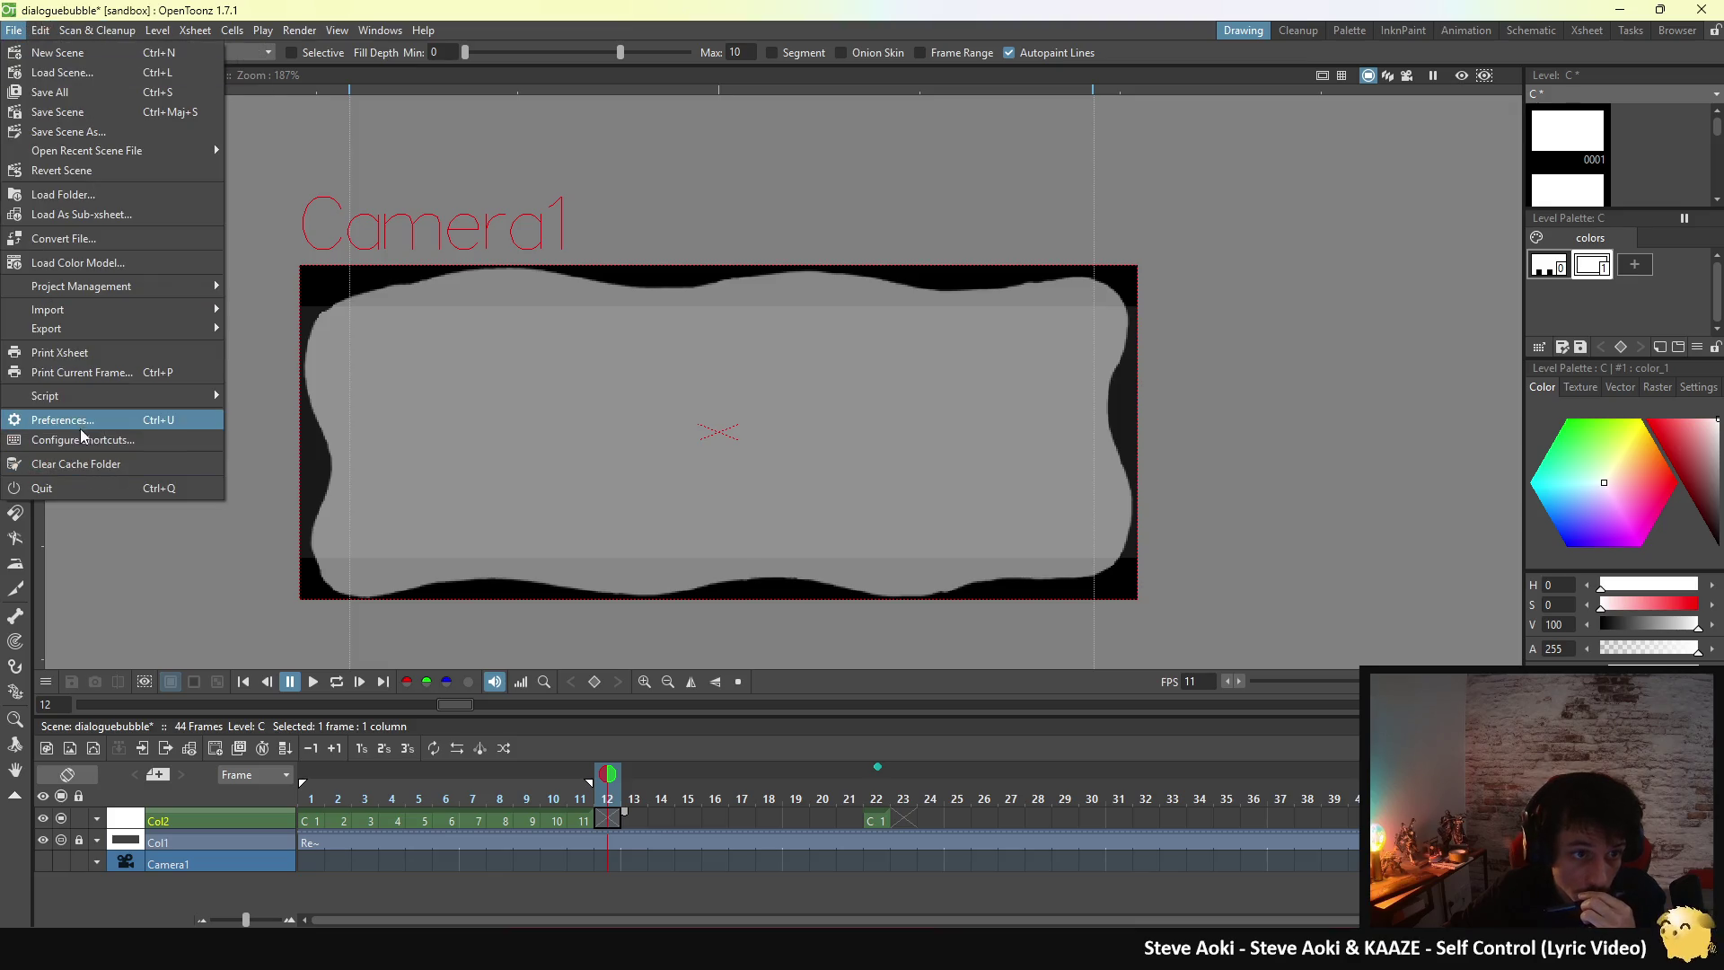
{"action": "left_click", "coordinate": [93, 415]}
{"action": "left_click", "coordinate": [611, 405]}
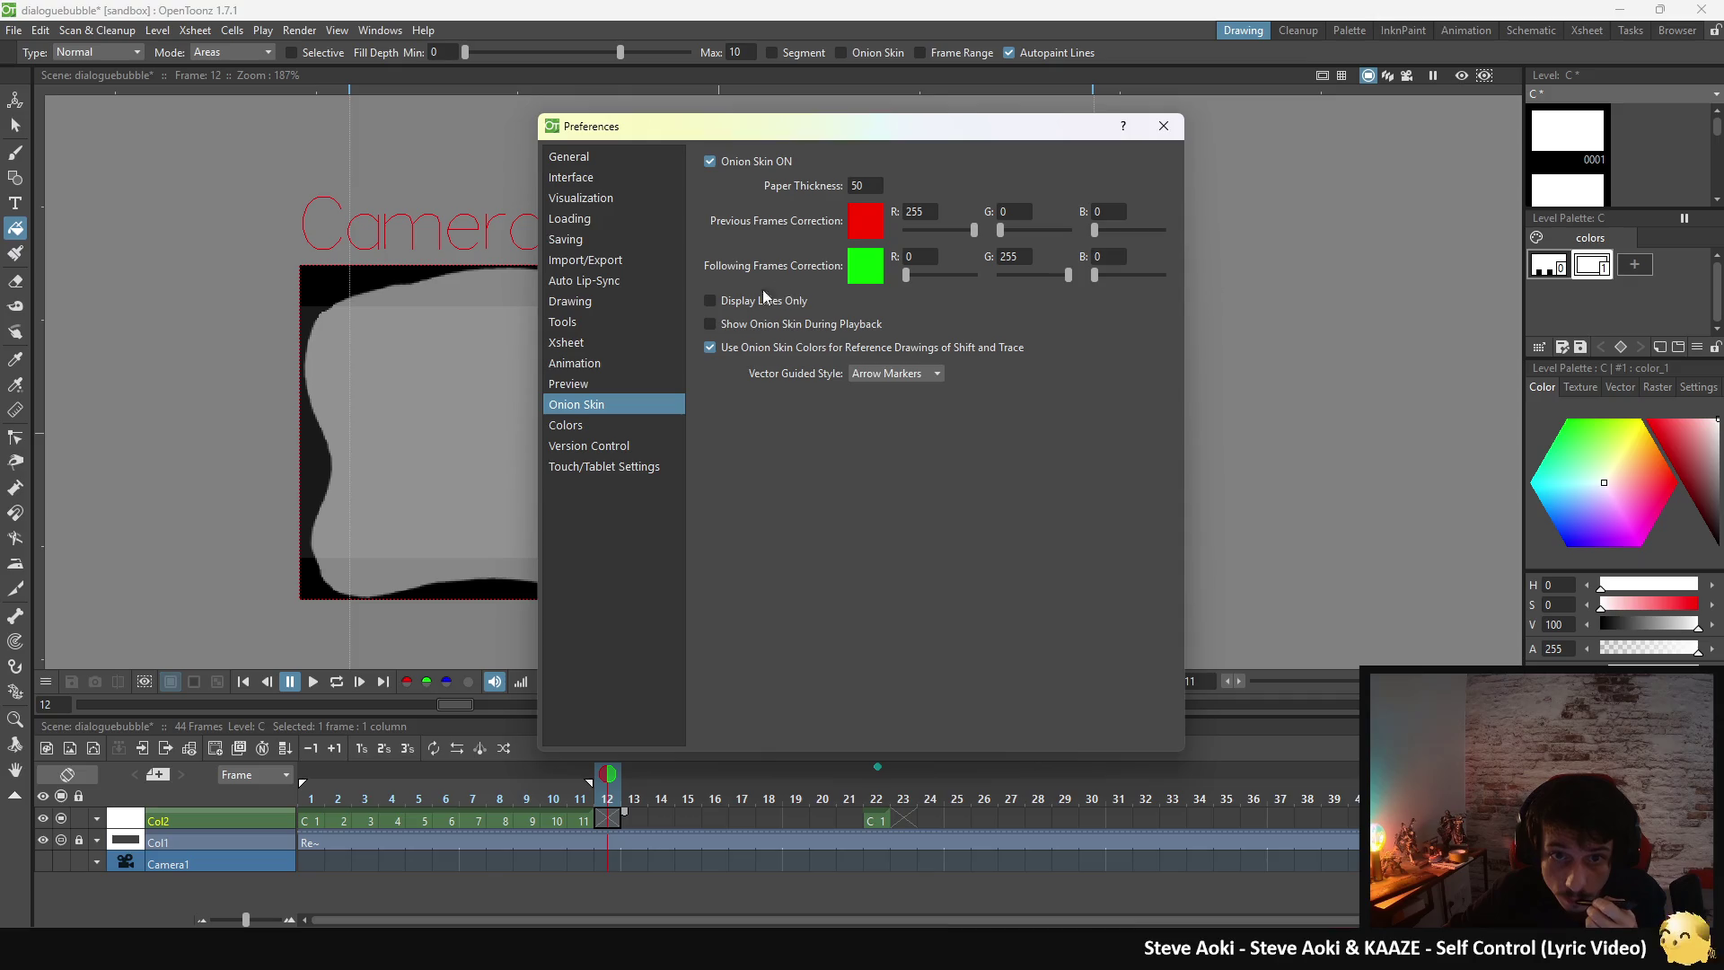
- Toggle Onion Skin off and on, test the Previous Frames Correction tint, then view the Colors page
{"action": "left_click", "coordinate": [724, 165]}
{"action": "left_click", "coordinate": [724, 164]}
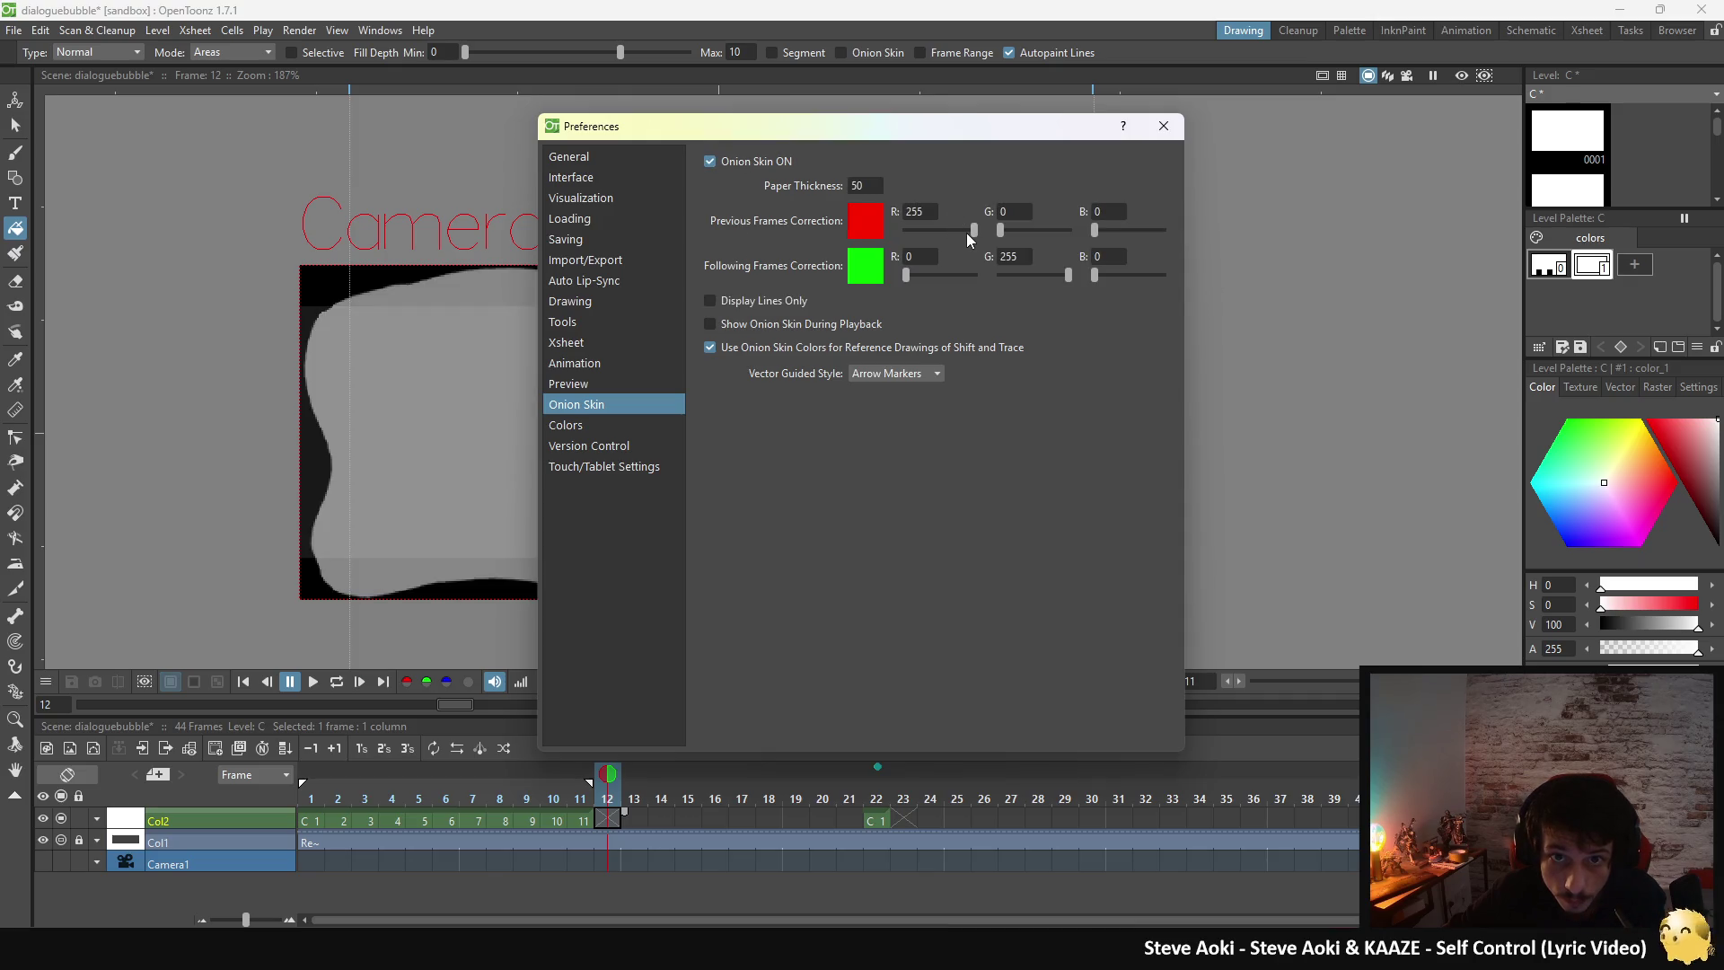
{"action": "mouse_move", "coordinate": [972, 232]}
{"action": "left_mouse_down"}
{"action": "mouse_move", "coordinate": [896, 246]}
{"action": "mouse_move", "coordinate": [1074, 232]}
{"action": "mouse_move", "coordinate": [951, 261]}
{"action": "left_mouse_up"}
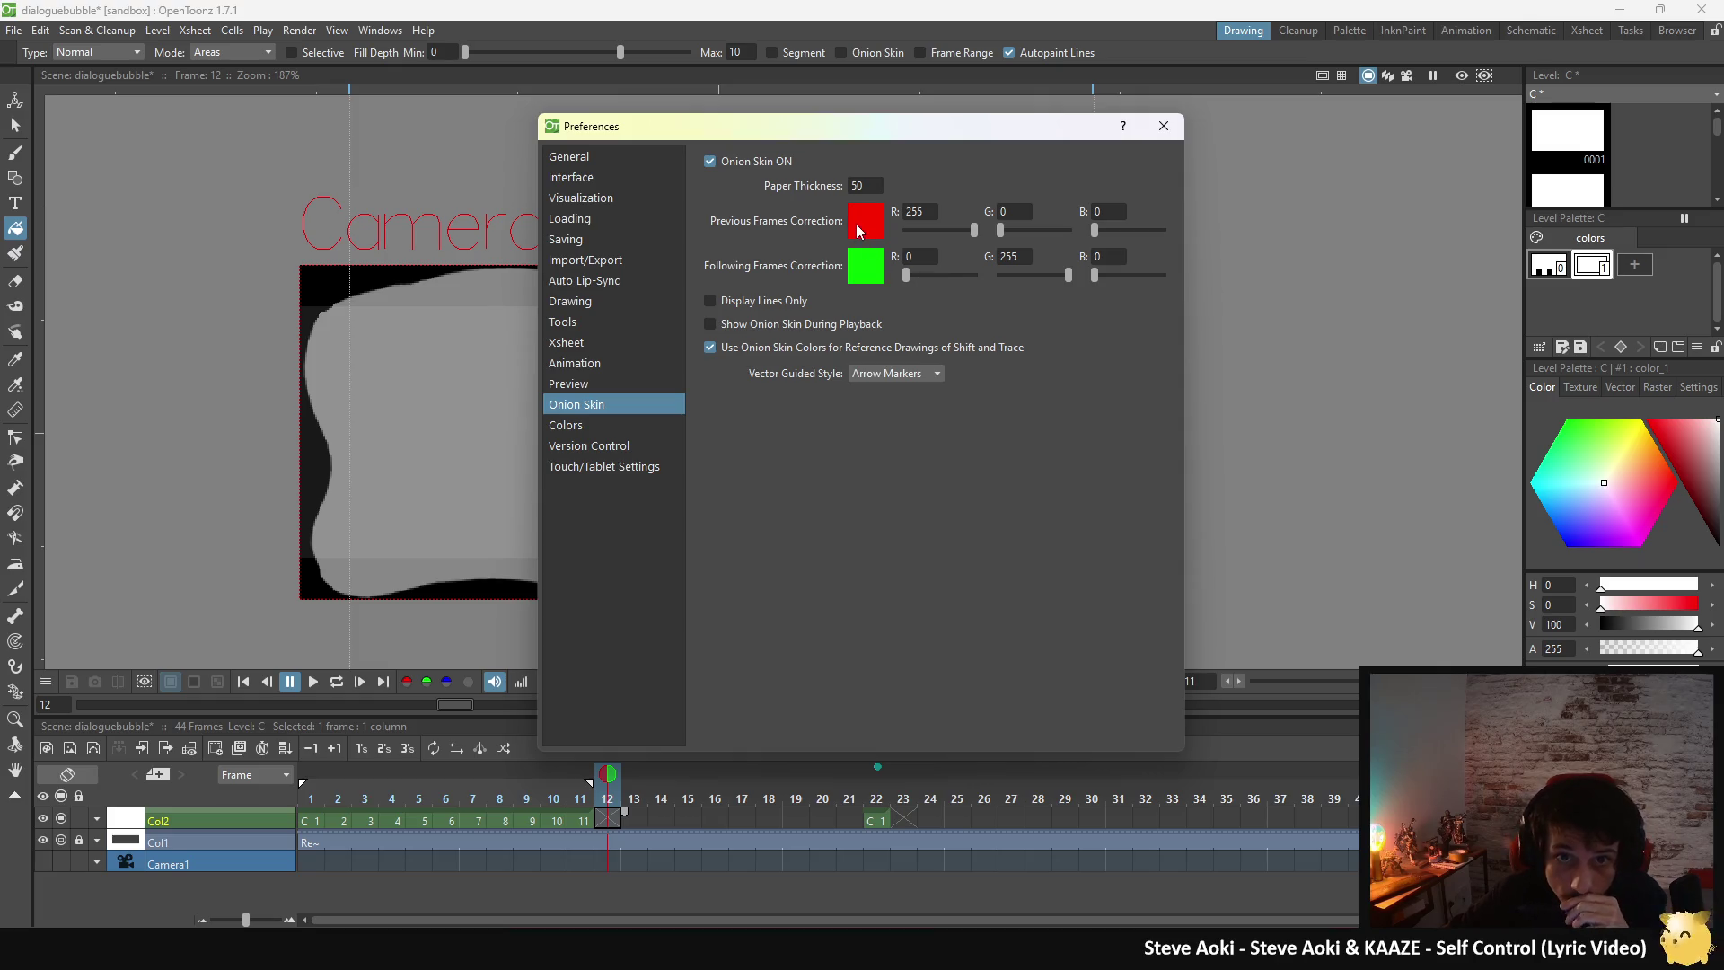
{"action": "mouse_move", "coordinate": [898, 245]}
{"action": "left_mouse_down"}
{"action": "mouse_move", "coordinate": [849, 239]}
{"action": "mouse_move", "coordinate": [1004, 243]}
{"action": "left_mouse_up"}
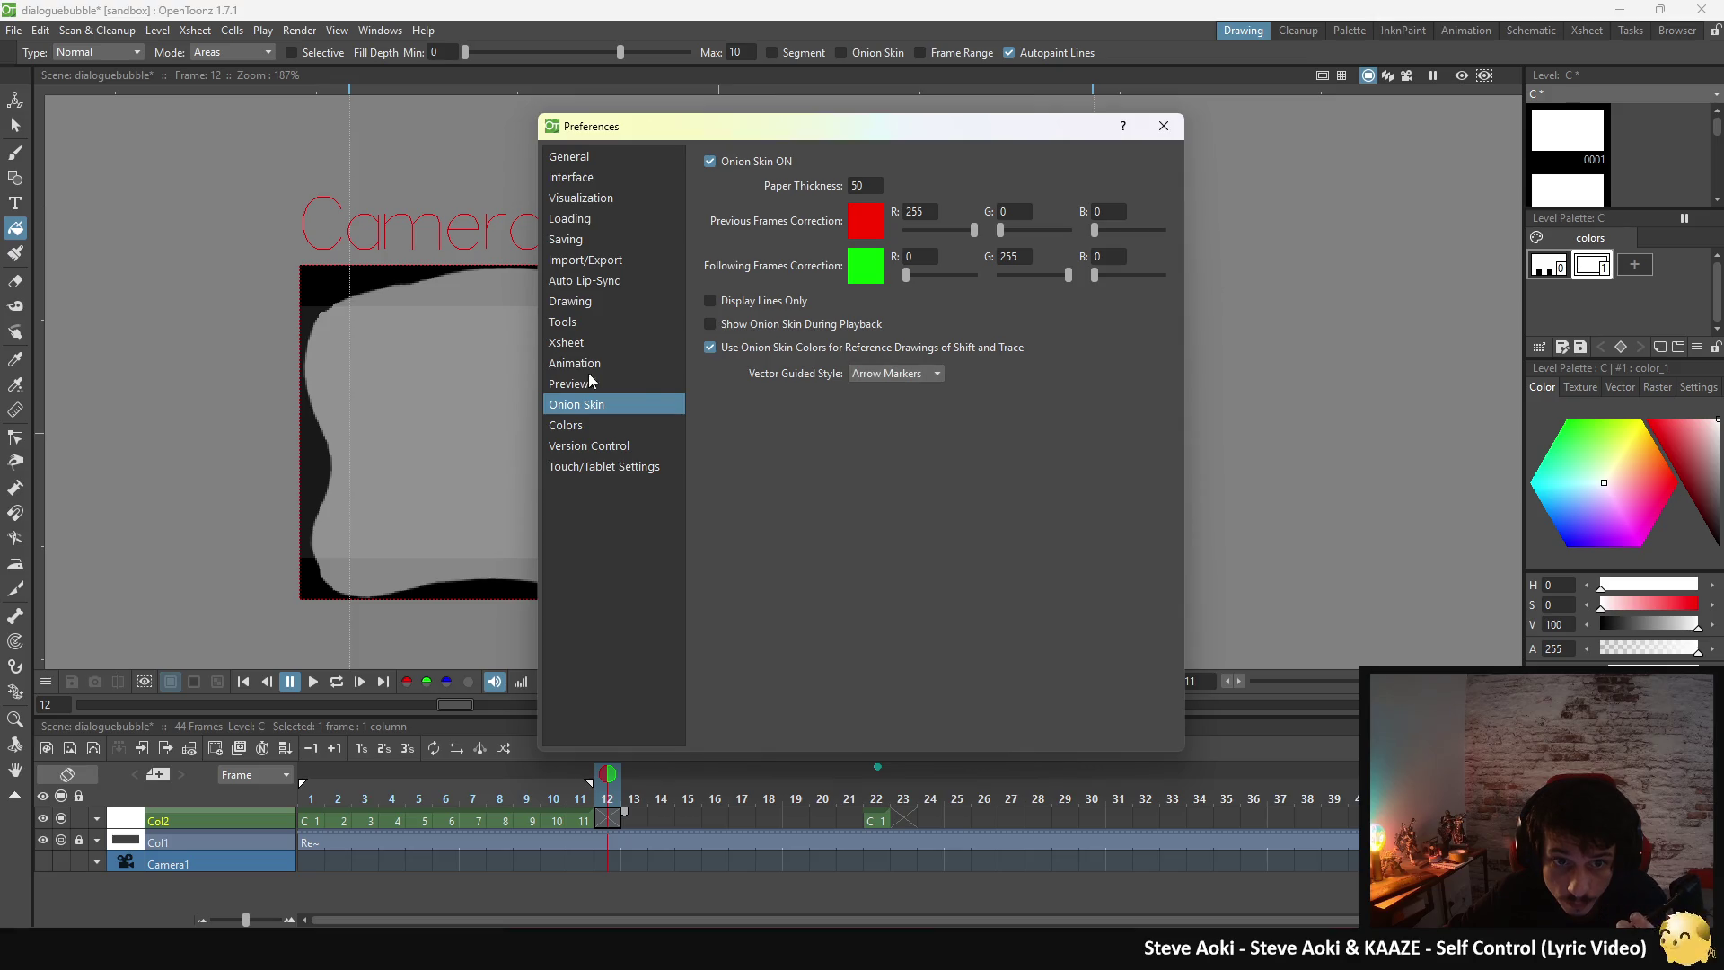
{"action": "left_click", "coordinate": [568, 426]}
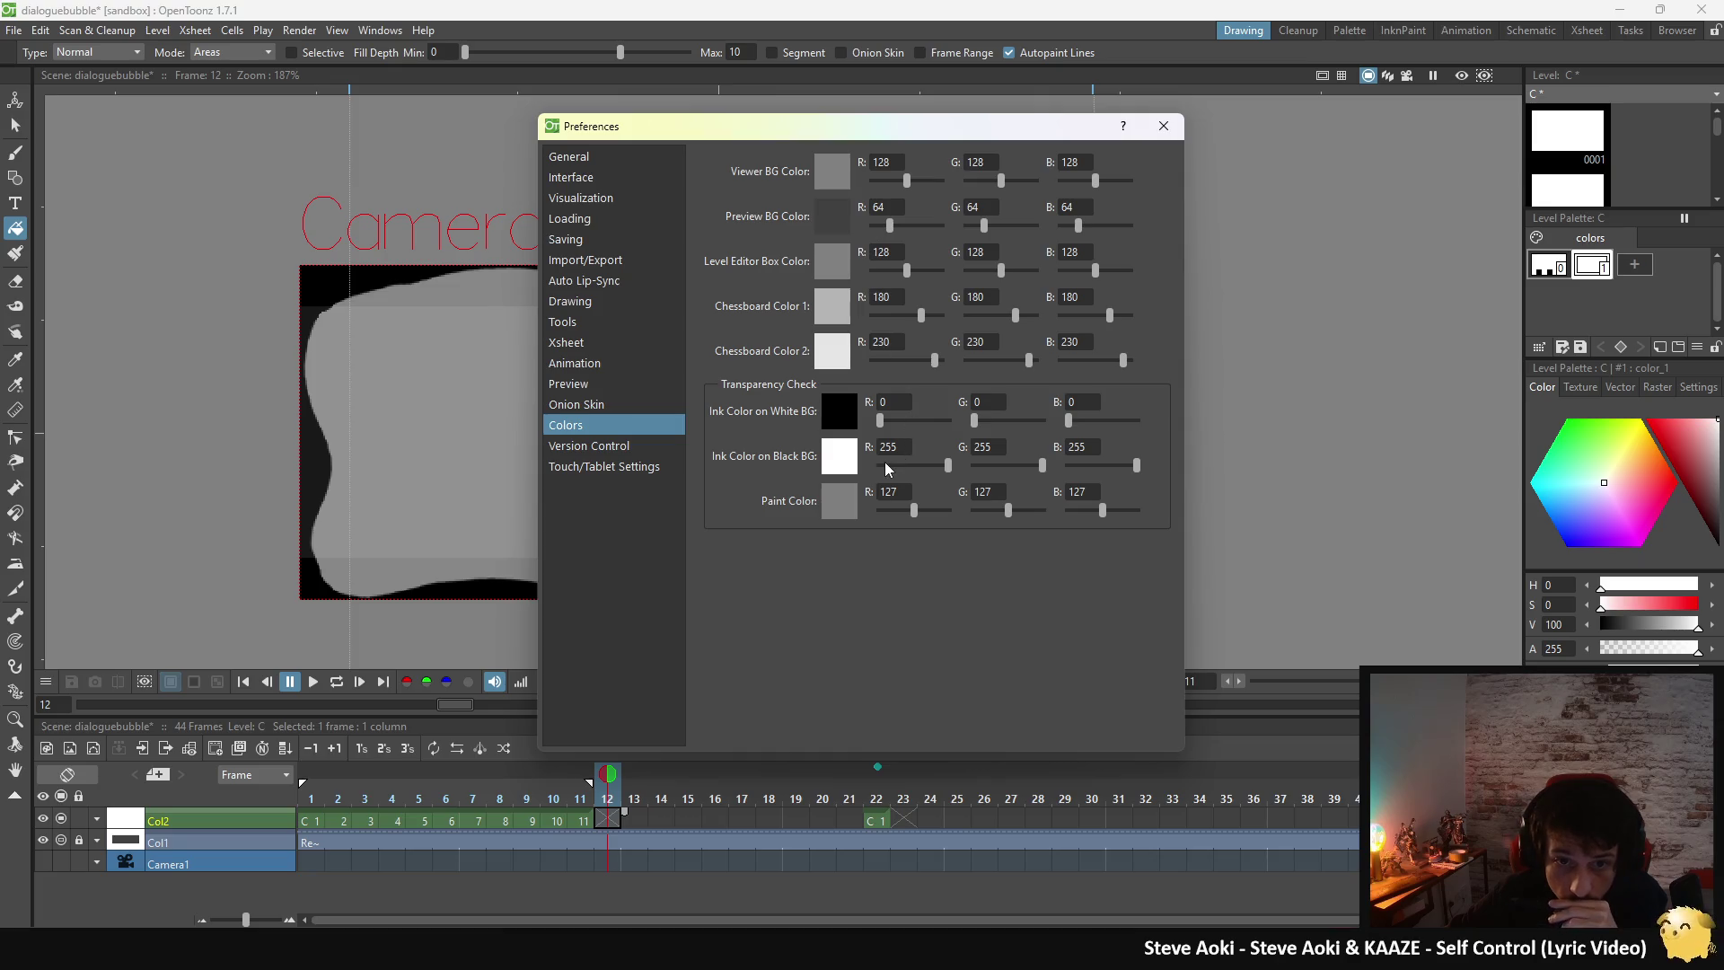
- Test the Ink Color on Black BG slider and set Paint Color R to 127
{"action": "mouse_move", "coordinate": [944, 466]}
{"action": "left_mouse_down"}
{"action": "mouse_move", "coordinate": [878, 466]}
{"action": "mouse_move", "coordinate": [986, 480]}
{"action": "mouse_move", "coordinate": [923, 514]}
{"action": "left_mouse_up"}
{"action": "double_click", "coordinate": [905, 495]}
{"action": "type", "text": "127"}
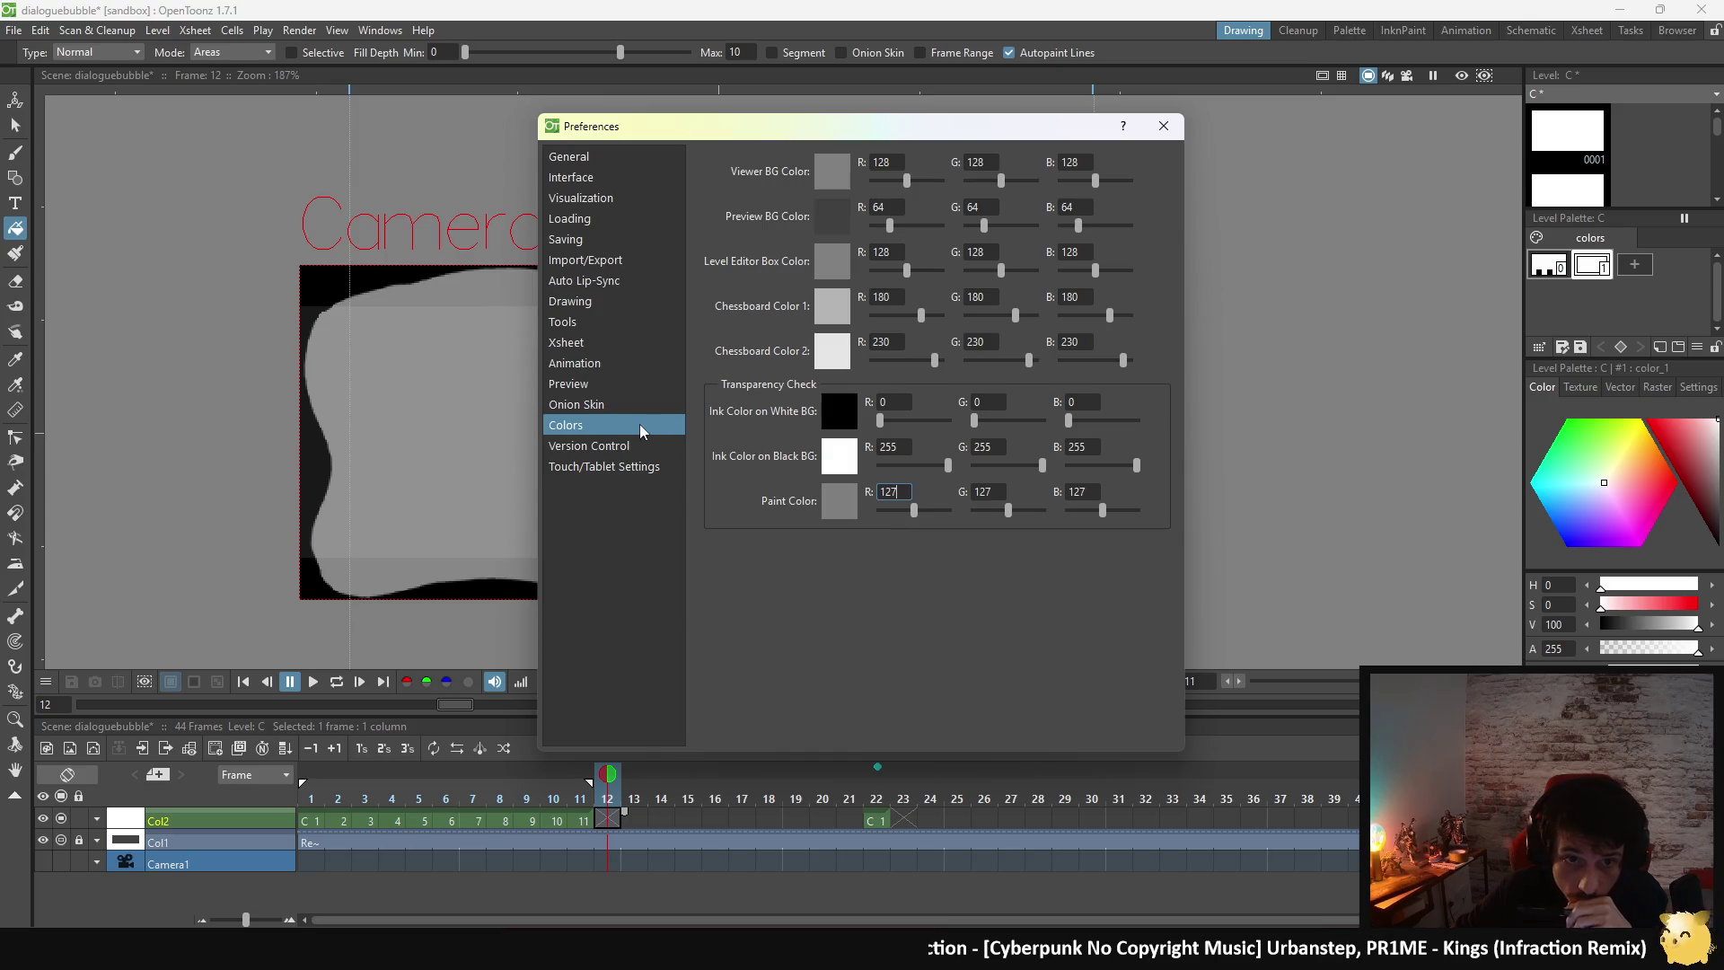
- Browse the other Preferences pages, including the Xsheet and Tools settings
{"action": "left_click", "coordinate": [622, 406]}
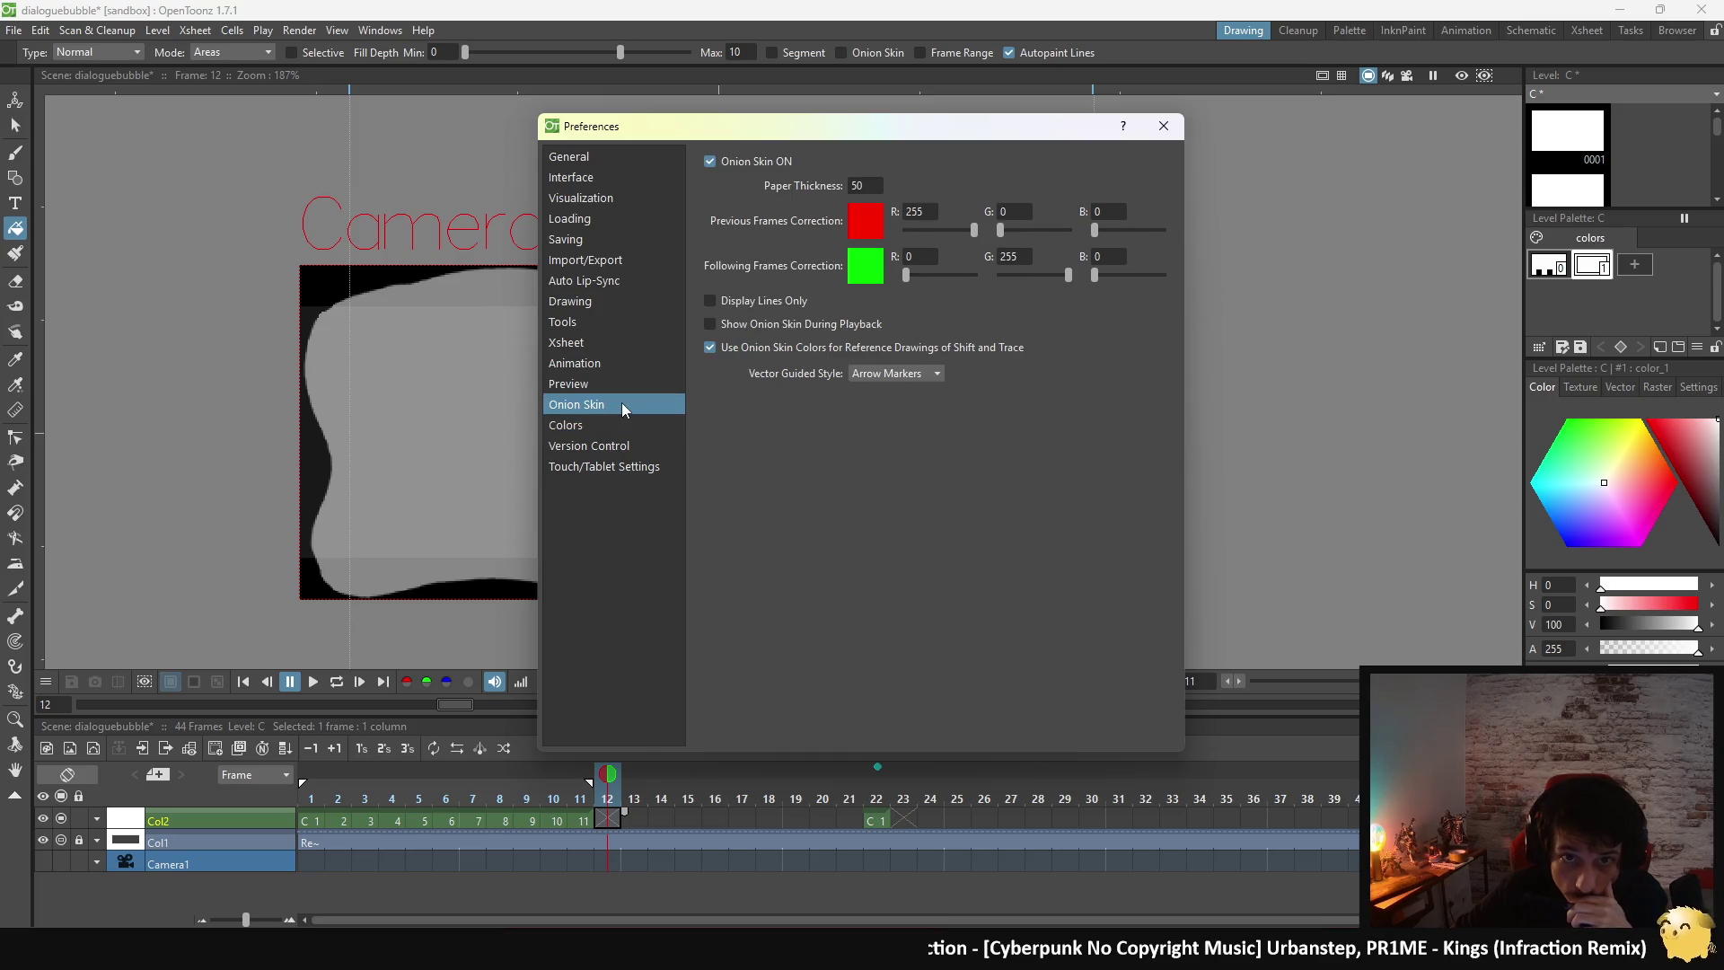
{"action": "left_click", "coordinate": [618, 385]}
{"action": "left_click", "coordinate": [618, 360]}
{"action": "left_click", "coordinate": [617, 344]}
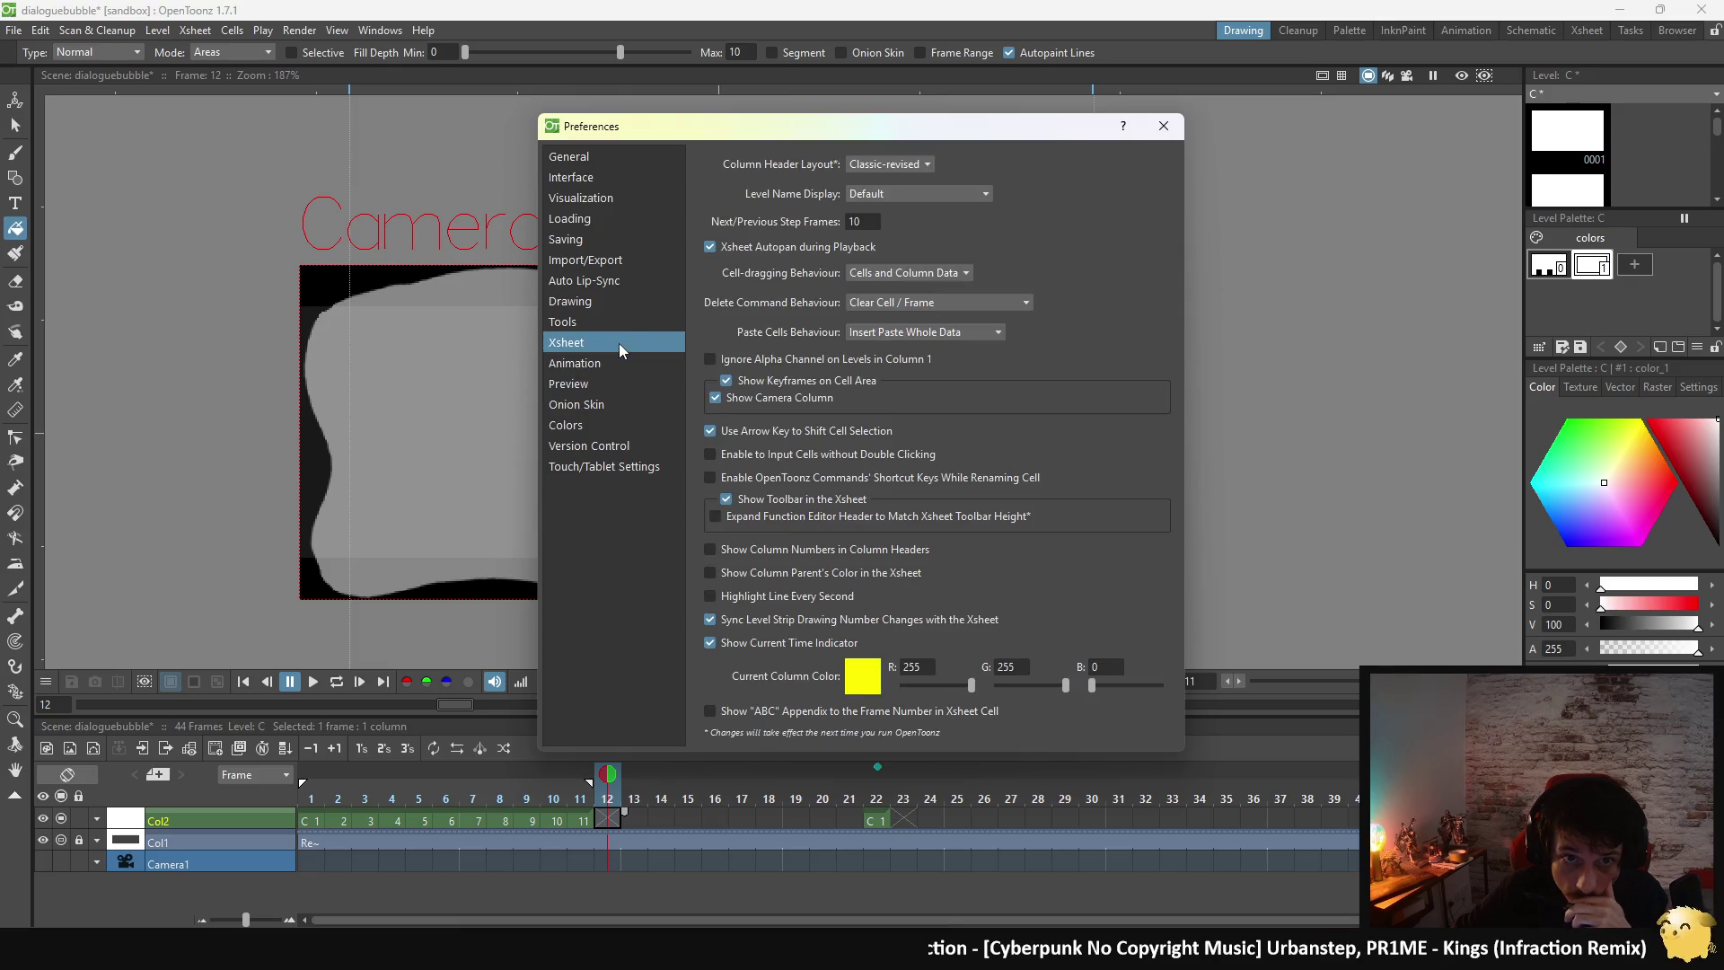
{"action": "left_click", "coordinate": [621, 321]}
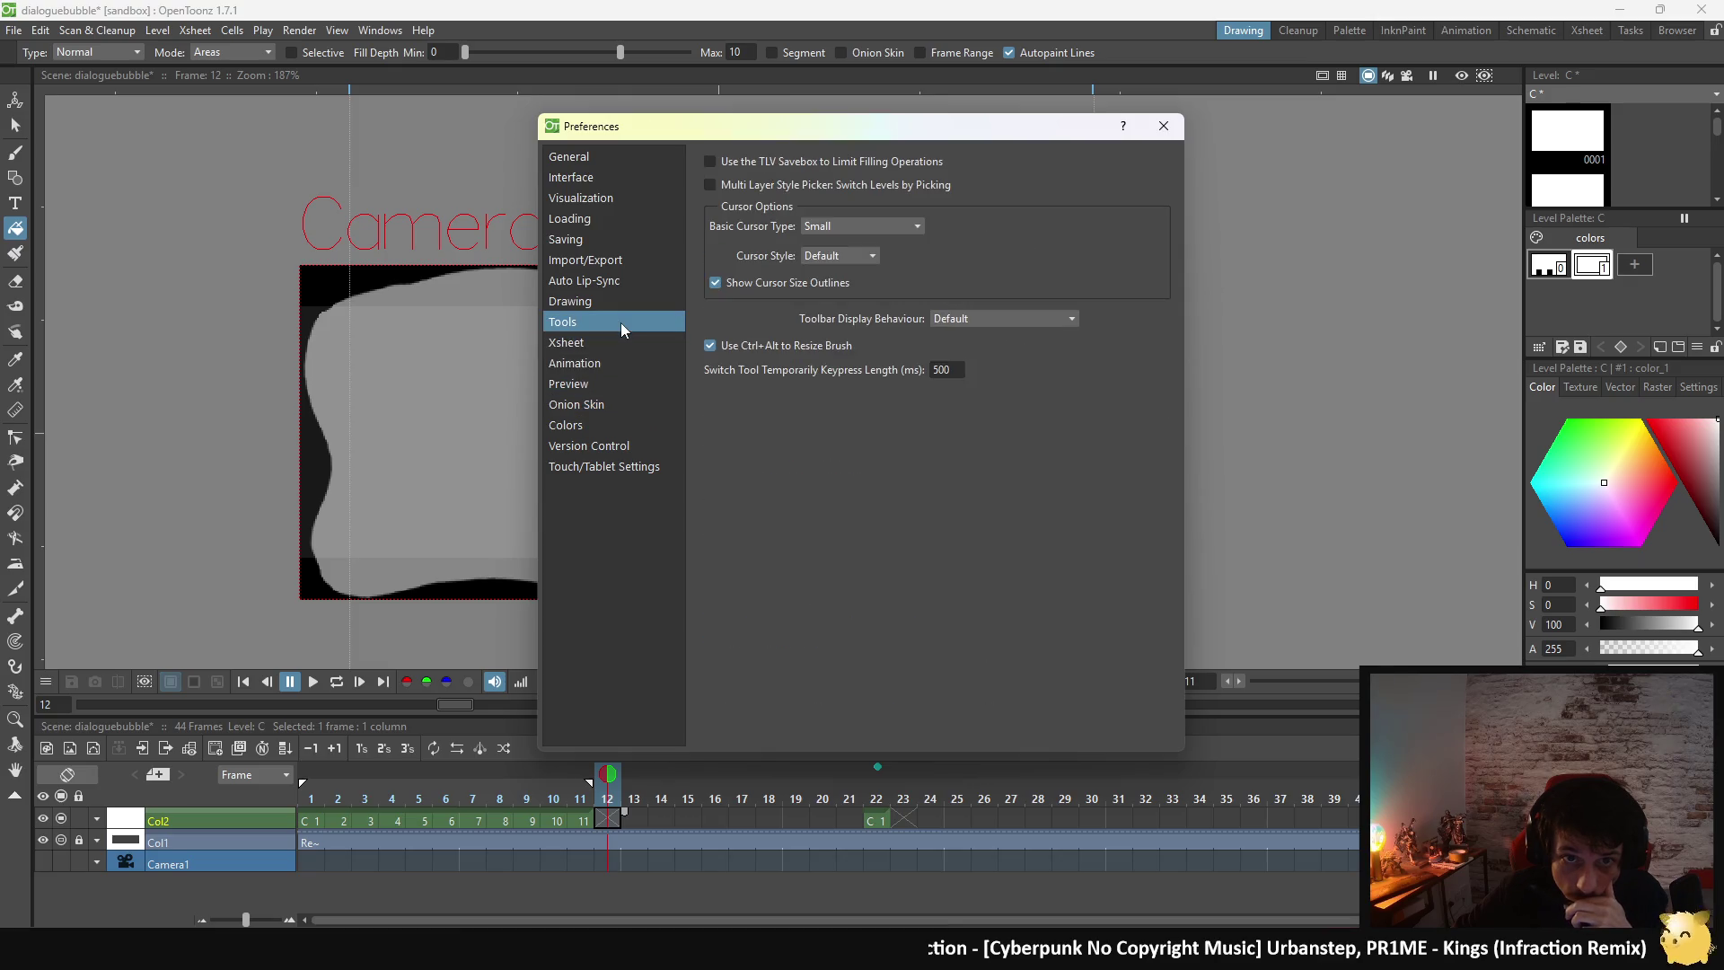
{"action": "left_click", "coordinate": [615, 412]}
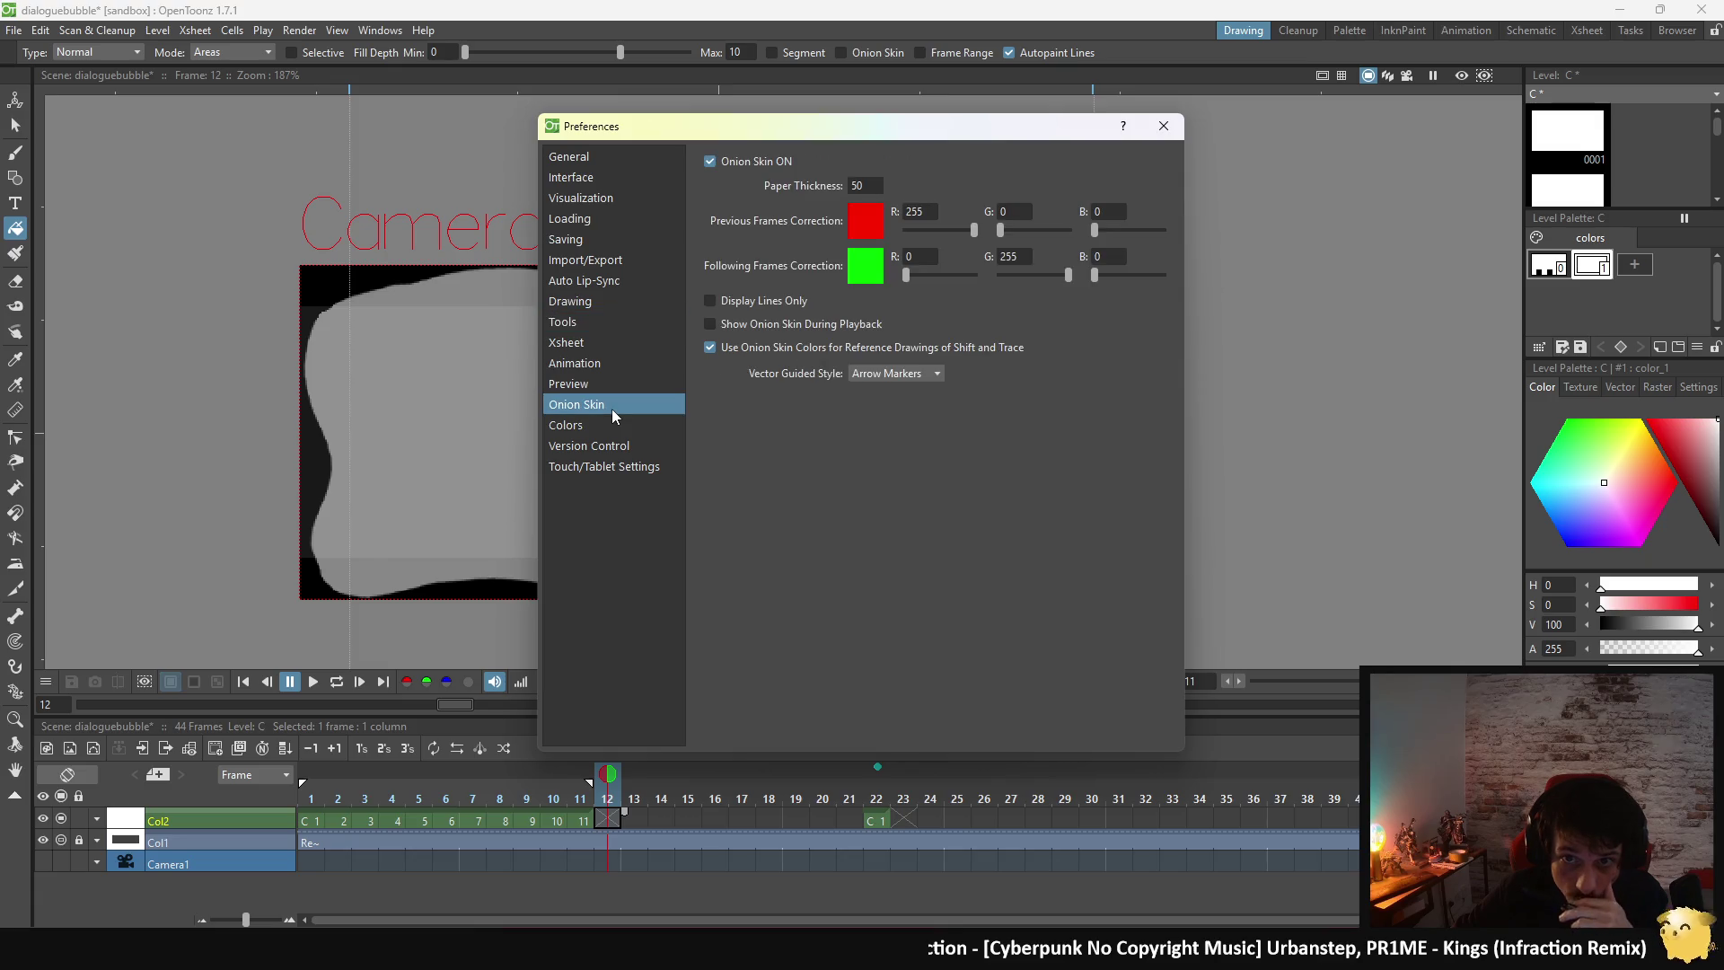
- Enable Display Lines Only for onion skins and close Preferences
{"action": "left_click", "coordinate": [711, 303]}
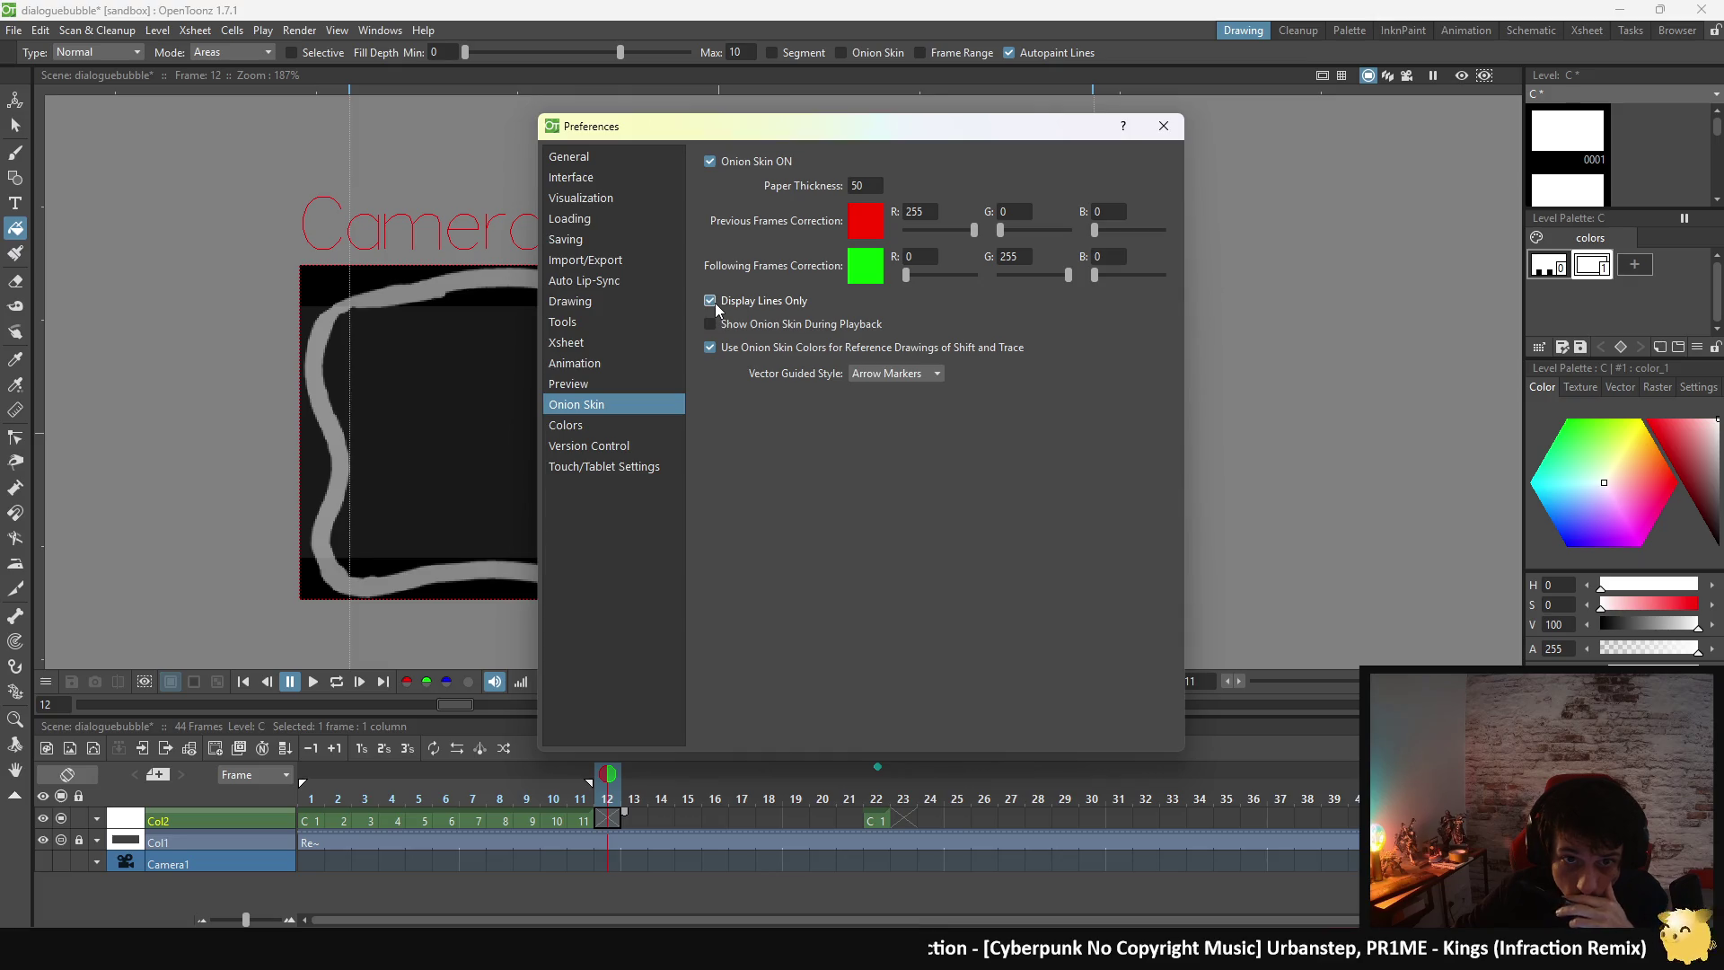
{"action": "left_click", "coordinate": [711, 302]}
{"action": "left_click", "coordinate": [711, 302]}
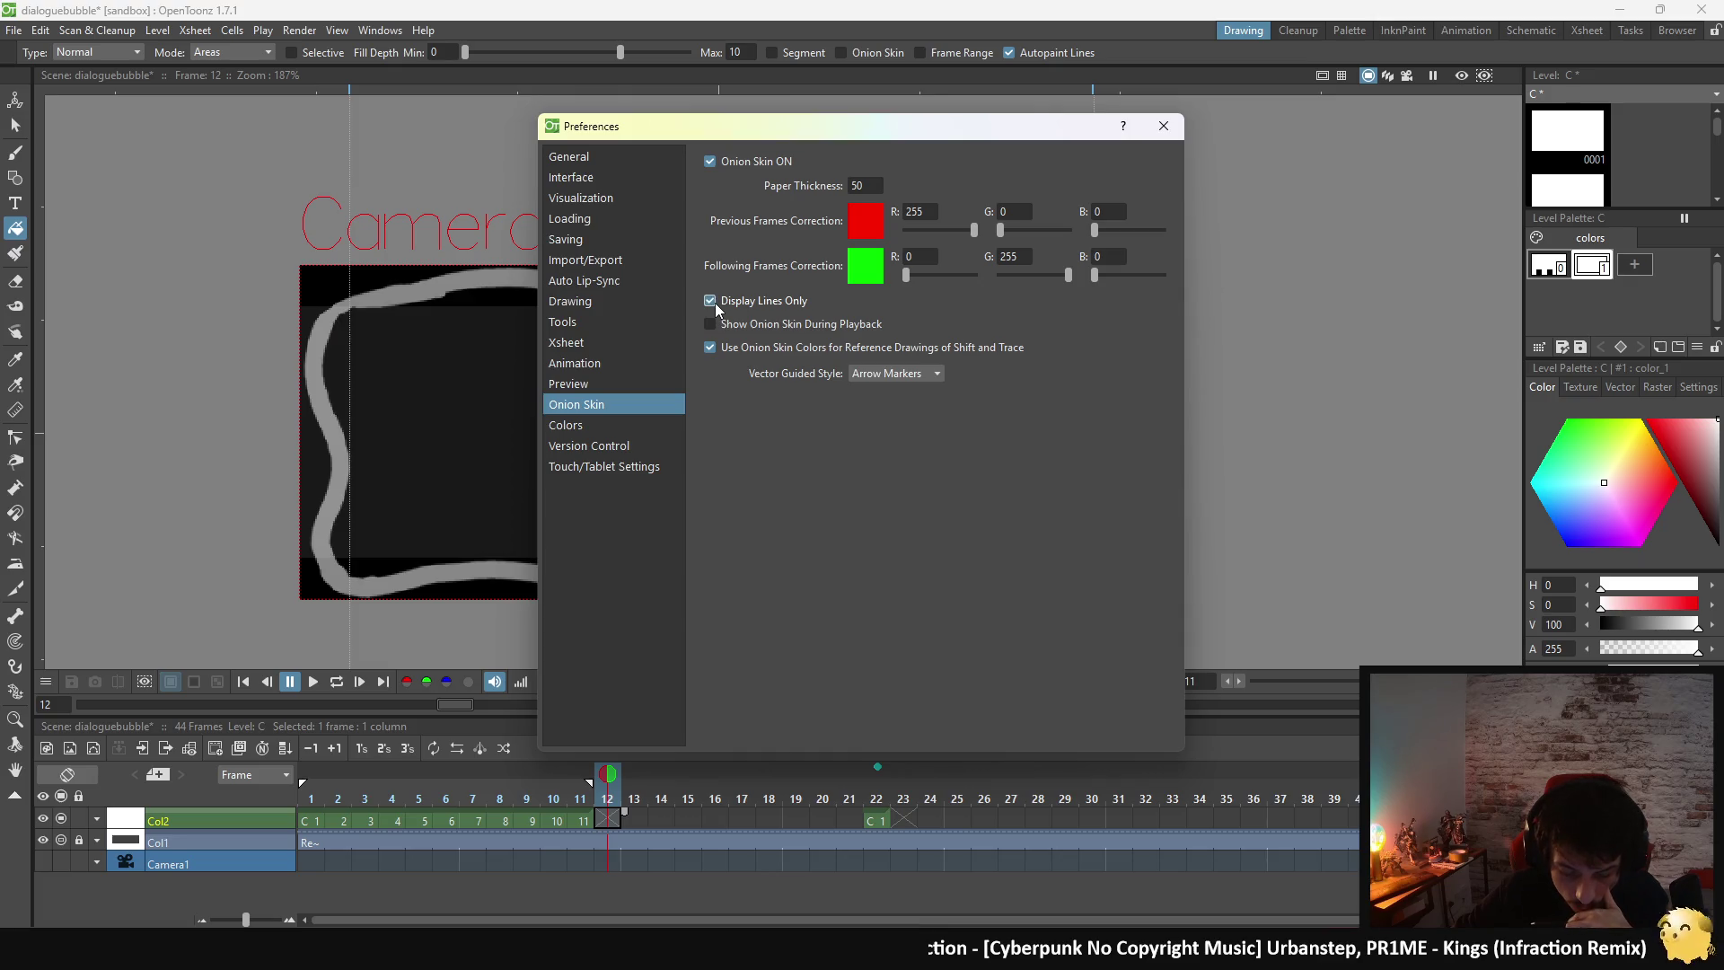
{"action": "left_click", "coordinate": [715, 308]}
{"action": "left_click", "coordinate": [715, 308]}
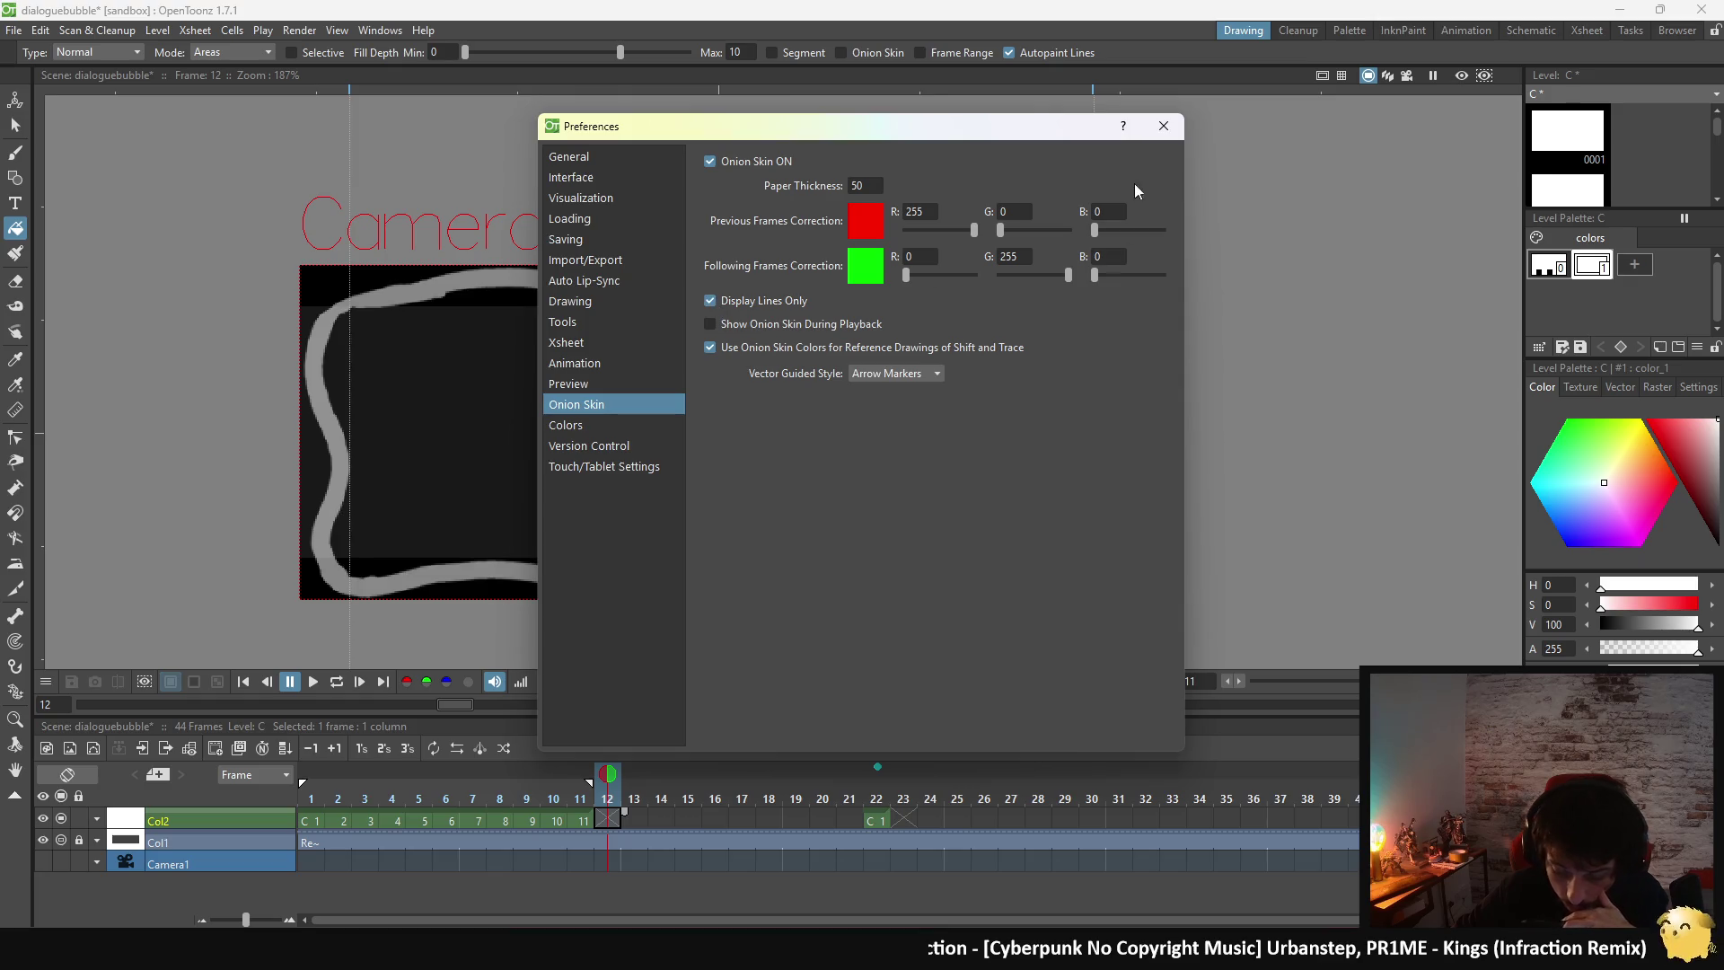
{"action": "left_click", "coordinate": [1160, 129]}
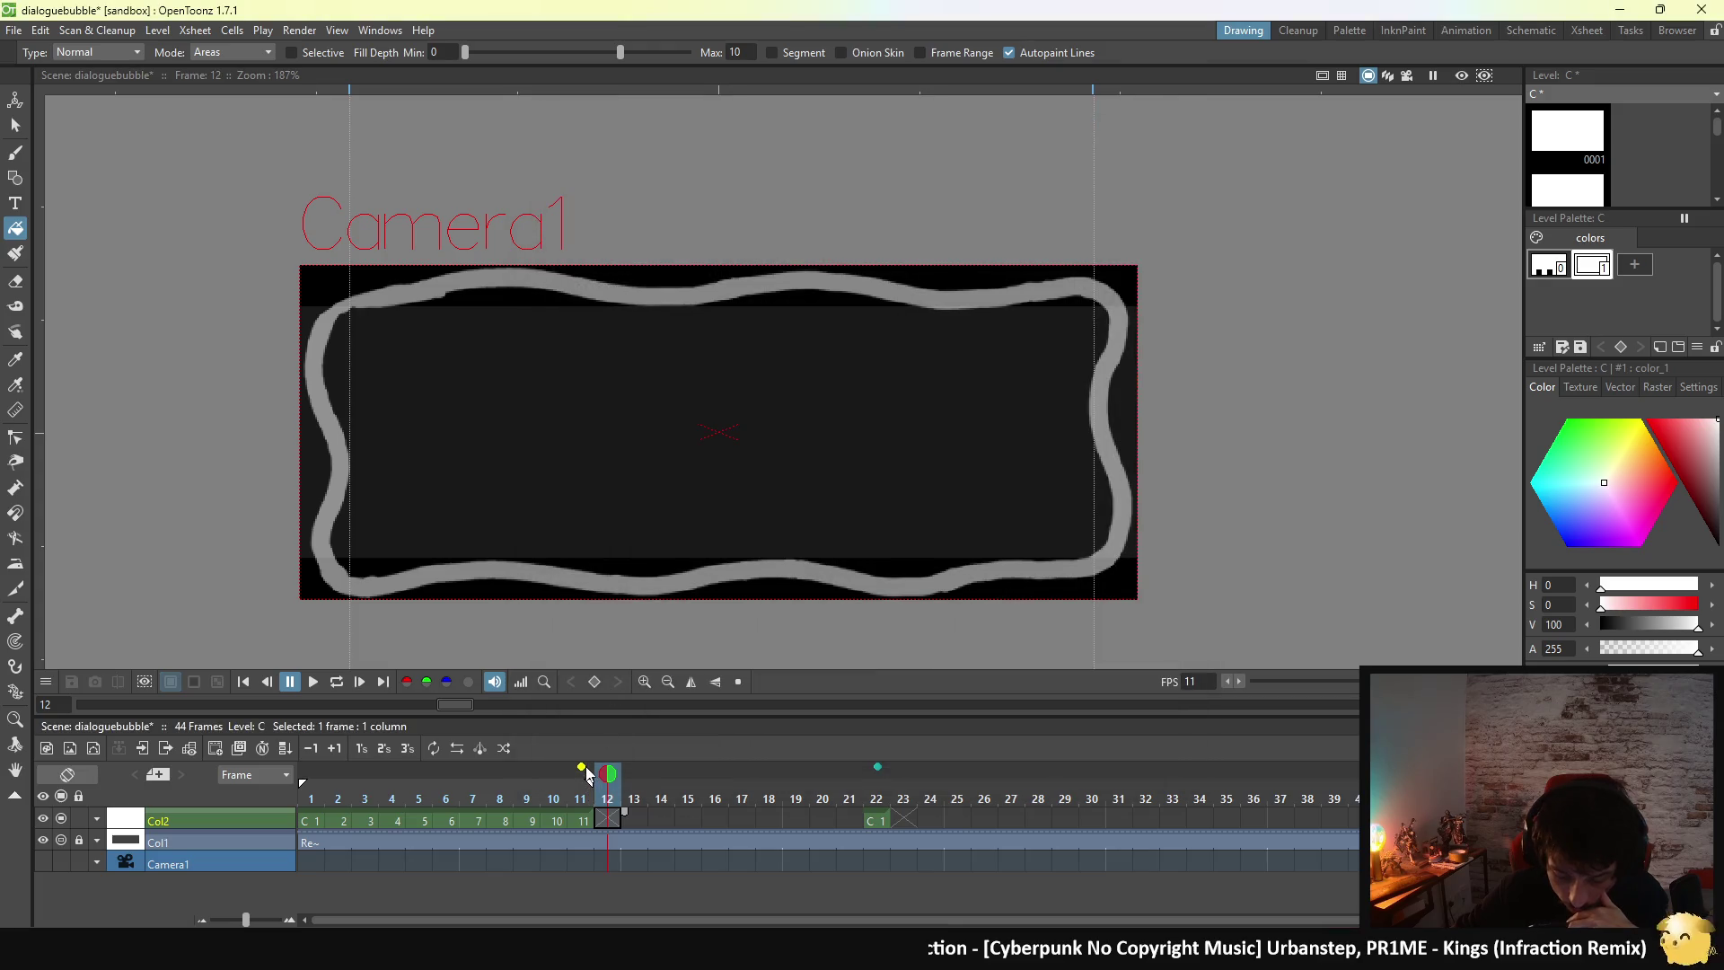
- Toggle the previous-frame onion skin on and off to compare, leaving it hidden
{"action": "left_click", "coordinate": [586, 776]}
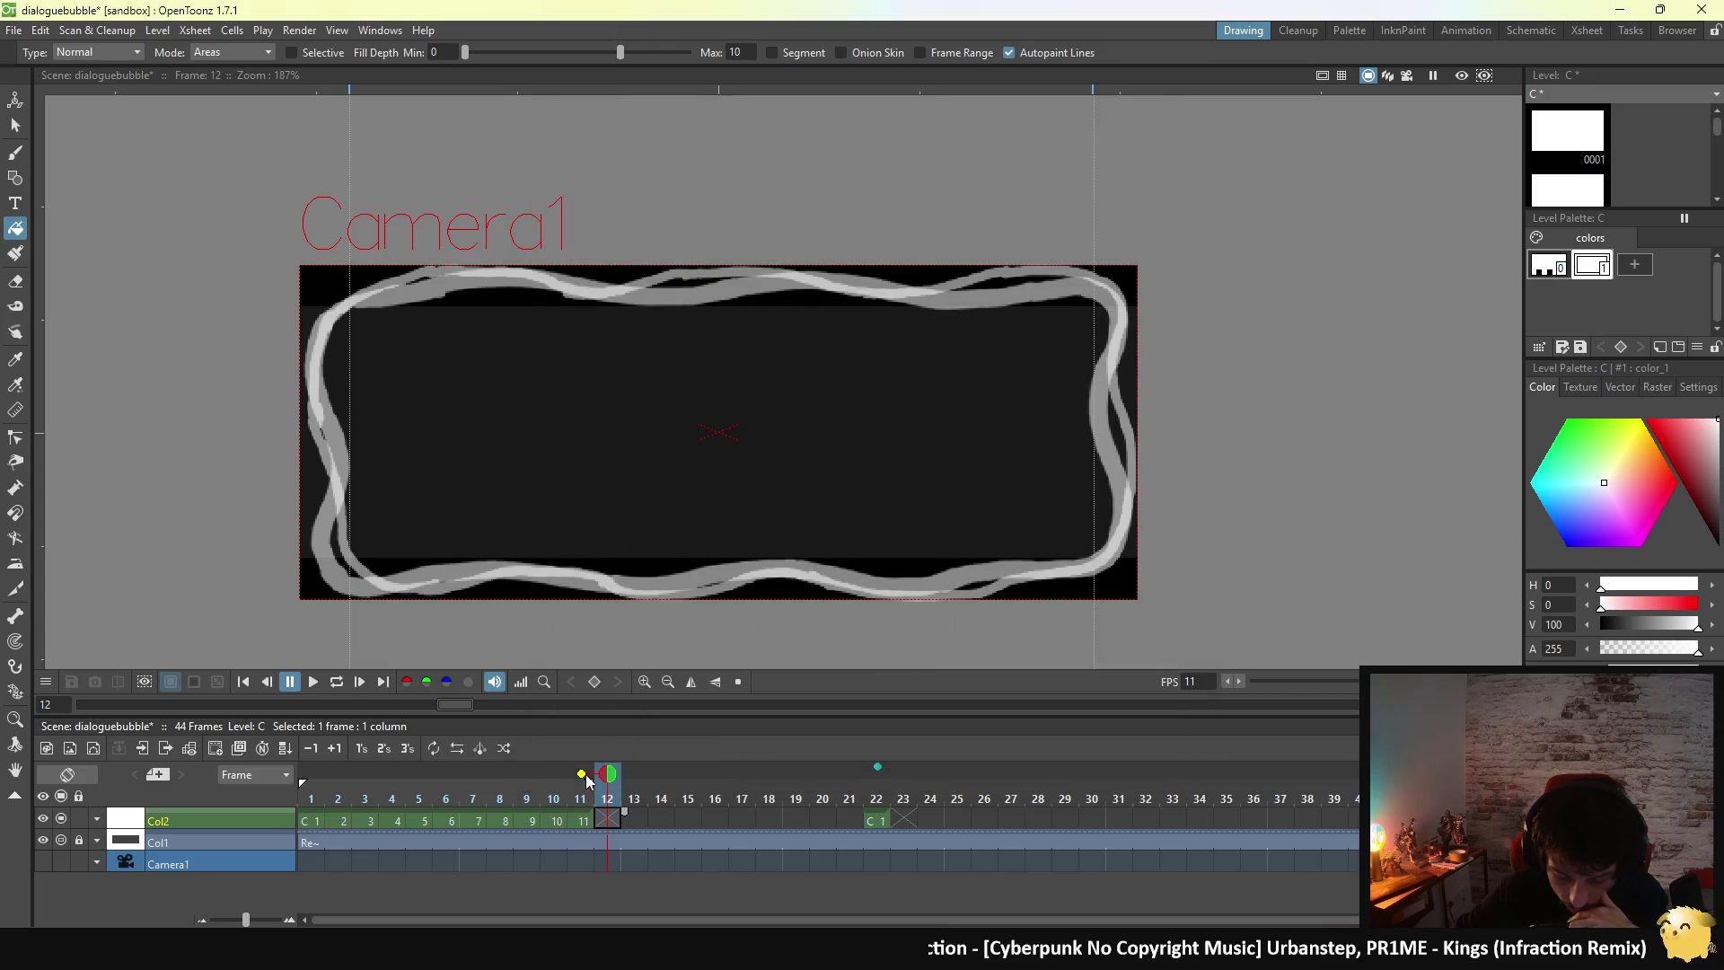
{"action": "left_click", "coordinate": [586, 776]}
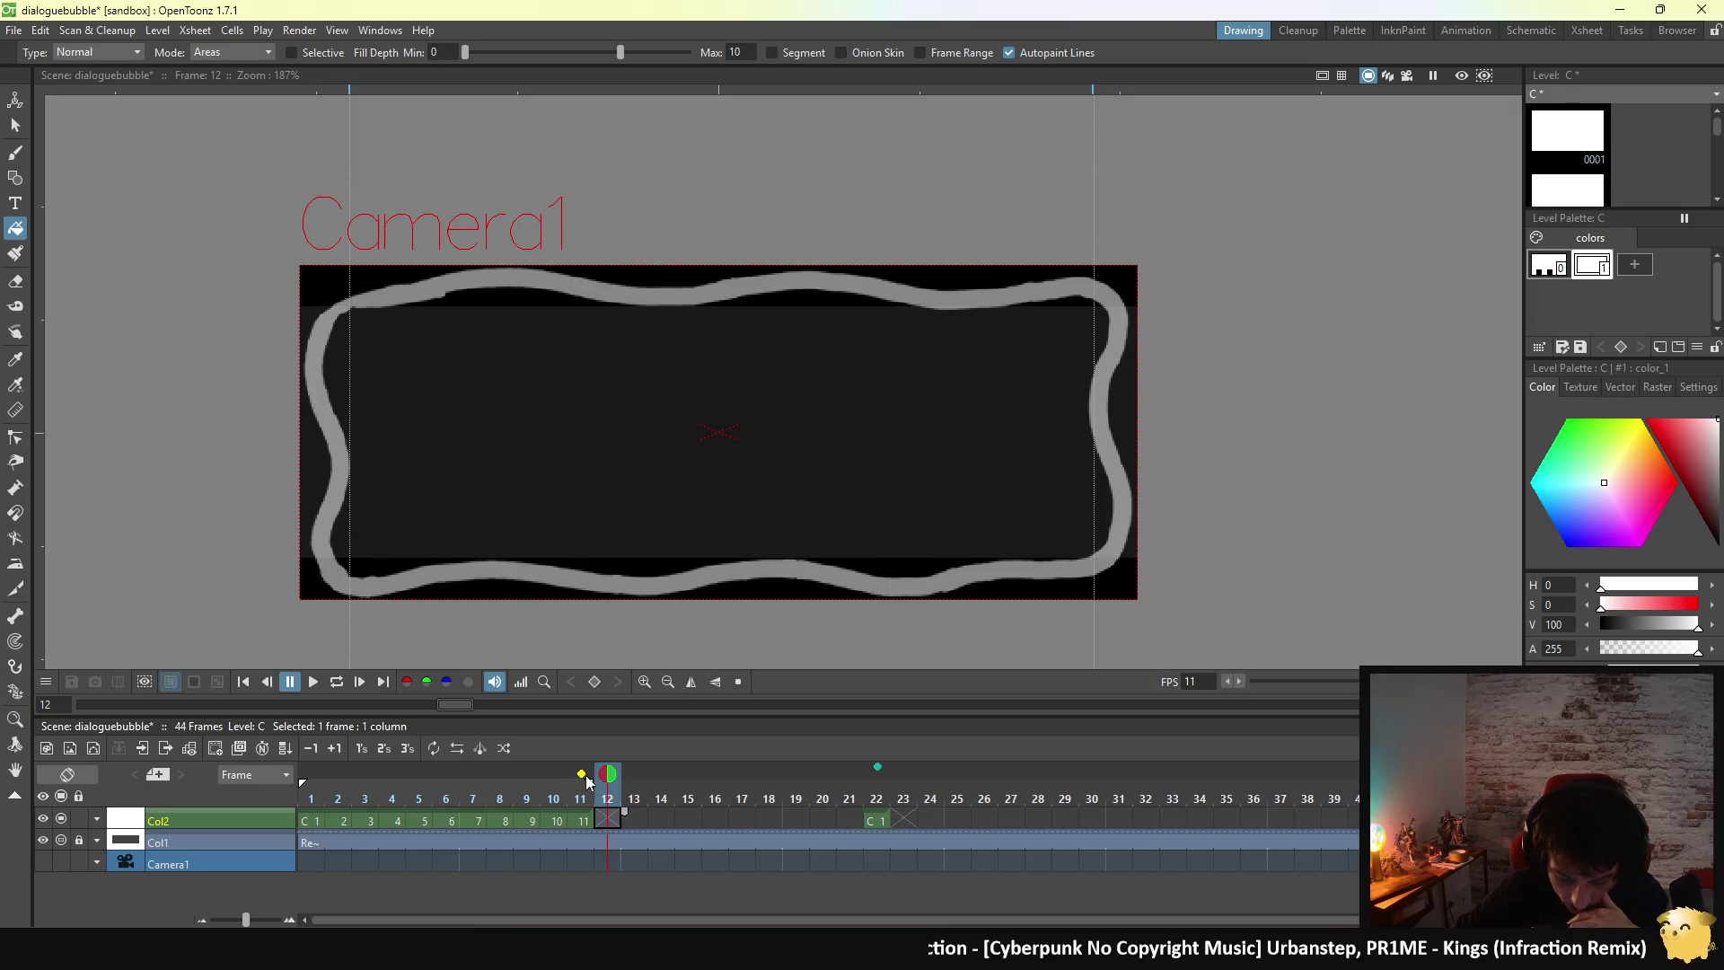
{"action": "left_click", "coordinate": [585, 776]}
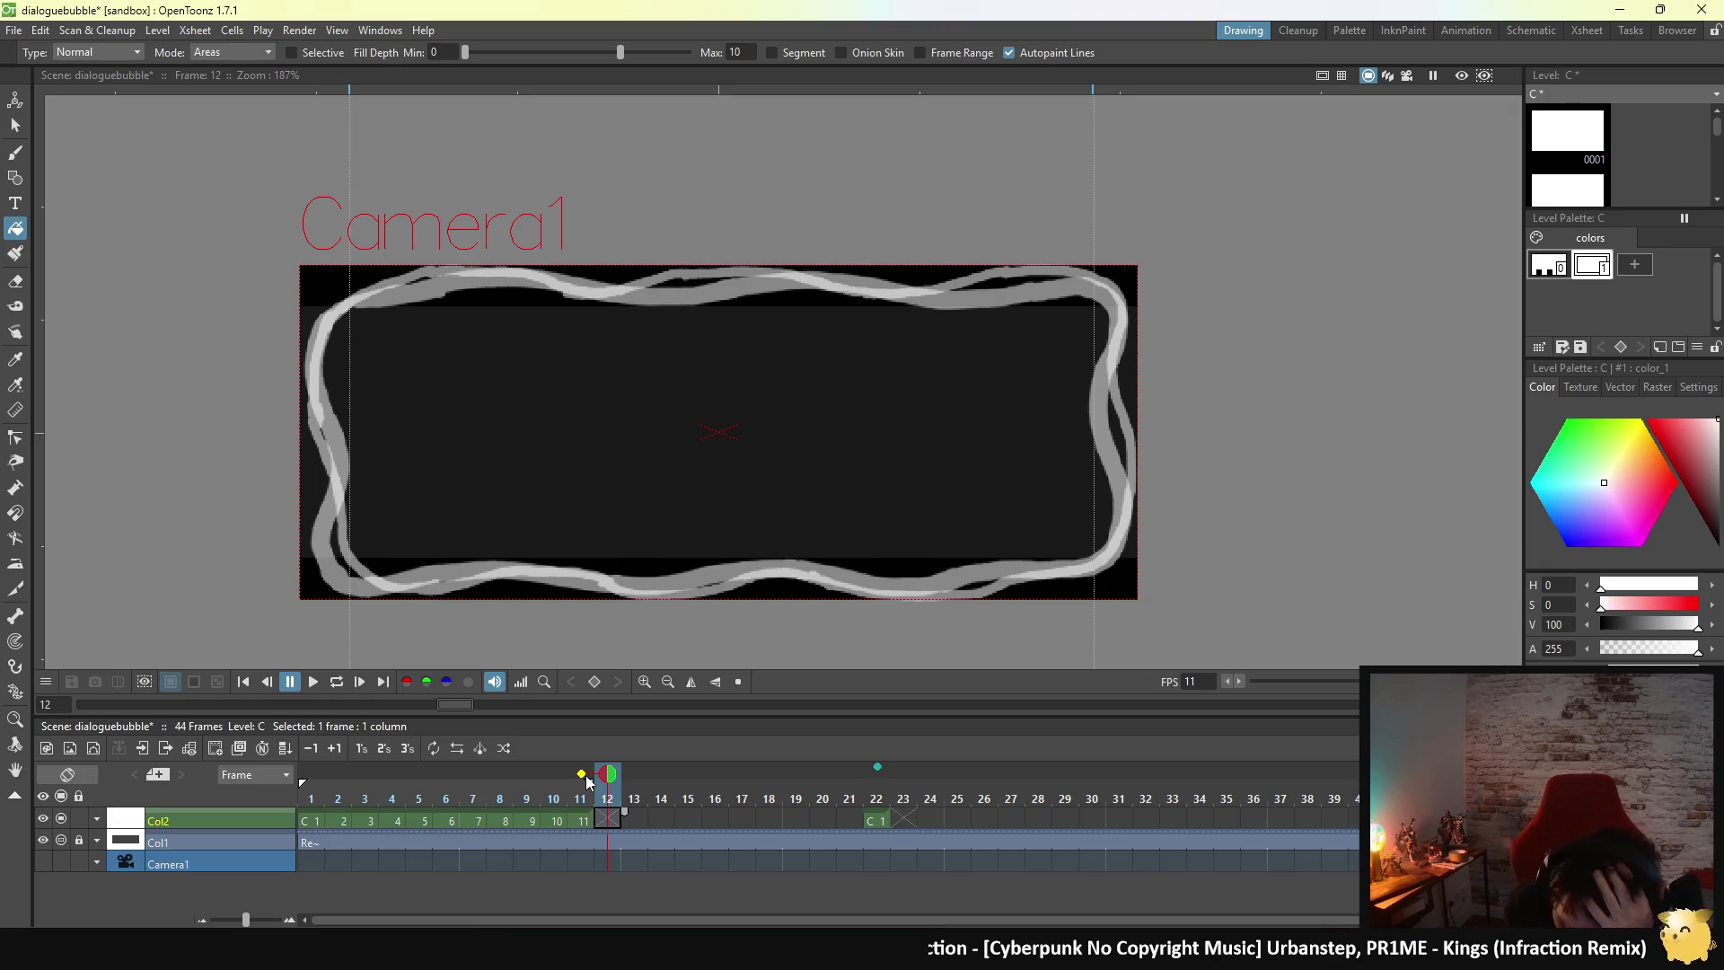
{"action": "left_click", "coordinate": [586, 774]}
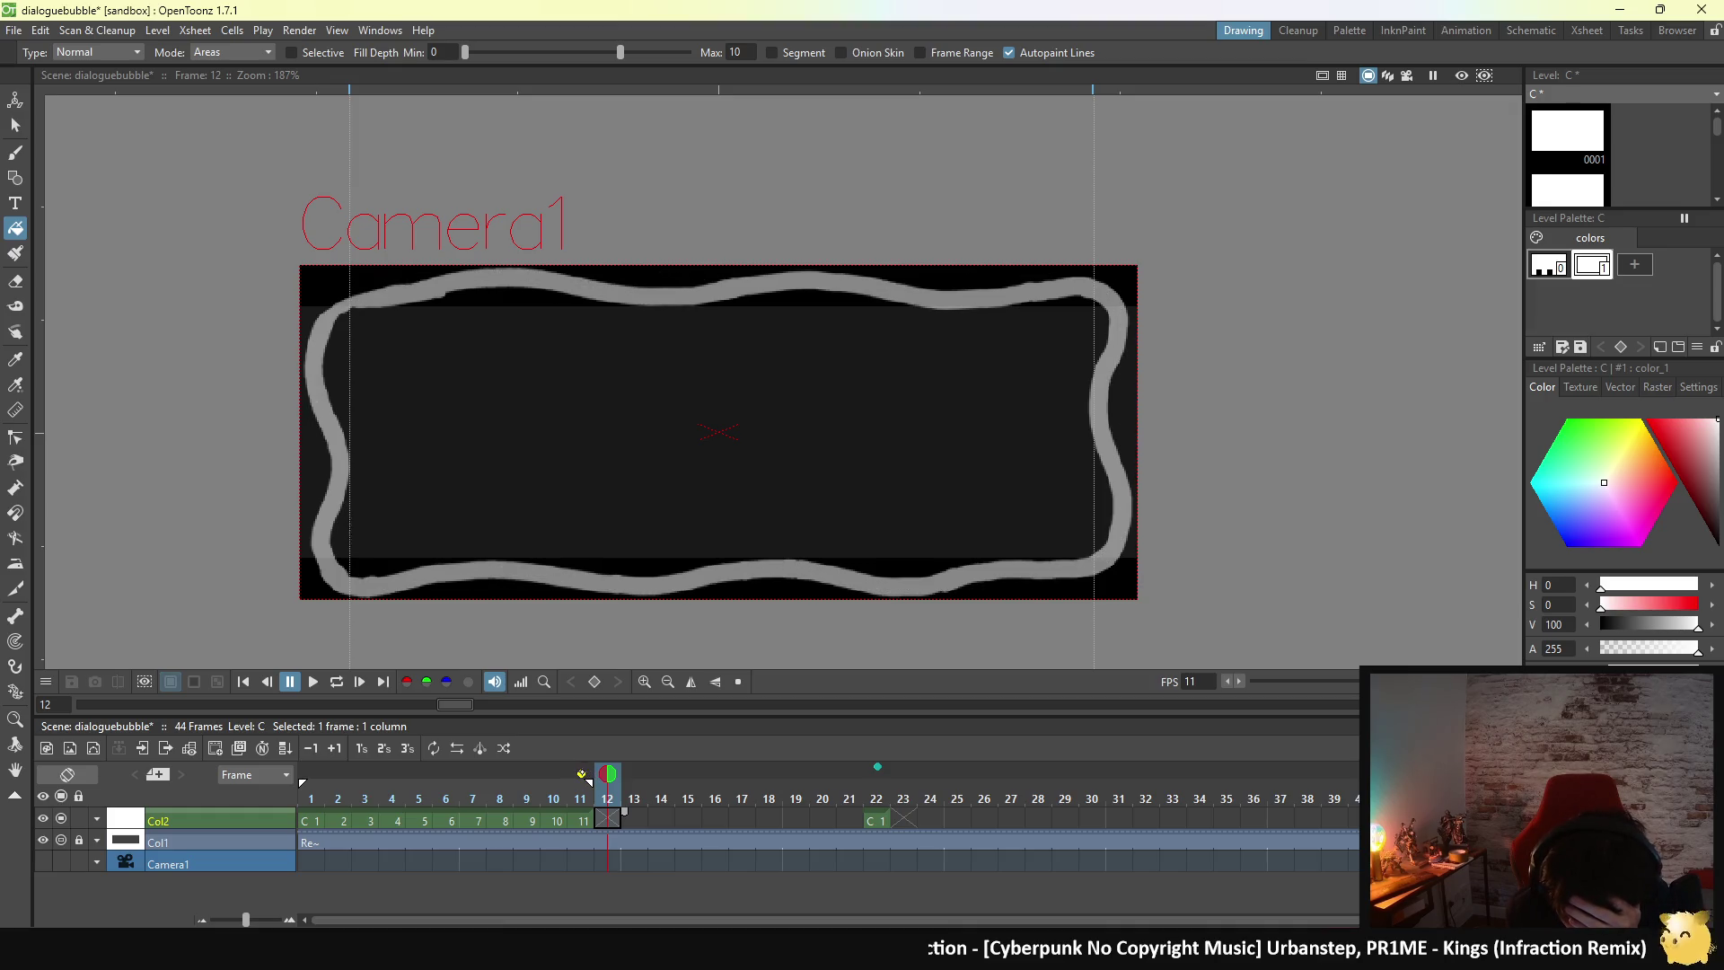
{"action": "left_click", "coordinate": [582, 774]}
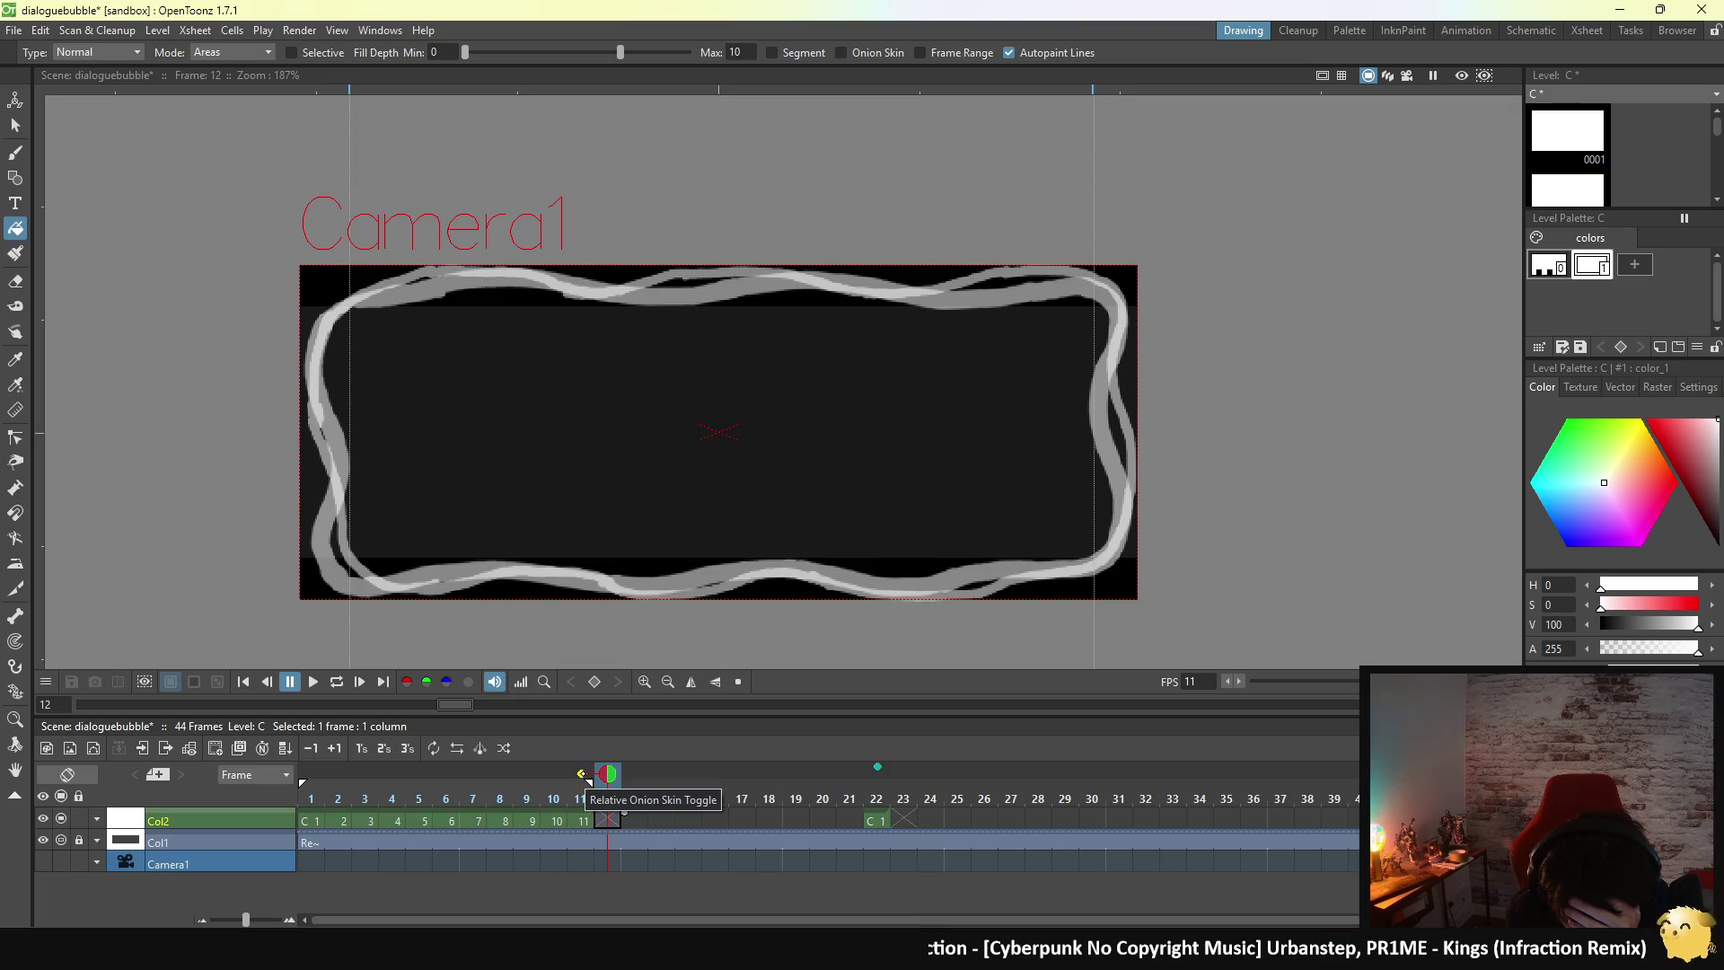
{"action": "left_click", "coordinate": [584, 775]}
{"action": "left_click", "coordinate": [584, 775]}
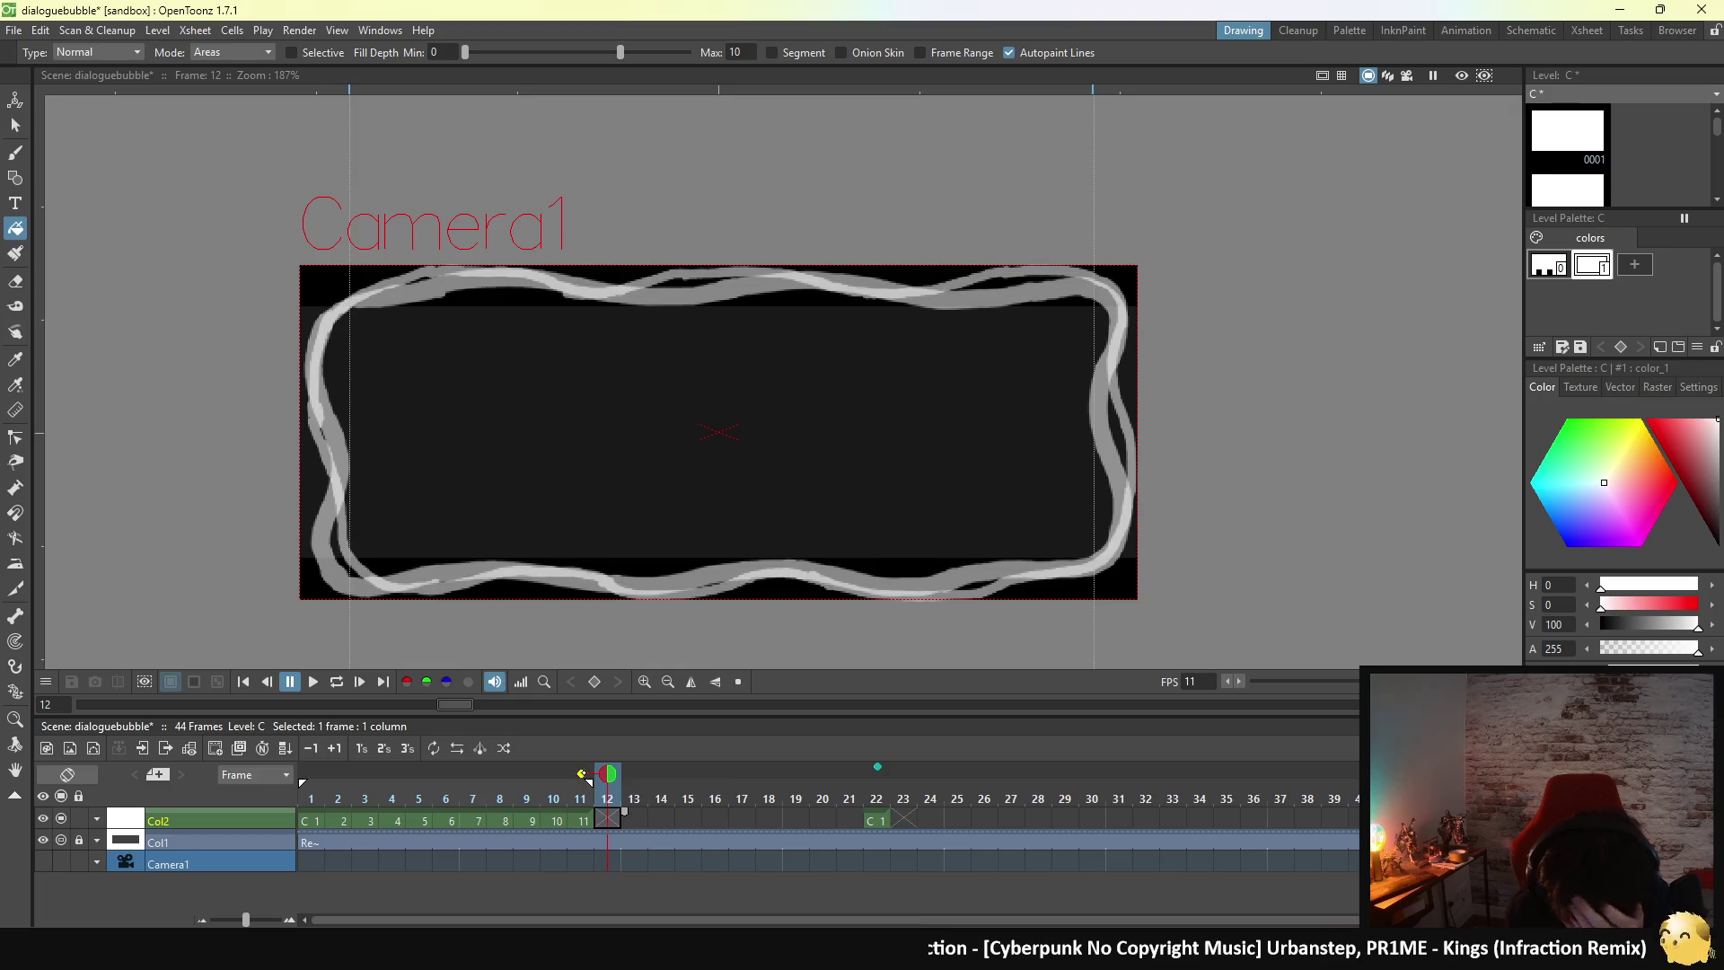
{"action": "left_click", "coordinate": [583, 775]}
{"action": "left_click", "coordinate": [583, 775]}
{"action": "left_click", "coordinate": [584, 775]}
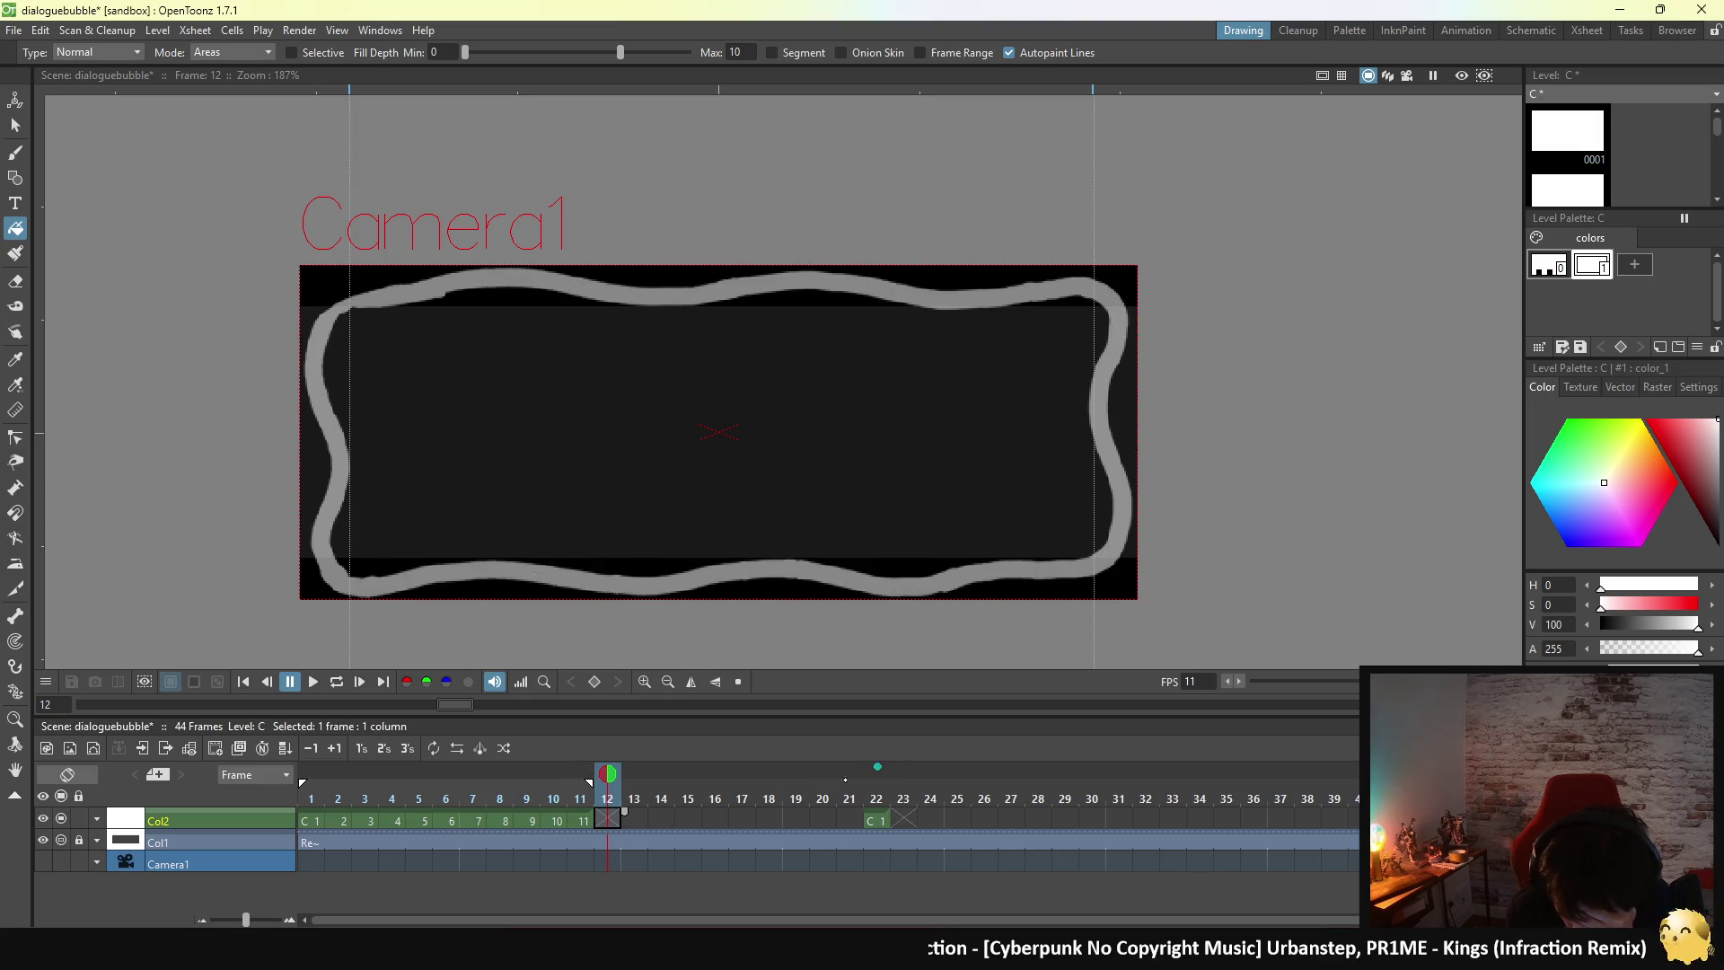
- Pin frame 22's bubble as a fixed onion-skin reference over frame 12
{"action": "left_click", "coordinate": [877, 771]}
{"action": "left_click", "coordinate": [877, 772]}
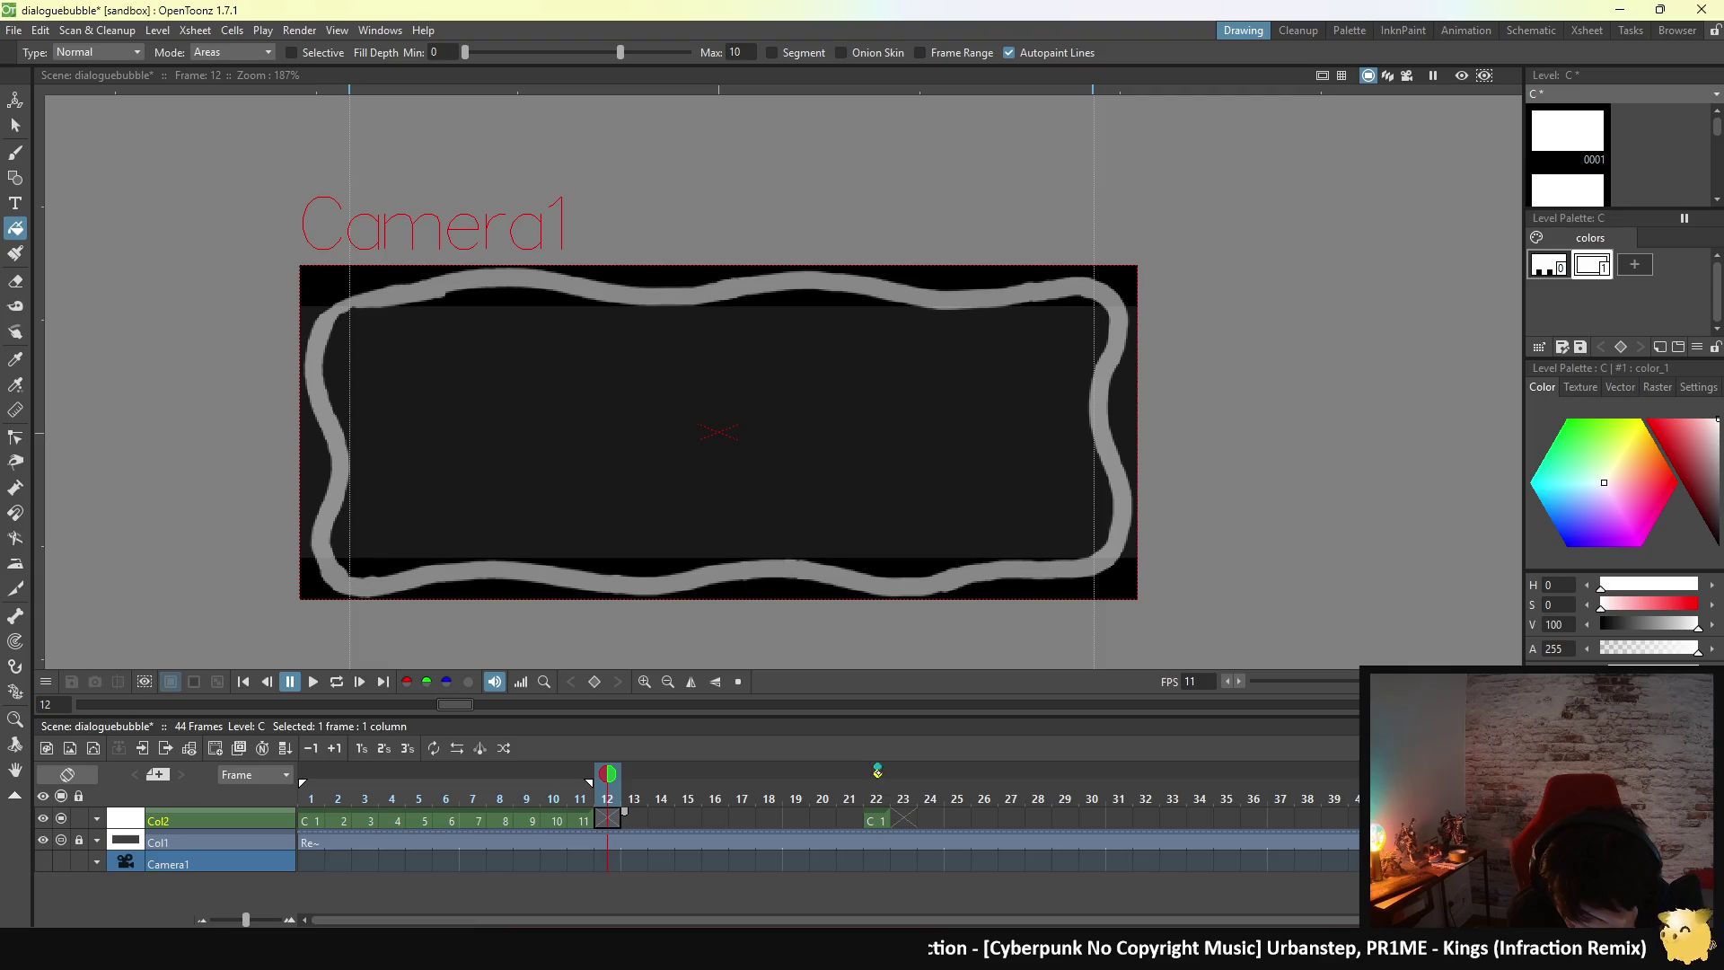
{"action": "left_click", "coordinate": [877, 771]}
{"action": "left_click", "coordinate": [877, 772]}
{"action": "left_click", "coordinate": [877, 768]}
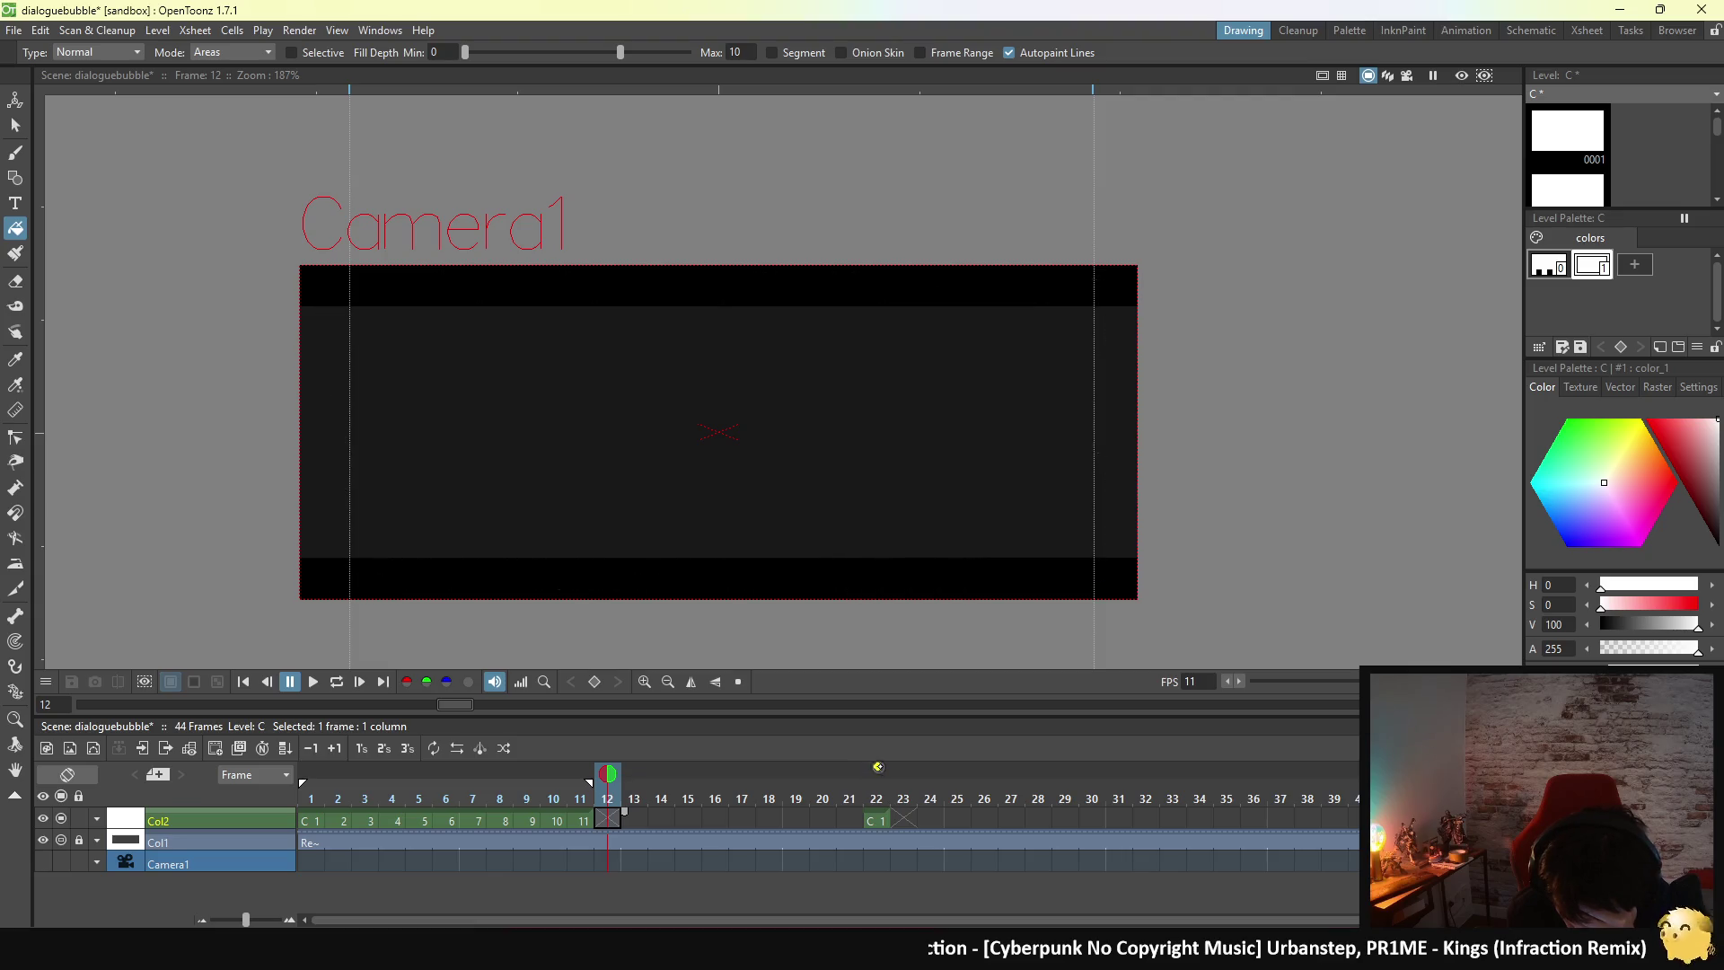
{"action": "left_click", "coordinate": [878, 767]}
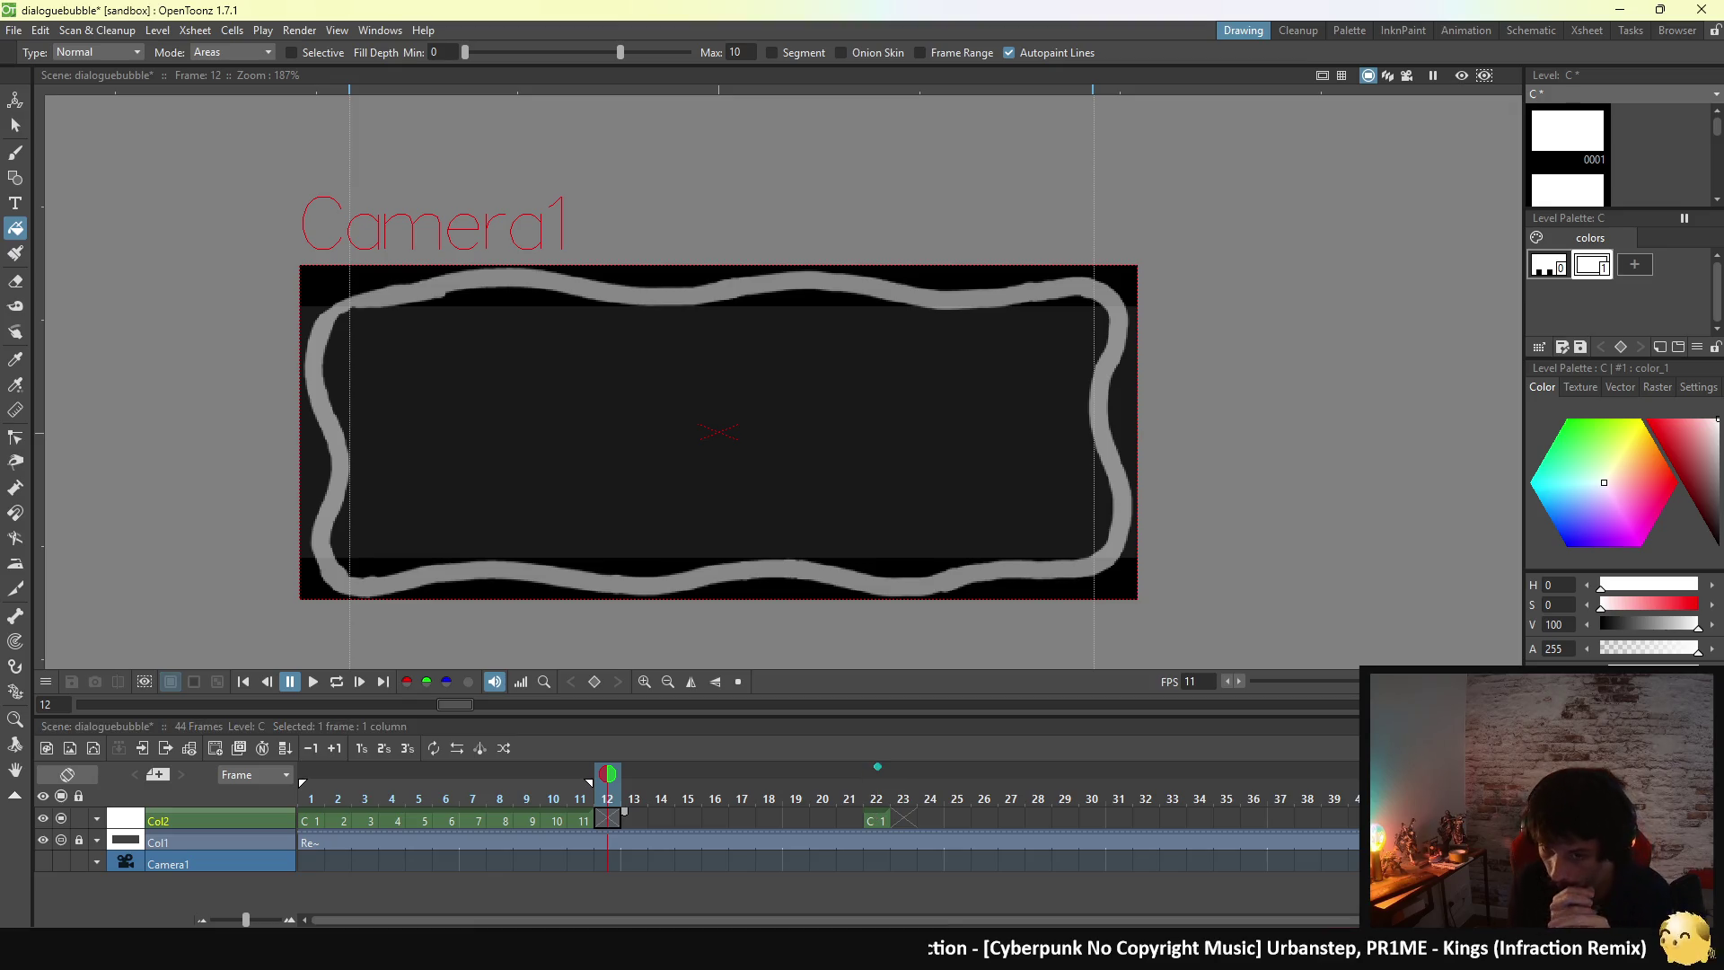
- Tint the bubble's style blue on frame 22, then toggle the frame-22 onion skin from frame 11
{"action": "left_click", "coordinate": [871, 819]}
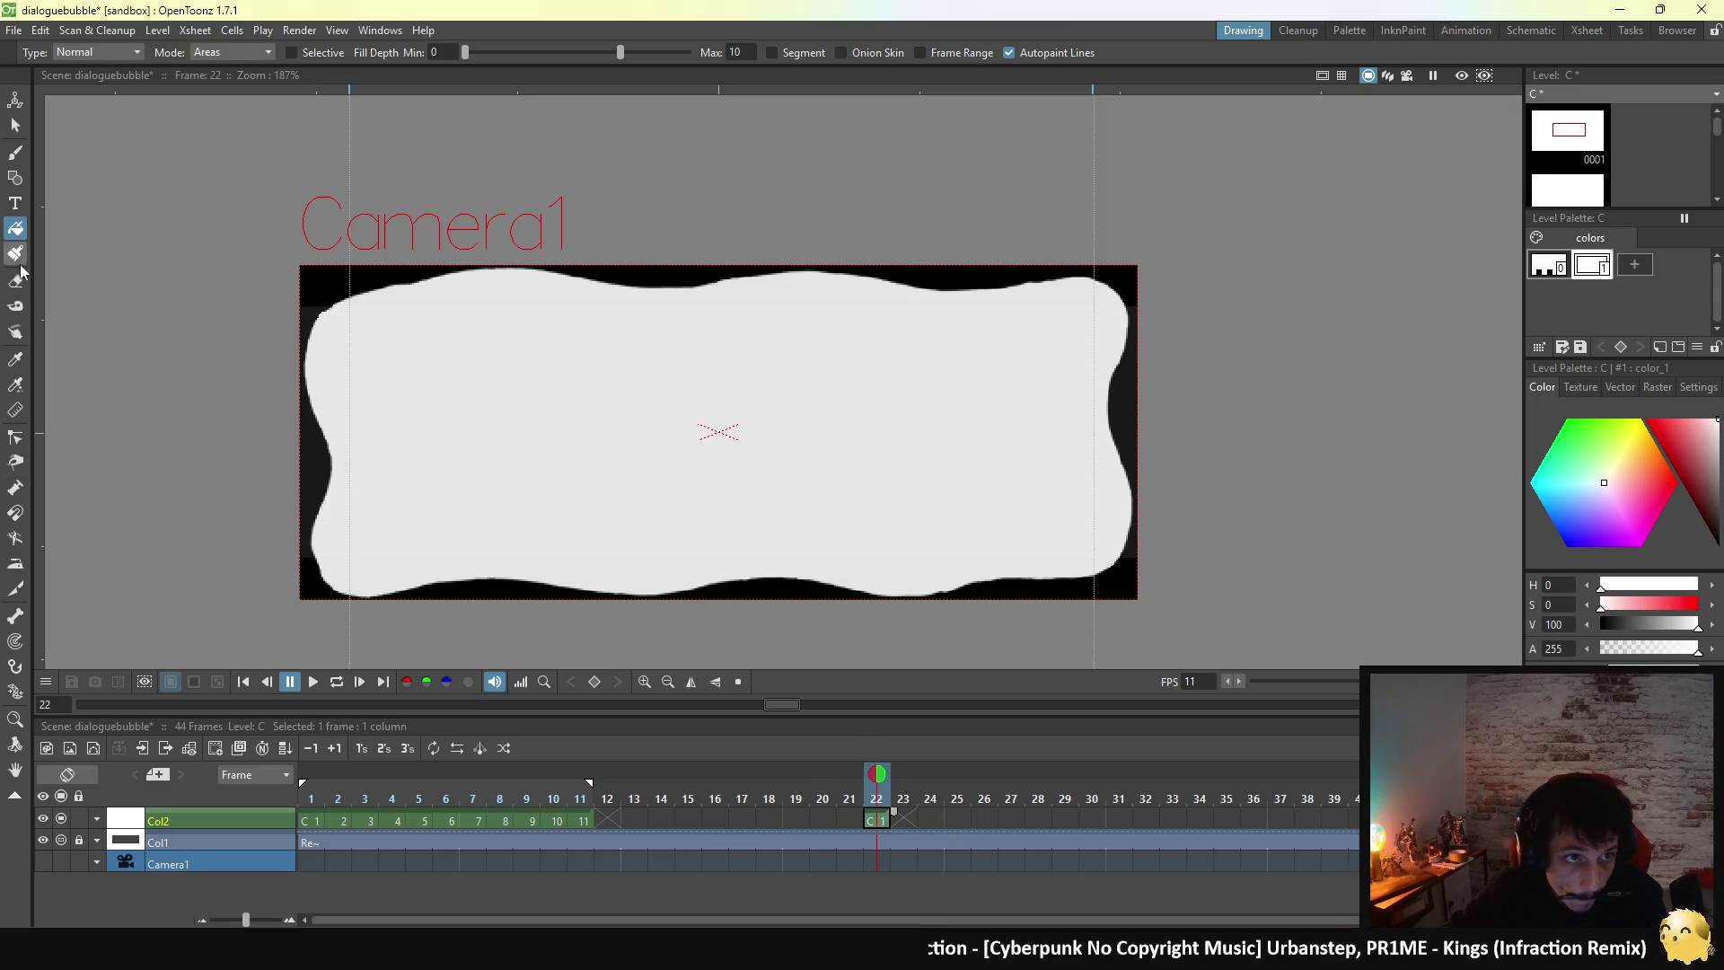
{"action": "left_click", "coordinate": [1552, 520]}
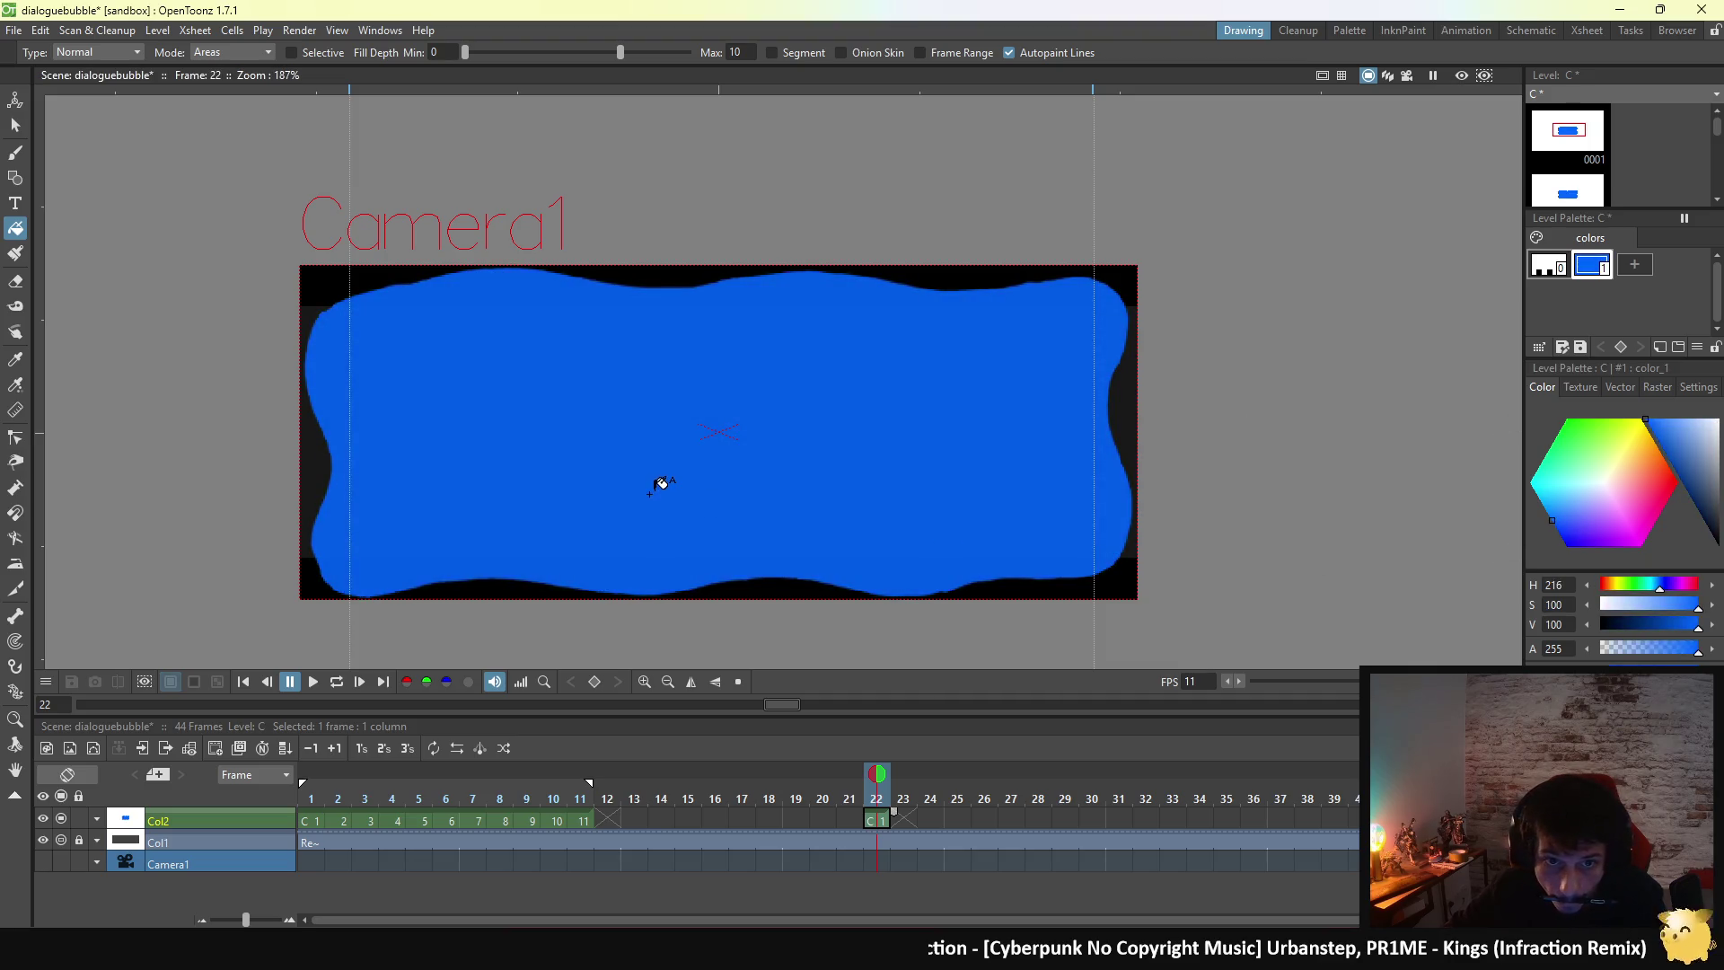
{"action": "left_click", "coordinate": [579, 823]}
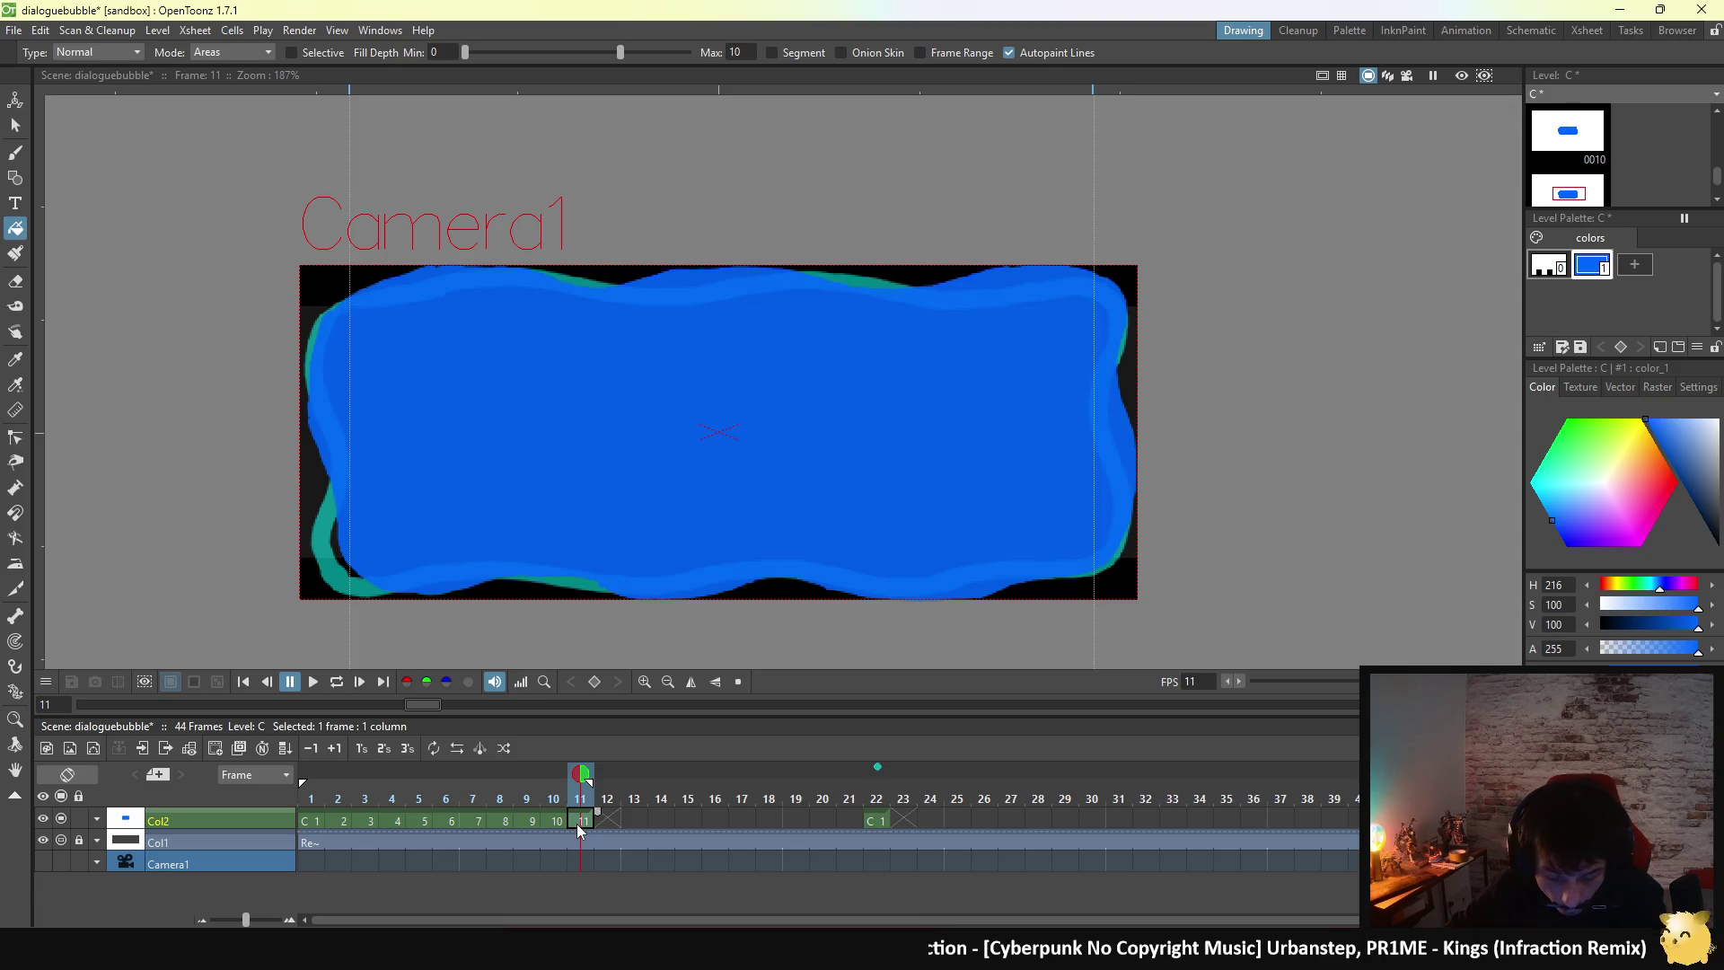
{"action": "left_click", "coordinate": [878, 769]}
{"action": "left_click", "coordinate": [878, 770]}
{"action": "left_click", "coordinate": [877, 771]}
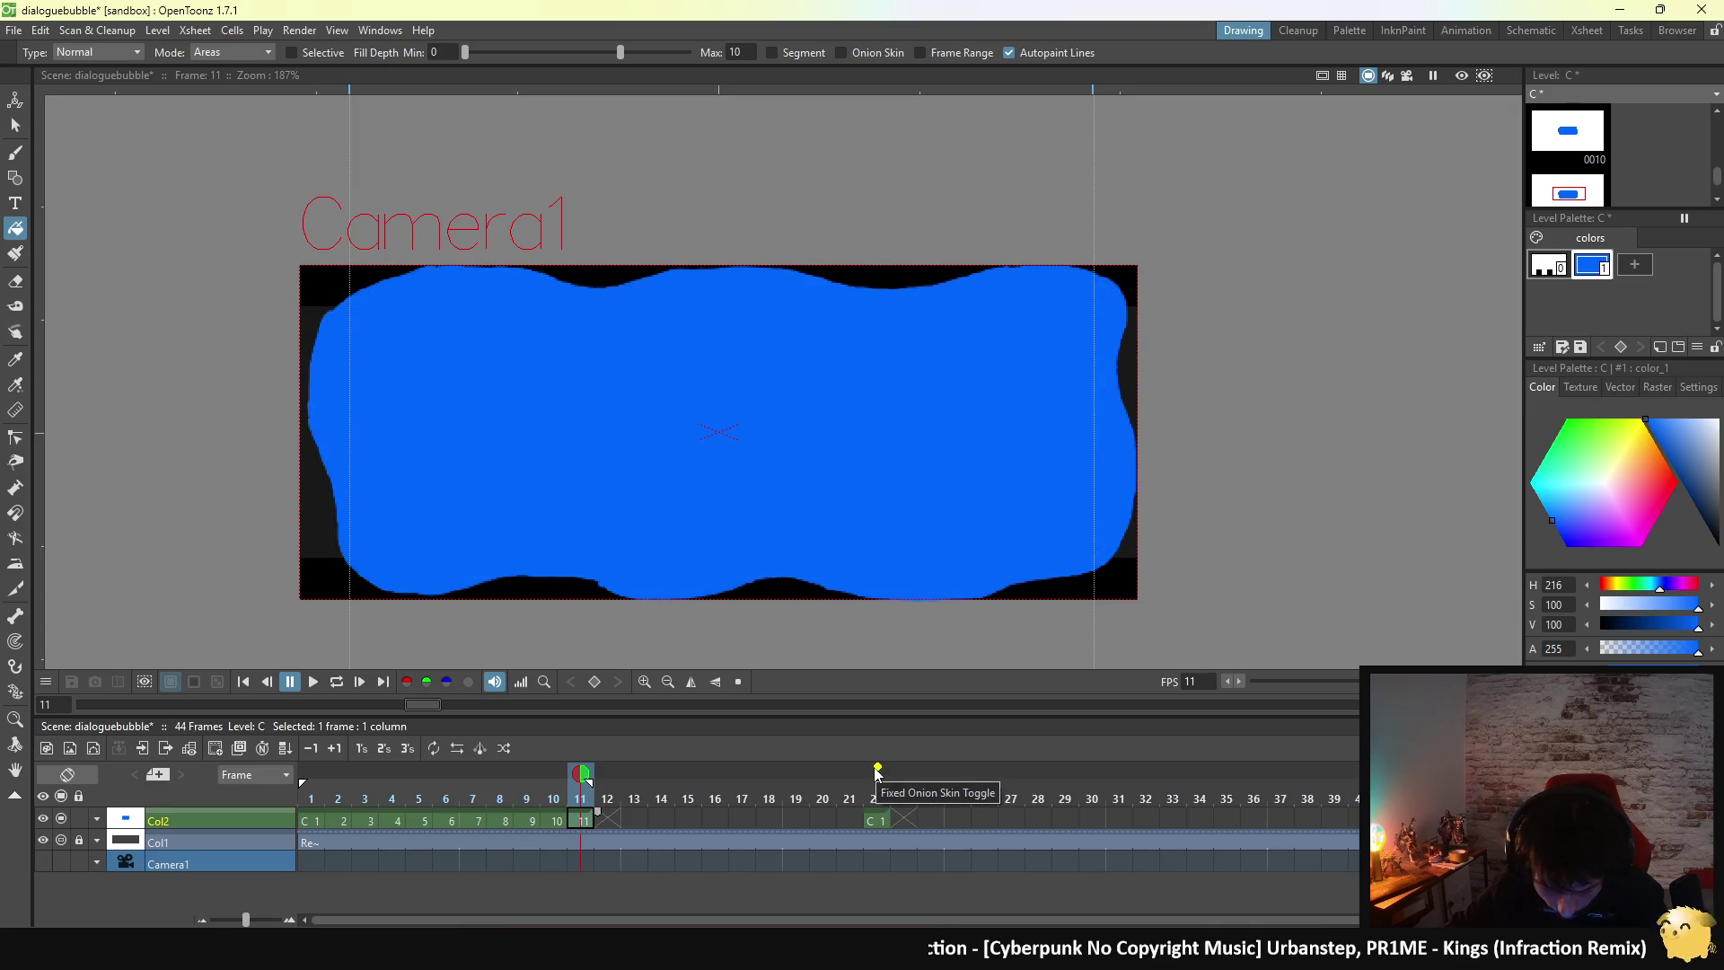
- Experiment with the bubble colour and a brush test dot, ending with style 1 white again
{"action": "left_click", "coordinate": [1699, 437]}
{"action": "left_click", "coordinate": [1713, 432]}
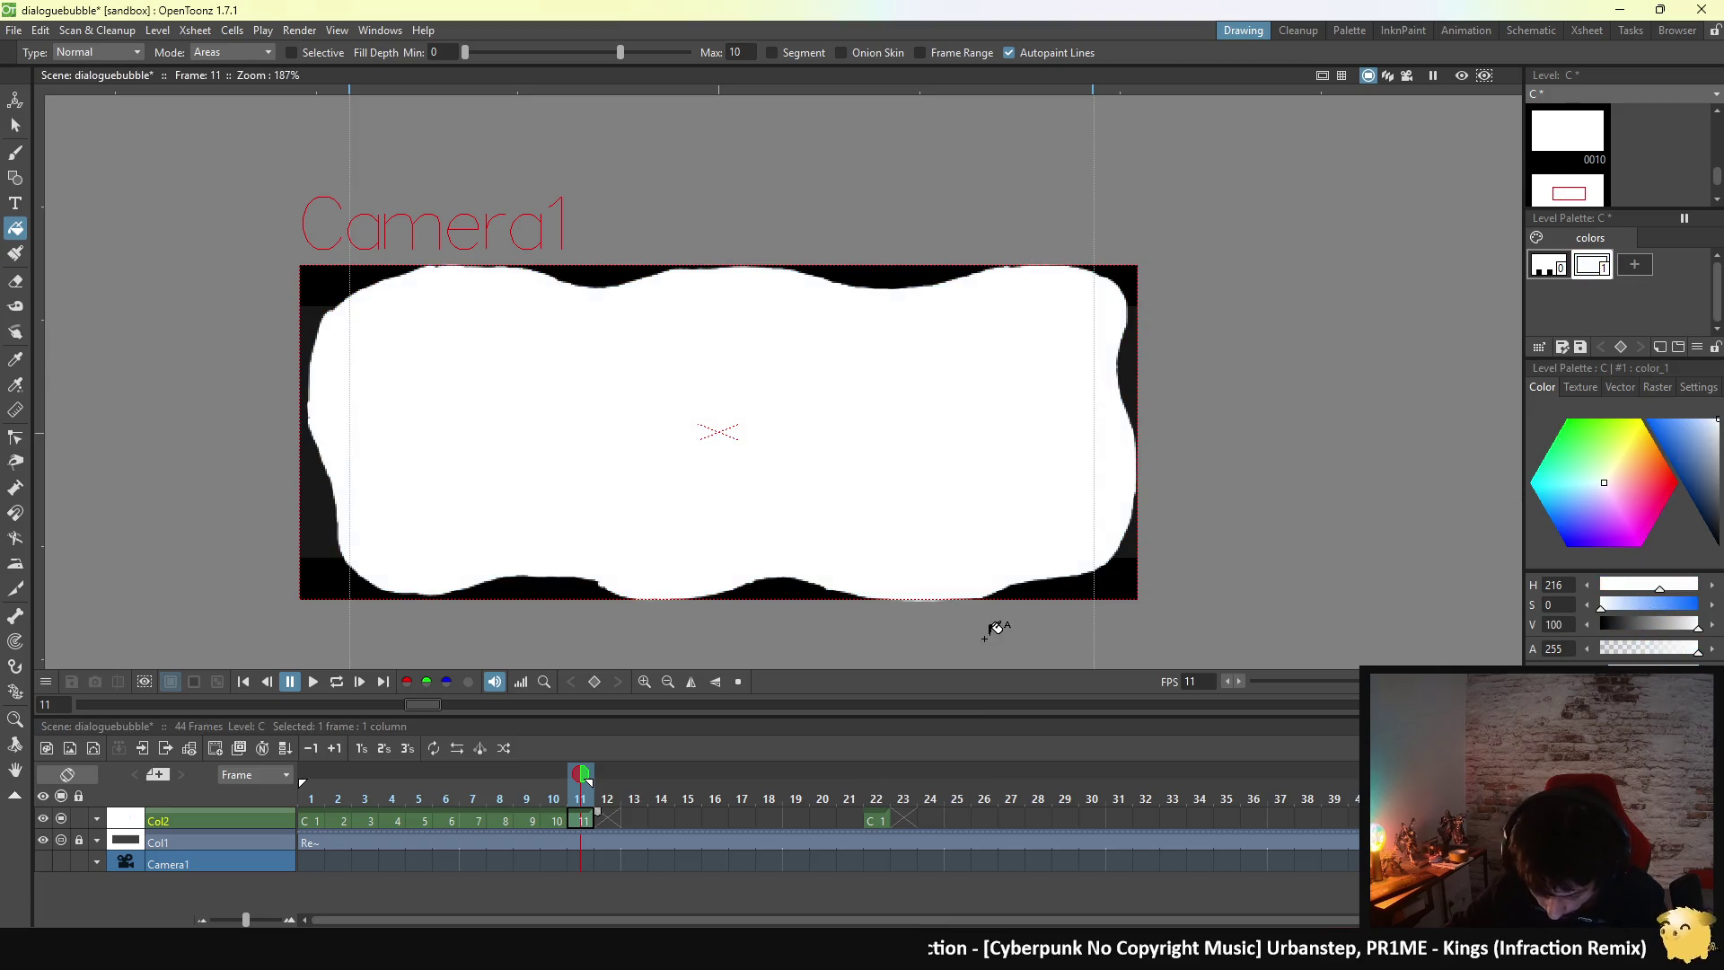
{"action": "left_click", "coordinate": [881, 821]}
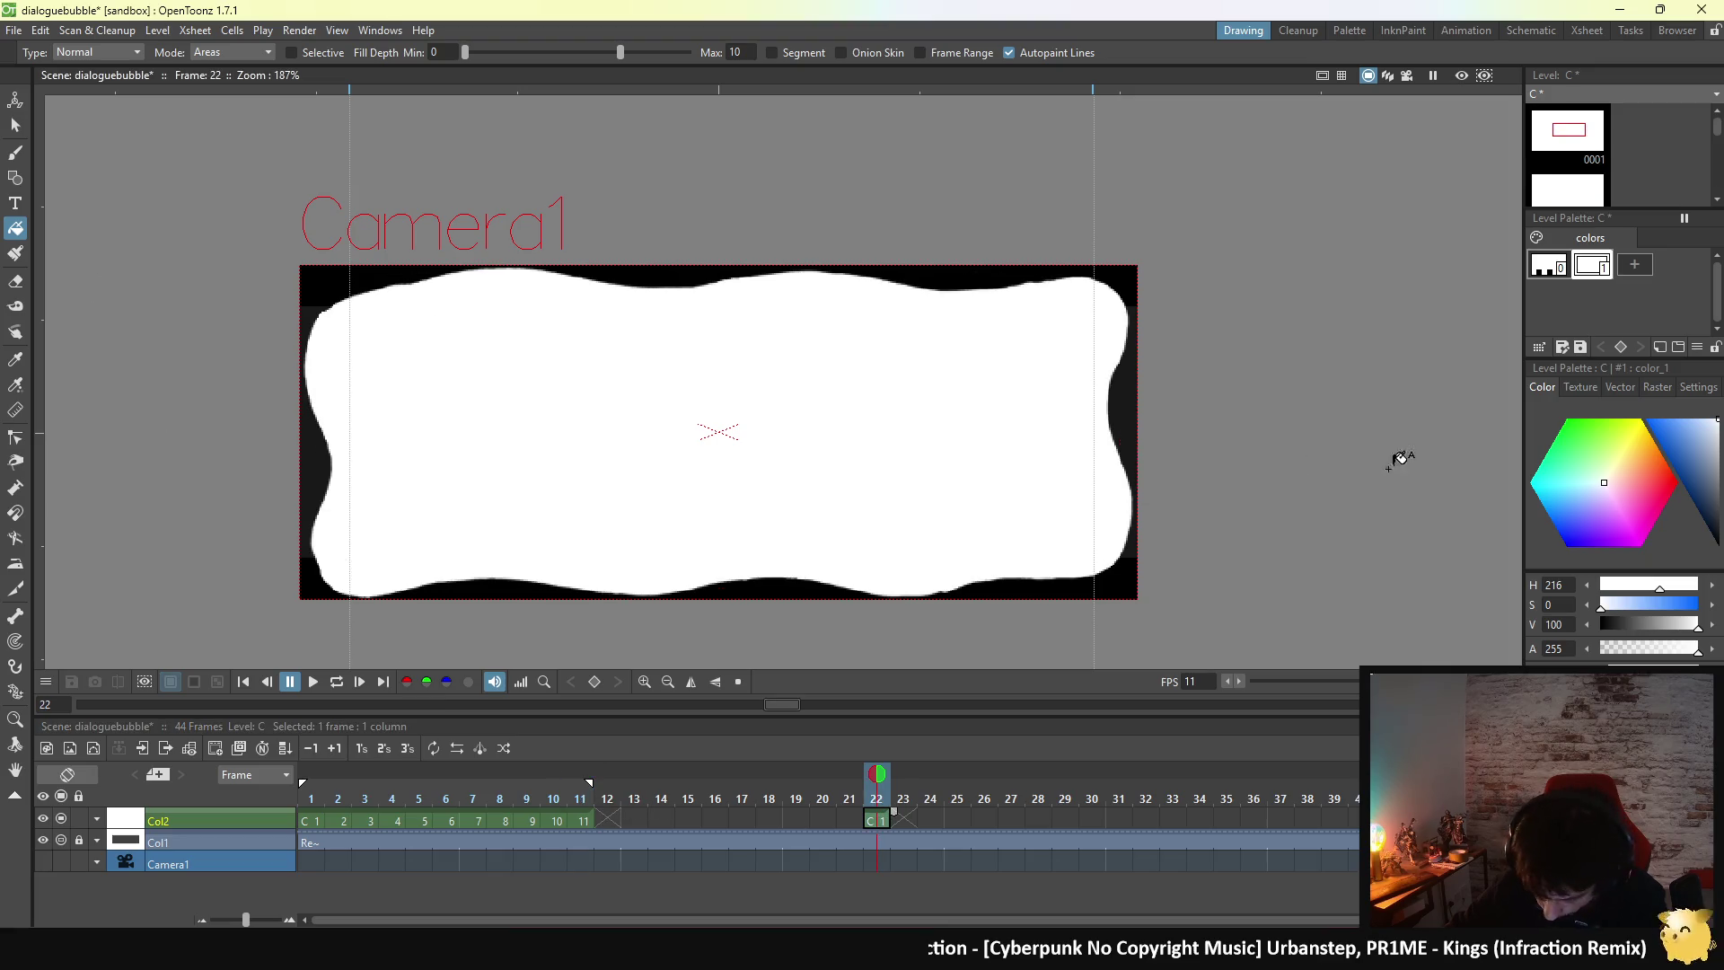
{"action": "left_click", "coordinate": [1692, 458]}
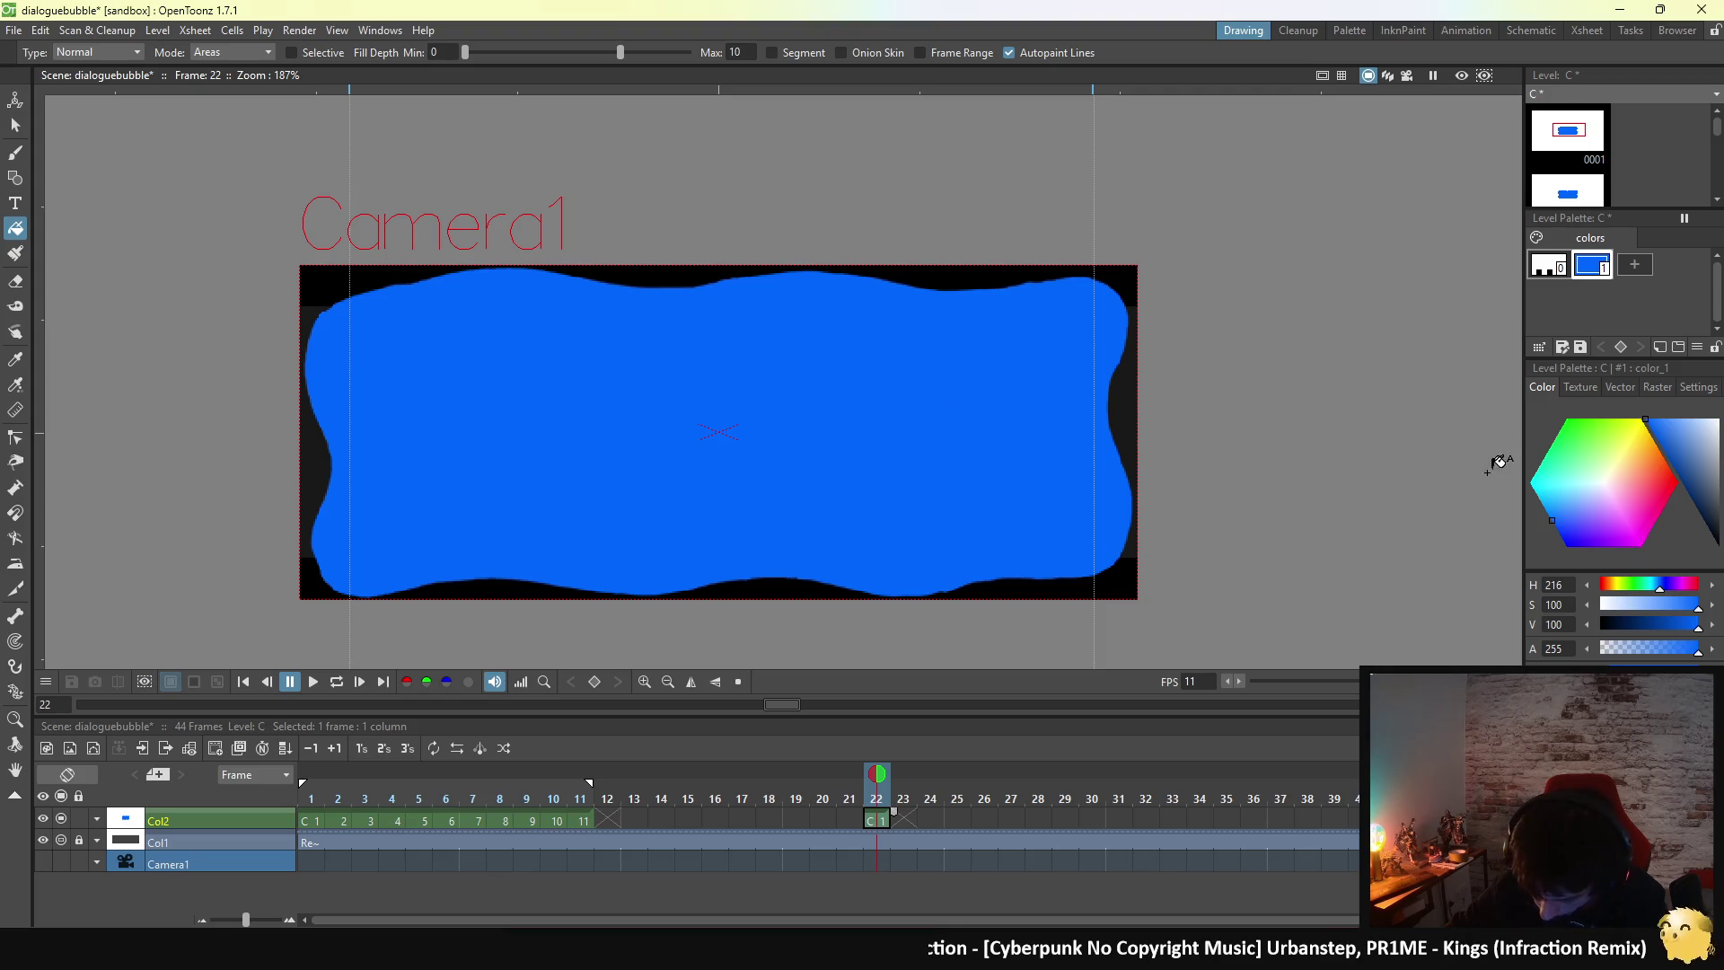
{"action": "left_click", "coordinate": [15, 153]}
{"action": "left_click", "coordinate": [167, 231]}
{"action": "left_click", "coordinate": [1711, 448]}
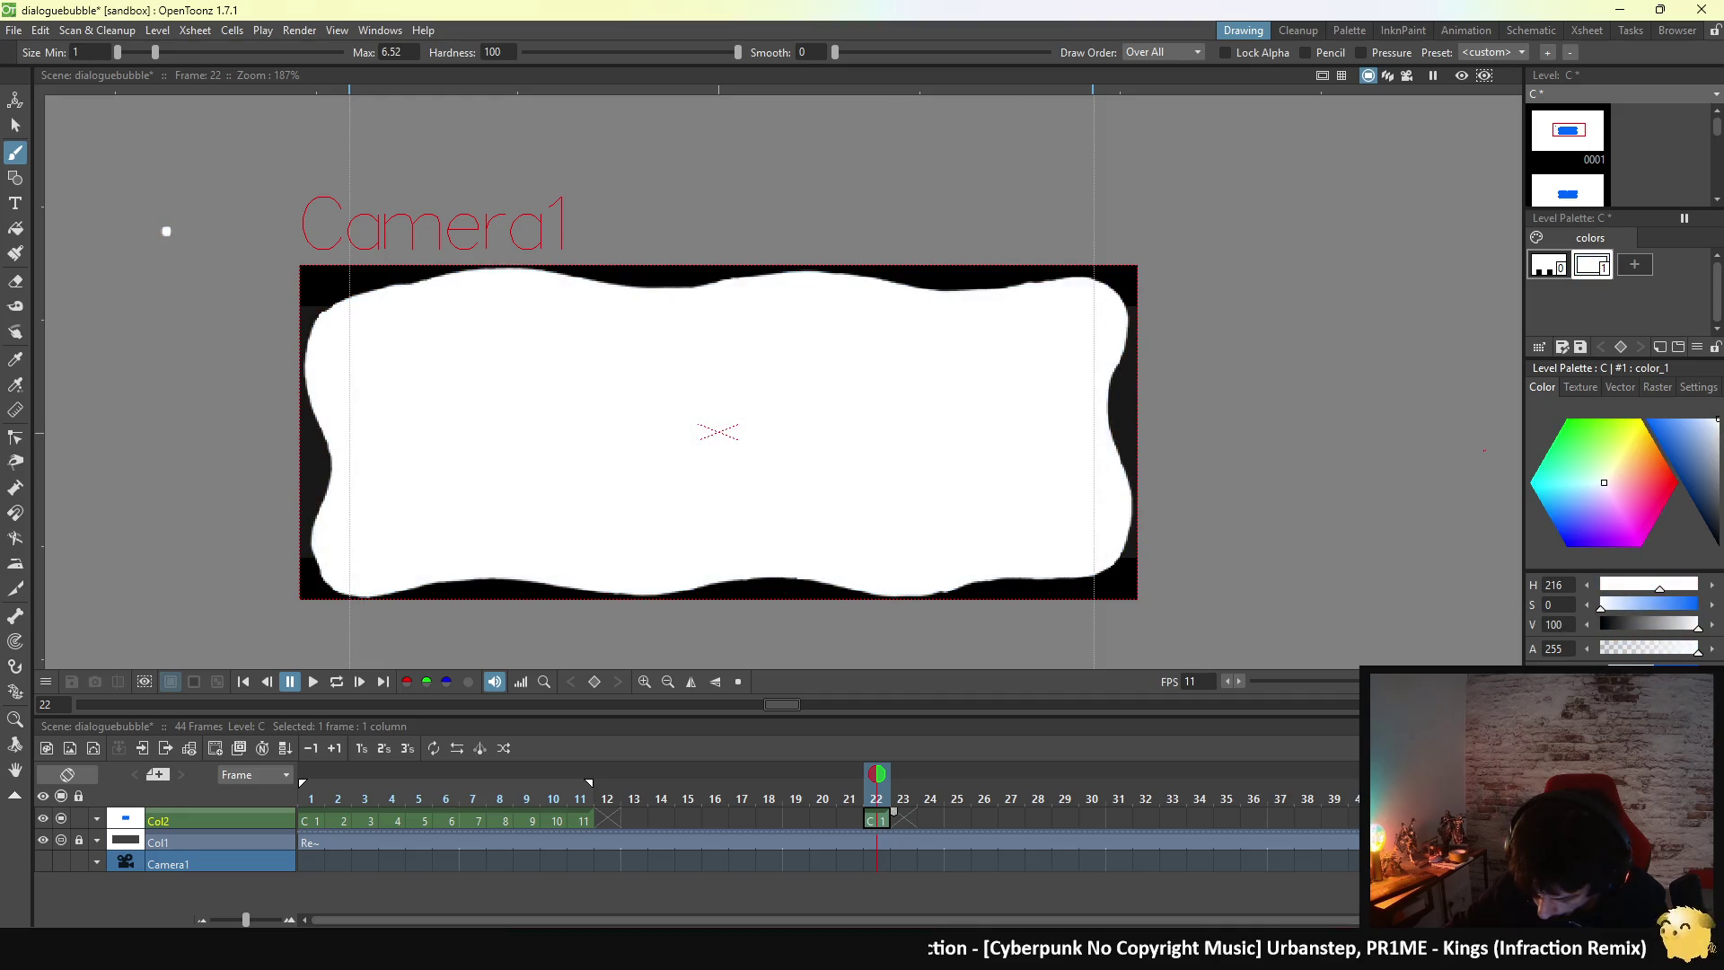
{"action": "left_click", "coordinate": [16, 281]}
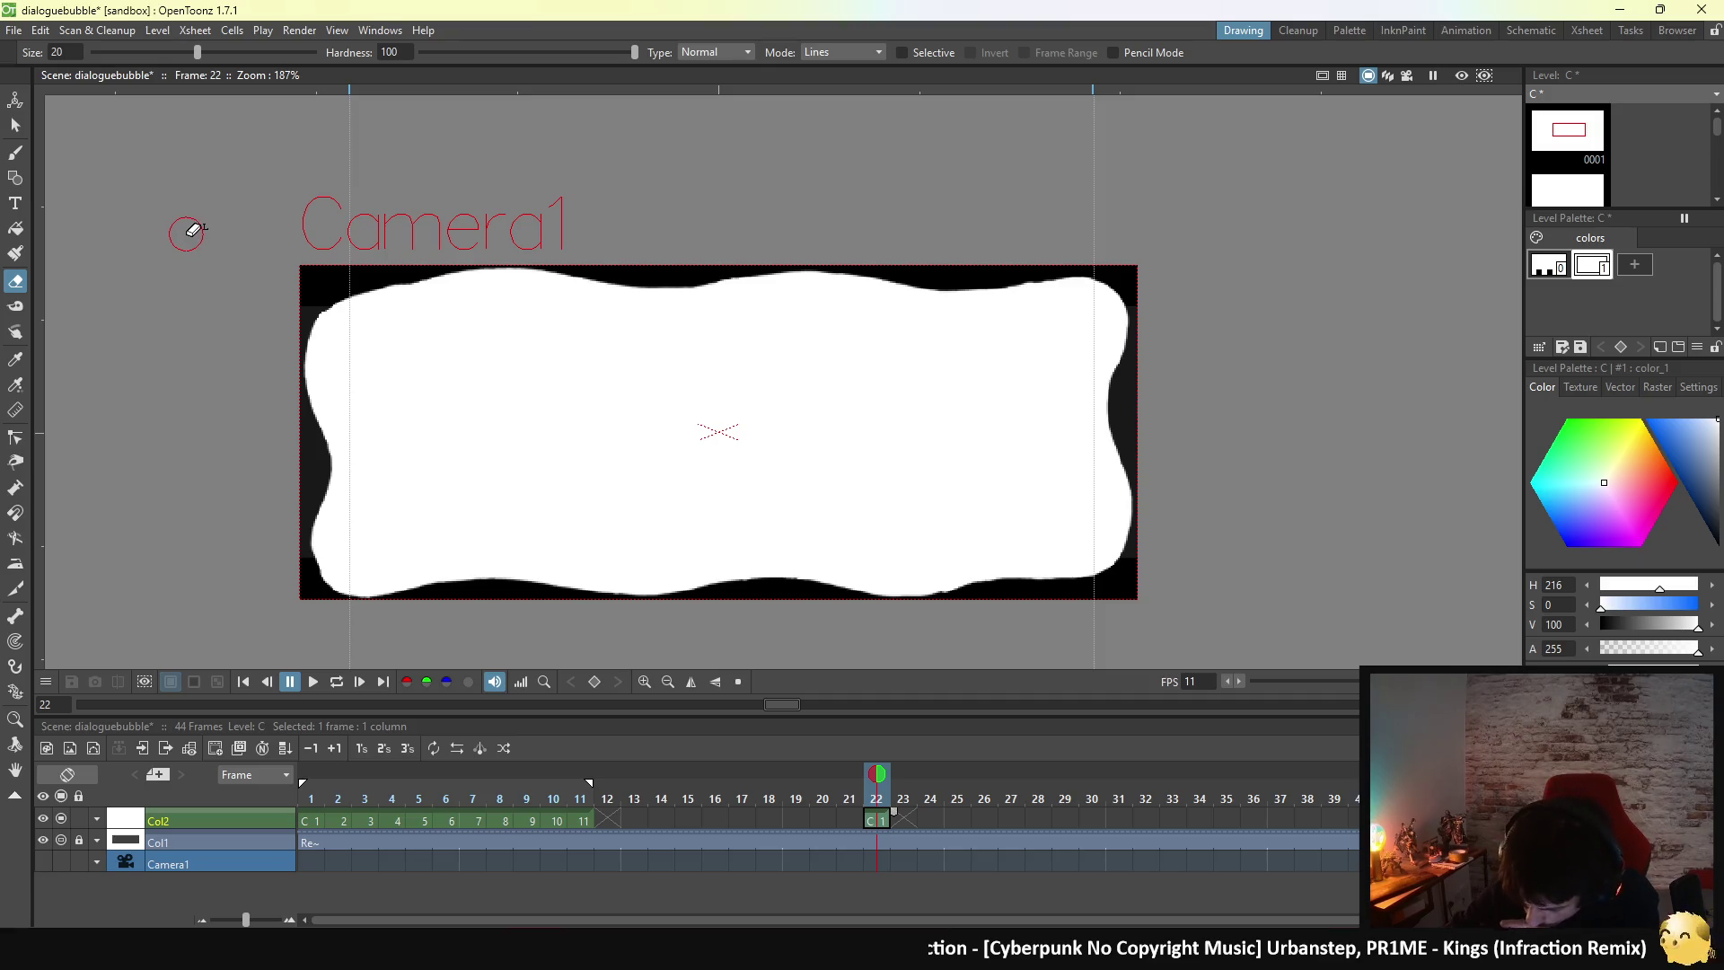
- Add a new saturated blue style and fill the bubble's interior with it
{"action": "left_click", "coordinate": [1635, 265]}
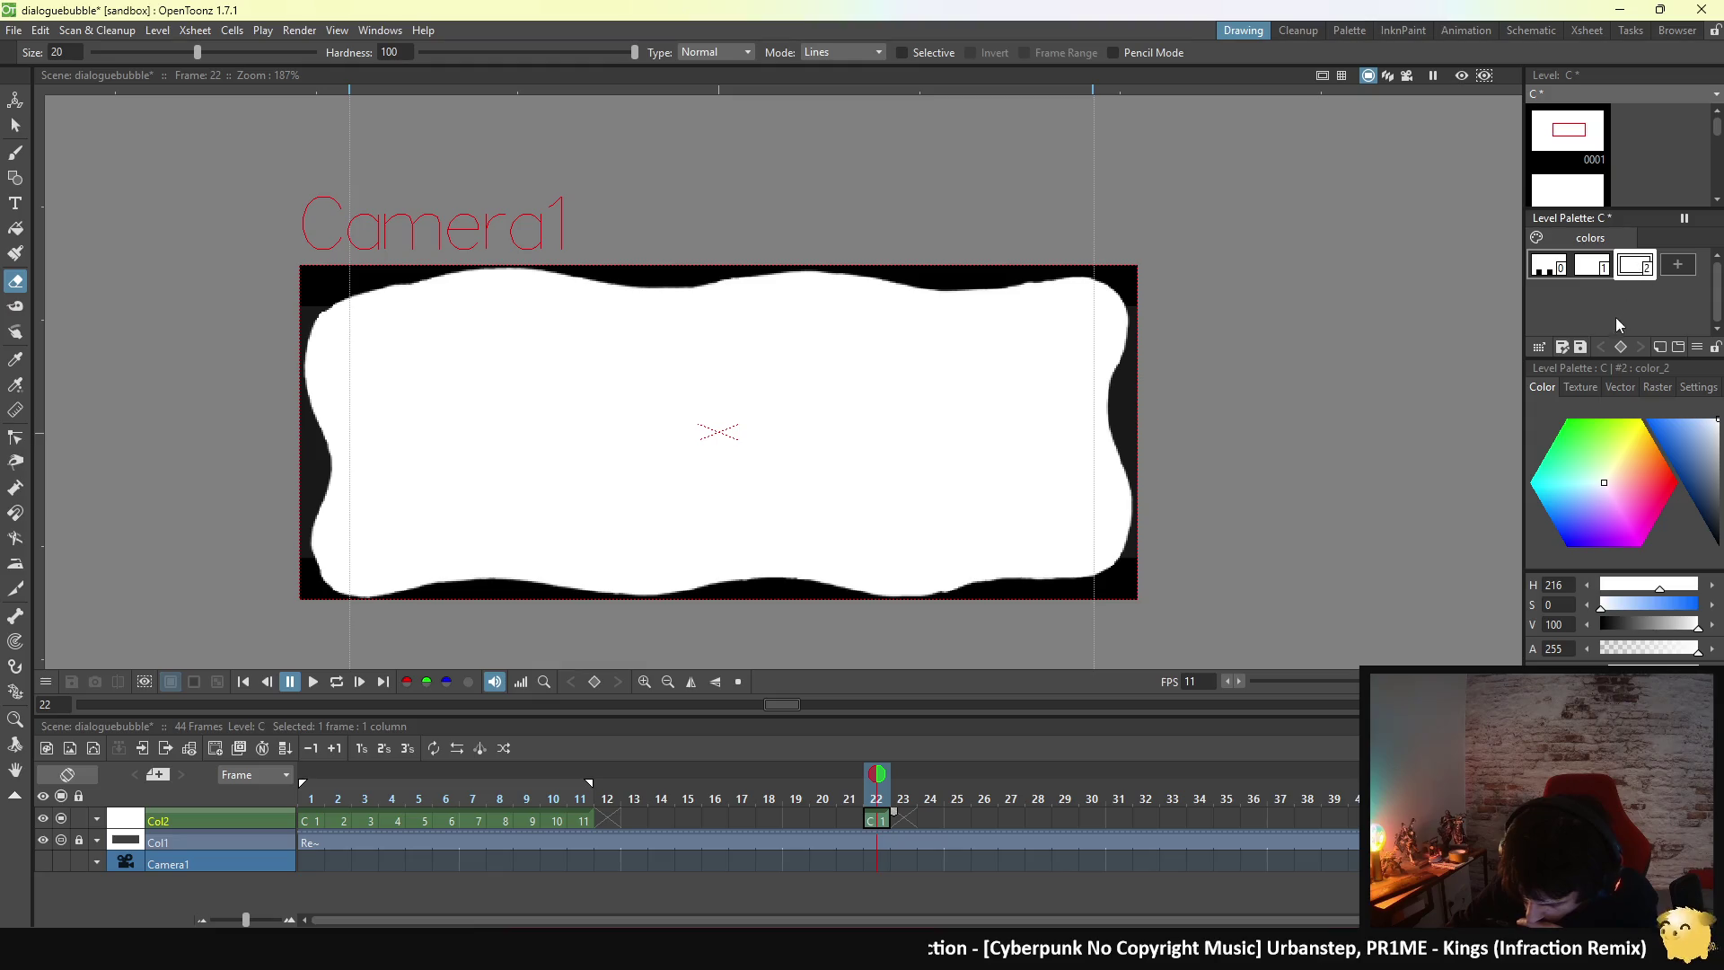
{"action": "left_click", "coordinate": [1649, 424]}
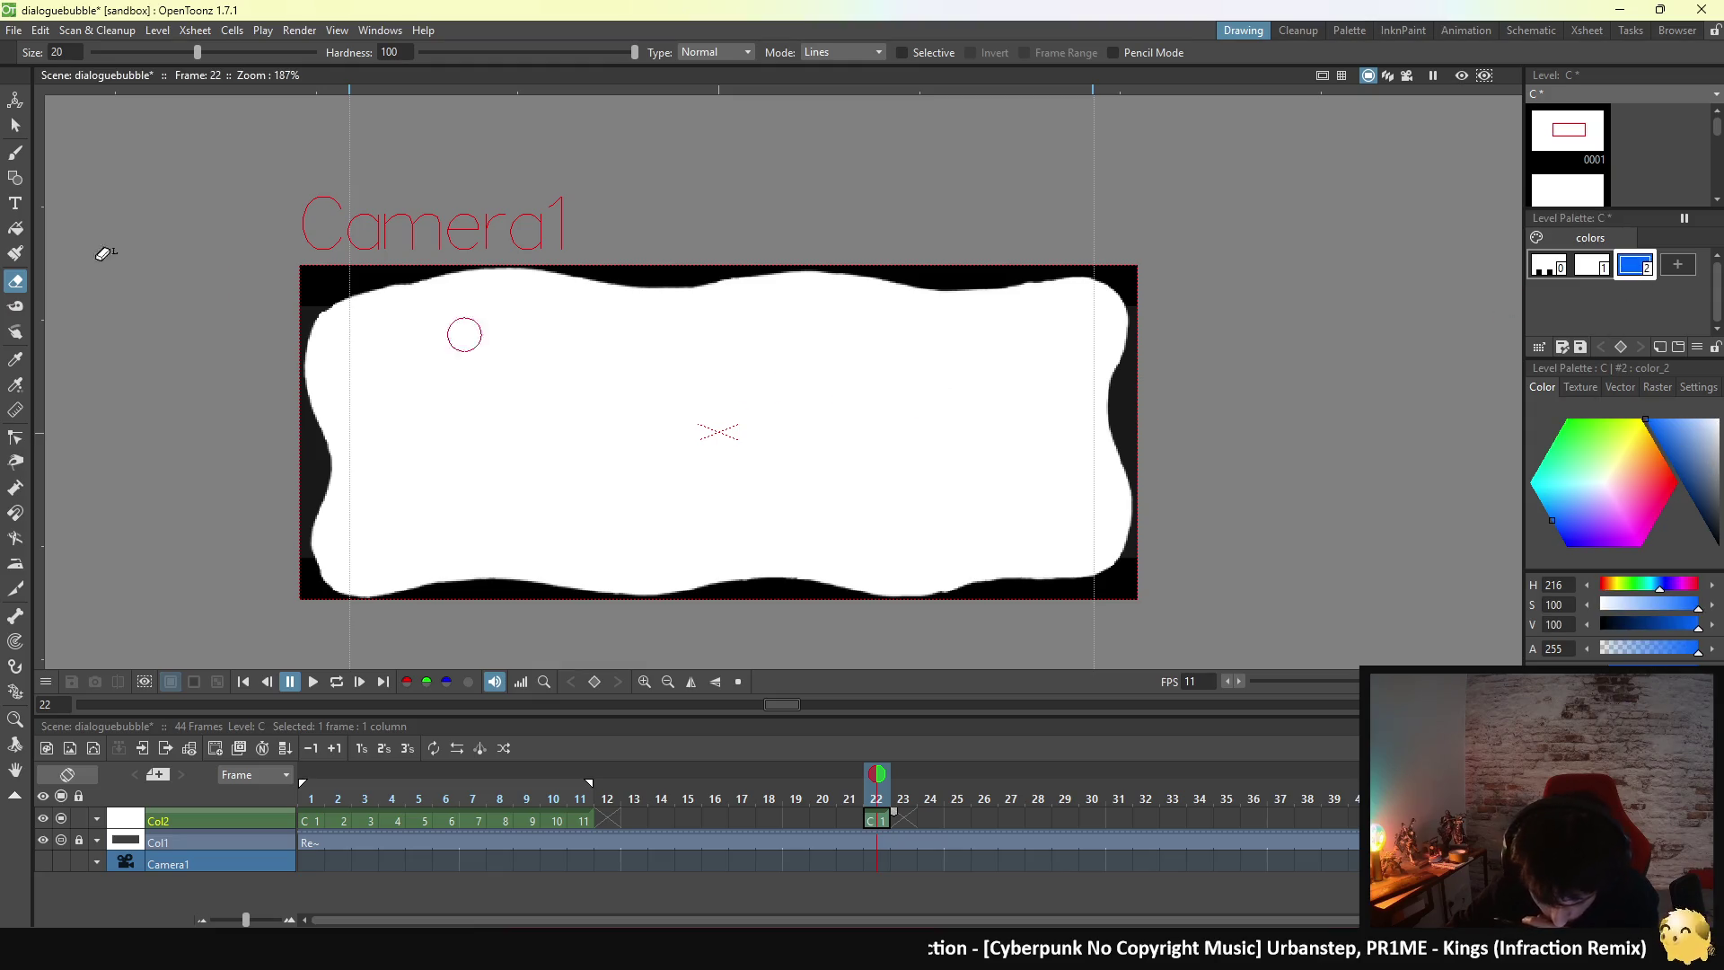
{"action": "left_click", "coordinate": [15, 228]}
{"action": "left_click", "coordinate": [596, 357]}
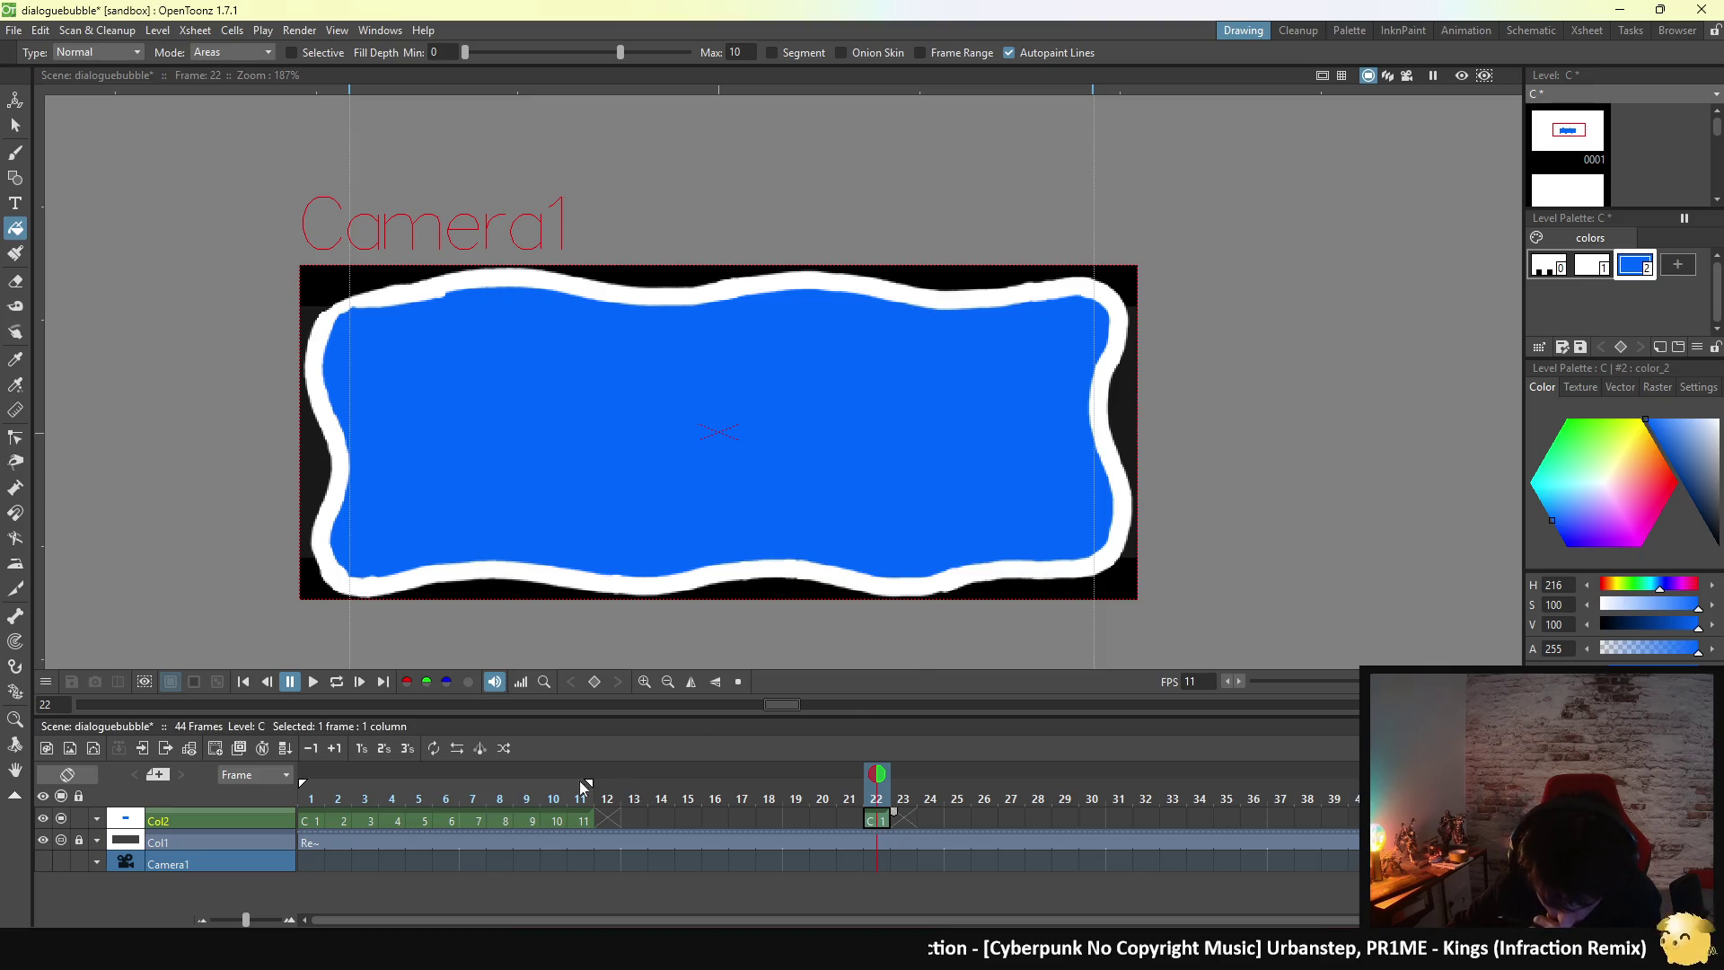
- Show frame 22 as onion skin from frame 11 and flip between the two drawings
{"action": "left_click", "coordinate": [585, 820]}
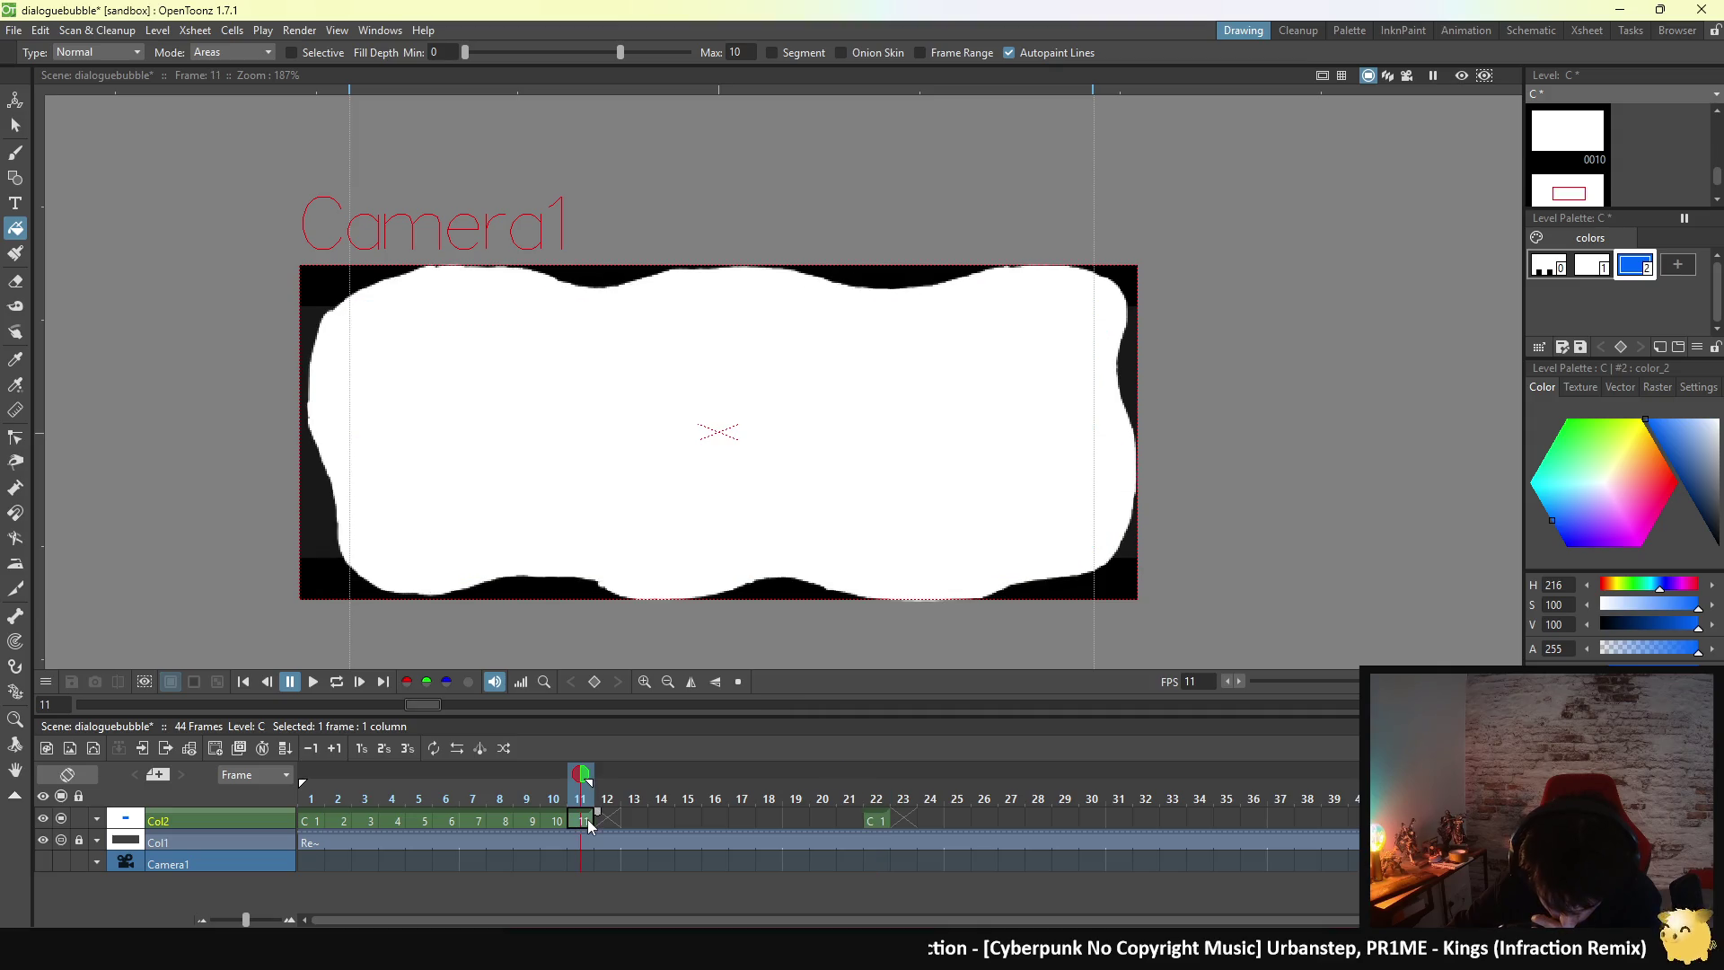
{"action": "left_click", "coordinate": [877, 772]}
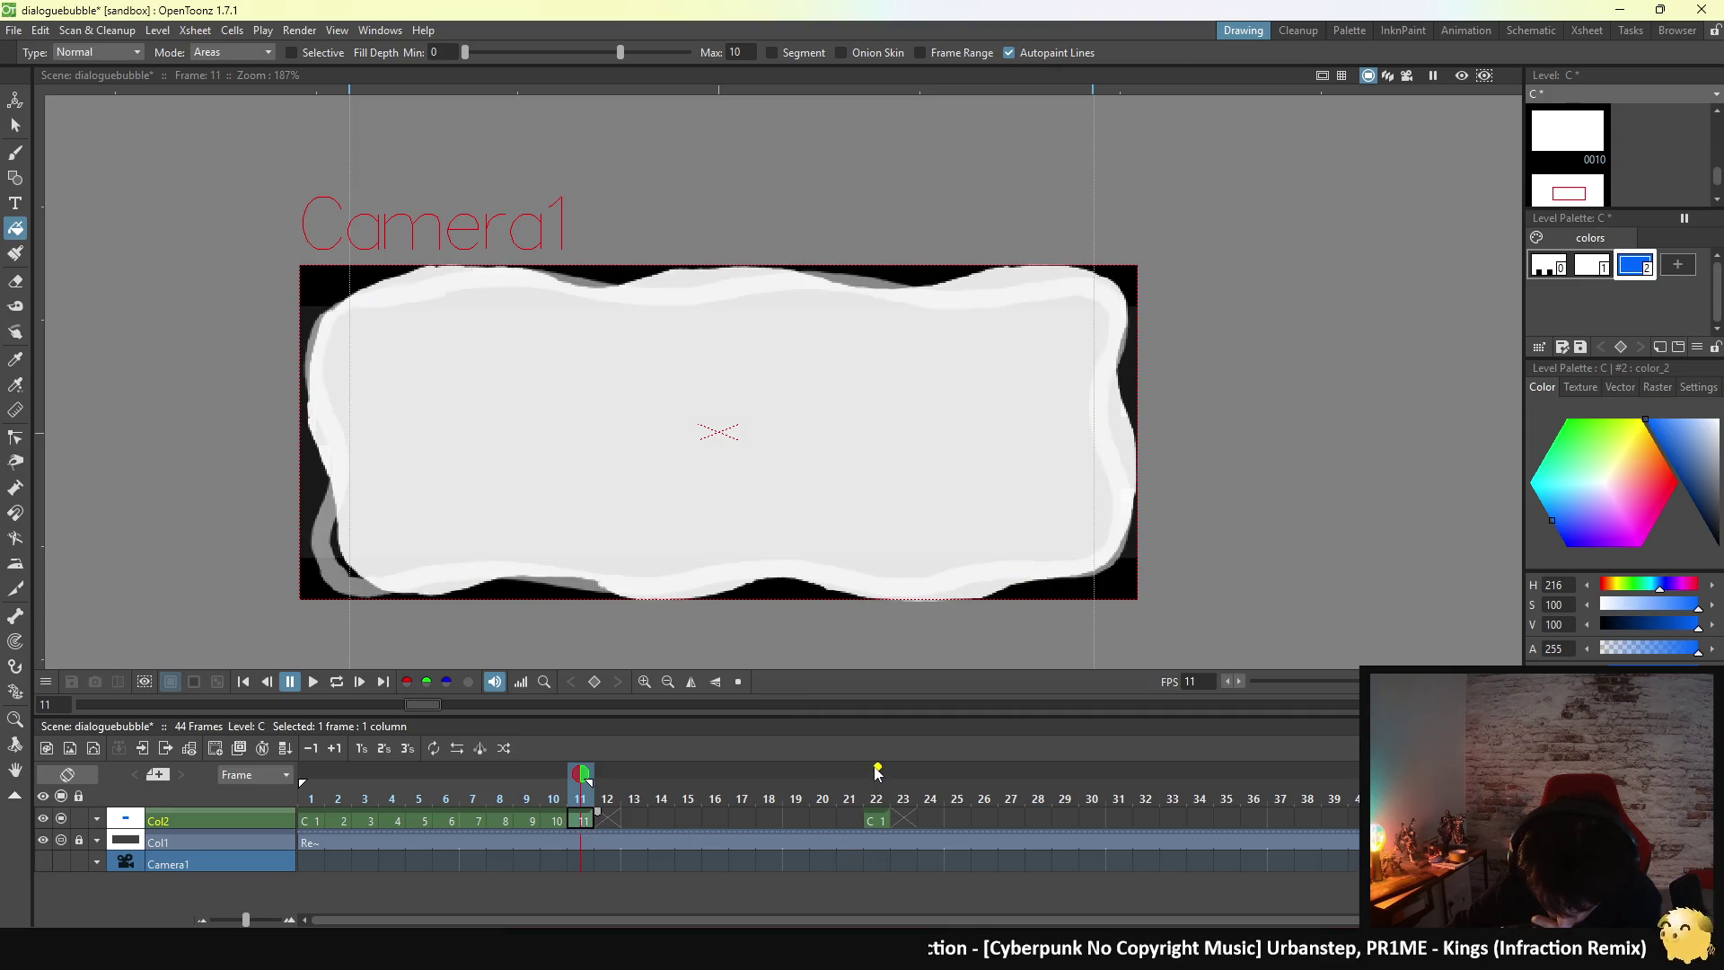
{"action": "left_click", "coordinate": [880, 827]}
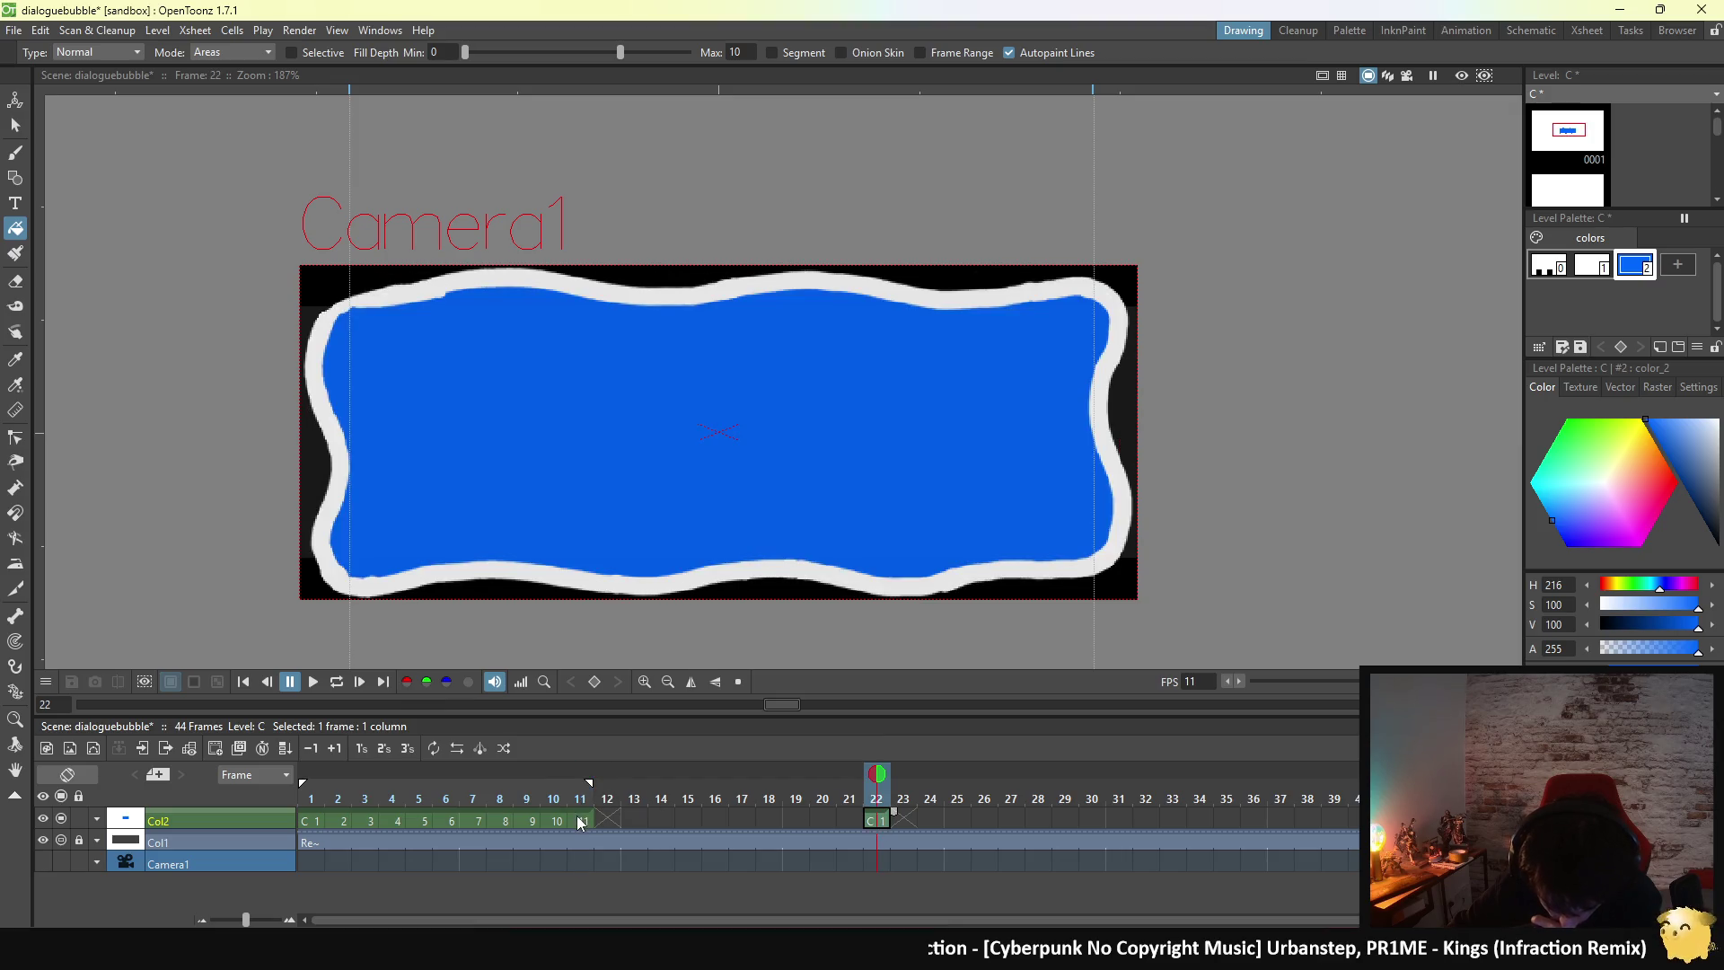
{"action": "left_click", "coordinate": [580, 822]}
{"action": "left_click", "coordinate": [876, 820]}
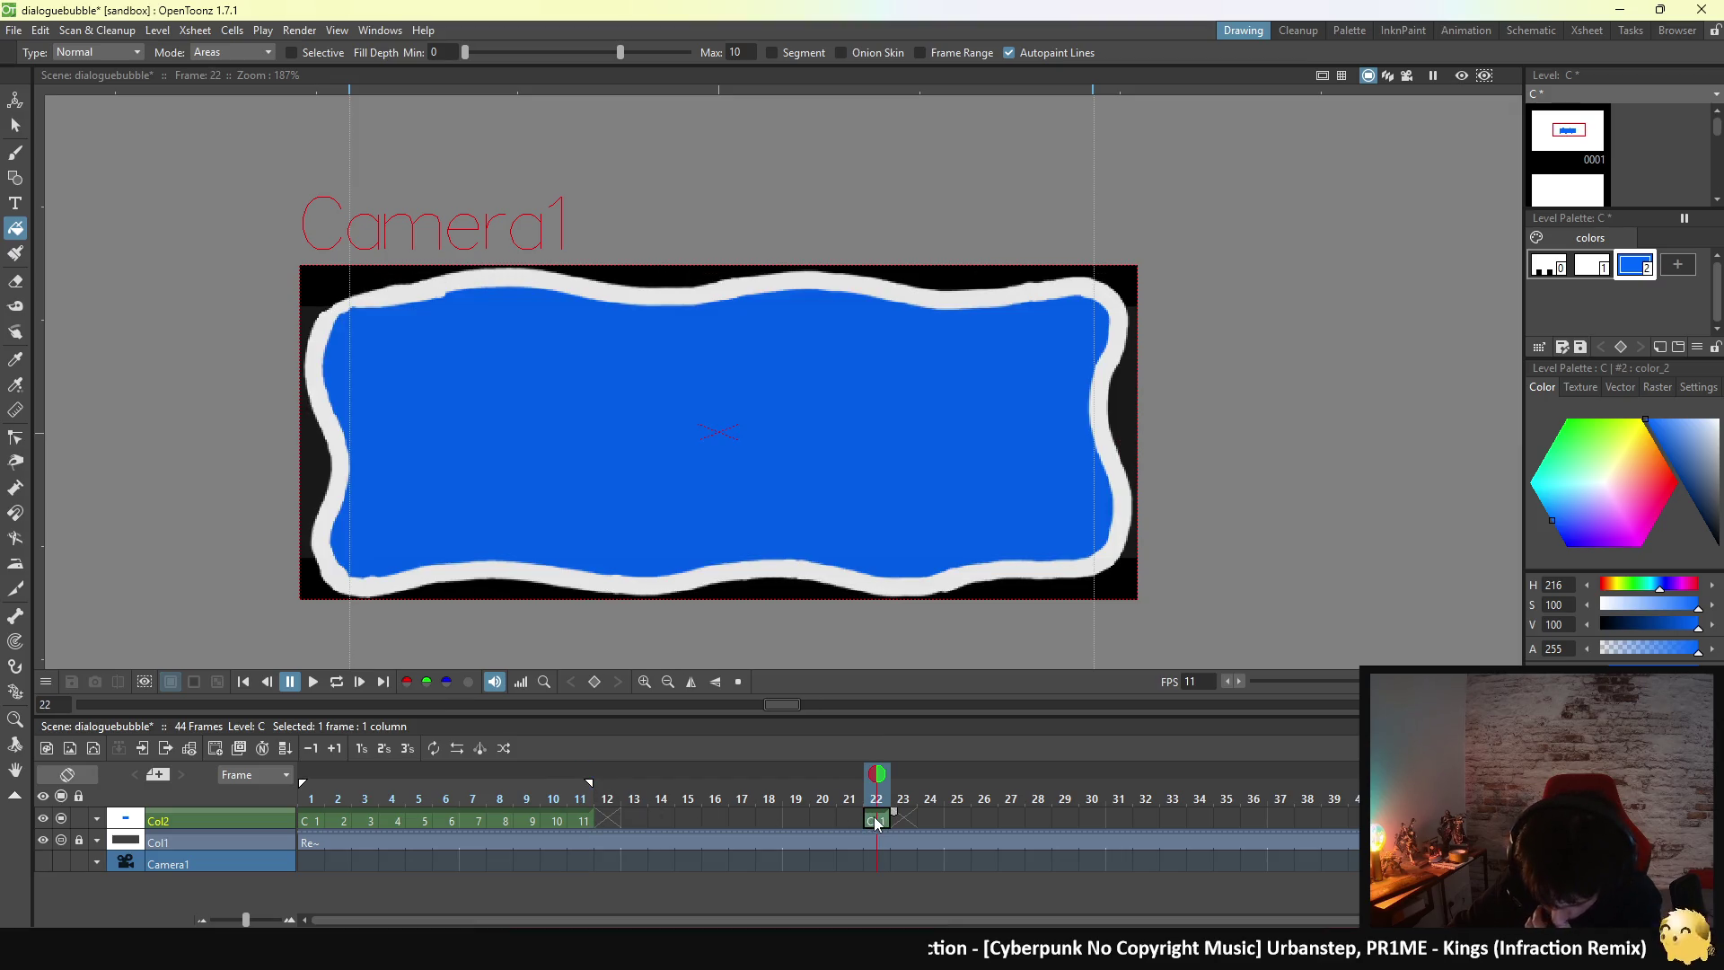
- Set color_2 saturation to 0 so the interior turns white, then go to empty frame 12
{"action": "left_click", "coordinate": [1702, 435]}
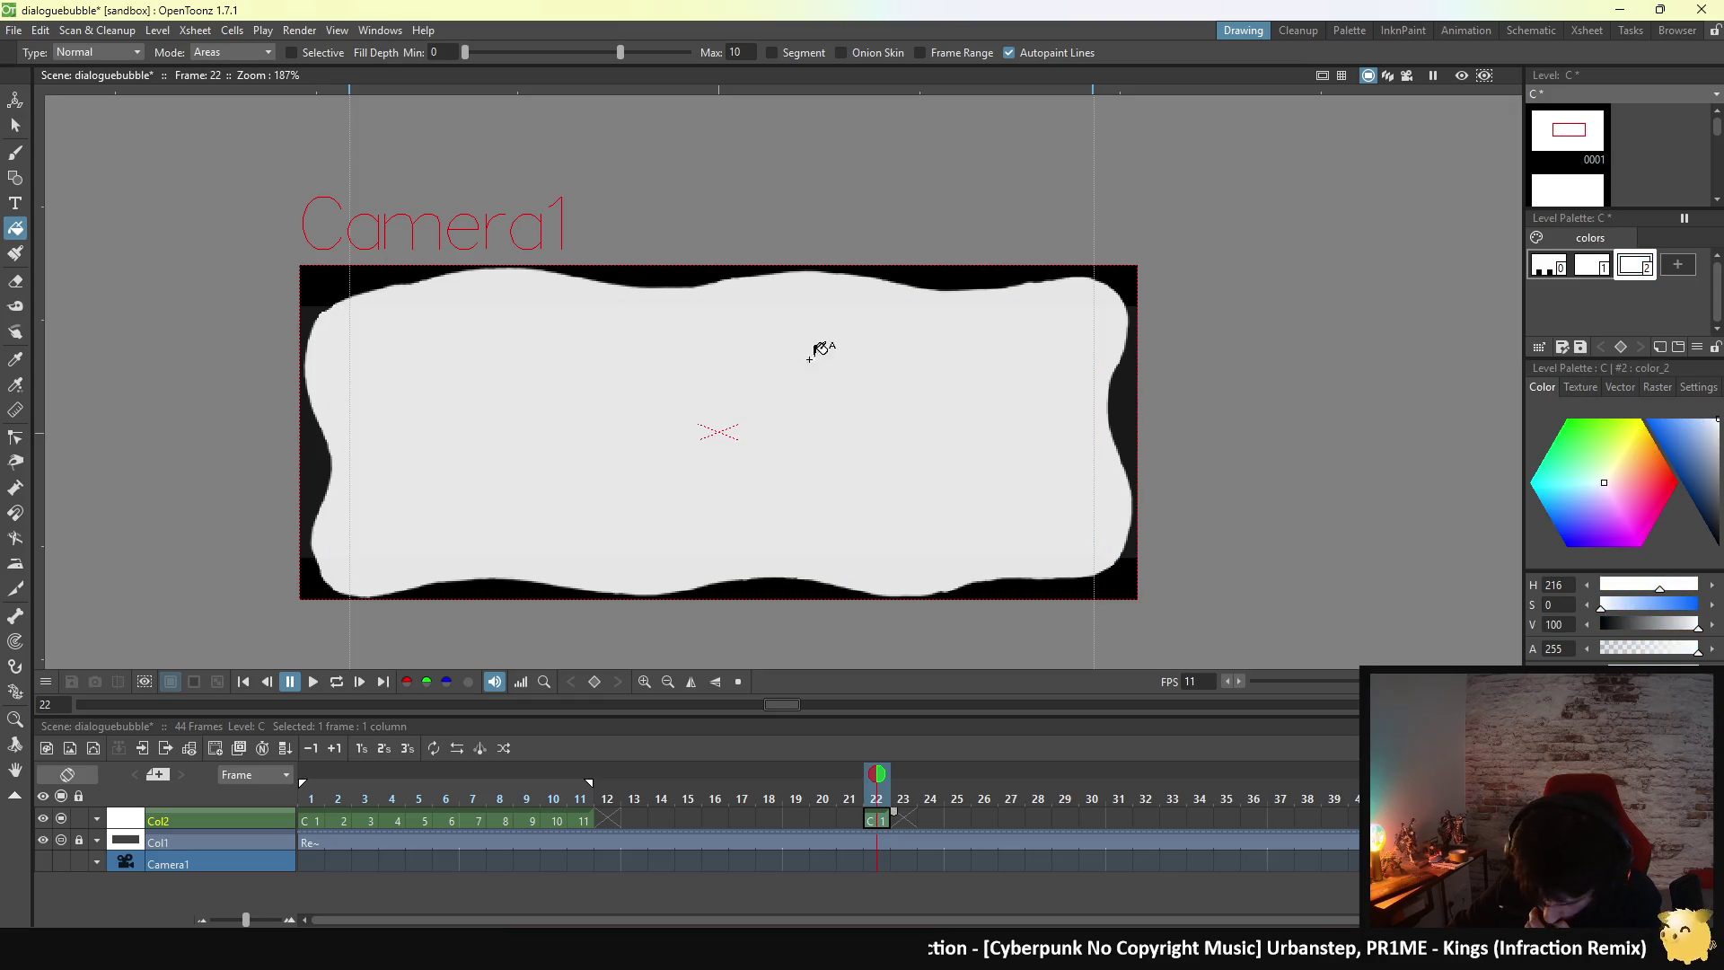
{"action": "left_click", "coordinate": [1592, 265]}
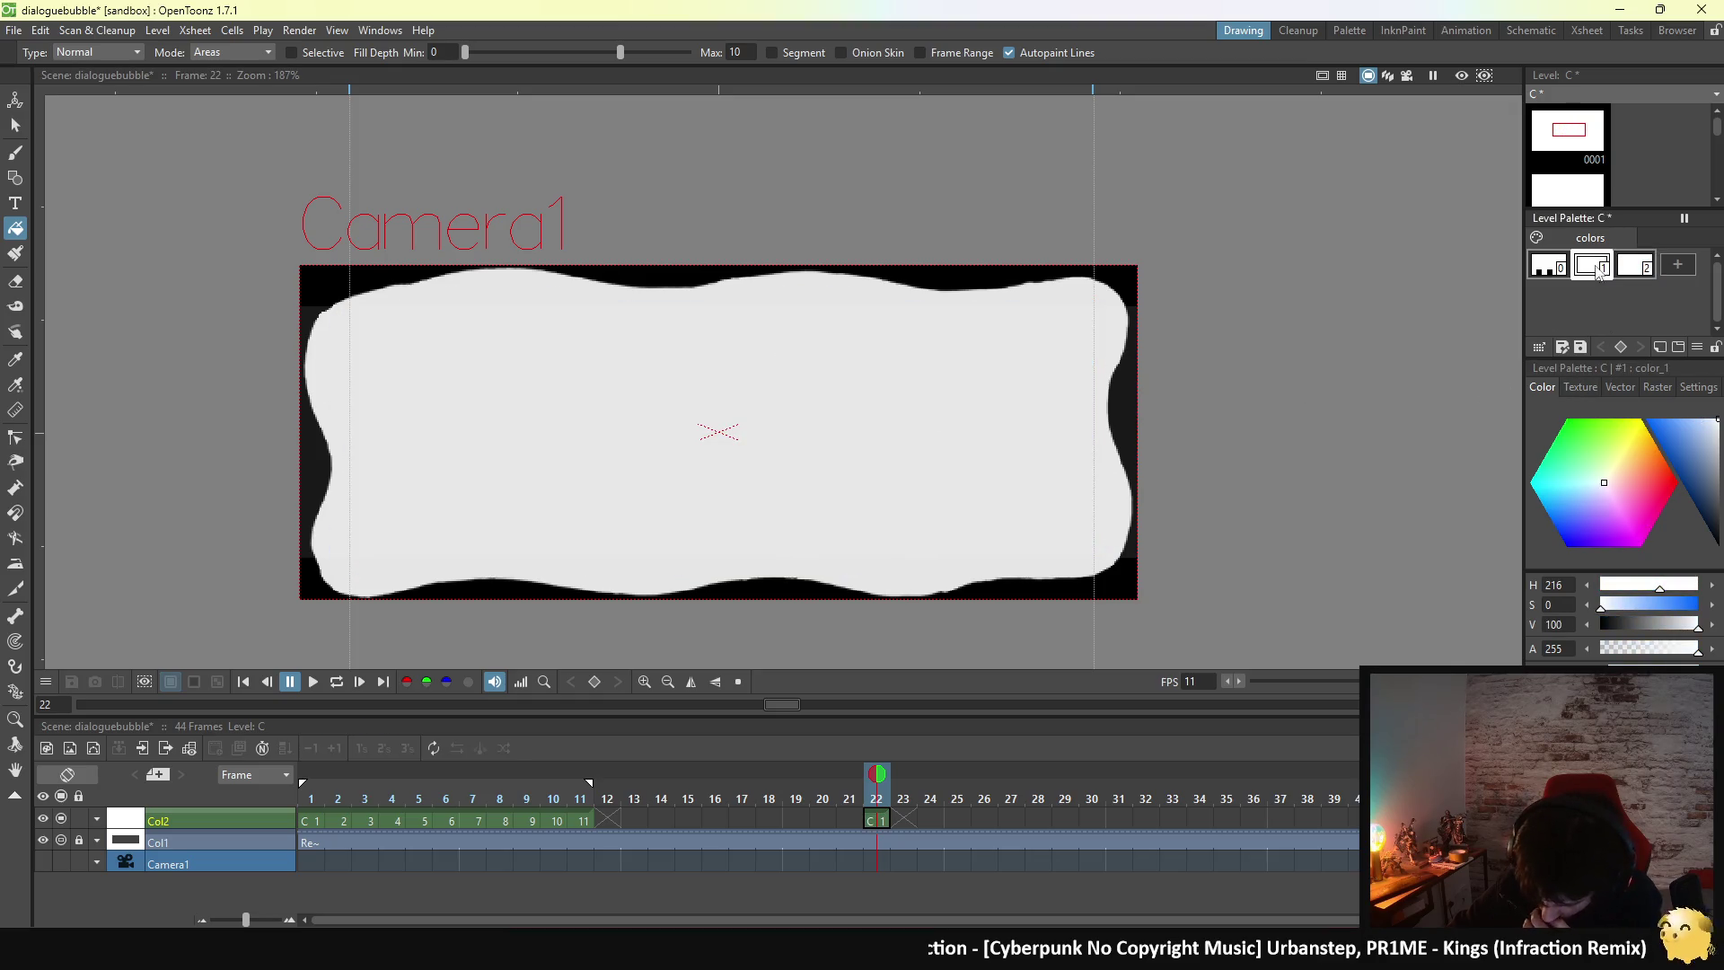
{"action": "left_click", "coordinate": [1536, 272]}
{"action": "left_click", "coordinate": [1607, 274]}
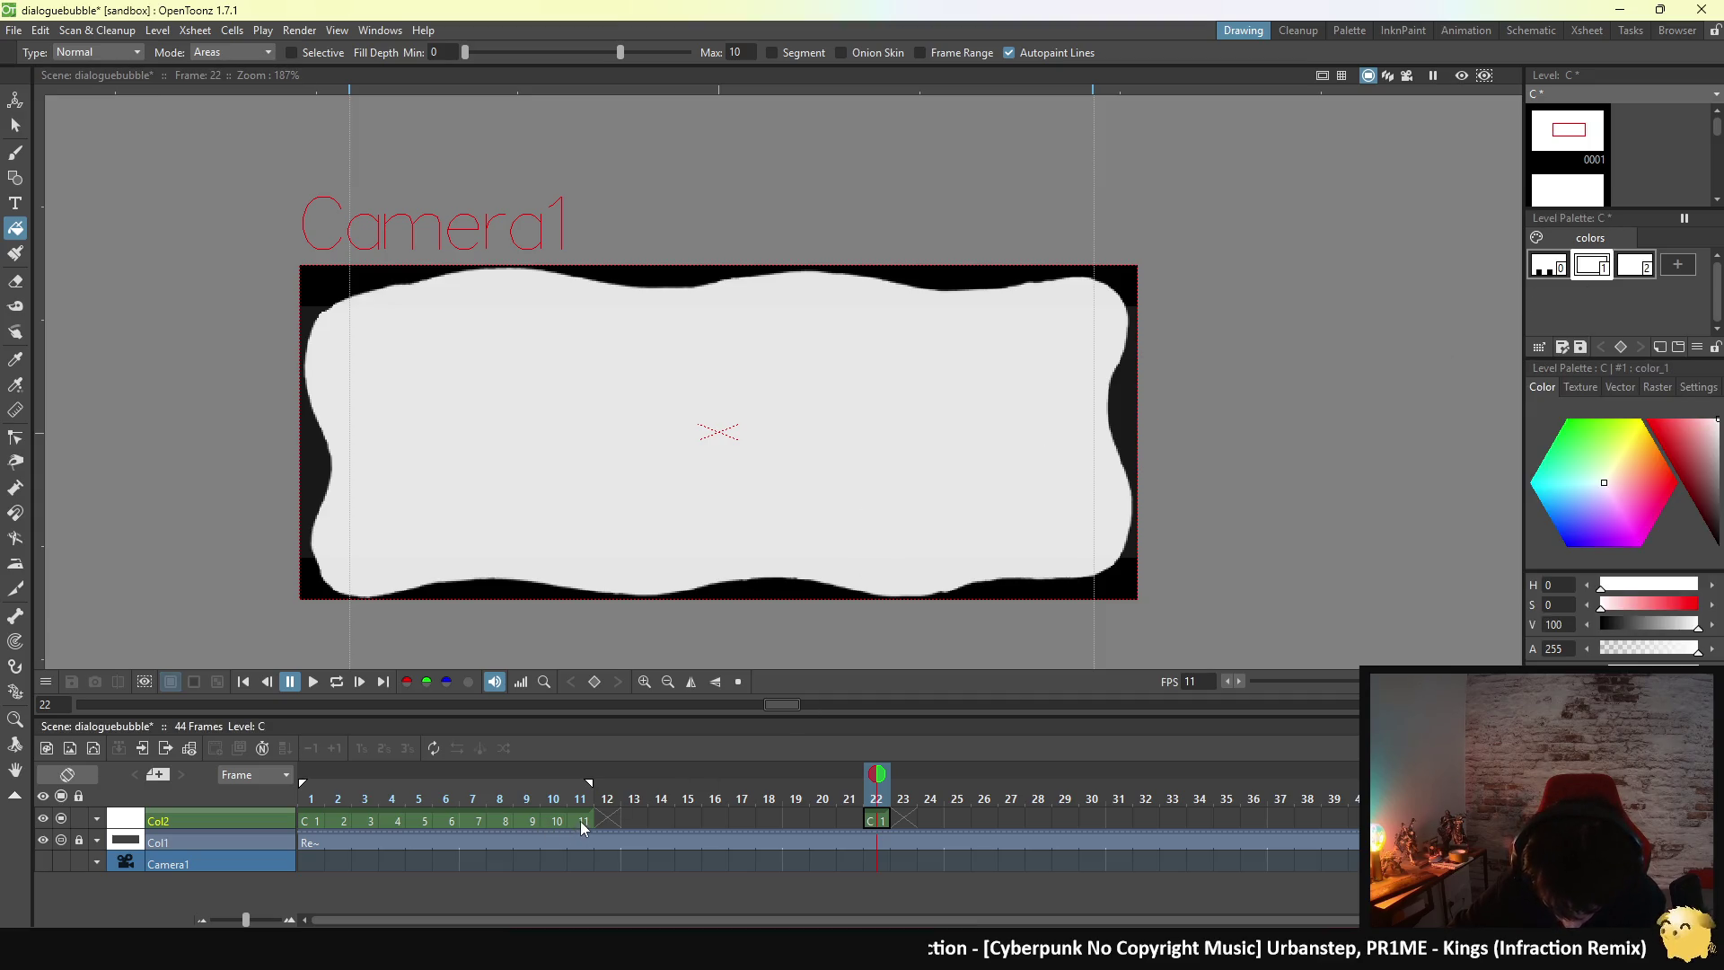
{"action": "left_click", "coordinate": [583, 821]}
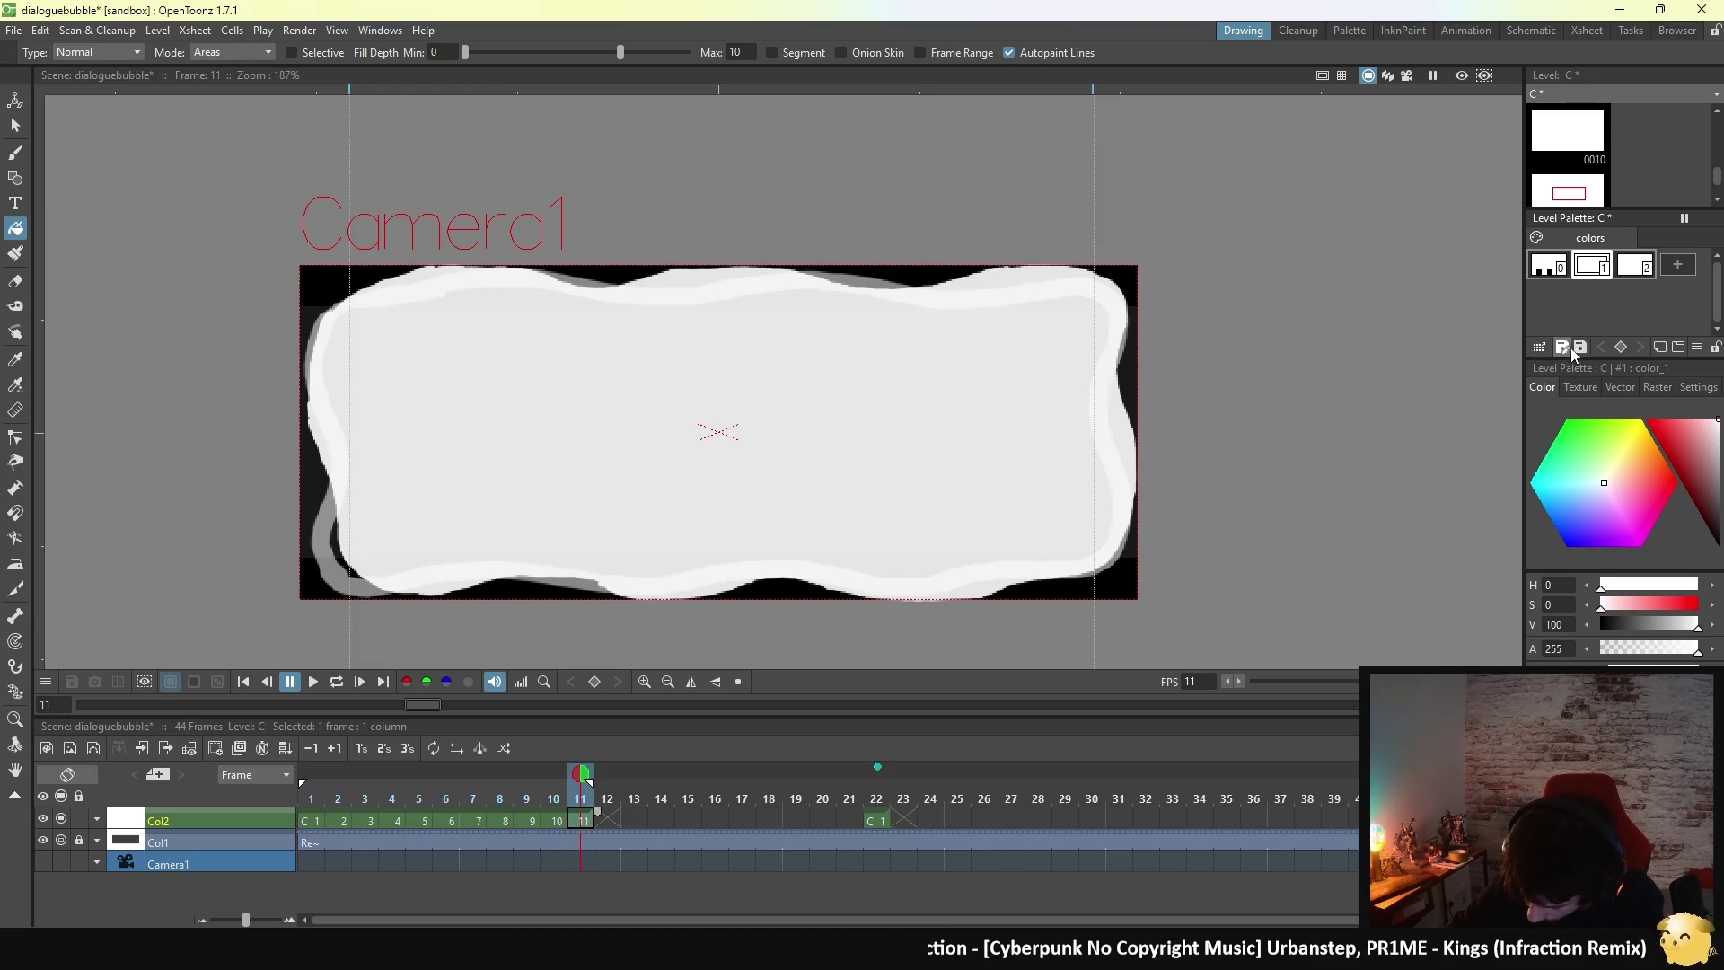
{"action": "right_click", "coordinate": [1546, 274]}
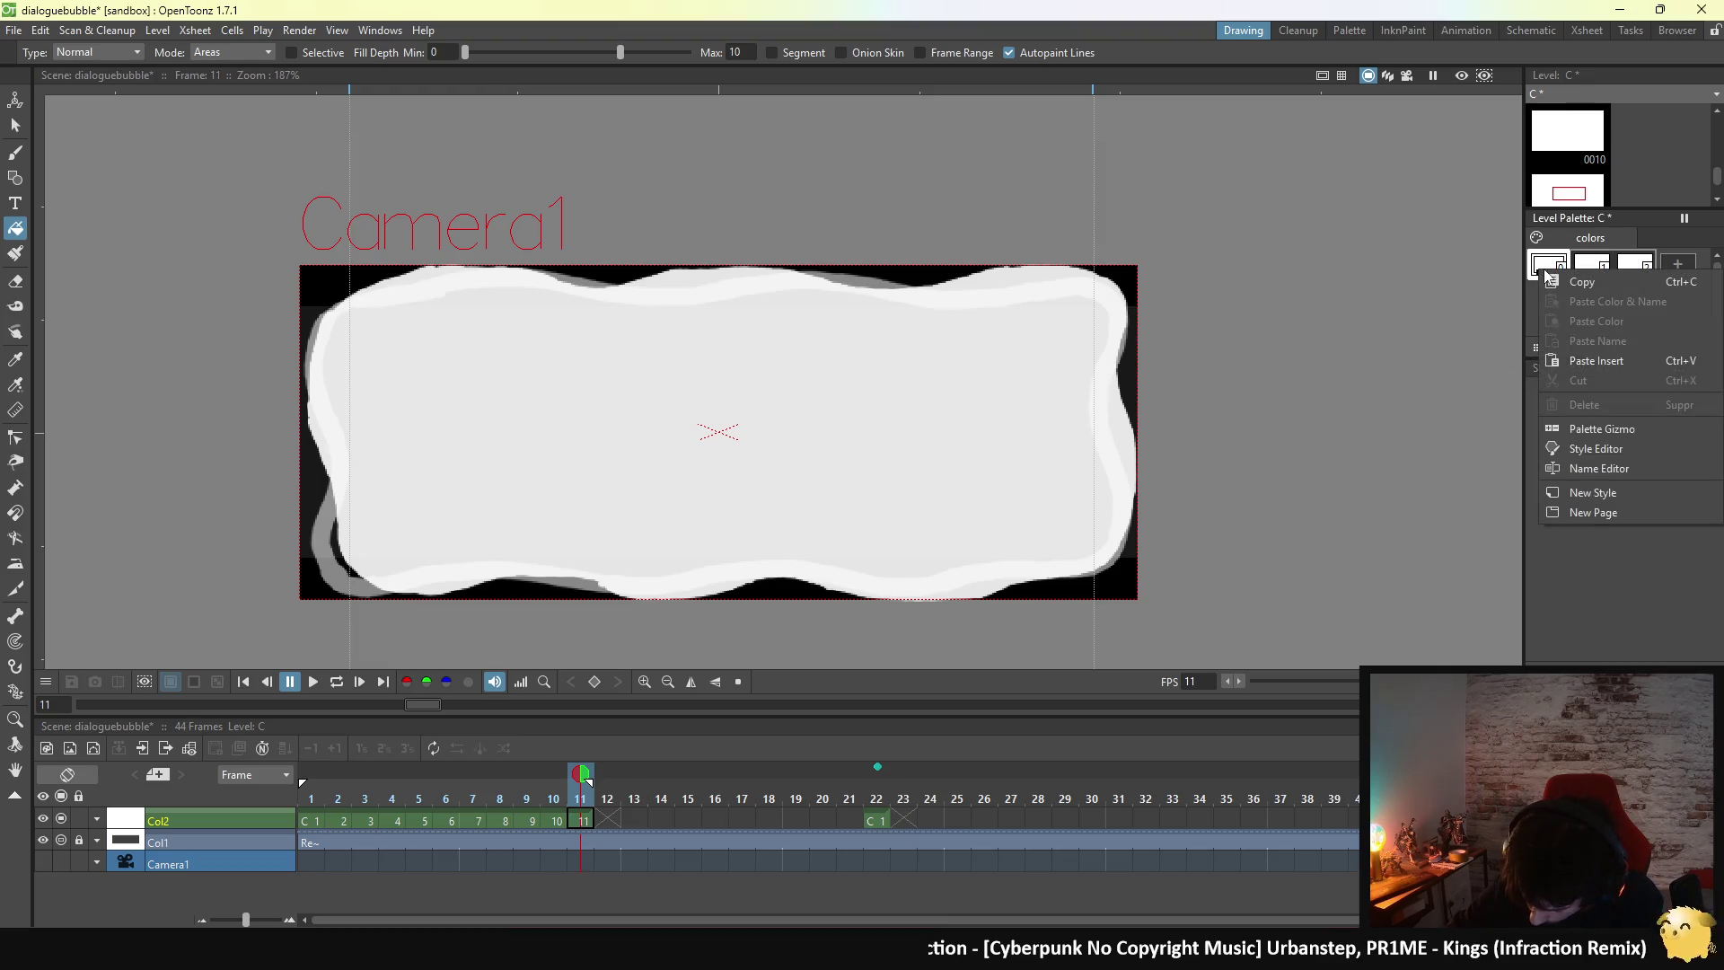
{"action": "left_click", "coordinate": [1527, 299]}
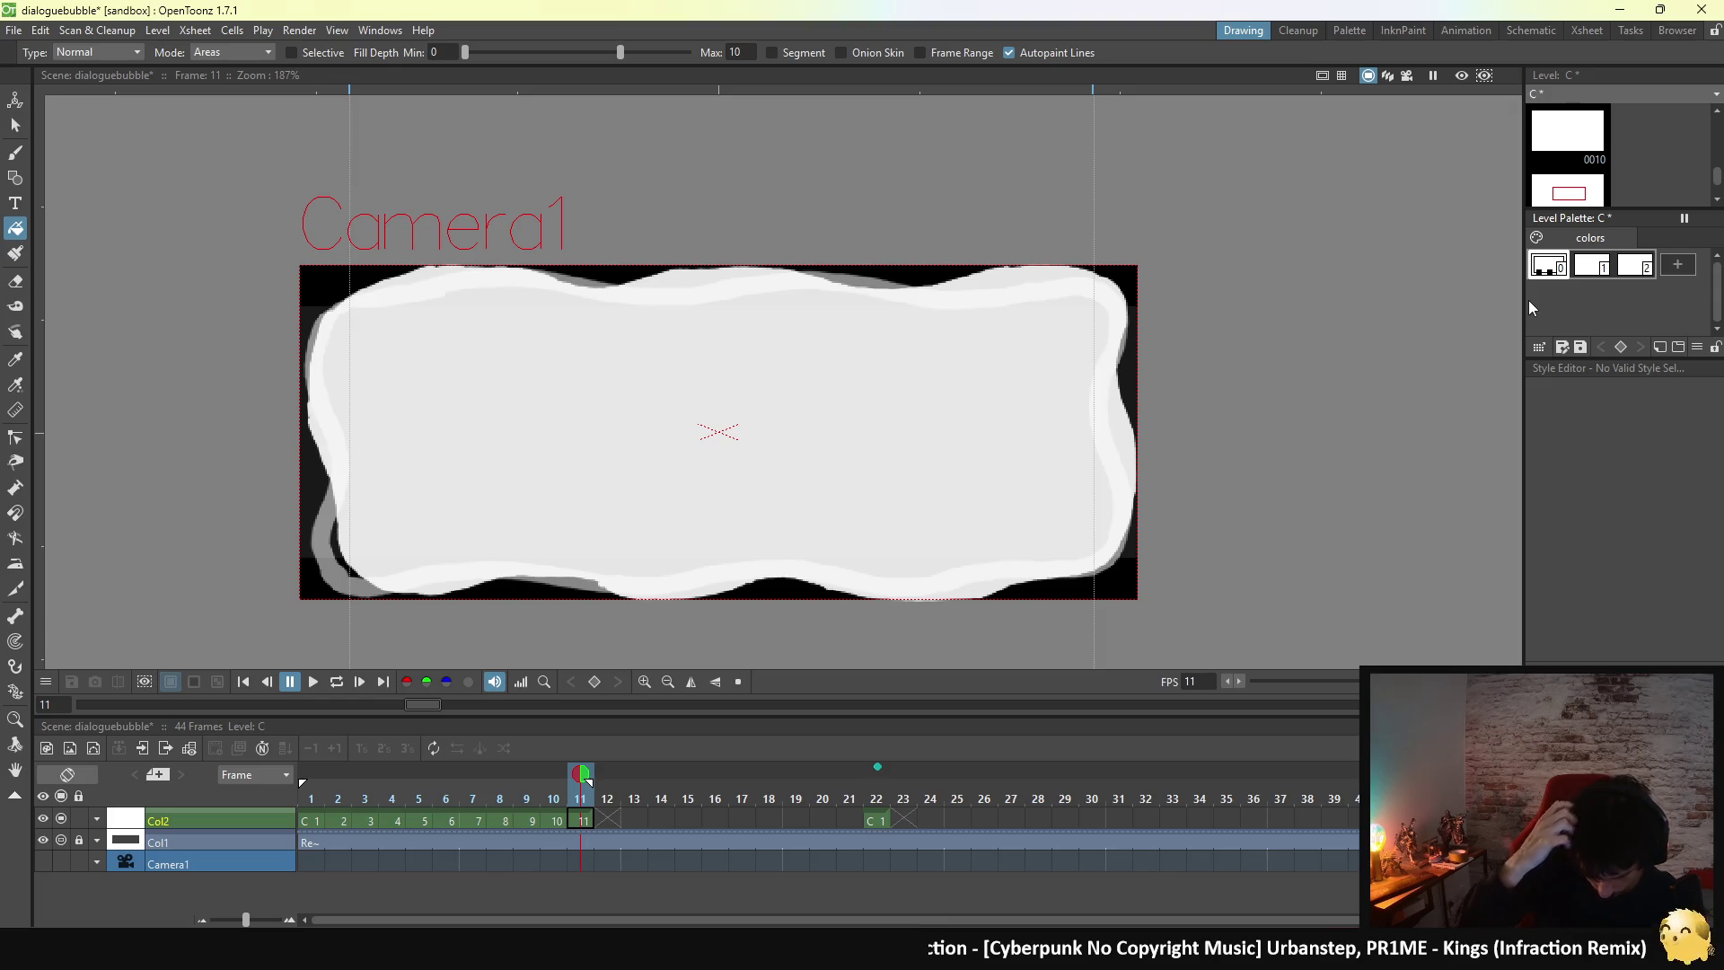
{"action": "left_click", "coordinate": [607, 820]}
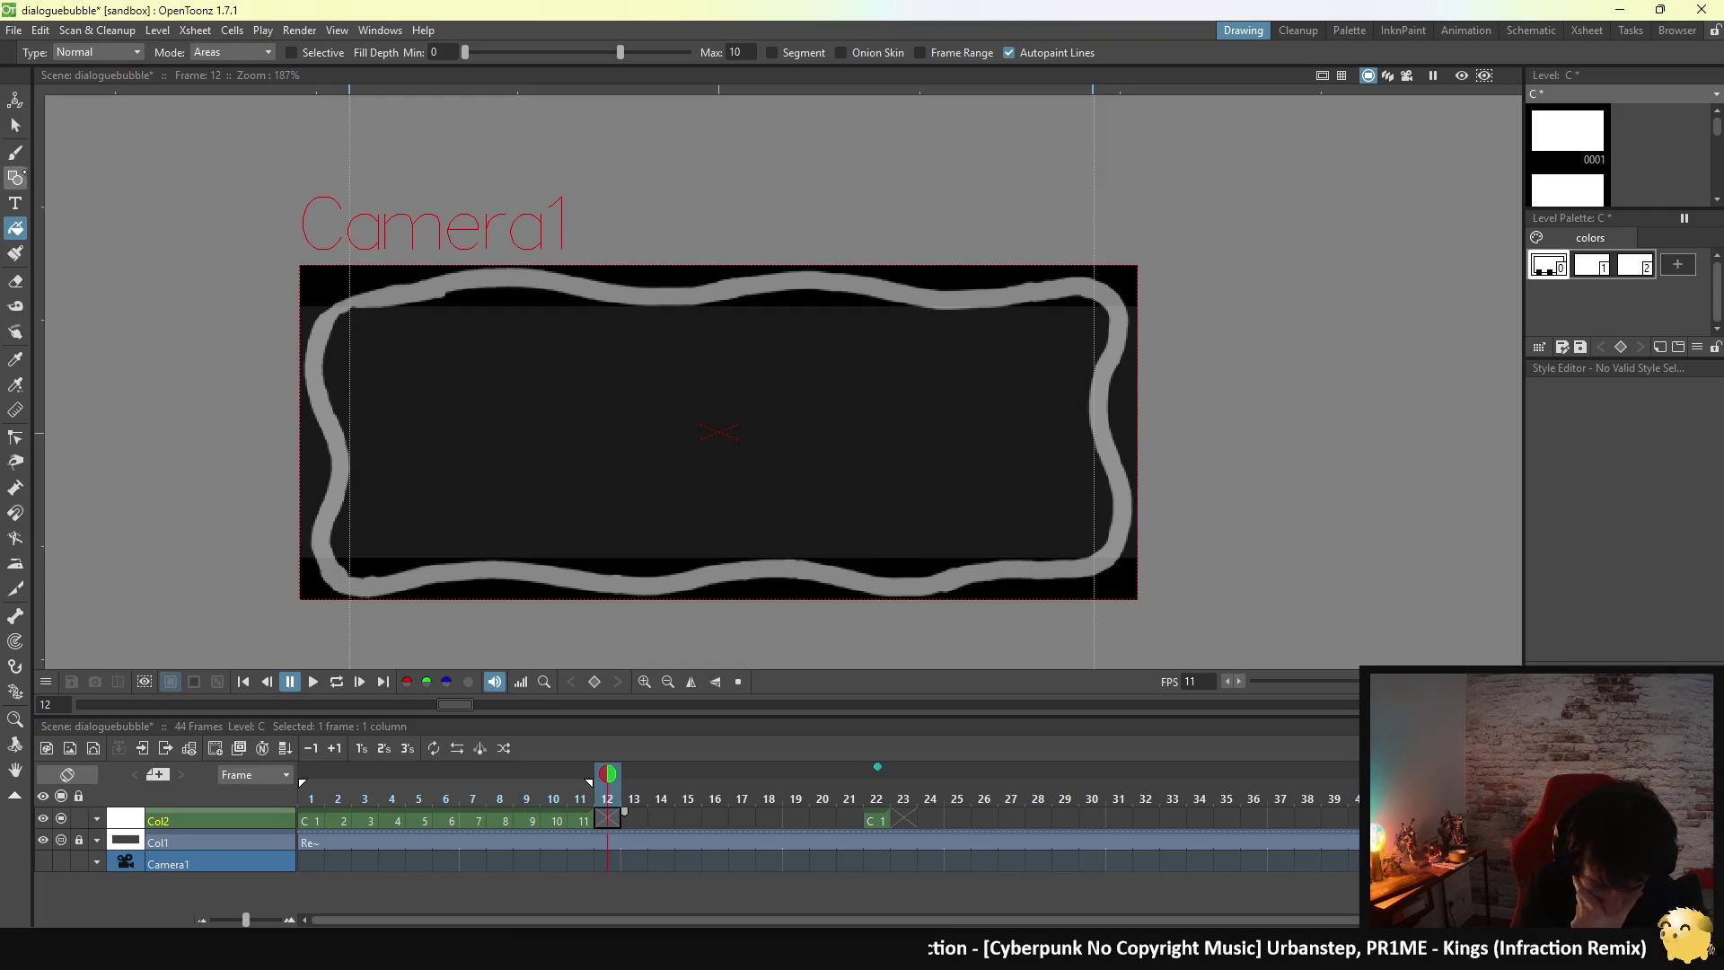
- With the Brush tool, show the frame 11 bubble as onion skin
{"action": "left_click", "coordinate": [15, 152]}
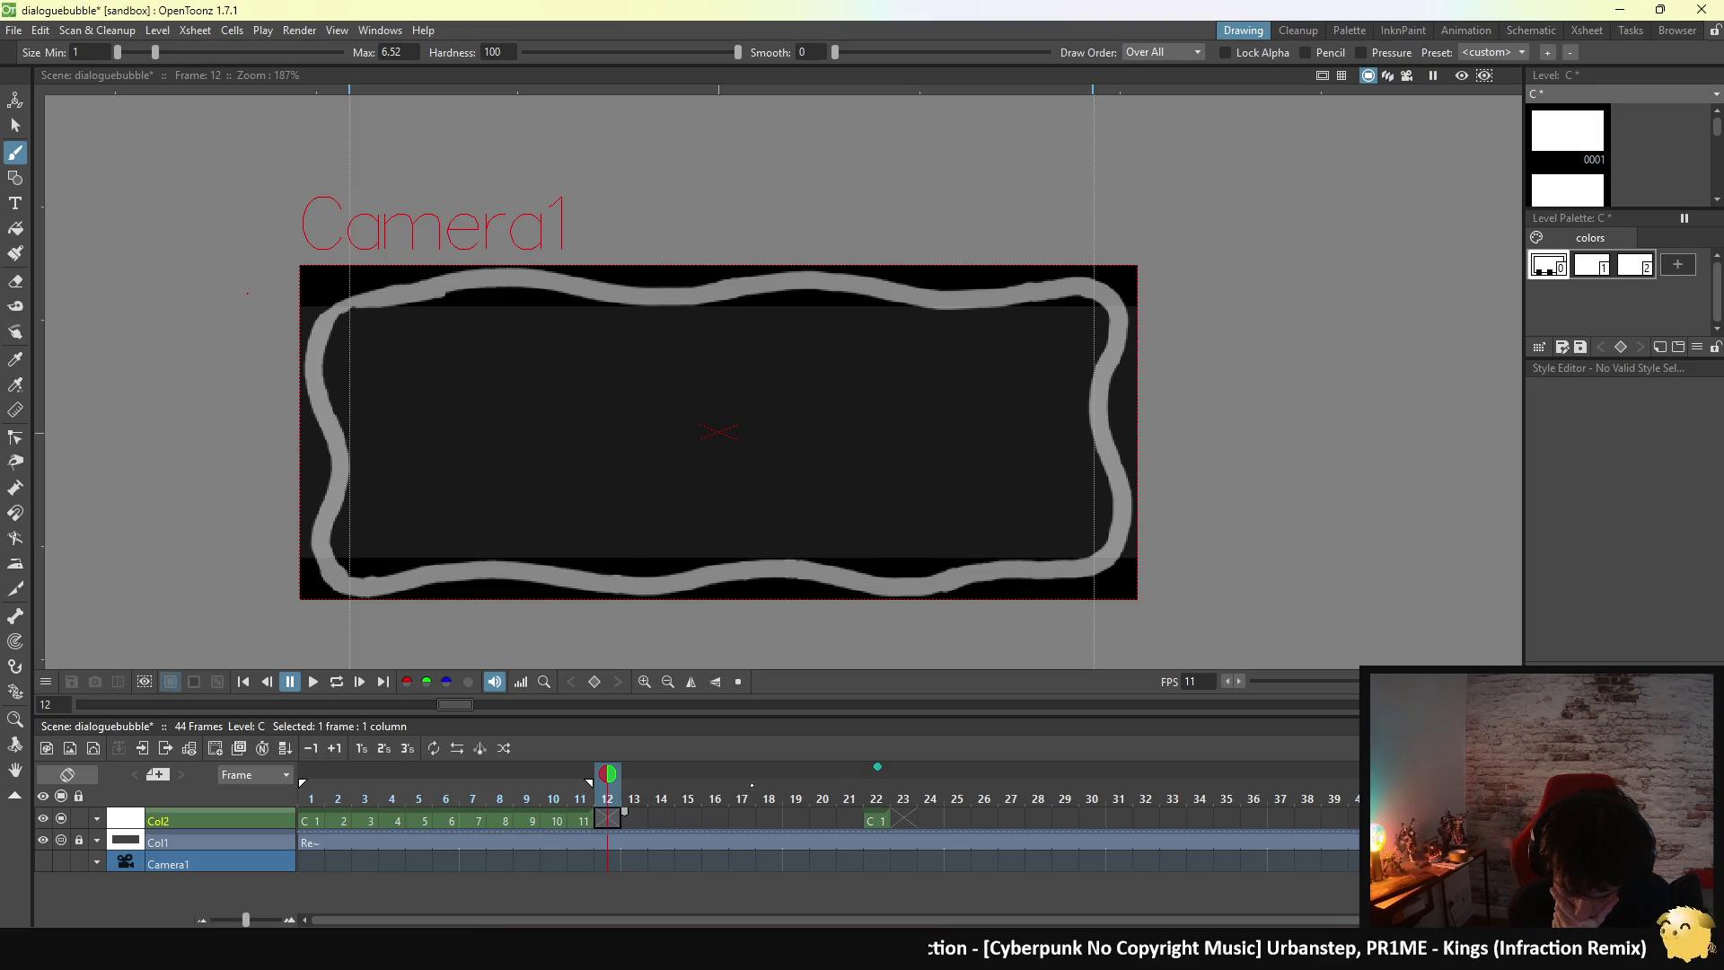
{"action": "left_click", "coordinate": [582, 773]}
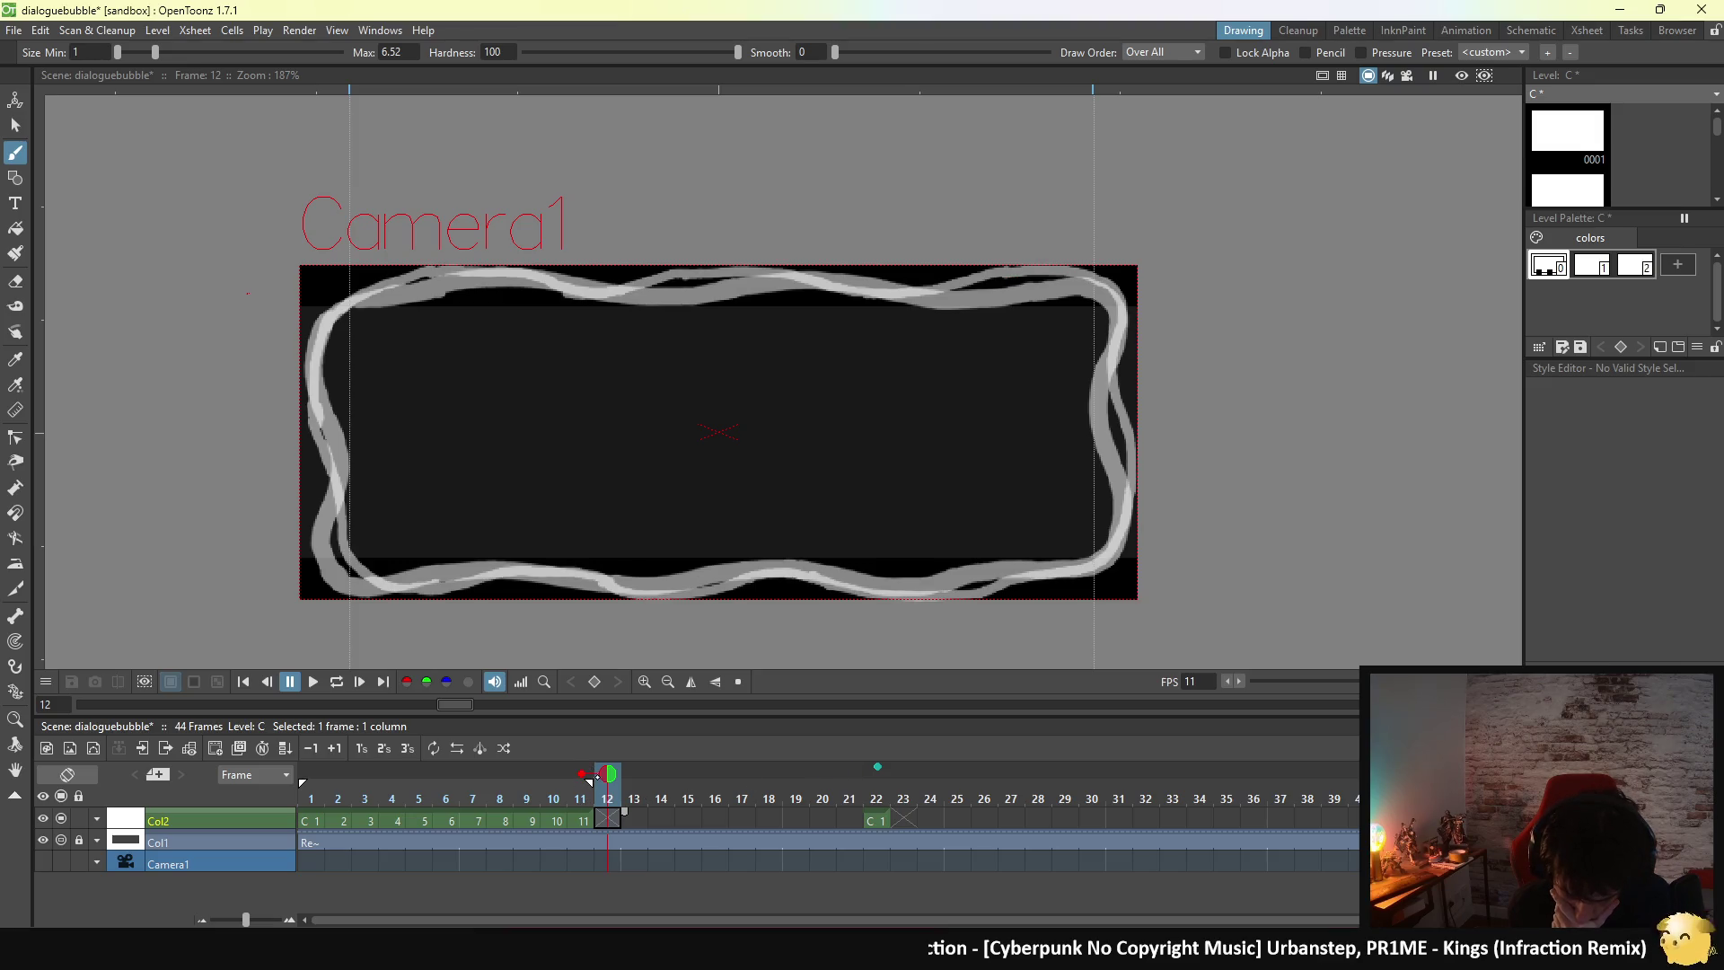
{"action": "left_click", "coordinate": [582, 773]}
{"action": "left_click", "coordinate": [582, 773]}
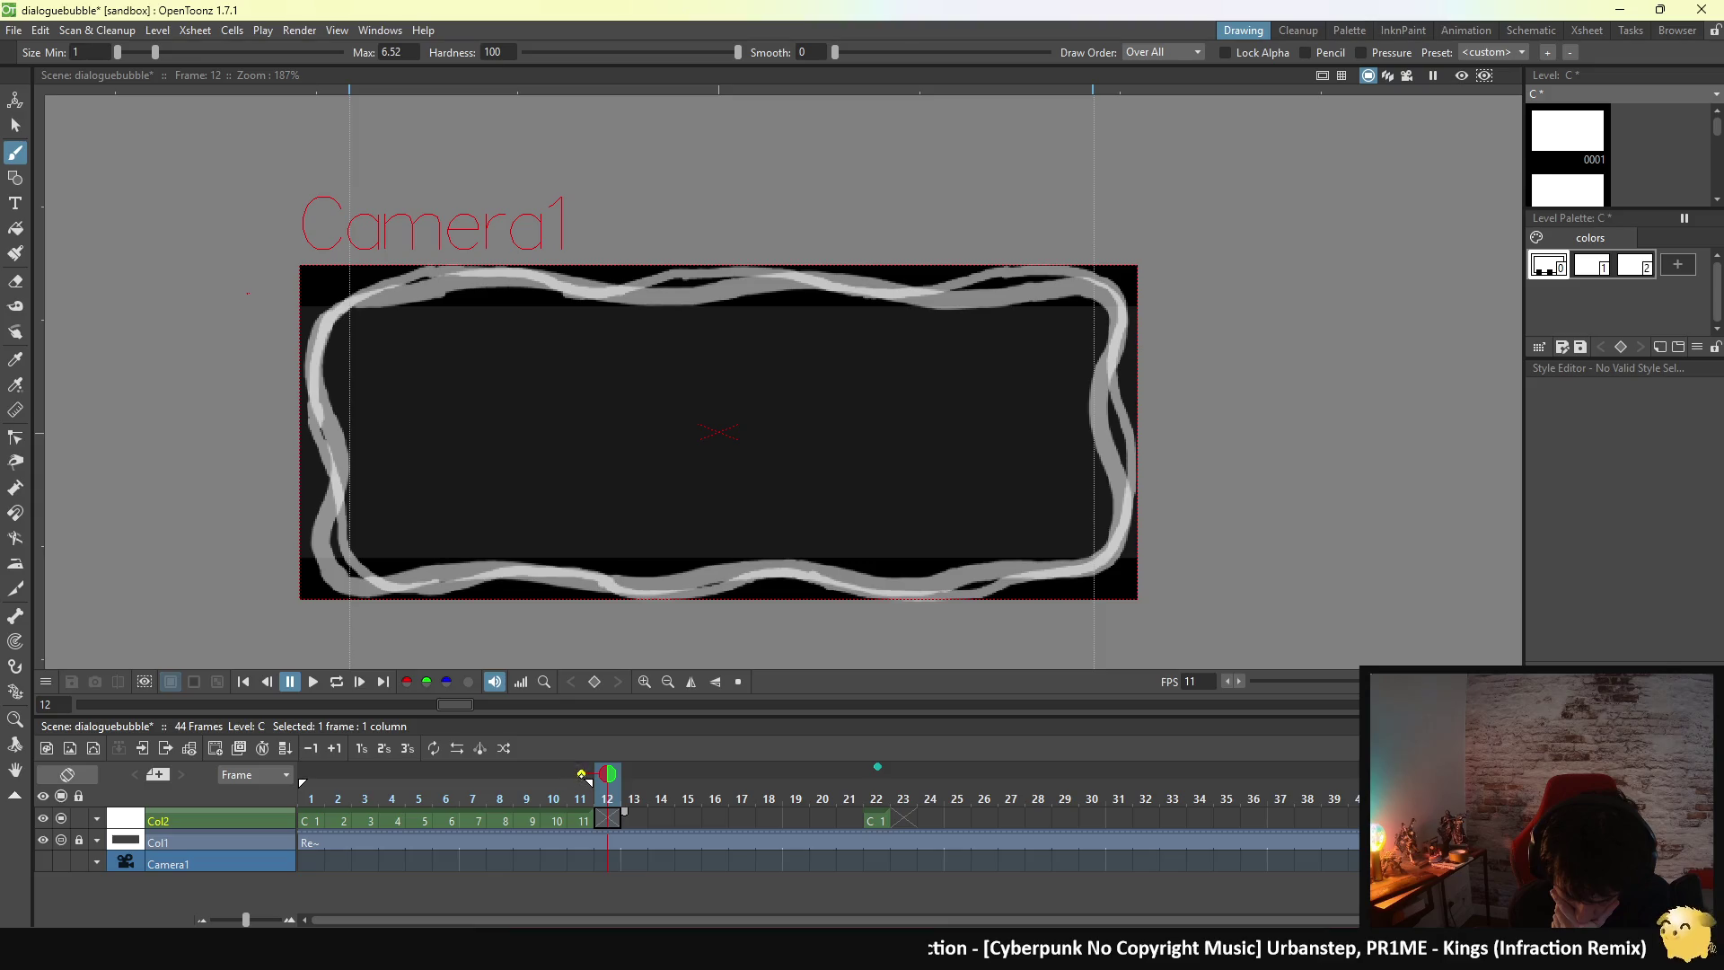
{"action": "left_click", "coordinate": [582, 773]}
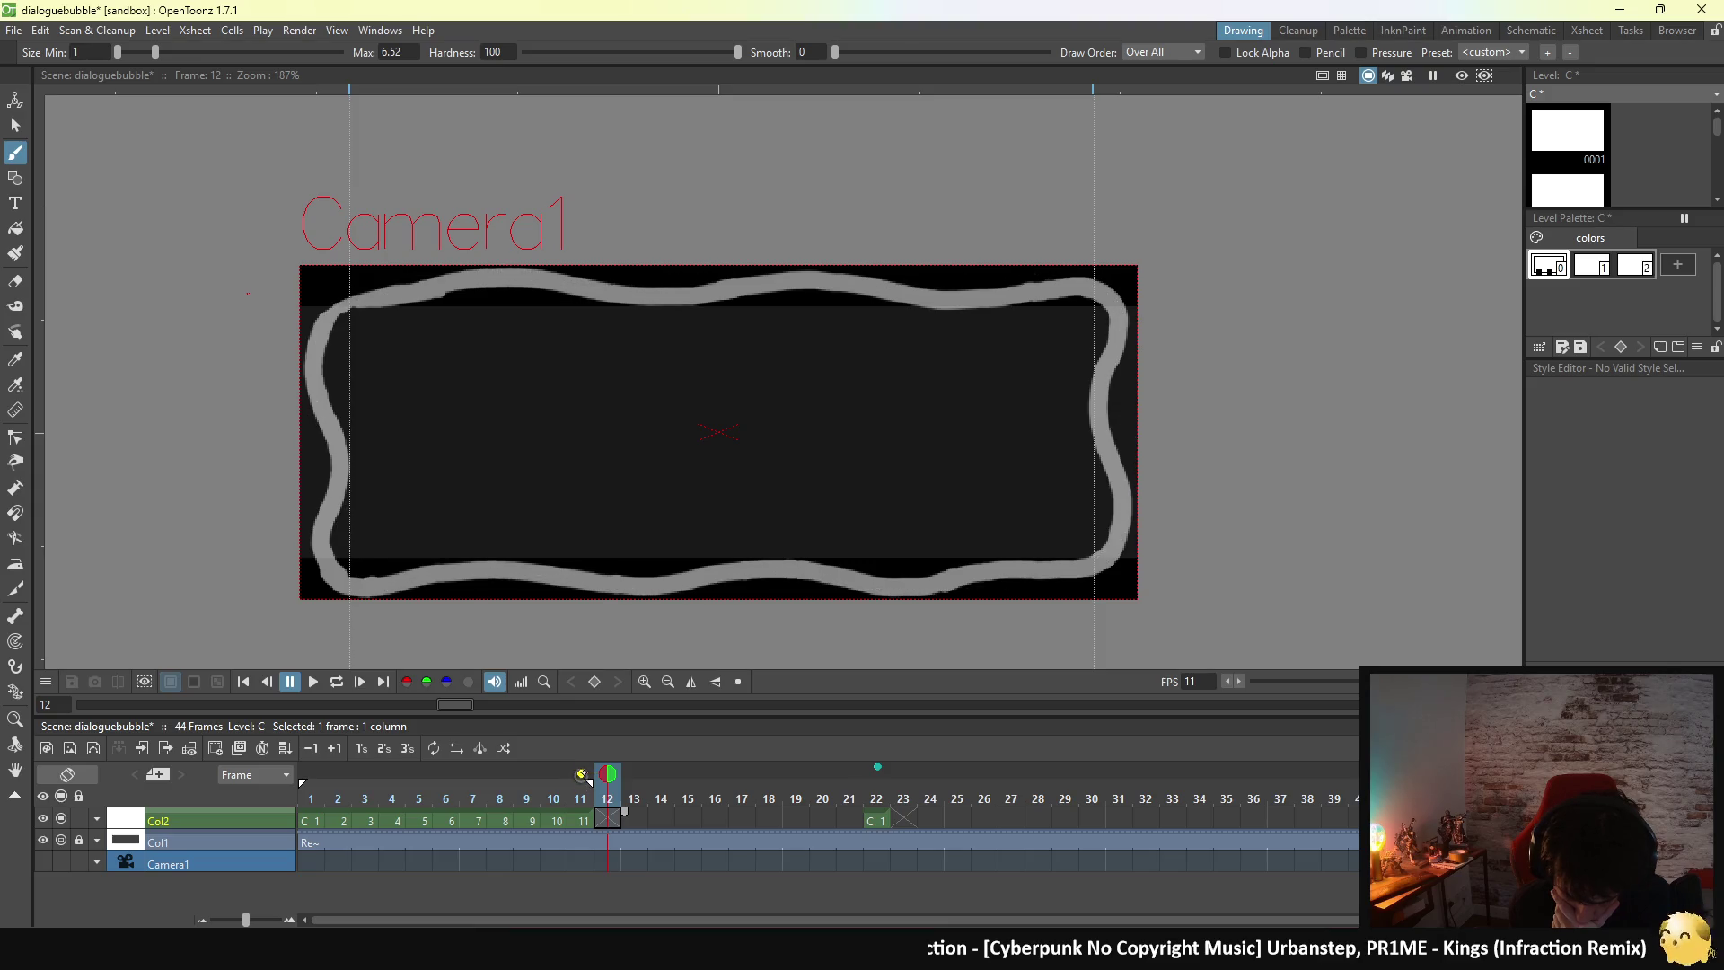
{"action": "left_click", "coordinate": [582, 773]}
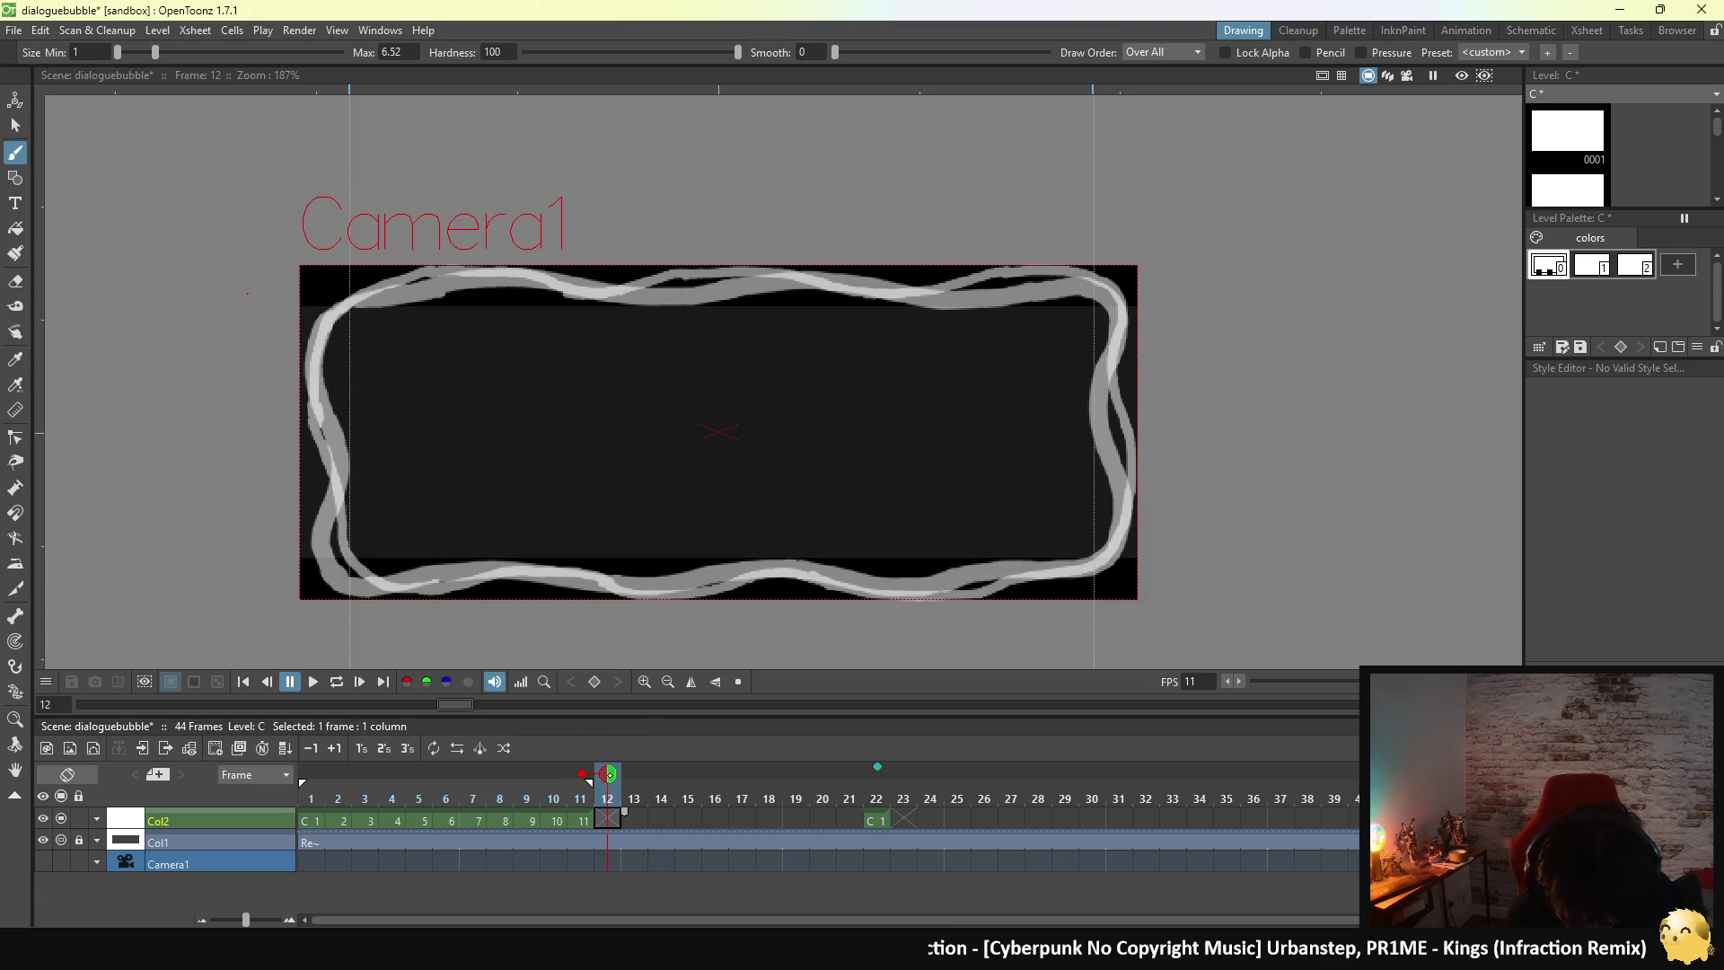
- Create drawing 12 on frame 12, pick white style 1, and undo a test stroke
{"action": "left_click", "coordinate": [359, 304]}
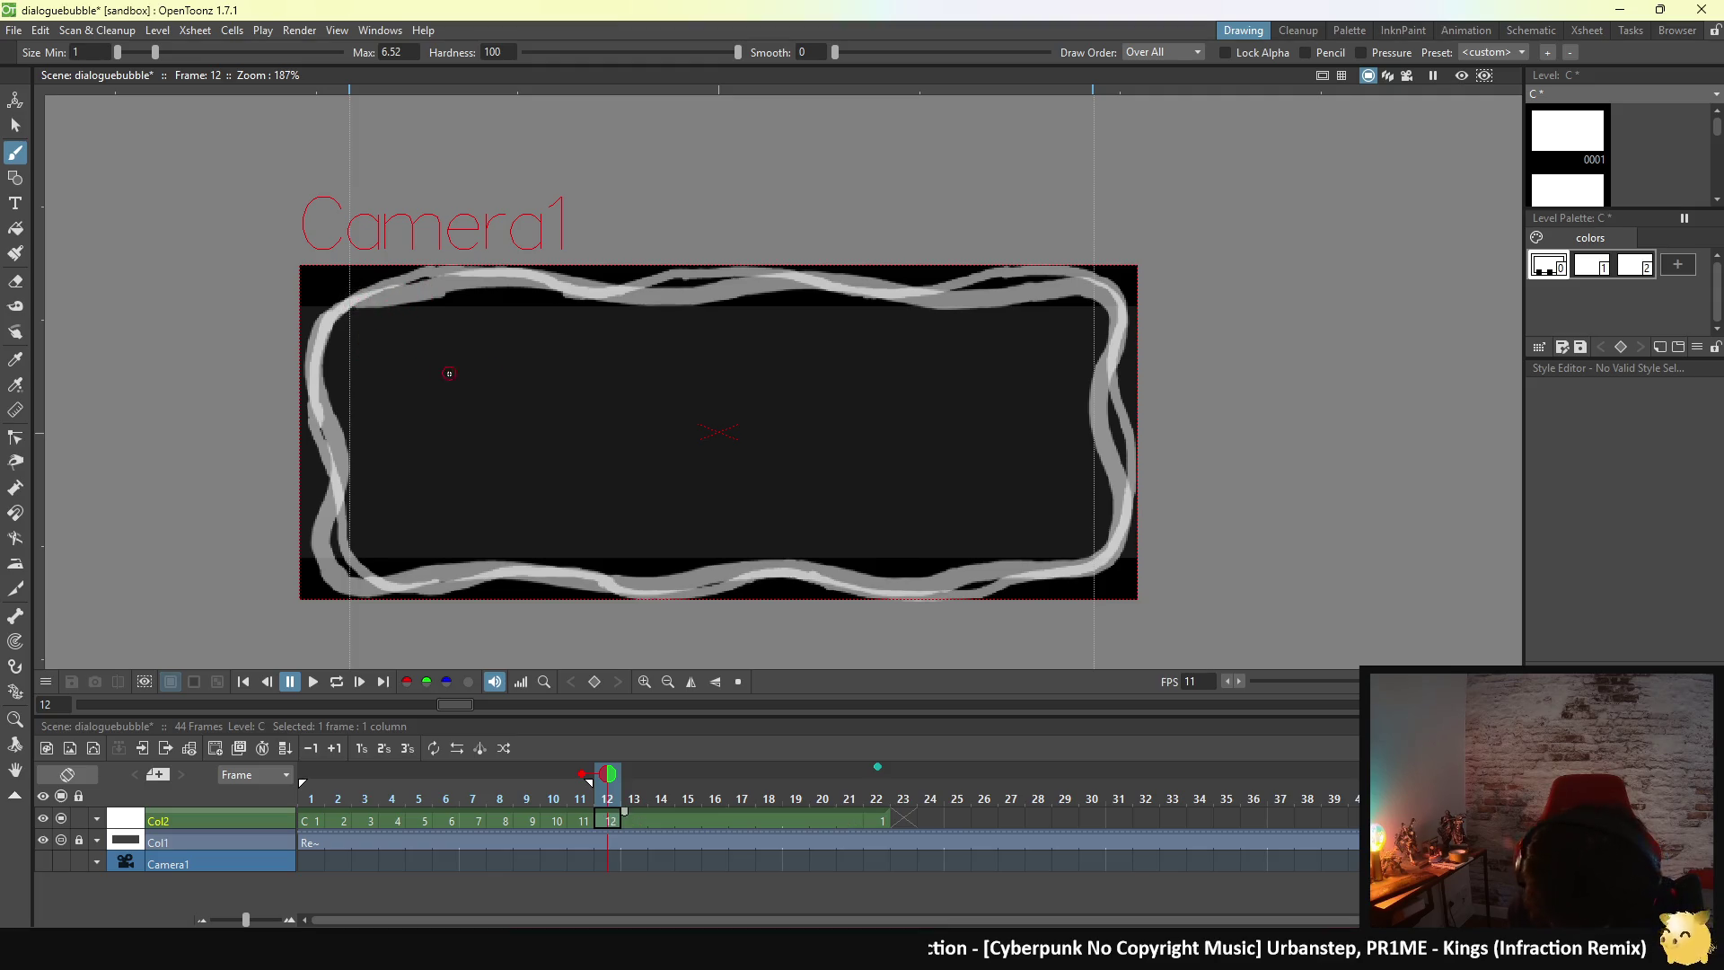
{"action": "left_click", "coordinate": [1592, 265]}
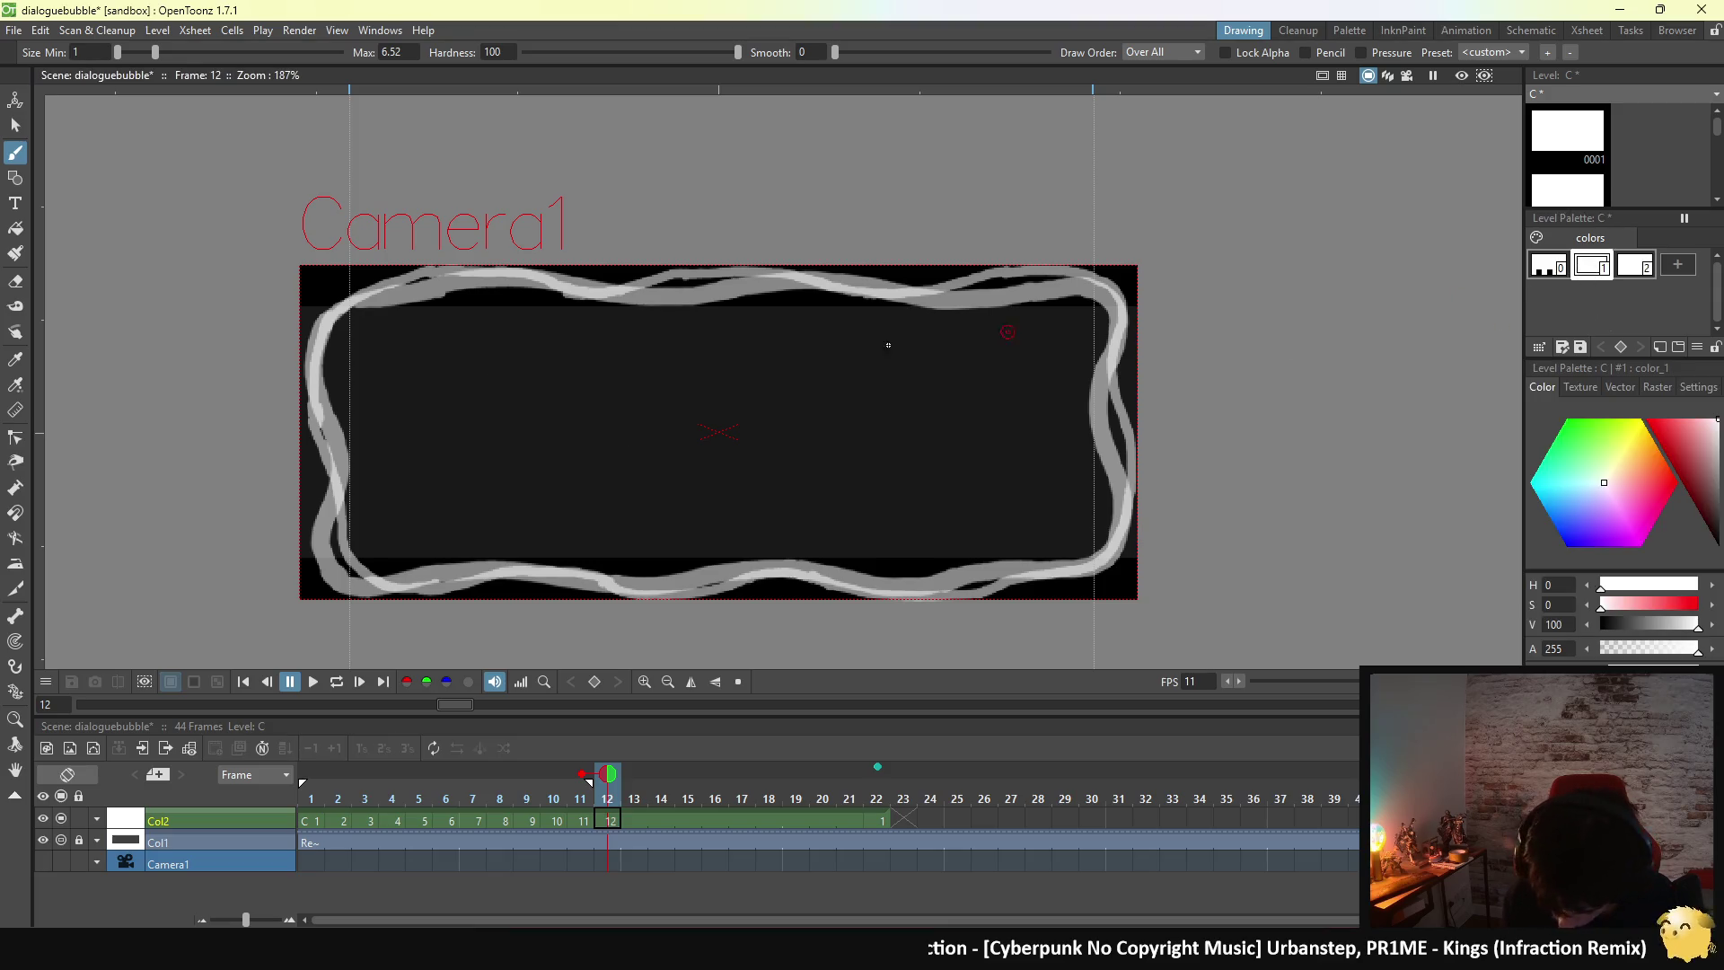
{"action": "left_click_drag", "start_coordinate": [359, 302], "coordinate": [434, 285]}
{"action": "key", "text": "ctrl+z"}
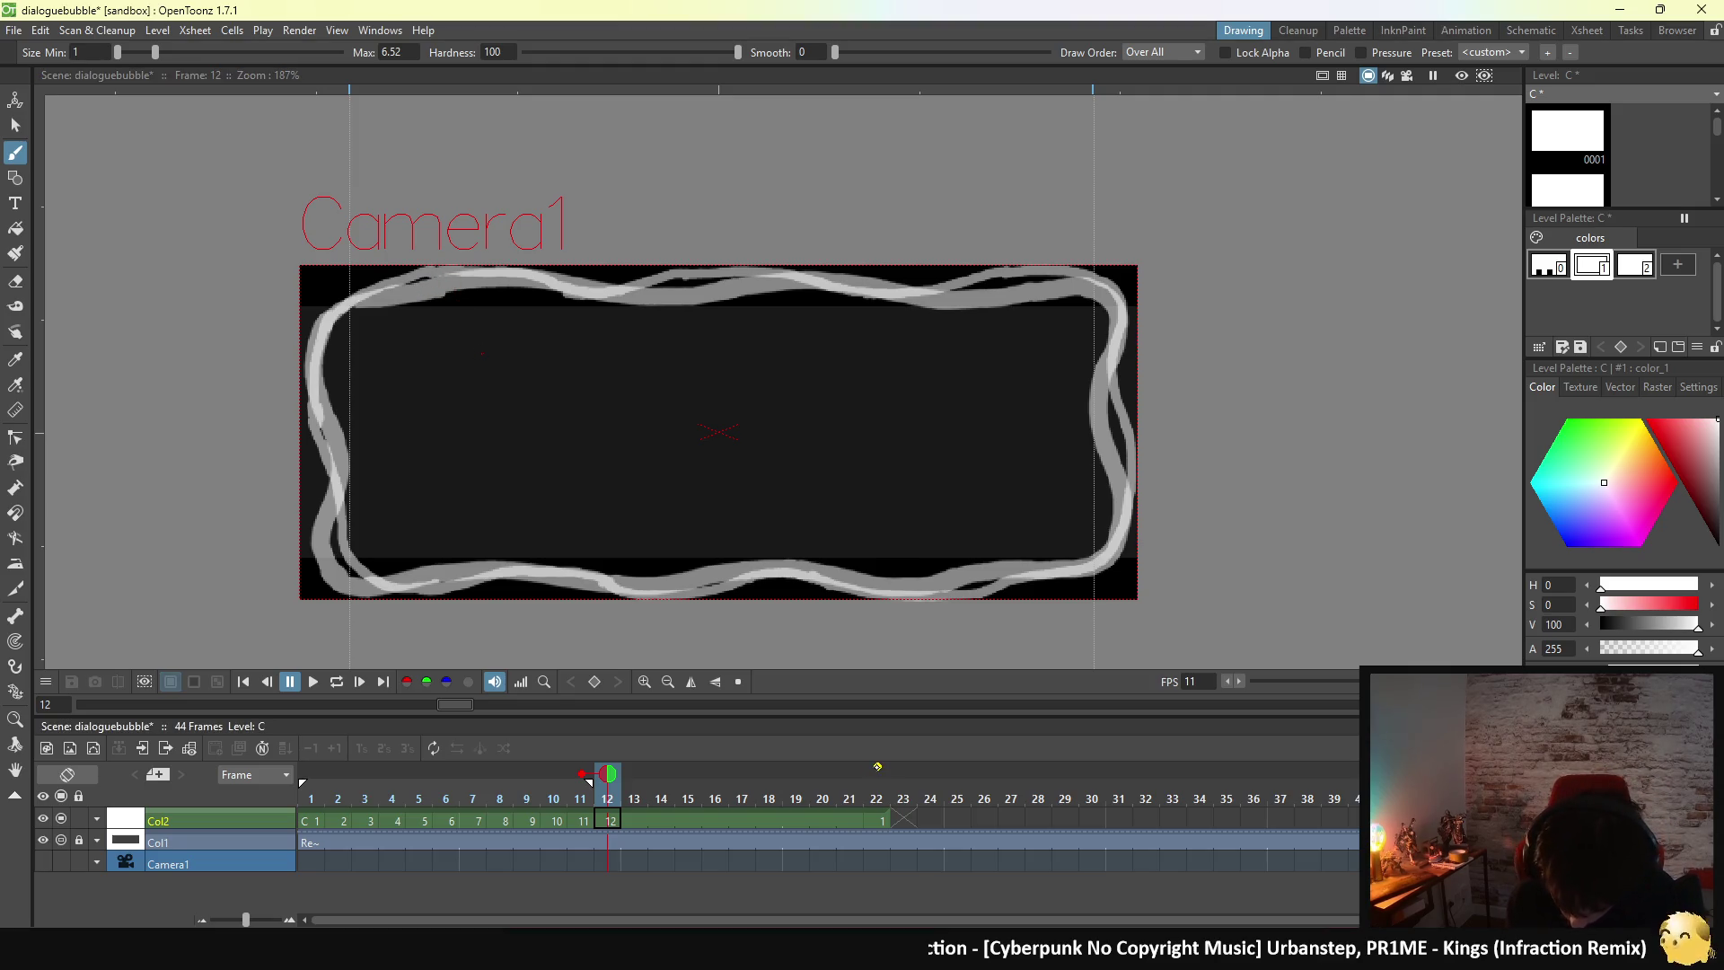
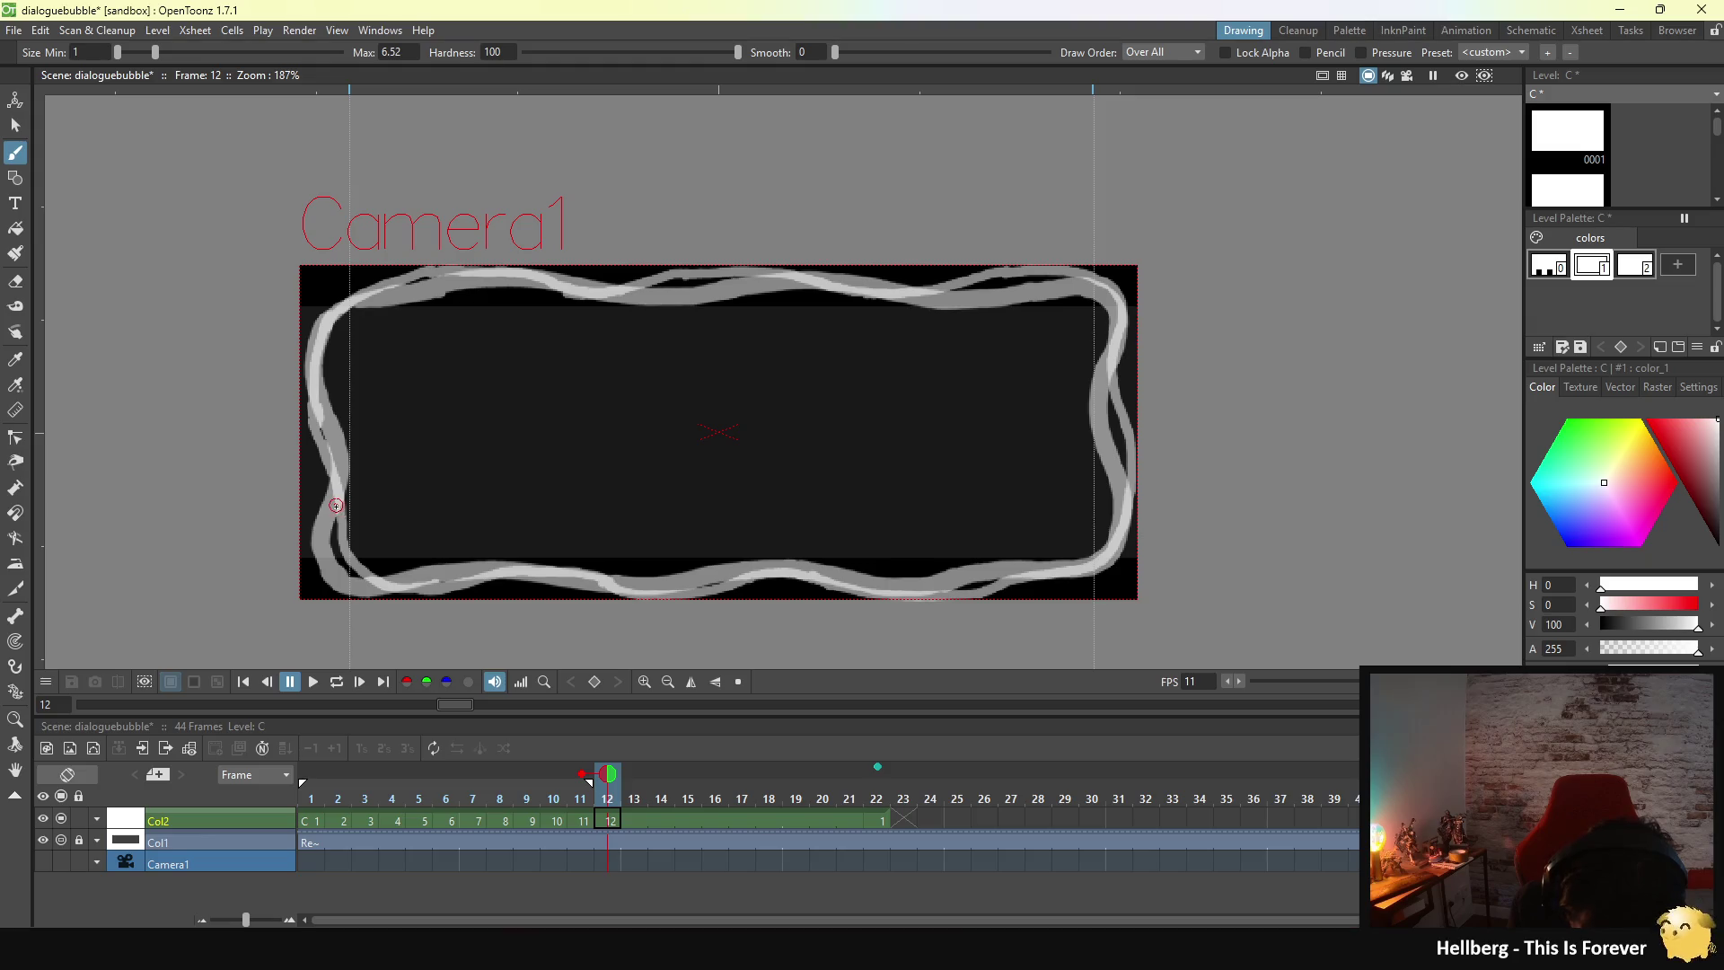
- Paint white strokes down the bubble's left edge, around the lower-left corner and along the bottom
{"action": "left_click_drag", "start_coordinate": [331, 517], "coordinate": [334, 547]}
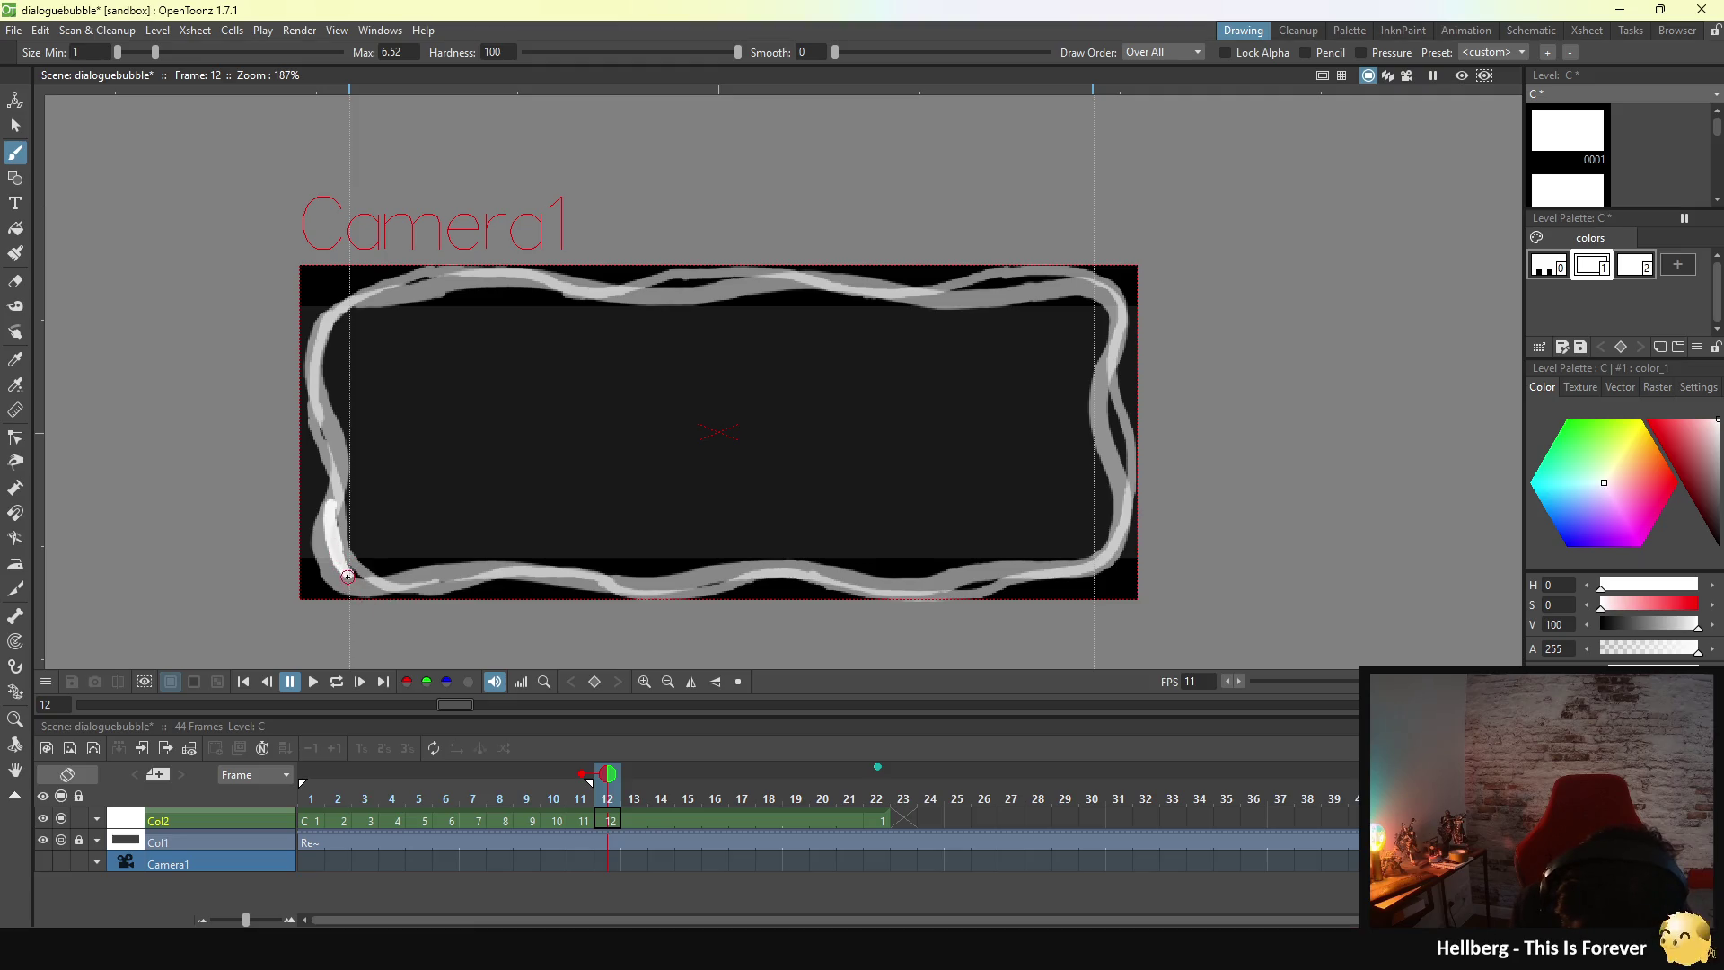
{"action": "mouse_move", "coordinate": [339, 558]}
{"action": "left_mouse_down"}
{"action": "mouse_move", "coordinate": [371, 581]}
{"action": "mouse_move", "coordinate": [434, 580]}
{"action": "left_mouse_up"}
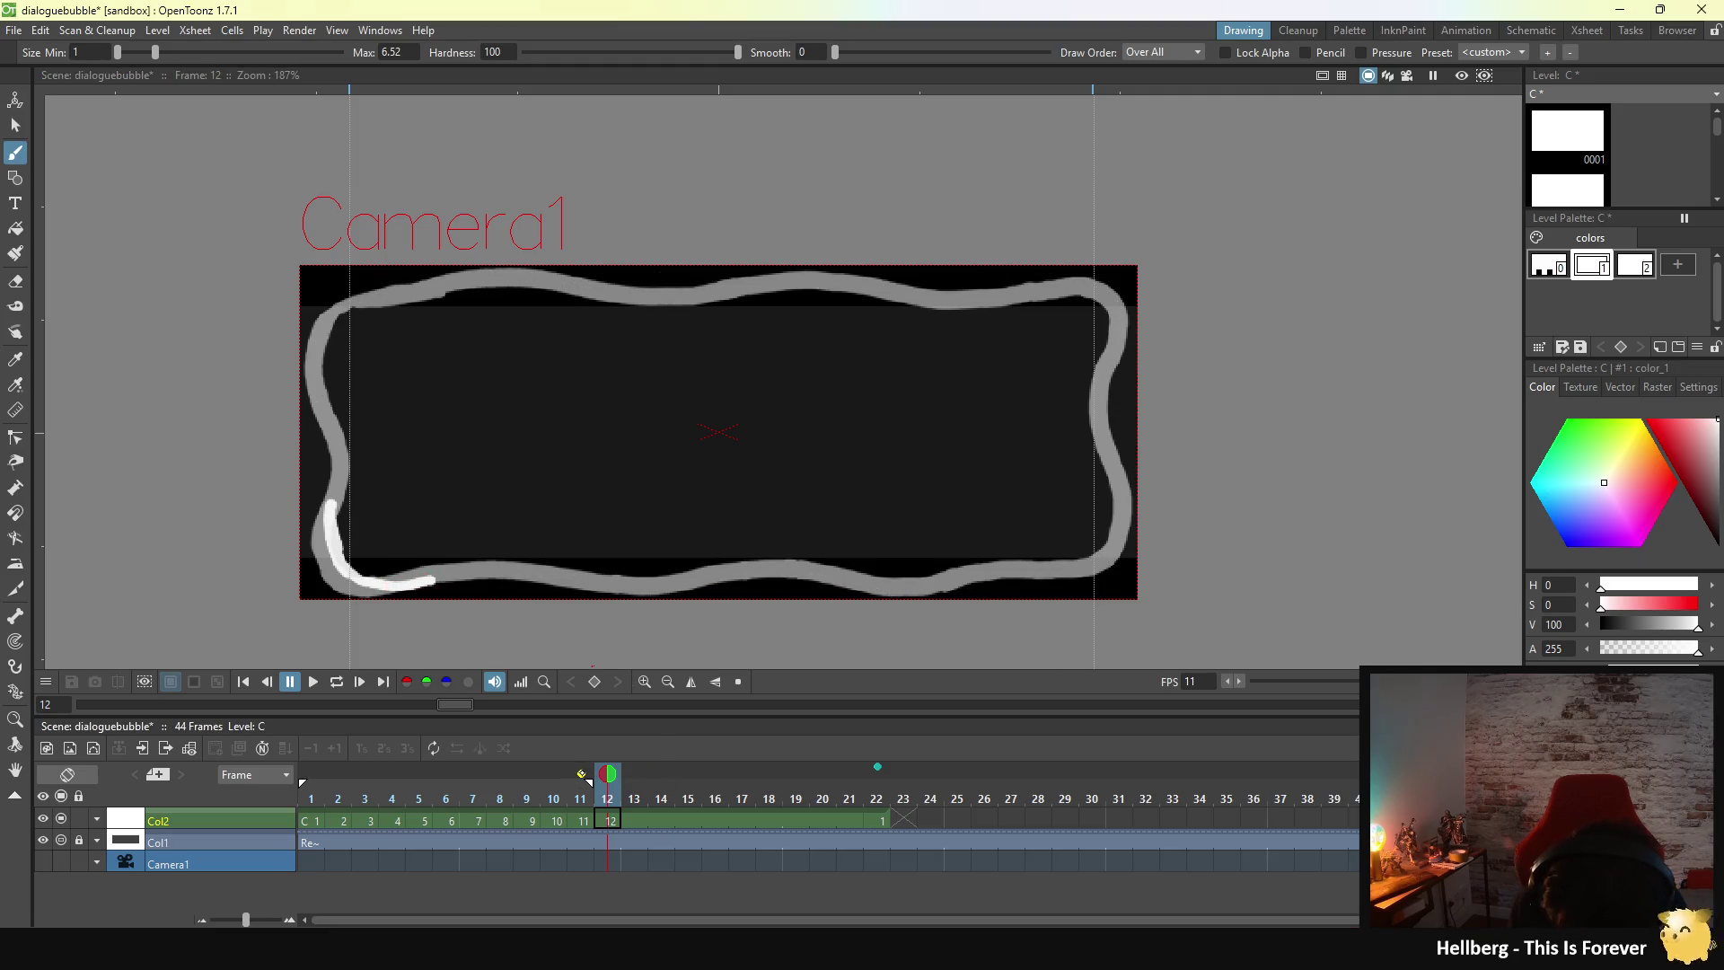
{"action": "left_click", "coordinate": [582, 774]}
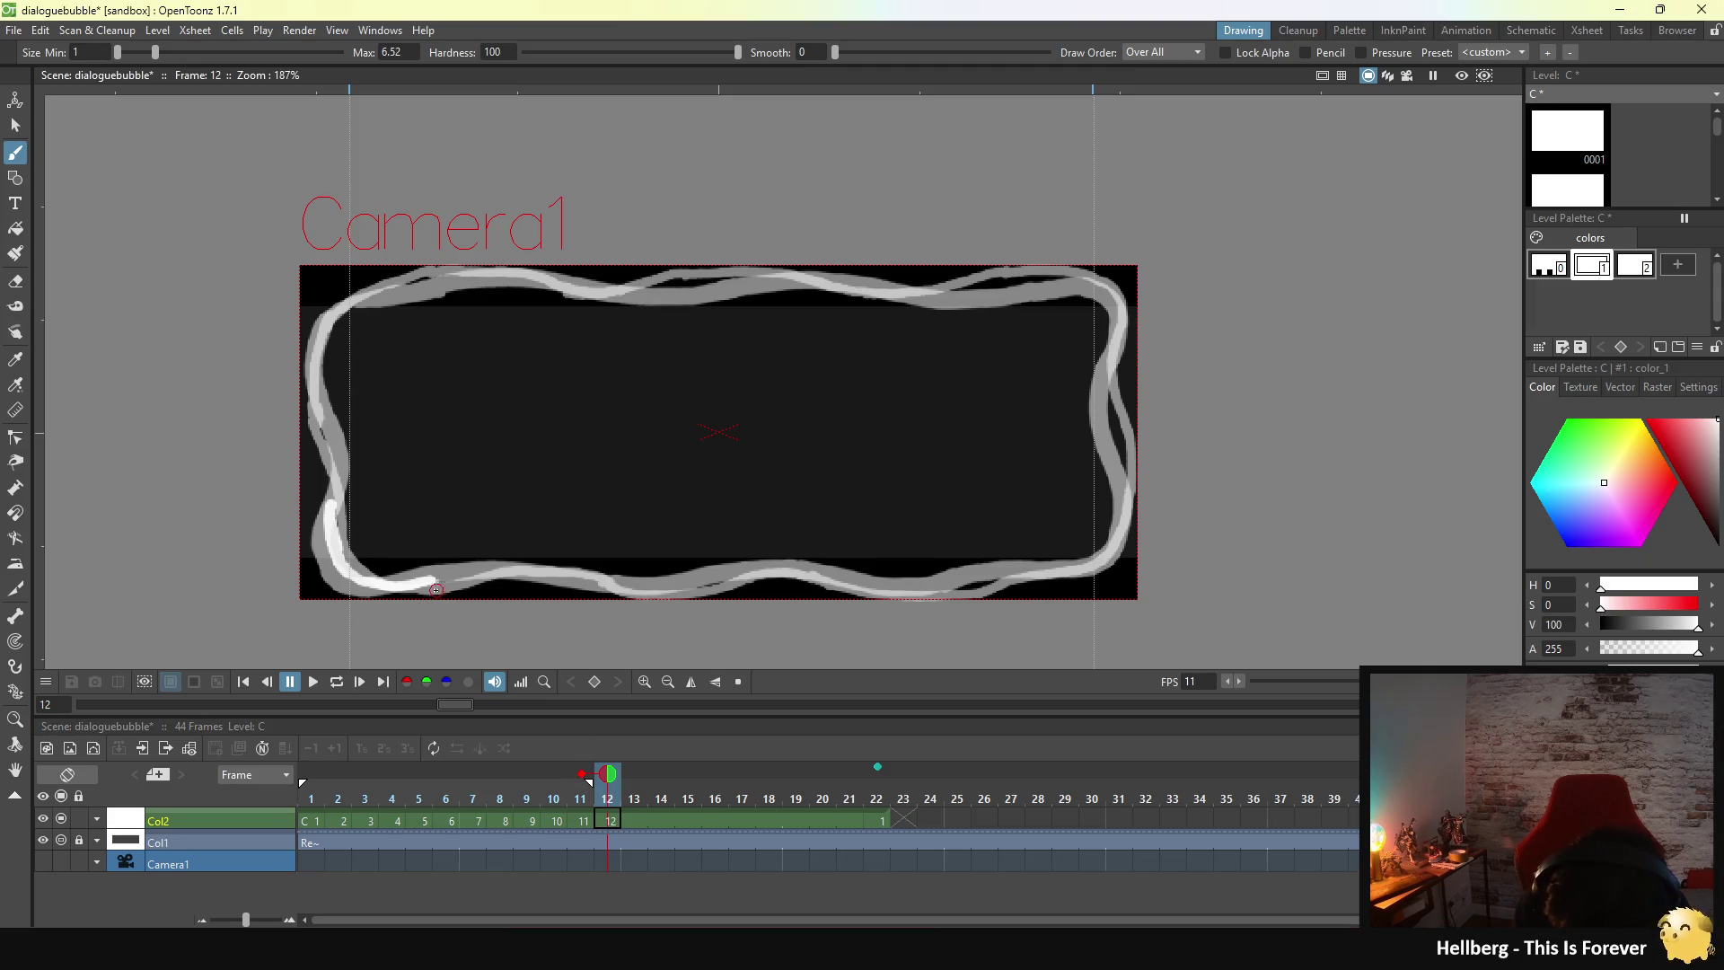
{"action": "left_click_drag", "start_coordinate": [427, 582], "coordinate": [558, 581]}
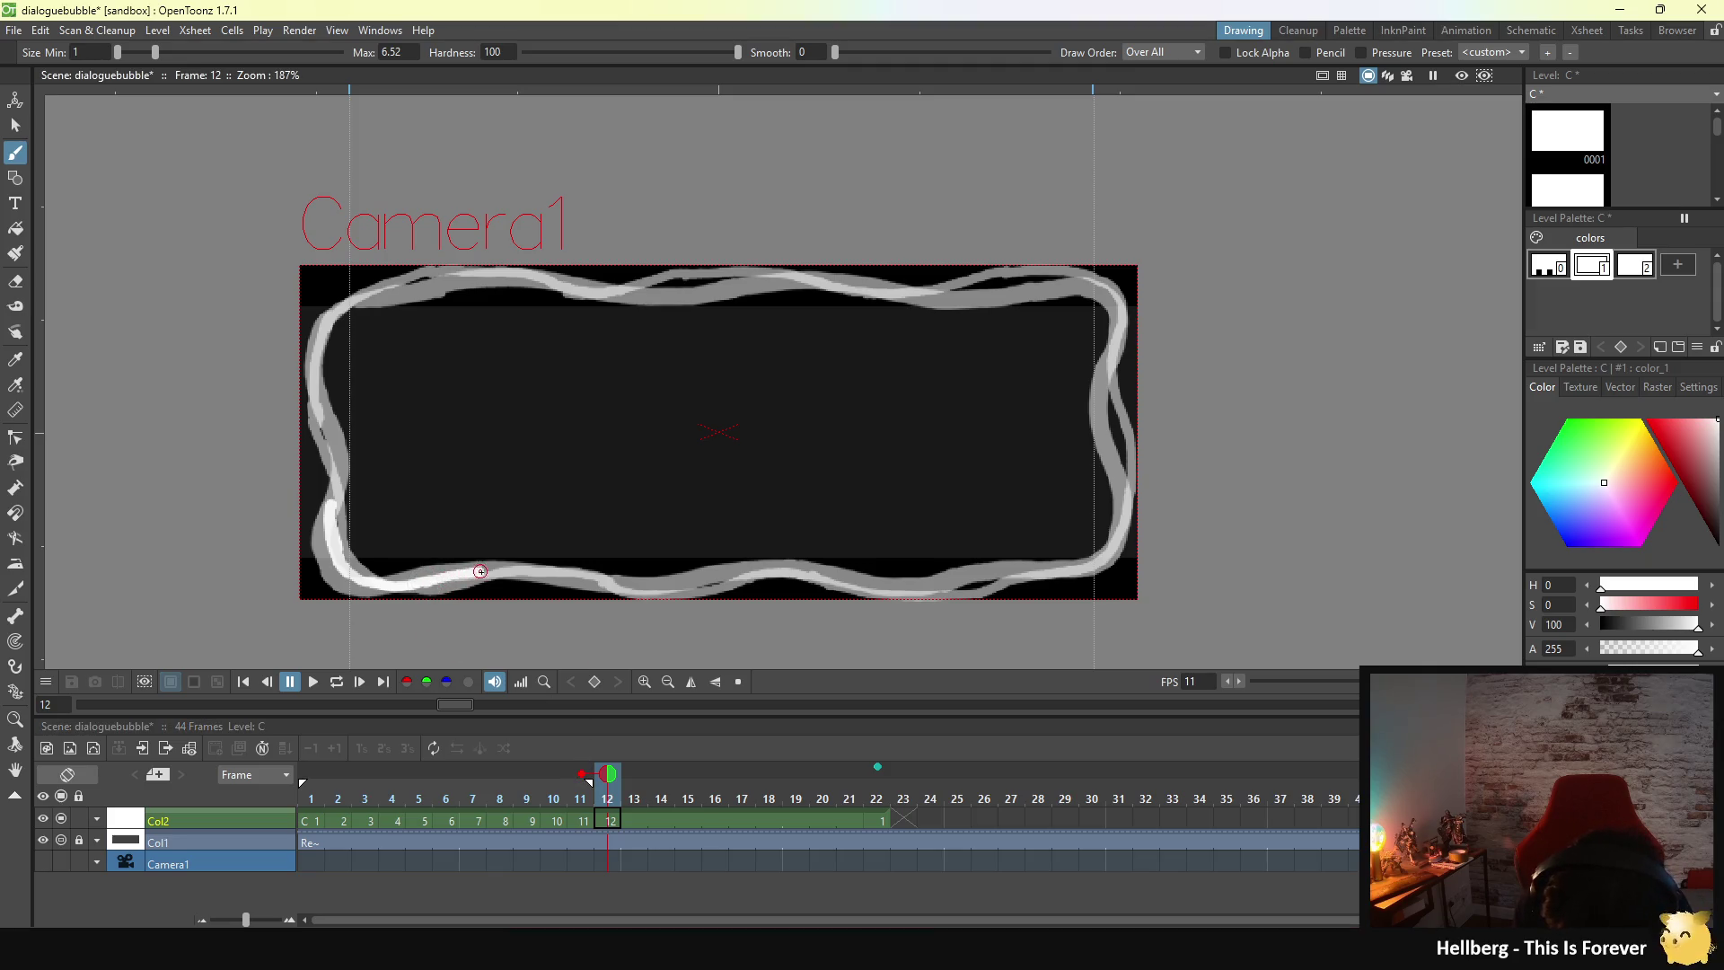
- Extend the white bottom stroke rightward, flicking the frame-22 onion skin on and off to compare
{"action": "left_click", "coordinate": [877, 766]}
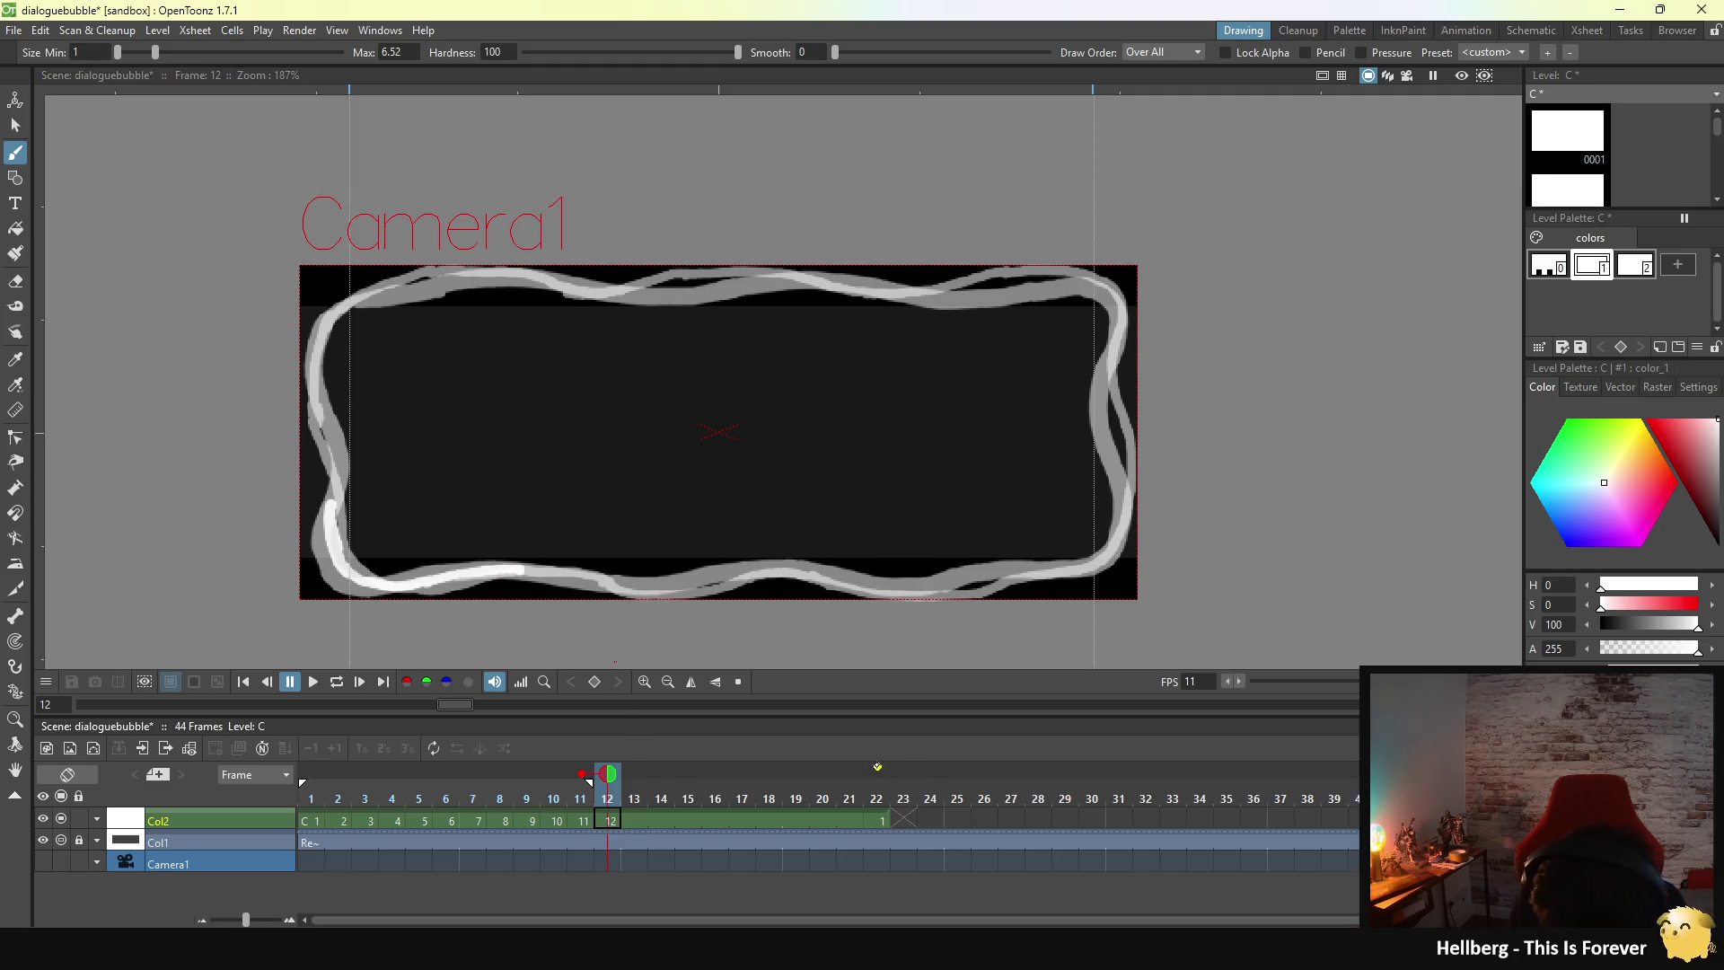
{"action": "left_click", "coordinate": [878, 766]}
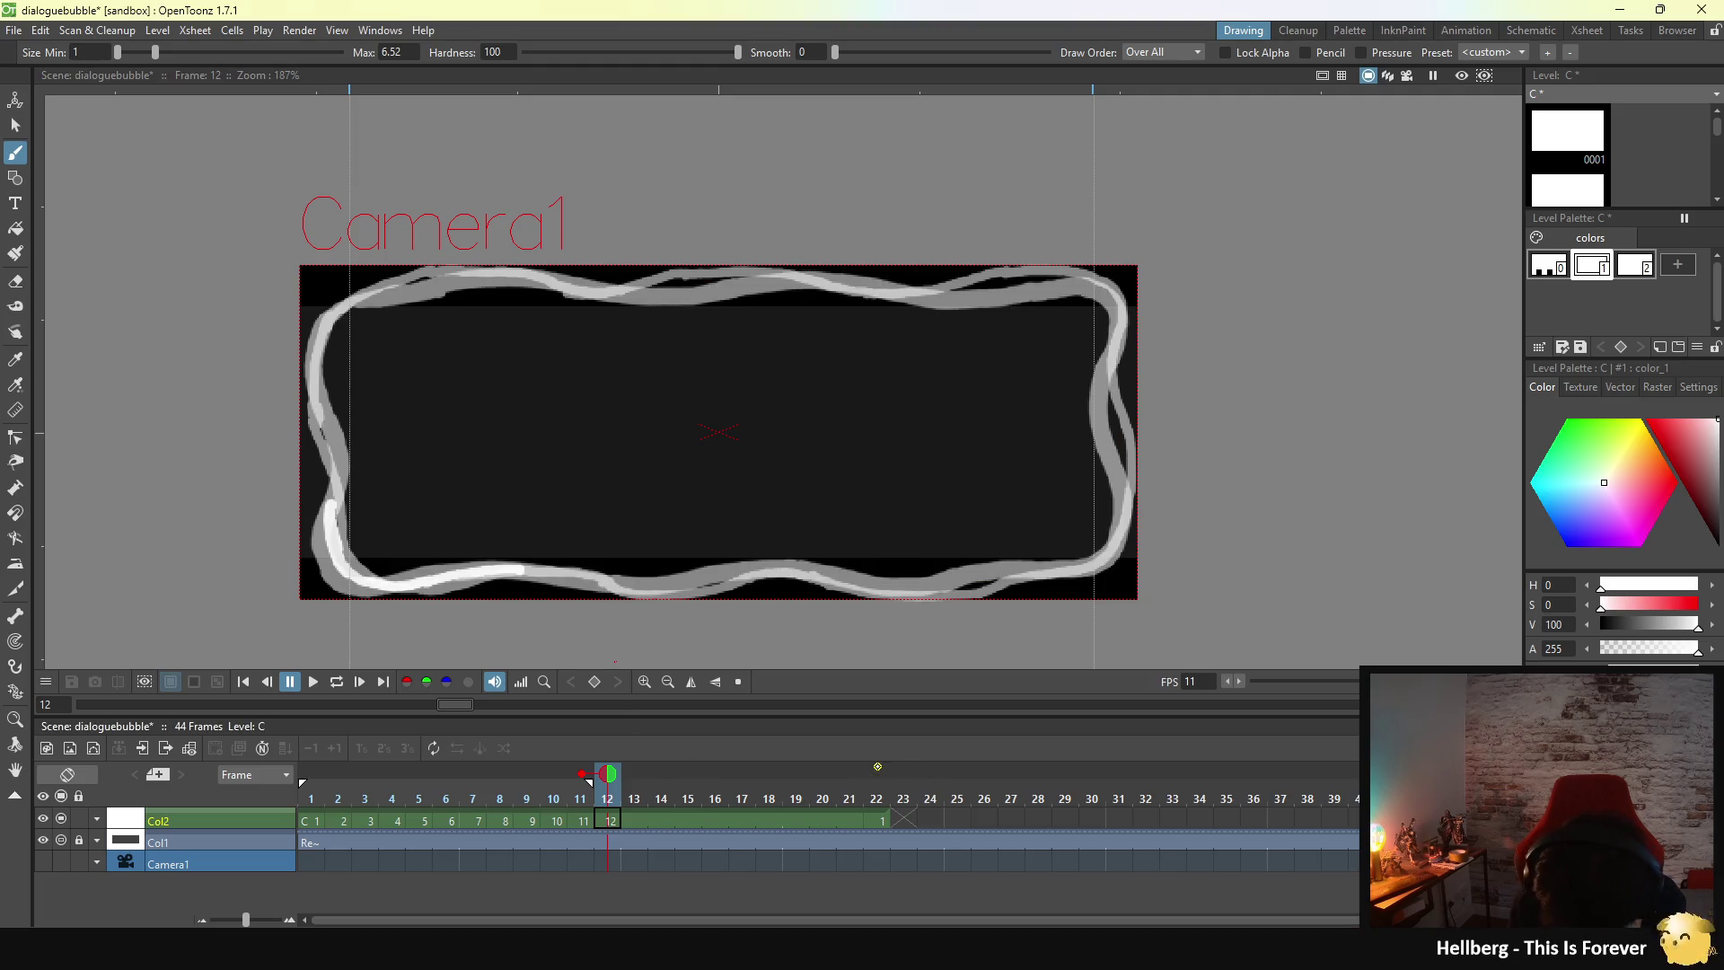
{"action": "left_click", "coordinate": [877, 766]}
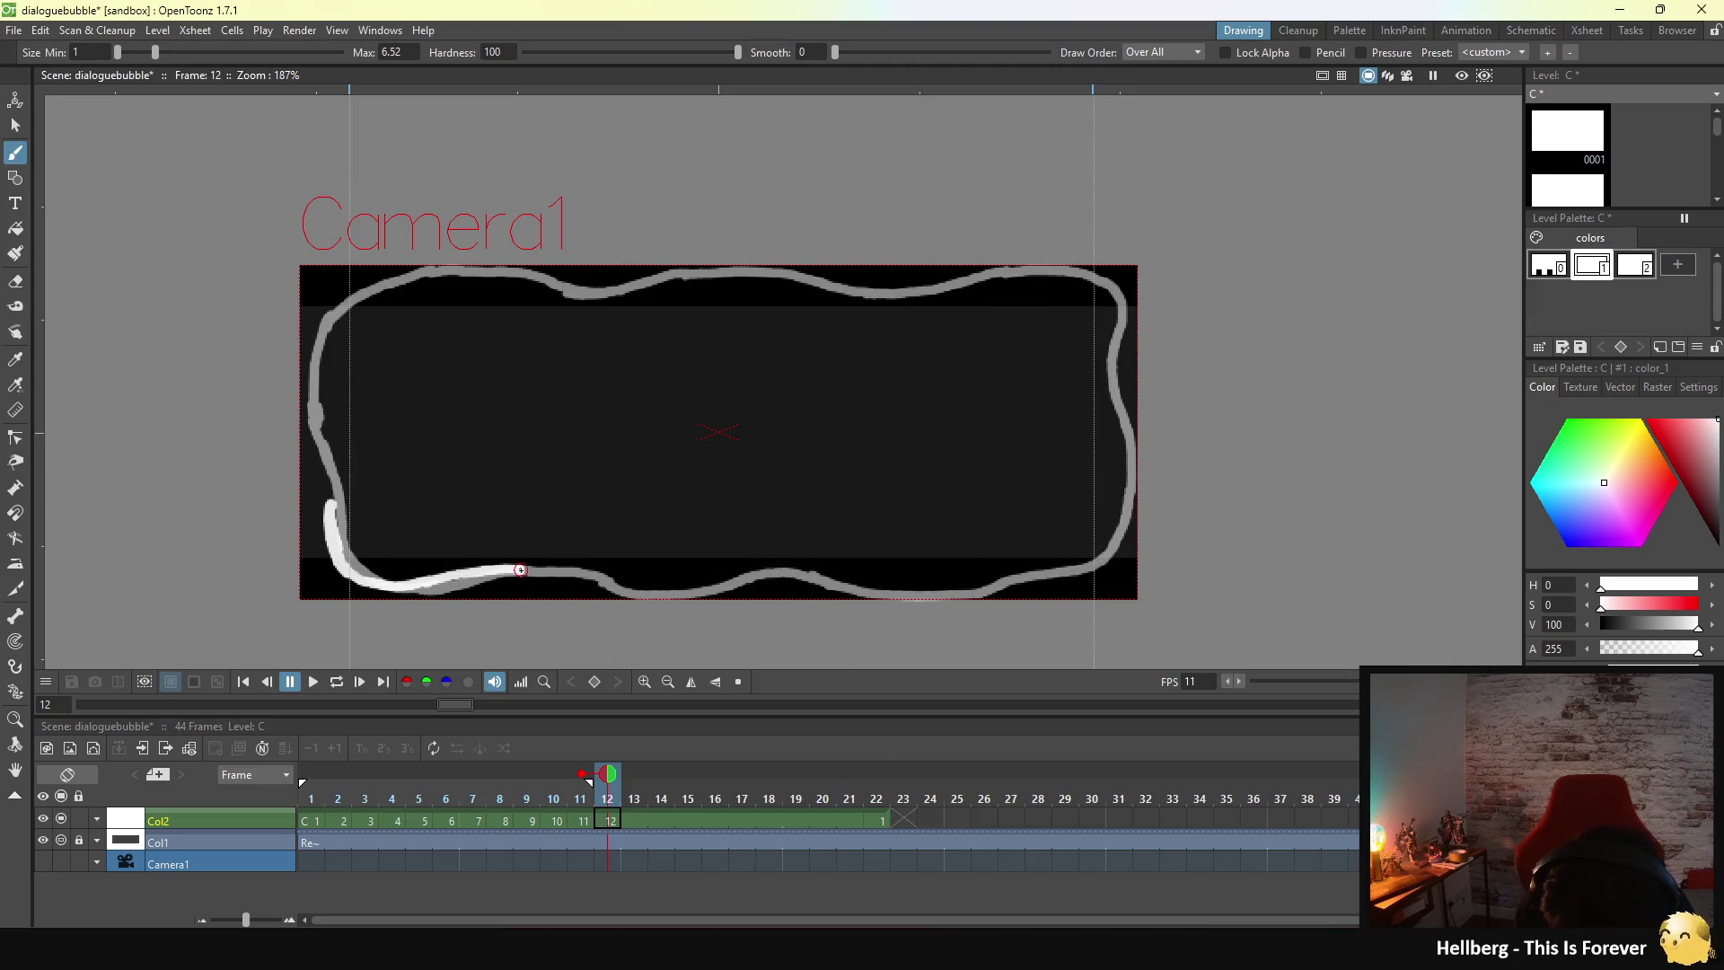
{"action": "left_click_drag", "start_coordinate": [520, 571], "coordinate": [619, 590]}
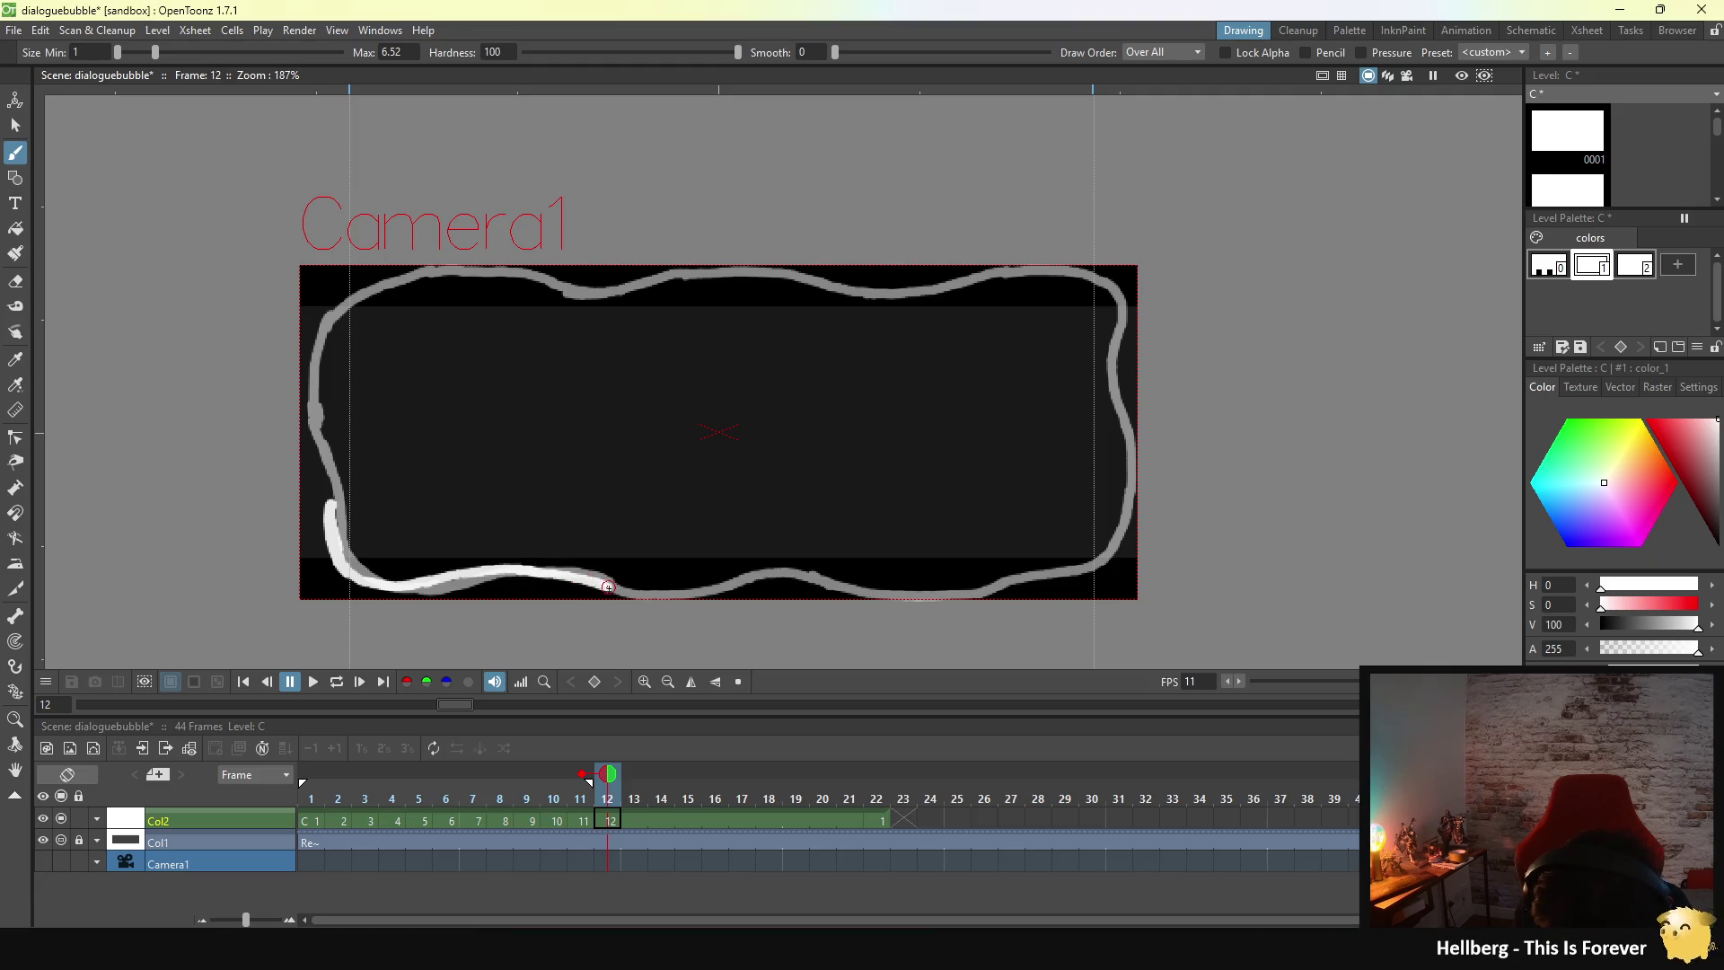
{"action": "left_click", "coordinate": [878, 766]}
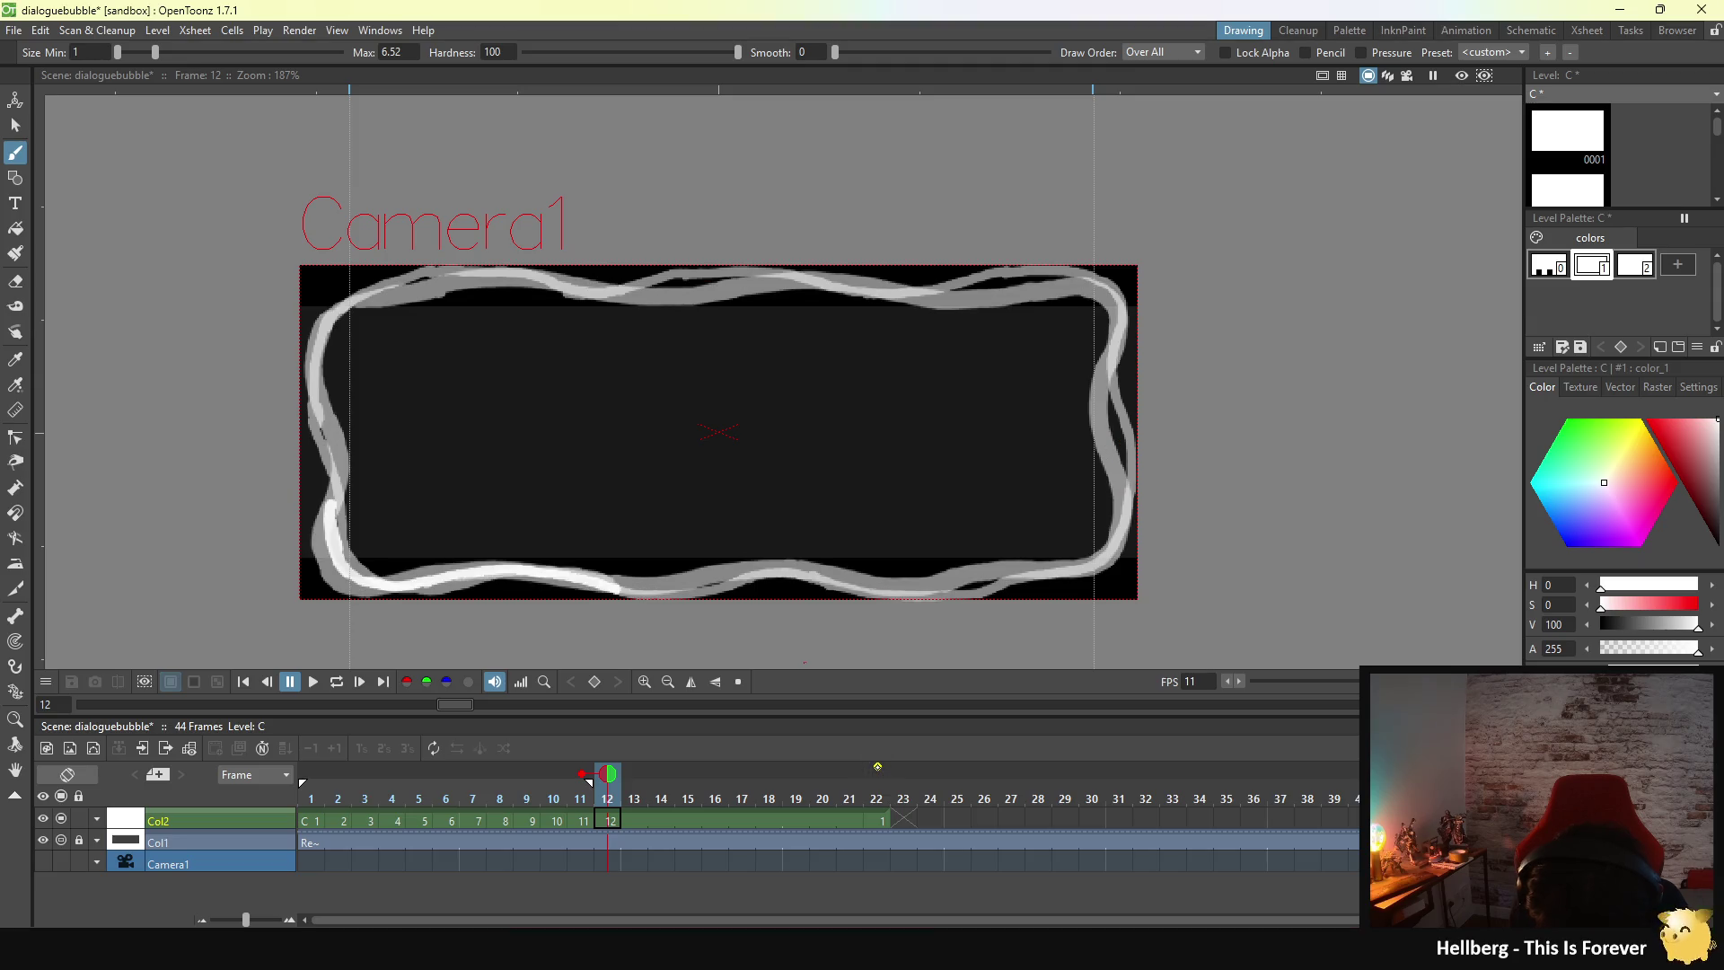
{"action": "left_click", "coordinate": [877, 766]}
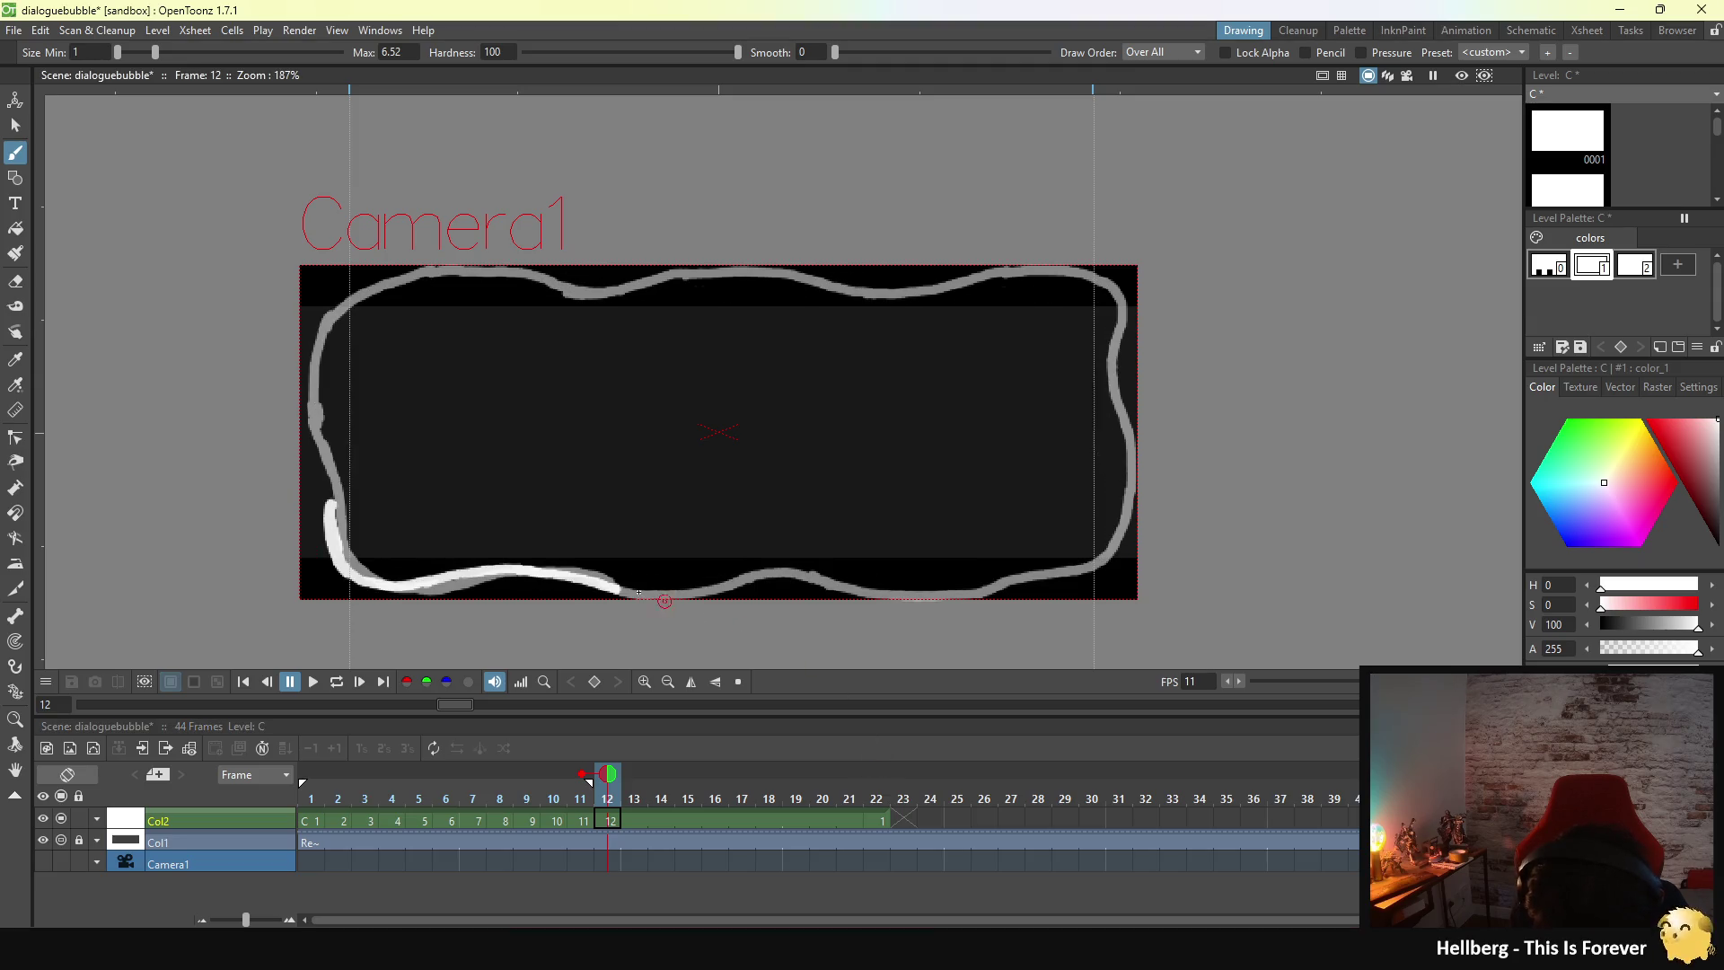
{"action": "left_click_drag", "start_coordinate": [617, 588], "coordinate": [738, 586]}
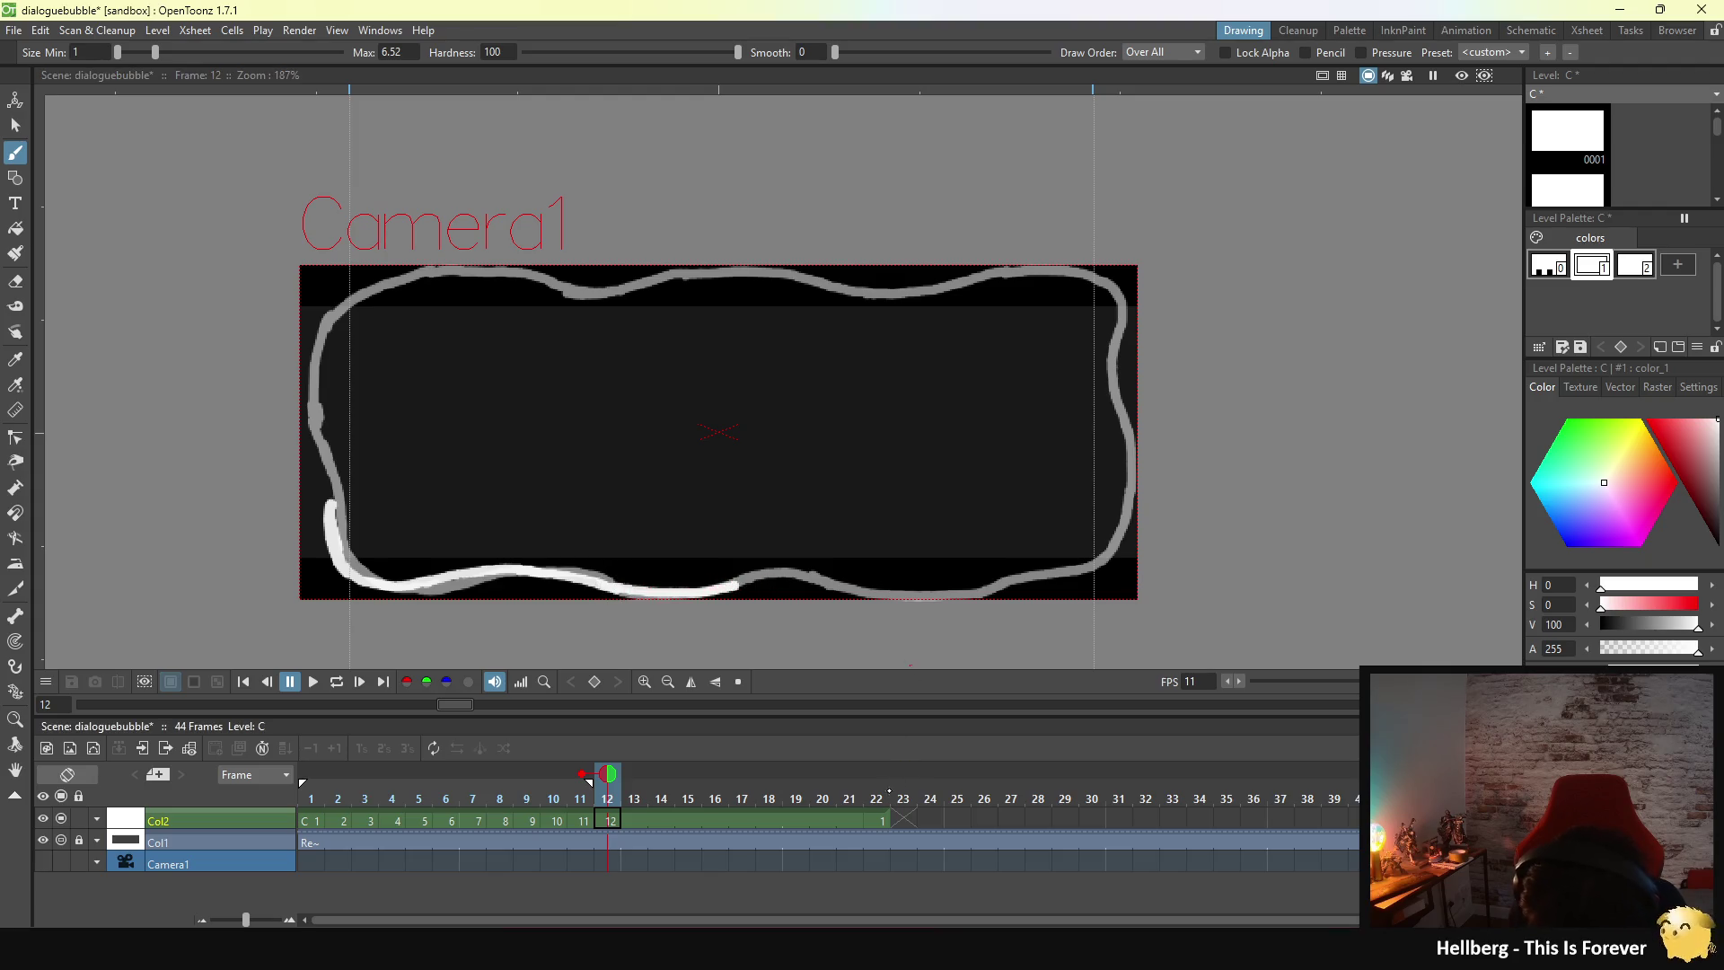
{"action": "left_click", "coordinate": [877, 766]}
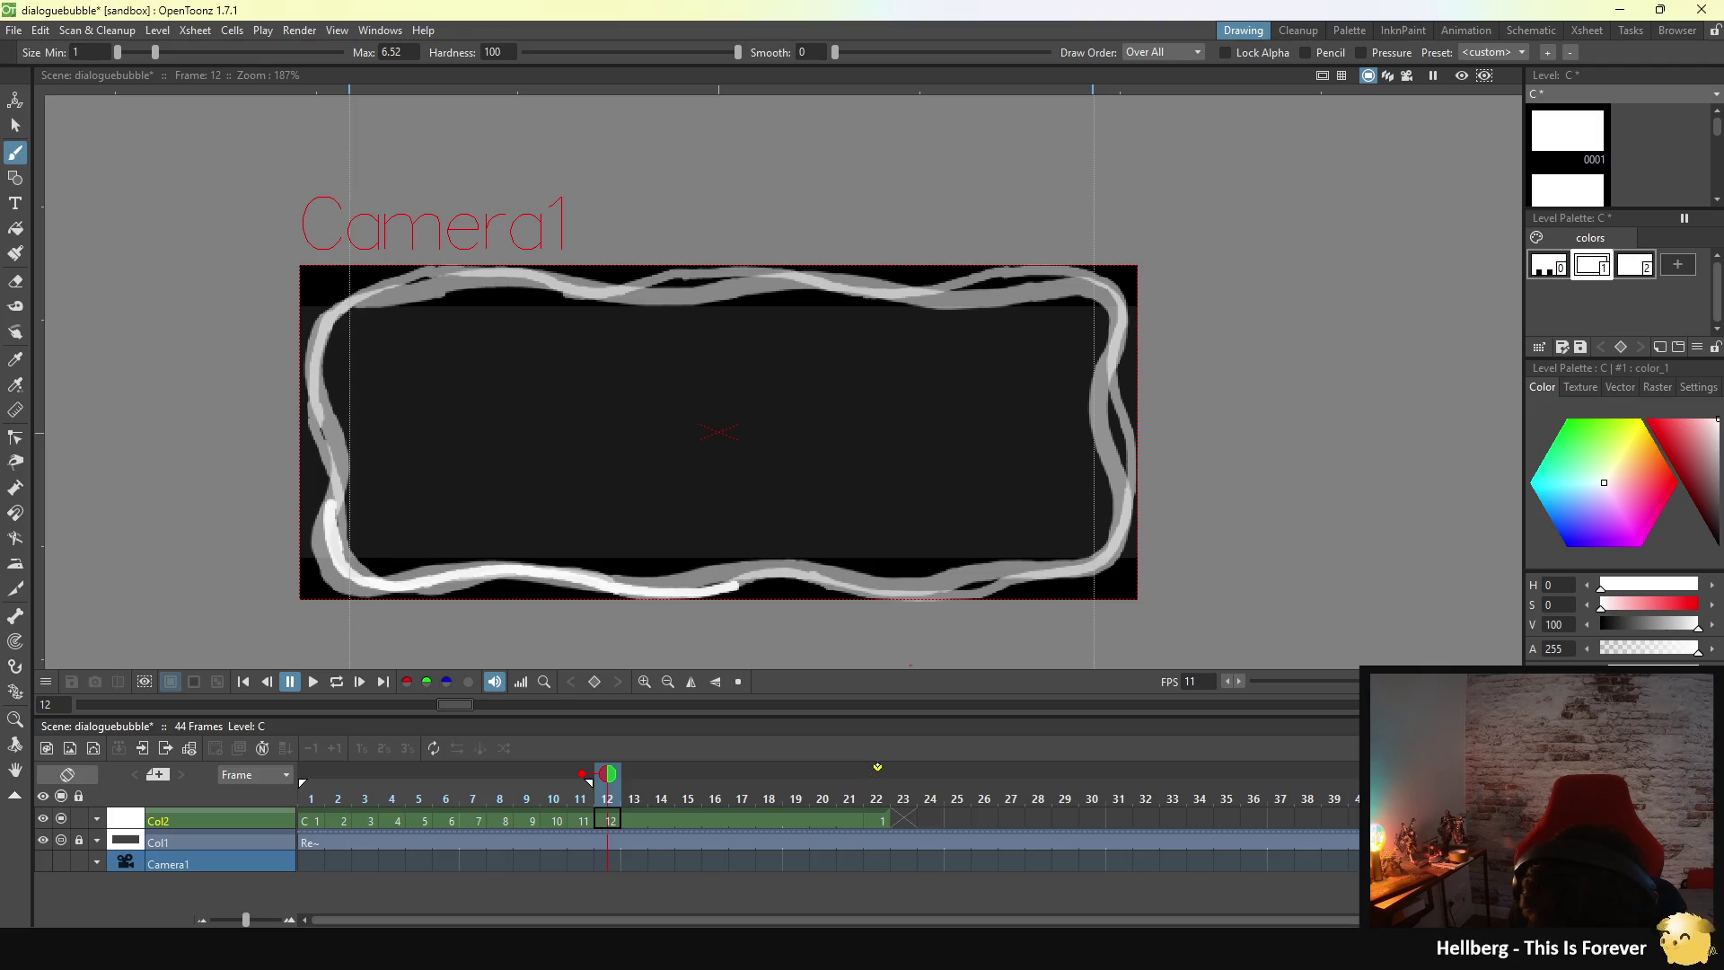
{"action": "left_click", "coordinate": [878, 766]}
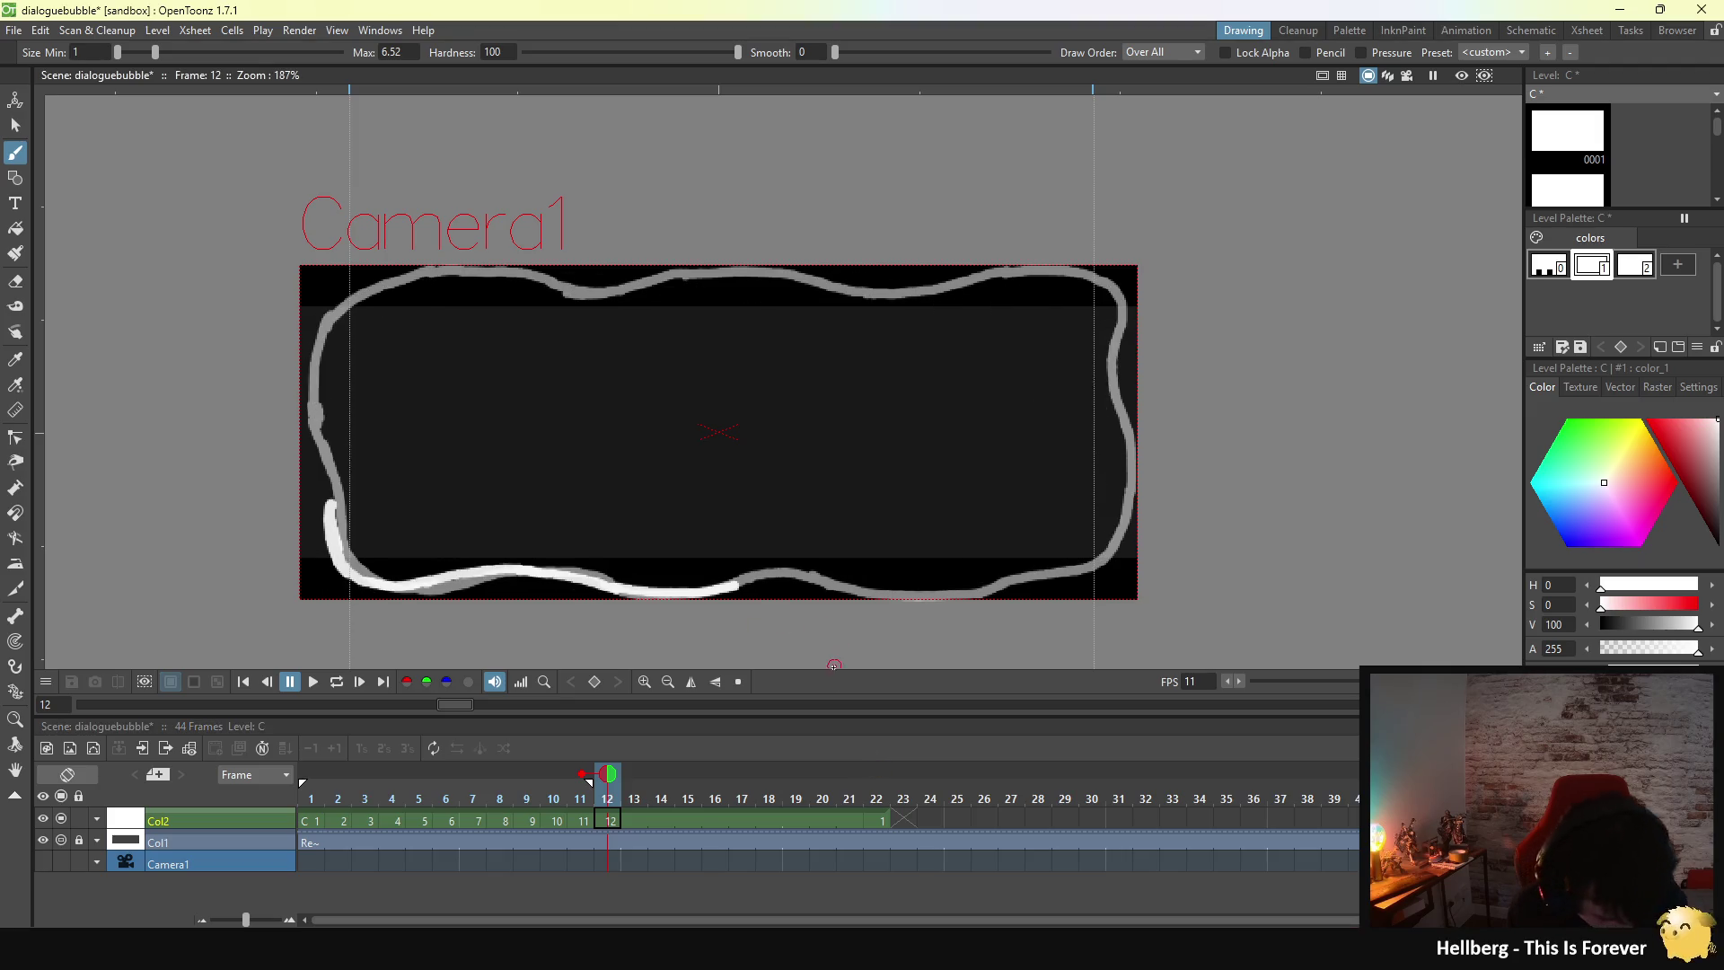
- Undo the last bottom strokes and redraw the white bottom edge to the lower-right corner over frame 22
{"action": "key", "text": "ctrl+z"}
{"action": "key", "text": "ctrl+z"}
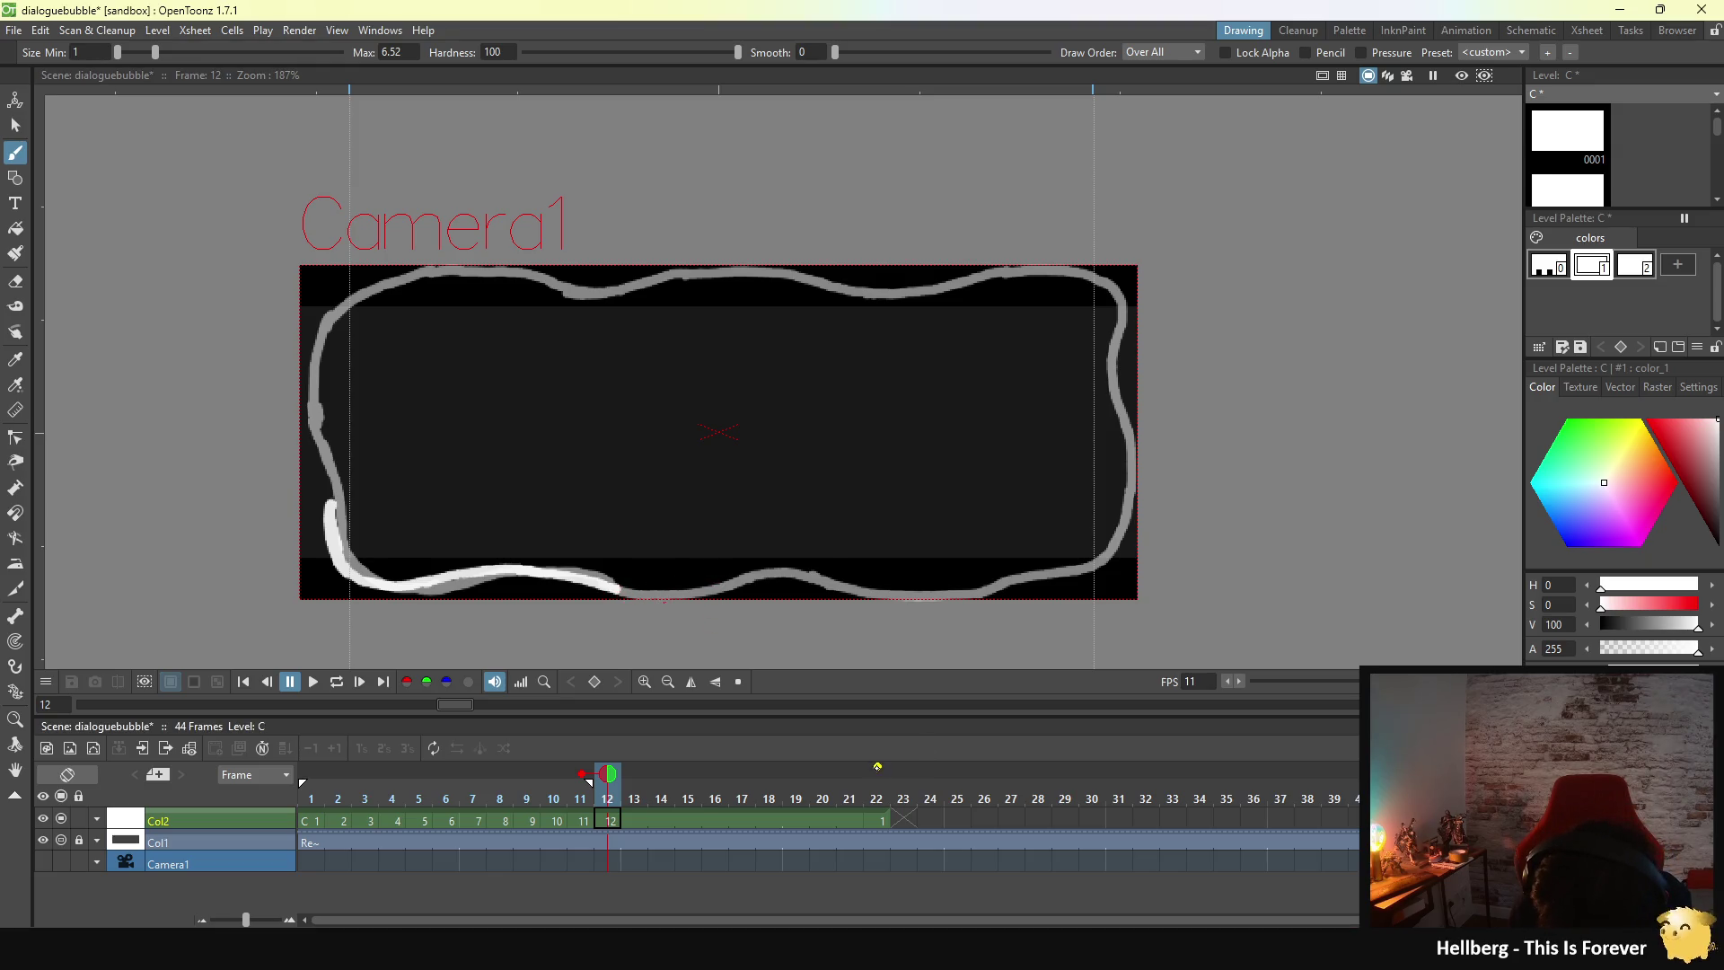
{"action": "left_click", "coordinate": [877, 766]}
{"action": "left_click_drag", "start_coordinate": [608, 585], "coordinate": [815, 576]}
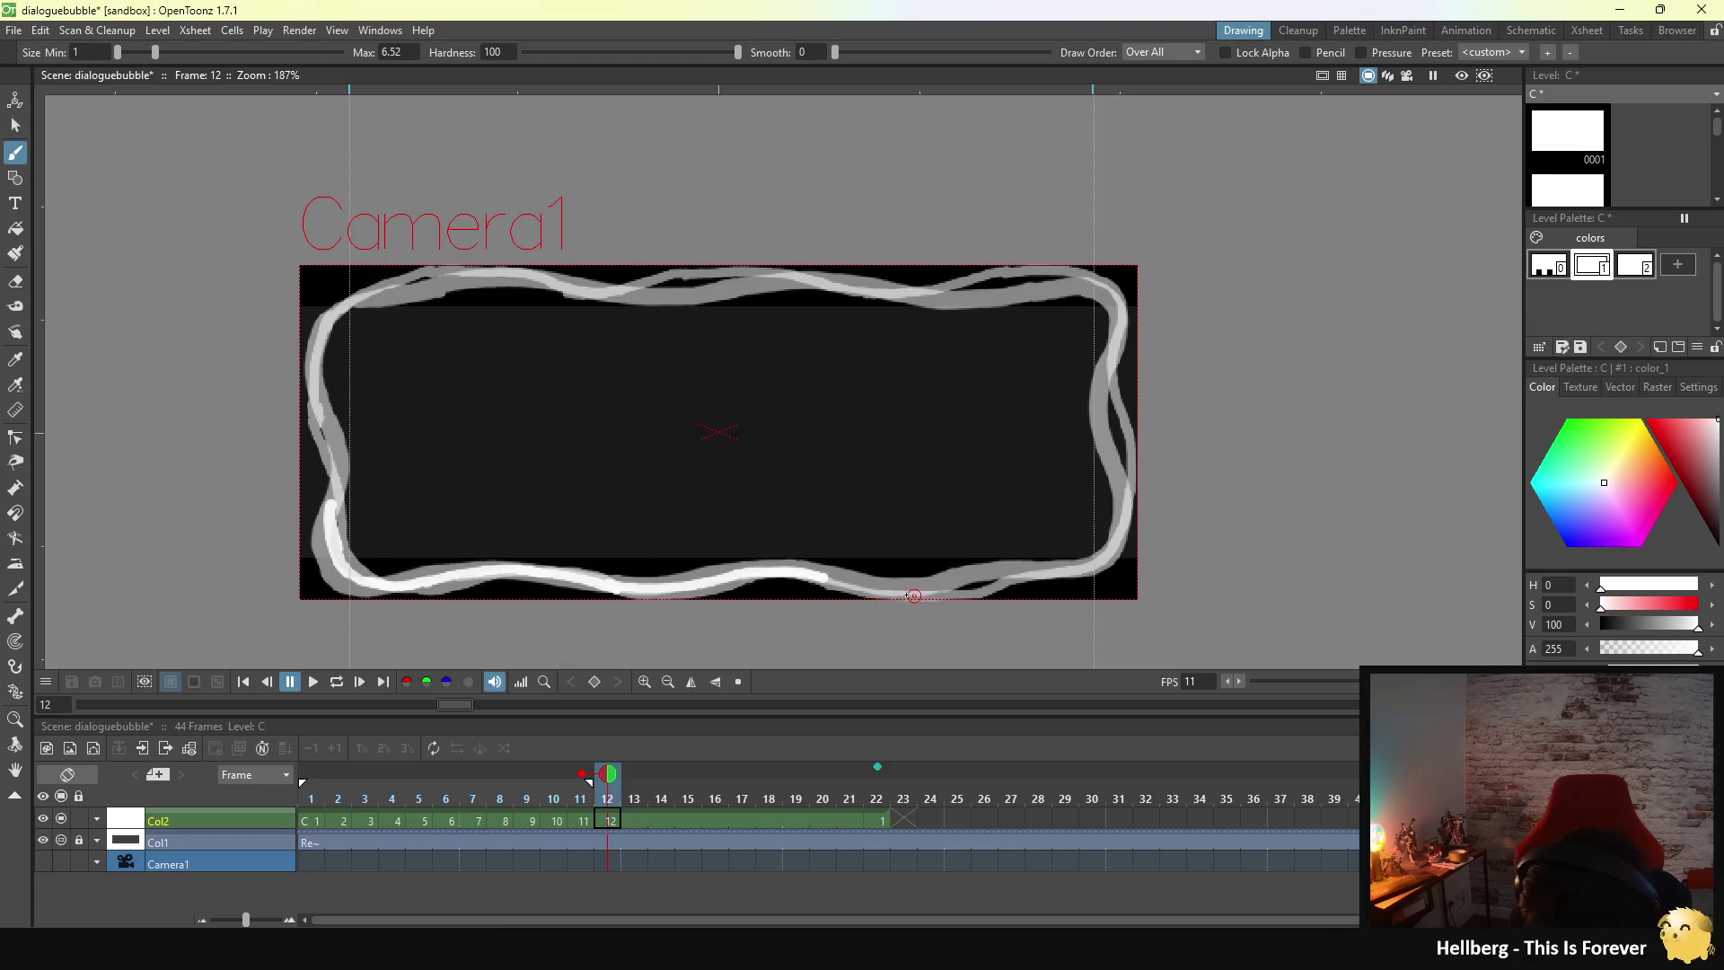
{"action": "left_click_drag", "start_coordinate": [850, 581], "coordinate": [1057, 572]}
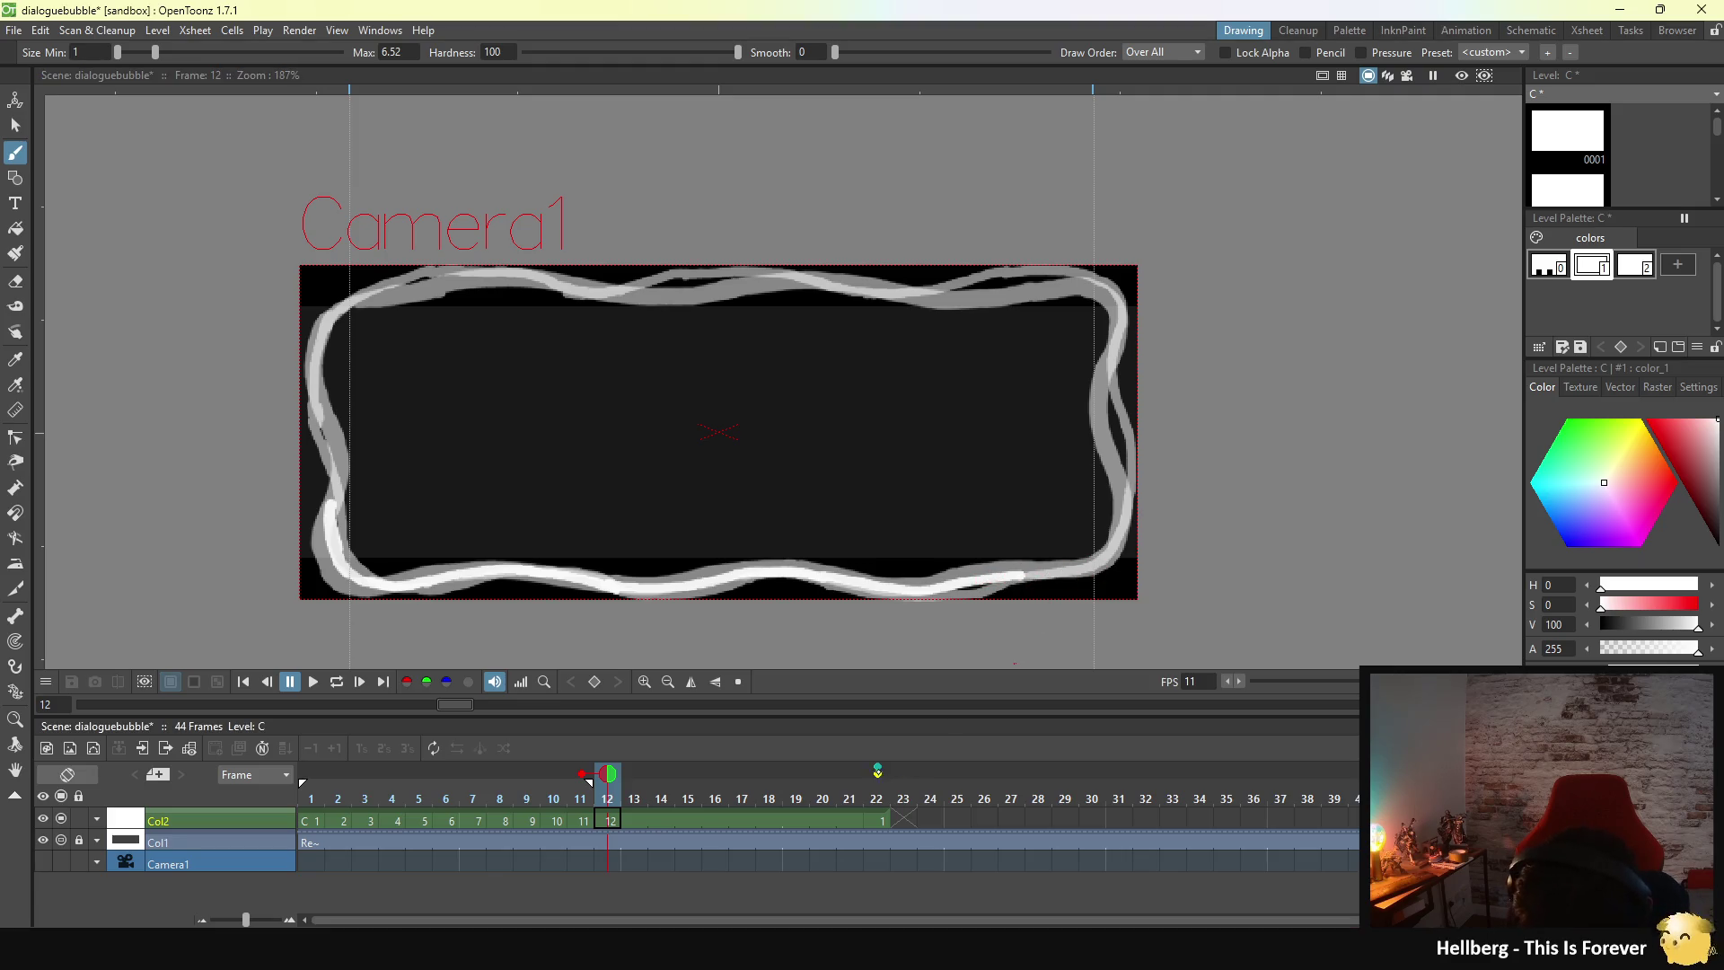
- Toggle the frame-22 onion skin repeatedly to compare the new white outline against it
{"action": "left_click", "coordinate": [877, 767]}
{"action": "left_click", "coordinate": [877, 767]}
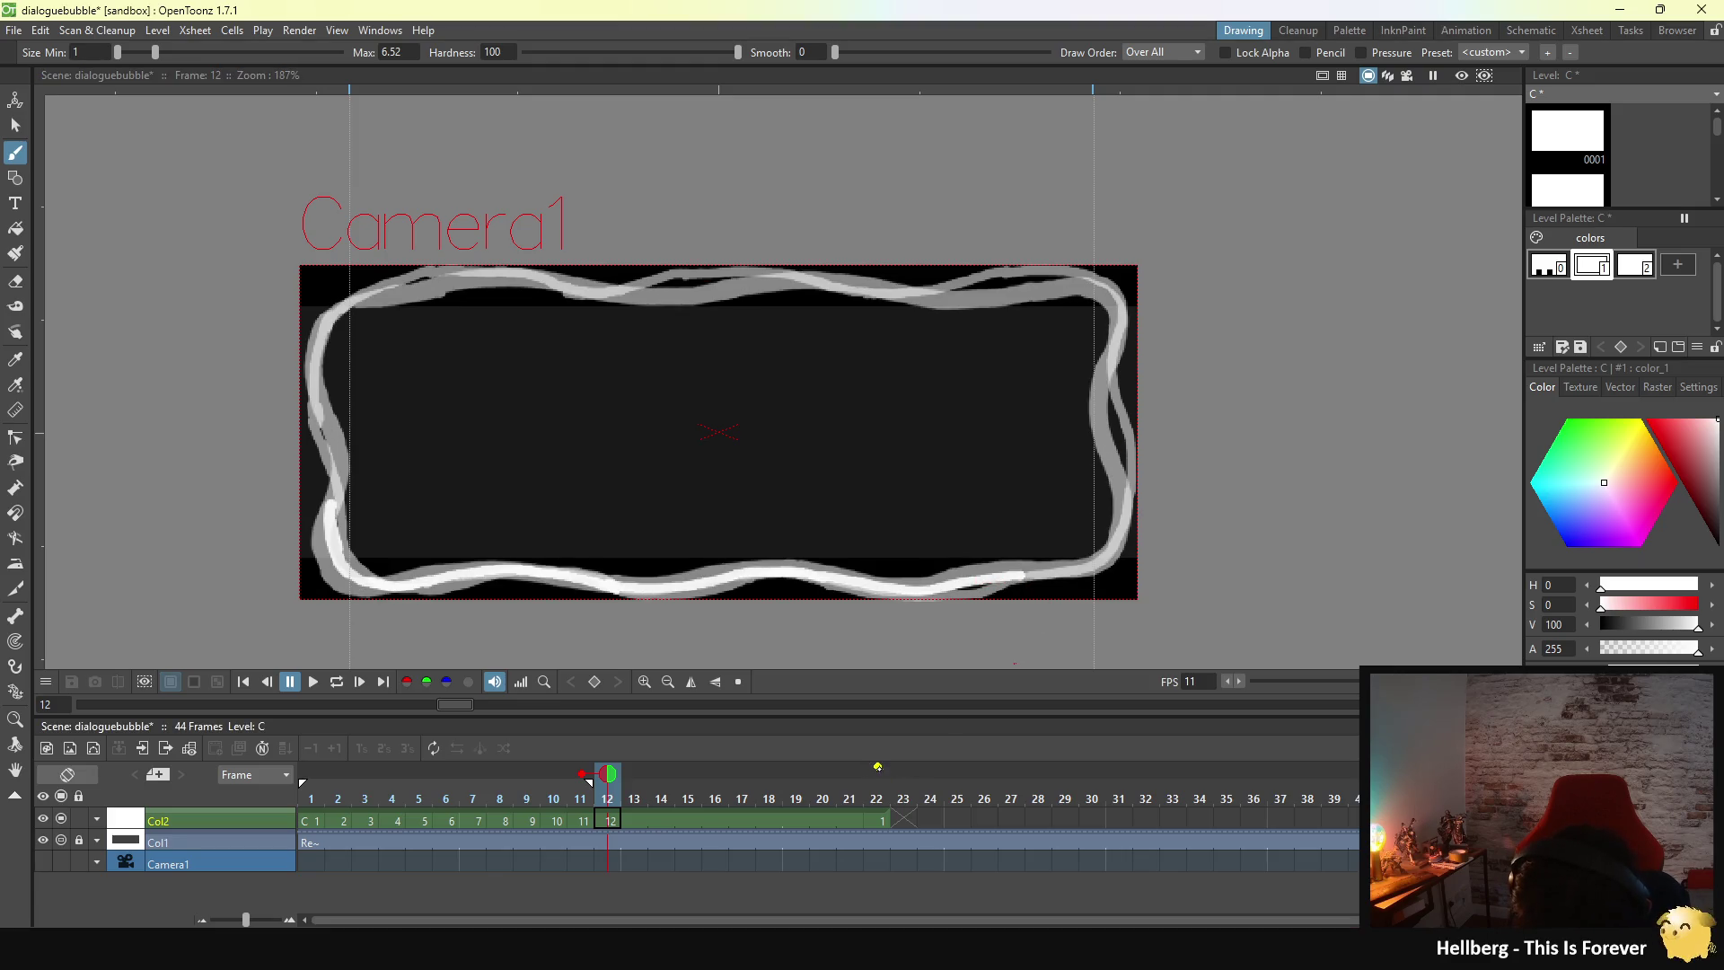
{"action": "left_click", "coordinate": [877, 766]}
{"action": "left_click", "coordinate": [878, 767]}
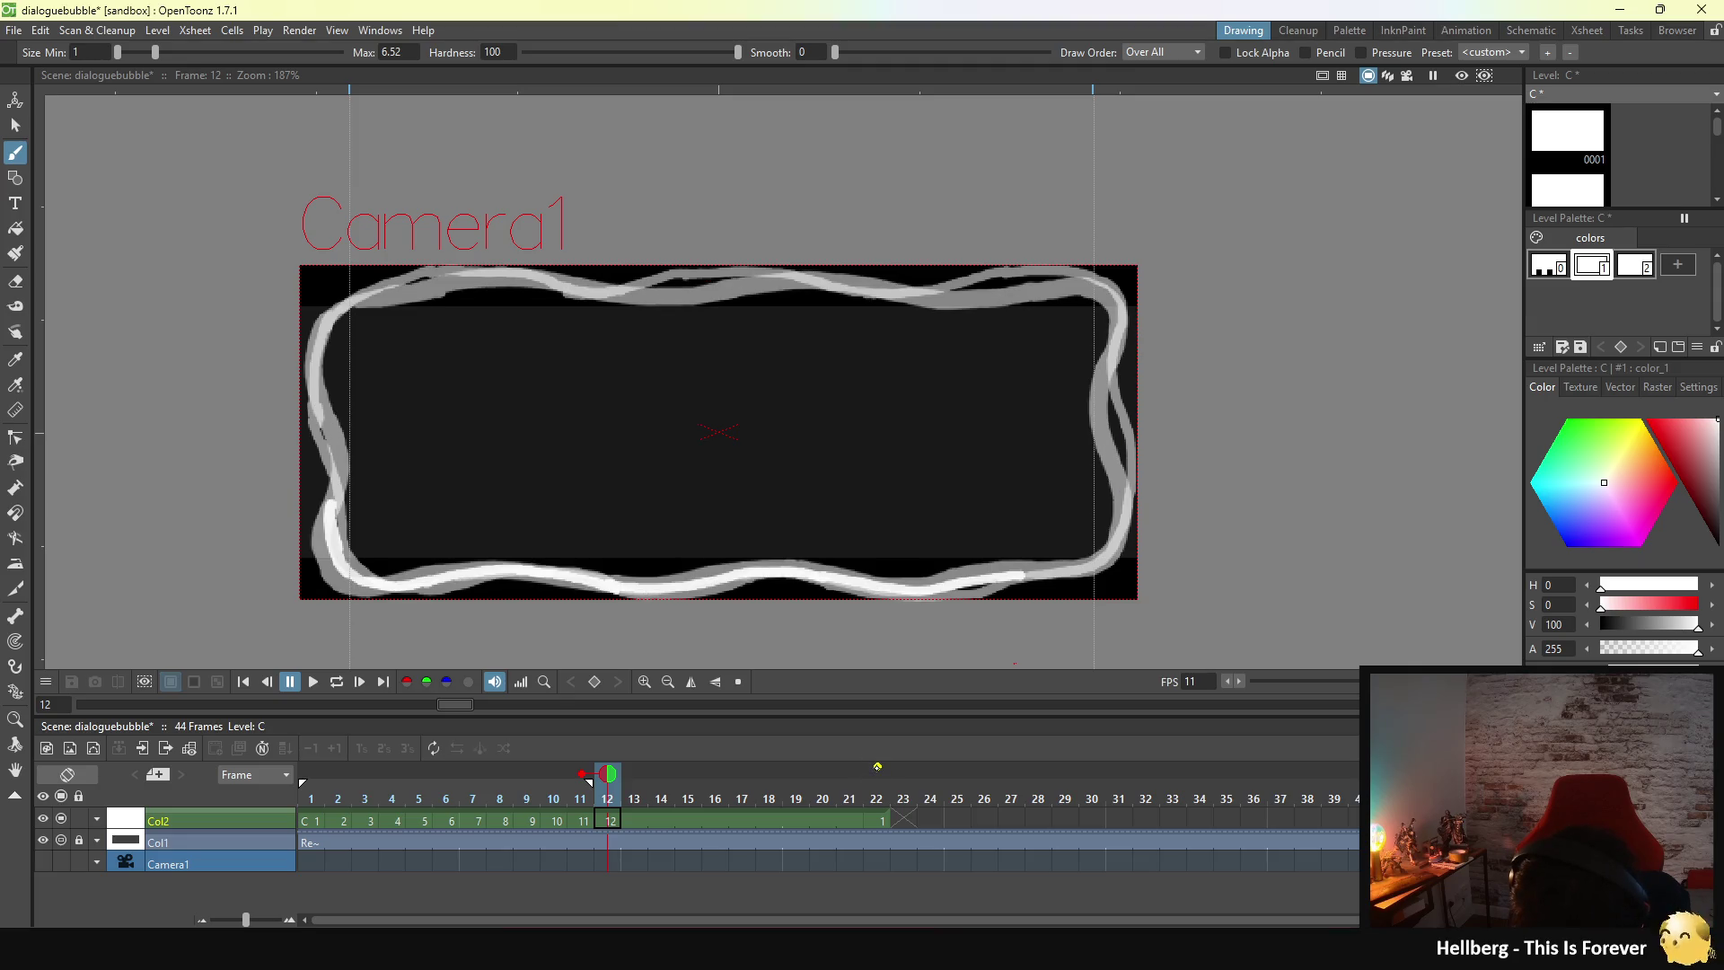
{"action": "left_click", "coordinate": [877, 767]}
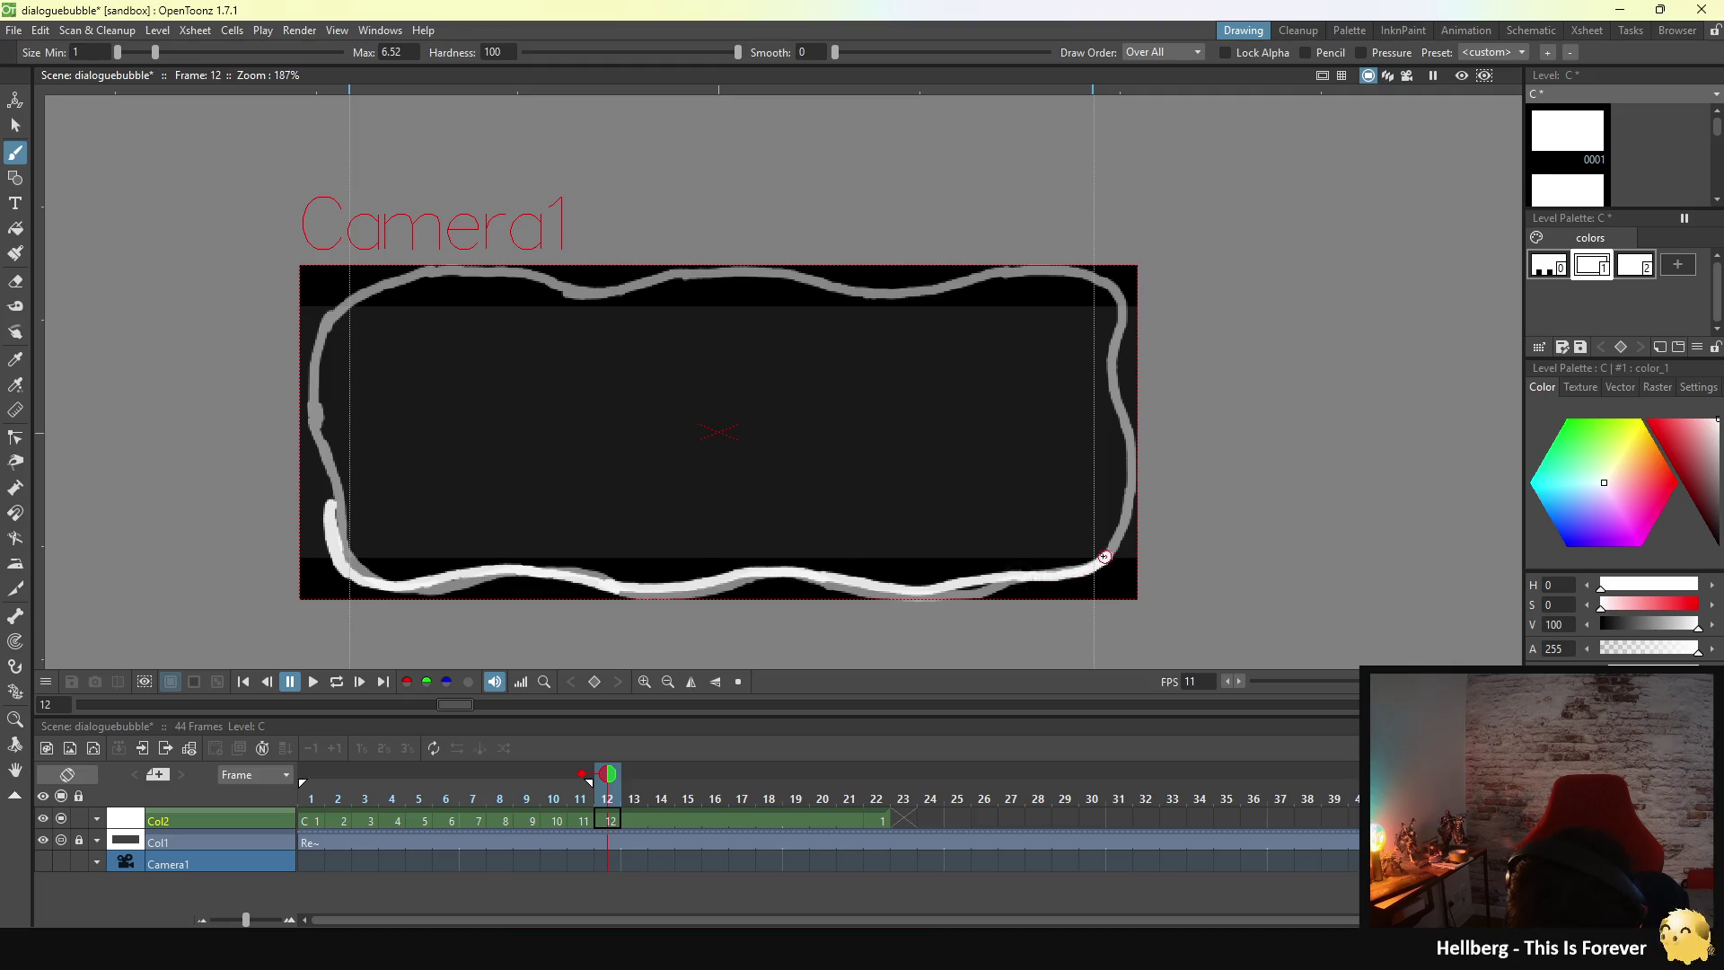
{"action": "left_click", "coordinate": [878, 767]}
{"action": "left_click", "coordinate": [877, 767]}
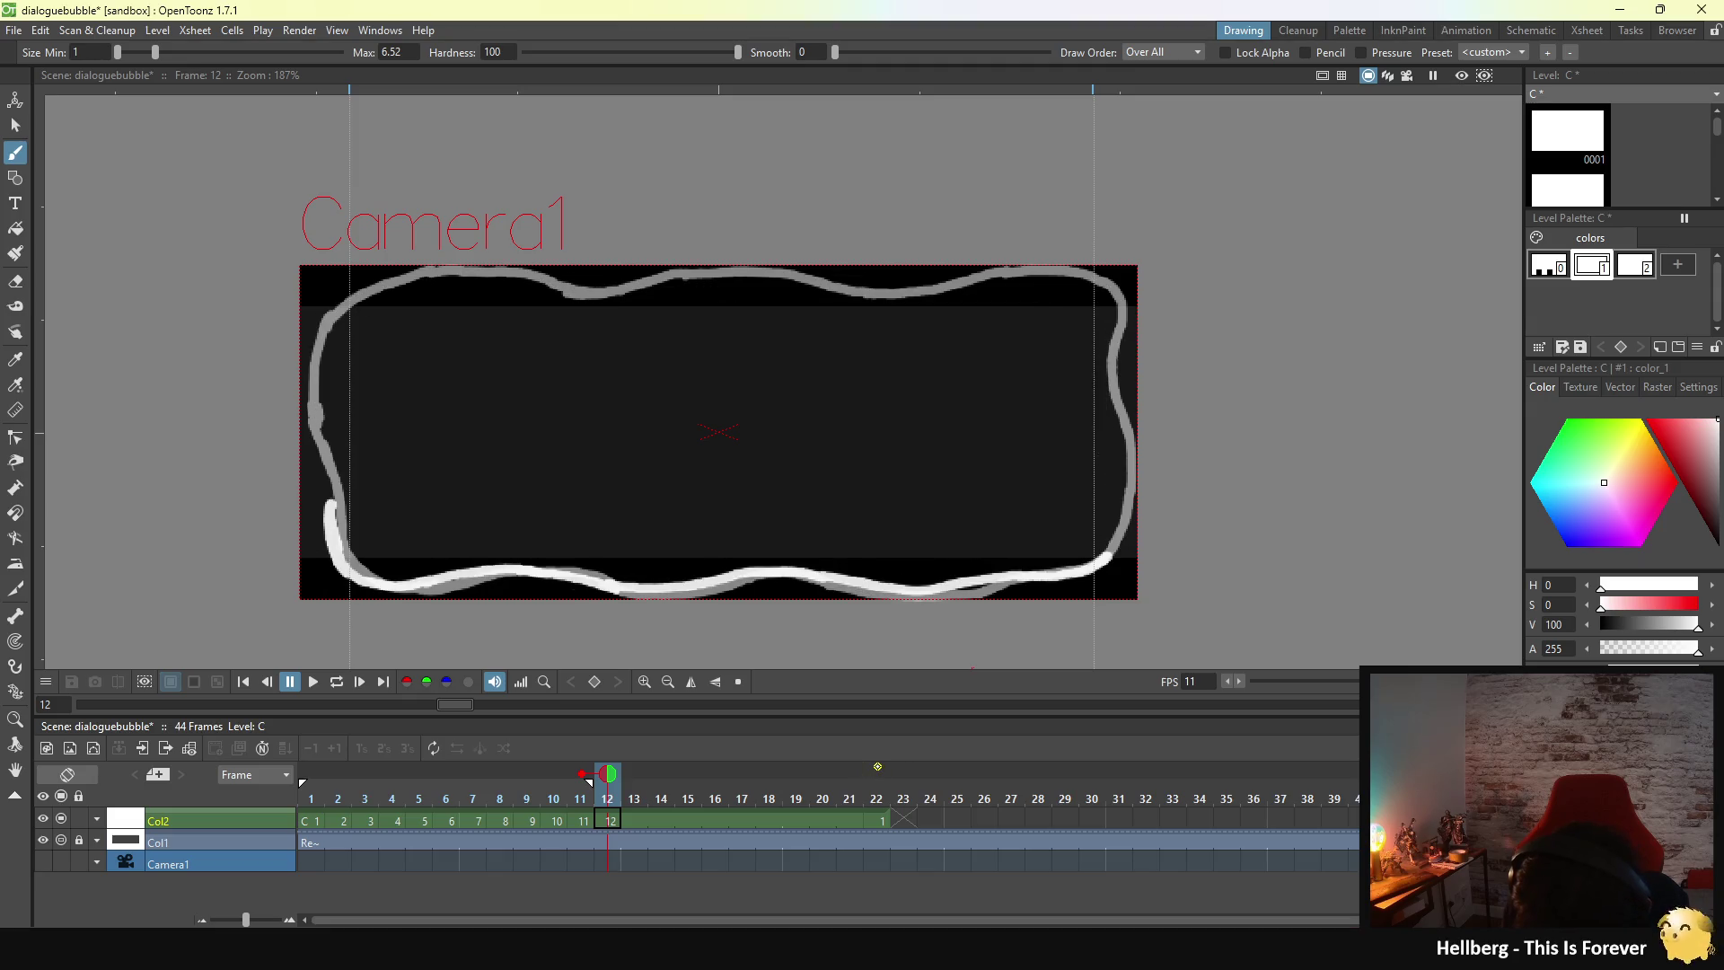
{"action": "left_click", "coordinate": [877, 767]}
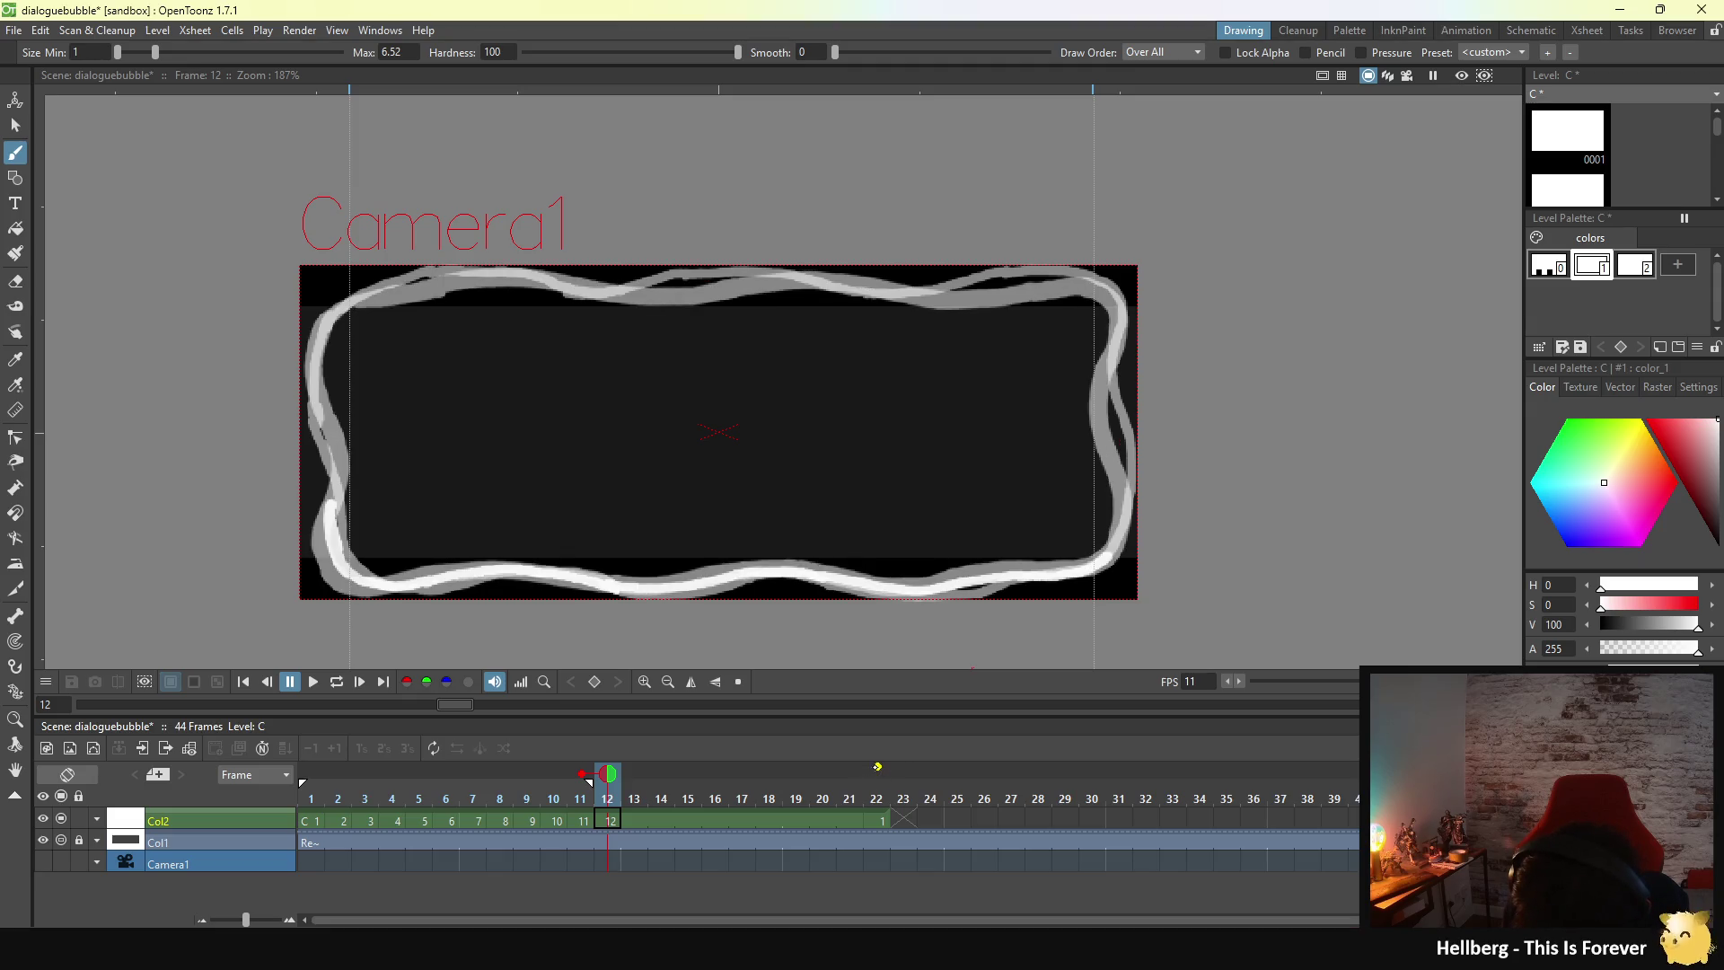
{"action": "left_click", "coordinate": [877, 766]}
{"action": "left_click", "coordinate": [877, 766]}
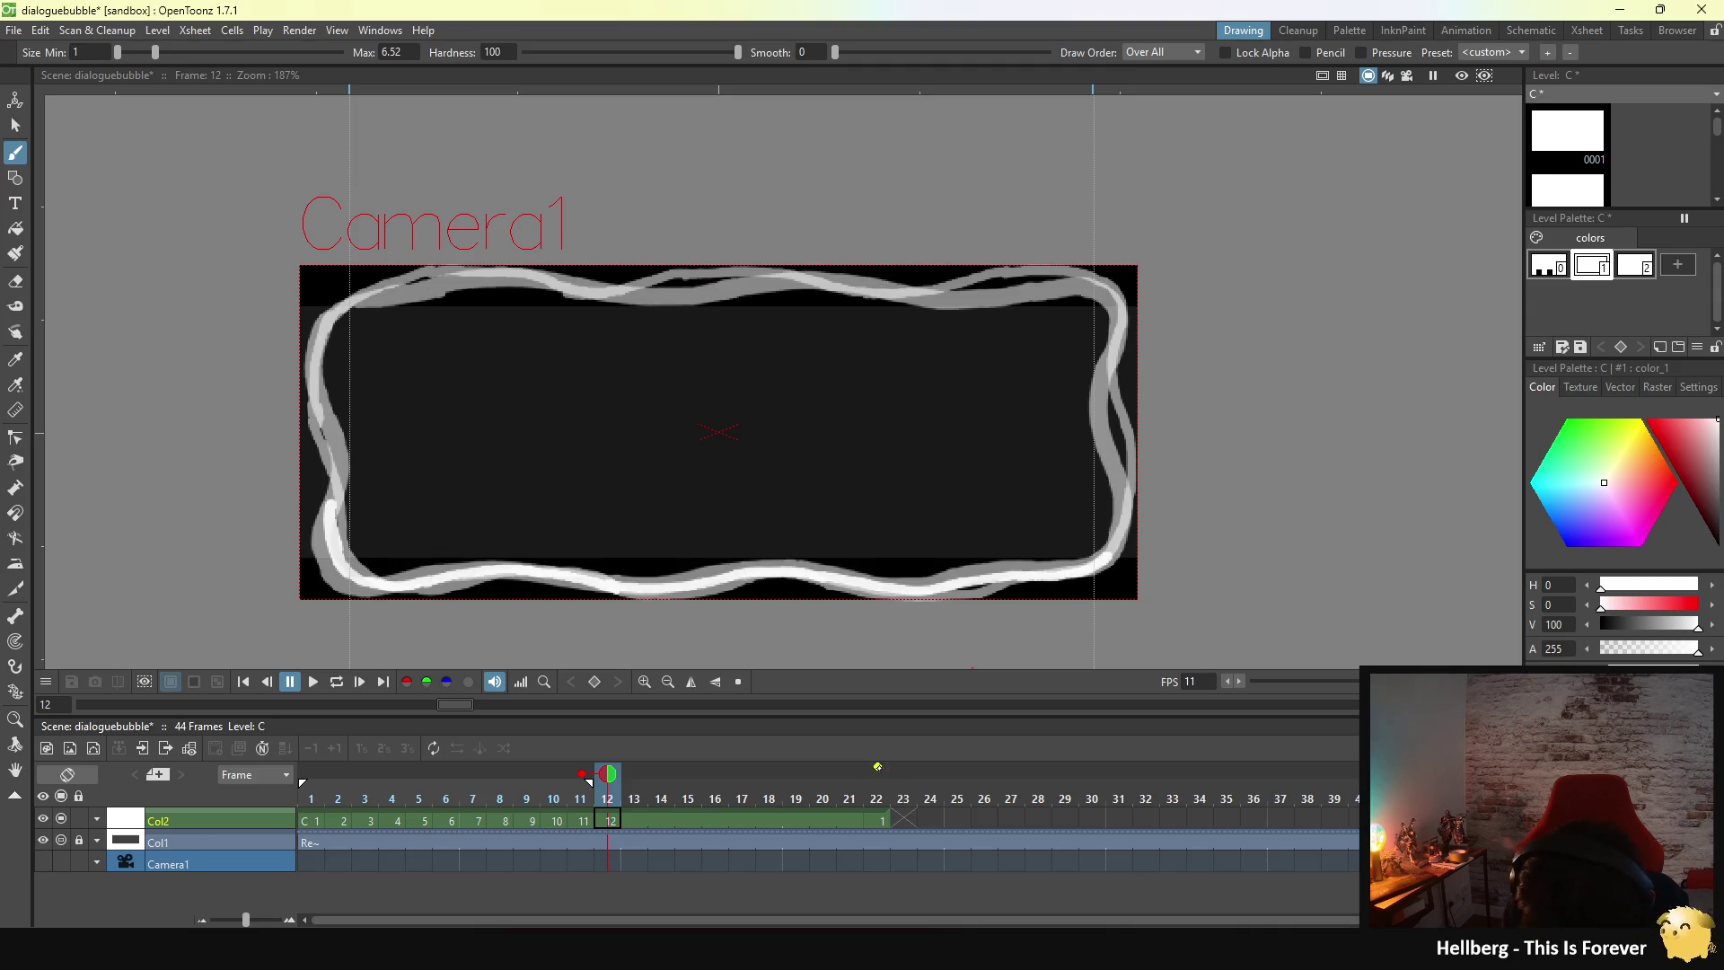
{"action": "left_click", "coordinate": [877, 767]}
{"action": "left_click", "coordinate": [877, 767]}
{"action": "left_click", "coordinate": [878, 767]}
{"action": "left_click", "coordinate": [877, 767]}
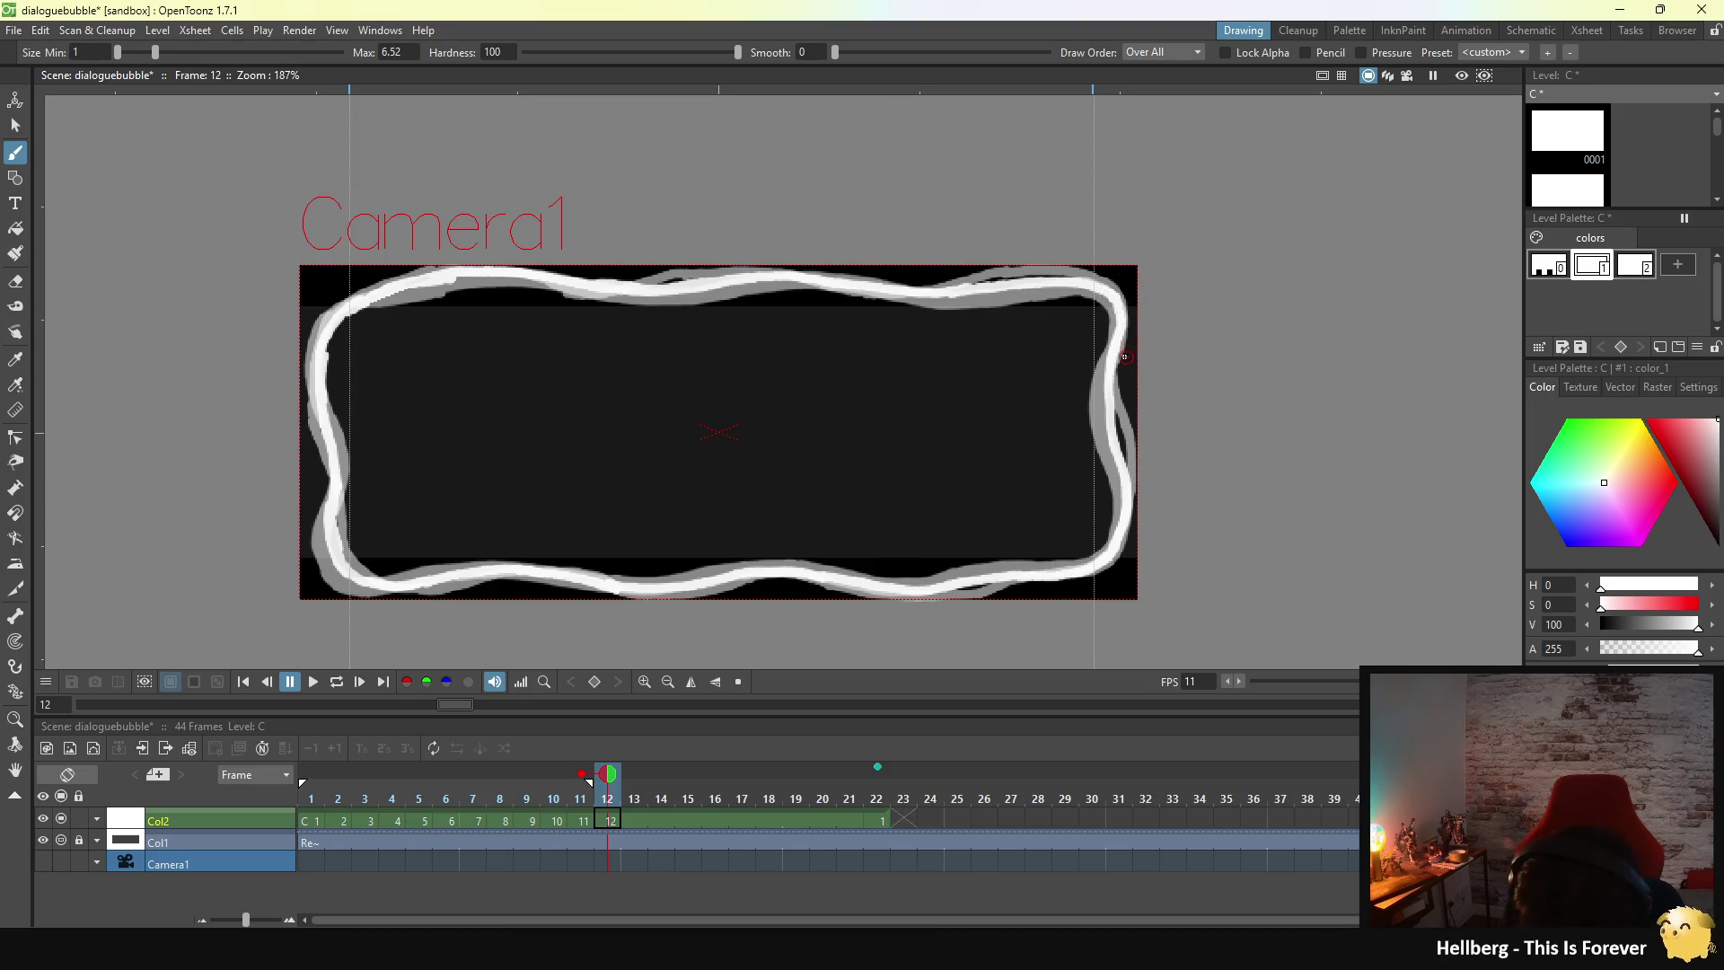
- Select the Fill tool for the bubble's dark interior
{"action": "left_click", "coordinate": [15, 228]}
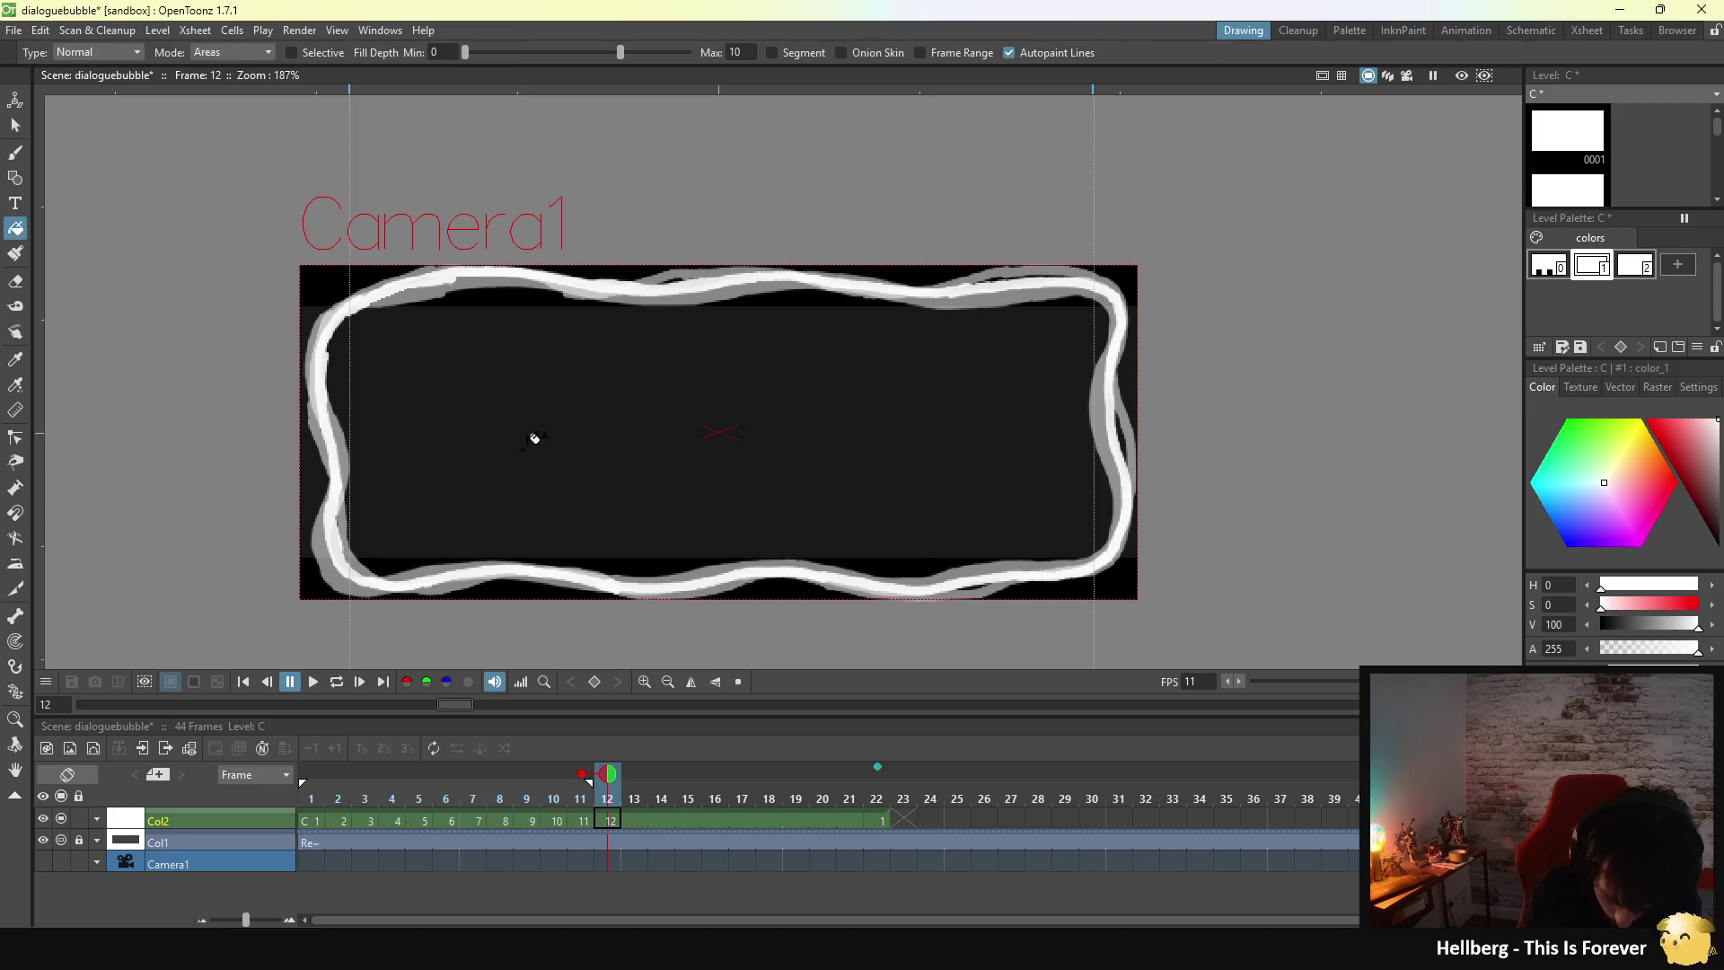
- Fill frame 12's bubble interior solid white, return to the Brush, and play the loop
{"action": "left_click", "coordinate": [572, 462]}
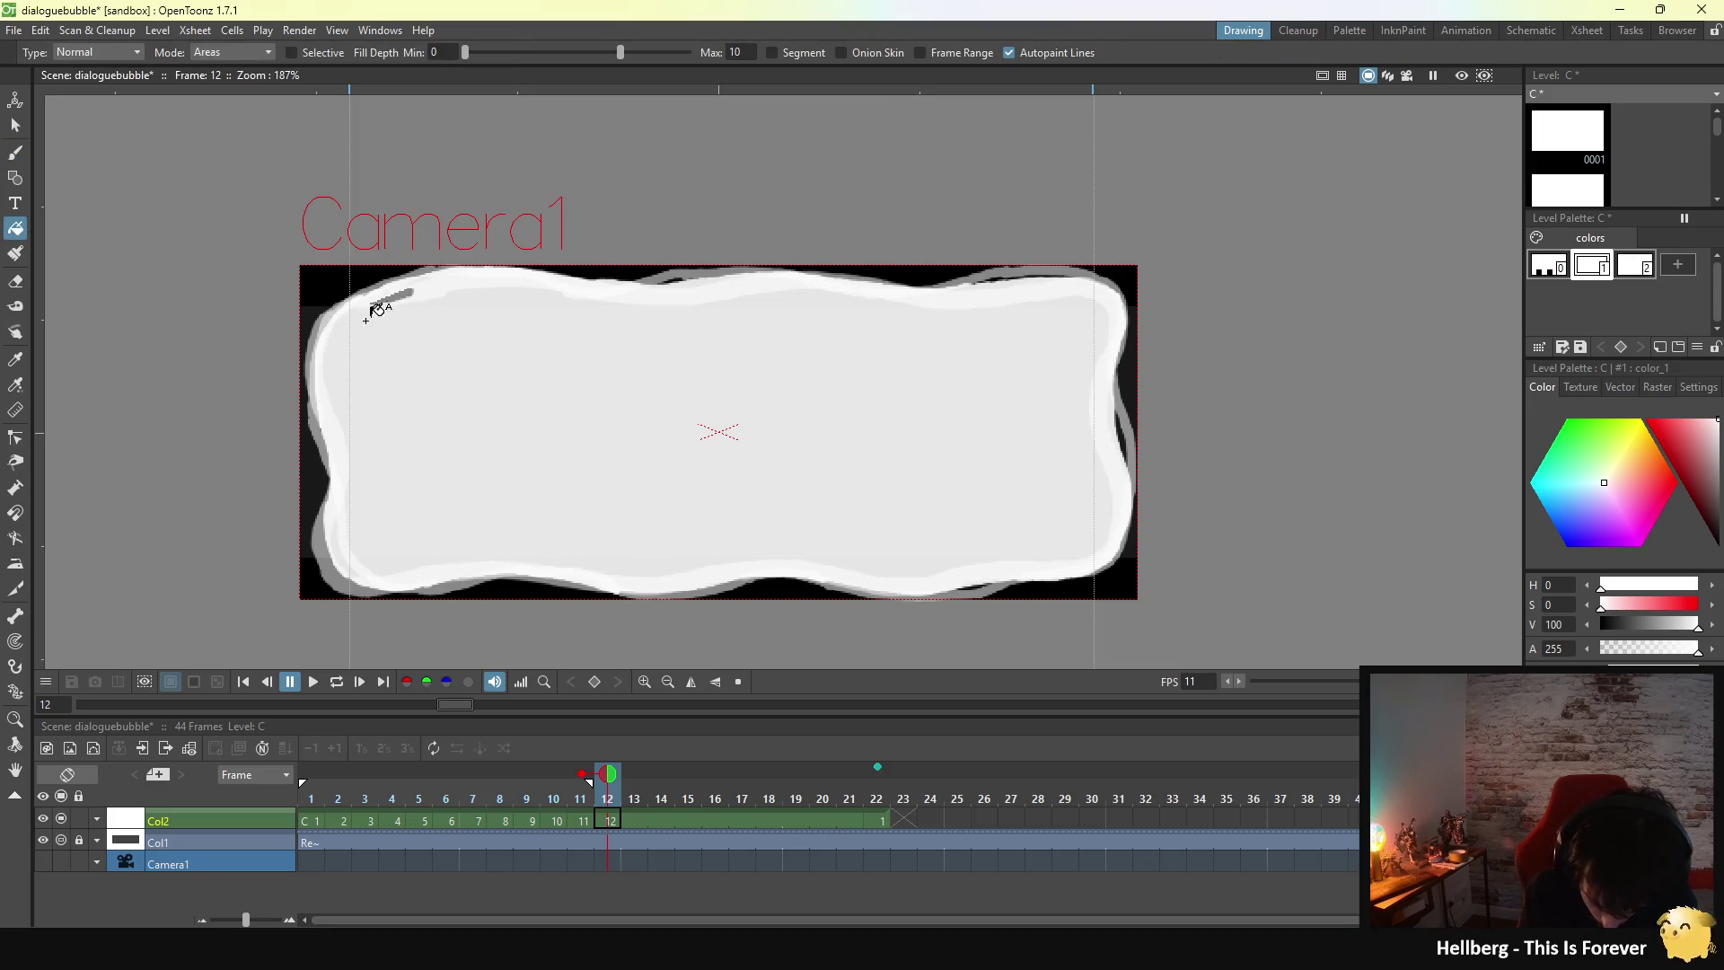
{"action": "key", "text": "b"}
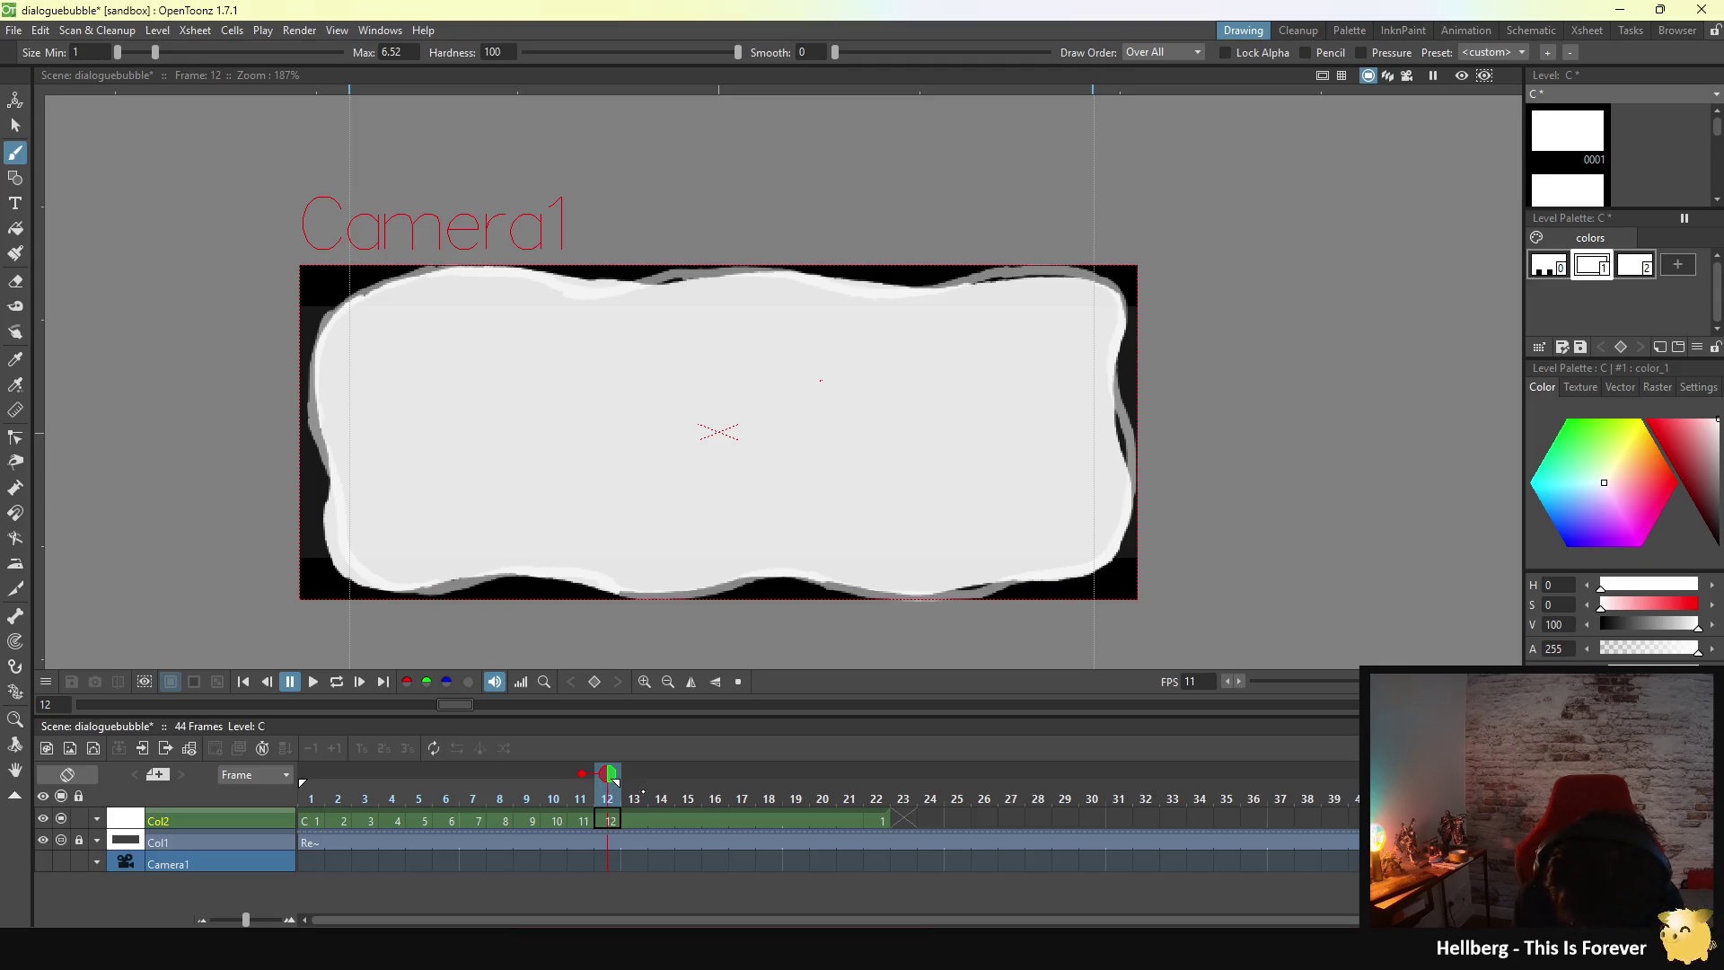
{"action": "key", "text": "p"}
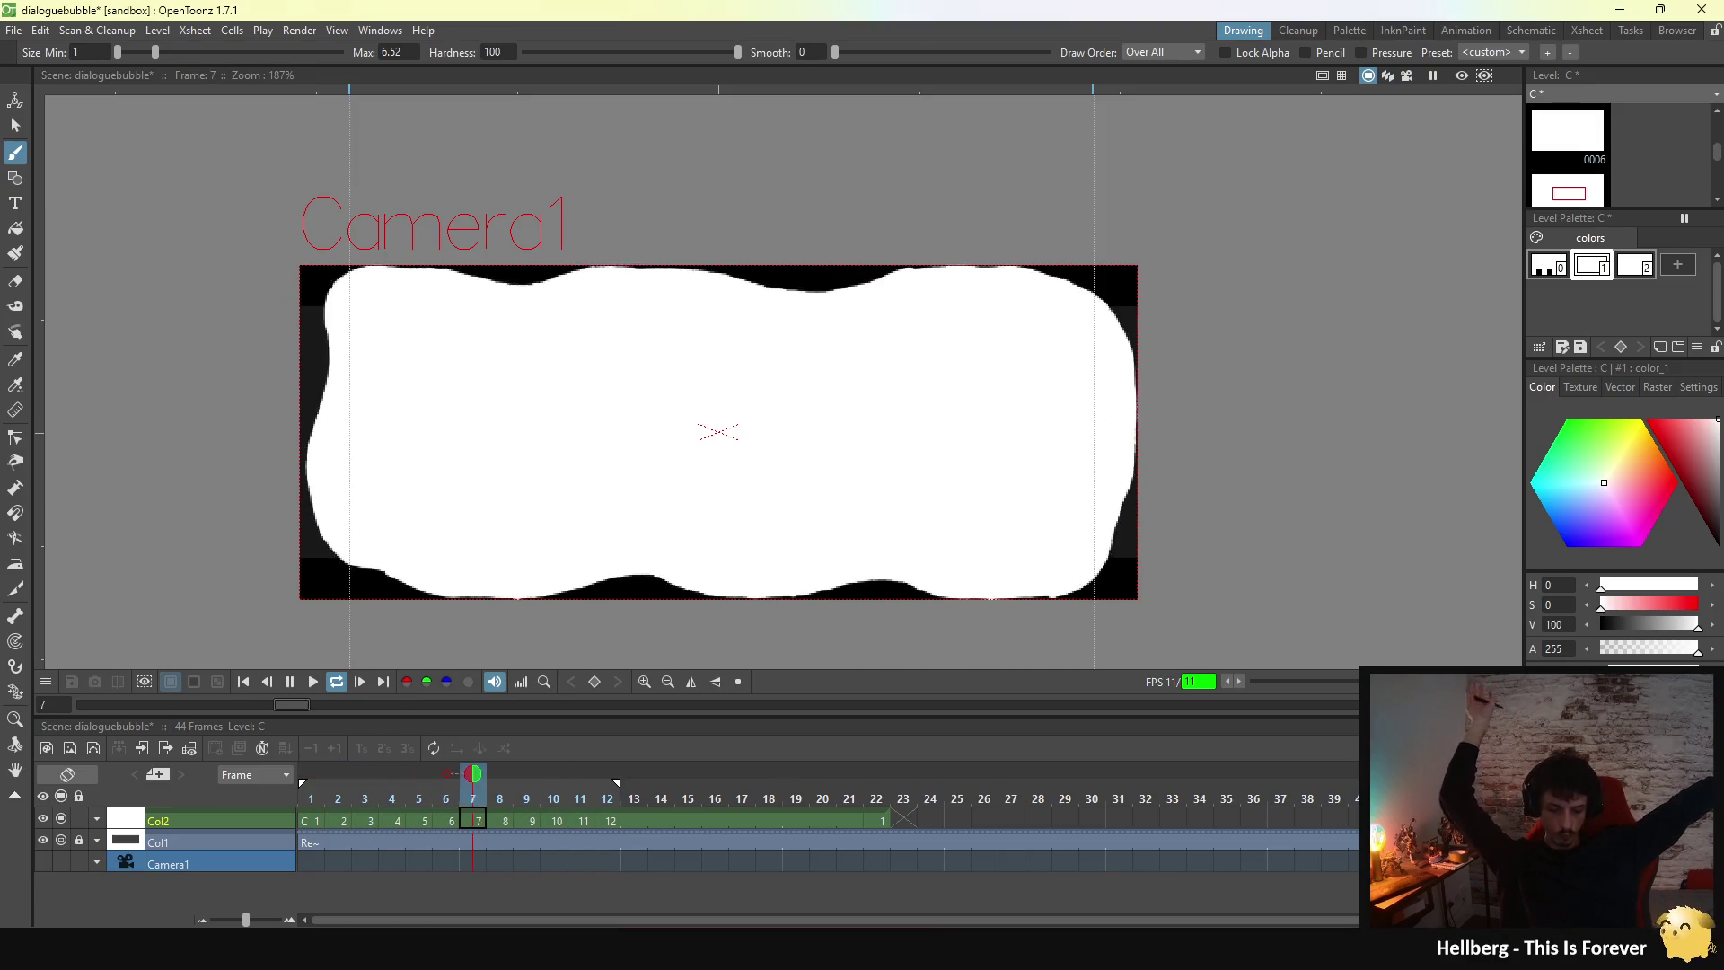
- Stop playback, flip between frames 12 and 1, then replay the loop
{"action": "key", "text": "p"}
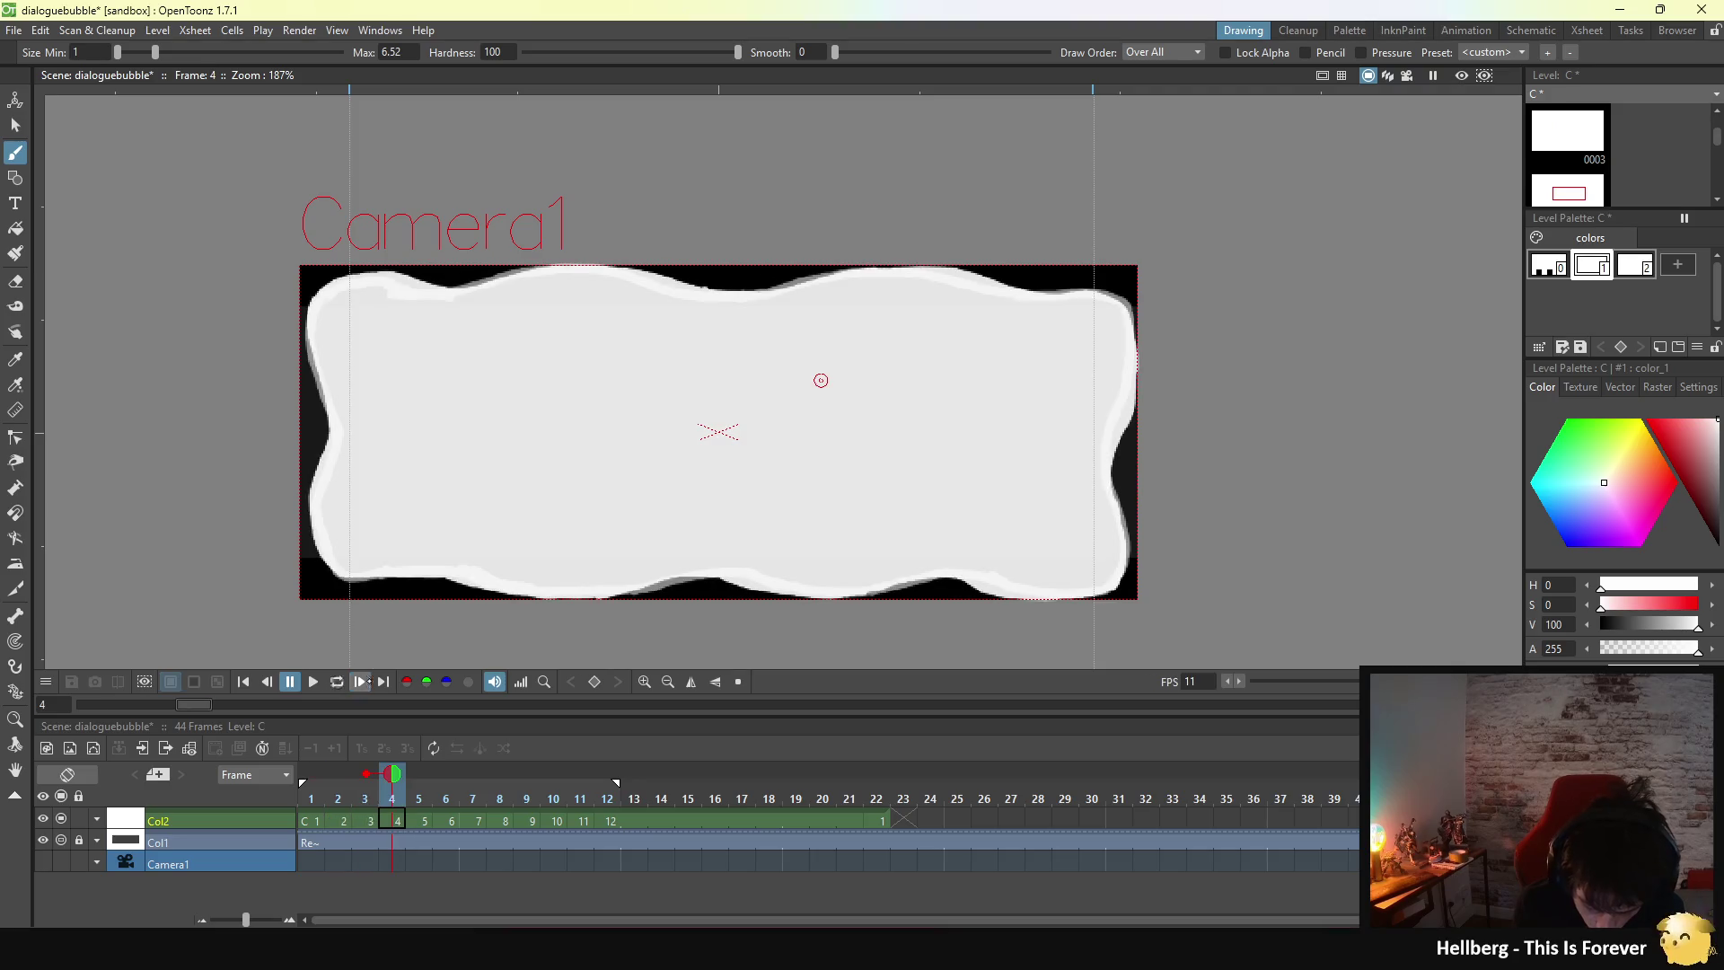
{"action": "left_click", "coordinate": [613, 819]}
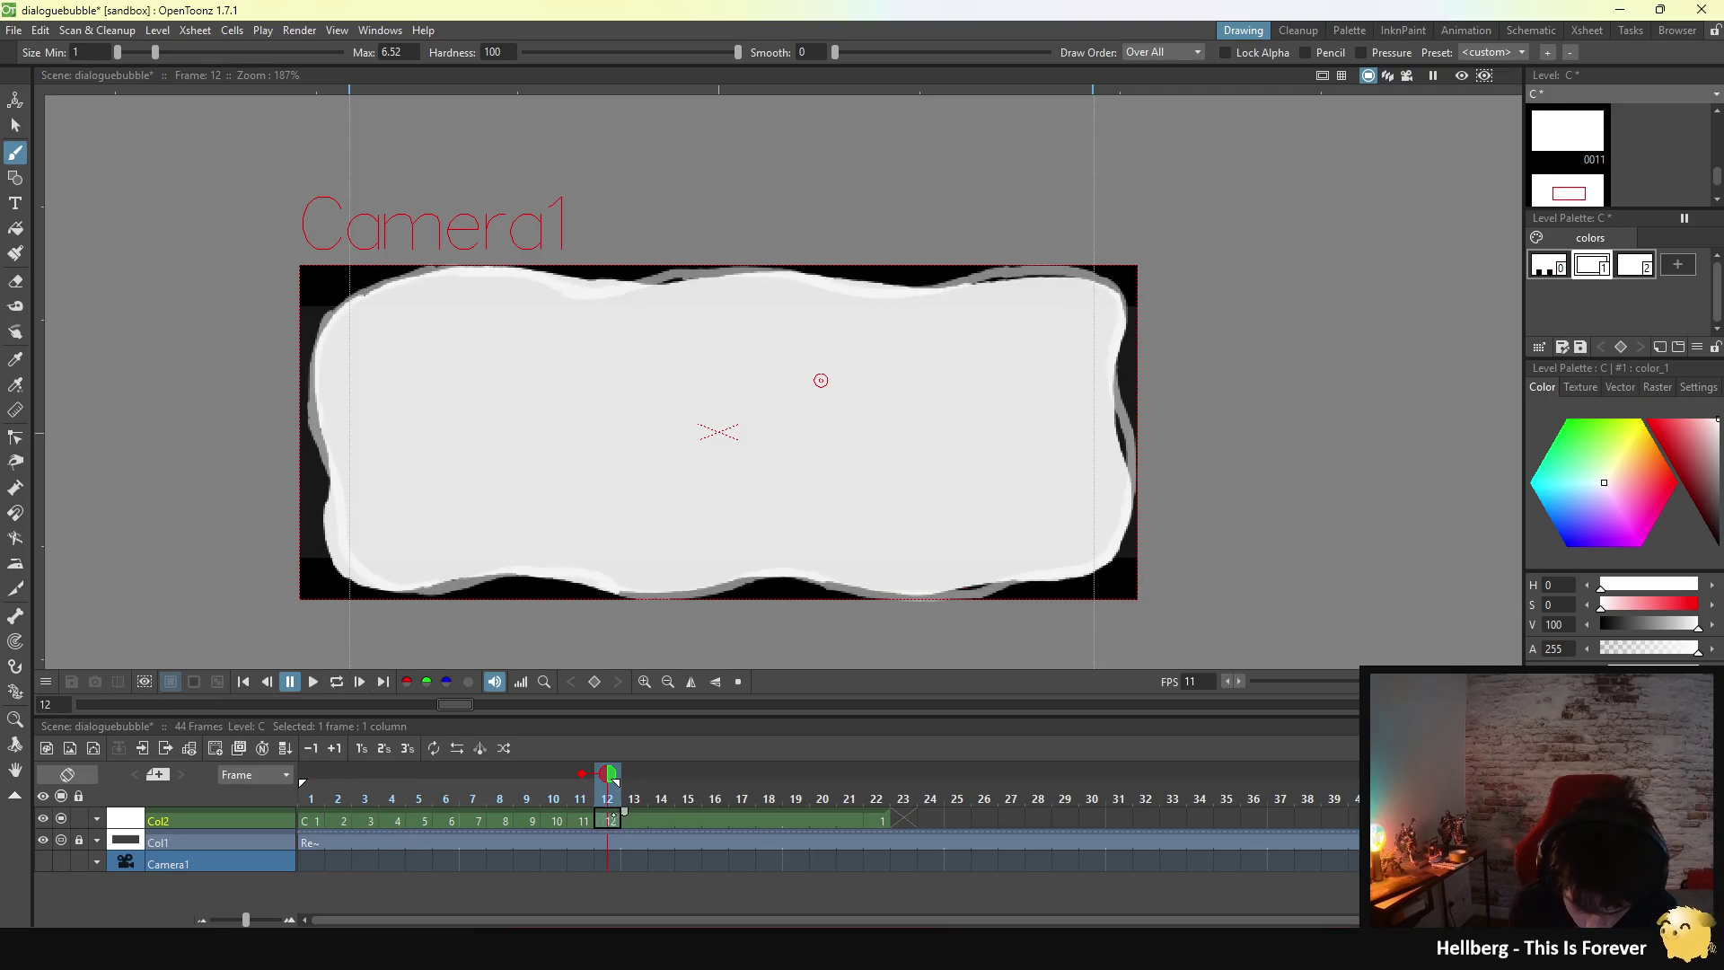
{"action": "key", "text": "alt+comma"}
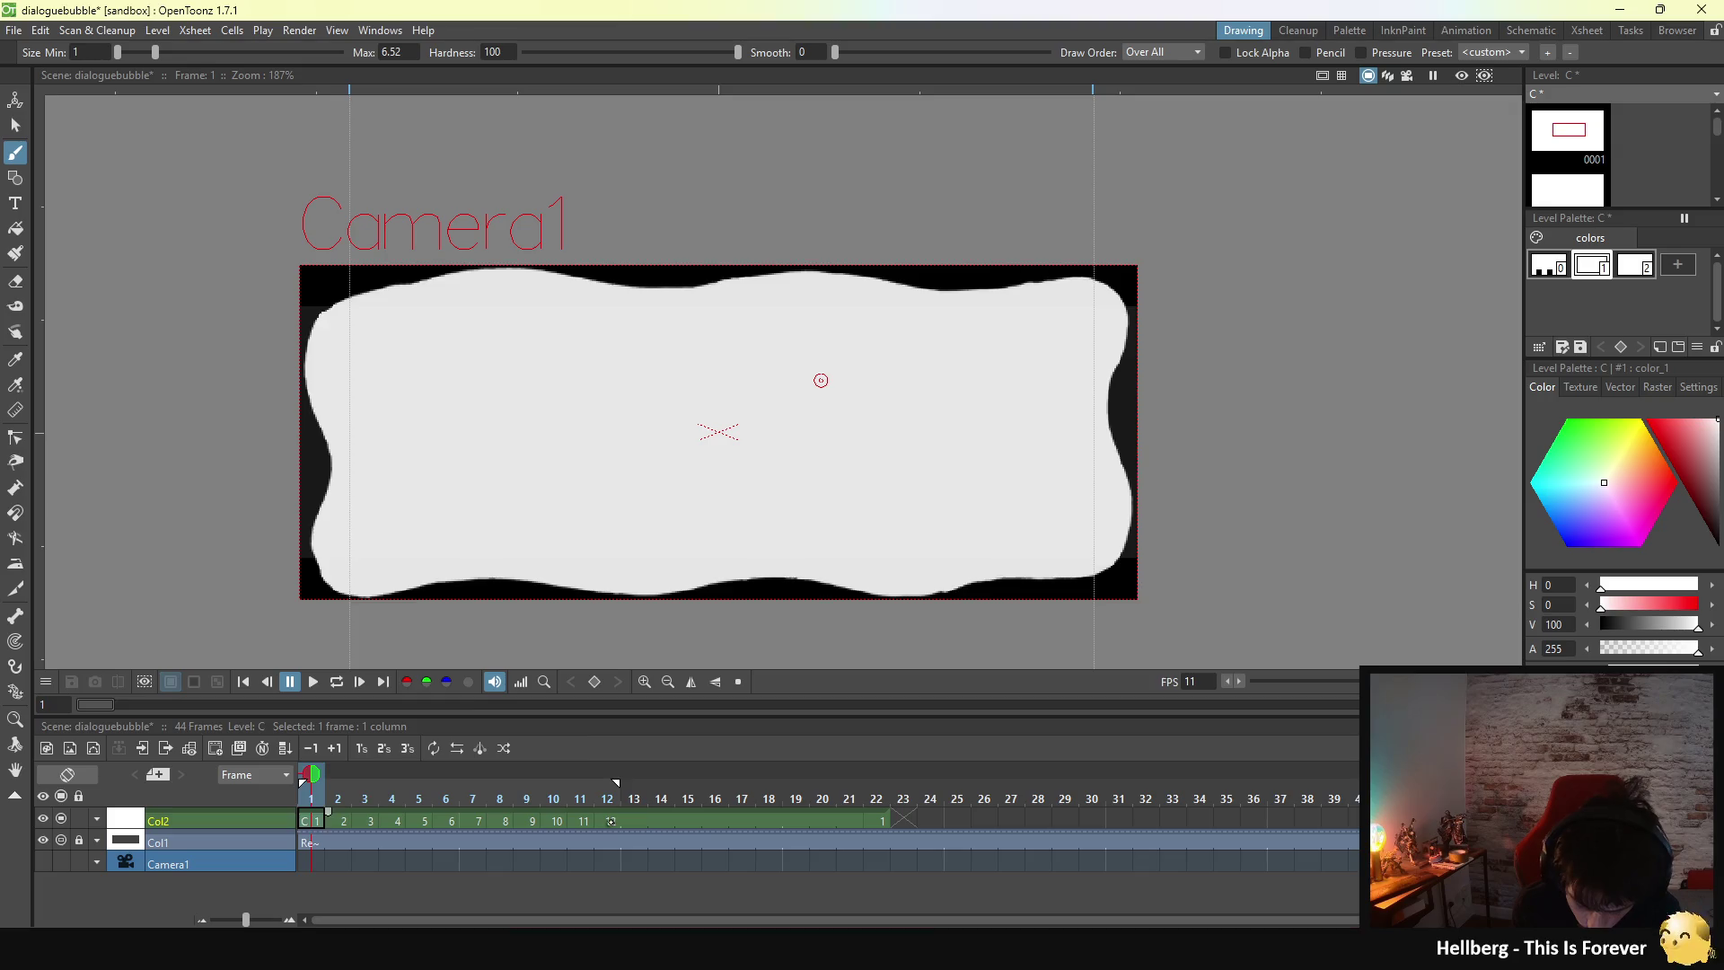
{"action": "key", "text": "alt+period"}
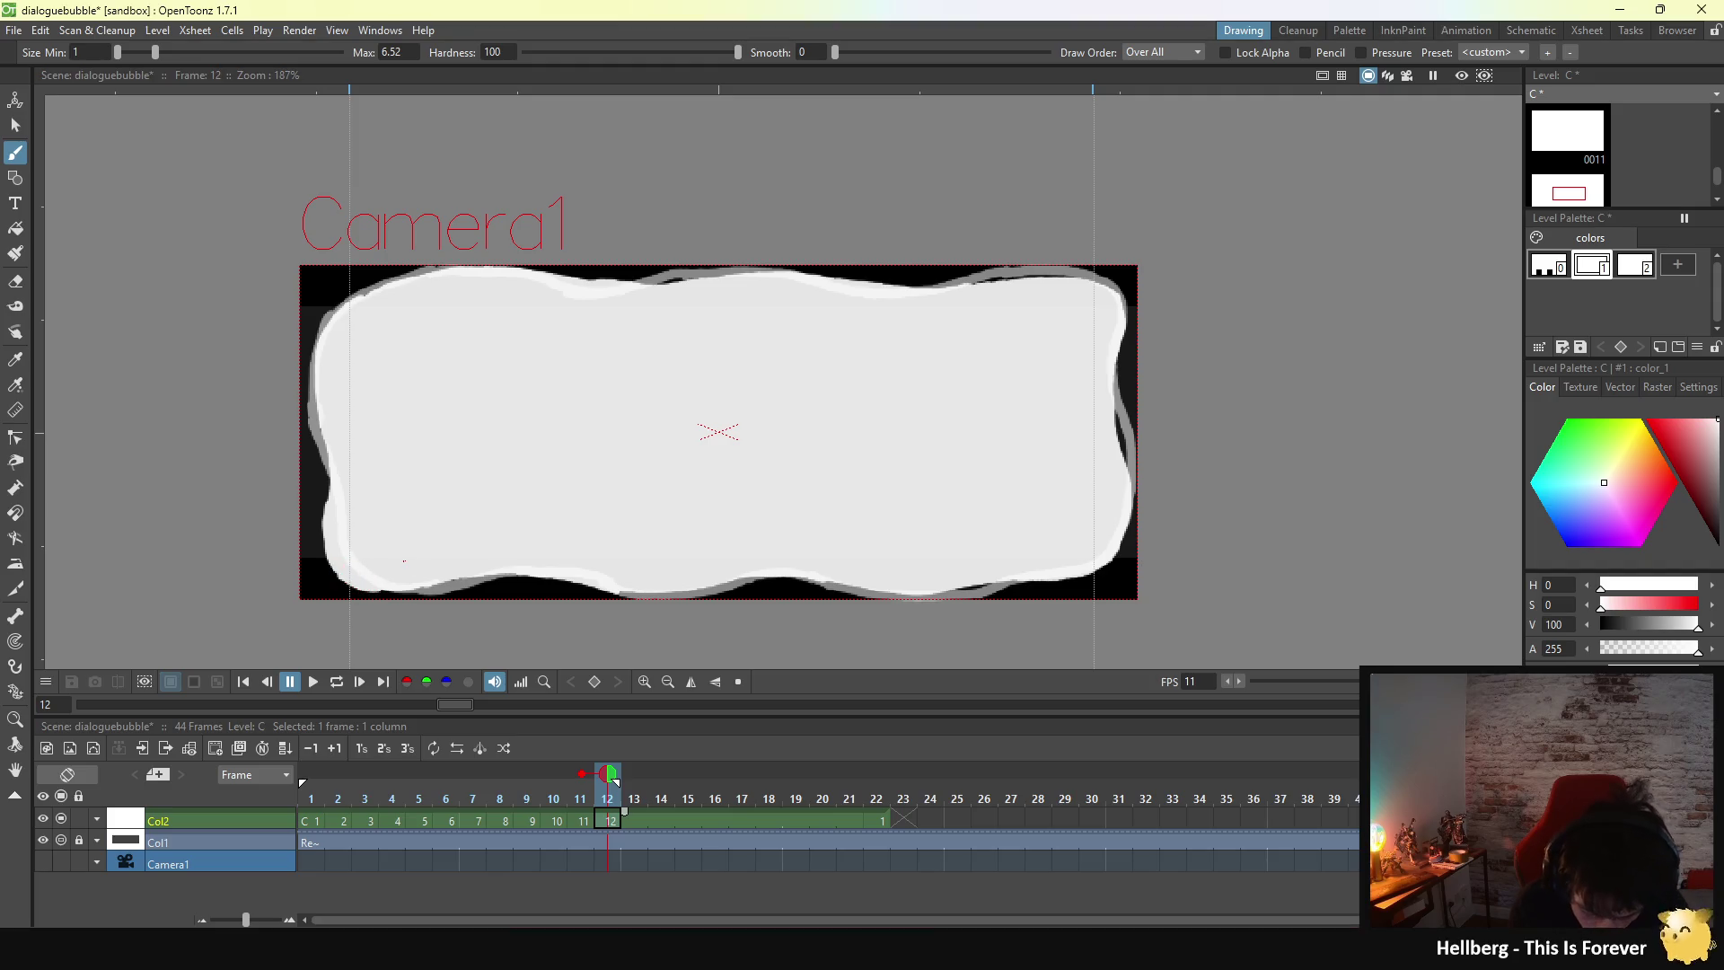
{"action": "left_click", "coordinate": [314, 682]}
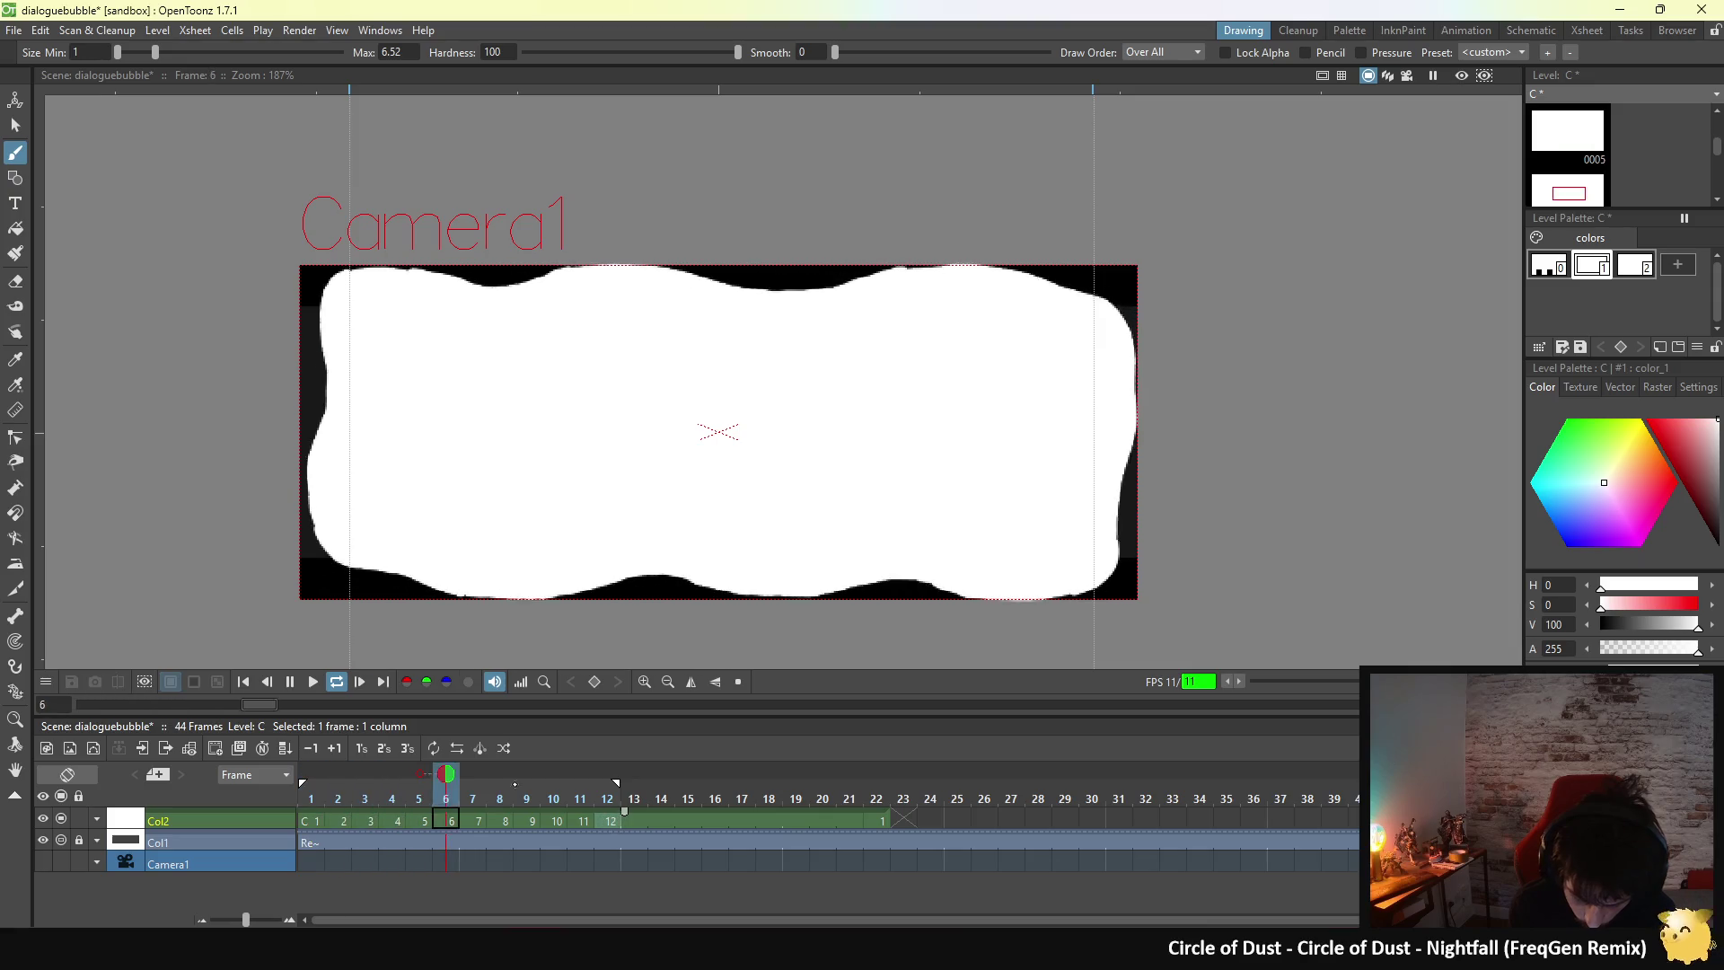
- Stop the loop, step through frames 10, 1 and 2, and switch to the Eraser
{"action": "left_click", "coordinate": [481, 573]}
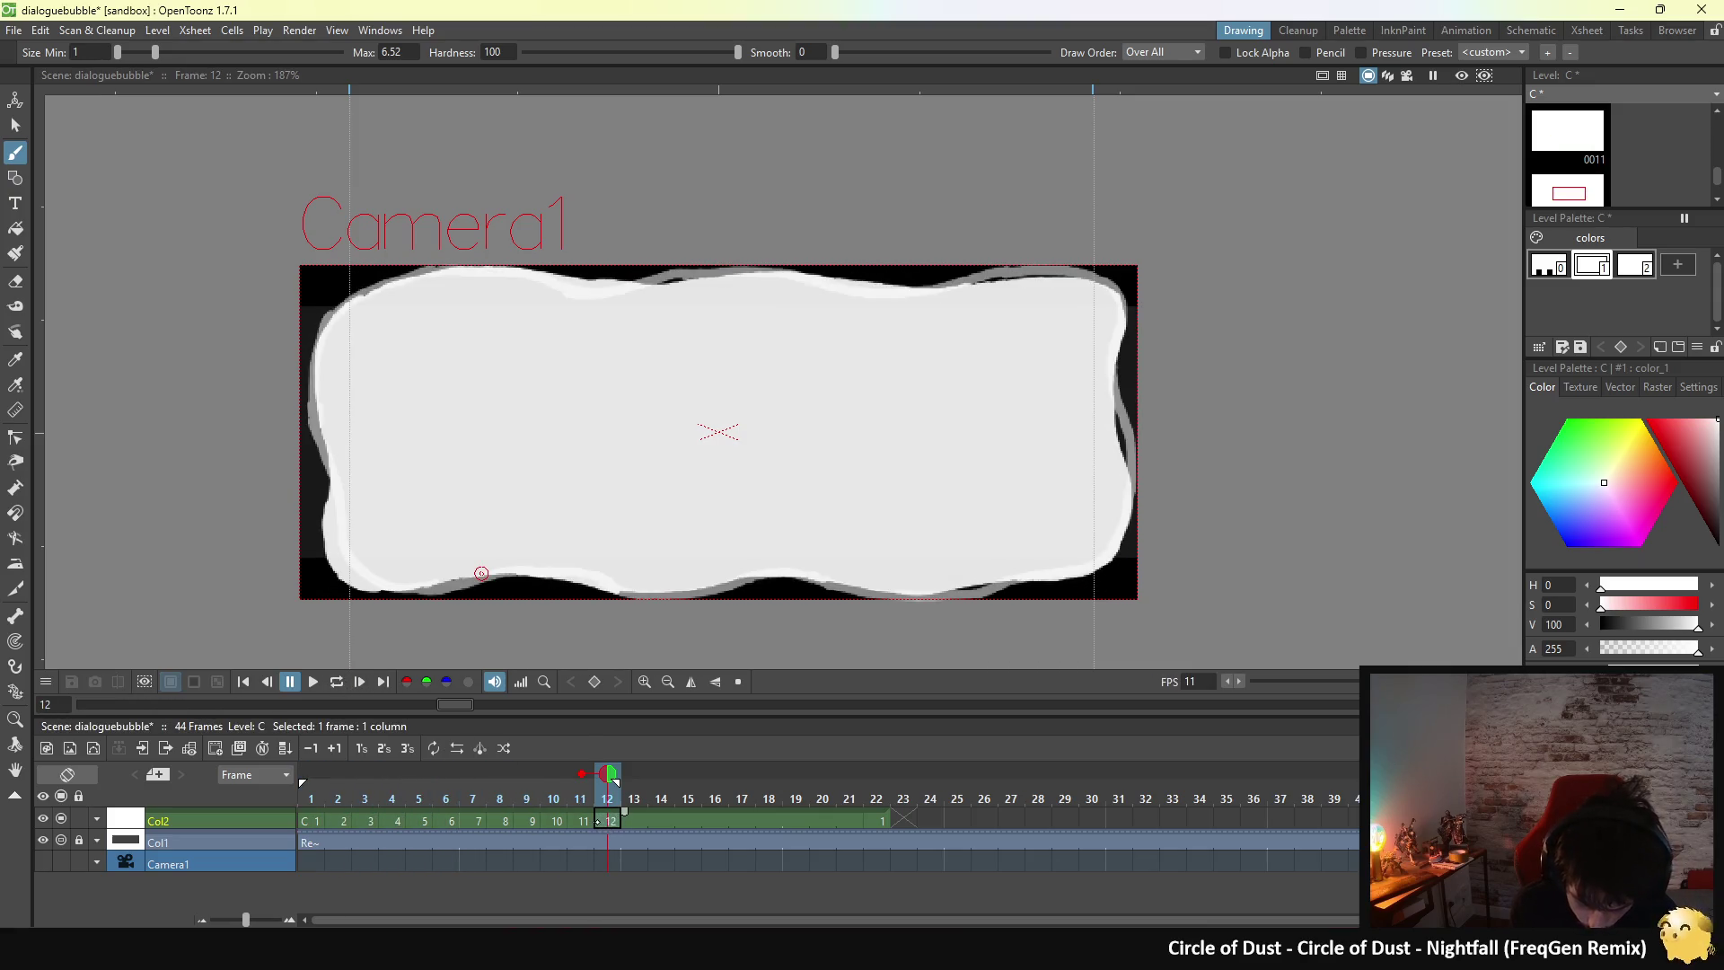
{"action": "key", "text": "comma"}
{"action": "key", "text": "comma"}
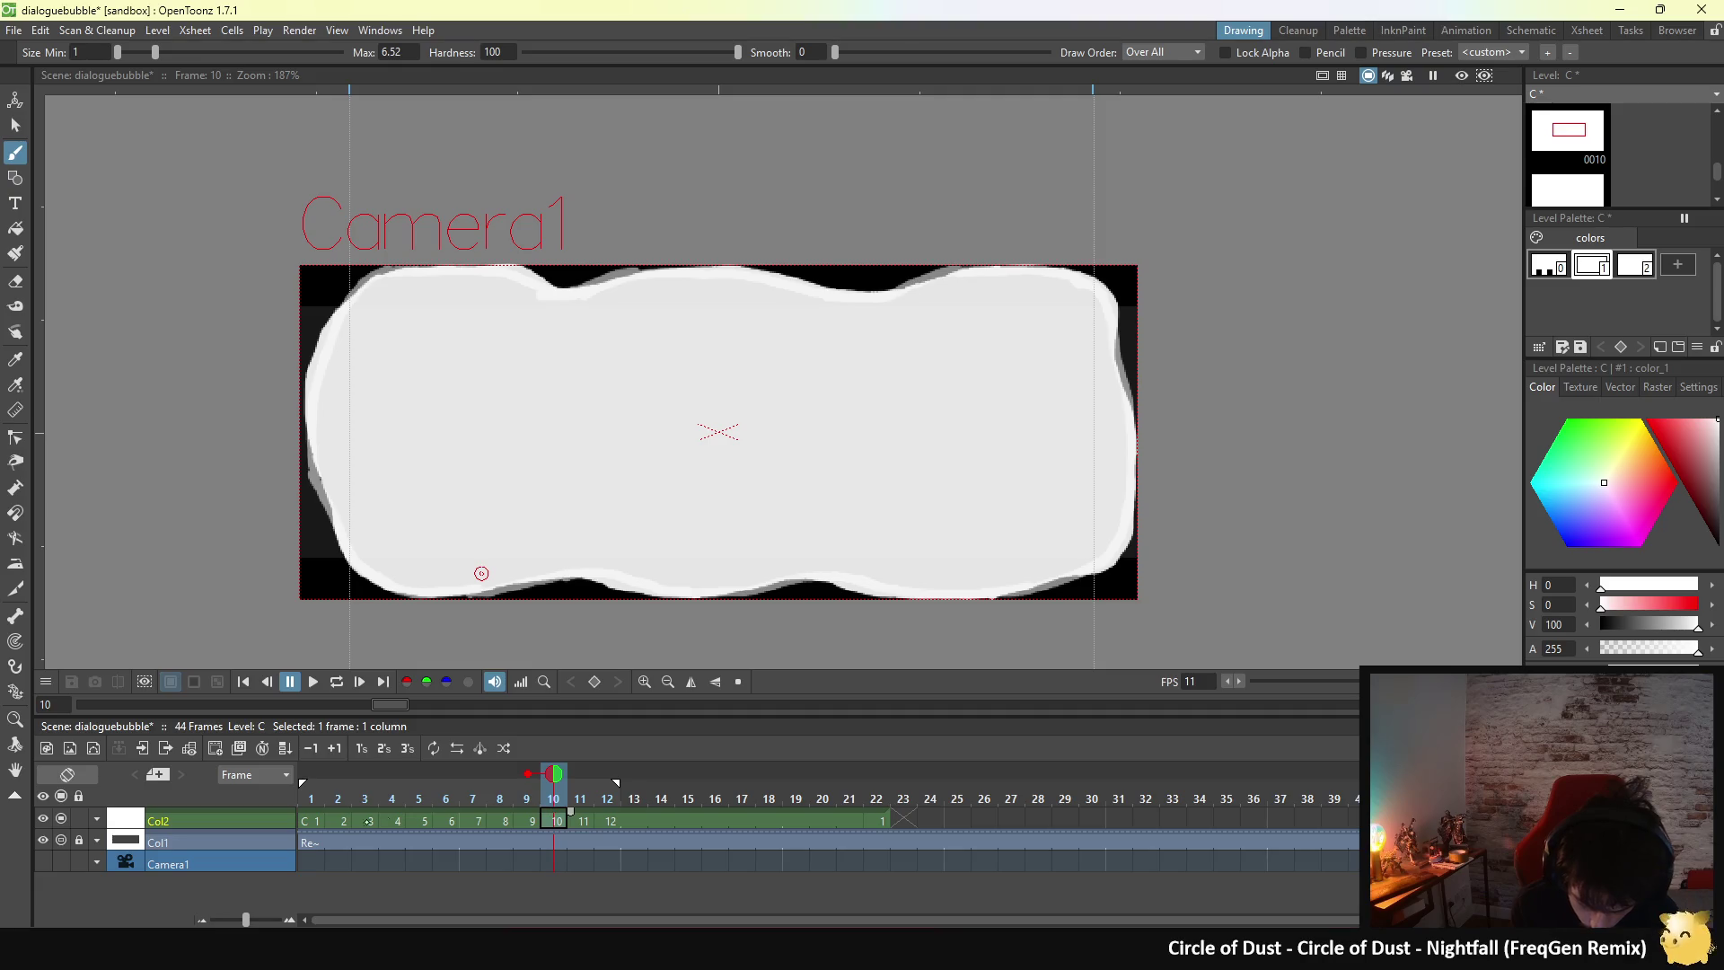
{"action": "key", "text": "alt+comma"}
{"action": "key", "text": "period"}
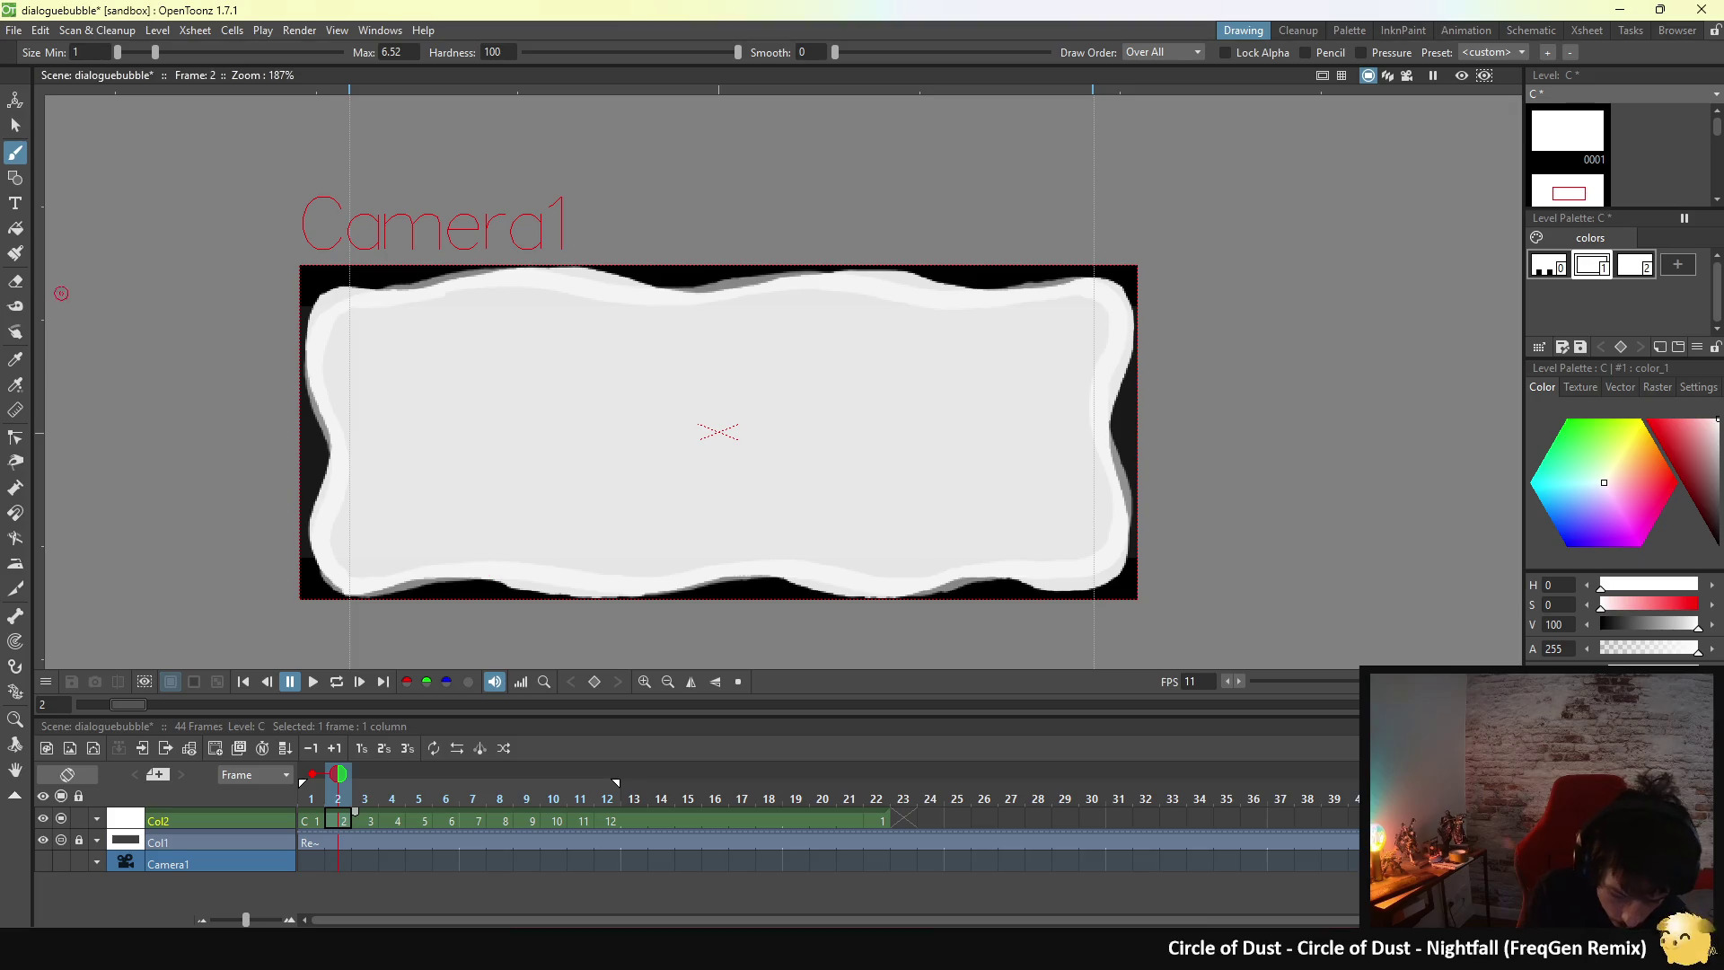
{"action": "key", "text": "a"}
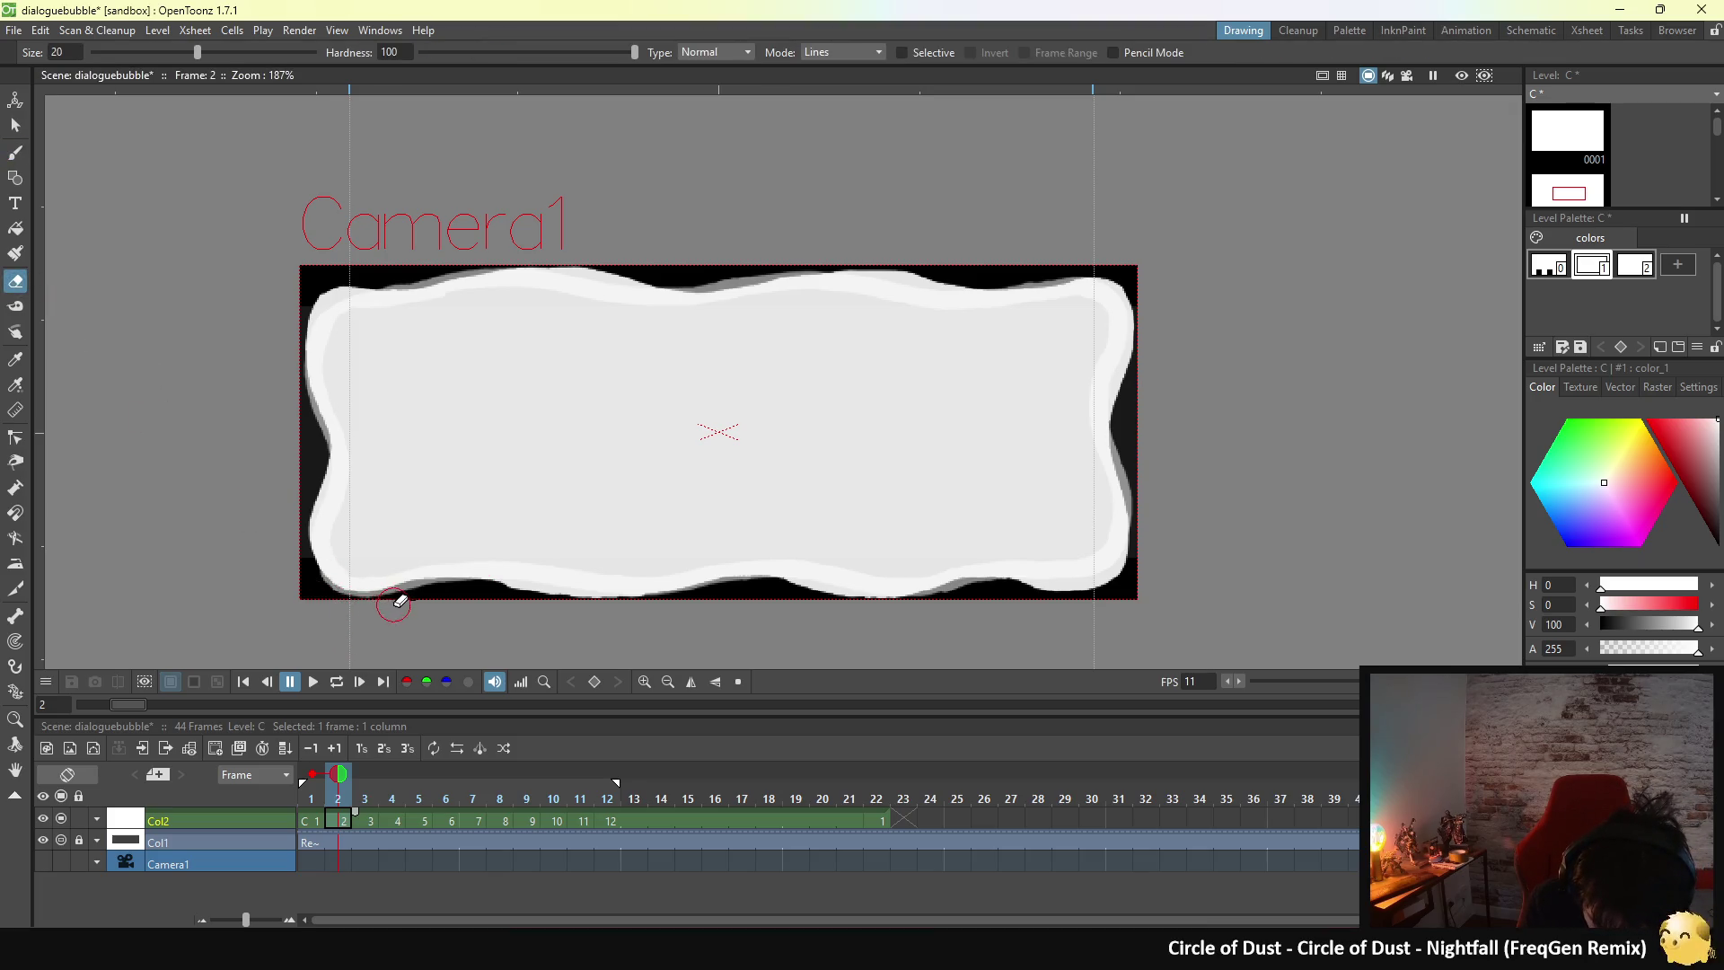
- Loop-play the bubble animation, pause and resume it, then stop playback
{"action": "left_click", "coordinate": [337, 682]}
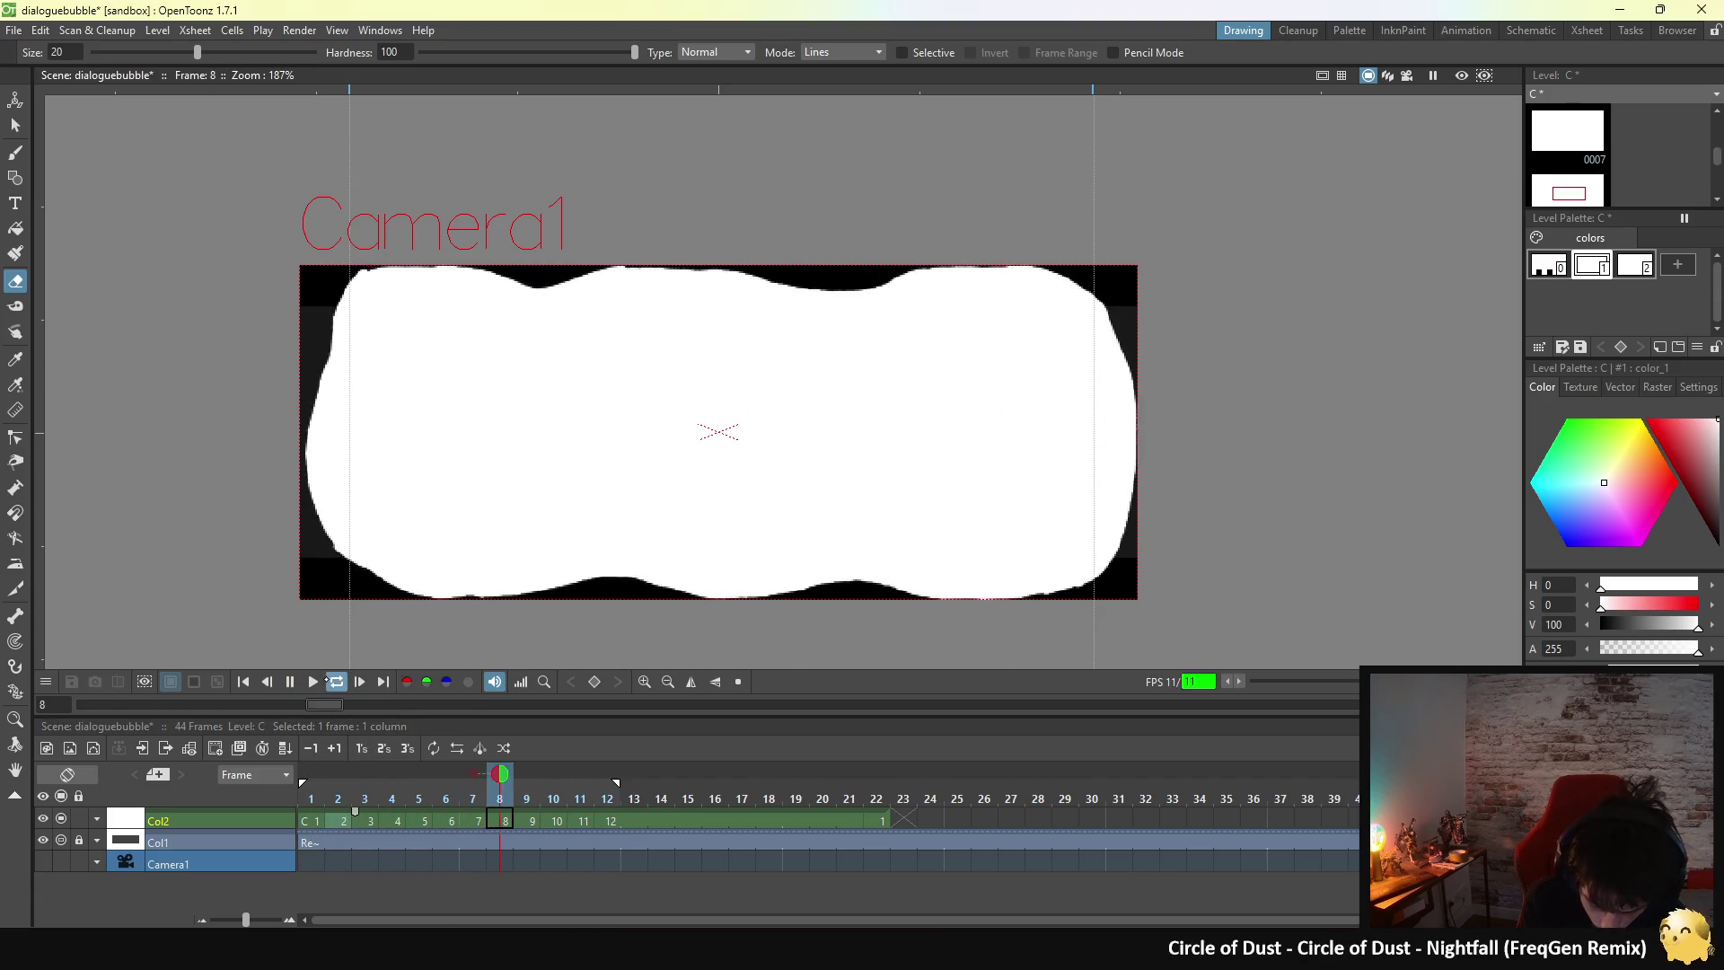
{"action": "key", "text": "space"}
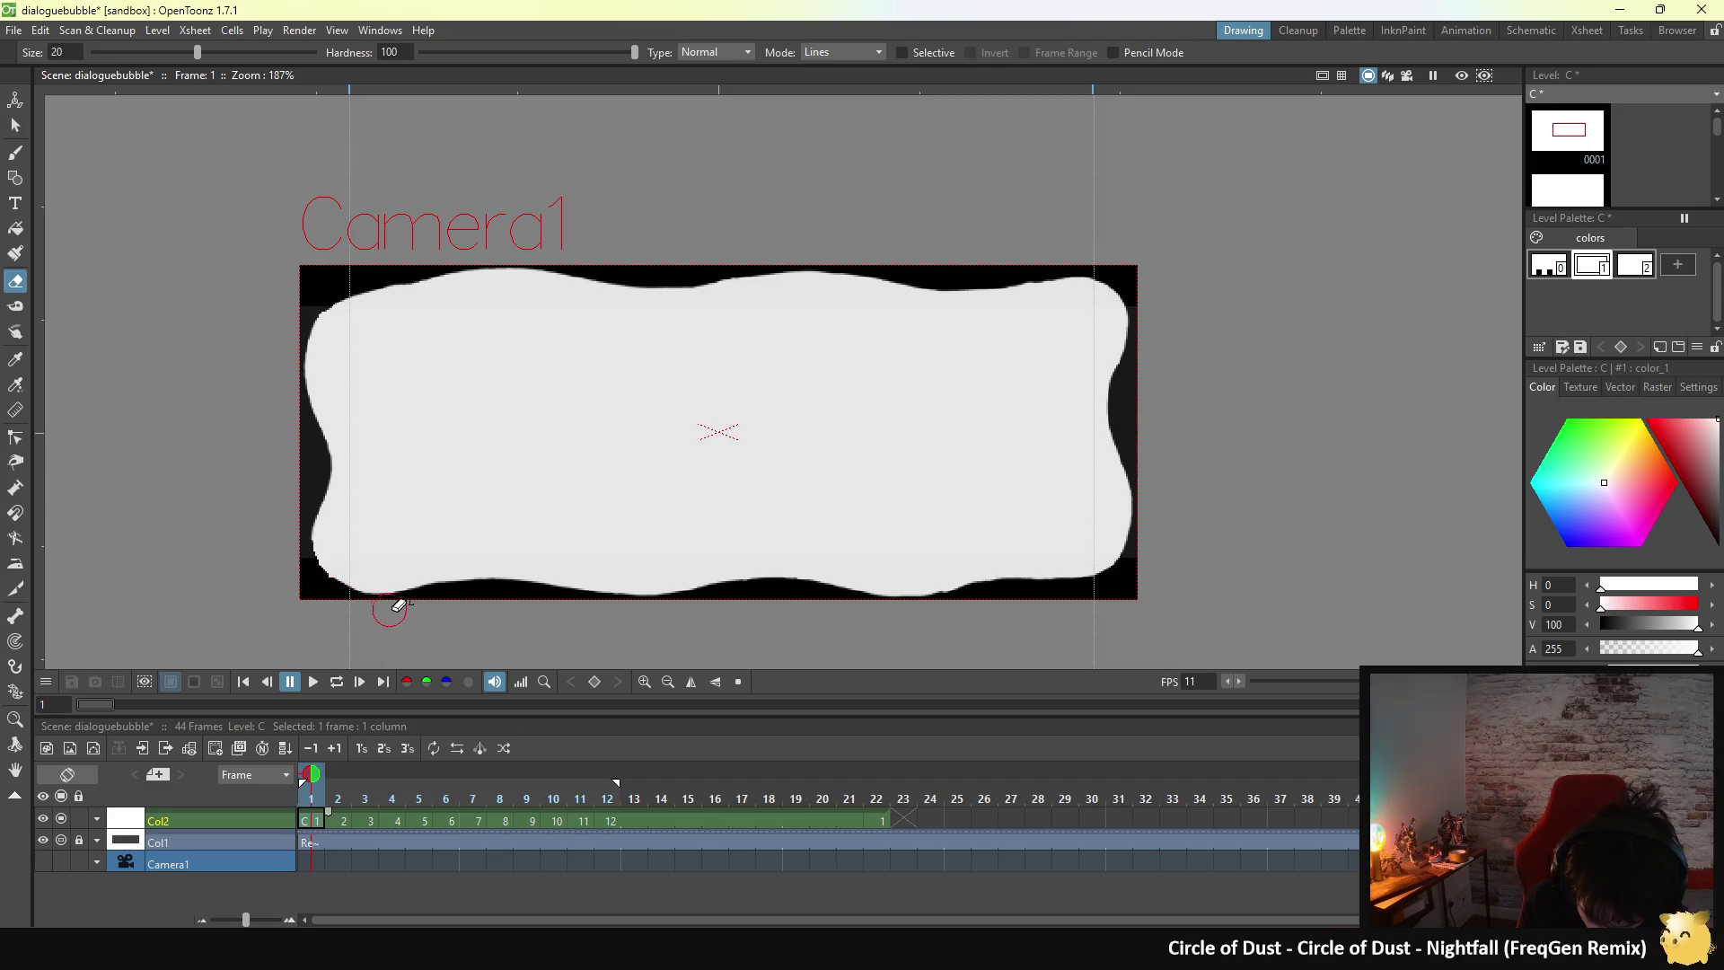
{"action": "key", "text": "space"}
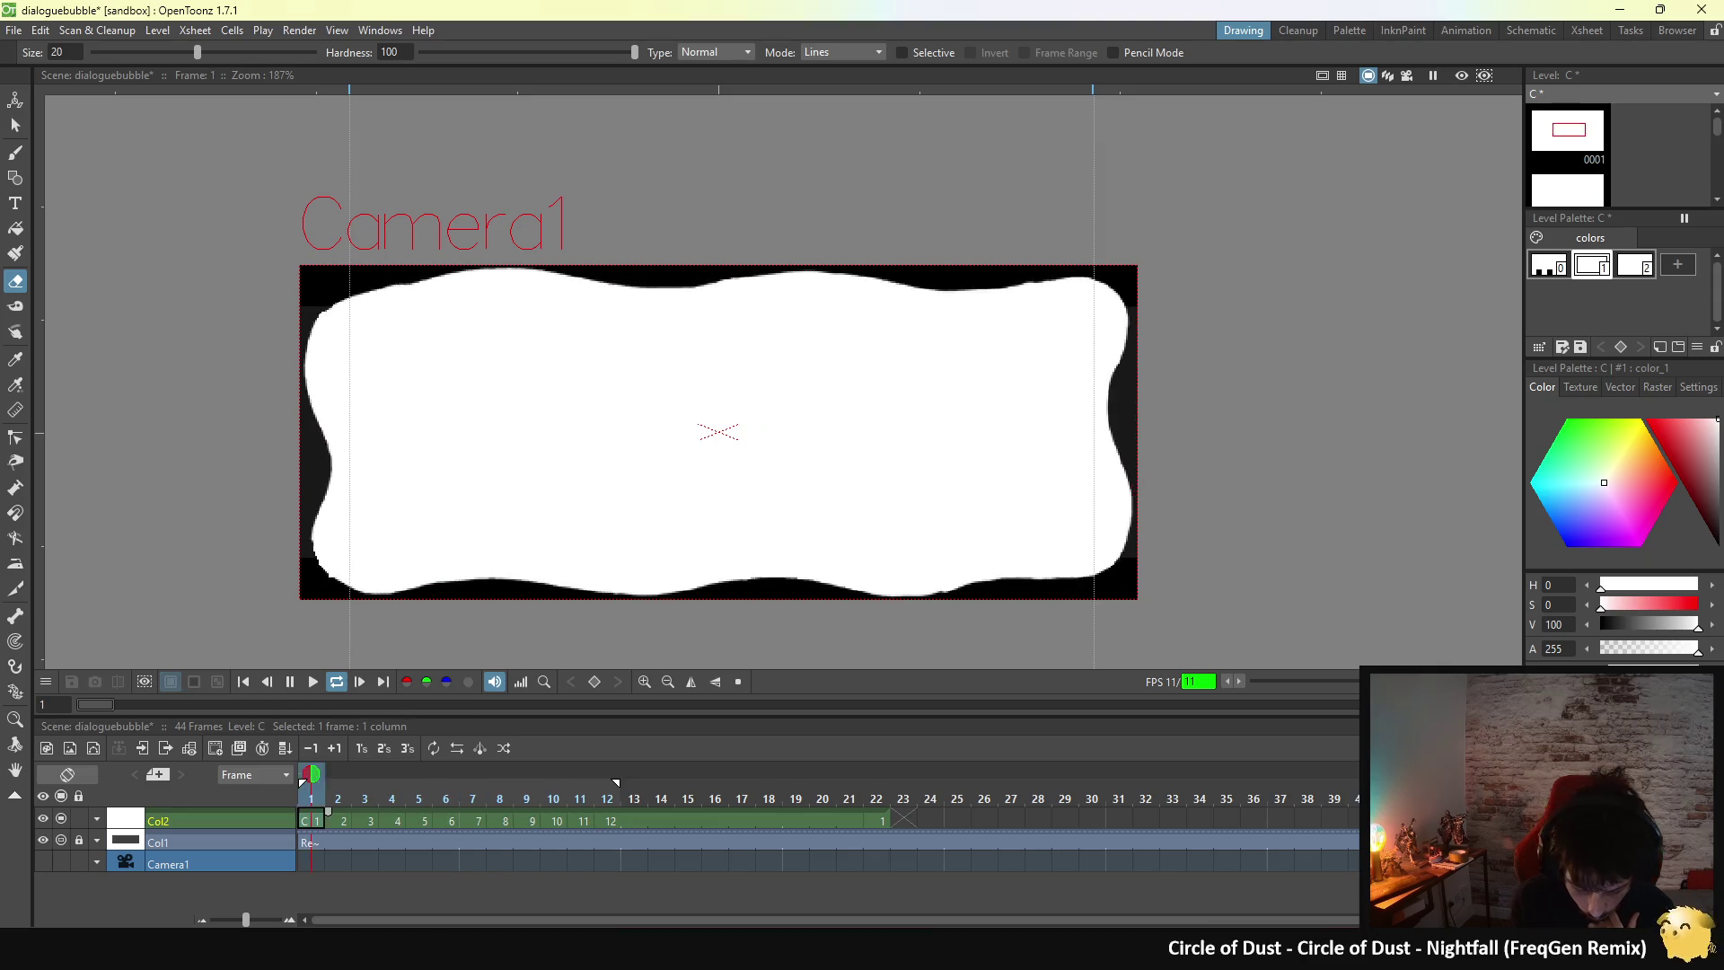
{"action": "key", "text": "p"}
- Flip between frames 12 and 1 with the frame-11 onion-skin ghost turned off
{"action": "left_click", "coordinate": [608, 820]}
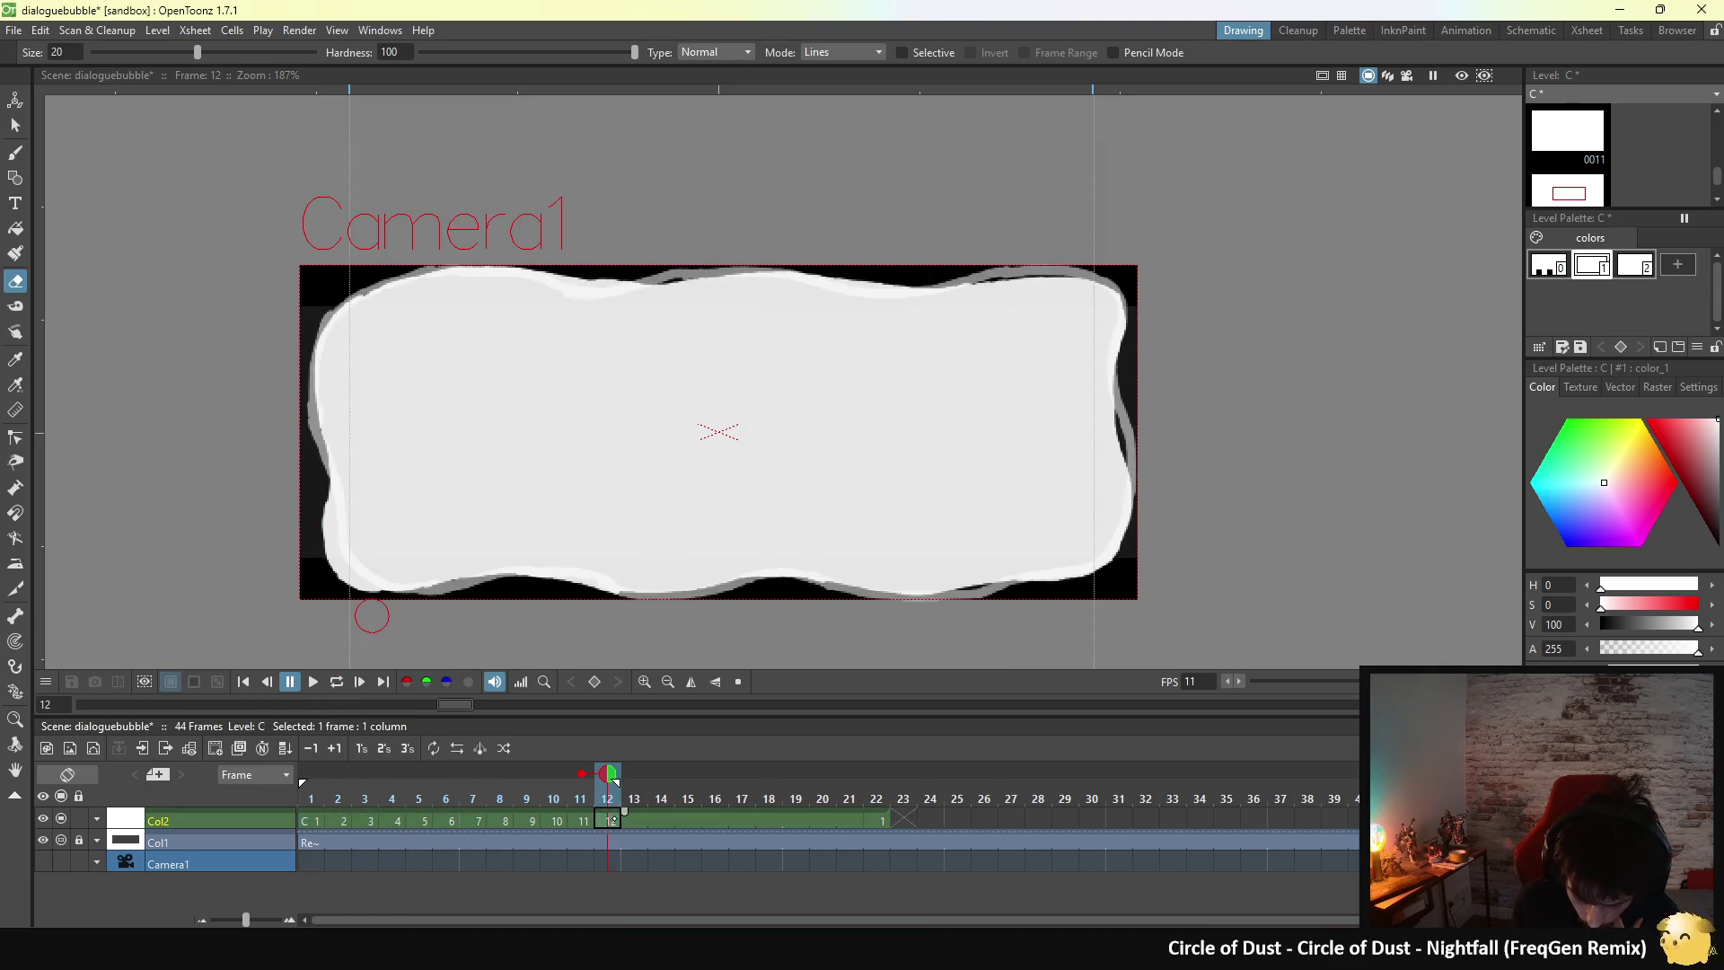
{"action": "left_click", "coordinate": [325, 816]}
{"action": "left_click", "coordinate": [606, 820]}
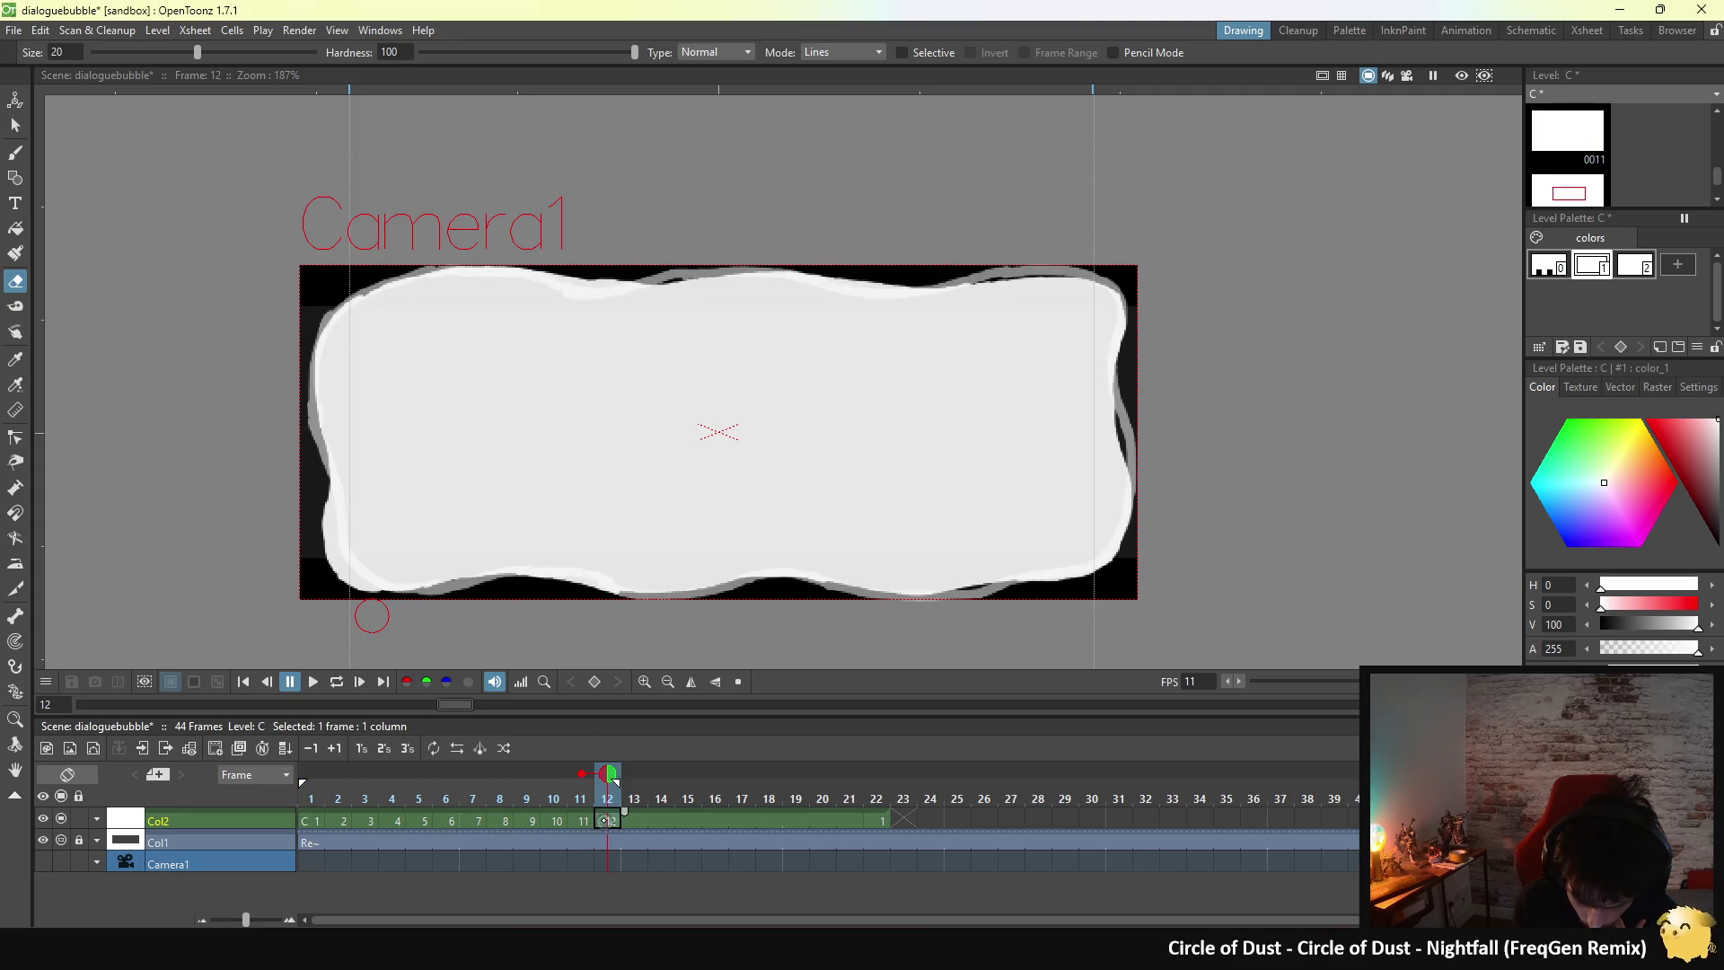
{"action": "left_click", "coordinate": [581, 773]}
{"action": "left_click", "coordinate": [316, 820]}
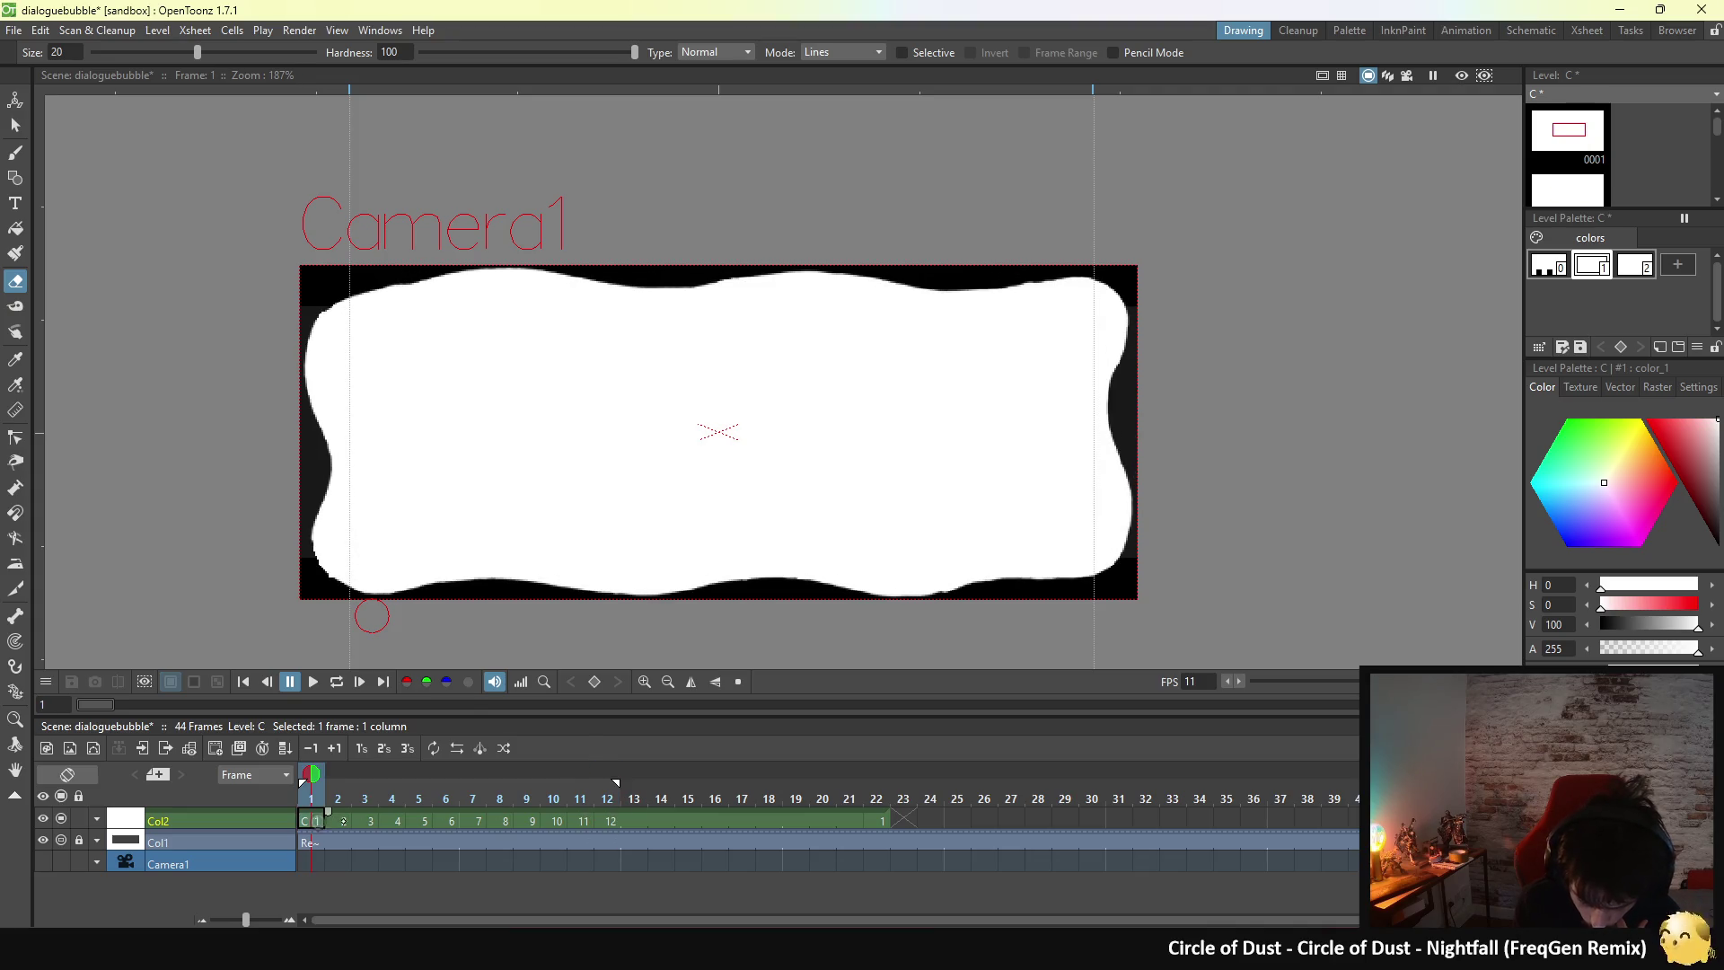
{"action": "left_click", "coordinate": [608, 819]}
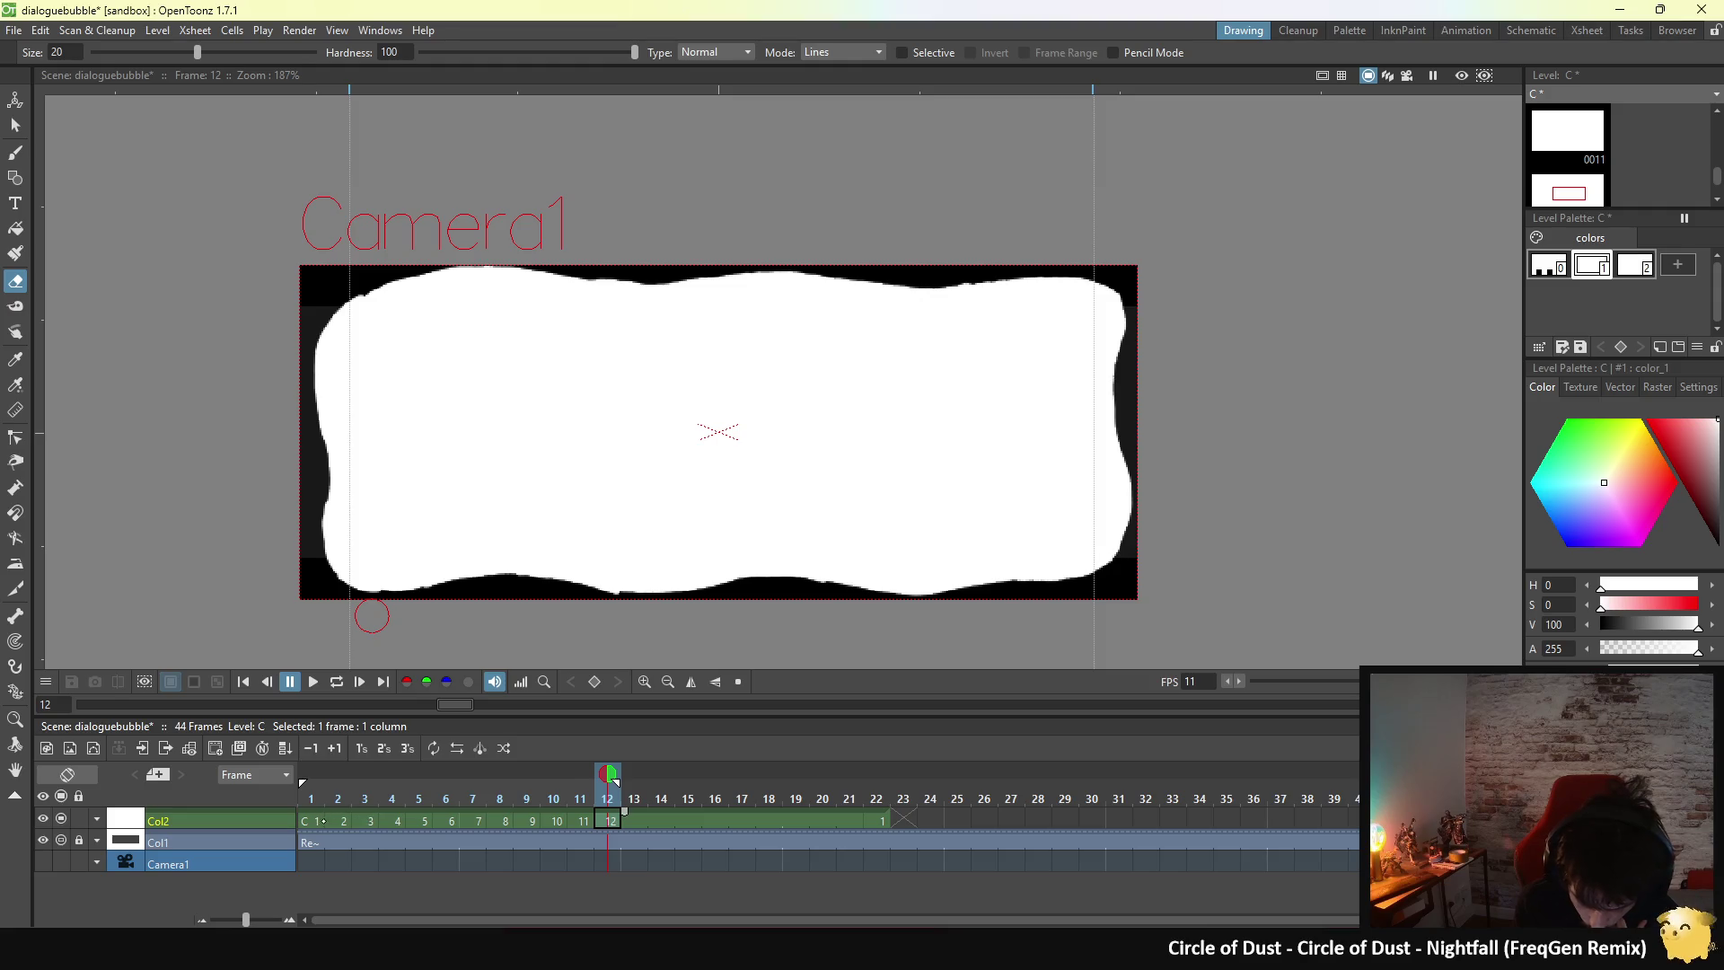
{"action": "key", "text": "alt+comma"}
{"action": "left_click", "coordinate": [611, 819]}
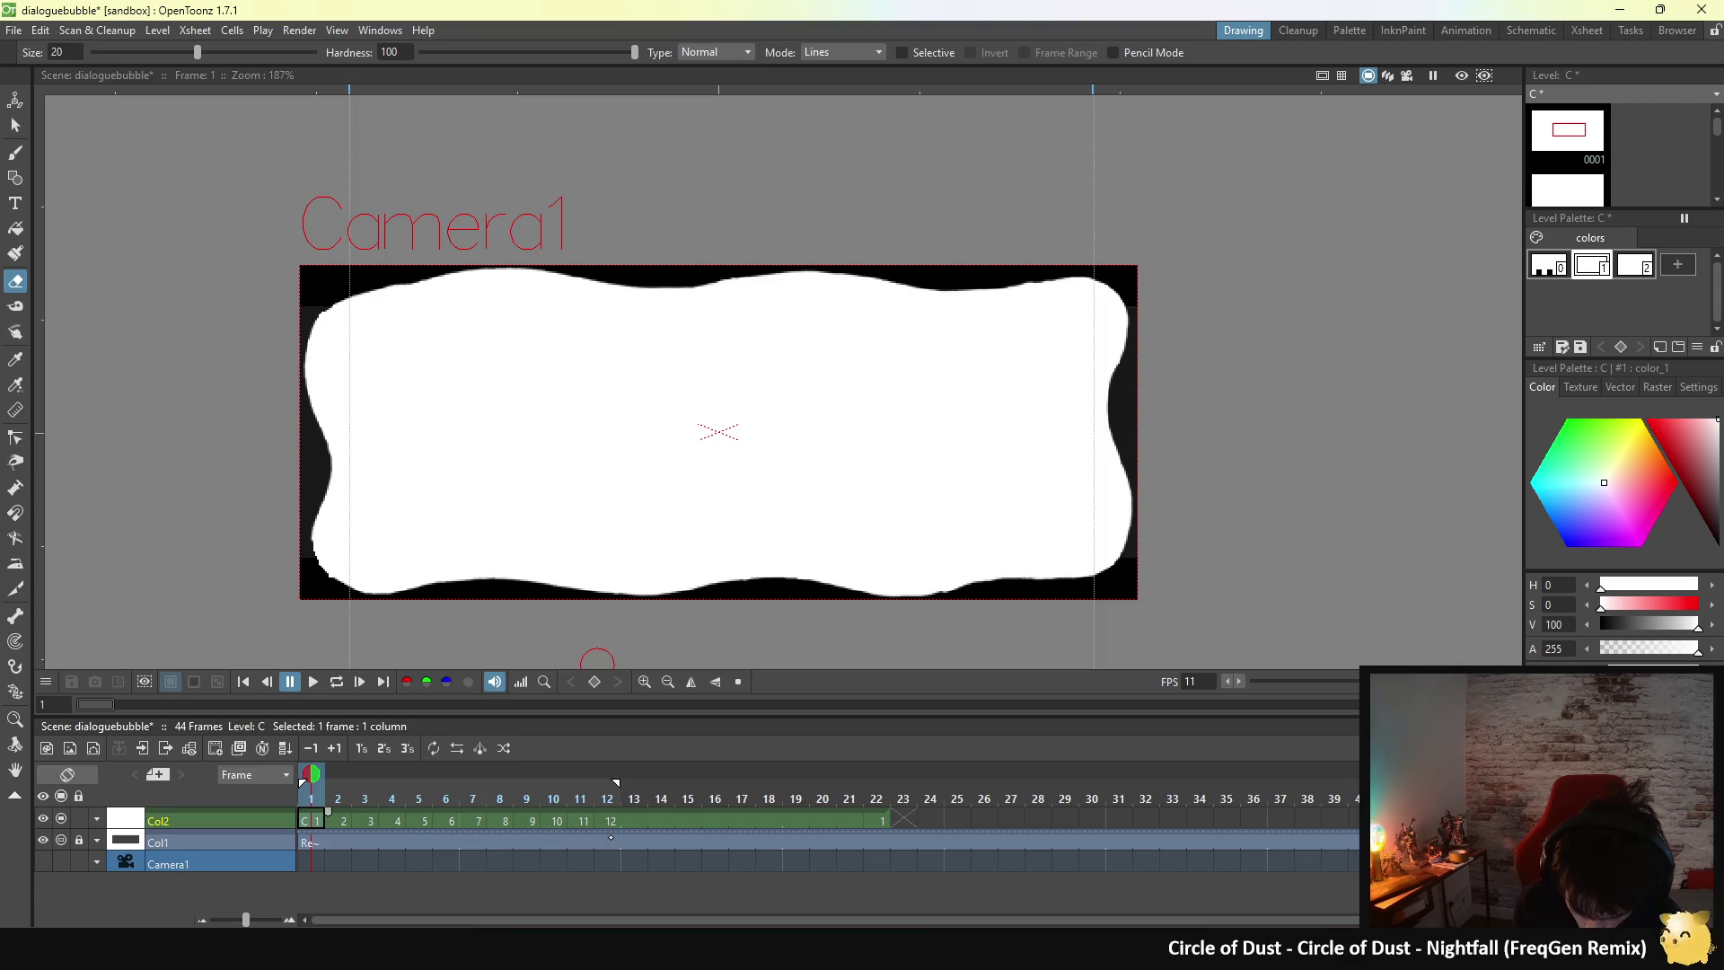
- Compare frame 12 against frames 1 and 2 to check the loop transition
{"action": "left_click", "coordinate": [611, 821]}
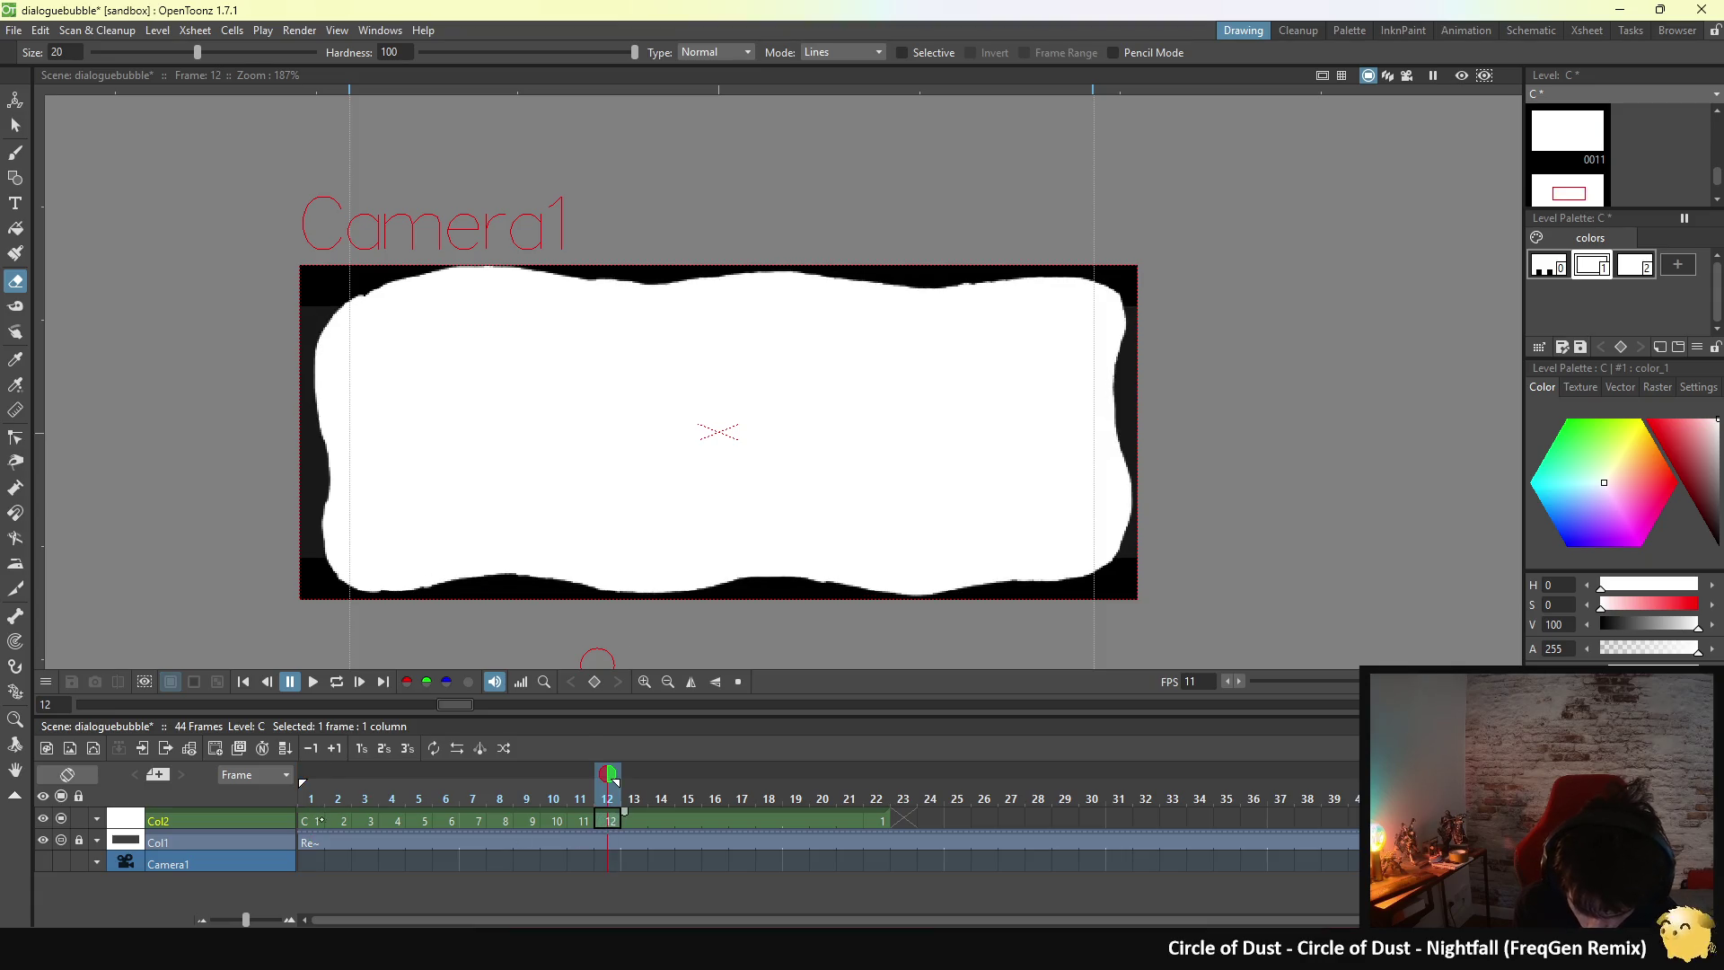
{"action": "left_click", "coordinate": [314, 821]}
{"action": "left_click", "coordinate": [344, 820]}
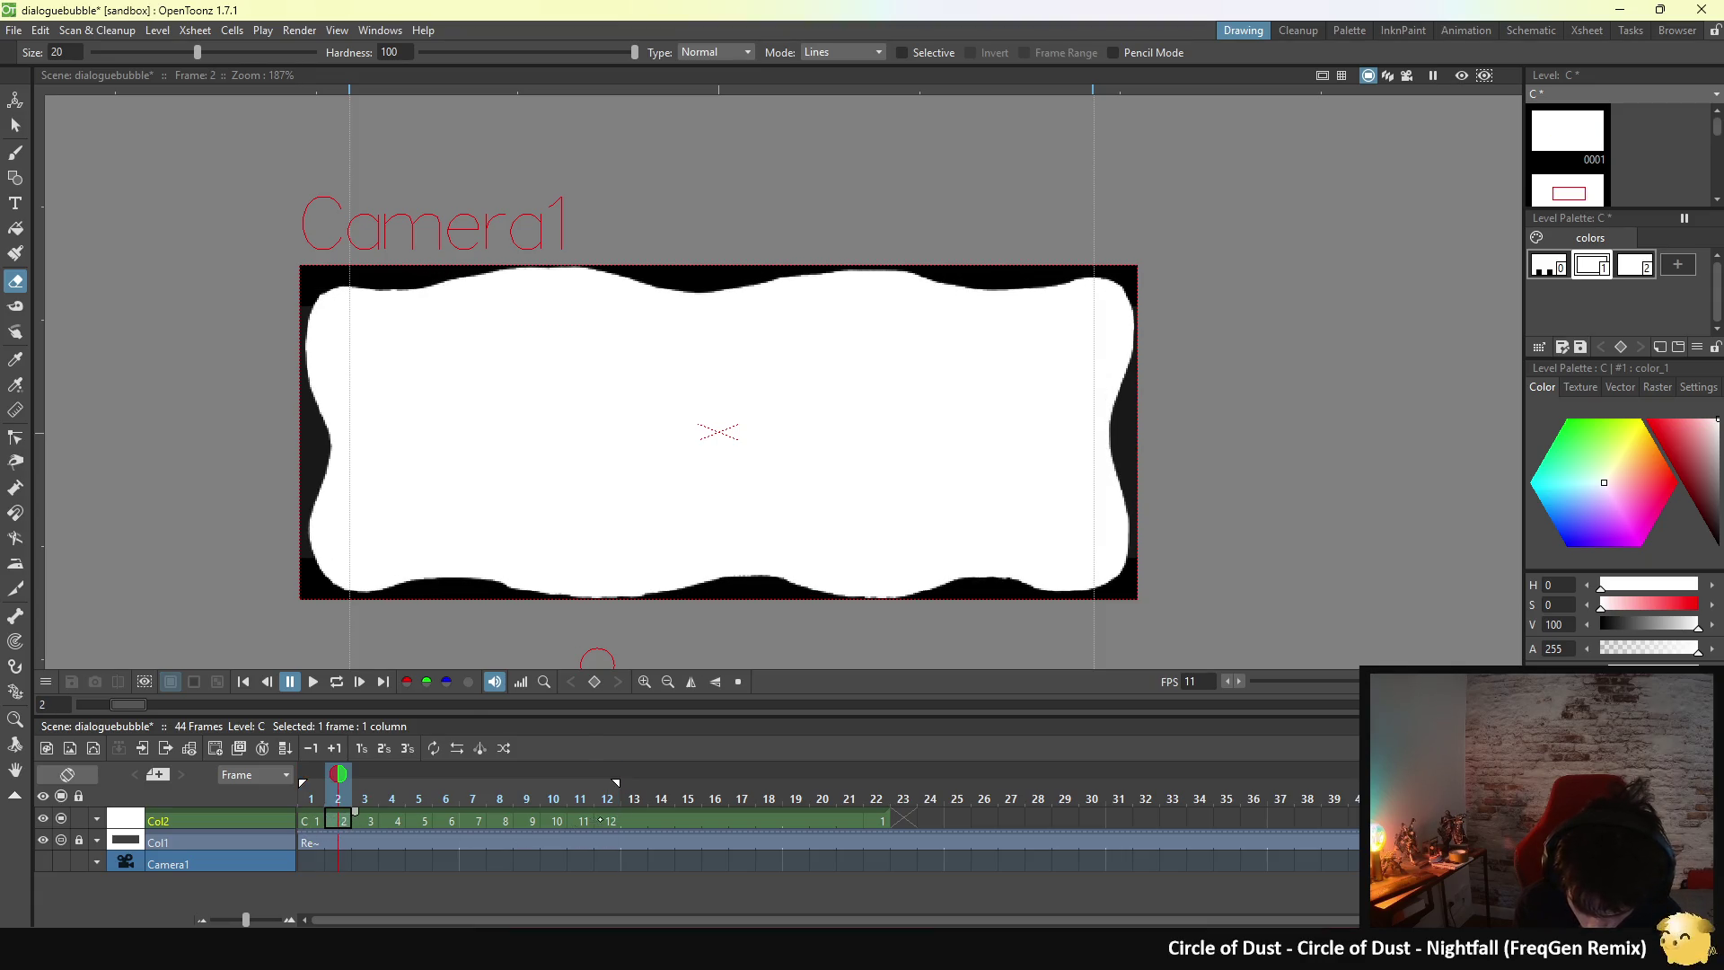
{"action": "left_click", "coordinate": [611, 820]}
{"action": "left_click", "coordinate": [317, 821]}
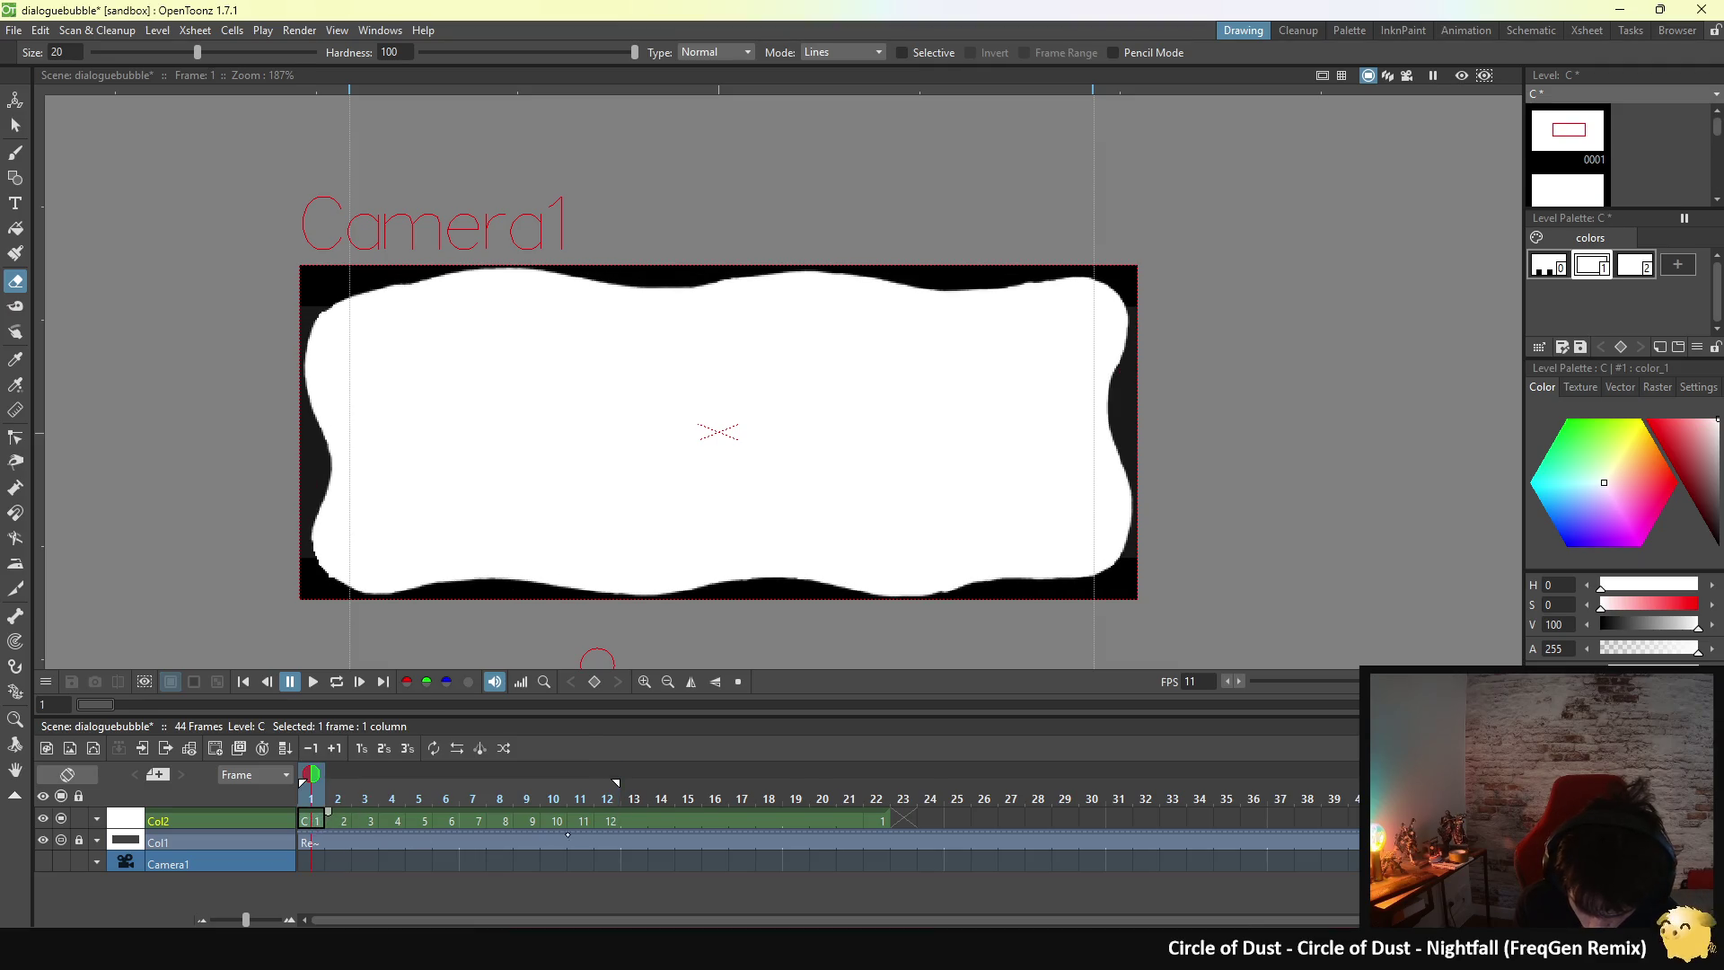
{"action": "left_click", "coordinate": [609, 820]}
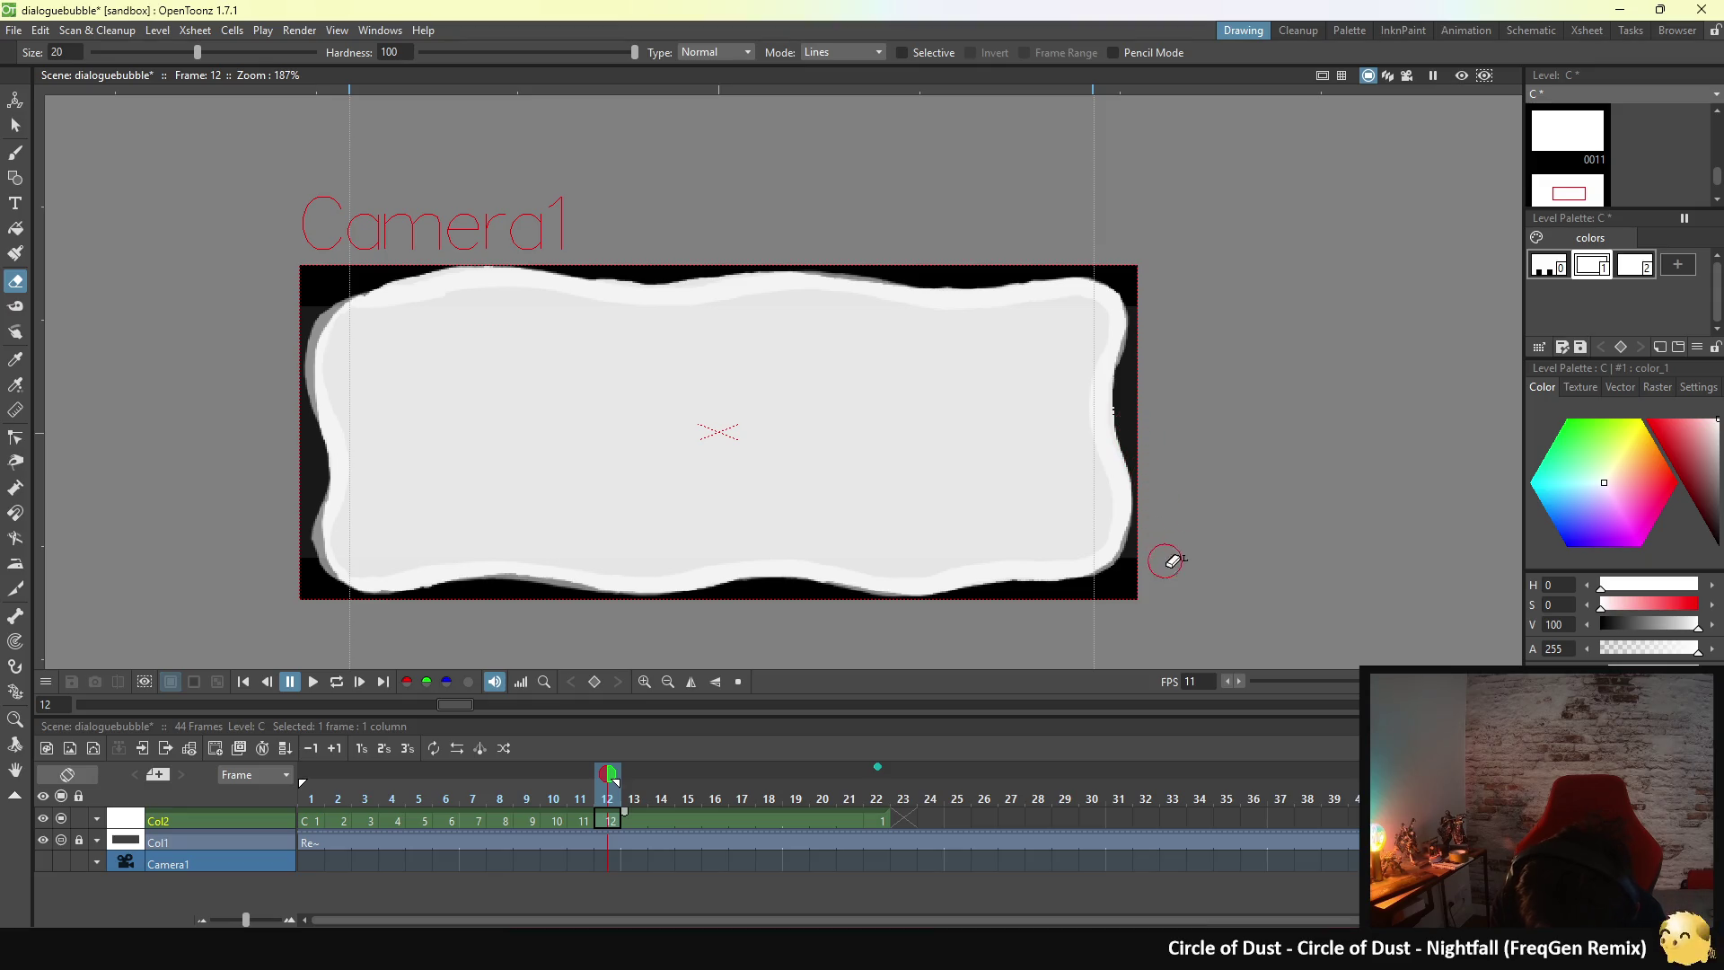
- Loop-play the bubble, pause, compare frames 12, 1 and 11, then switch to the Brush
{"action": "left_click", "coordinate": [337, 681]}
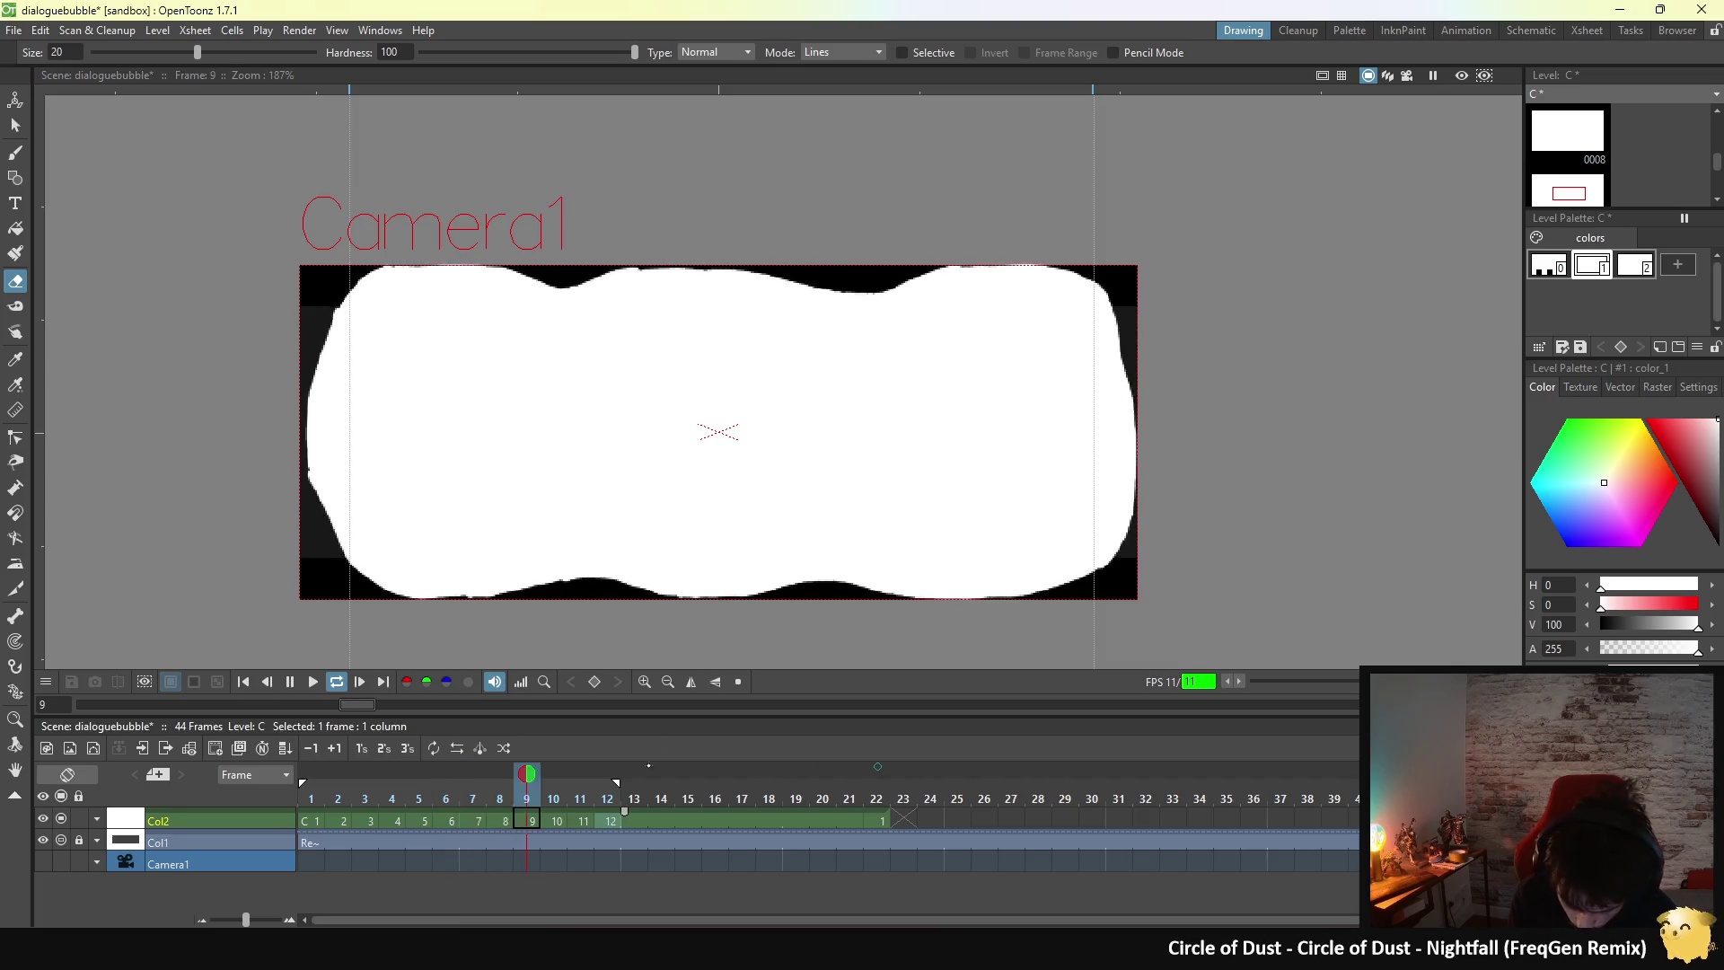
{"action": "left_click", "coordinate": [360, 683]}
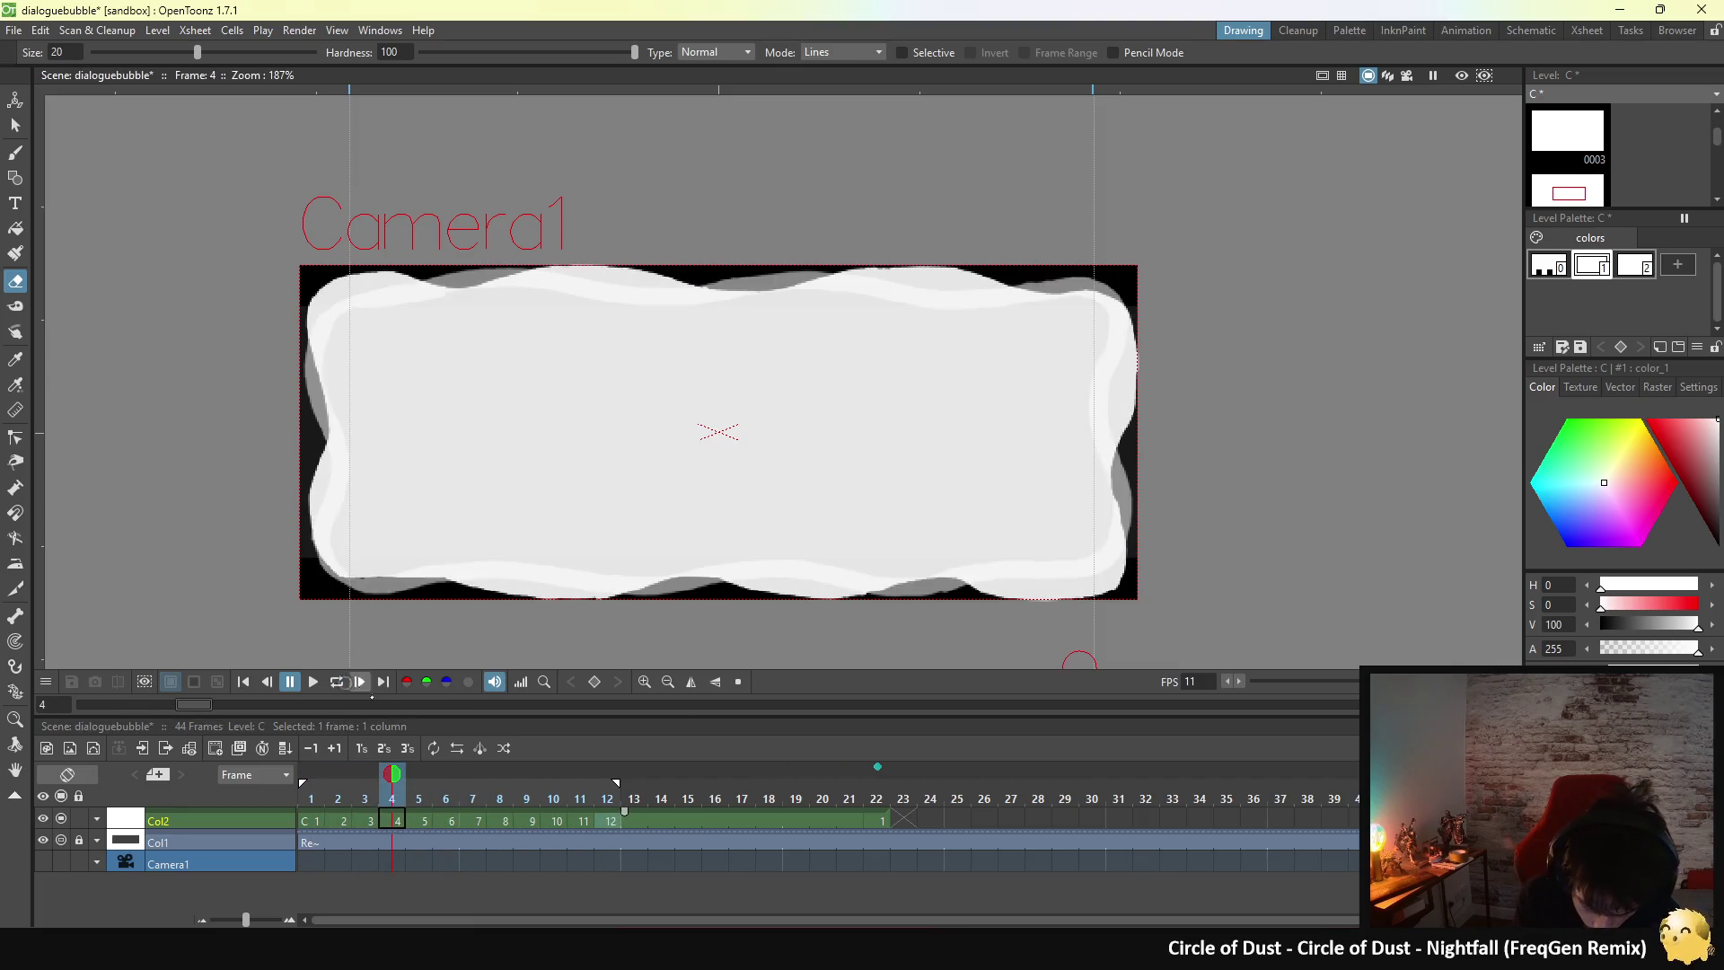
{"action": "left_click", "coordinate": [608, 820]}
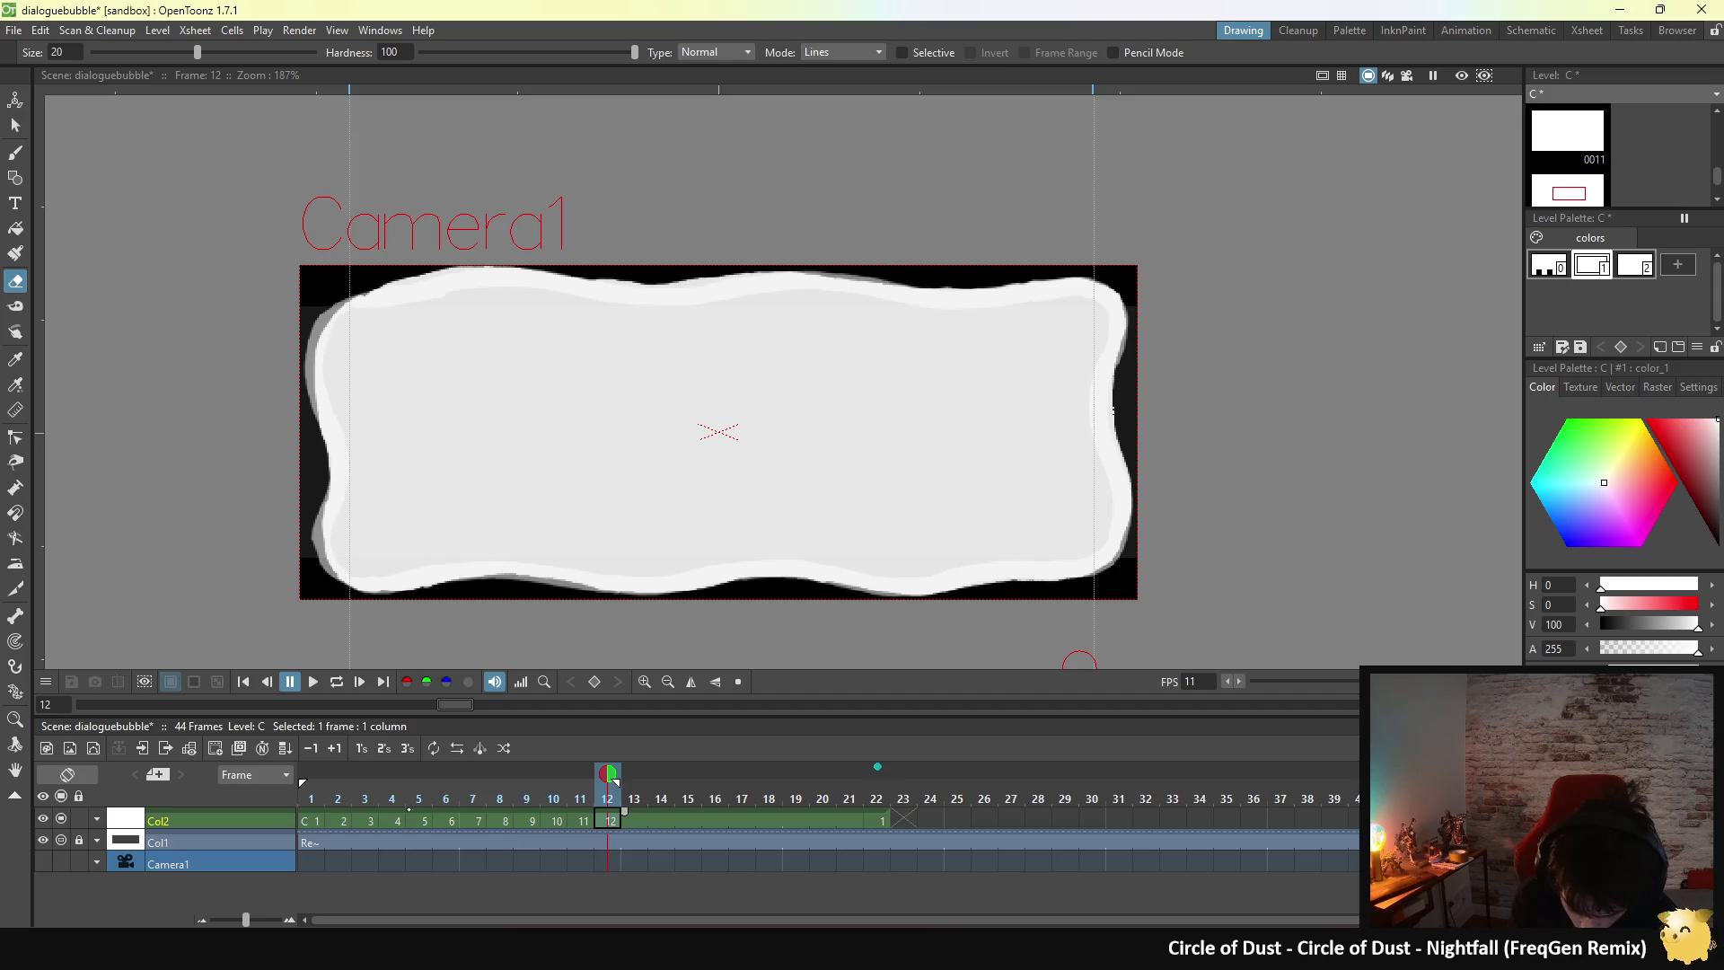
{"action": "left_click", "coordinate": [318, 820]}
{"action": "left_click", "coordinate": [611, 820]}
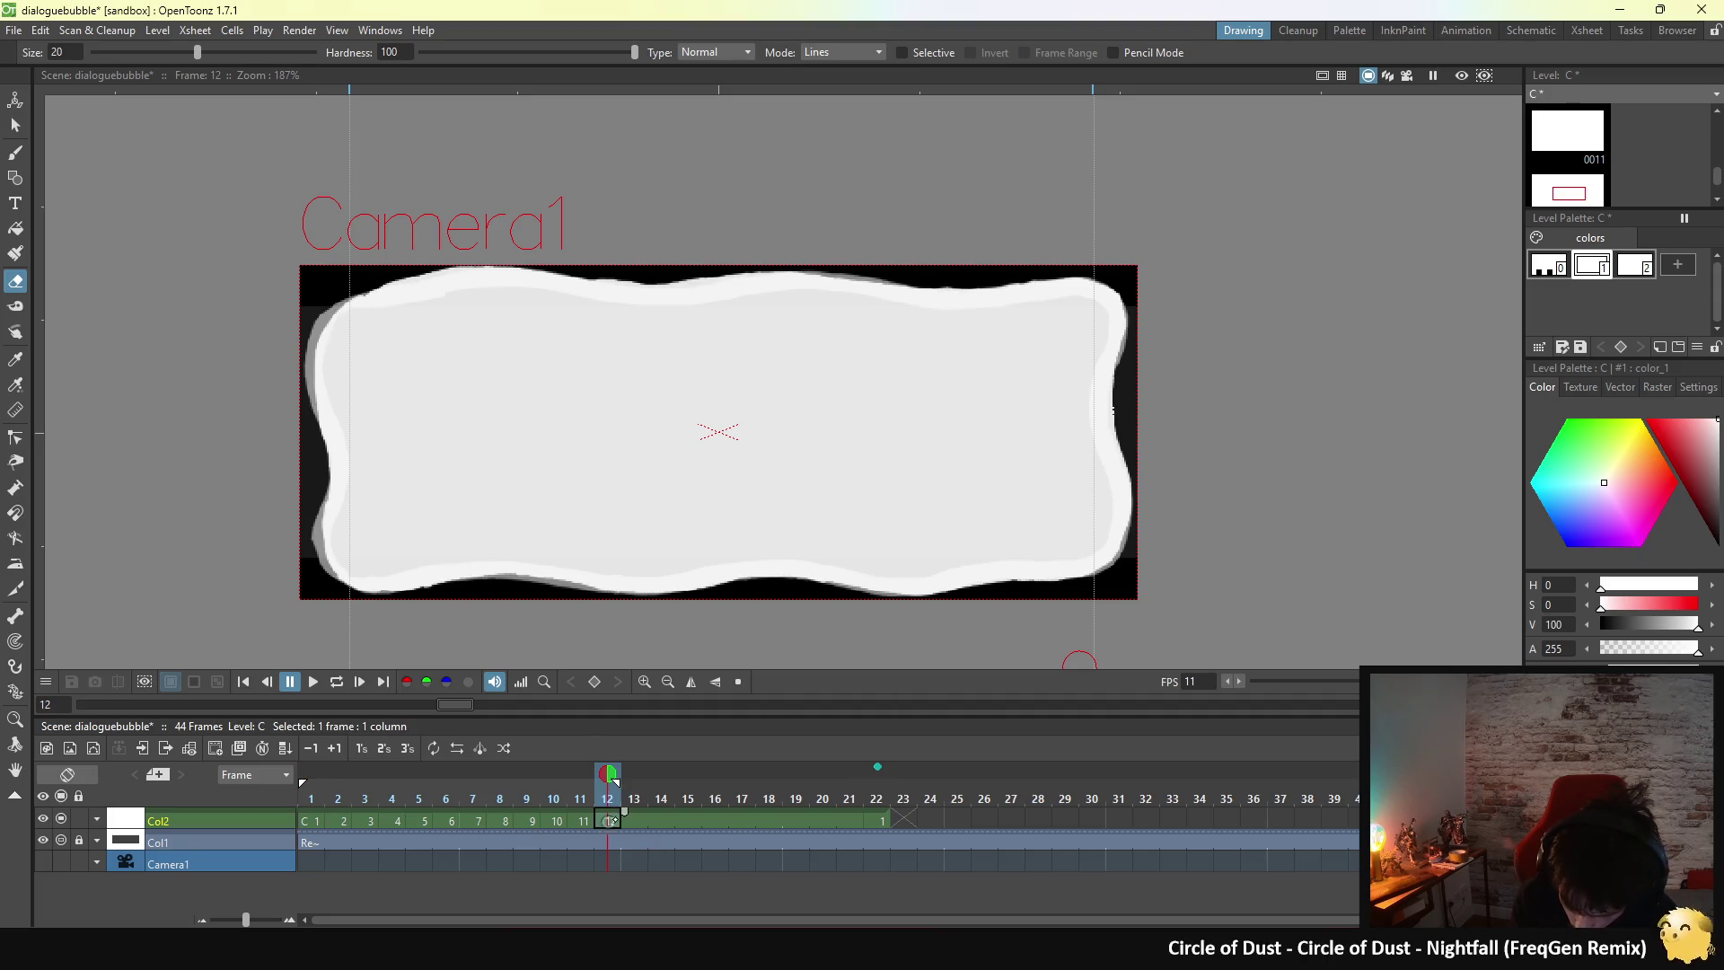
{"action": "left_click", "coordinate": [585, 819]}
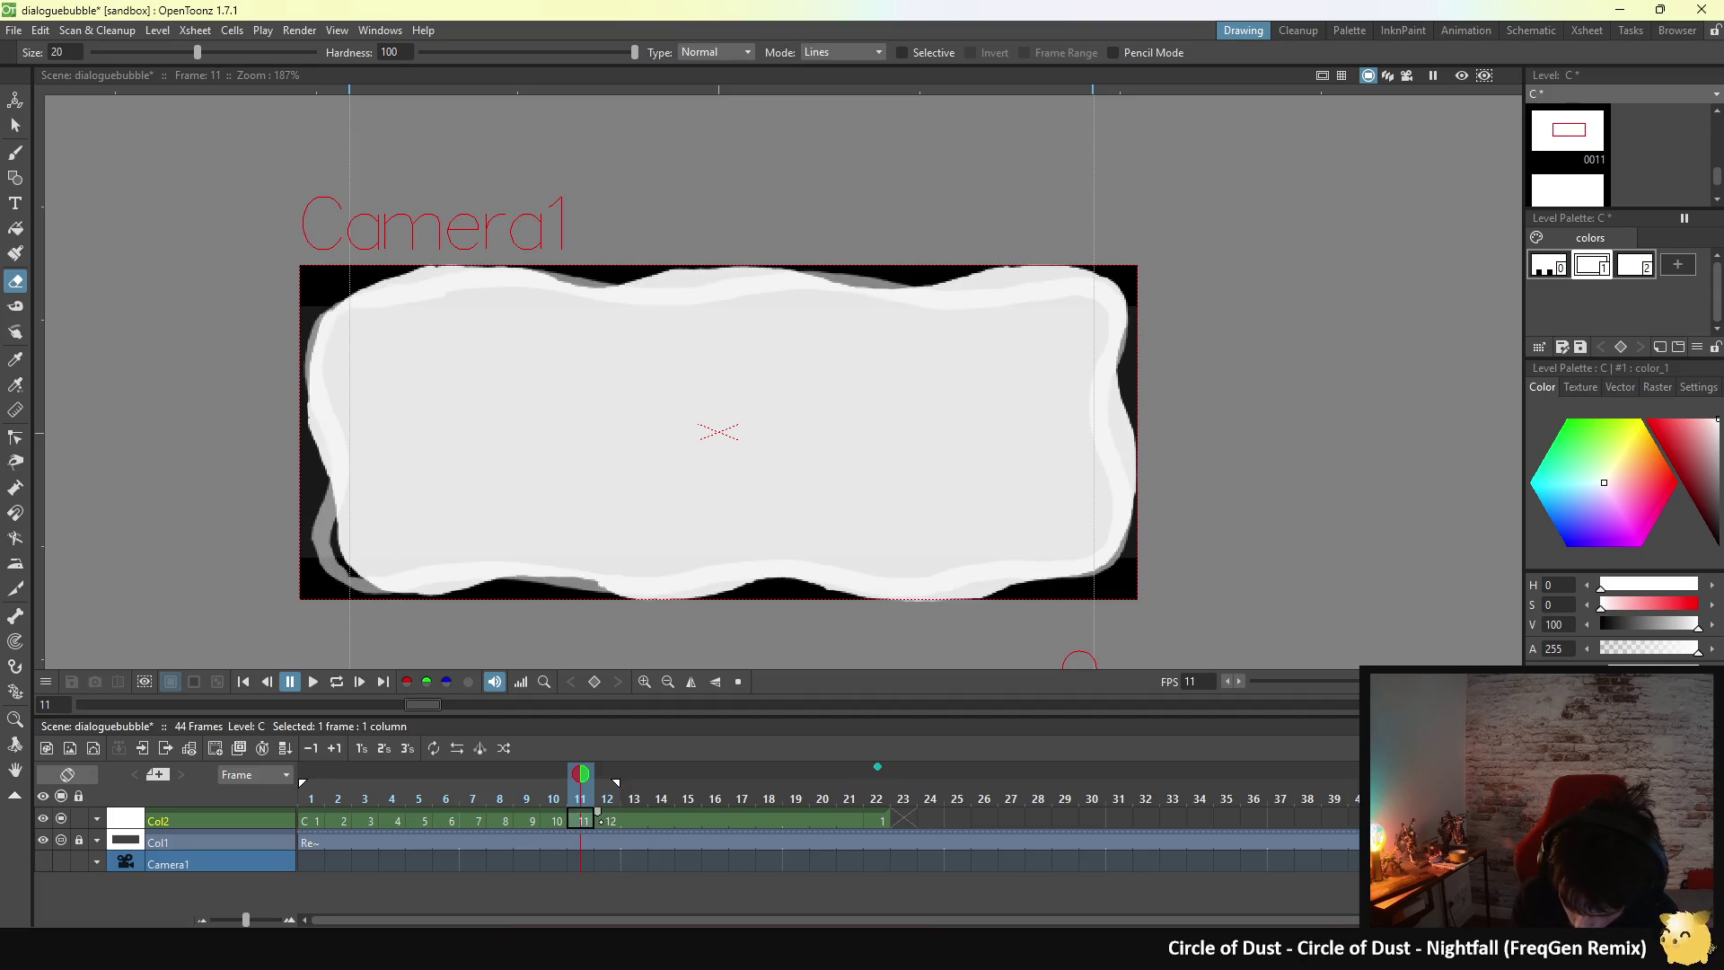
{"action": "left_click", "coordinate": [610, 820]}
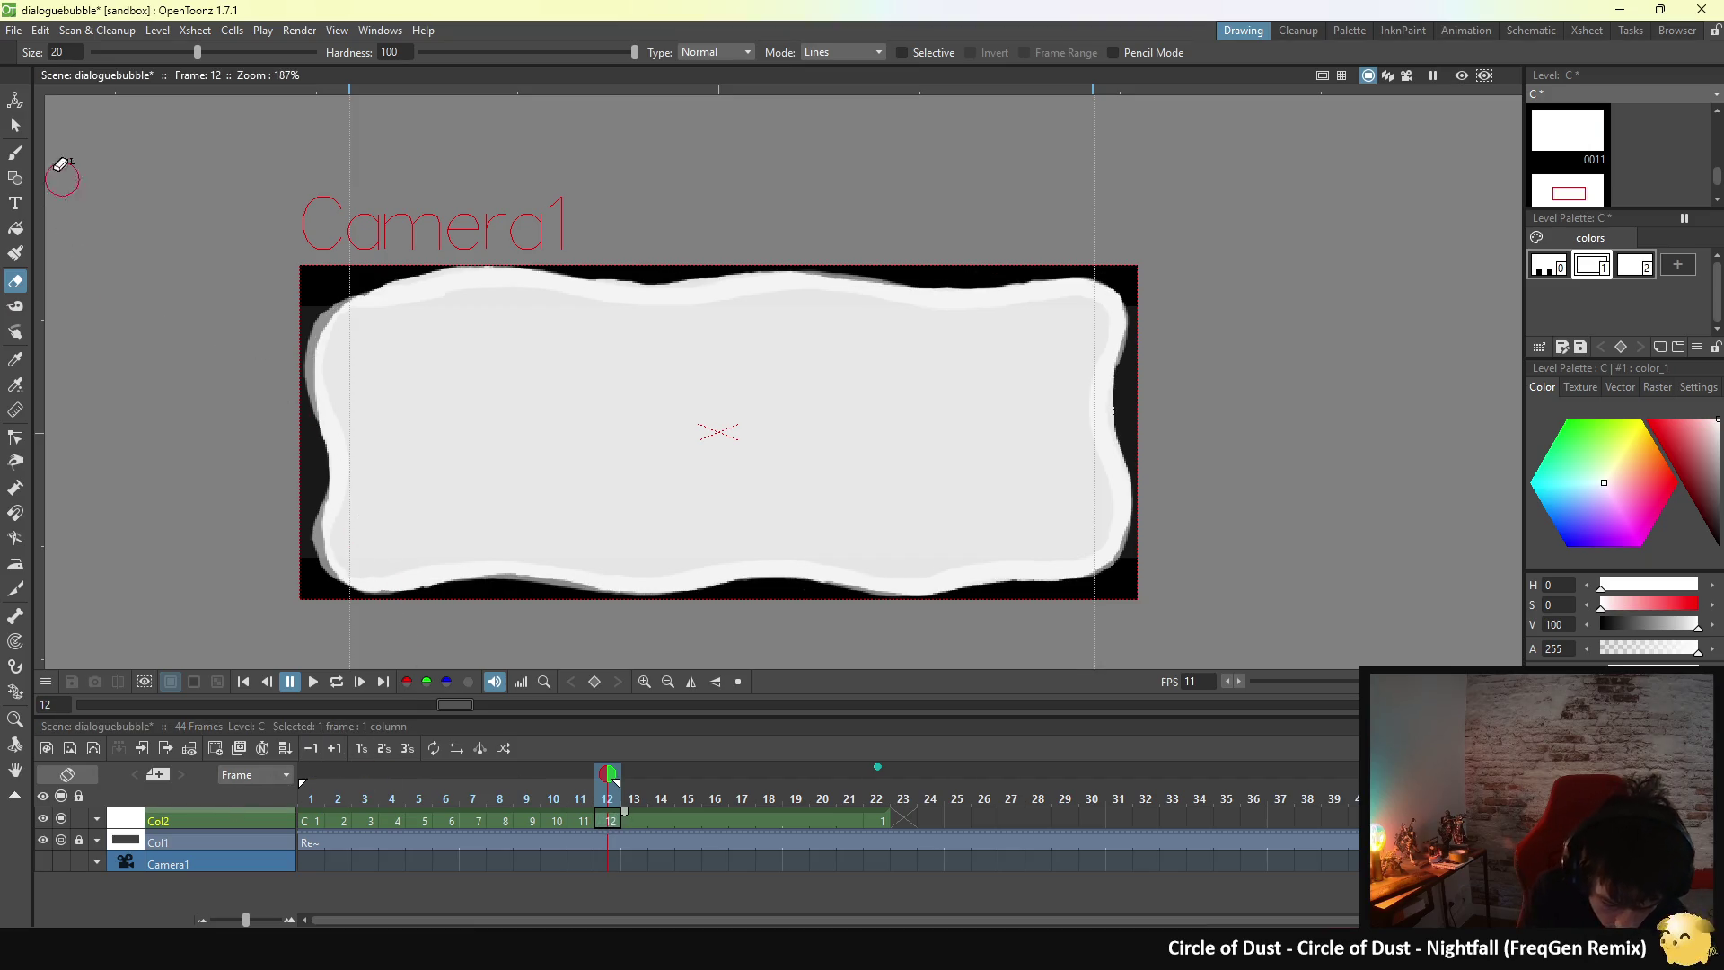
{"action": "key", "text": "b"}
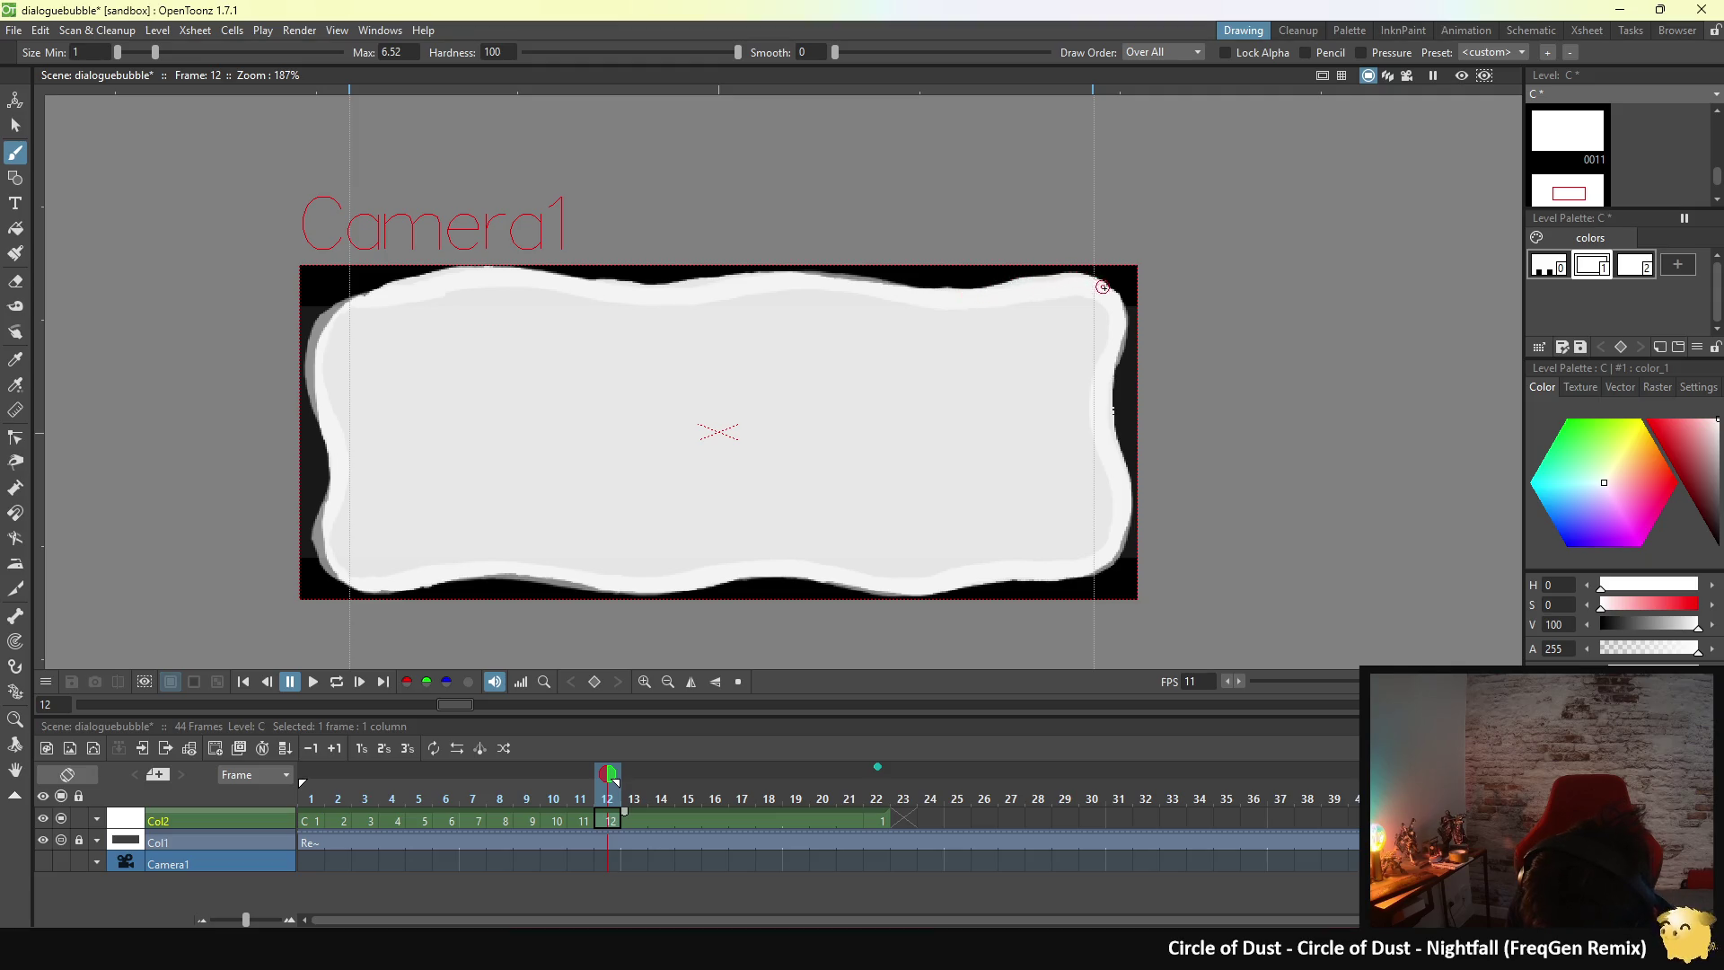
- Flip repeatedly between frames 11 and 12 in the Xsheet to compare their bubble outlines
{"action": "key", "text": "comma"}
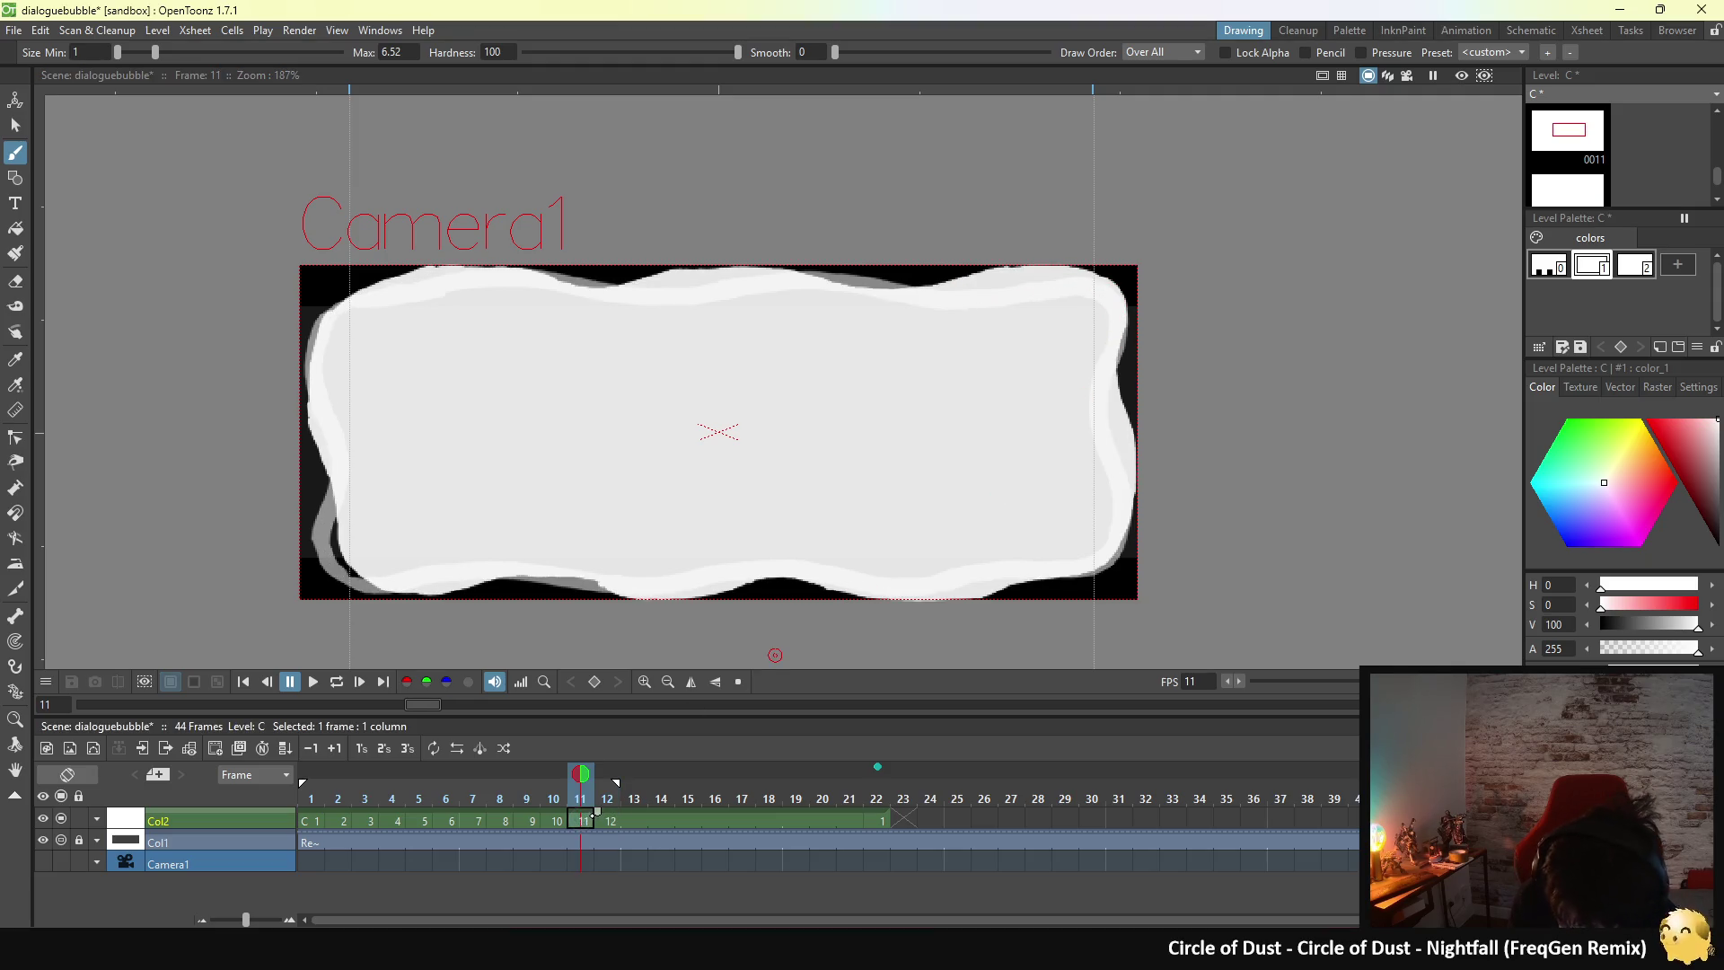
{"action": "key", "text": "period"}
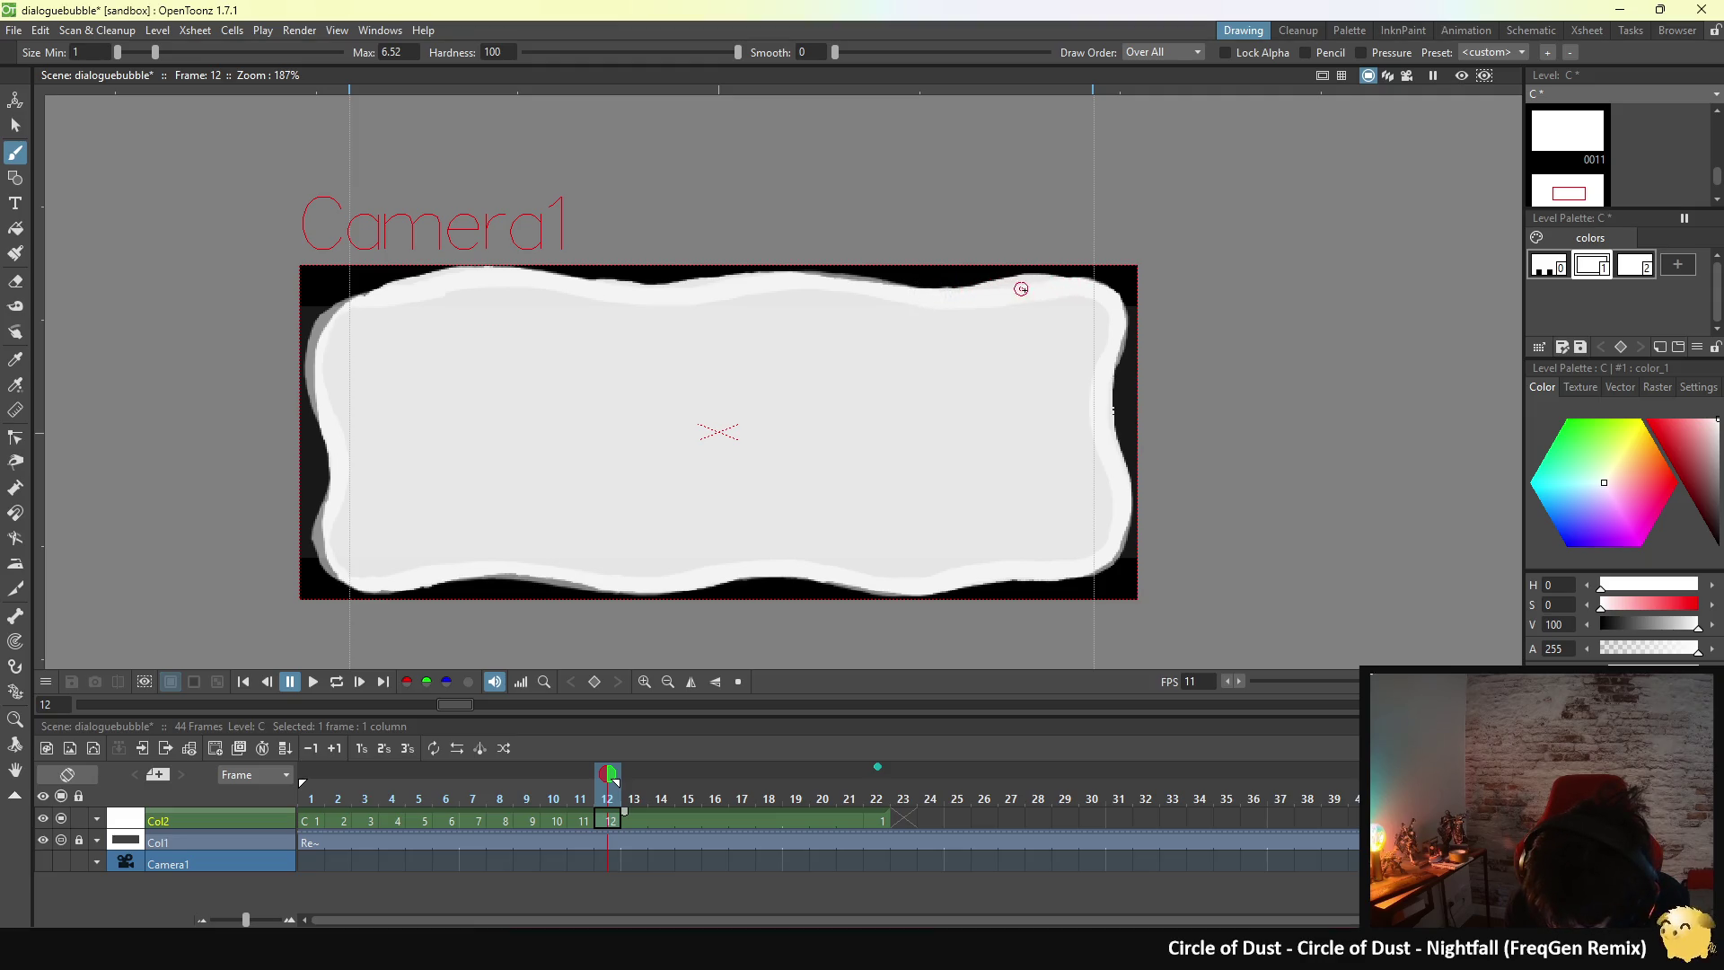
{"action": "left_click", "coordinate": [583, 820]}
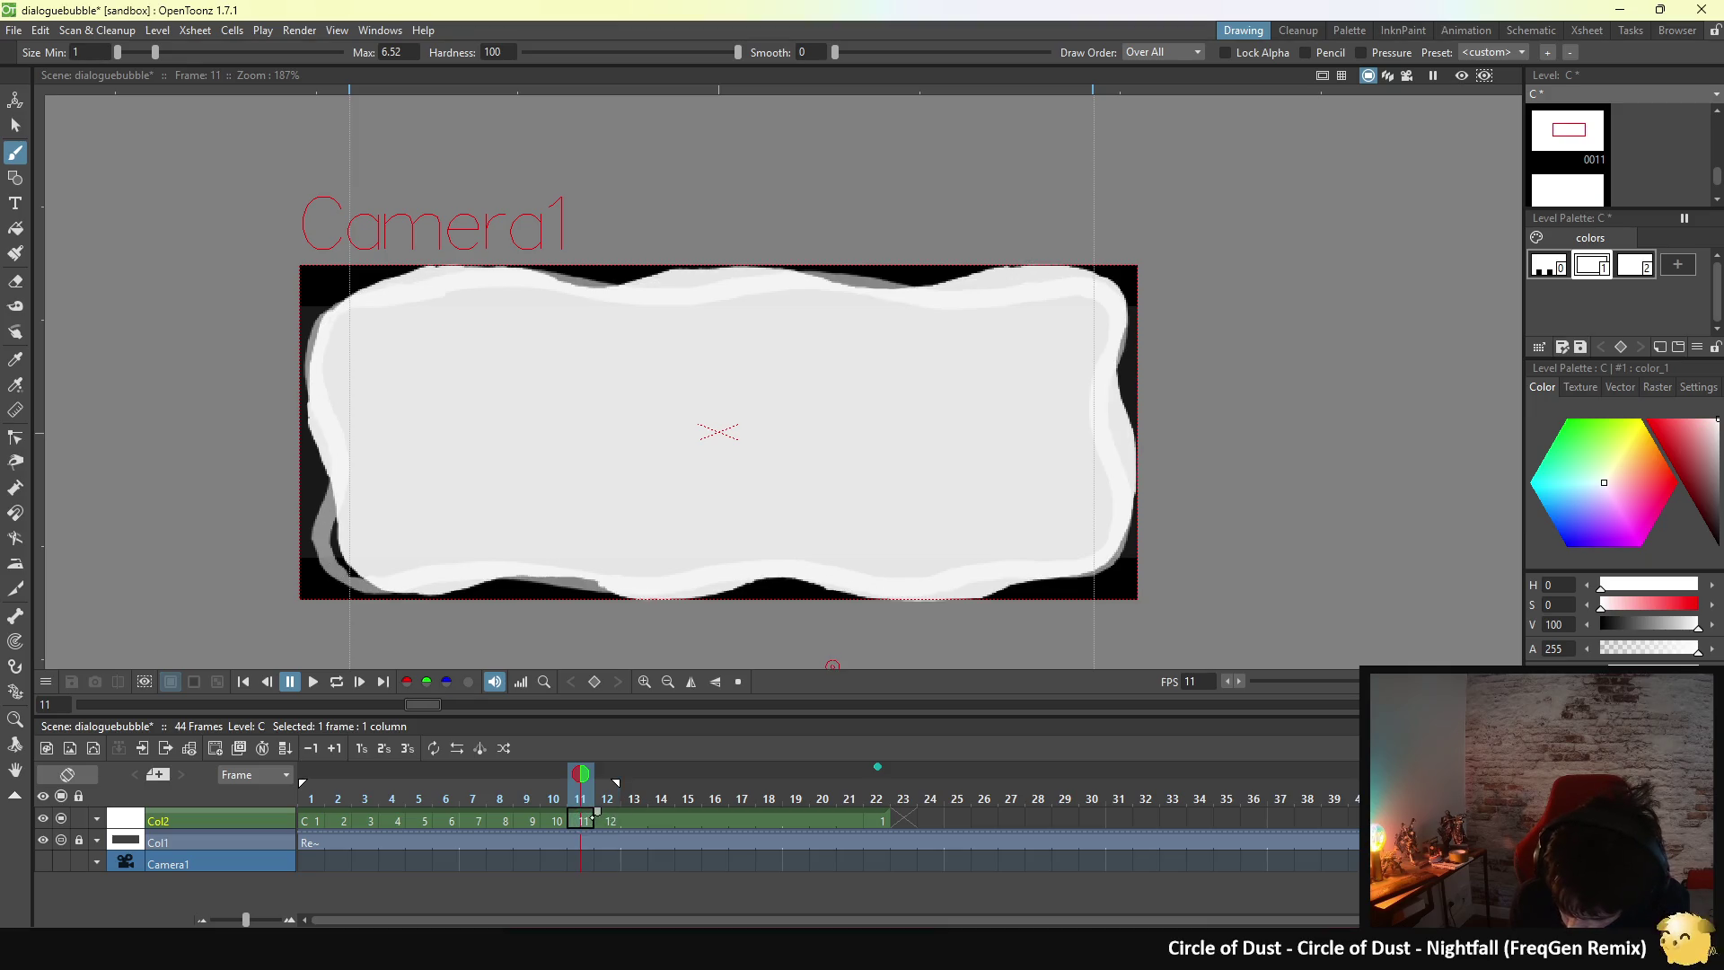
{"action": "left_click", "coordinate": [610, 820]}
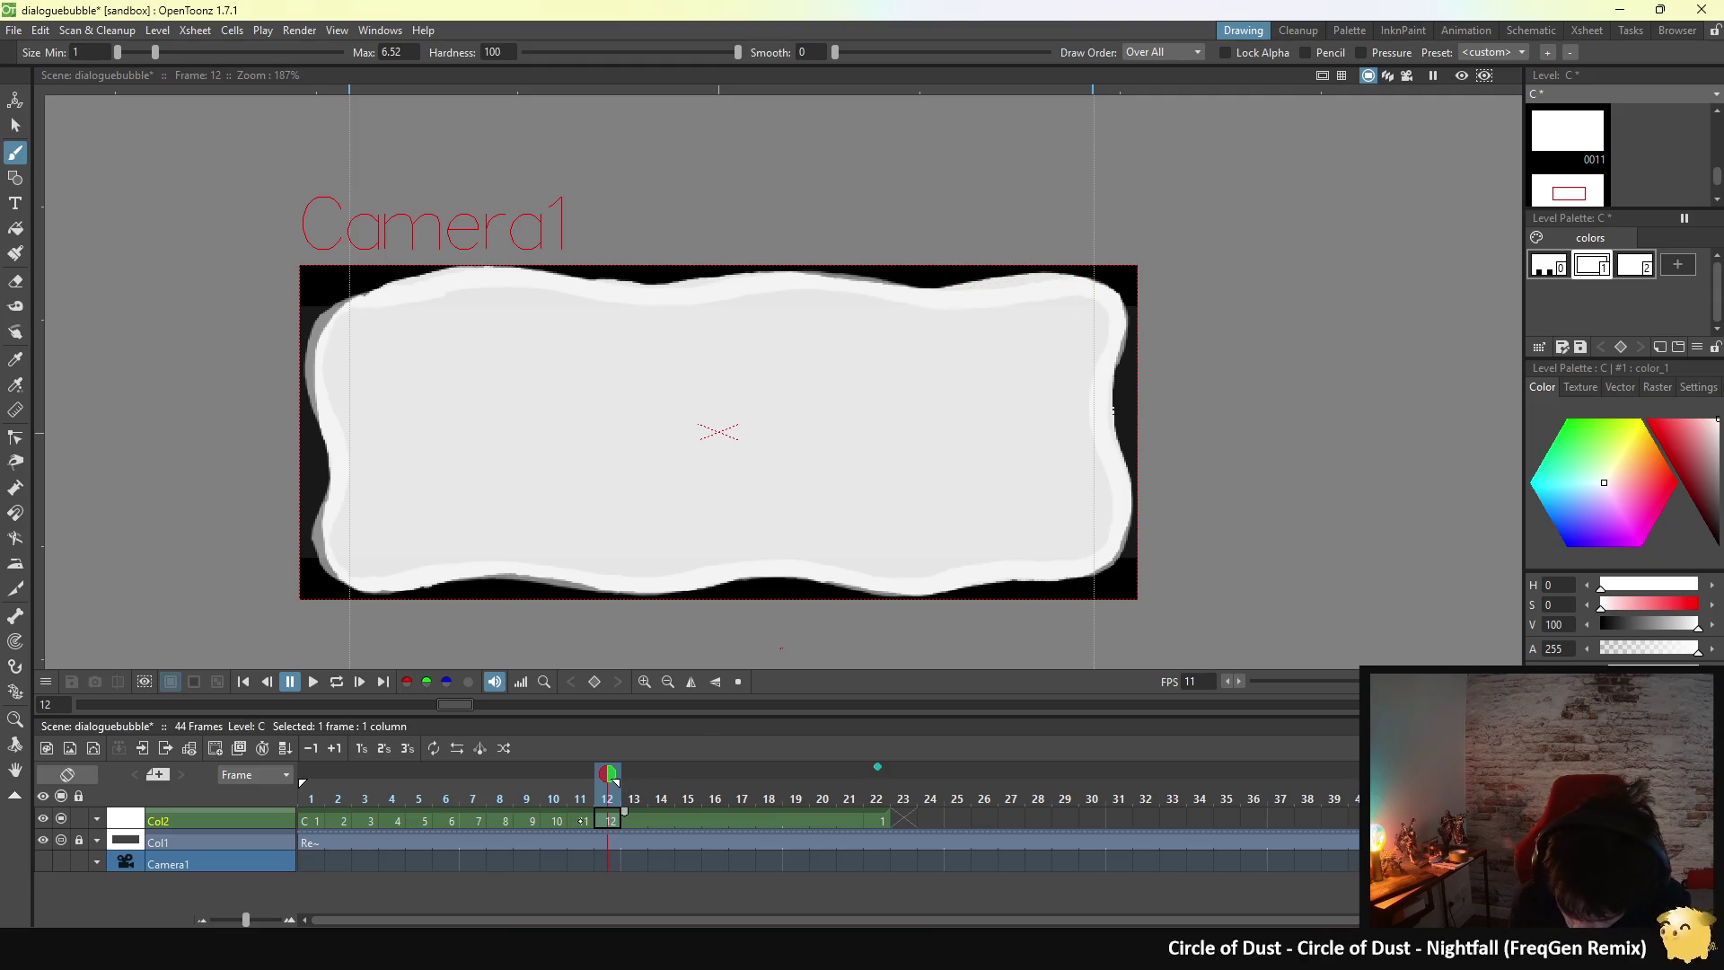
{"action": "left_click", "coordinate": [593, 819]}
{"action": "left_click", "coordinate": [610, 820]}
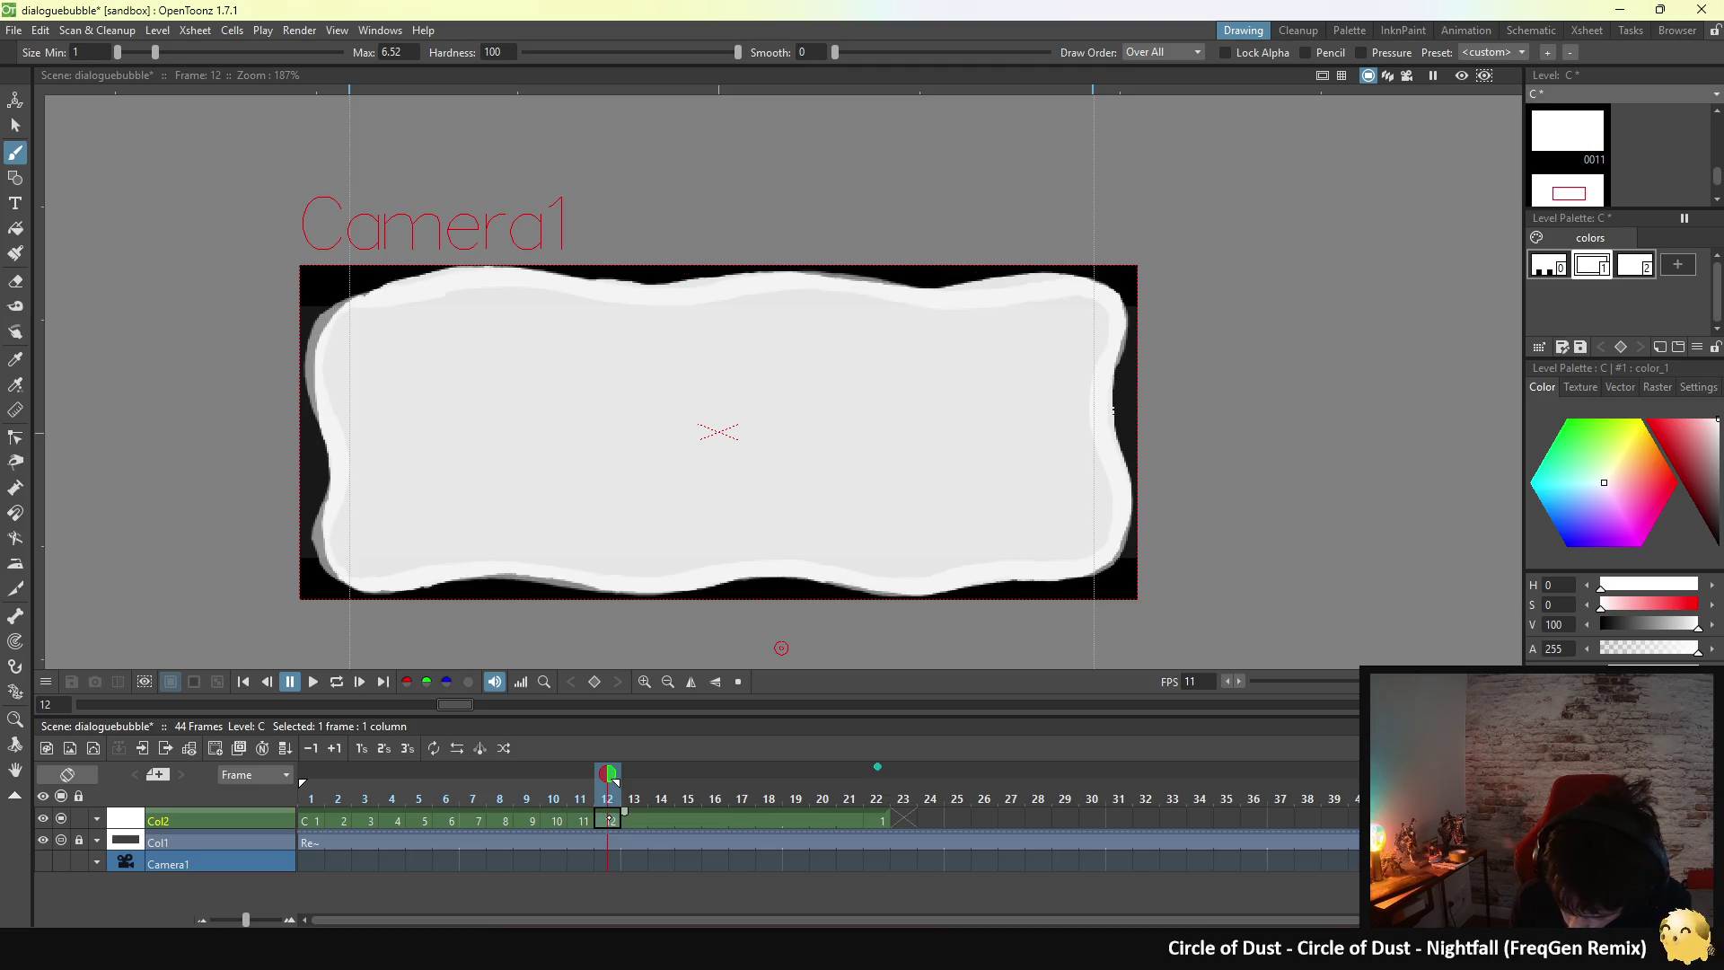
{"action": "left_click", "coordinate": [587, 820]}
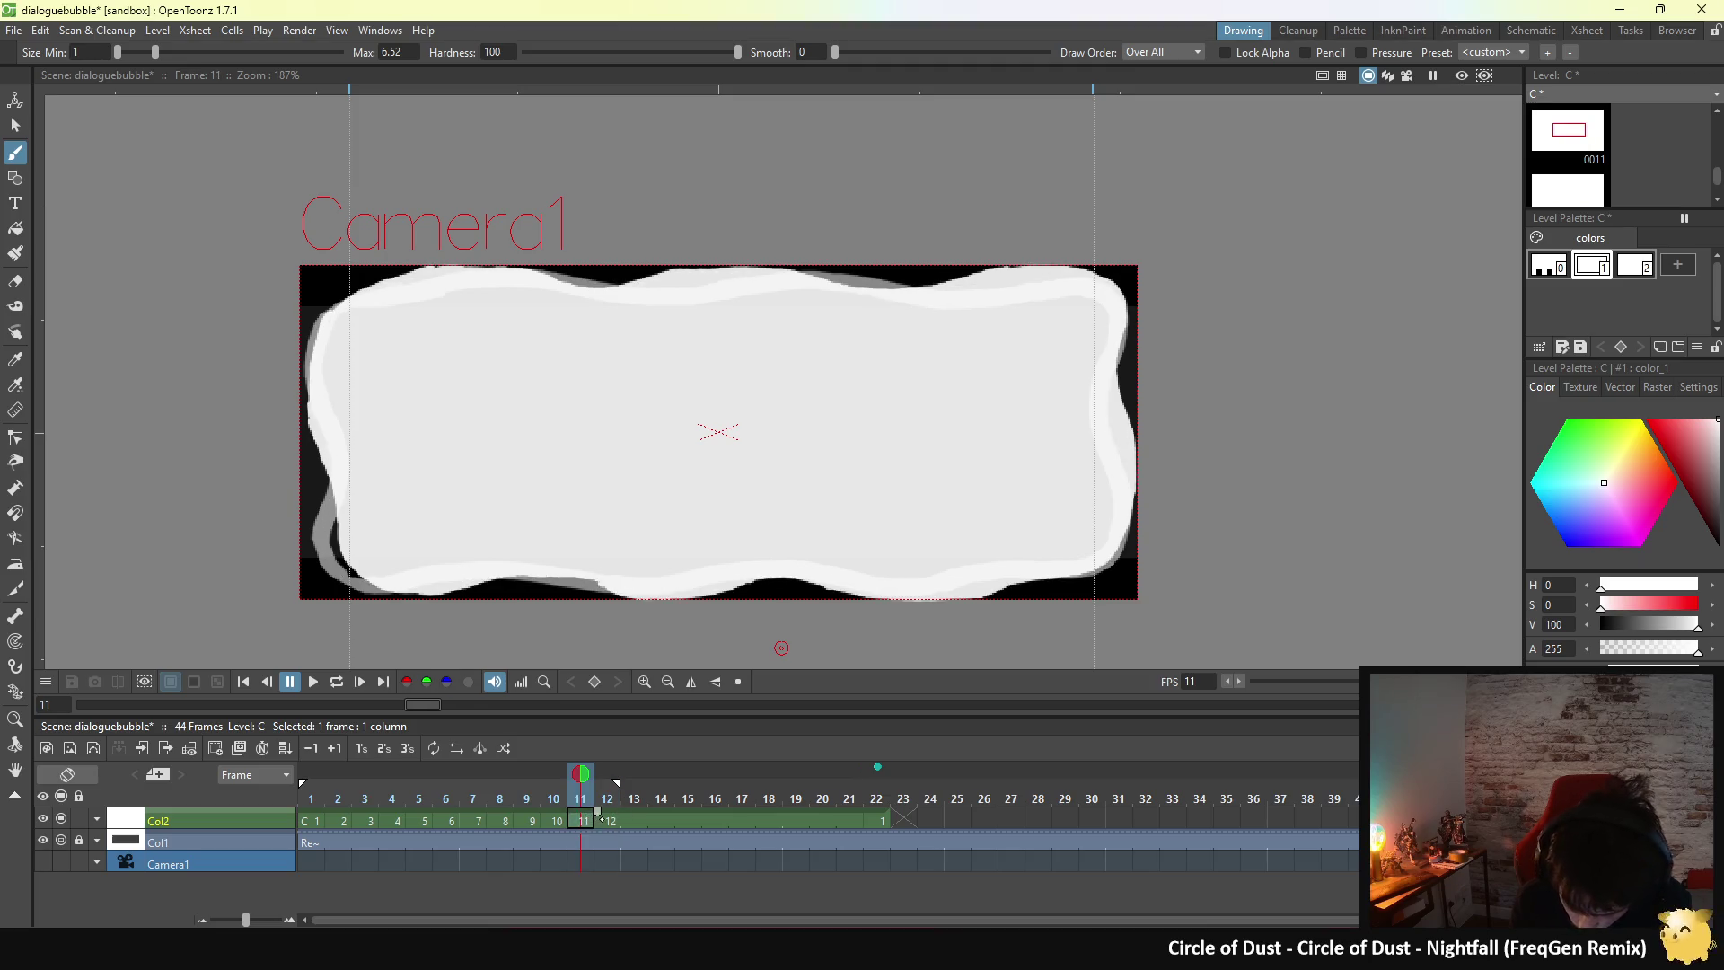
{"action": "left_click", "coordinate": [609, 820]}
{"action": "left_click", "coordinate": [589, 820]}
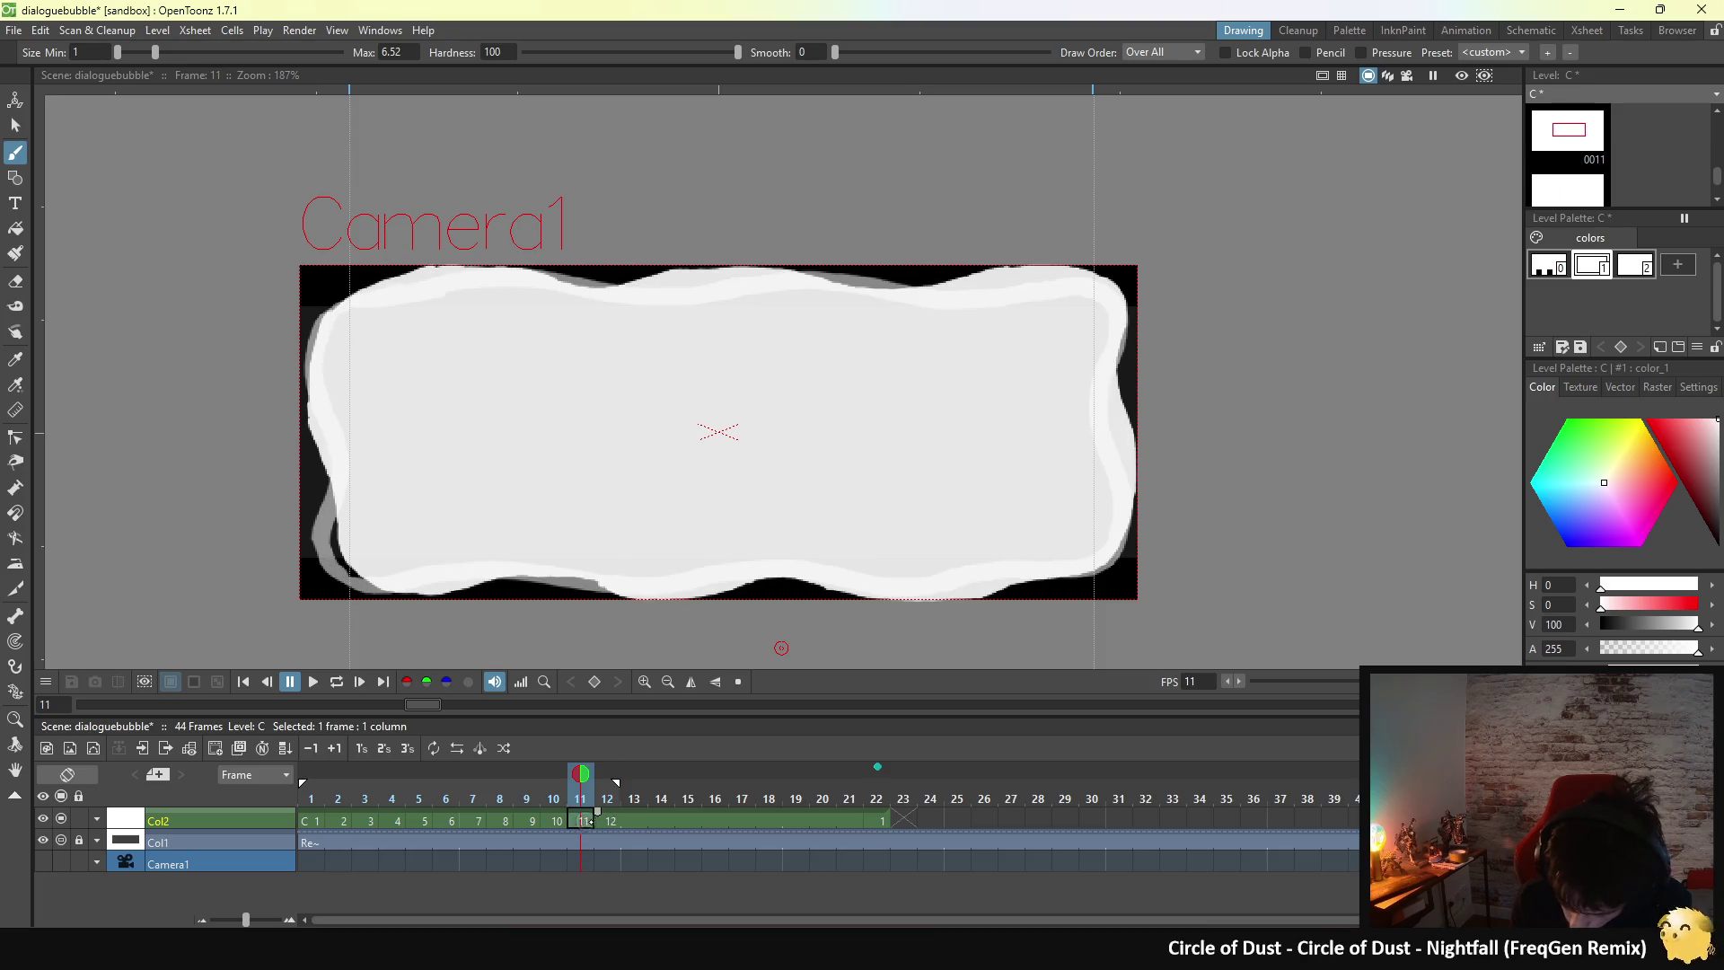
{"action": "left_click", "coordinate": [609, 820]}
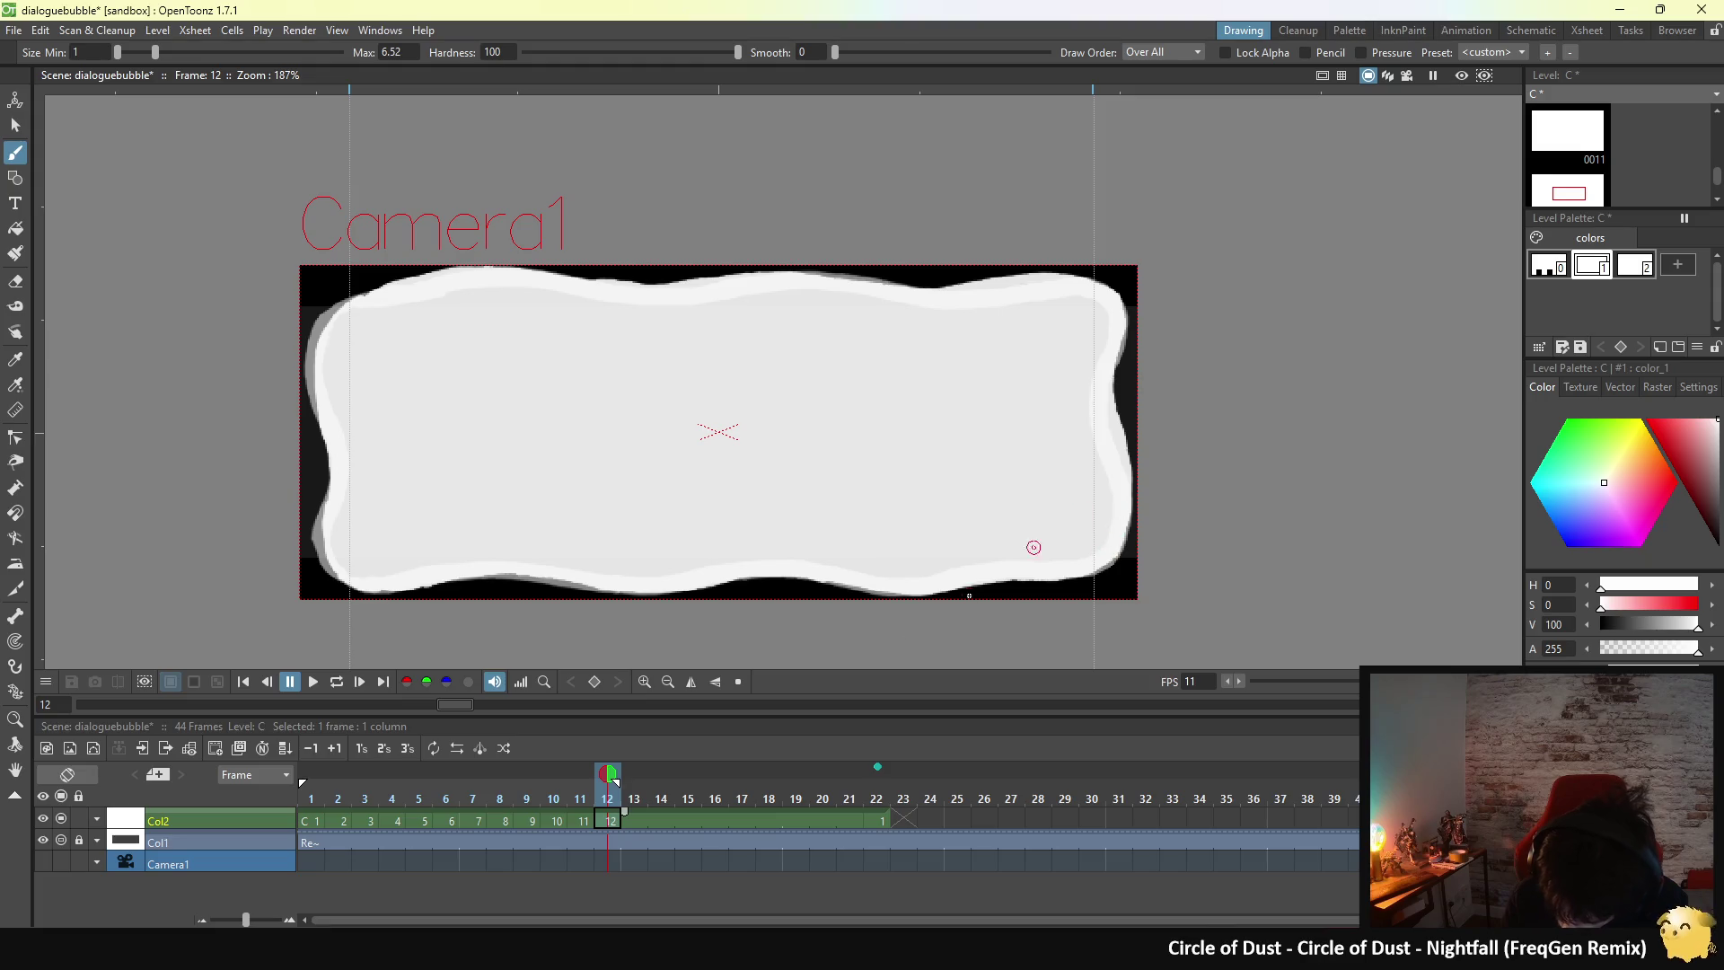
- Recheck frames 11 and 12 by alternating the comma key with the frame-12 cell
{"action": "key", "text": "comma"}
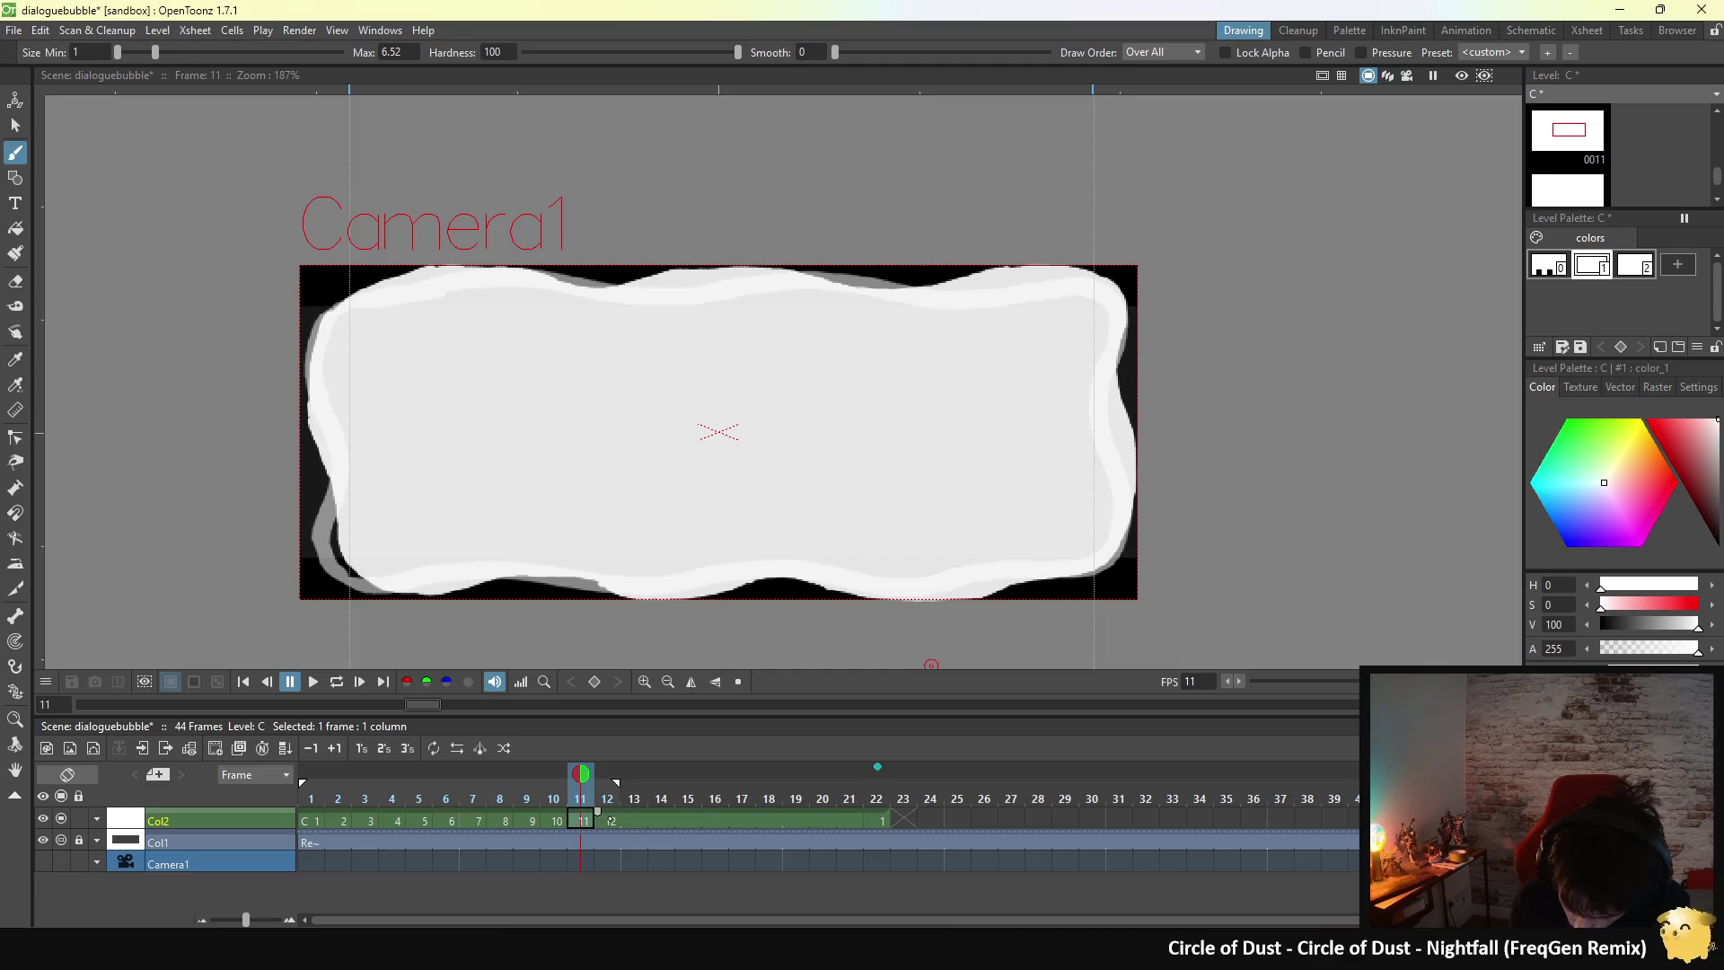
{"action": "left_click", "coordinate": [611, 820]}
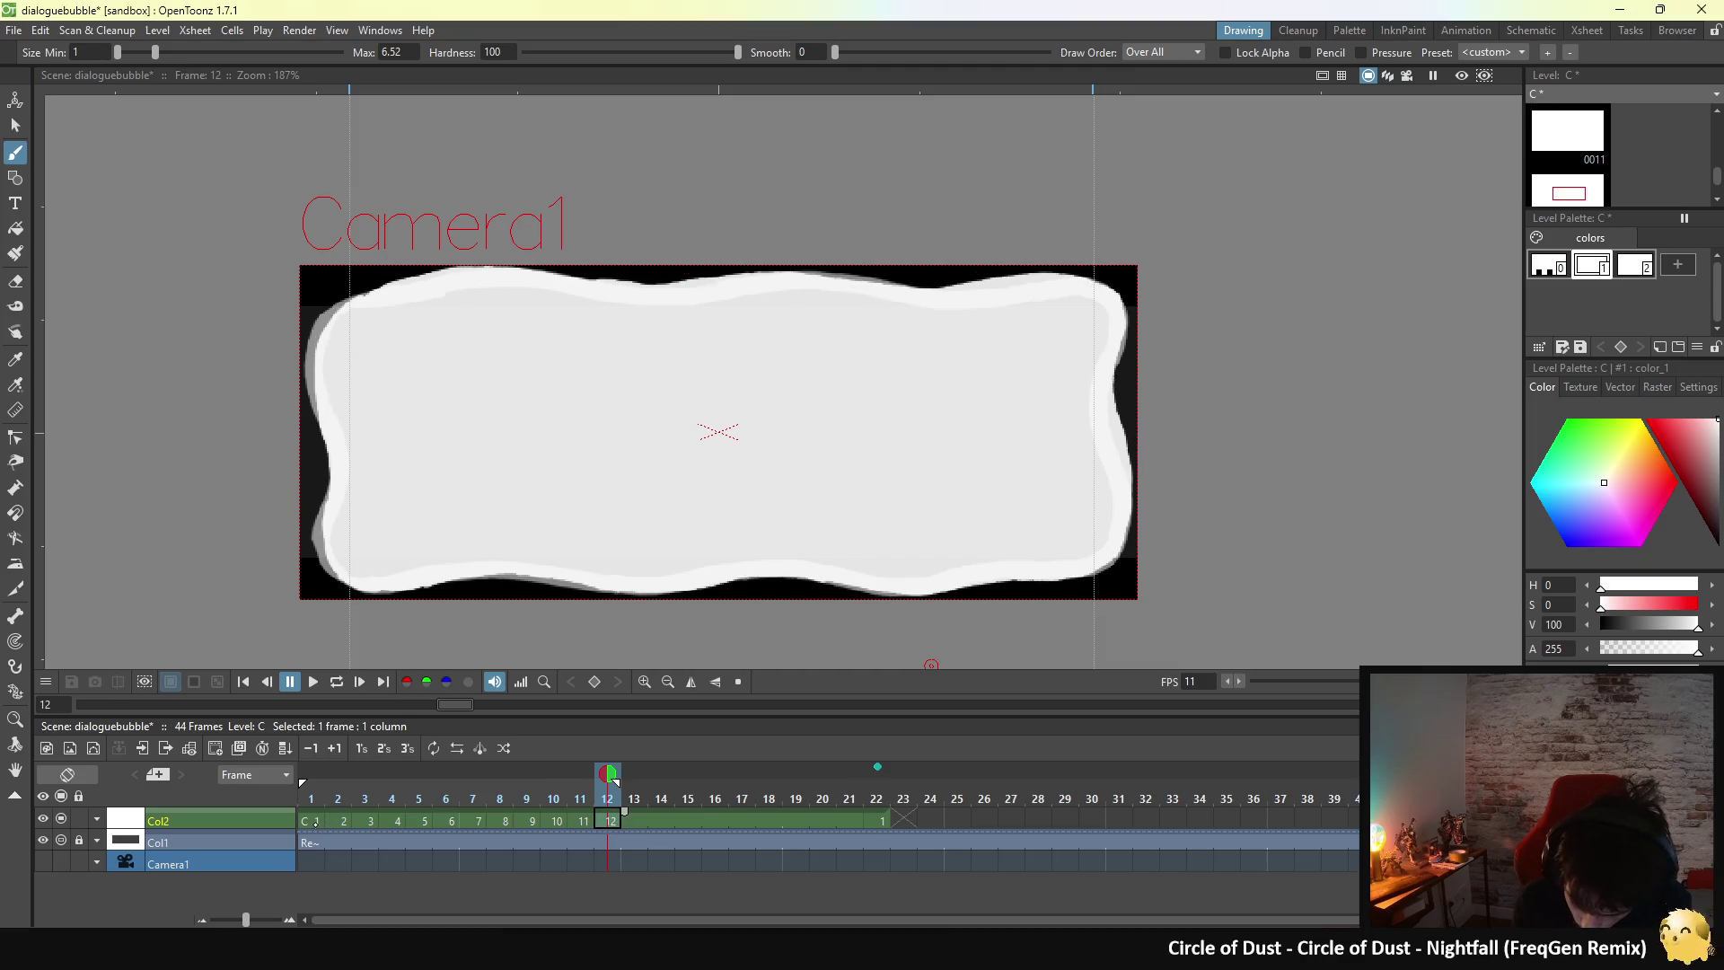
{"action": "key", "text": "comma"}
{"action": "left_click", "coordinate": [606, 821]}
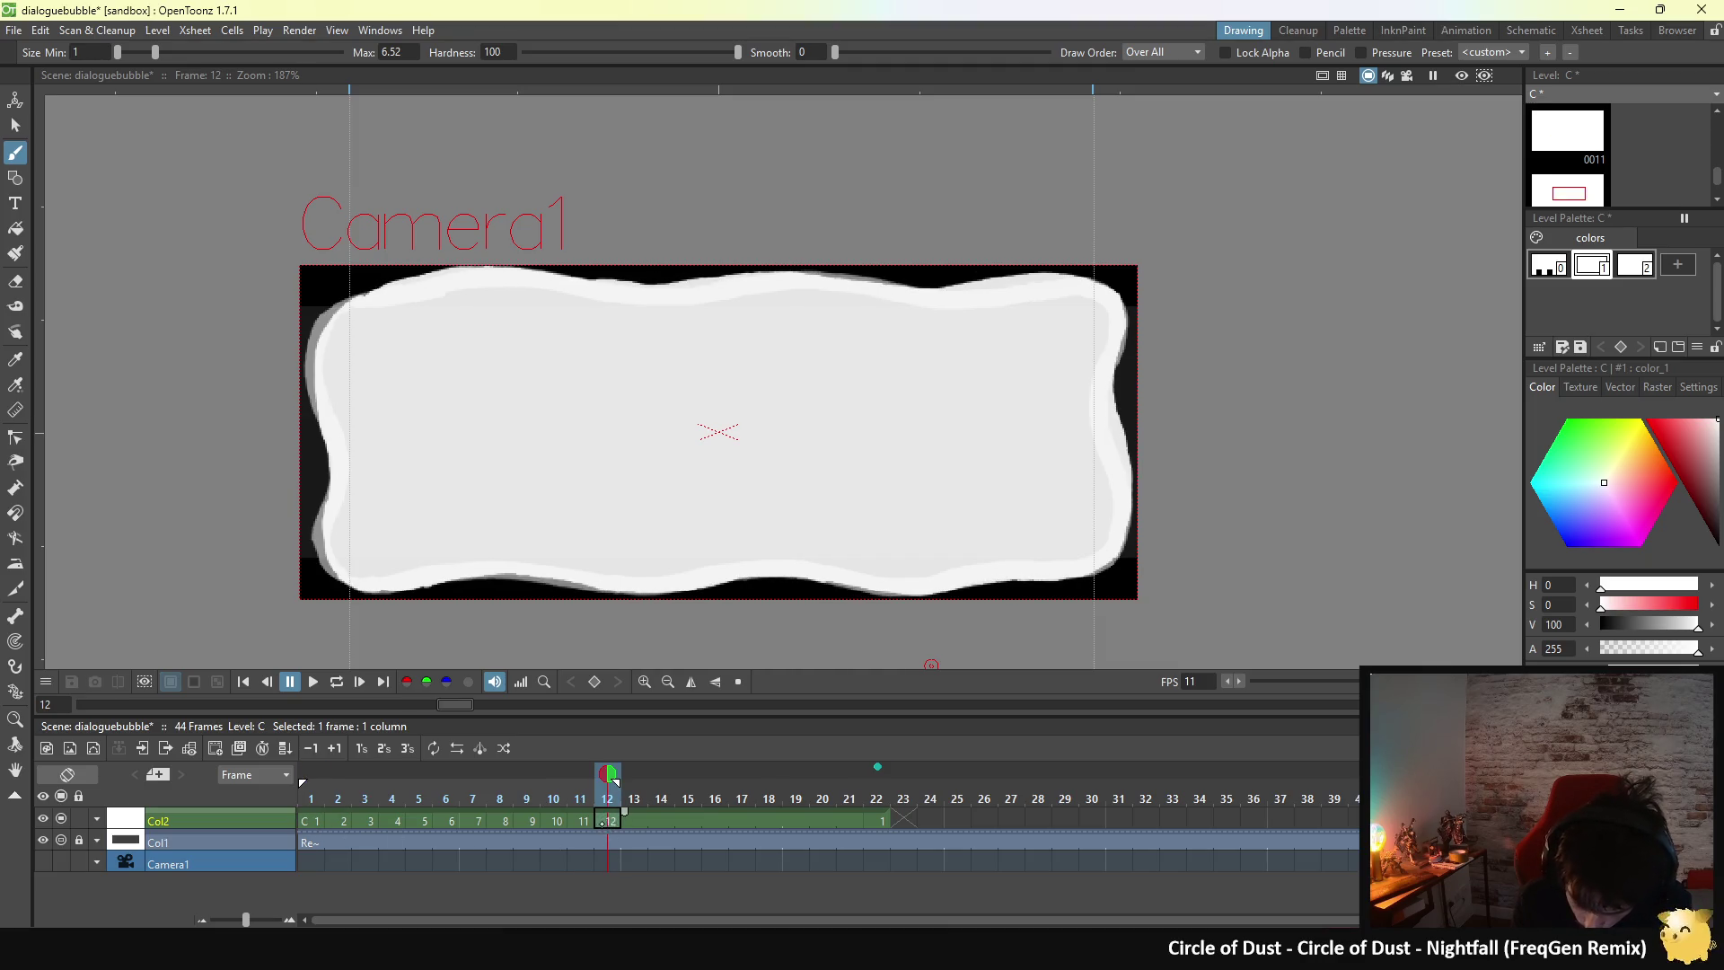
{"action": "key", "text": "comma"}
{"action": "left_click", "coordinate": [609, 820]}
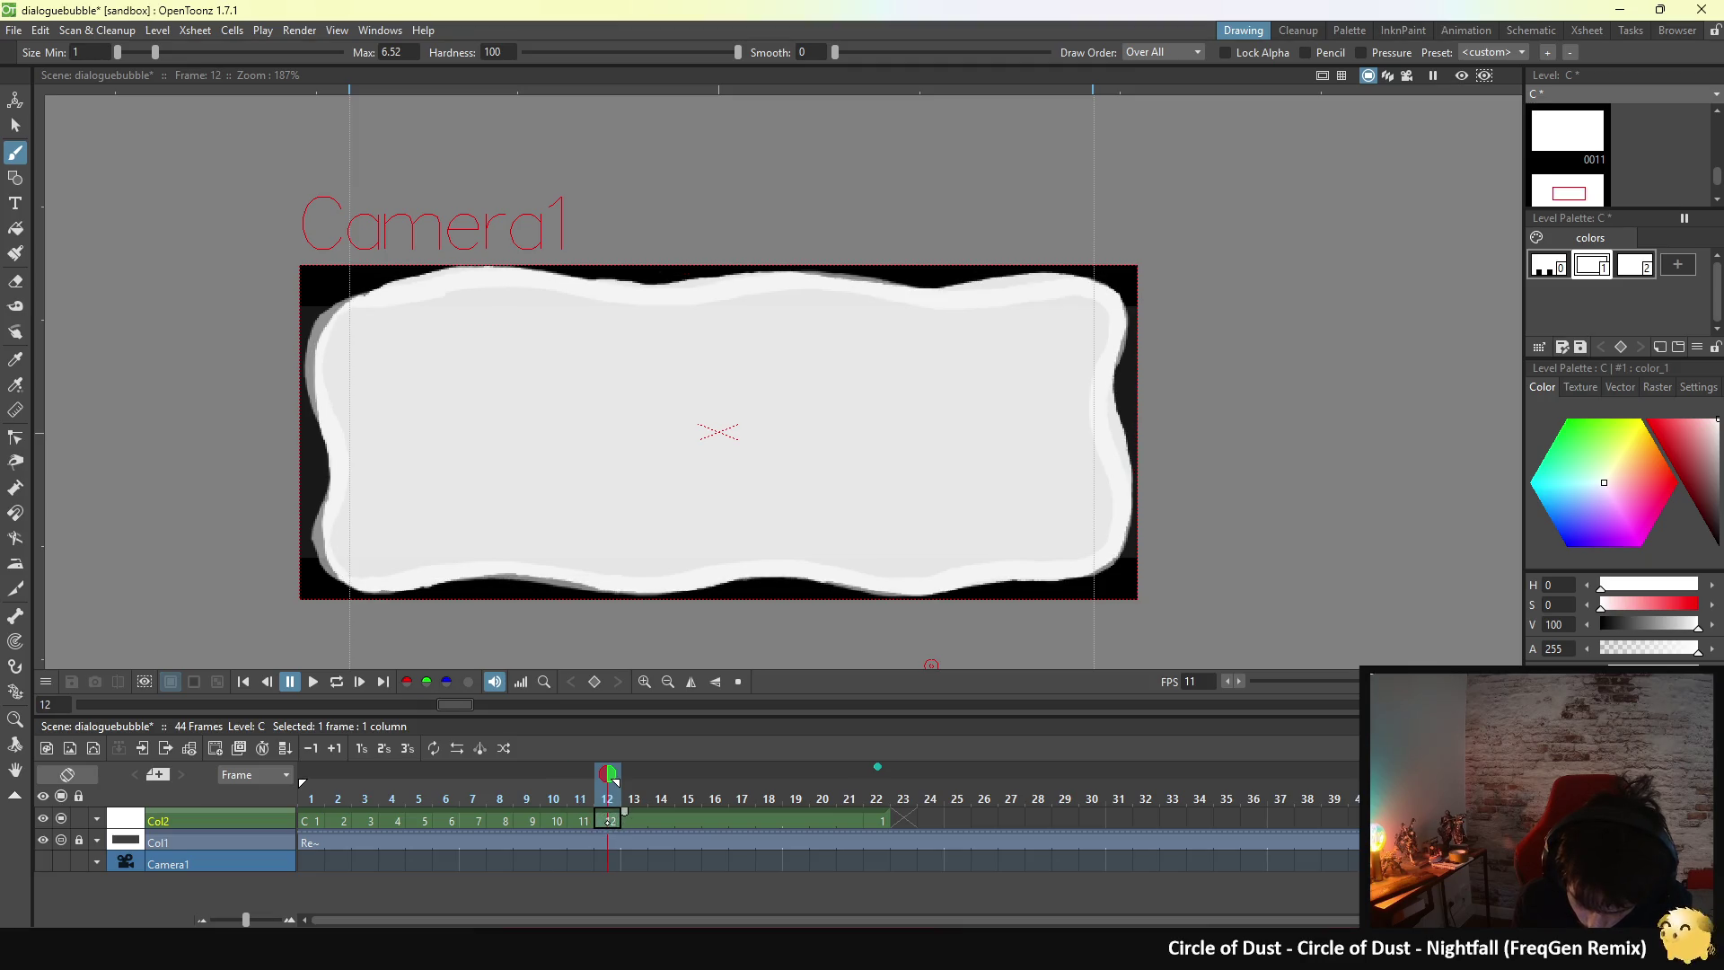
{"action": "key", "text": "comma"}
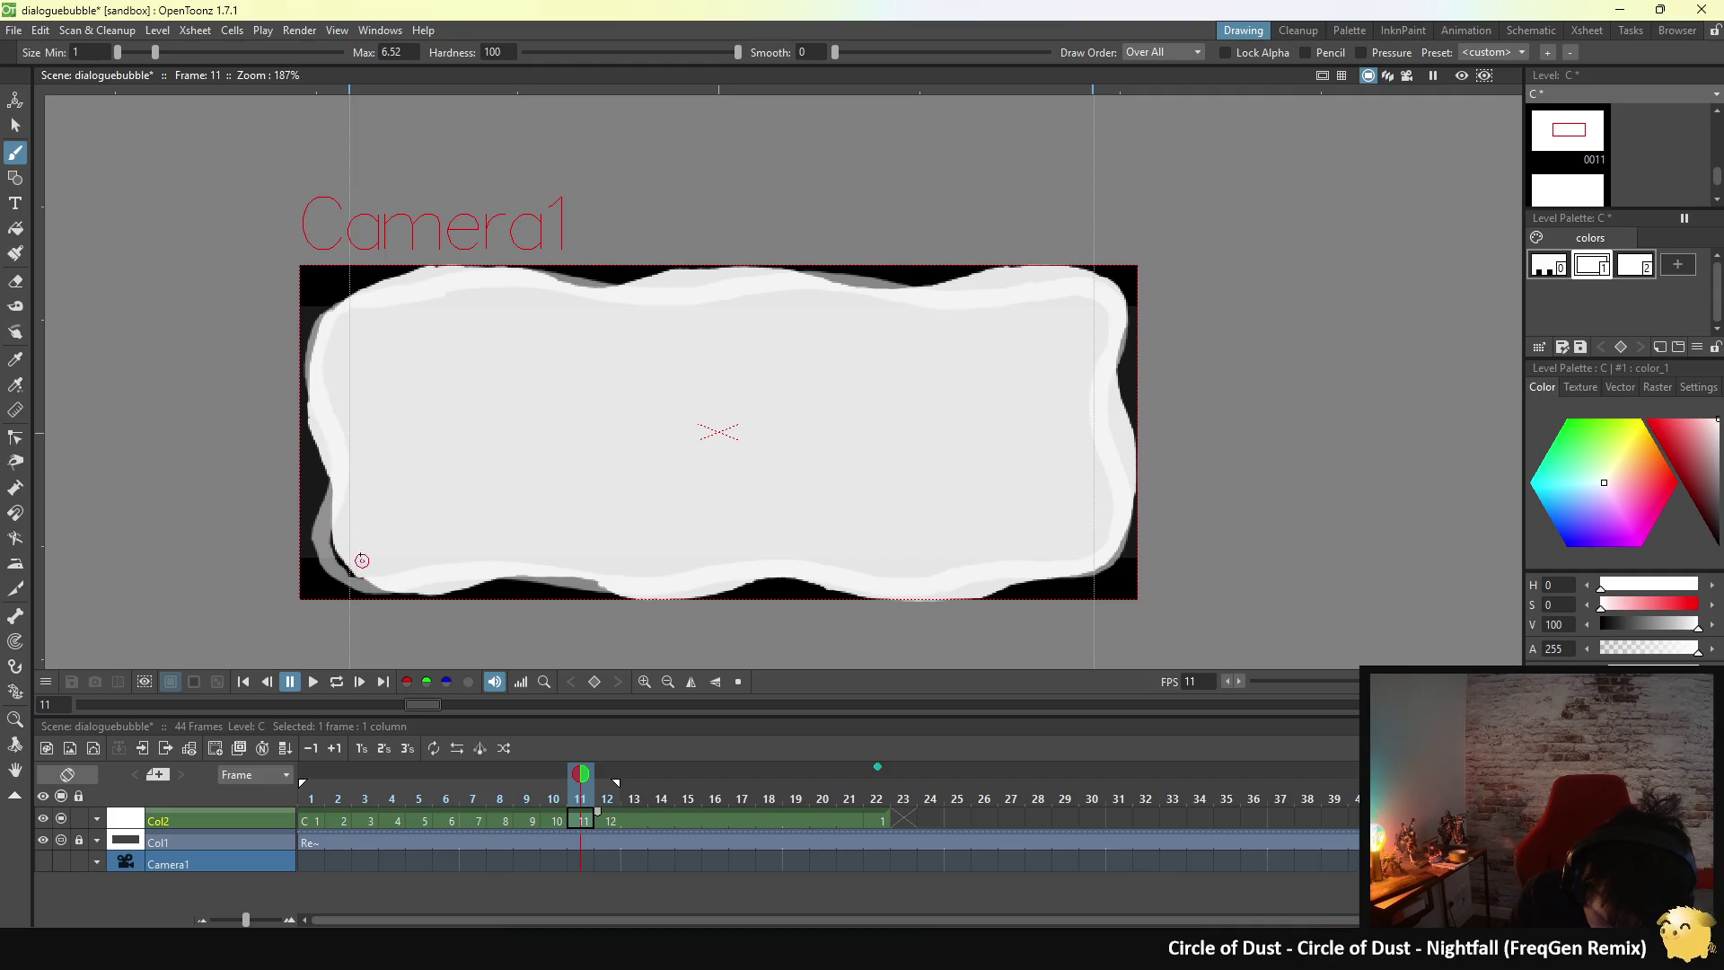
- Loop-play the animation, stop it, and settle on frame 11 with the Eraser
{"action": "key", "text": "p"}
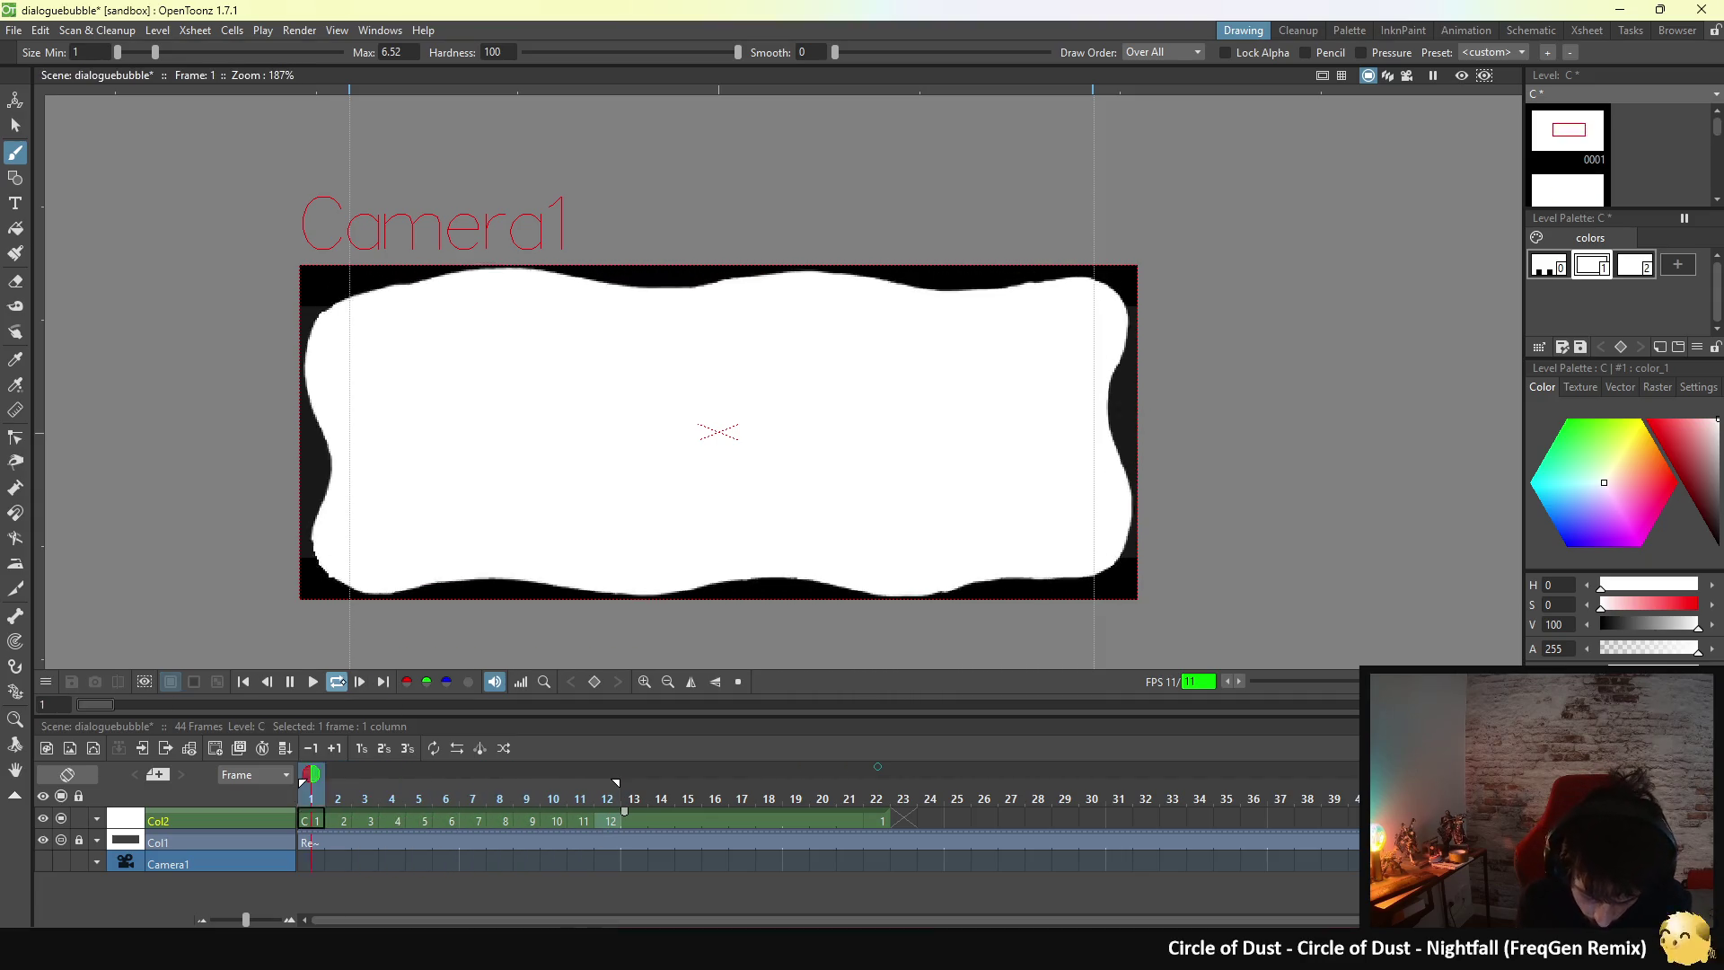
{"action": "key", "text": "p"}
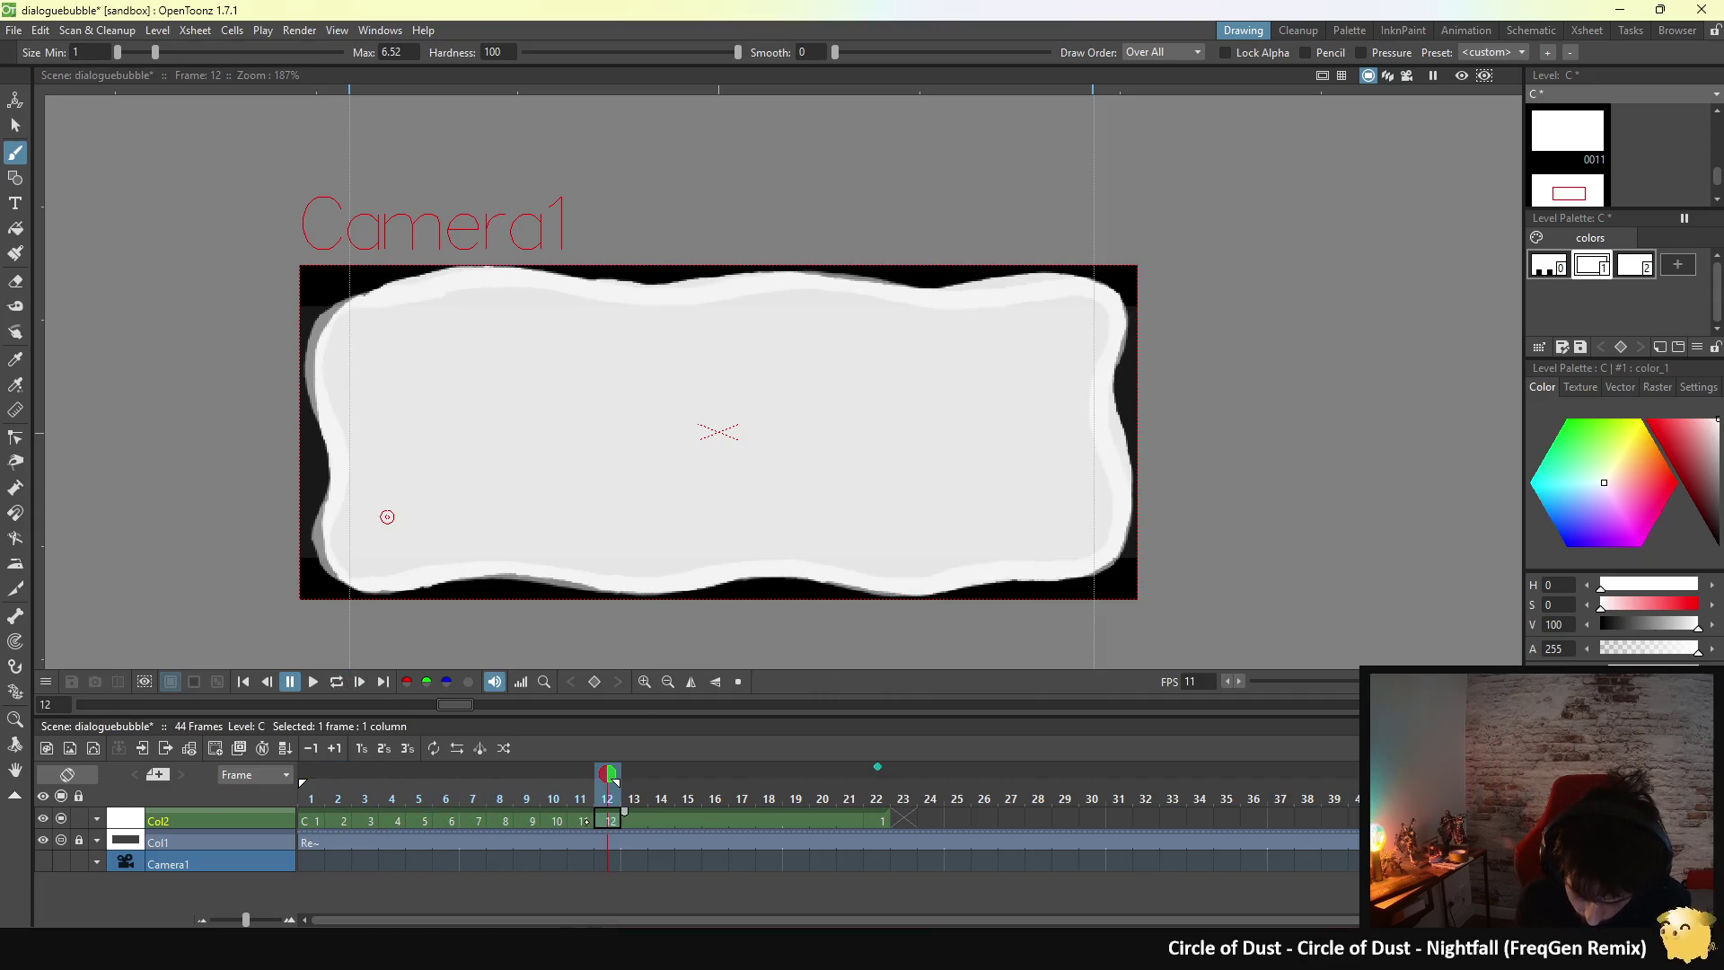
{"action": "key", "text": "alt+comma"}
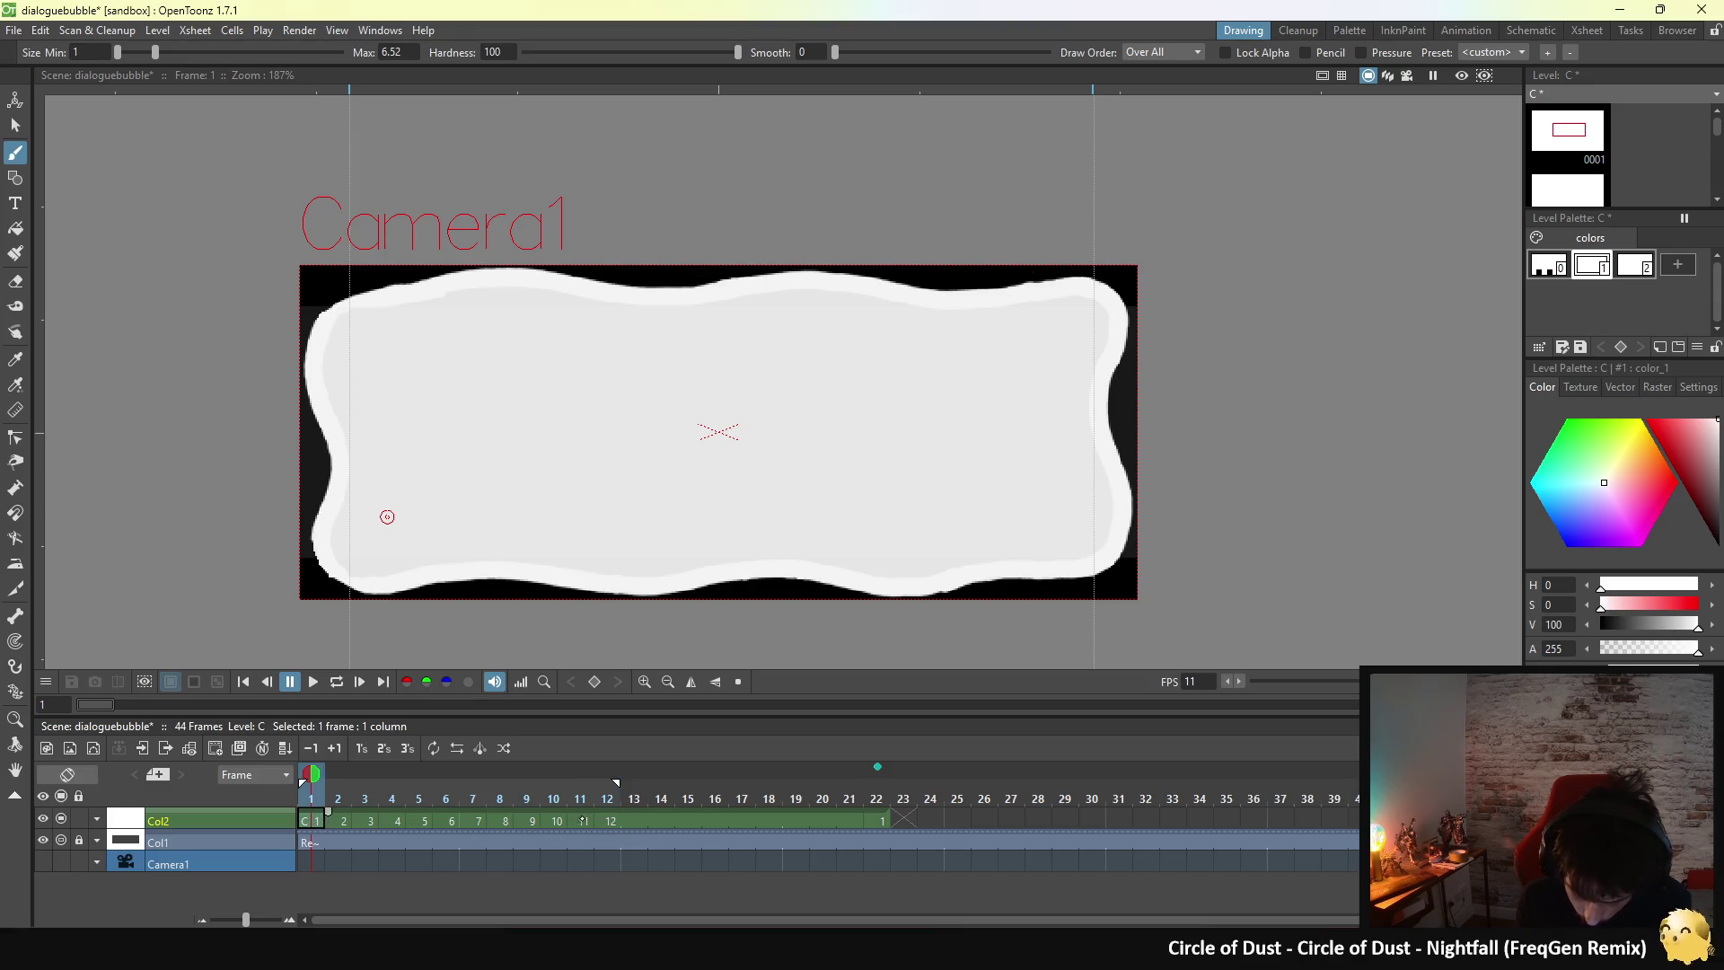
{"action": "left_click", "coordinate": [583, 821]}
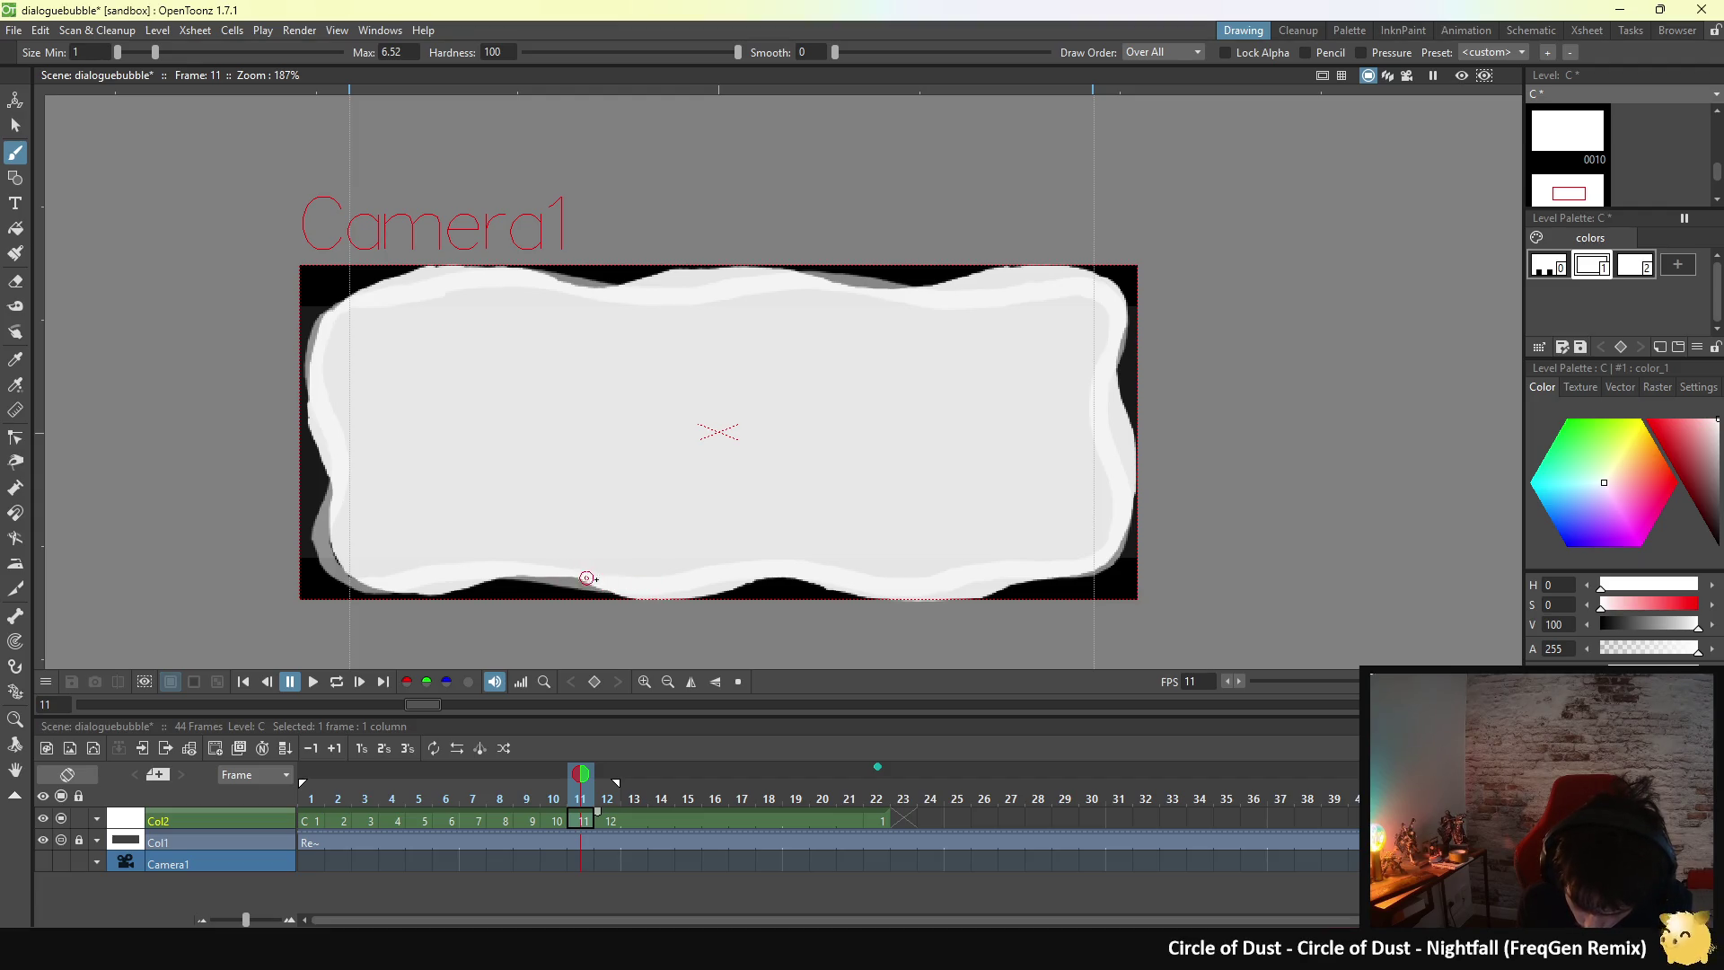
{"action": "key", "text": "a"}
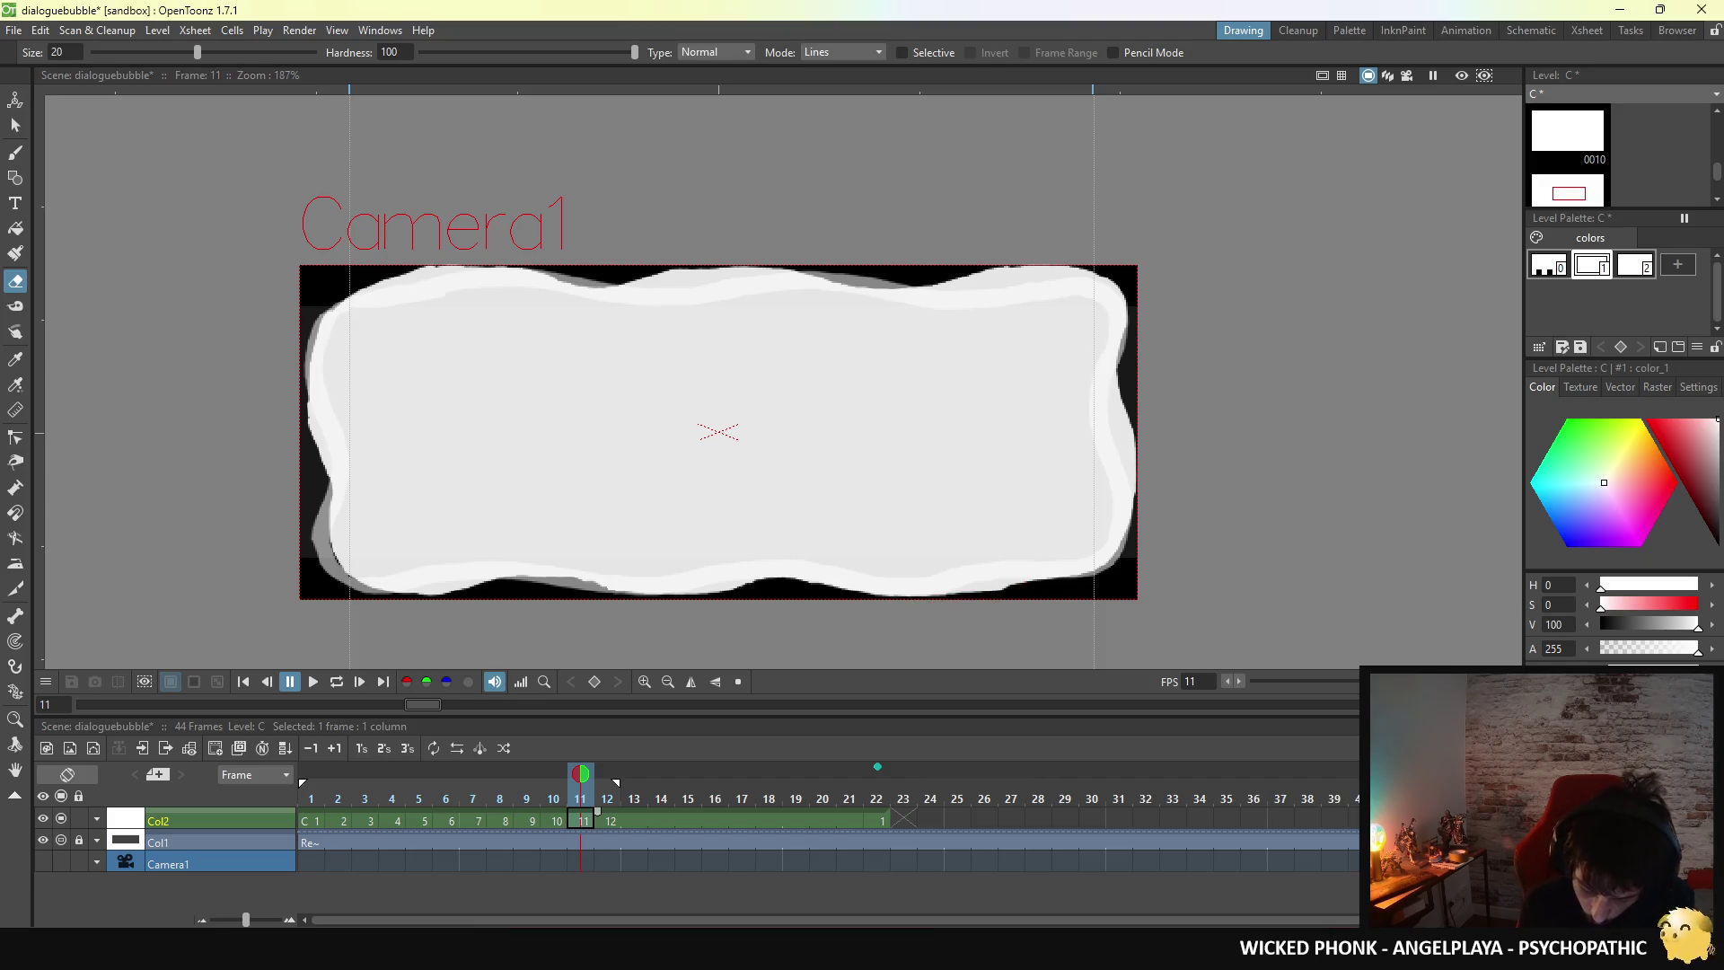
- Step through frames 10 to 12 with the frame keys and start loop playback
{"action": "key", "text": "period"}
{"action": "key", "text": "comma"}
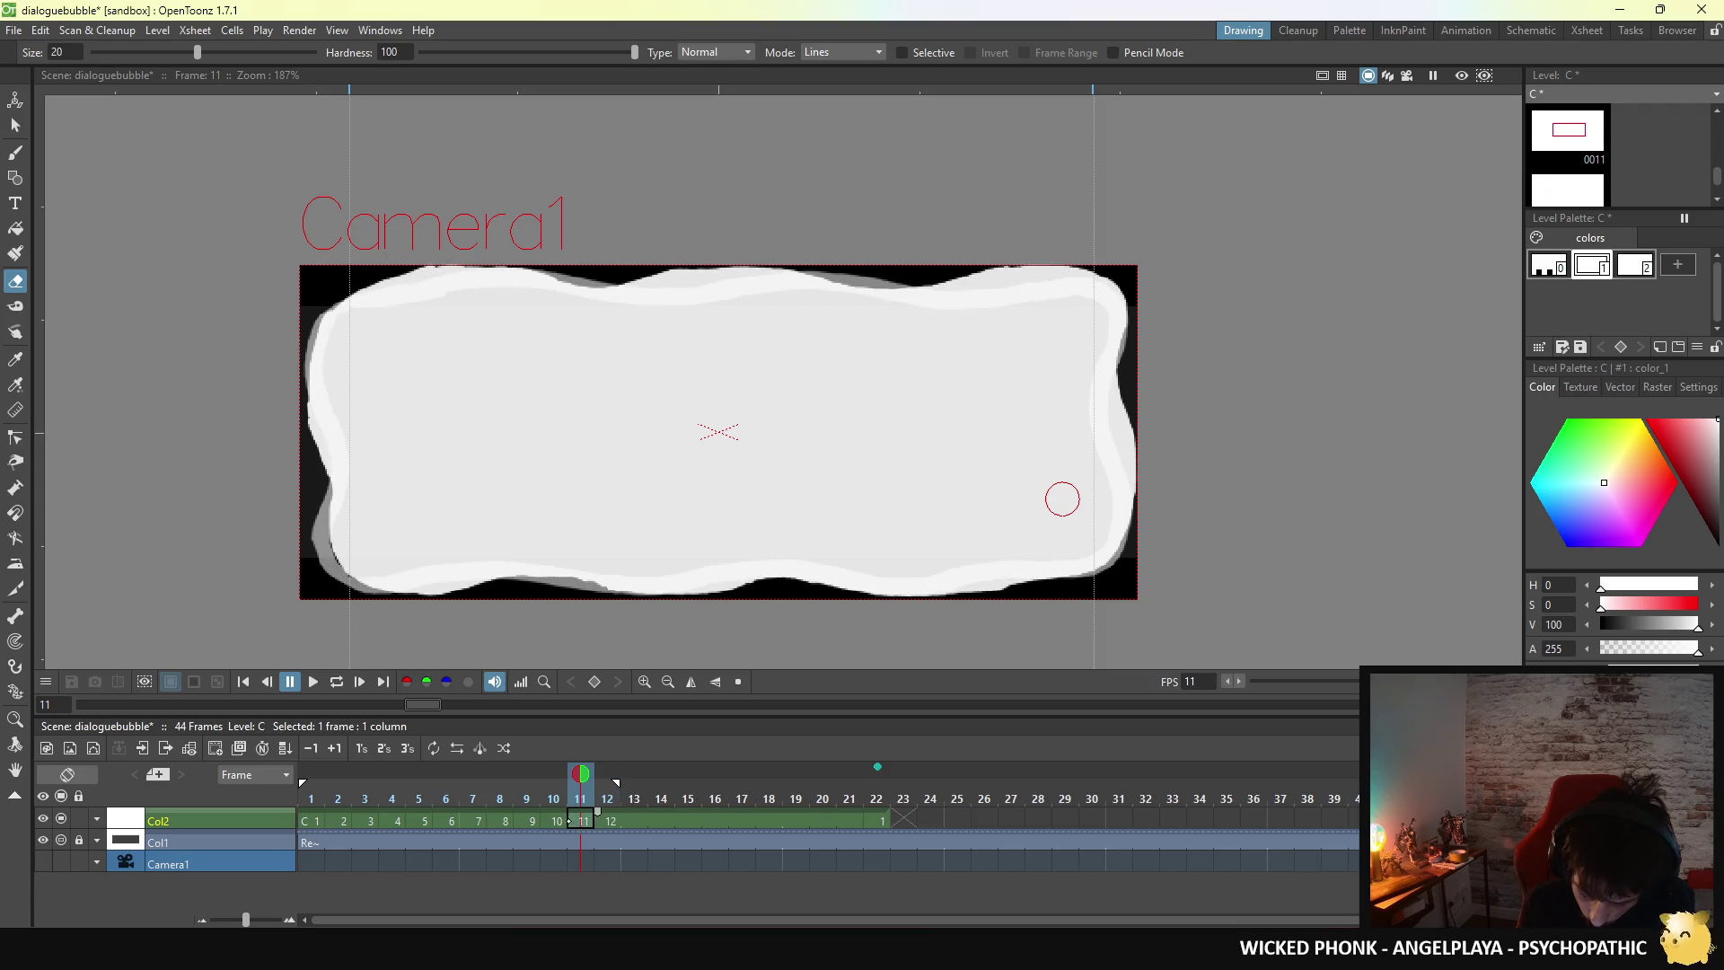
{"action": "key", "text": "comma"}
{"action": "key", "text": "period"}
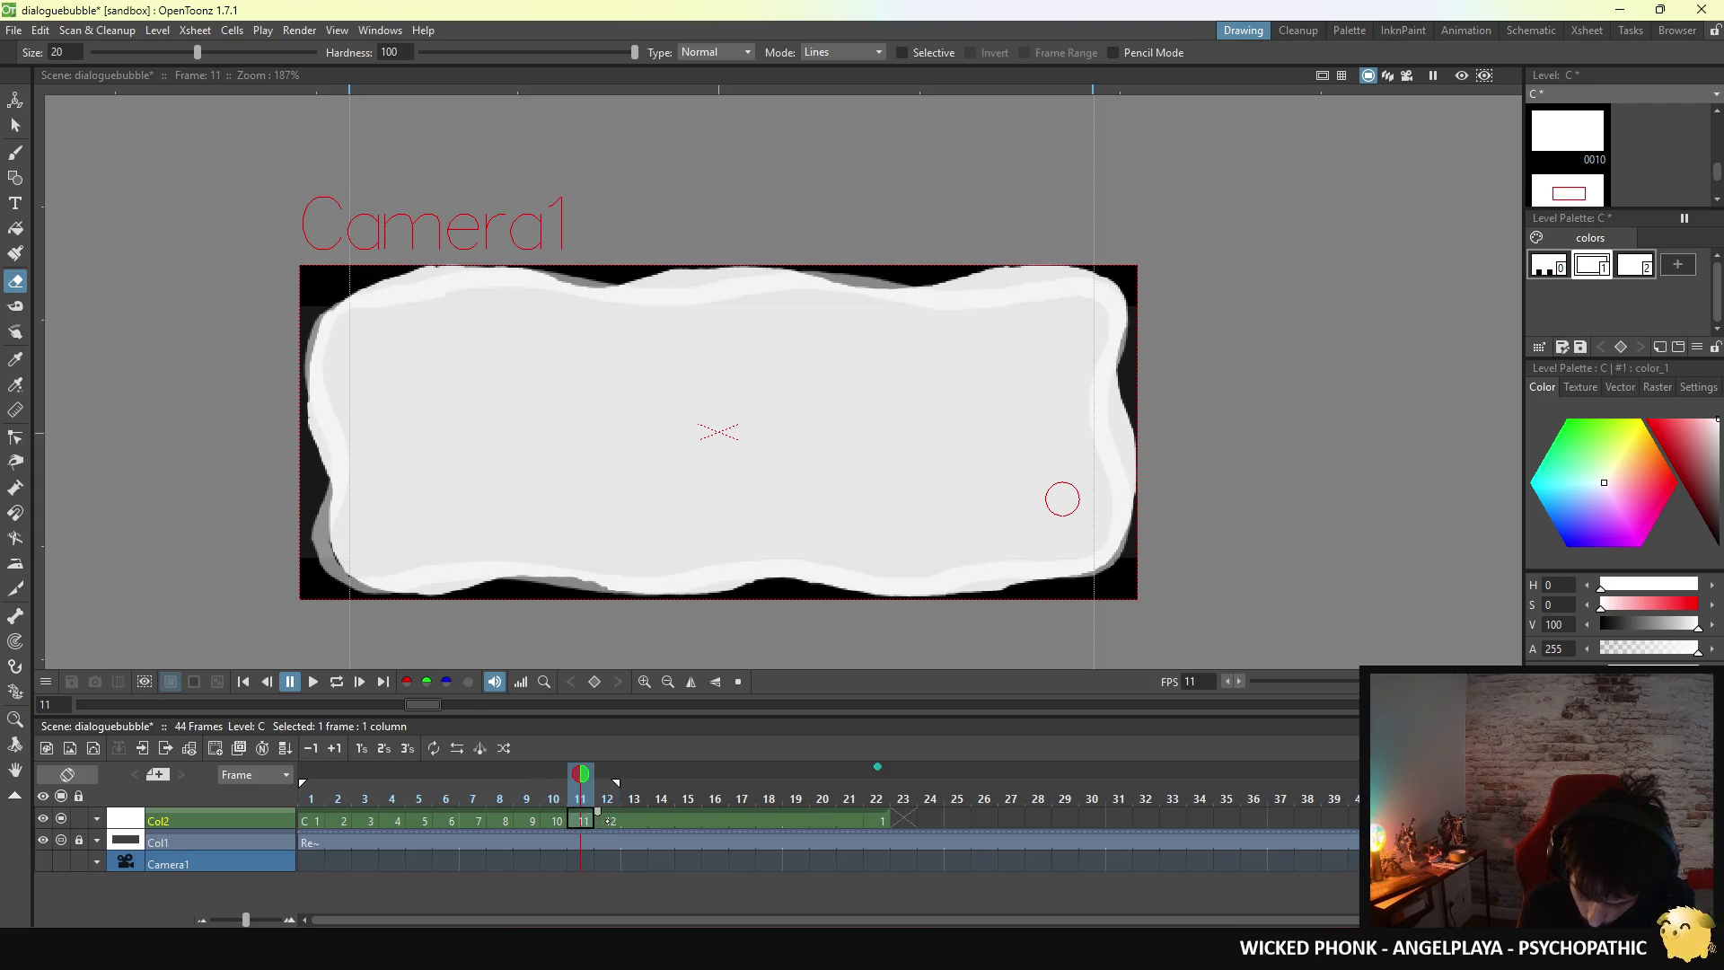
{"action": "key", "text": "period"}
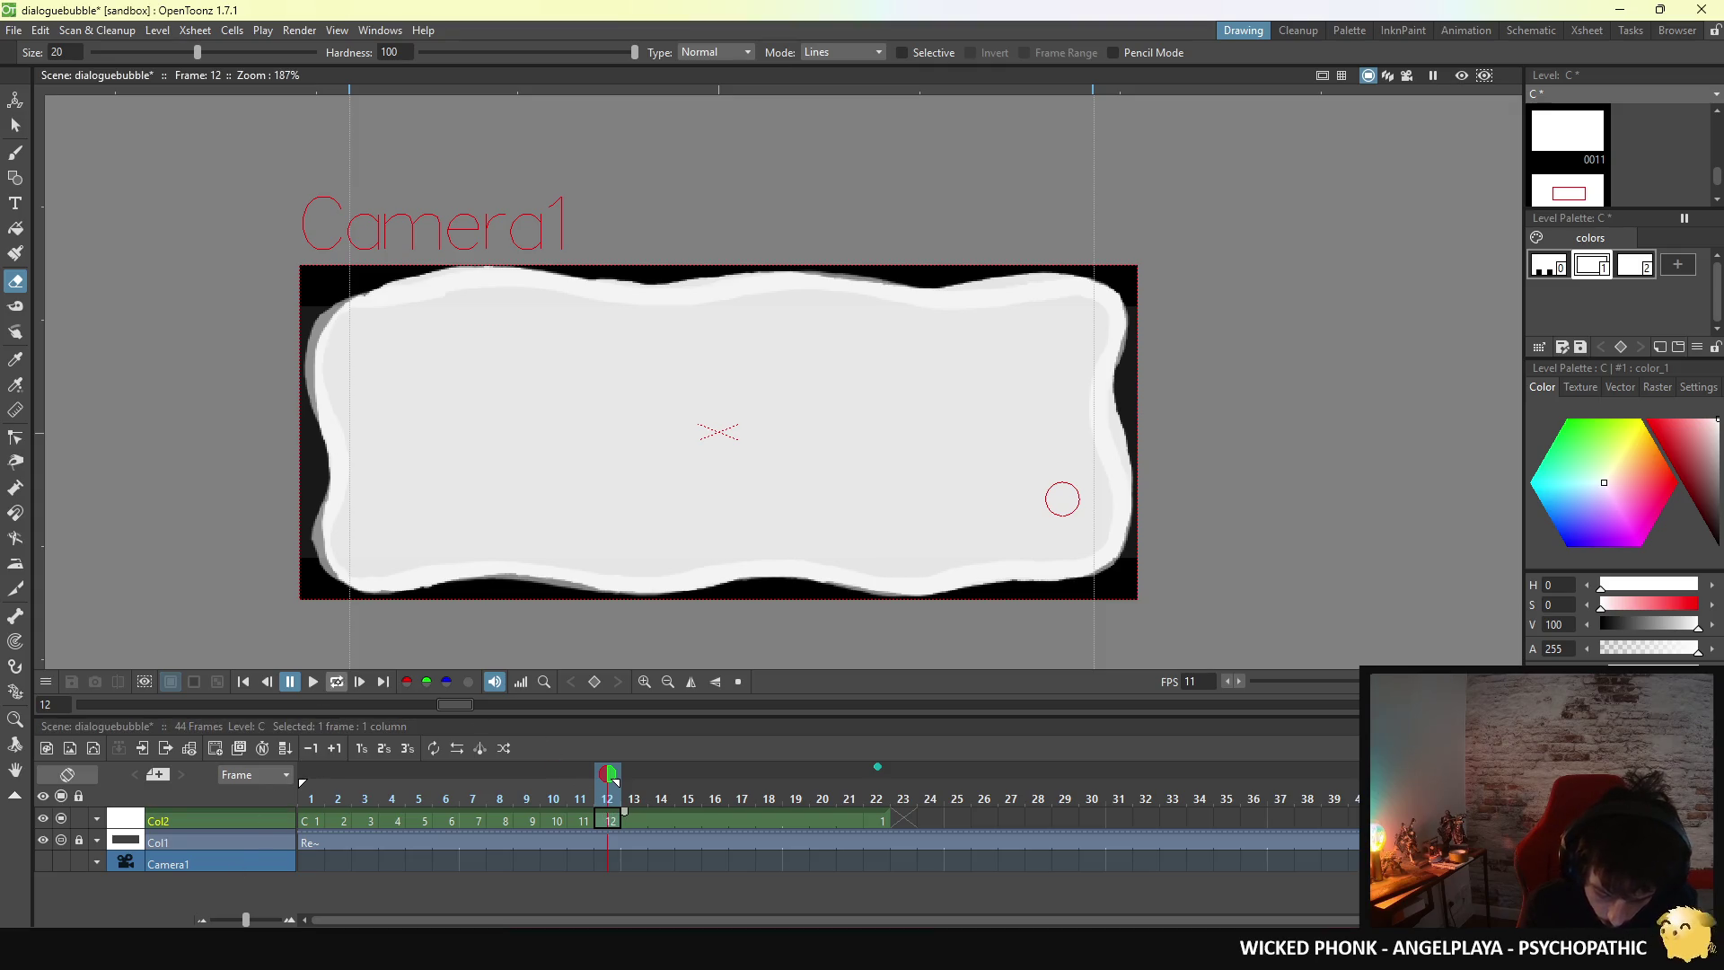
{"action": "key", "text": "l"}
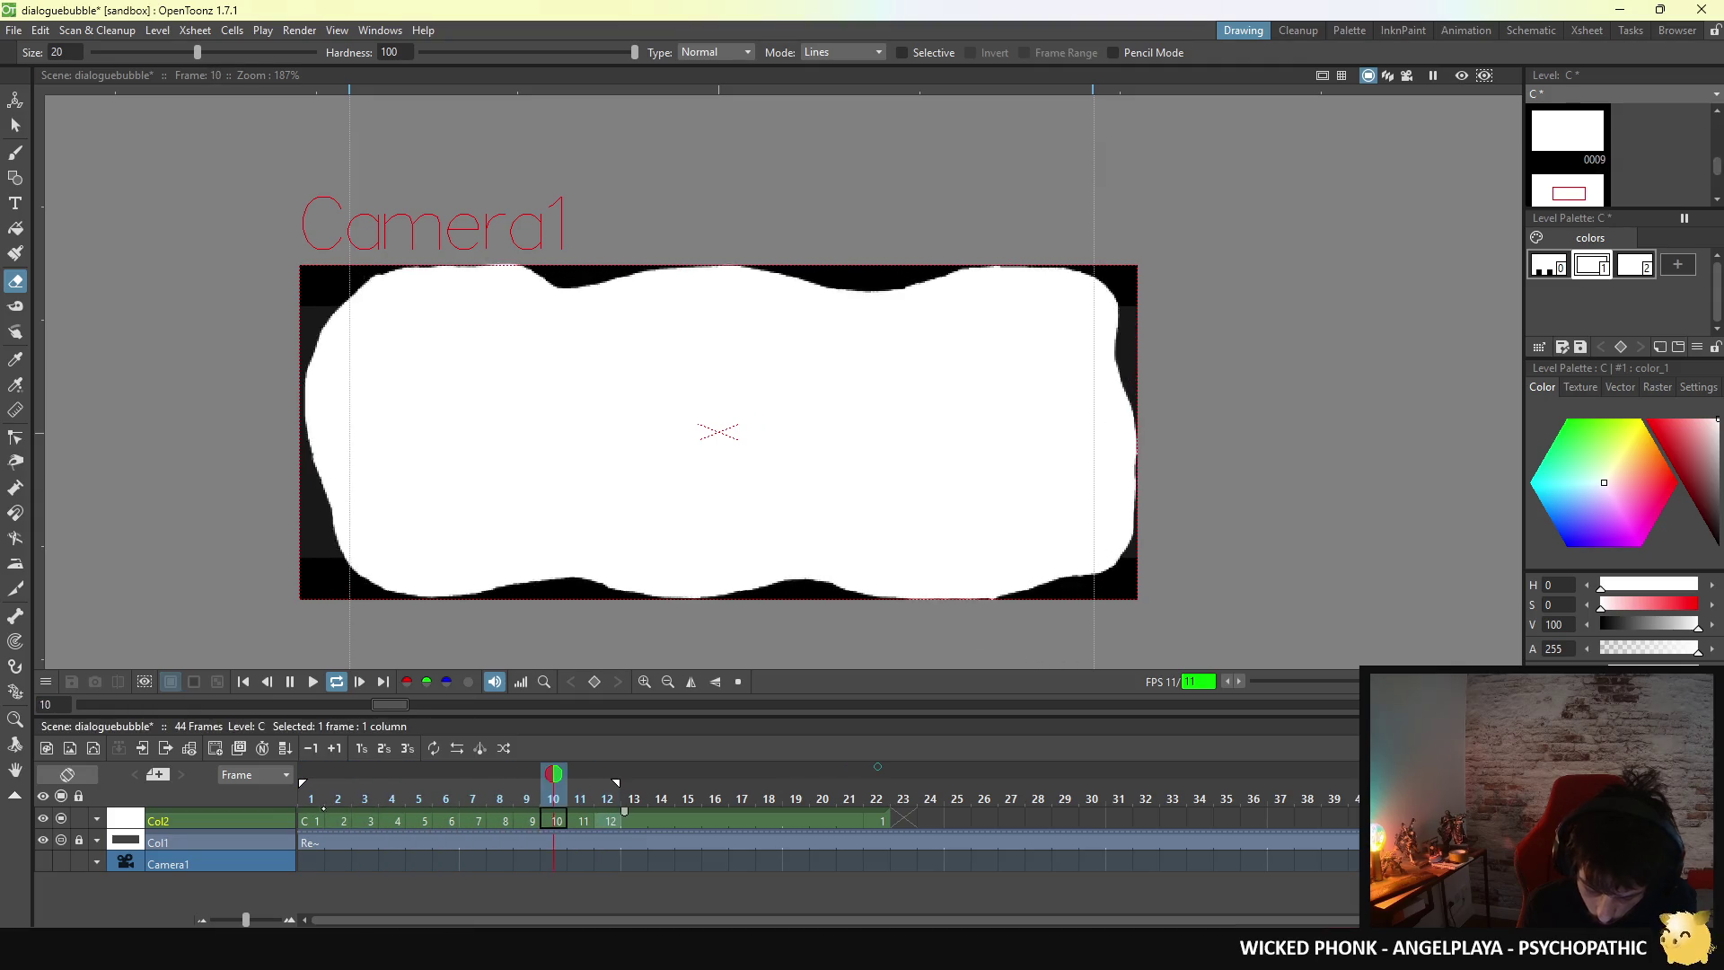
- Stop playback and flip through frames 10–12 and frame 1 to check the loop
{"action": "left_click", "coordinate": [584, 819]}
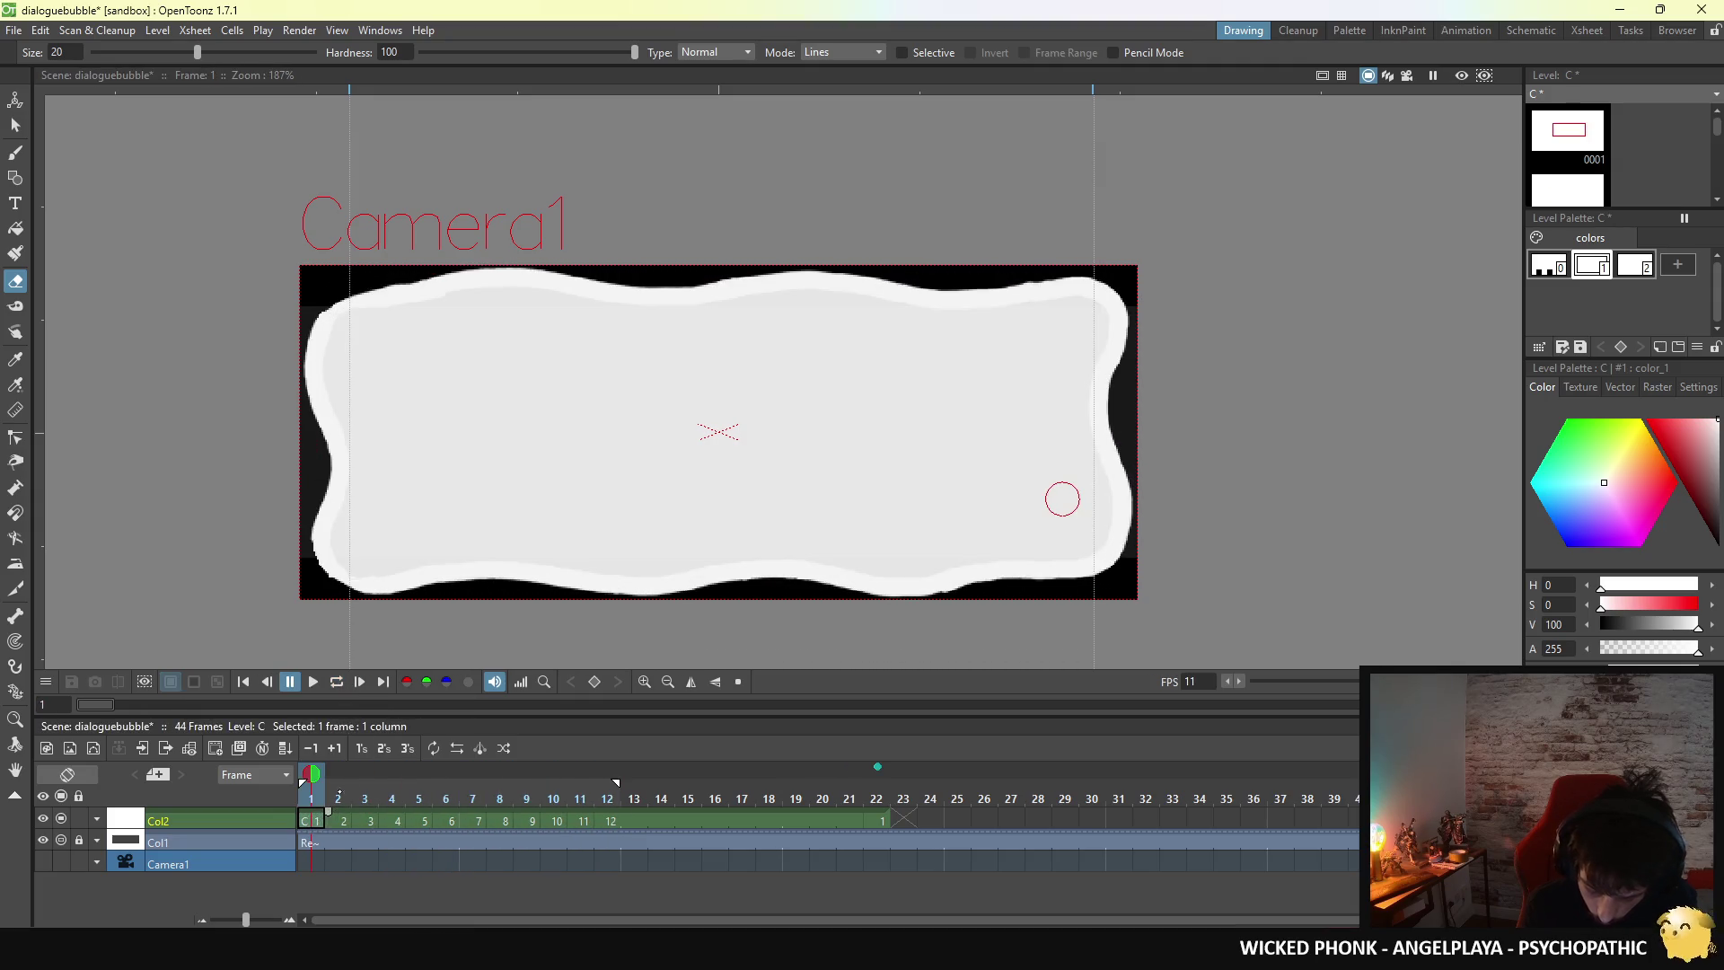
{"action": "left_click", "coordinate": [606, 820]}
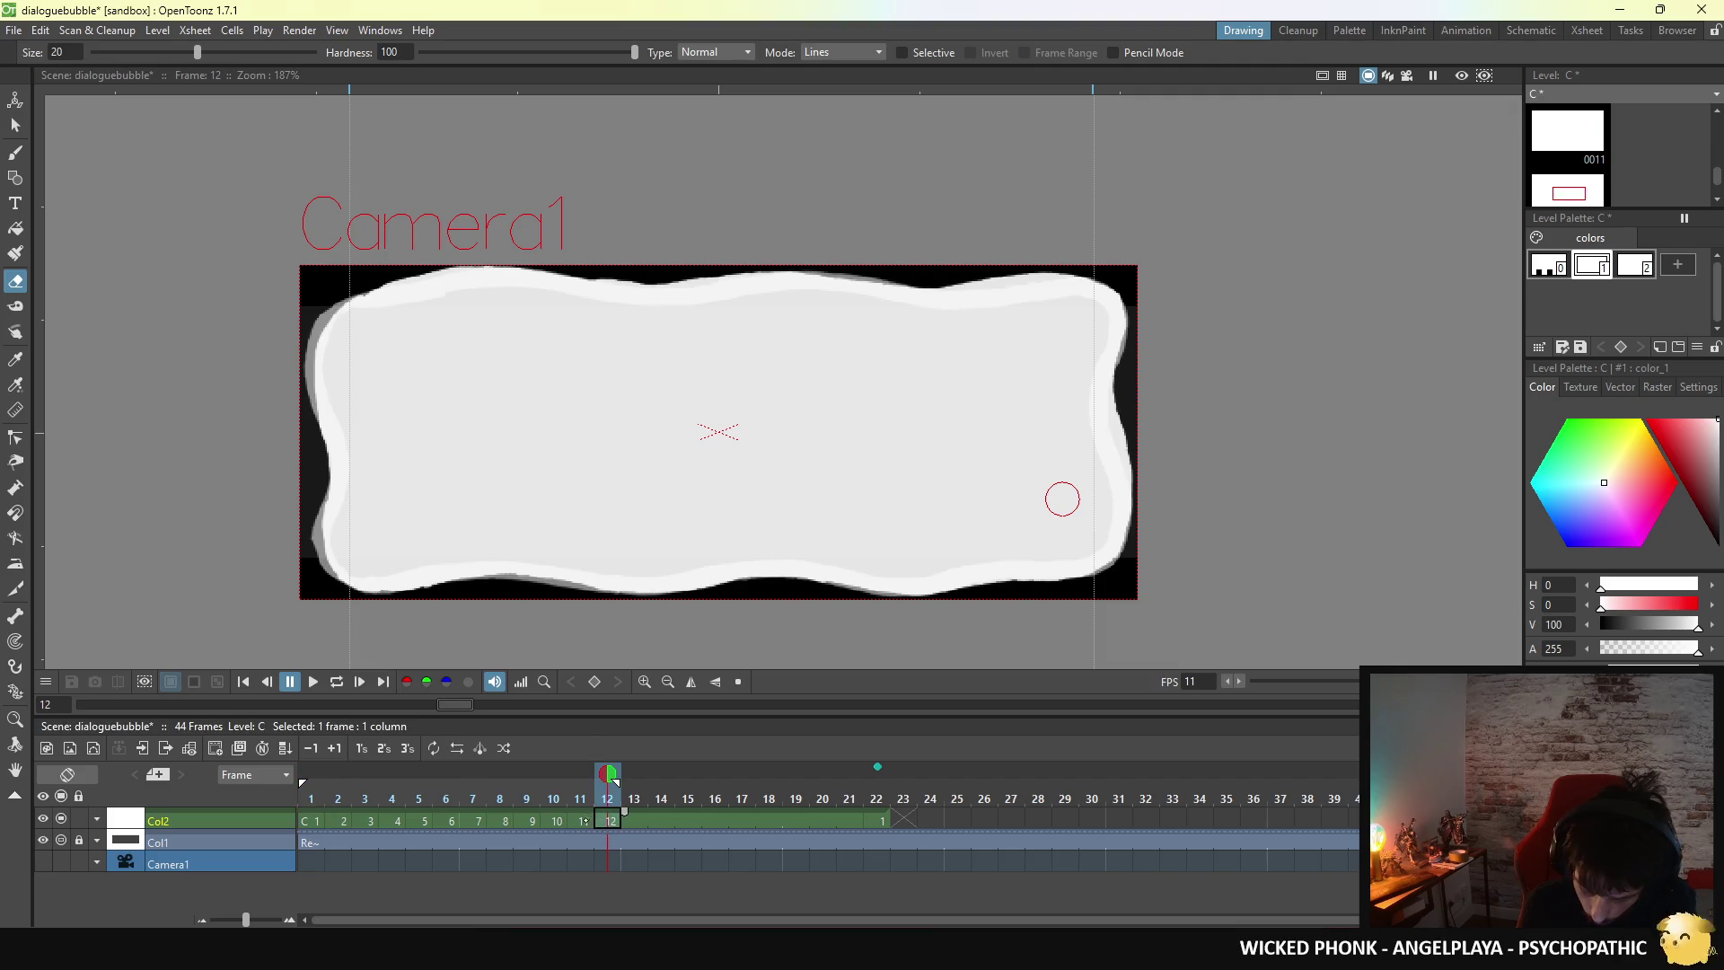
{"action": "left_click", "coordinate": [584, 820]}
{"action": "left_click", "coordinate": [557, 820]}
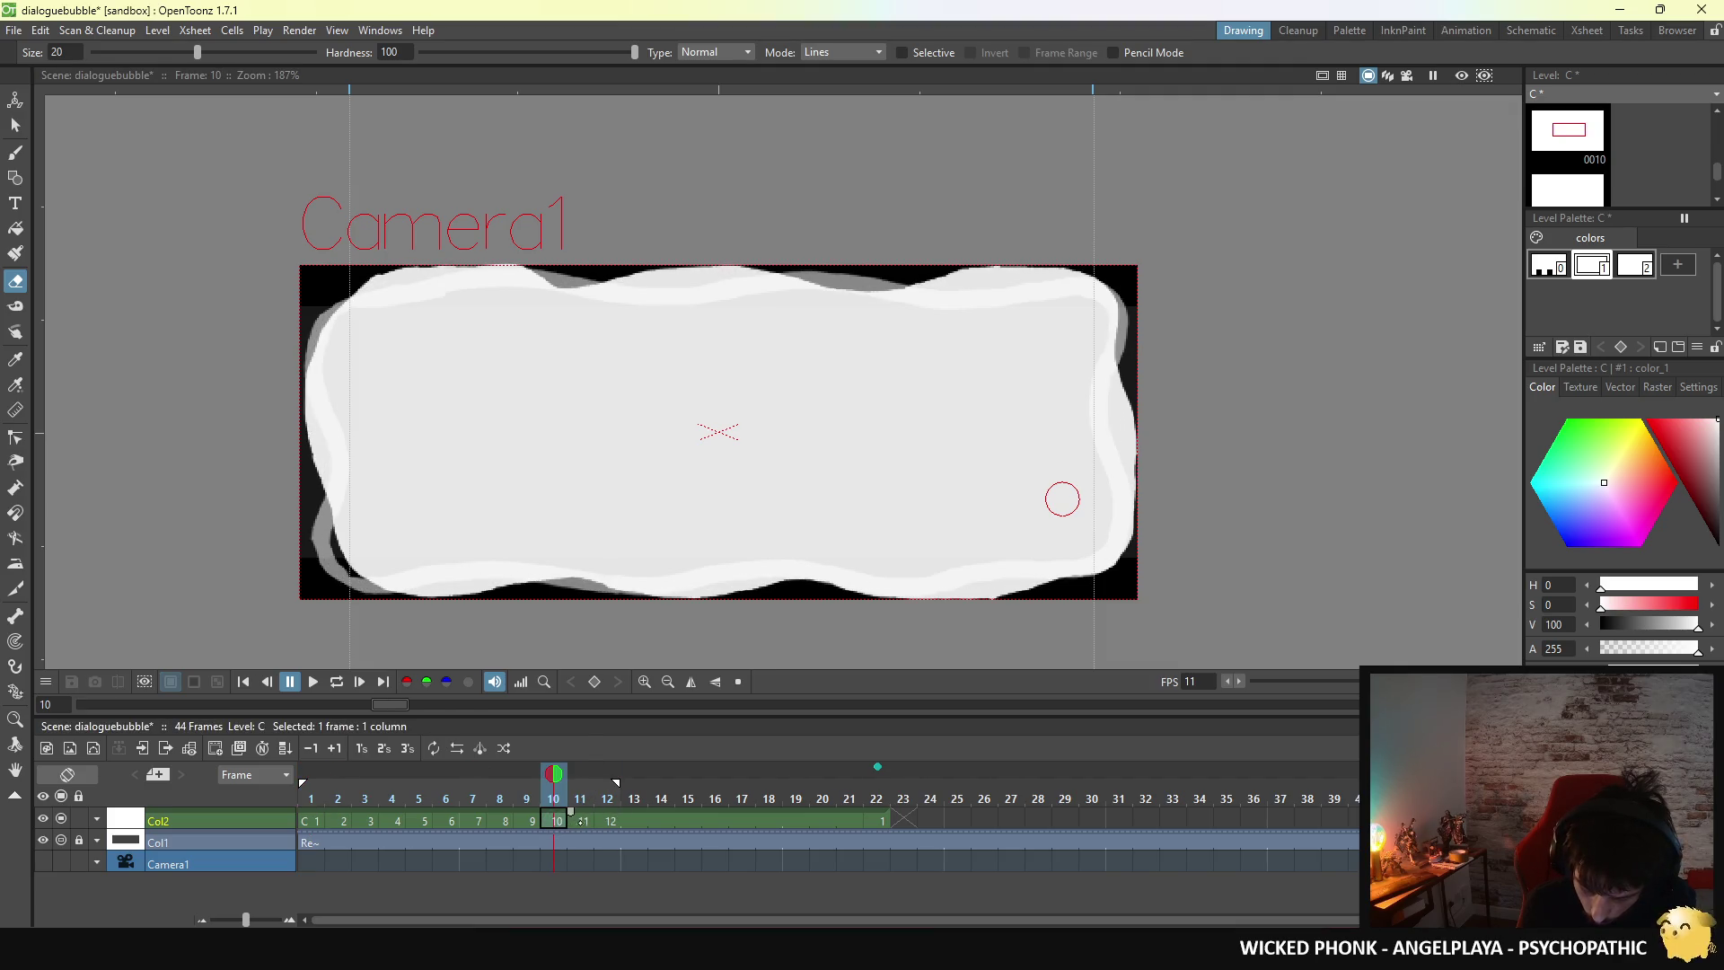
{"action": "left_click", "coordinate": [583, 820]}
{"action": "left_click", "coordinate": [610, 821]}
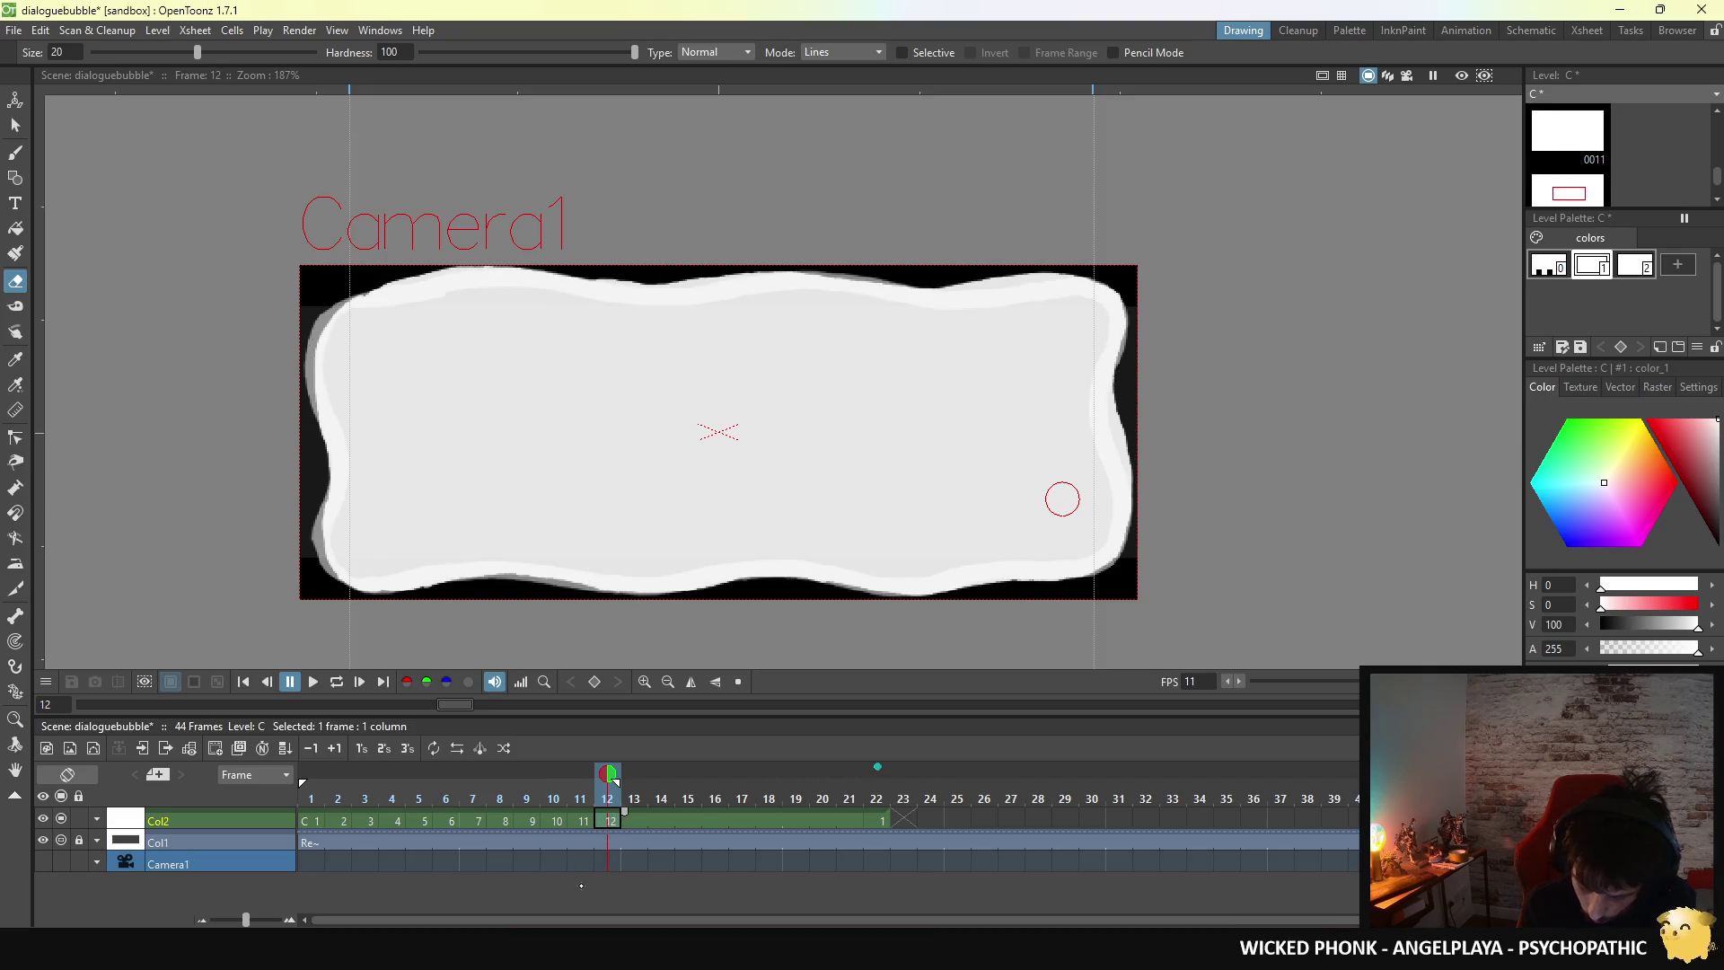
{"action": "left_click", "coordinate": [315, 821]}
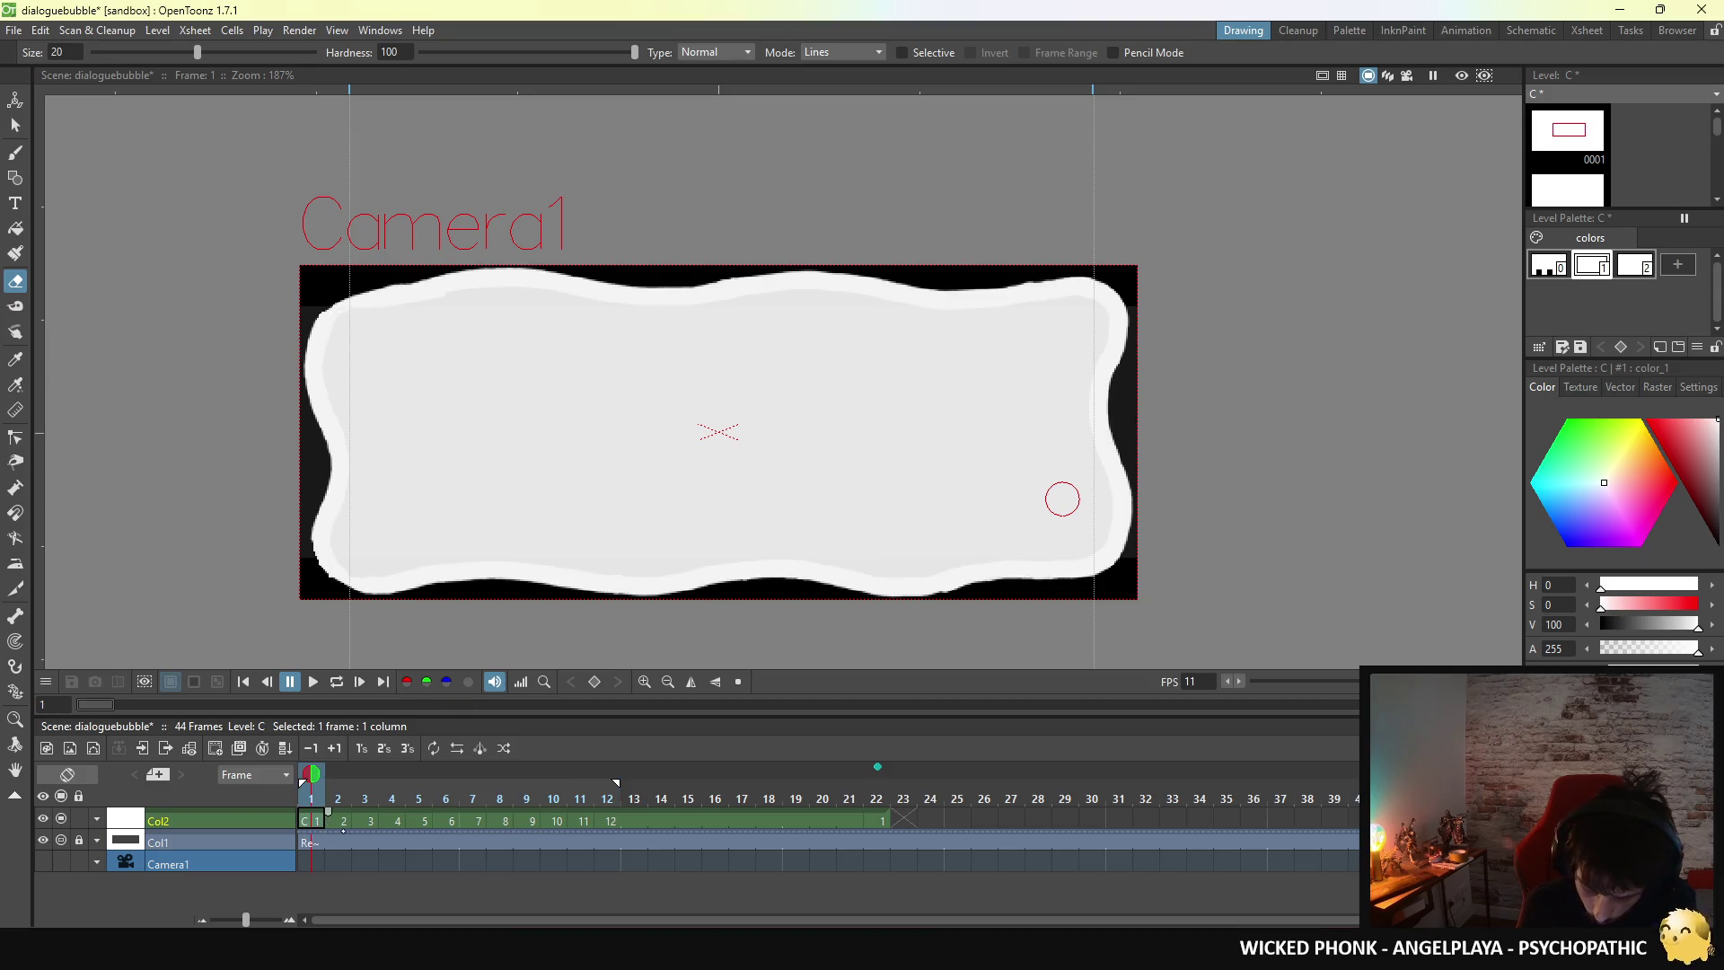
{"action": "left_click", "coordinate": [557, 821]}
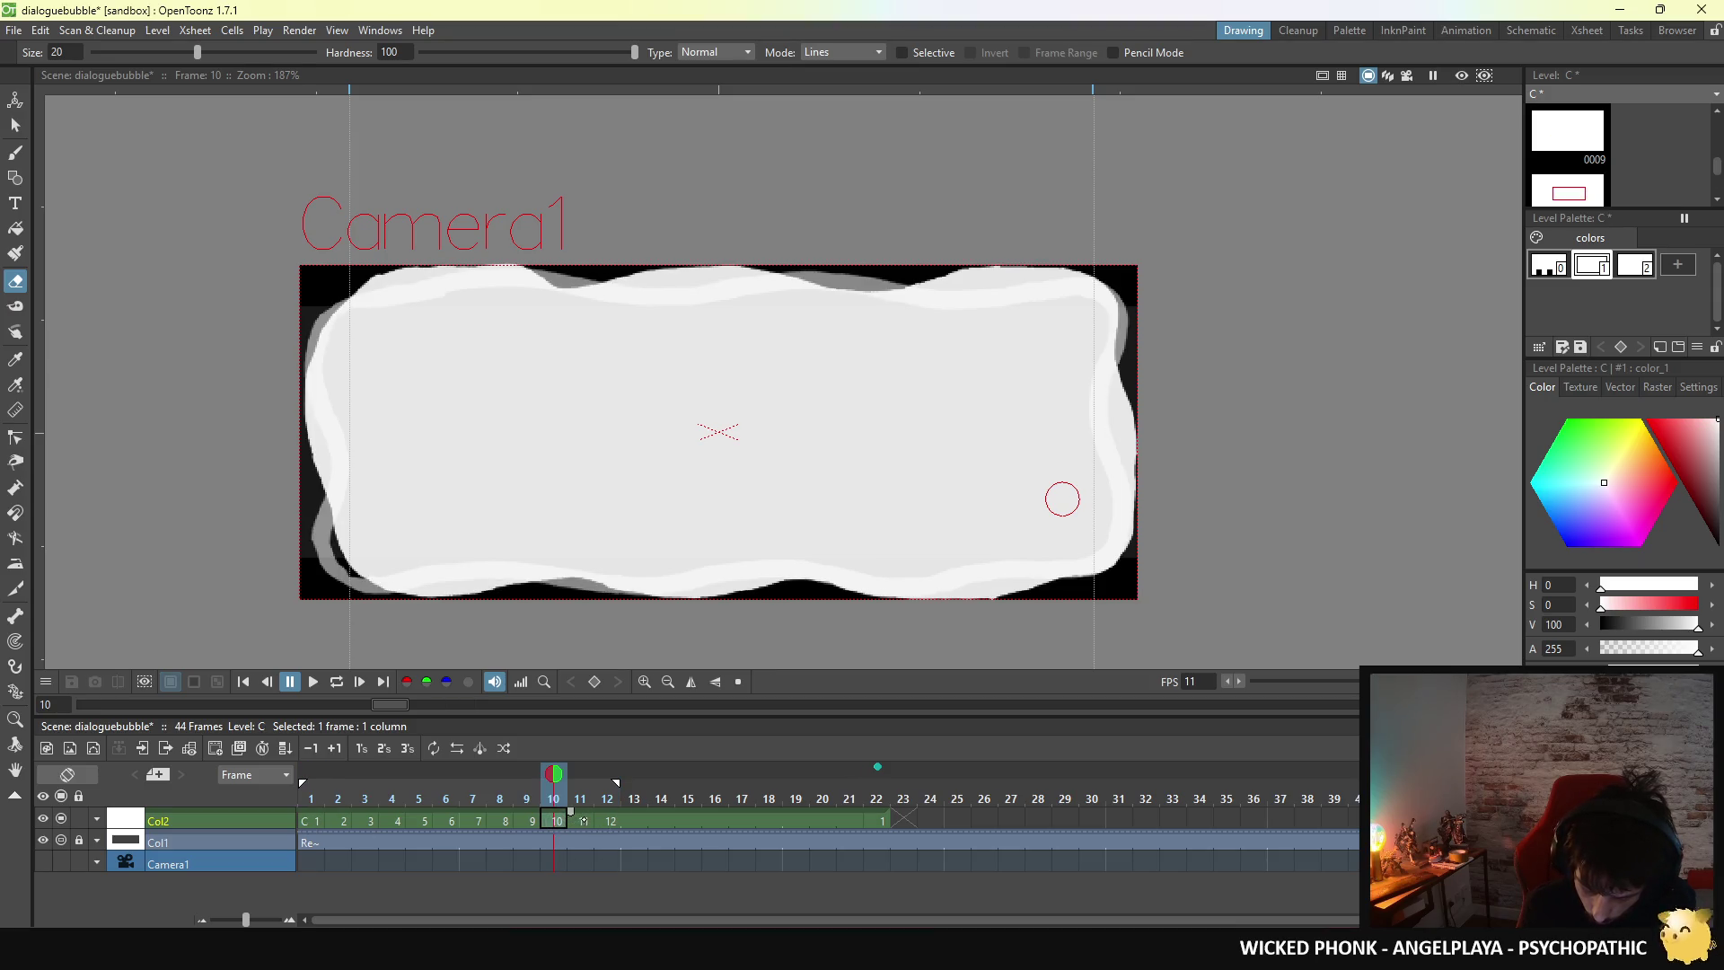
{"action": "left_click", "coordinate": [584, 820]}
{"action": "left_click", "coordinate": [610, 820]}
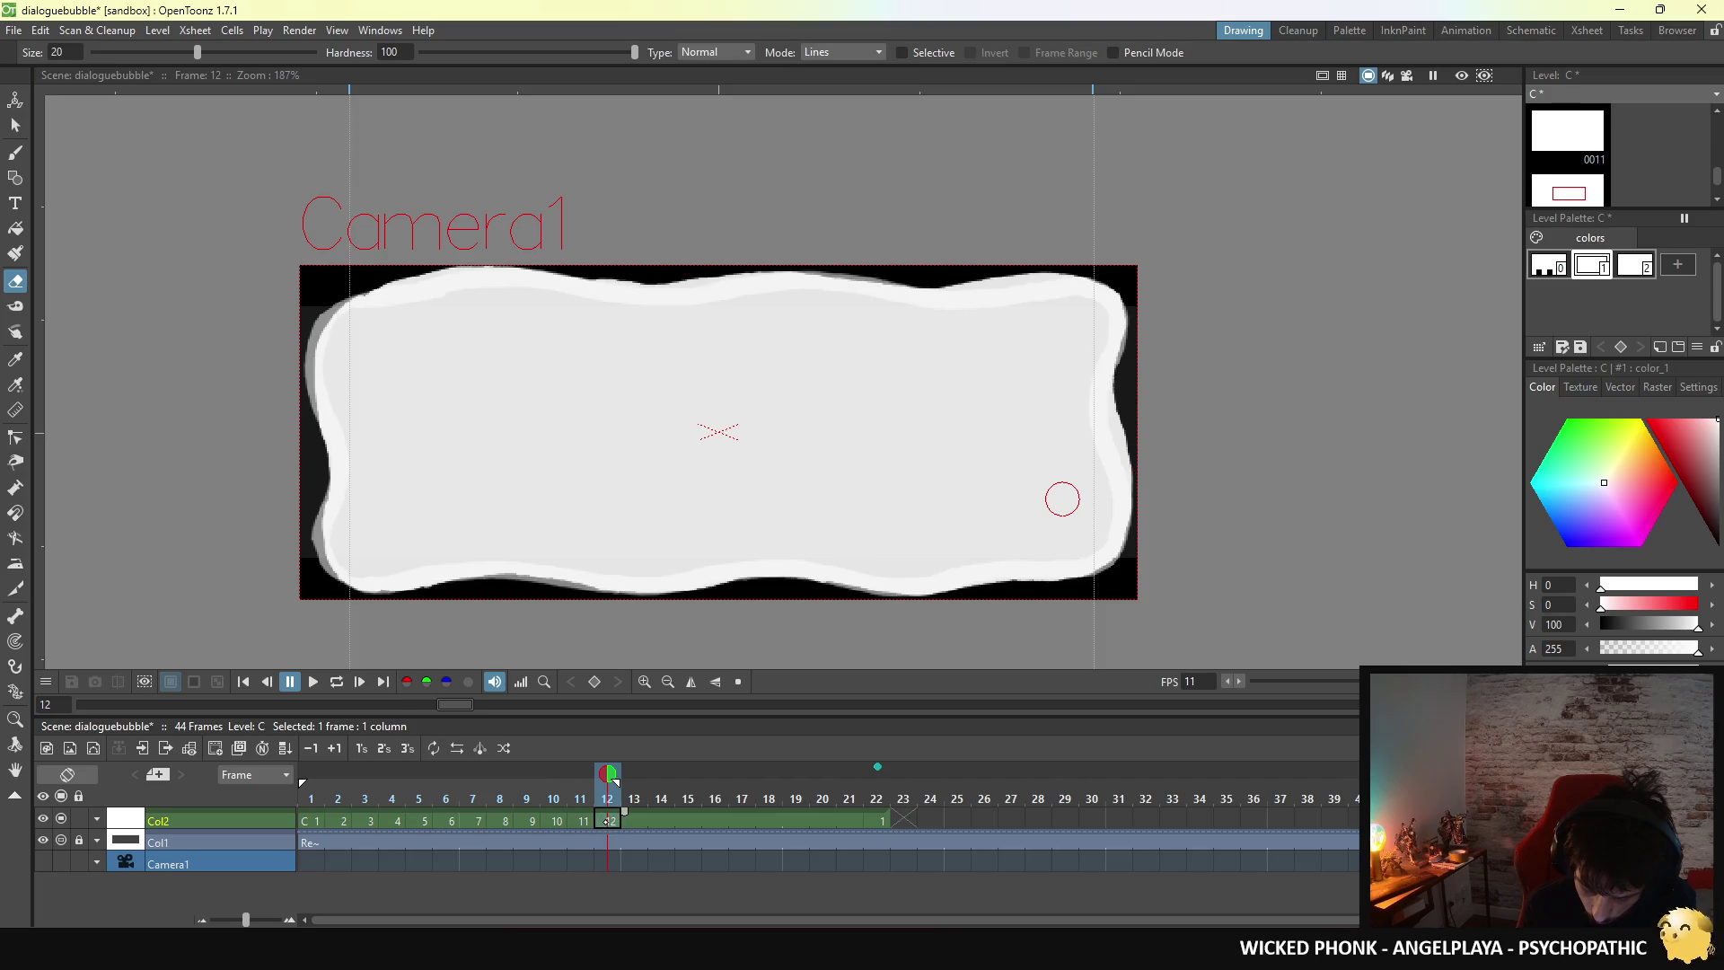
- Scrub Xsheet frames 9–12, then 6–11, and return to the Brush tool
{"action": "left_click", "coordinate": [533, 820]}
{"action": "left_click", "coordinate": [559, 821]}
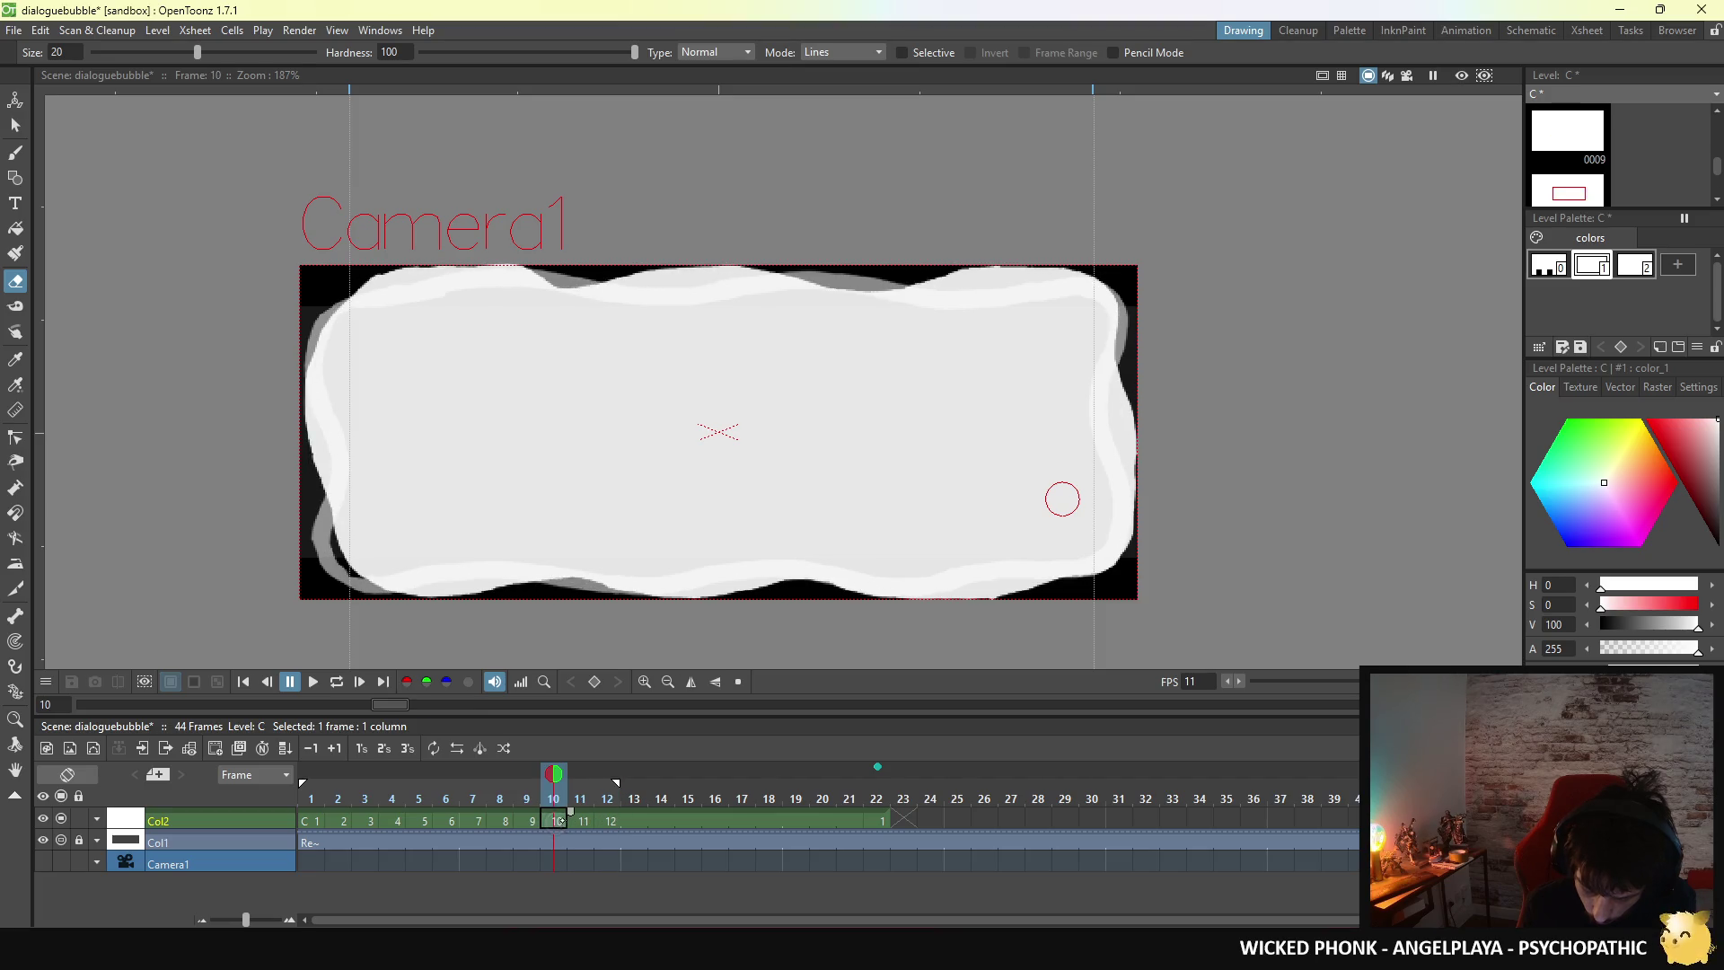
{"action": "left_click", "coordinate": [584, 821]}
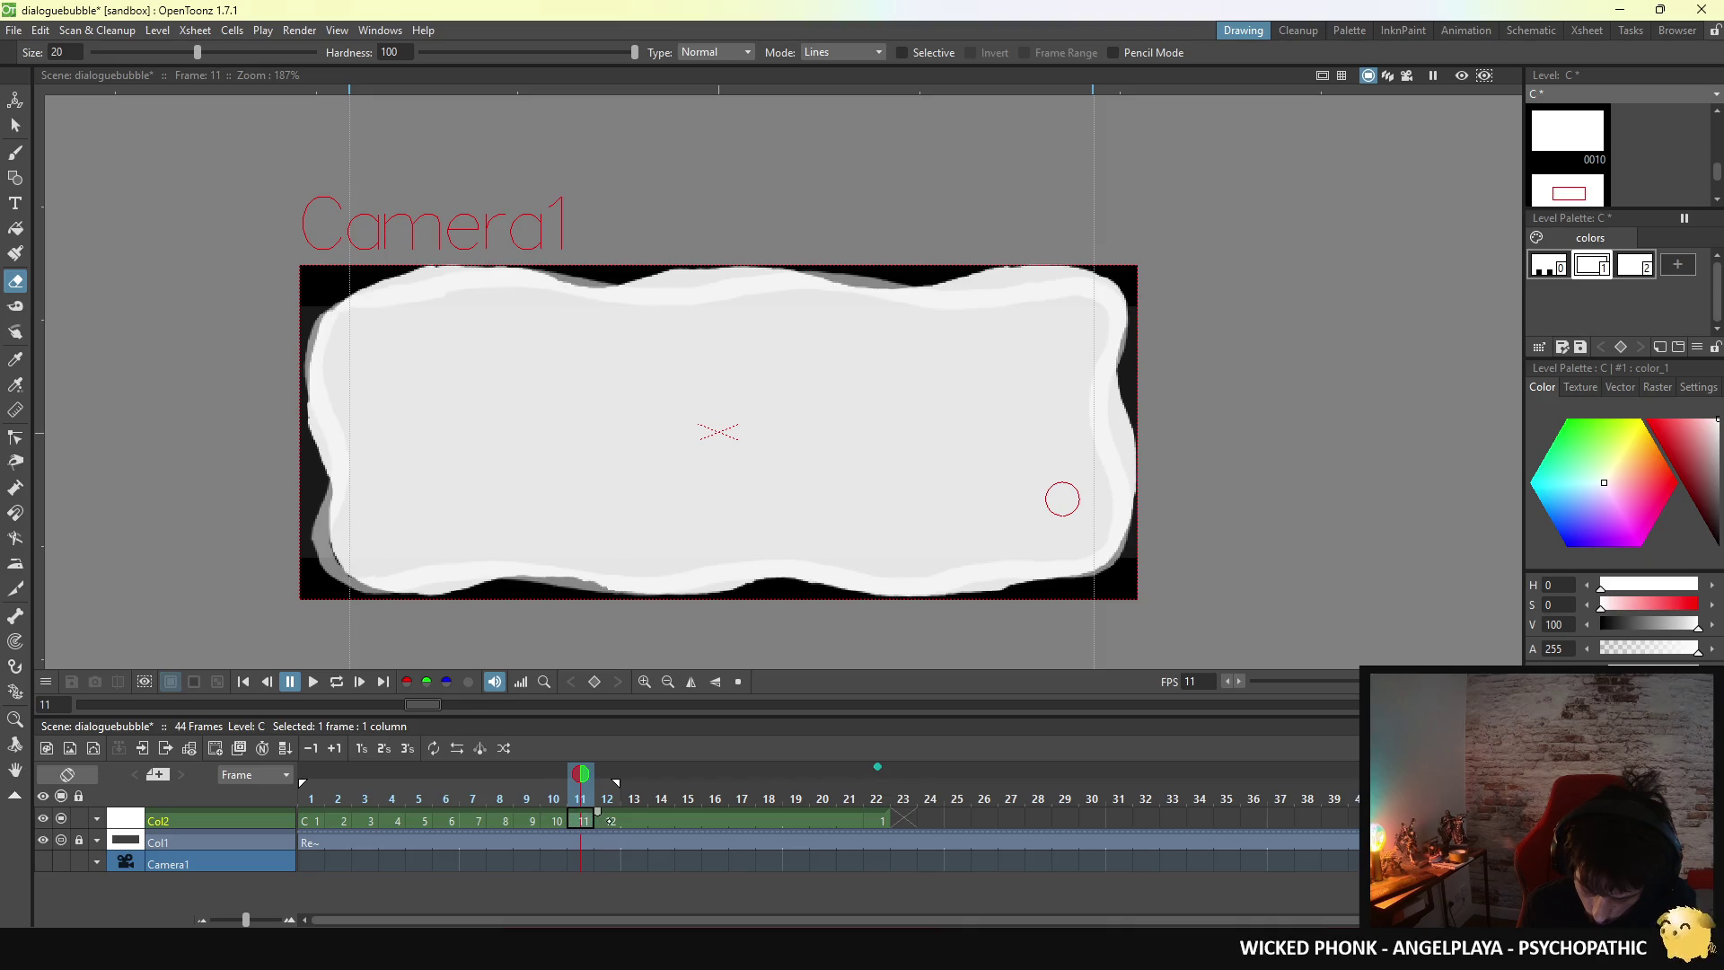
{"action": "left_click", "coordinate": [609, 820]}
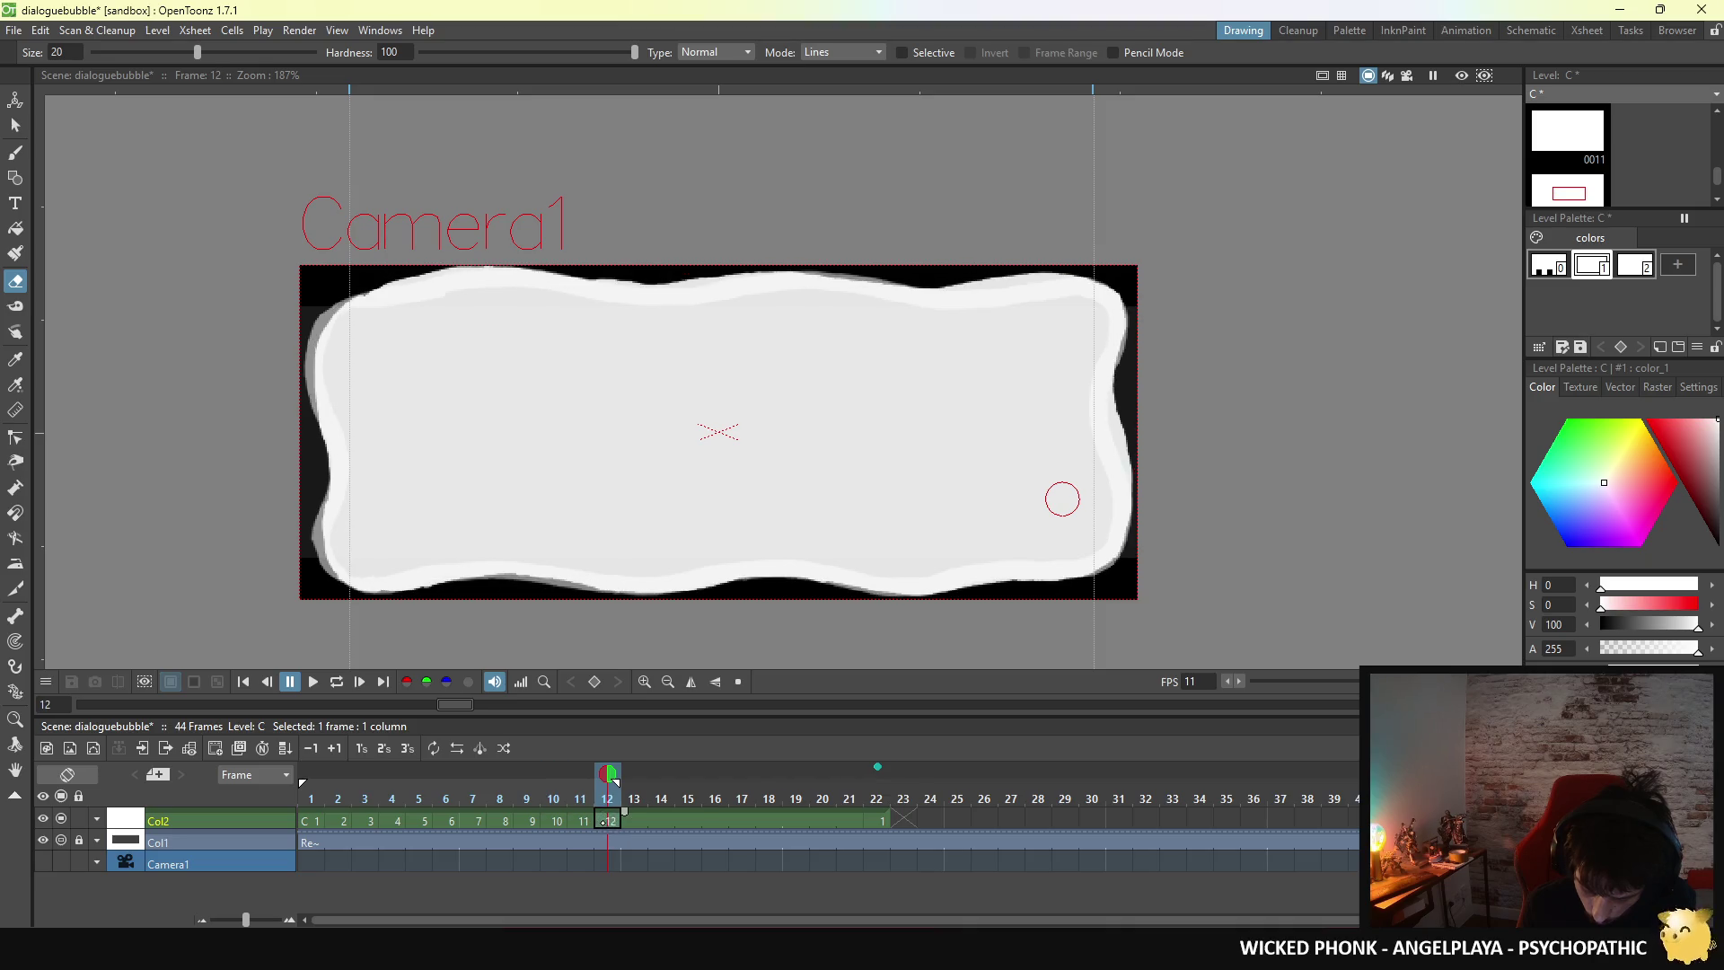
{"action": "left_click", "coordinate": [451, 821]}
{"action": "left_click", "coordinate": [477, 820]}
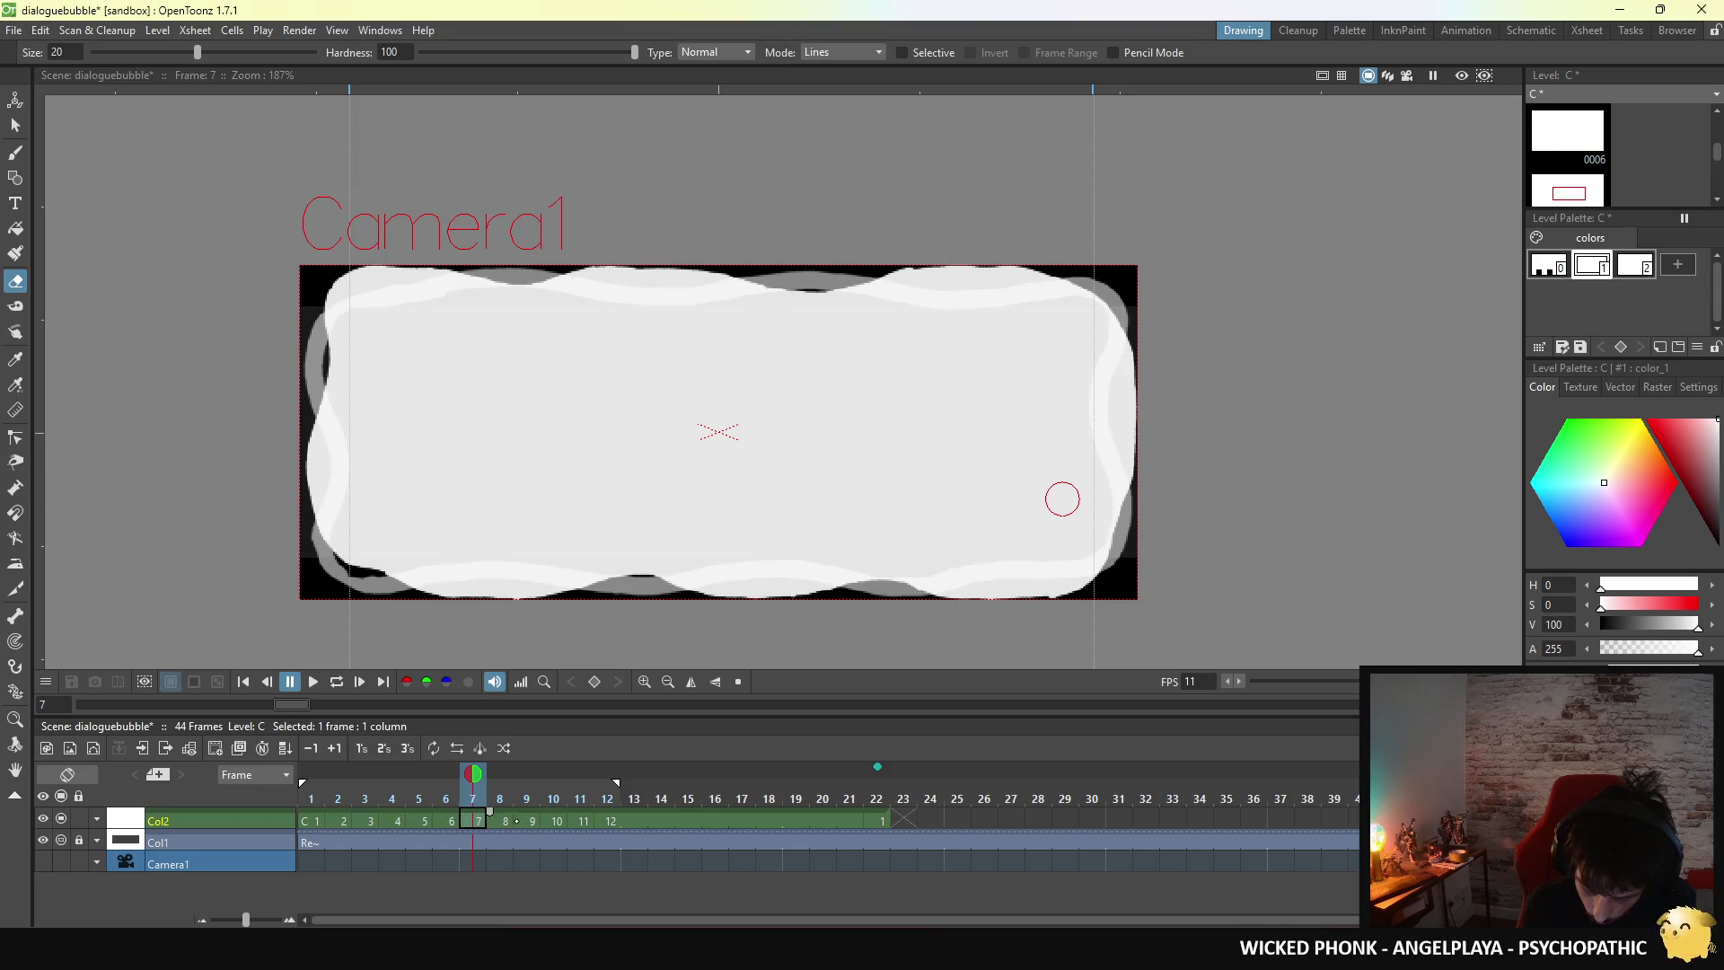
{"action": "left_click", "coordinate": [512, 820]}
{"action": "left_click", "coordinate": [535, 820]}
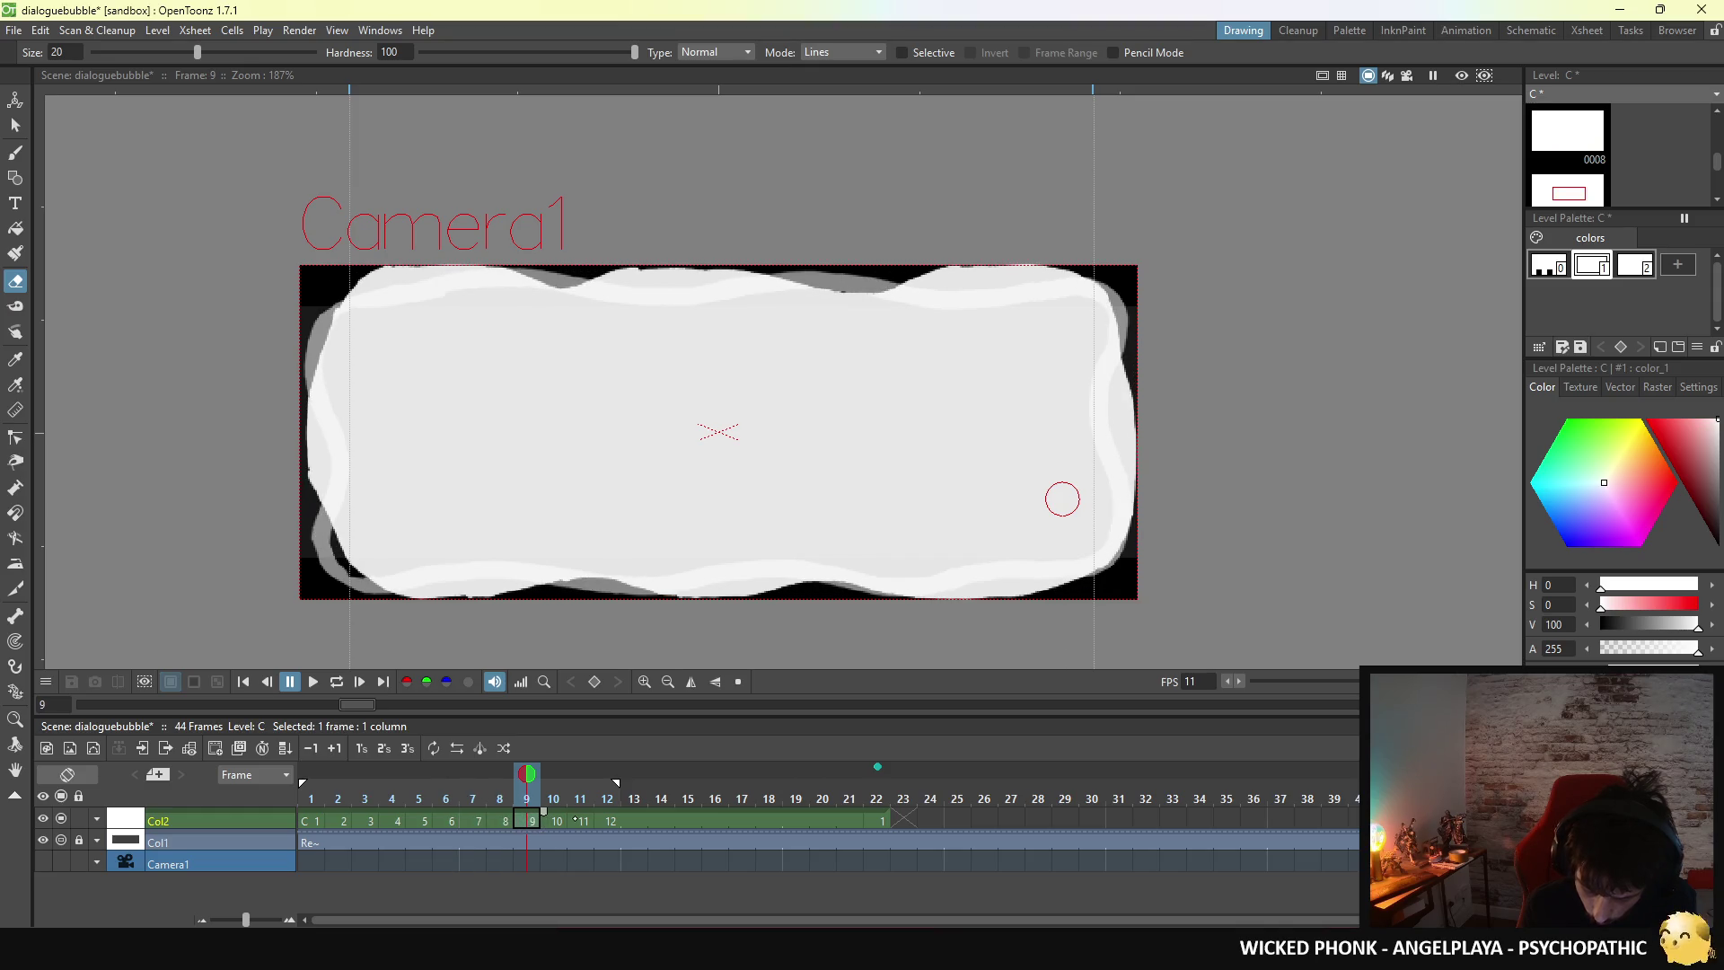
{"action": "left_click", "coordinate": [558, 820]}
{"action": "left_click", "coordinate": [582, 821]}
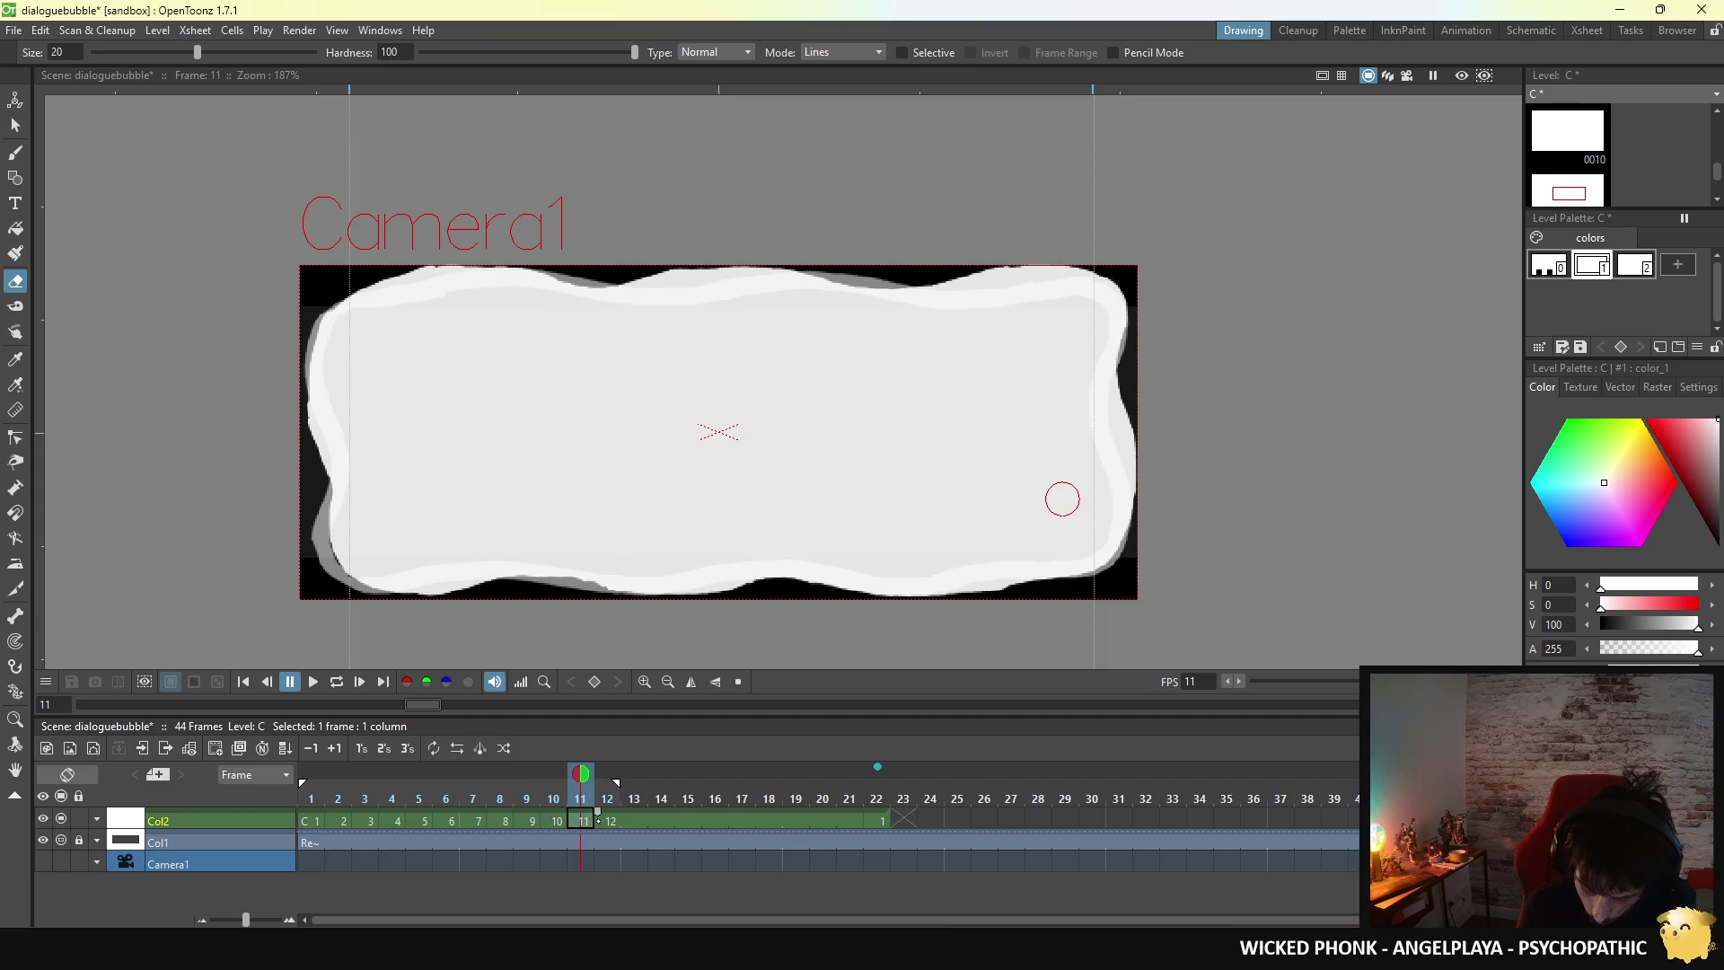
{"action": "left_click", "coordinate": [15, 153]}
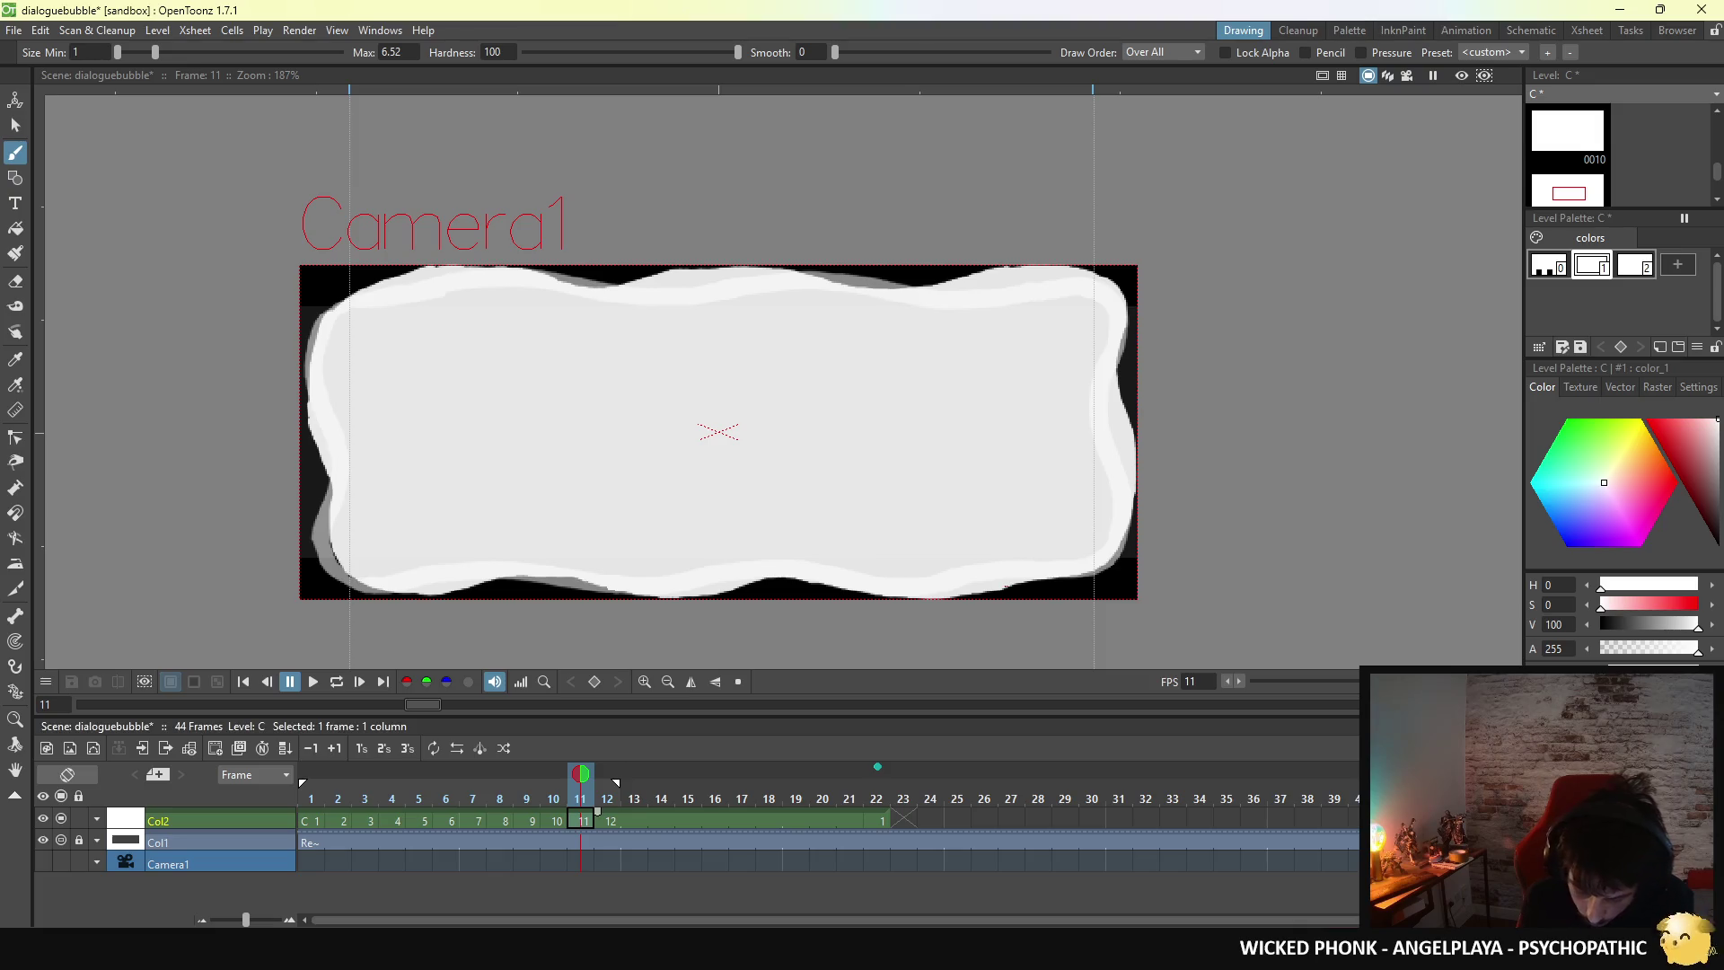
{"action": "left_click", "coordinate": [611, 819]}
{"action": "left_click", "coordinate": [584, 819]}
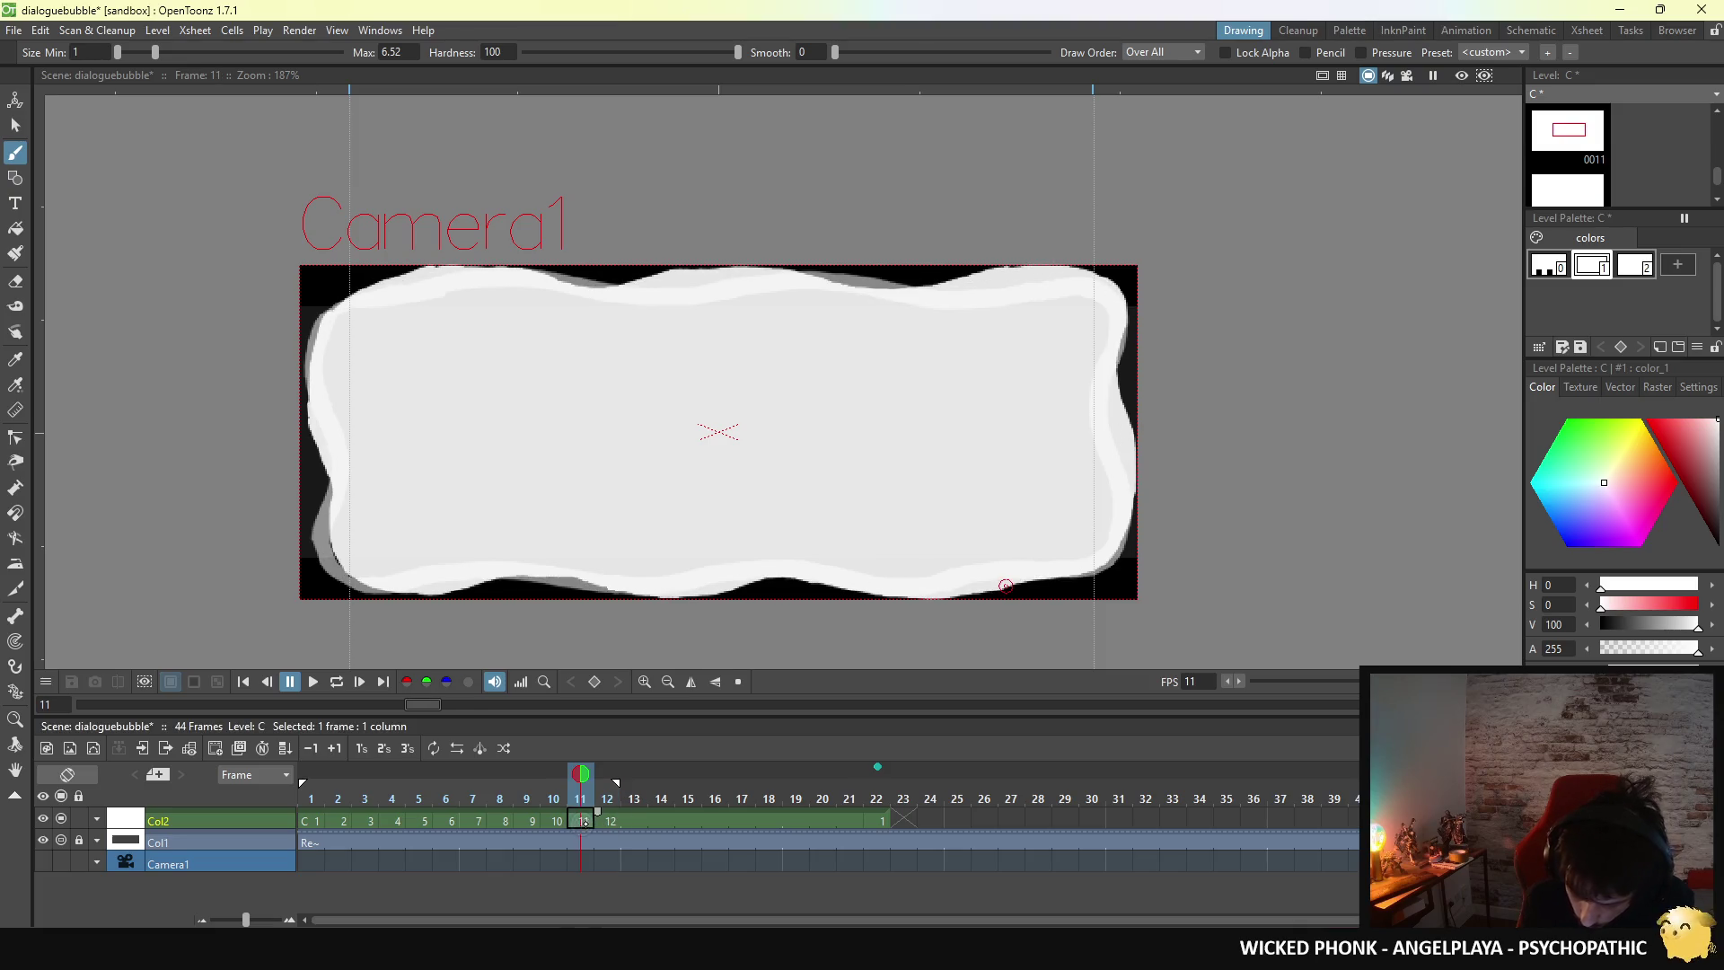
{"action": "left_click", "coordinate": [556, 821]}
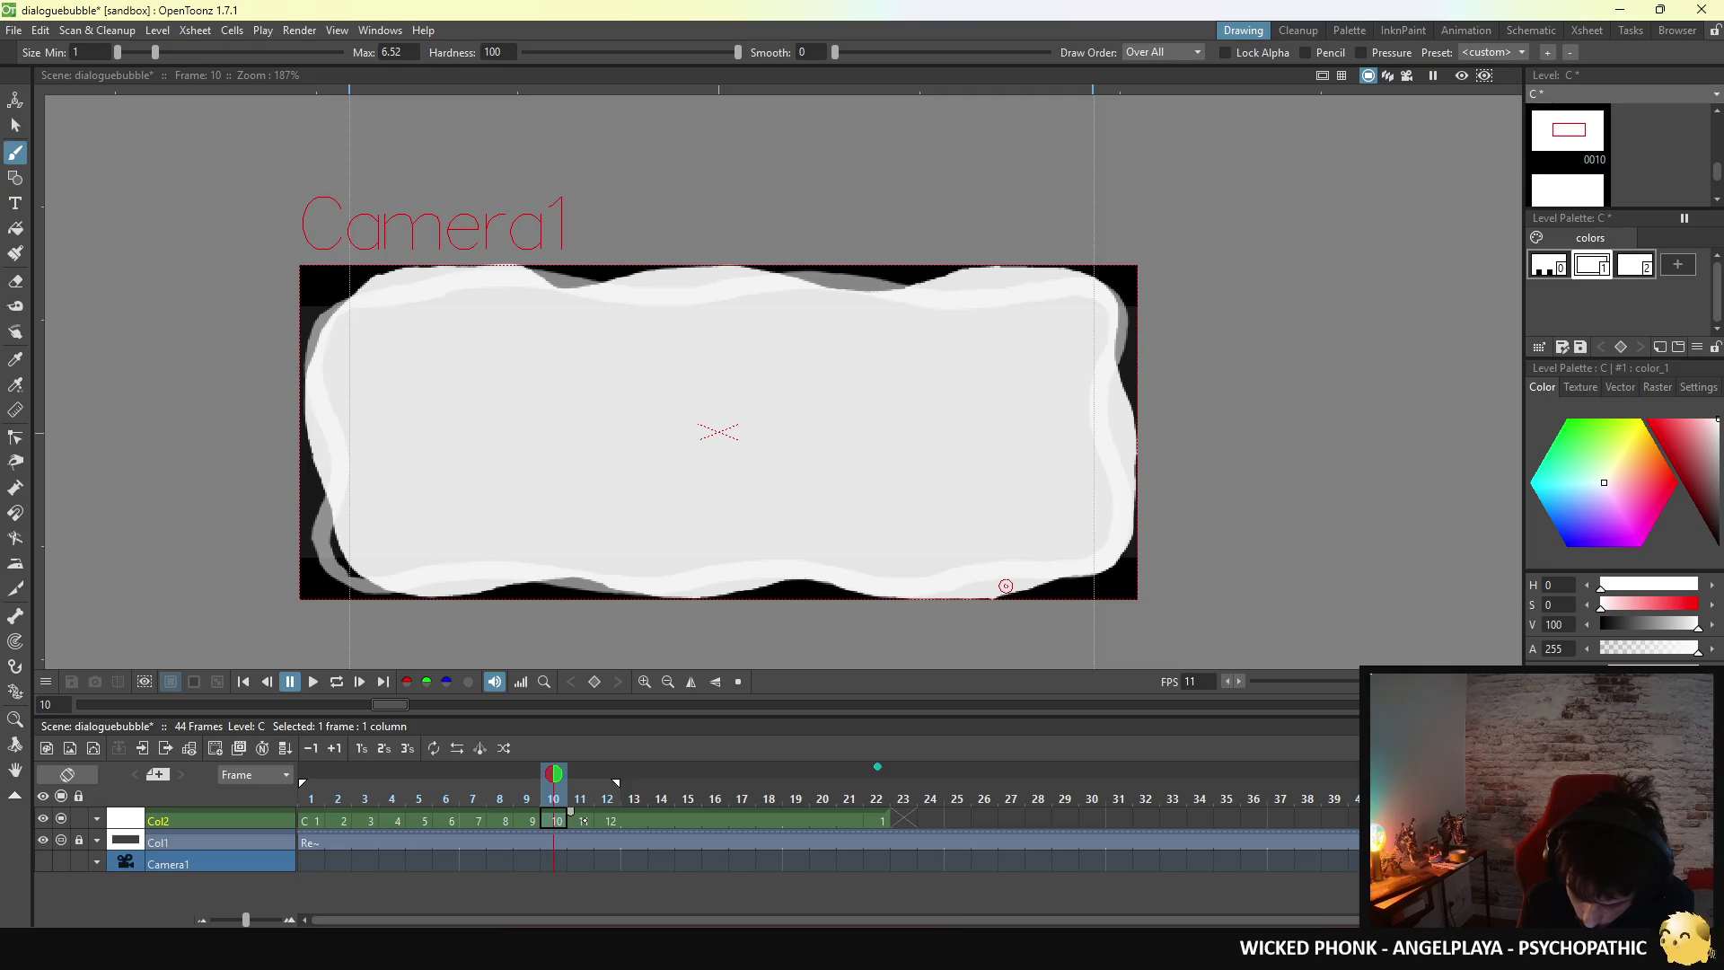
{"action": "left_click", "coordinate": [584, 821]}
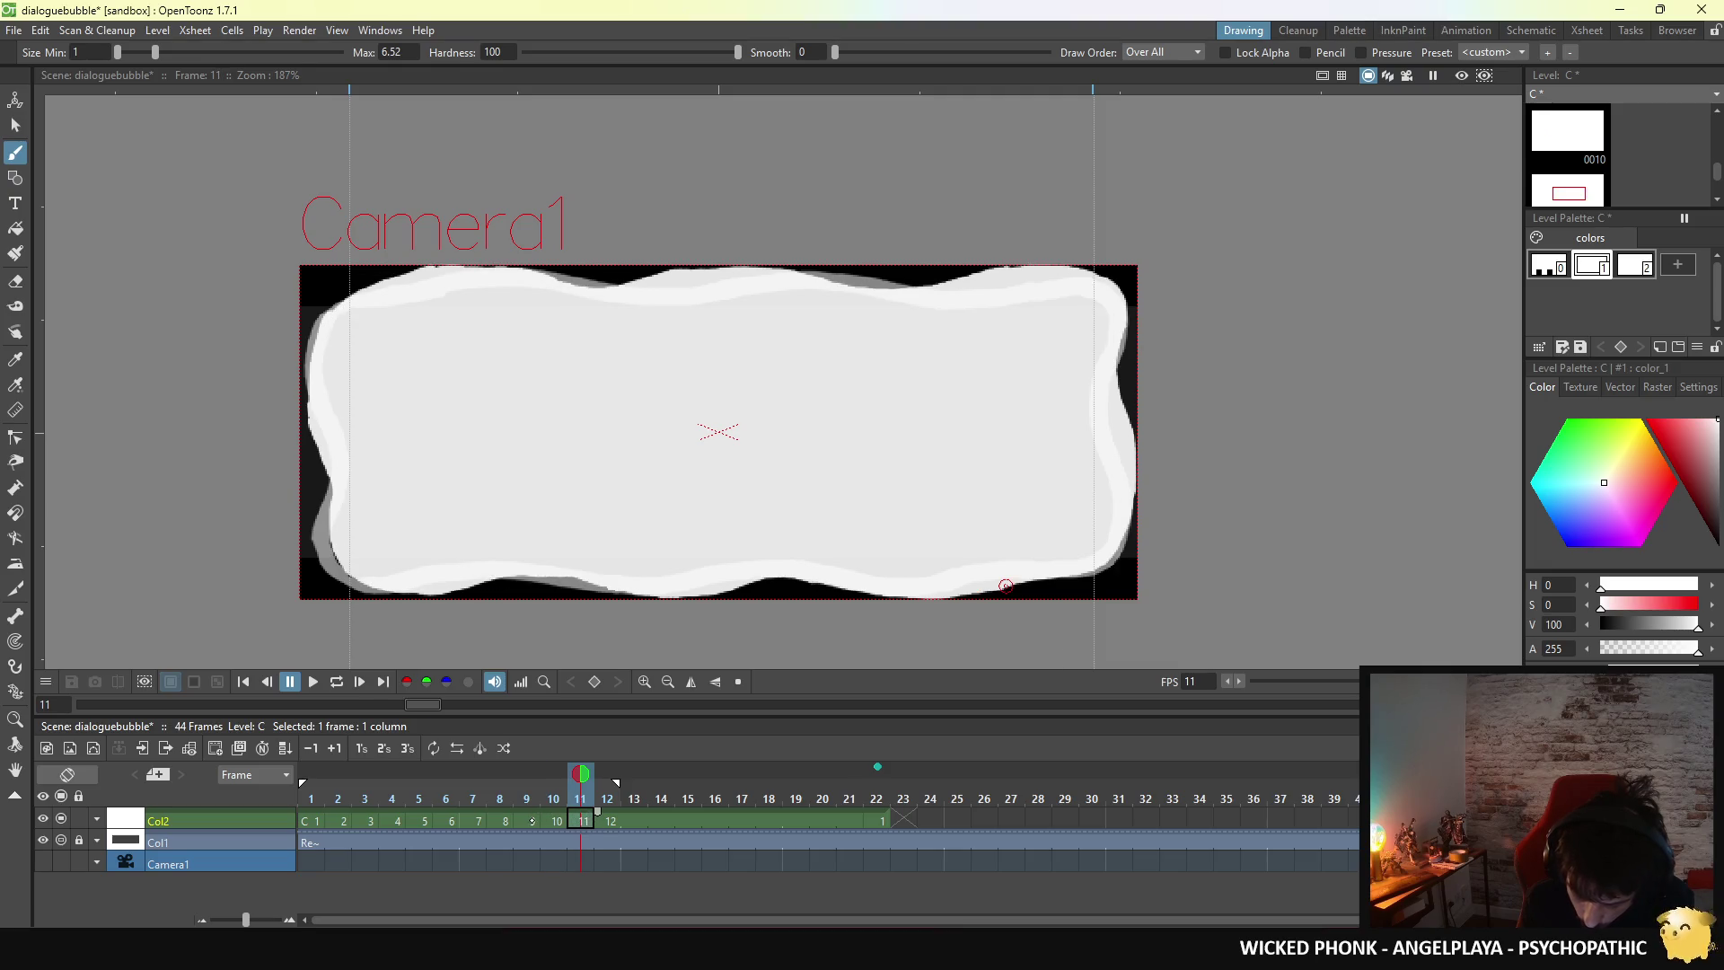
{"action": "left_click", "coordinate": [531, 821]}
{"action": "left_click", "coordinate": [557, 820]}
{"action": "left_click", "coordinate": [588, 820]}
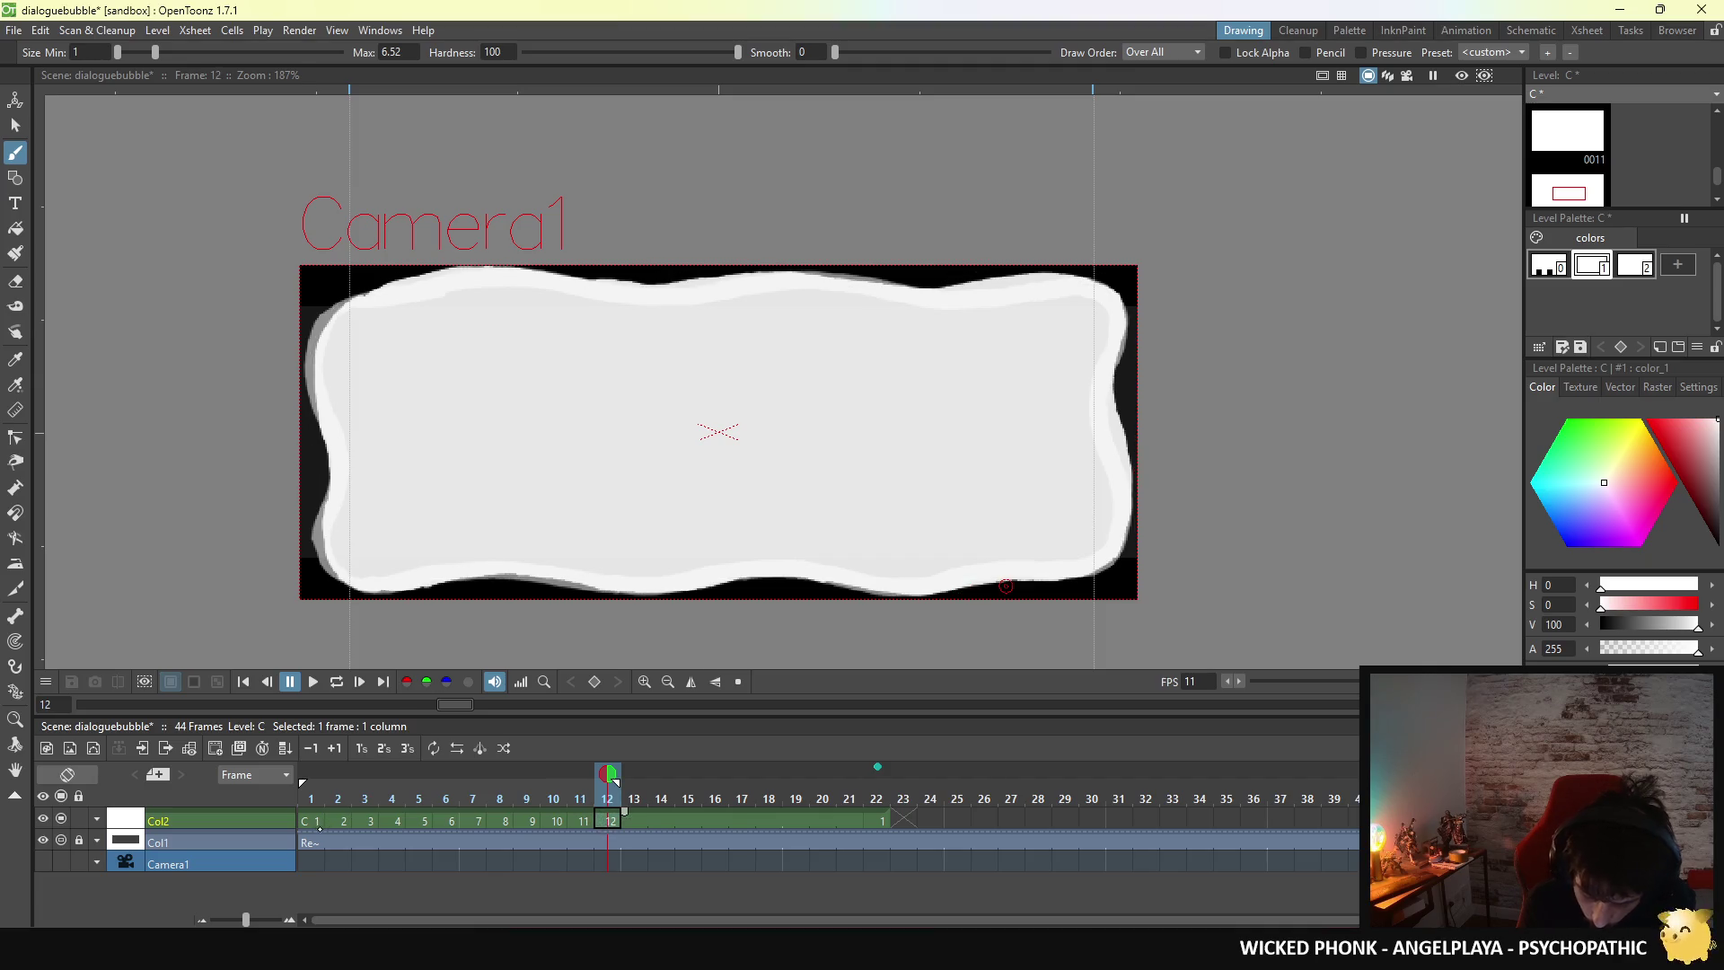
{"action": "left_click", "coordinate": [315, 820]}
{"action": "left_click", "coordinate": [610, 821]}
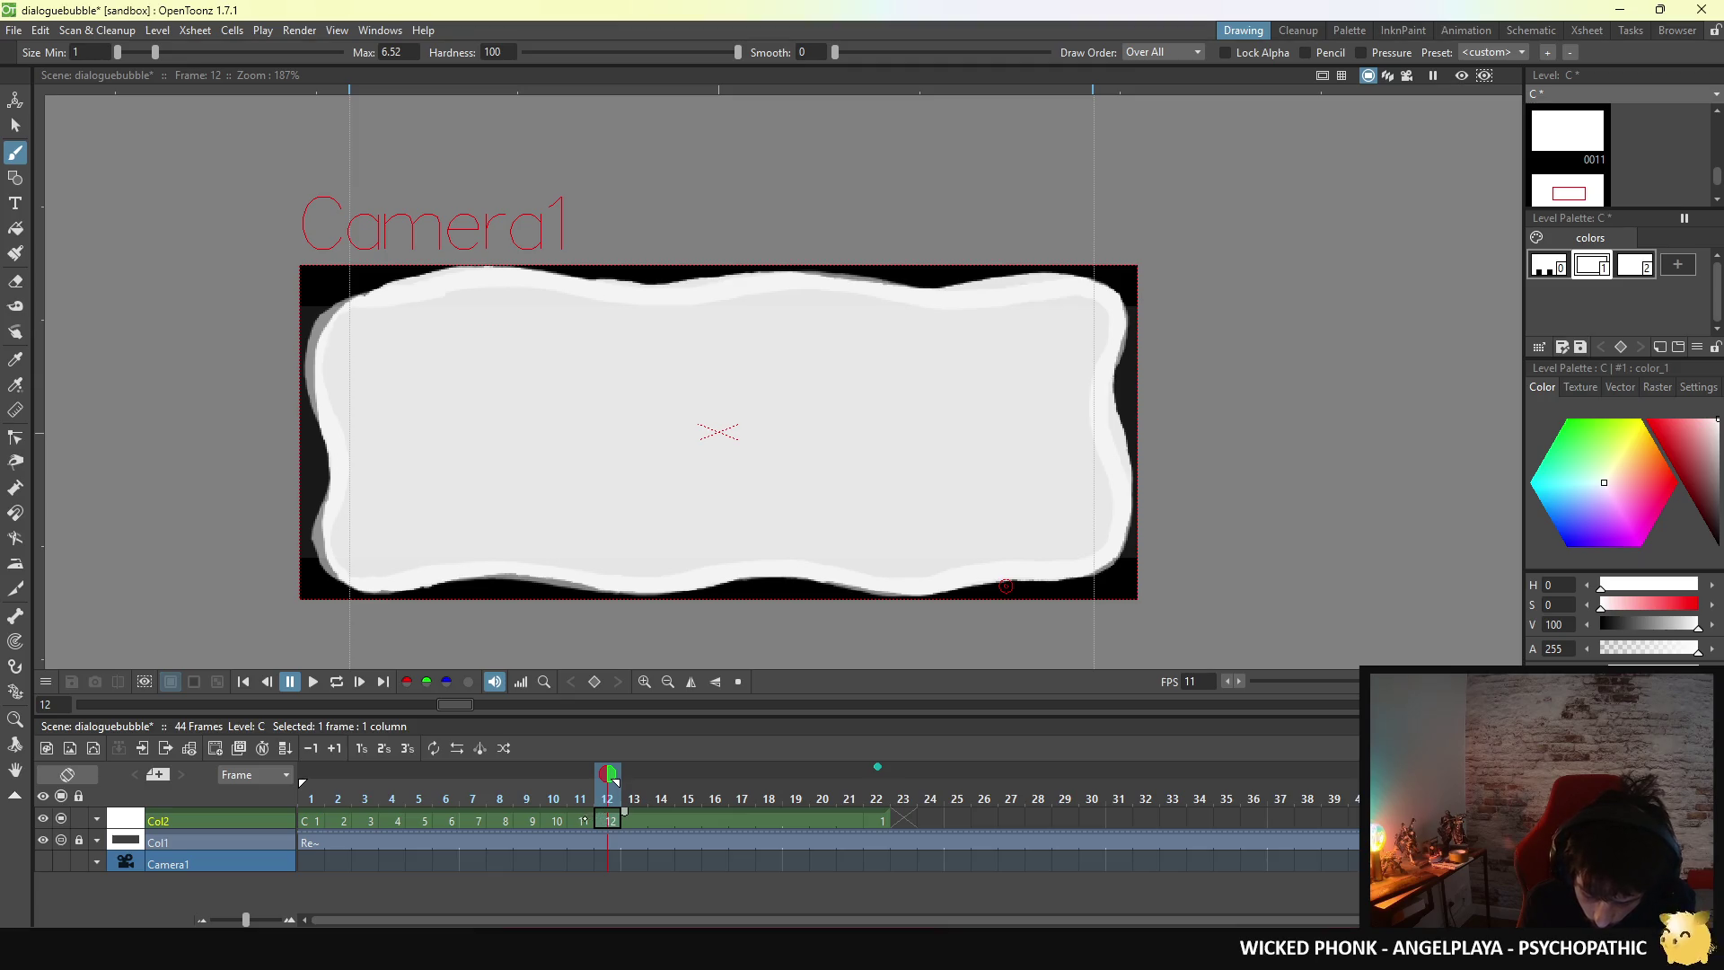
{"action": "key", "text": "comma"}
{"action": "key", "text": "period"}
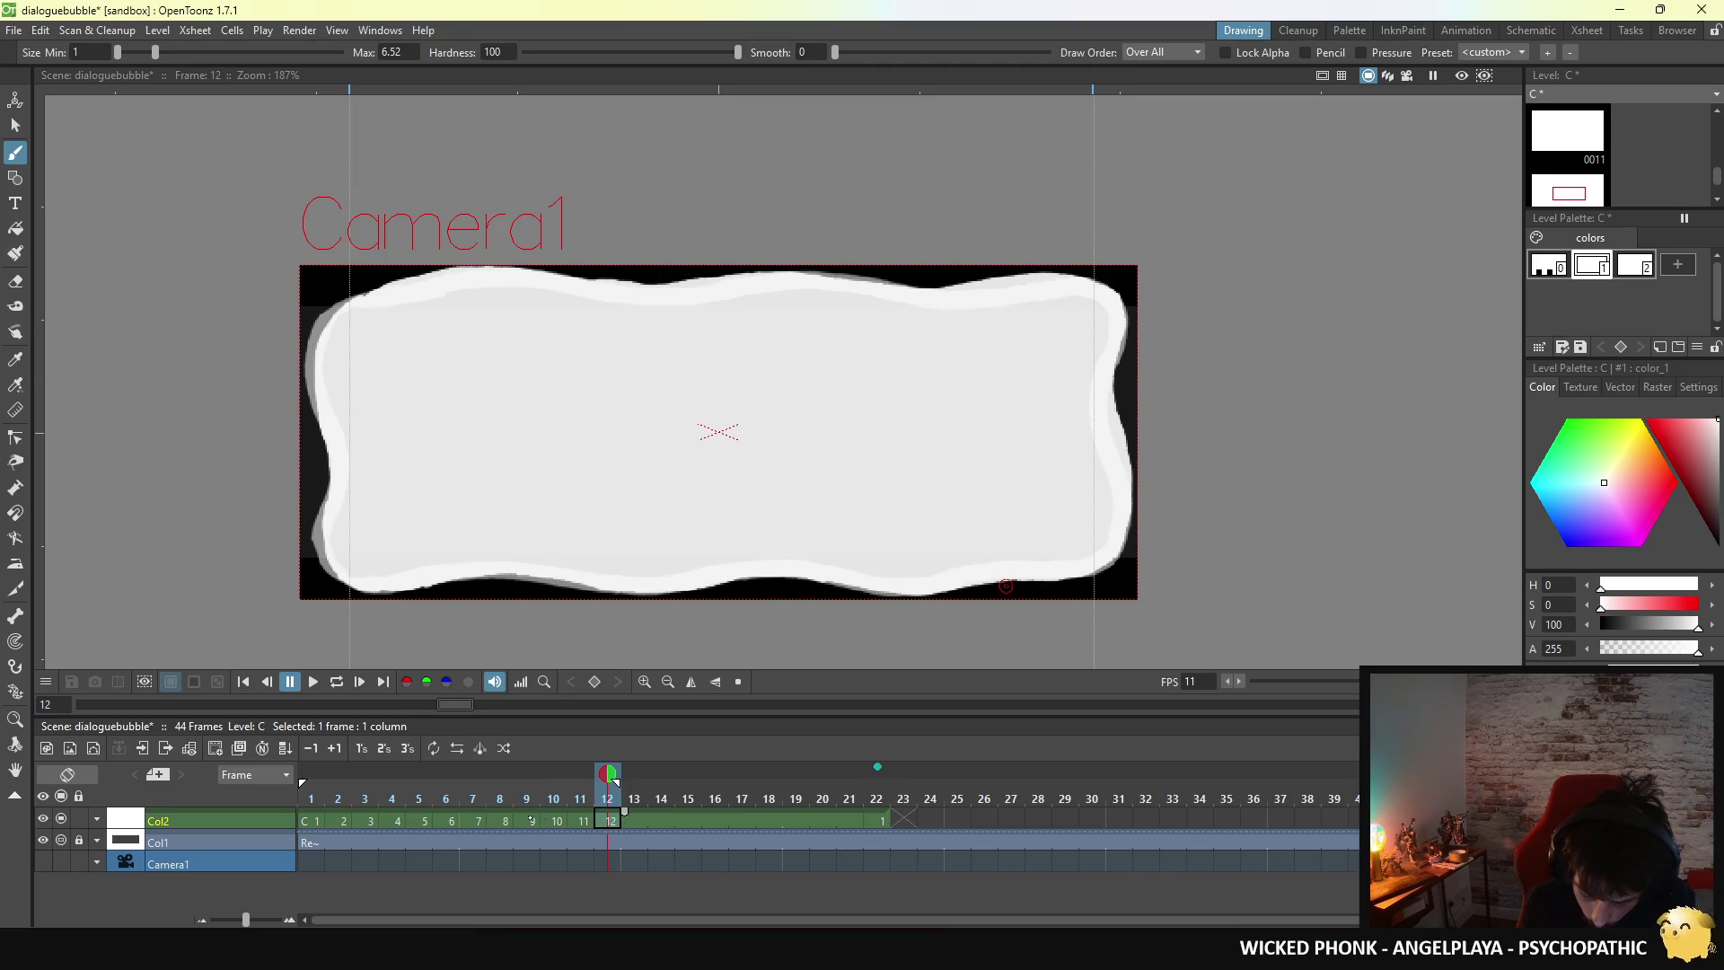
{"action": "key", "text": "alt+comma"}
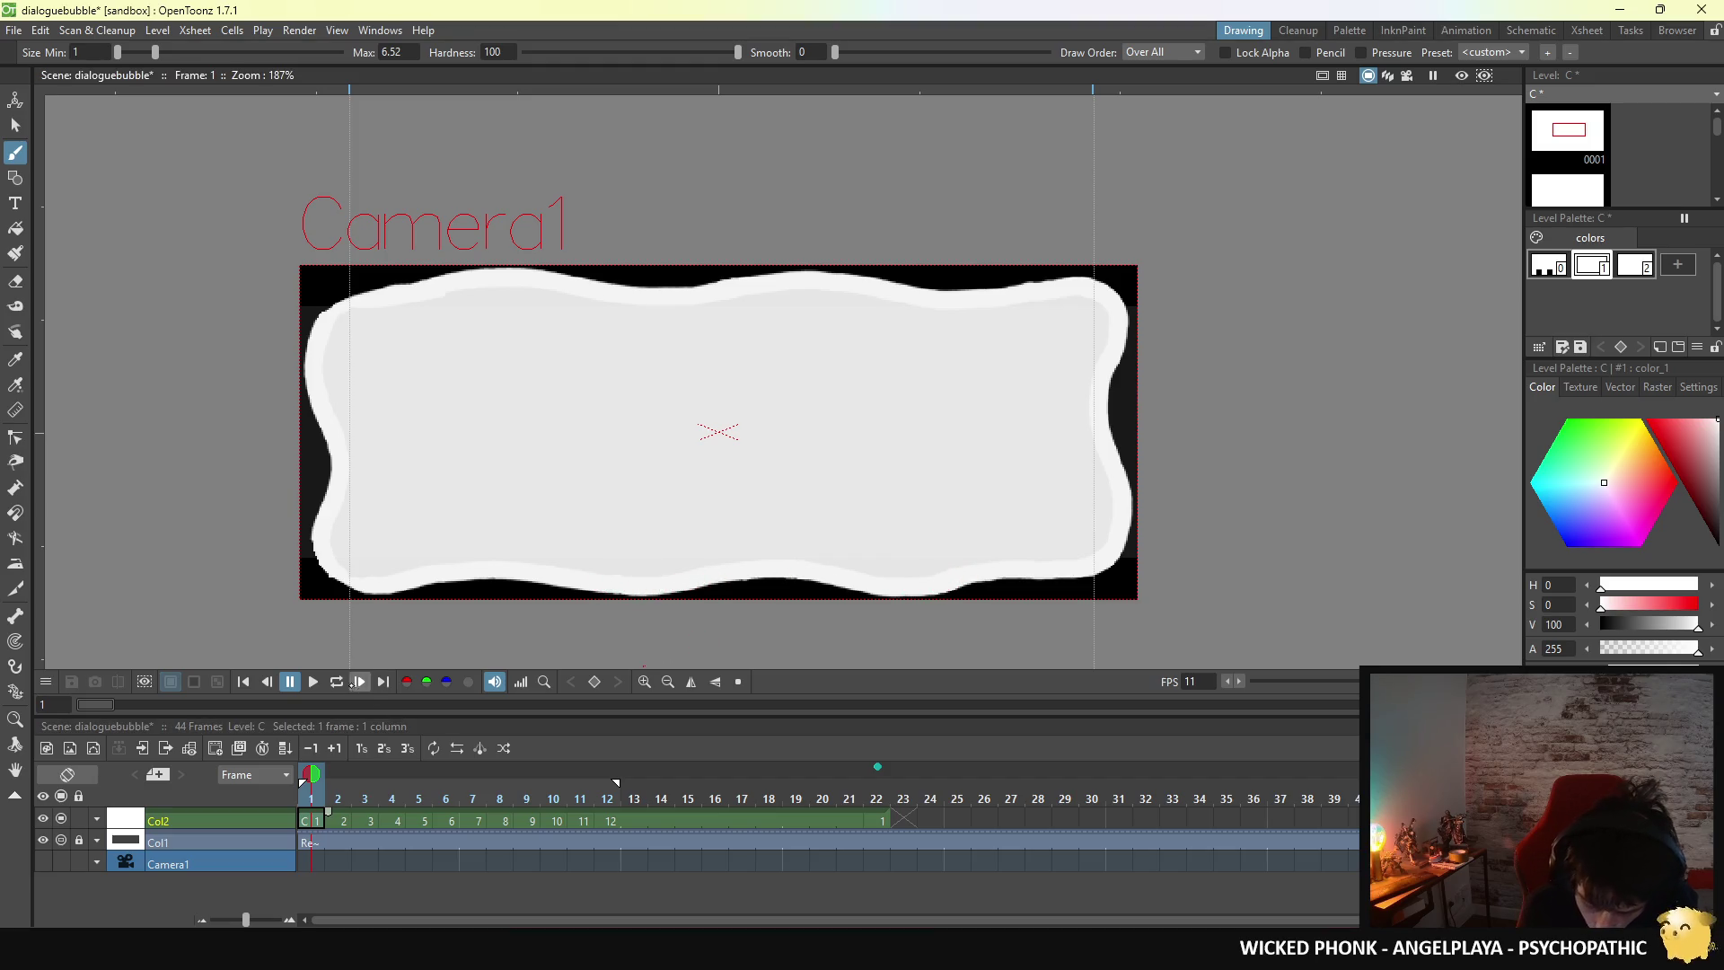
{"action": "key", "text": "l"}
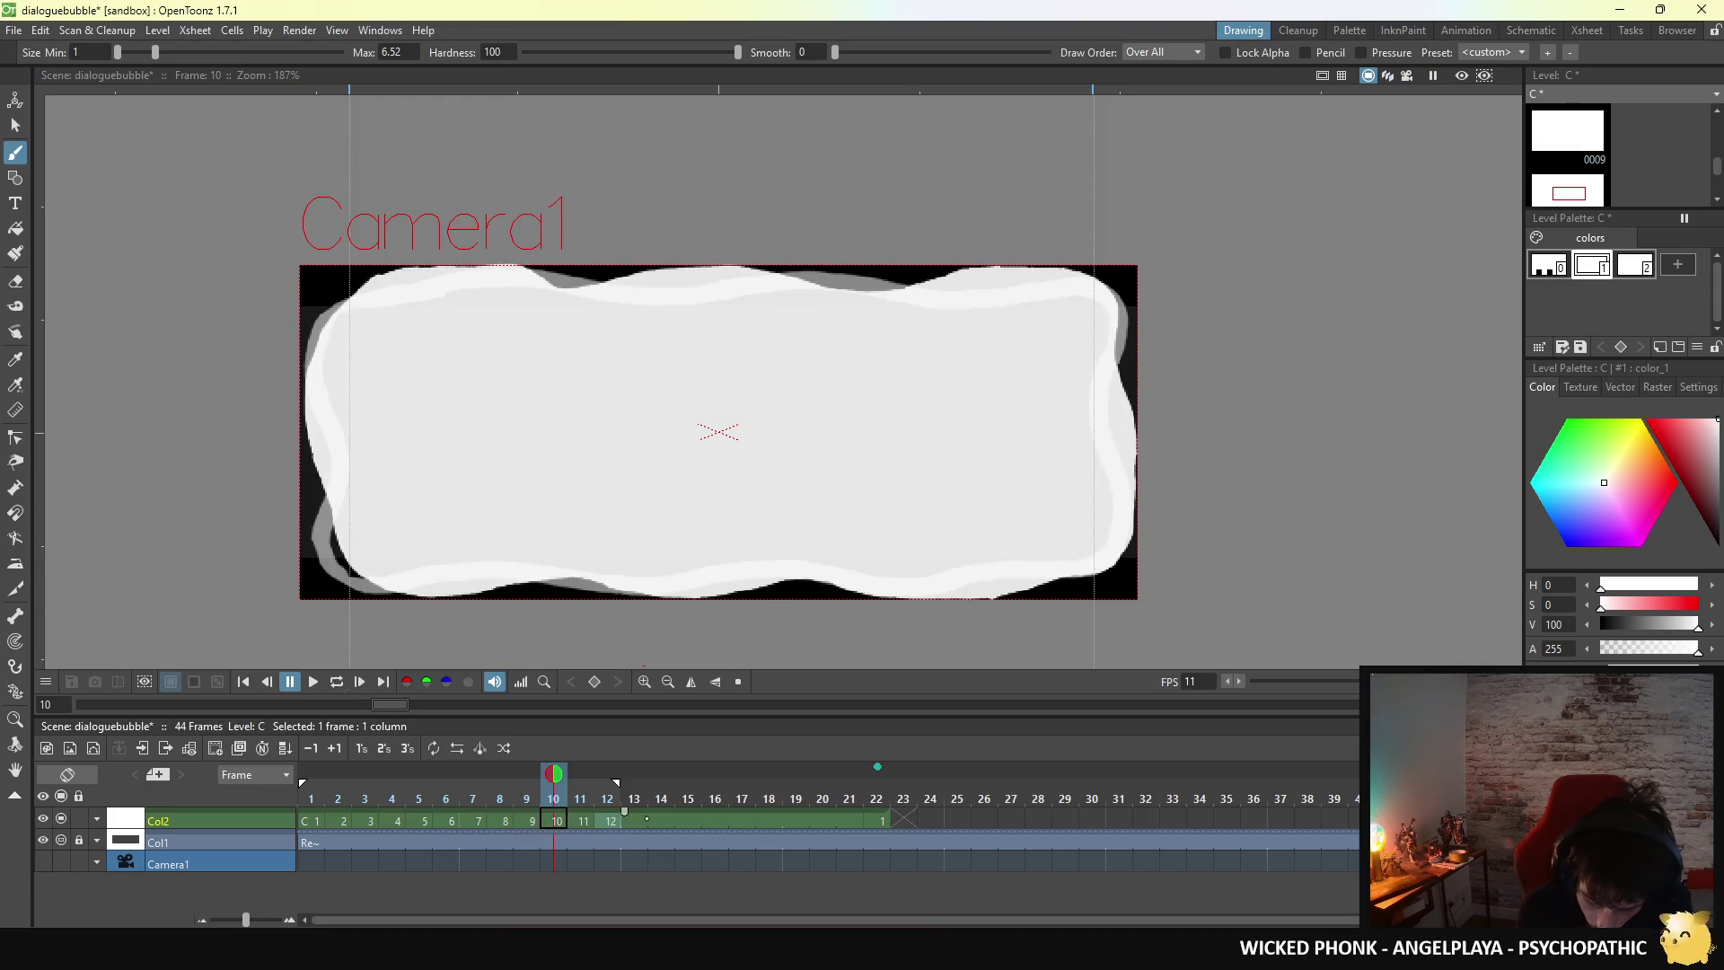
{"action": "left_click", "coordinate": [610, 819]}
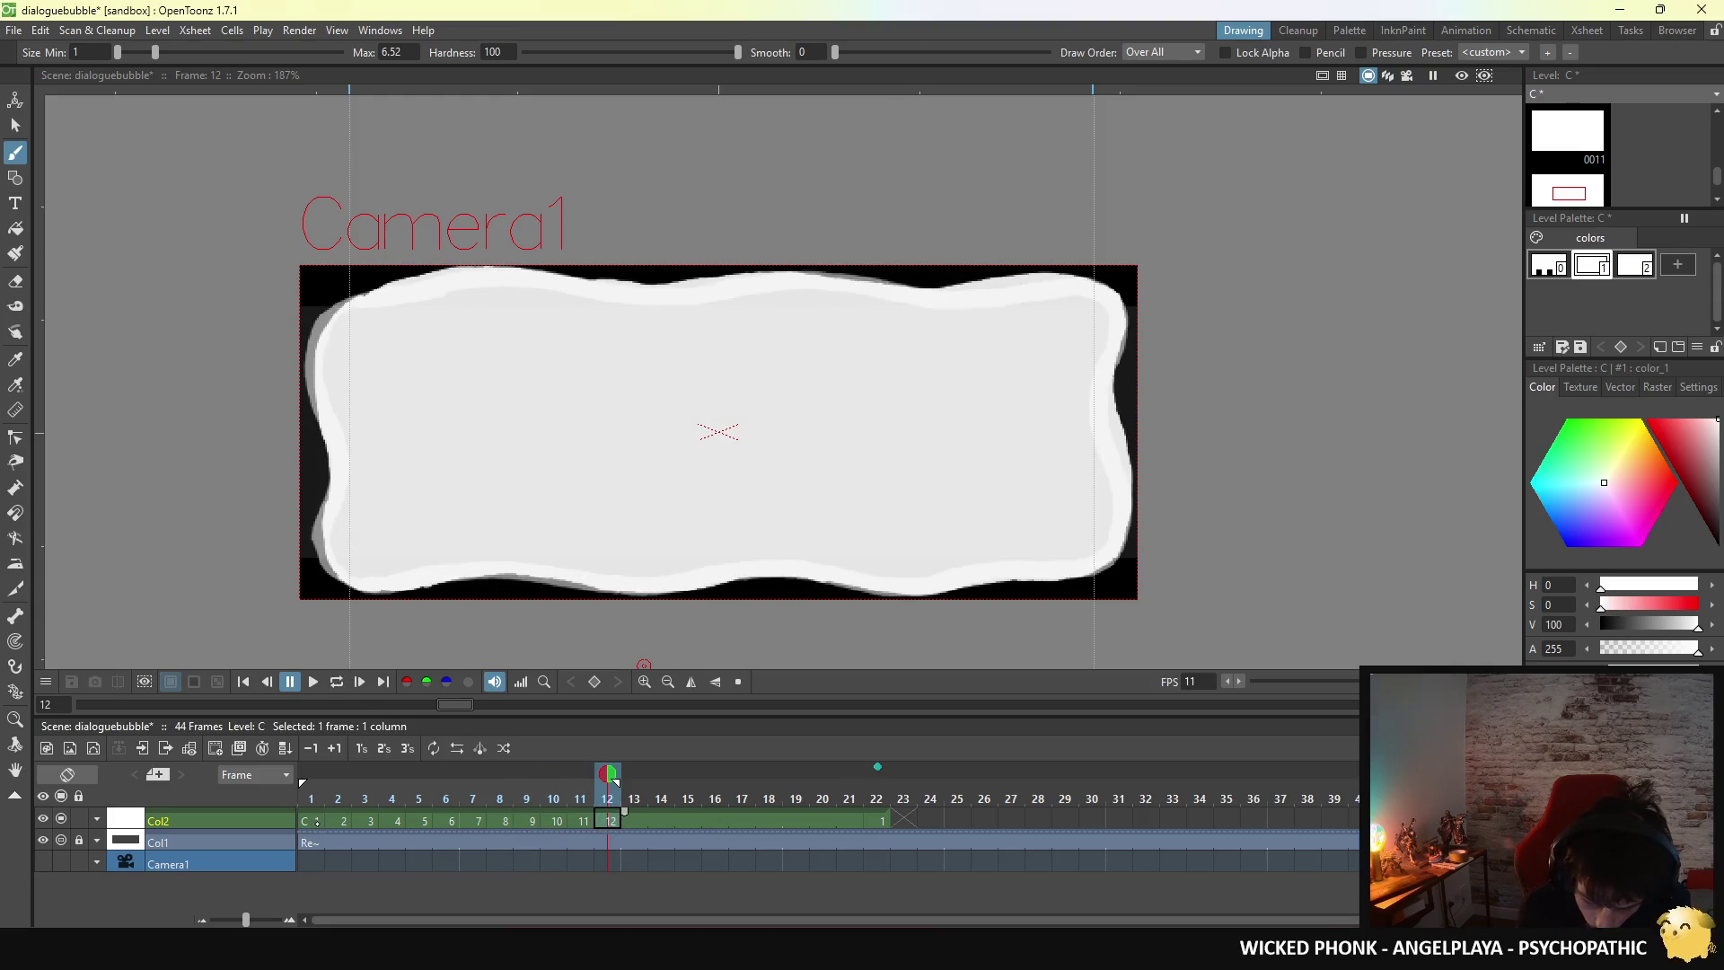
{"action": "left_click", "coordinate": [586, 820]}
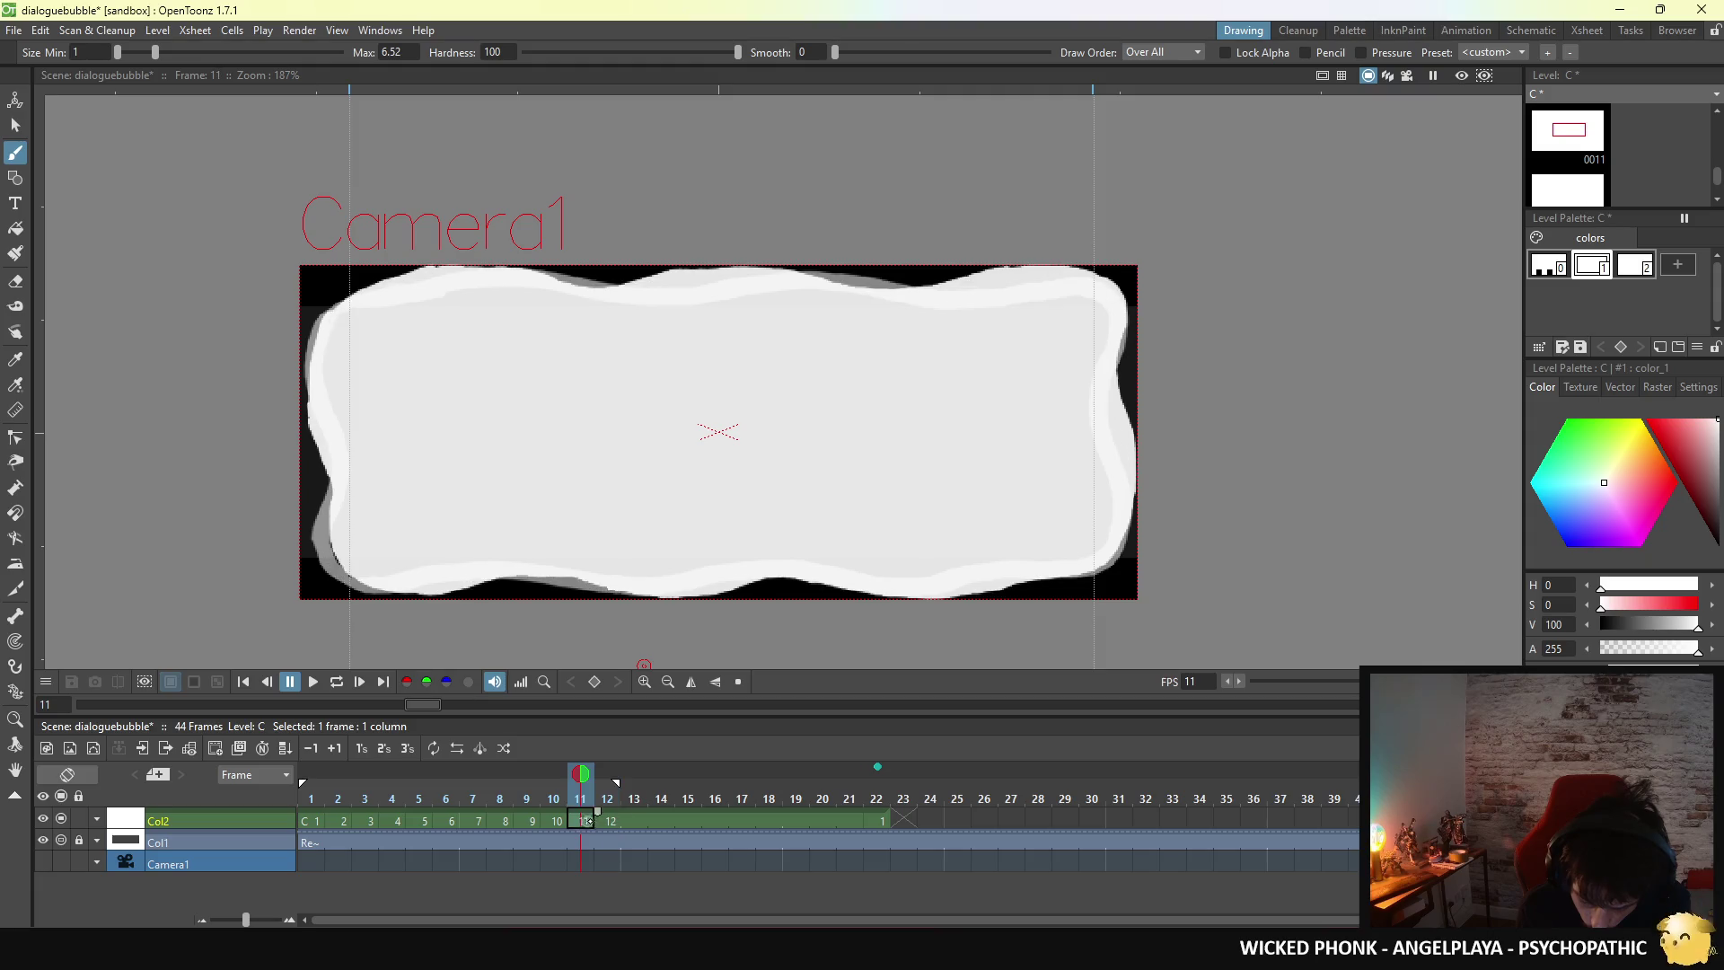
{"action": "left_click", "coordinate": [559, 820]}
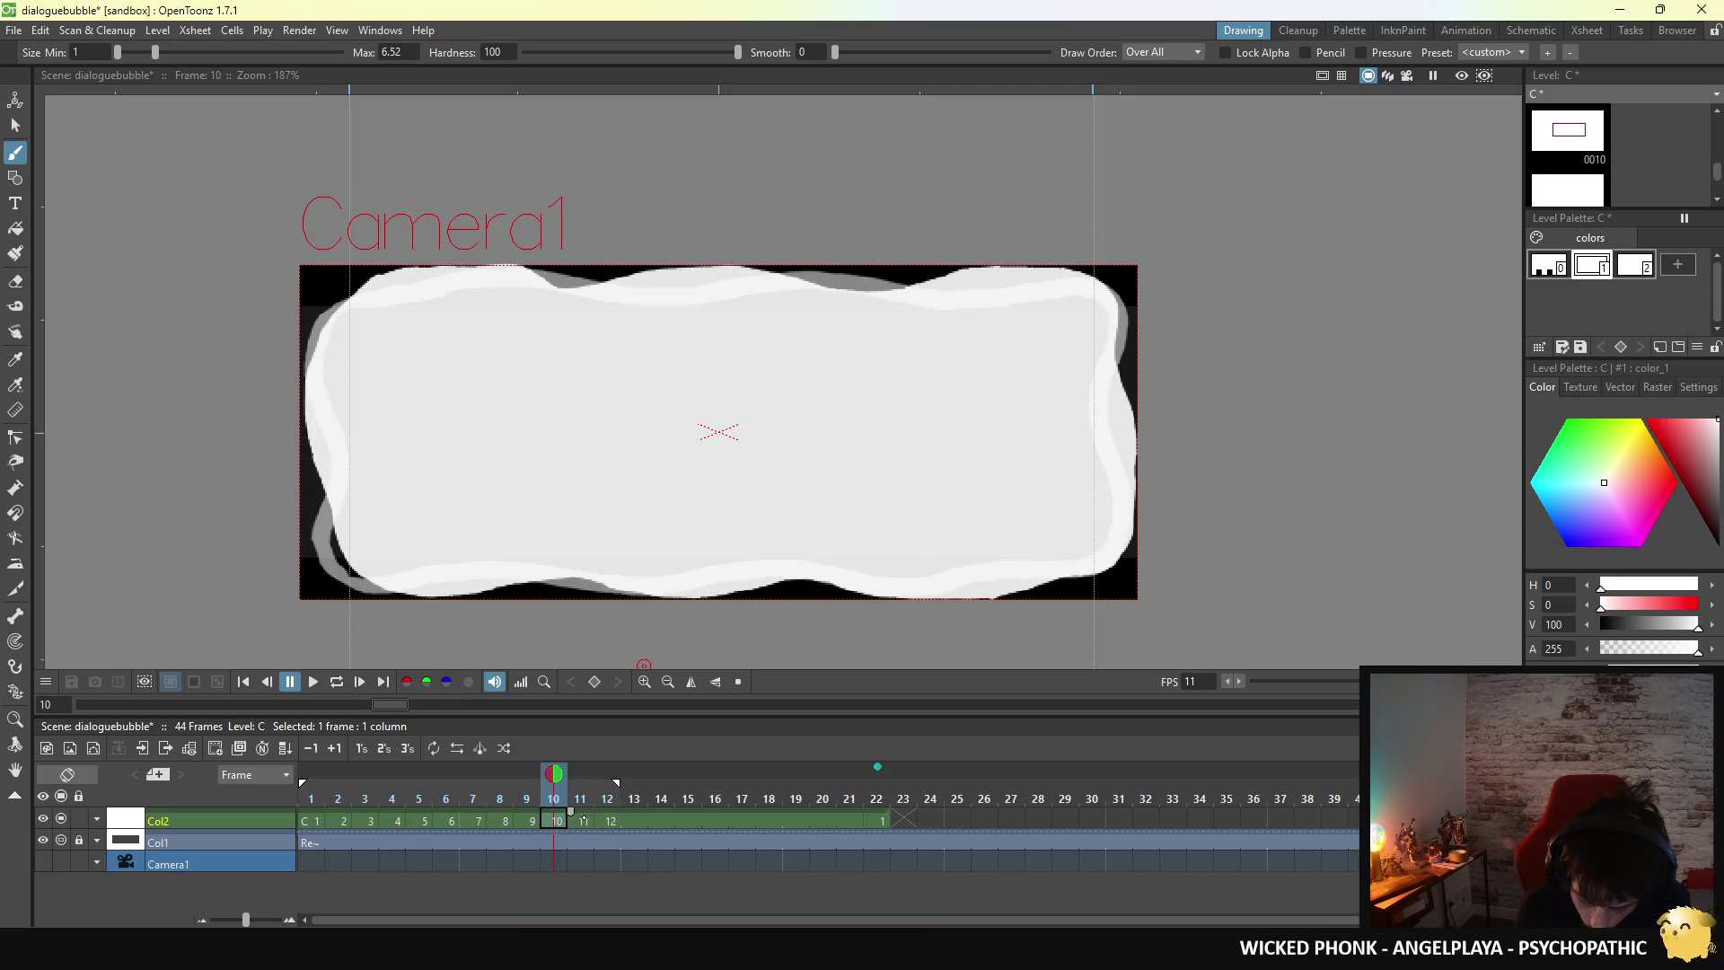
{"action": "left_click", "coordinate": [584, 820]}
{"action": "left_click", "coordinate": [611, 820]}
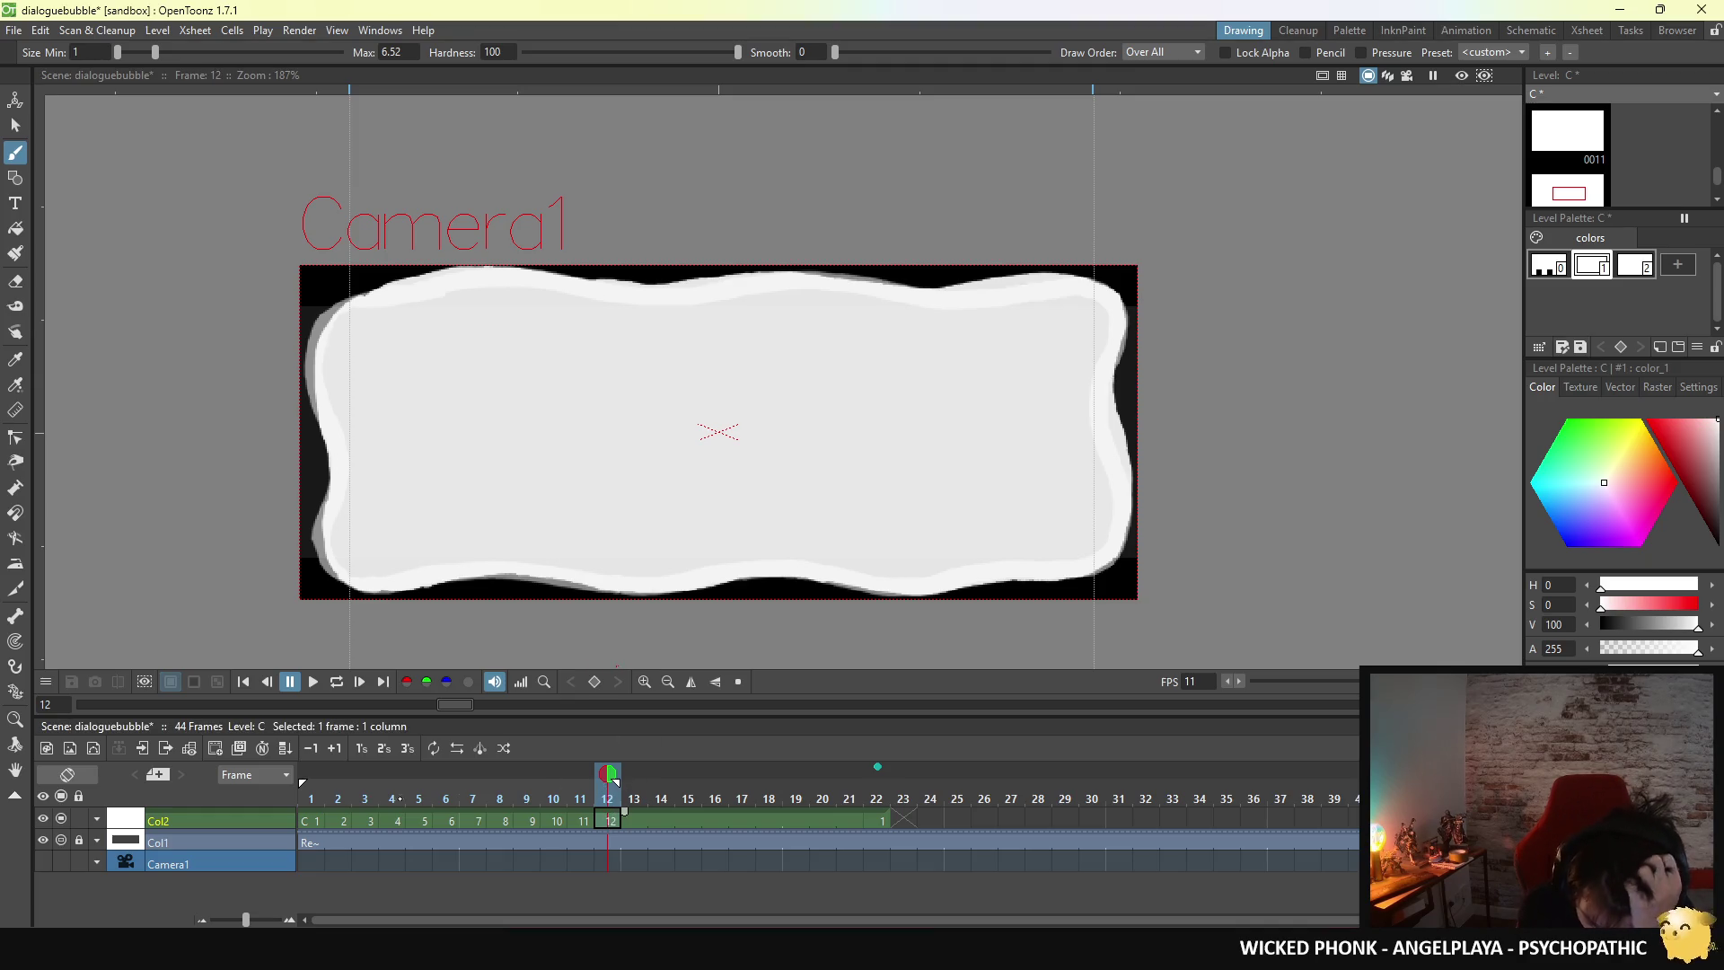
{"action": "key", "text": "alt+comma"}
{"action": "left_click", "coordinate": [610, 820]}
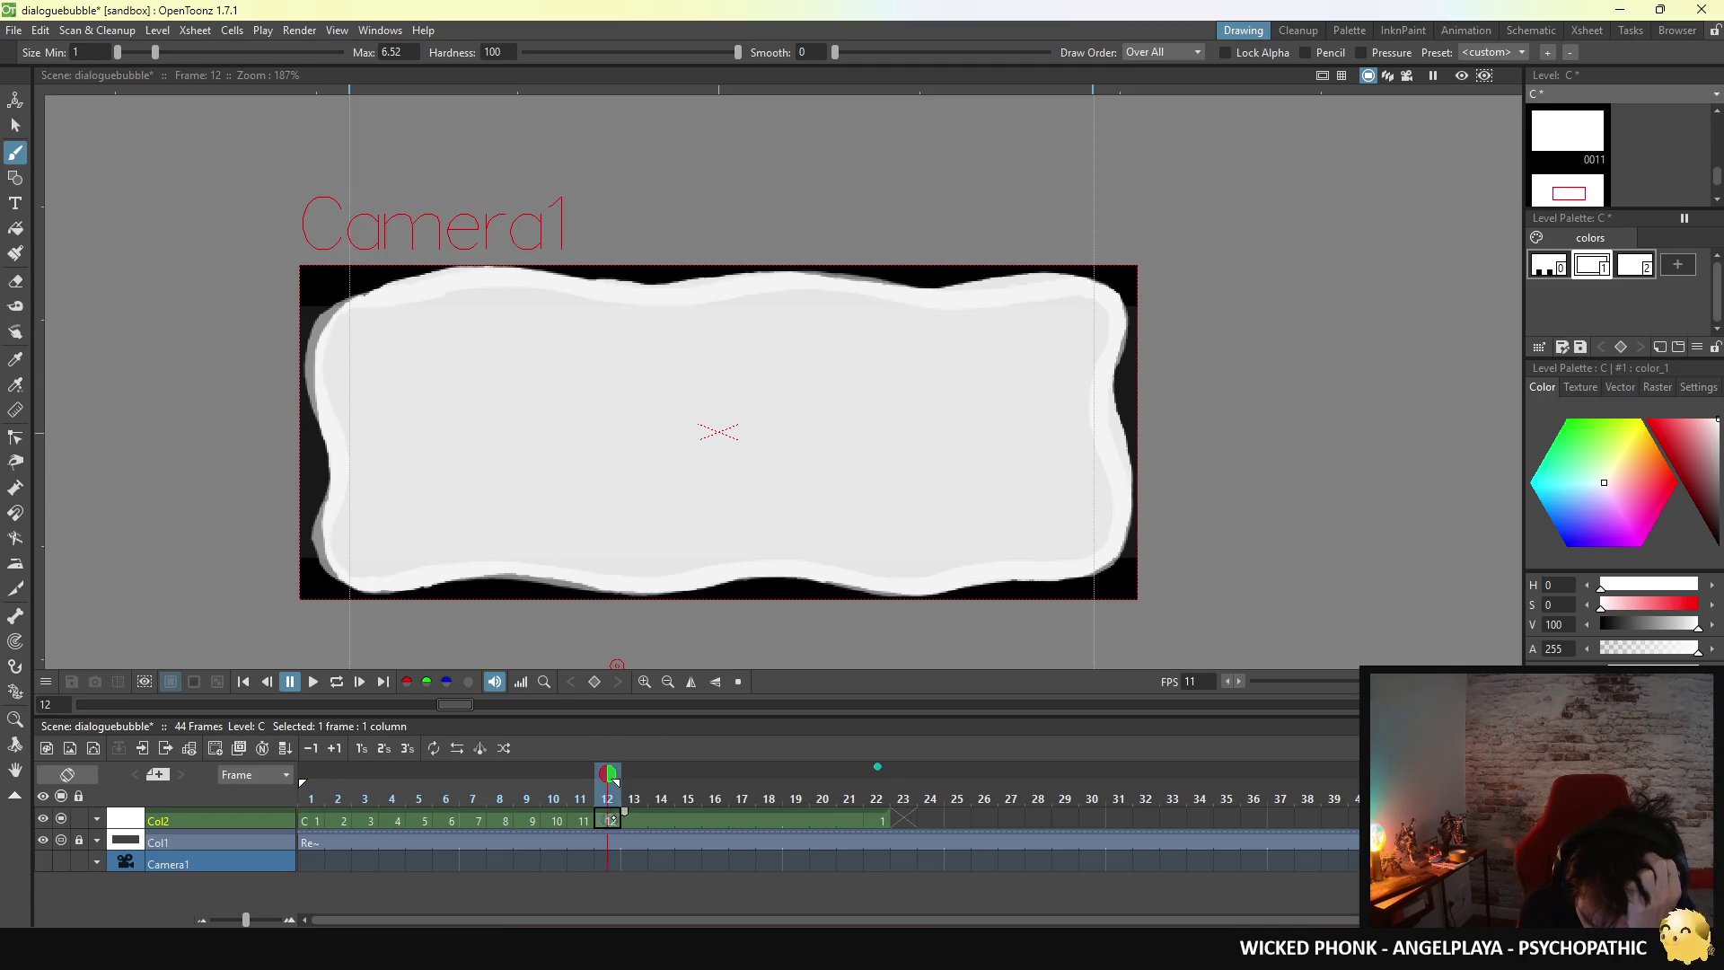
{"action": "key", "text": "comma"}
{"action": "left_click", "coordinate": [608, 820]}
{"action": "key", "text": "comma"}
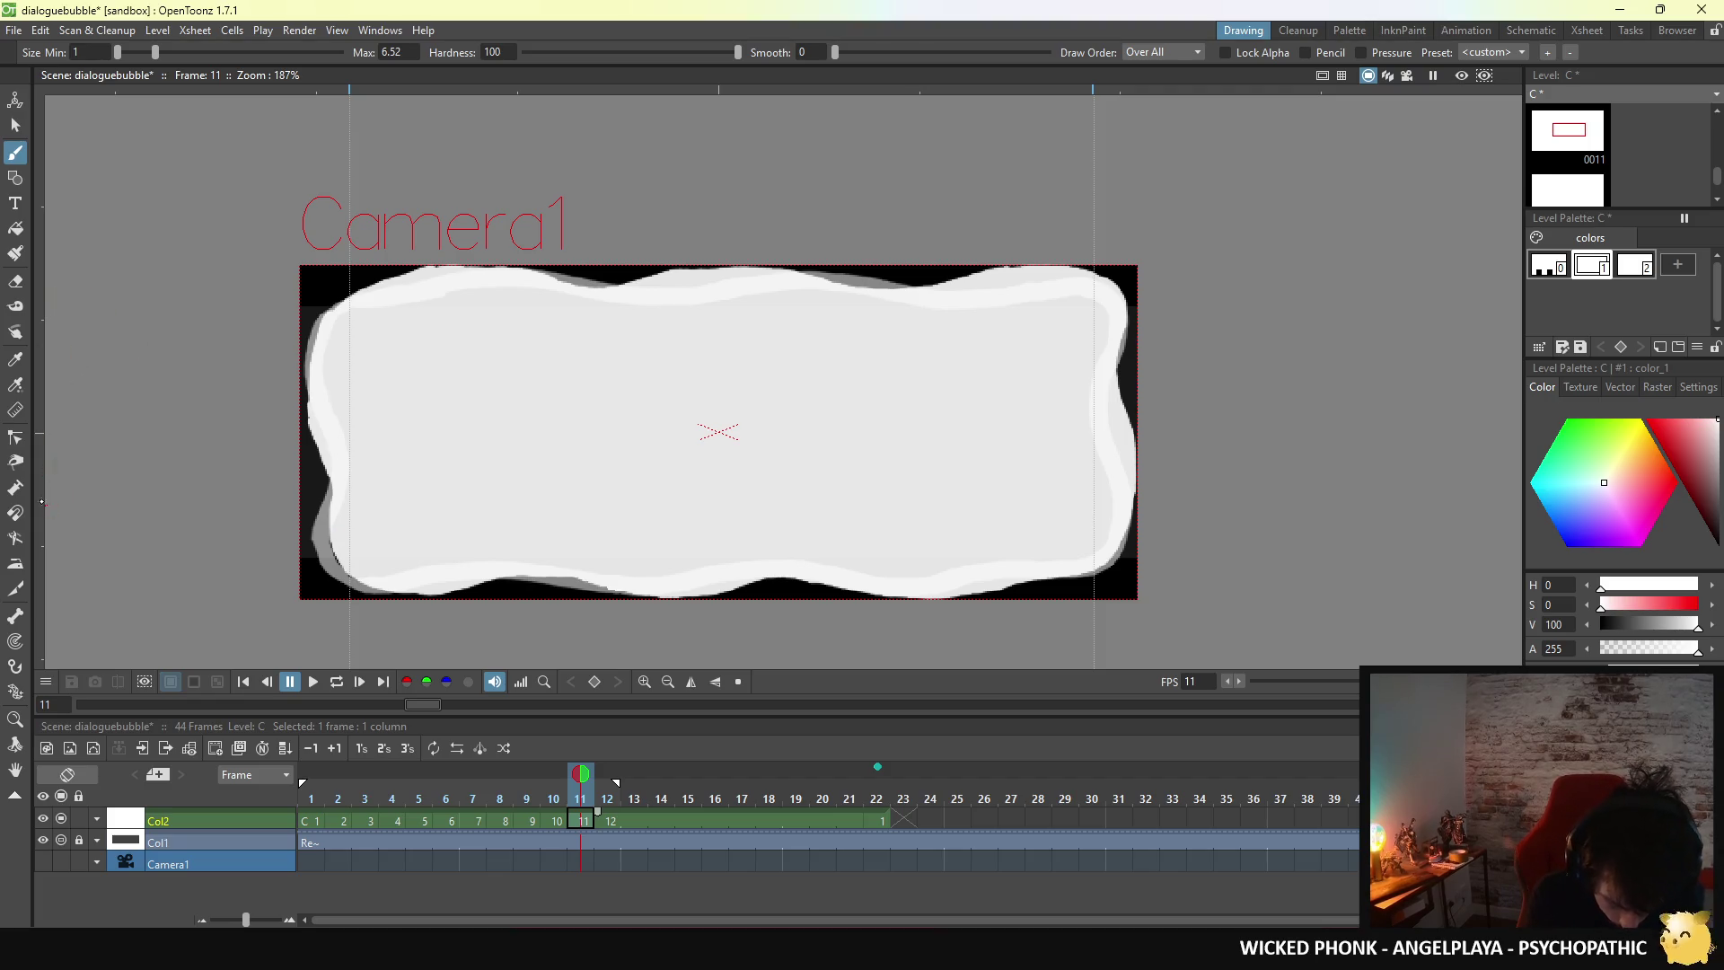
{"action": "left_click", "coordinate": [15, 281]}
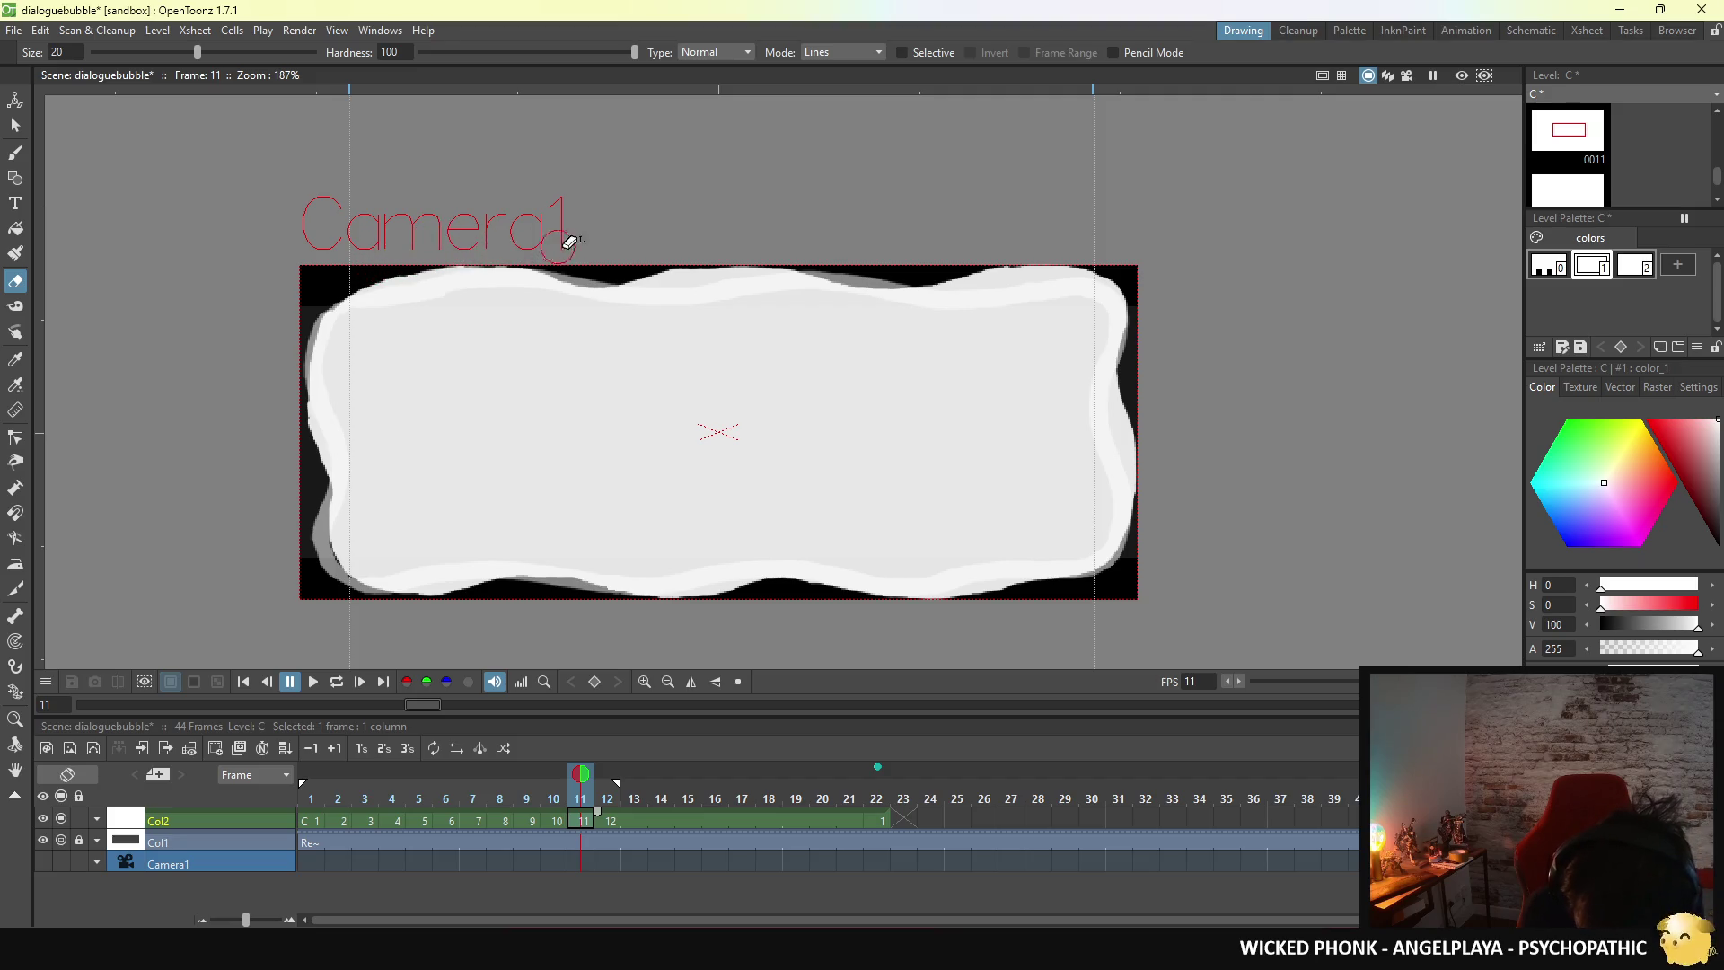
- Flip between frames 12 and 11, try erasing the top edge's stray rim, then undo it
{"action": "left_click", "coordinate": [609, 821]}
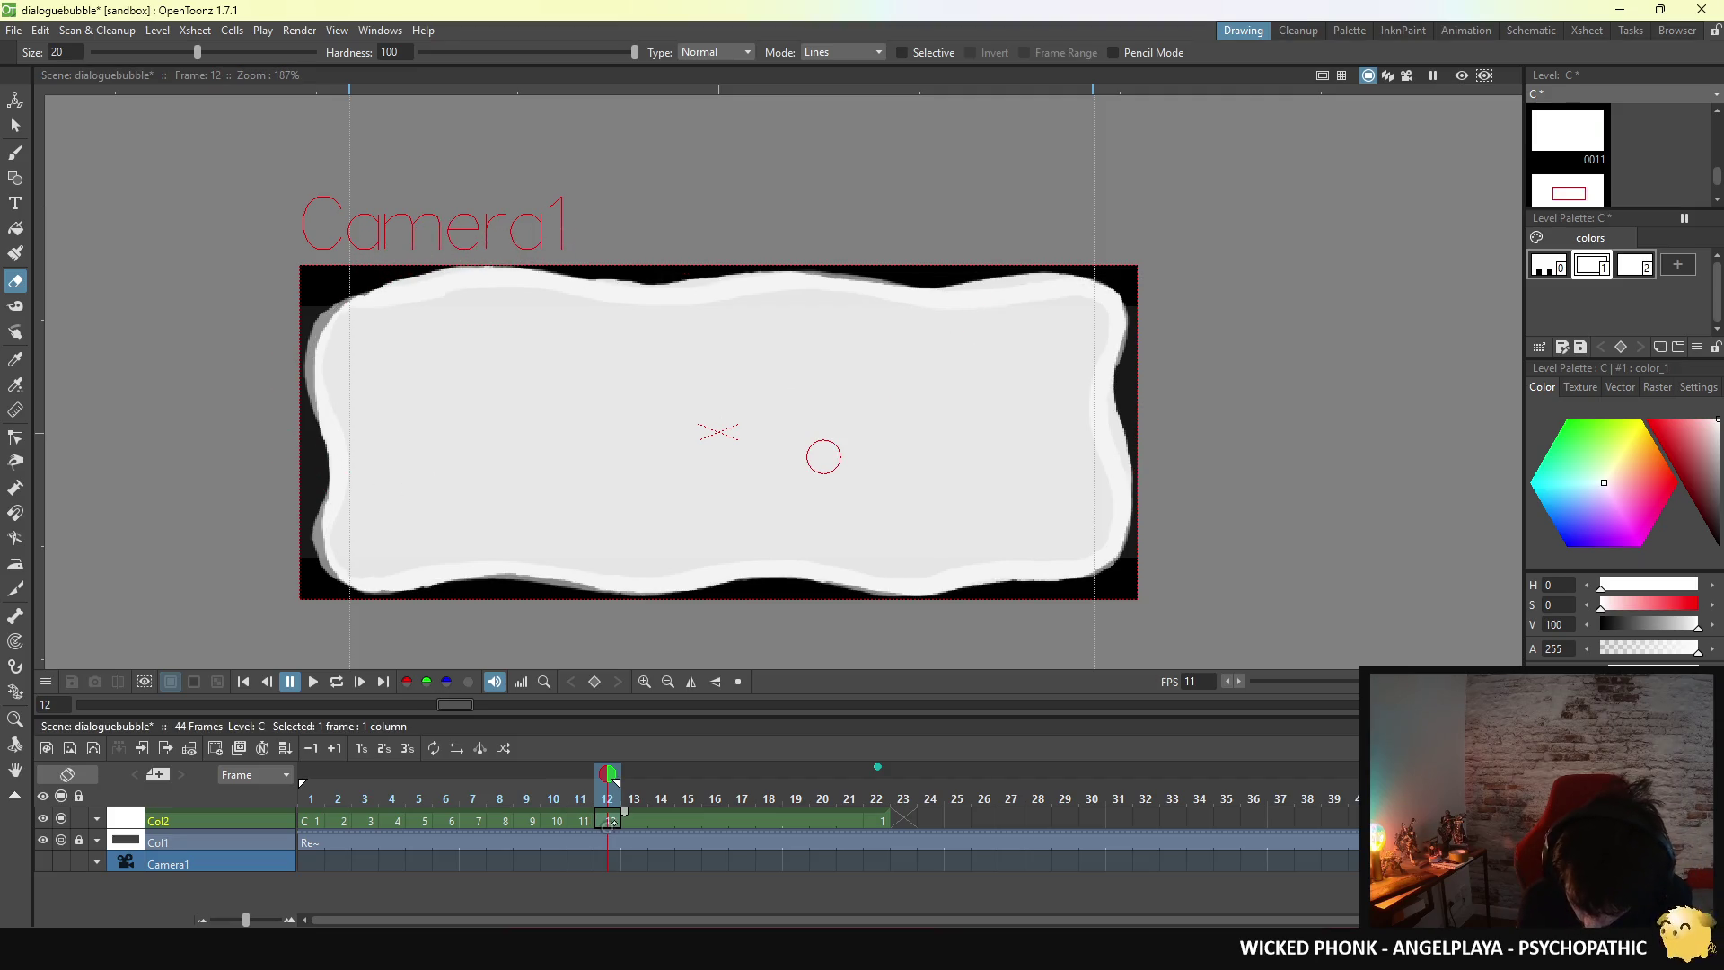
{"action": "key", "text": "comma"}
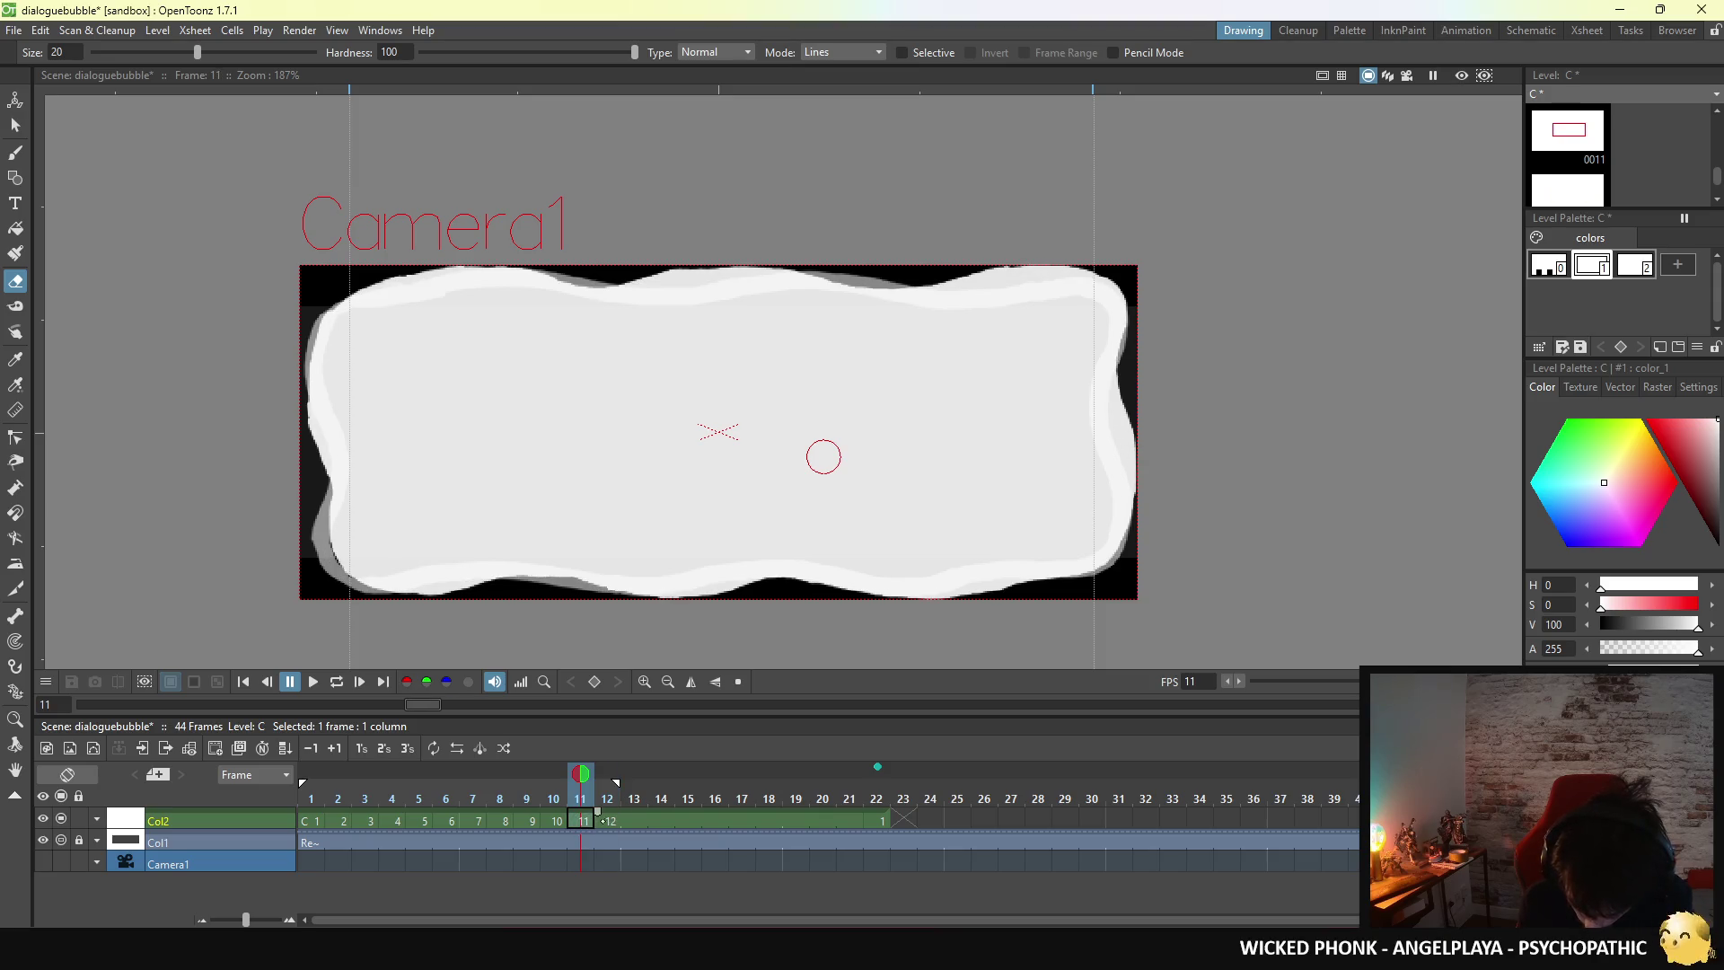
{"action": "left_click", "coordinate": [610, 821]}
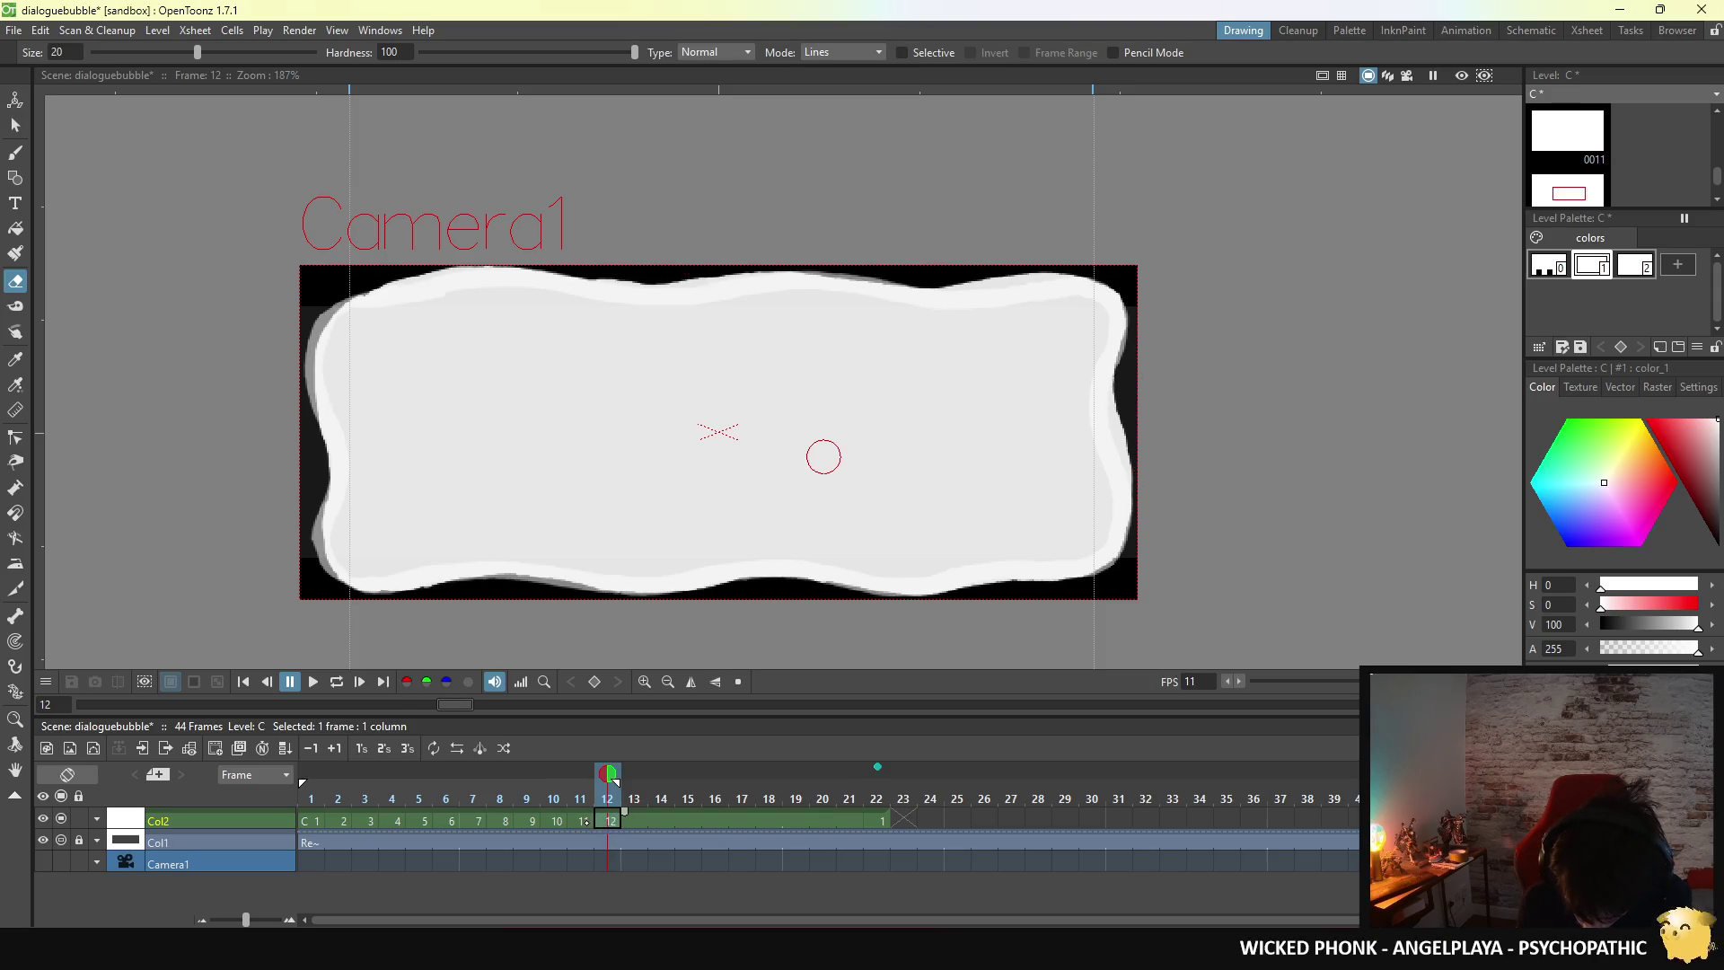
{"action": "key", "text": "comma"}
{"action": "key", "text": "comma"}
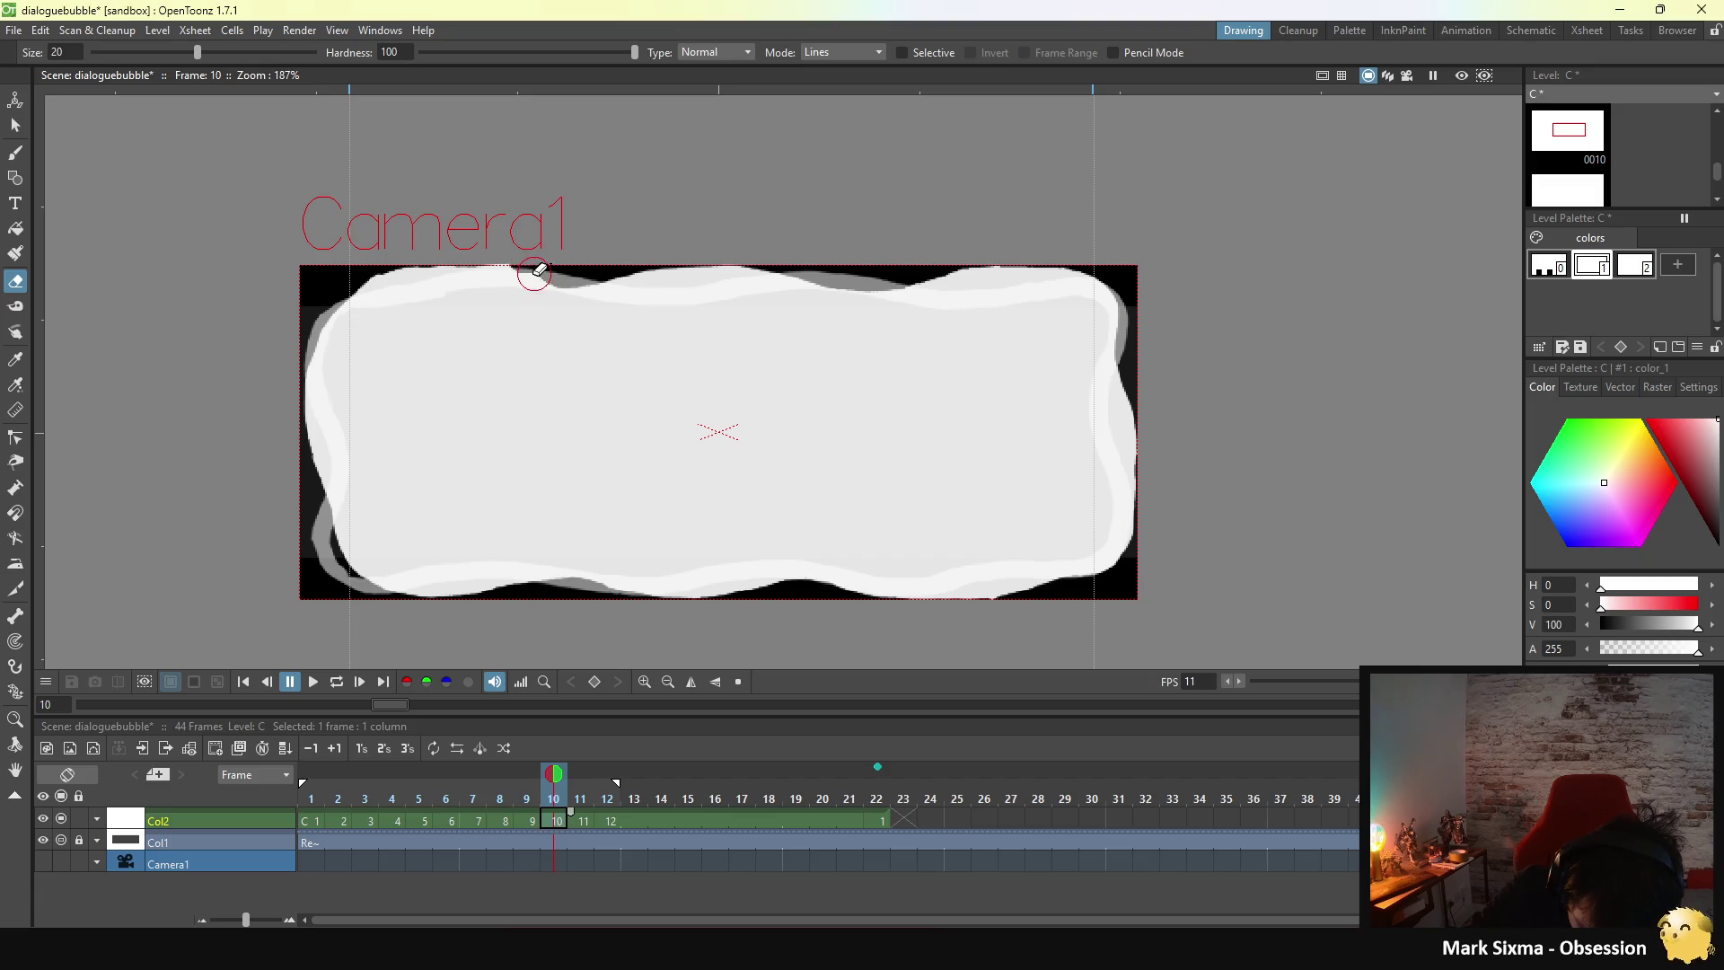
{"action": "left_click_drag", "start_coordinate": [537, 286], "coordinate": [396, 296]}
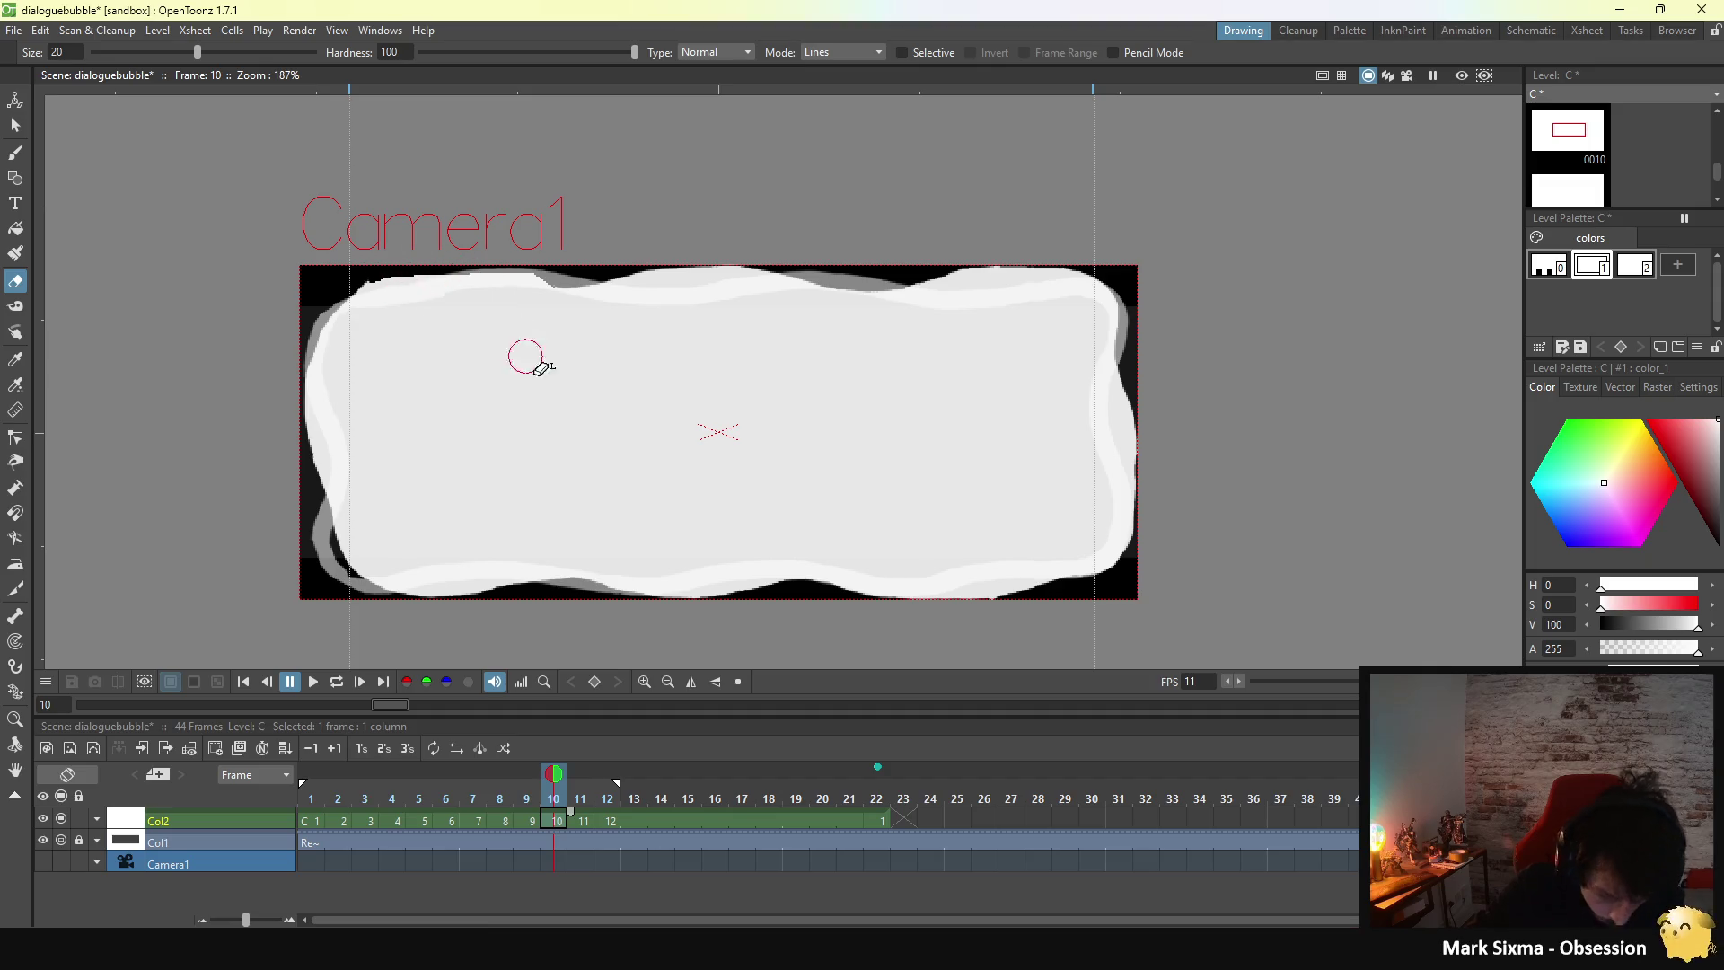
{"action": "key", "text": "ctrl+z"}
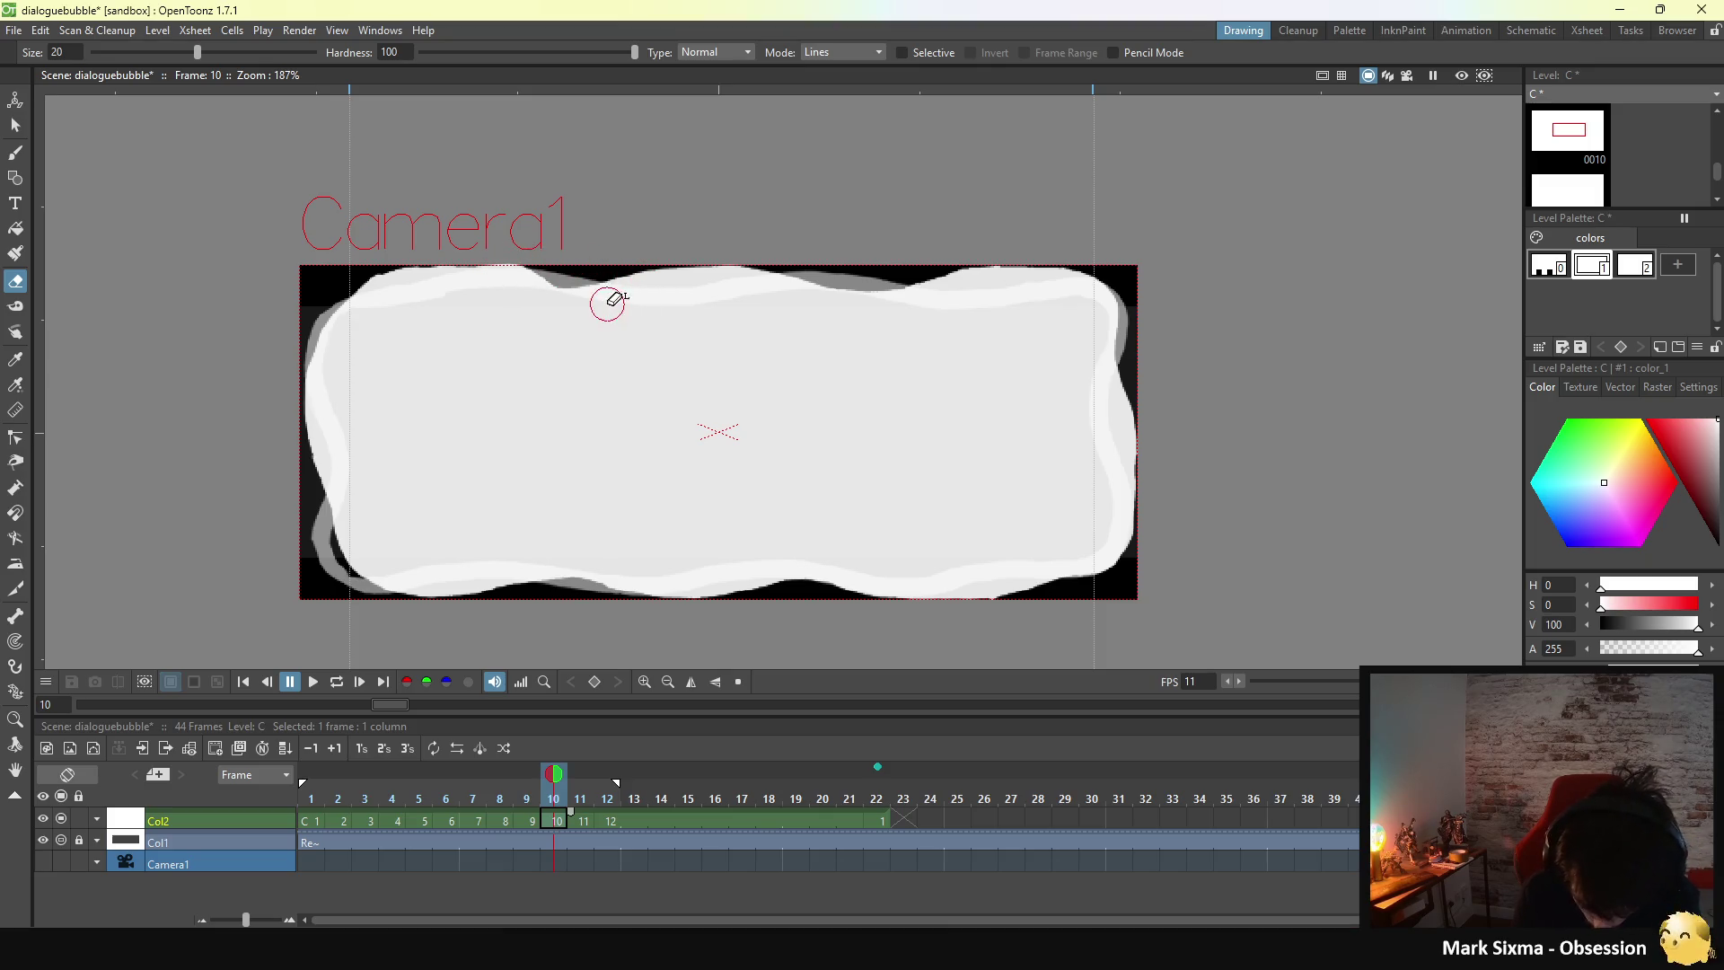
- With Pencil Mode on, erase the dark top sliver and bottom rim, then turn Pencil Mode off
{"action": "left_click", "coordinate": [1114, 52]}
{"action": "left_click_drag", "start_coordinate": [503, 266], "coordinate": [434, 275]}
{"action": "left_click_drag", "start_coordinate": [432, 554], "coordinate": [940, 603]}
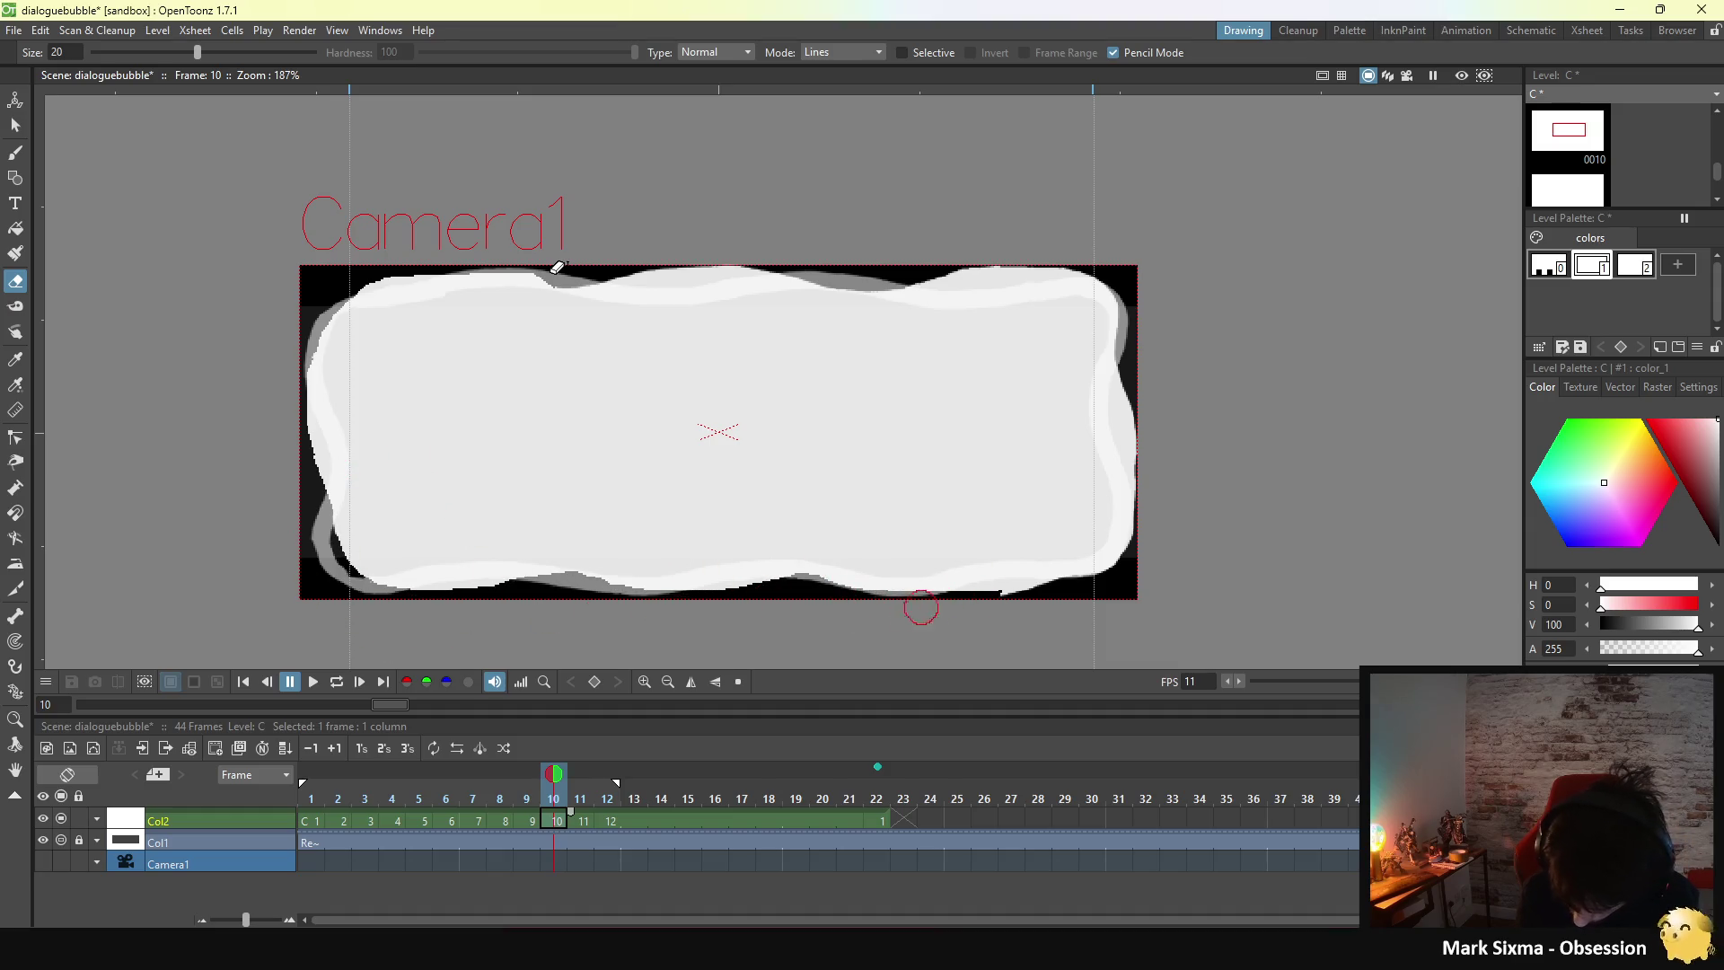
{"action": "left_click_drag", "start_coordinate": [940, 603], "coordinate": [1050, 582]}
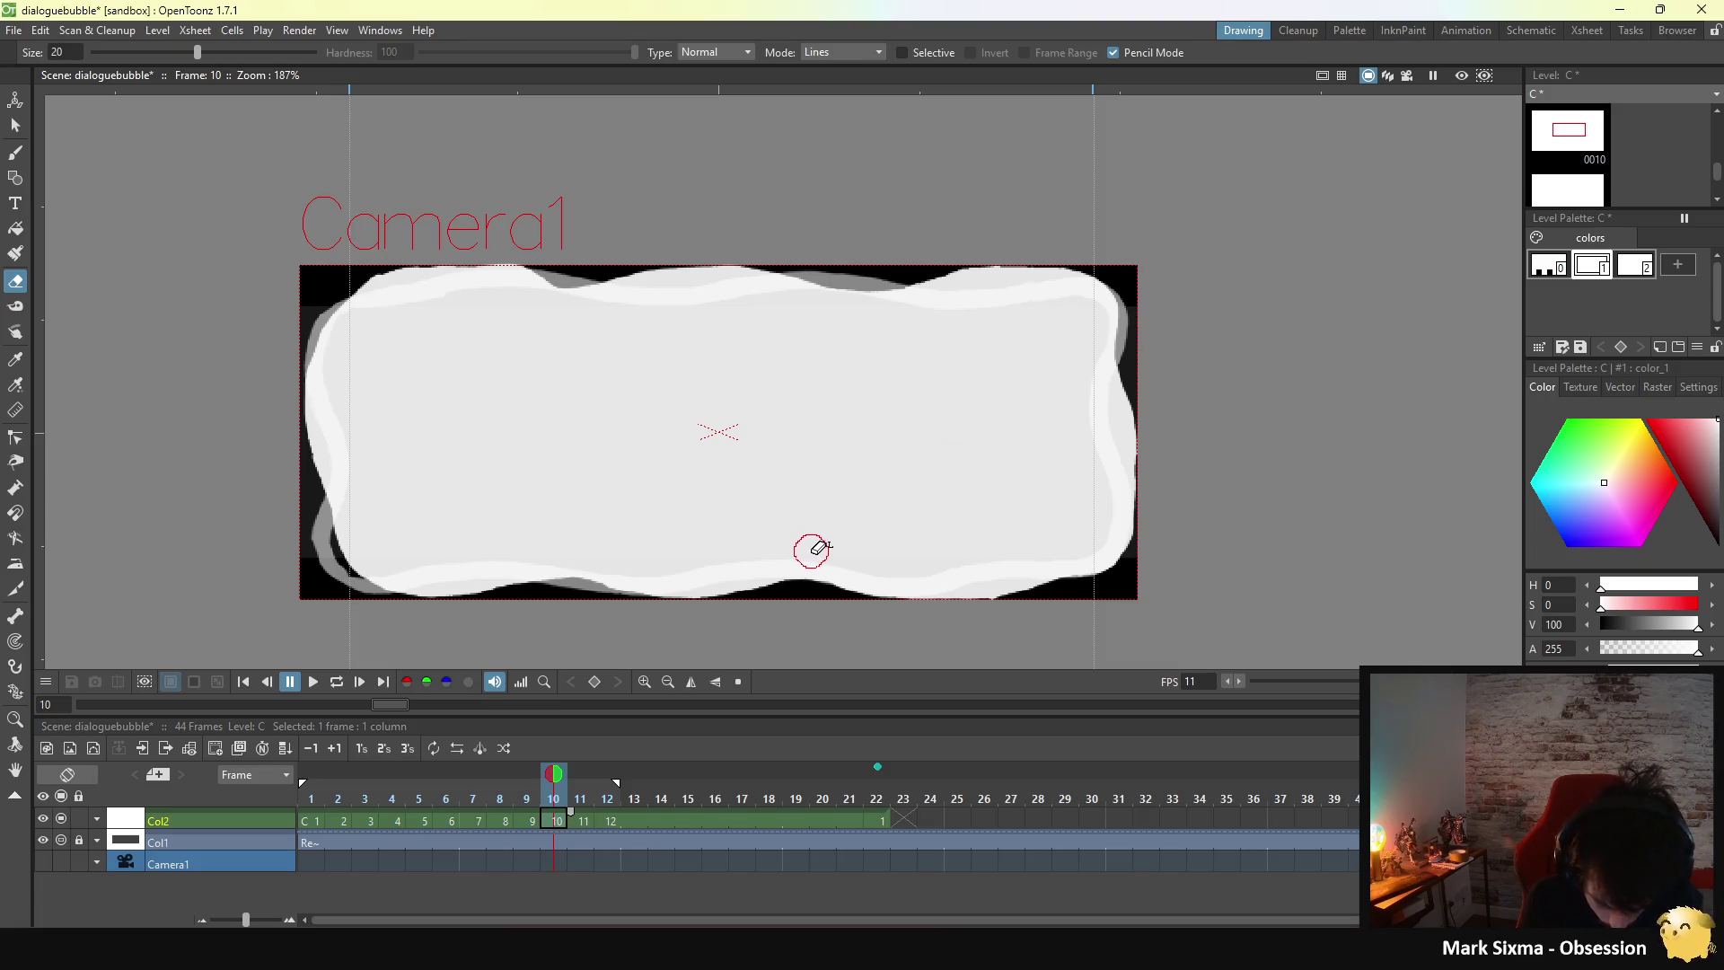
{"action": "left_click", "coordinate": [1113, 53]}
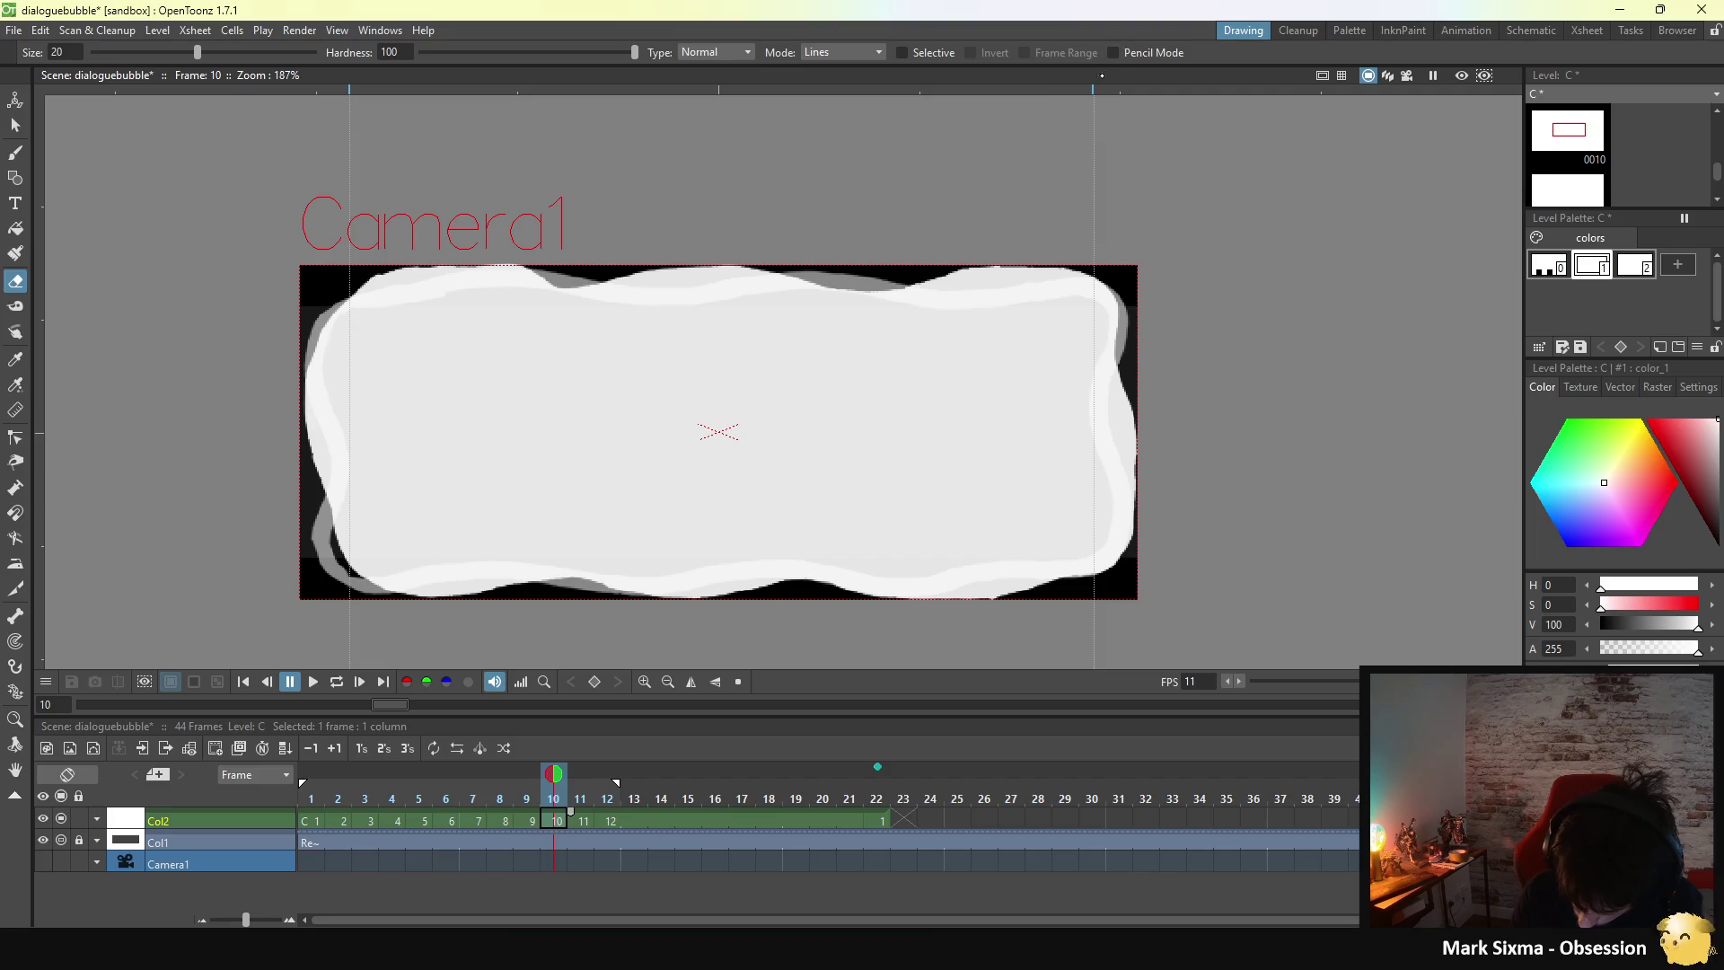
- Set the eraser to remove both lines and areas, then loop-play the bubble animation
{"action": "left_click", "coordinate": [853, 52]}
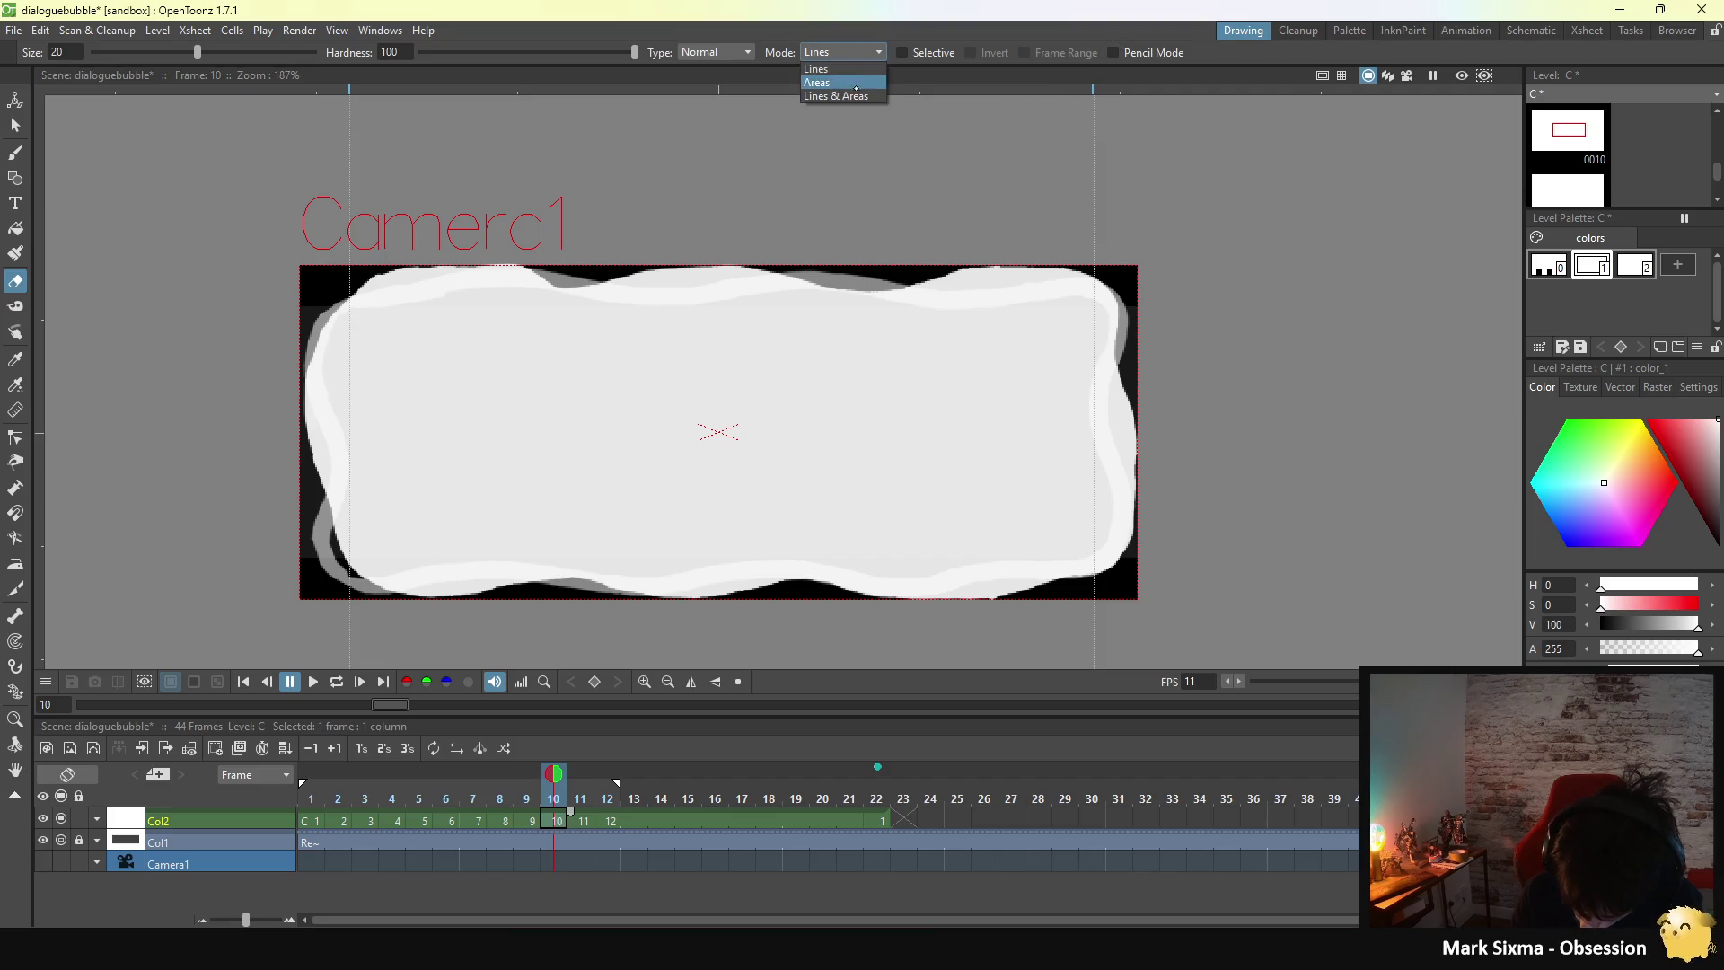
{"action": "left_click", "coordinate": [844, 95]}
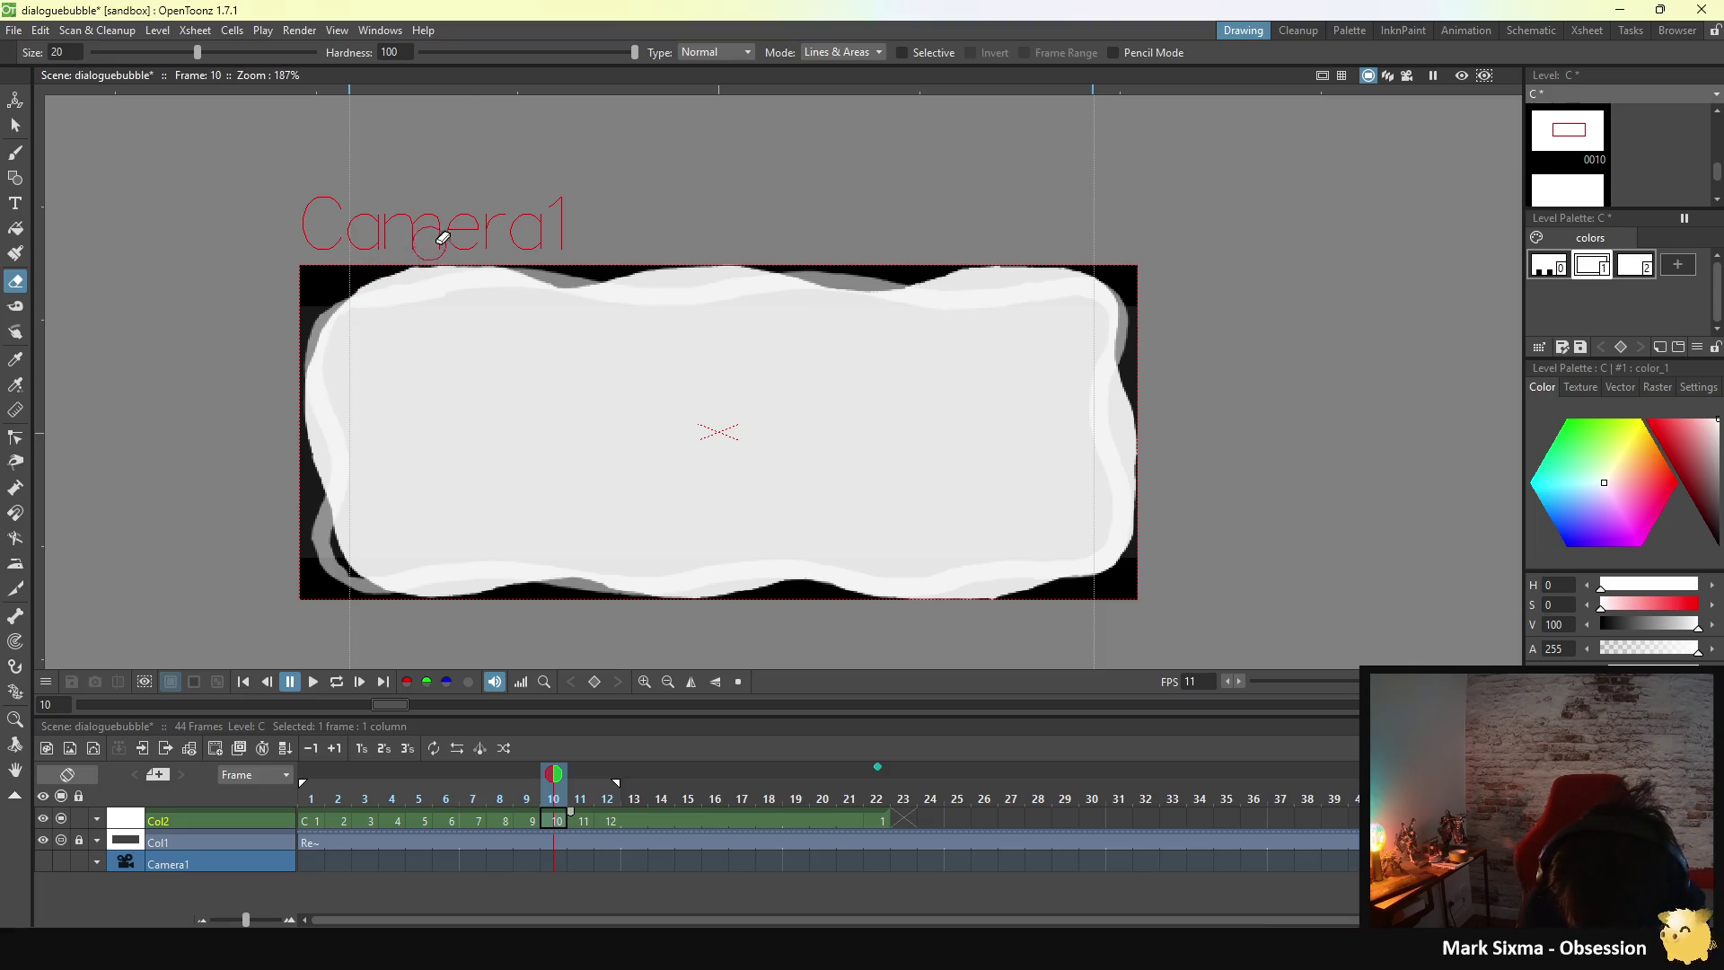
{"action": "key", "text": "period"}
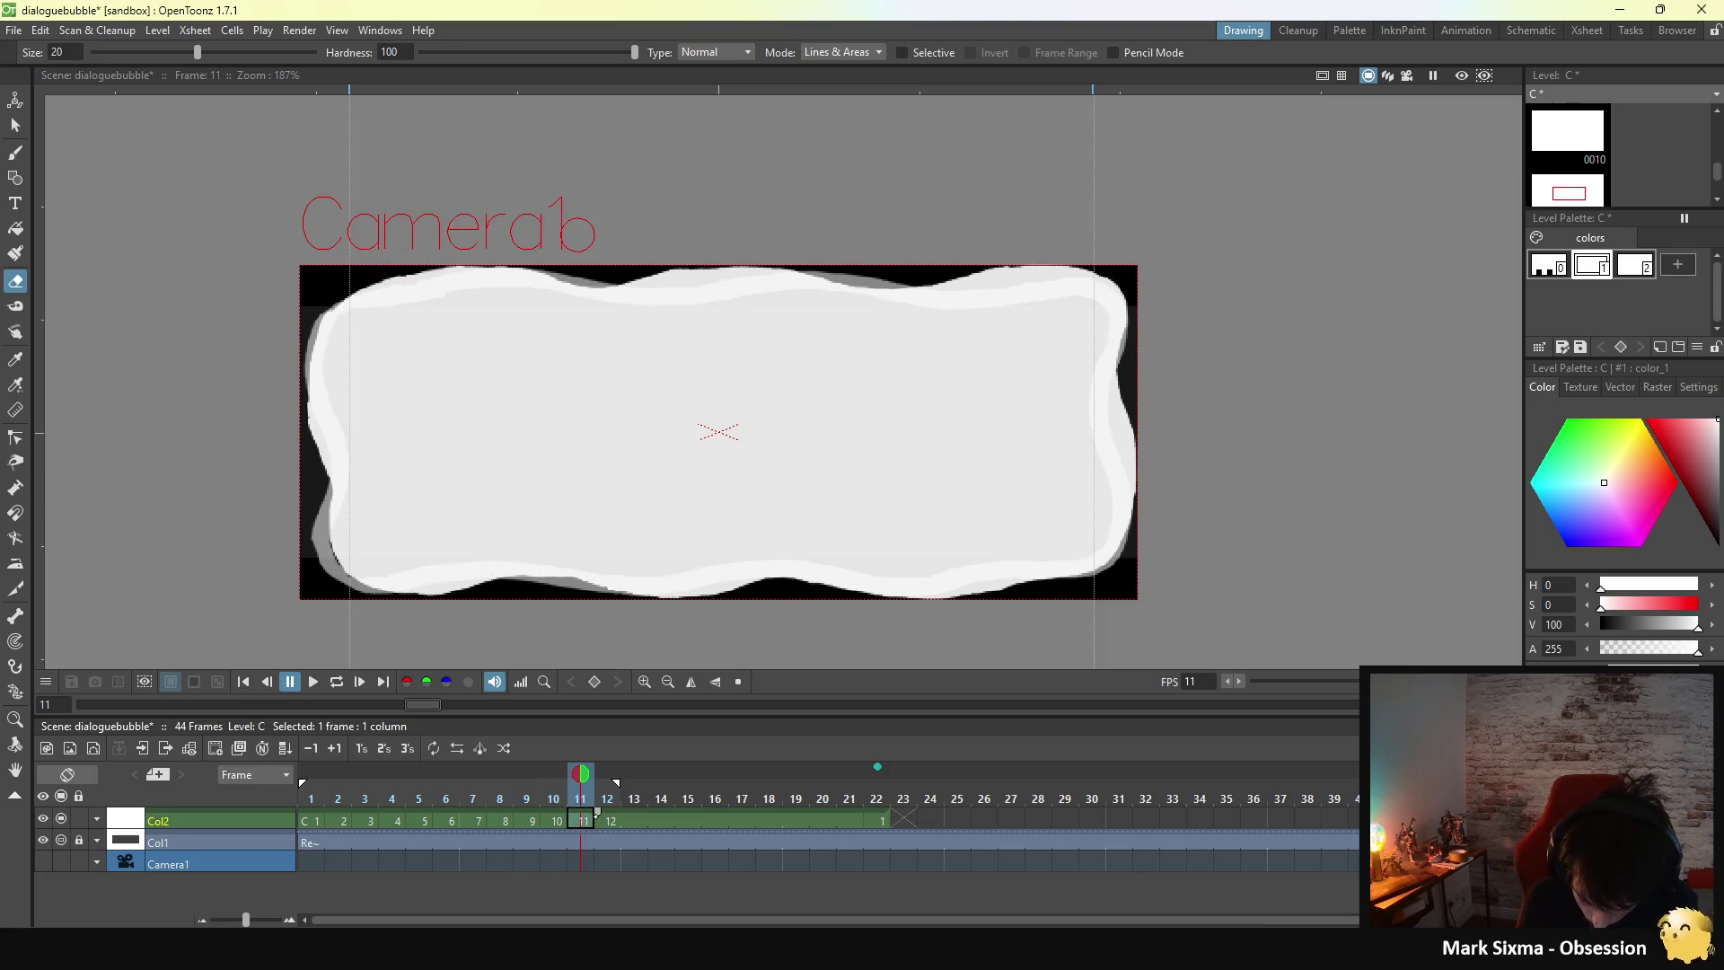
{"action": "key", "text": "period"}
{"action": "left_click", "coordinate": [337, 681]}
{"action": "left_click", "coordinate": [313, 682]}
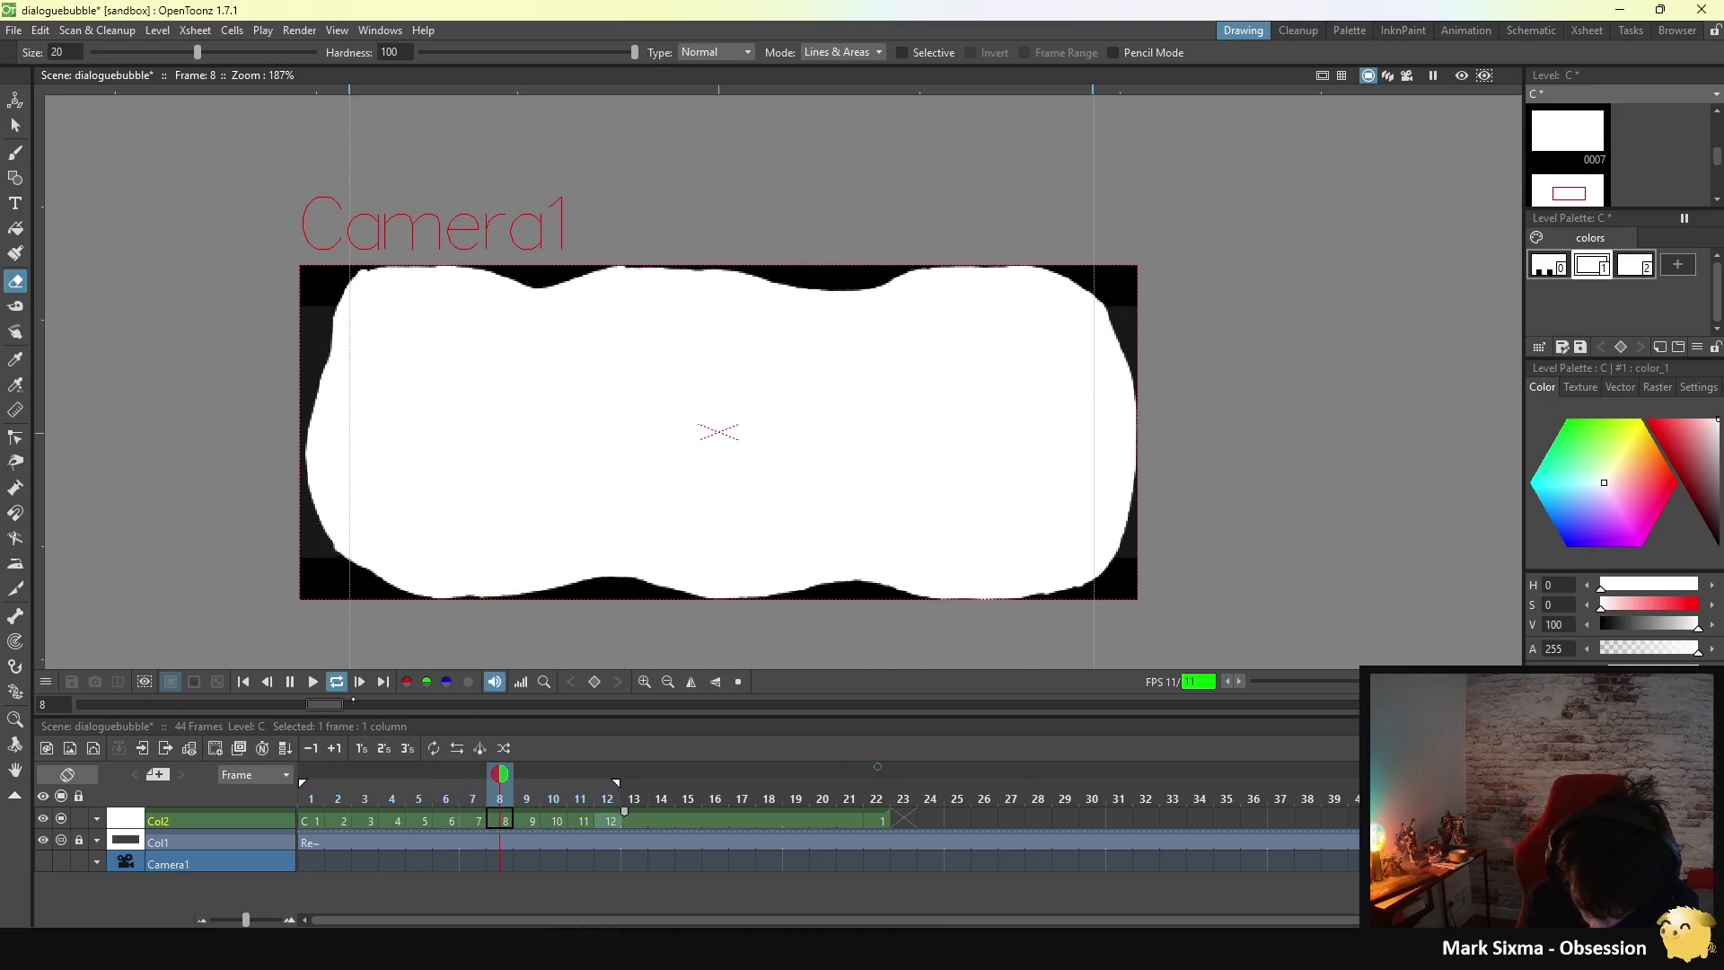
{"action": "left_click", "coordinate": [339, 682]}
- Compare frames 10–12 and erase the stray mark after Camera1 on frame 11
{"action": "left_click", "coordinate": [609, 820]}
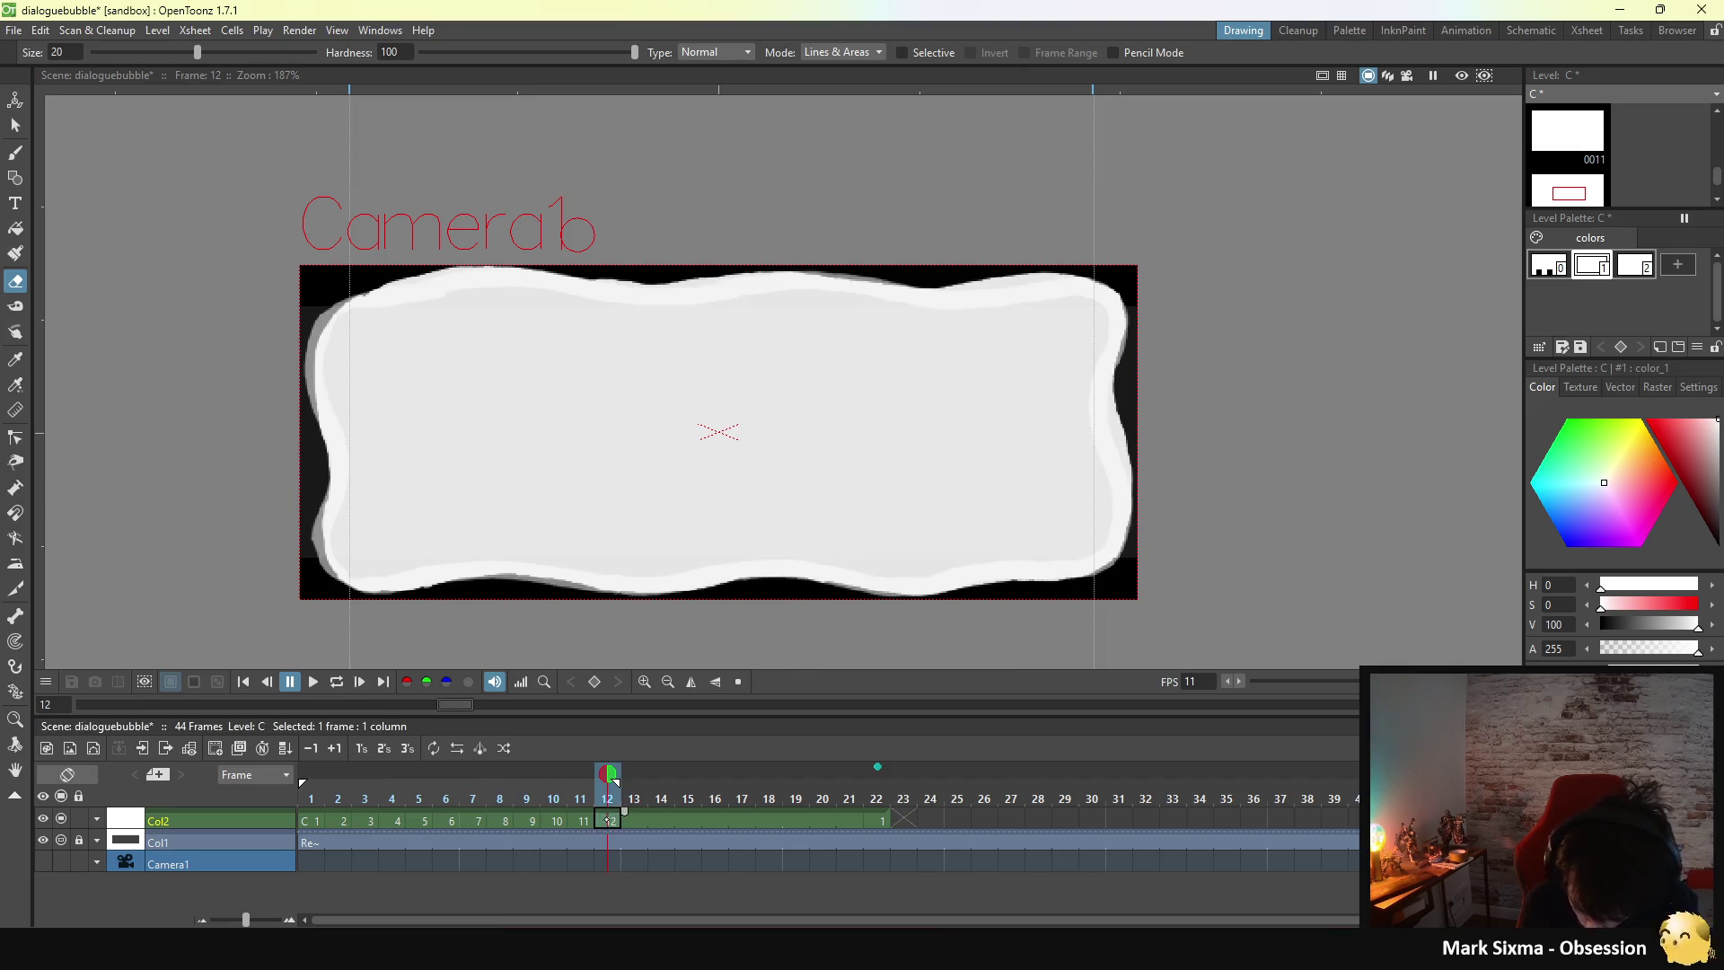
{"action": "left_click", "coordinate": [316, 820]}
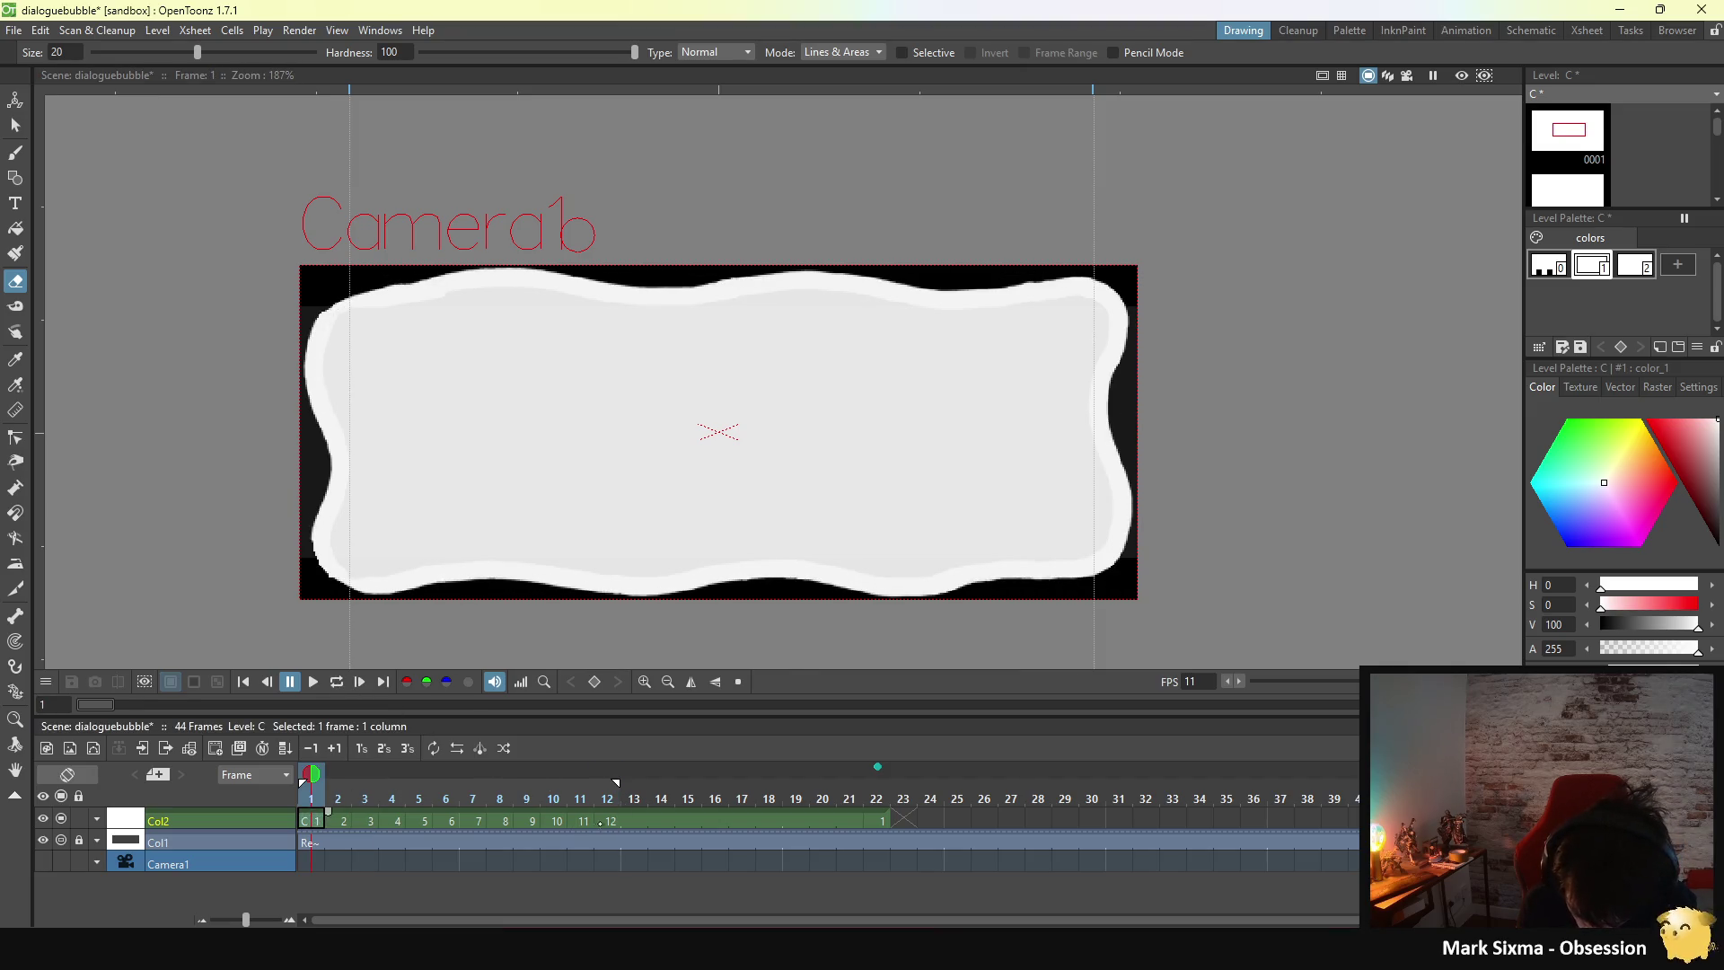
{"action": "left_click", "coordinate": [608, 820]}
{"action": "left_click", "coordinate": [584, 820]}
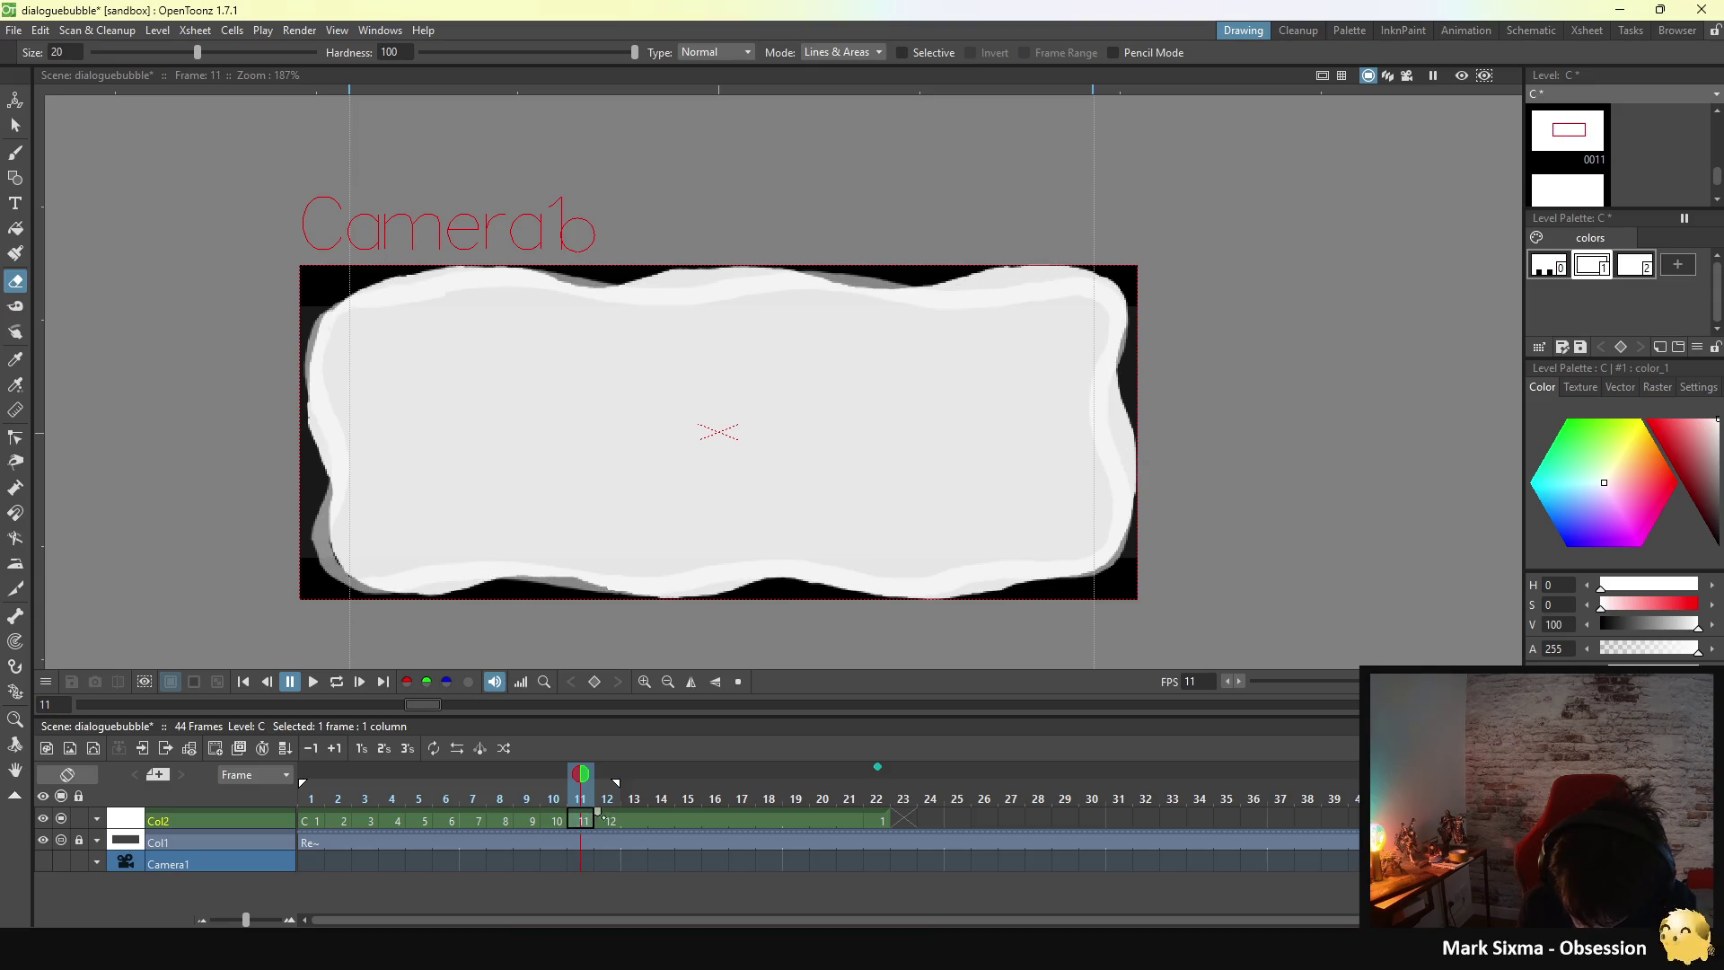
{"action": "left_click", "coordinate": [609, 820]}
{"action": "left_click", "coordinate": [558, 819]}
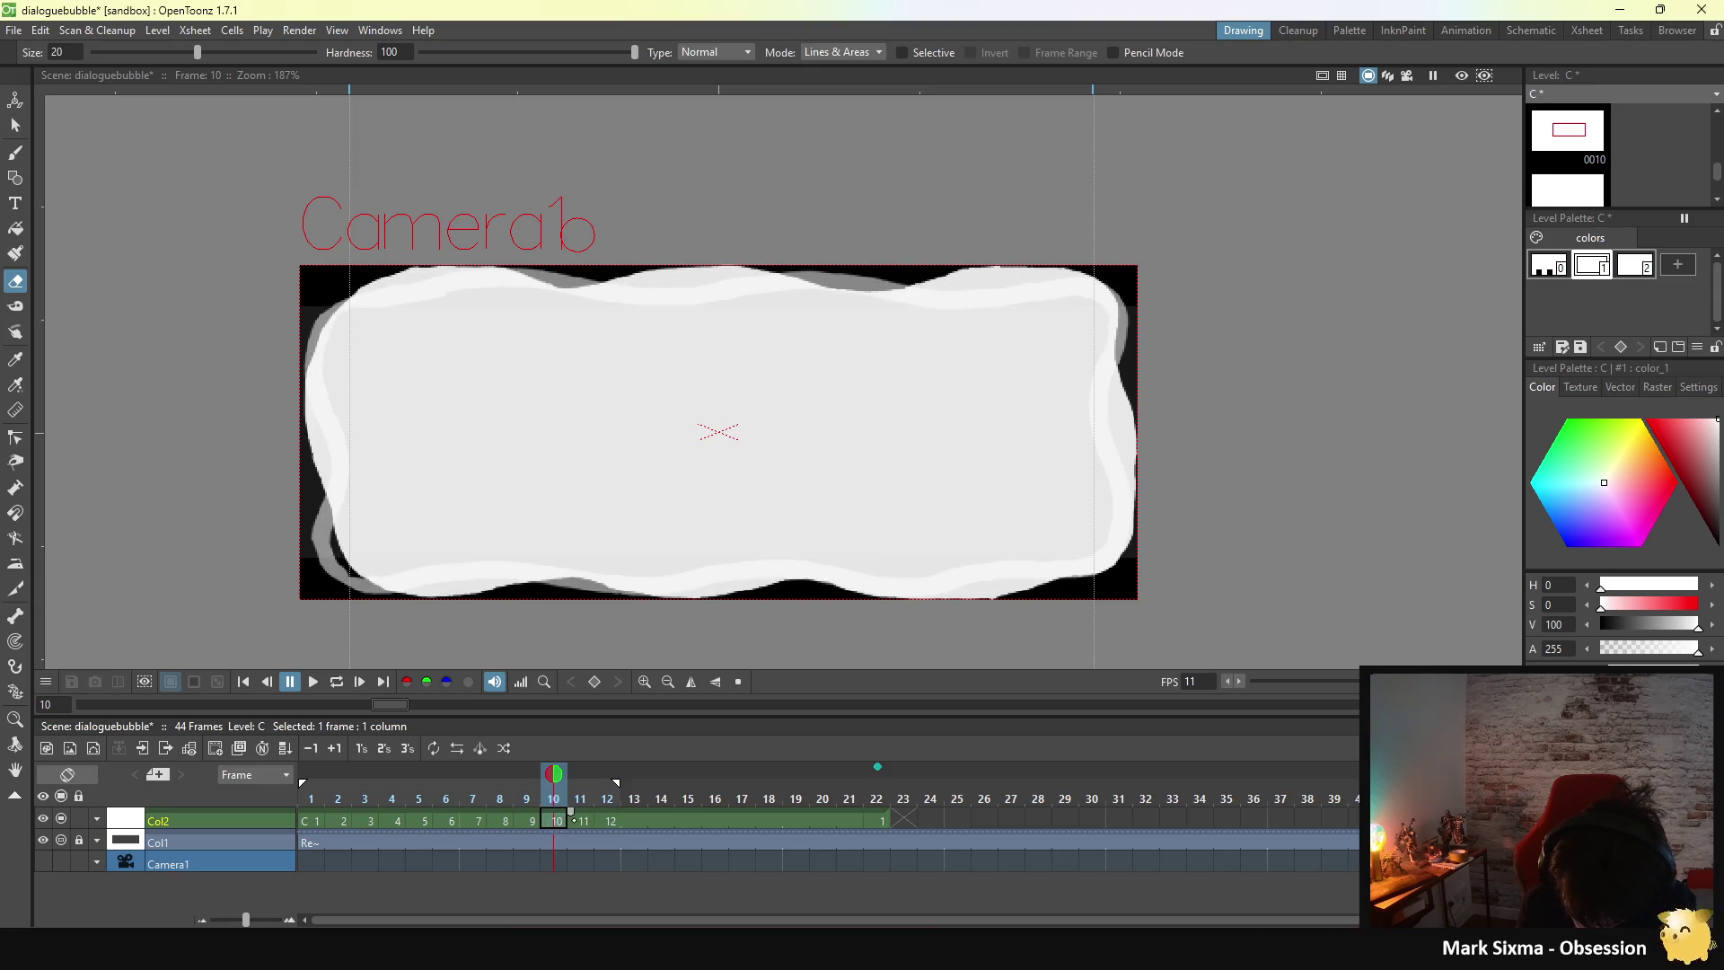
{"action": "left_click", "coordinate": [585, 820]}
{"action": "left_click_drag", "start_coordinate": [554, 225], "coordinate": [596, 235]}
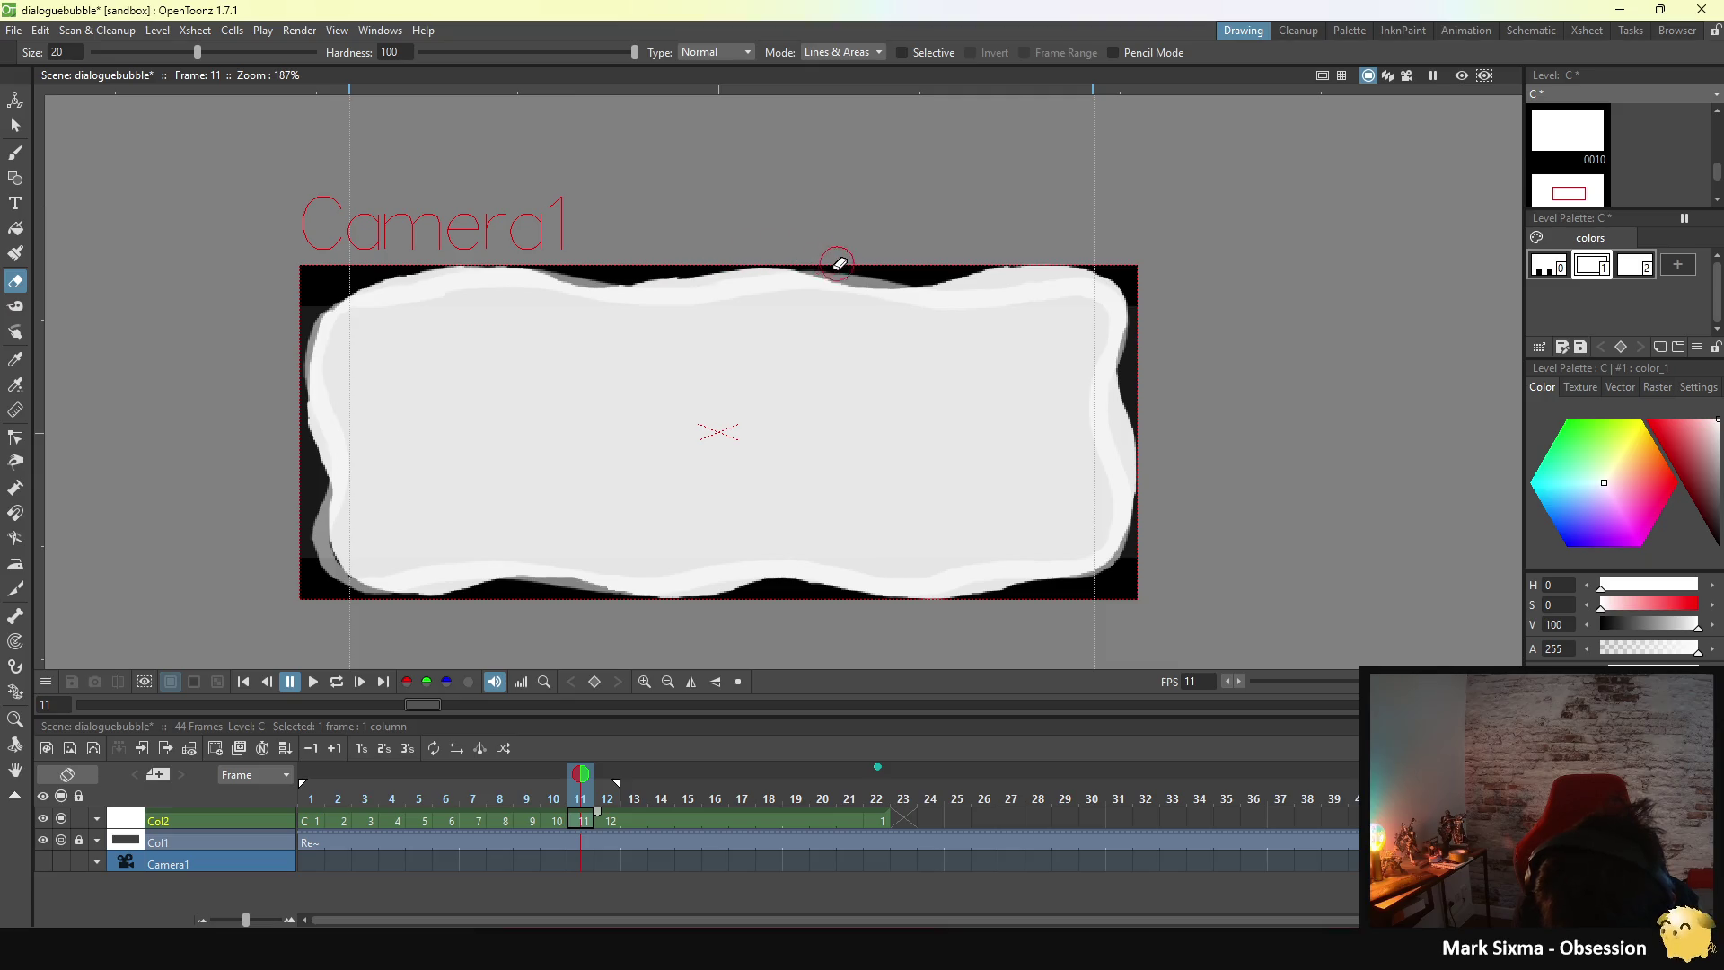
- Replay the loop from frame 10 to review it, then return to the Brush tool
{"action": "key", "text": "."}
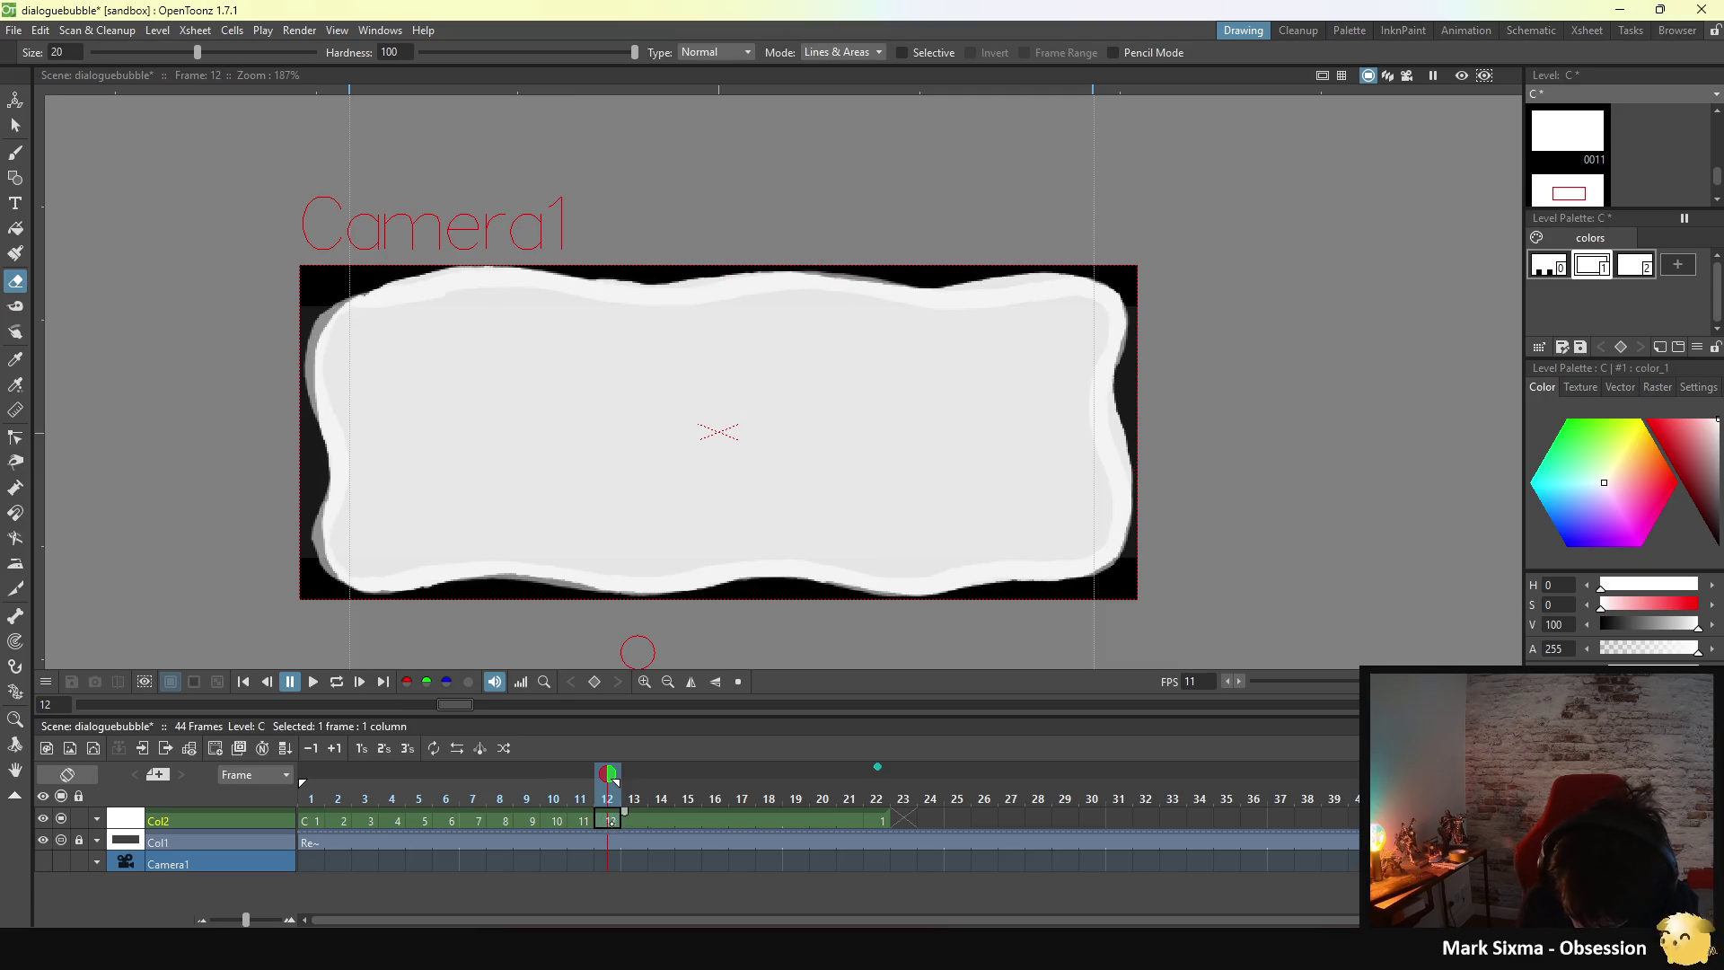
{"action": "left_click", "coordinate": [558, 819]}
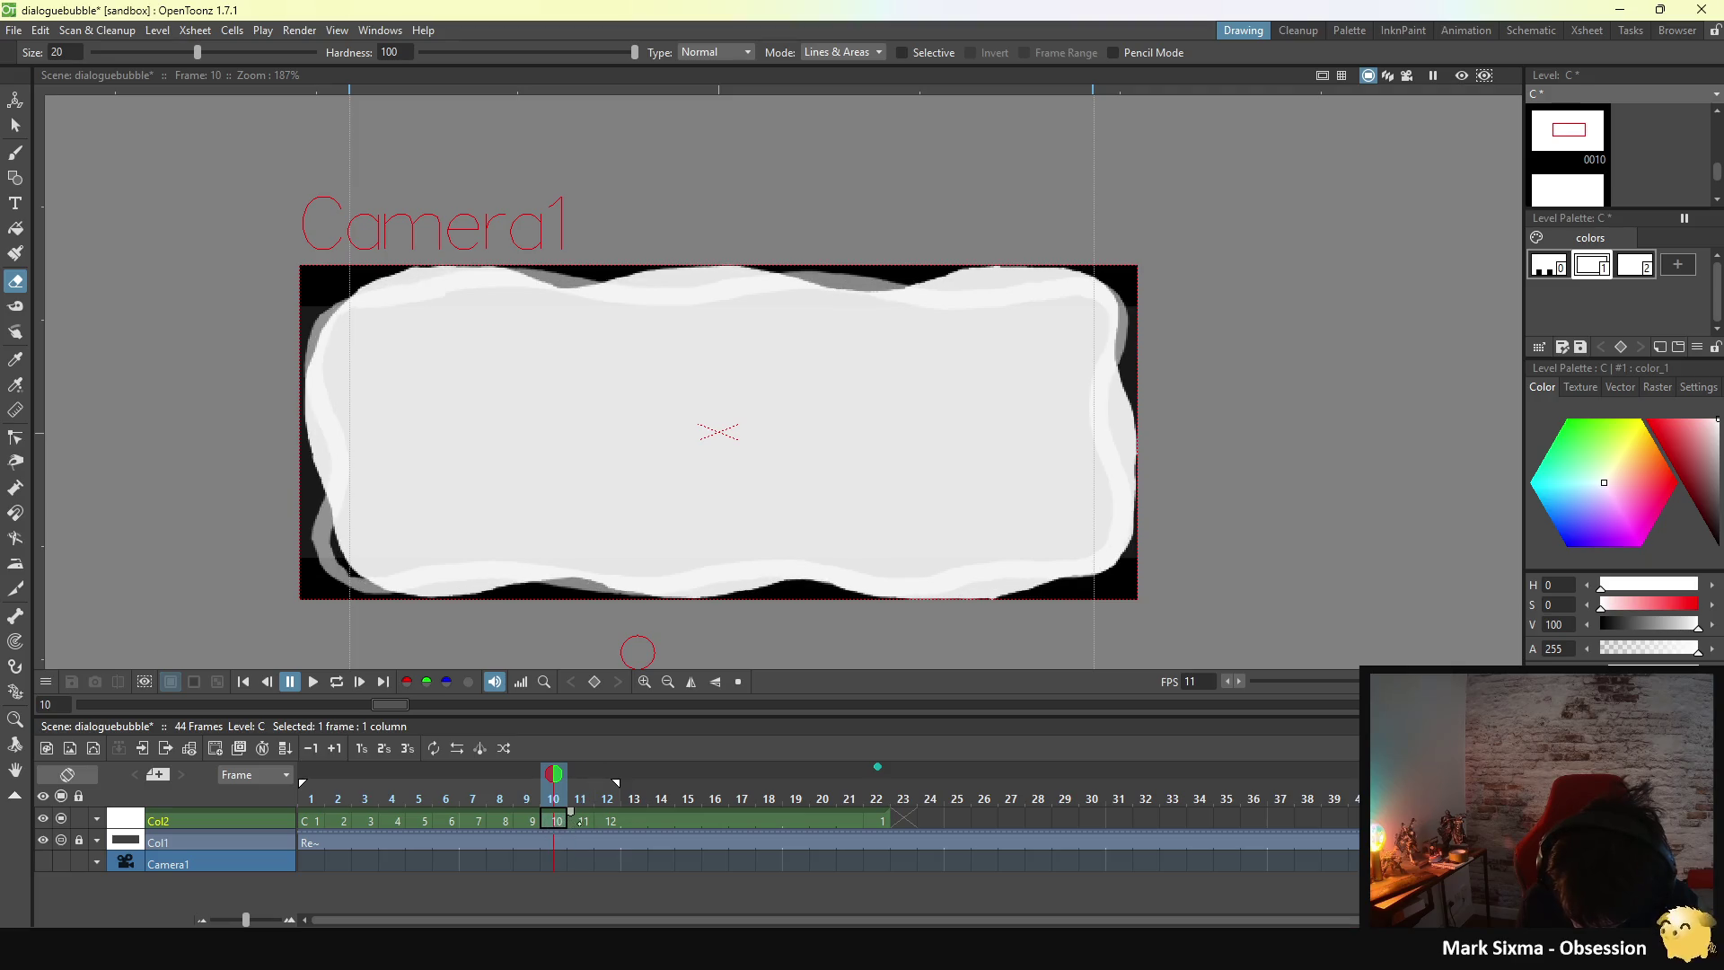
{"action": "left_click", "coordinate": [337, 682]}
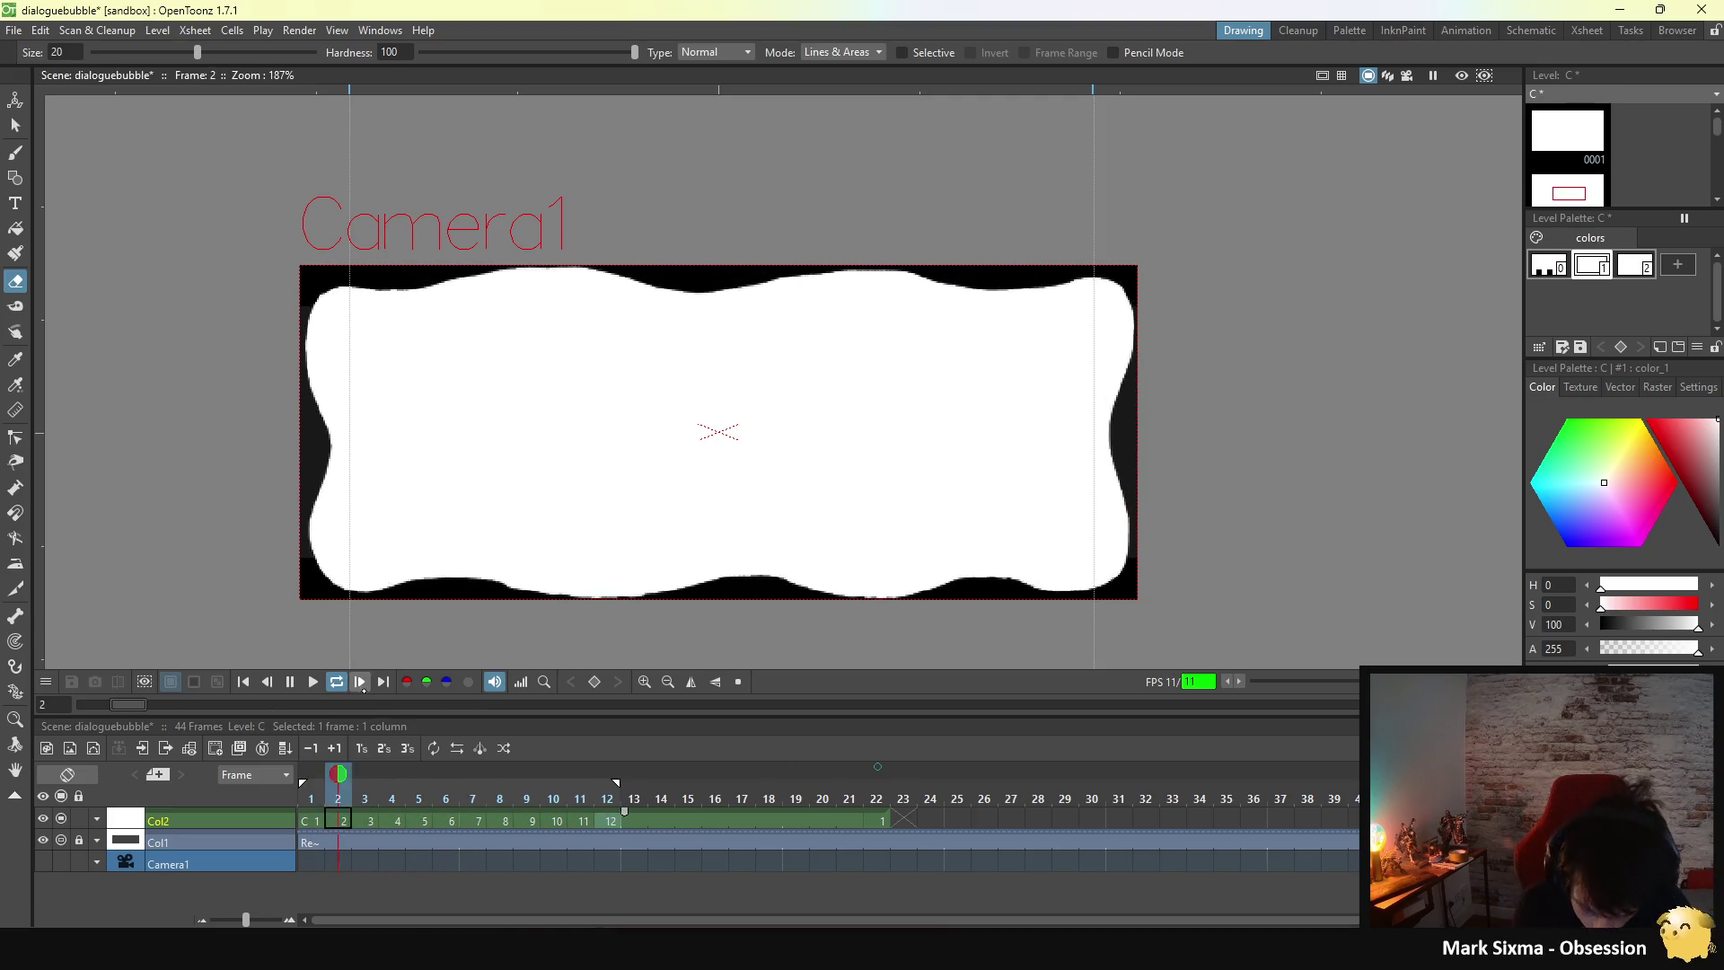
{"action": "key", "text": "p"}
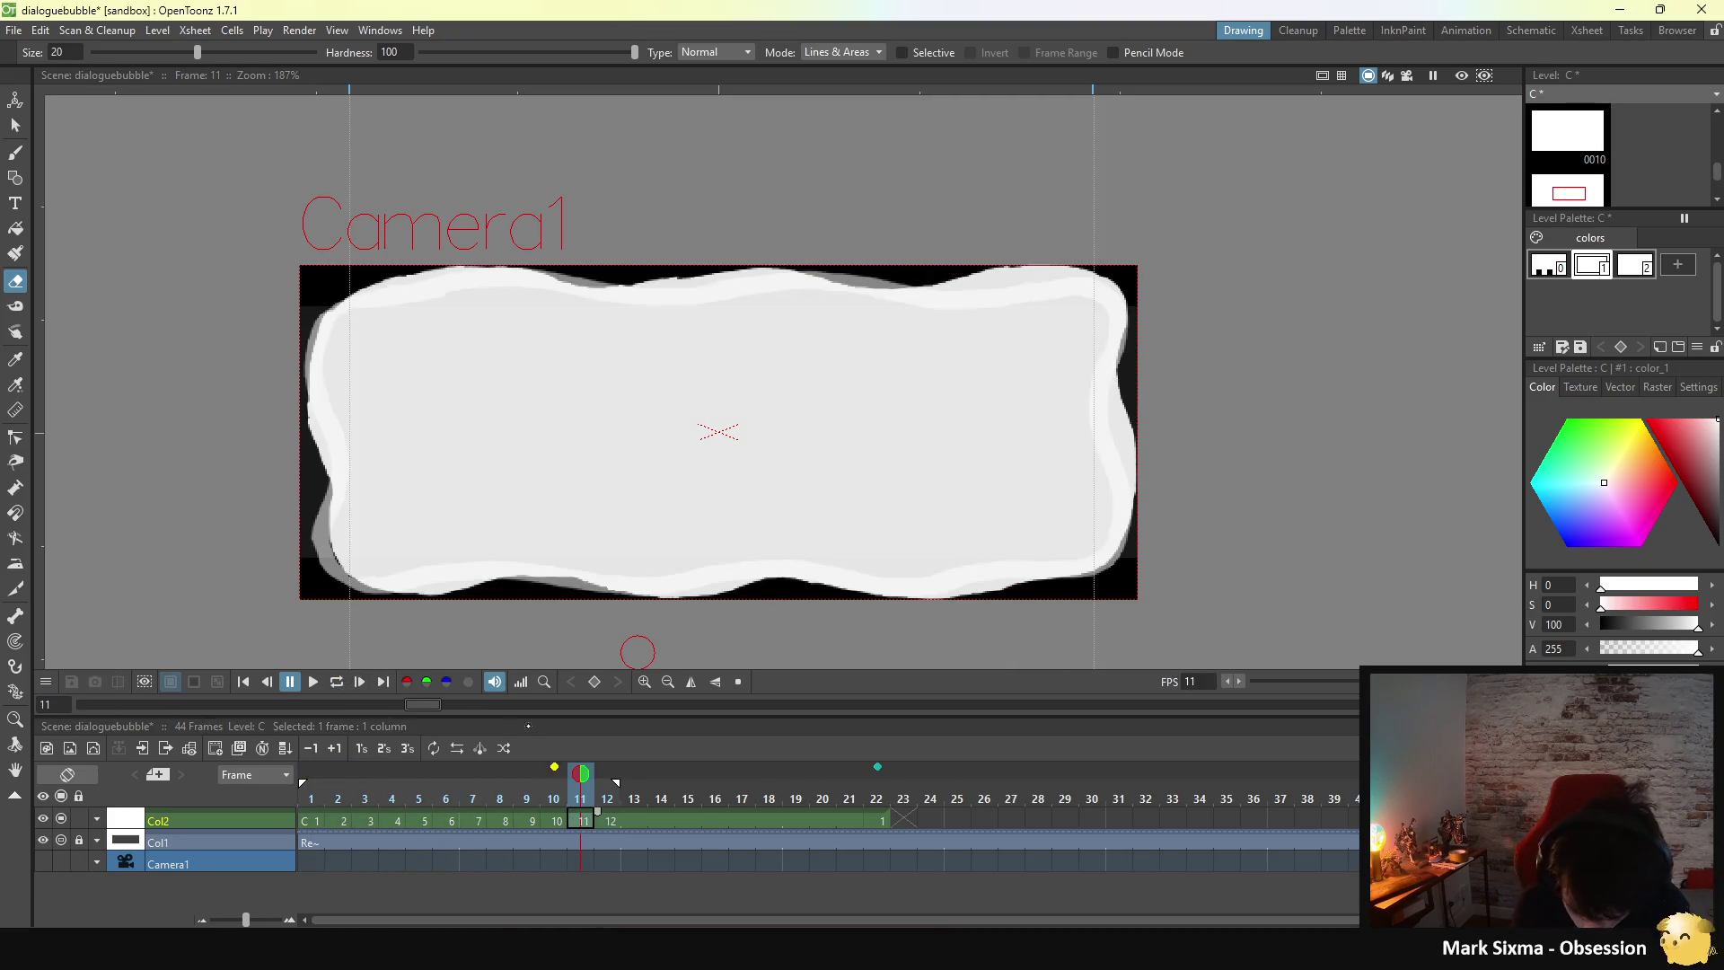
{"action": "left_click", "coordinate": [15, 152]}
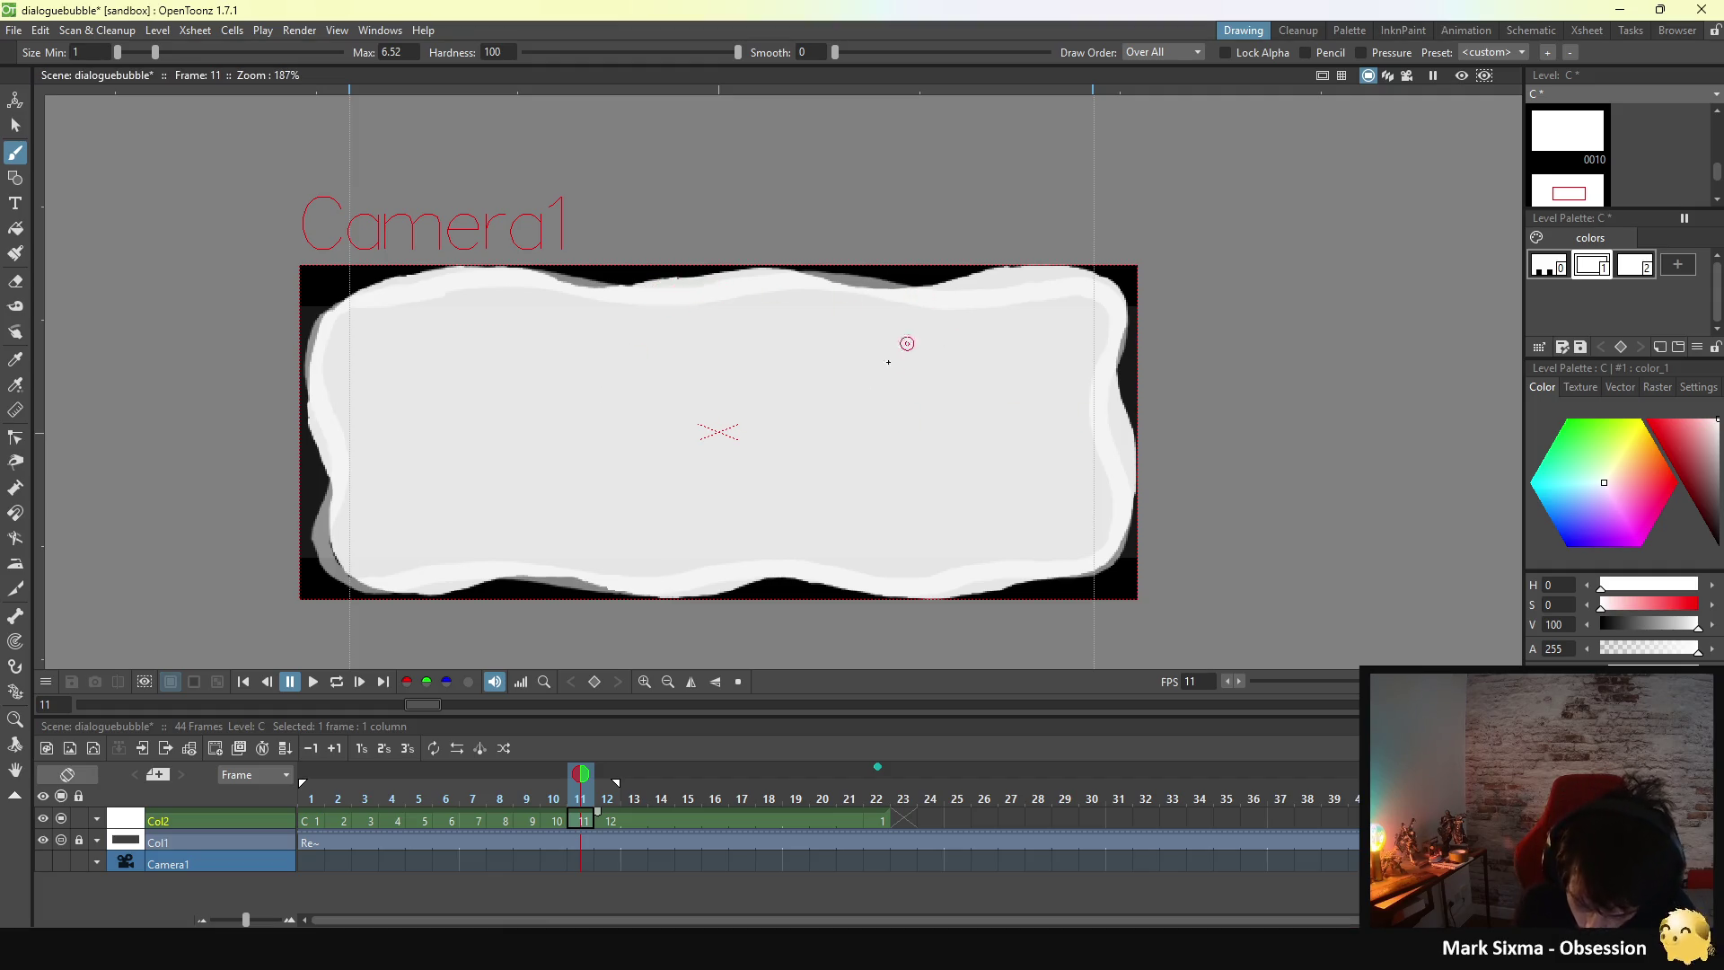
- Flip between bubble frames 10, 11 and 12 to compare their wobble
{"action": "key", "text": "period"}
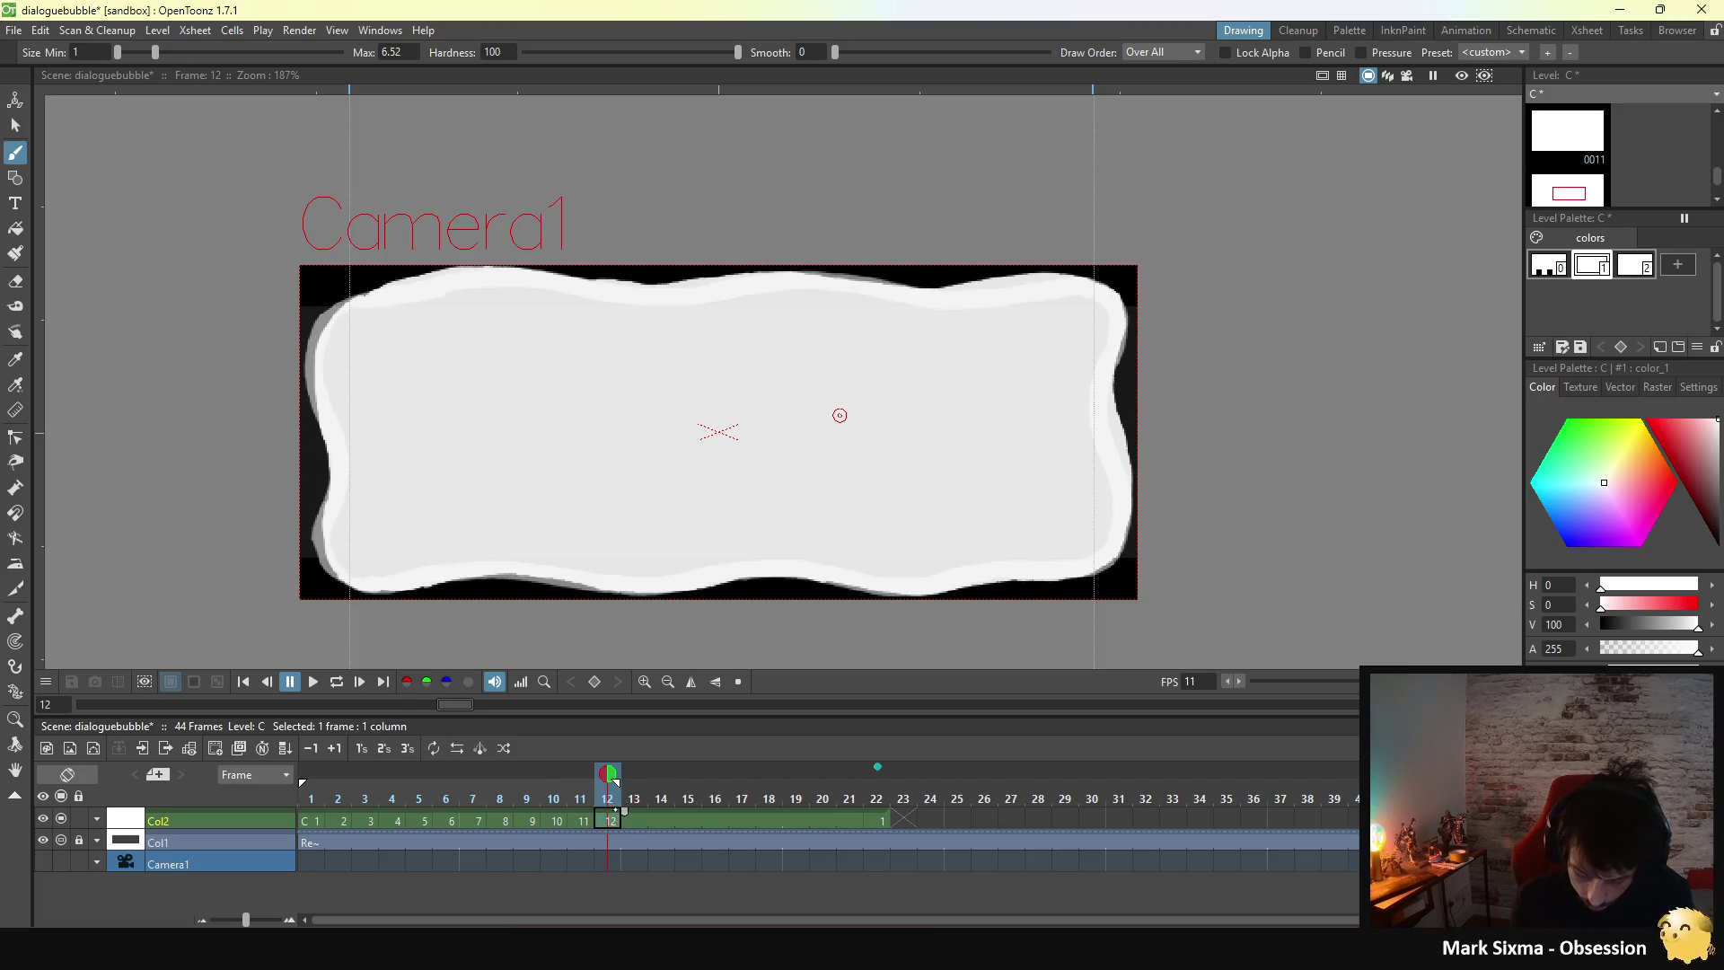
{"action": "key", "text": "comma"}
{"action": "left_click", "coordinate": [612, 820]}
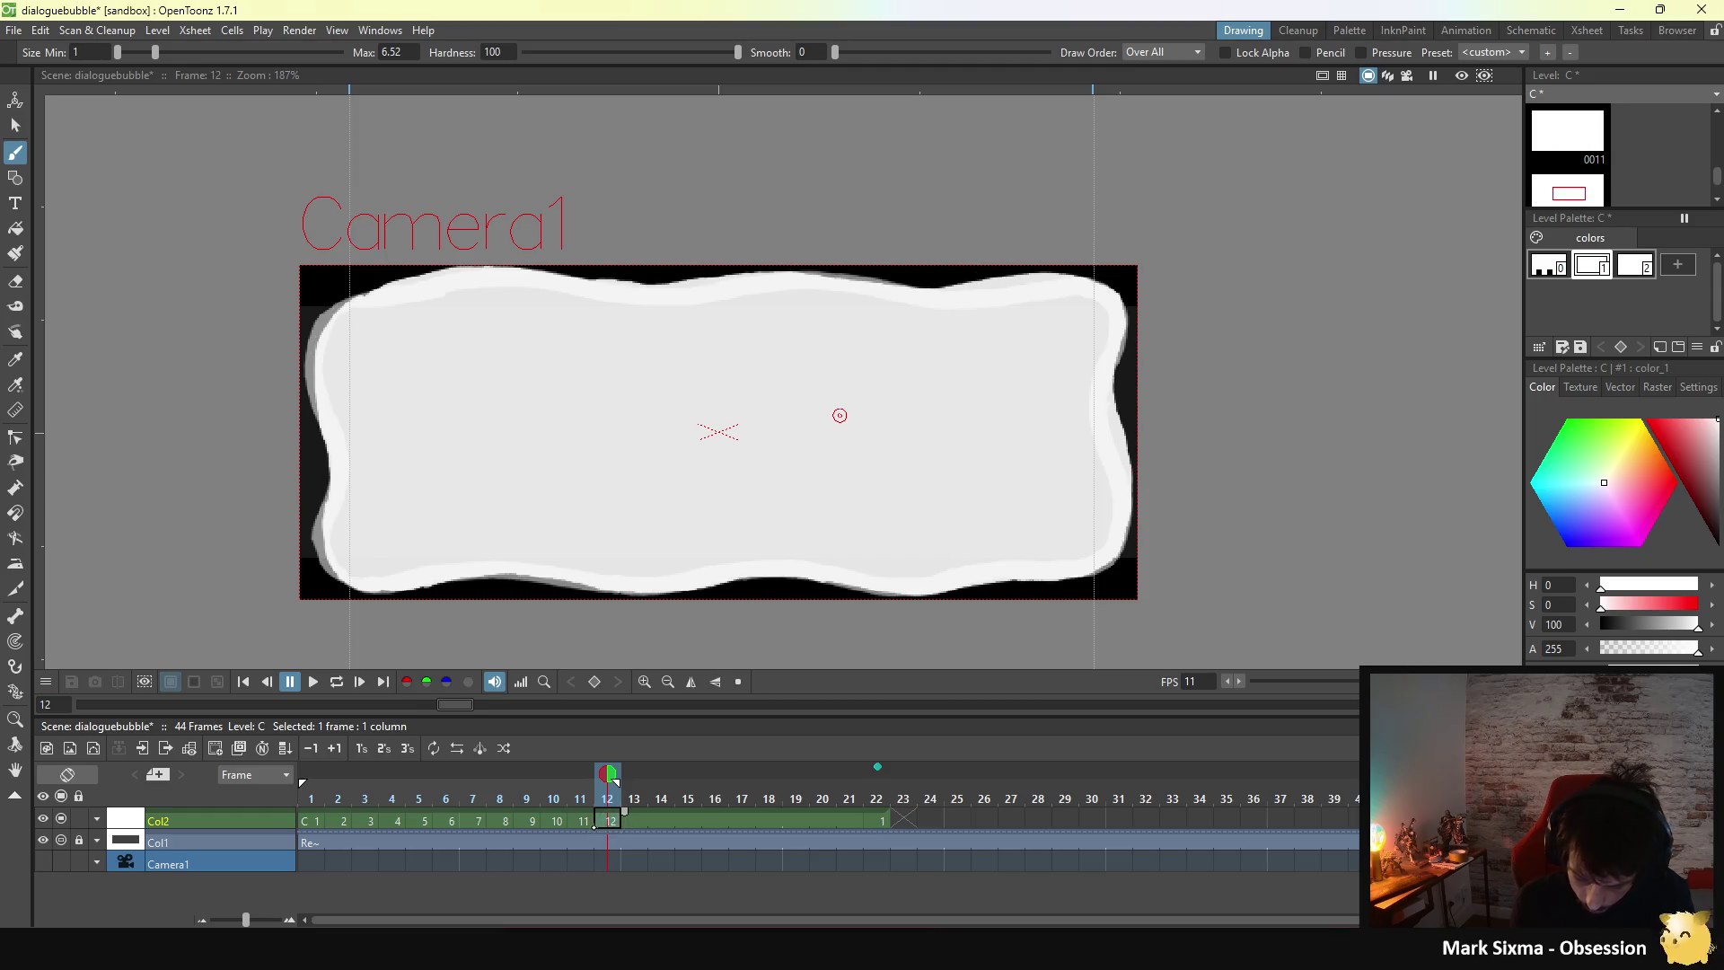
{"action": "key", "text": "comma"}
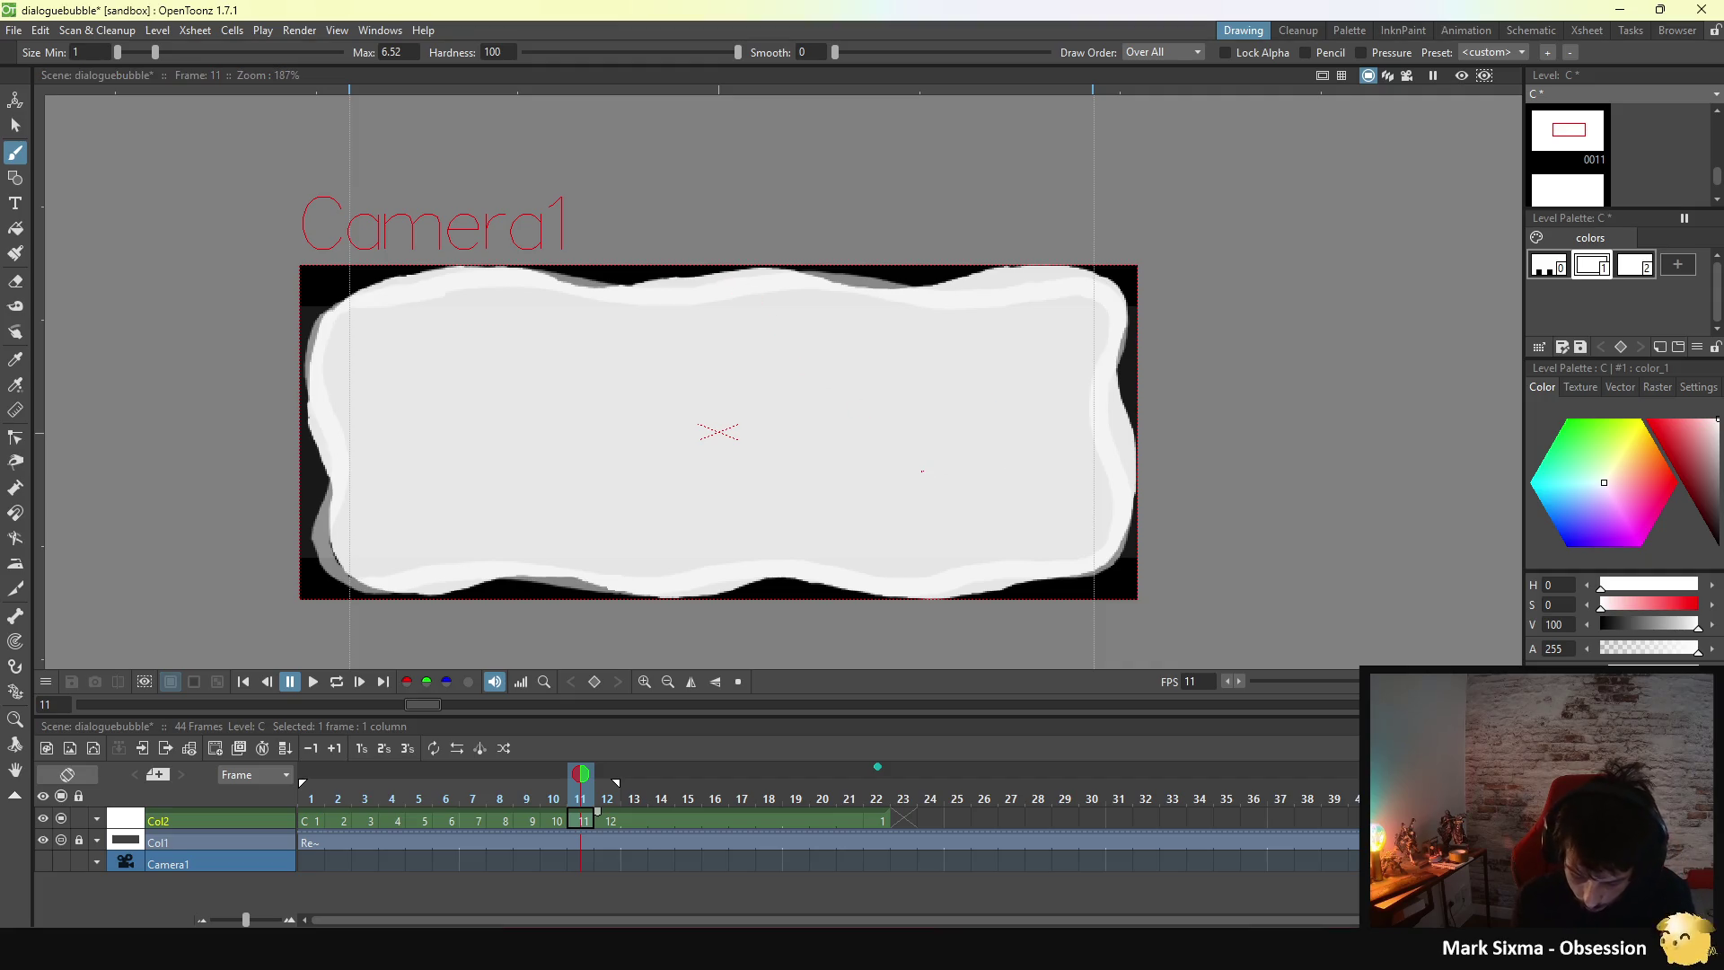
{"action": "key", "text": "period"}
{"action": "left_click", "coordinate": [563, 820]}
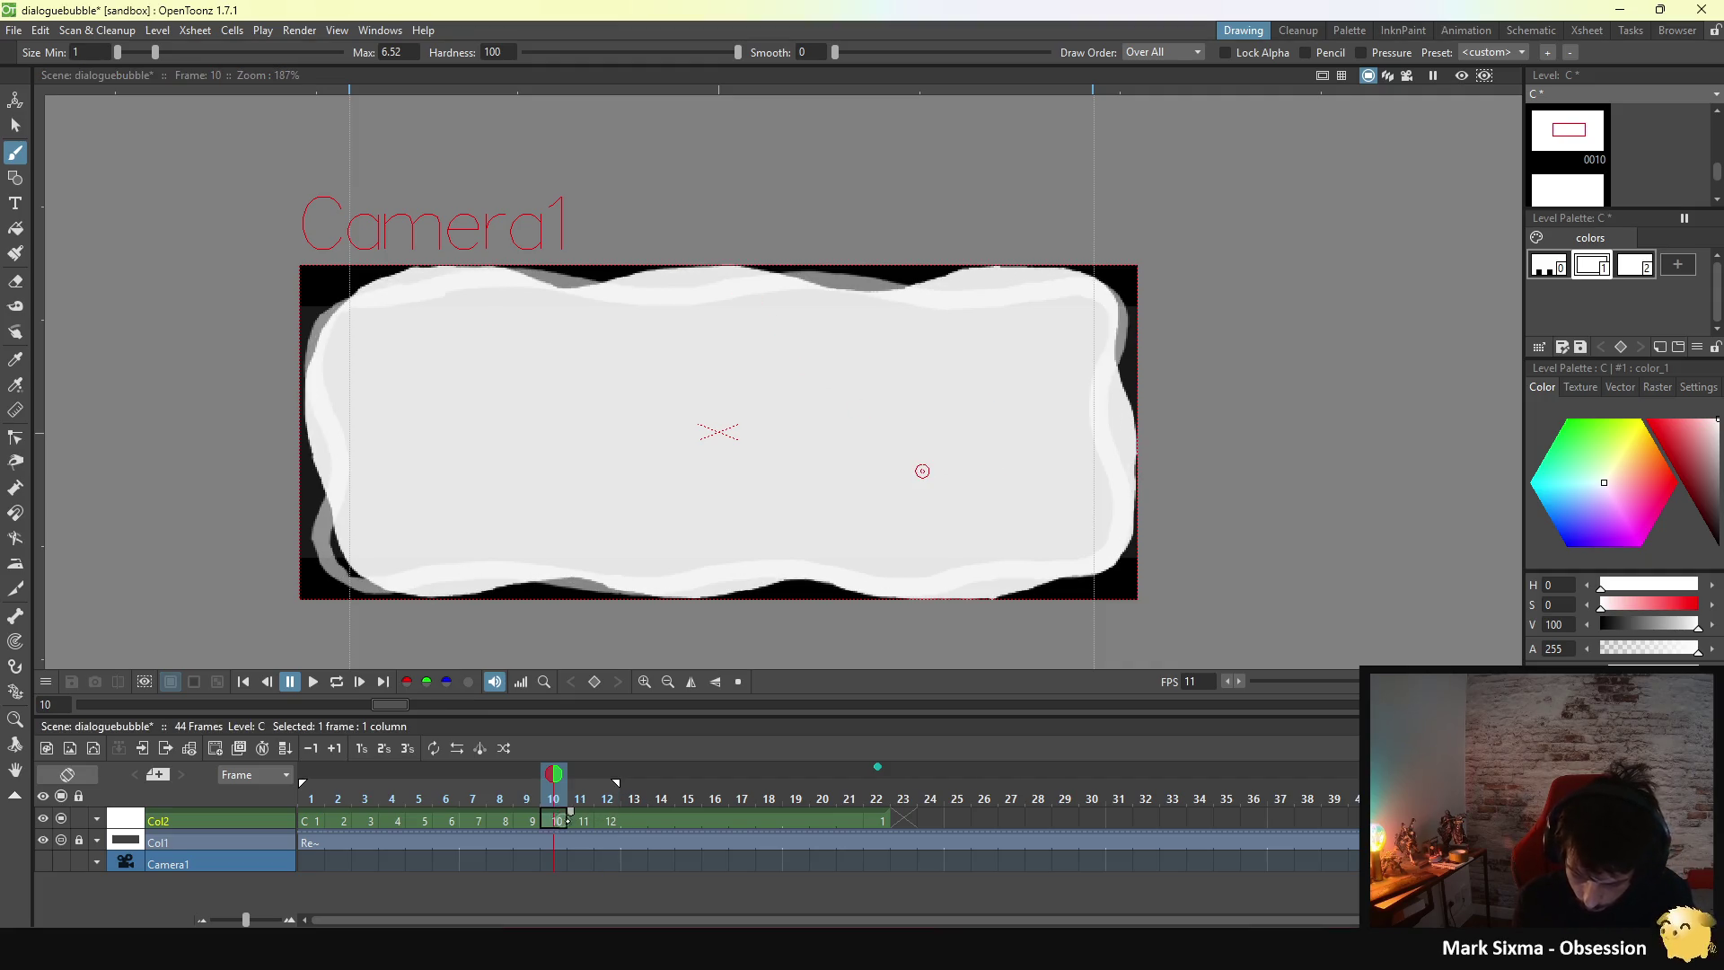
{"action": "left_click", "coordinate": [608, 819]}
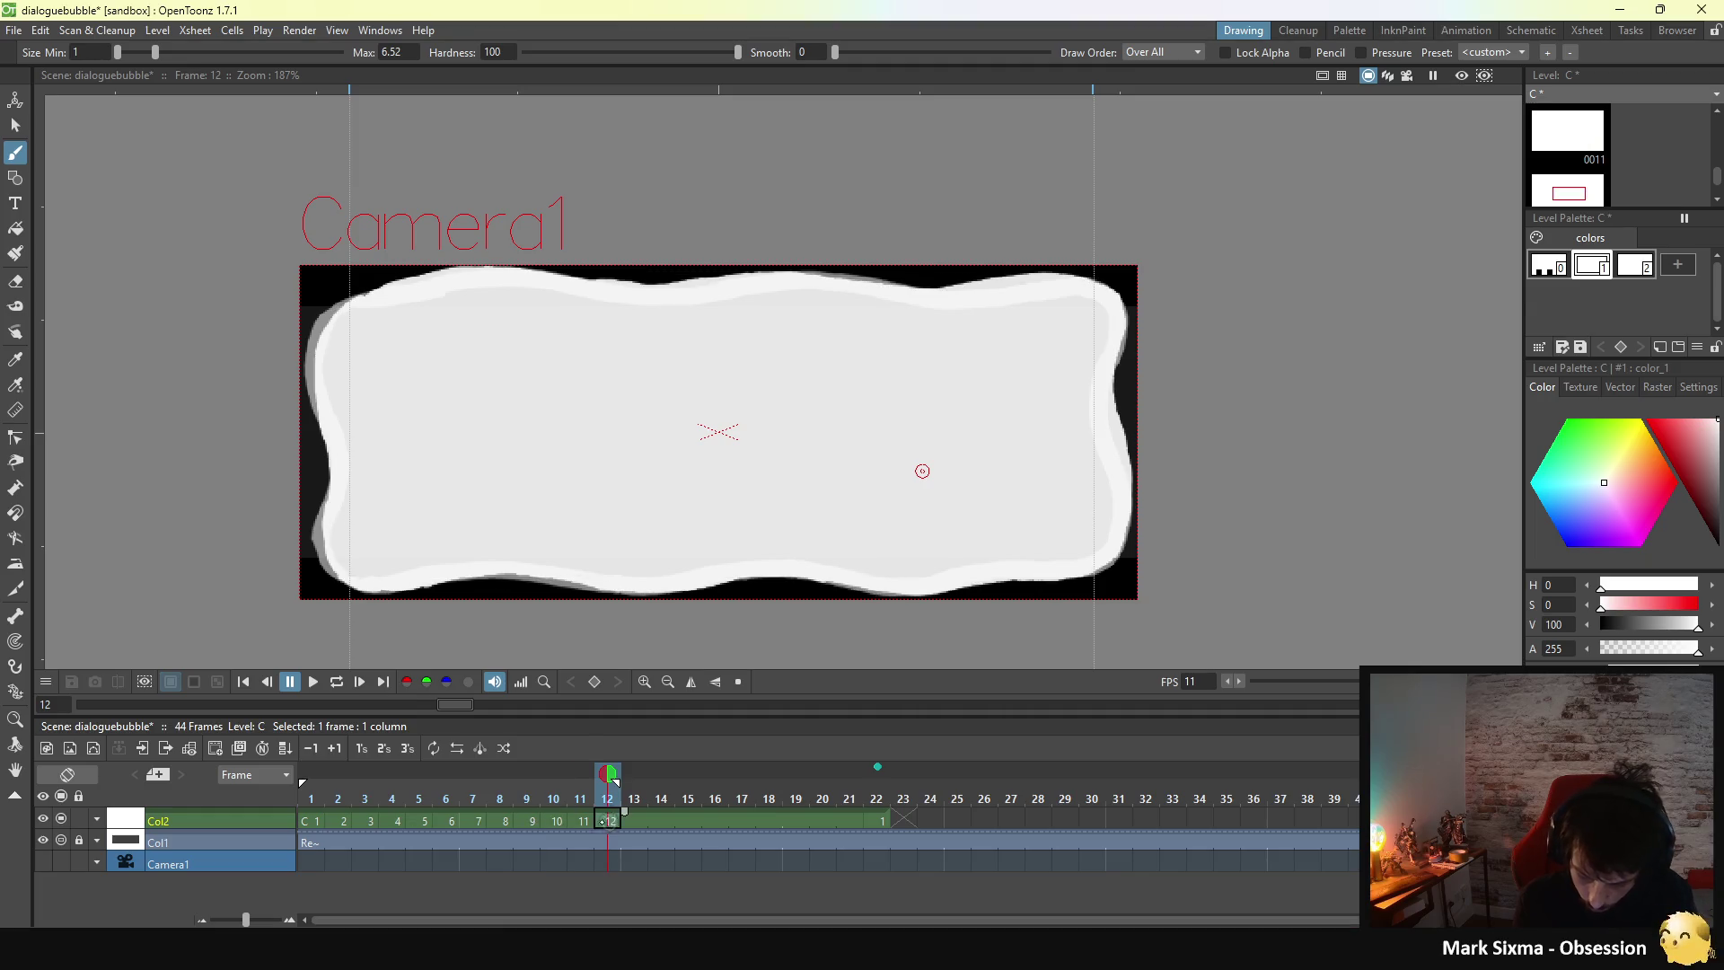
{"action": "key", "text": "alt+comma"}
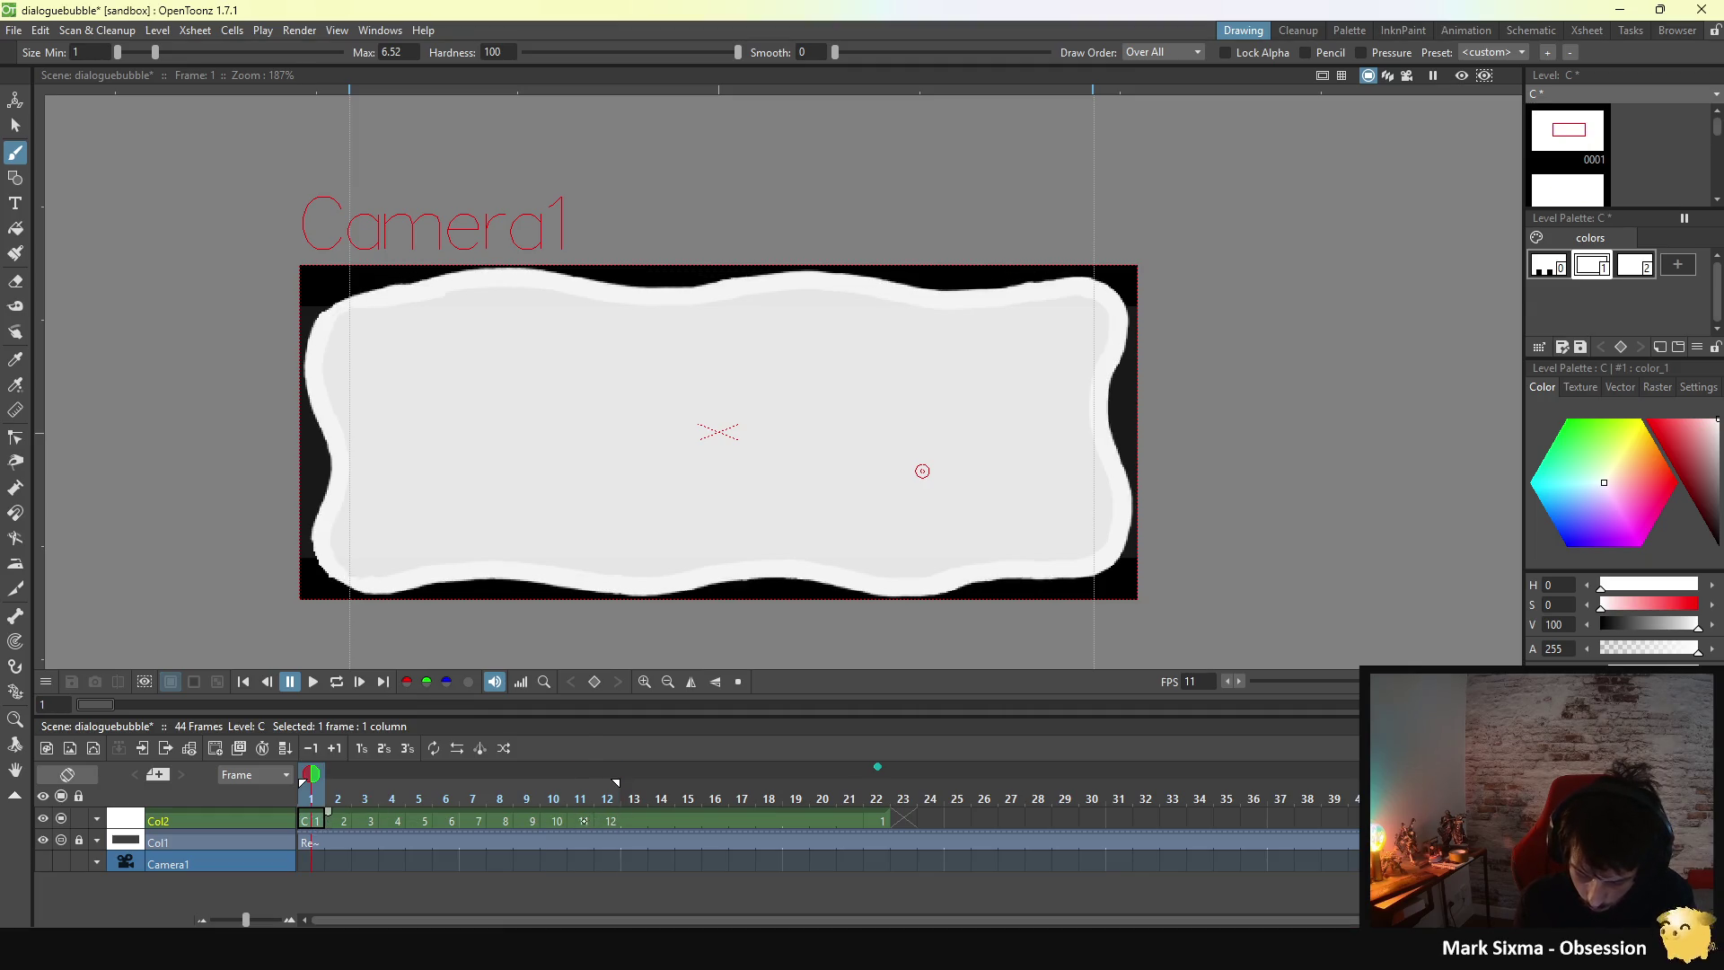
{"action": "left_click", "coordinate": [582, 821]}
- Check frames 9 and 10, then erase the uneven bits along frame 10's top edge
{"action": "left_click", "coordinate": [555, 820]}
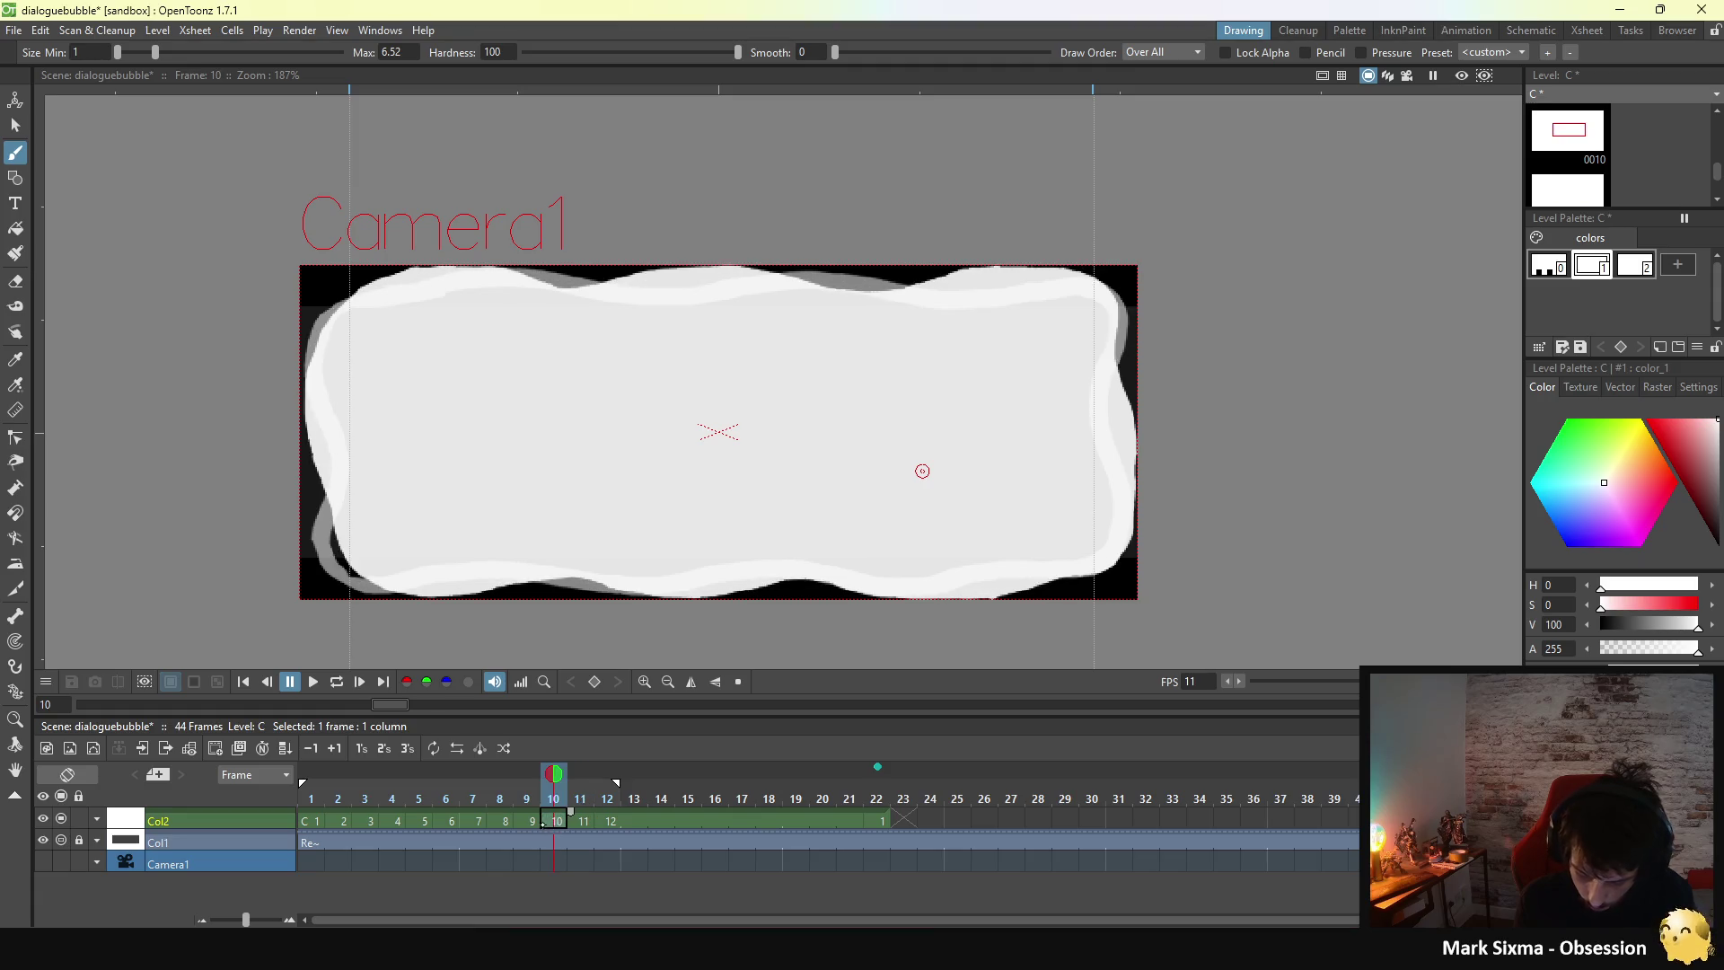
{"action": "left_click", "coordinate": [533, 821]}
{"action": "left_click", "coordinate": [556, 820]}
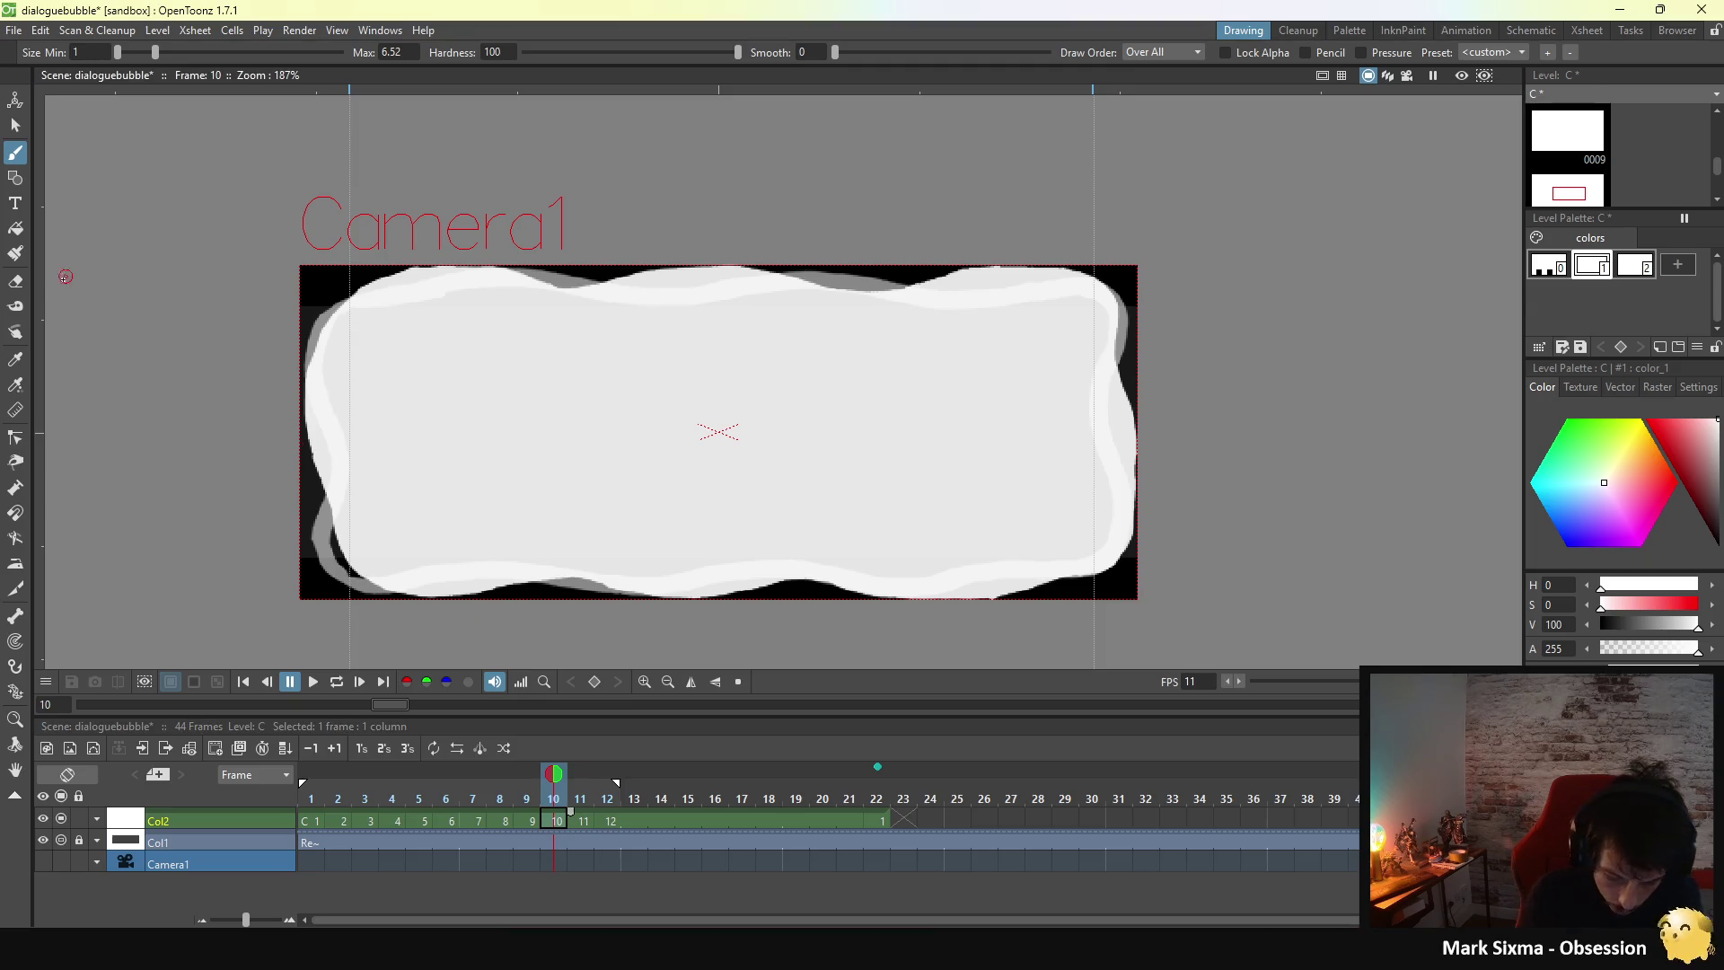
{"action": "key", "text": "a"}
{"action": "left_click_drag", "start_coordinate": [939, 257], "coordinate": [1056, 249]}
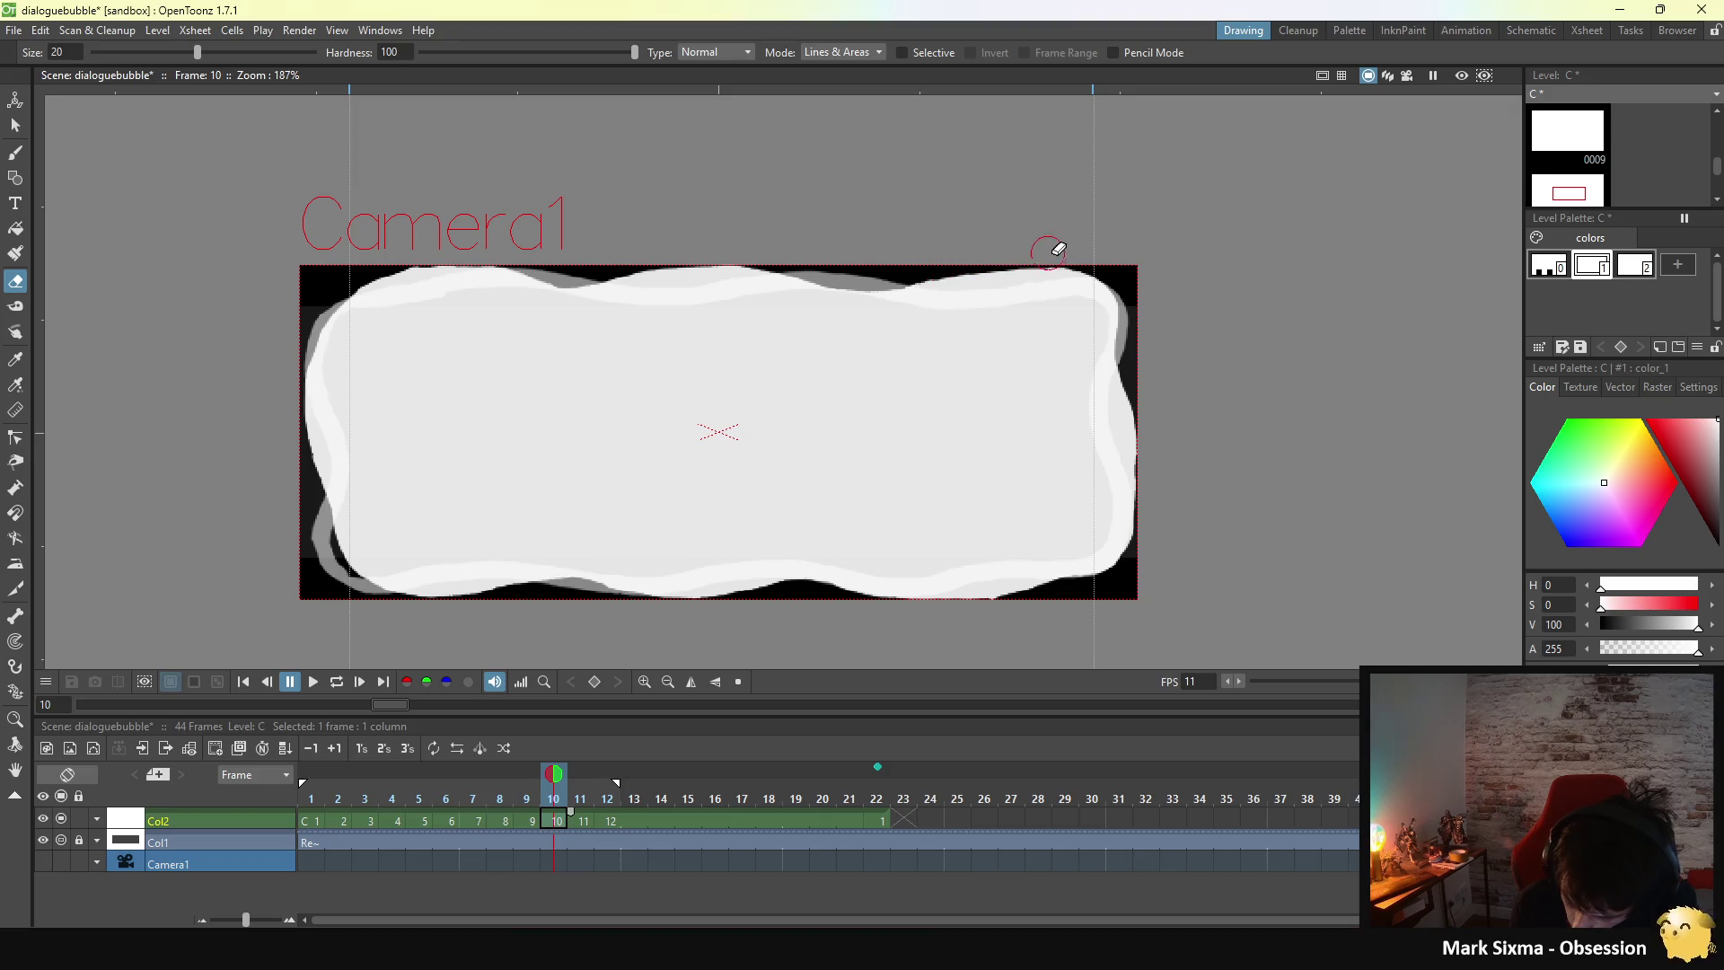
{"action": "left_click", "coordinate": [586, 820]}
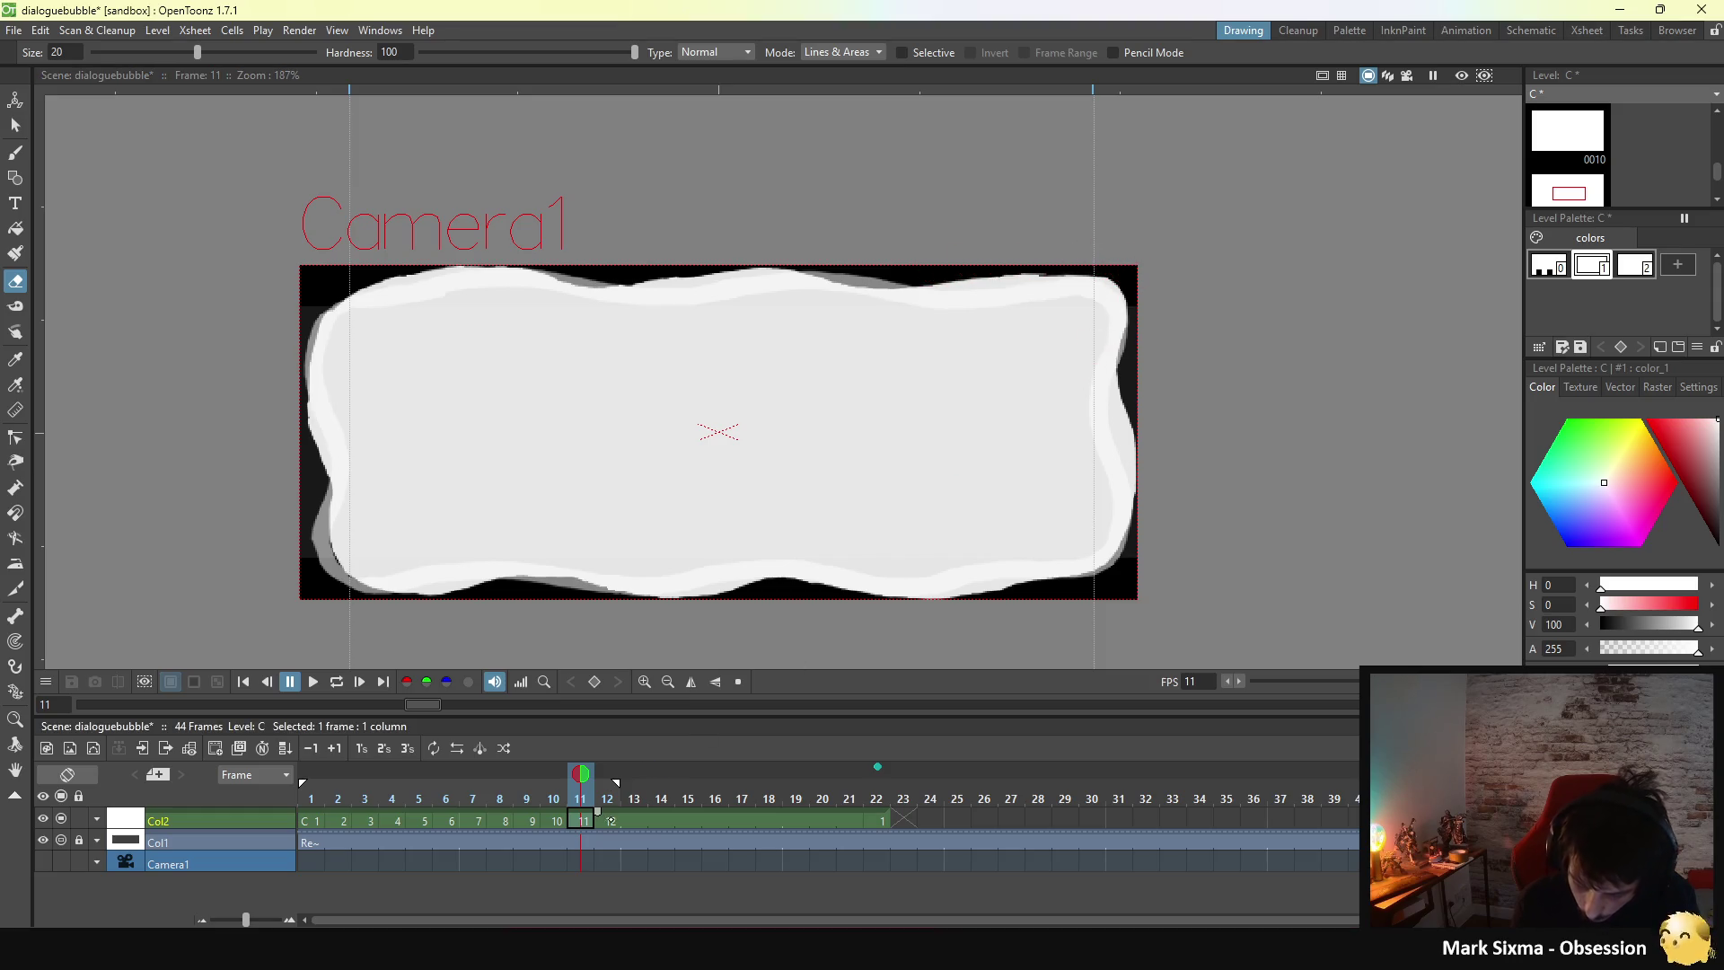
{"action": "left_click", "coordinate": [611, 820]}
{"action": "left_click", "coordinate": [584, 820]}
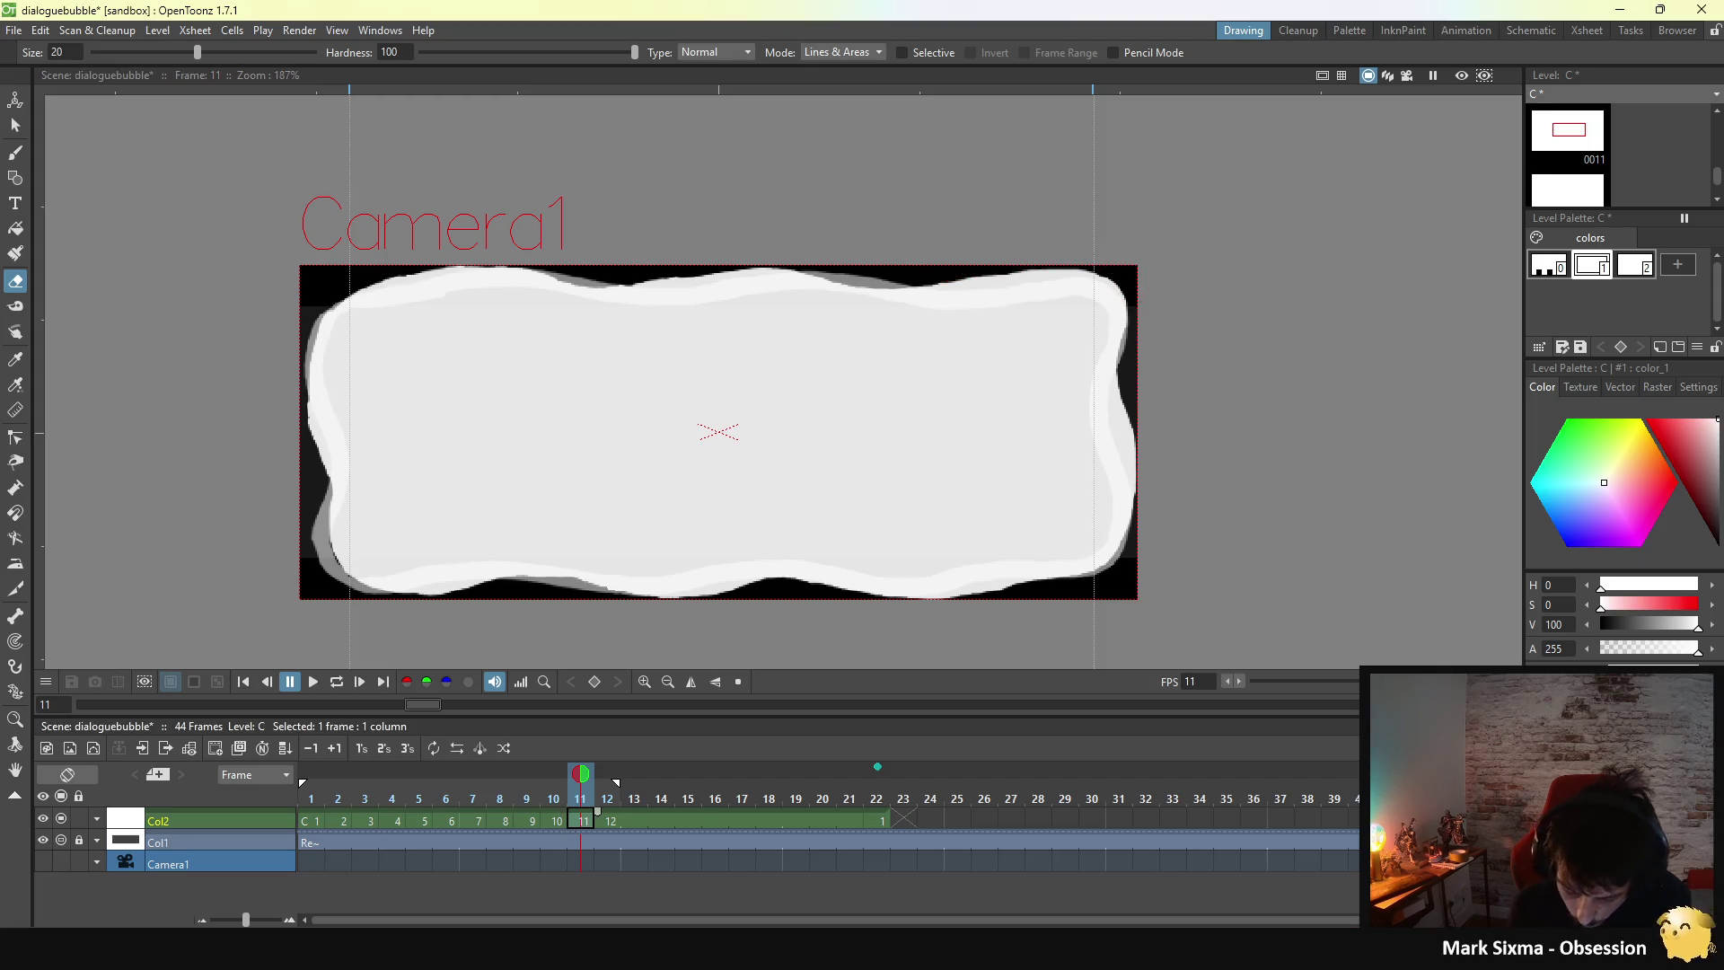
{"action": "left_click", "coordinate": [337, 681]}
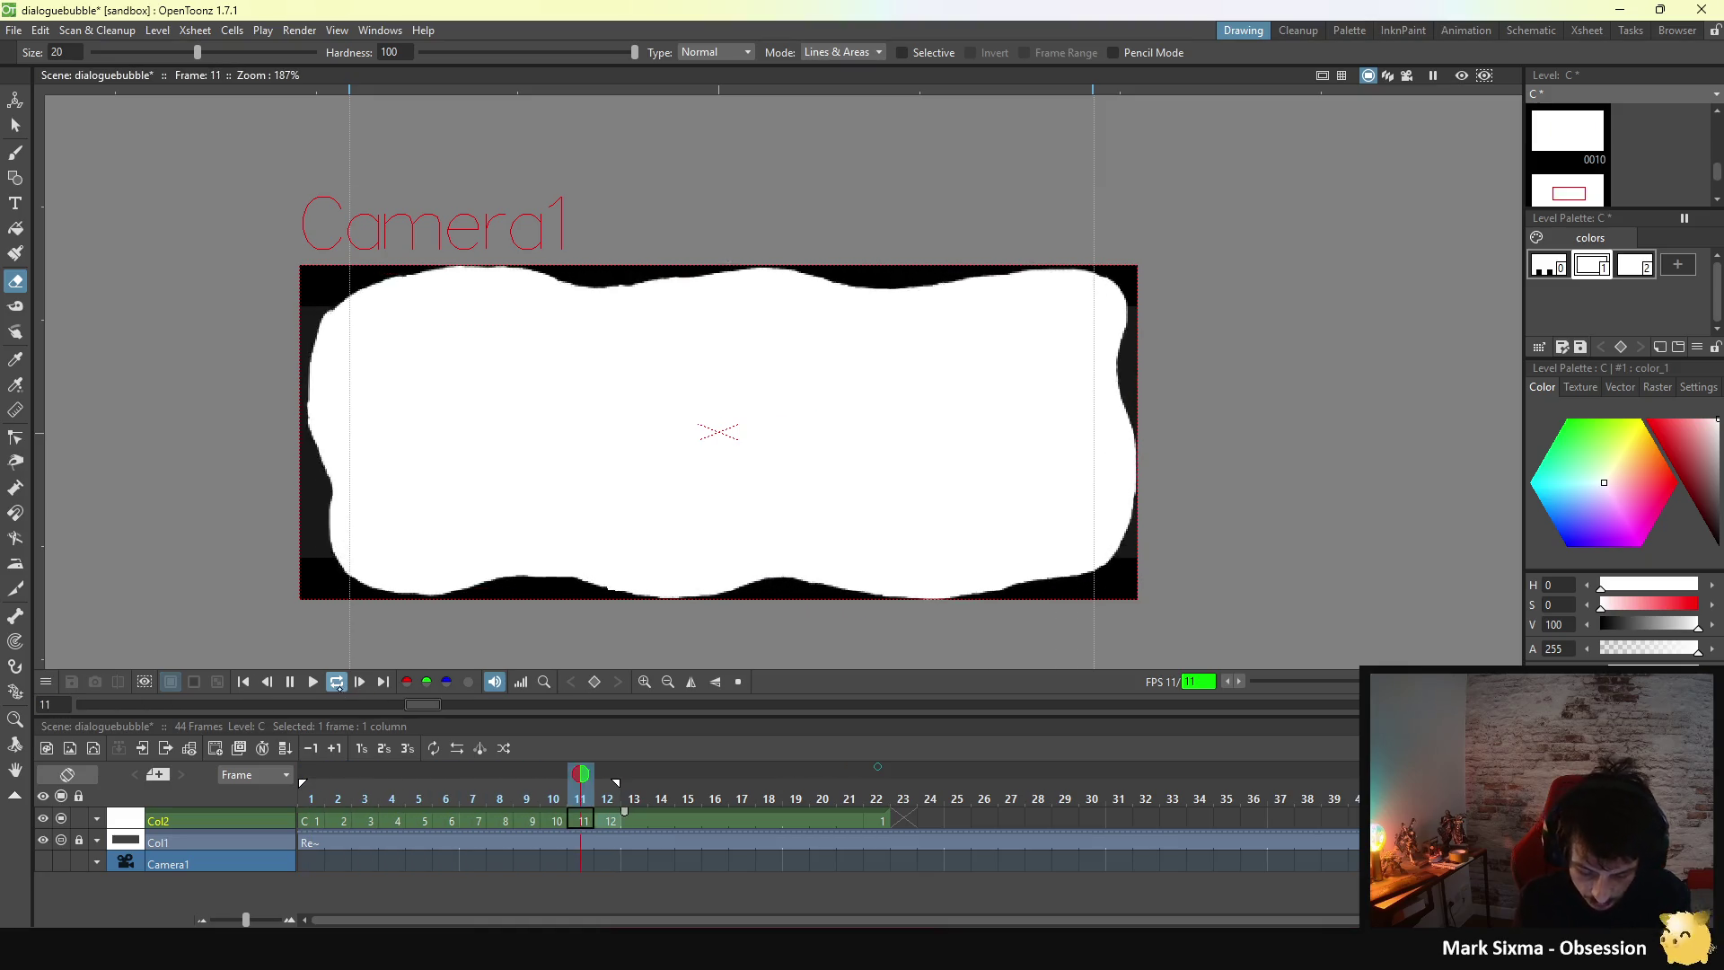
{"action": "key", "text": "p"}
{"action": "left_click", "coordinate": [610, 821]}
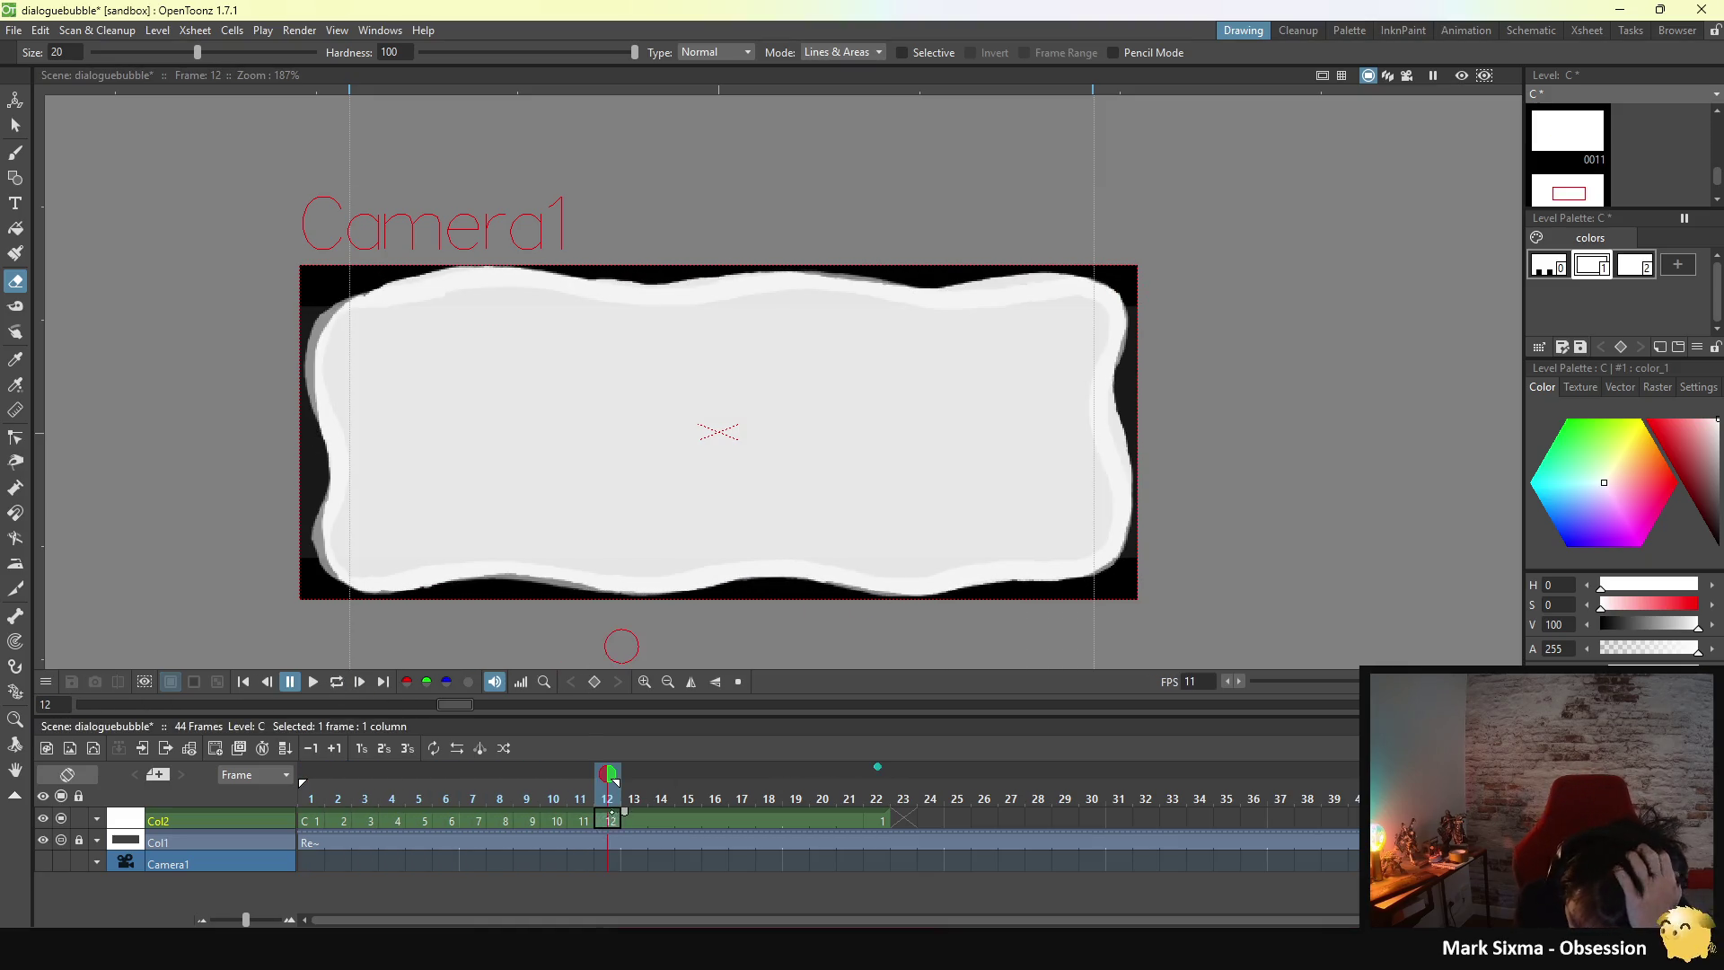
{"action": "key", "text": "comma"}
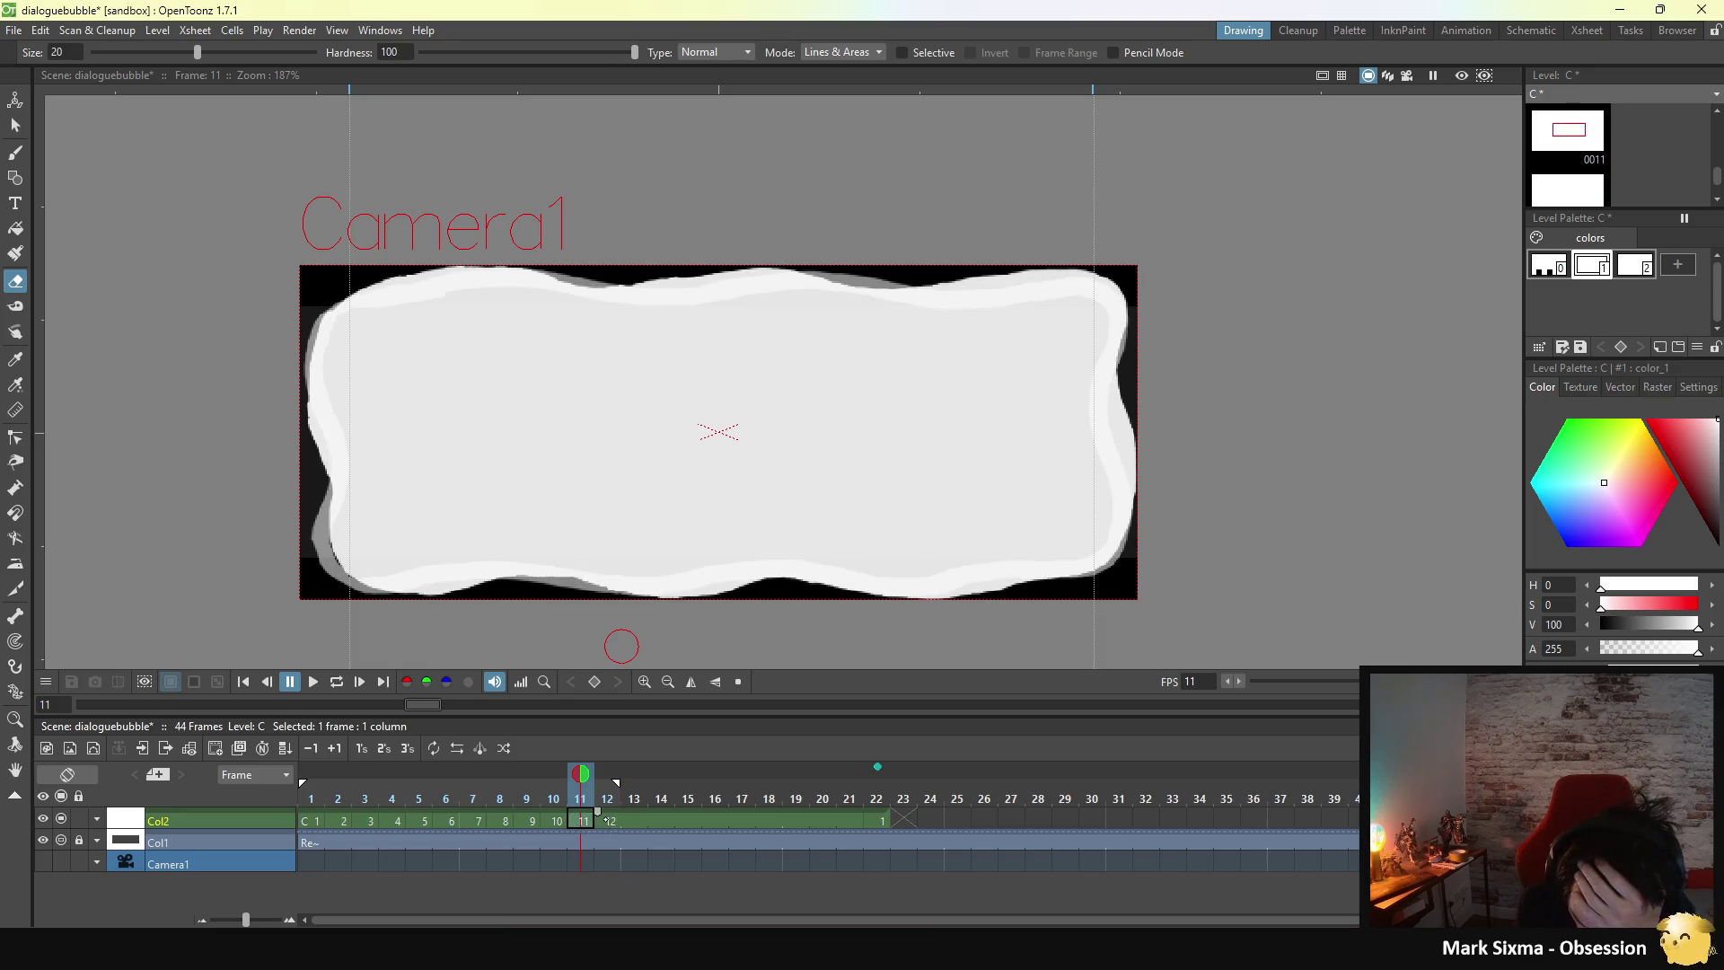
{"action": "left_click", "coordinate": [609, 821]}
{"action": "left_click", "coordinate": [316, 821]}
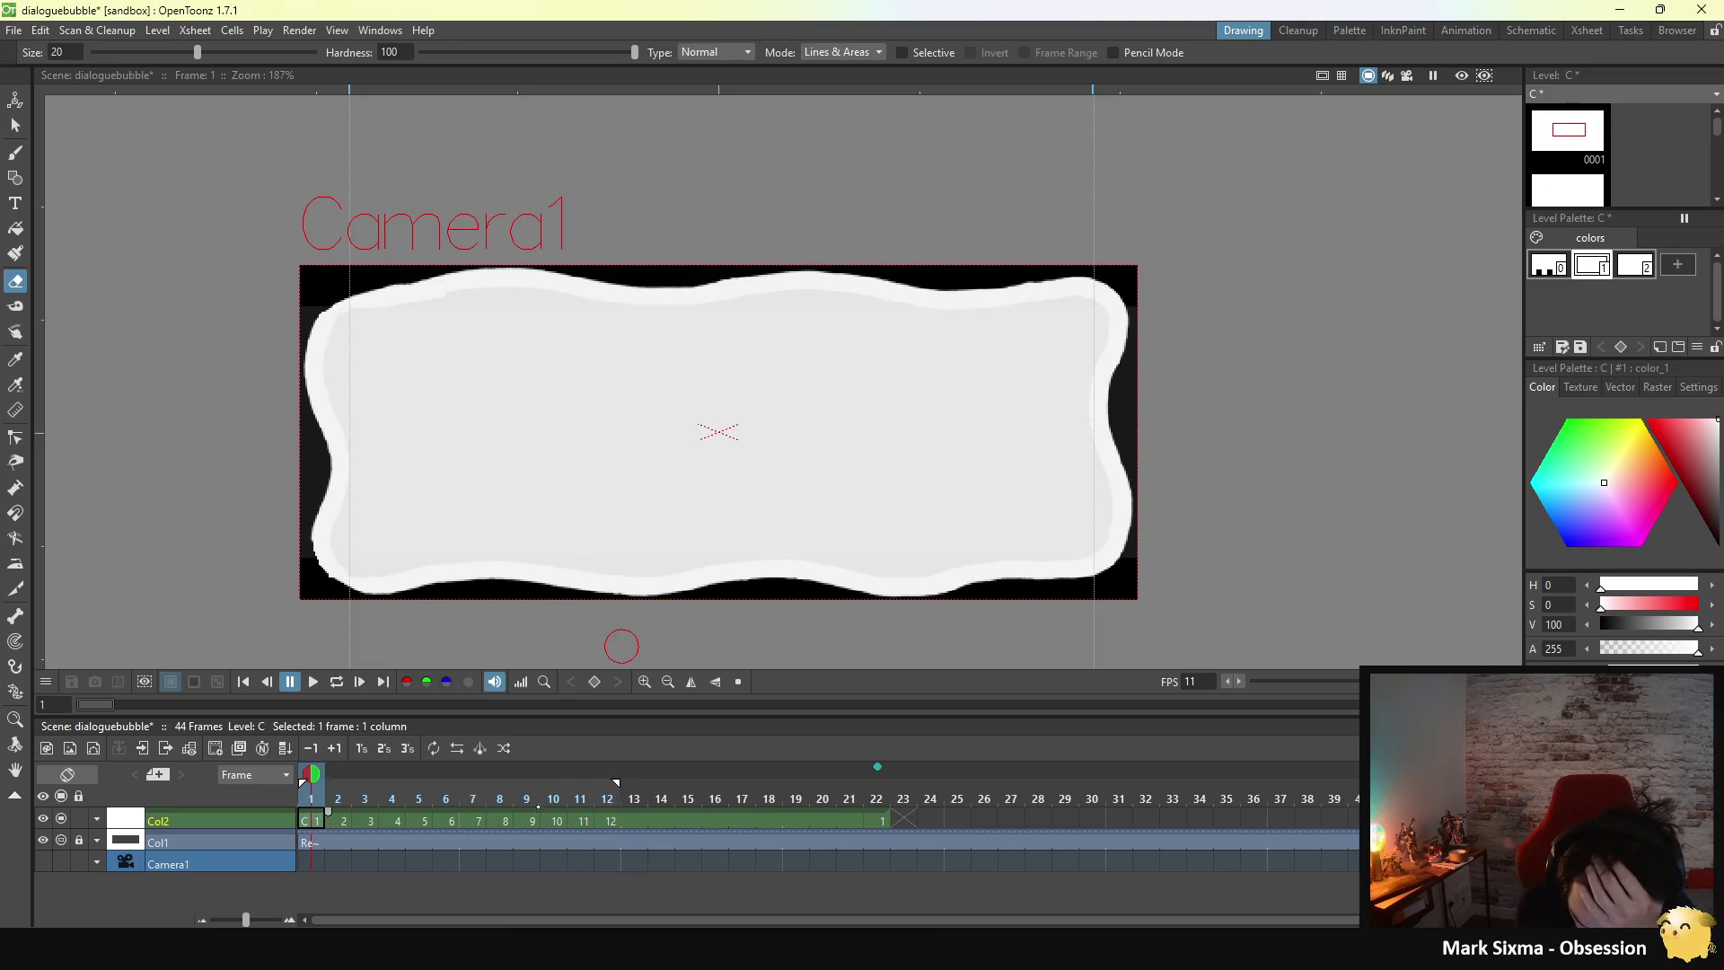
{"action": "left_click", "coordinate": [609, 820]}
{"action": "left_click", "coordinate": [569, 821]}
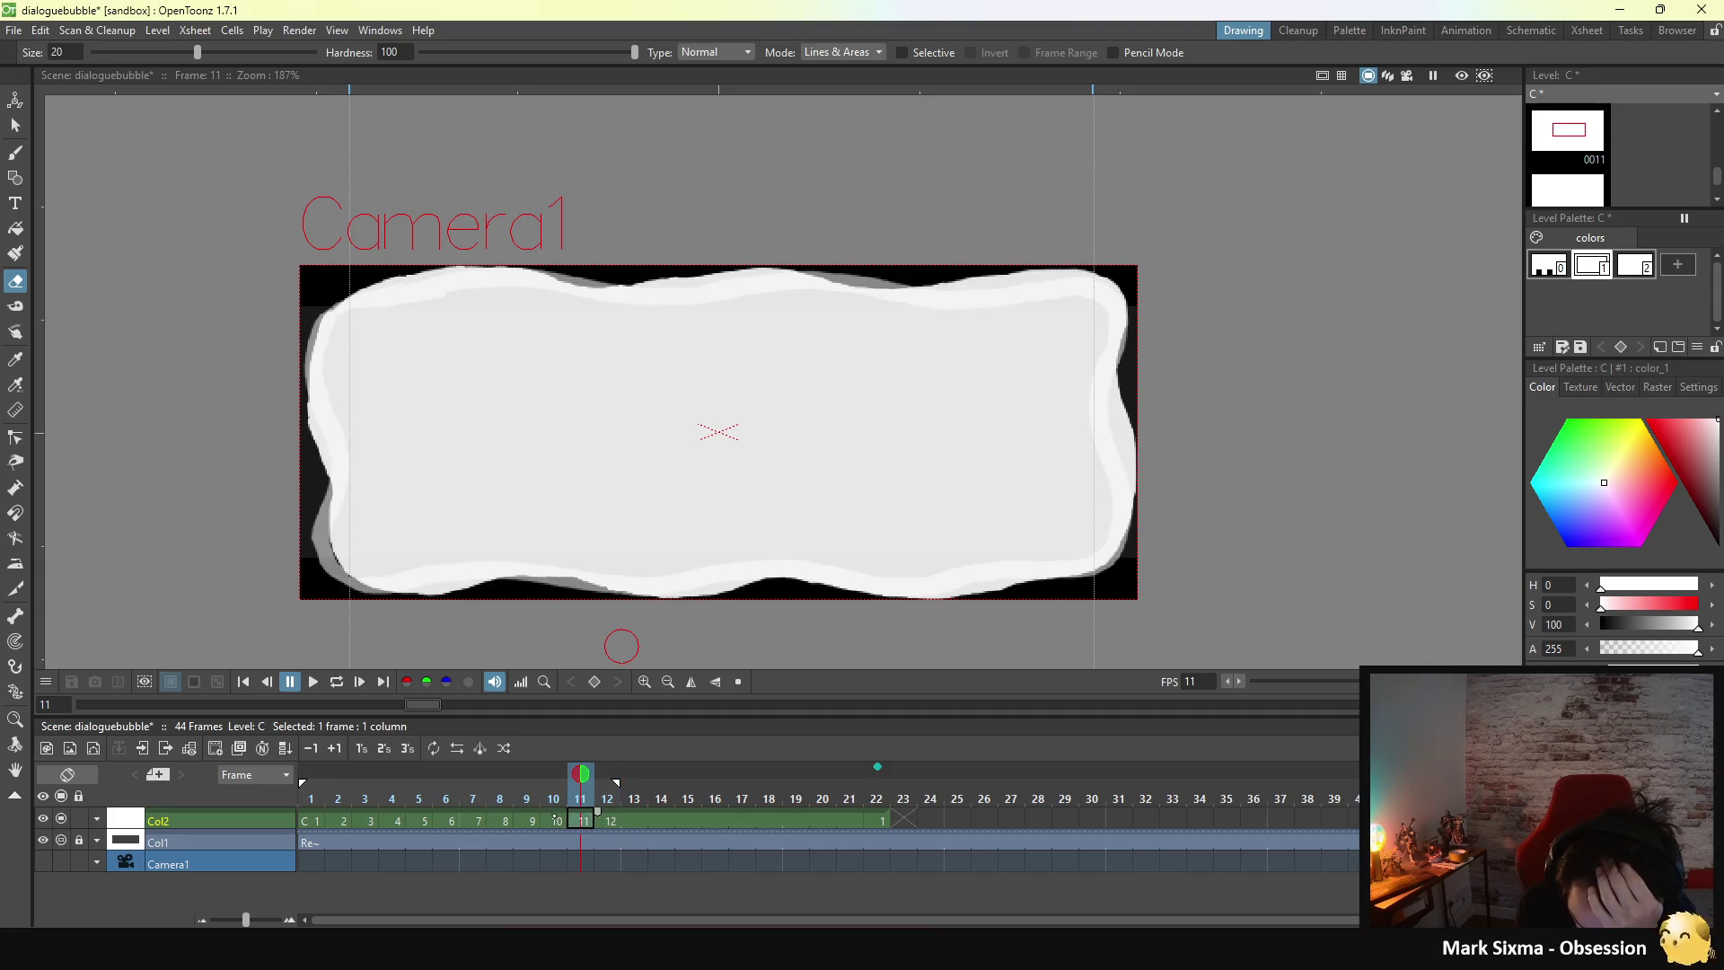
{"action": "left_click", "coordinate": [555, 820]}
{"action": "left_click", "coordinate": [526, 821]}
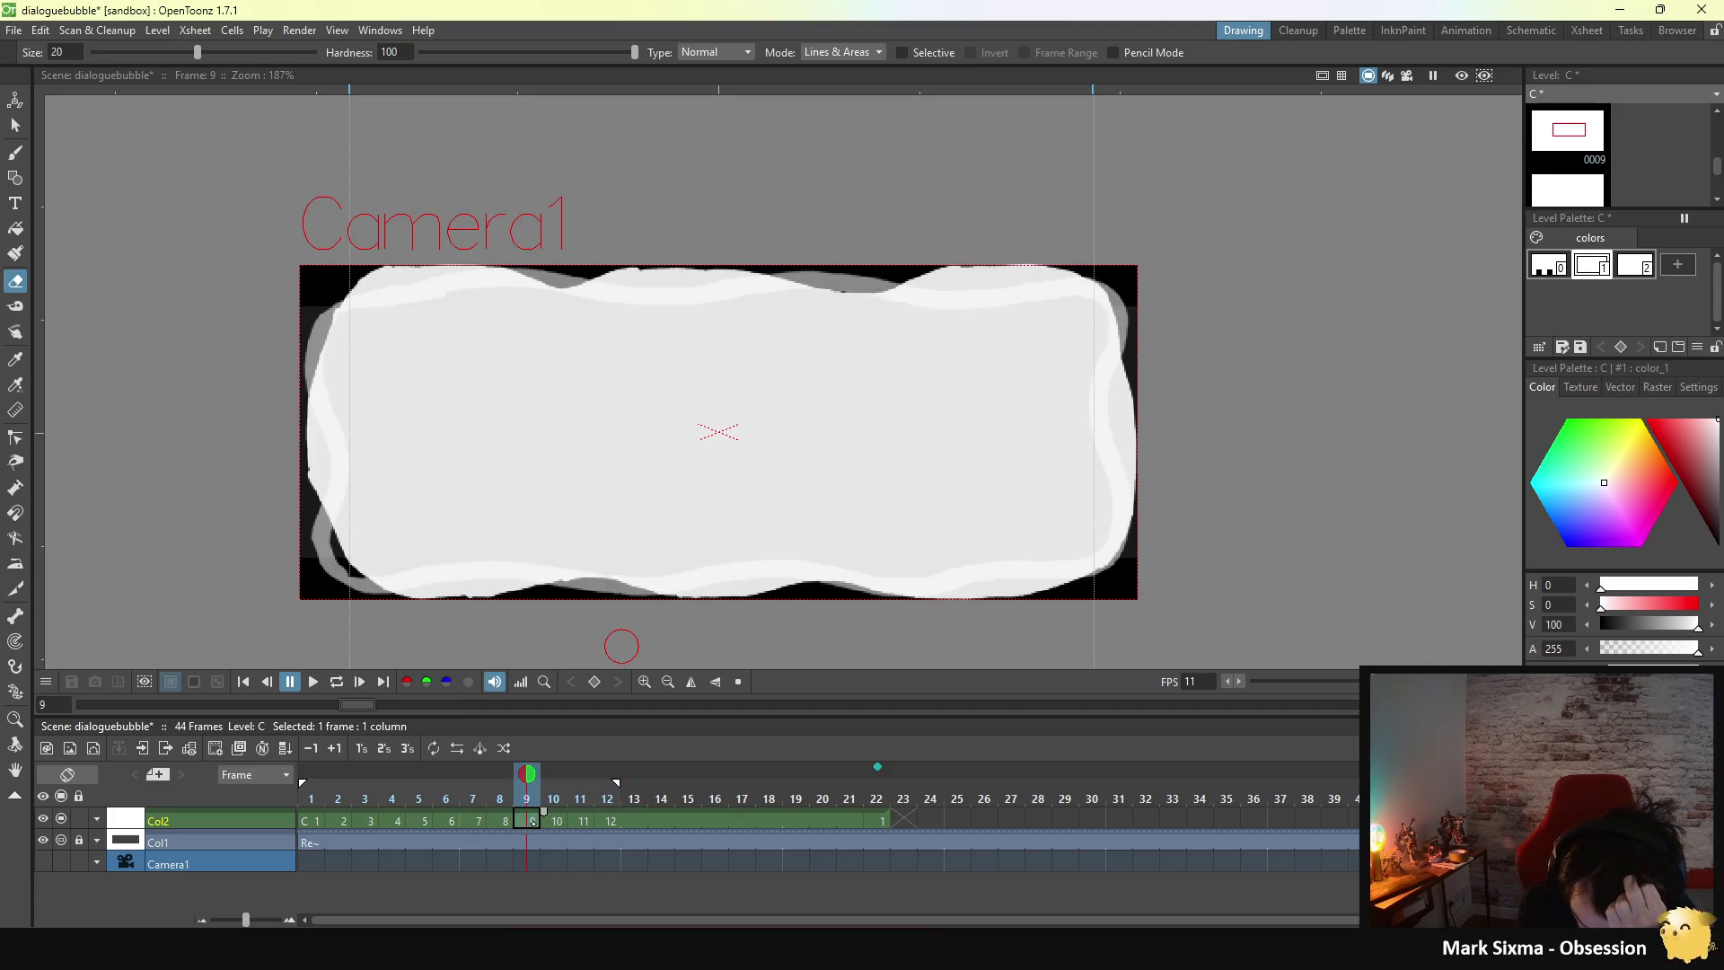
{"action": "left_click", "coordinate": [556, 820]}
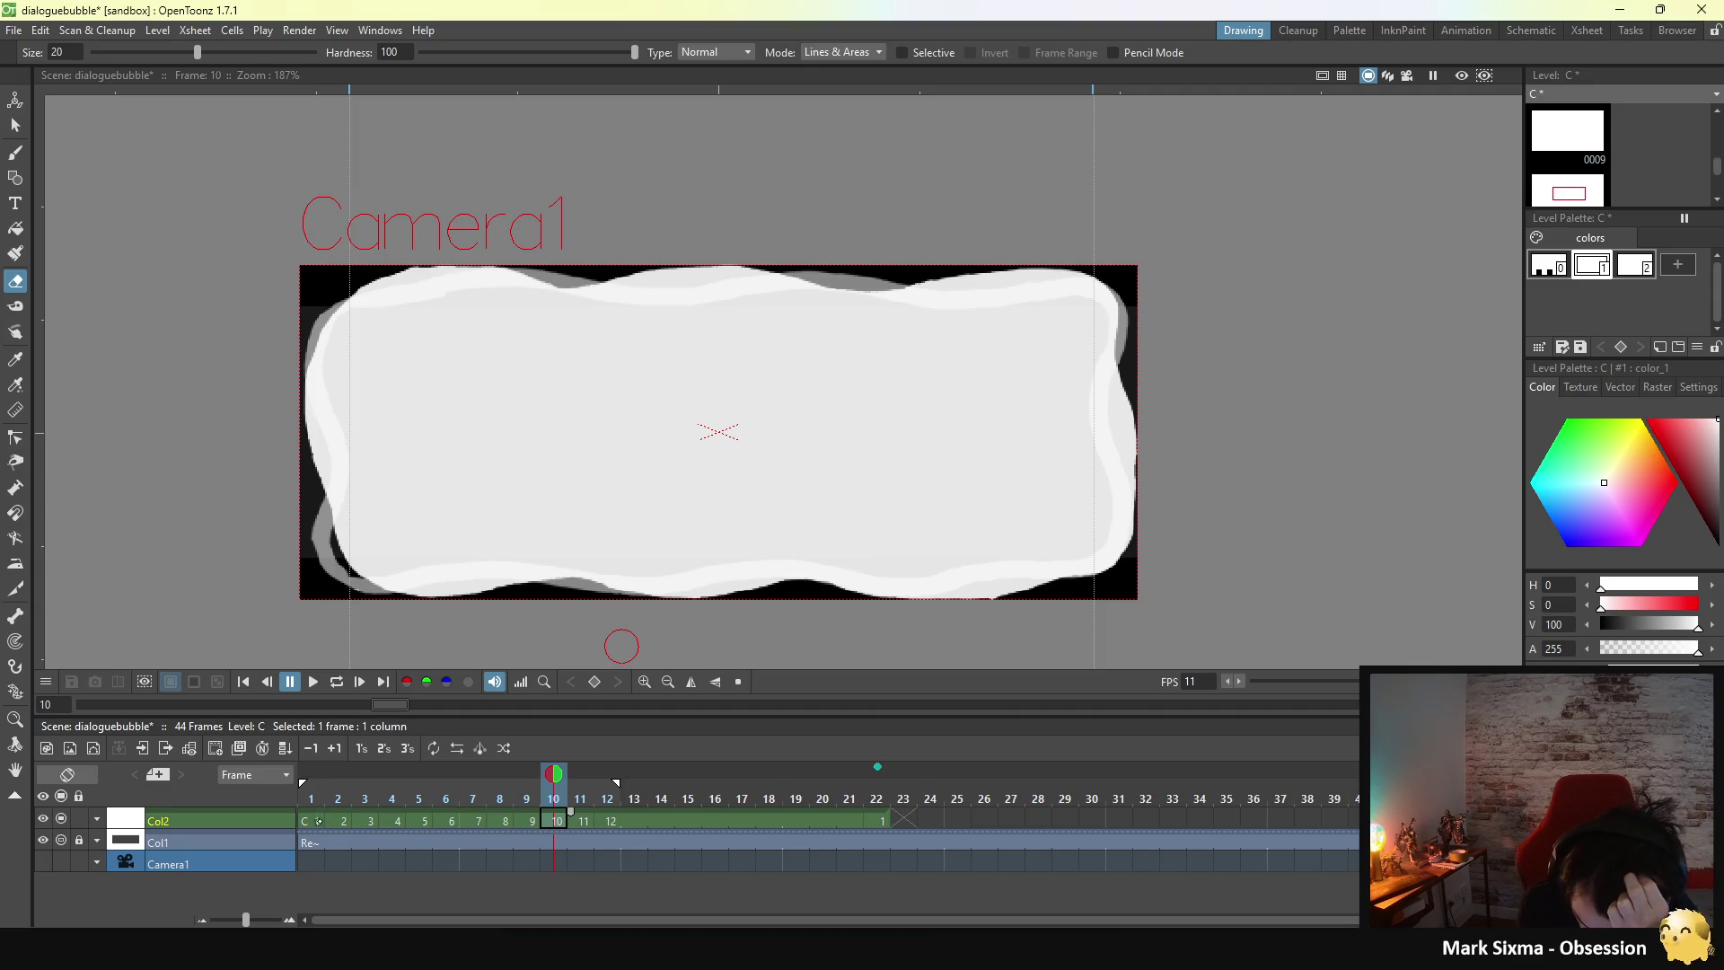
{"action": "left_click", "coordinate": [319, 820]}
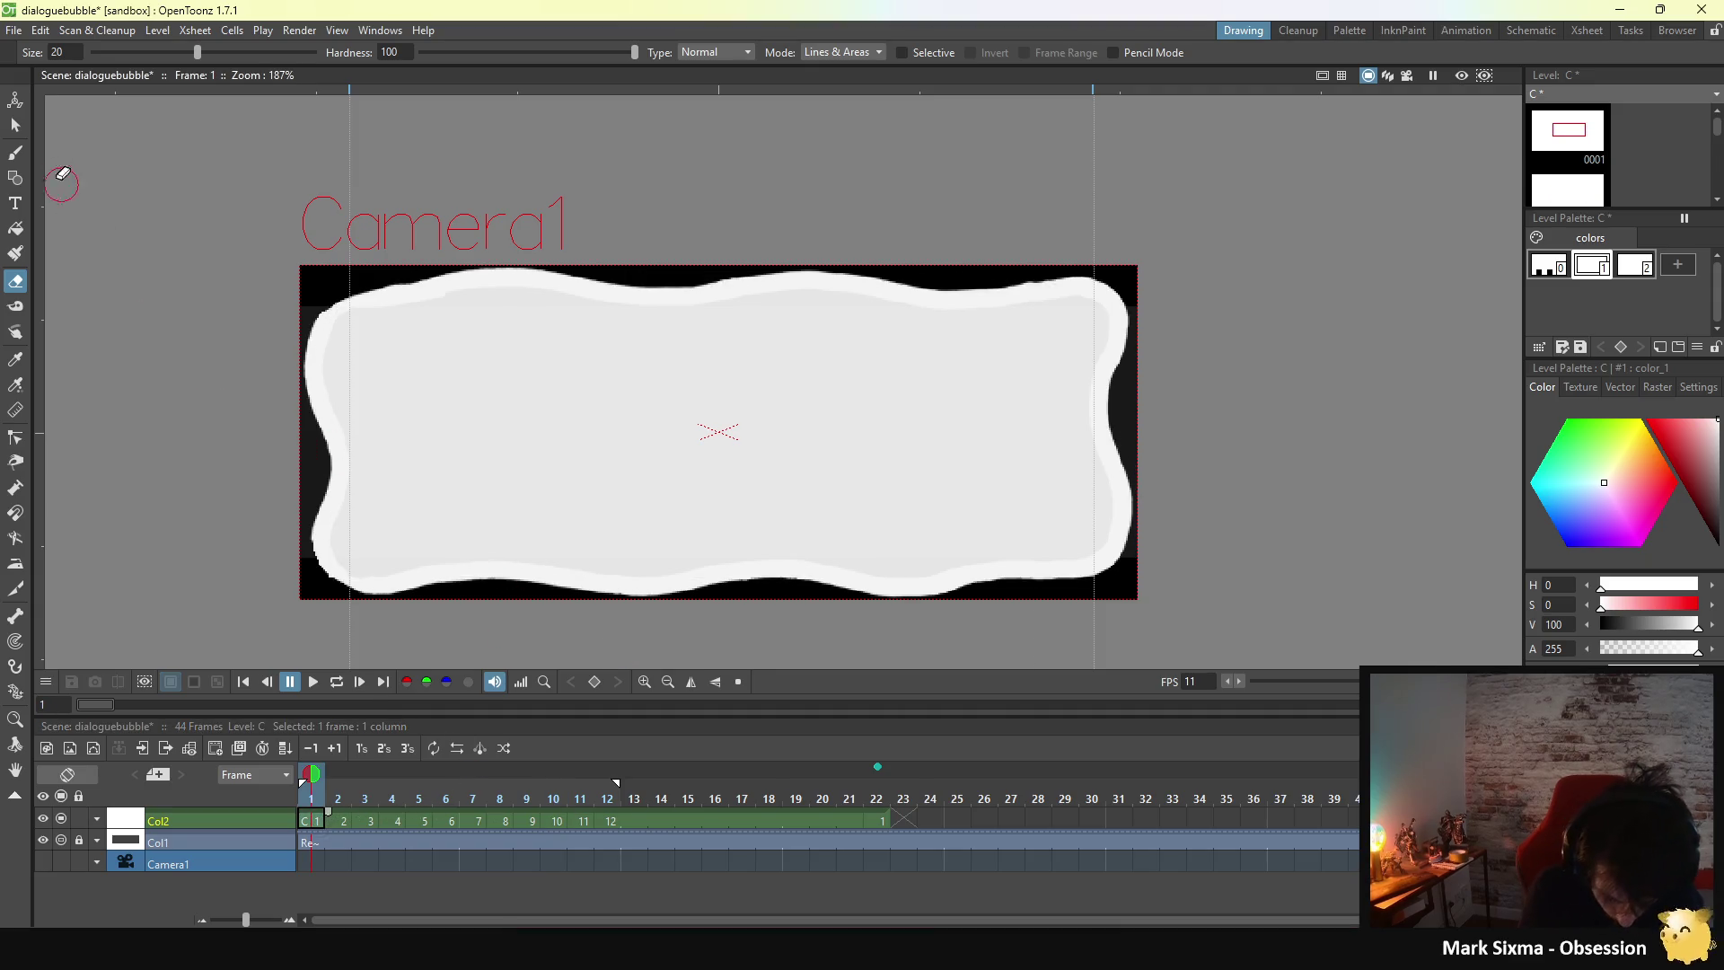
- Switch to the Brush (B), loop-play the bubble animation, then turn looping off with L
{"action": "key", "text": "b"}
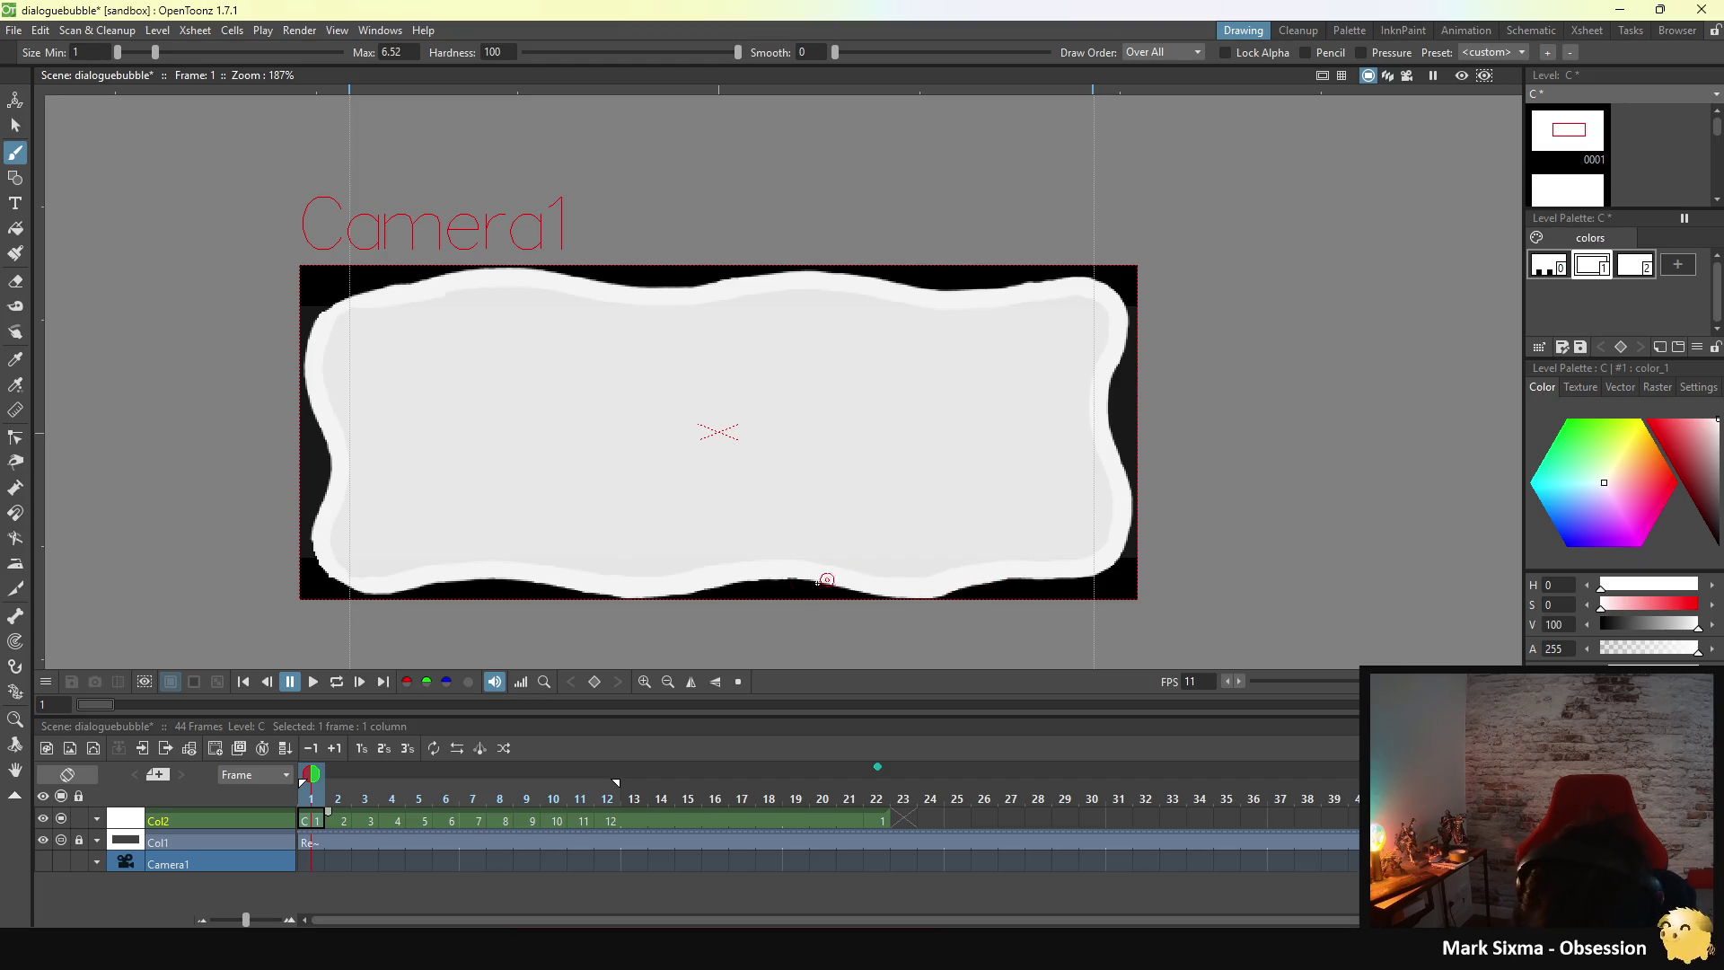
{"action": "left_click", "coordinate": [337, 681]}
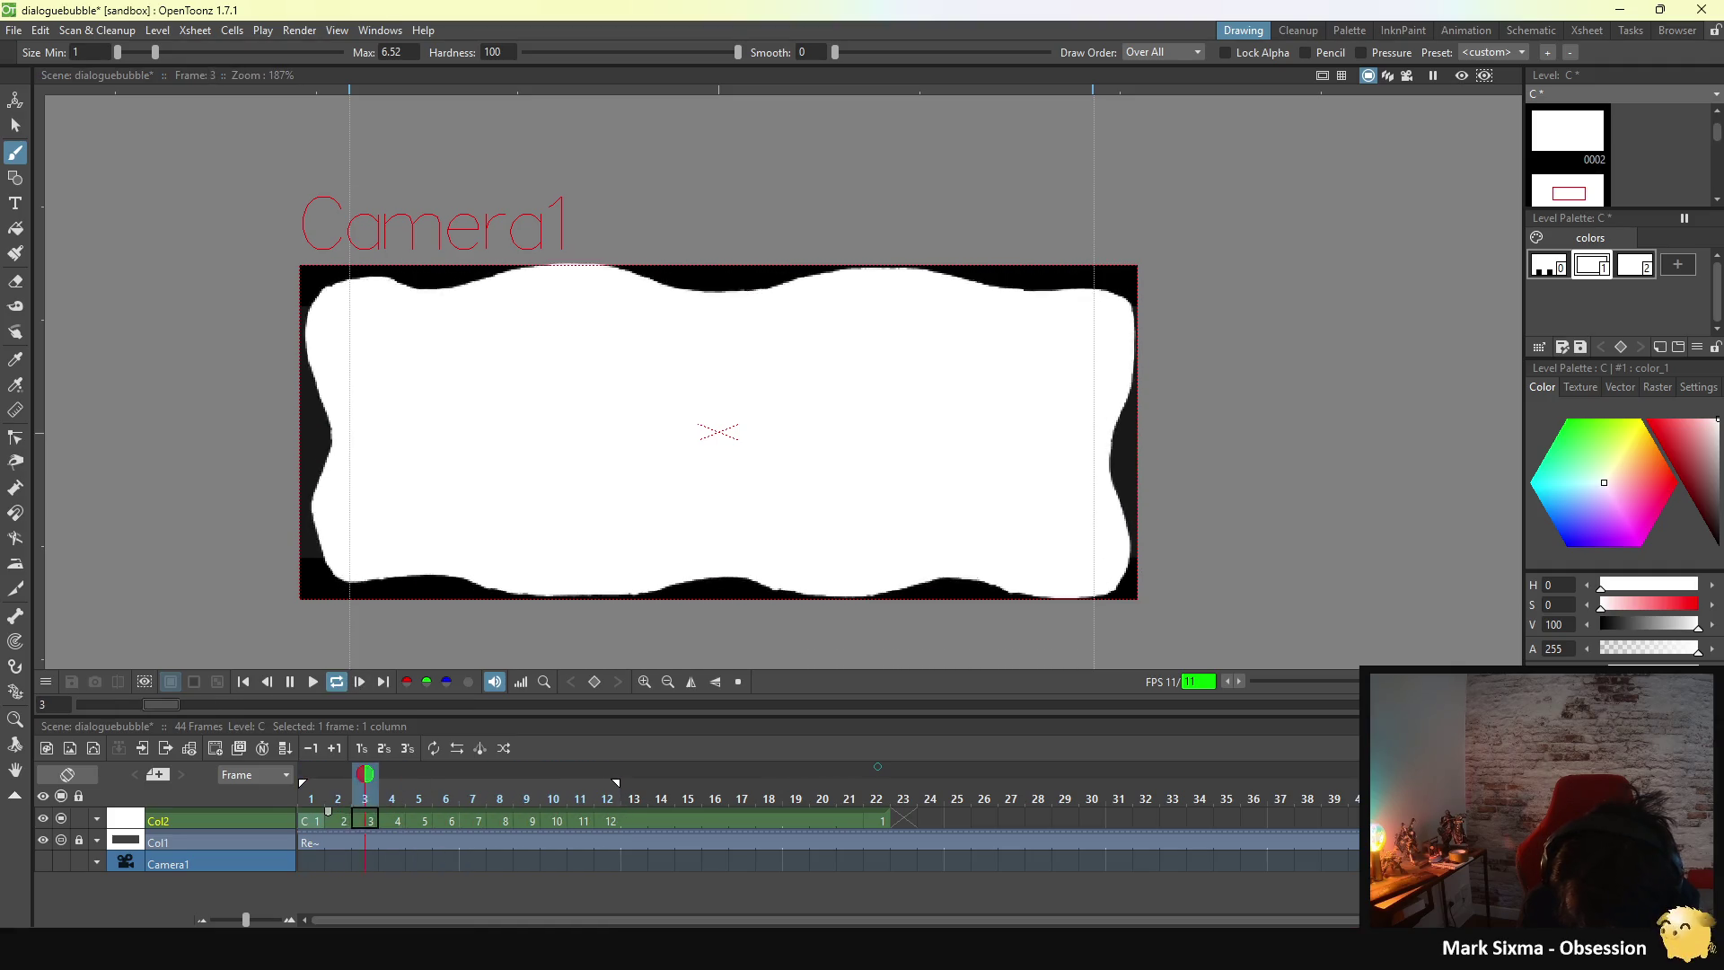
{"action": "key", "text": "l"}
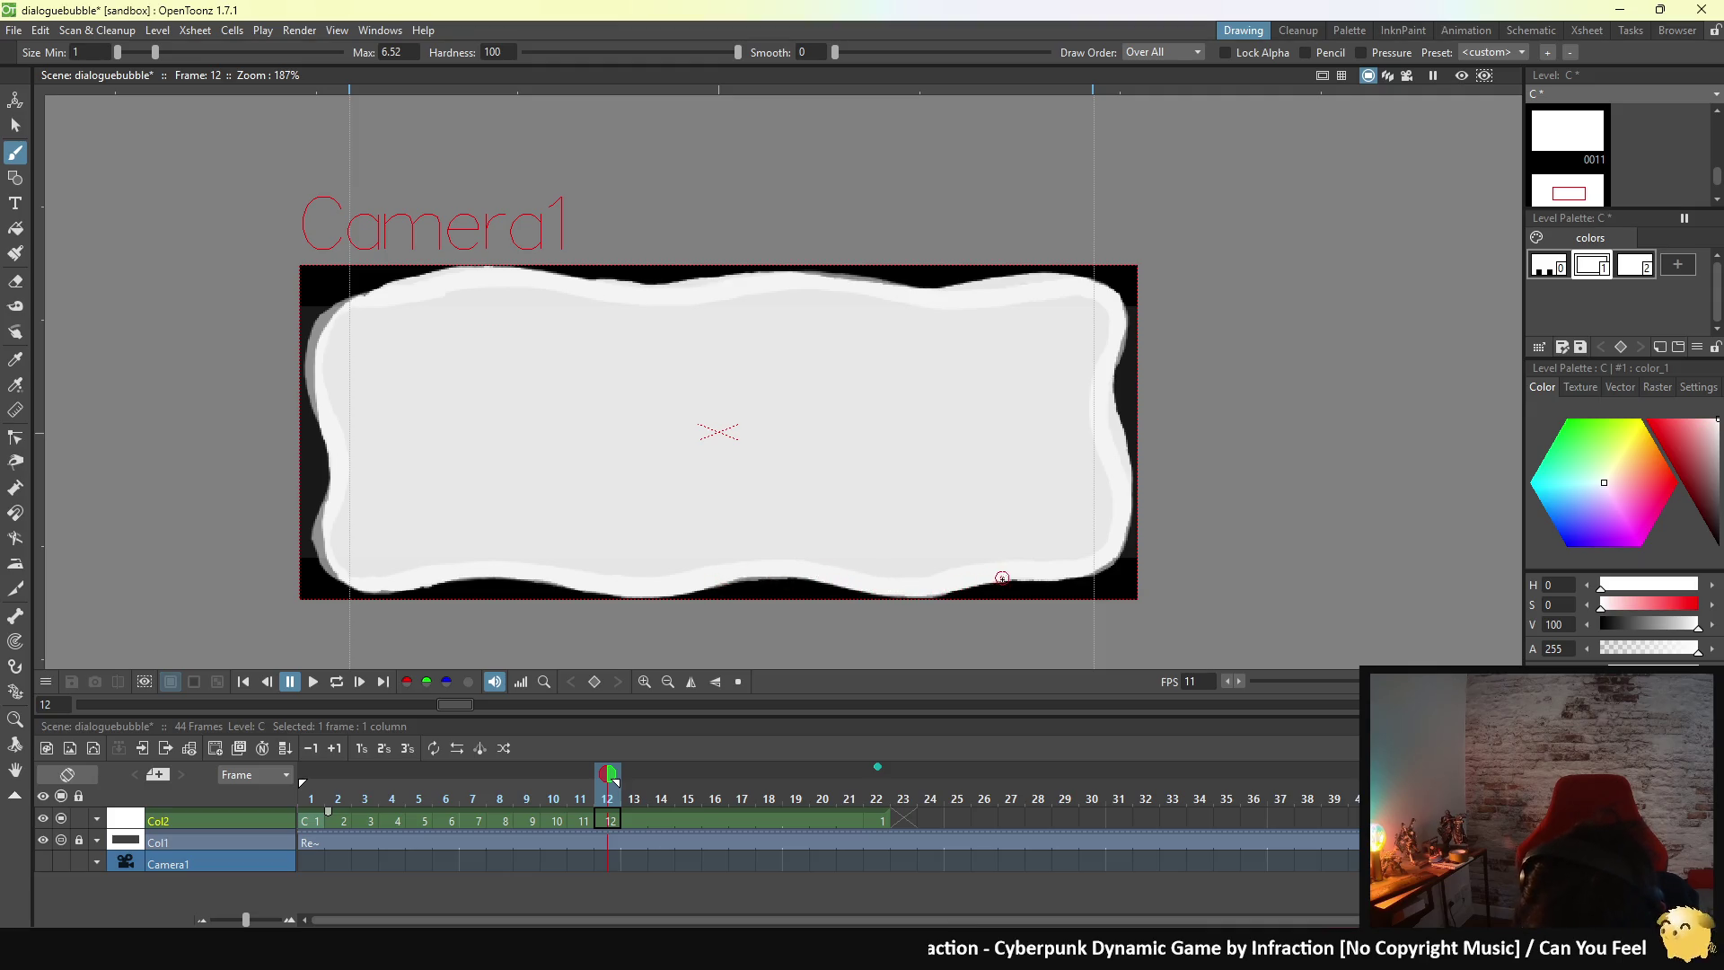
- Play the bubble animation on repeat to review it, stop at frame 9, and save the scene
{"action": "left_click", "coordinate": [314, 682]}
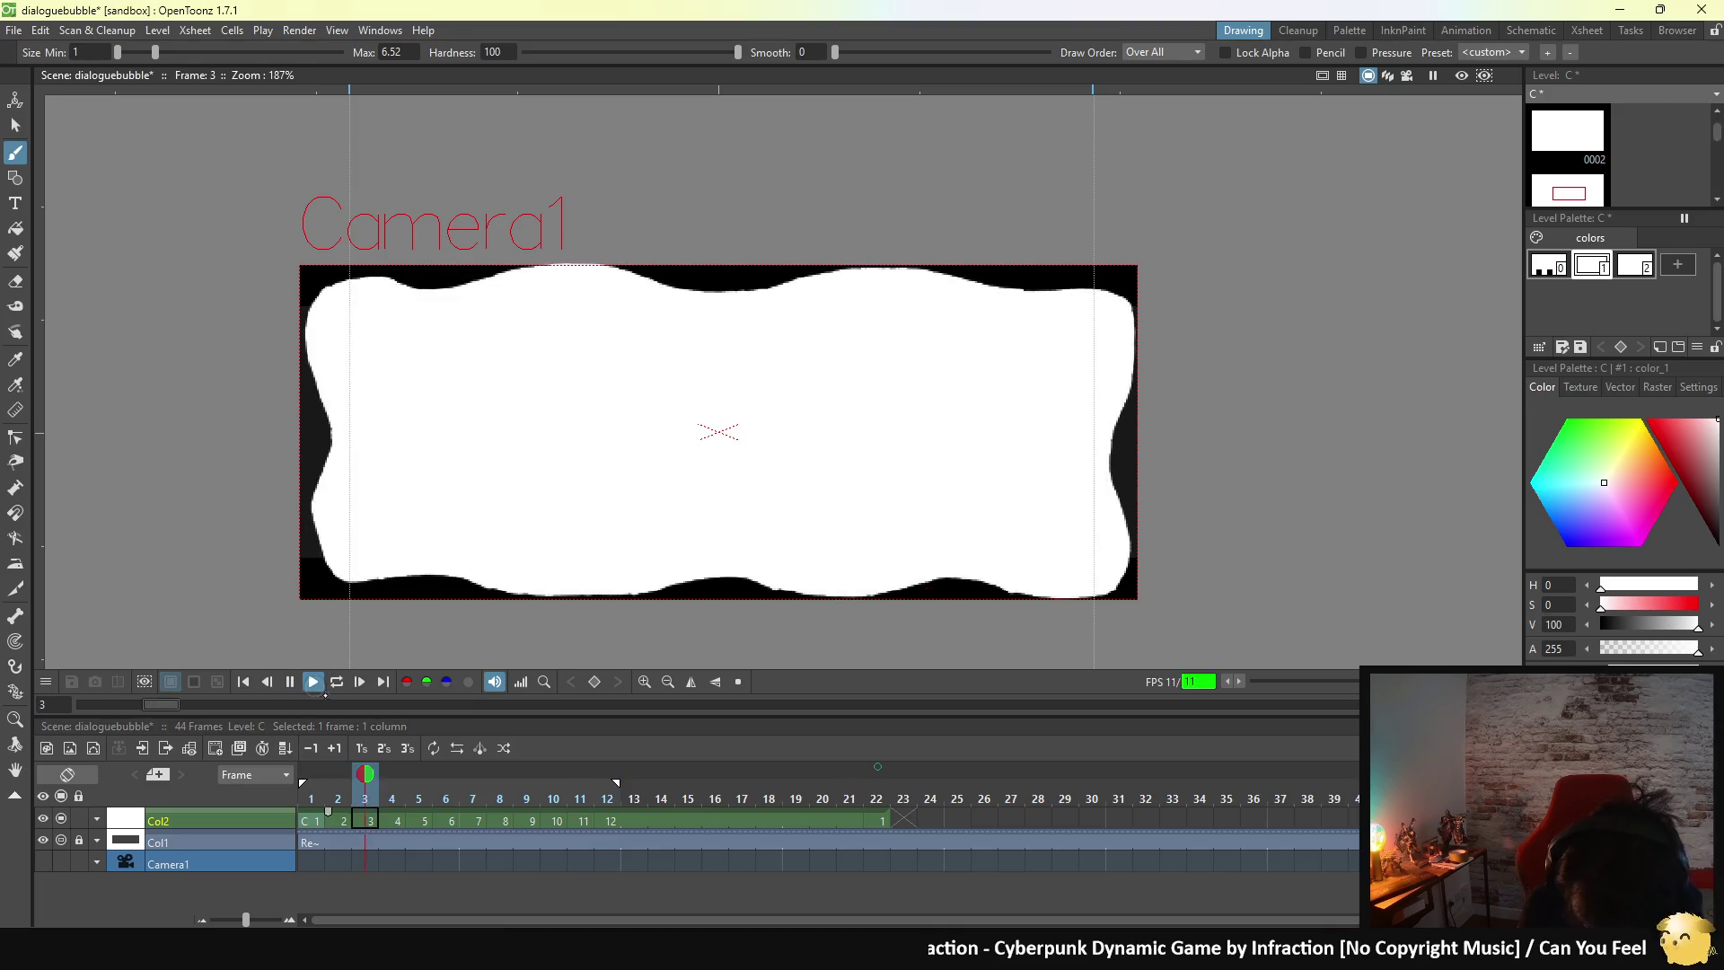
{"action": "left_click", "coordinate": [338, 687]}
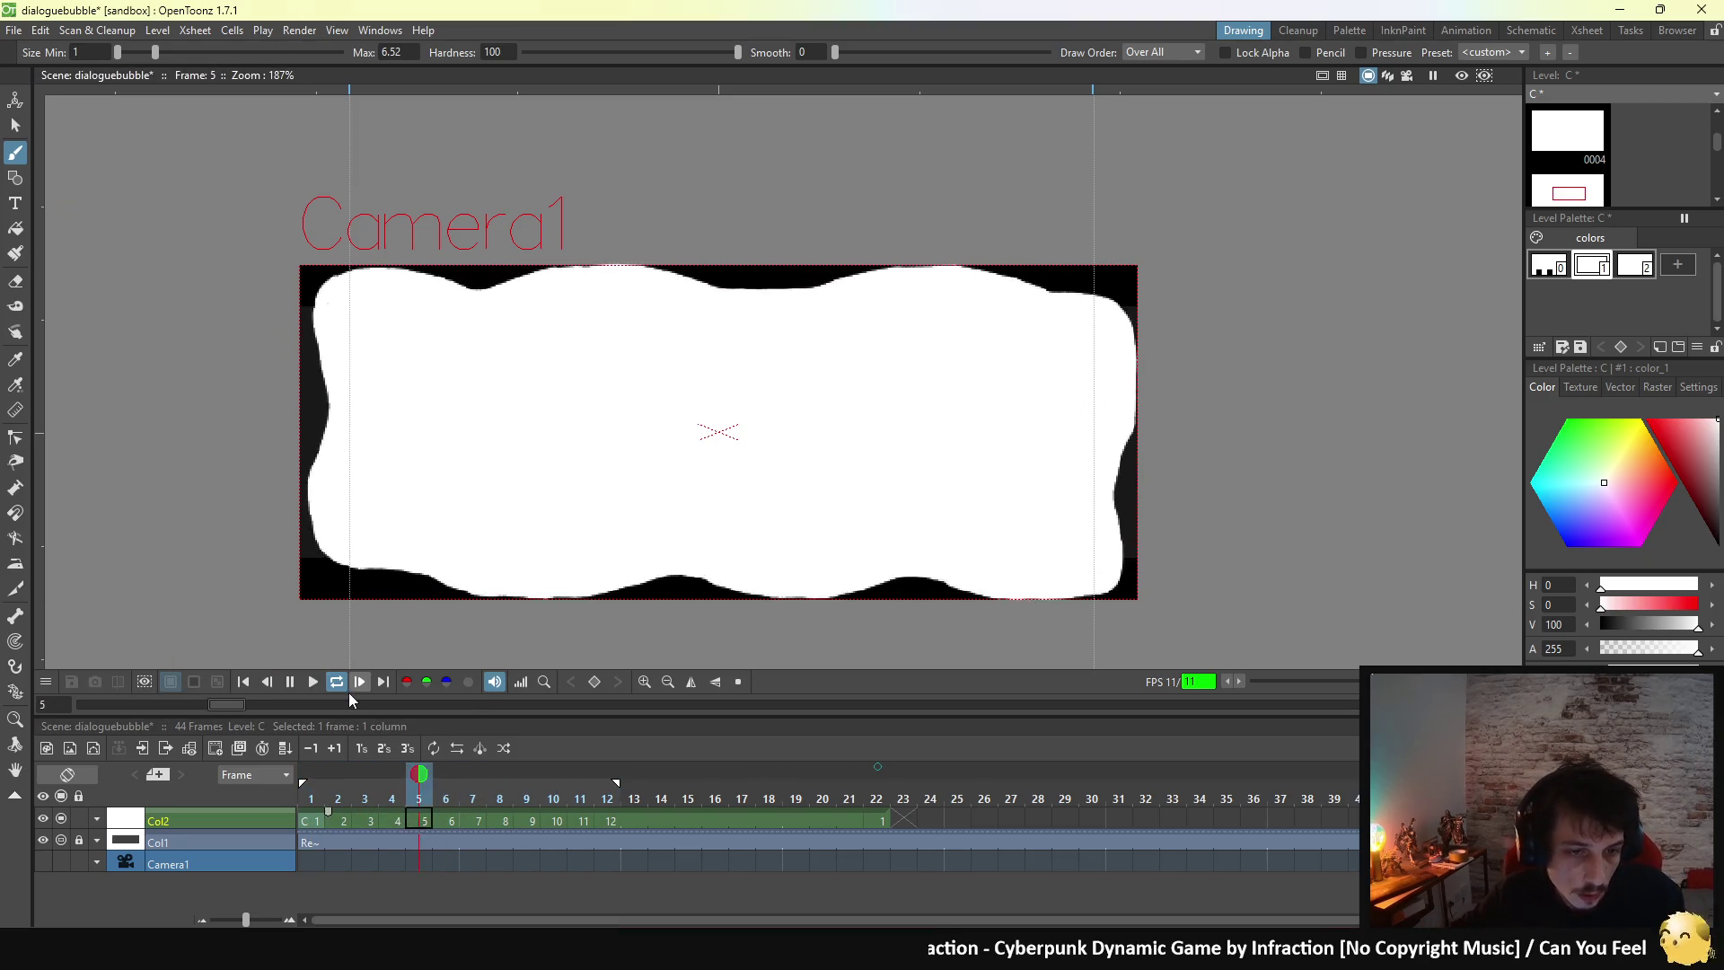
{"action": "left_click", "coordinate": [346, 648]}
{"action": "key", "text": "ctrl+s"}
{"action": "left_click", "coordinate": [20, 32]}
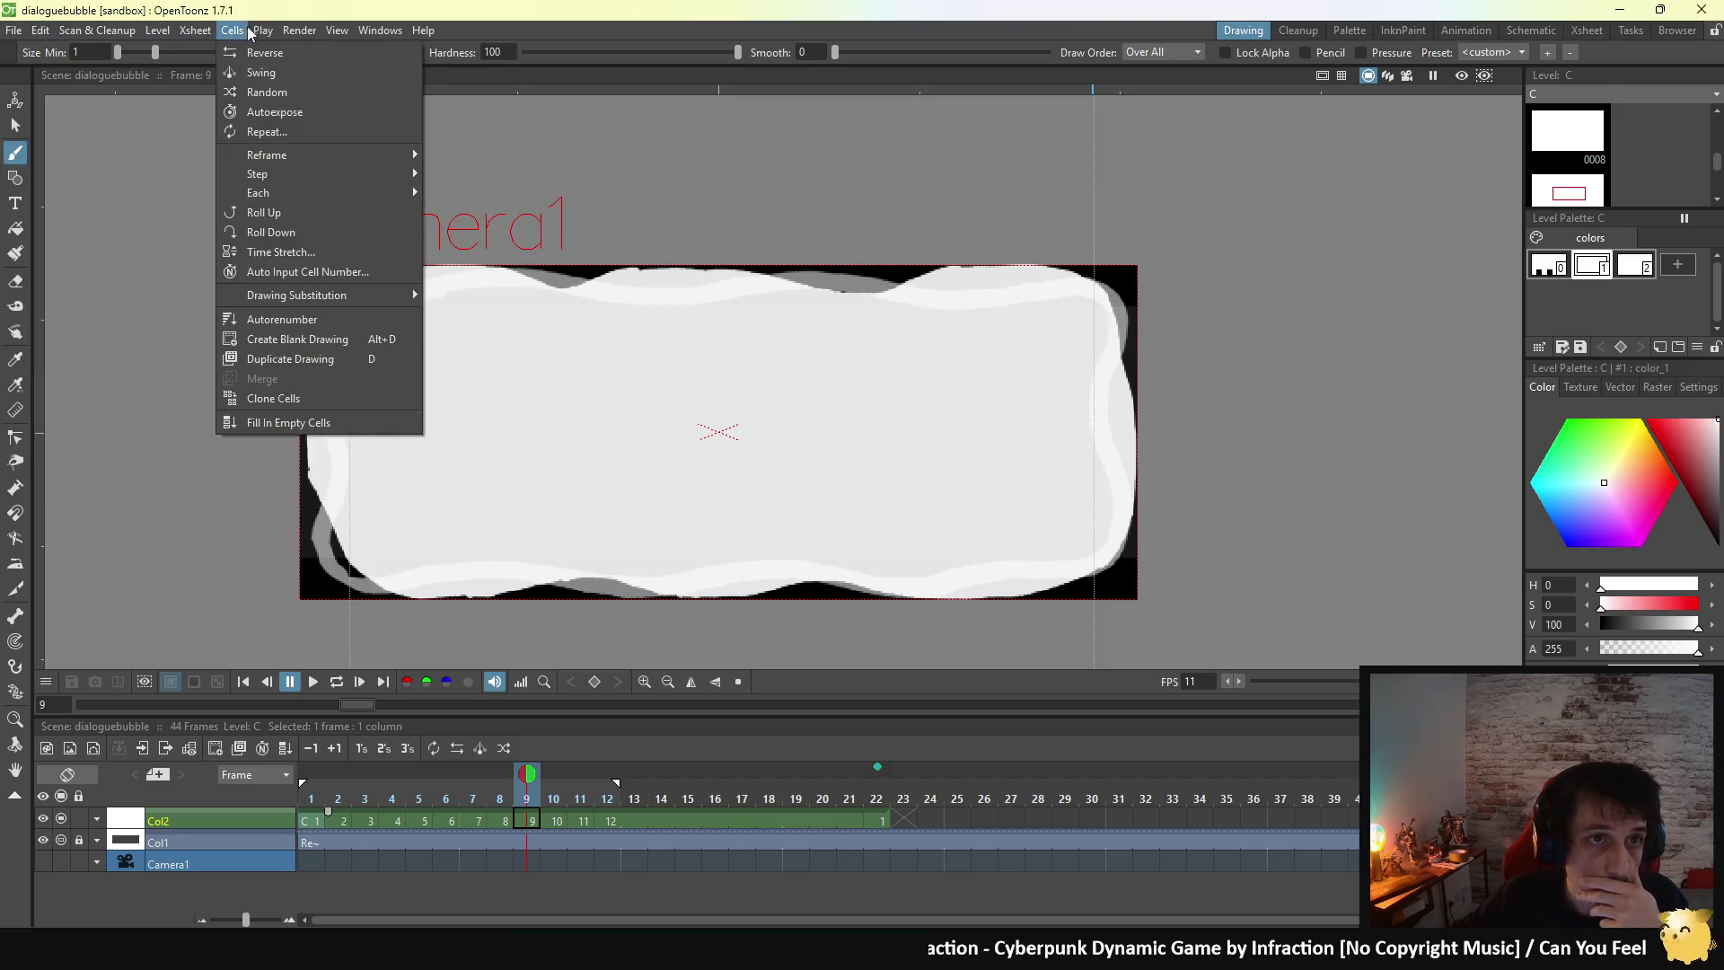
- Open Render > Output Settings and review frames 1–44, 500×200 px, tif output to +outputs
{"action": "mouse_move", "coordinate": [283, 39]}
{"action": "left_click", "coordinate": [320, 116]}
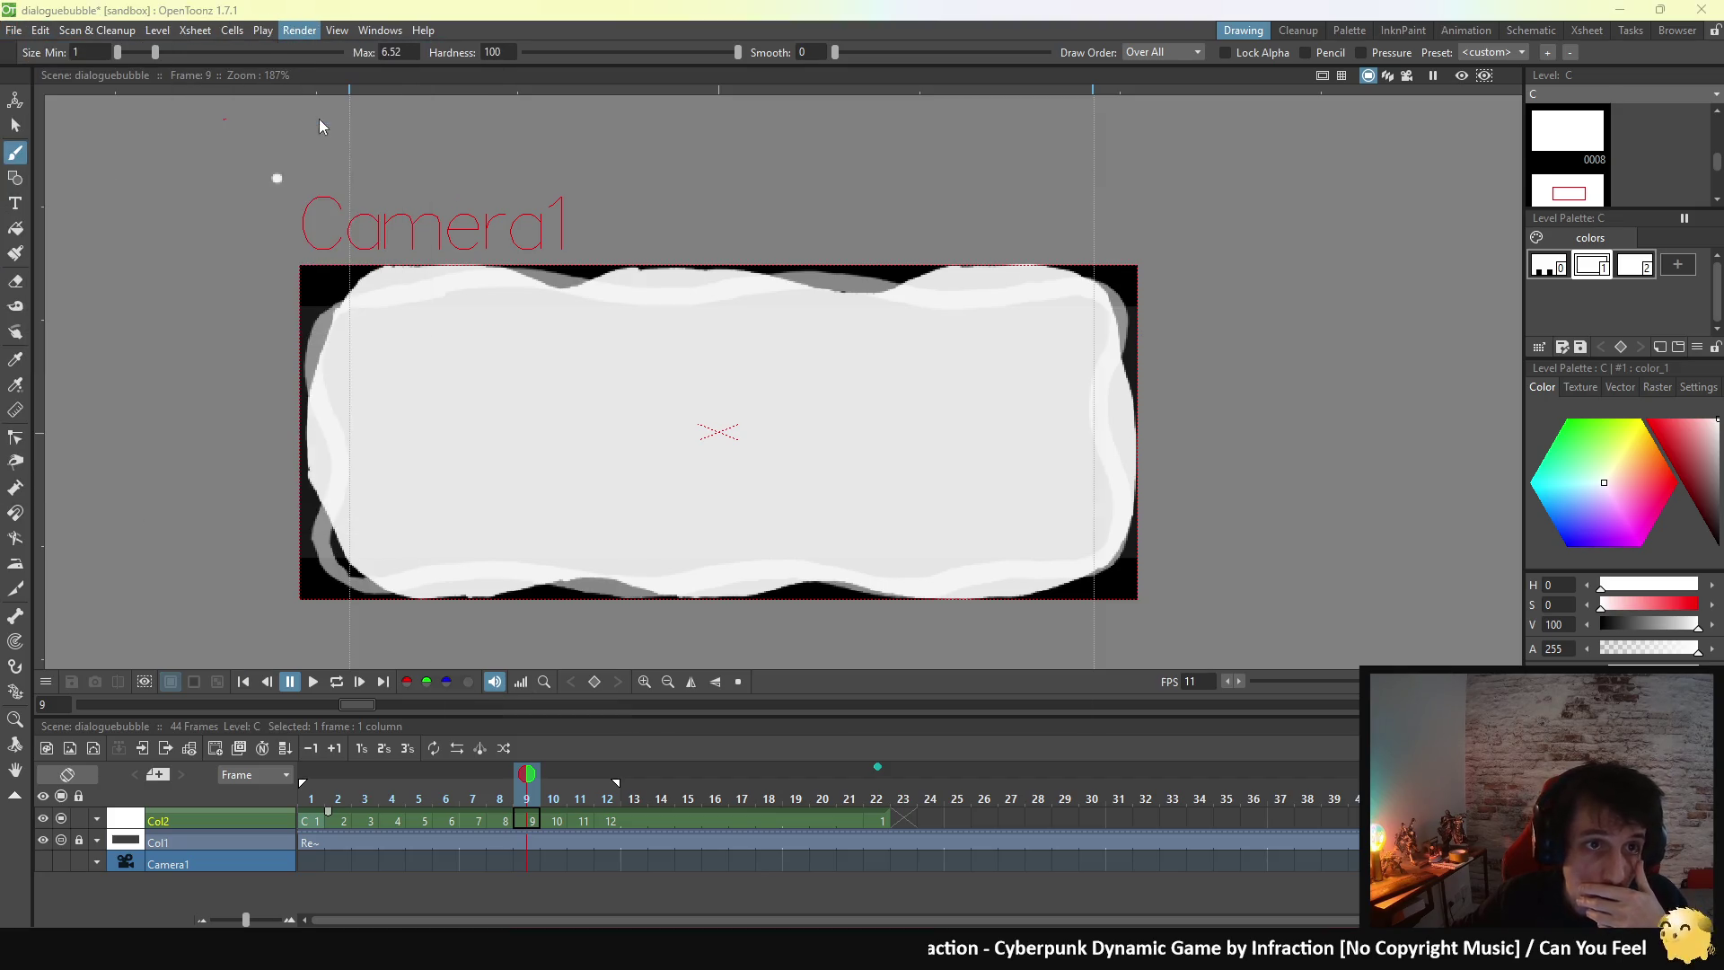
{"action": "scroll", "coordinate": [623, 397], "scroll_direction": "down", "scroll_amount": 1}
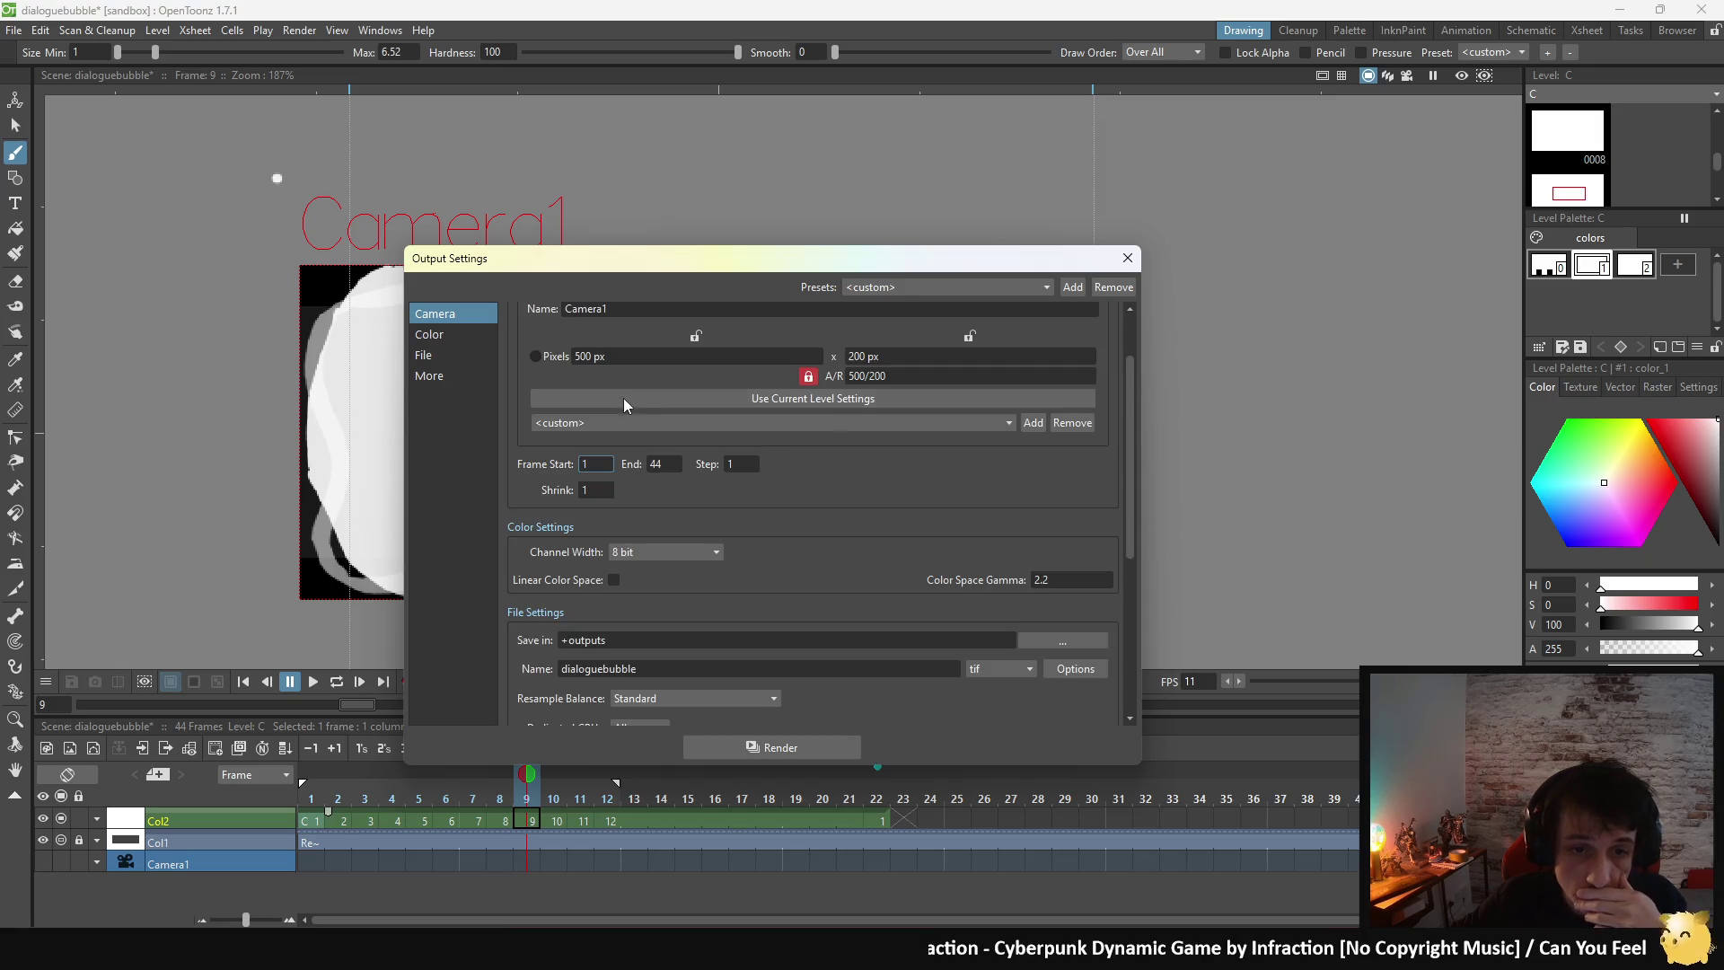
{"action": "scroll", "coordinate": [828, 504], "scroll_direction": "up", "scroll_amount": 1}
{"action": "scroll", "coordinate": [833, 554], "scroll_direction": "down", "scroll_amount": 1}
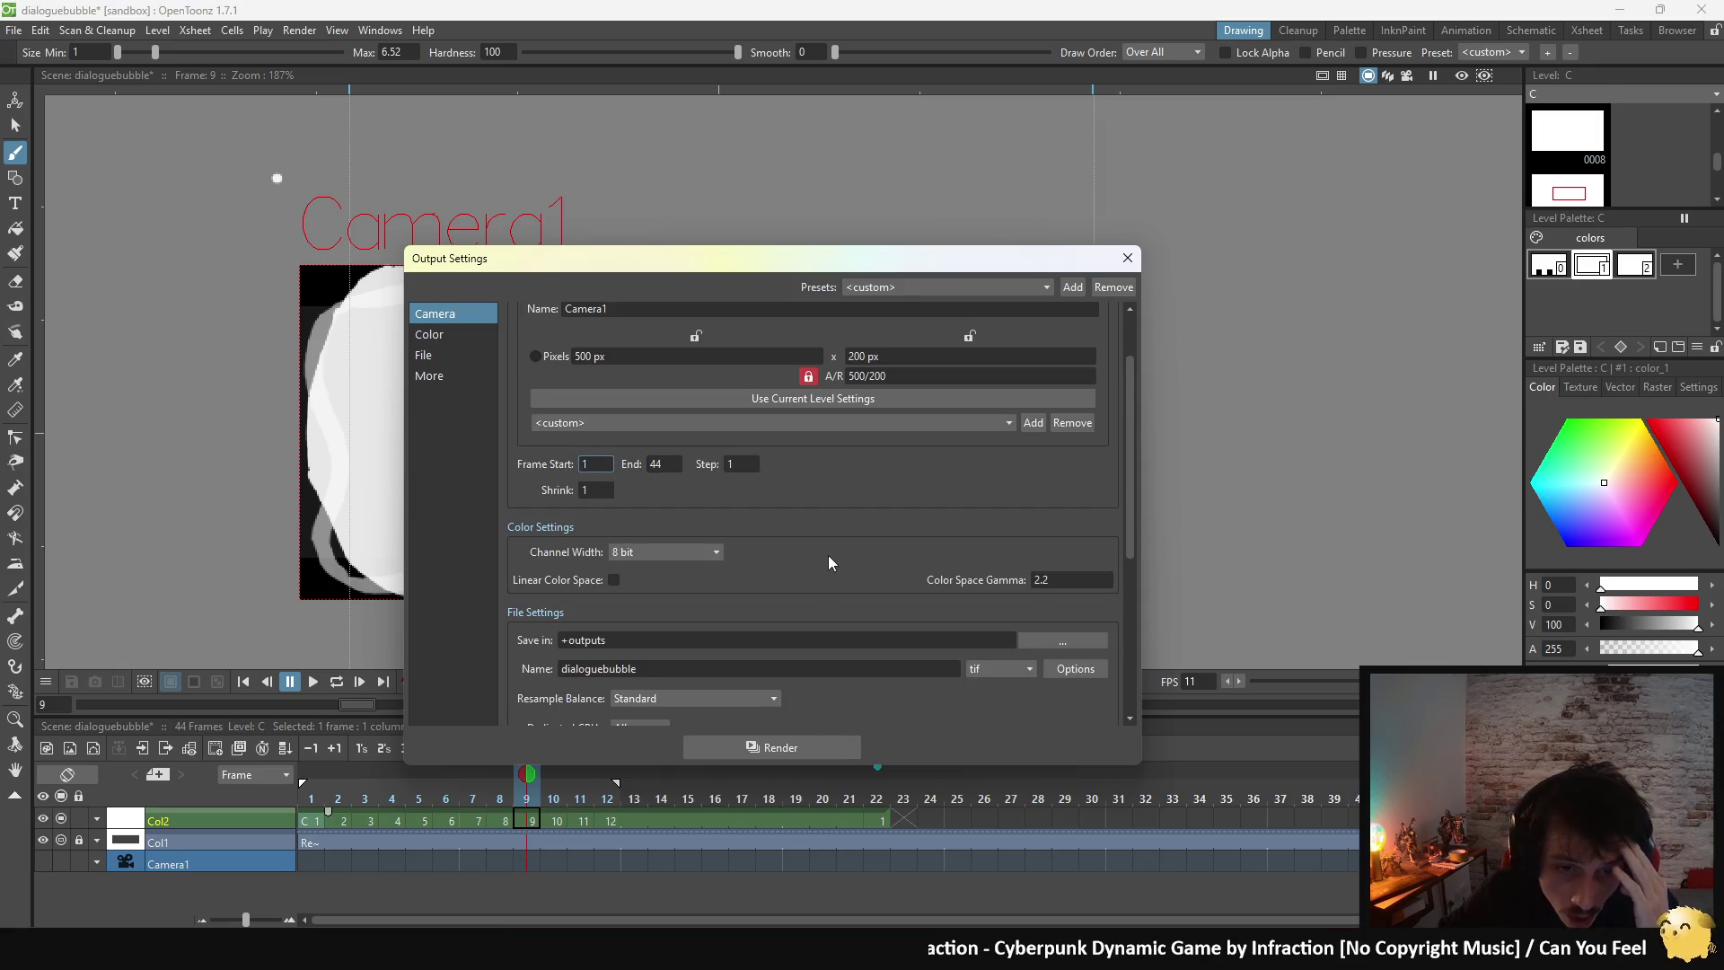
{"action": "scroll", "coordinate": [828, 555], "scroll_direction": "down", "scroll_amount": 1}
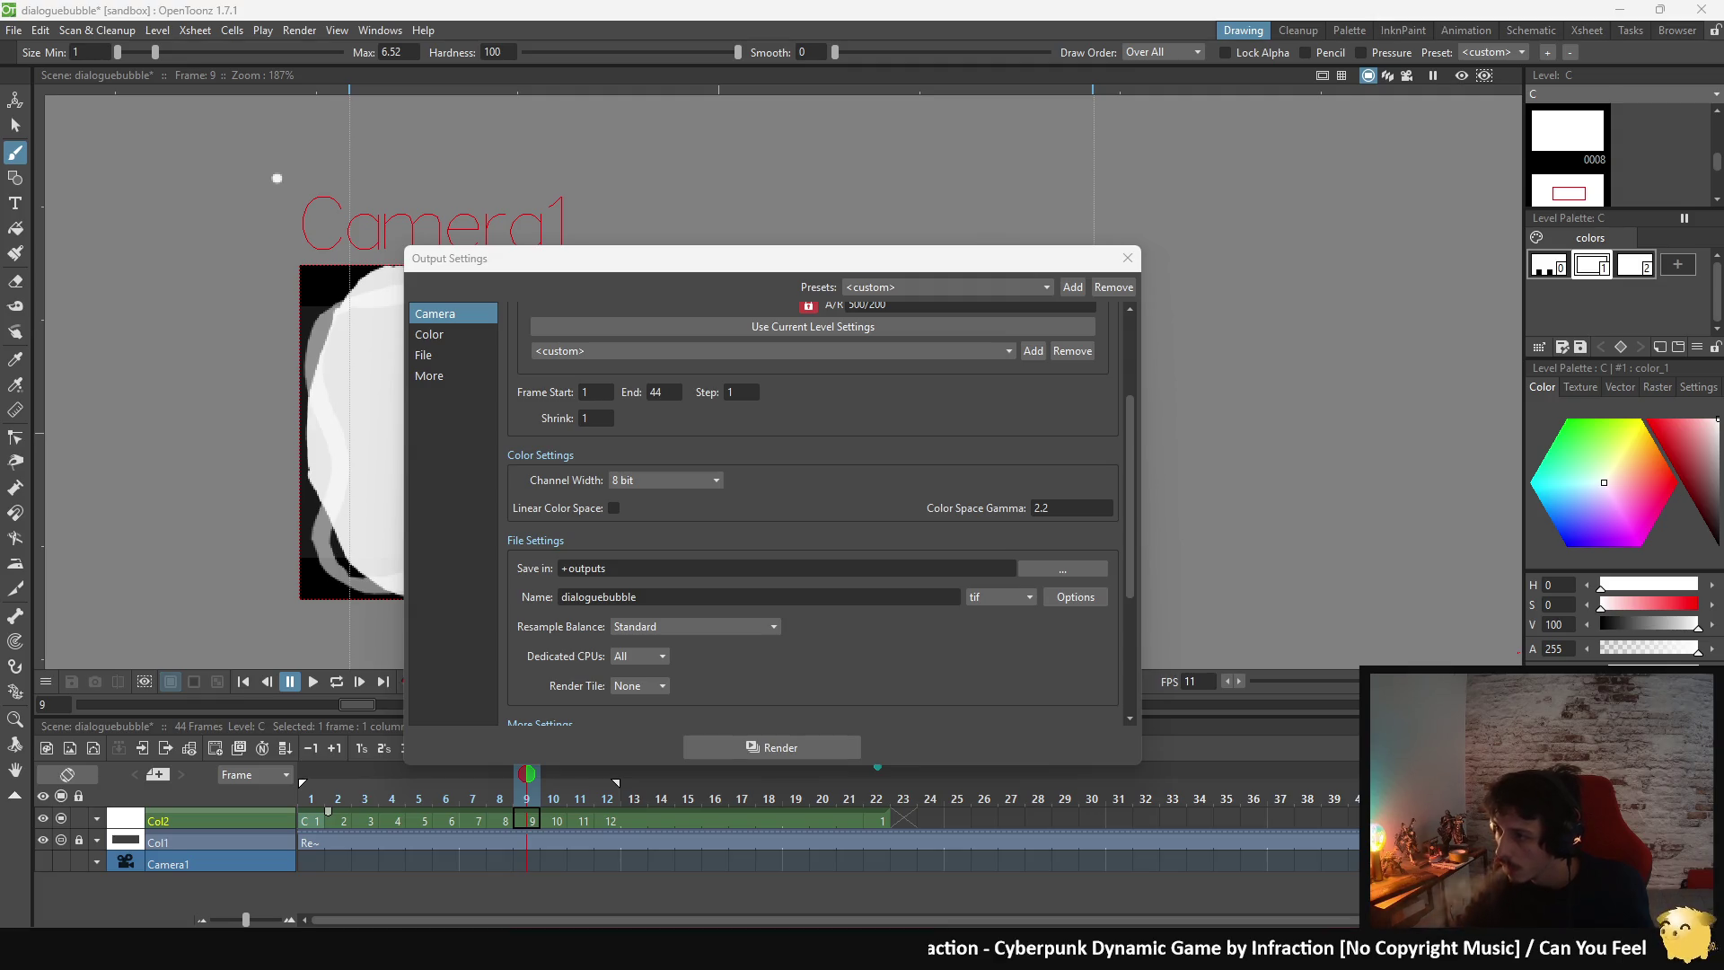
- Rename the output to T_DialogueBubble and change its format from tif to spritesheet
{"action": "left_click", "coordinate": [619, 593]}
{"action": "double_click", "coordinate": [619, 592]}
{"action": "type", "text": "T_Dial"}
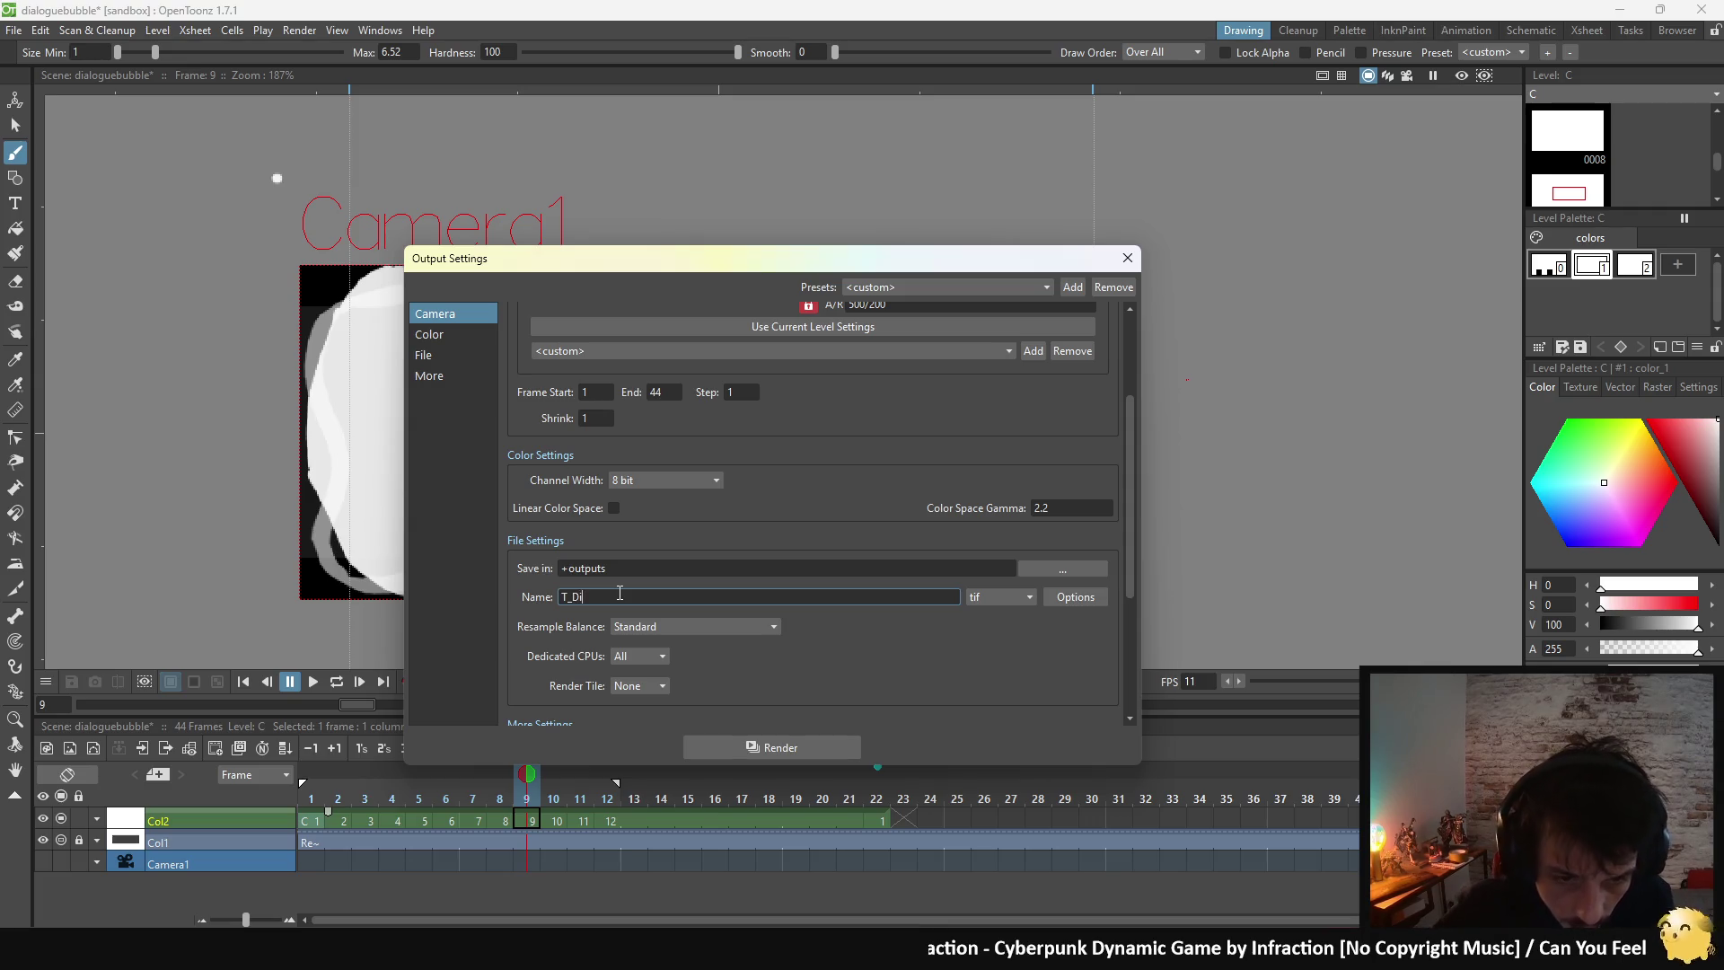
{"action": "type", "text": "ogueBubble"}
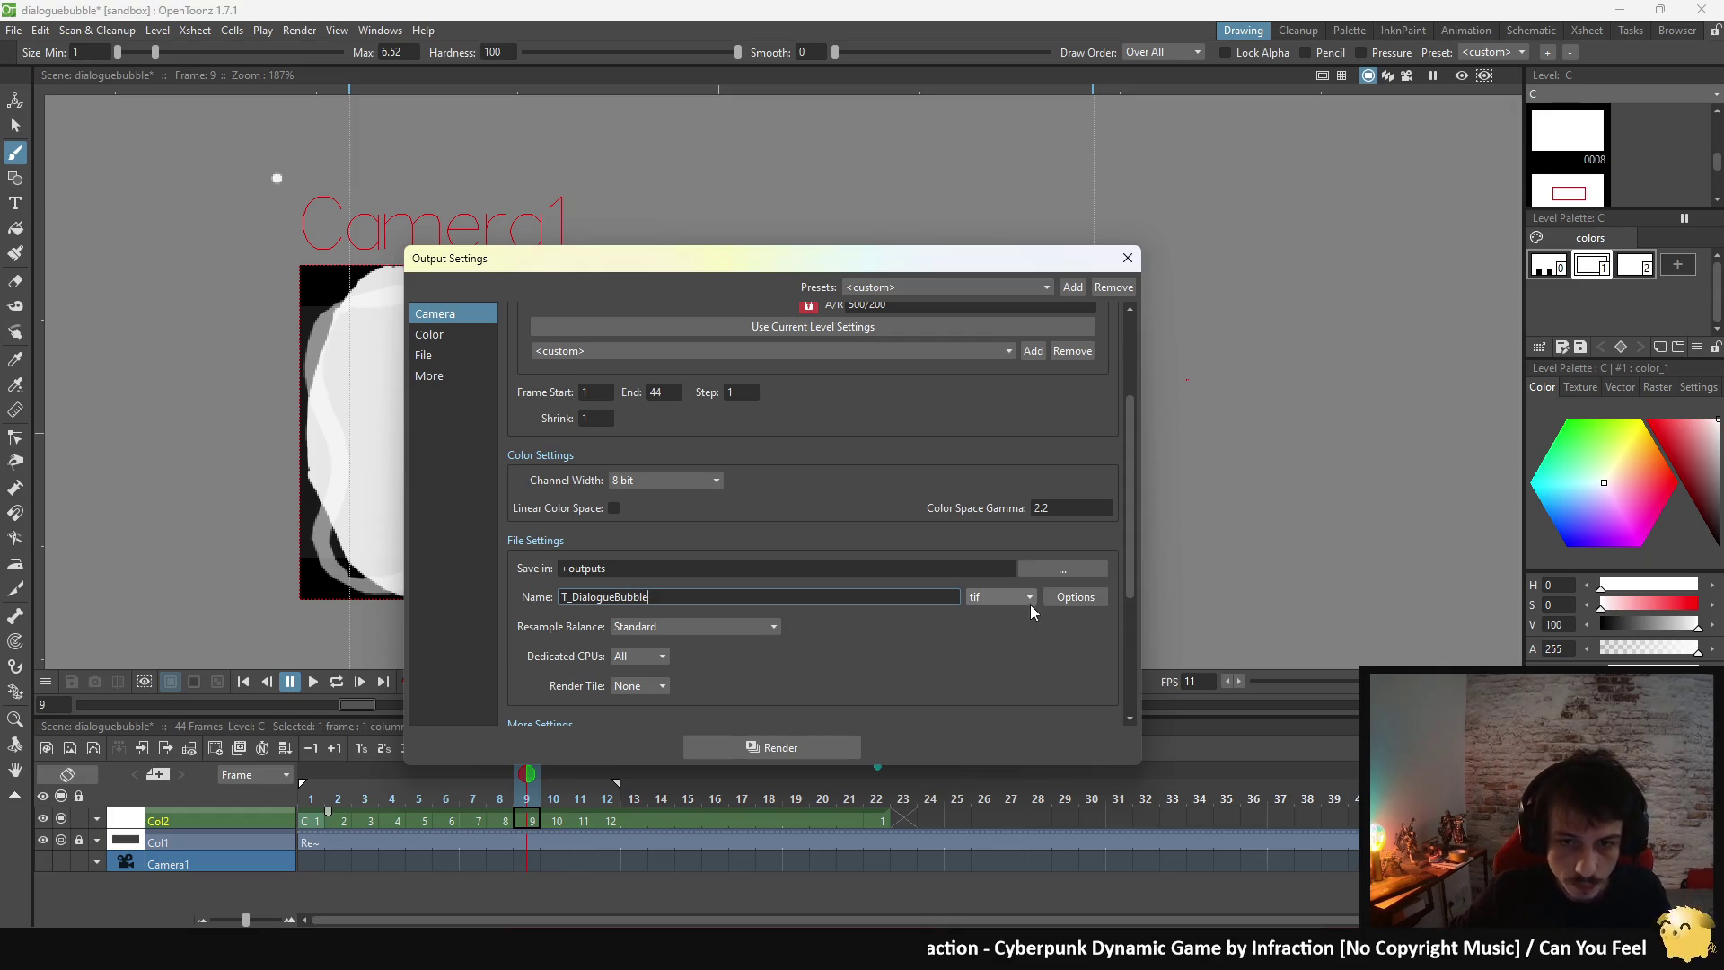
{"action": "left_click", "coordinate": [995, 597]}
{"action": "left_click", "coordinate": [990, 708]}
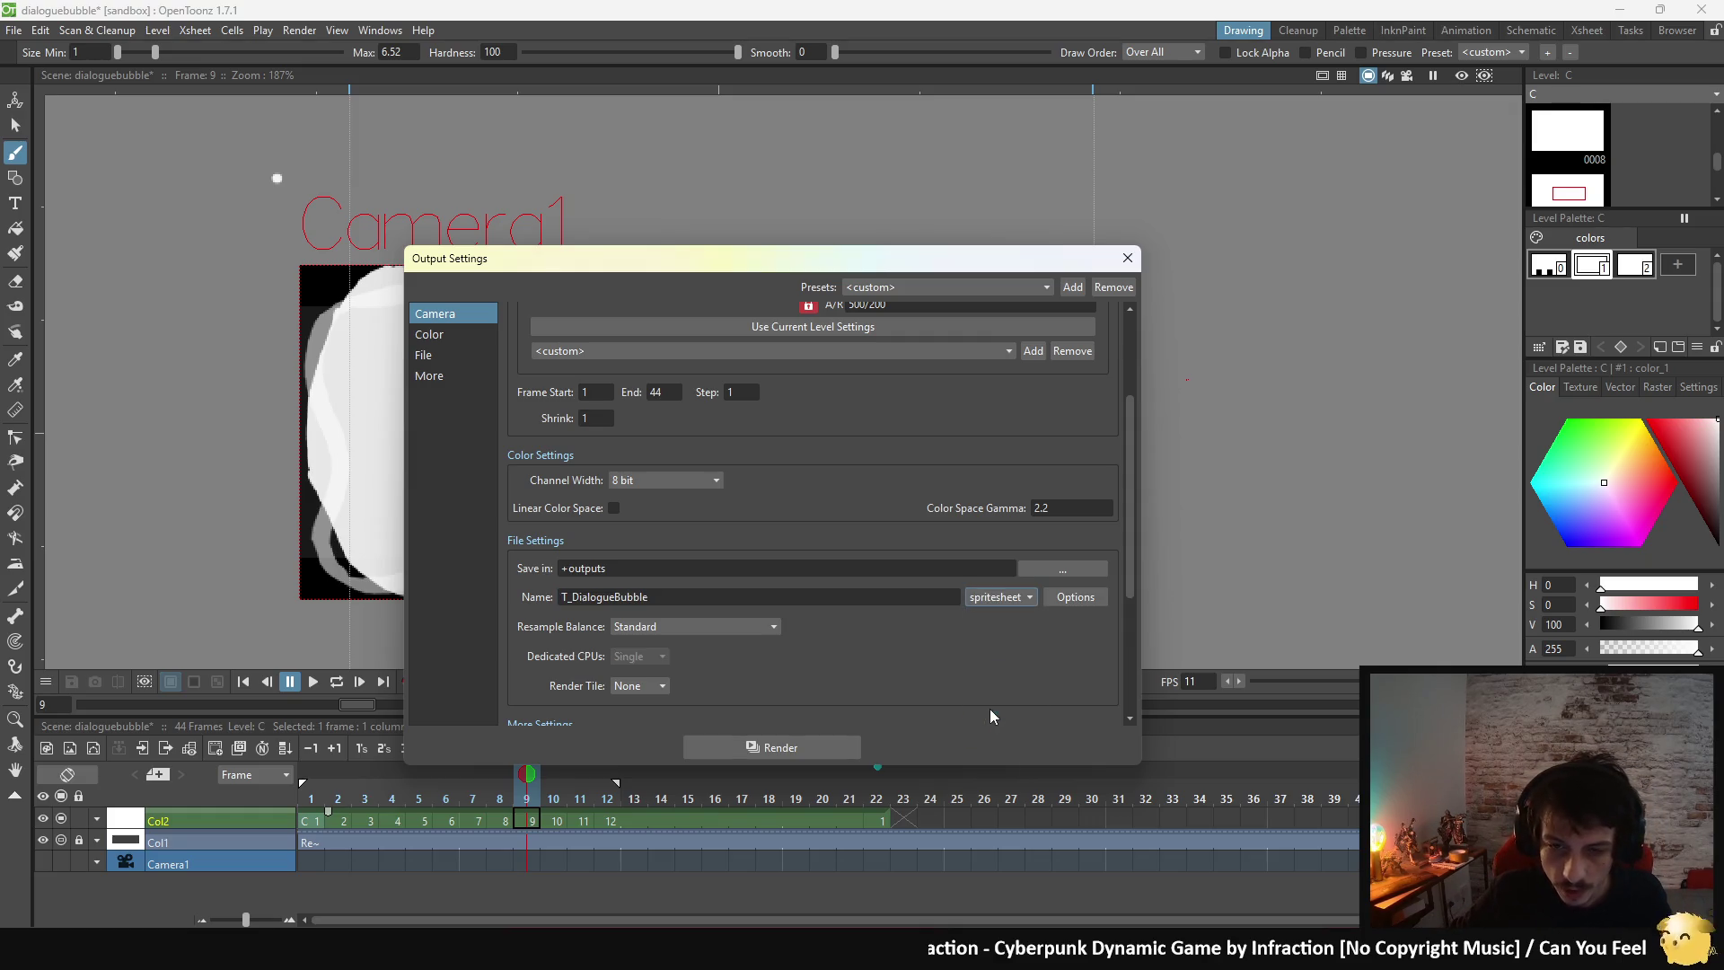
- Scroll through the settings and bring up the folder chooser for Save in
{"action": "scroll", "coordinate": [855, 670], "scroll_direction": "down", "scroll_amount": 1}
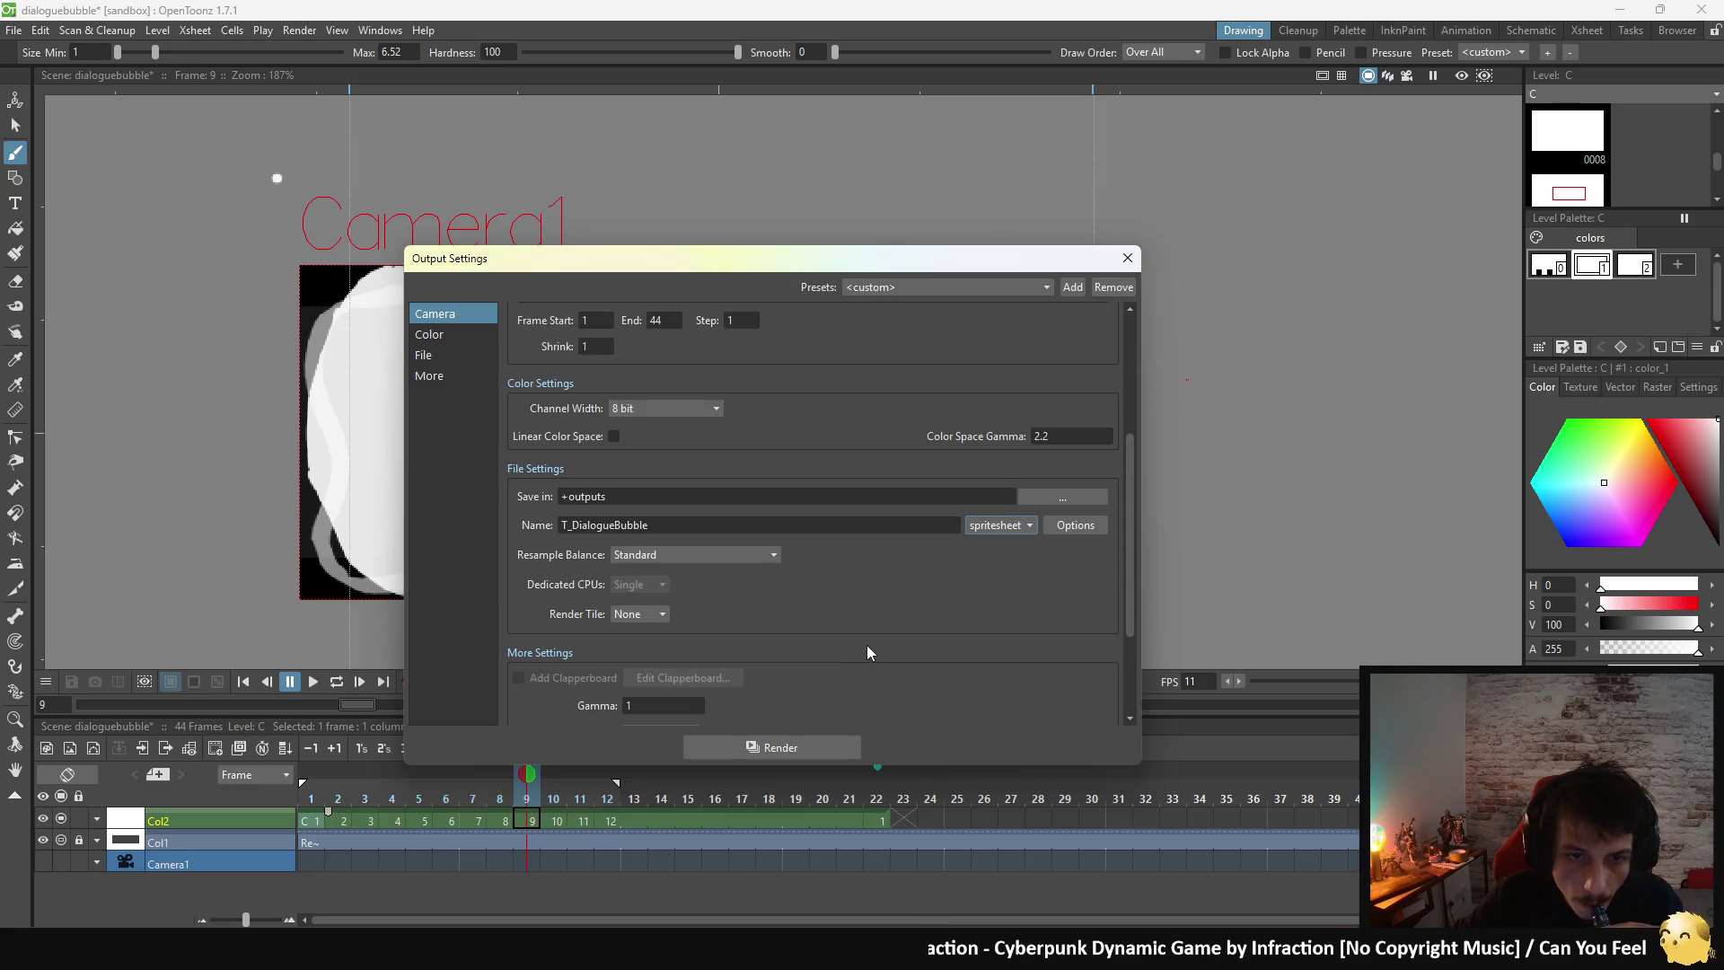
{"action": "scroll", "coordinate": [867, 645], "scroll_direction": "down", "scroll_amount": 2}
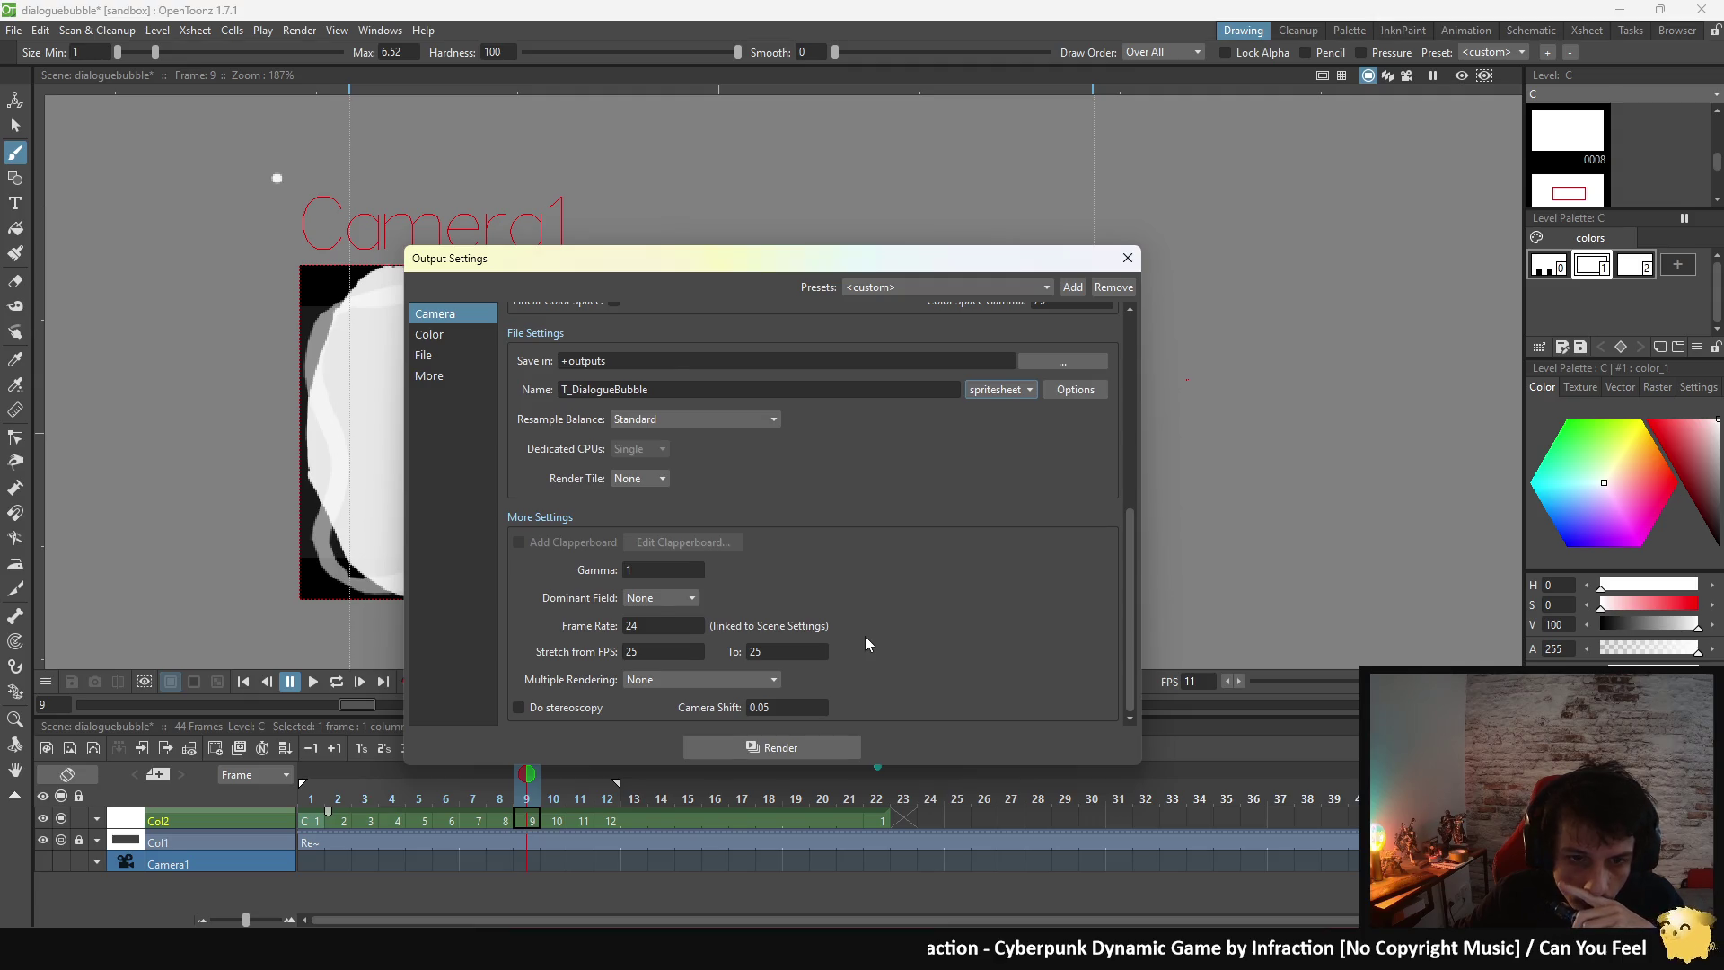
{"action": "scroll", "coordinate": [865, 635], "scroll_direction": "up", "scroll_amount": 1}
{"action": "scroll", "coordinate": [812, 611], "scroll_direction": "up", "scroll_amount": 1}
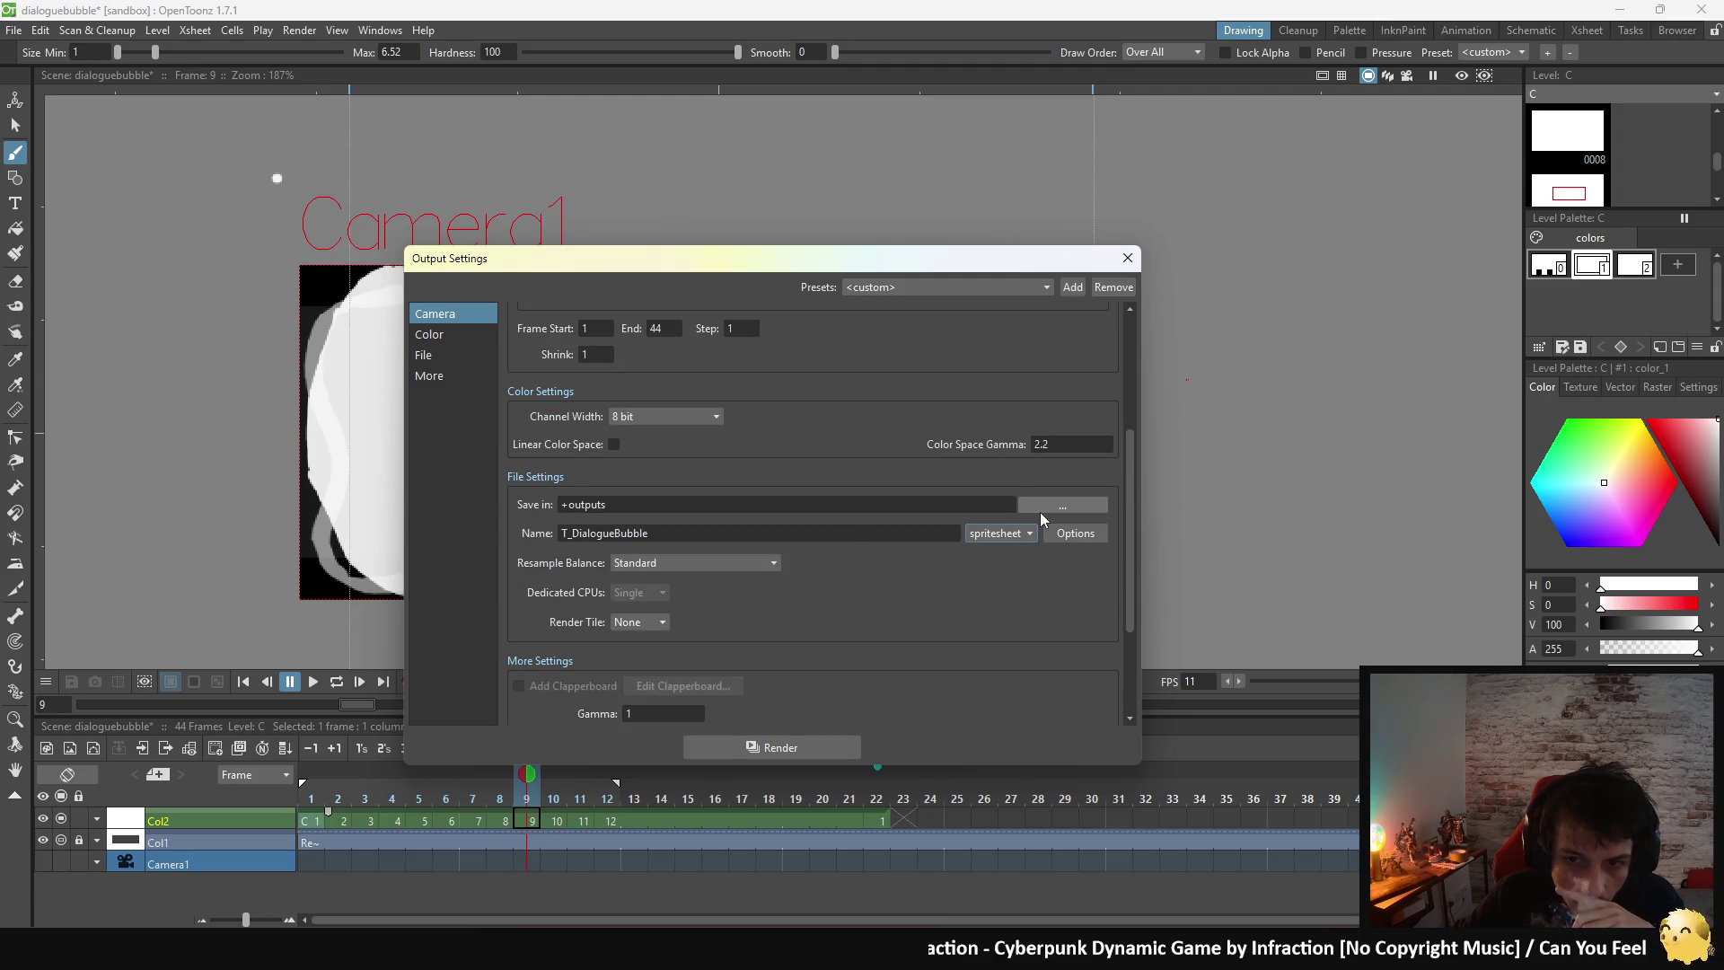
{"action": "left_click", "coordinate": [1041, 505]}
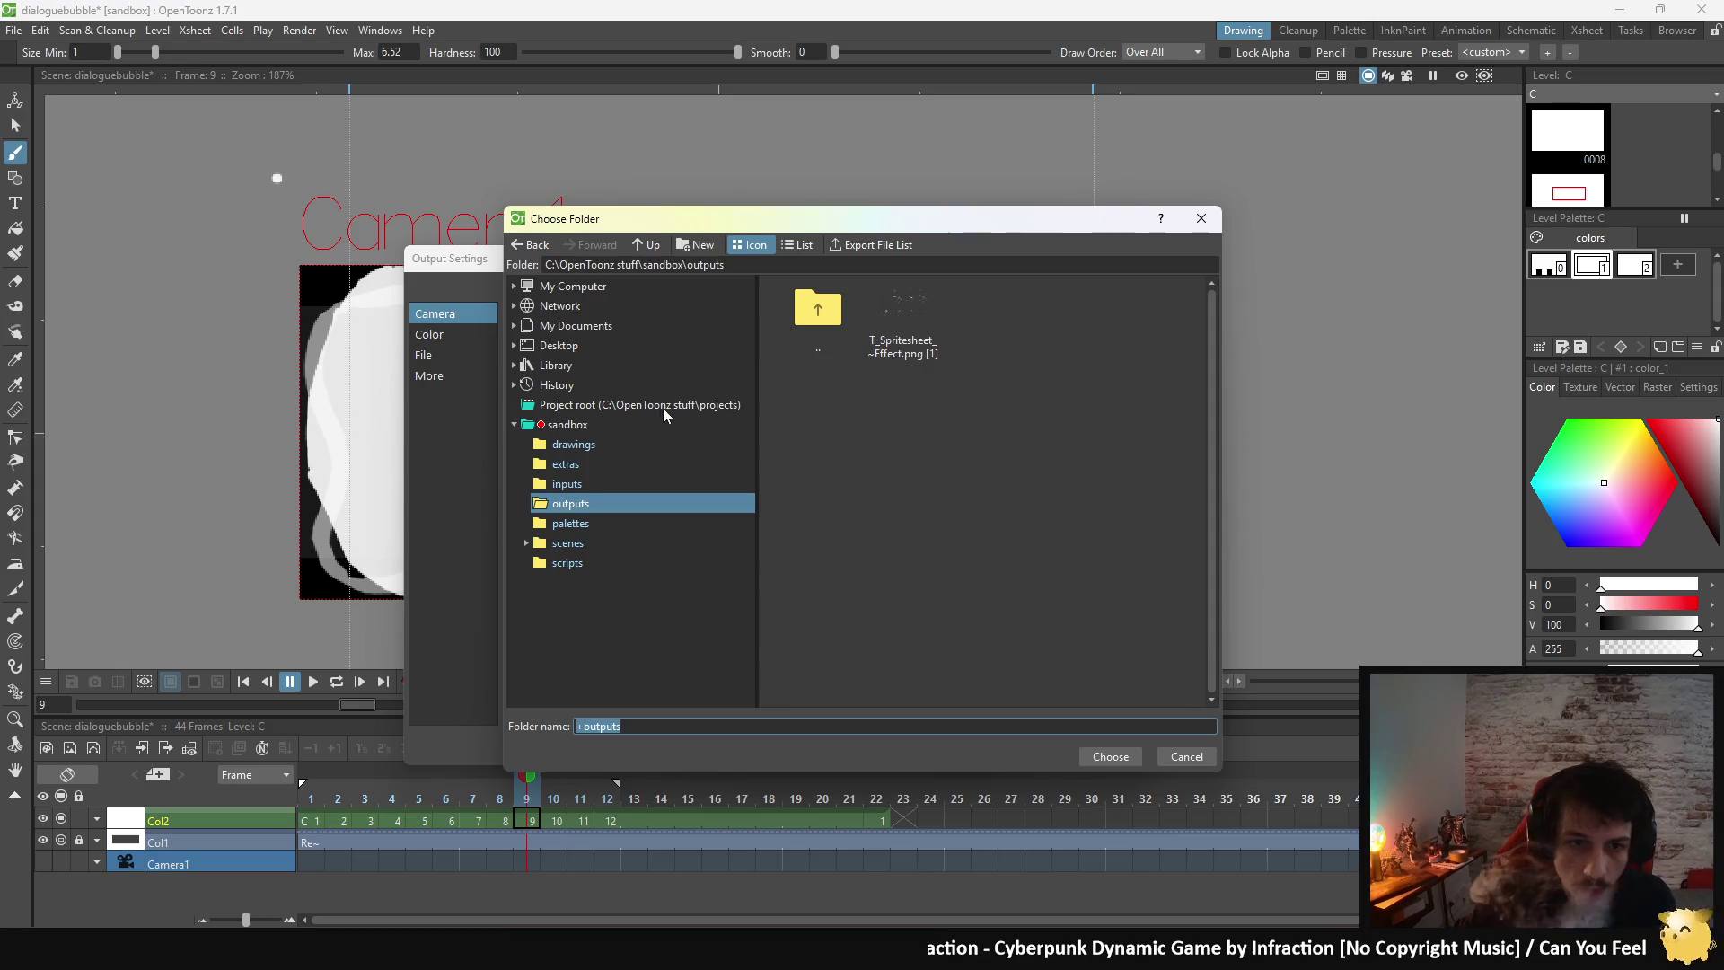
- Browse to E:\ProjectT_Ressources\New Folder\Dialoguebubble and choose it as the save folder
{"action": "left_click", "coordinate": [514, 285]}
{"action": "left_click", "coordinate": [550, 347]}
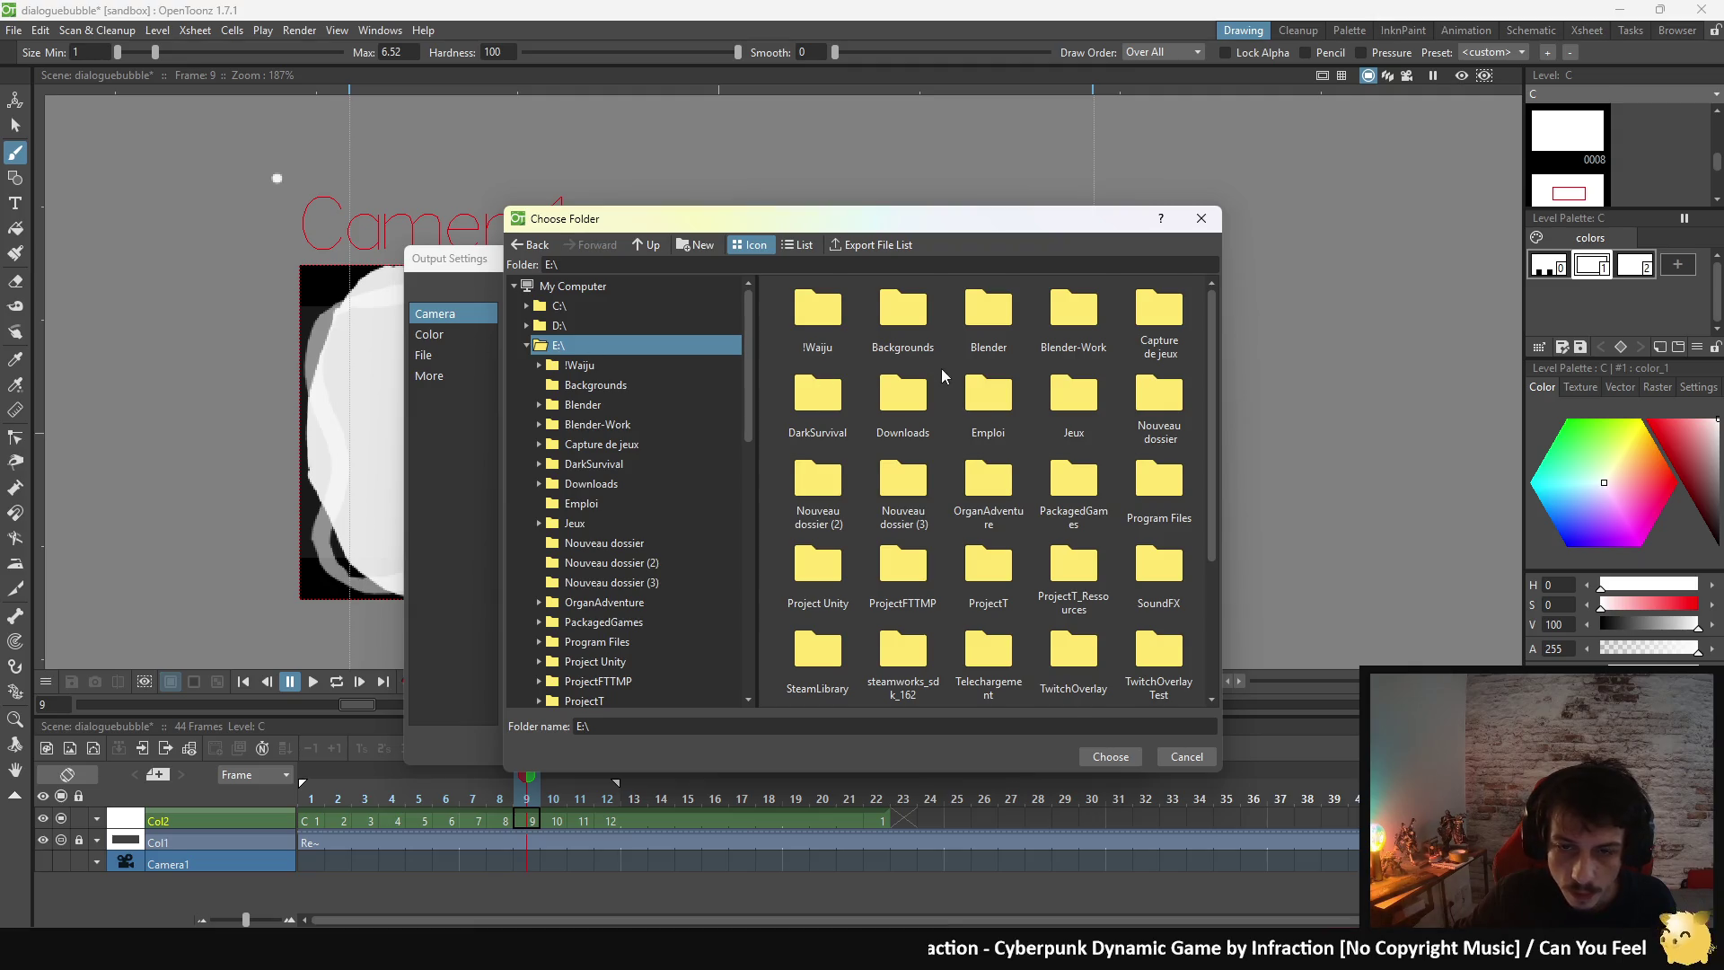
{"action": "scroll", "coordinate": [943, 377], "scroll_direction": "down", "scroll_amount": 3}
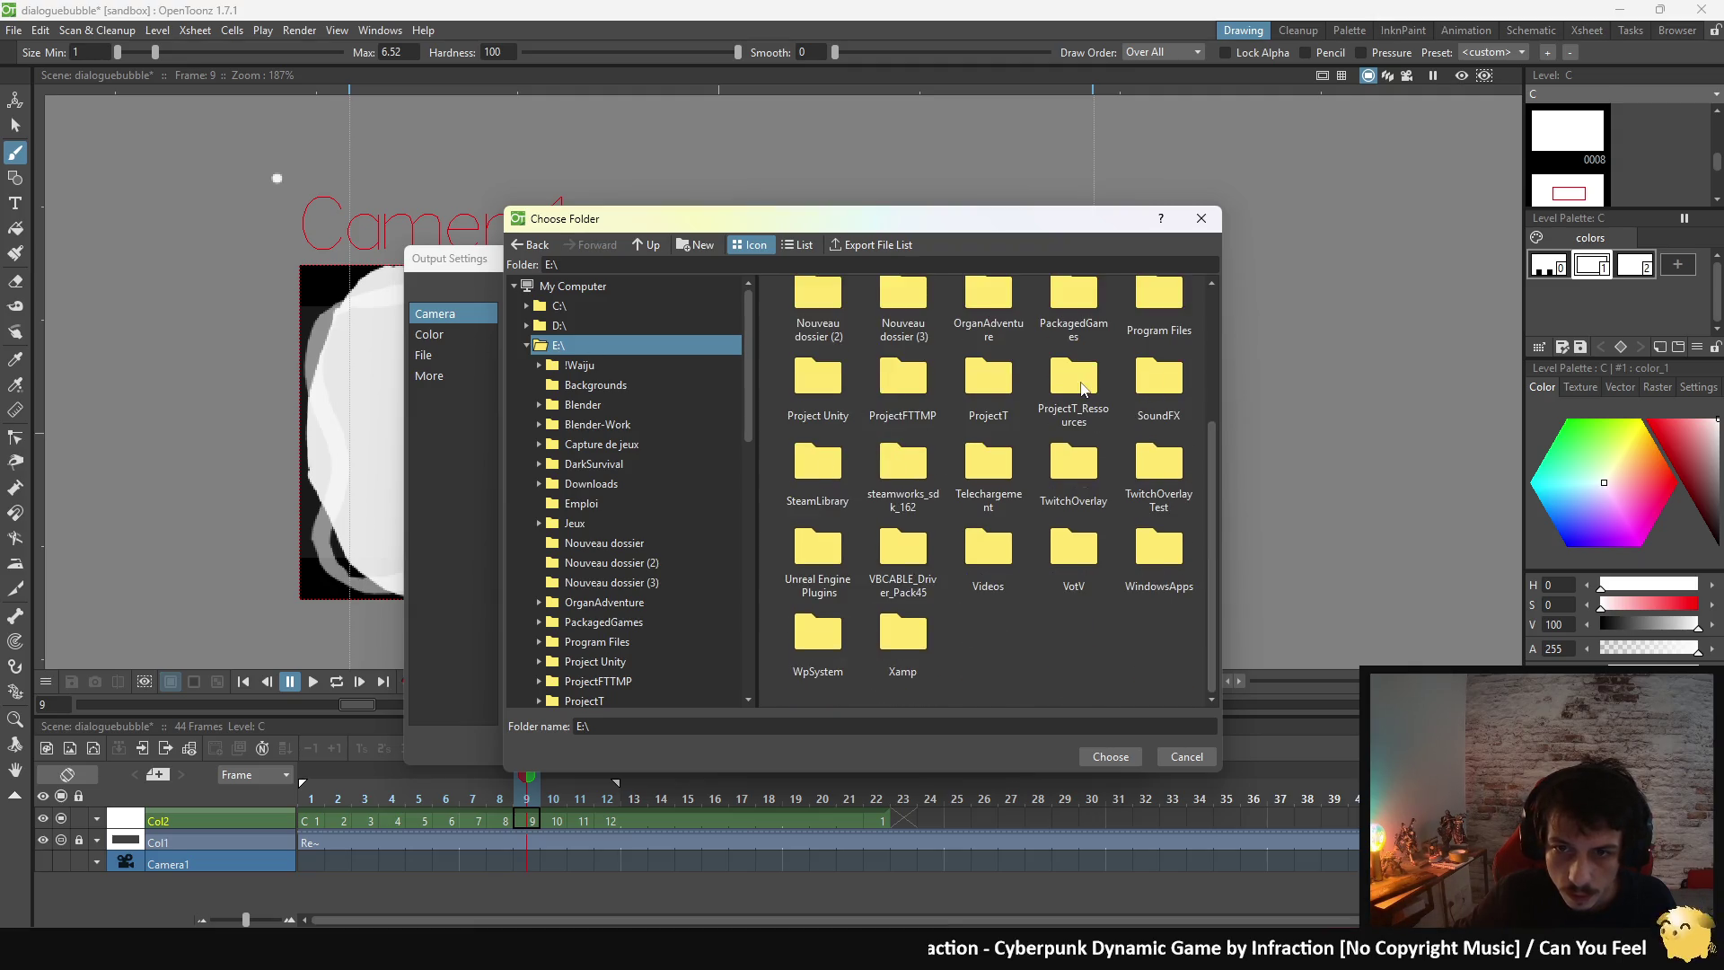
{"action": "double_click", "coordinate": [1077, 386]}
{"action": "double_click", "coordinate": [987, 323]}
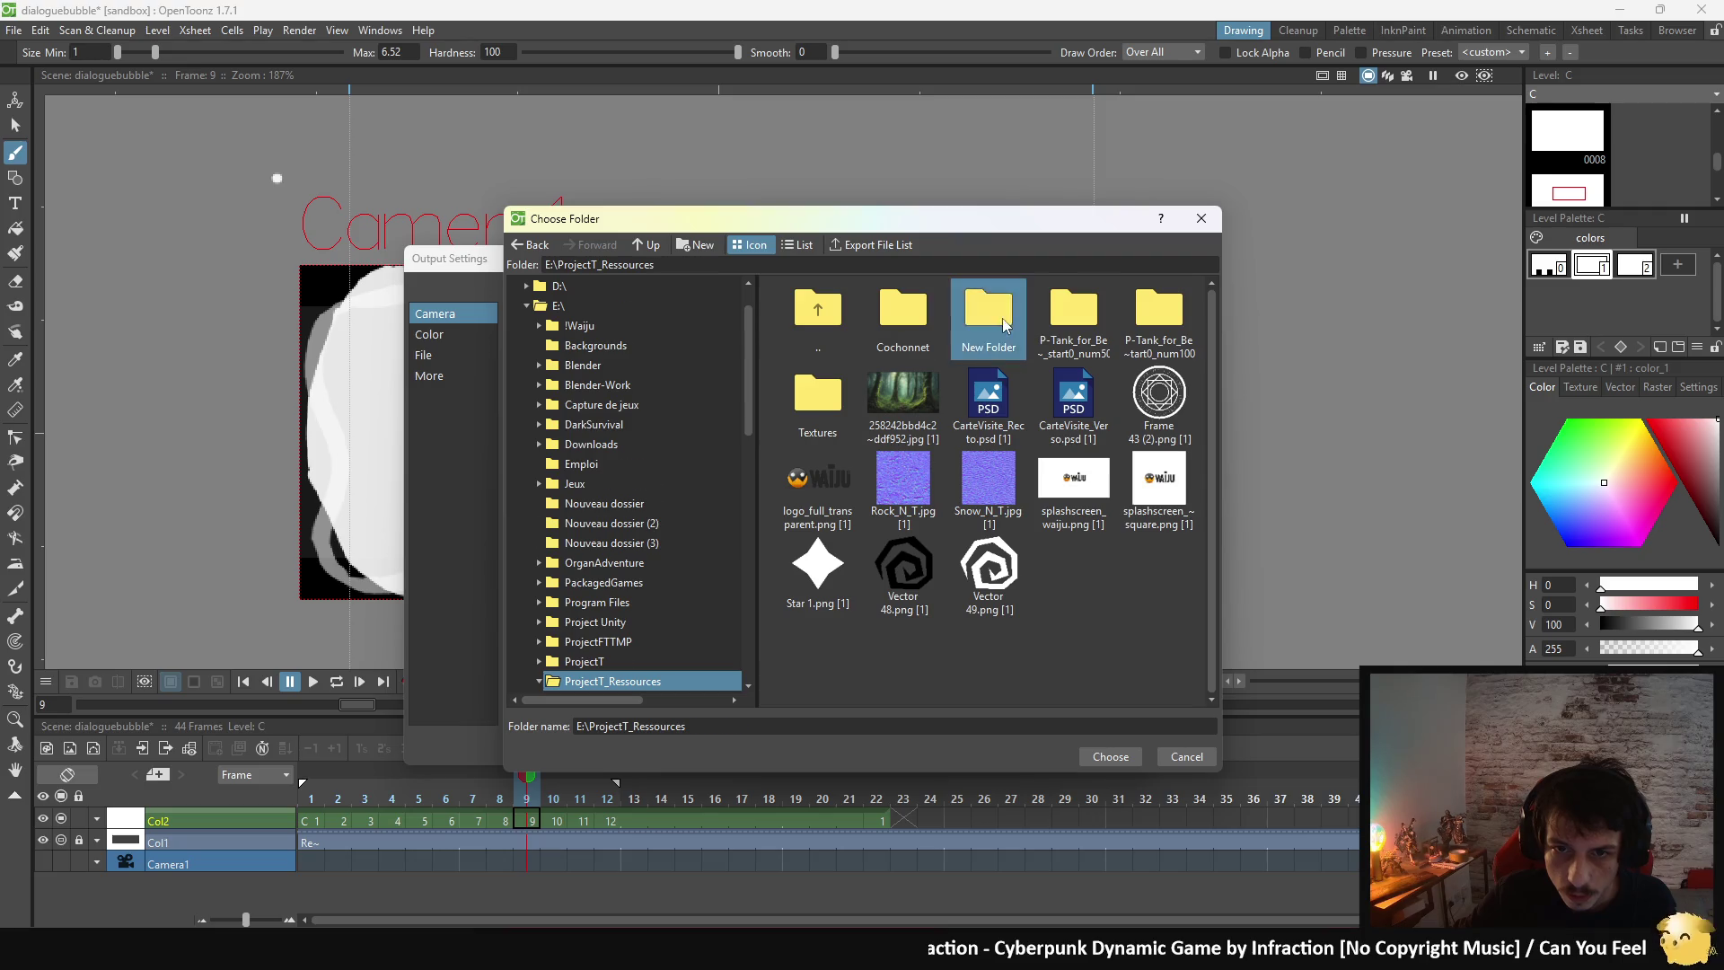
{"action": "double_click", "coordinate": [983, 332]}
{"action": "double_click", "coordinate": [841, 316]}
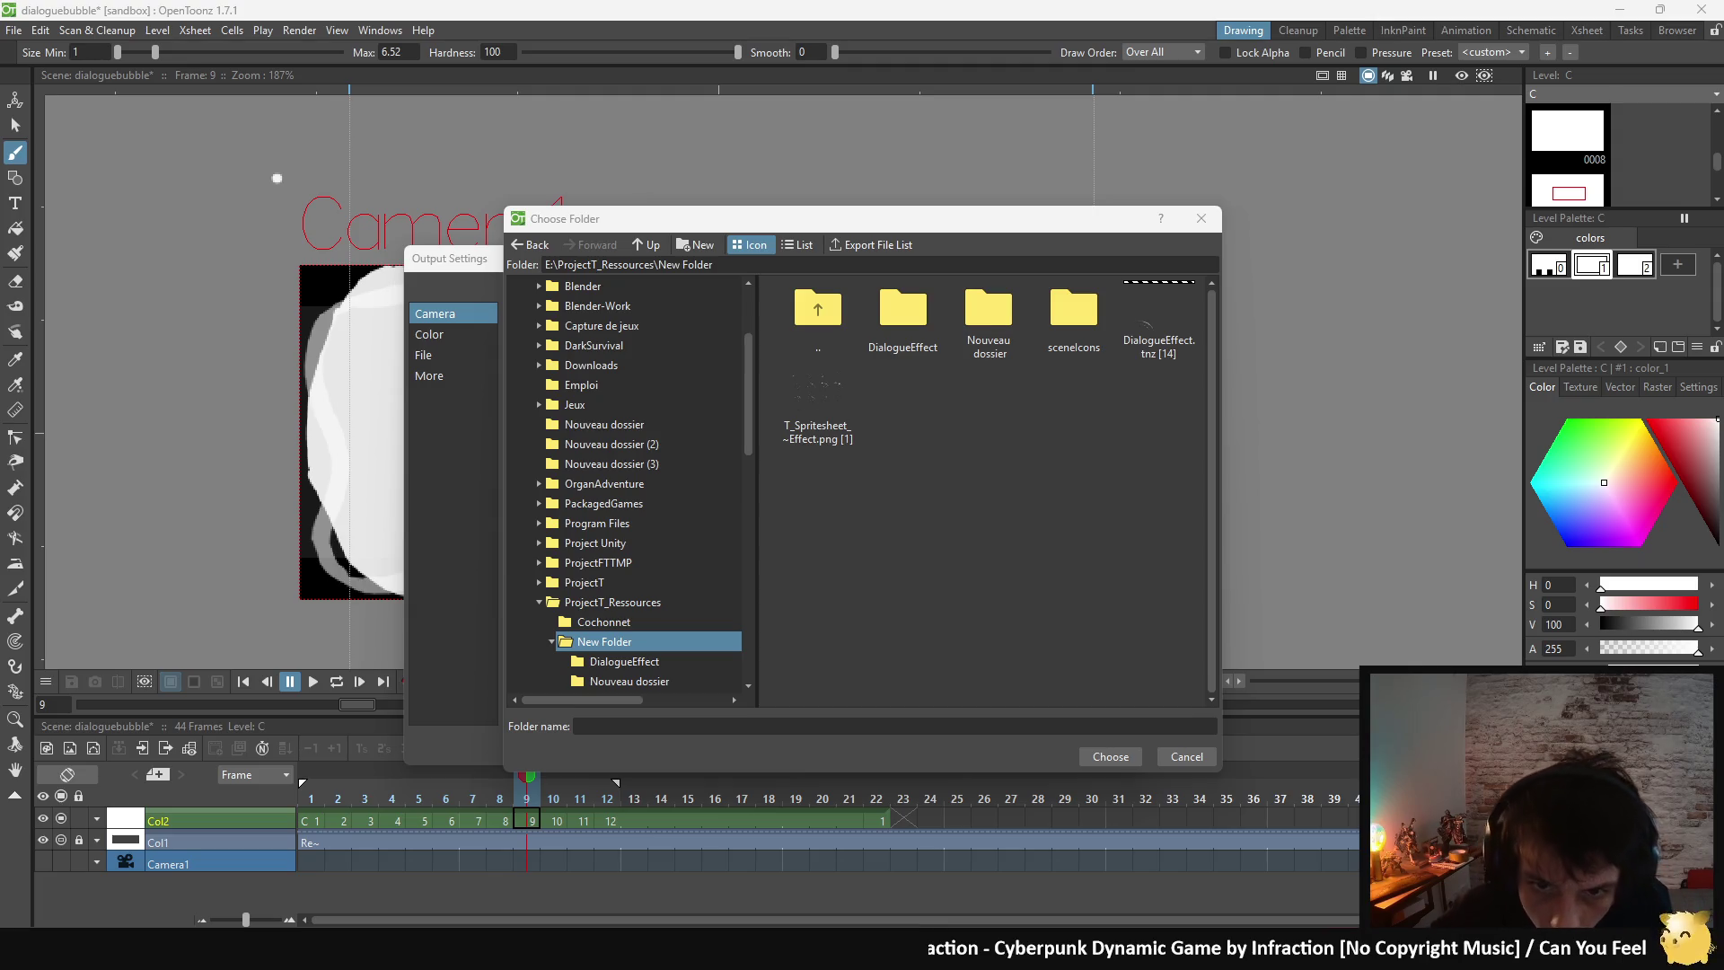
{"action": "double_click", "coordinate": [903, 309]}
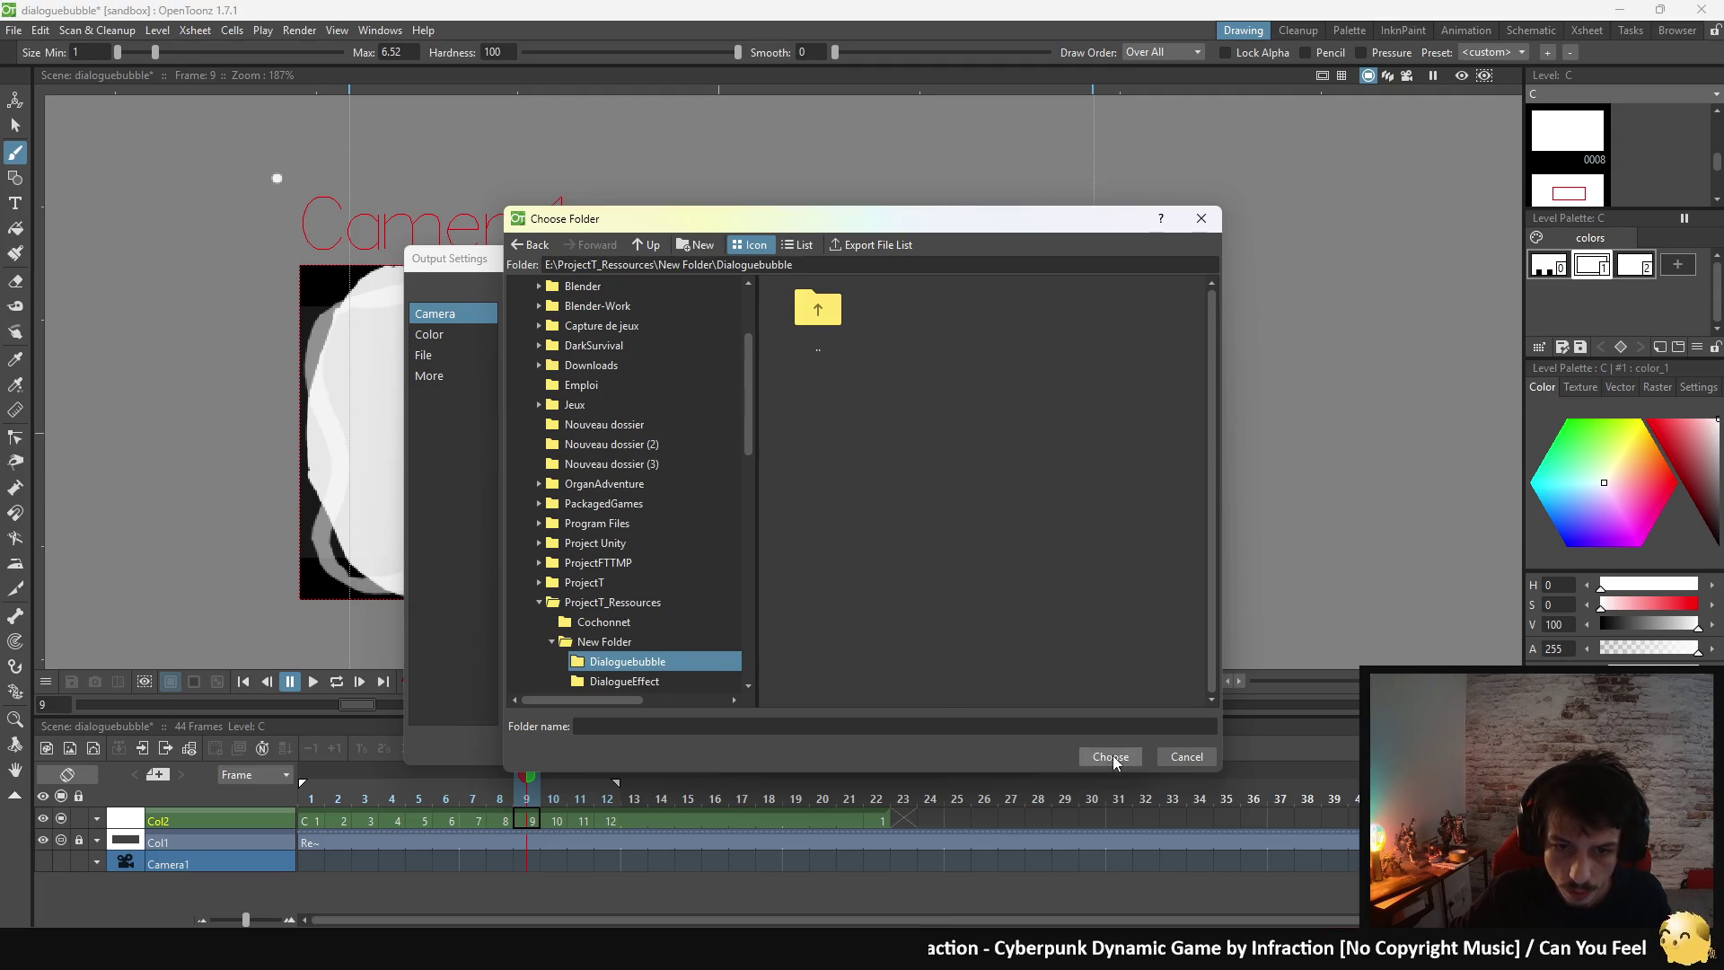
{"action": "double_click", "coordinate": [818, 308]}
{"action": "double_click", "coordinate": [818, 308]}
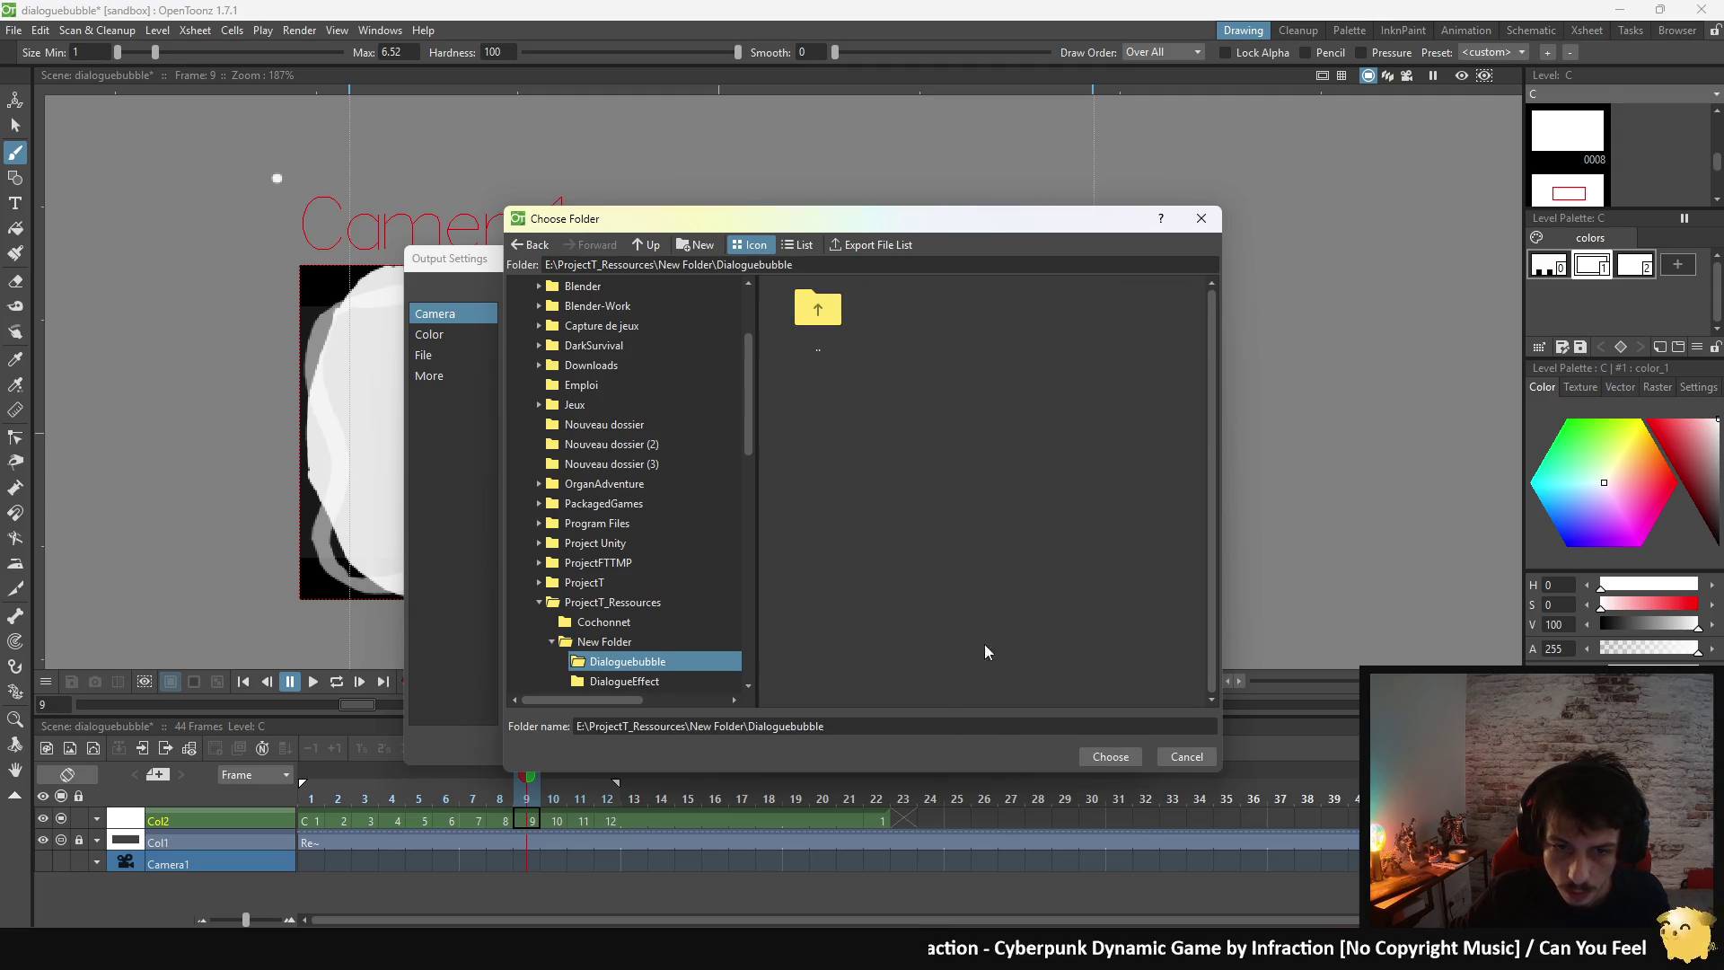
{"action": "left_click", "coordinate": [1100, 761]}
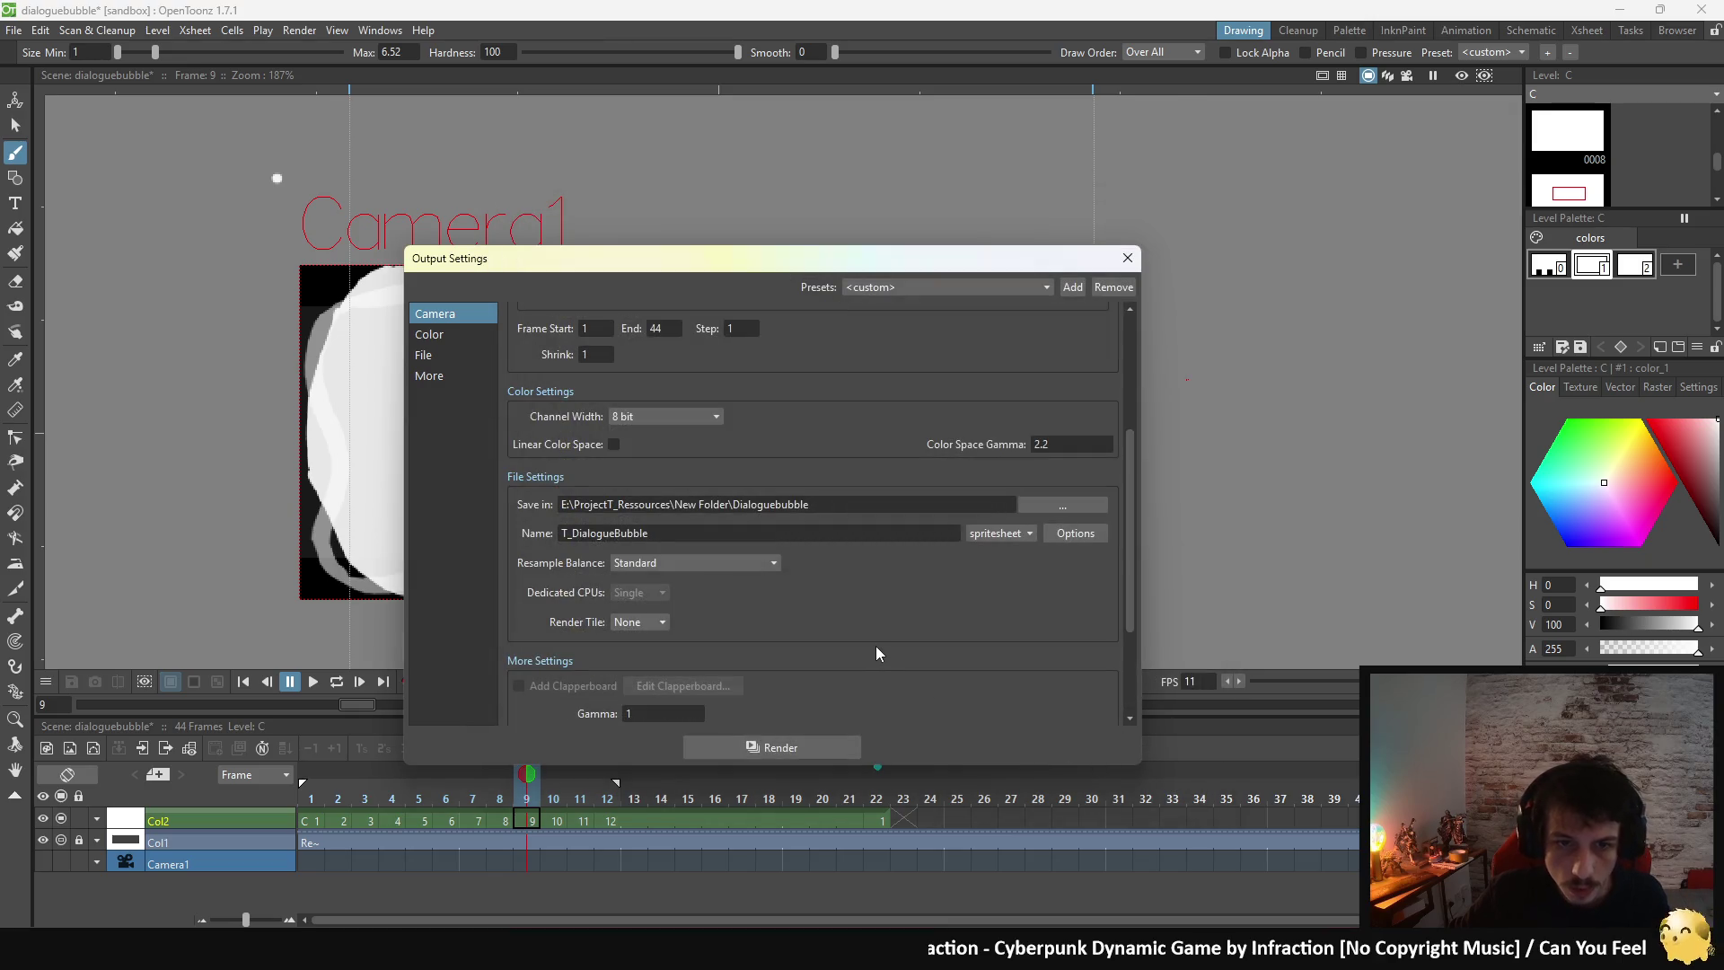
- Render the 3500×1400 T_DialogueBubble.png spritesheet and close its preview after checking it
{"action": "left_click", "coordinate": [808, 744]}
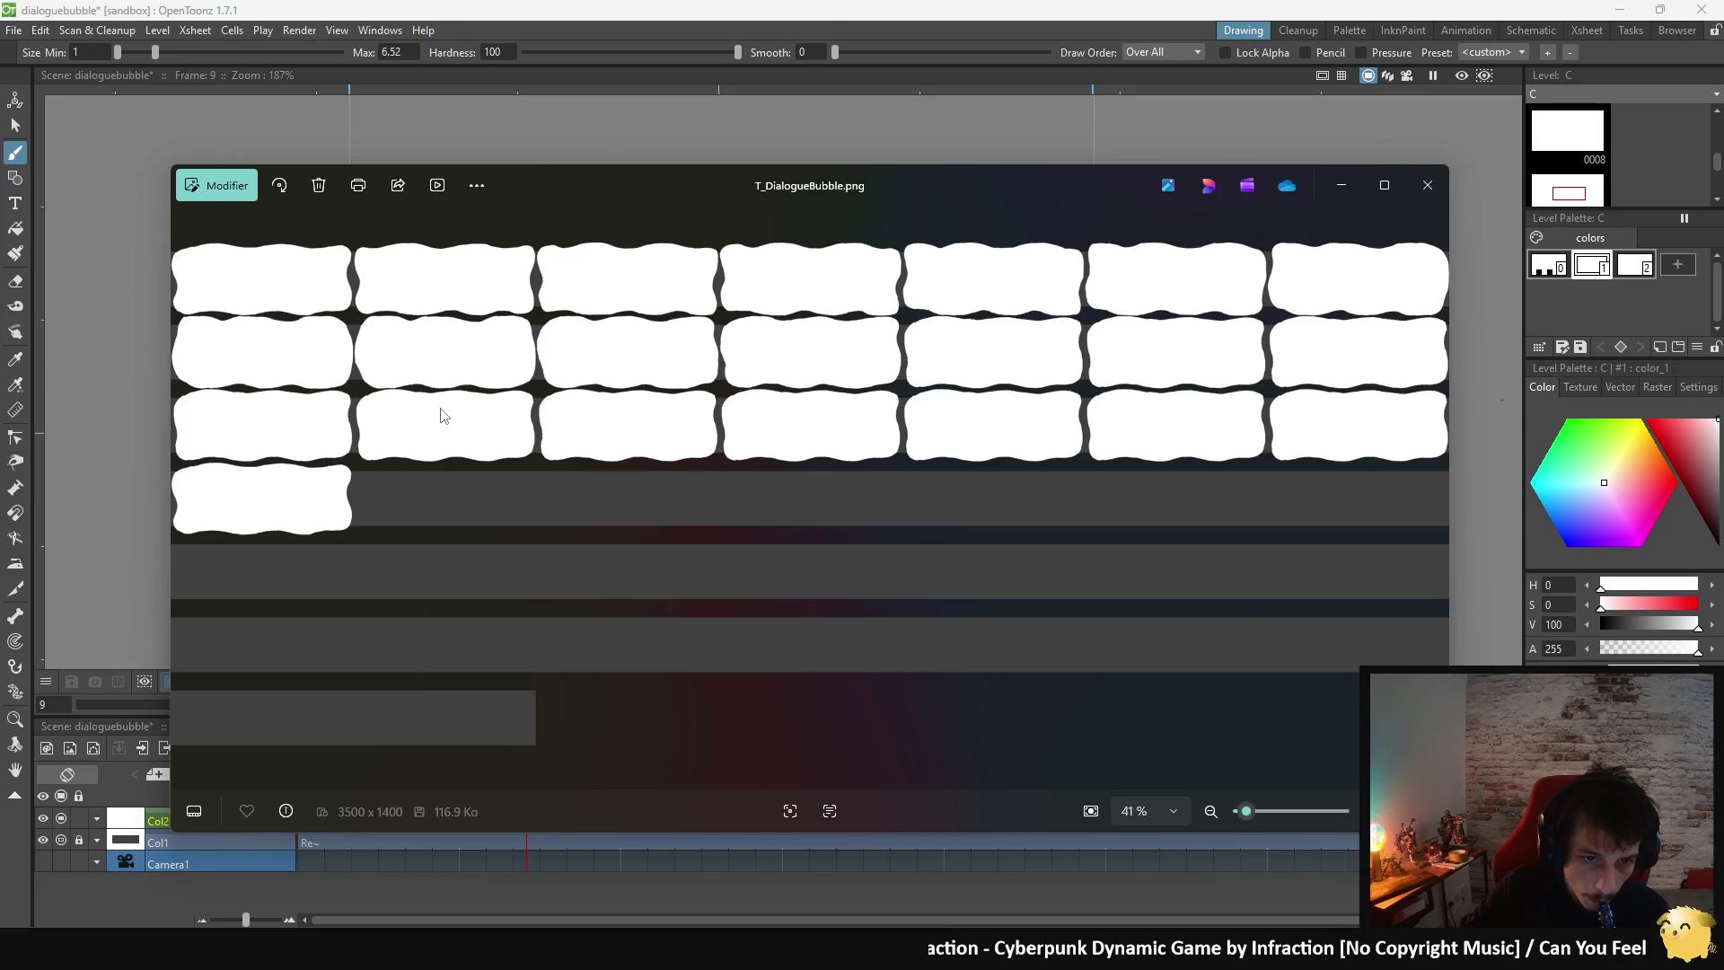
{"action": "left_click", "coordinate": [1434, 188]}
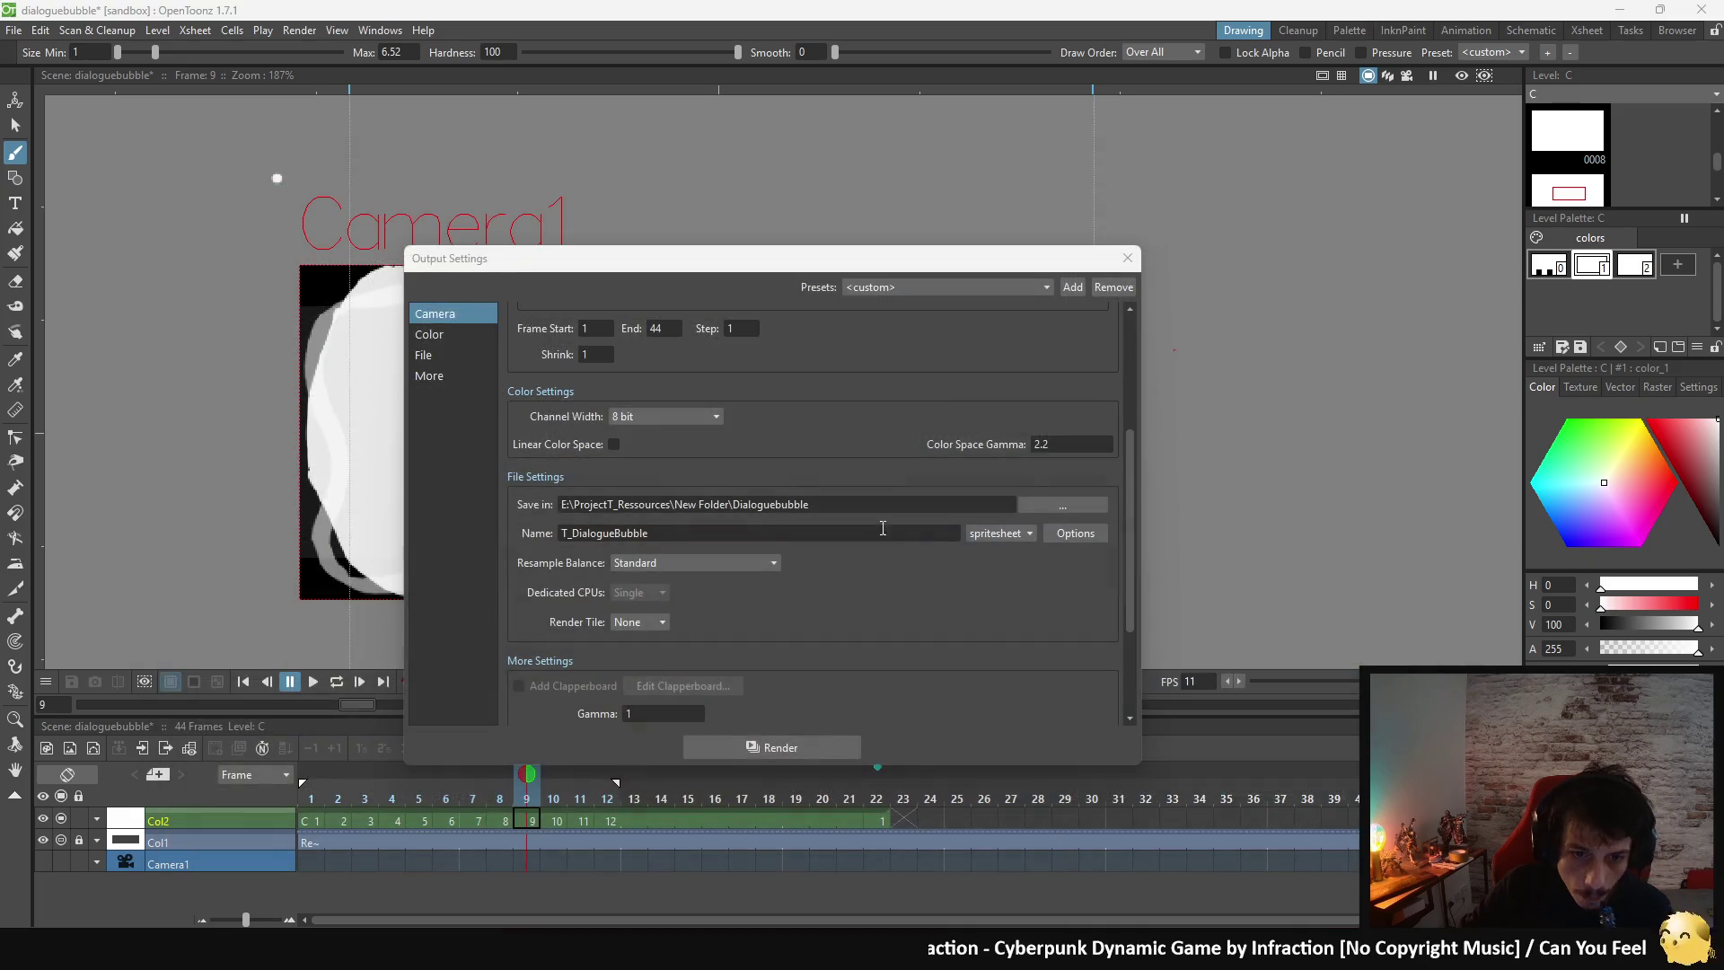
- Close Output Settings and clear Col2's cells from frame 13 through 22
{"action": "left_click", "coordinate": [1128, 259]}
{"action": "left_click", "coordinate": [879, 821]}
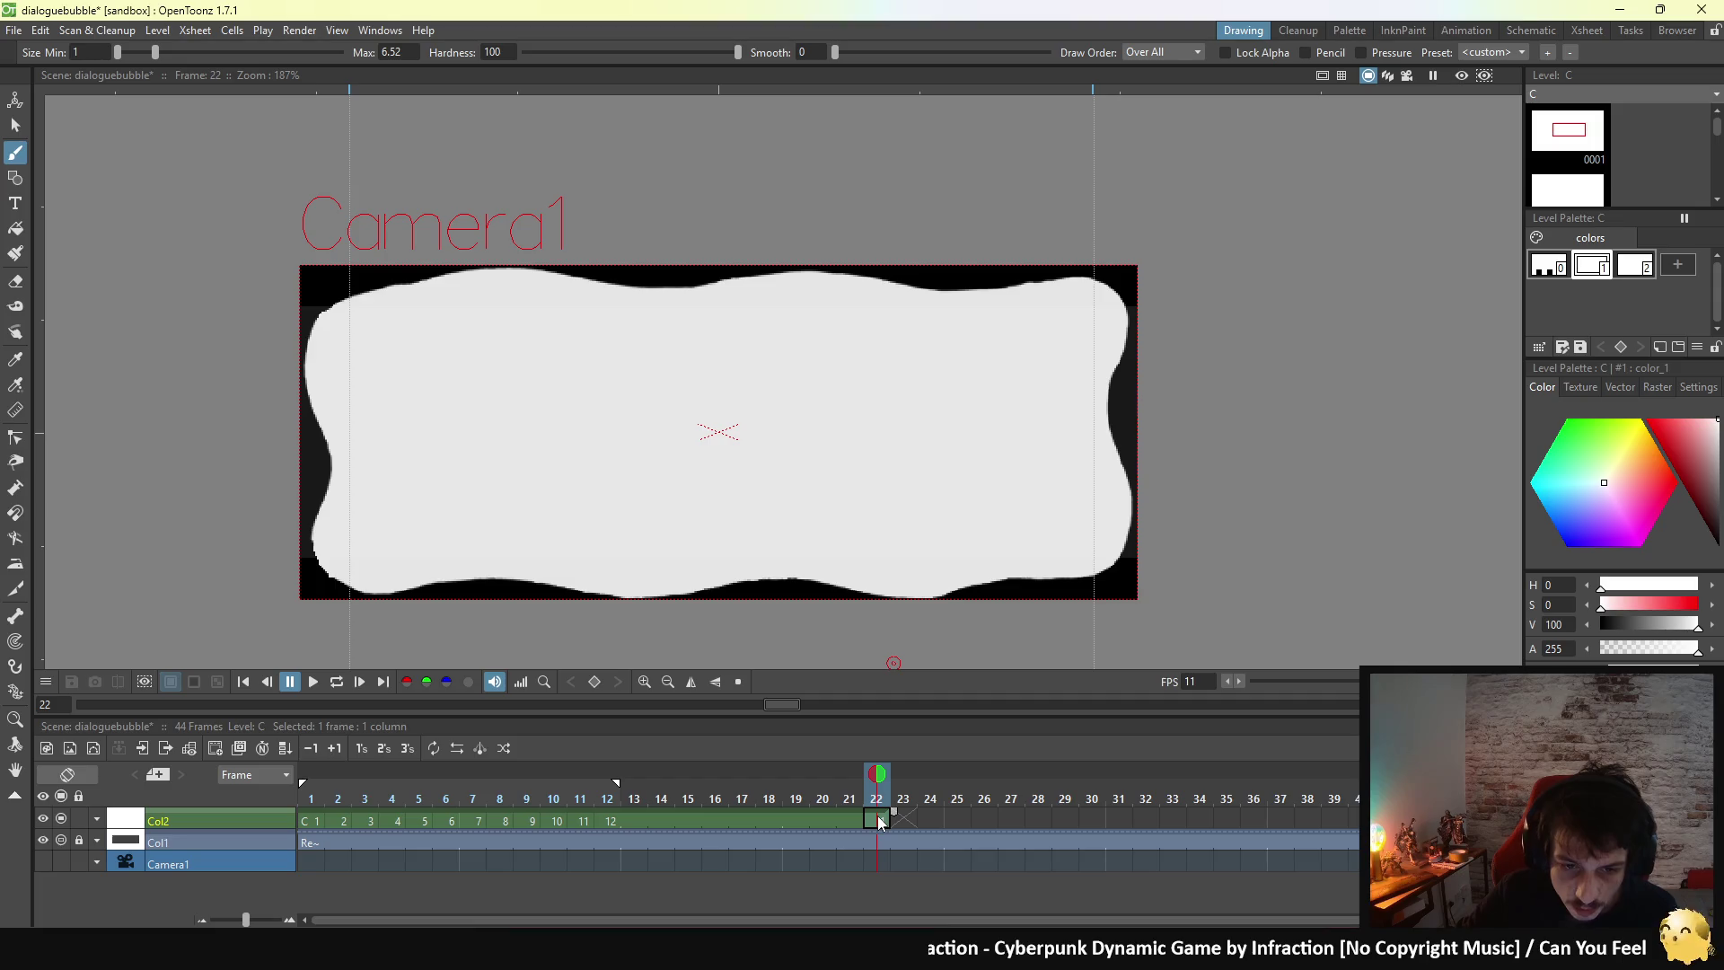
{"action": "key", "text": "Delete"}
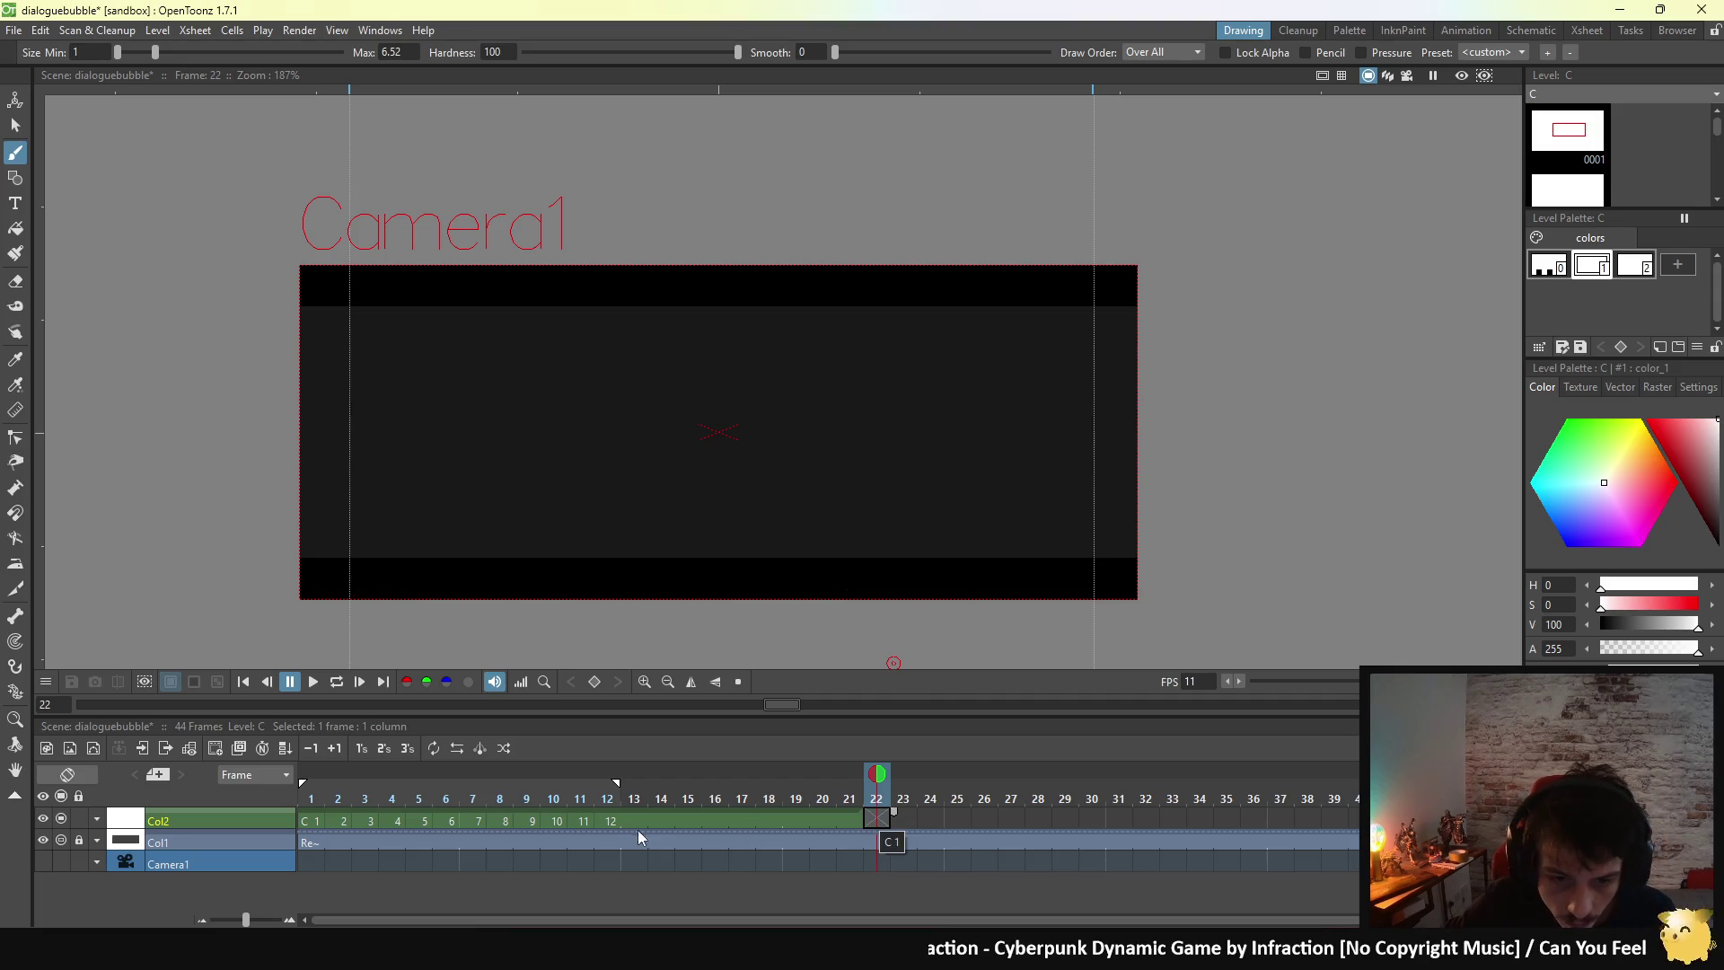
{"action": "left_click_drag", "start_coordinate": [634, 821], "coordinate": [848, 813]}
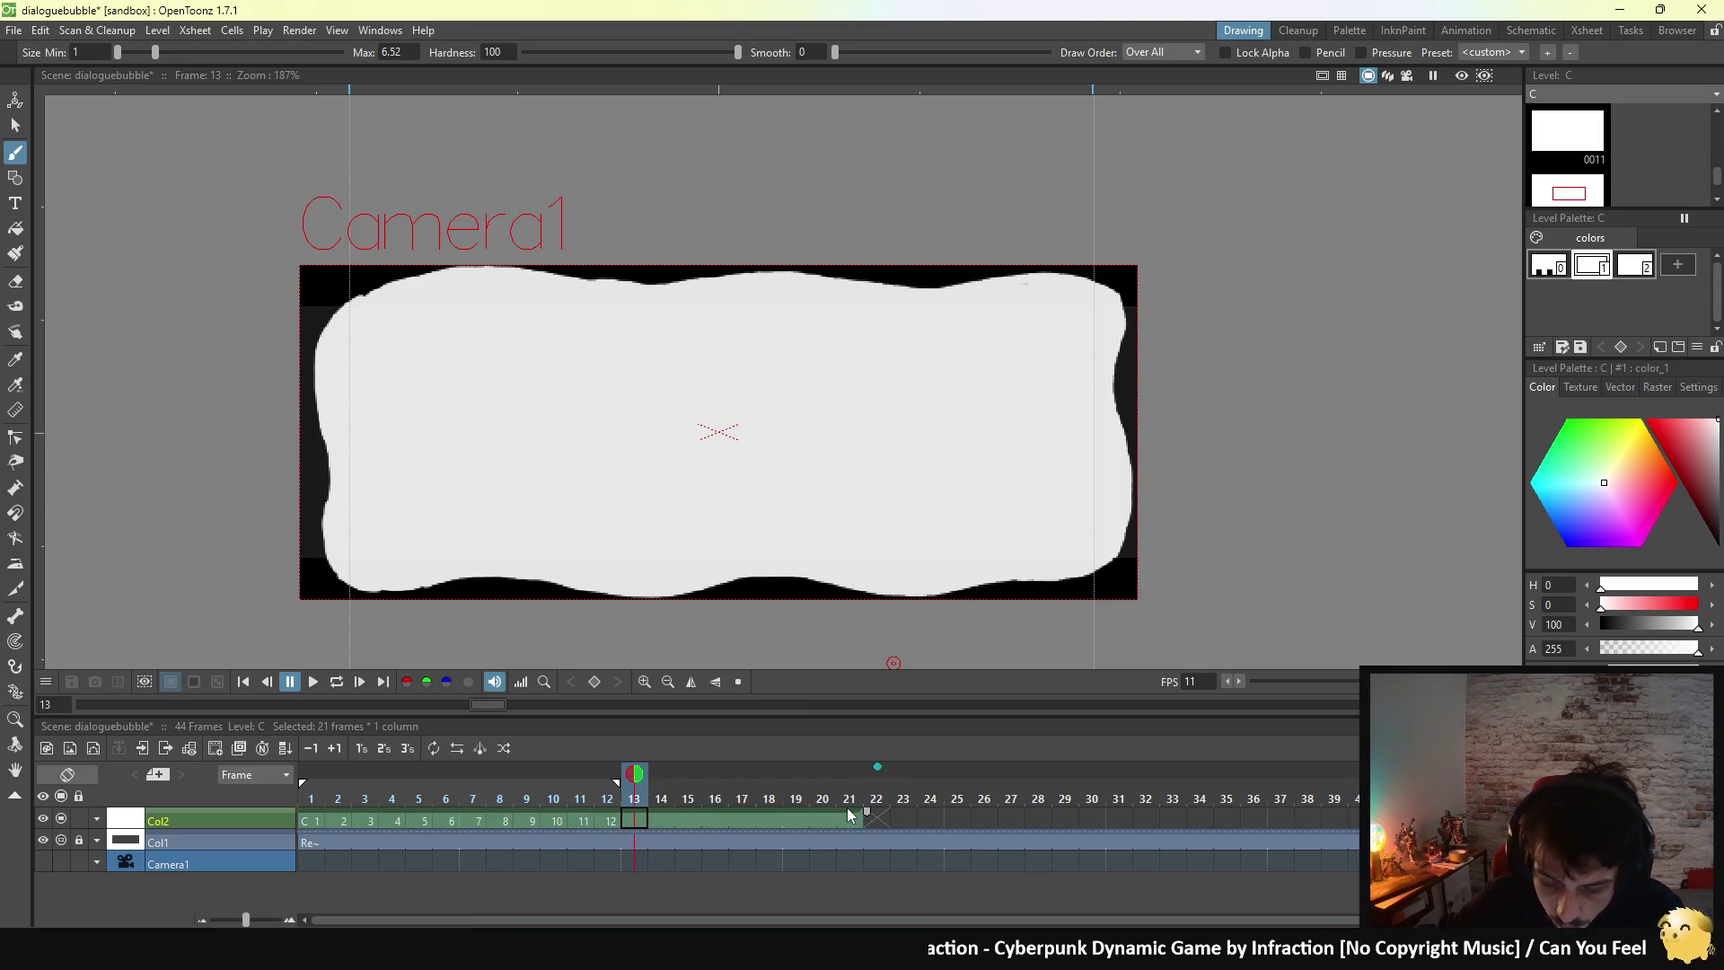
{"action": "left_click", "coordinate": [851, 819]}
{"action": "left_click", "coordinate": [644, 825]}
{"action": "key", "text": "Delete"}
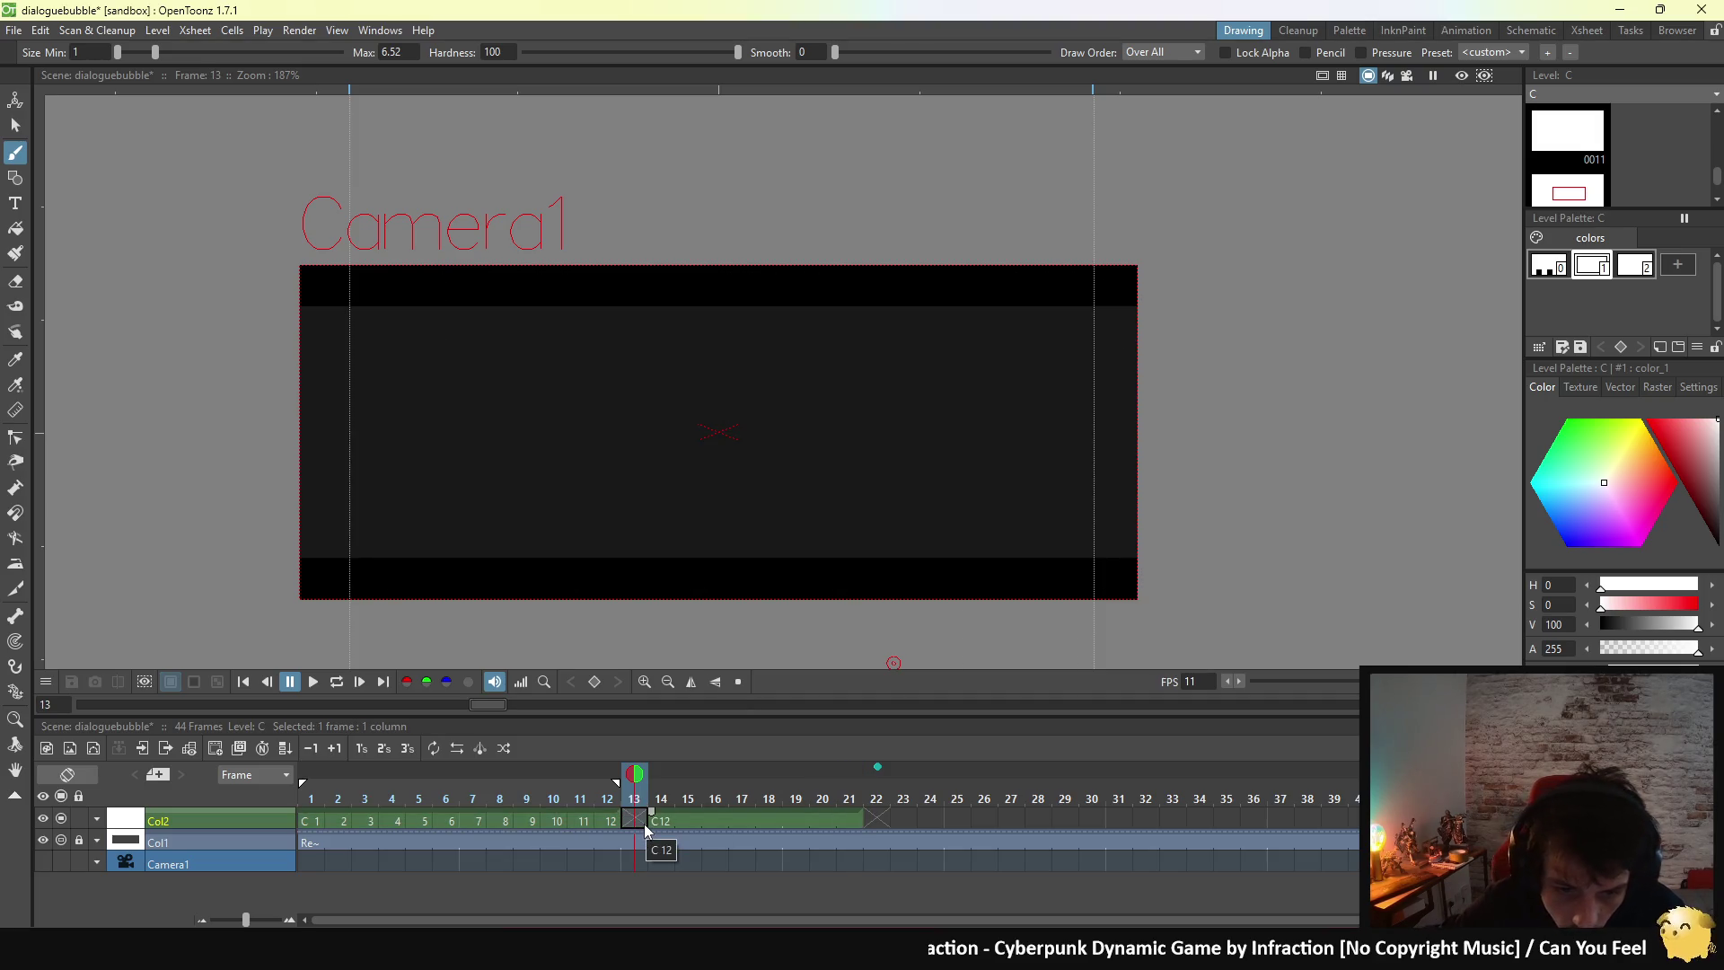
{"action": "left_click", "coordinate": [660, 820]}
{"action": "left_click", "coordinate": [853, 816], "text": "shift"}
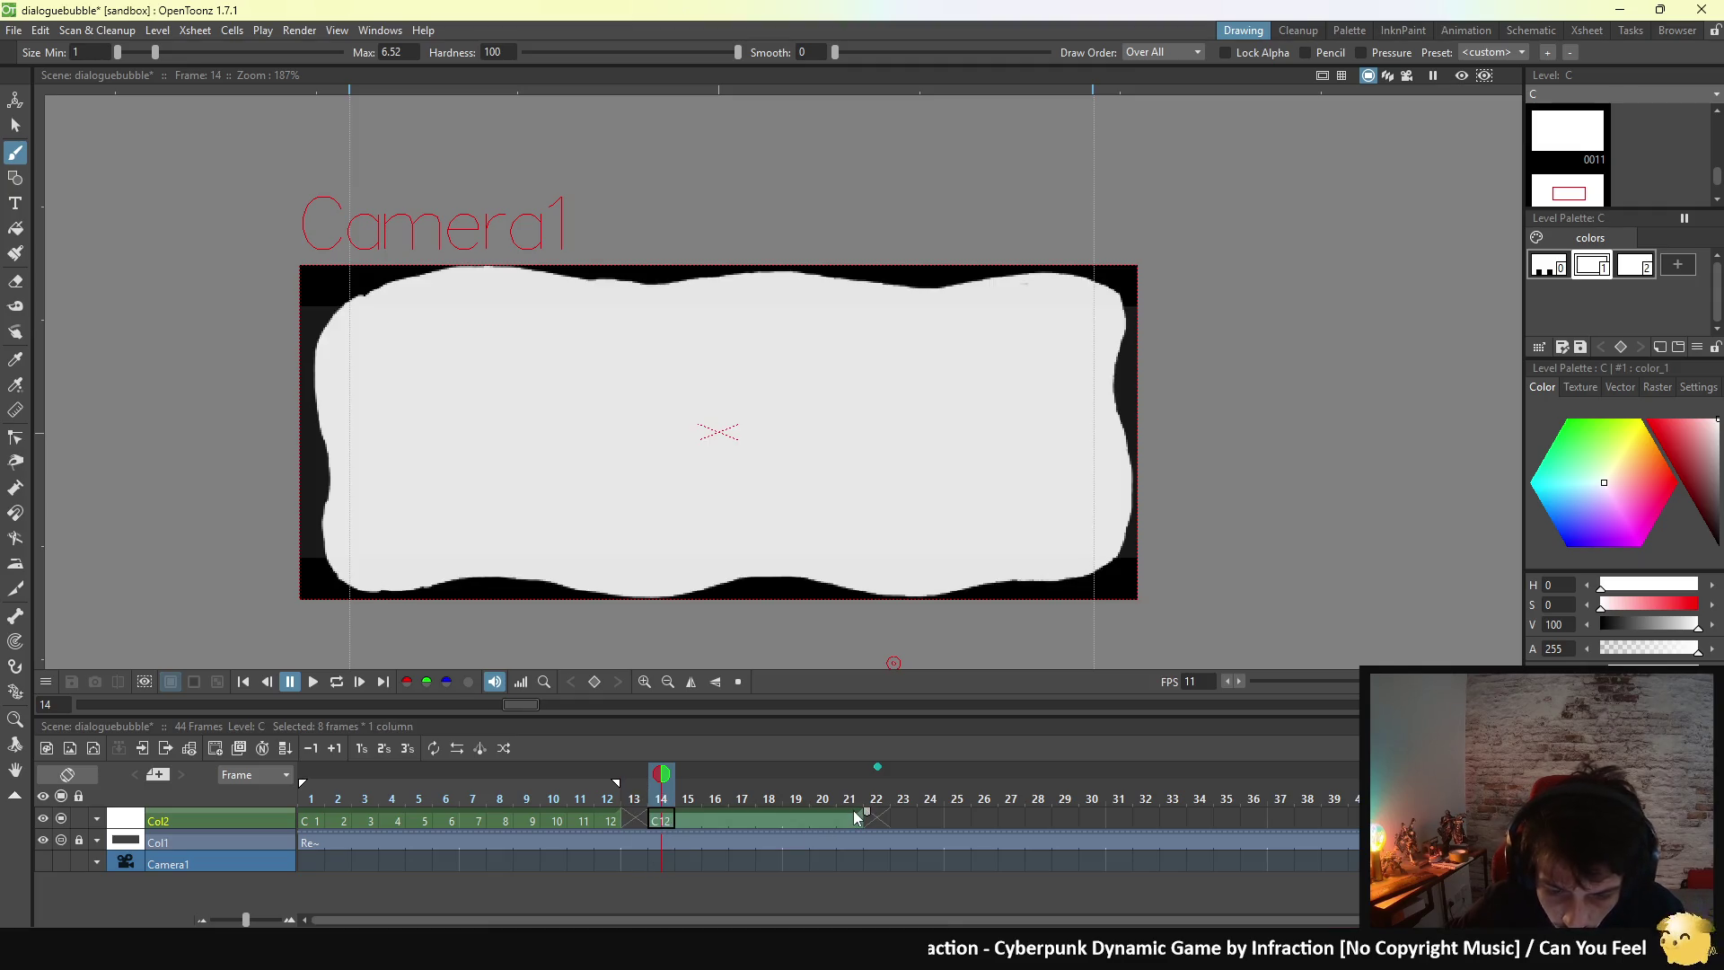
{"action": "key", "text": "Delete"}
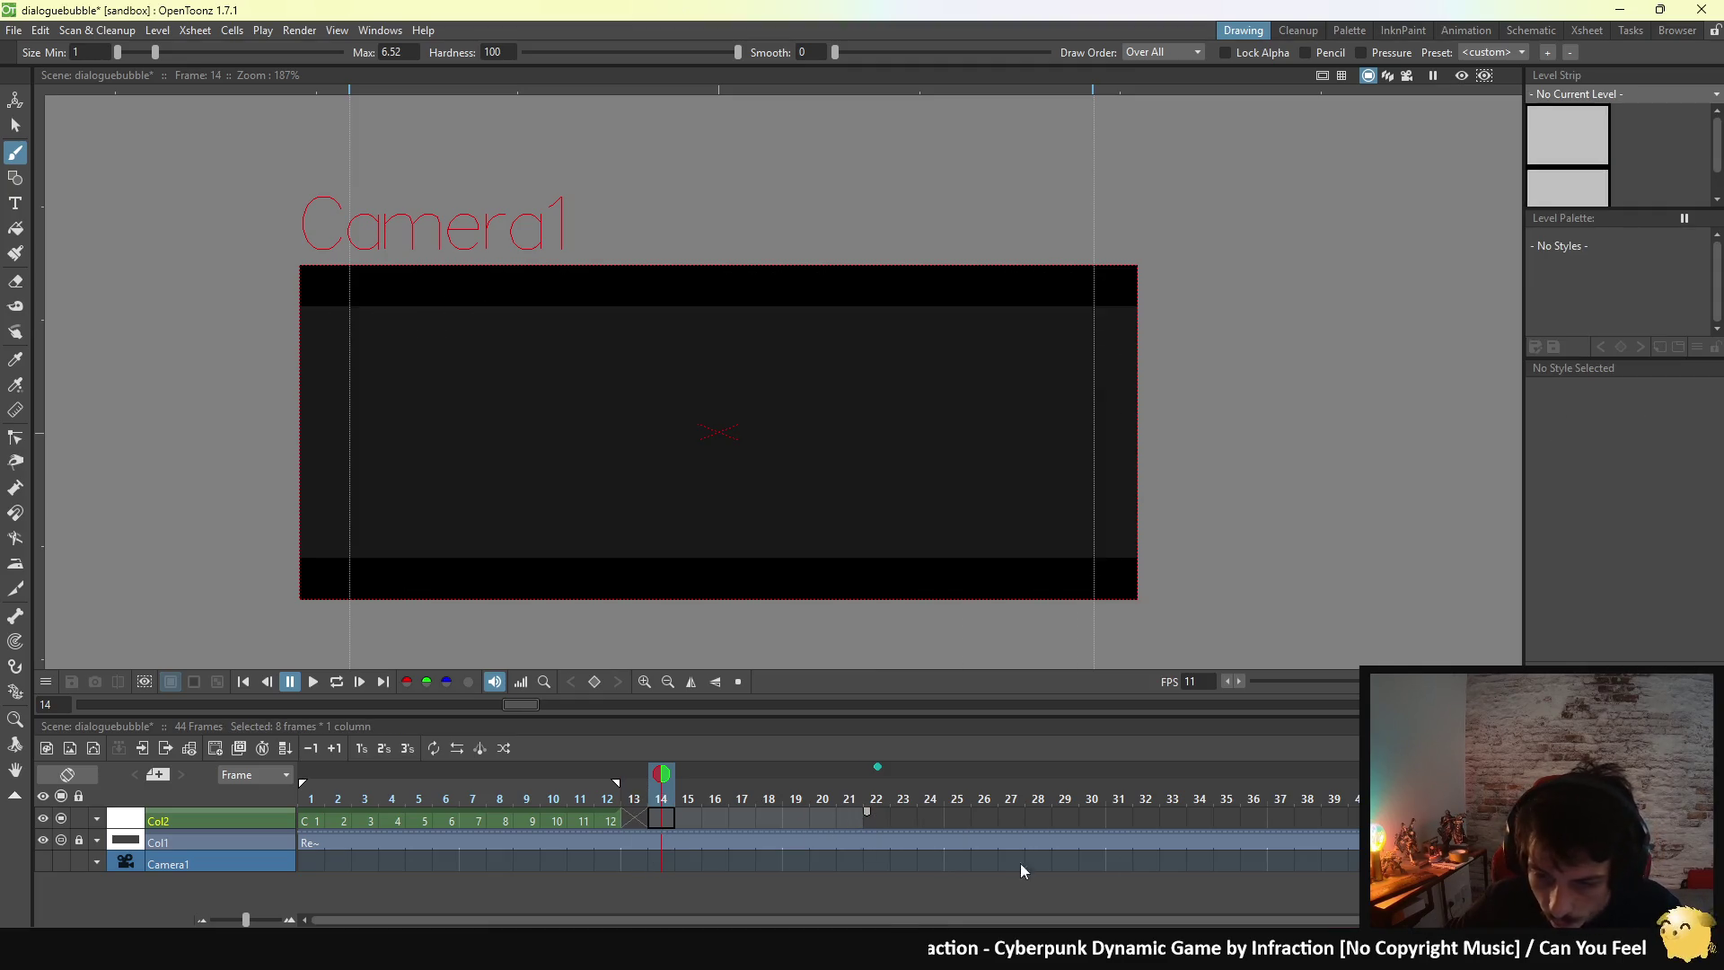
- Hide Col1 from preview, delete its cells from frame 14 to 44, and lock it
{"action": "left_click", "coordinate": [626, 840]}
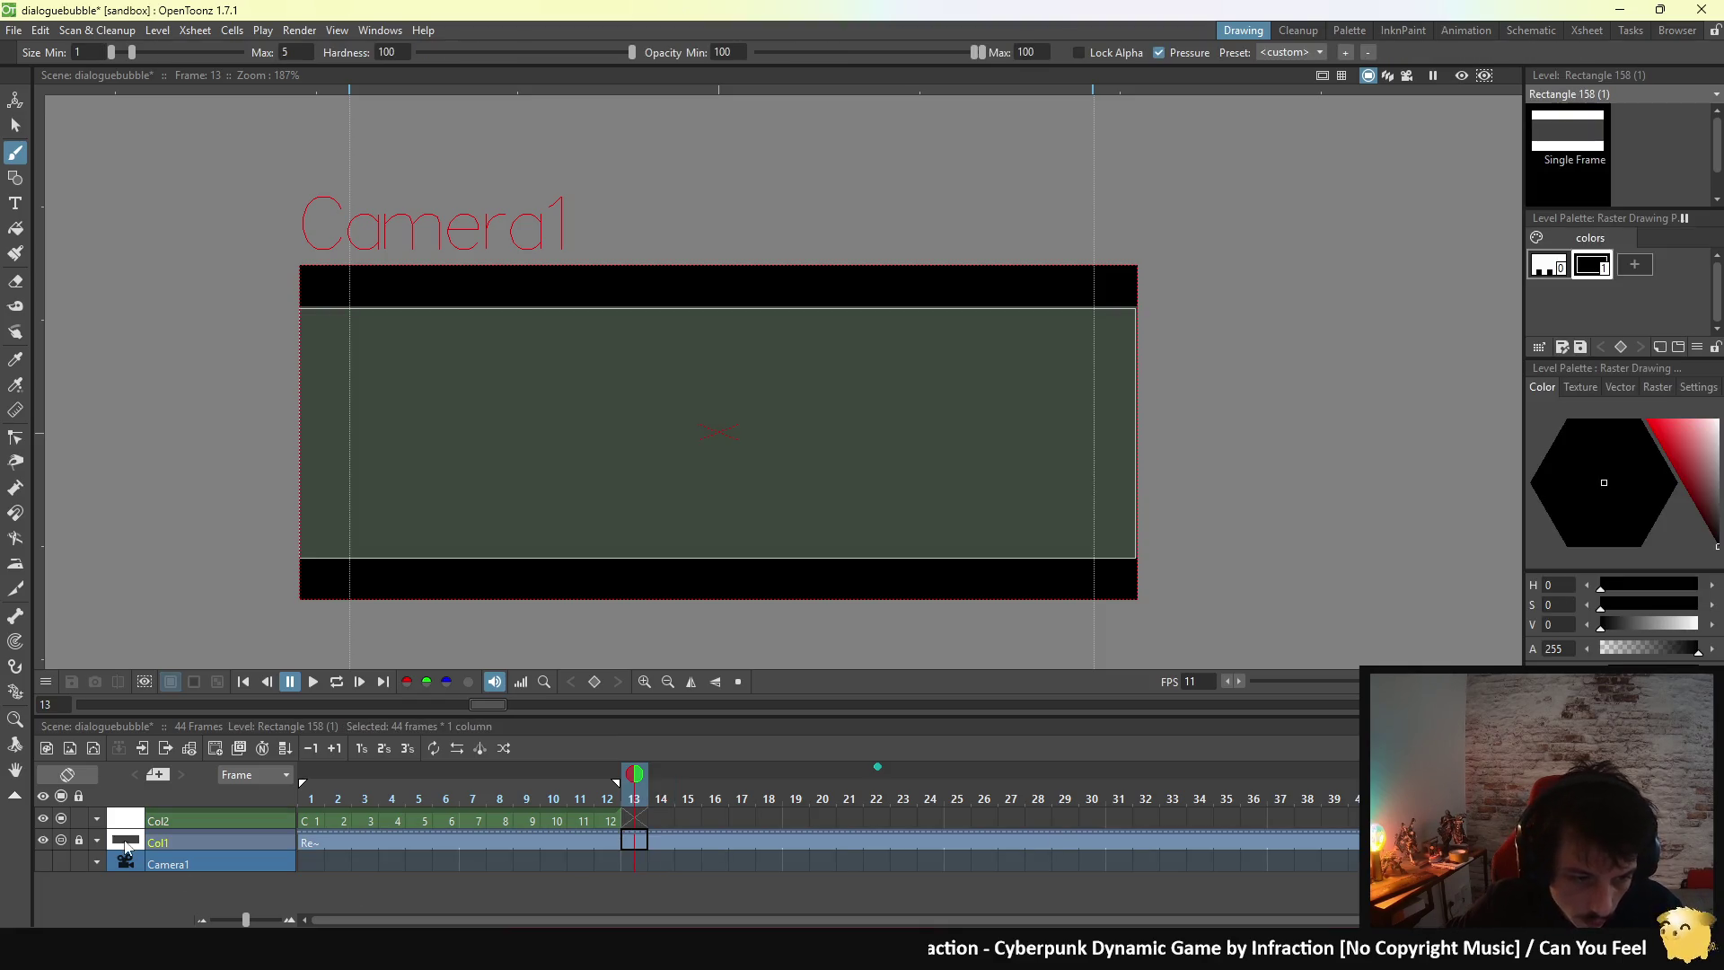
{"action": "left_click", "coordinate": [43, 840]}
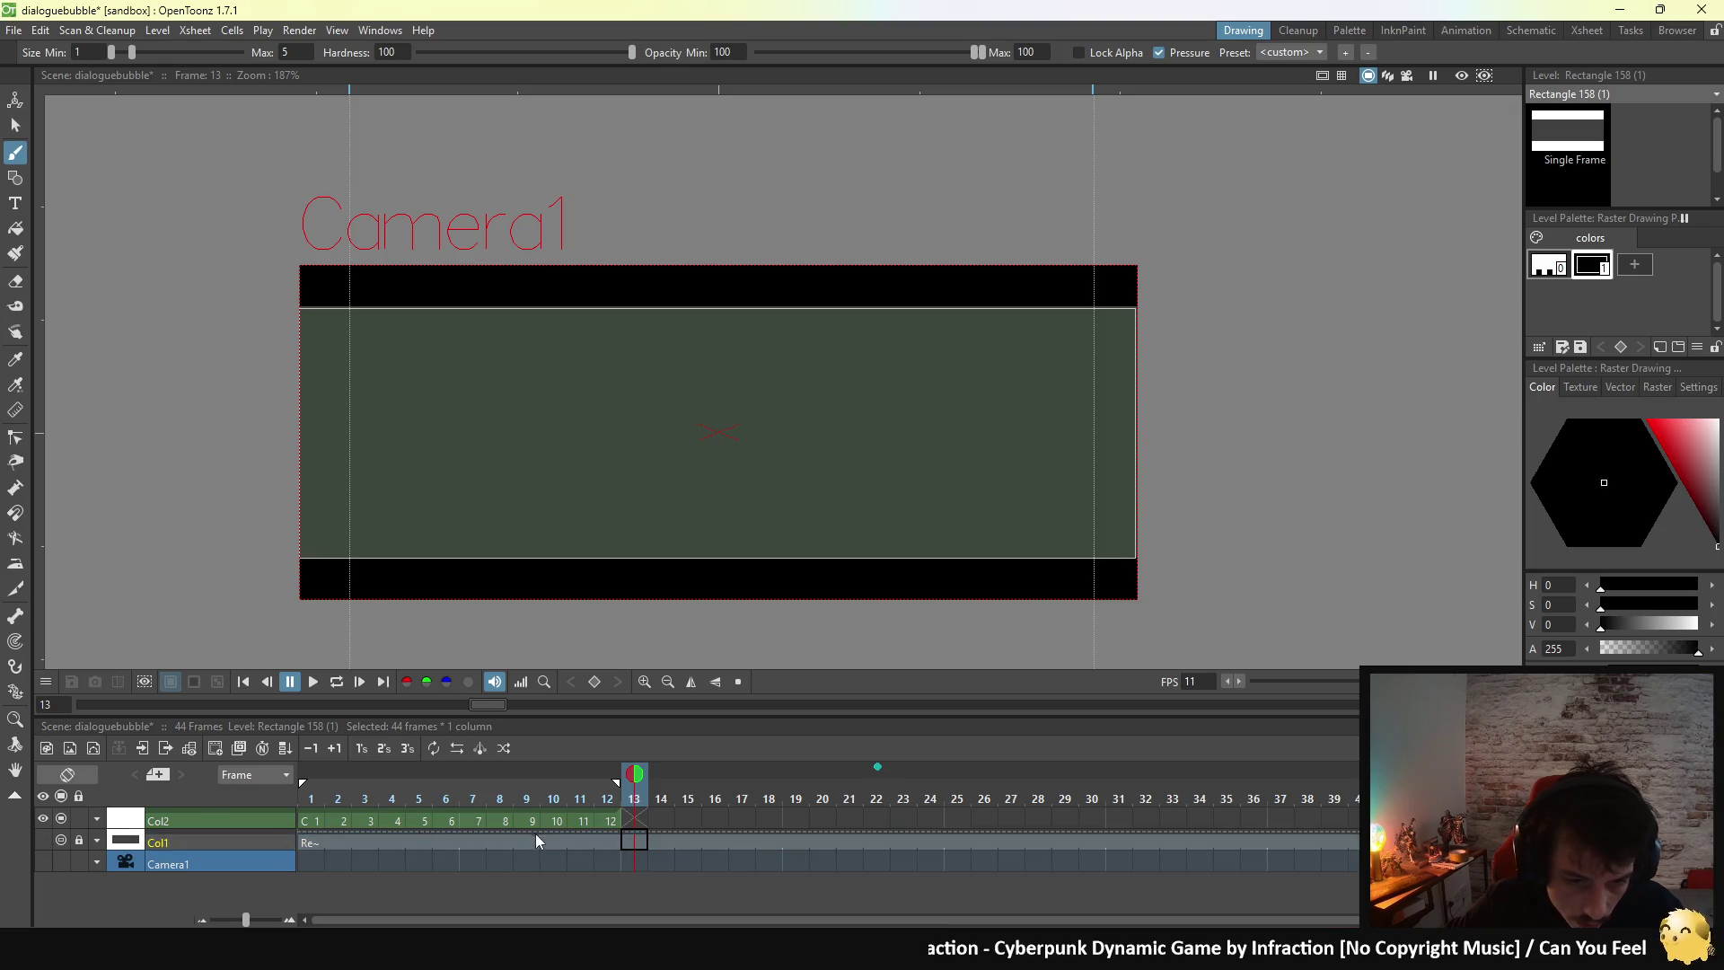
{"action": "left_click", "coordinate": [543, 839]}
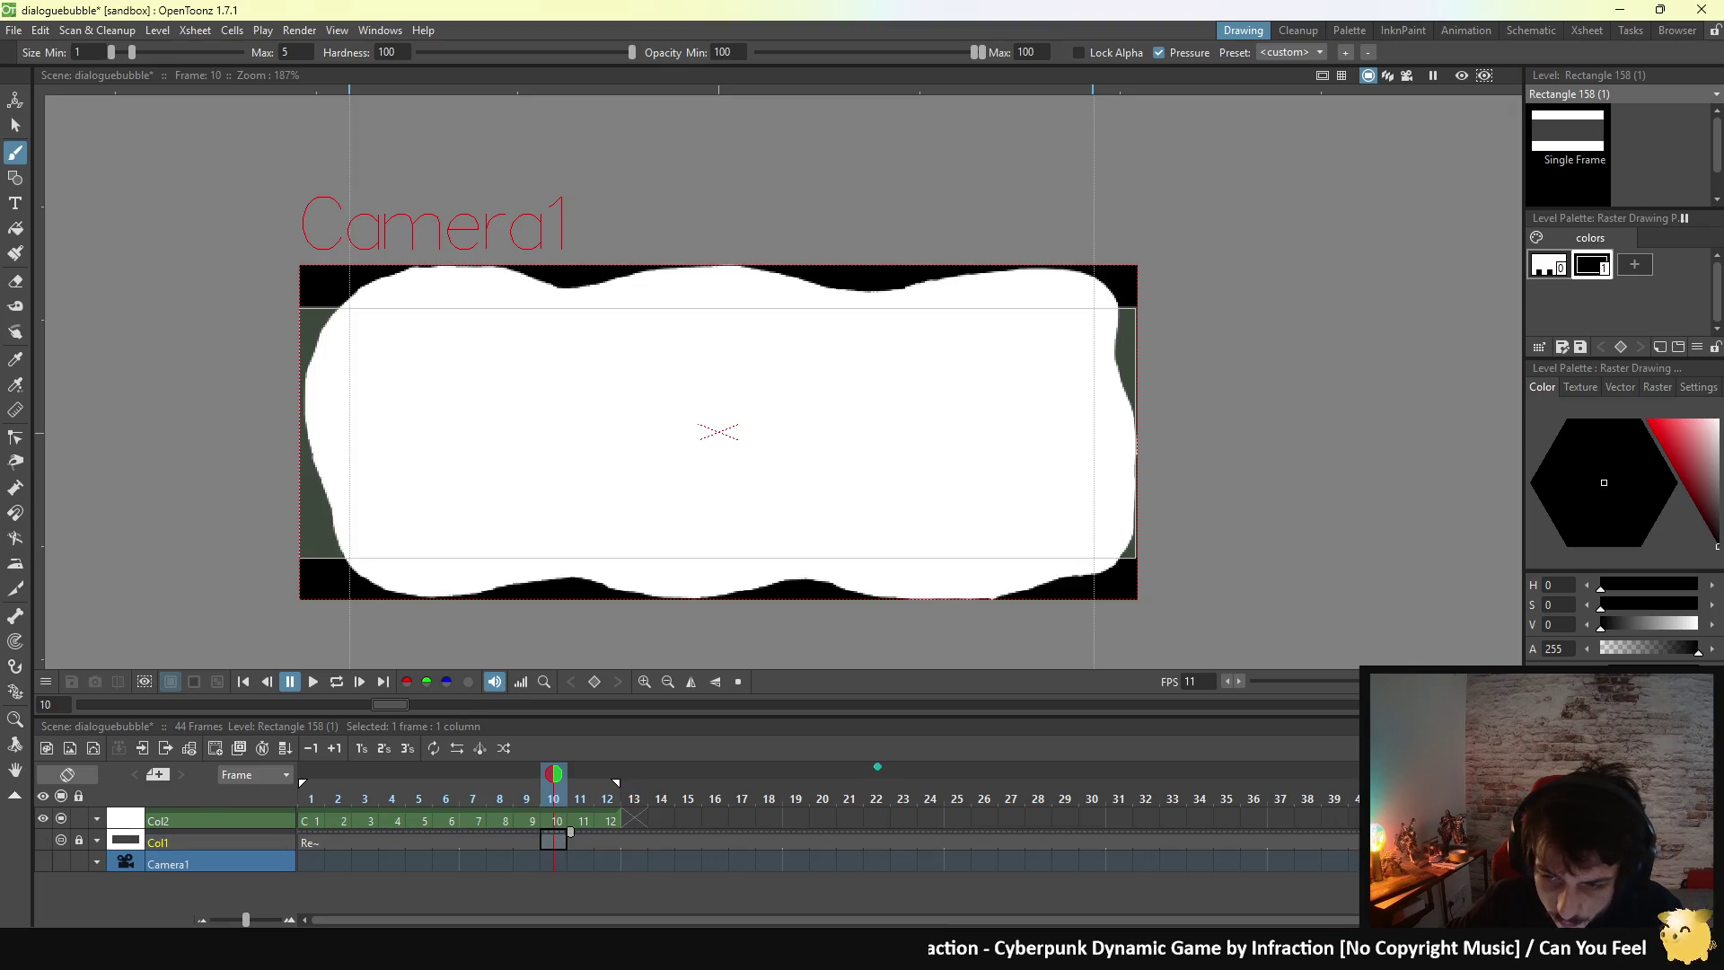
{"action": "key", "text": "alt+period"}
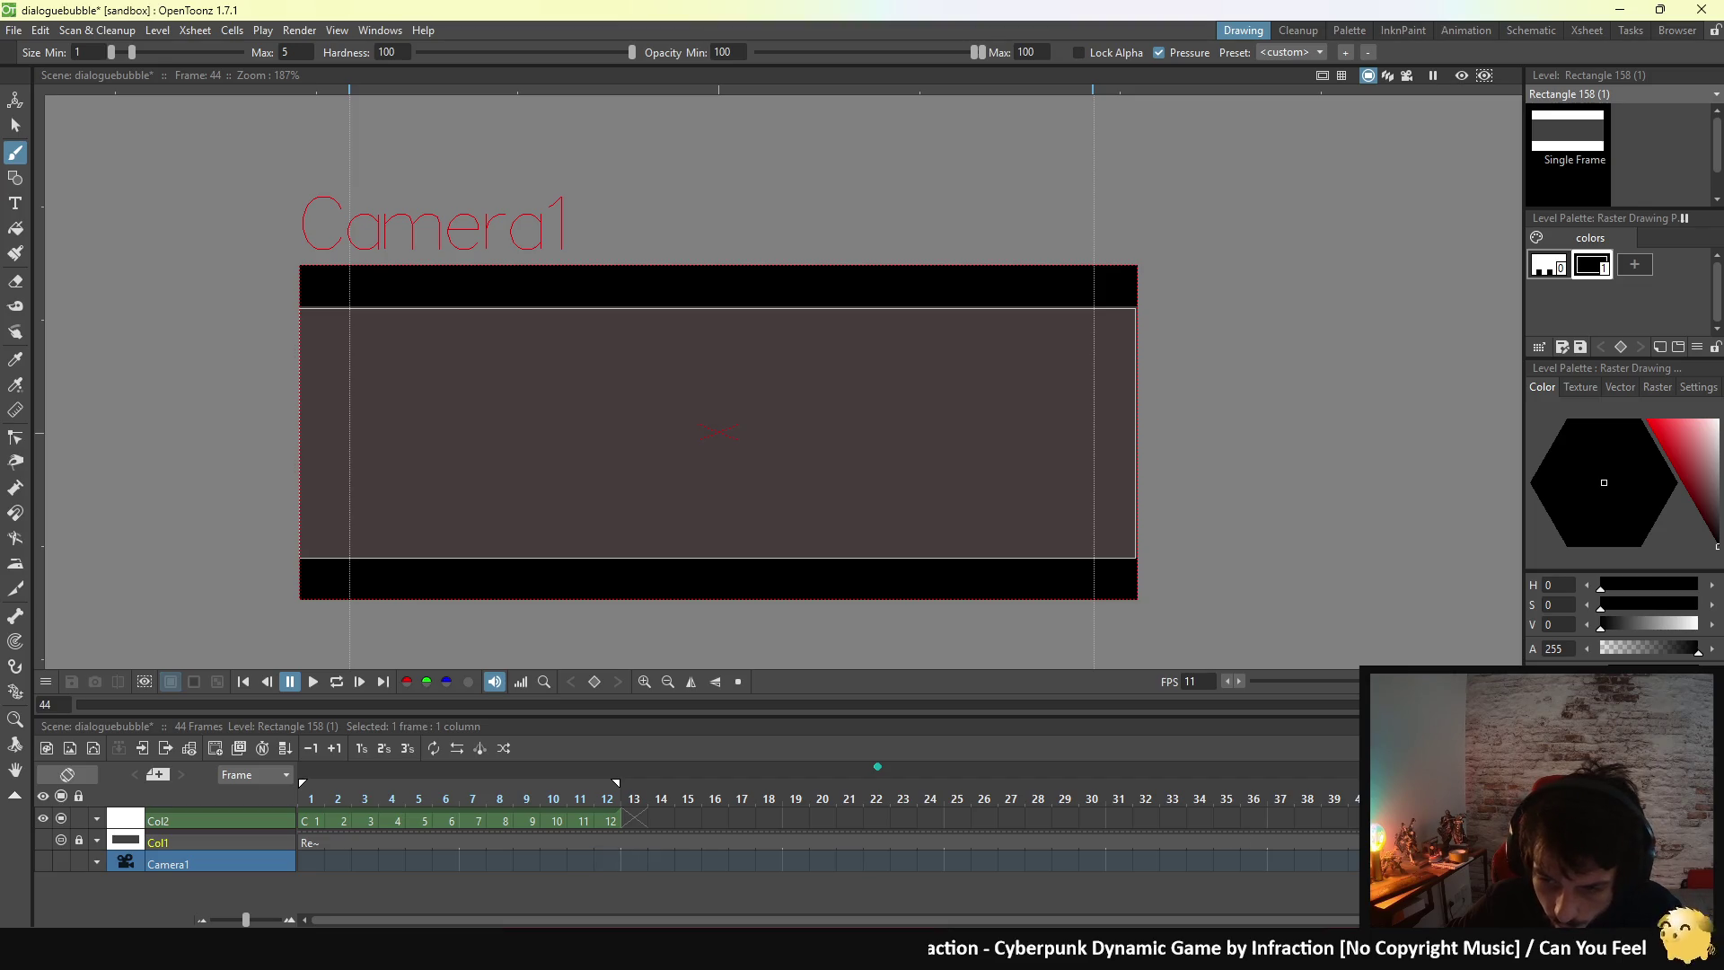
{"action": "left_click", "coordinate": [1145, 841]}
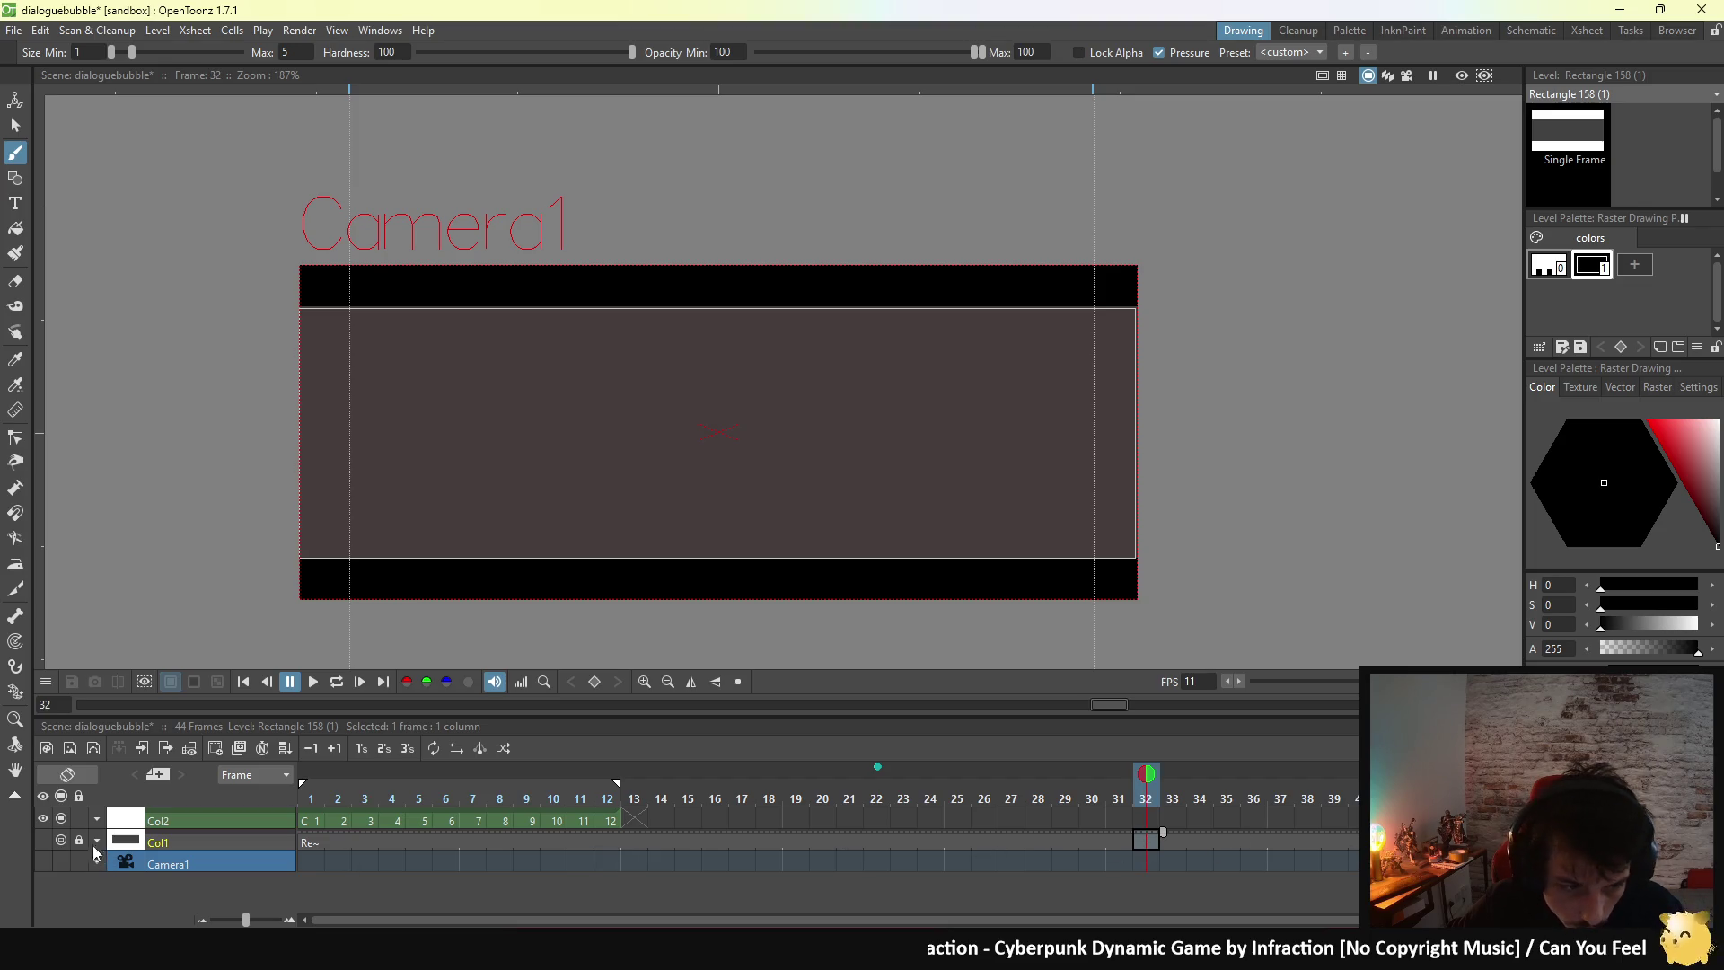
{"action": "key", "text": "alt+period"}
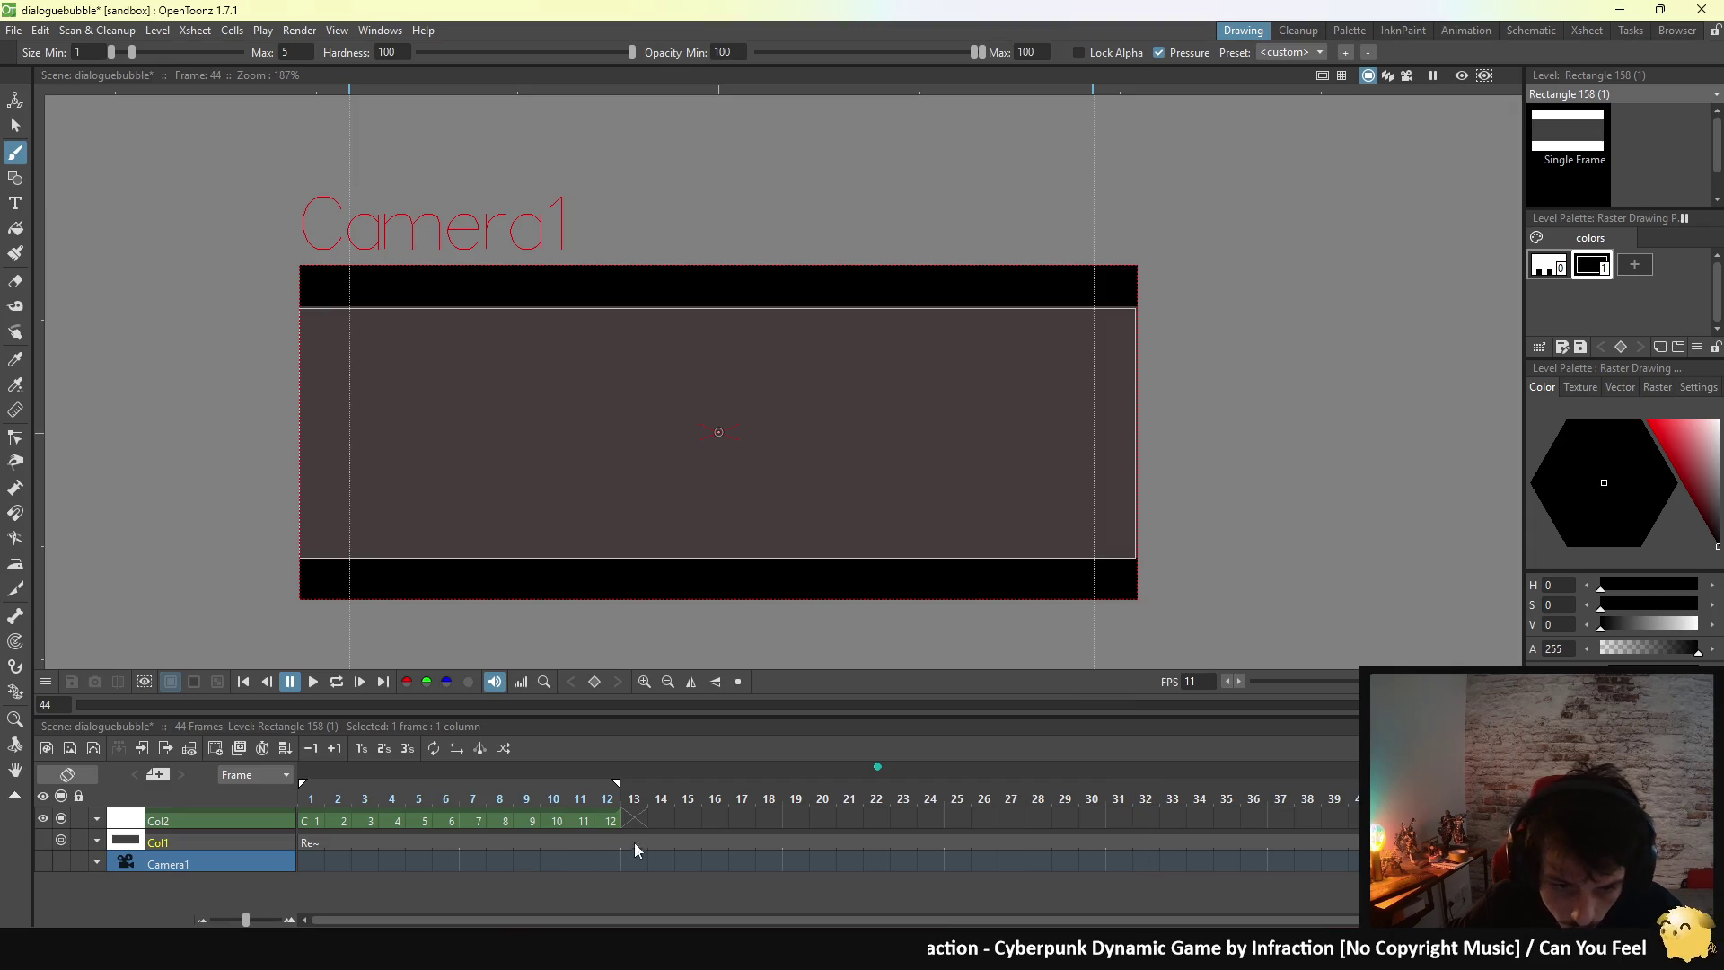
{"action": "left_click", "coordinate": [655, 842], "text": "shift"}
{"action": "key", "text": "Delete"}
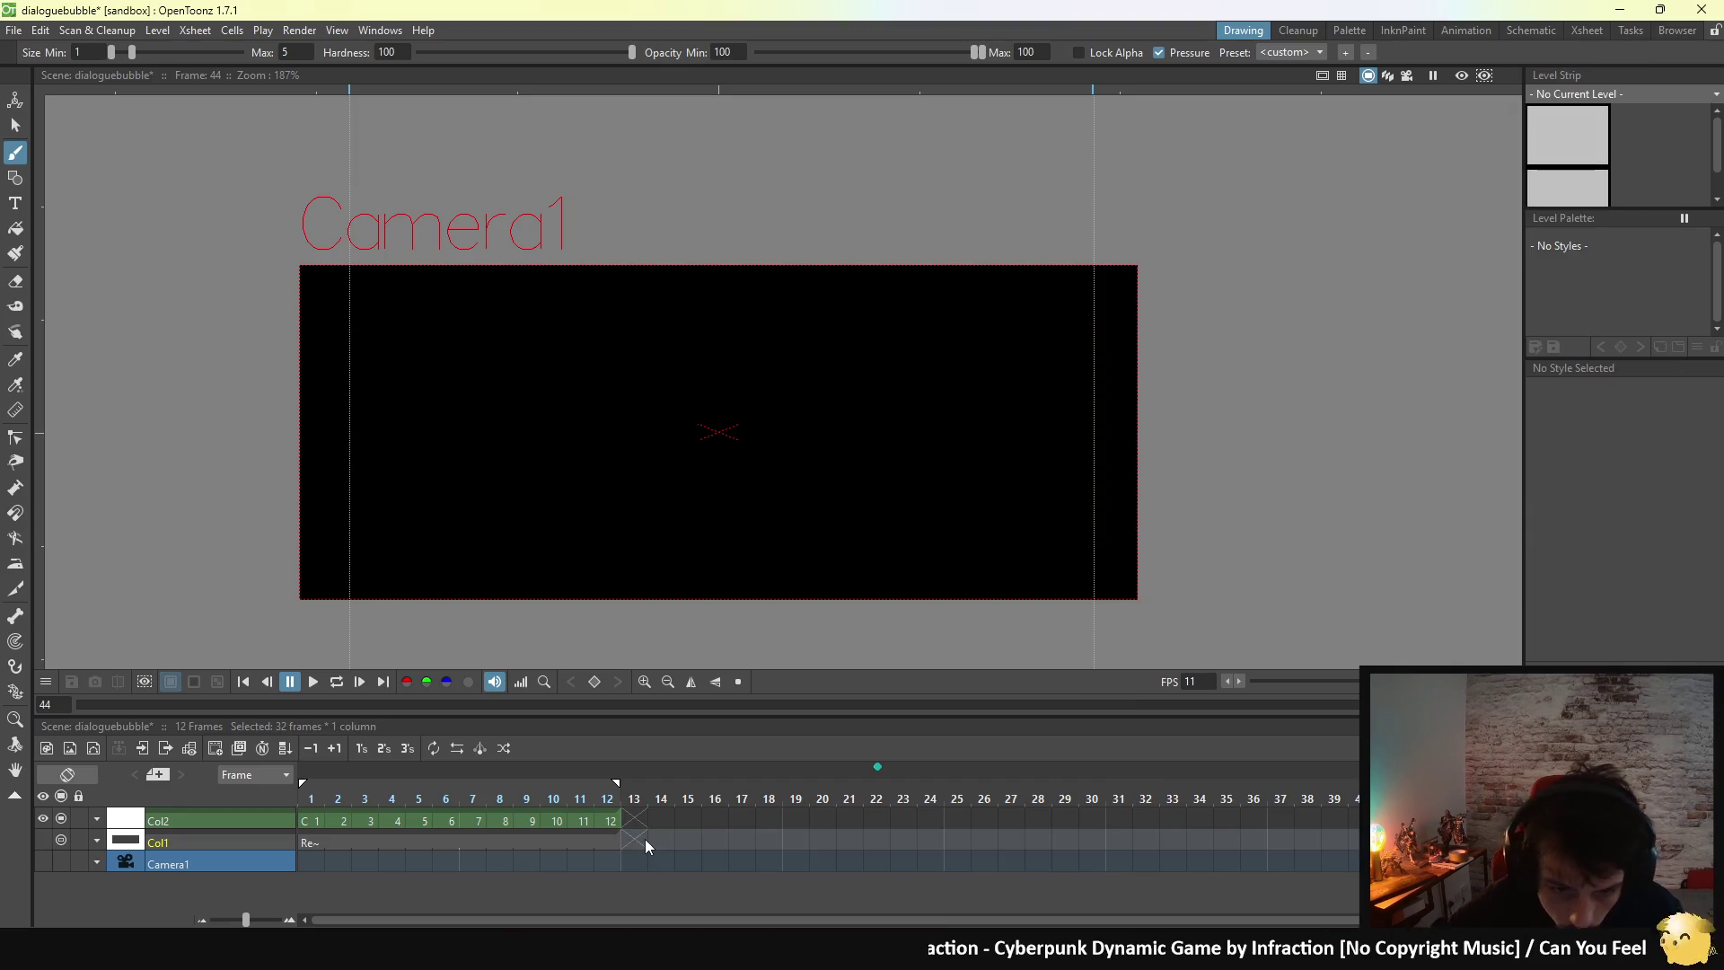
{"action": "left_click", "coordinate": [76, 842]}
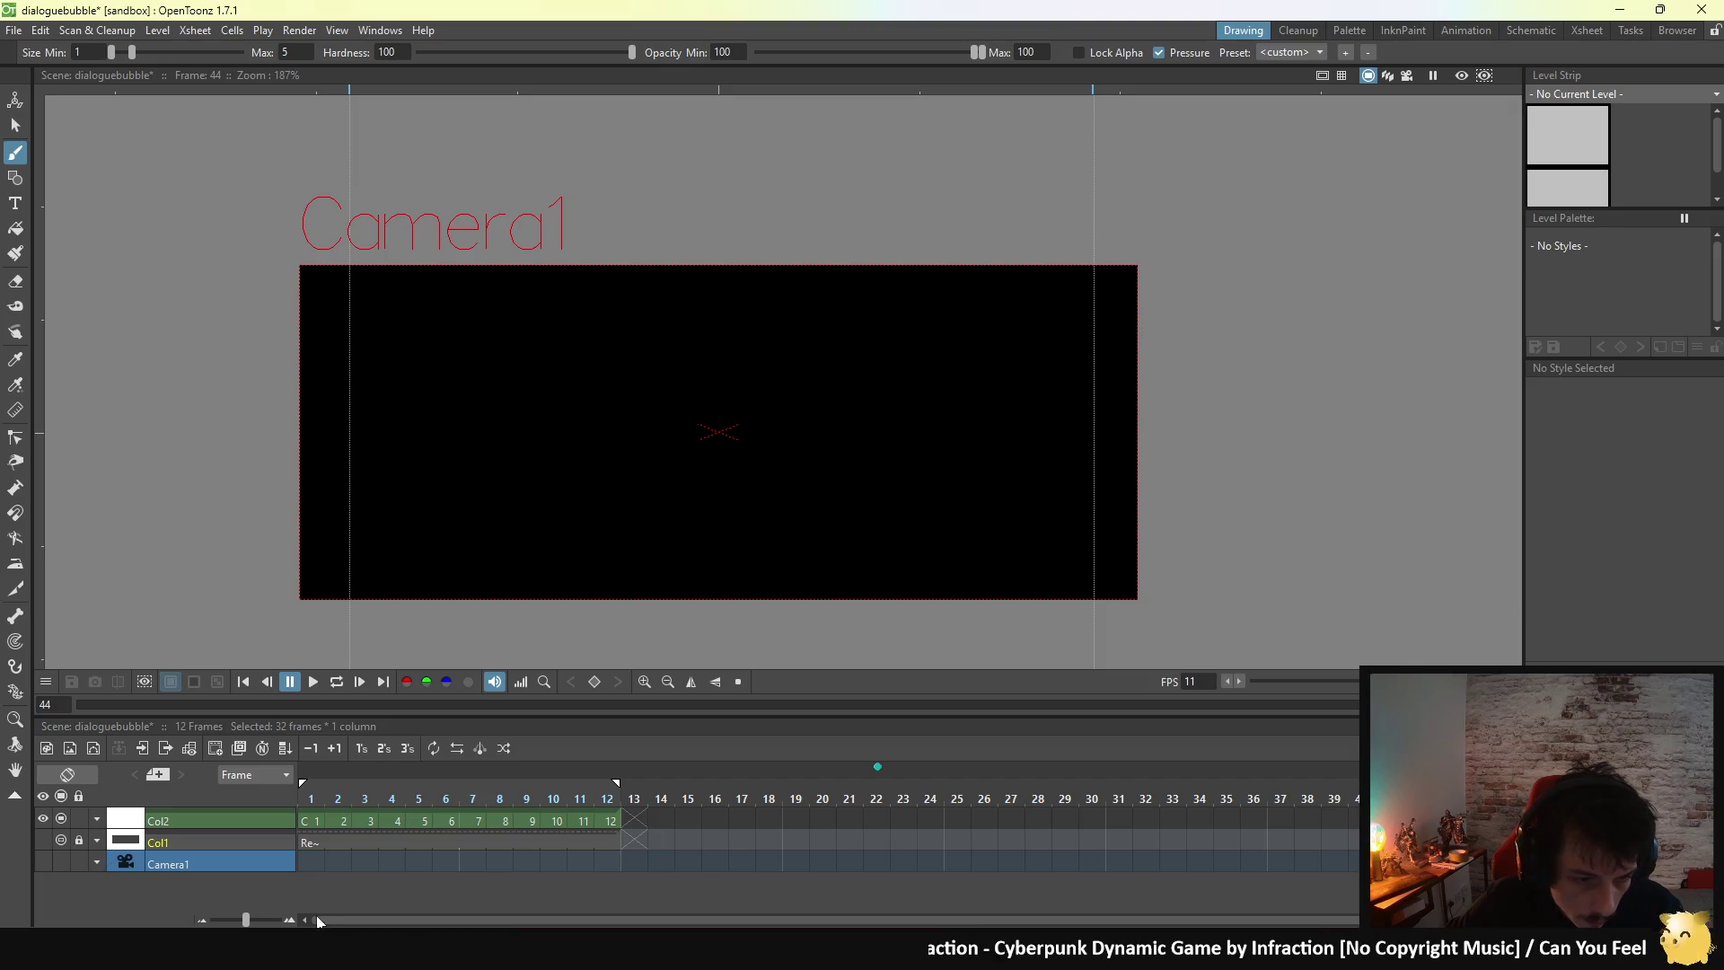
- Show Col2 again, make bubble level C current, and delete its frames after 12
{"action": "left_click", "coordinate": [372, 813]}
{"action": "left_click", "coordinate": [40, 812]}
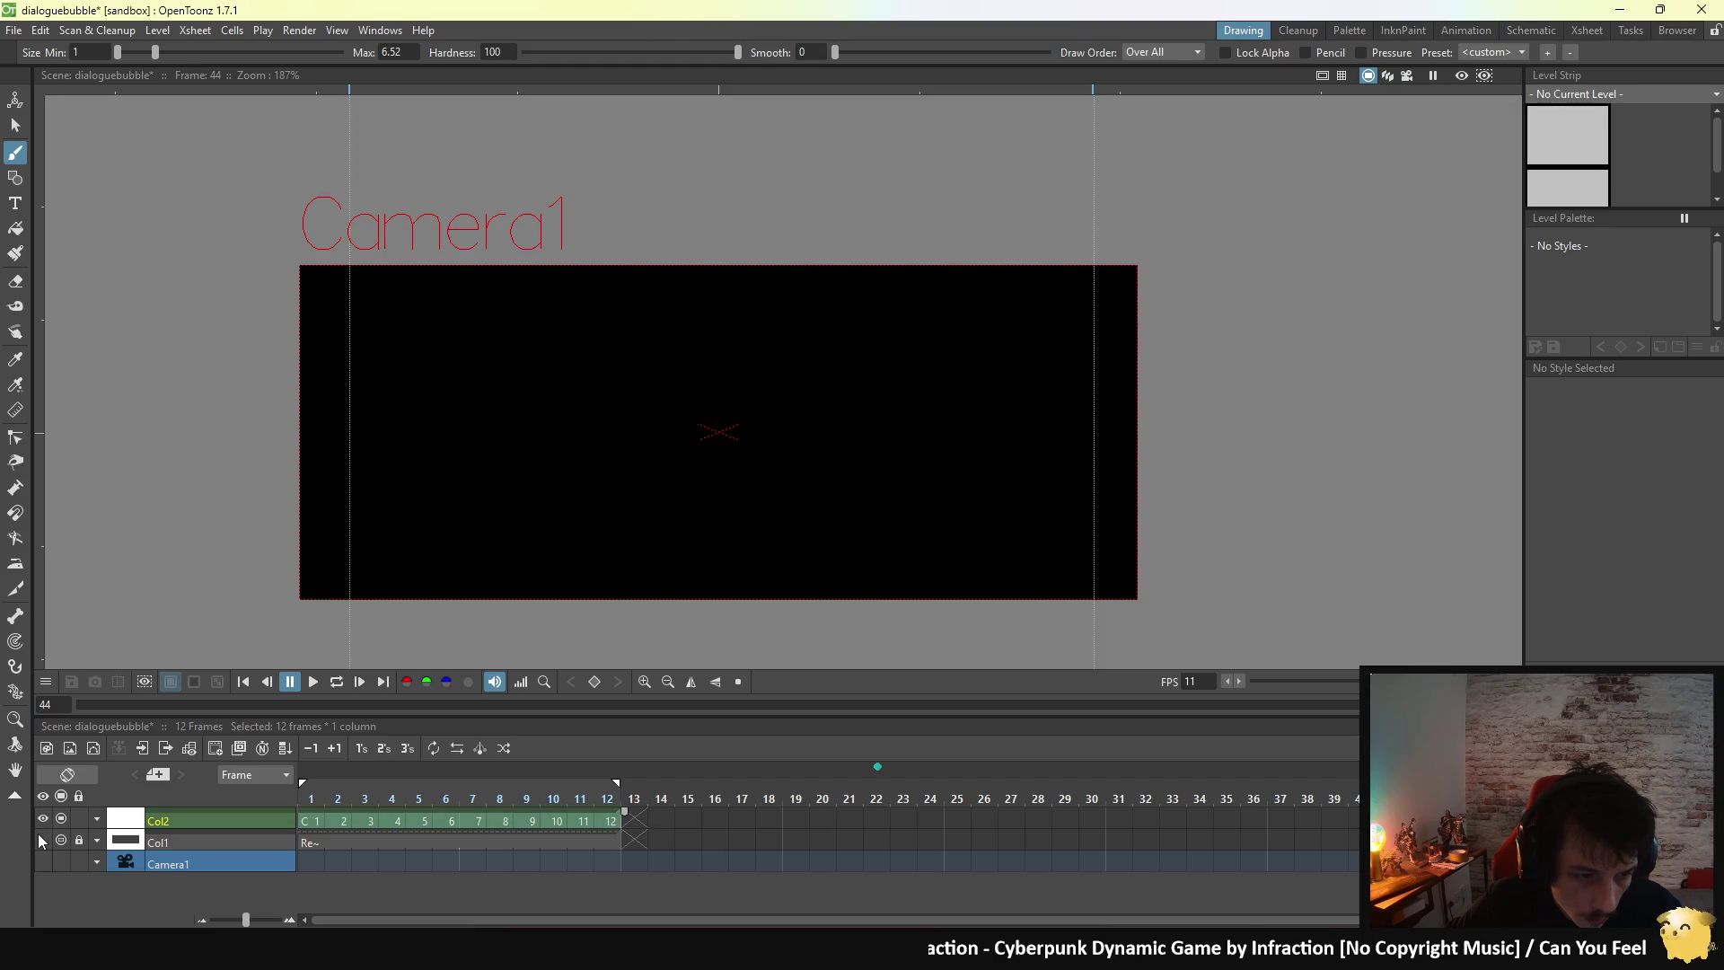
{"action": "left_click", "coordinate": [169, 840]}
{"action": "left_click", "coordinate": [152, 826]}
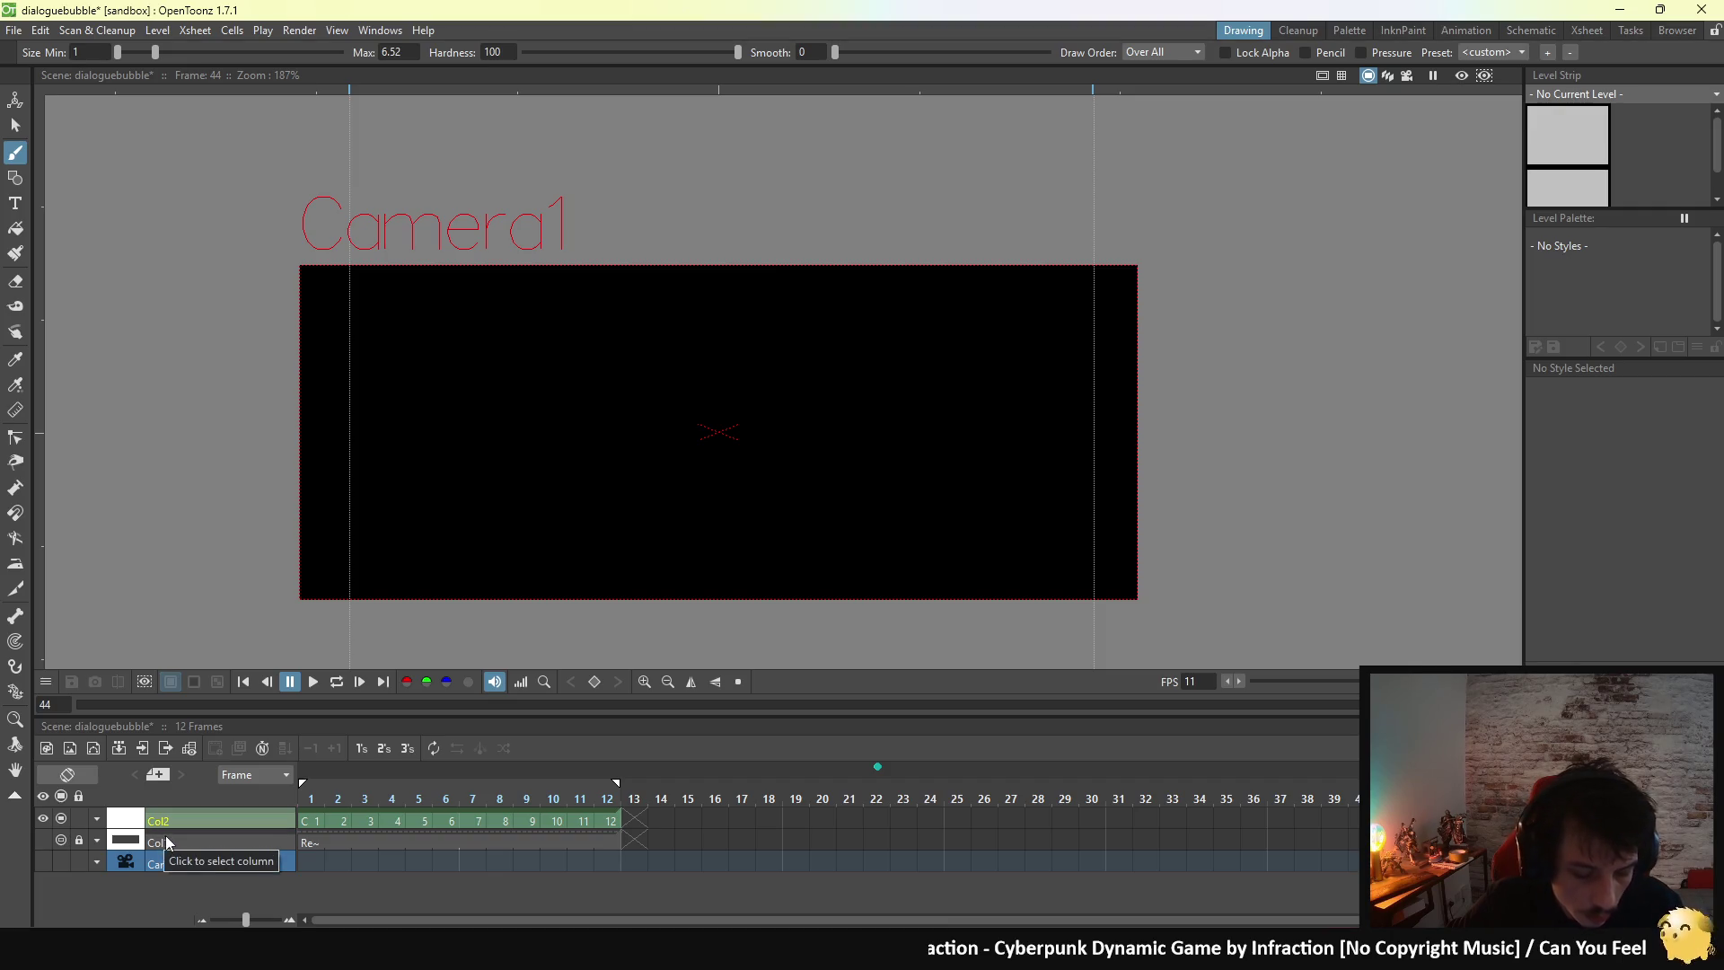
{"action": "left_click", "coordinate": [365, 625]}
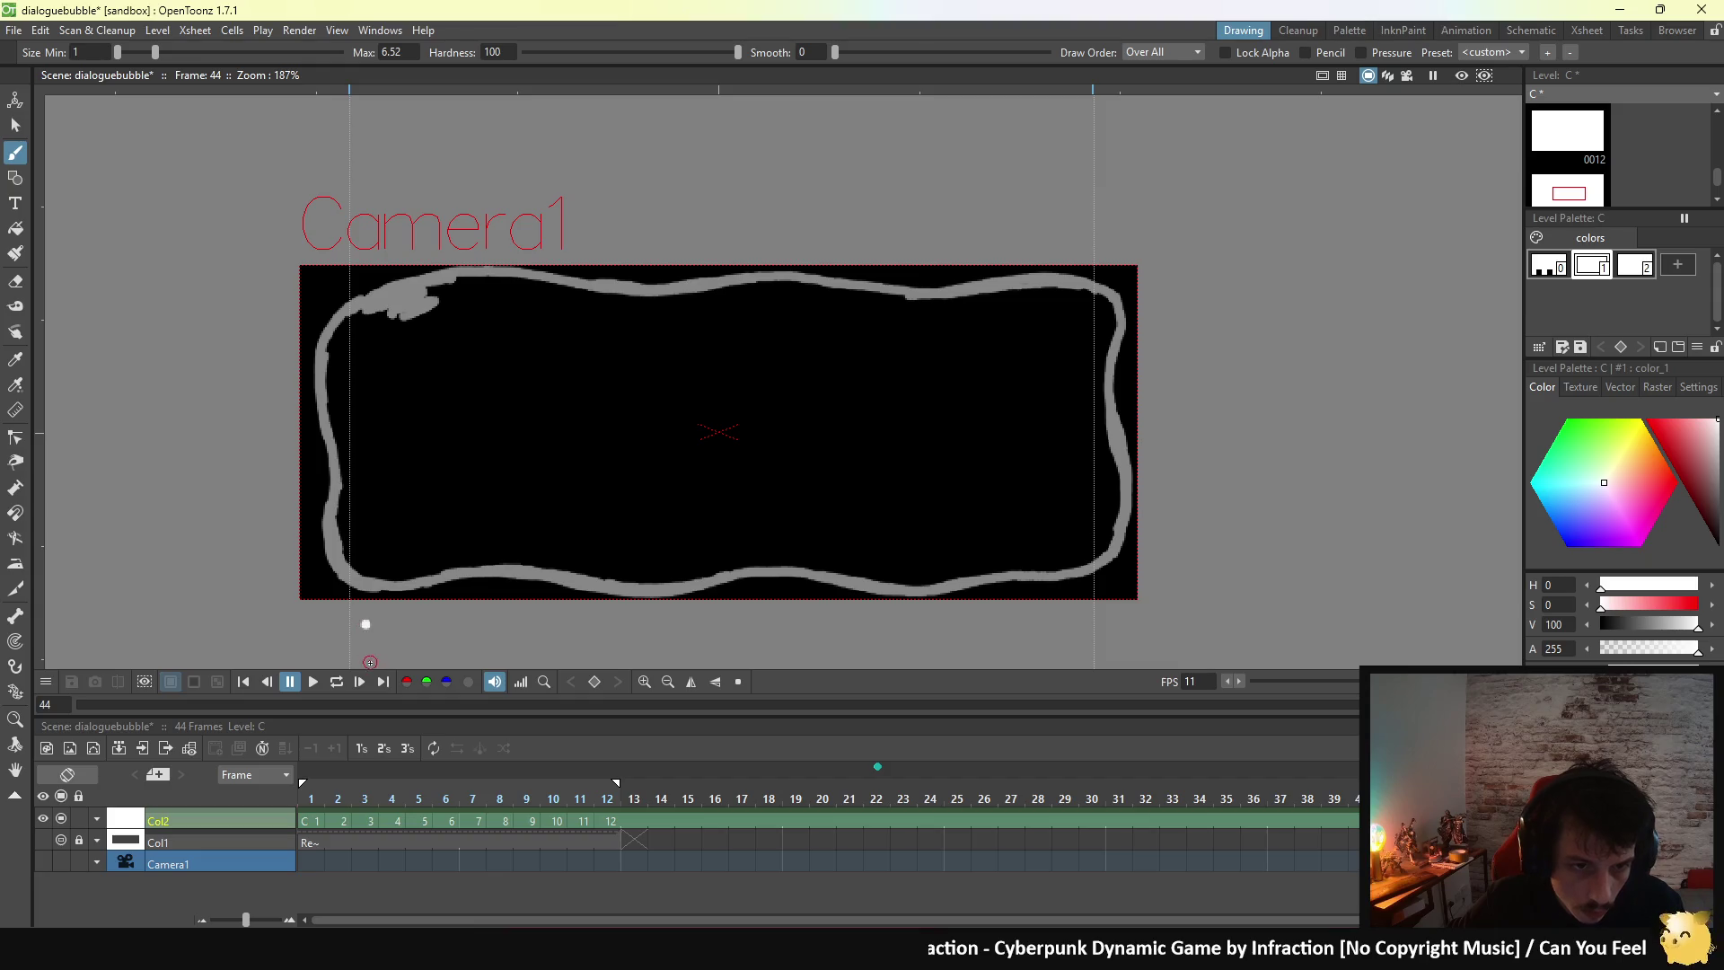
{"action": "left_click", "coordinate": [372, 824]}
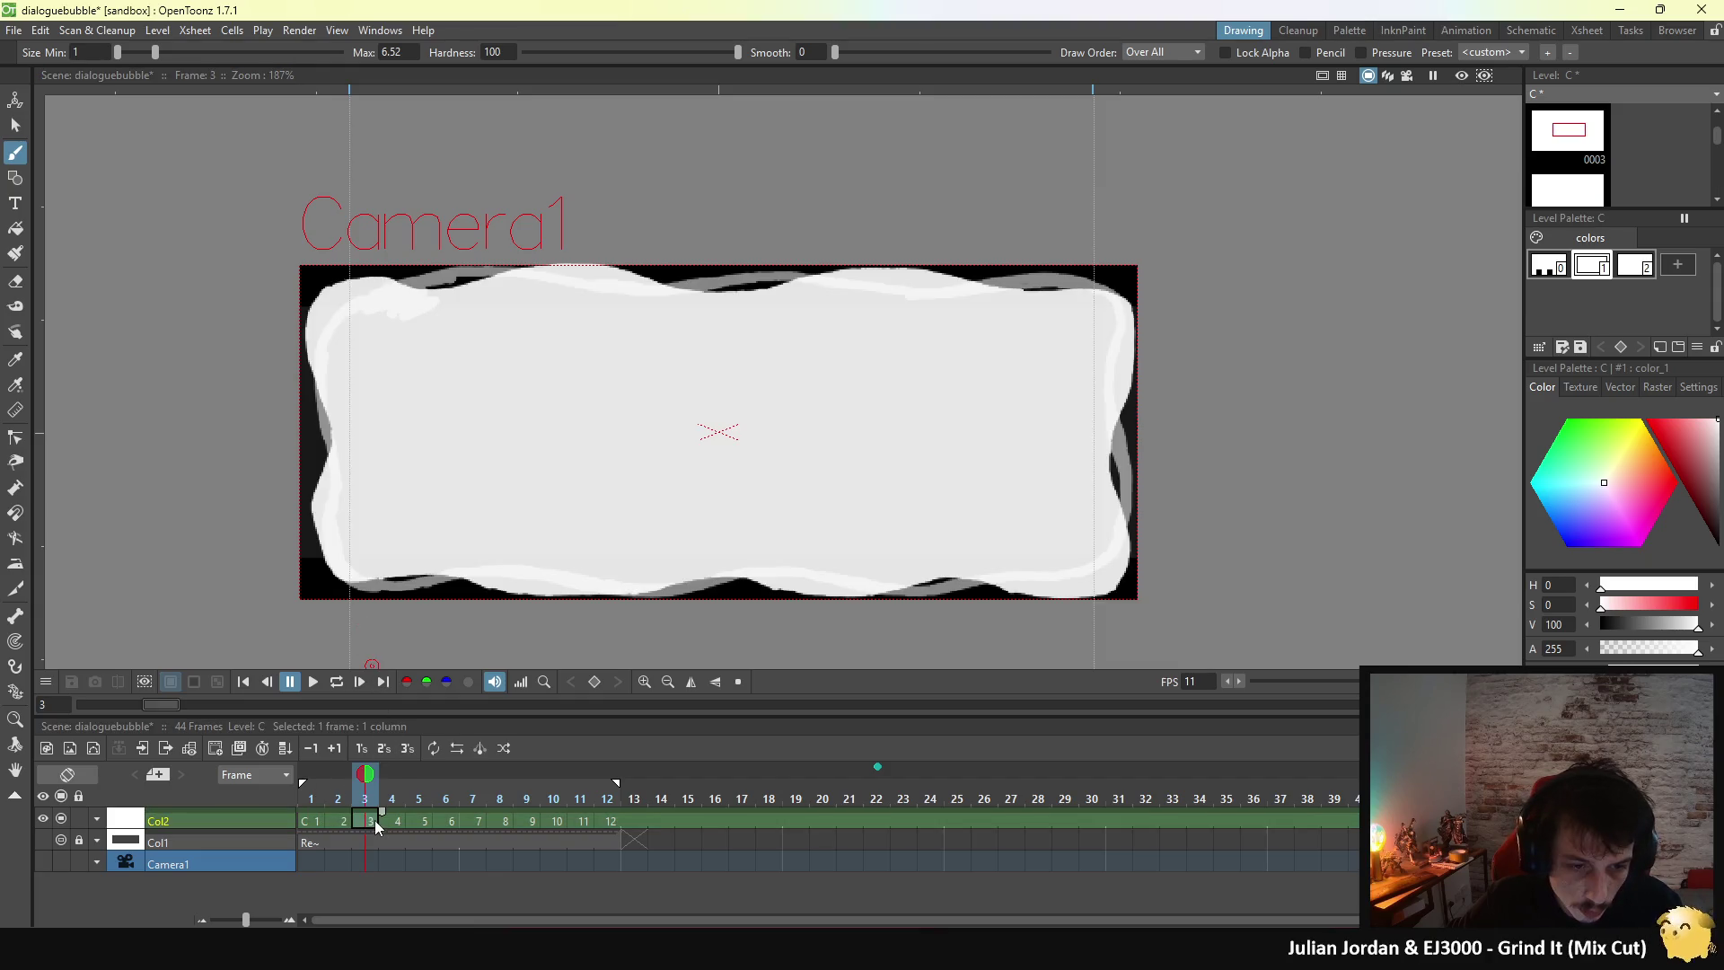
{"action": "left_click", "coordinate": [634, 819]}
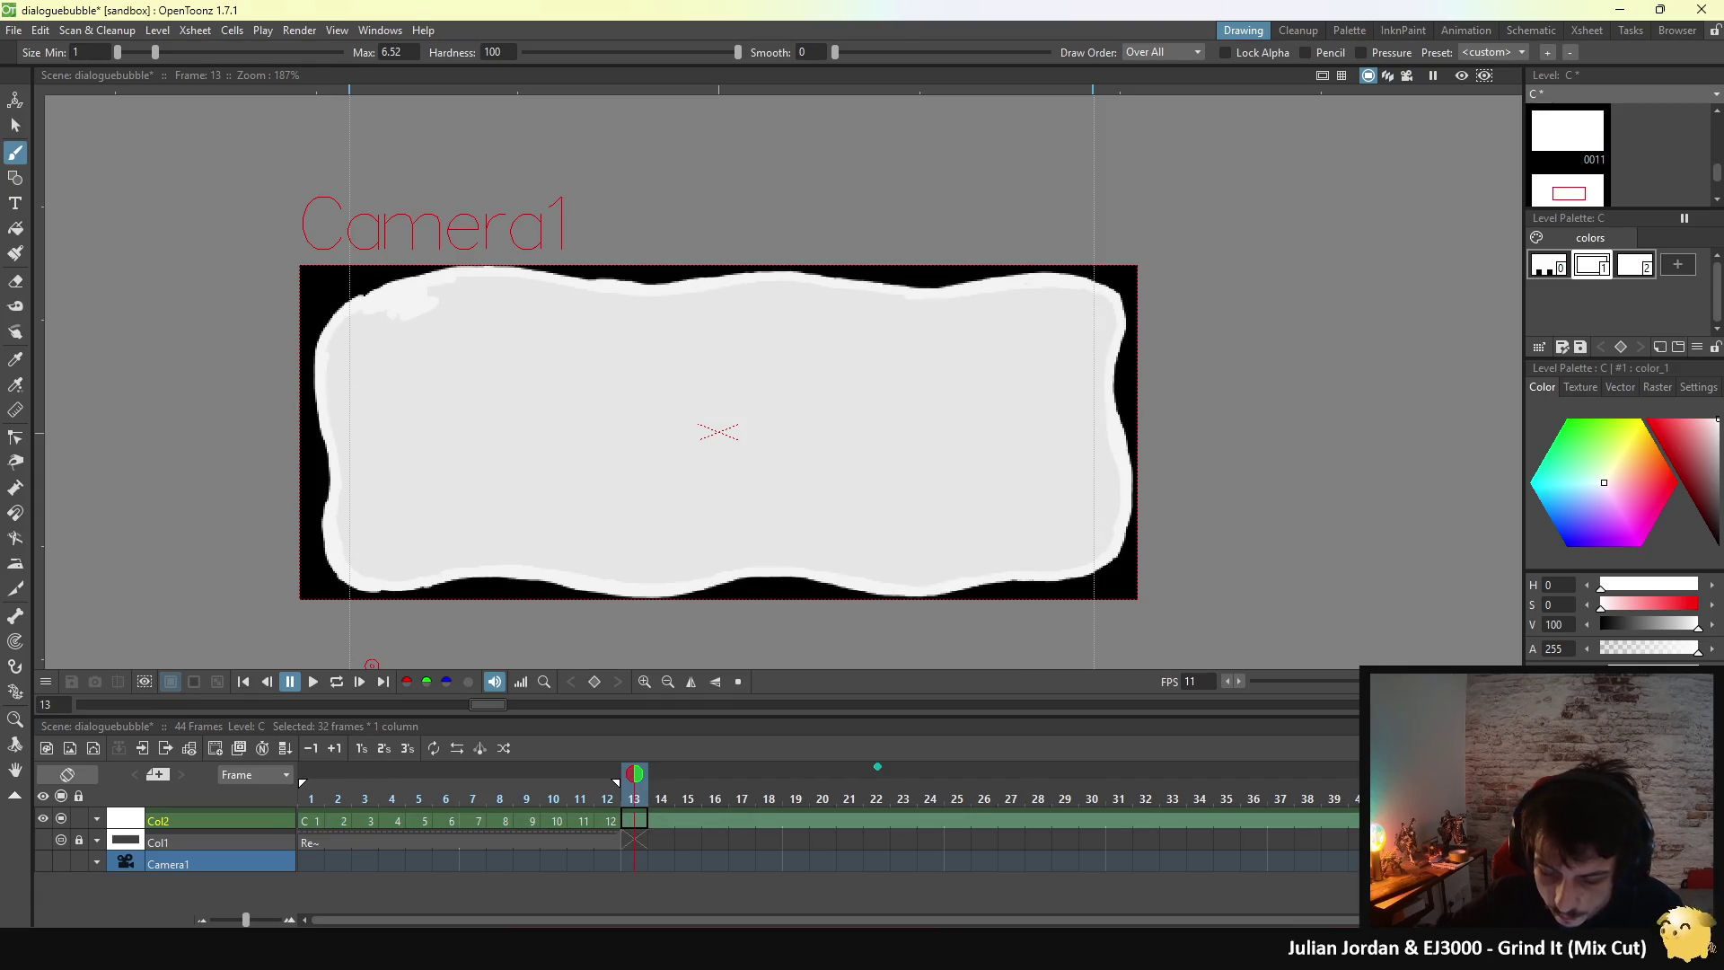
{"action": "key", "text": "Delete"}
- Go to frame 12 and loop-play the trimmed 12-frame bubble animation
{"action": "left_click", "coordinate": [607, 818]}
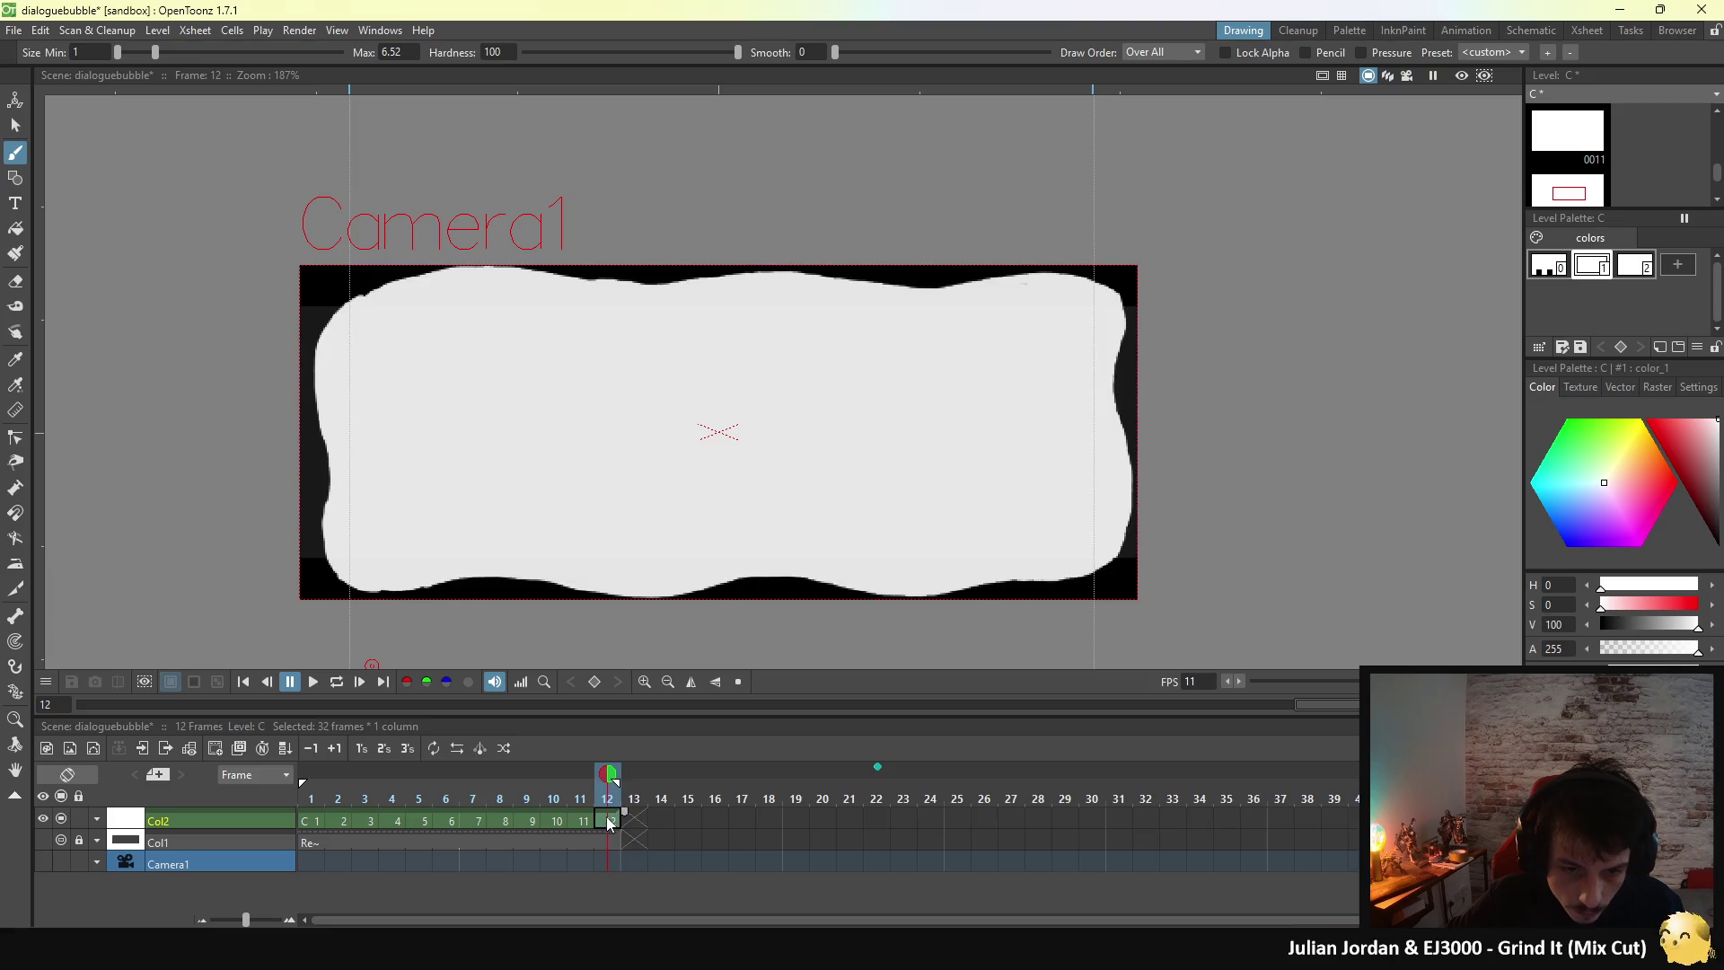
{"action": "left_click", "coordinate": [336, 682]}
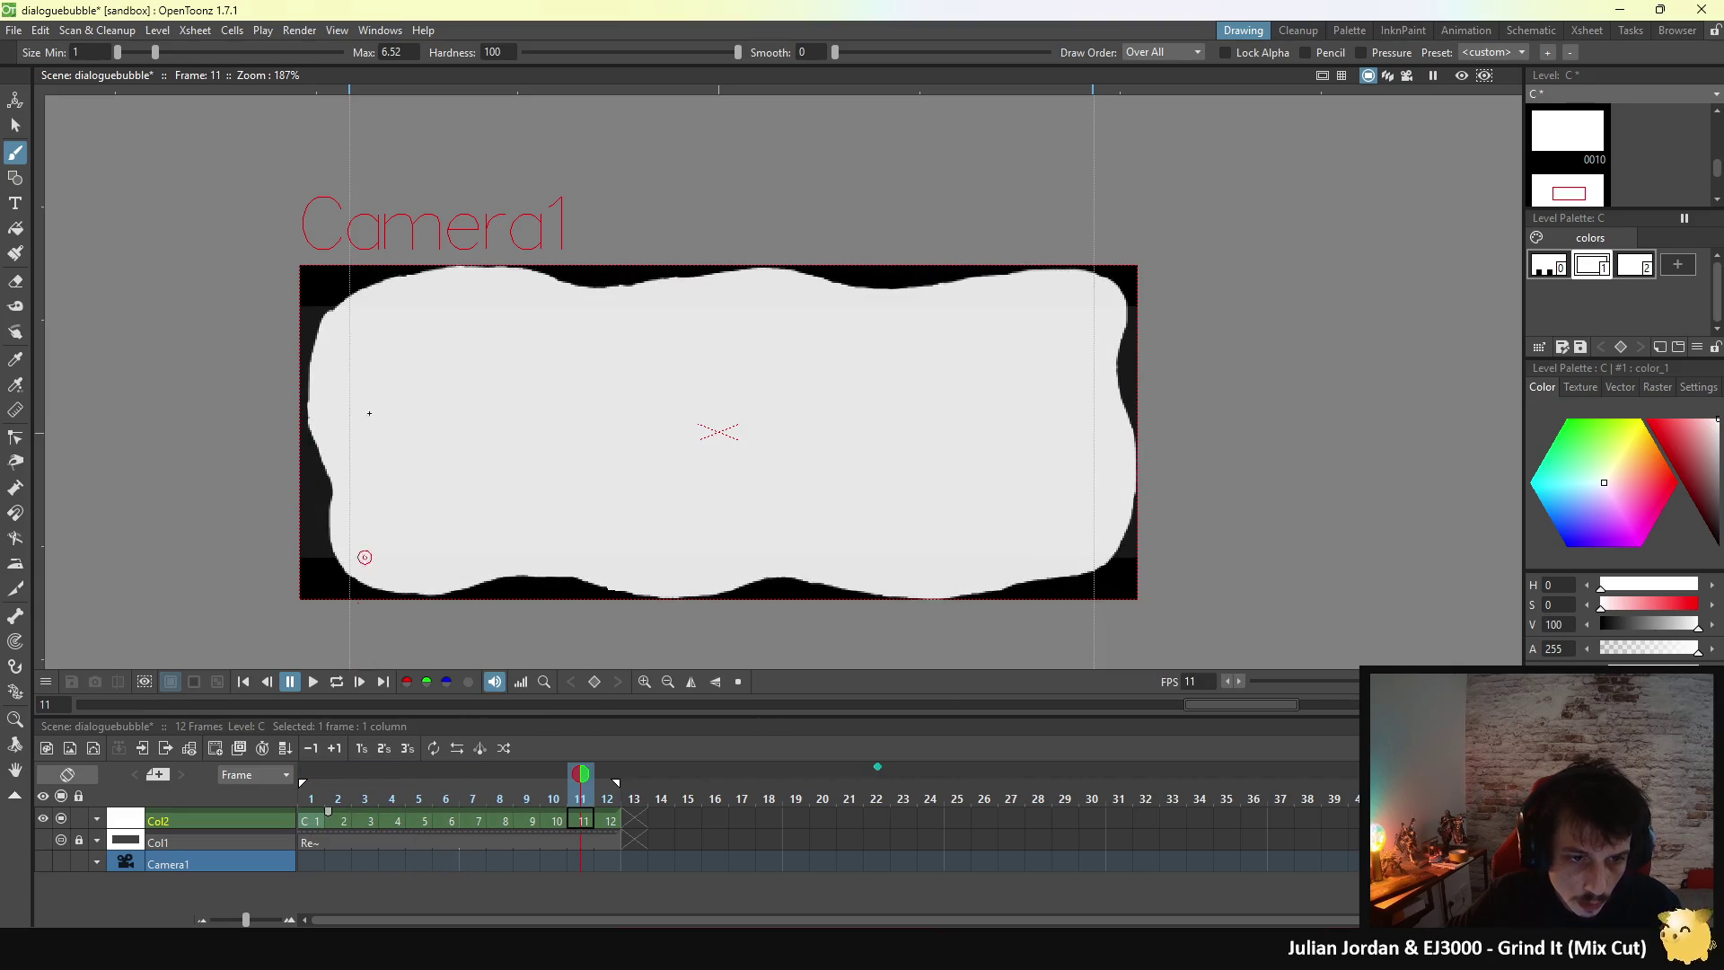
{"action": "left_click", "coordinate": [299, 29]}
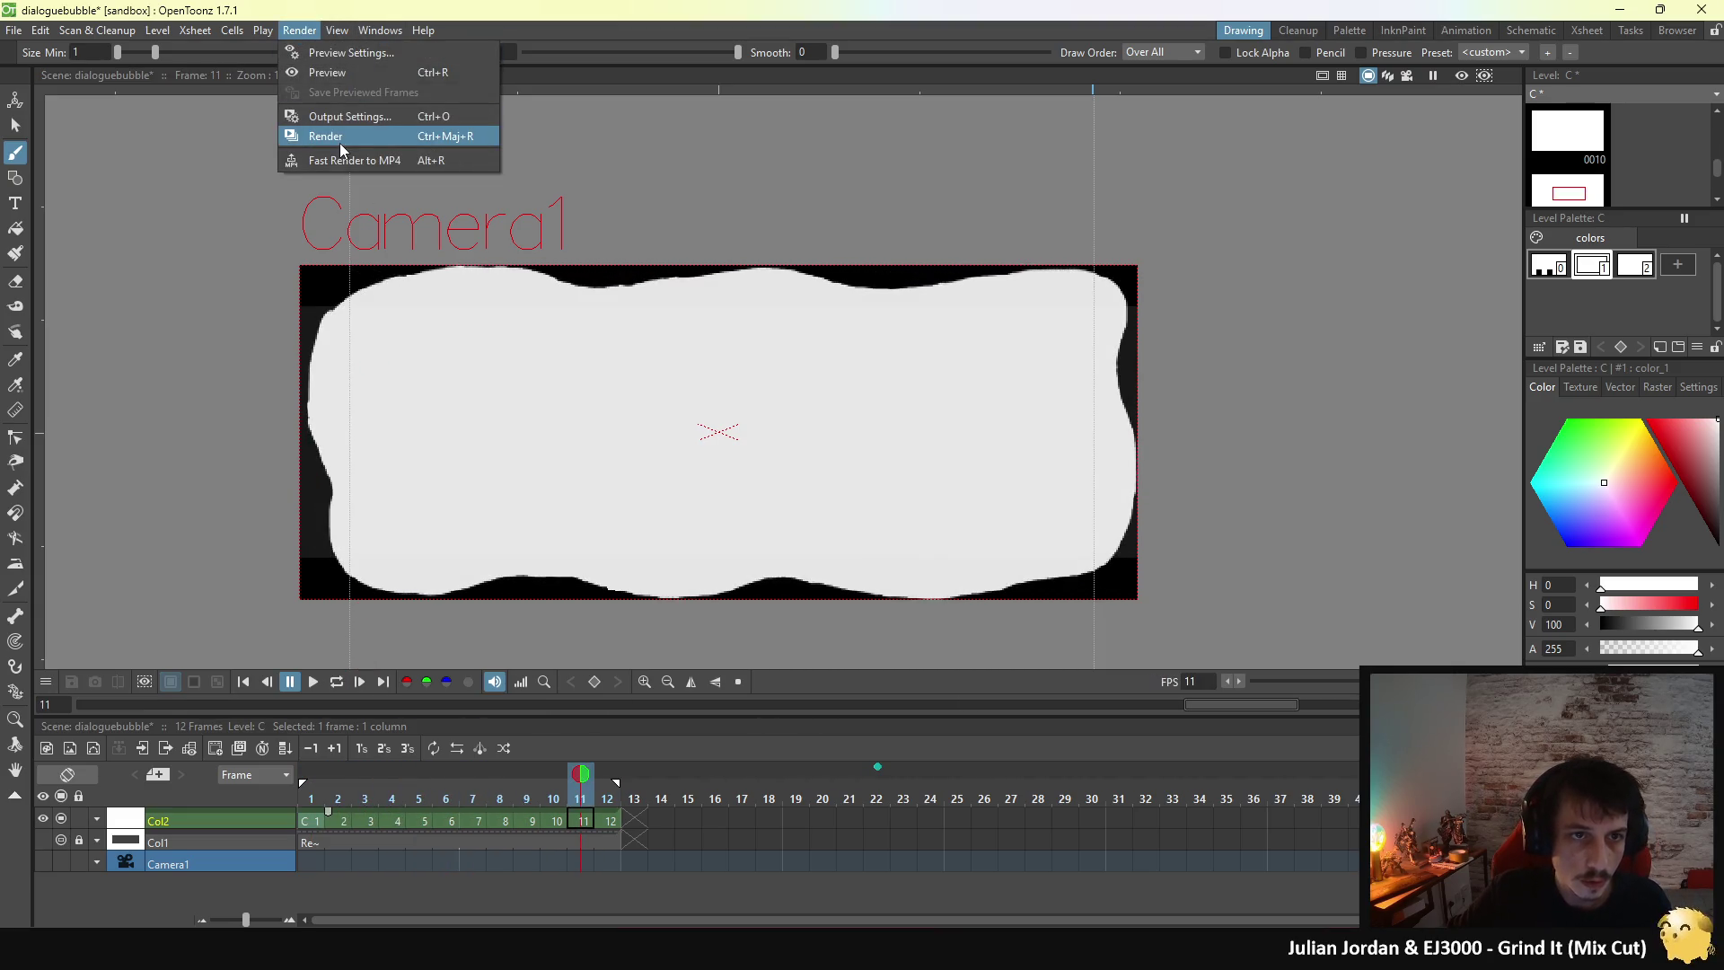
- Reopen Output Settings with range 1–12, render the spritesheet, and close the dialog
{"action": "left_click", "coordinate": [338, 121]}
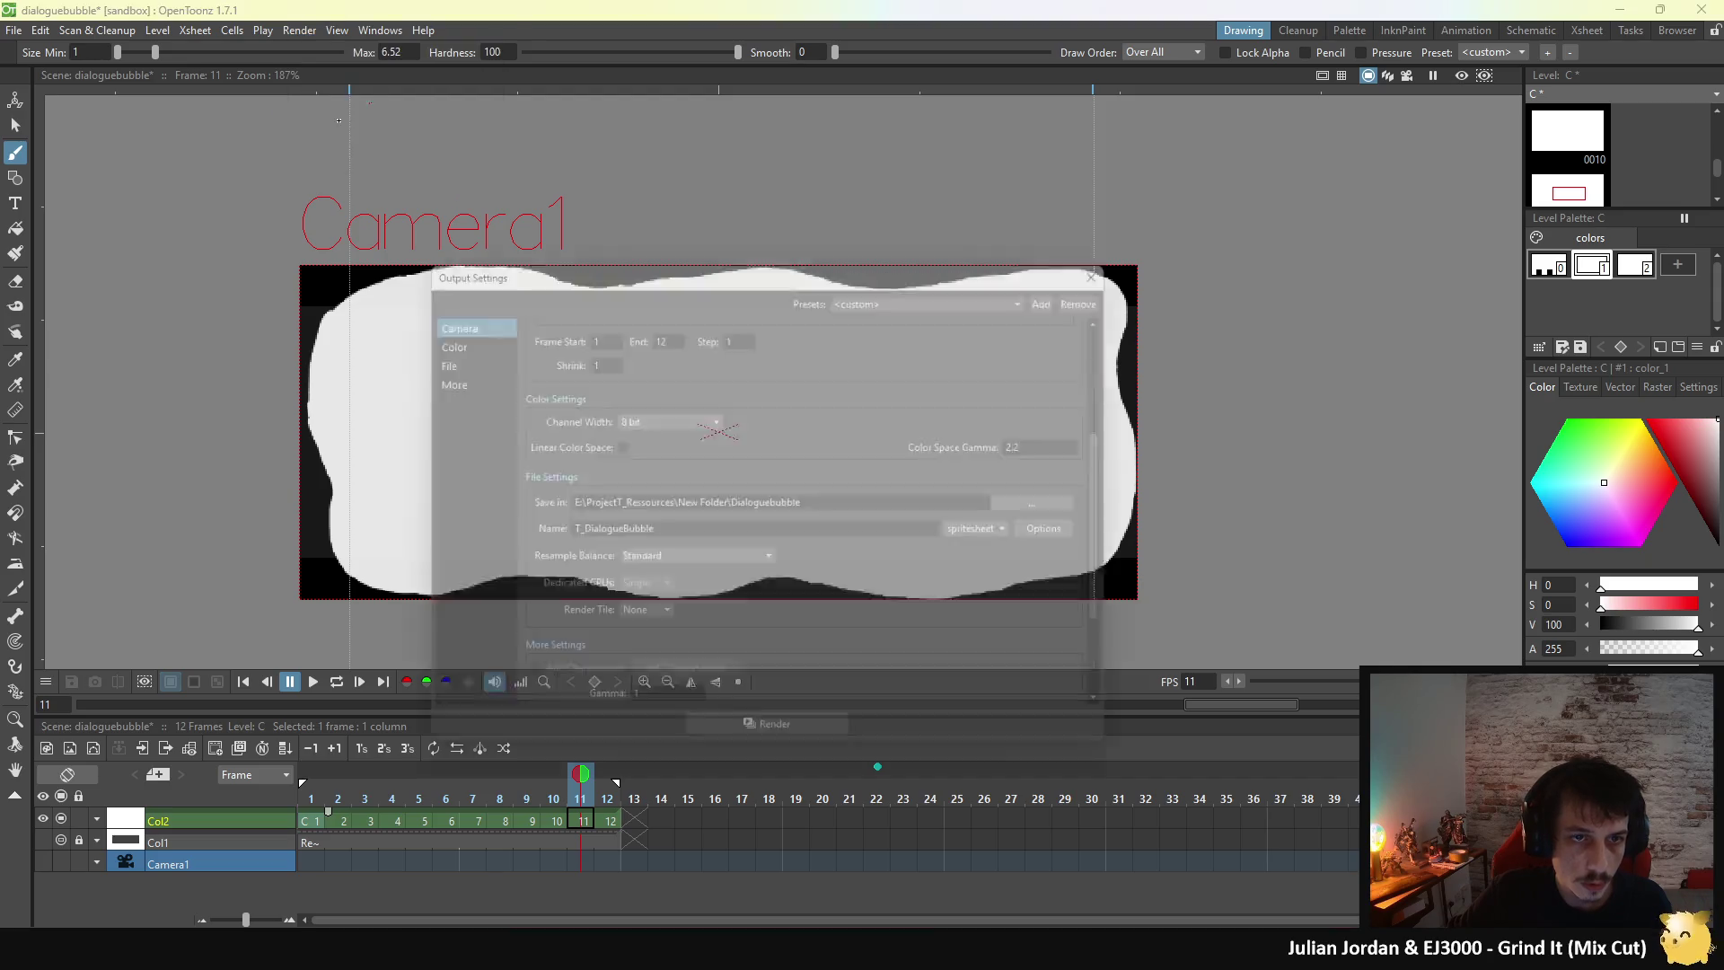
{"action": "left_click", "coordinate": [822, 740]}
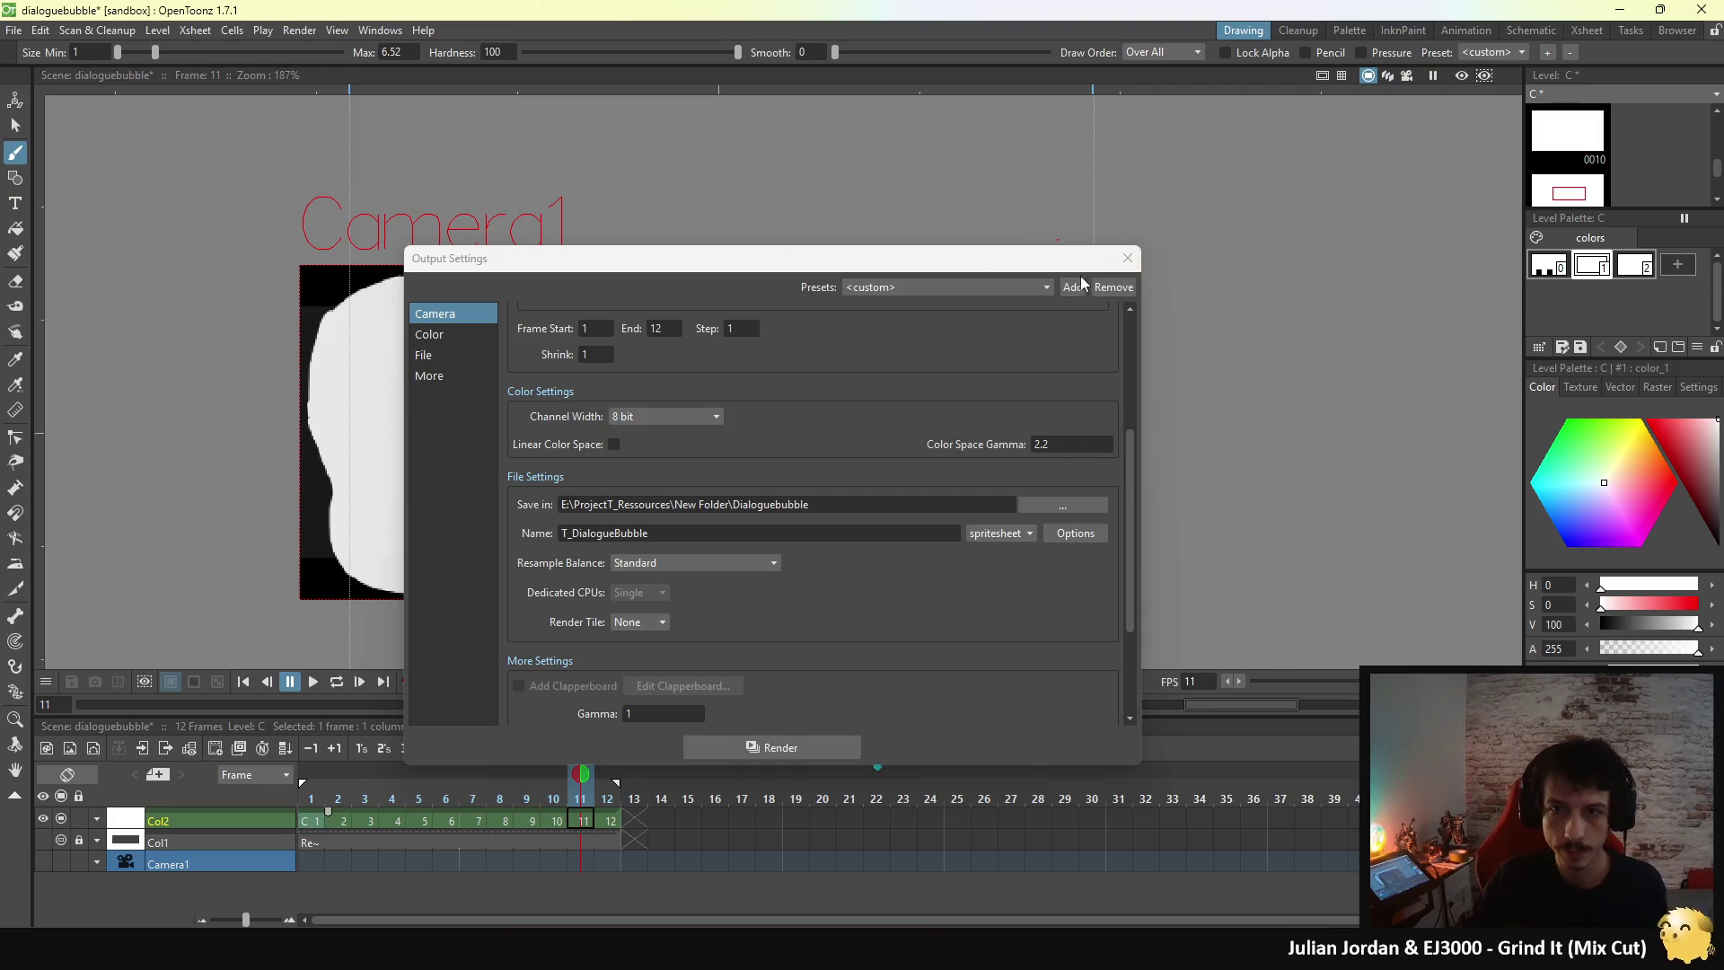
{"action": "left_click", "coordinate": [1128, 257]}
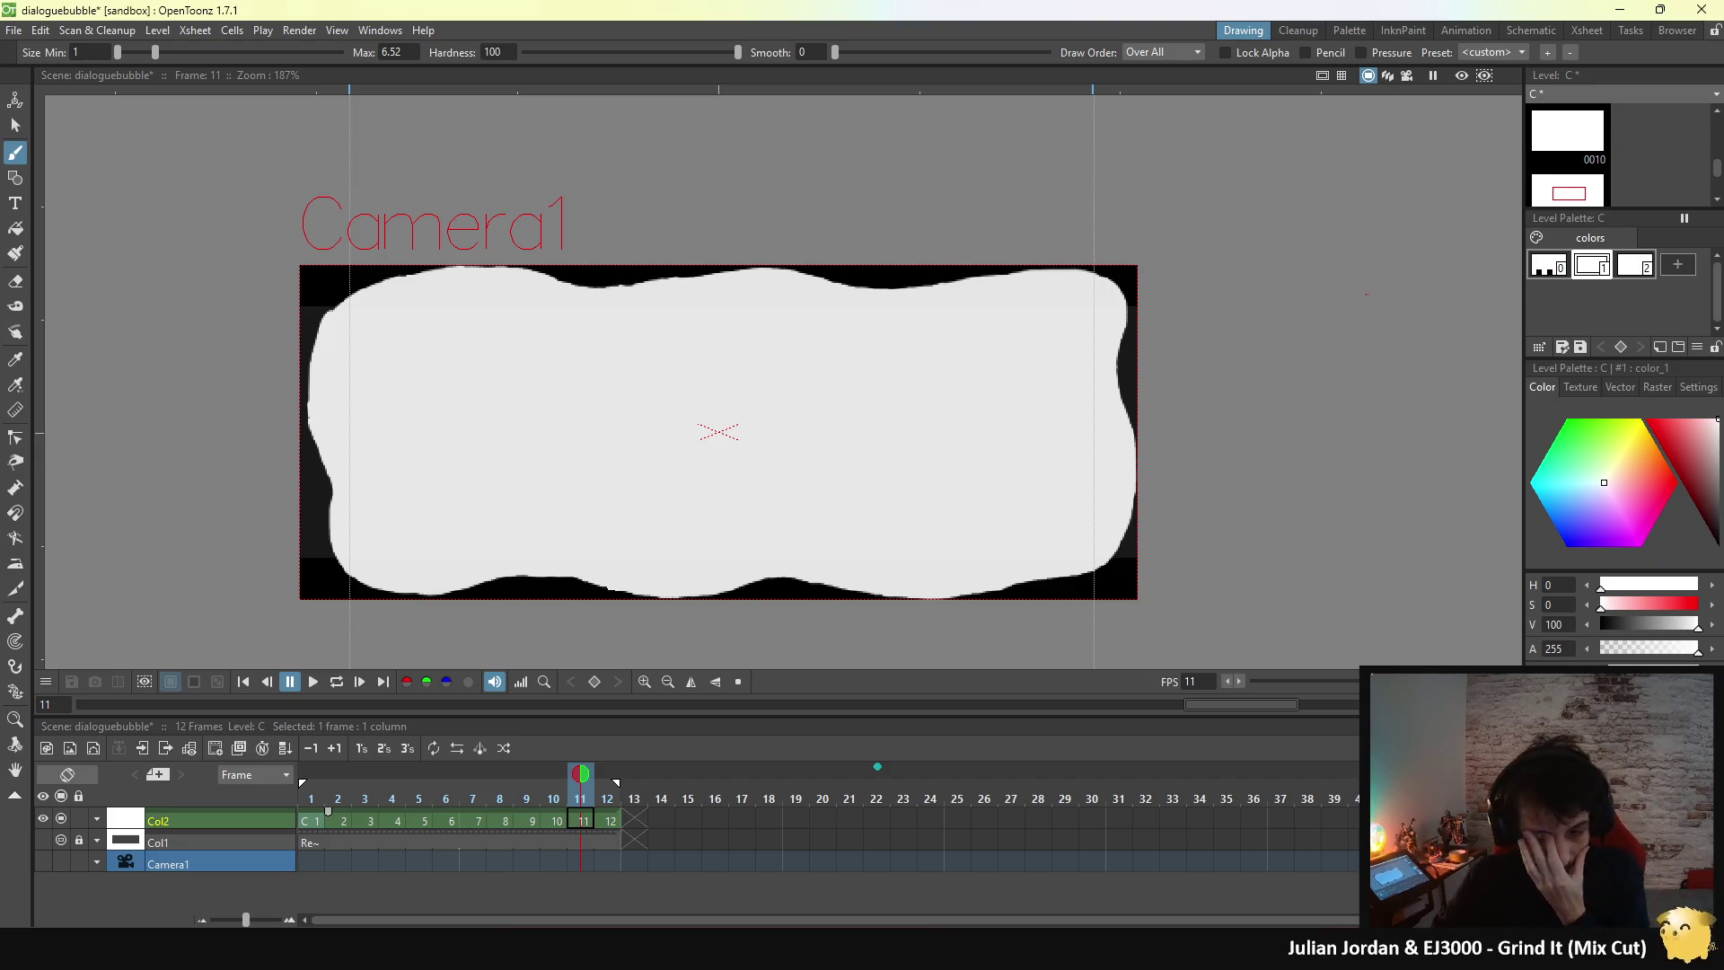
- In Unreal, open the MainMenu level and the M_DialogueBubble material graph, framing the FlipBook nodes
{"action": "key", "text": "alt+Tab"}
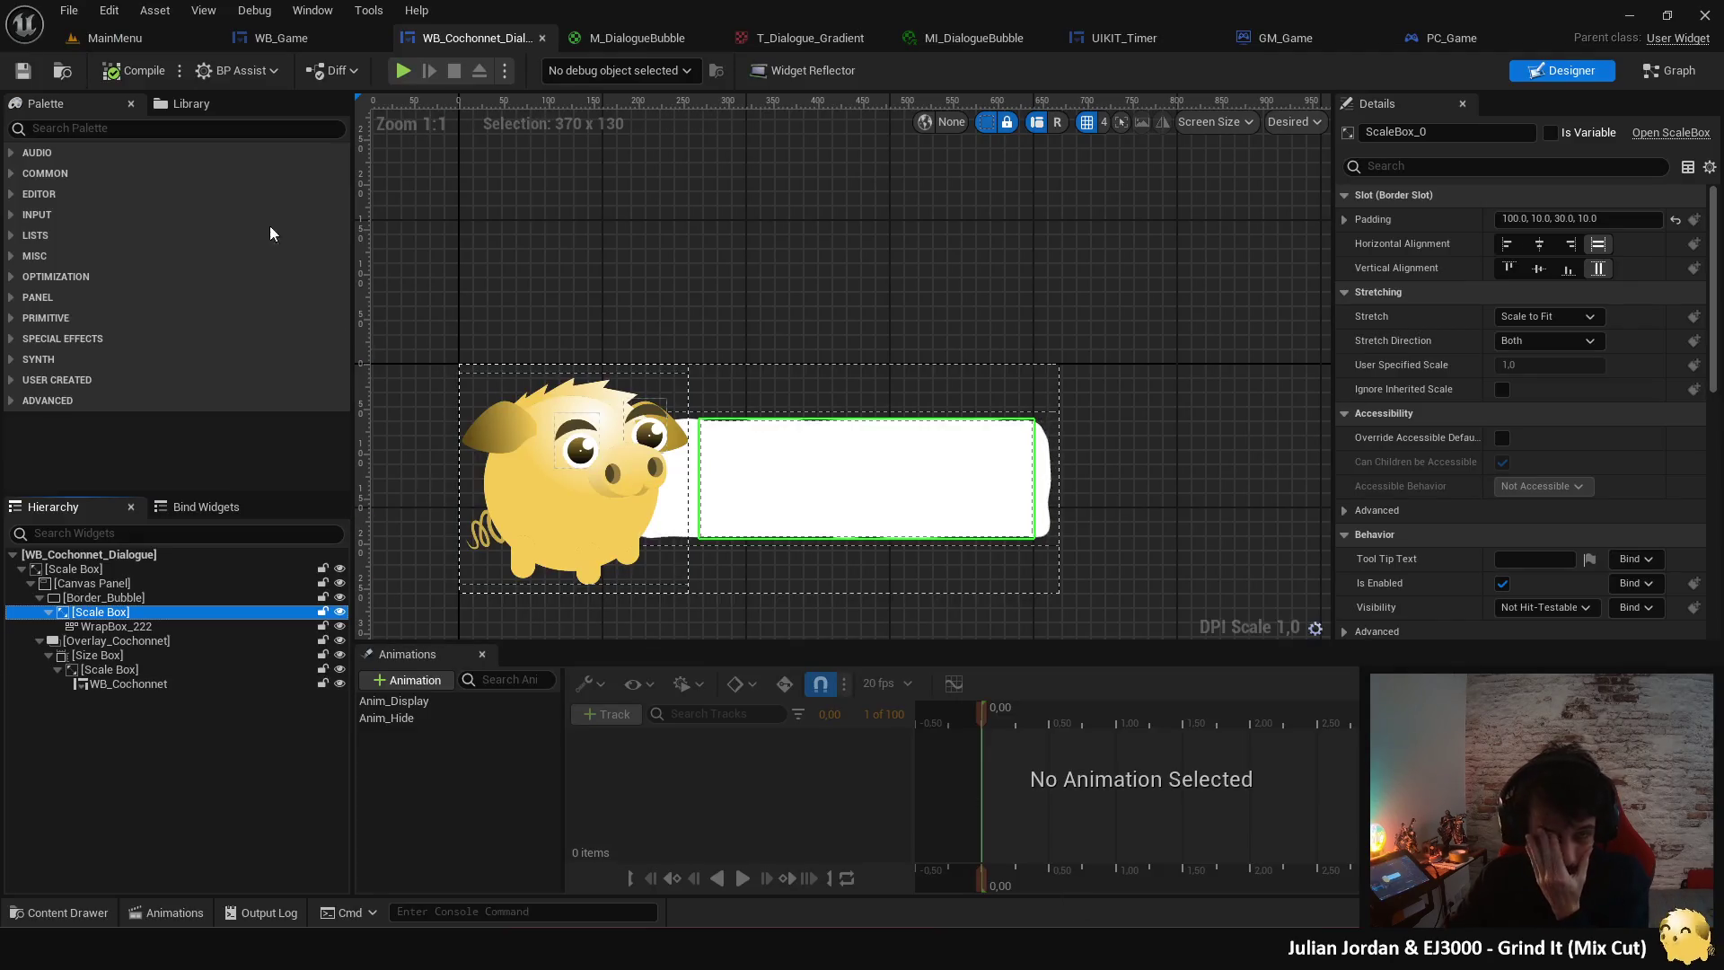
{"action": "left_click", "coordinate": [142, 42]}
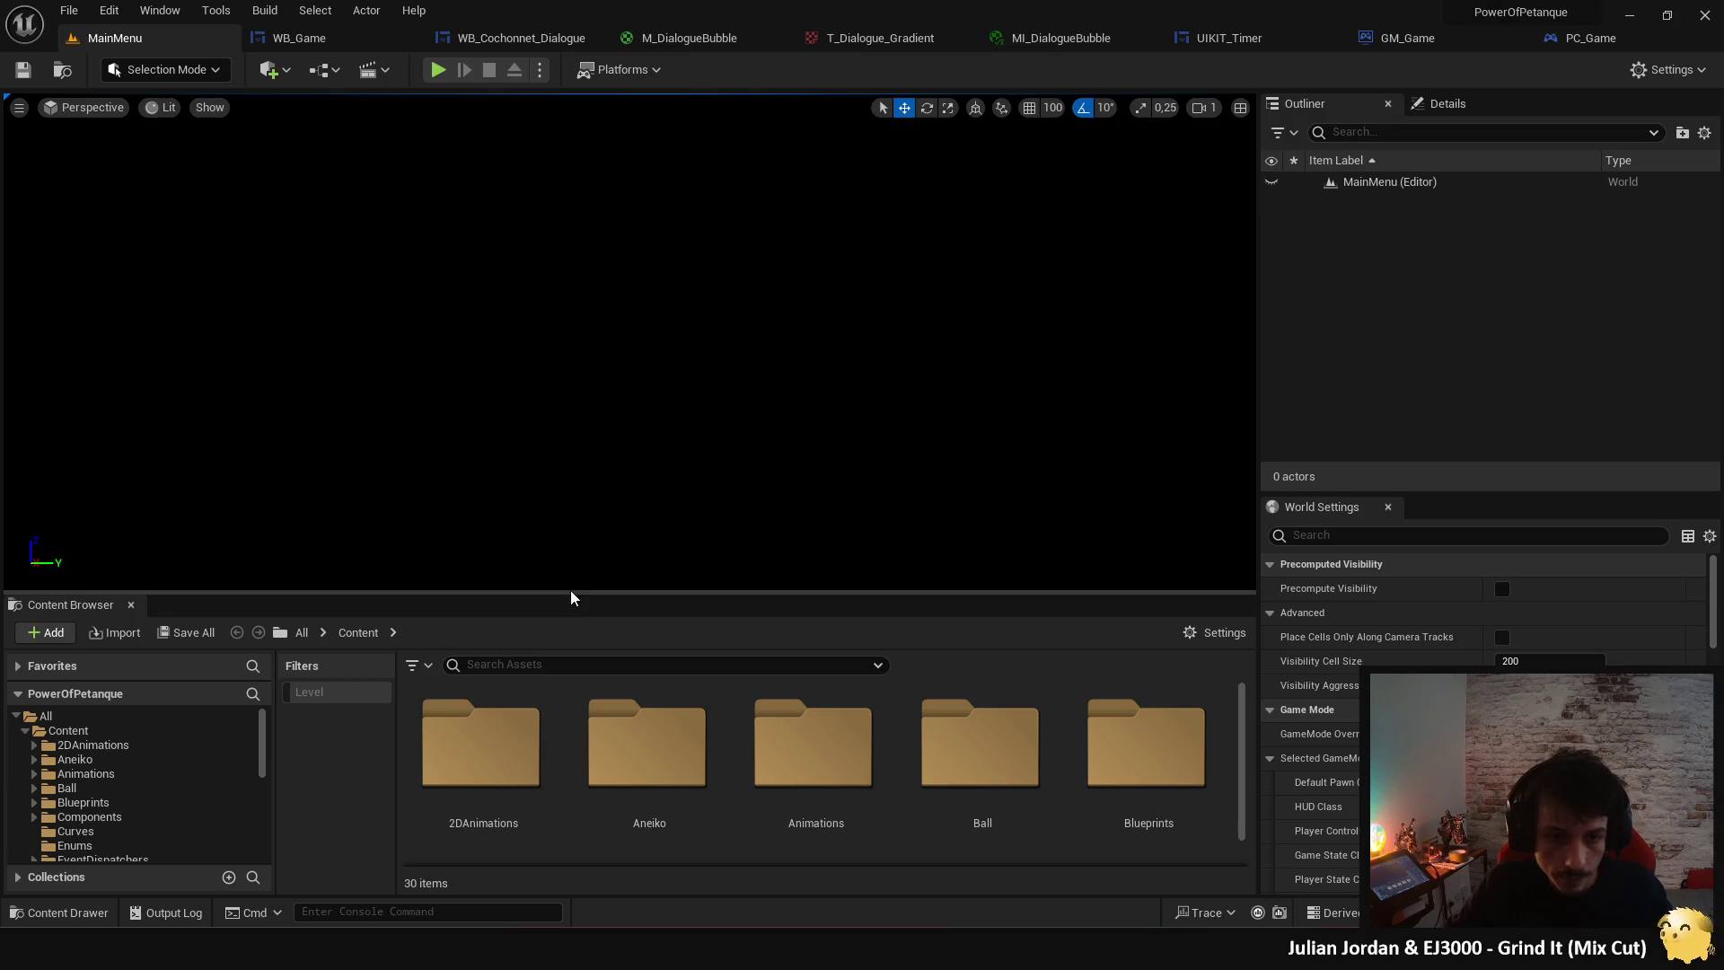
{"action": "left_click_drag", "start_coordinate": [572, 598], "coordinate": [588, 439]}
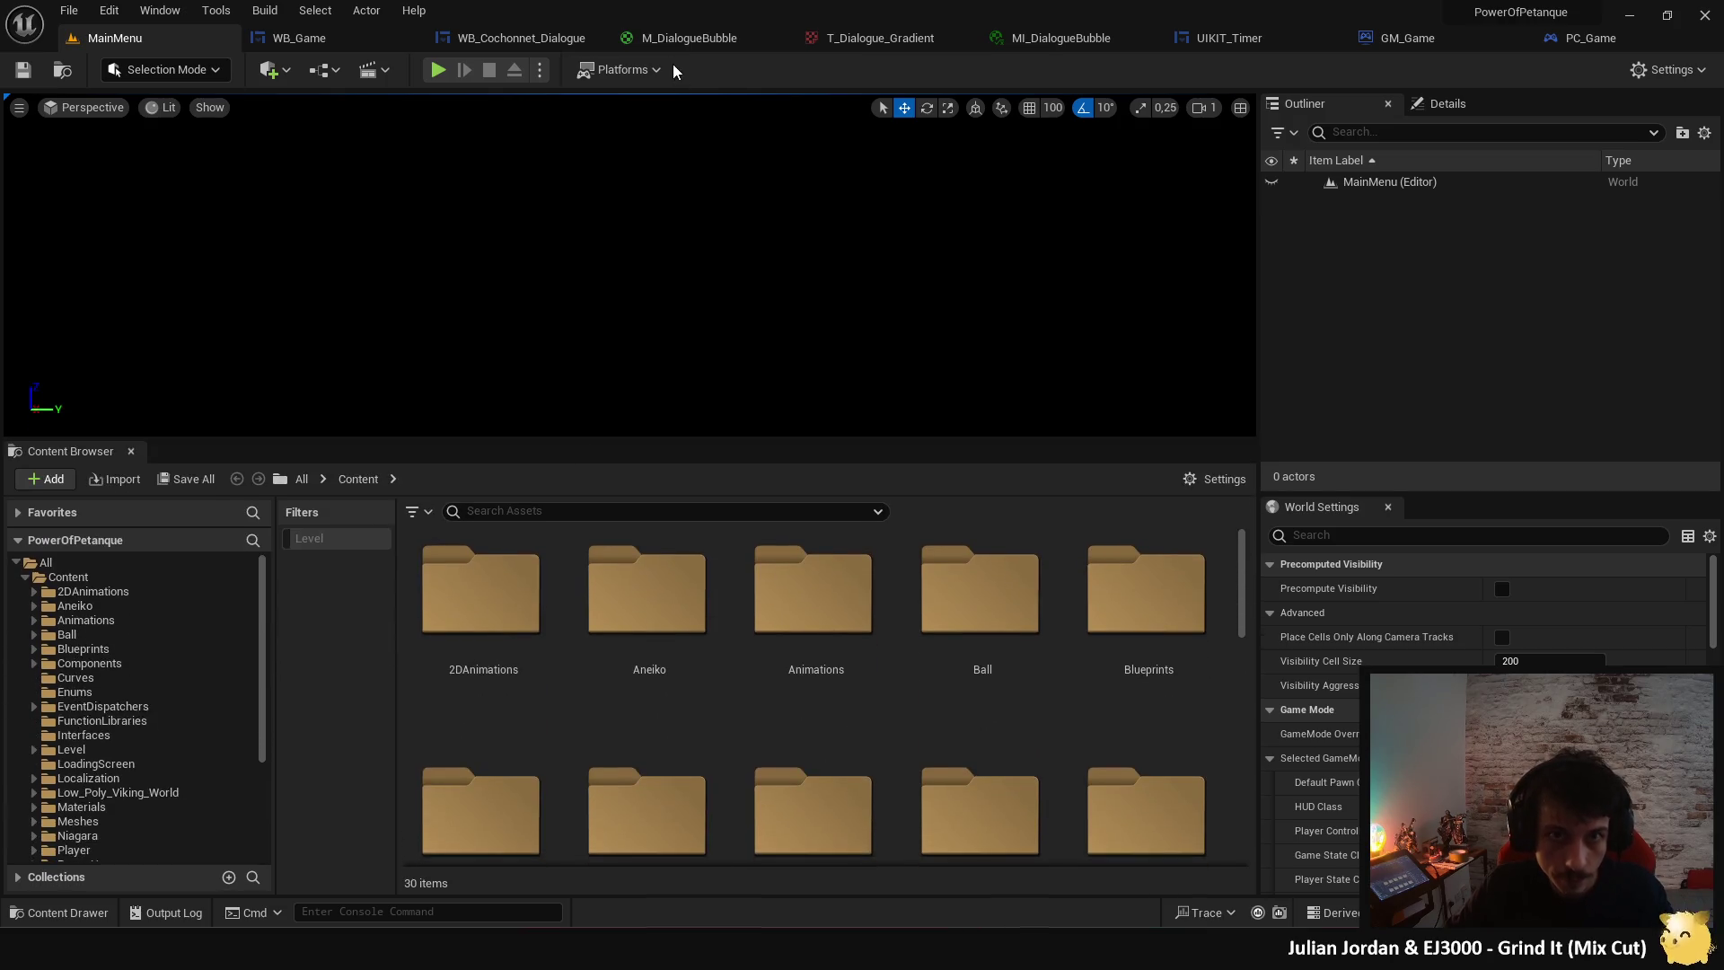
{"action": "left_click", "coordinate": [663, 40]}
{"action": "left_click_drag", "start_coordinate": [797, 342], "coordinate": [1156, 207]}
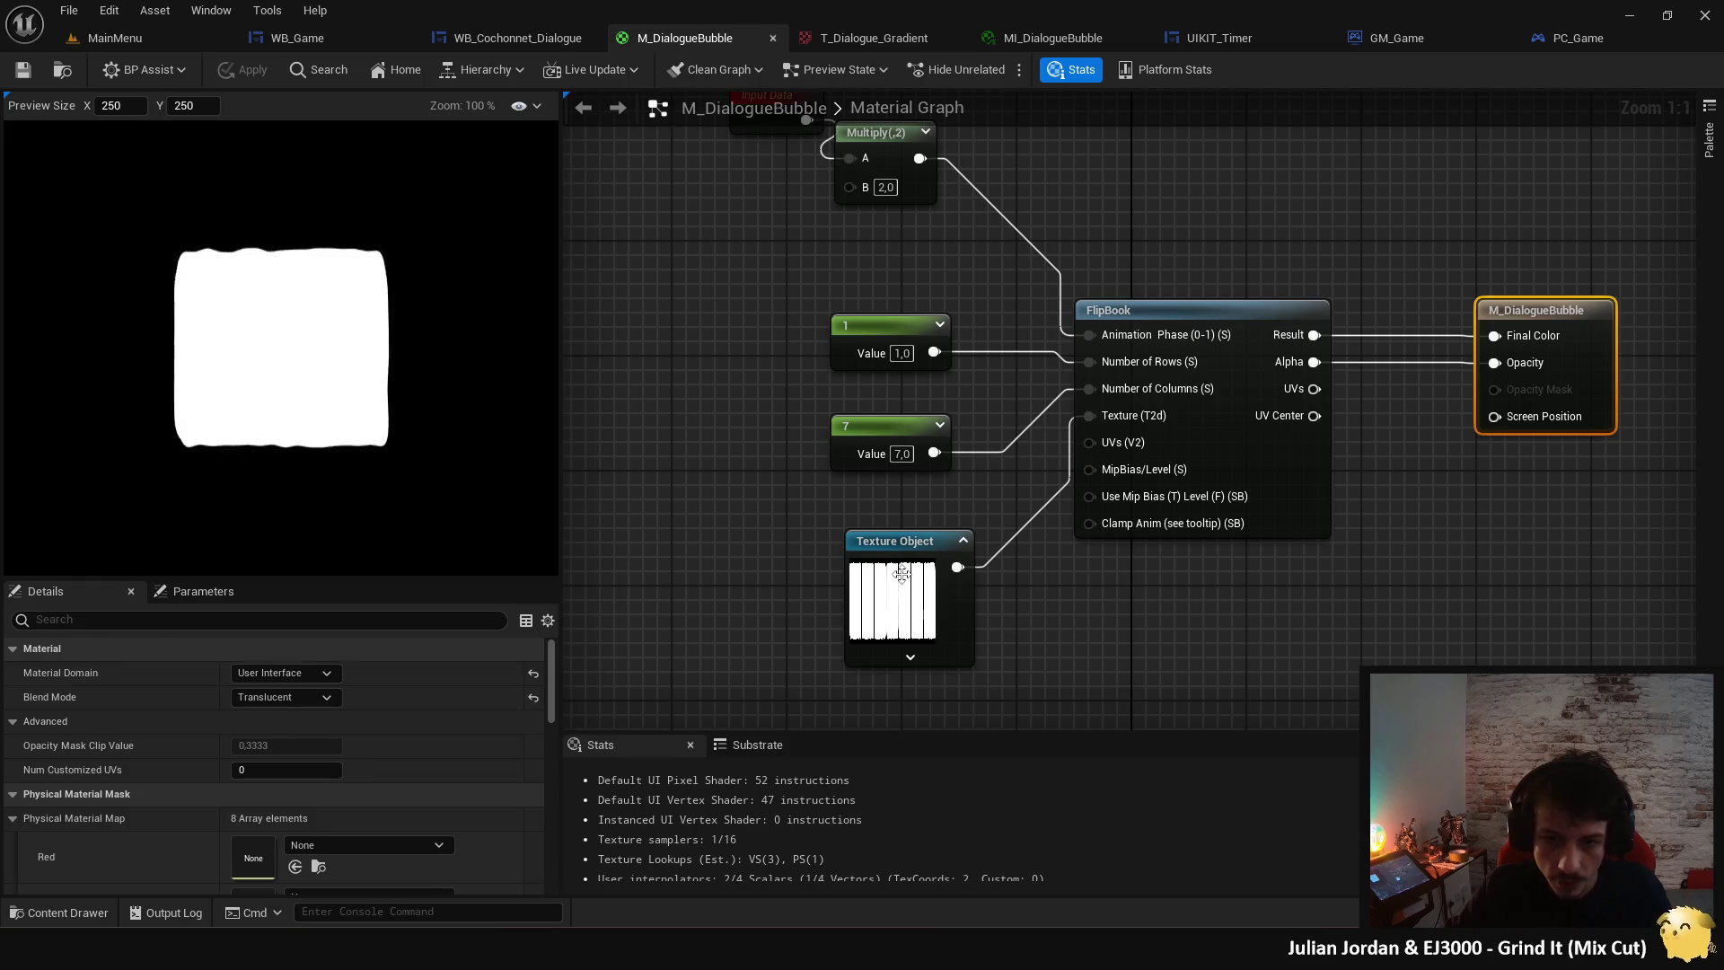
- Find the Texture Object's T_DialogueBubble asset in the Content Browser and reimport it
{"action": "left_click", "coordinate": [903, 575]}
{"action": "left_click", "coordinate": [318, 700]}
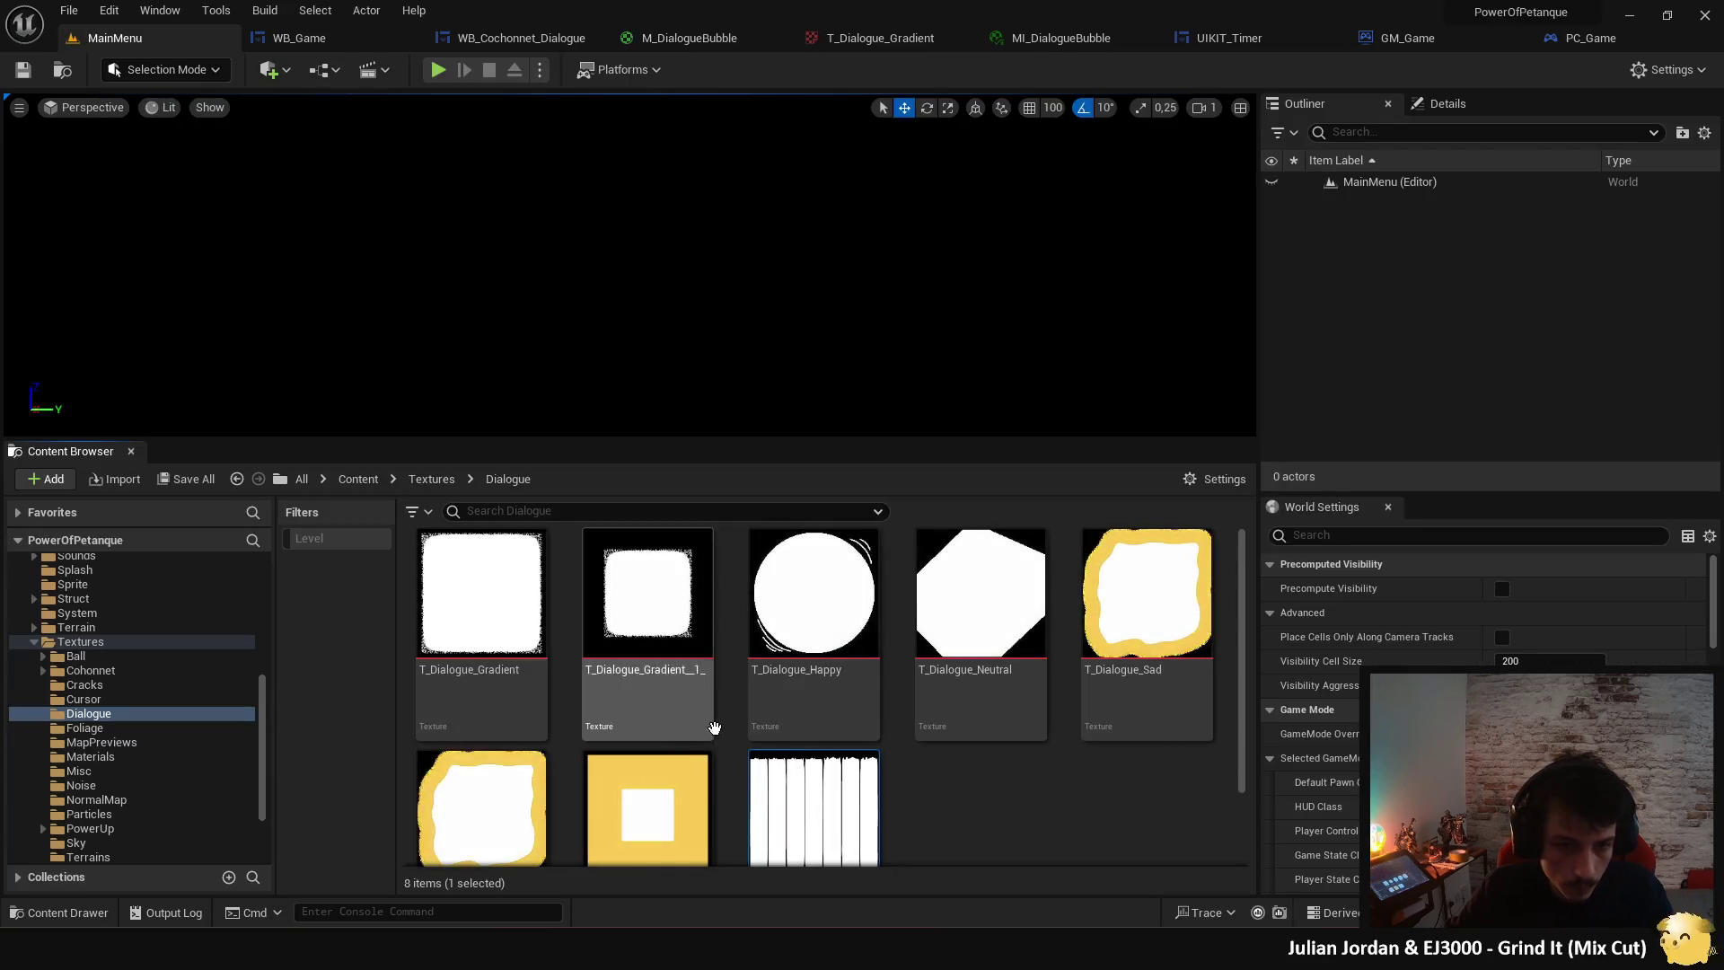
{"action": "scroll", "coordinate": [936, 799], "scroll_direction": "down", "scroll_amount": 2}
{"action": "left_click", "coordinate": [790, 727]}
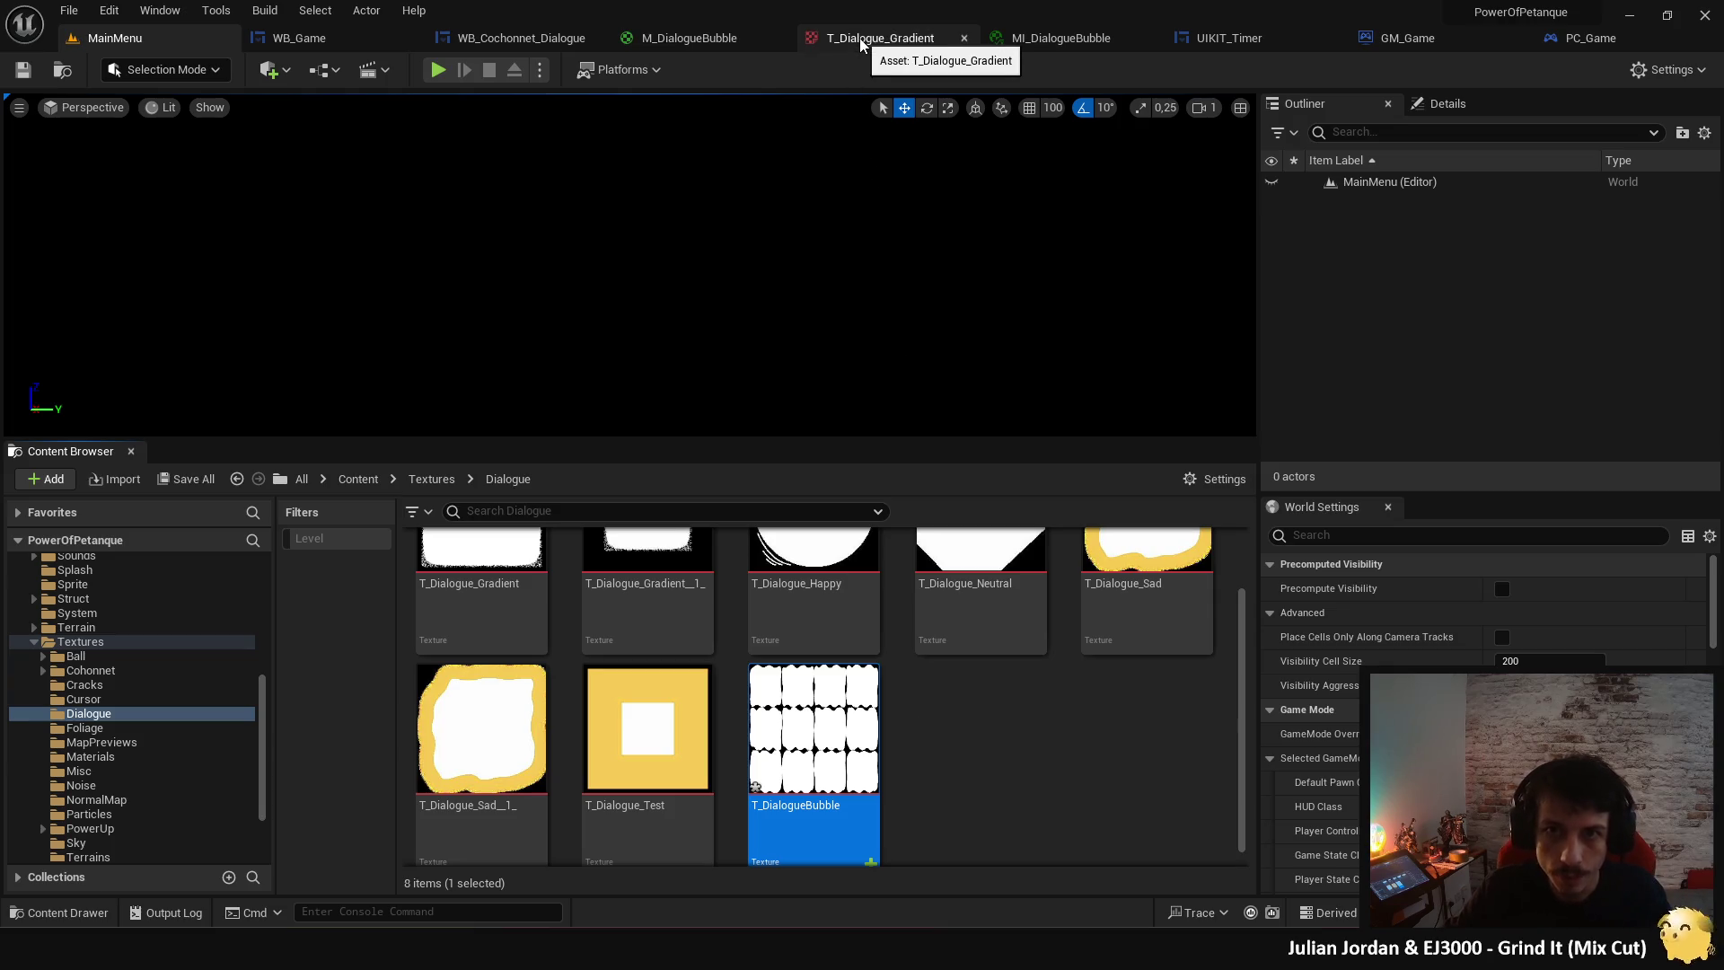
{"action": "left_click", "coordinate": [691, 43]}
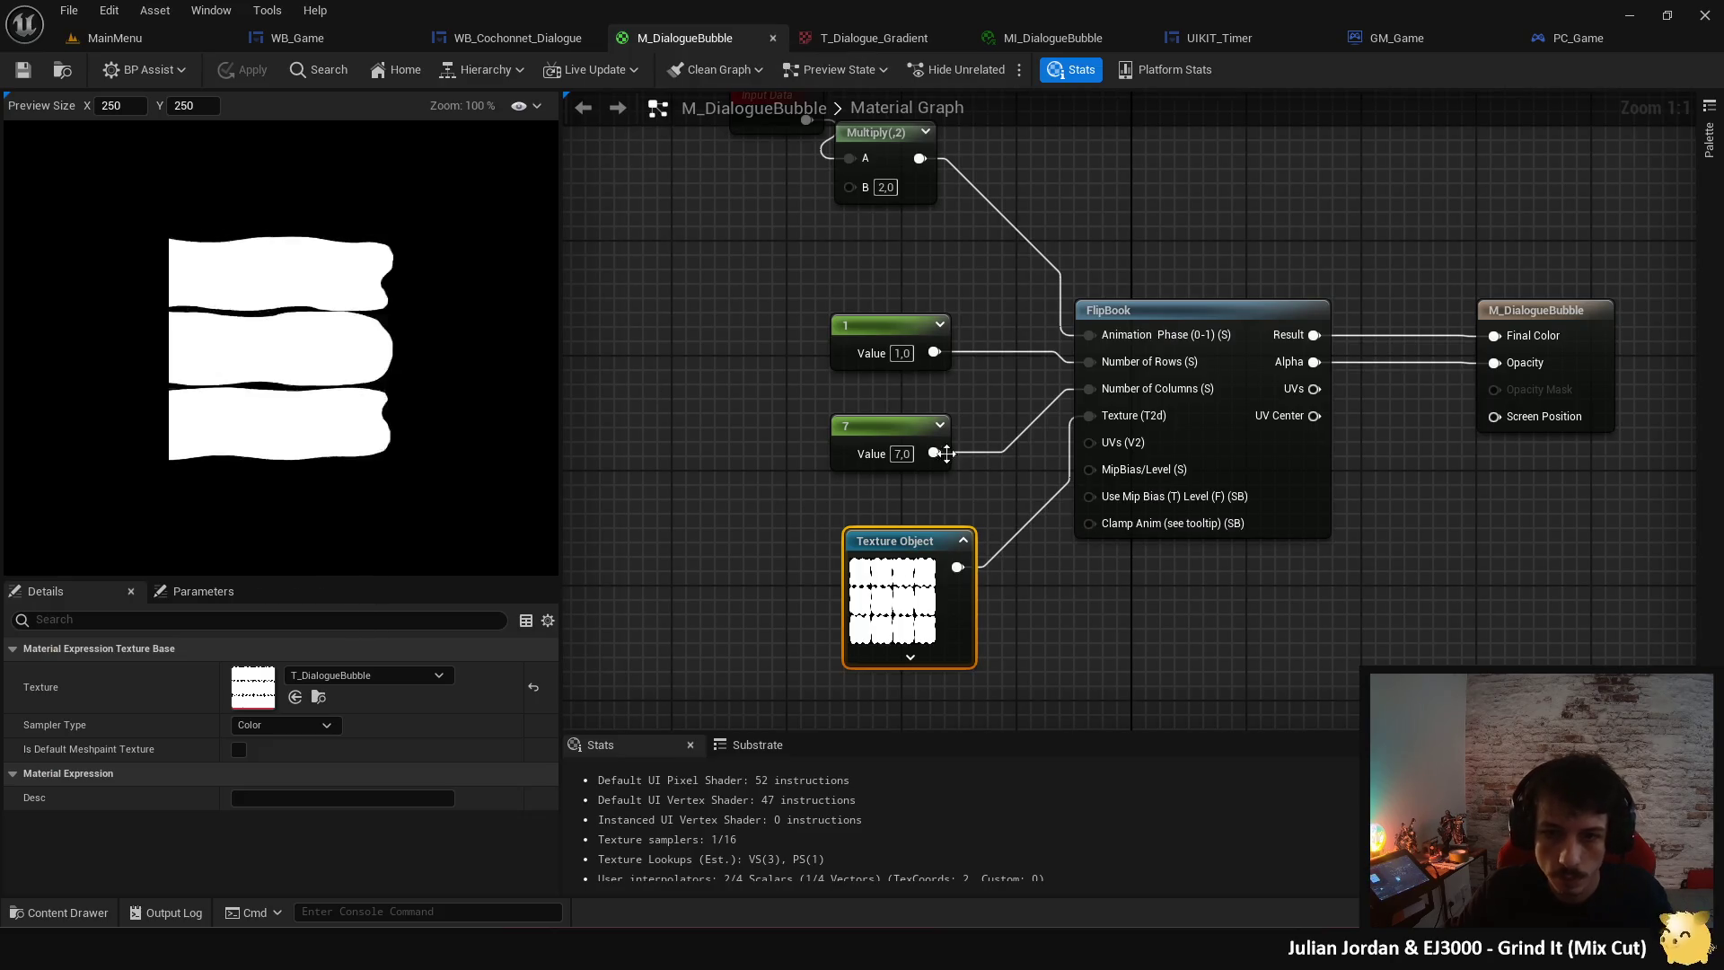
- Set the FlipBook constants to 3 rows and 4 columns, save, and switch to WB_Cochonnet_Dialogue
{"action": "left_click", "coordinate": [903, 353]}
{"action": "type", "text": "3"}
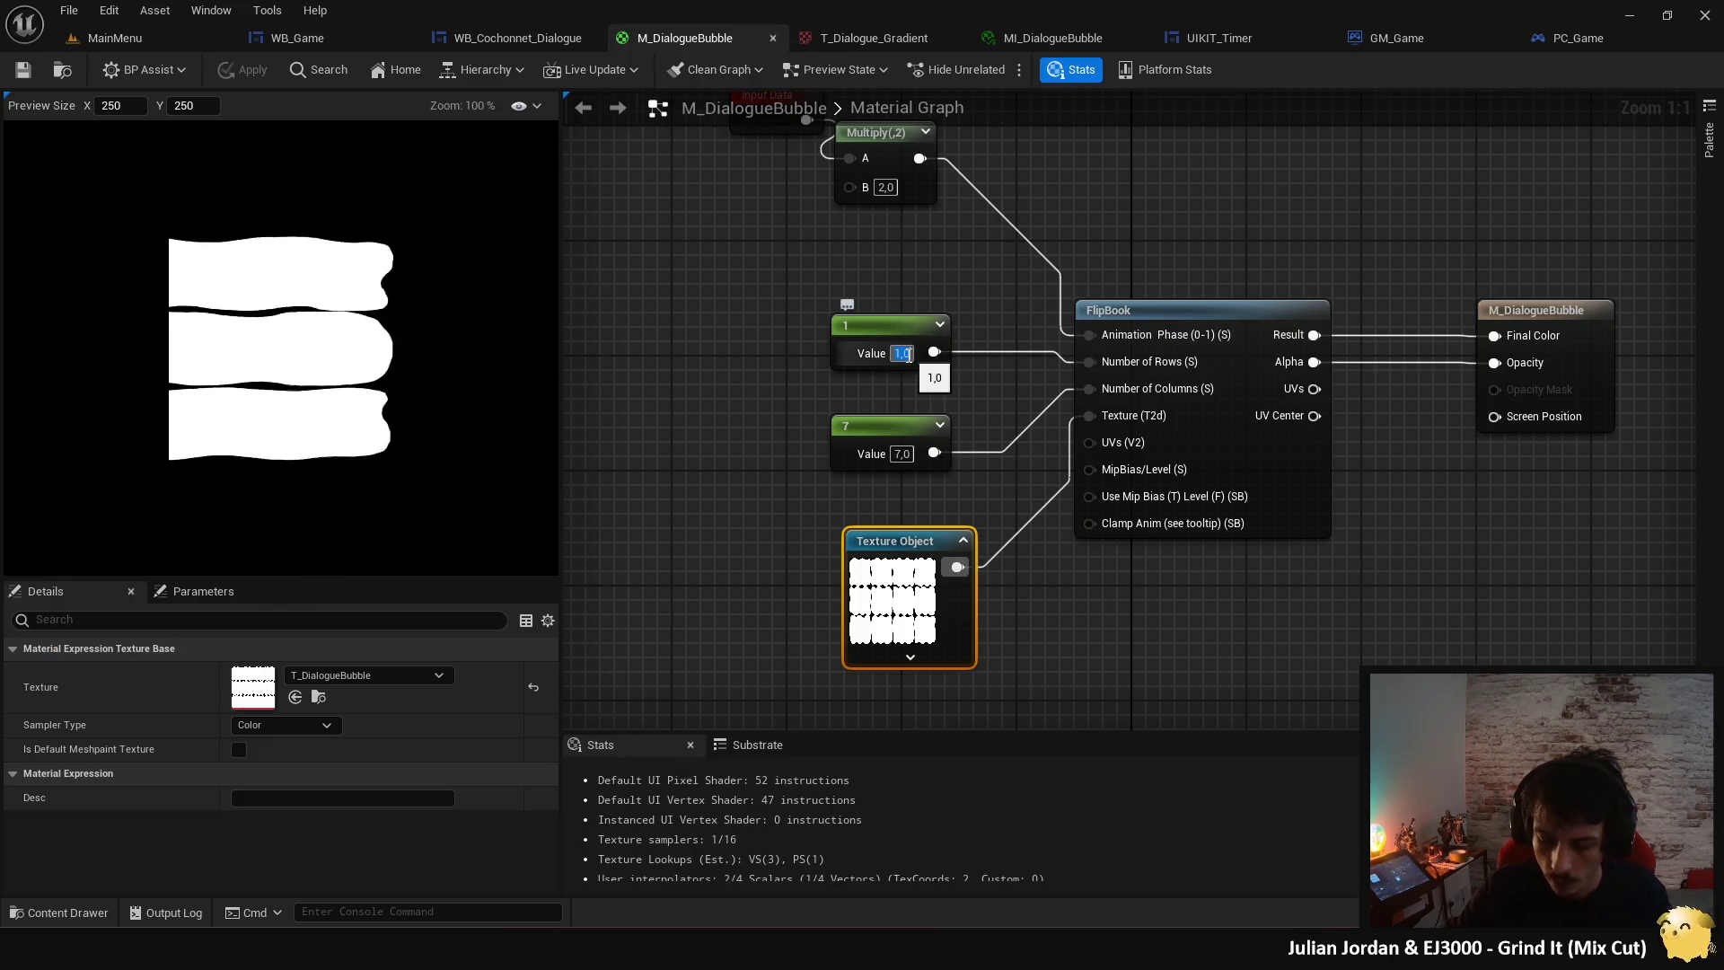
{"action": "left_click", "coordinate": [902, 453]}
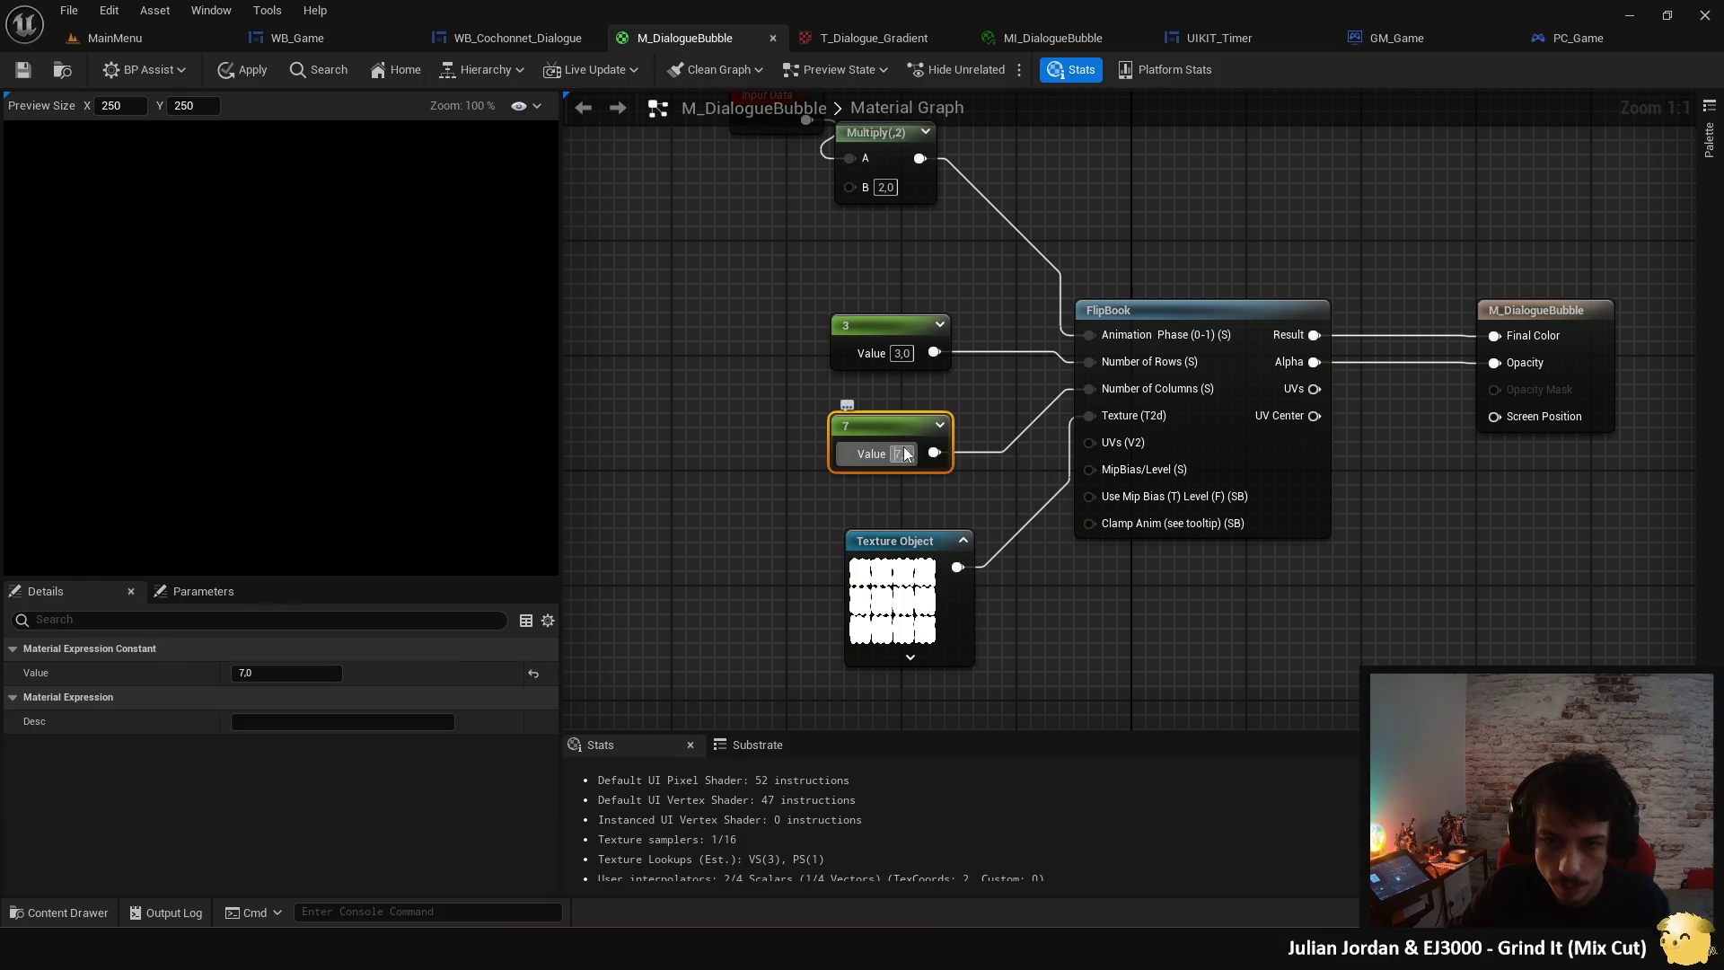
{"action": "type", "text": "4"}
{"action": "key", "text": "Return"}
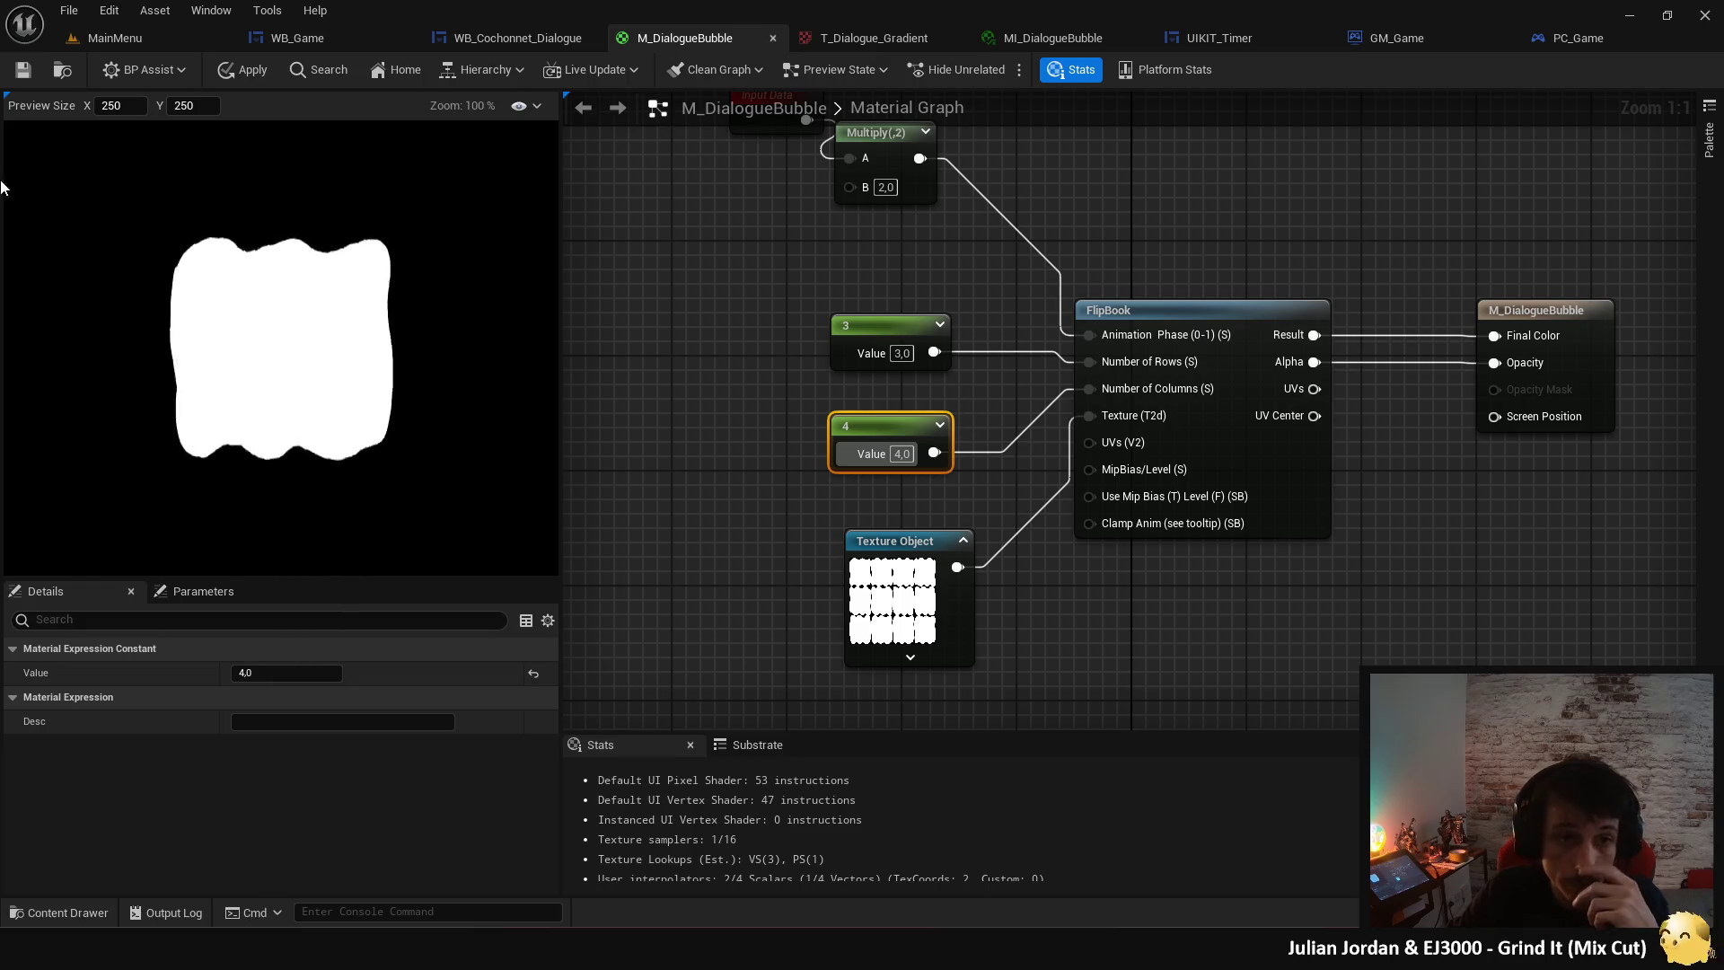
{"action": "left_click", "coordinate": [22, 79]}
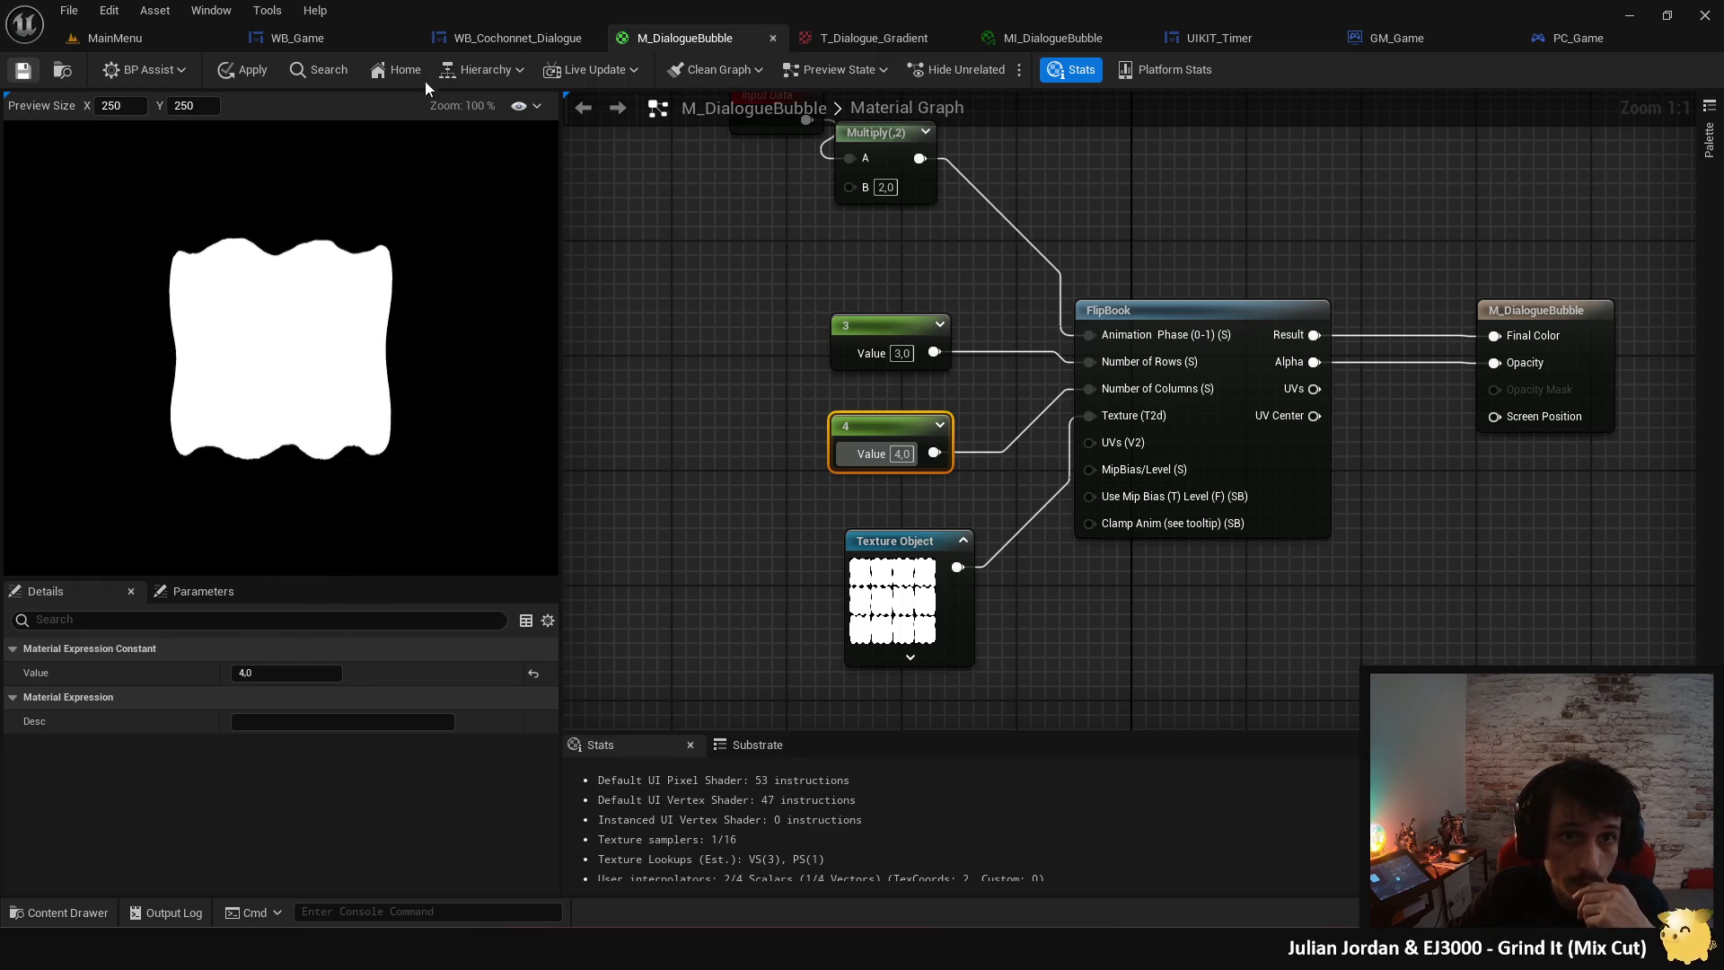
{"action": "left_click", "coordinate": [516, 38]}
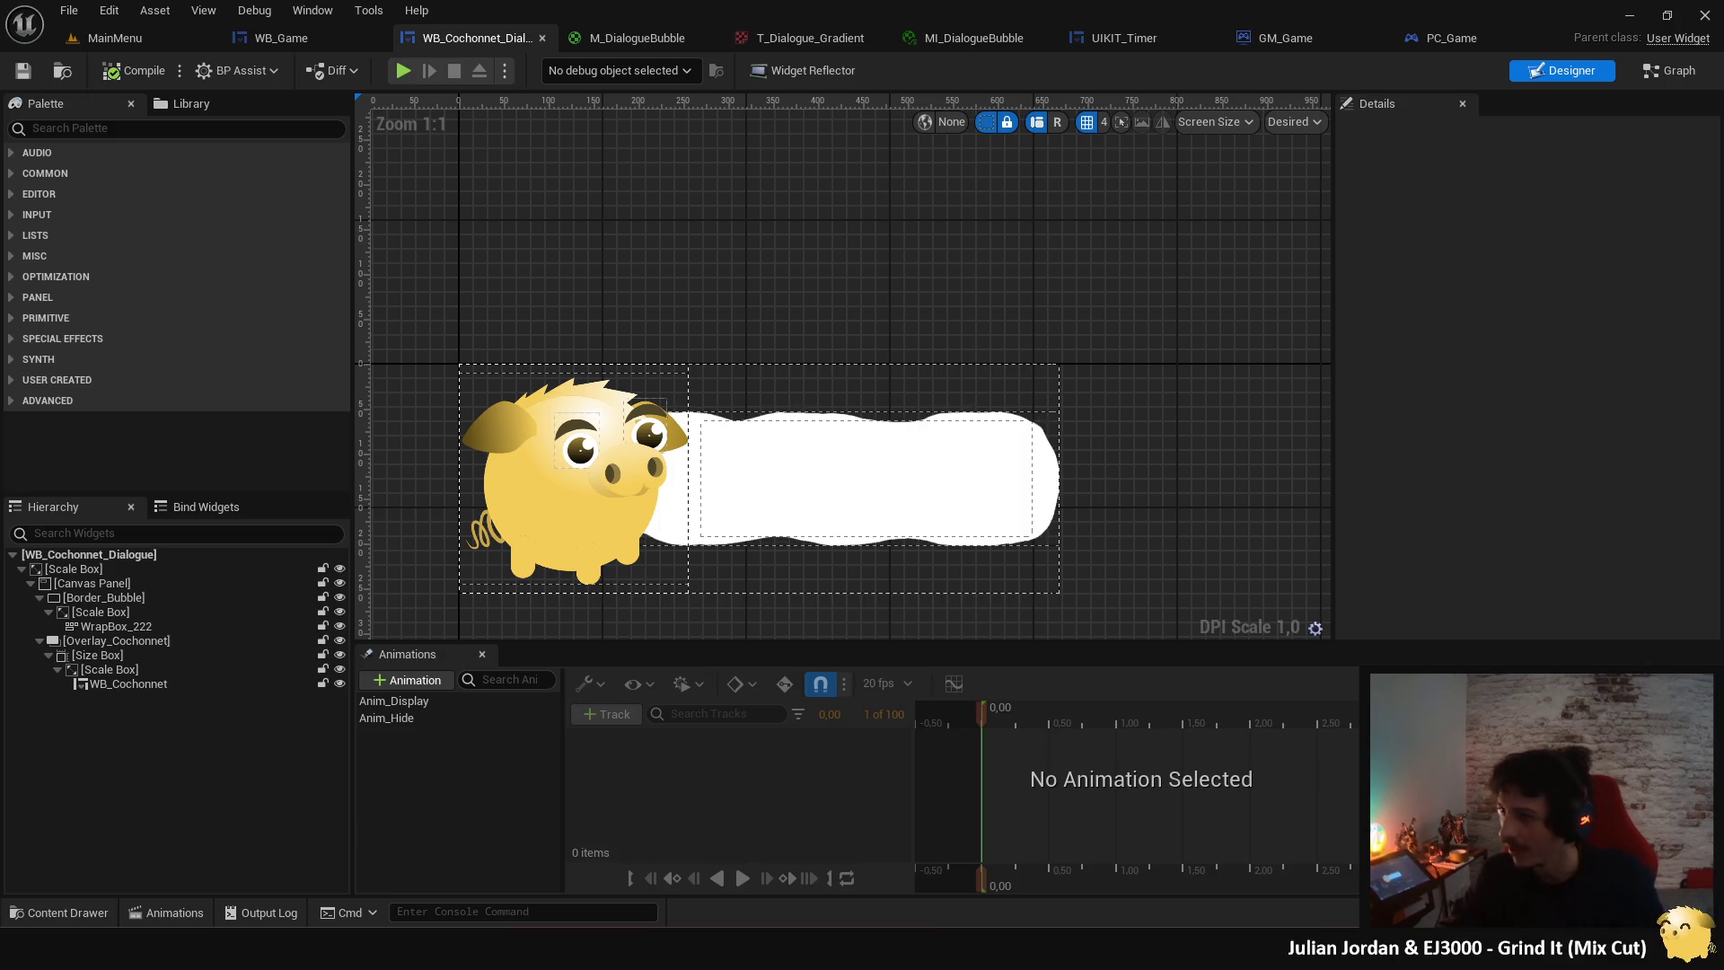
- Launch a Play In Editor session from the WB_Cochonnet_Dialogue editor toolbar
{"action": "left_click", "coordinate": [404, 70]}
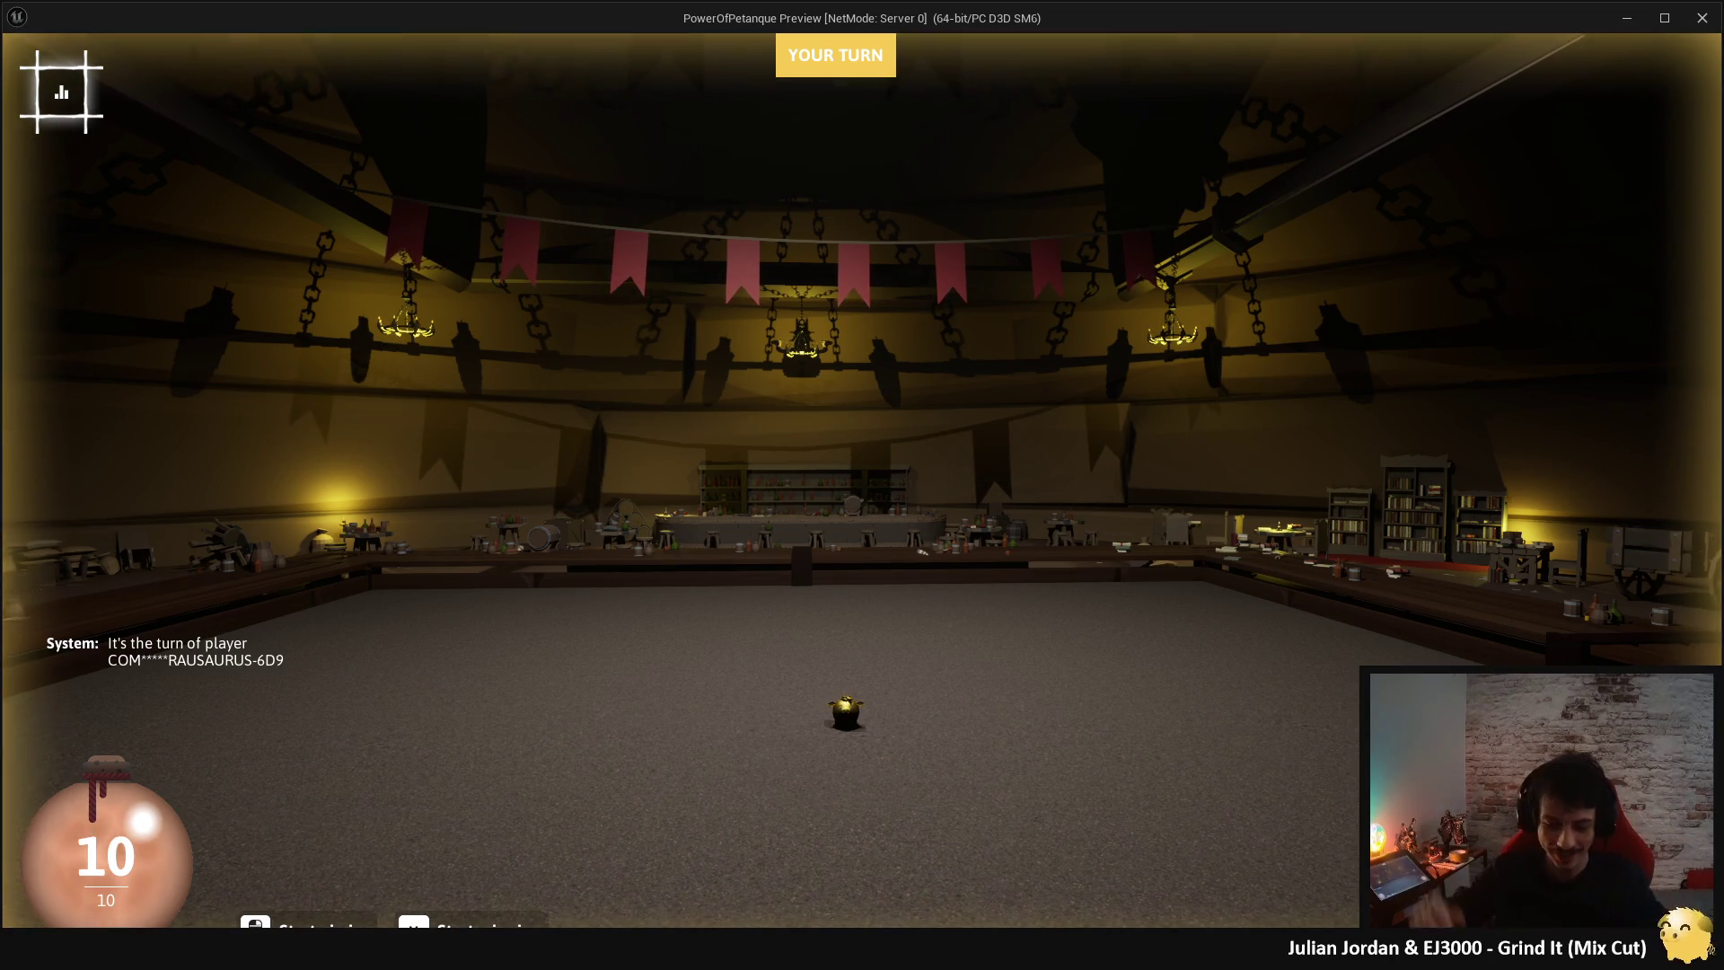
- Throw a ball toward the jack, stop the play test, and return to M_DialogueBubble
{"action": "key", "text": "space"}
{"action": "key", "text": "space"}
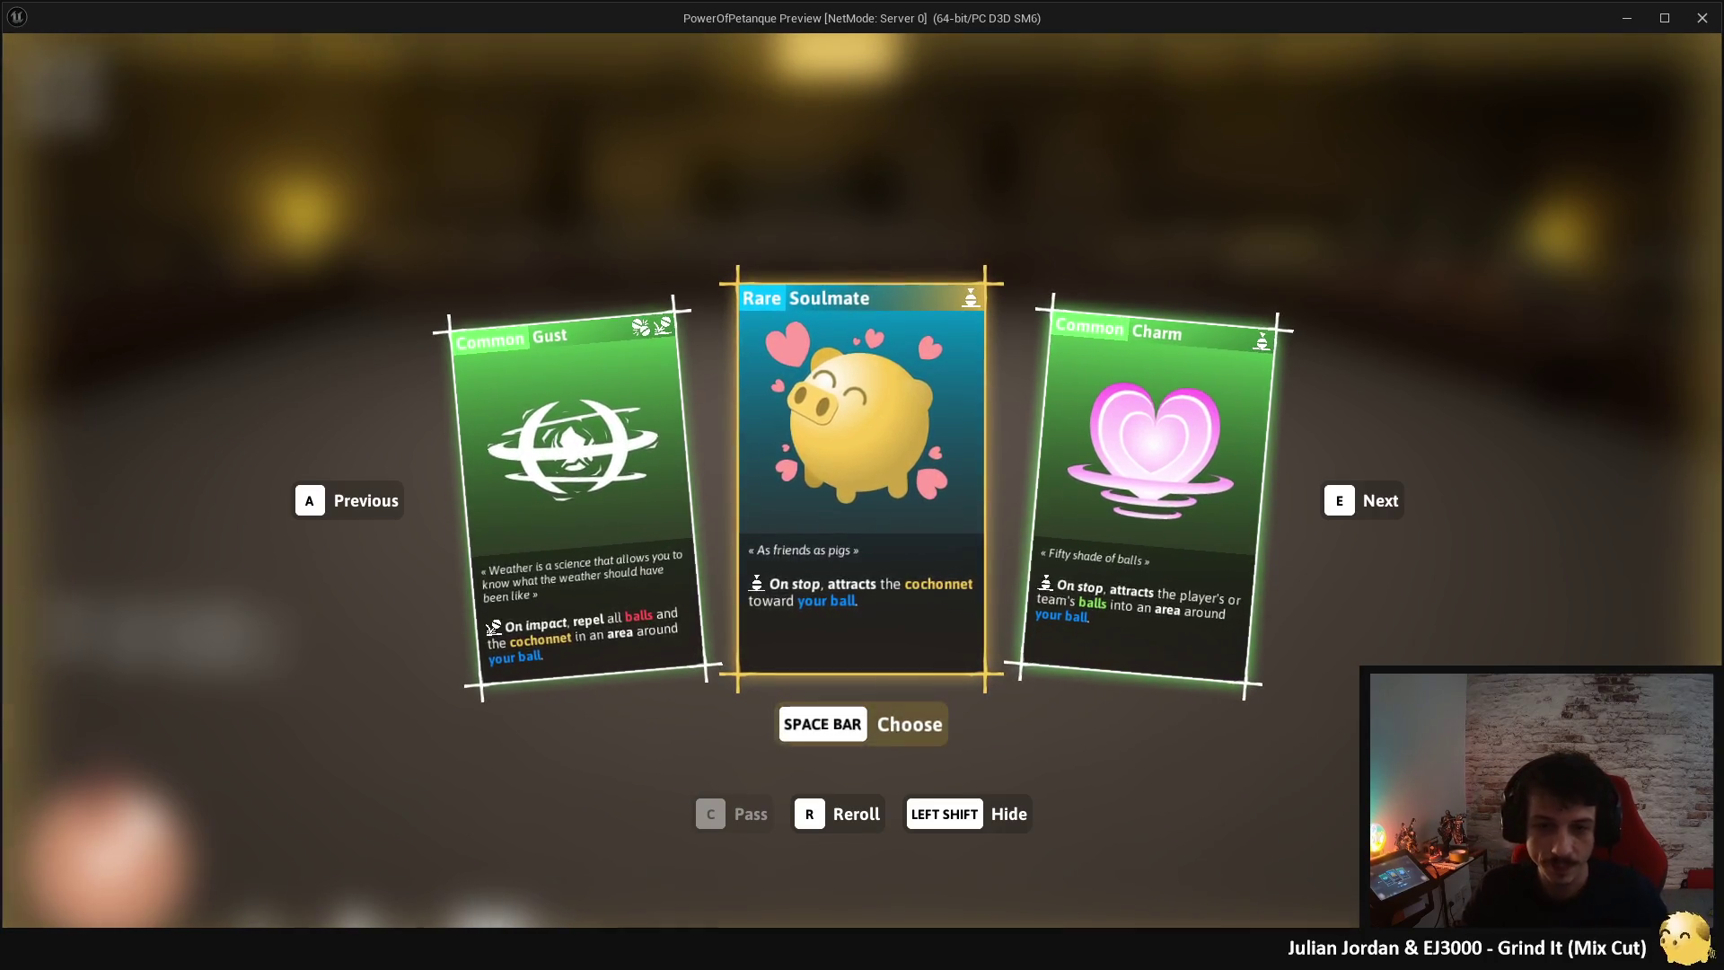
{"action": "key", "text": "Escape"}
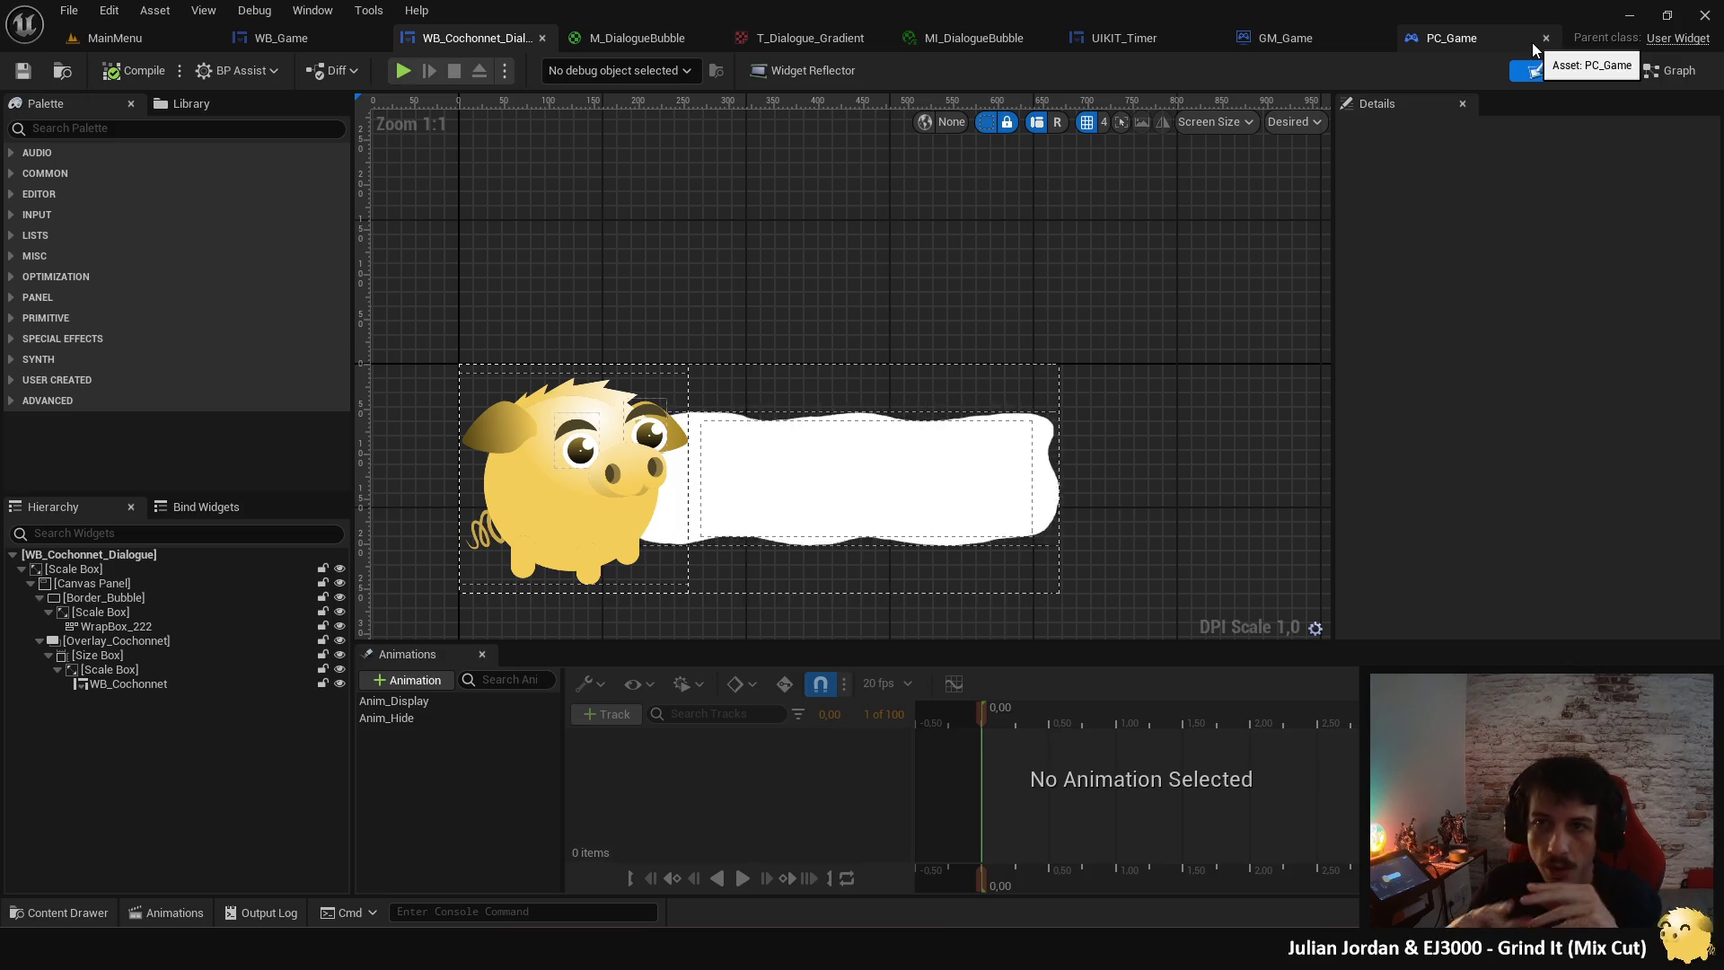
{"action": "left_click", "coordinate": [670, 36]}
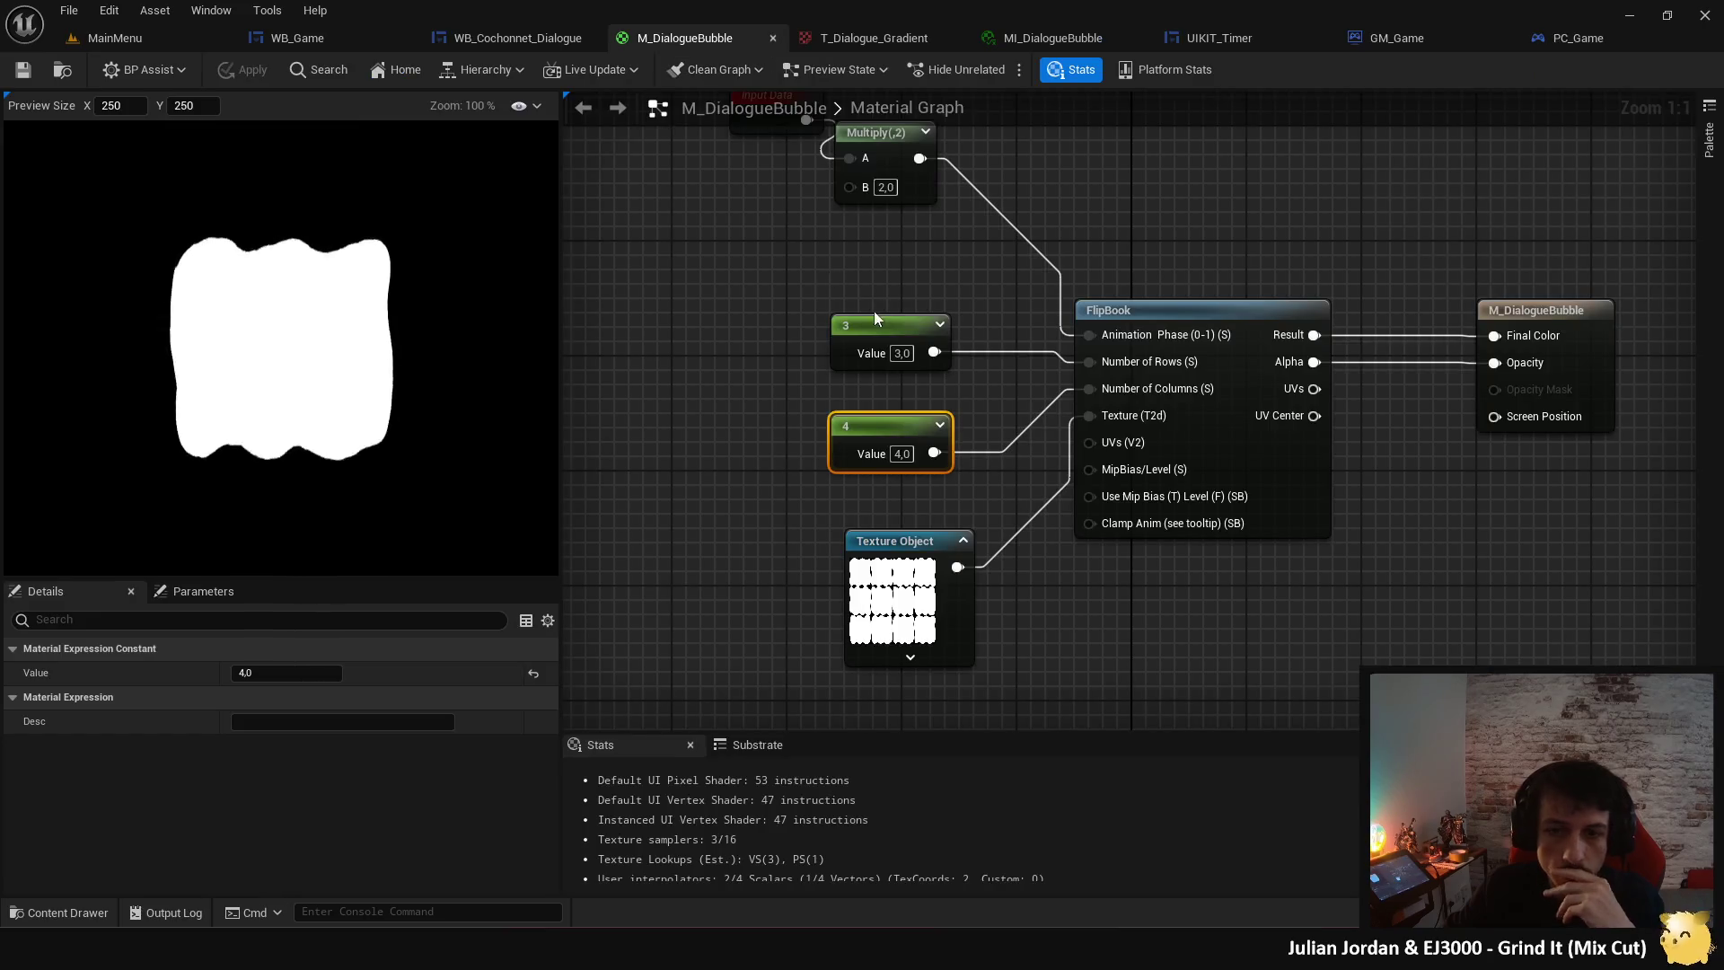
- Set the Multiply node's B to 1, save the material, and check it in WB_Cochonnet_Dialogue
{"action": "left_click_drag", "start_coordinate": [1002, 309], "coordinate": [953, 326]}
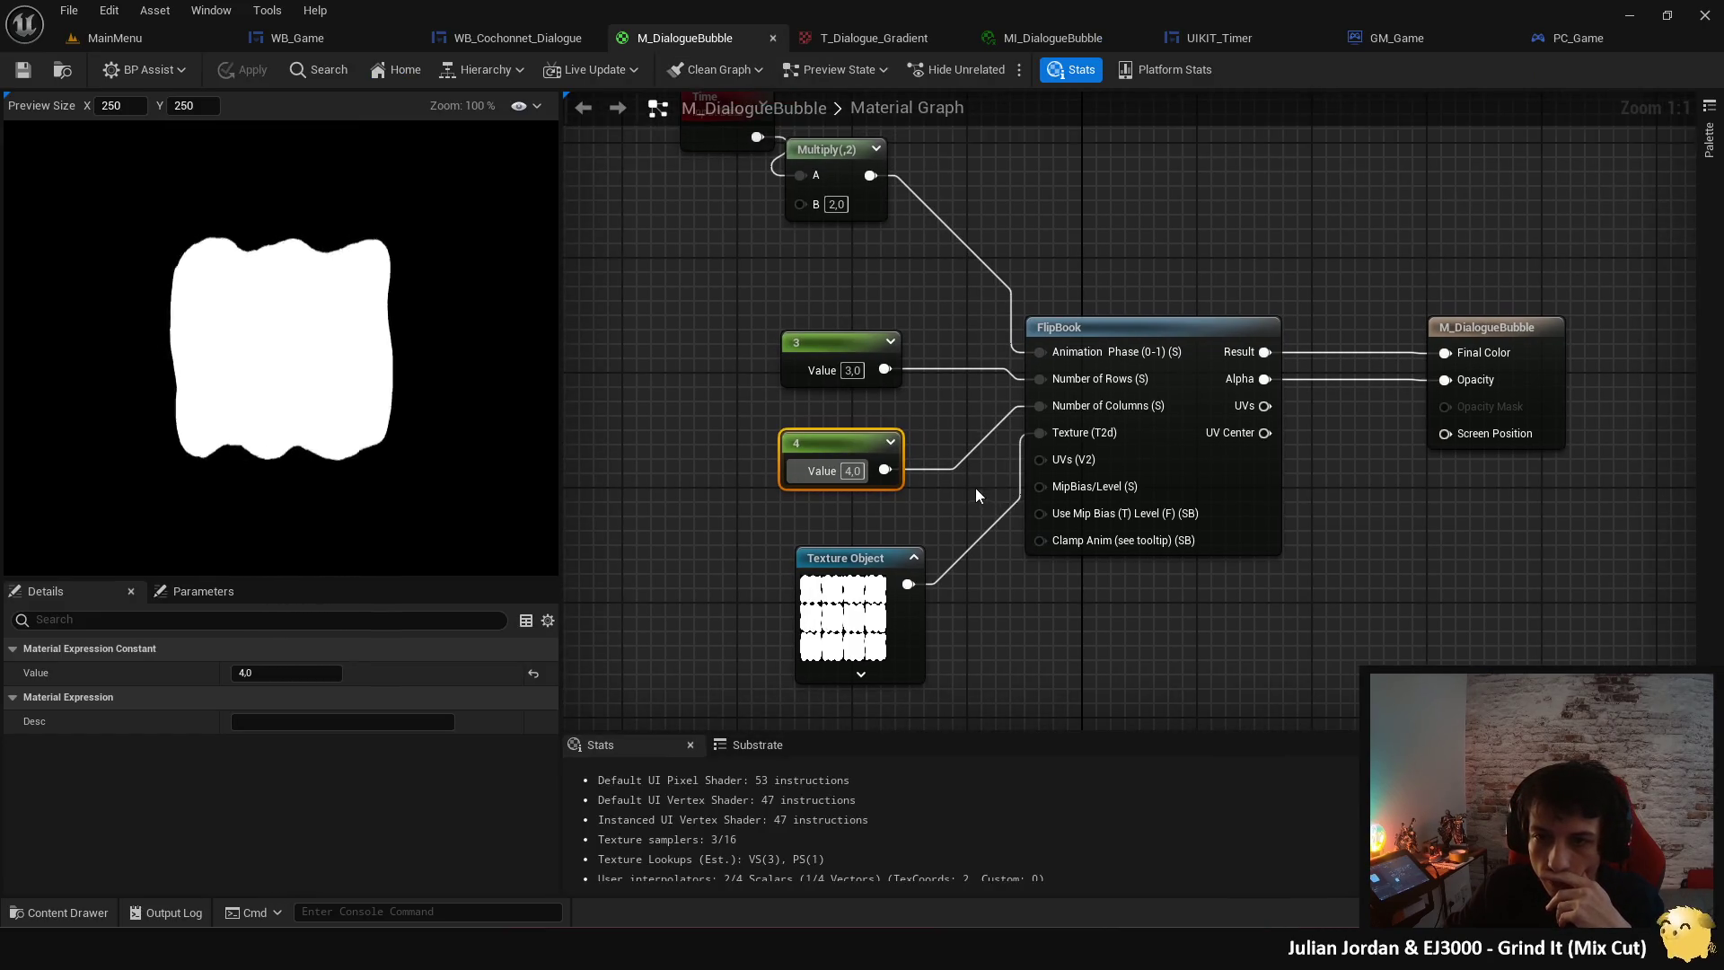
{"action": "left_click_drag", "start_coordinate": [976, 495], "coordinate": [999, 623]}
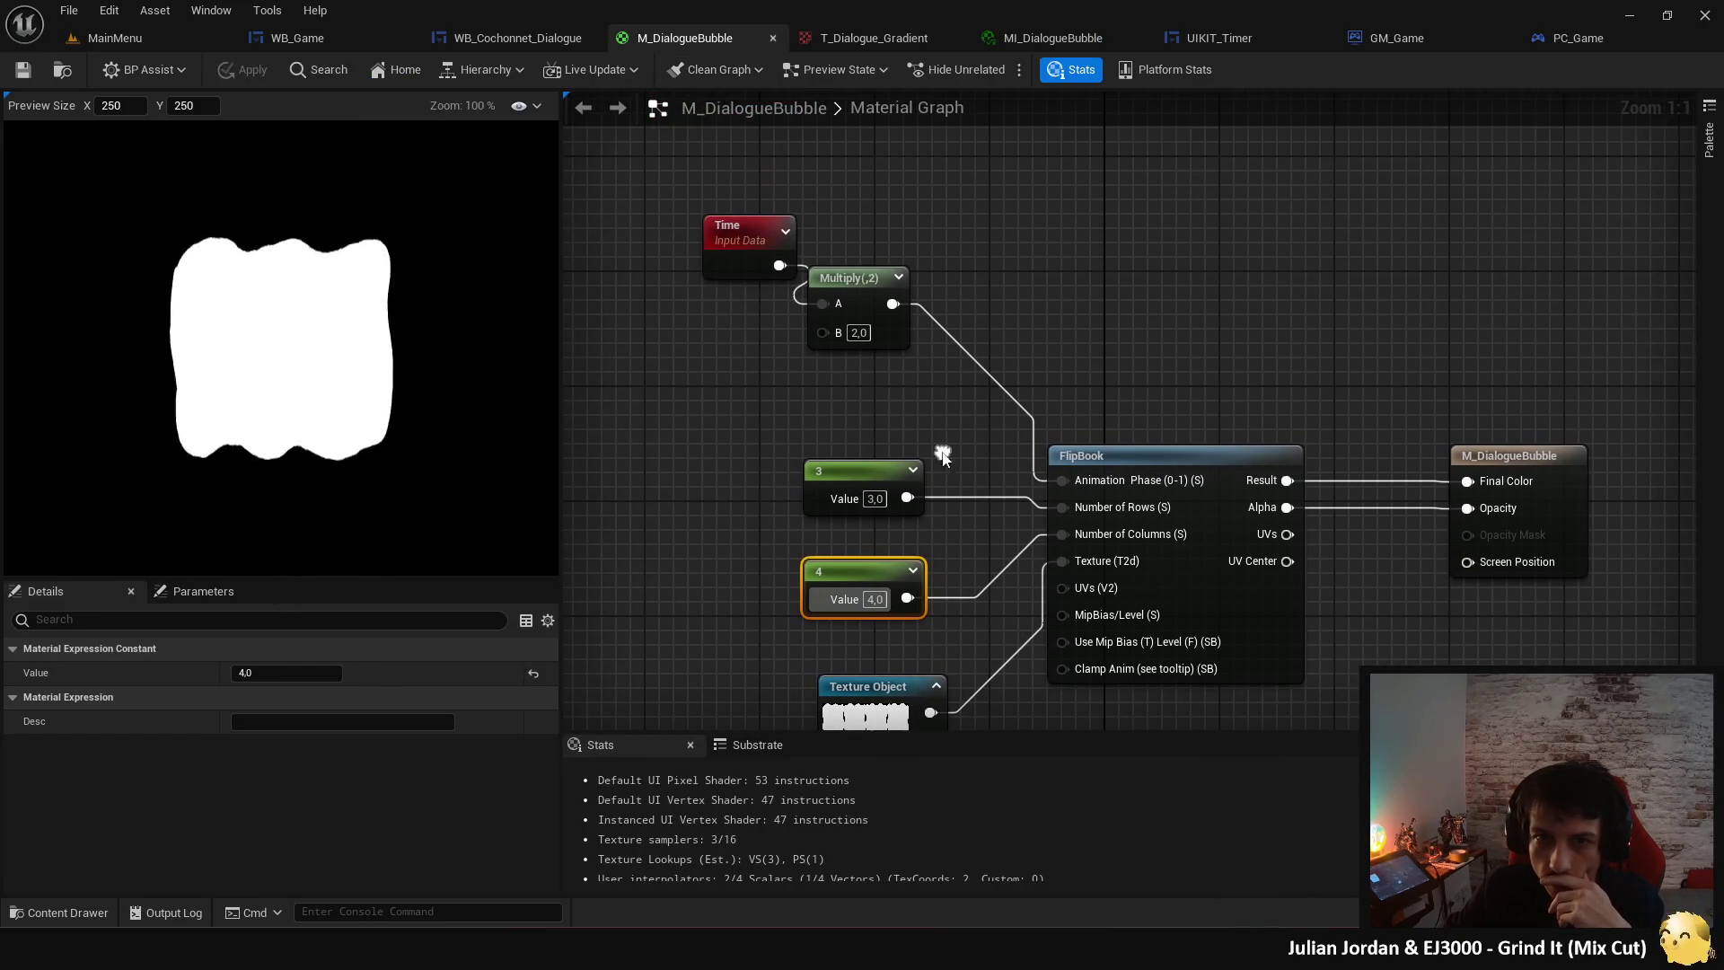
{"action": "left_click", "coordinate": [858, 333]}
{"action": "type", "text": "1"}
{"action": "key", "text": "Return"}
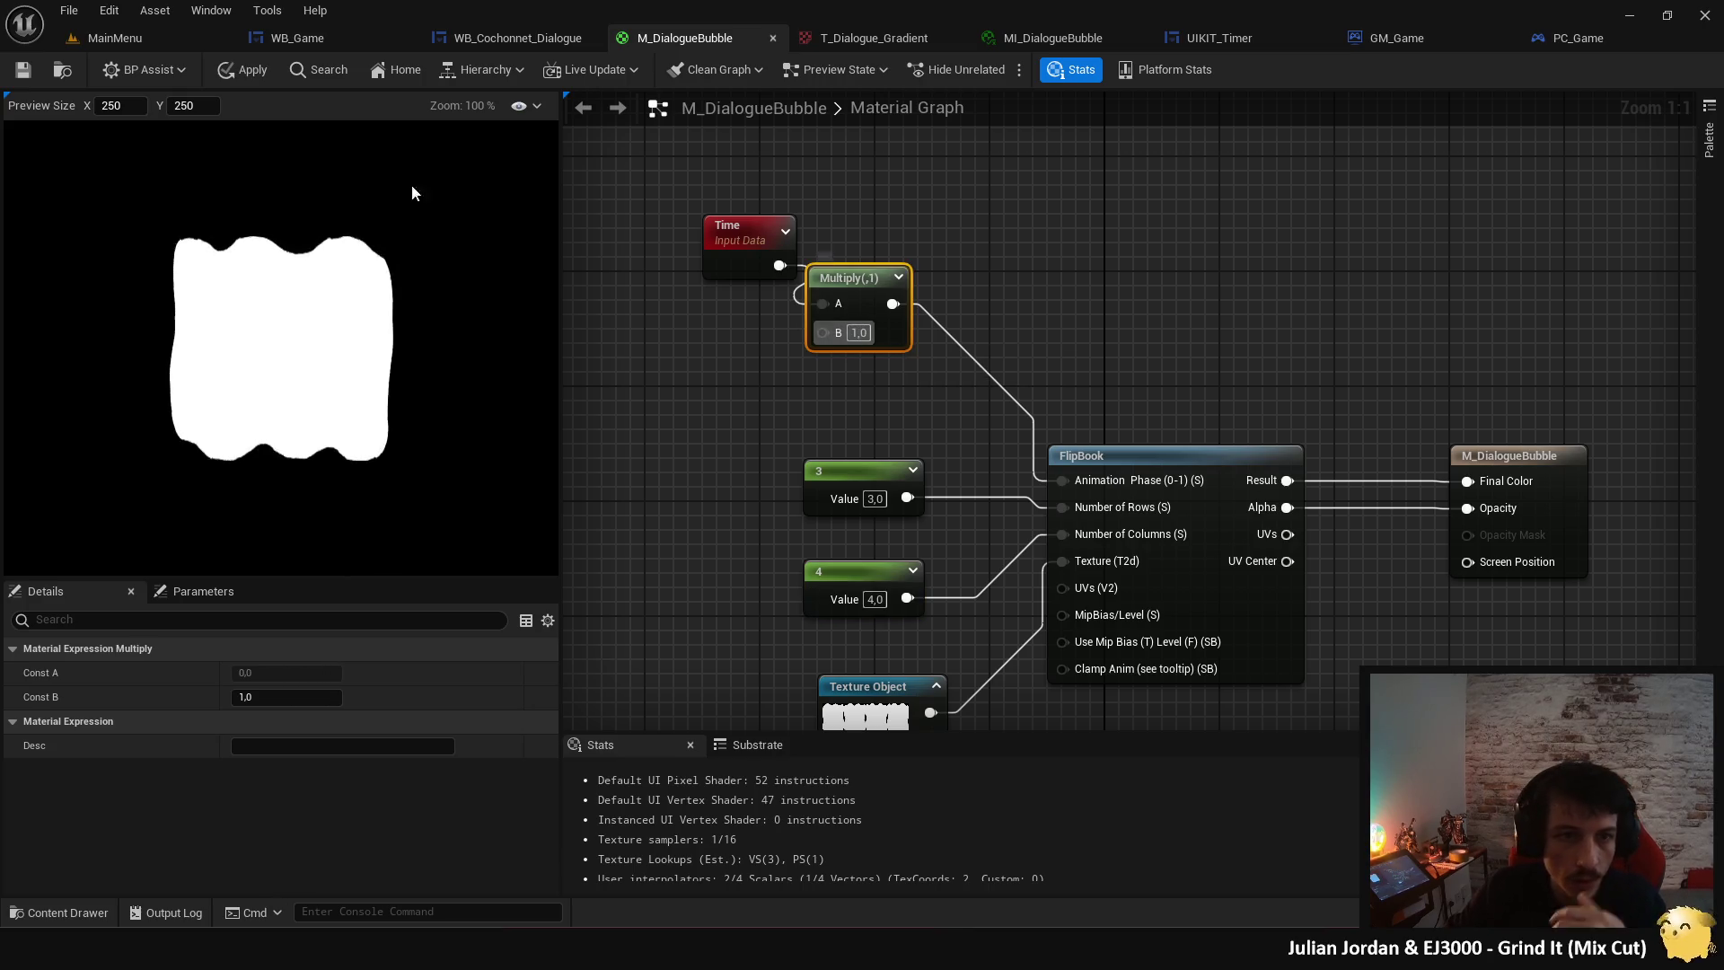
{"action": "left_click", "coordinate": [23, 71]}
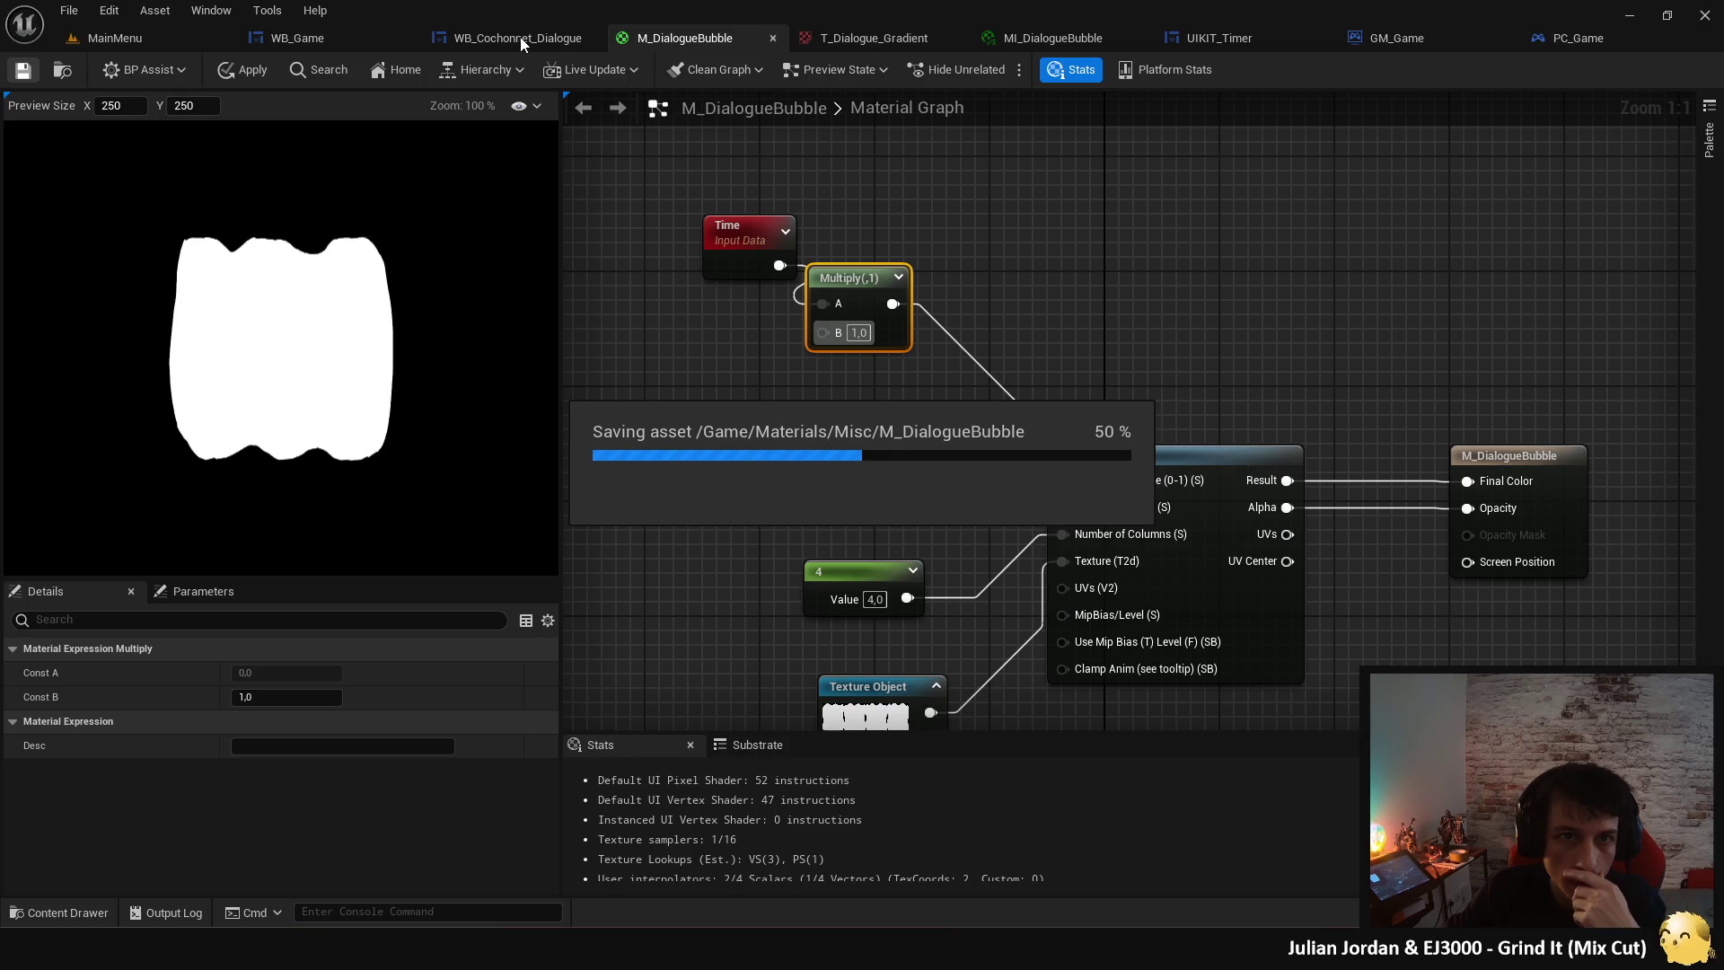
{"action": "left_click", "coordinate": [521, 39]}
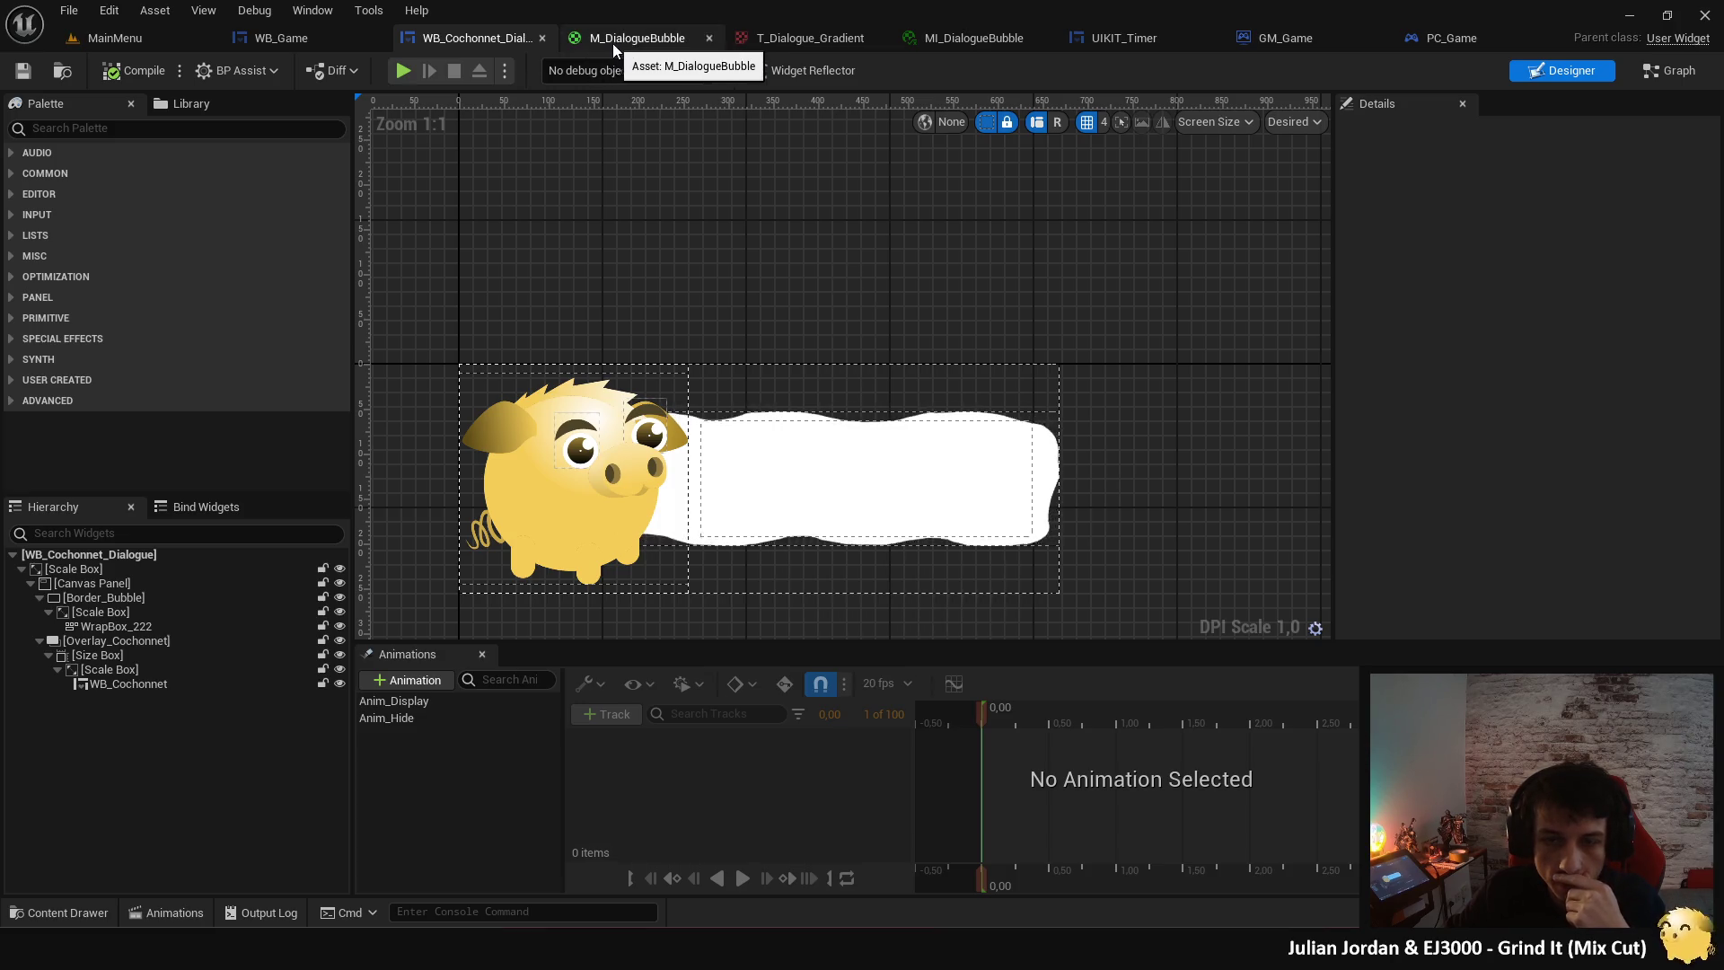
- Restore the Multiply node's B to 2, save, and go back to the widget designer
{"action": "left_click", "coordinate": [579, 42]}
{"action": "left_click", "coordinate": [855, 333]}
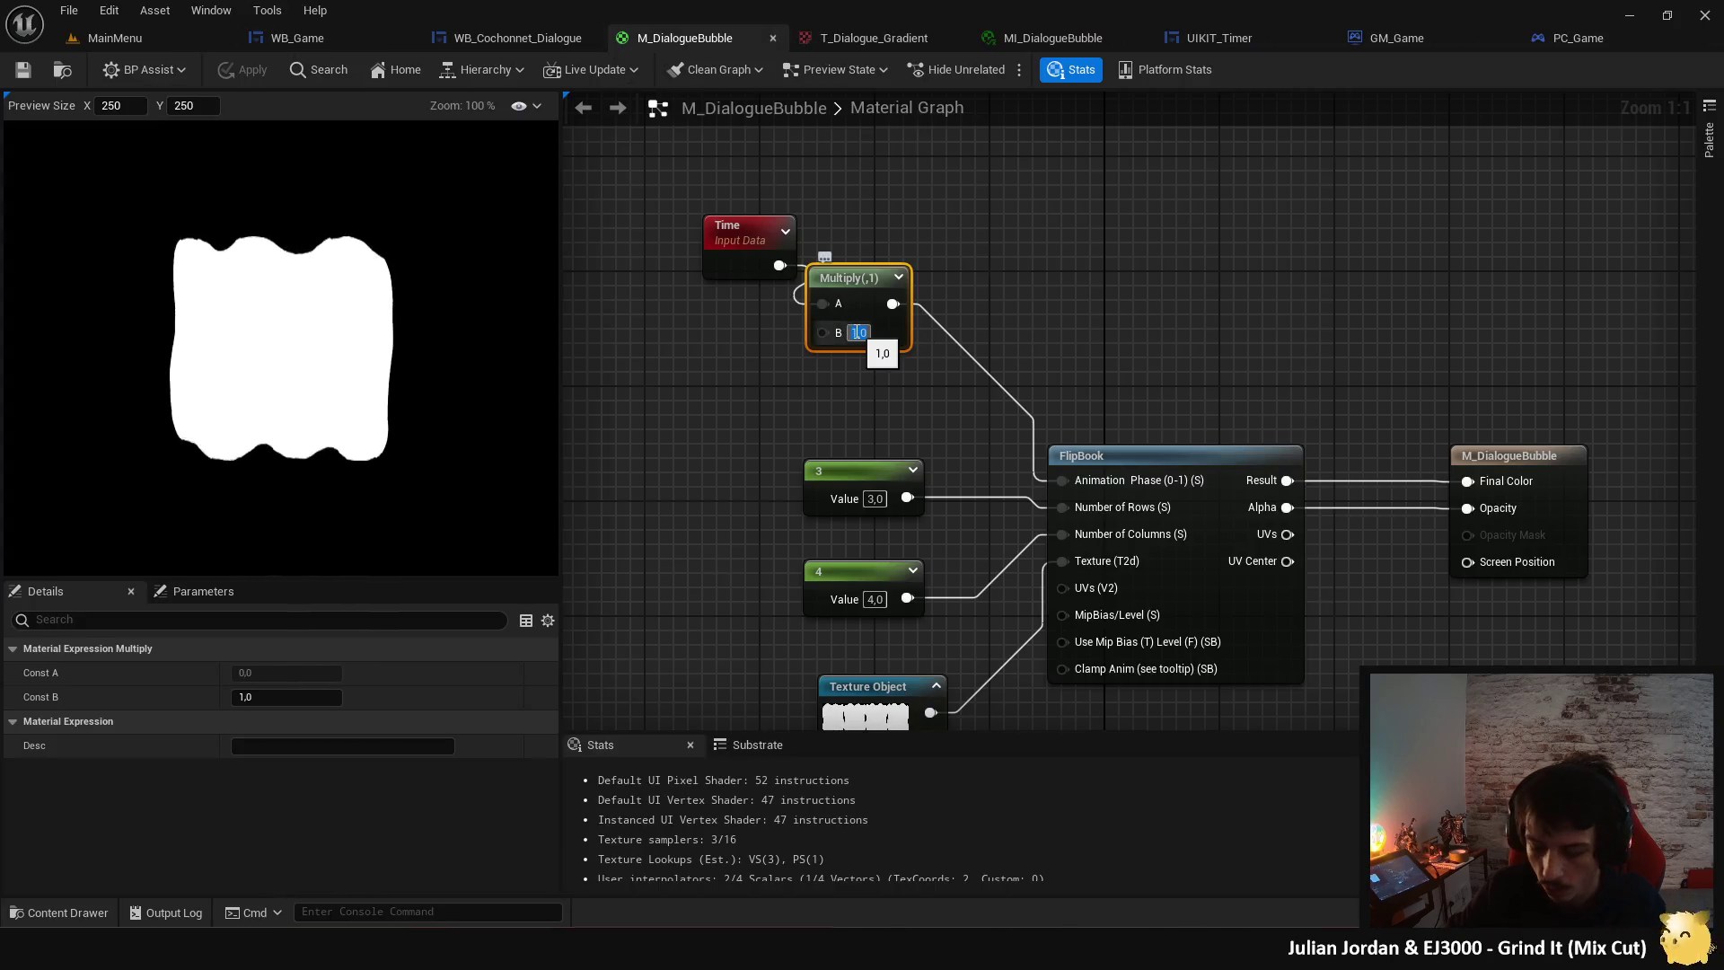
{"action": "type", "text": "2"}
{"action": "left_click", "coordinate": [719, 418]}
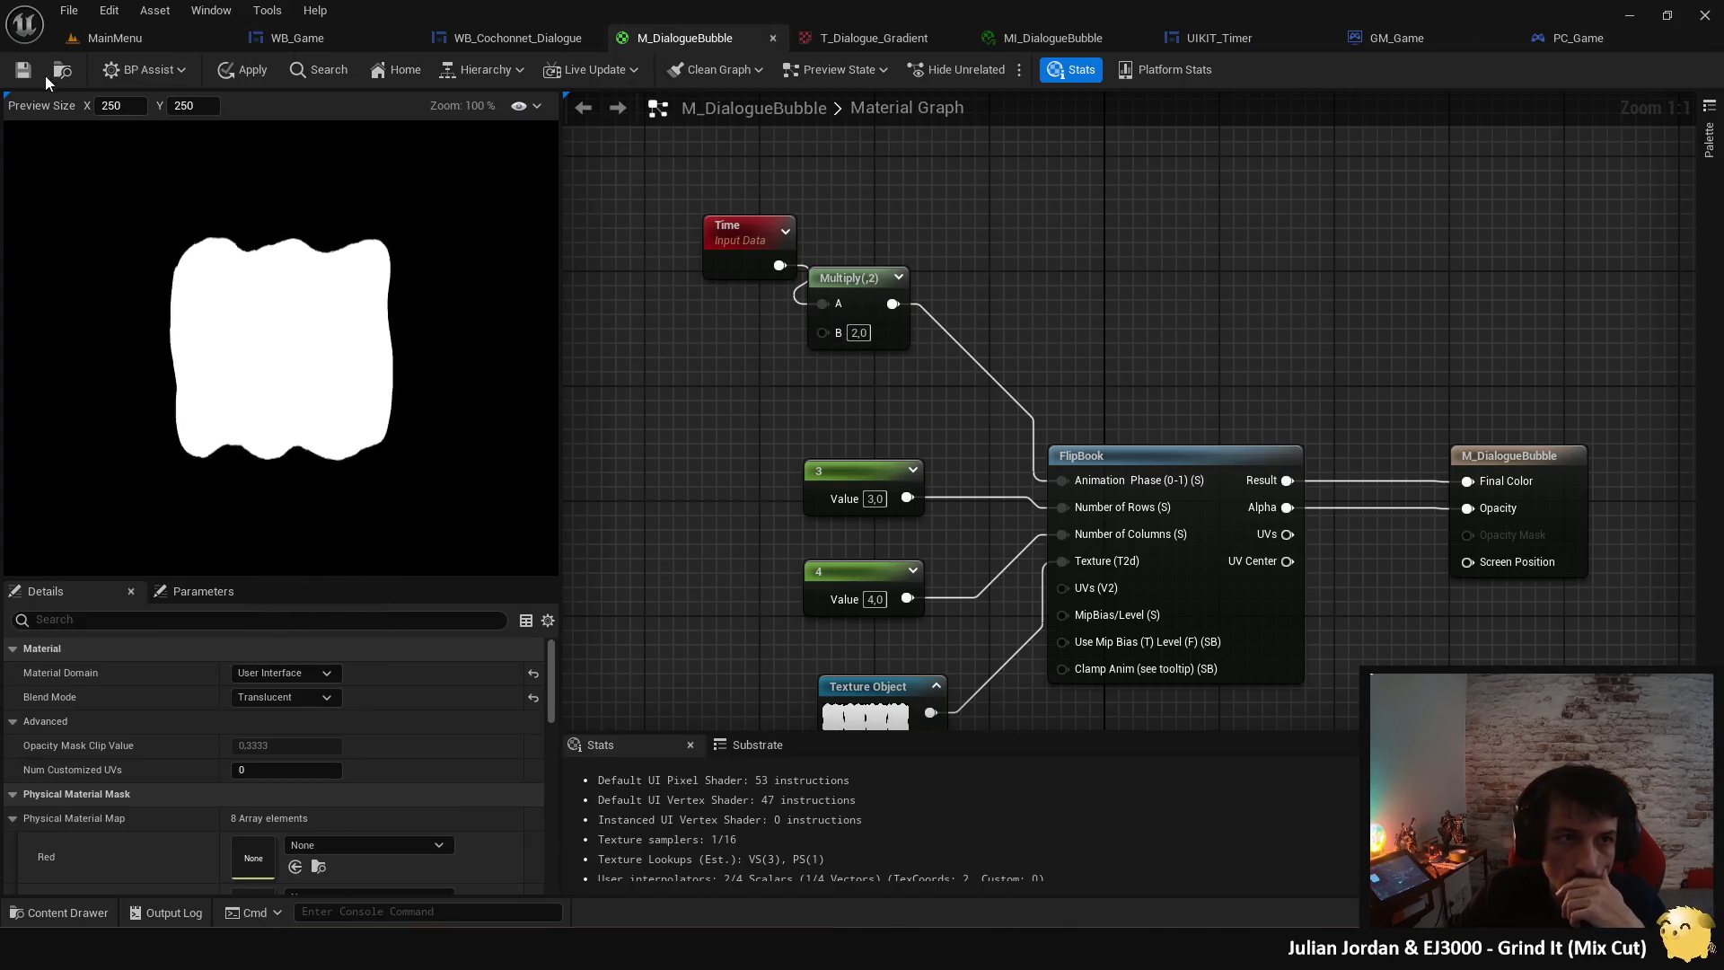
{"action": "left_click", "coordinate": [34, 83]}
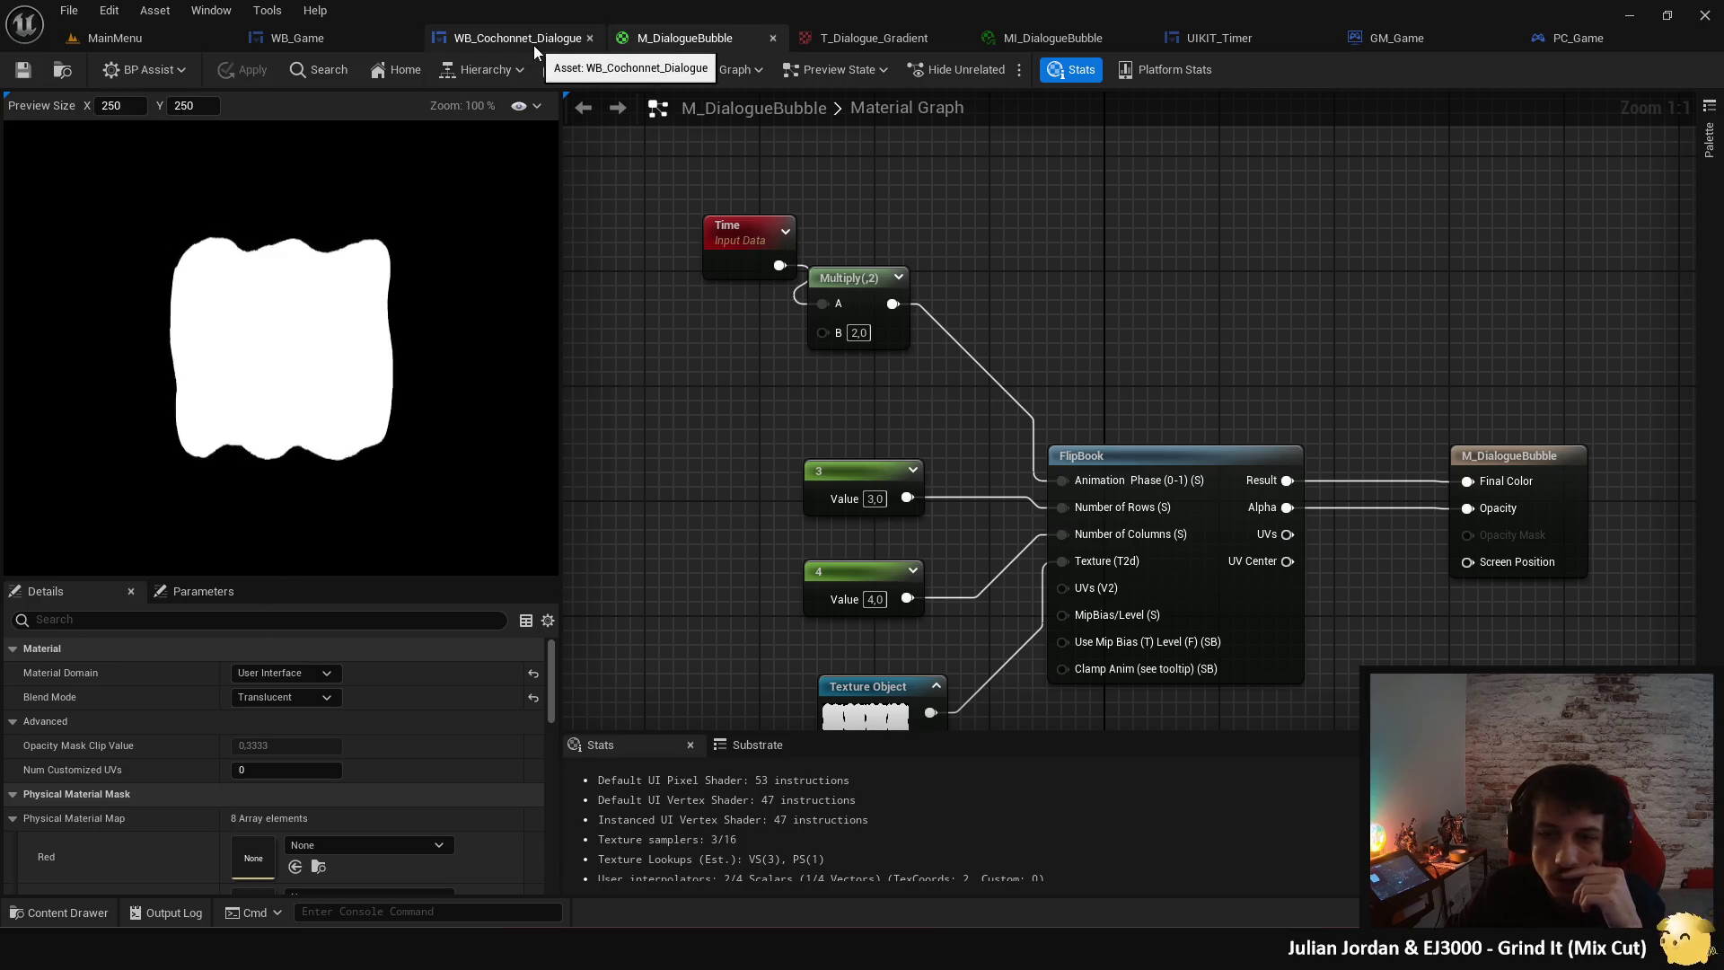
{"action": "left_click", "coordinate": [533, 45]}
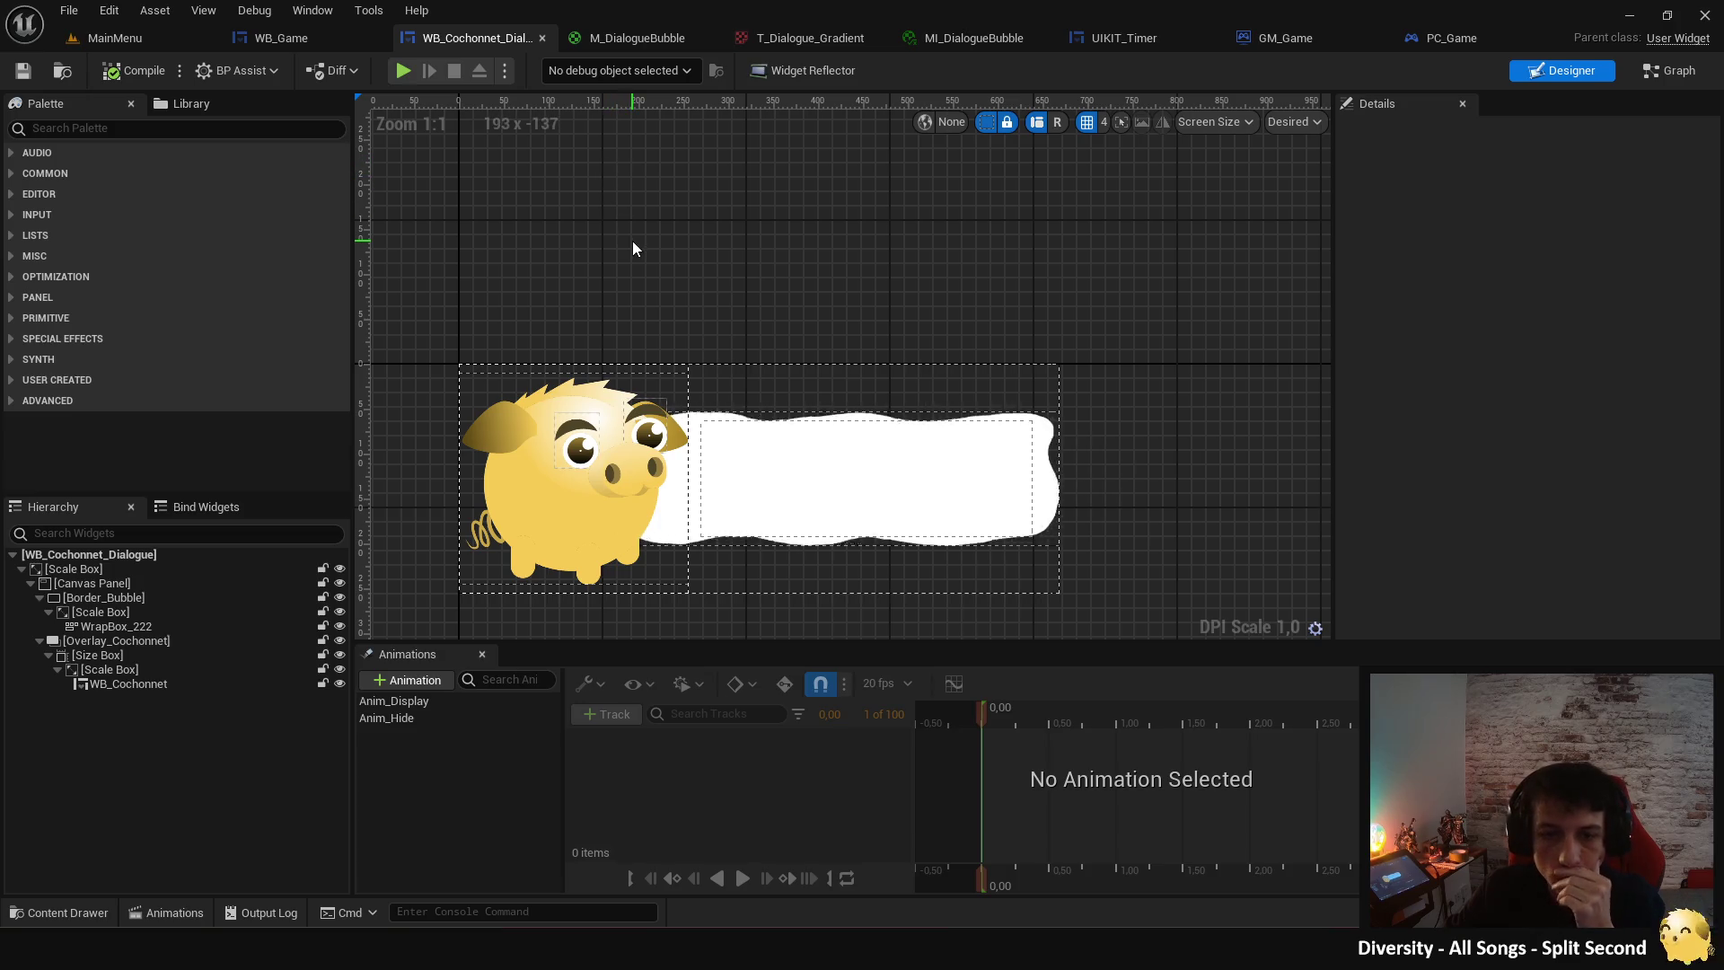
- Give the bubble's inner Scale Box top and bottom padding of 25
{"action": "left_click_drag", "start_coordinate": [668, 262], "coordinate": [683, 218]}
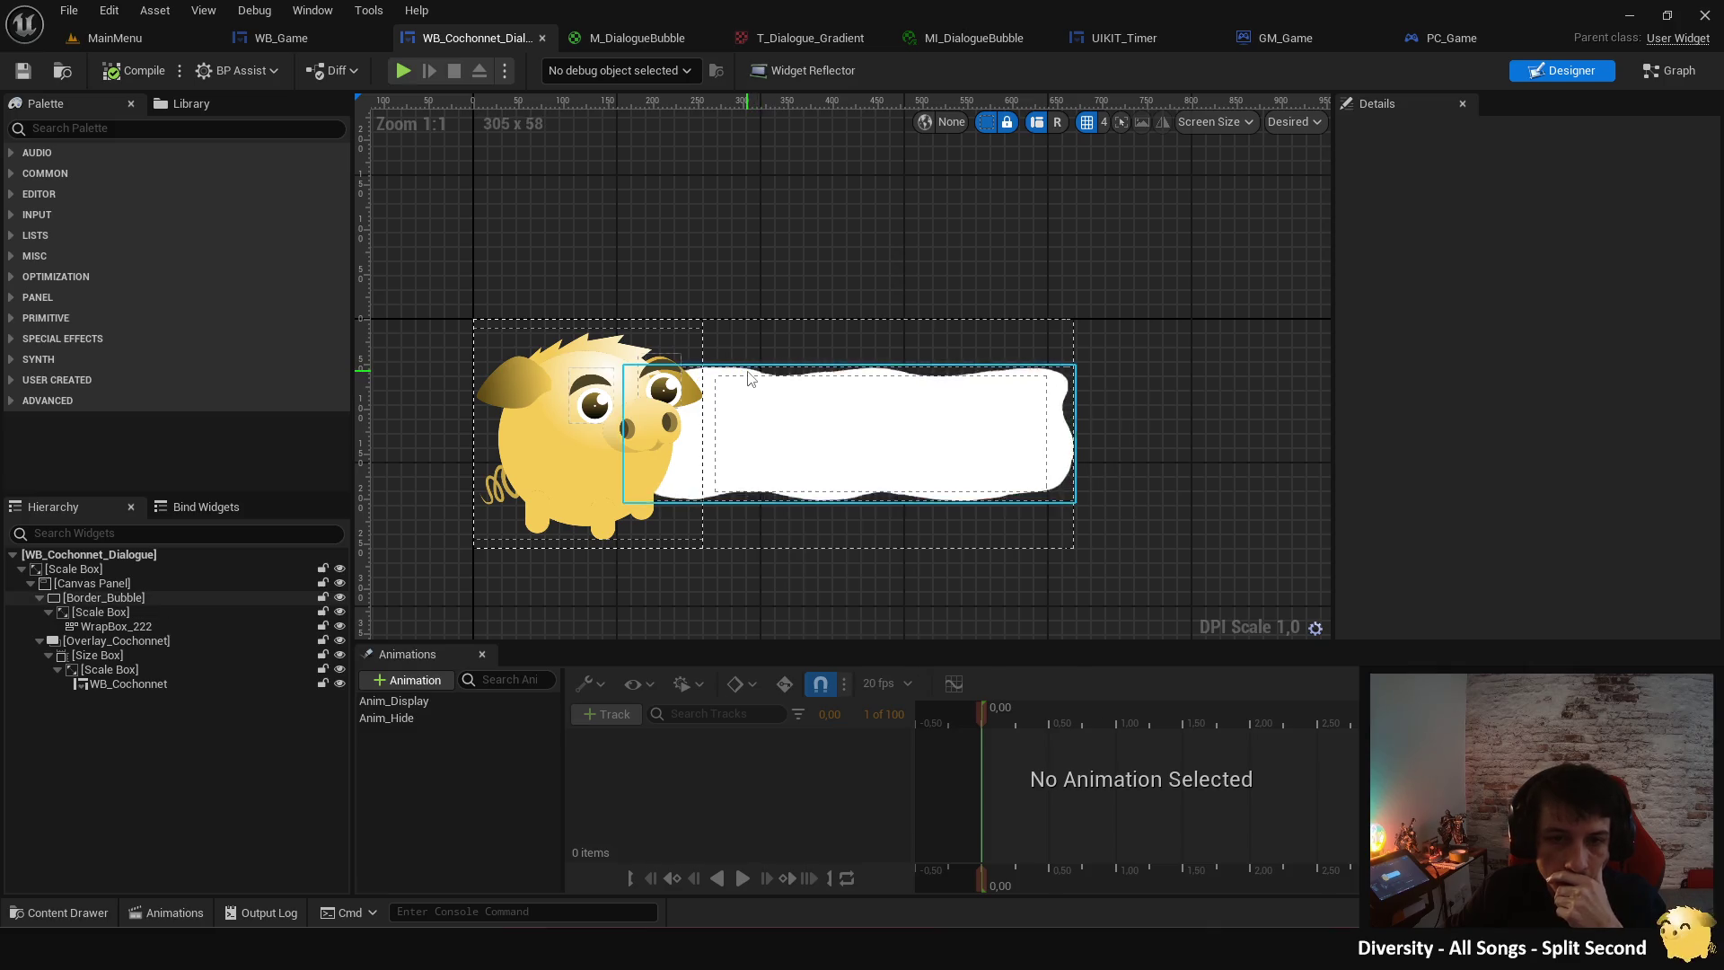
{"action": "left_click", "coordinate": [752, 375]}
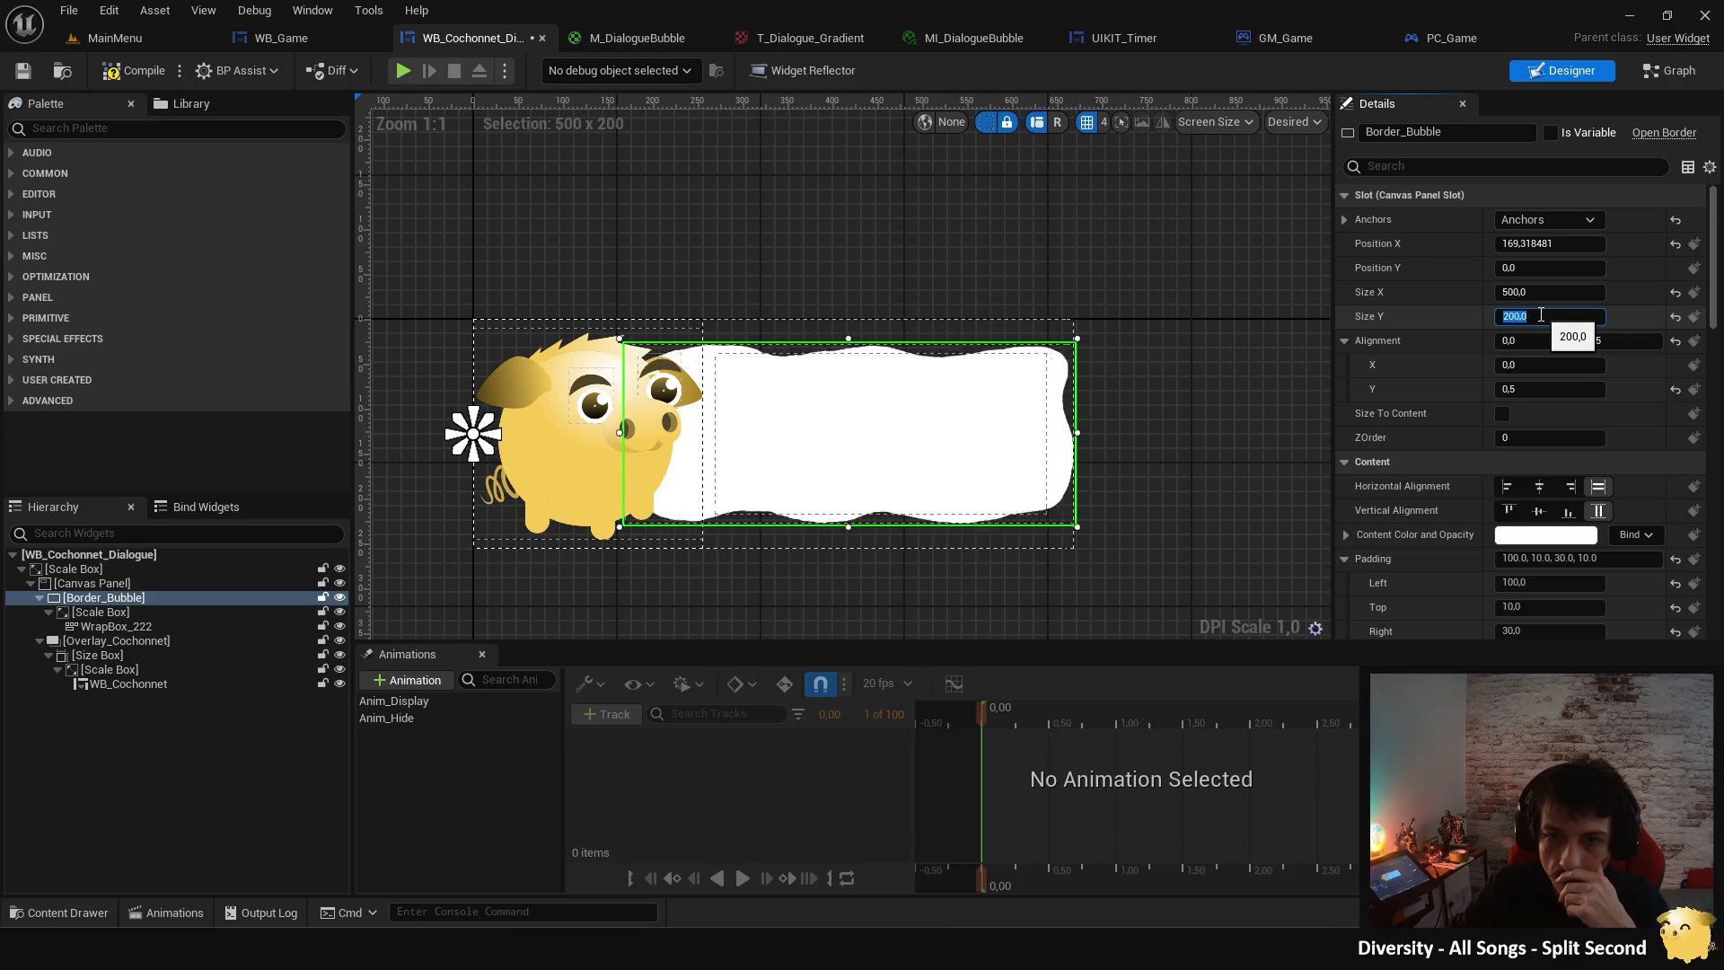
{"action": "left_click", "coordinate": [1166, 358]}
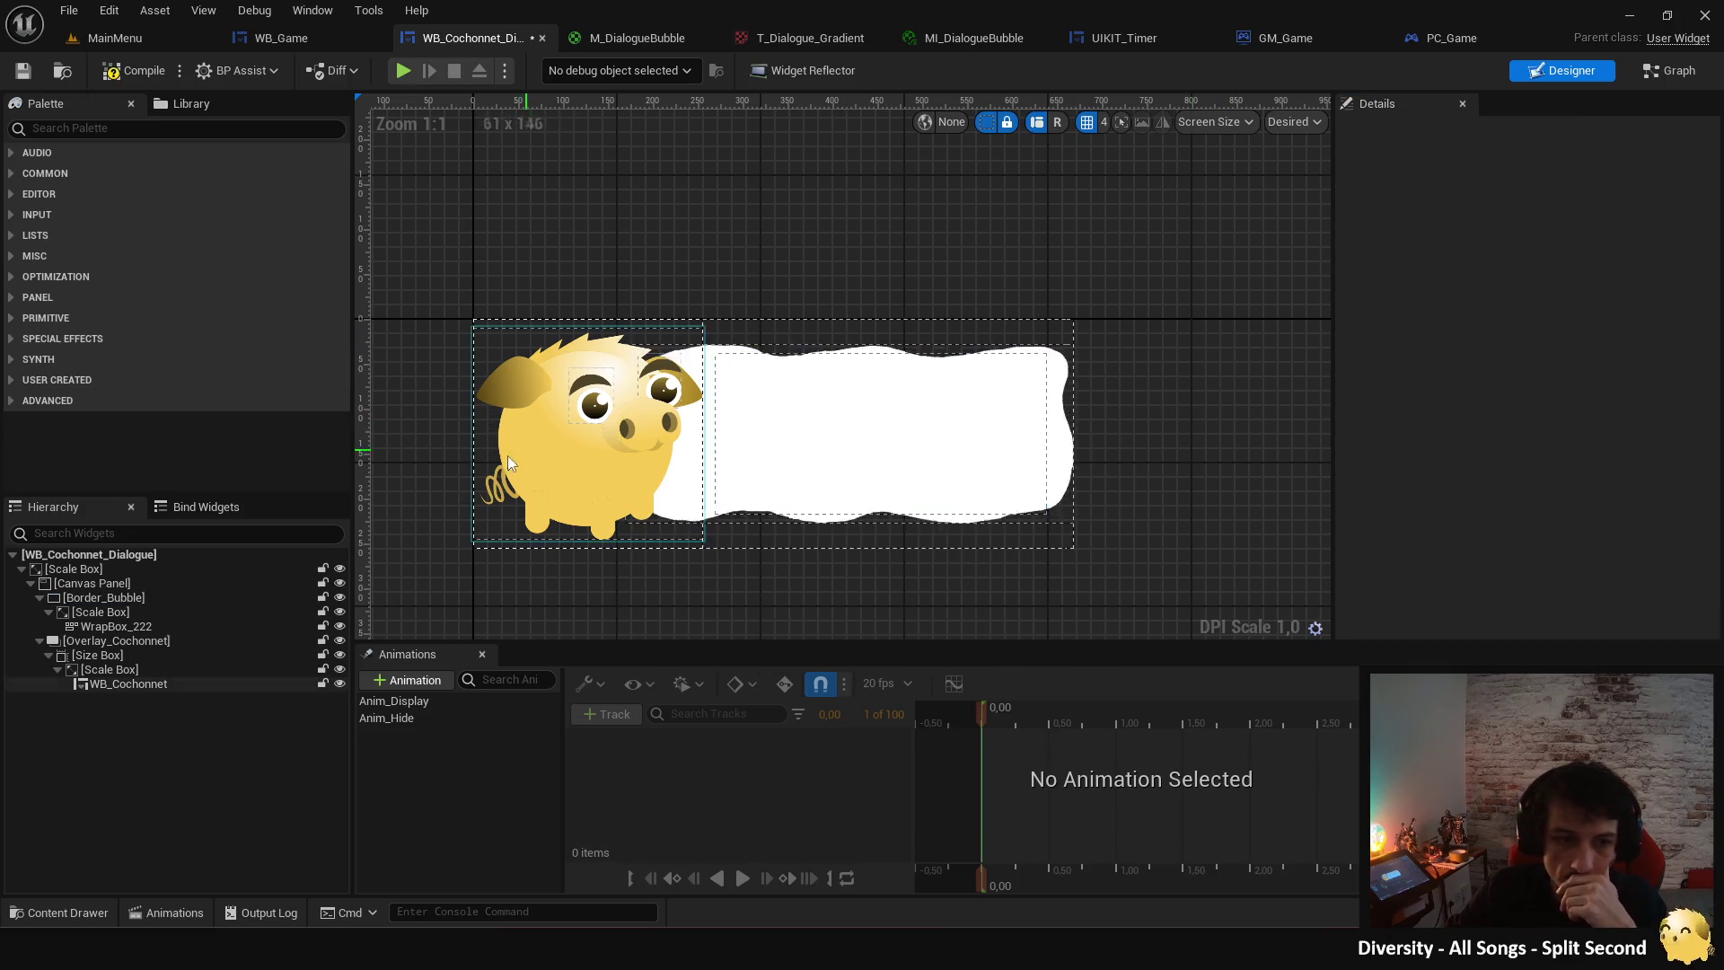
{"action": "left_click", "coordinate": [799, 427]}
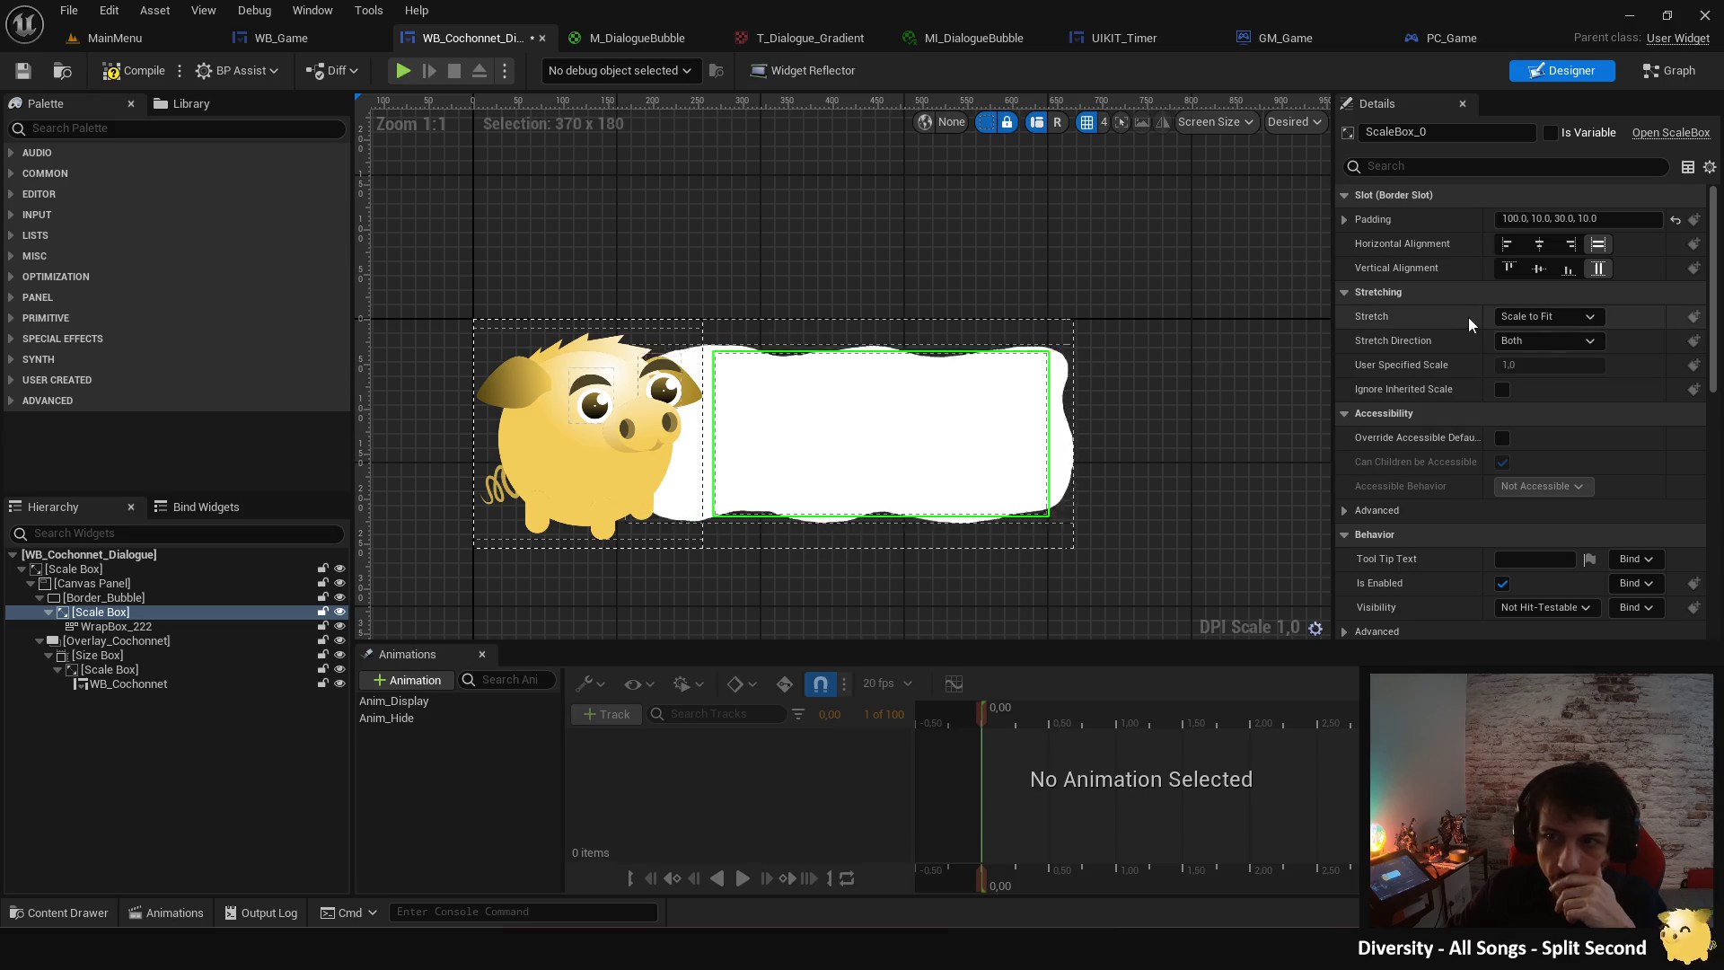
{"action": "left_click", "coordinate": [1345, 219]}
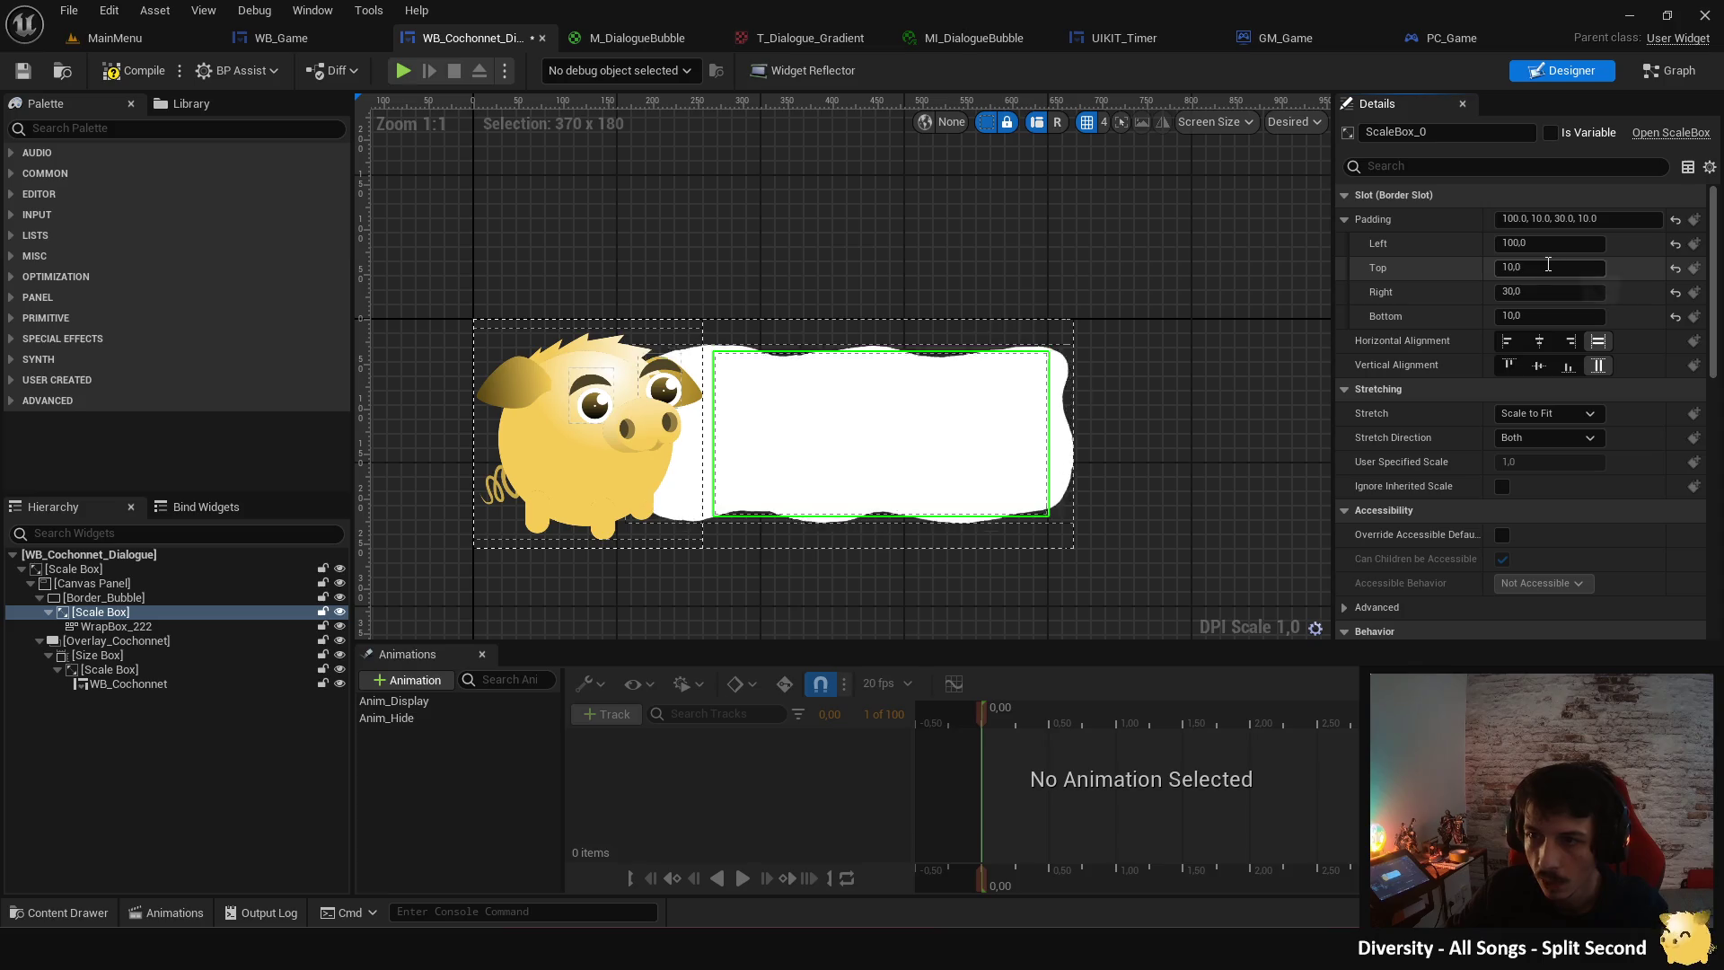
{"action": "type", "text": "20"}
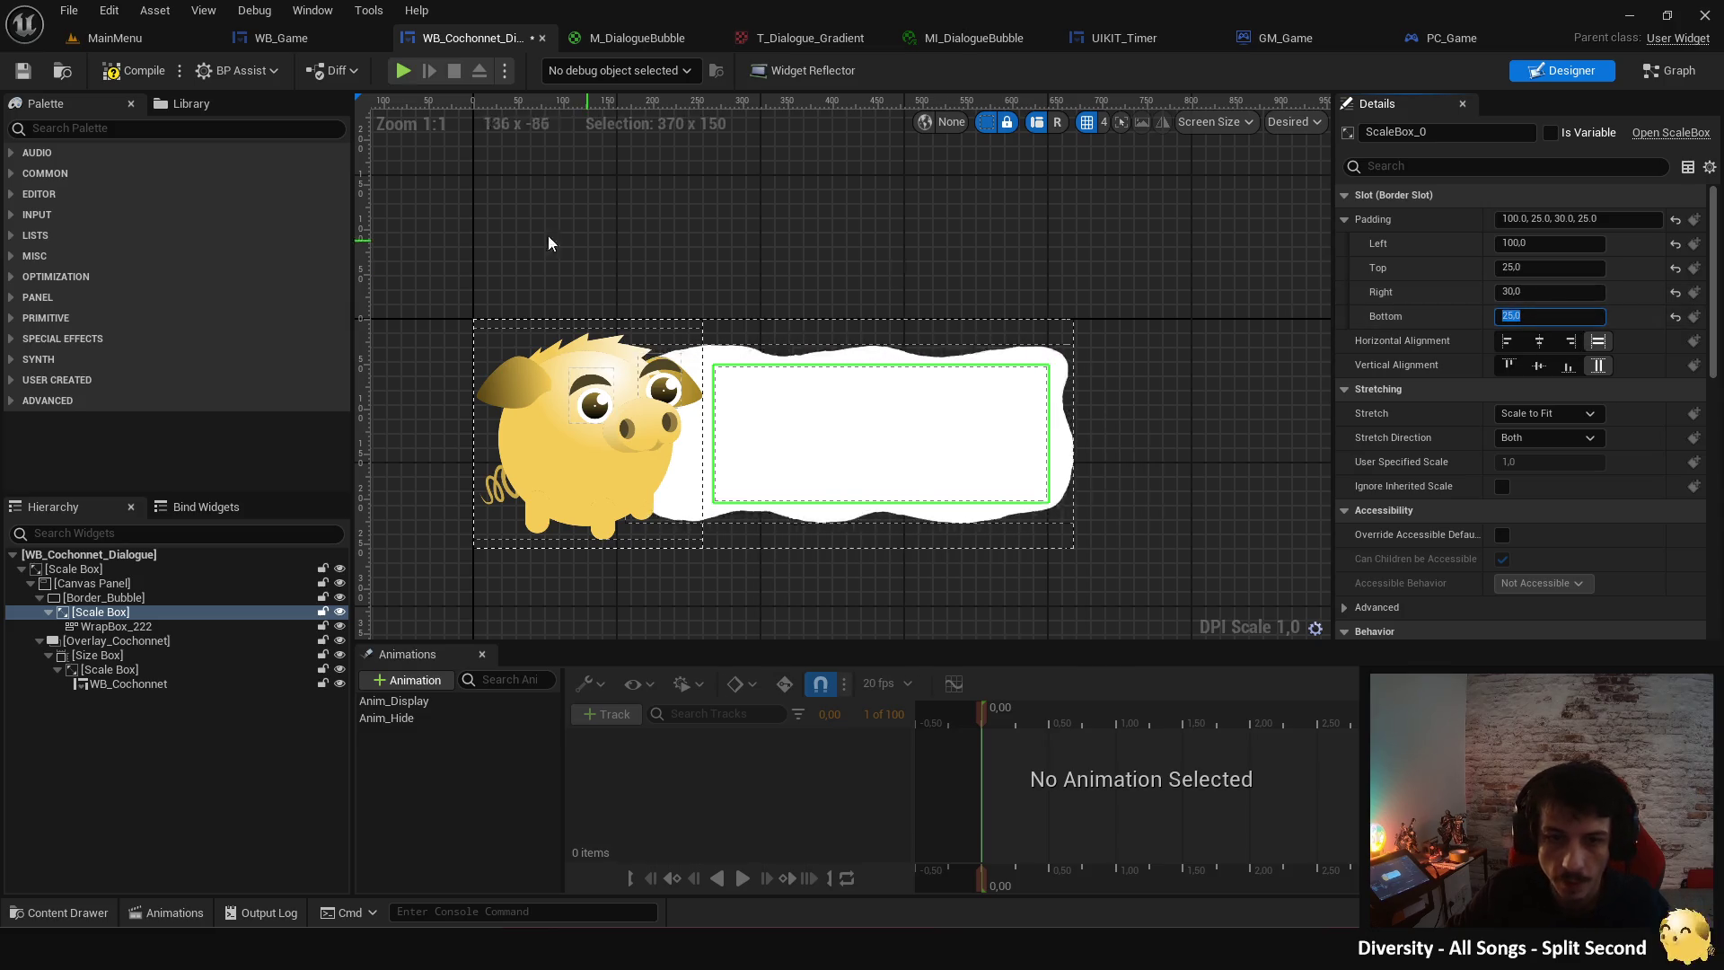
- Compile and save the dialogue widget, then launch a play test
{"action": "left_click", "coordinate": [138, 77]}
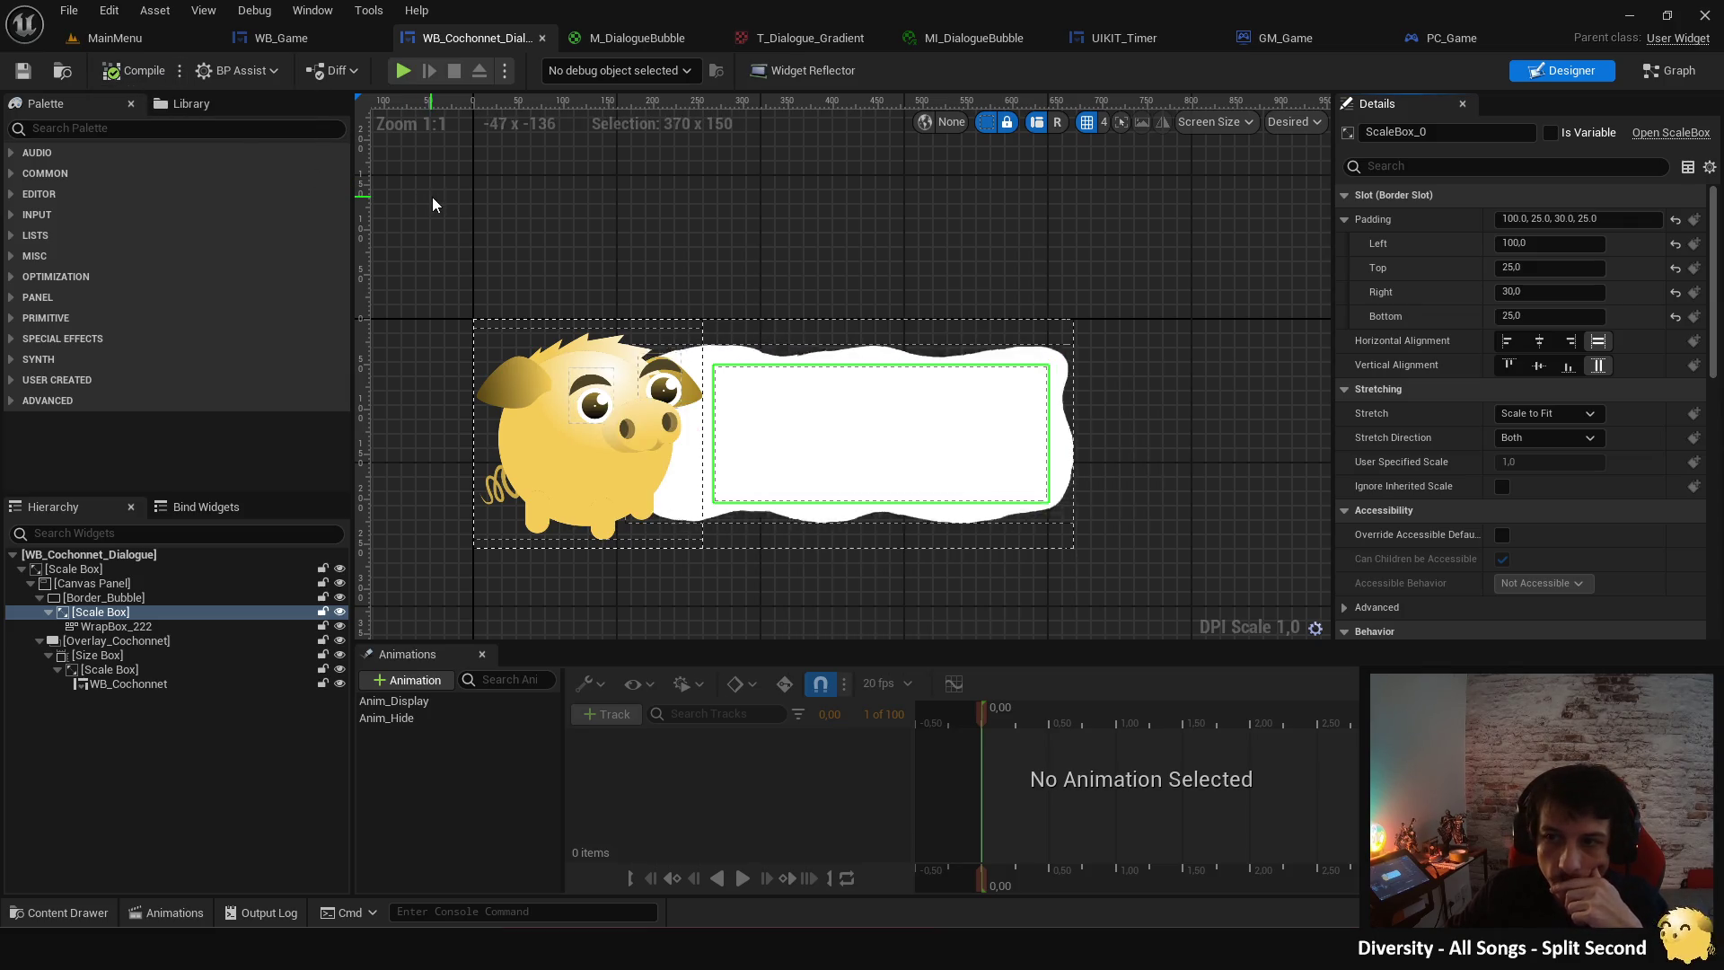
{"action": "left_click", "coordinate": [706, 232]}
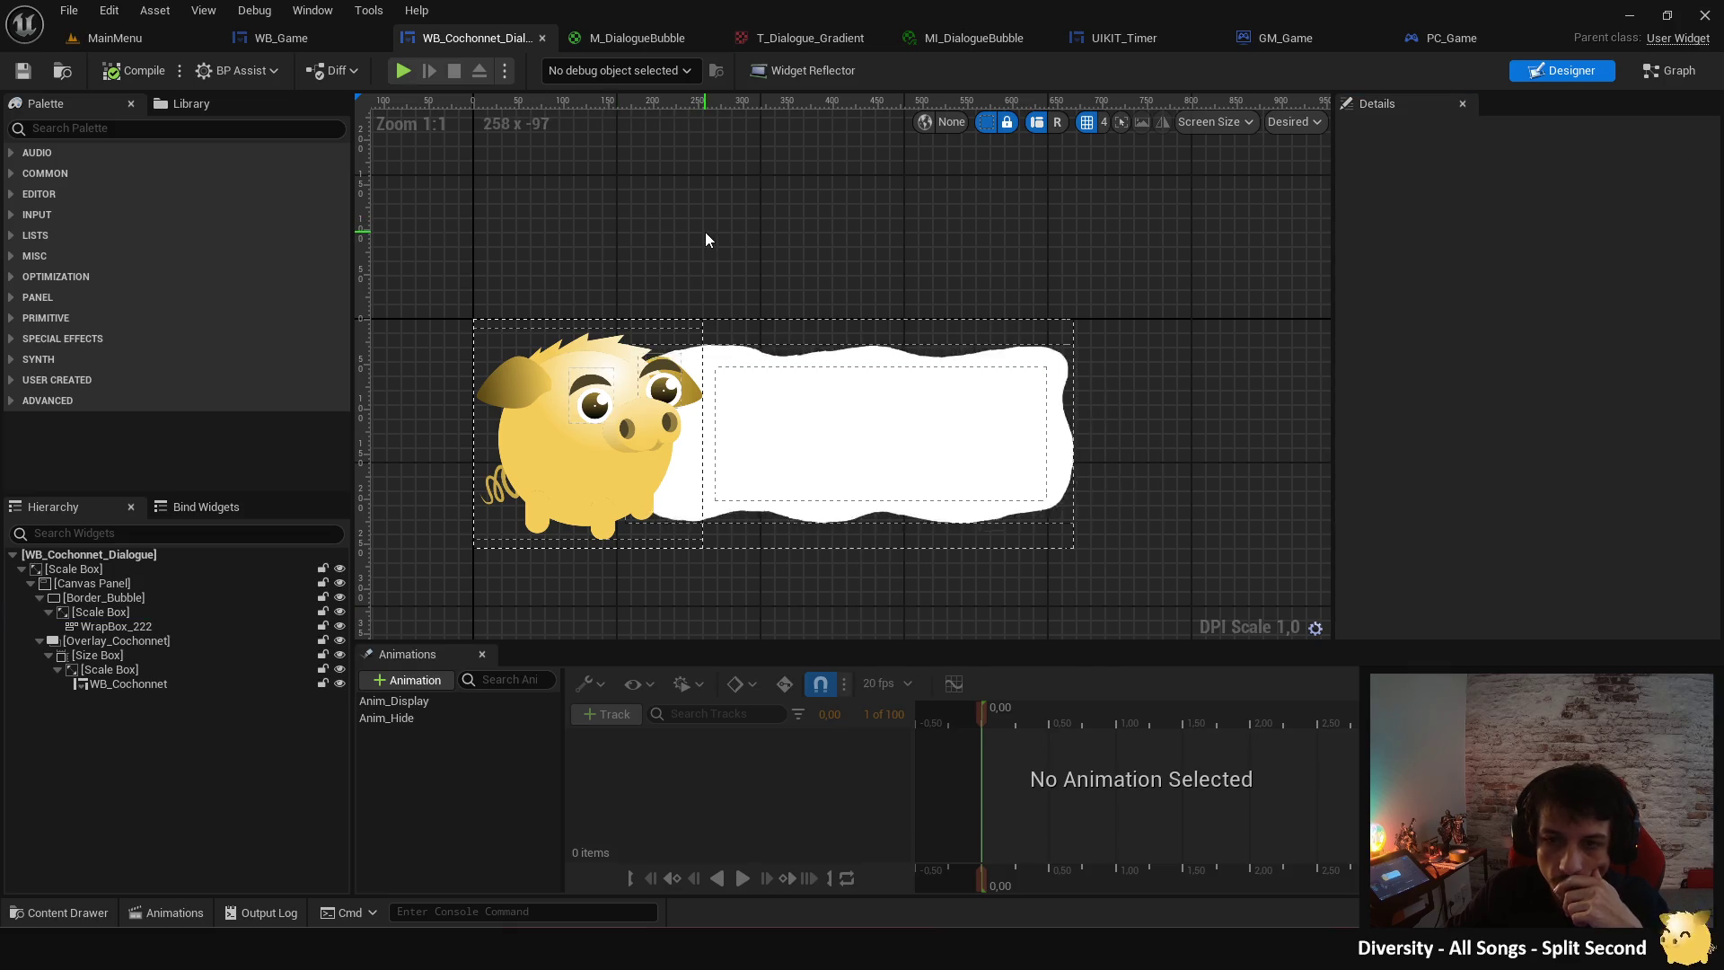
{"action": "left_click", "coordinate": [408, 75]}
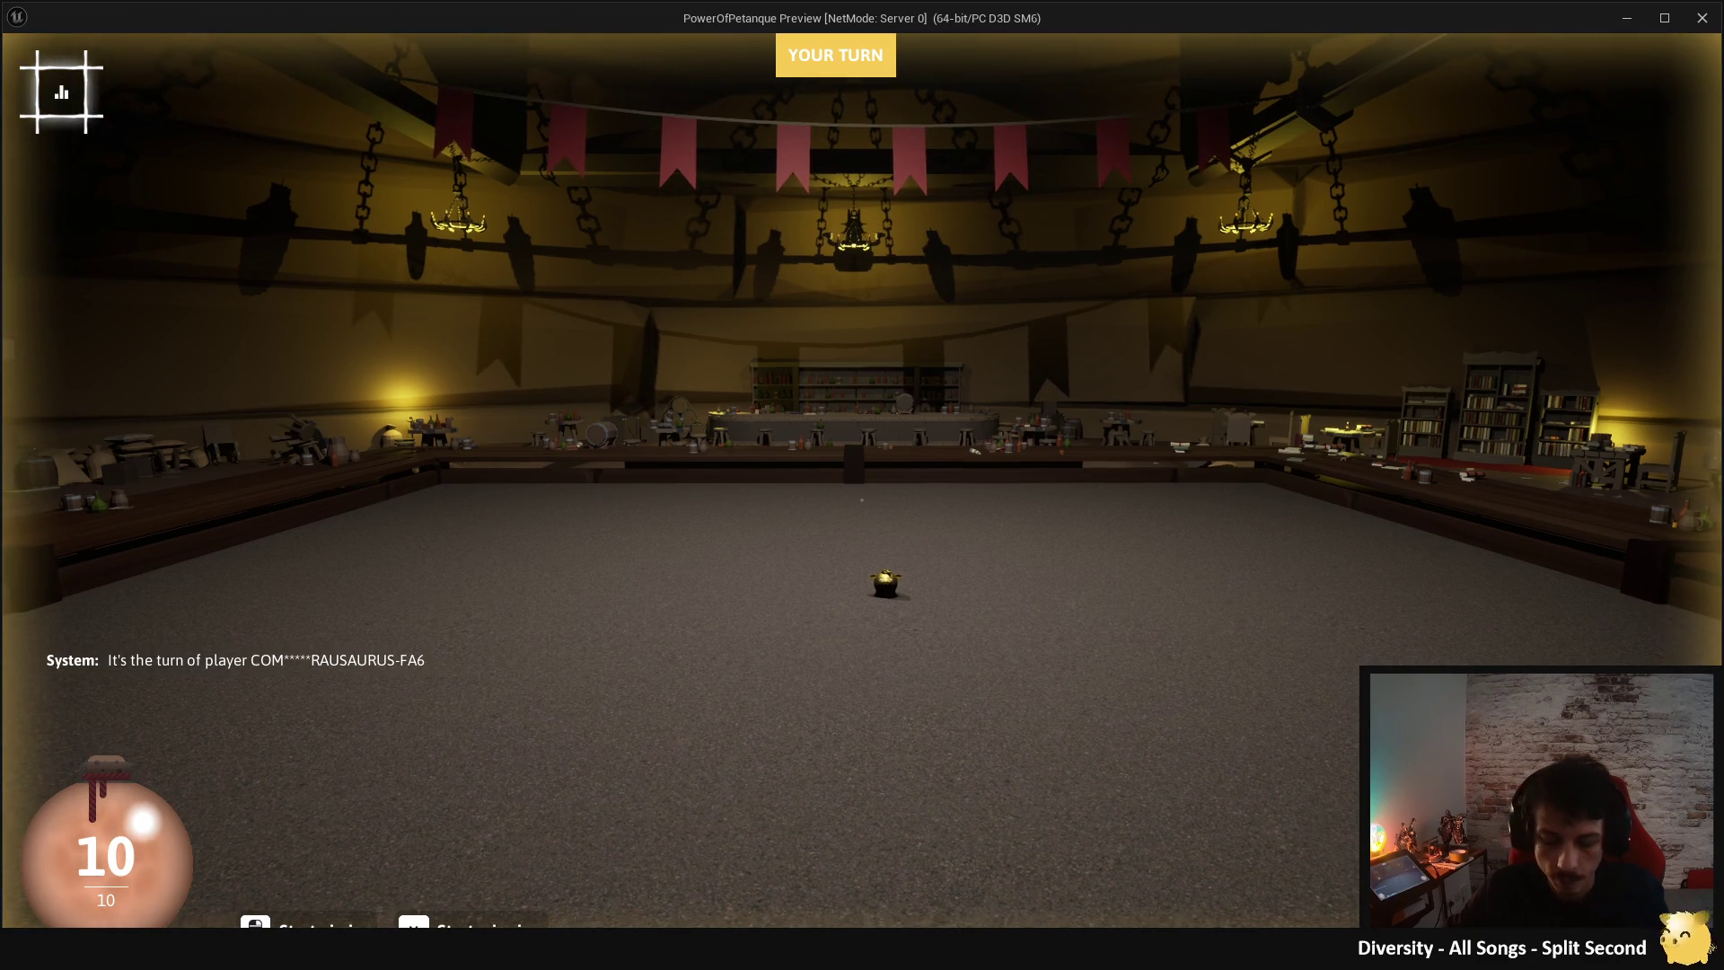
- Close the game preview and bring up the M_DialogueBubble material graph
{"action": "key", "text": "Escape"}
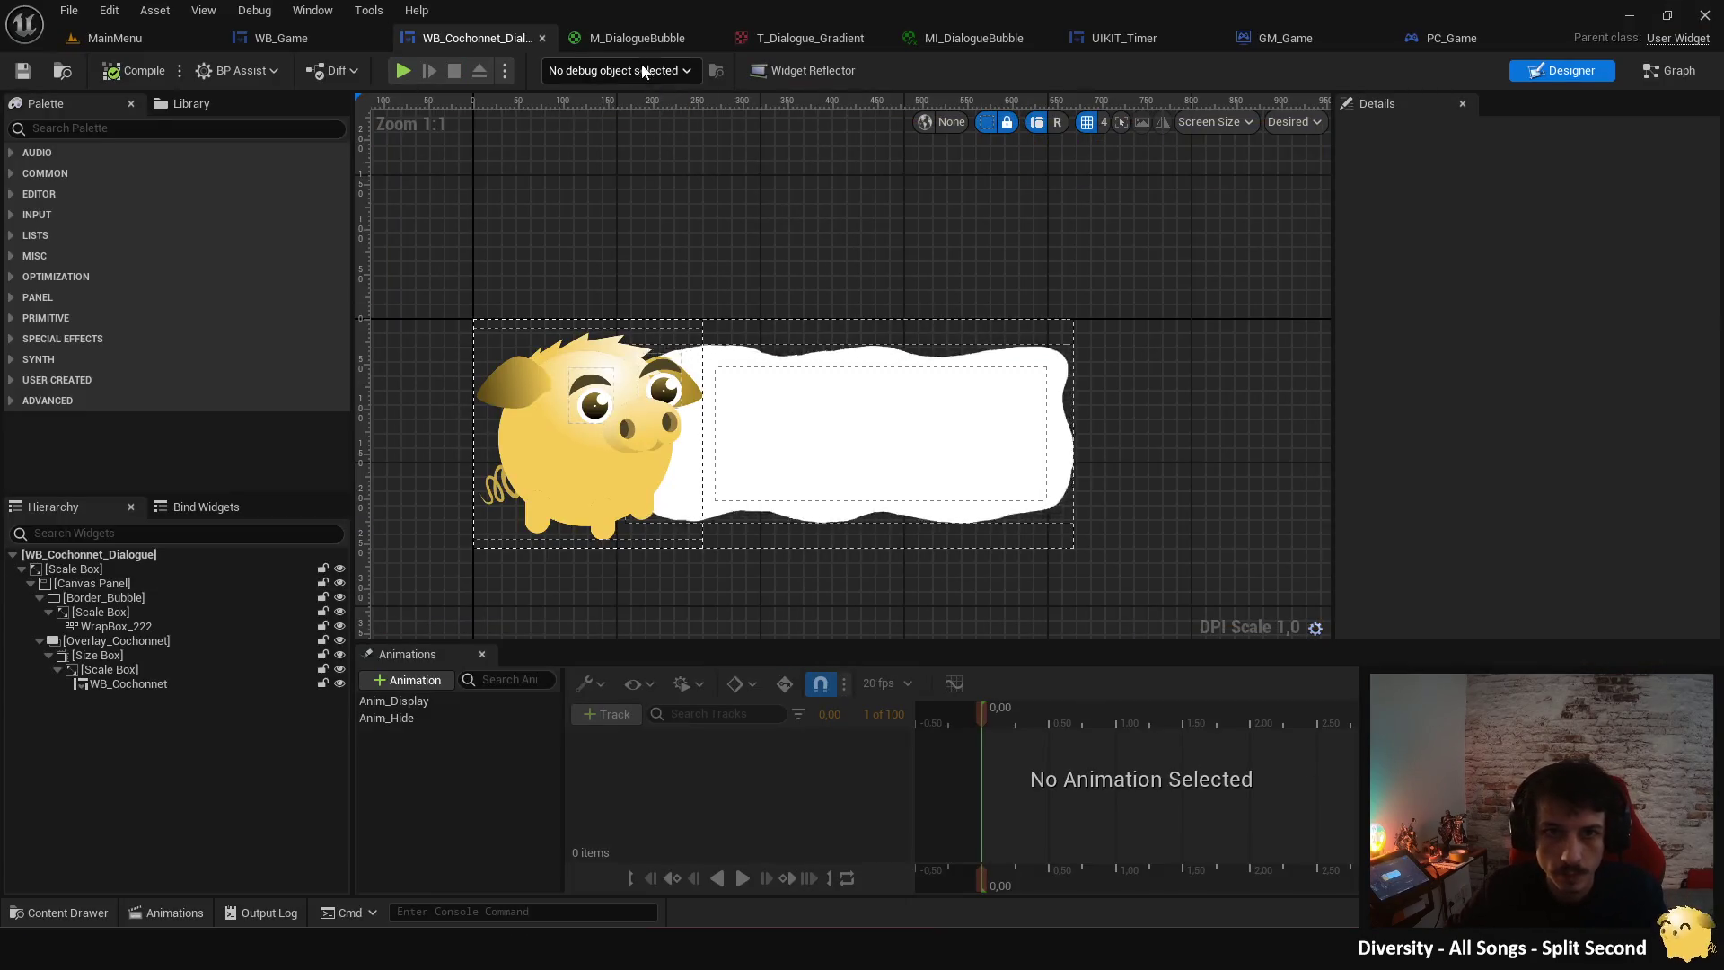
{"action": "left_click", "coordinate": [636, 36]}
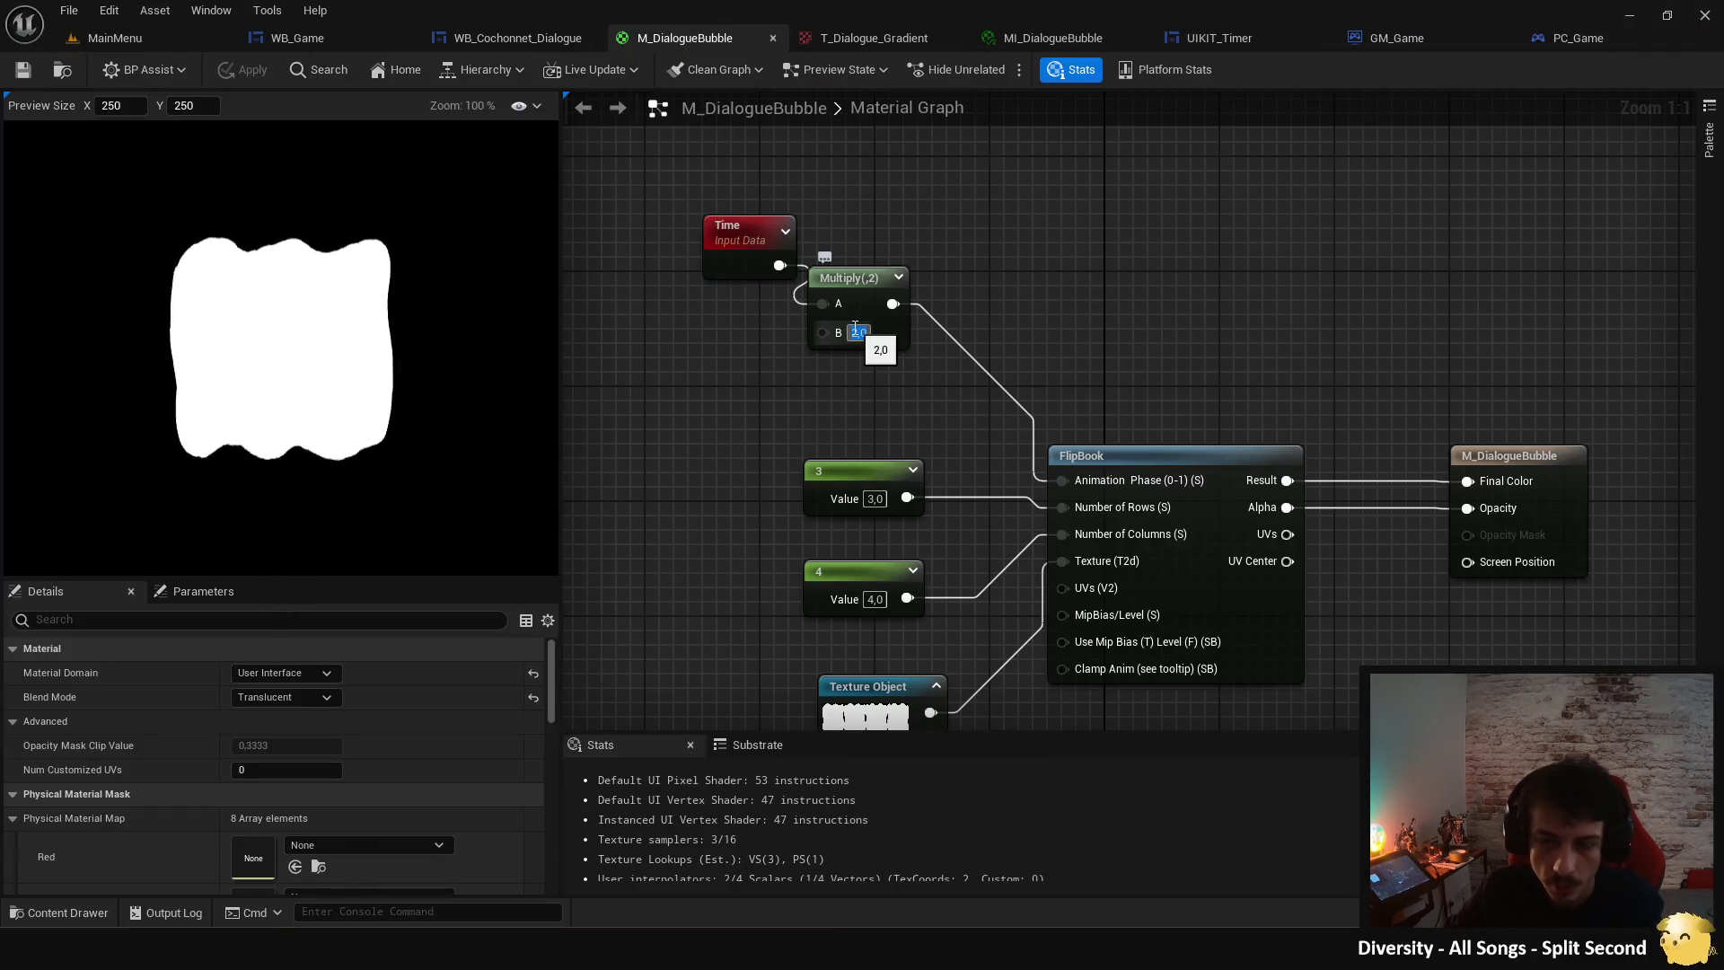
- Lower the Multiply node's time multiplier to 1.5, save, and return to the dialogue widget
{"action": "left_click", "coordinate": [855, 330]}
{"action": "type", "text": "1,5"}
{"action": "key", "text": "Return"}
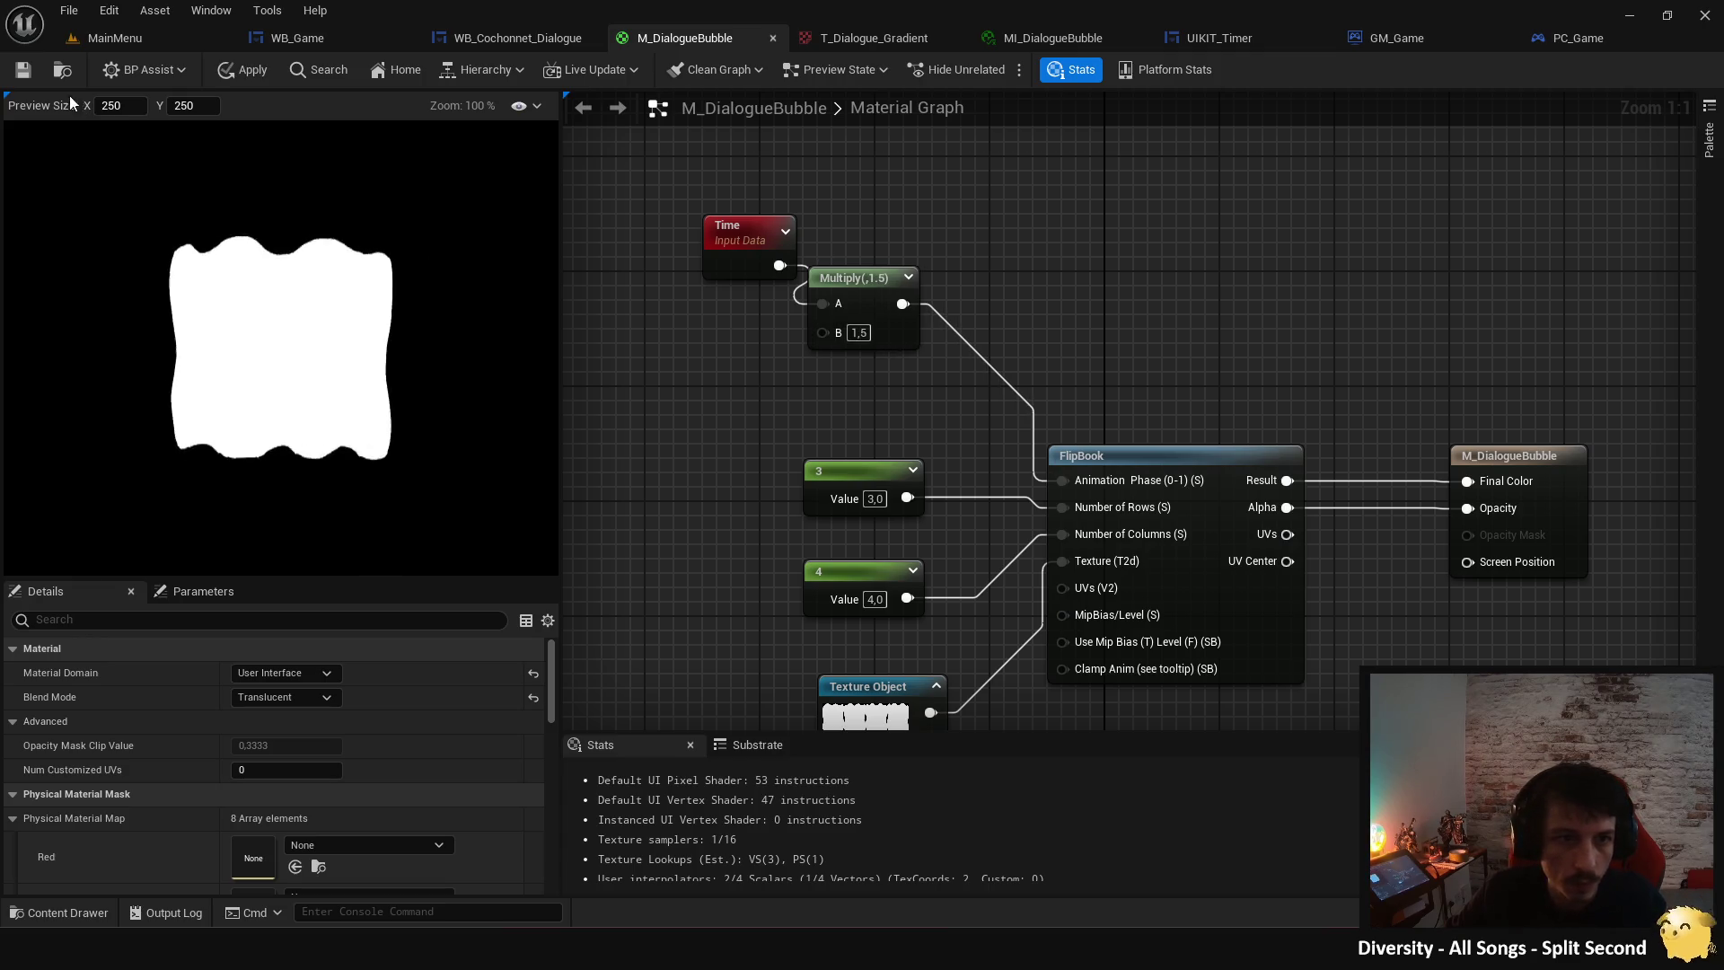
{"action": "left_click", "coordinate": [32, 72]}
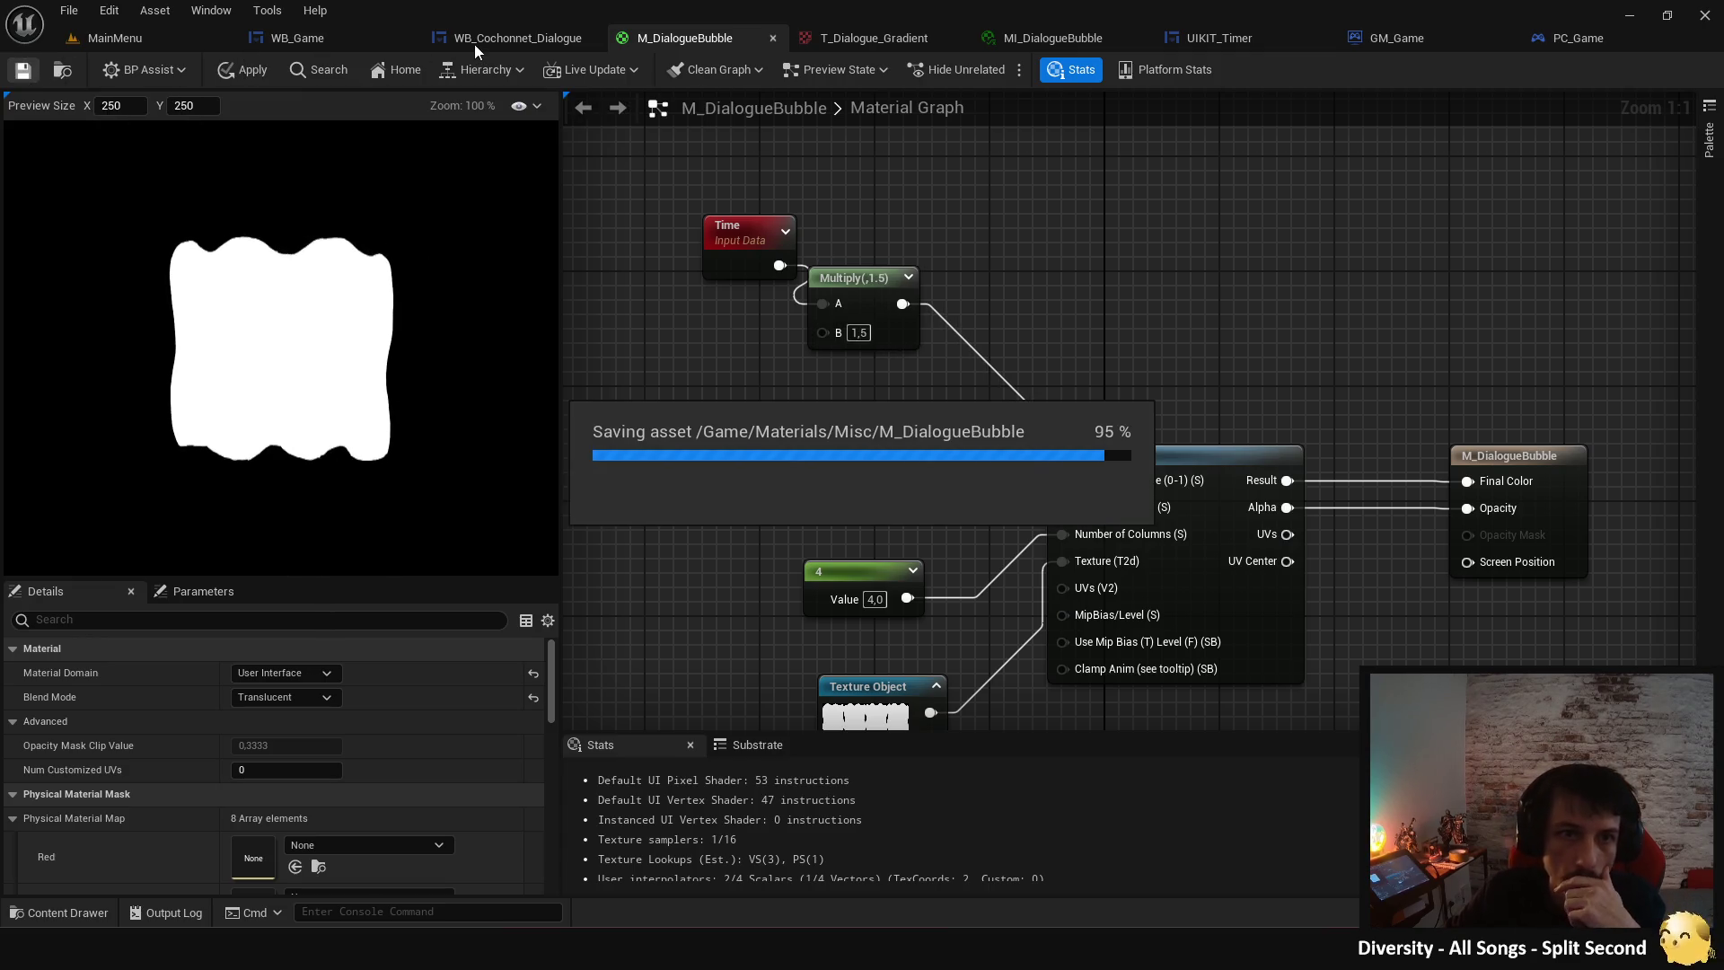
{"action": "left_click", "coordinate": [474, 45]}
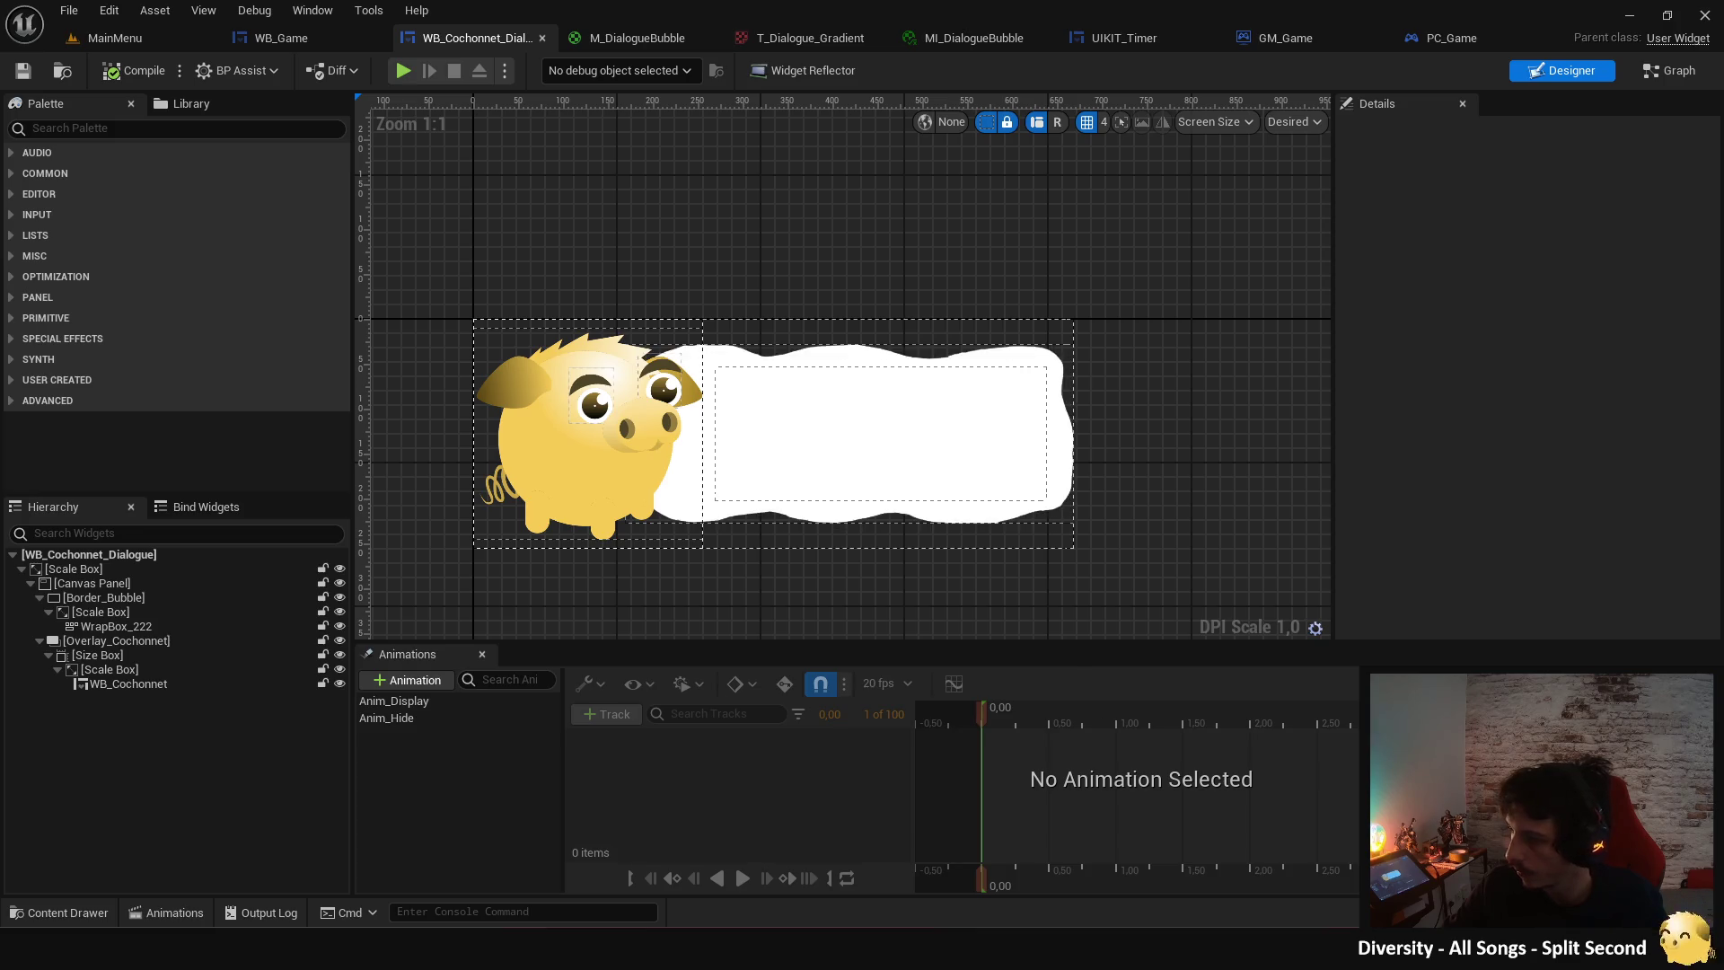
- Close the WB_Cochonnet_Dialogue, M_DialogueBubble, T_Dialogue_Gradient and MI_DialogueBubble editors
{"action": "left_click", "coordinate": [545, 42]}
{"action": "left_click", "coordinate": [605, 39]}
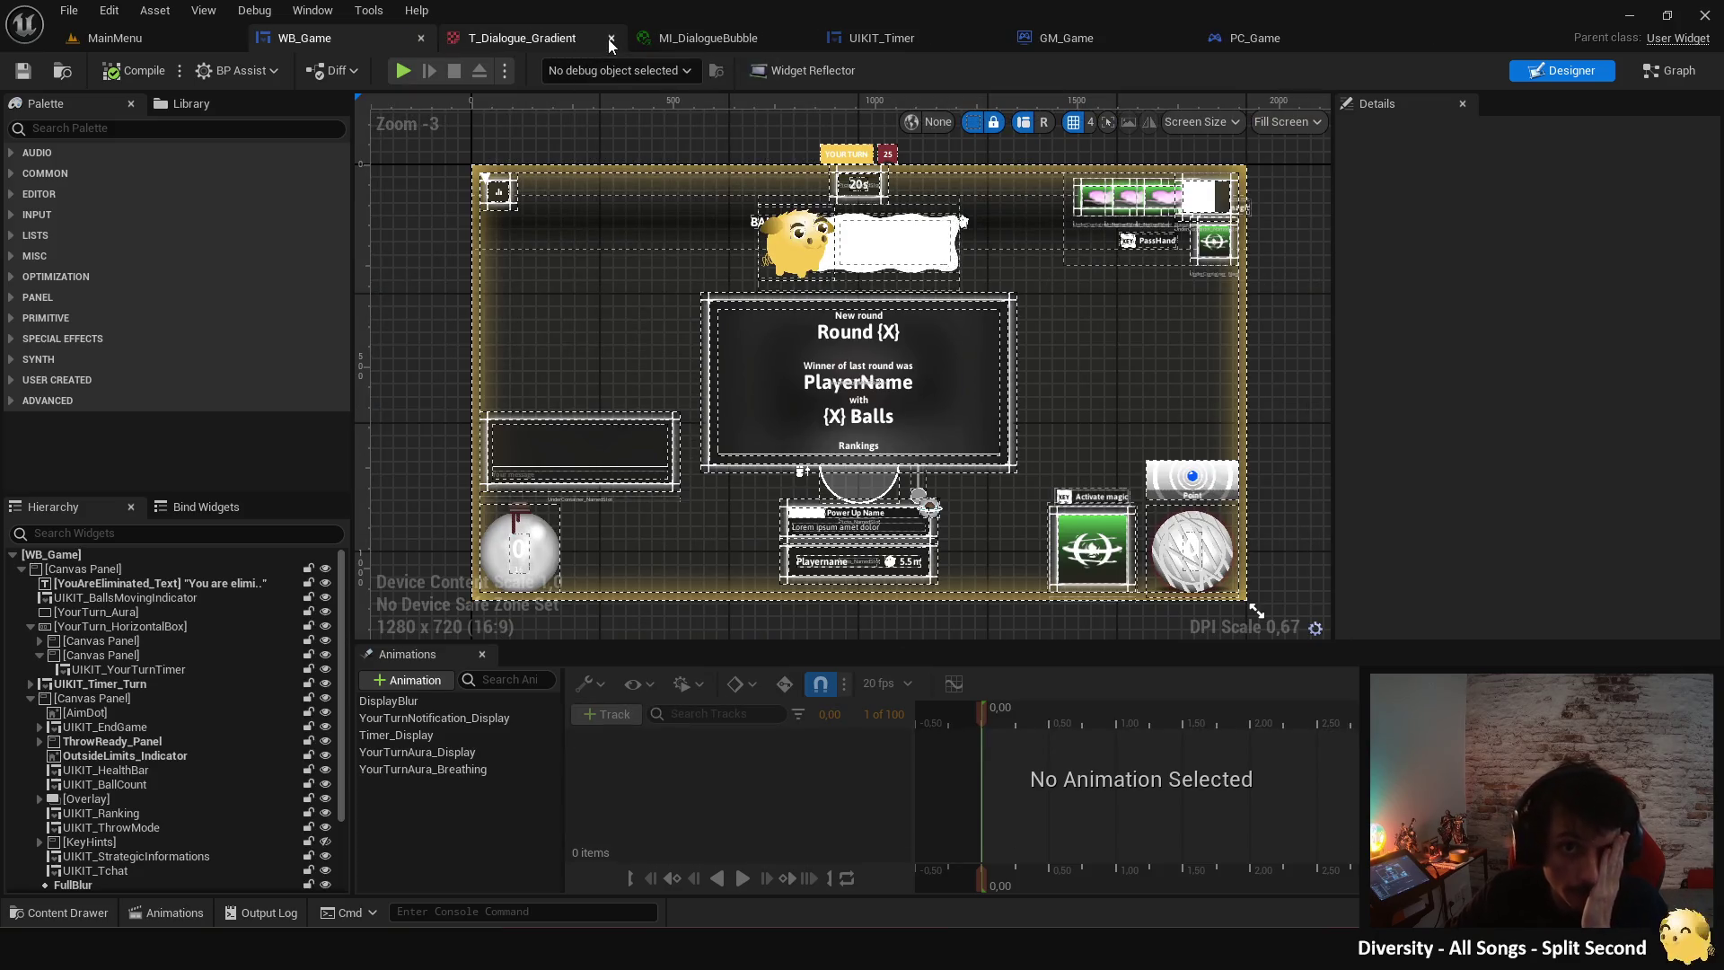
{"action": "left_click", "coordinate": [608, 41]}
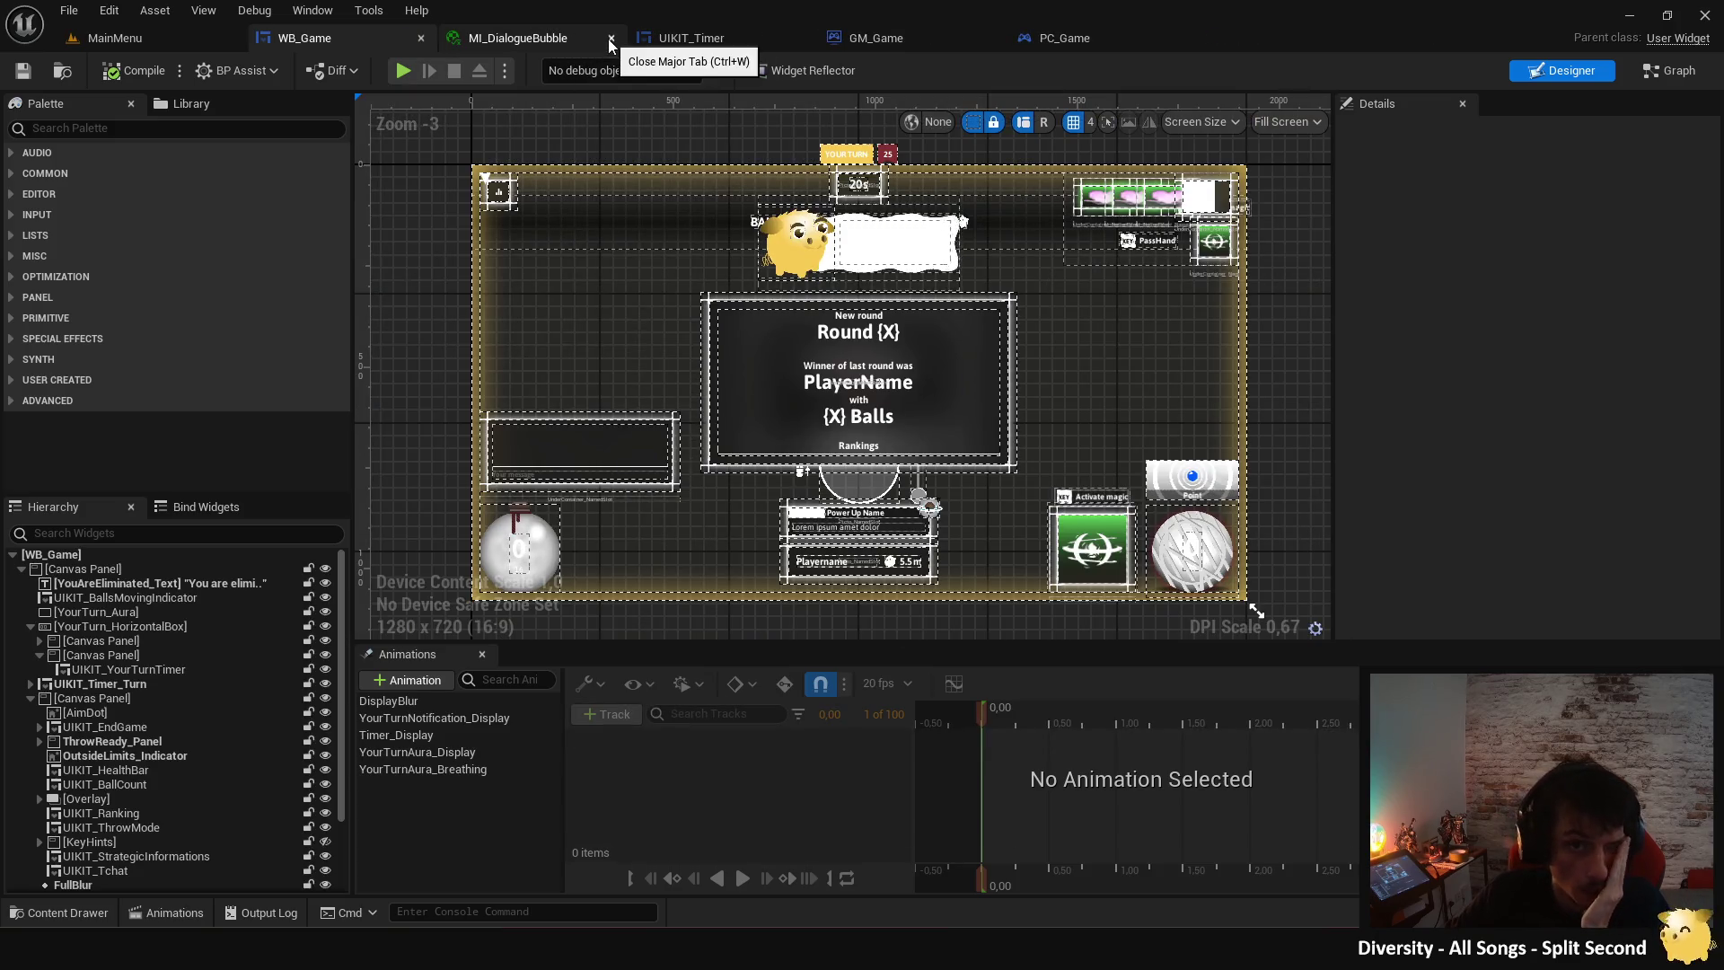
{"action": "left_click", "coordinate": [571, 43]}
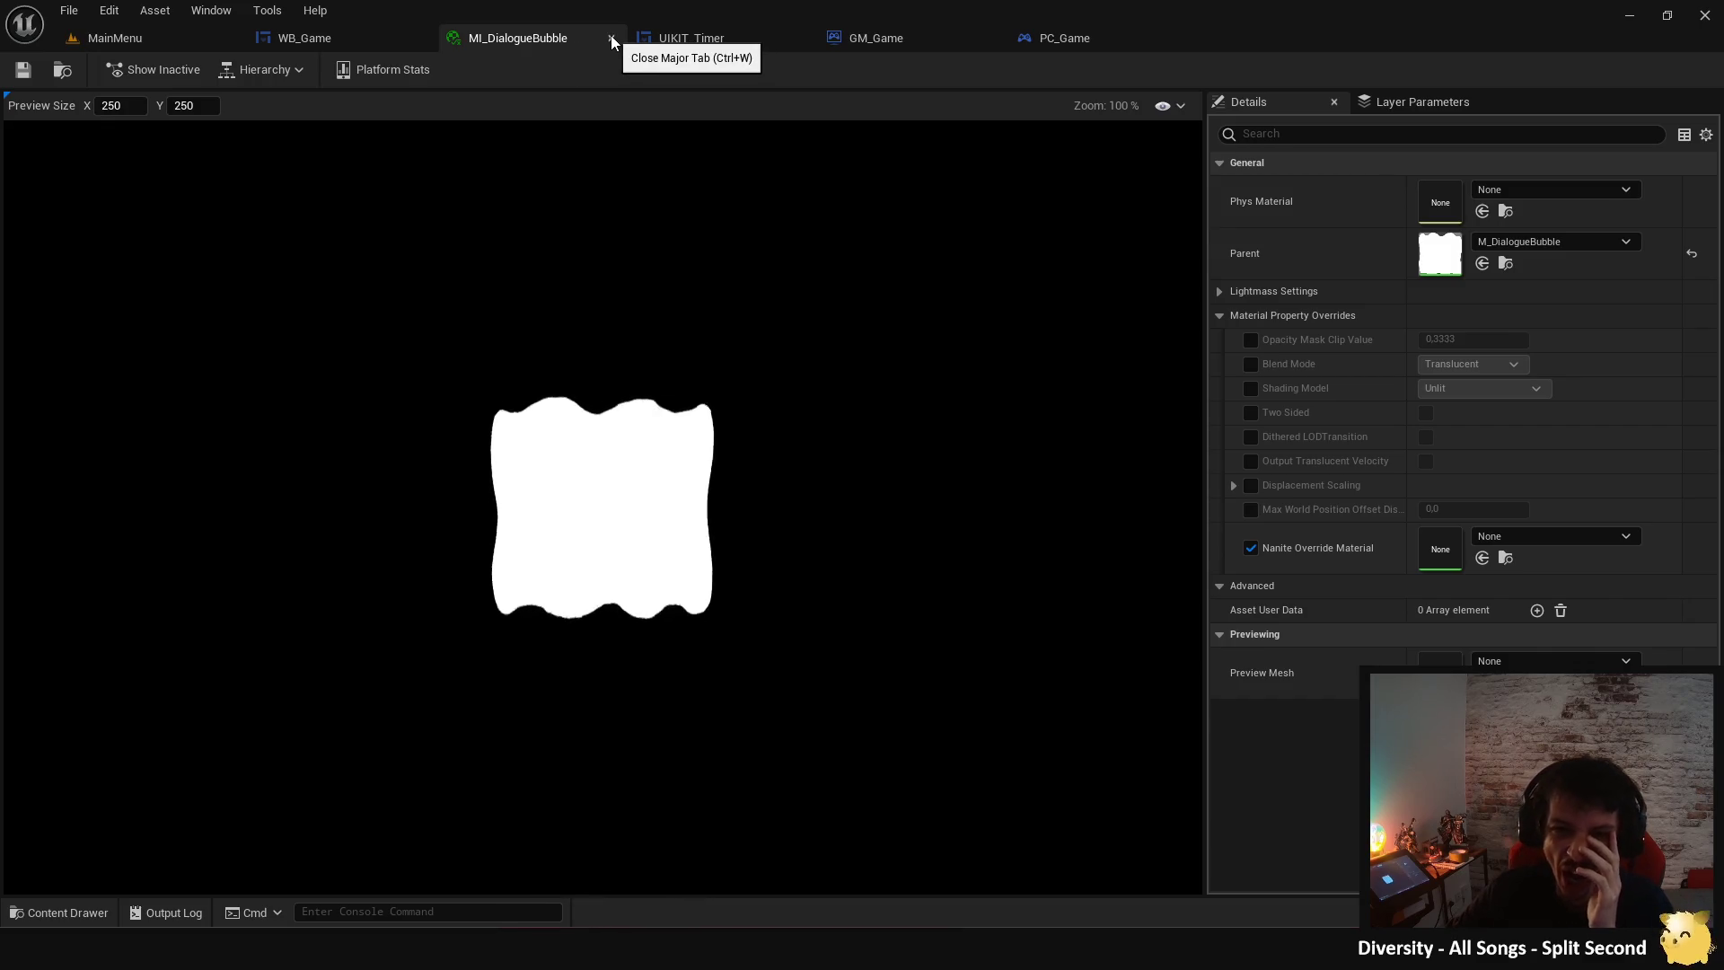
{"action": "left_click", "coordinate": [610, 37]}
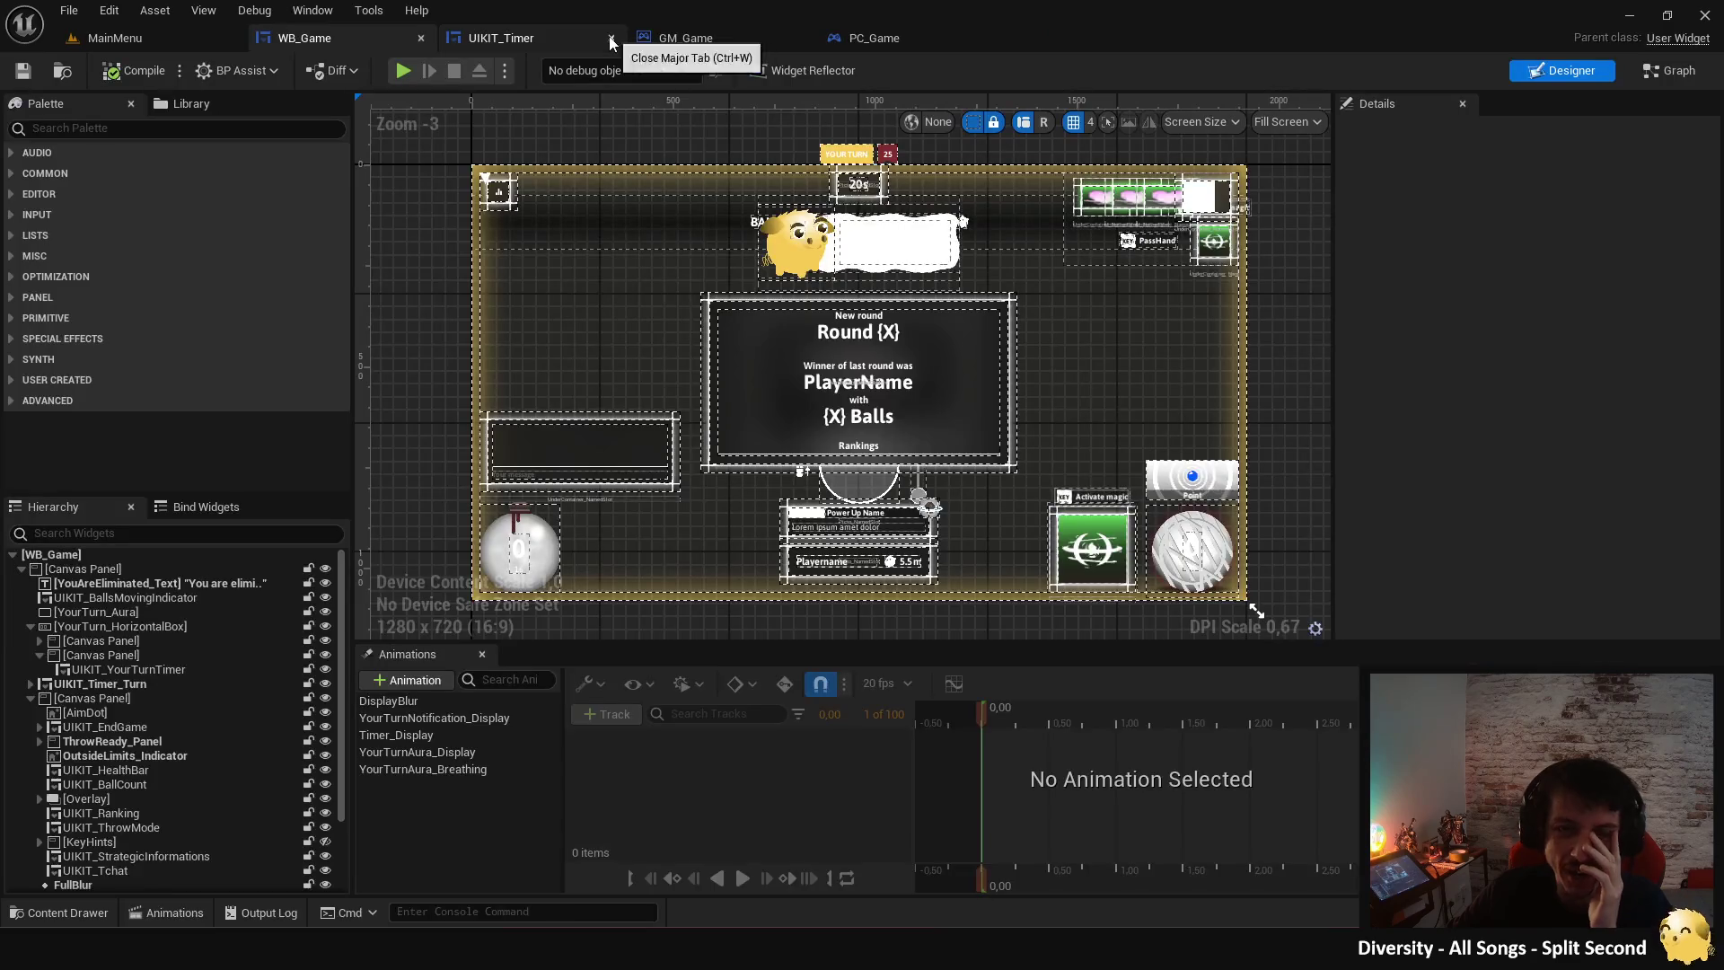
- Check the UIKIT_Timer and PC_Game tabs, briefly preview the game, then return to MainMenu
{"action": "left_click", "coordinate": [564, 39]}
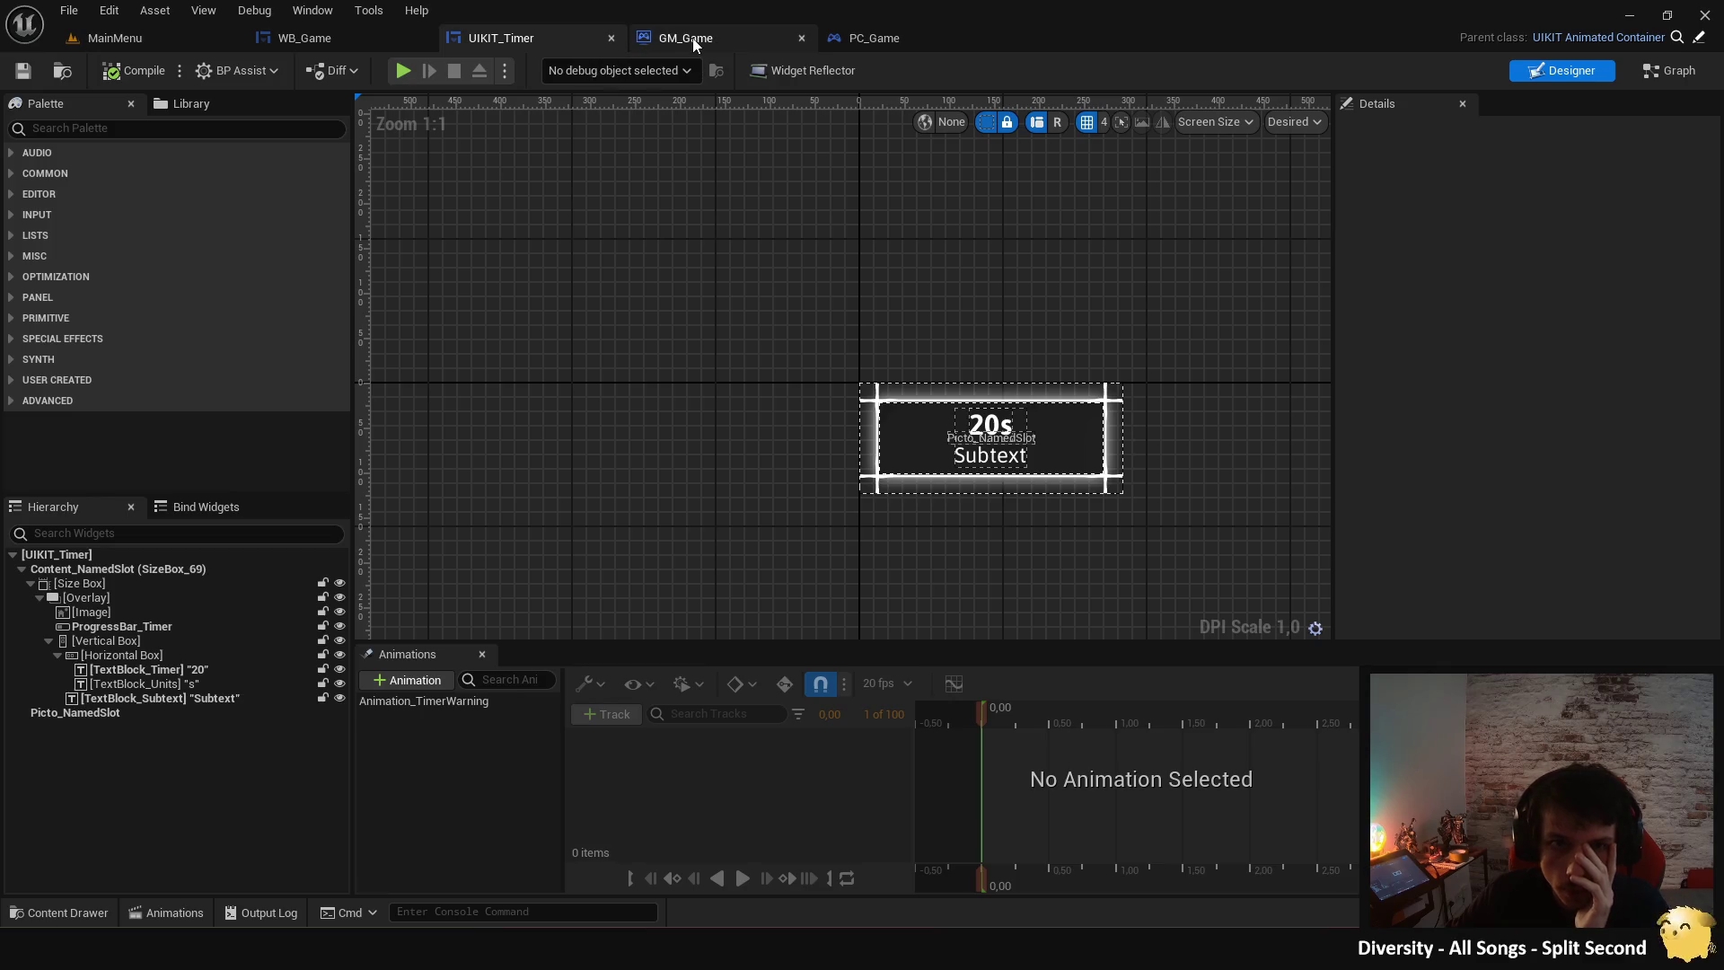
{"action": "left_click", "coordinate": [898, 46]}
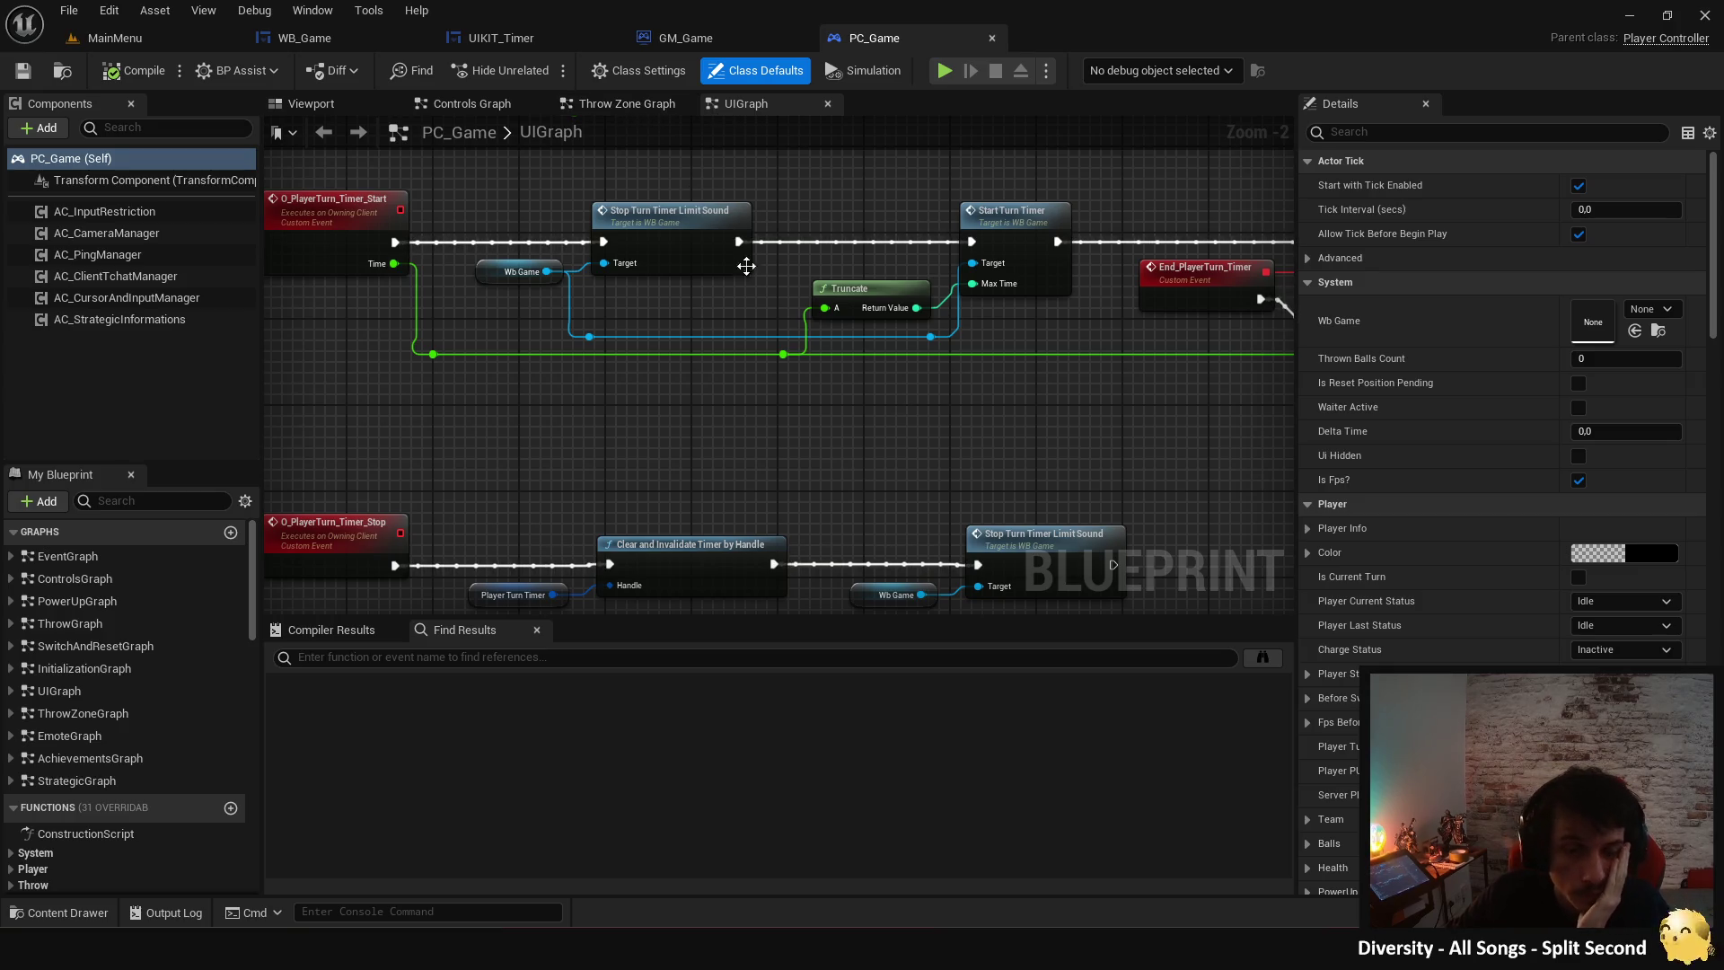
{"action": "left_click", "coordinate": [943, 71]}
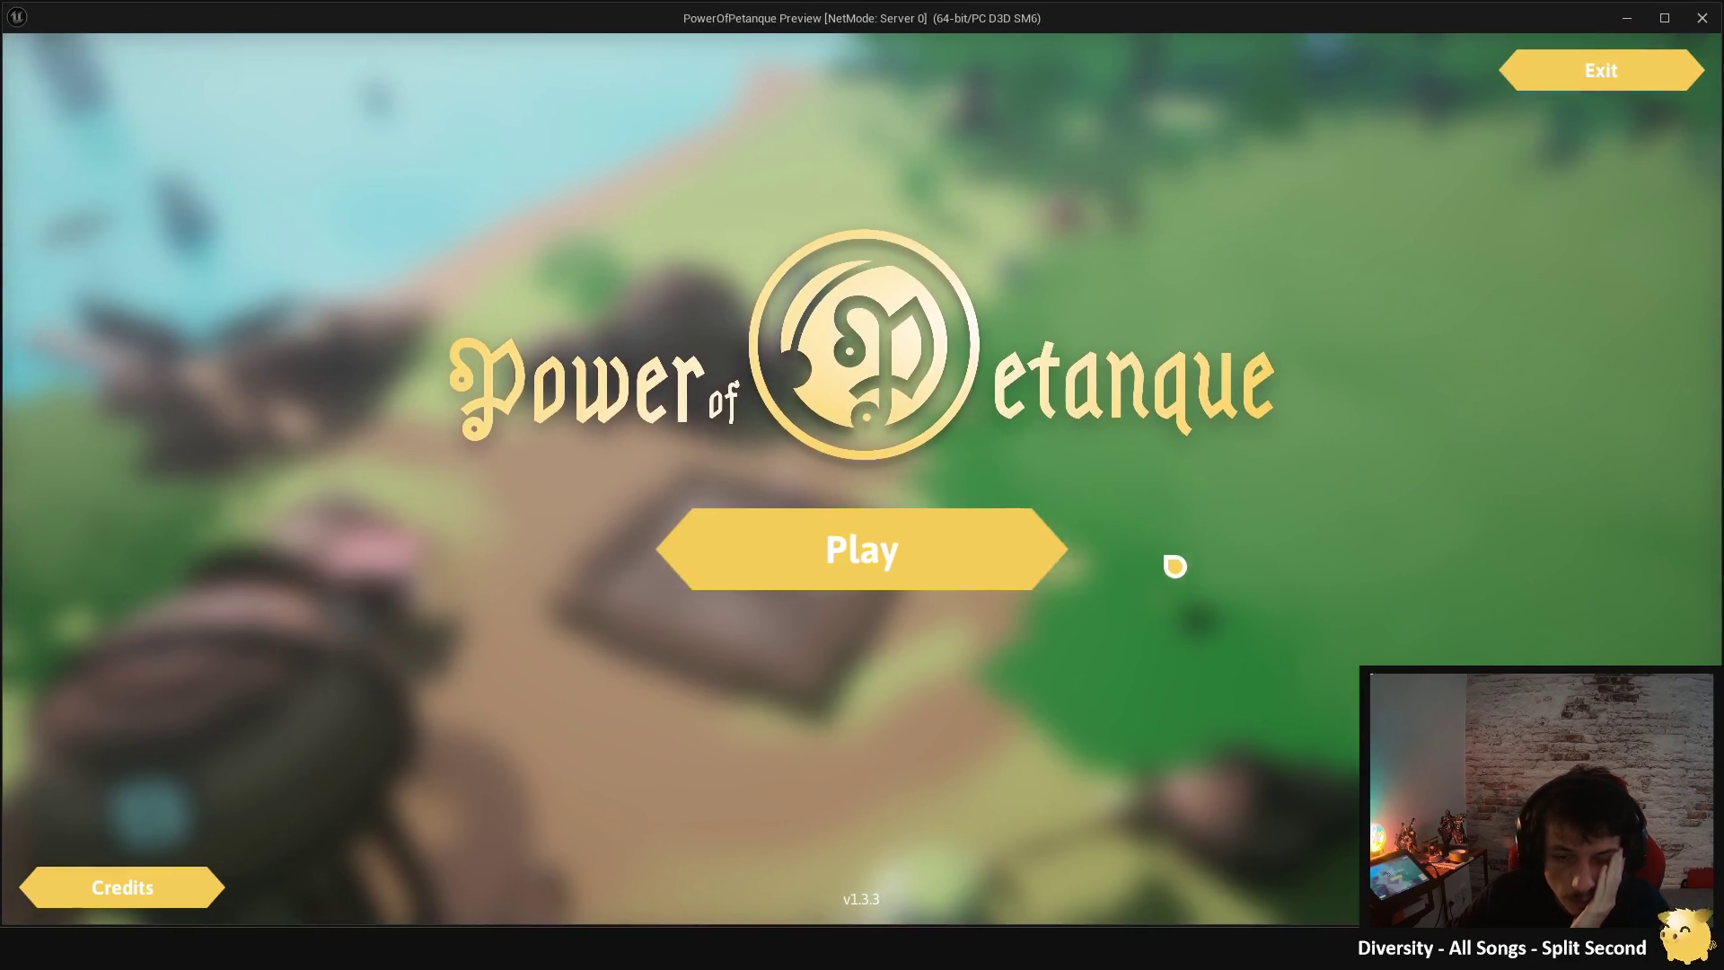
{"action": "left_click", "coordinate": [1023, 550]}
{"action": "key", "text": "Escape"}
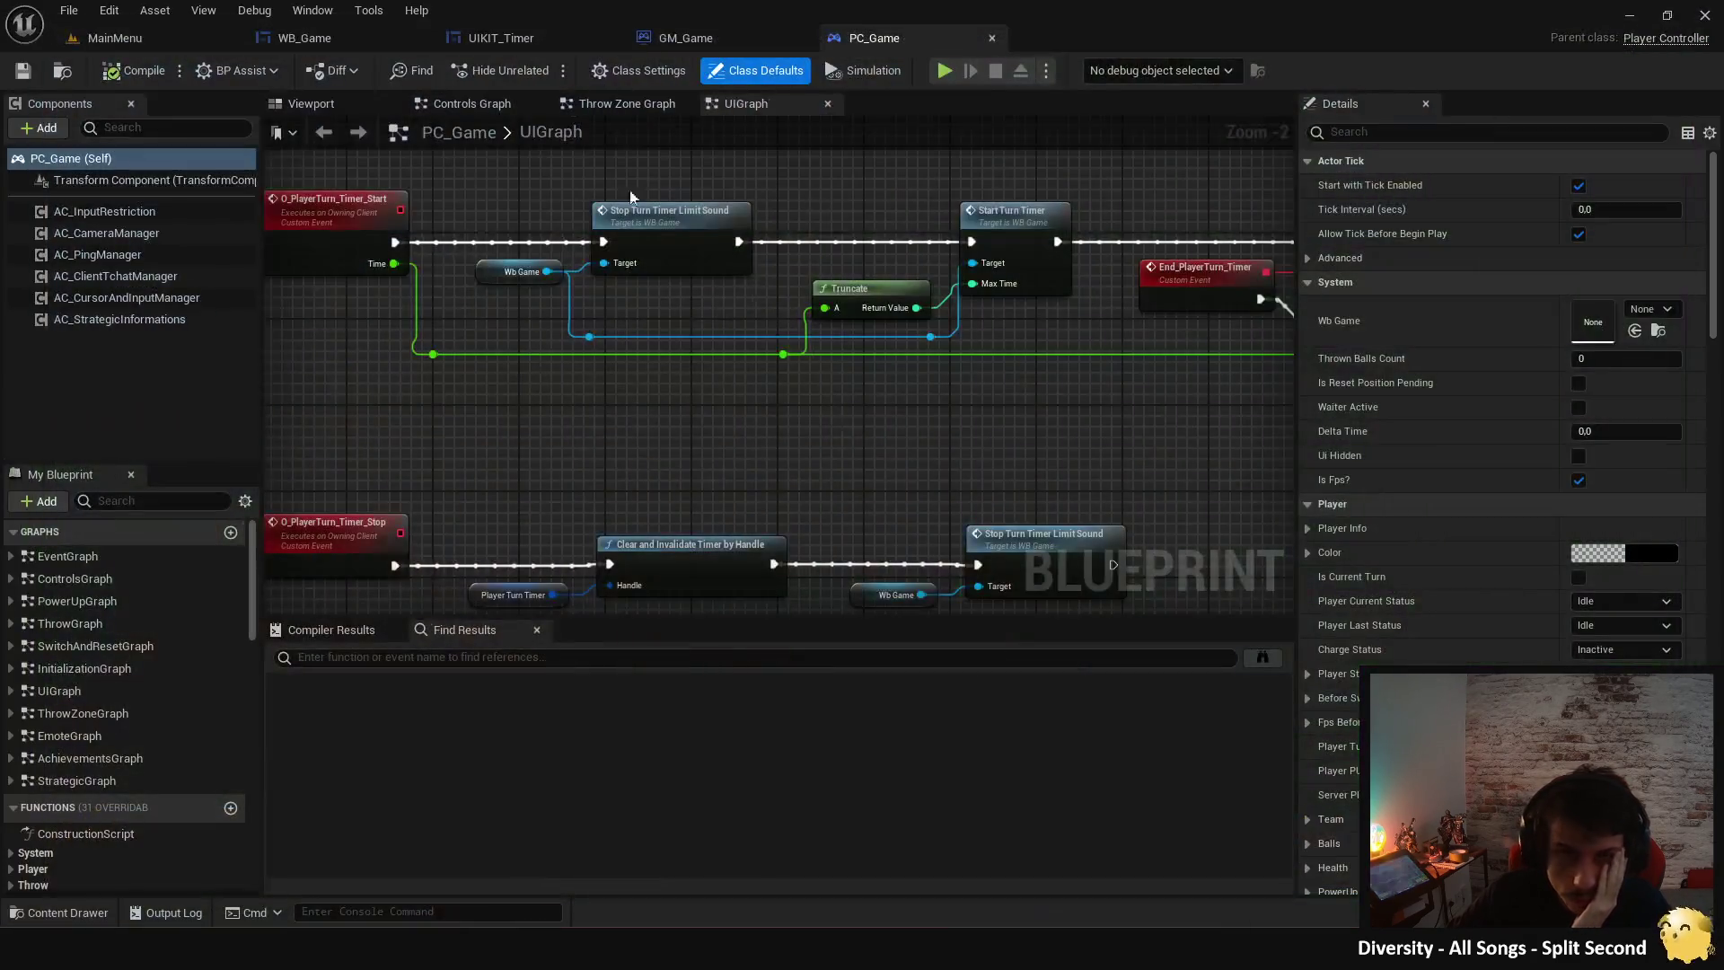
{"action": "left_click", "coordinate": [115, 38]}
{"action": "scroll", "coordinate": [117, 691], "scroll_direction": "up", "scroll_amount": 5}
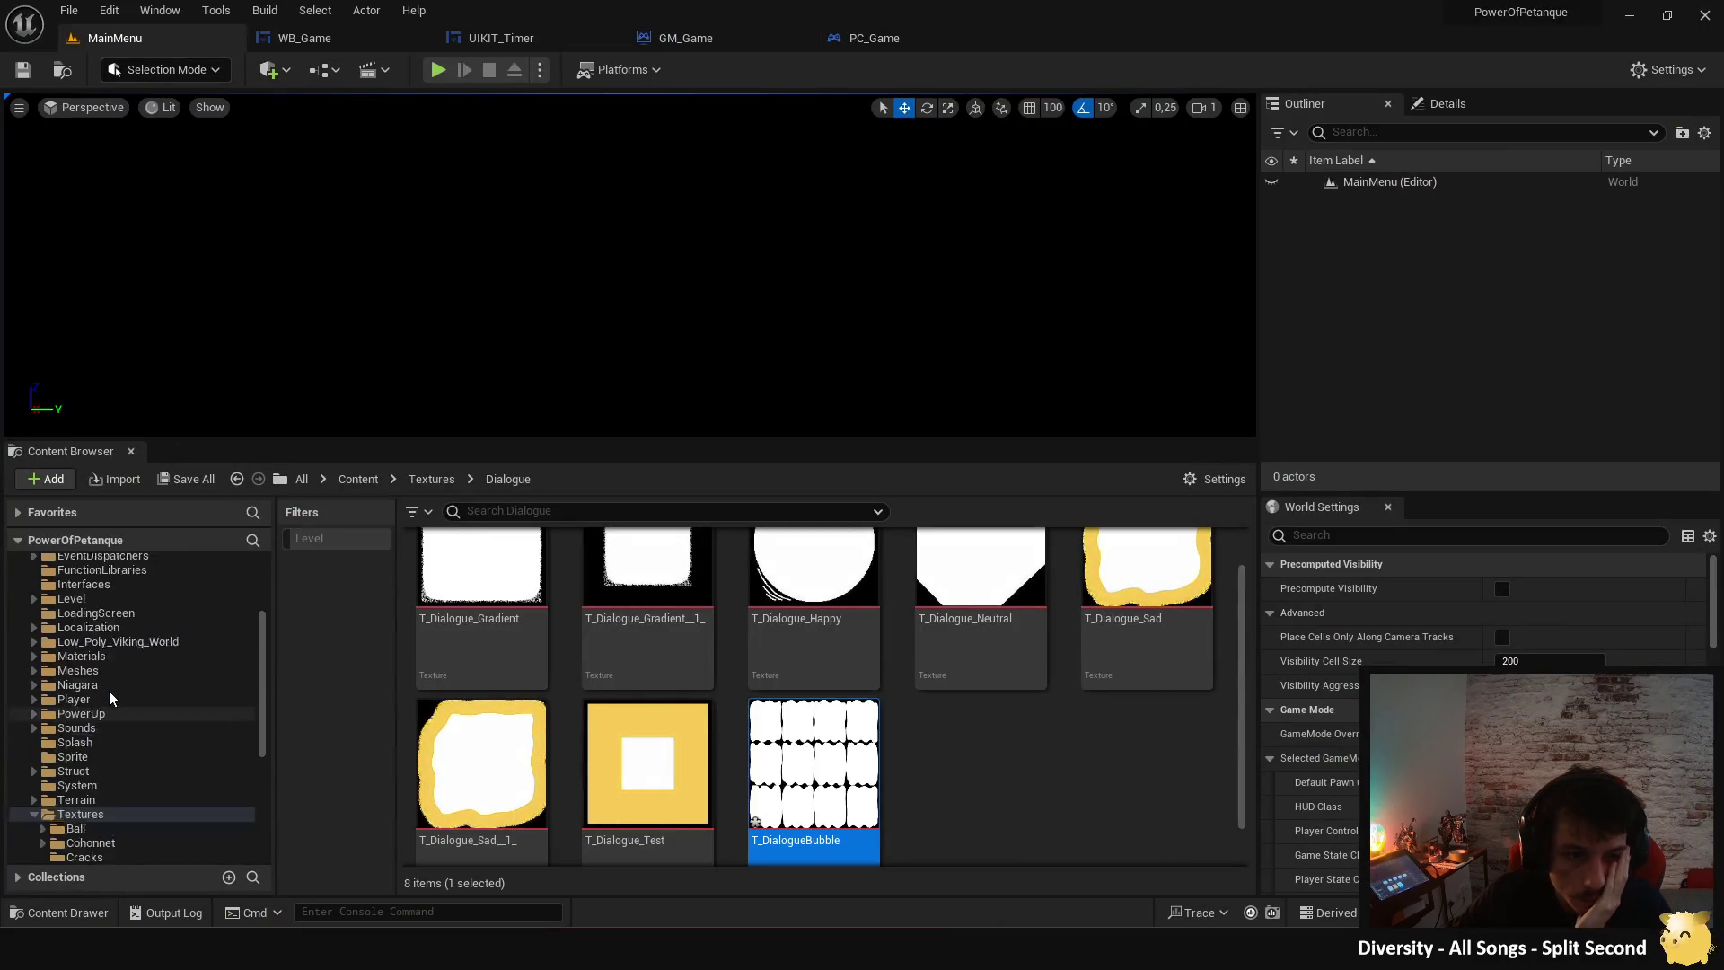
- Open the Lobby level from Content > Level without saving, play it, and start a match
{"action": "left_click", "coordinate": [94, 657]}
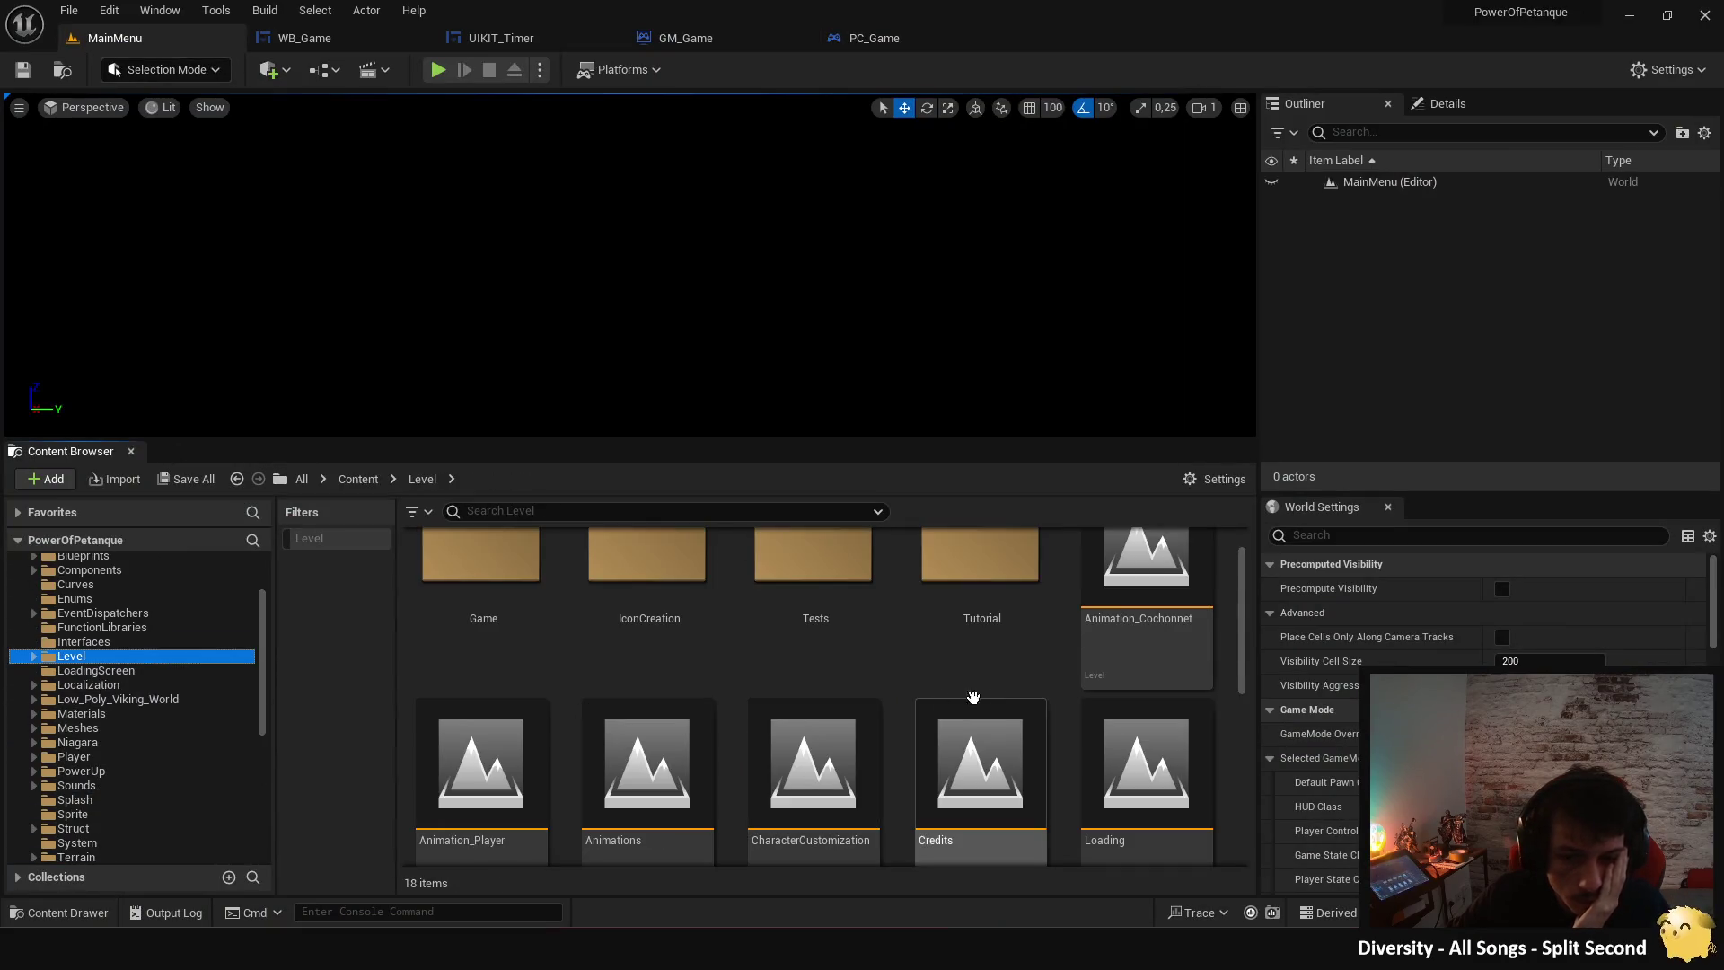
{"action": "scroll", "coordinate": [940, 754], "scroll_direction": "down", "scroll_amount": 2}
{"action": "scroll", "coordinate": [940, 754], "scroll_direction": "down", "scroll_amount": 2}
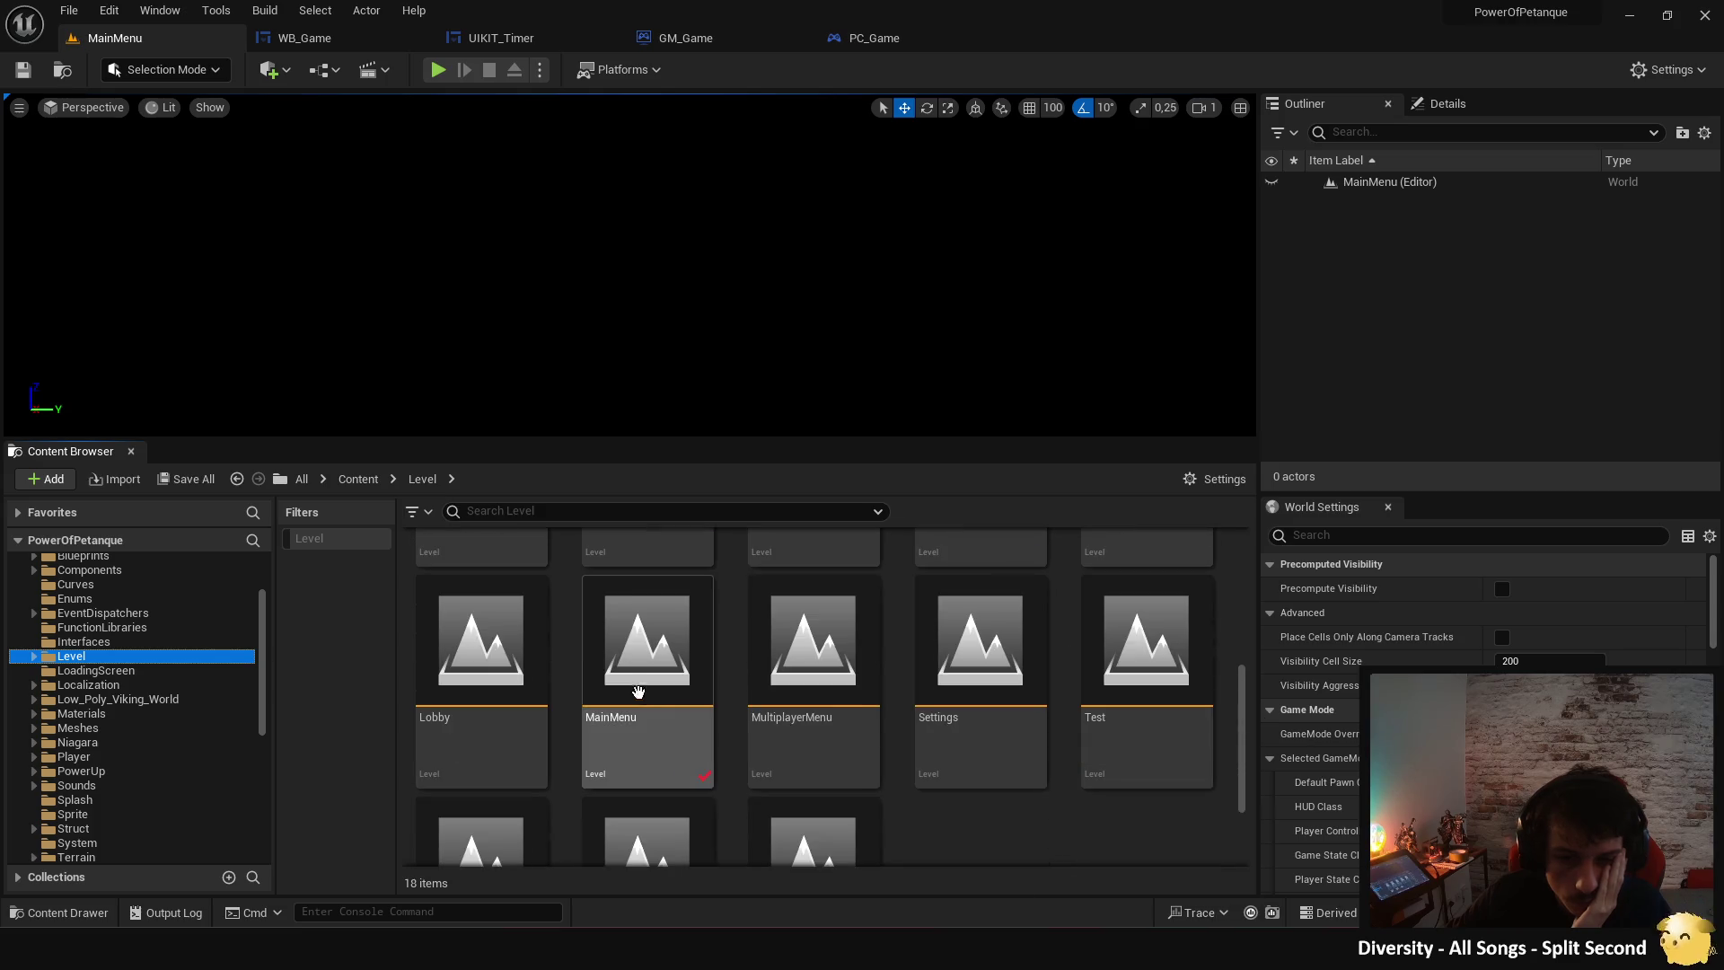
{"action": "double_click", "coordinate": [532, 694]}
{"action": "left_click", "coordinate": [925, 681]}
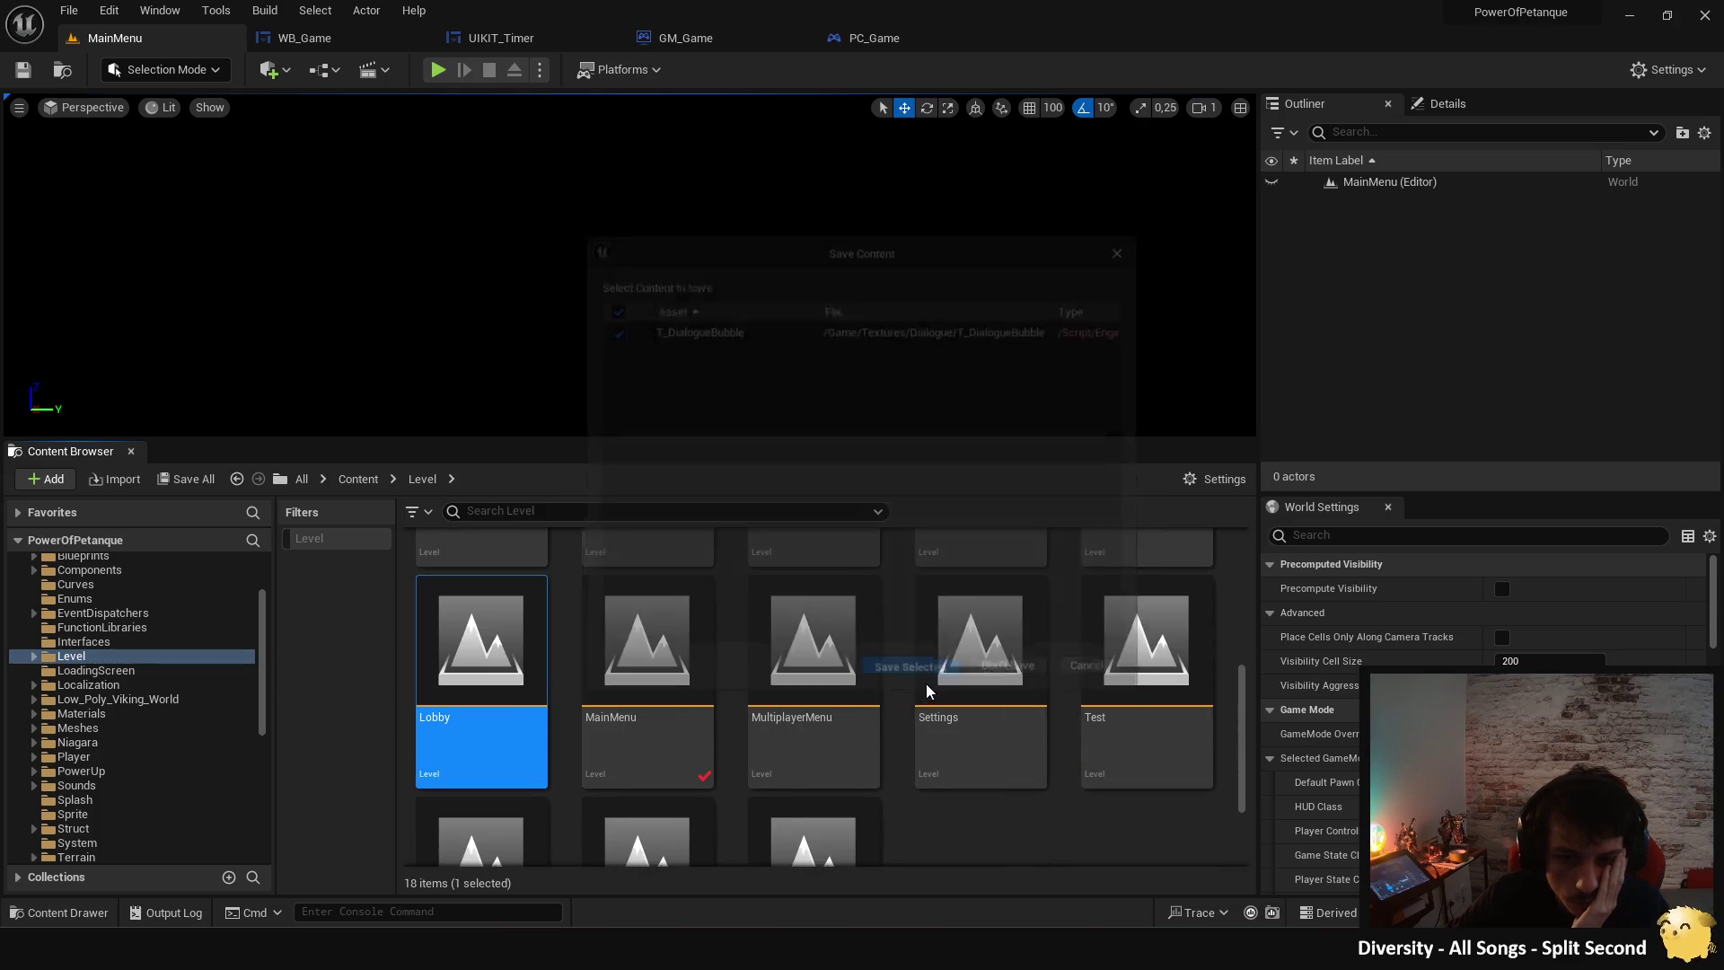
{"action": "left_click", "coordinate": [437, 70]}
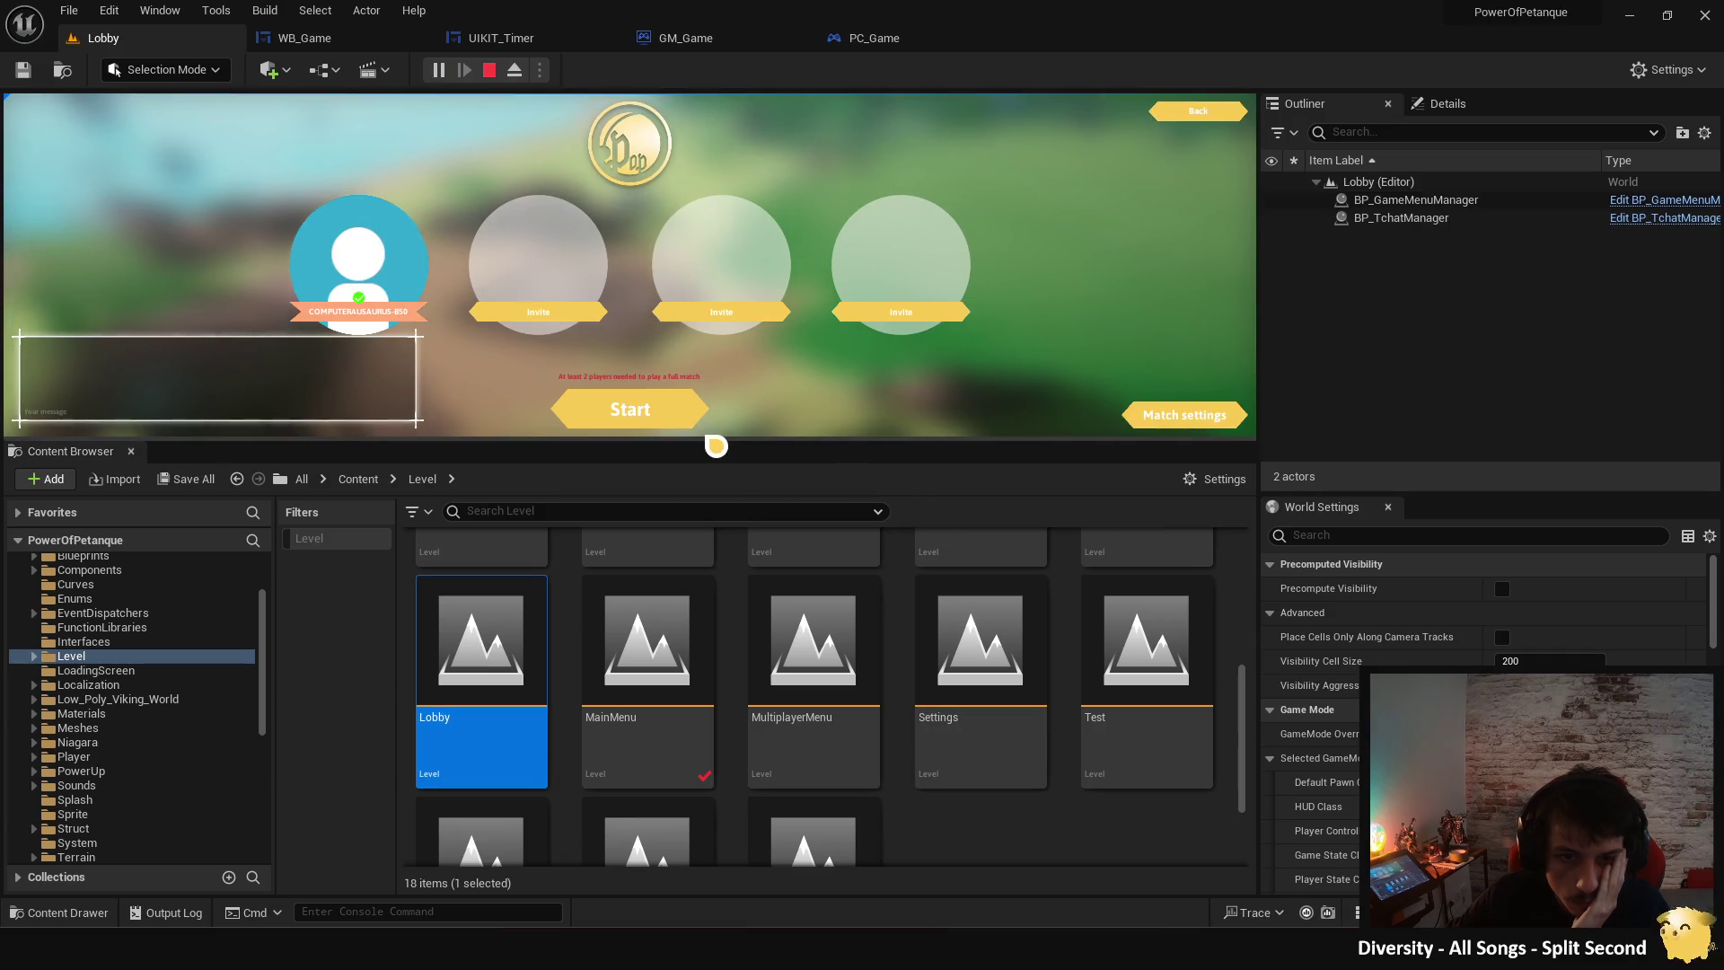
{"action": "left_click_drag", "start_coordinate": [717, 445], "coordinate": [673, 621]}
{"action": "left_click", "coordinate": [649, 571]}
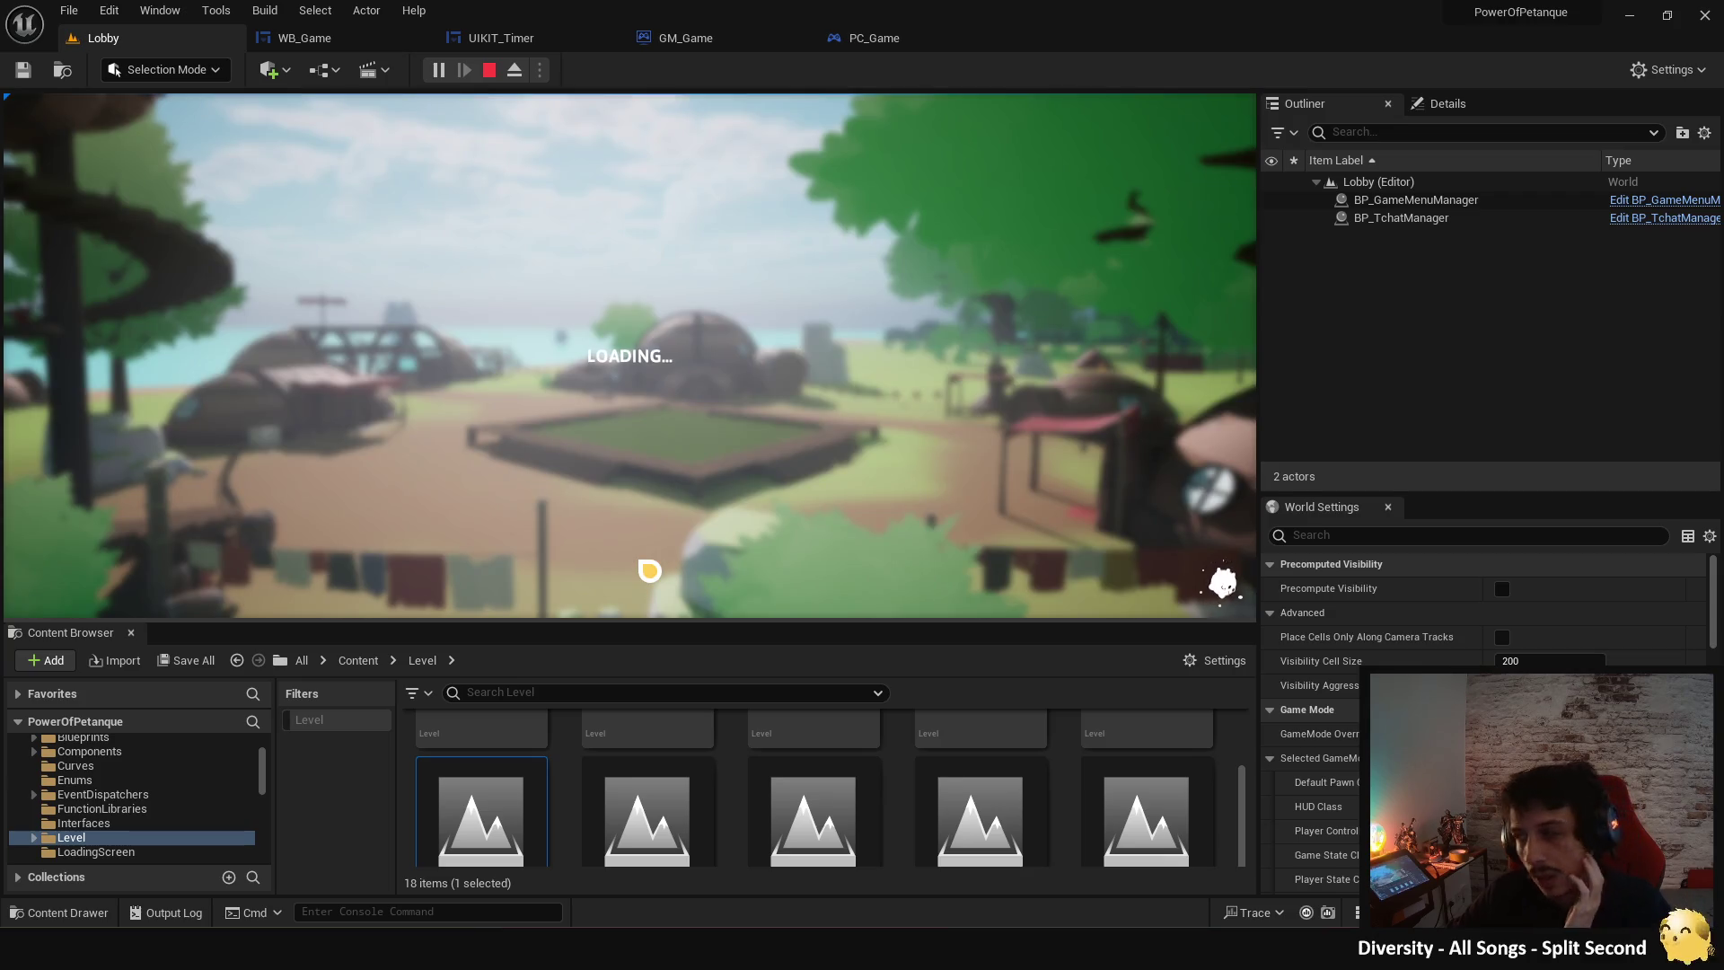
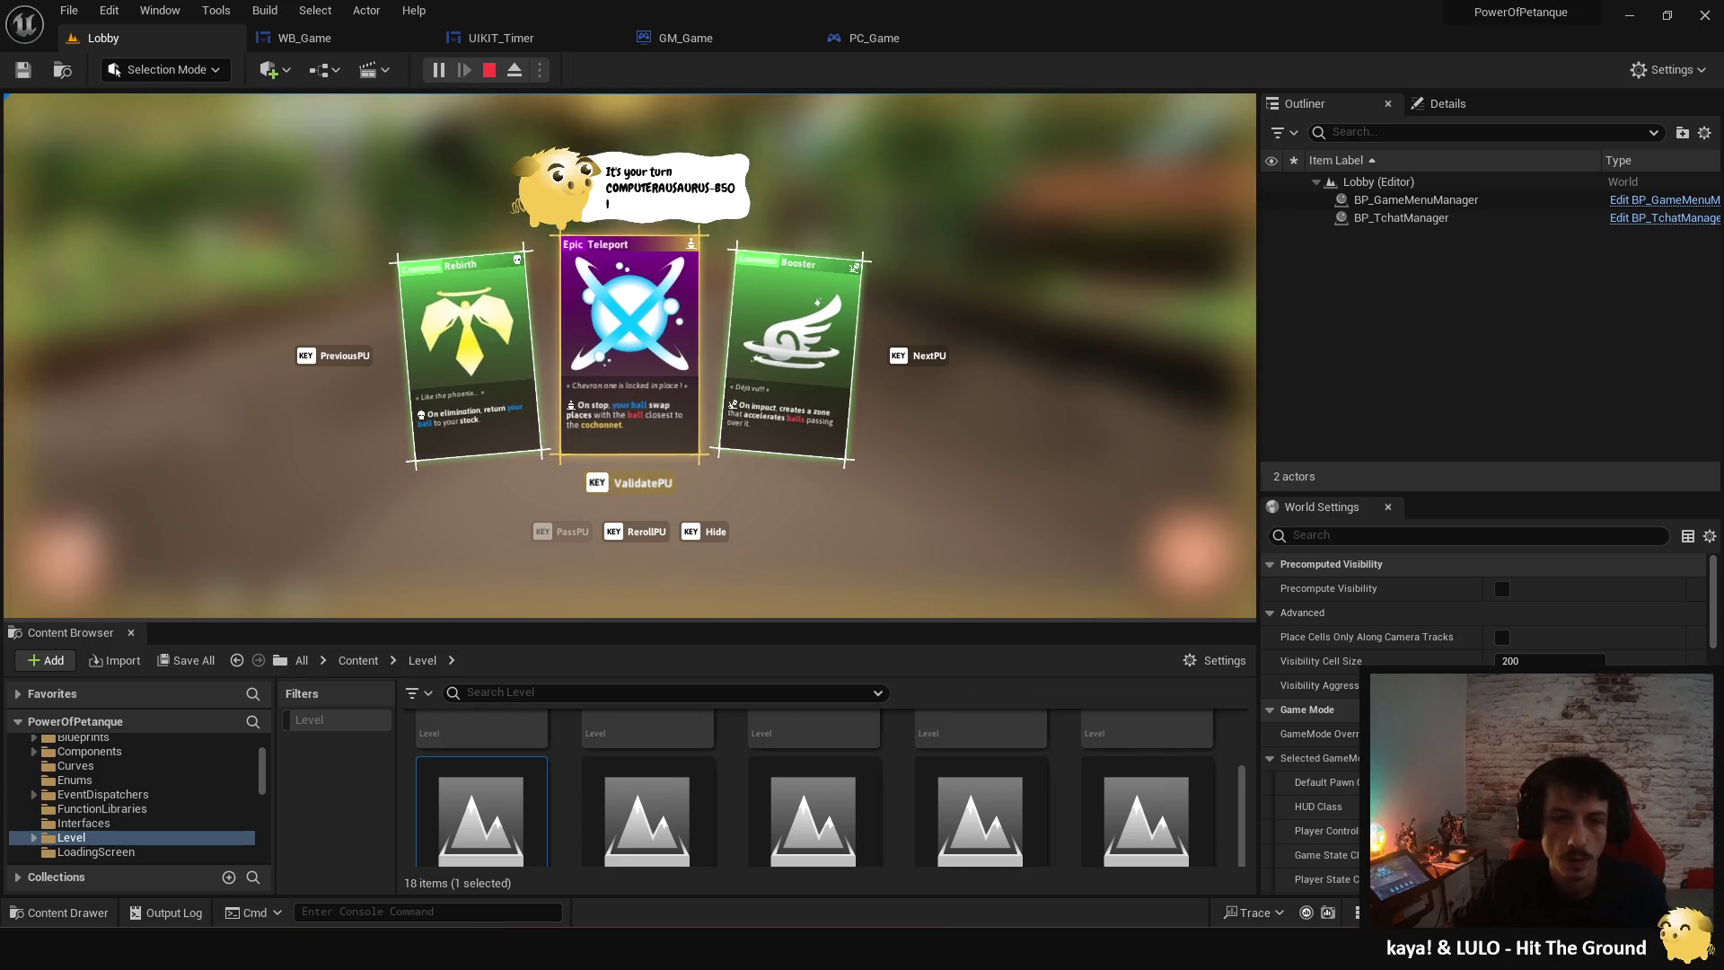
- Confirm the Epic Teleport power-up, exit Play In Editor, and reopen the WB_Game widget blueprint
{"action": "key", "text": "Return"}
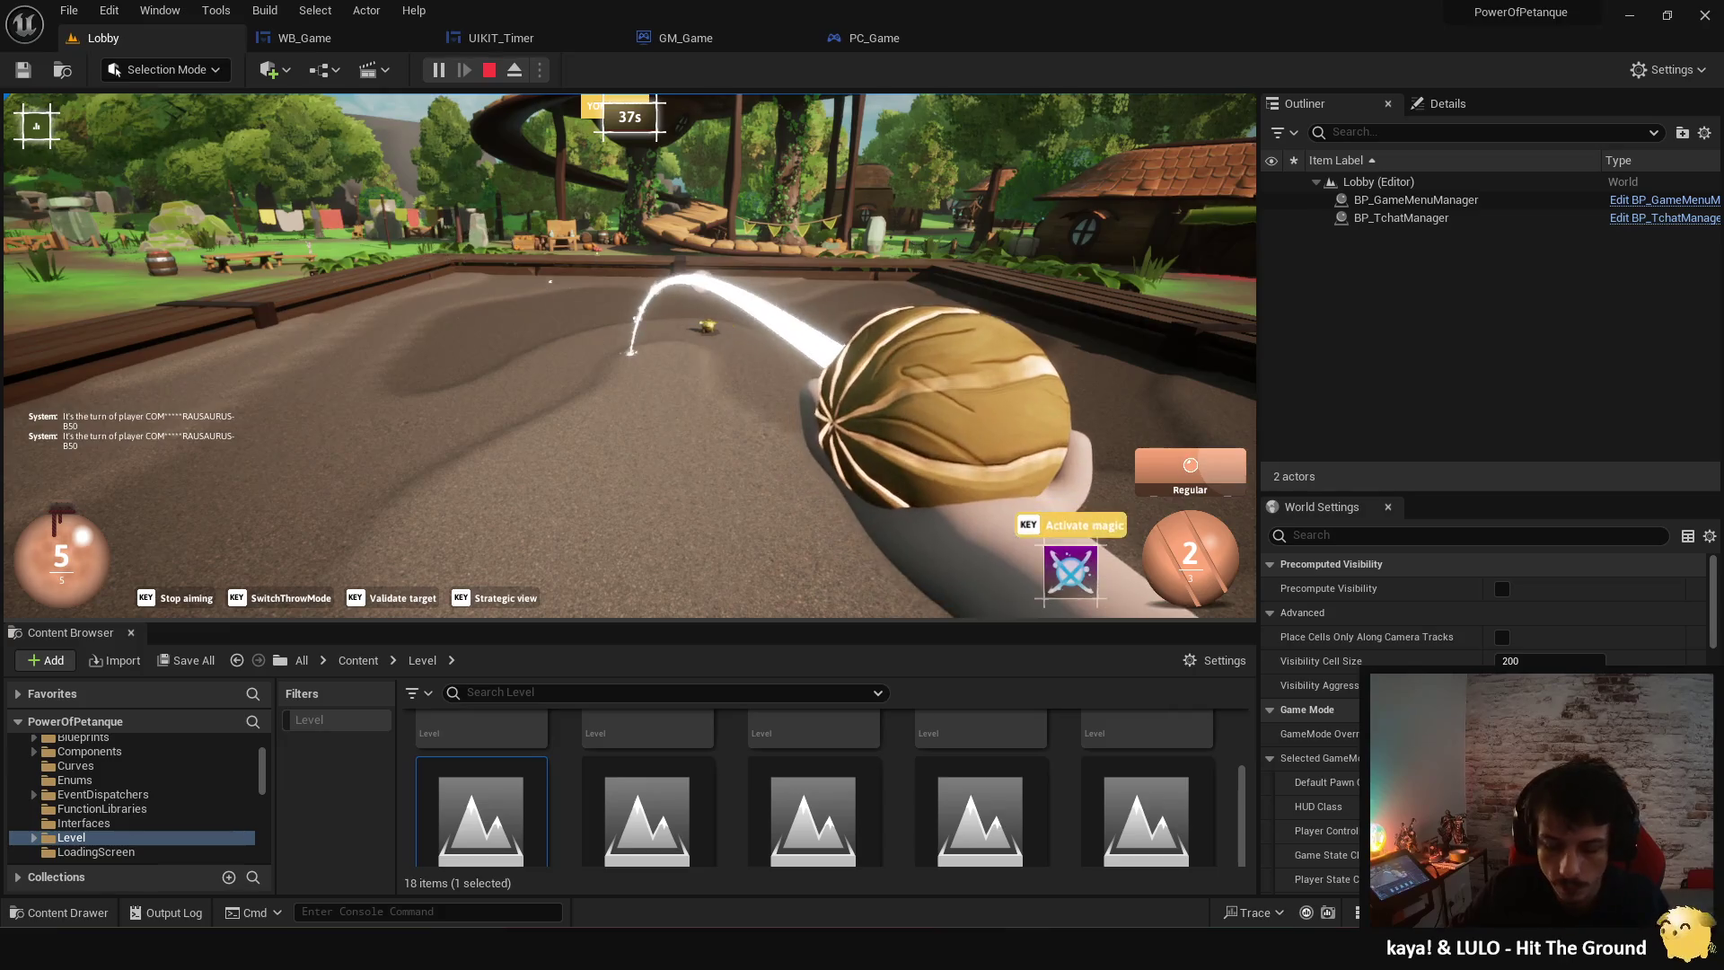
{"action": "key", "text": "Escape"}
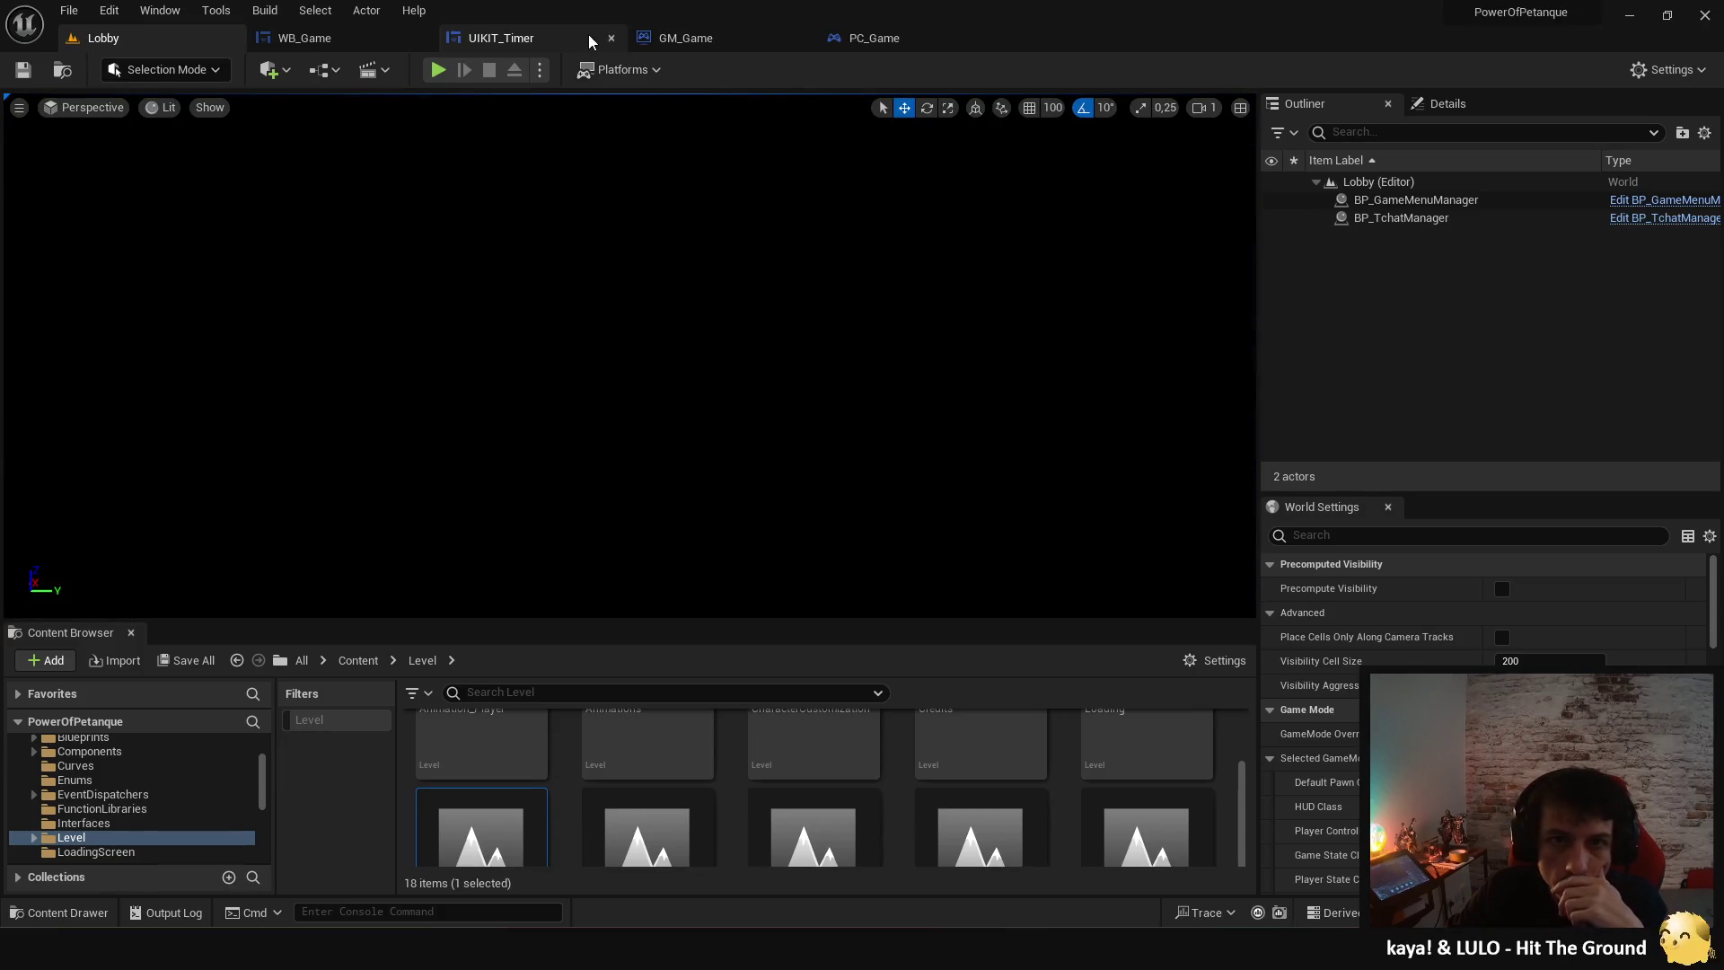
{"action": "left_click", "coordinate": [304, 38]}
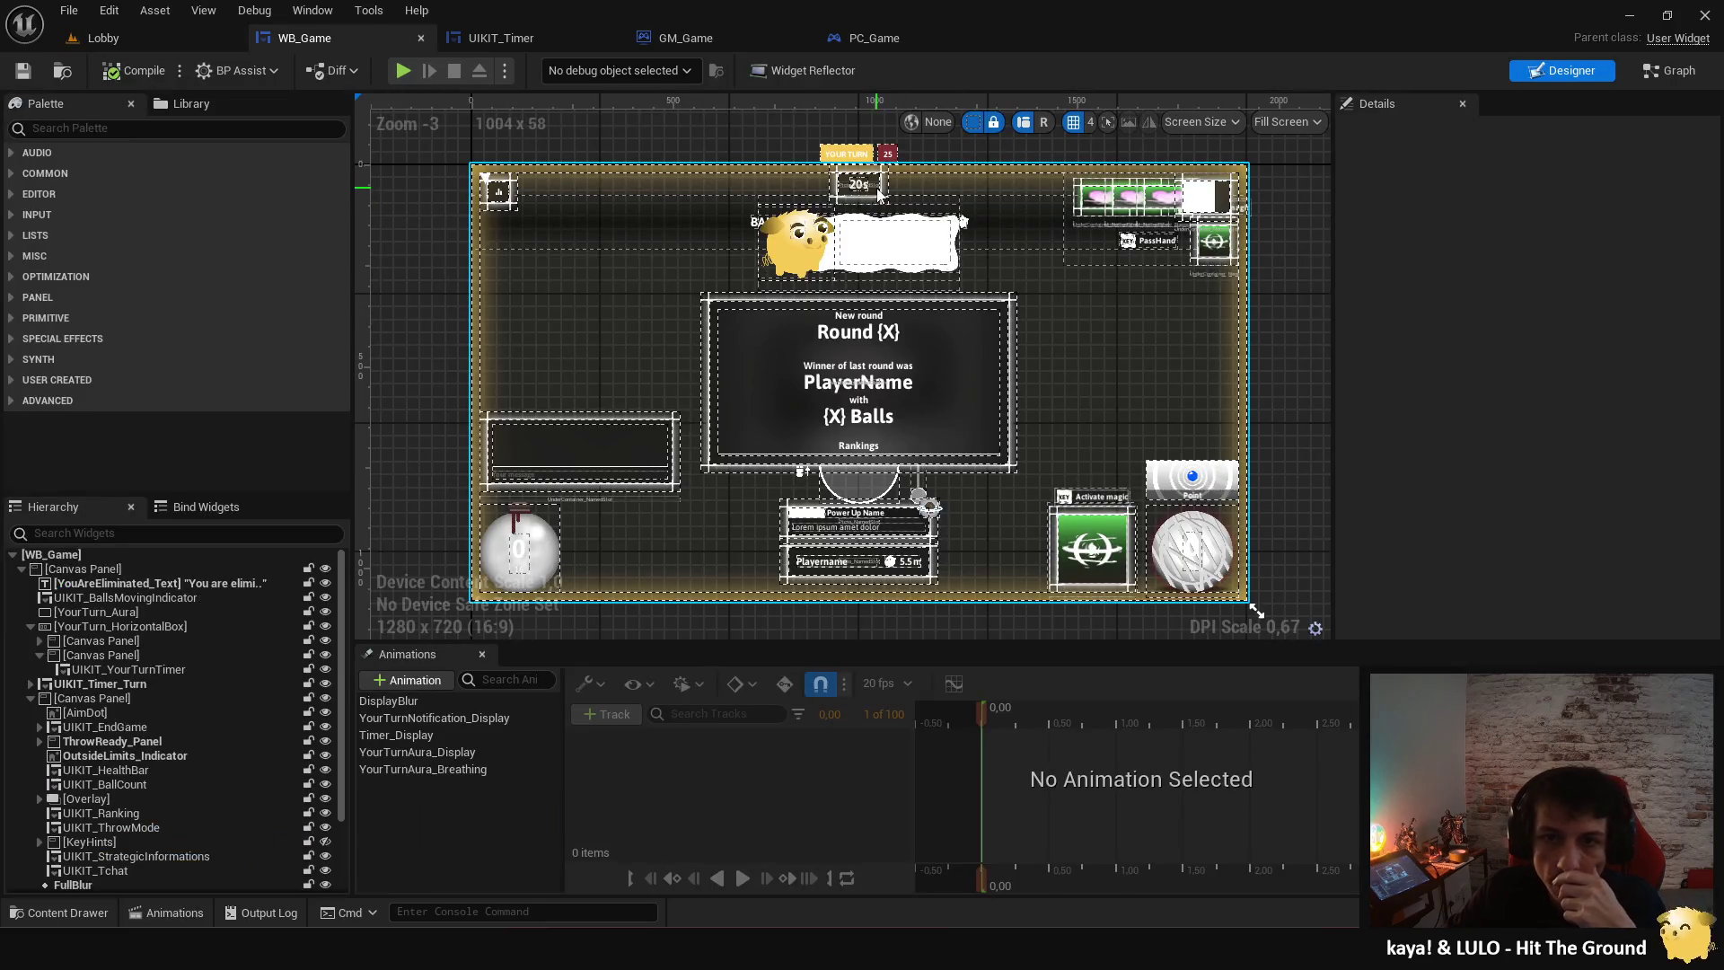
- Open the UIKIT_Timer widget's event graph and pan around its timer logic
{"action": "left_click", "coordinate": [561, 39]}
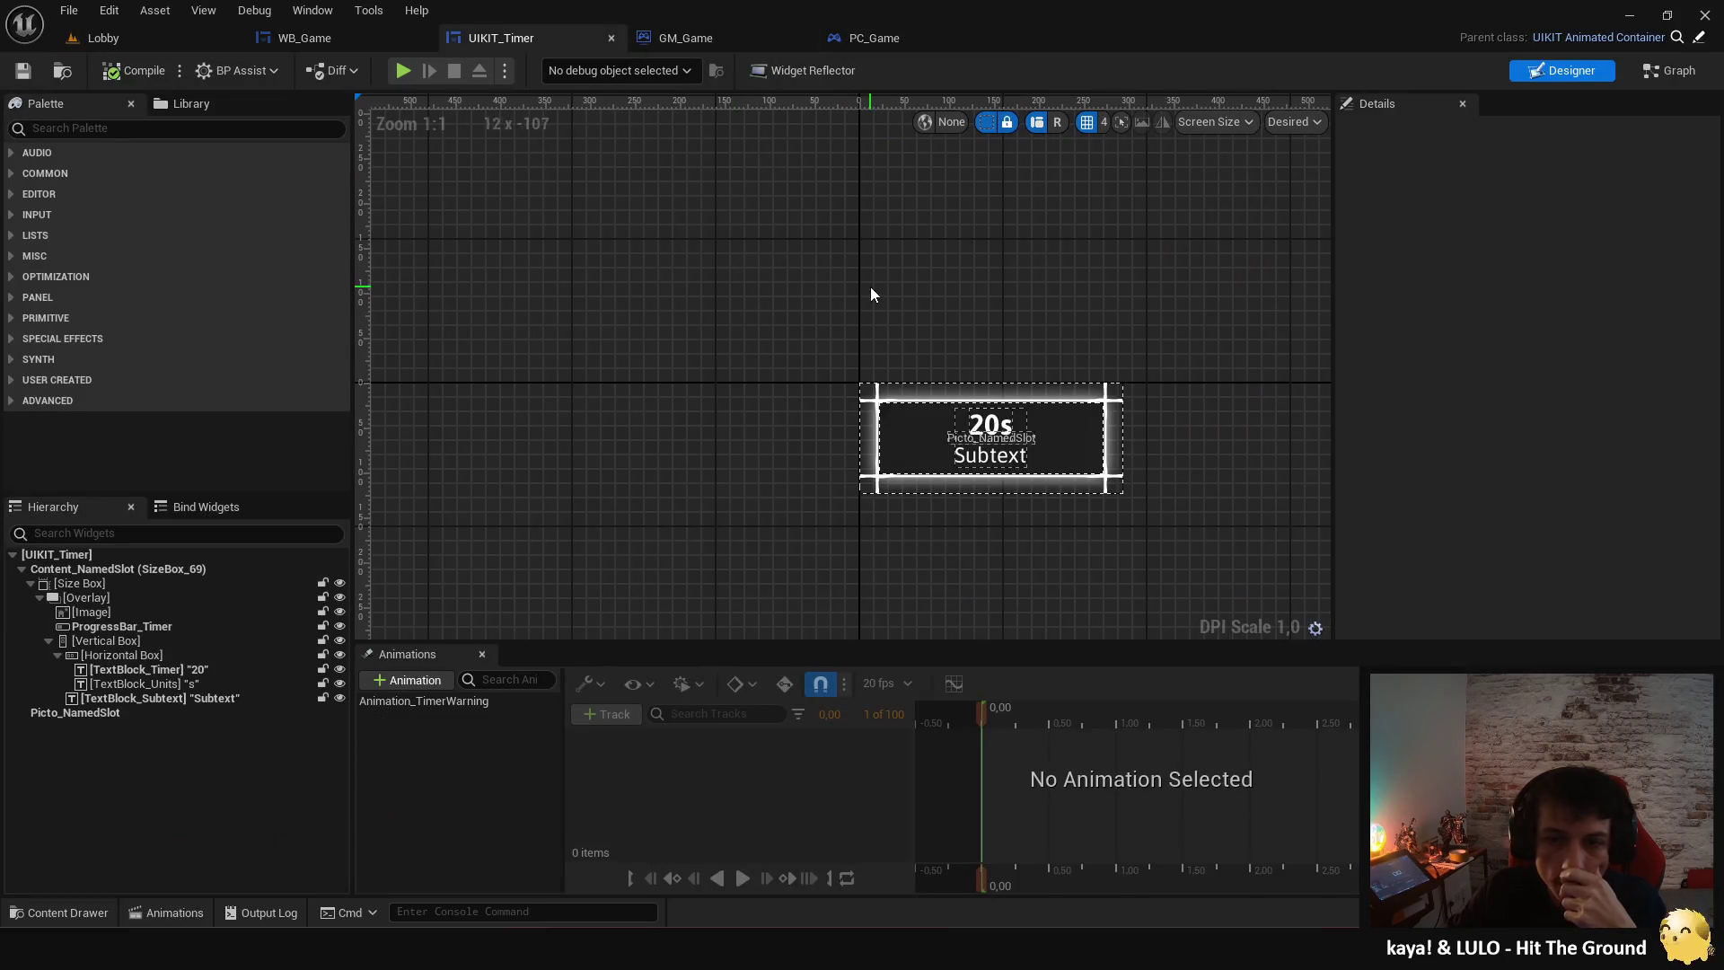
{"action": "left_click", "coordinate": [1661, 77]}
{"action": "left_click_drag", "start_coordinate": [1290, 169], "coordinate": [803, 475]}
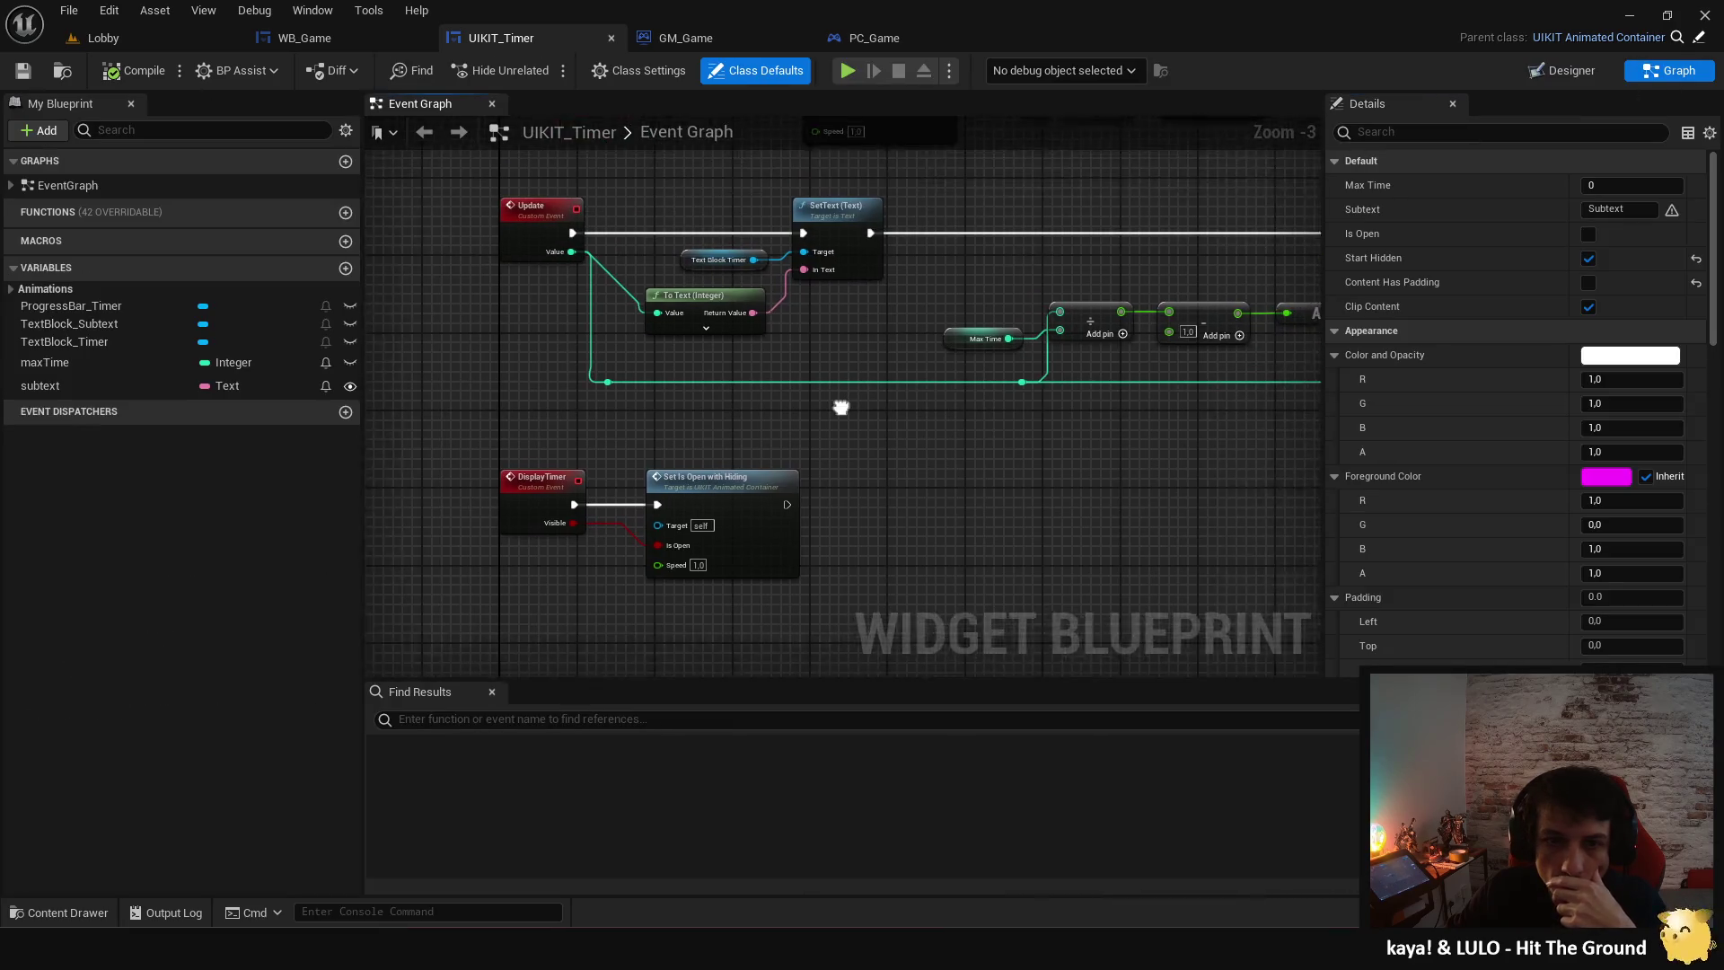
{"action": "double_click", "coordinate": [638, 134]}
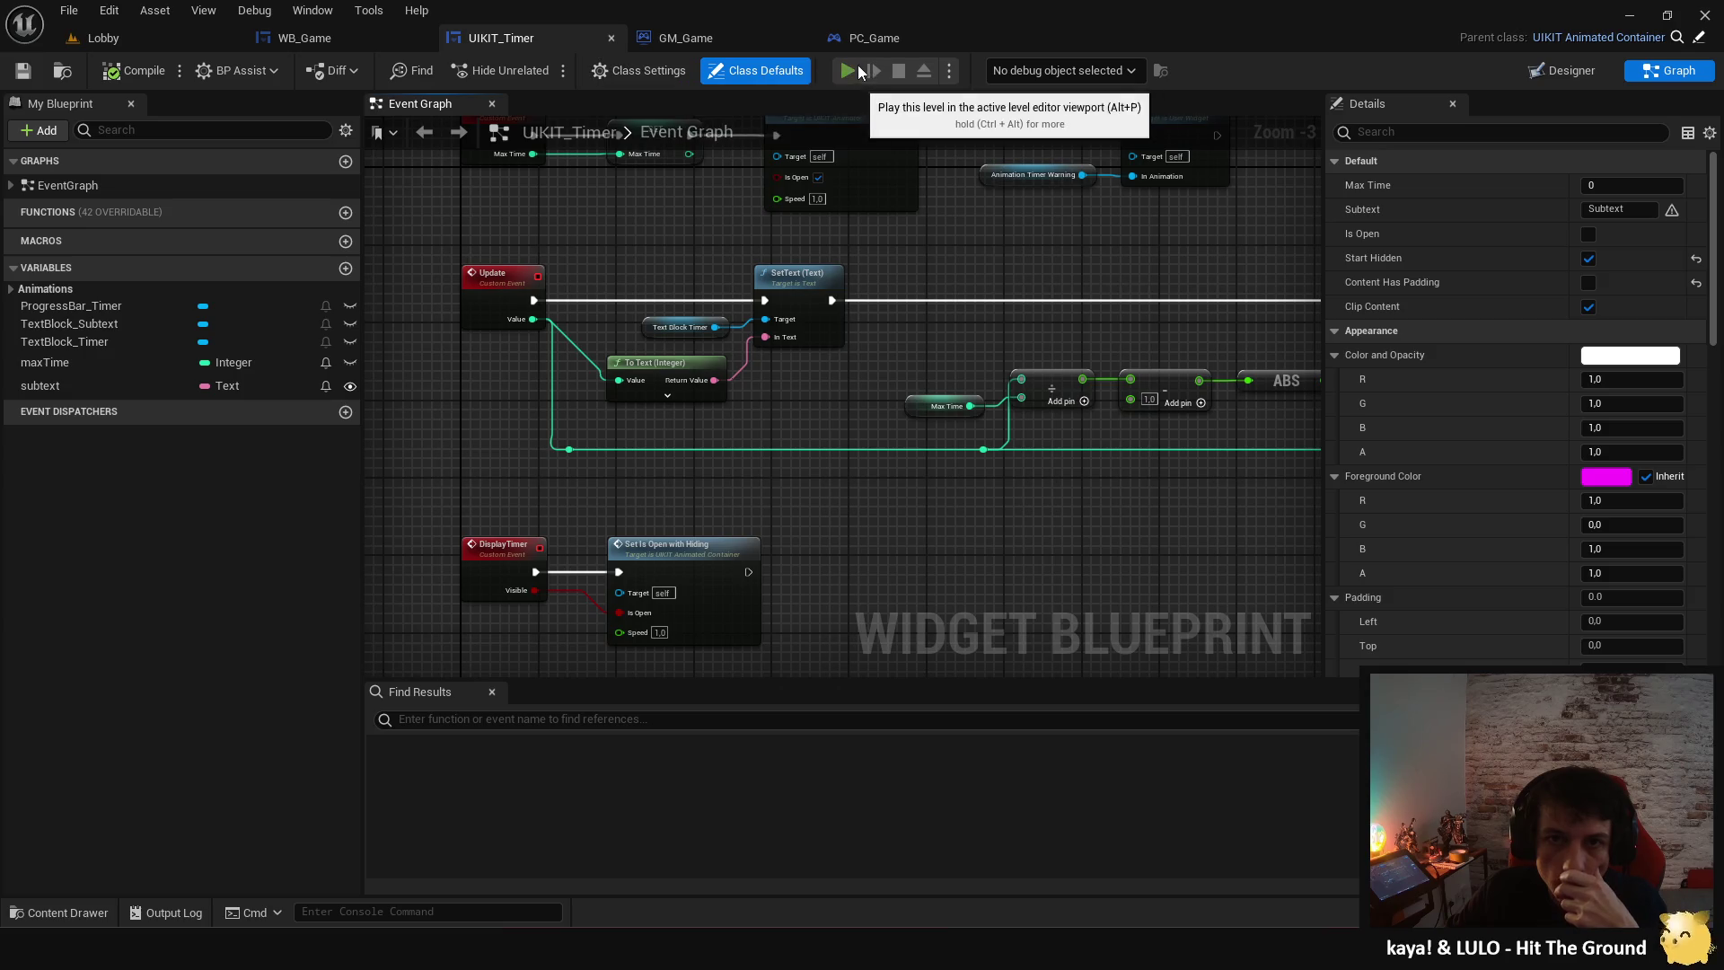
- Run a test match from the lobby showing the 39s turn timer, then return to WB_Game
{"action": "left_click", "coordinate": [848, 71]}
{"action": "left_click", "coordinate": [986, 898]}
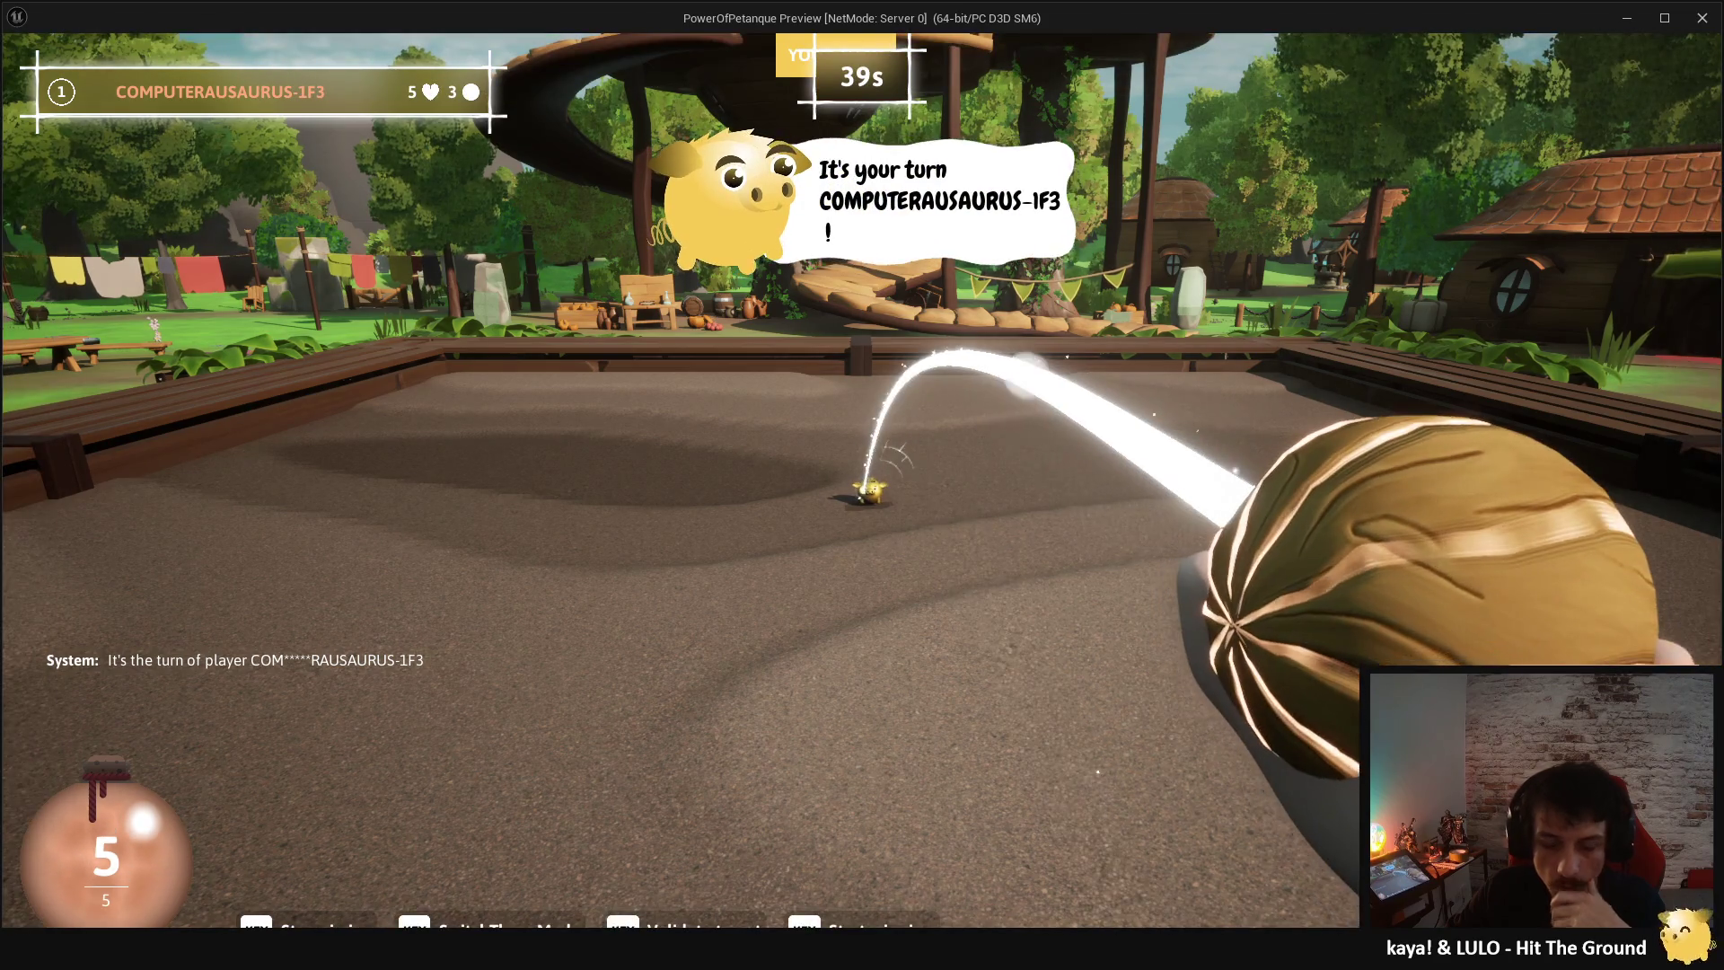
{"action": "key", "text": "Escape"}
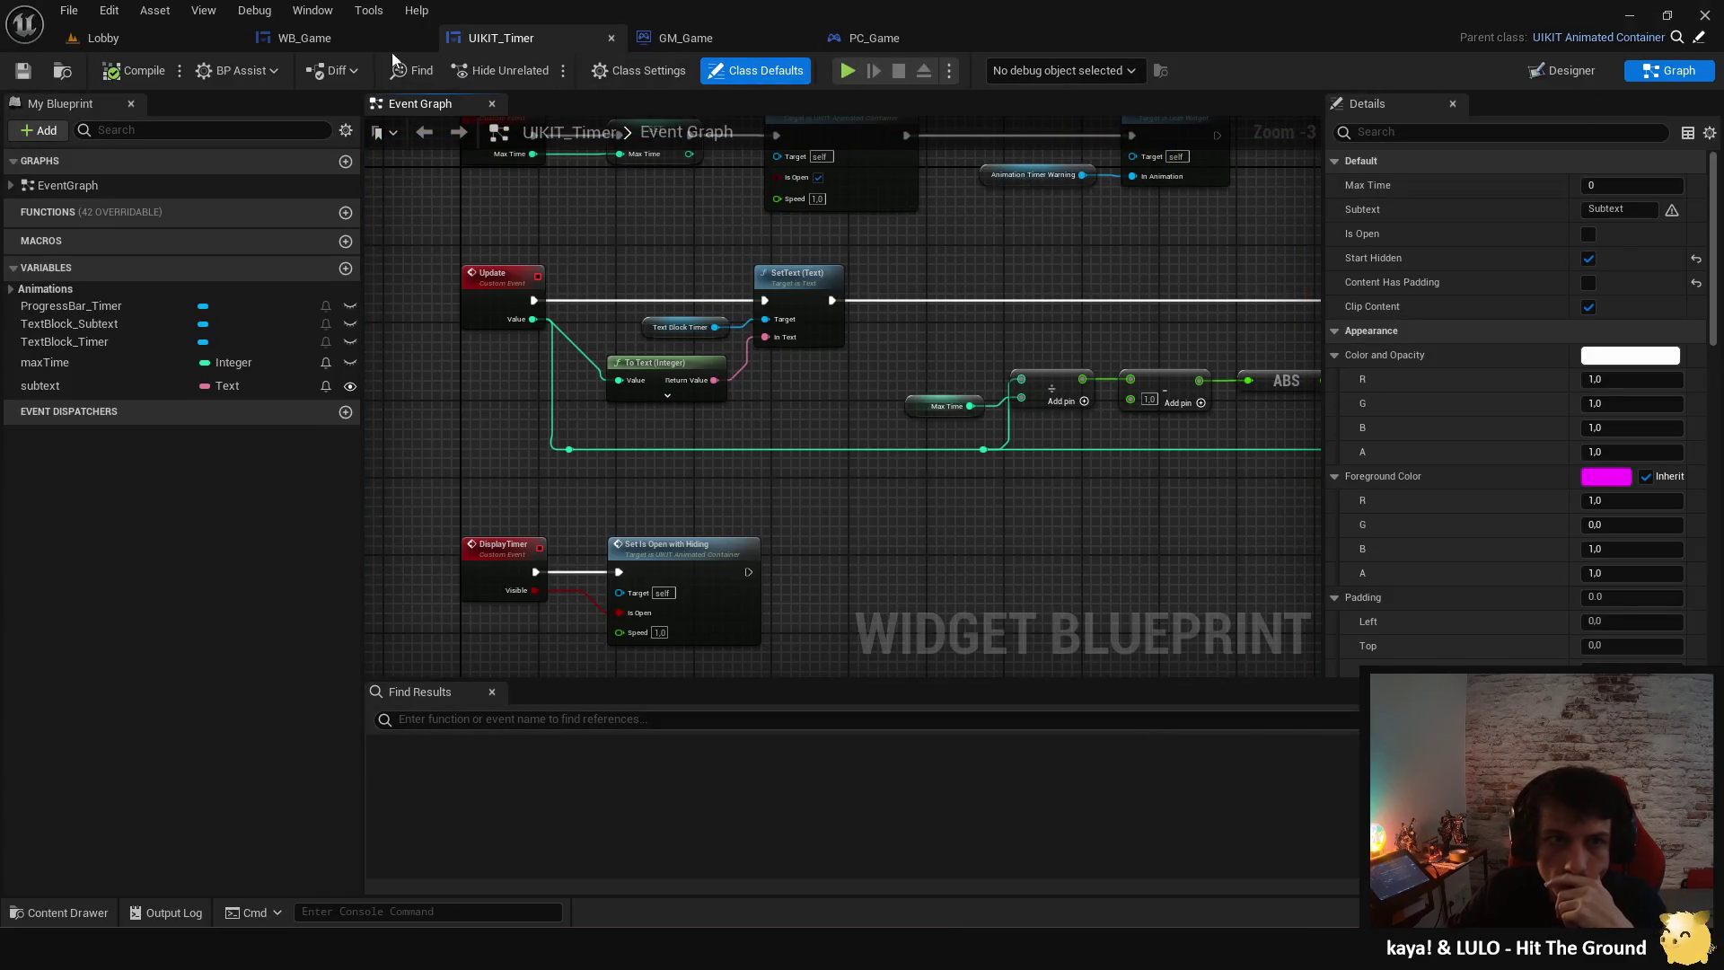
{"action": "left_click", "coordinate": [347, 43]}
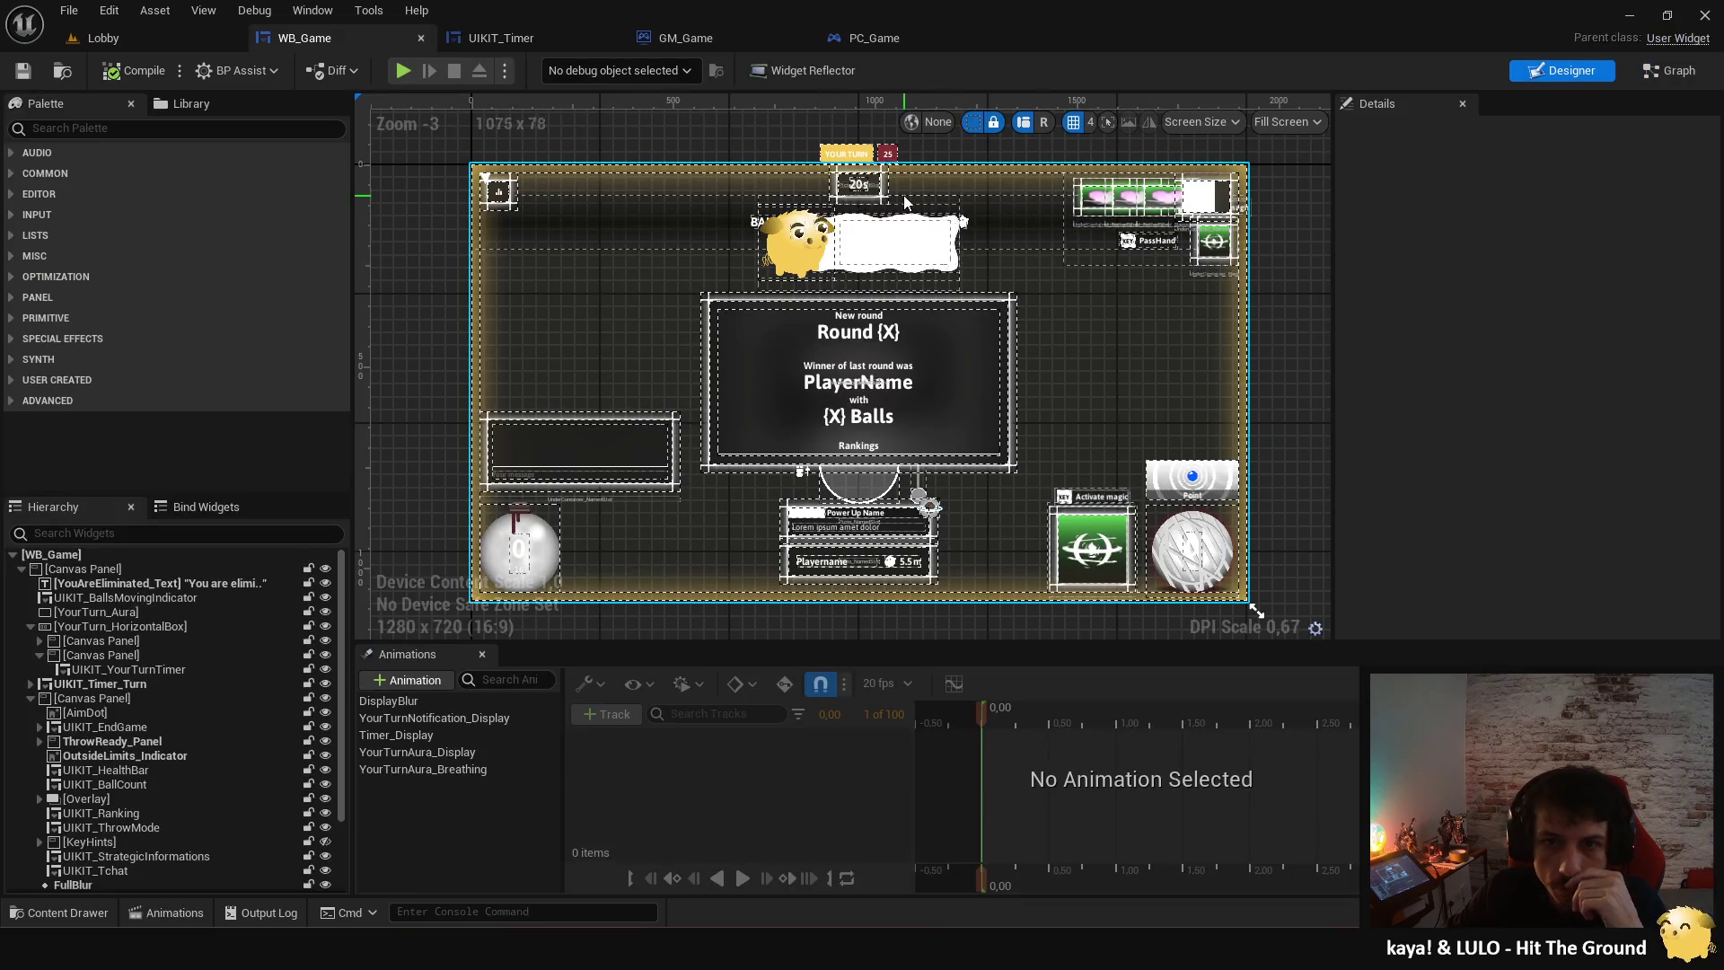
- Select the Timer_Display animation and scrub its timeline to 0,50 to preview it
{"action": "left_click", "coordinate": [461, 736]}
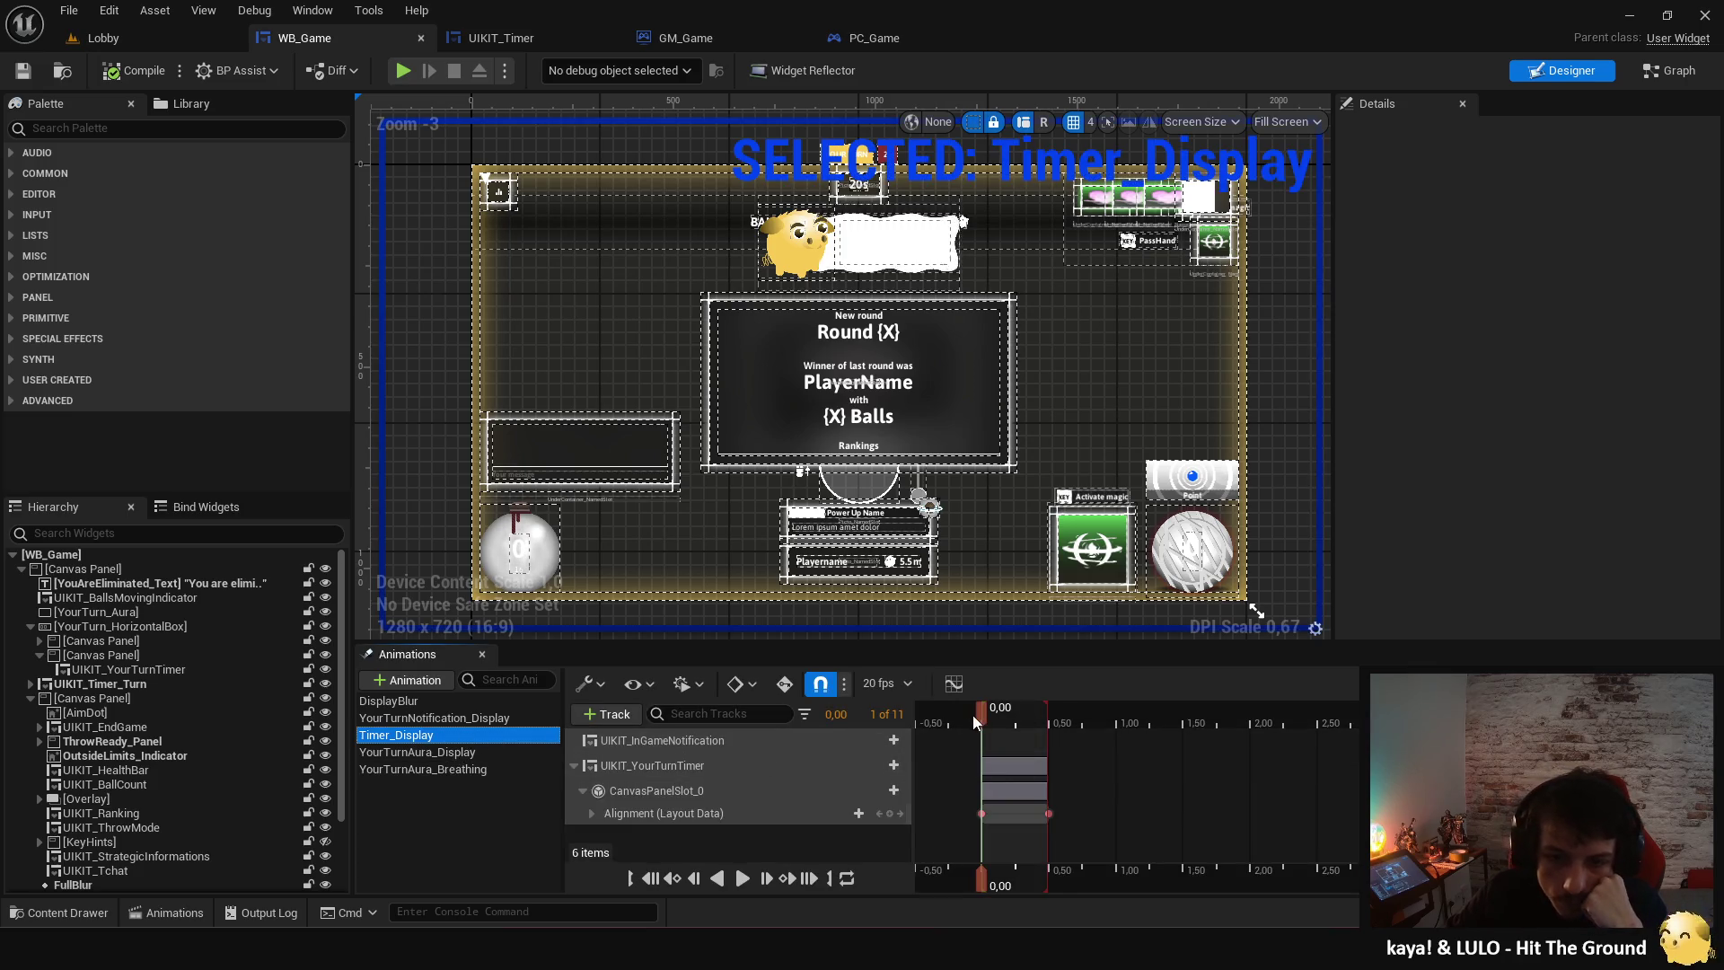
{"action": "mouse_move", "coordinate": [983, 716]}
{"action": "left_mouse_down"}
{"action": "mouse_move", "coordinate": [1051, 730]}
{"action": "mouse_move", "coordinate": [984, 729]}
{"action": "left_mouse_up"}
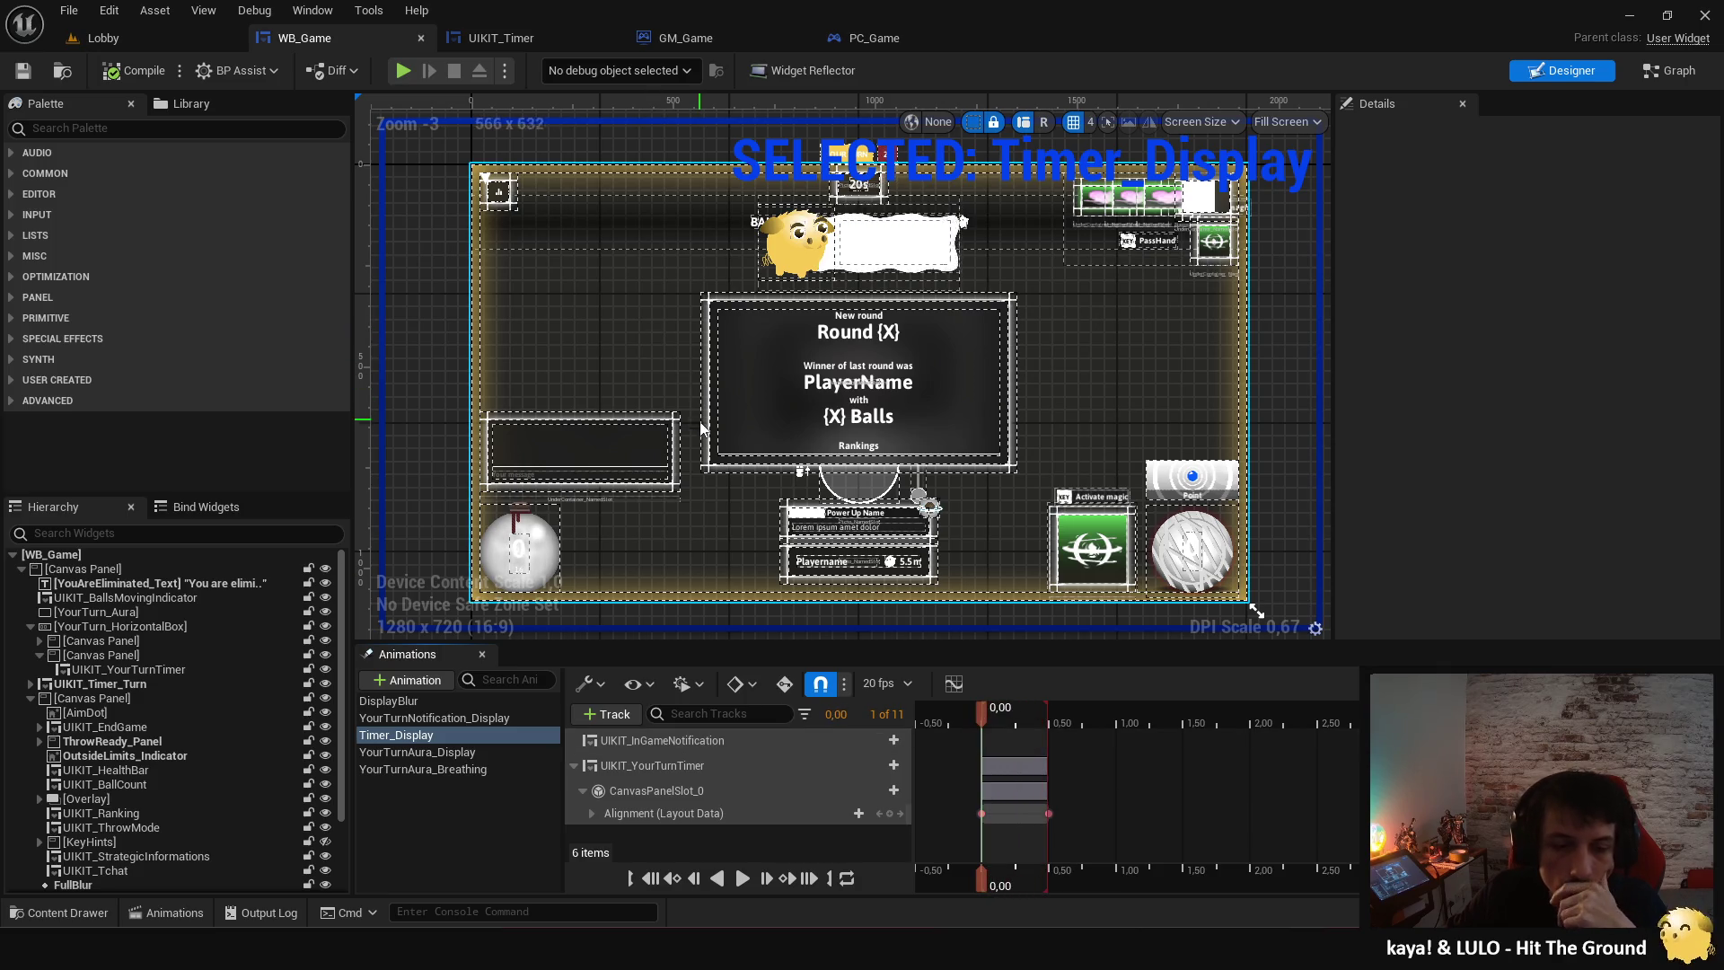
{"action": "right_click", "coordinate": [457, 736]}
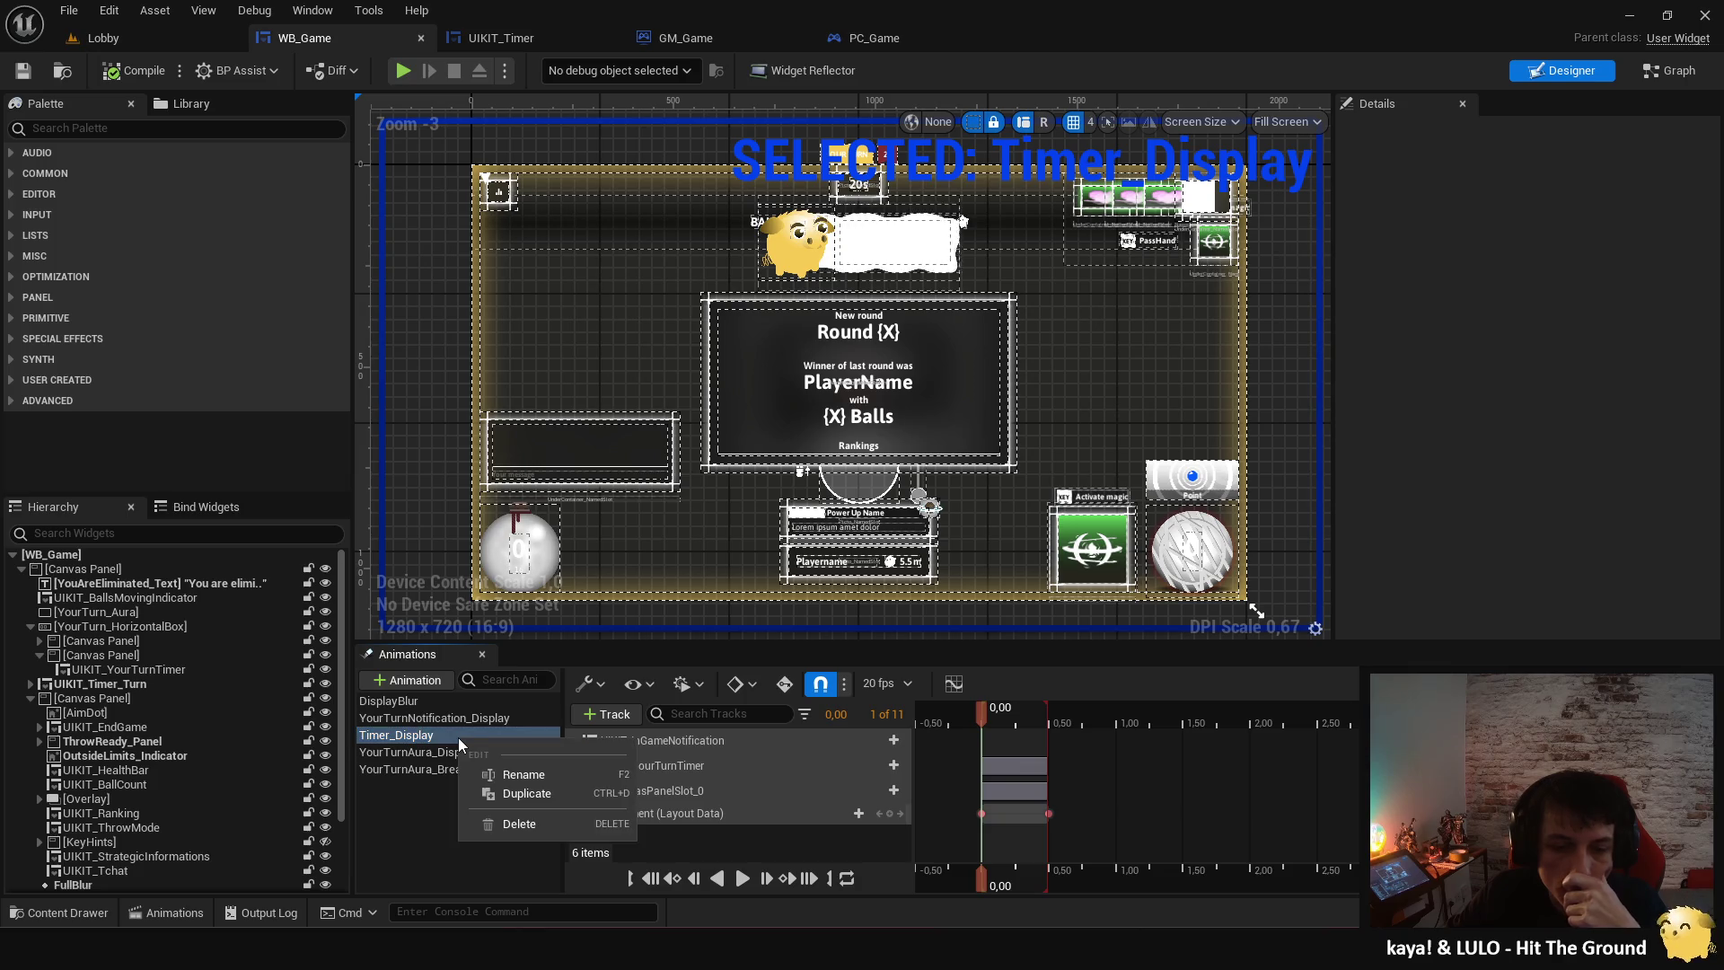
- Return to WB_Game's layout and open its Display Turn Timer function graph
{"action": "left_click", "coordinate": [501, 38]}
{"action": "left_click", "coordinate": [309, 38]}
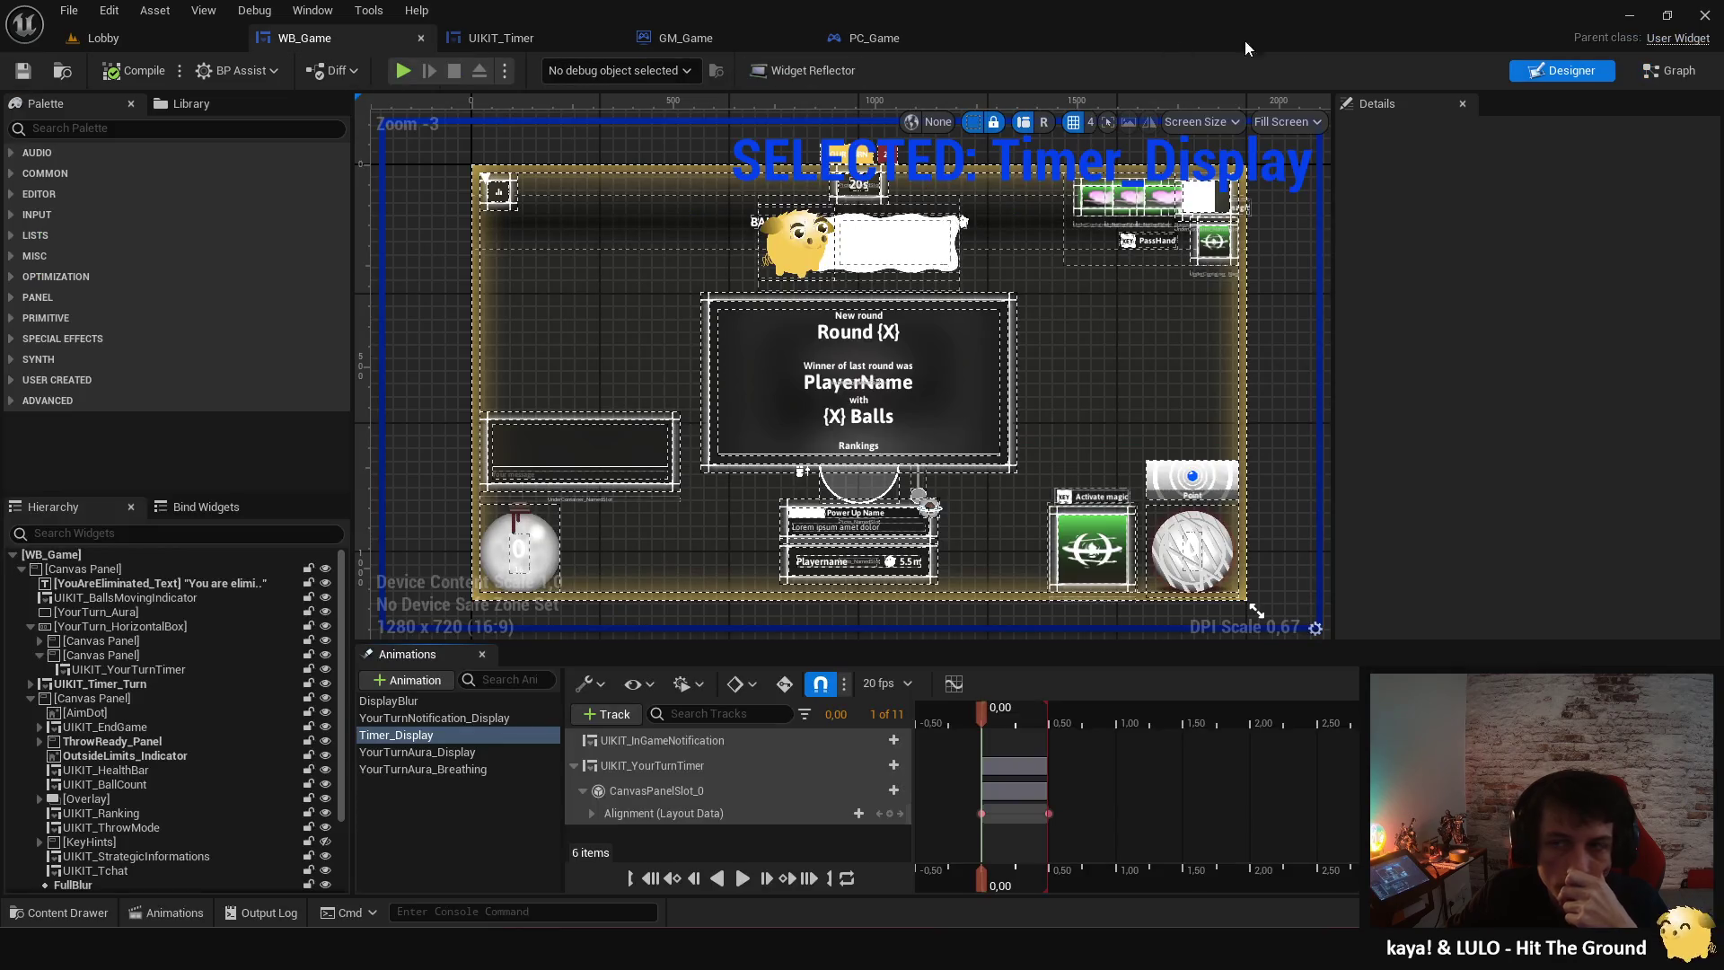
{"action": "left_click", "coordinate": [1659, 71]}
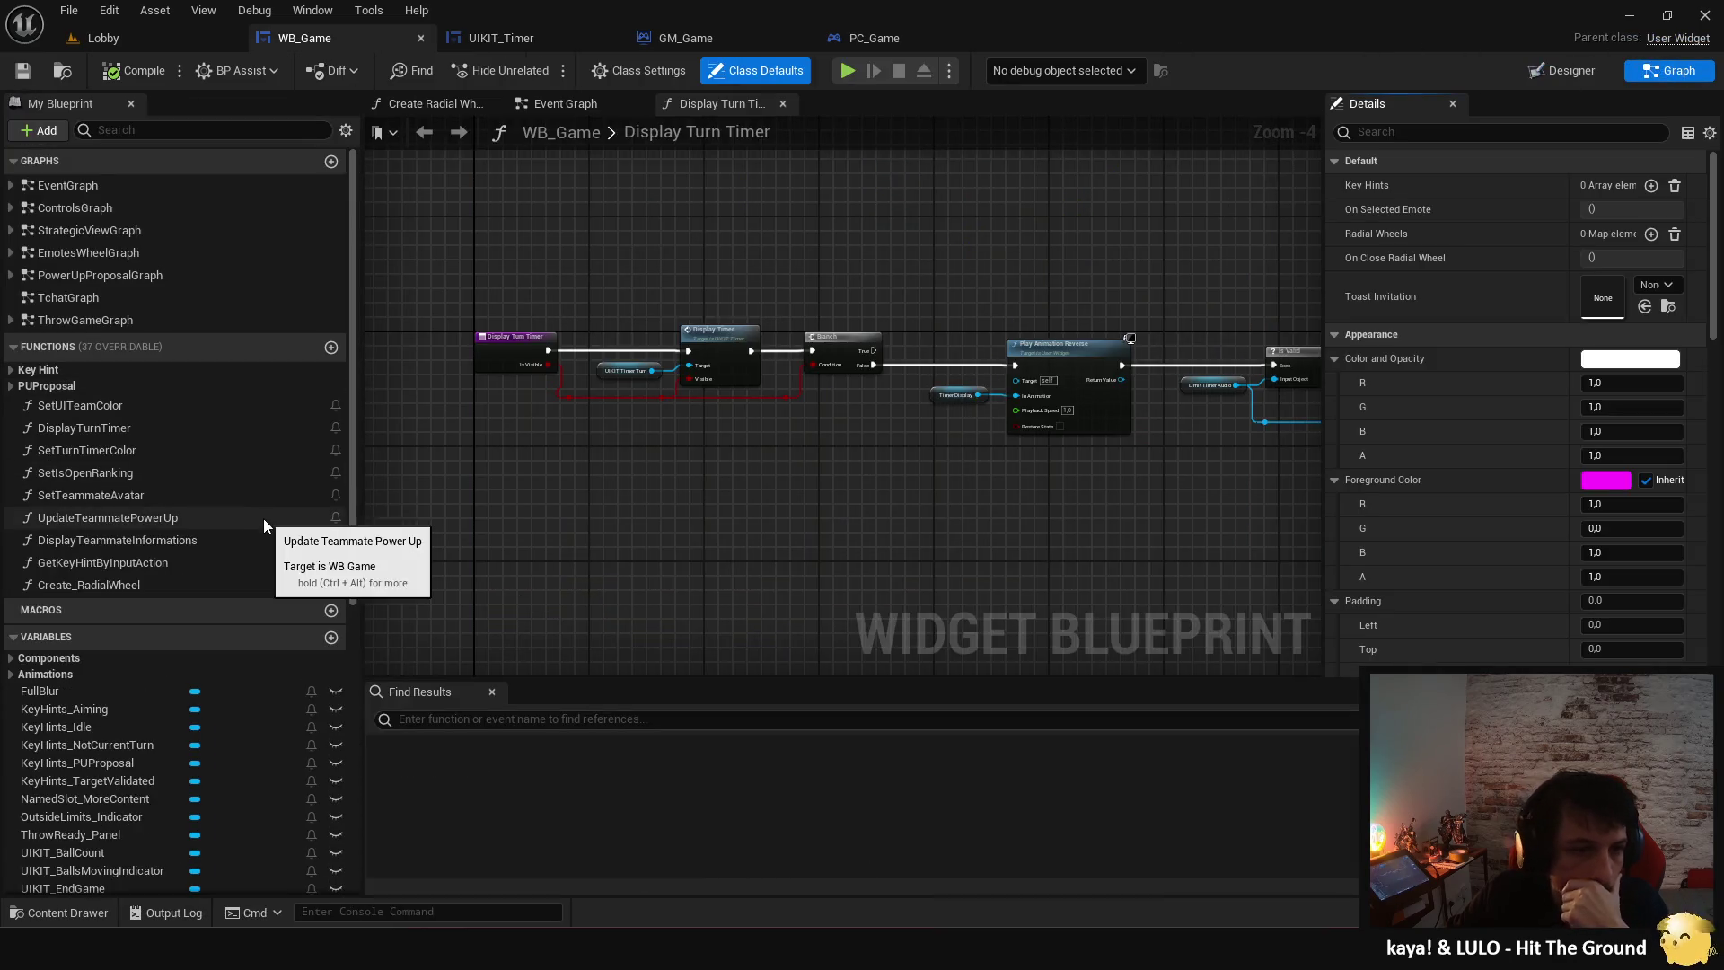
- Run Find References on the Timer_Display animation variable and jump to the result
{"action": "scroll", "coordinate": [223, 514], "scroll_direction": "down", "scroll_amount": 5}
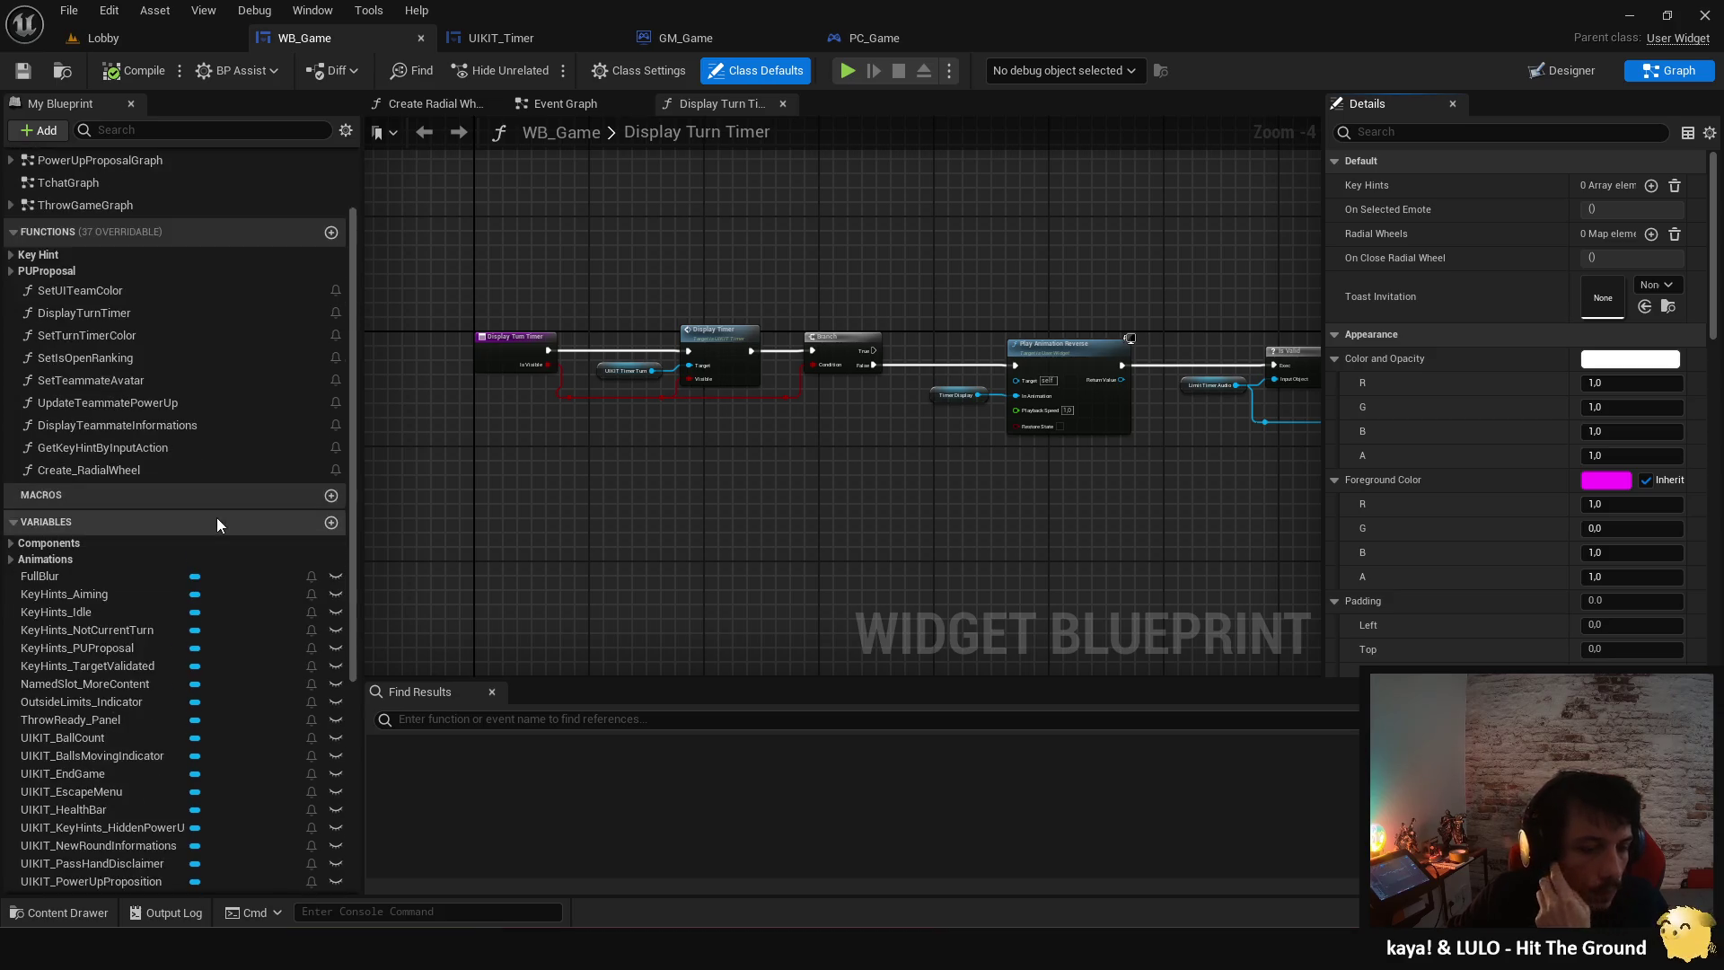
{"action": "double_click", "coordinate": [40, 415]}
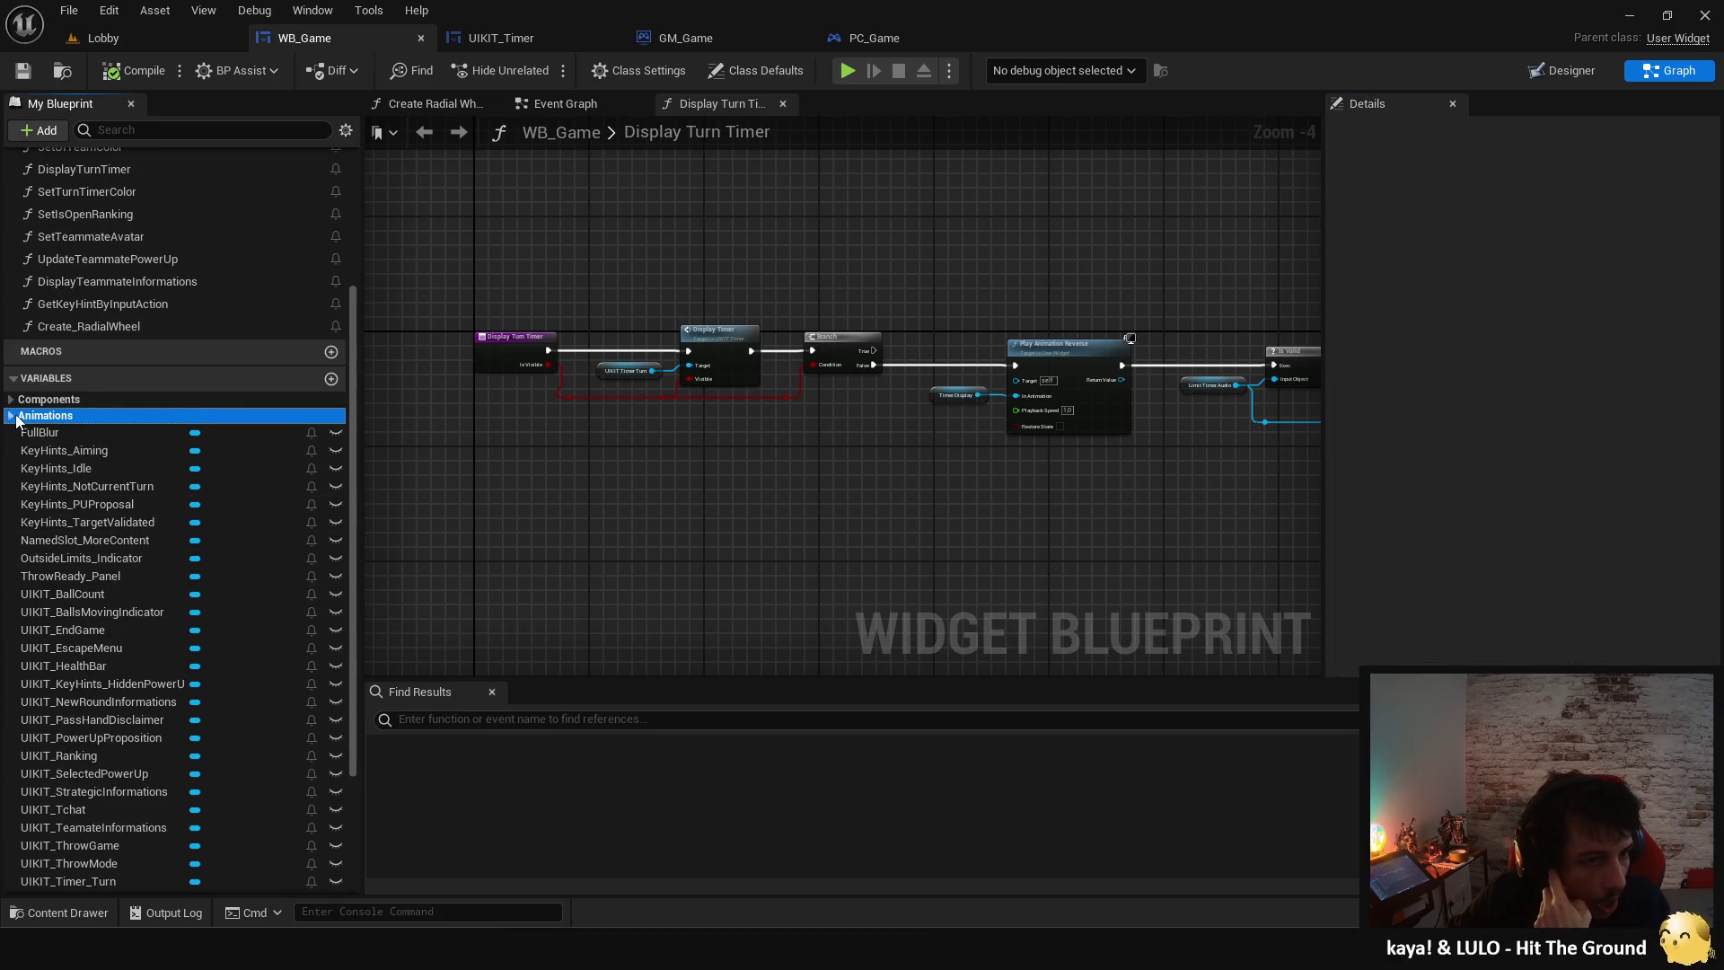
{"action": "right_click", "coordinate": [86, 467]}
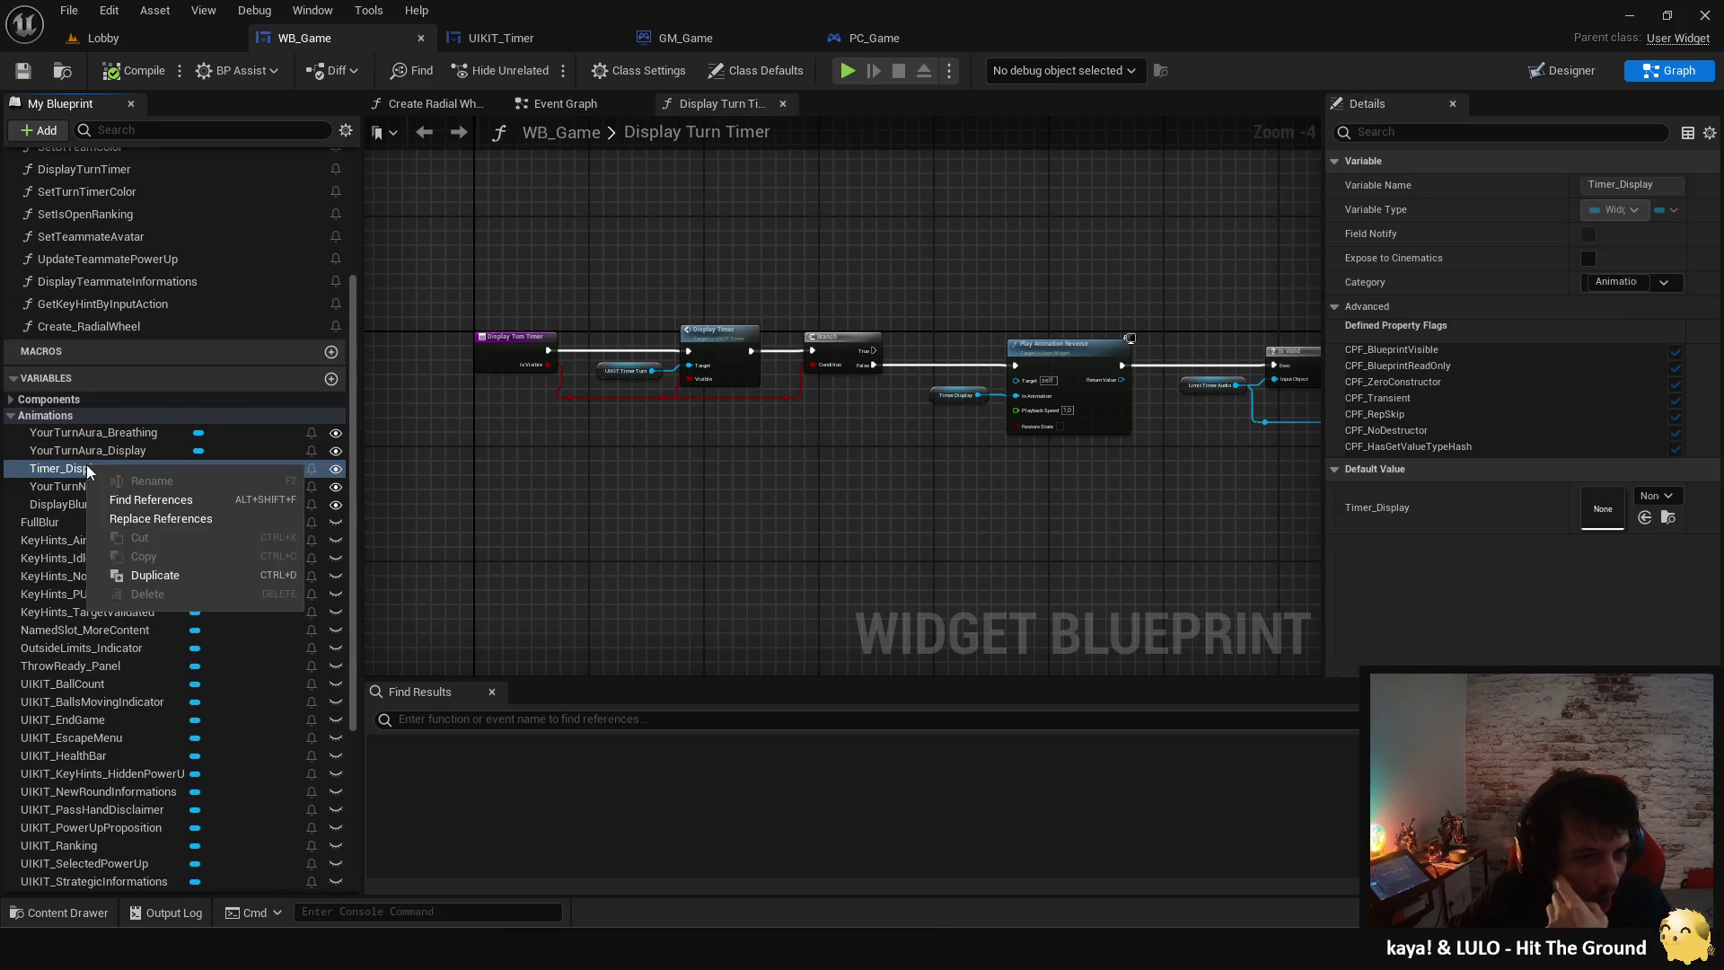
{"action": "left_click", "coordinate": [154, 508]}
{"action": "double_click", "coordinate": [494, 768]}
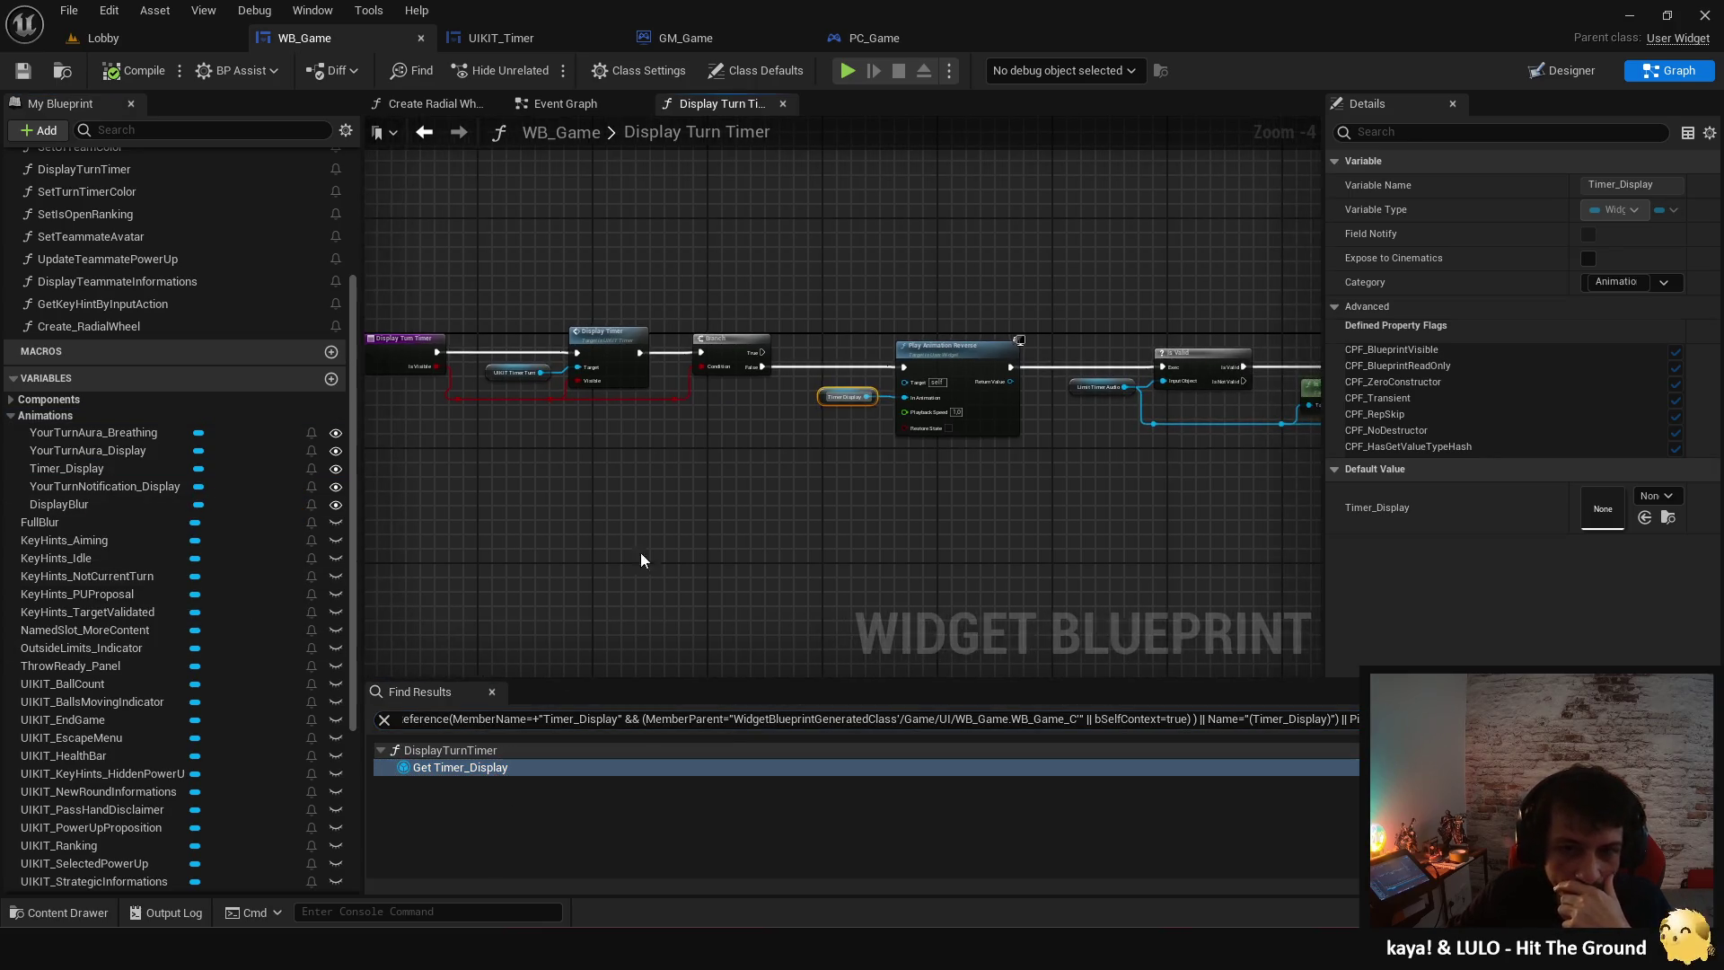
- Pan to the Play Animation Reverse node after Display Turn Timer, then return to the Designer
{"action": "scroll", "coordinate": [676, 515], "scroll_direction": "up", "scroll_amount": 2}
{"action": "mouse_move", "coordinate": [918, 532]}
{"action": "left_mouse_down"}
{"action": "mouse_move", "coordinate": [655, 520]}
{"action": "mouse_move", "coordinate": [865, 508]}
{"action": "mouse_move", "coordinate": [719, 519]}
{"action": "left_mouse_up"}
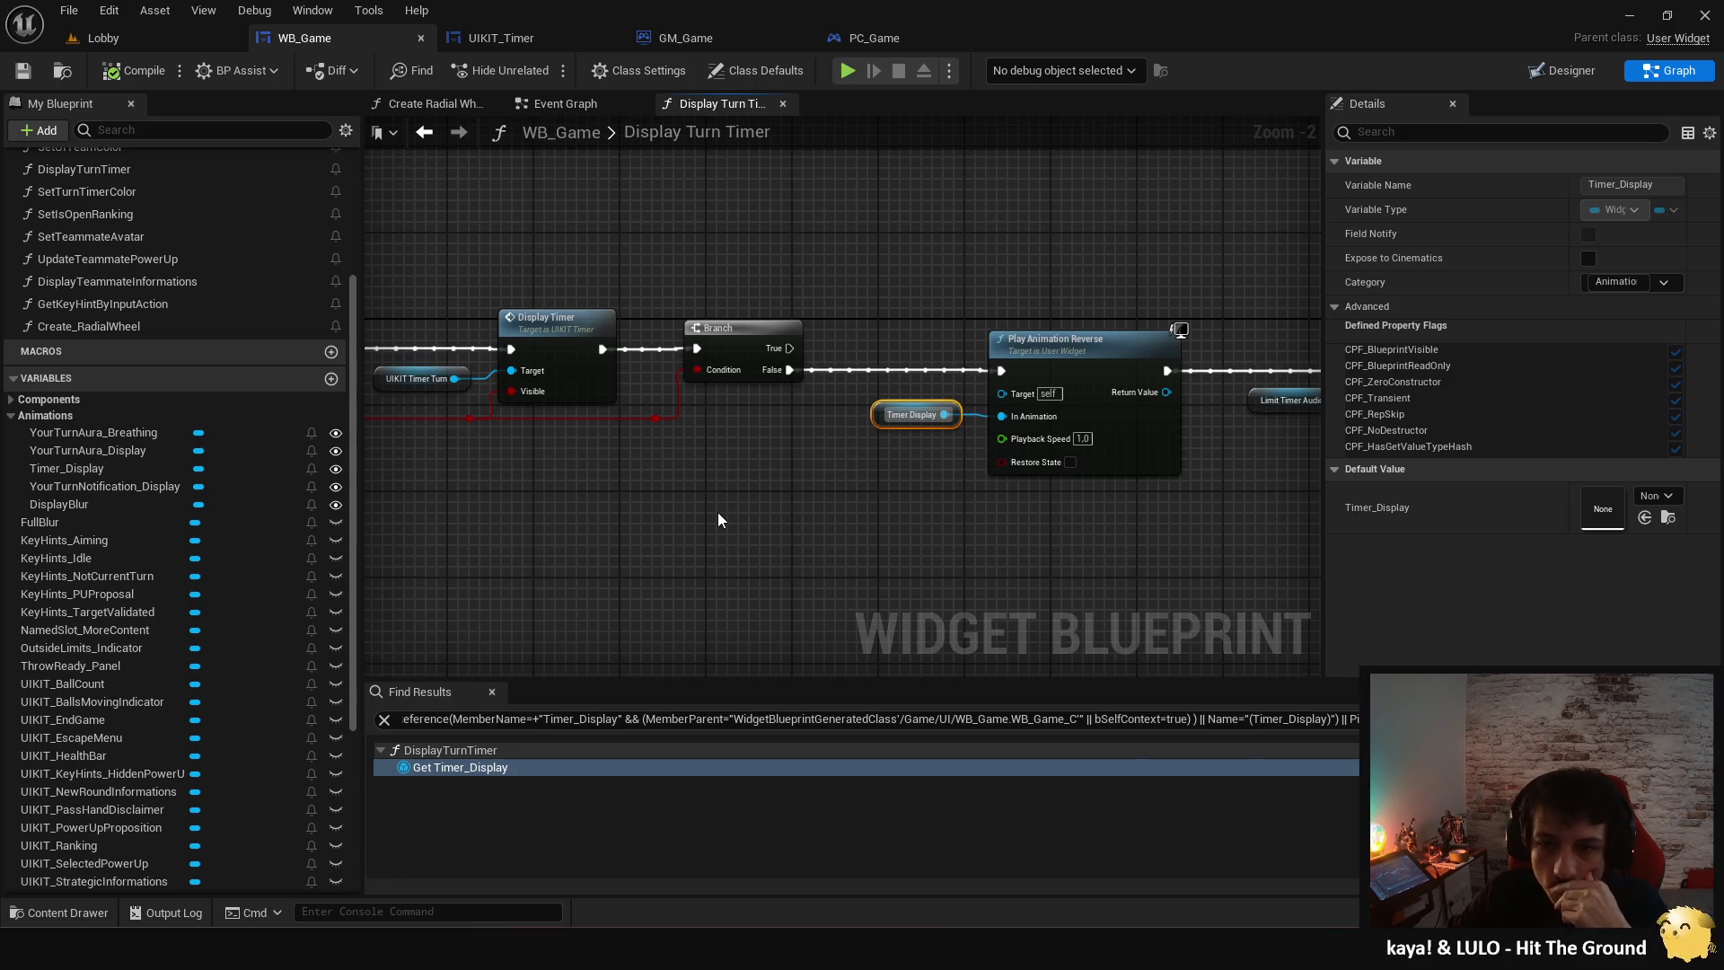
{"action": "mouse_move", "coordinate": [718, 519]}
{"action": "left_mouse_down"}
{"action": "mouse_move", "coordinate": [1245, 546]}
{"action": "mouse_move", "coordinate": [1105, 523]}
{"action": "left_mouse_up"}
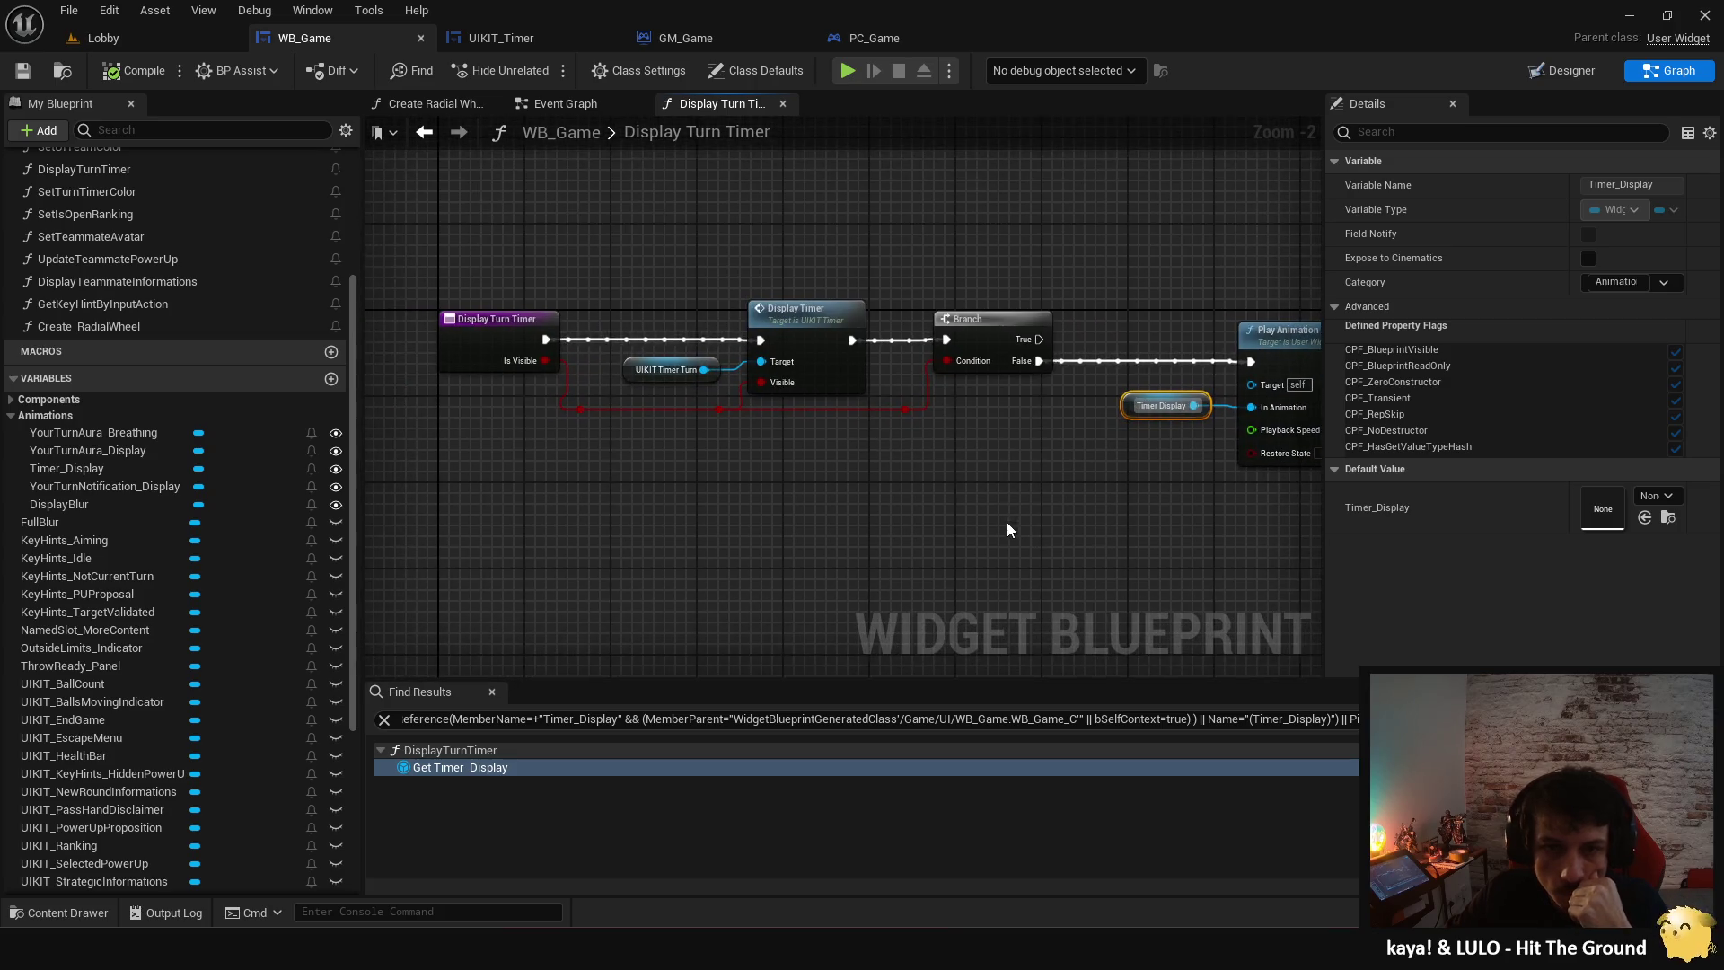
{"action": "mouse_move", "coordinate": [979, 527]}
{"action": "left_mouse_down"}
{"action": "mouse_move", "coordinate": [673, 534]}
{"action": "mouse_move", "coordinate": [680, 462]}
{"action": "mouse_move", "coordinate": [352, 480]}
{"action": "mouse_move", "coordinate": [638, 500]}
{"action": "left_mouse_up"}
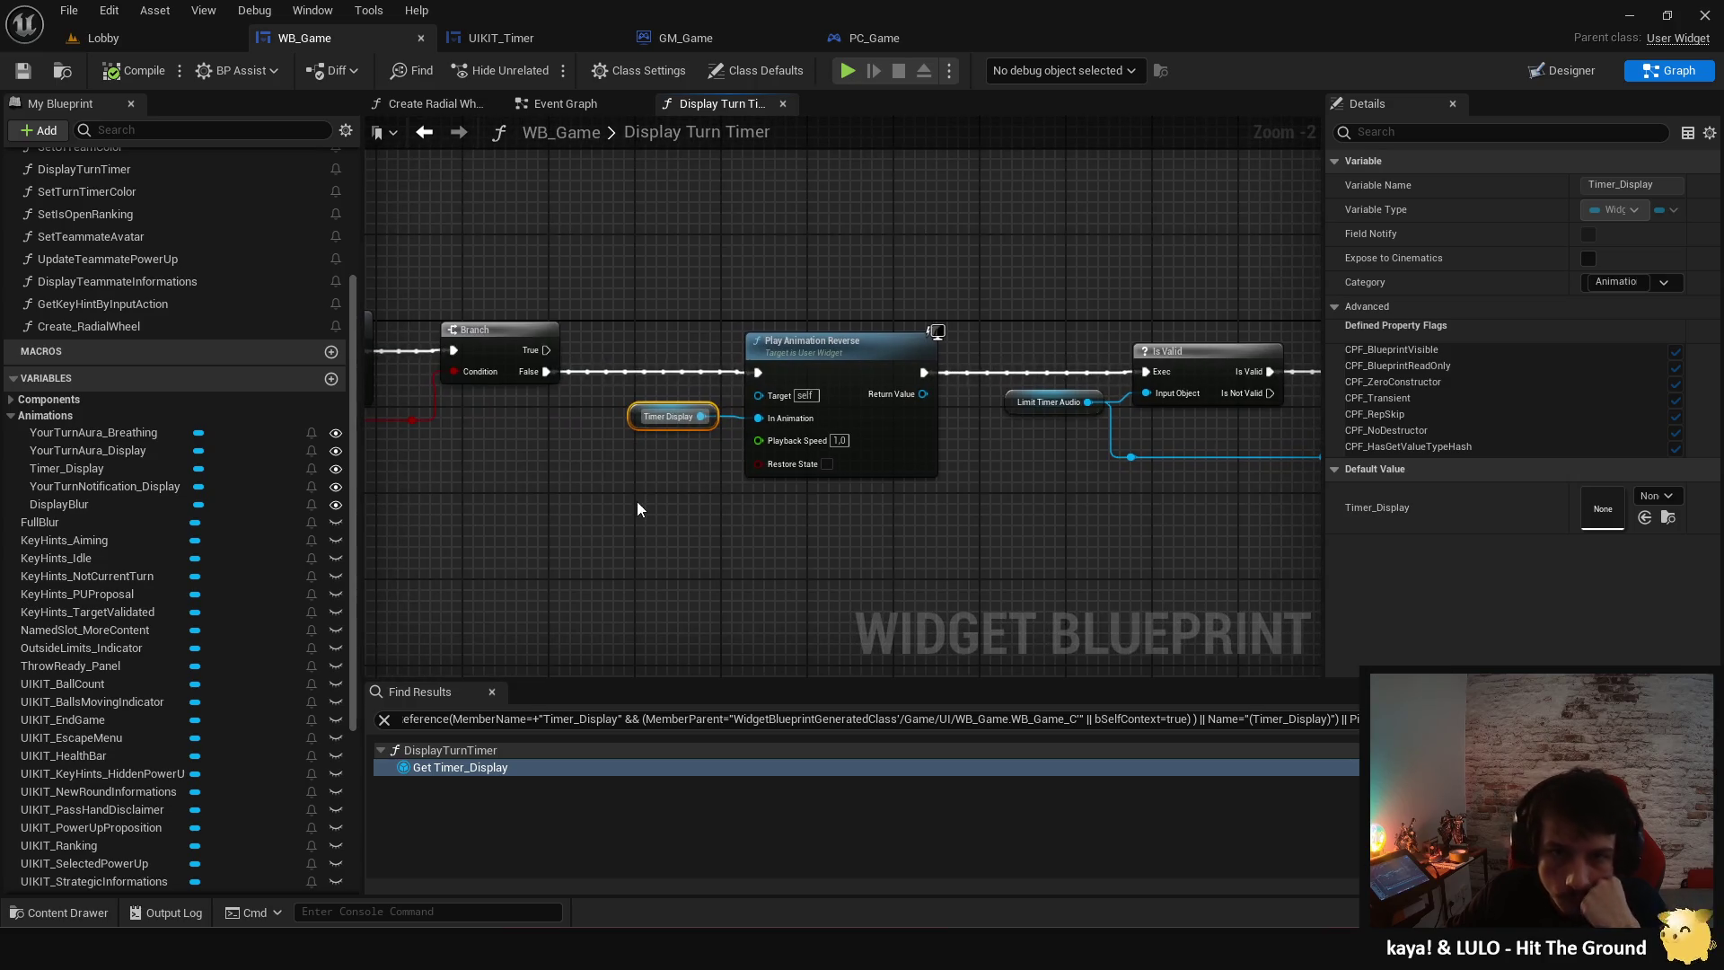
{"action": "left_click", "coordinate": [1564, 71]}
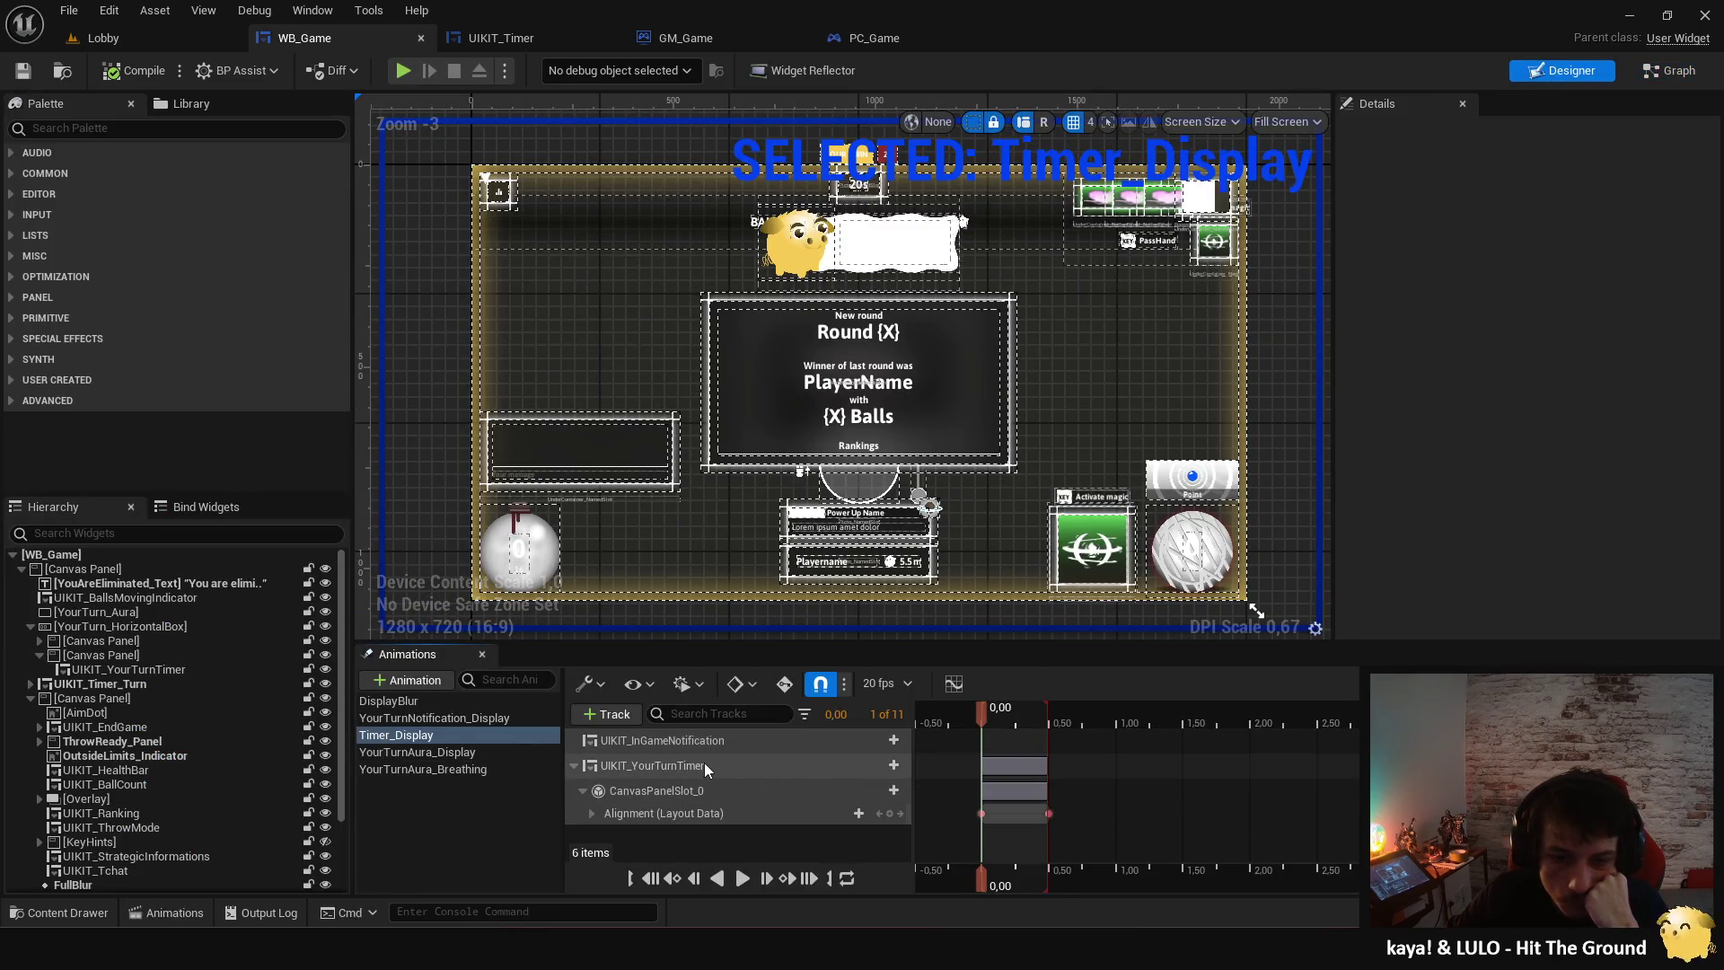
- Key UIKIT_Timer_Turn's Position Y at -100 at 0,00 in the Timer_Display animation
{"action": "left_click", "coordinate": [196, 690]}
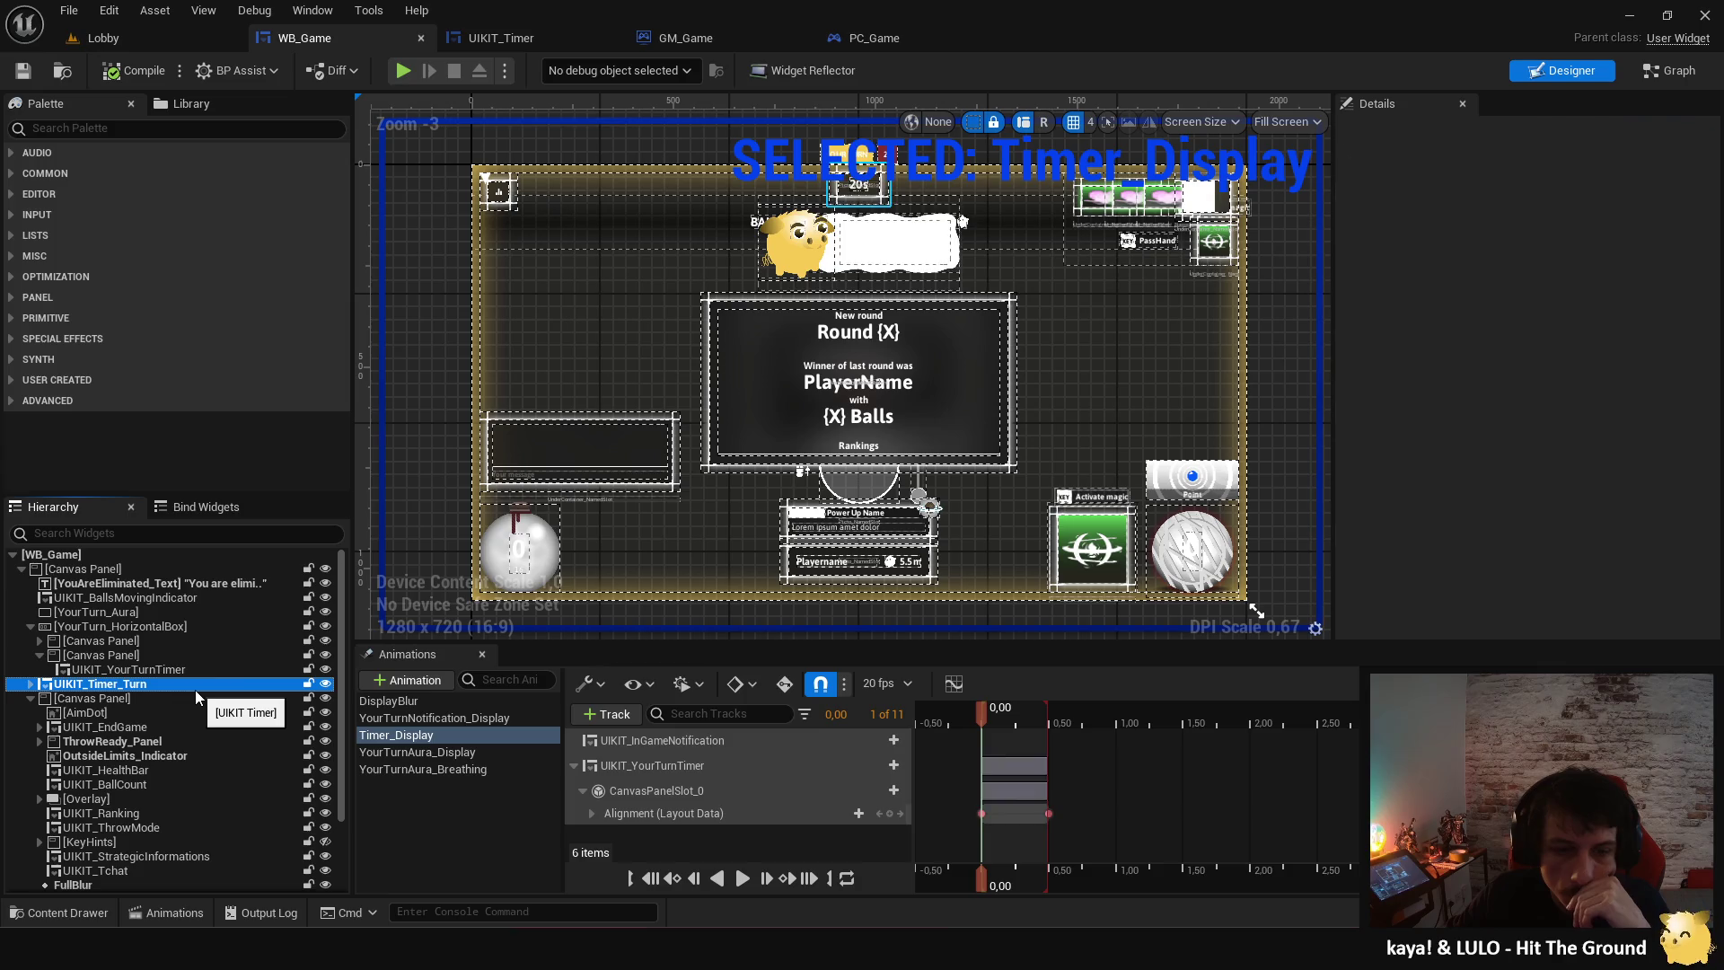
{"action": "left_click", "coordinate": [784, 687]}
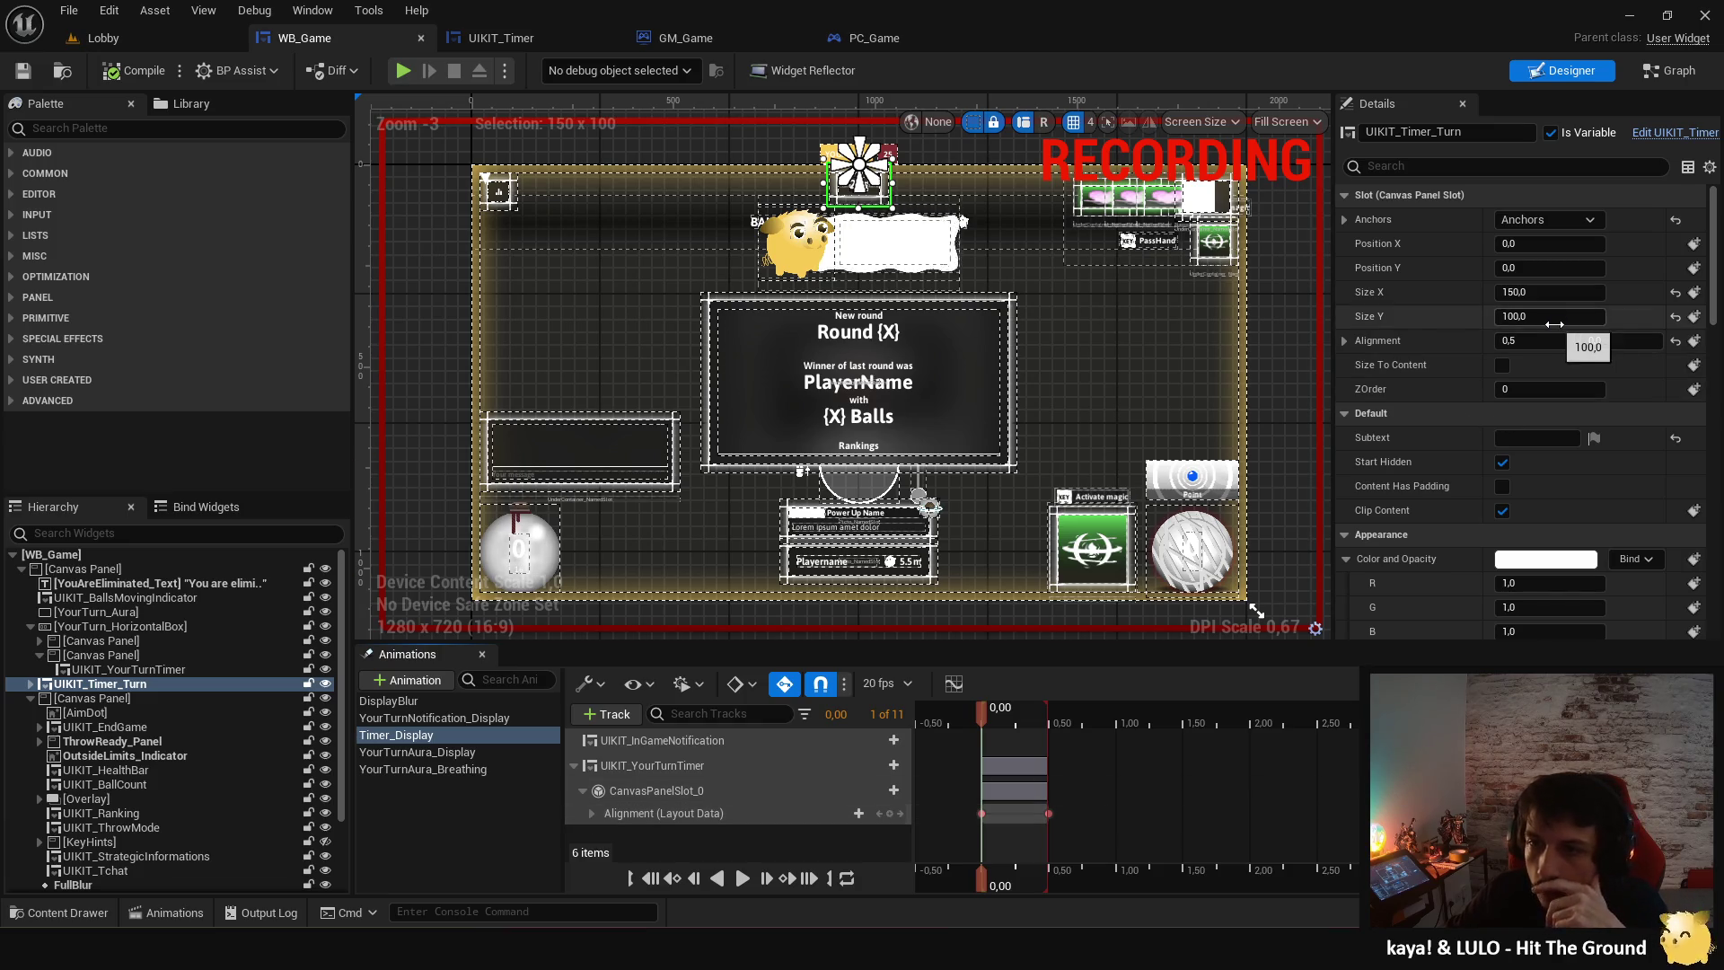
{"action": "left_click", "coordinate": [1693, 291]}
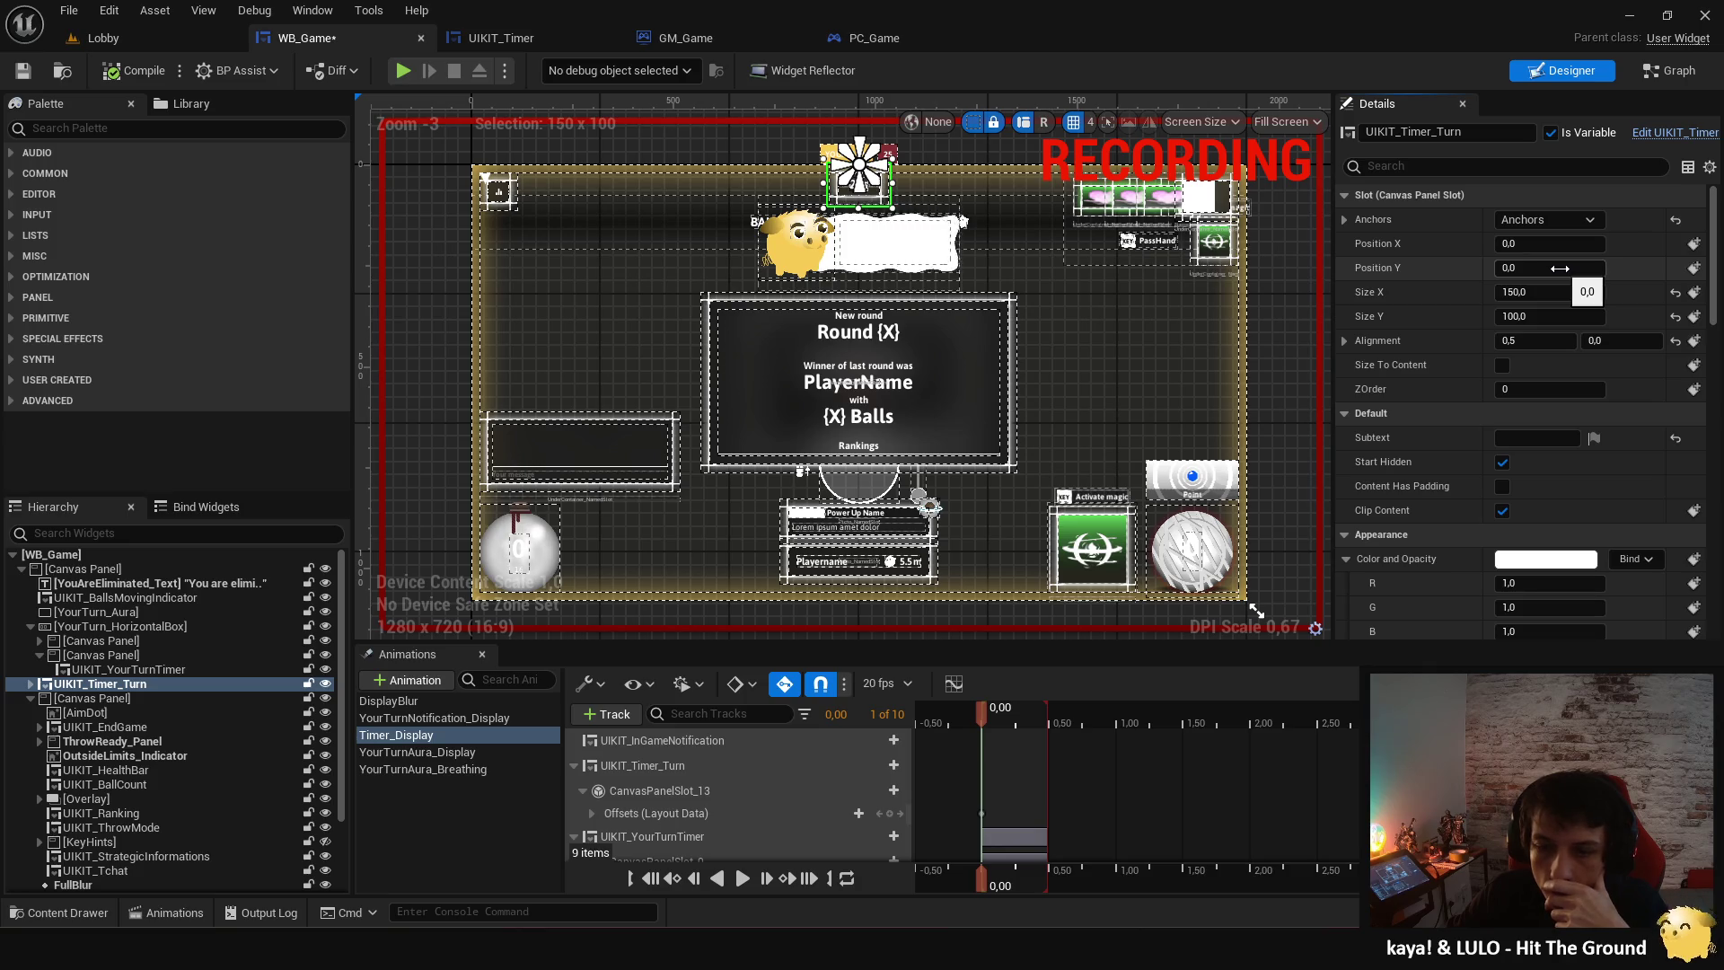
{"action": "left_click_drag", "start_coordinate": [1549, 268], "coordinate": [1526, 268]}
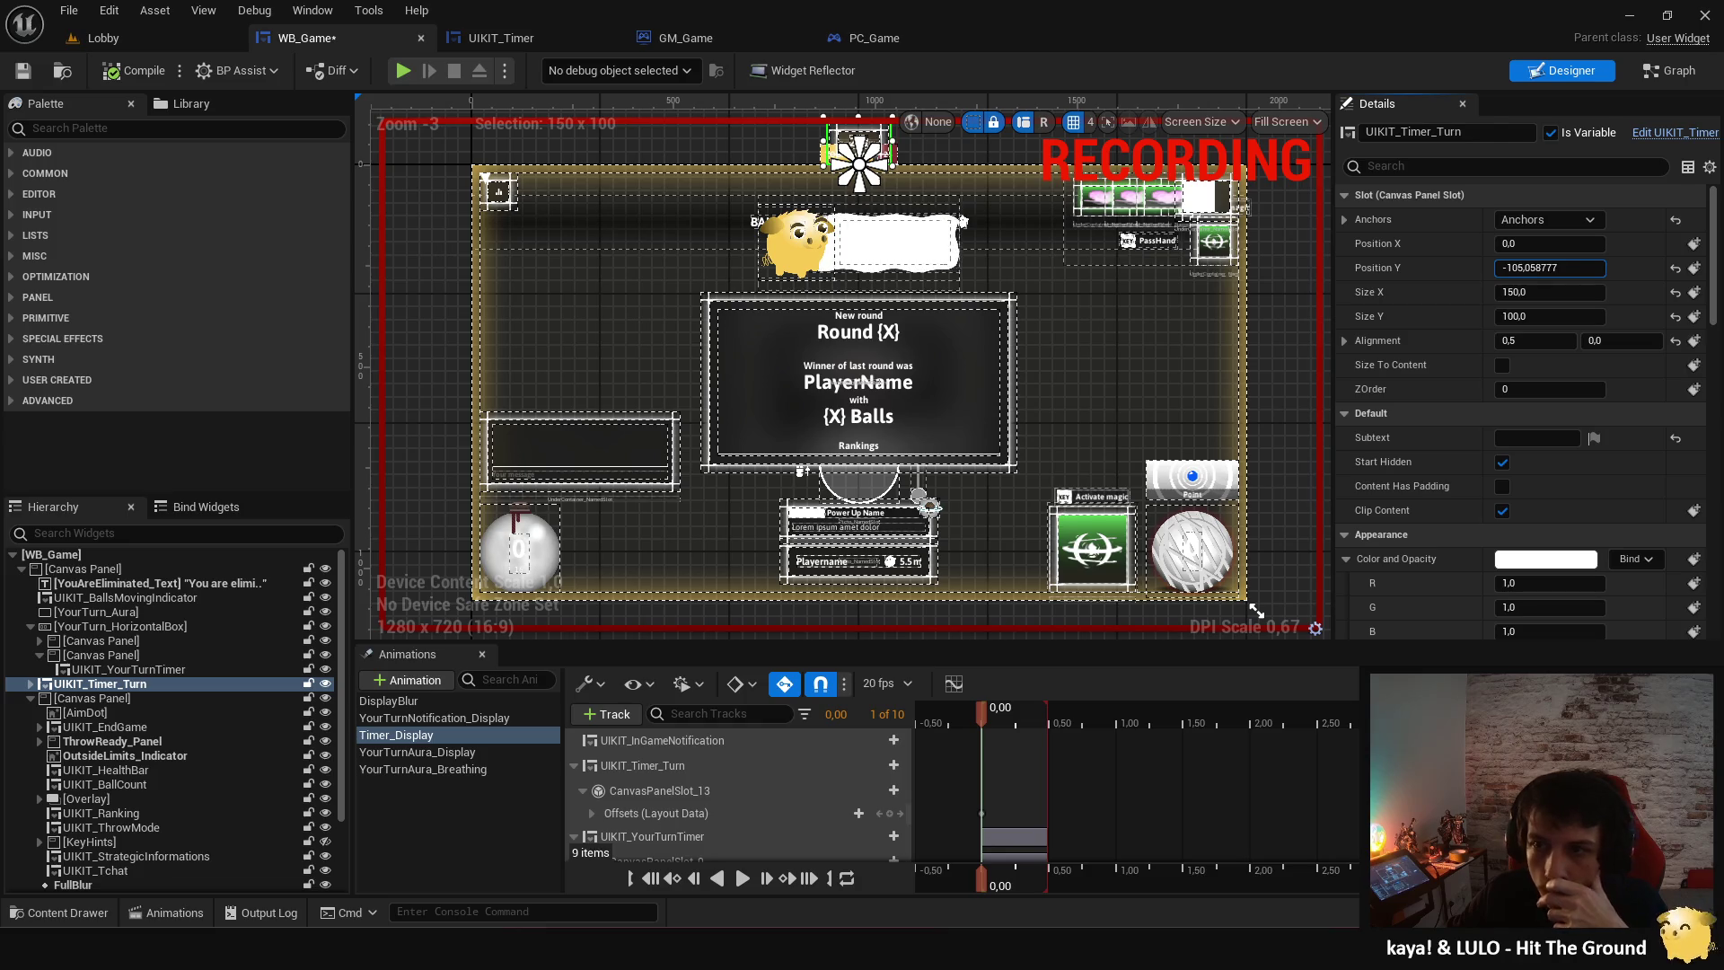
{"action": "left_click", "coordinate": [1123, 377]}
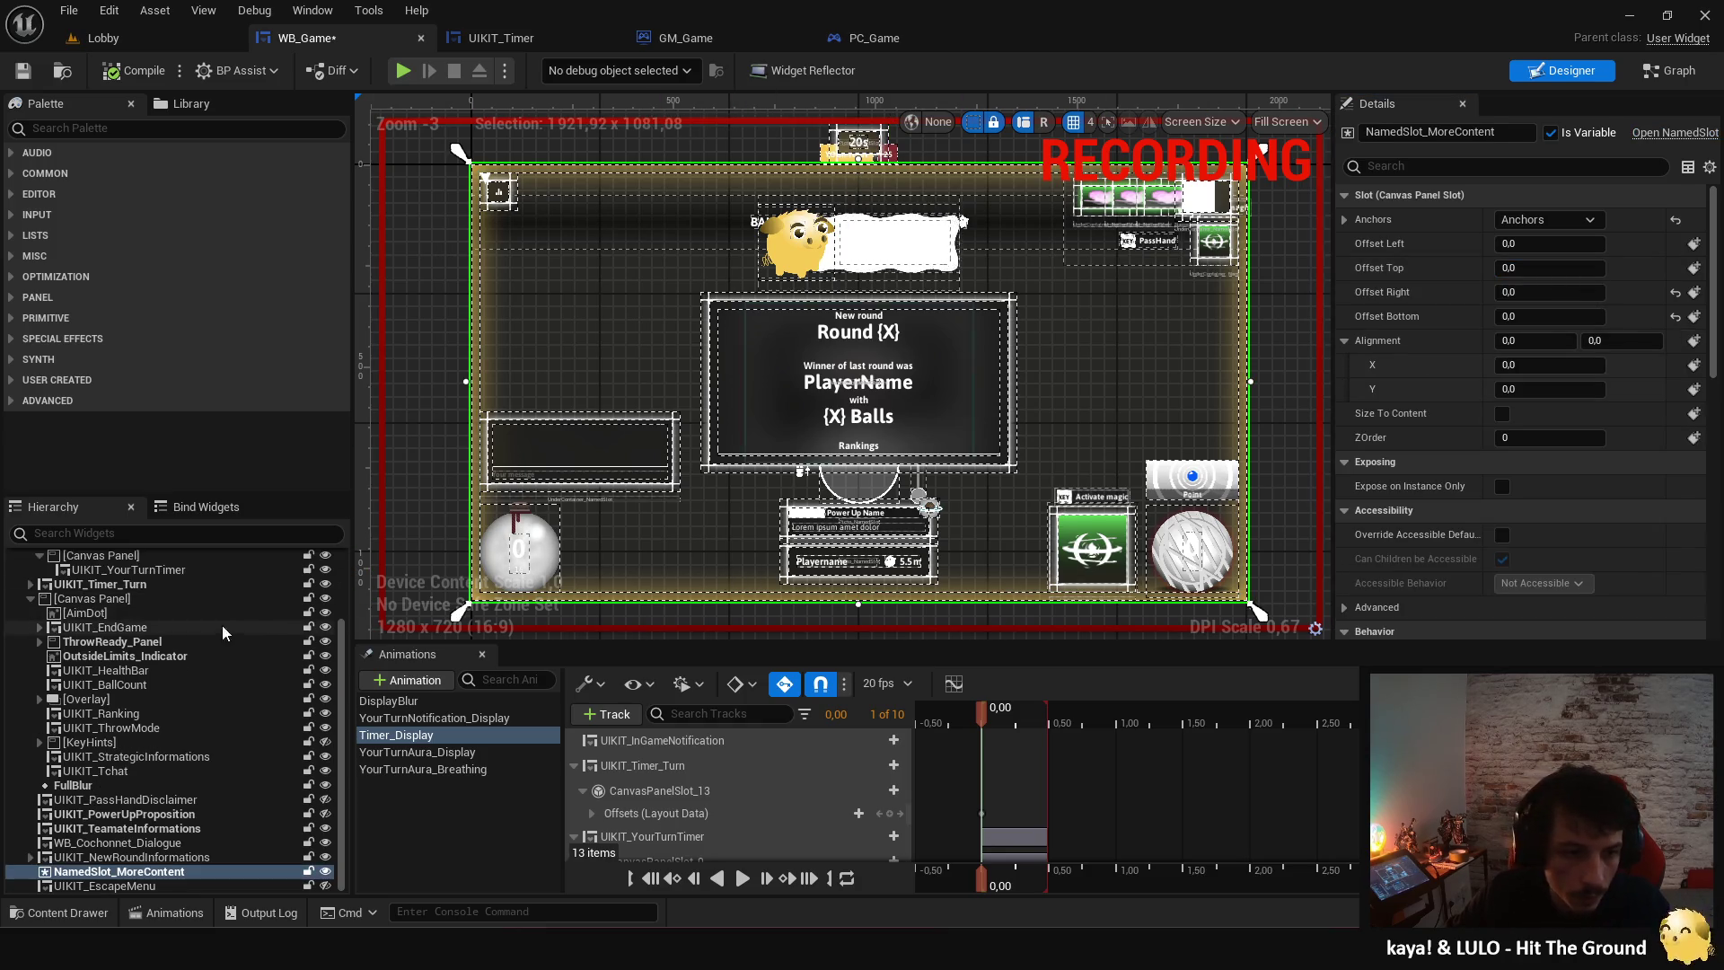
{"action": "scroll", "coordinate": [211, 642], "scroll_direction": "up", "scroll_amount": 3}
{"action": "left_click", "coordinate": [185, 684]}
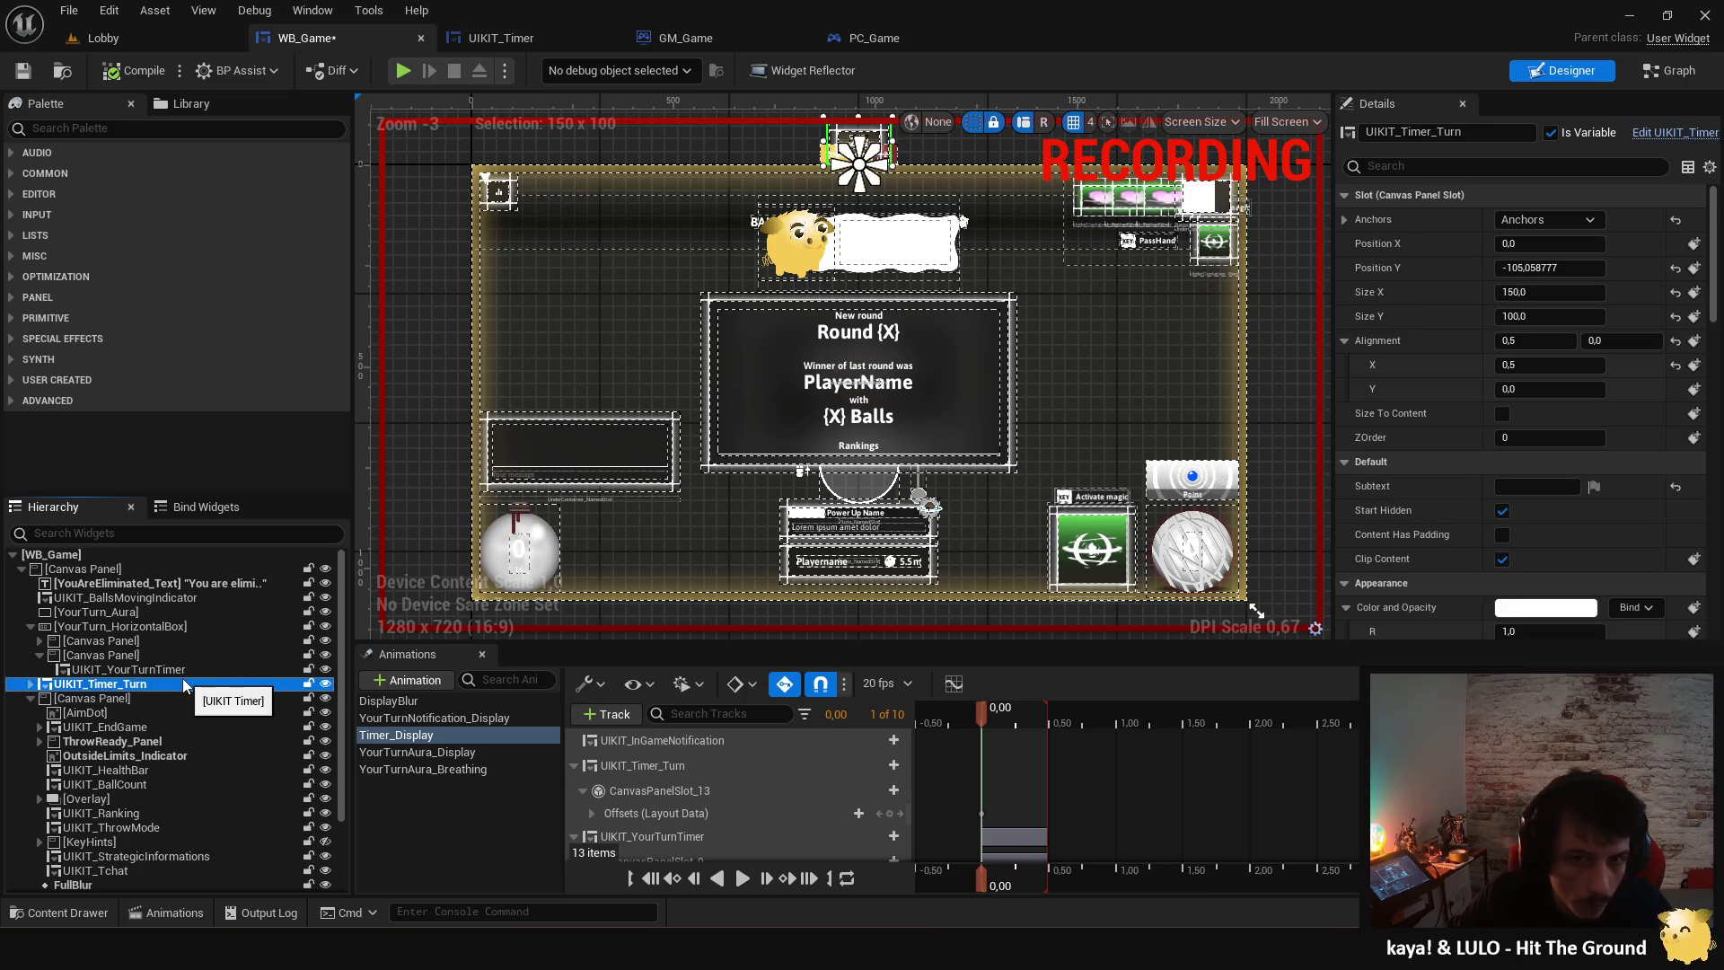
{"action": "left_click", "coordinate": [1569, 269]}
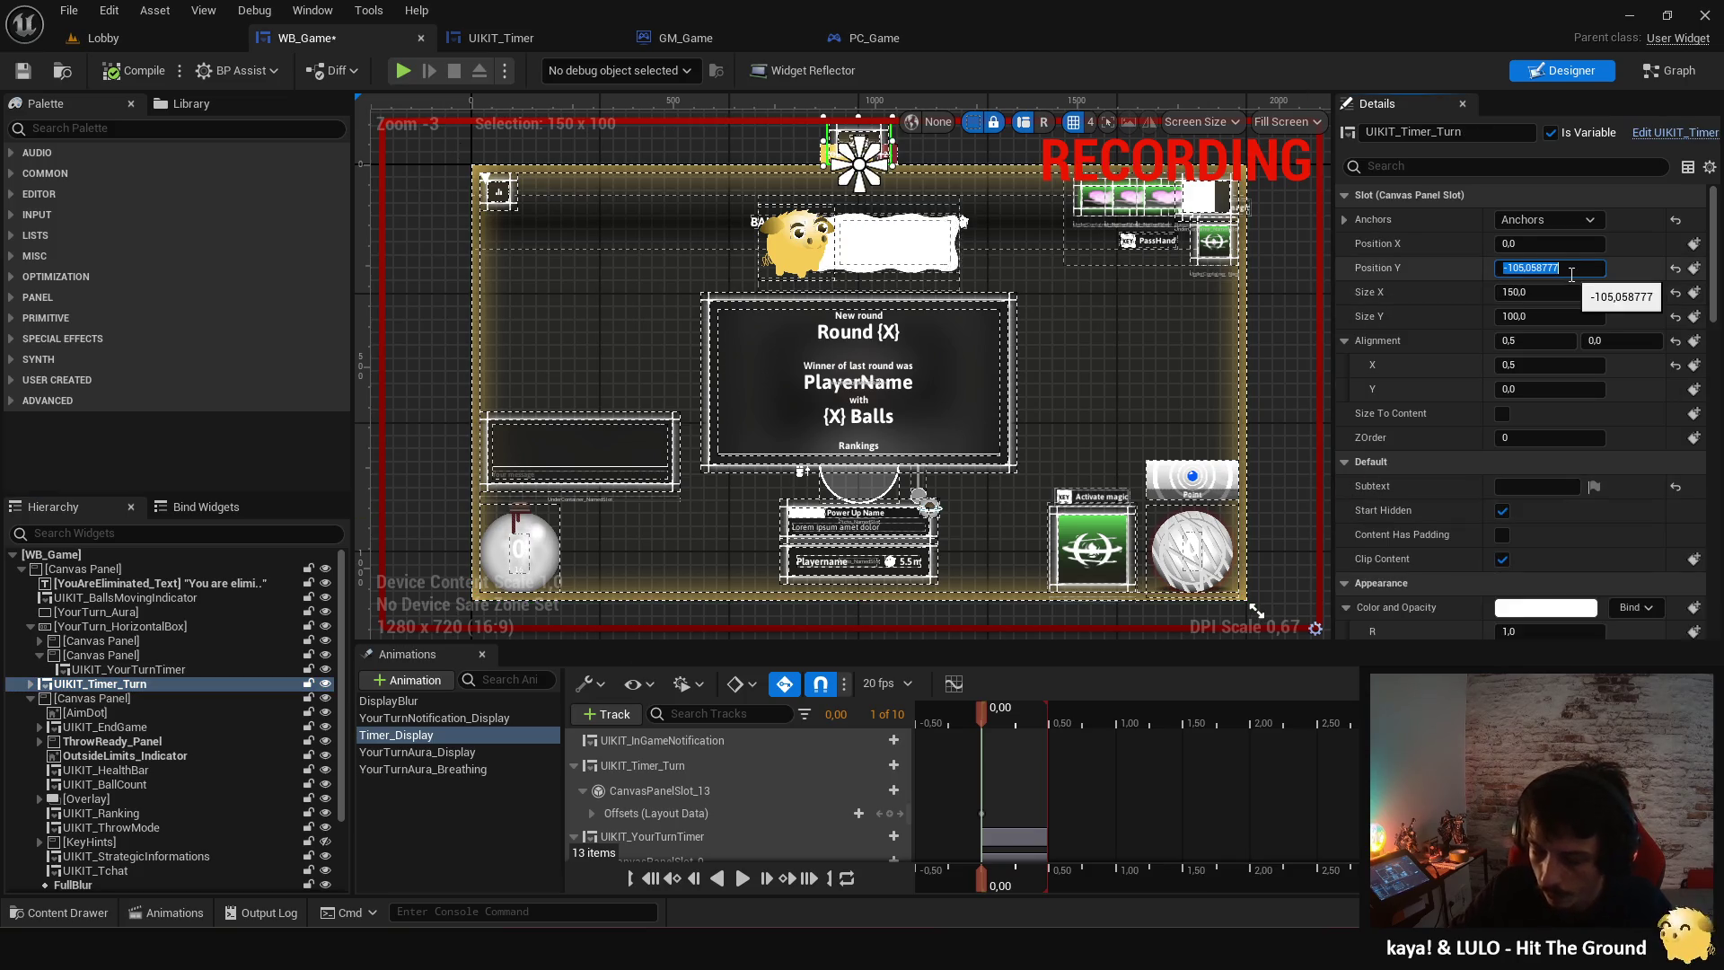
{"action": "type", "text": "-150"}
{"action": "key", "text": "Return"}
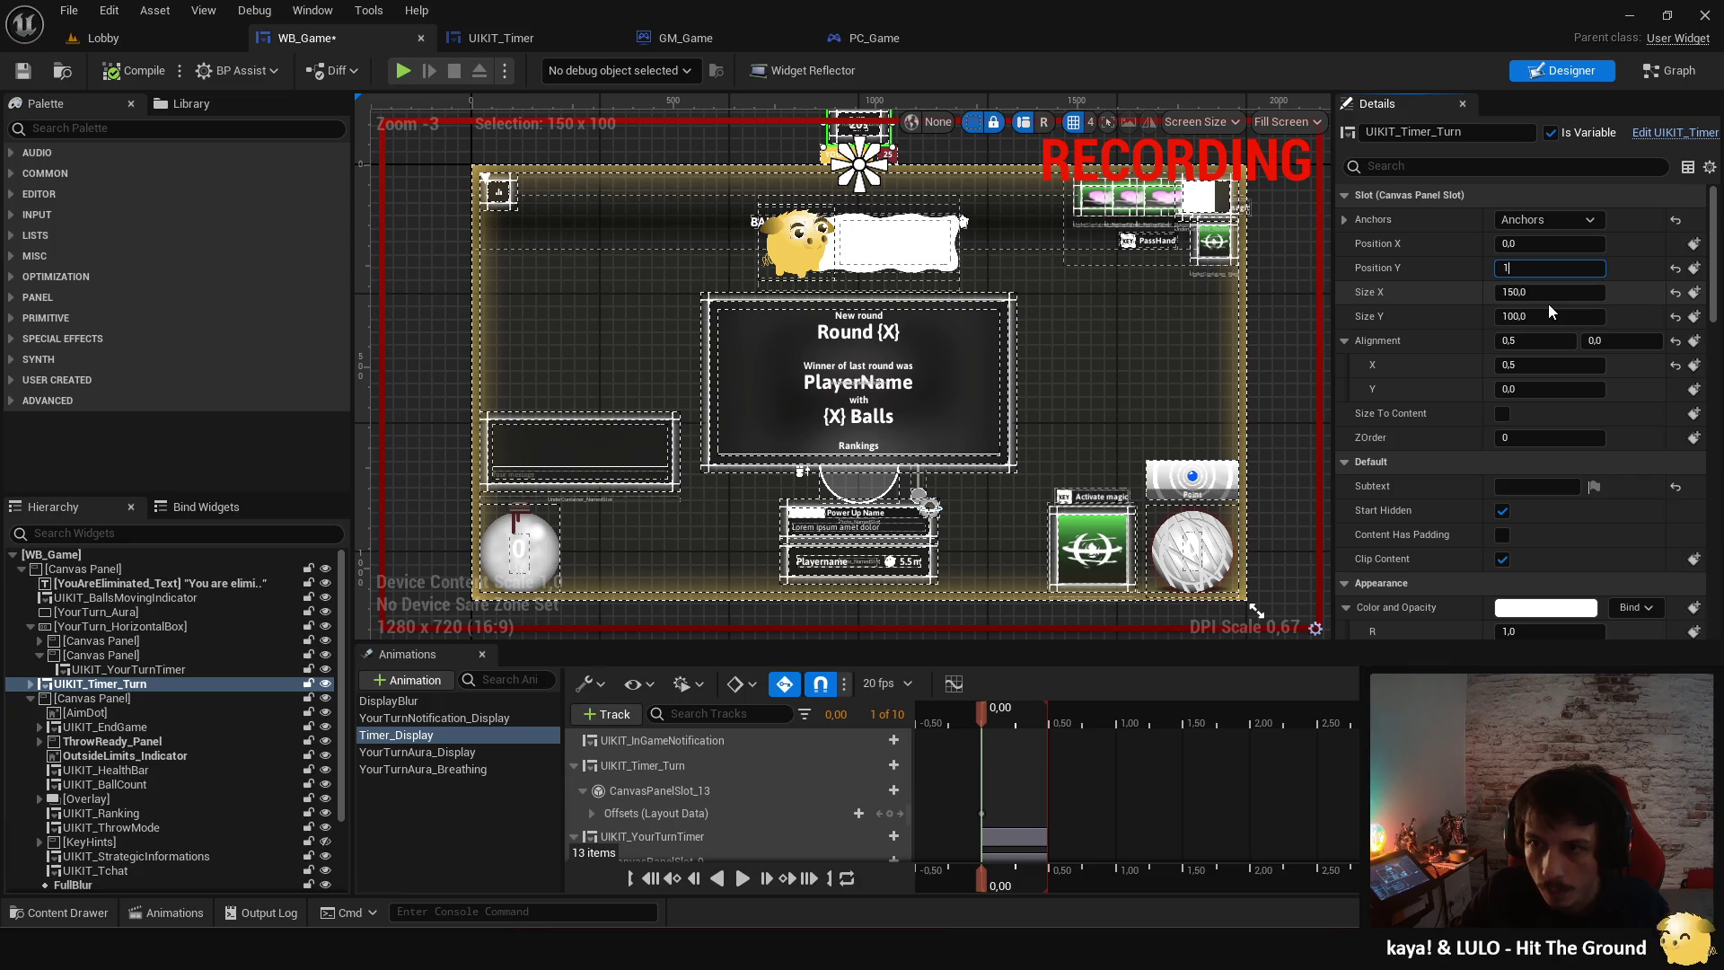
{"action": "type", "text": "-00"}
{"action": "key", "text": "Return"}
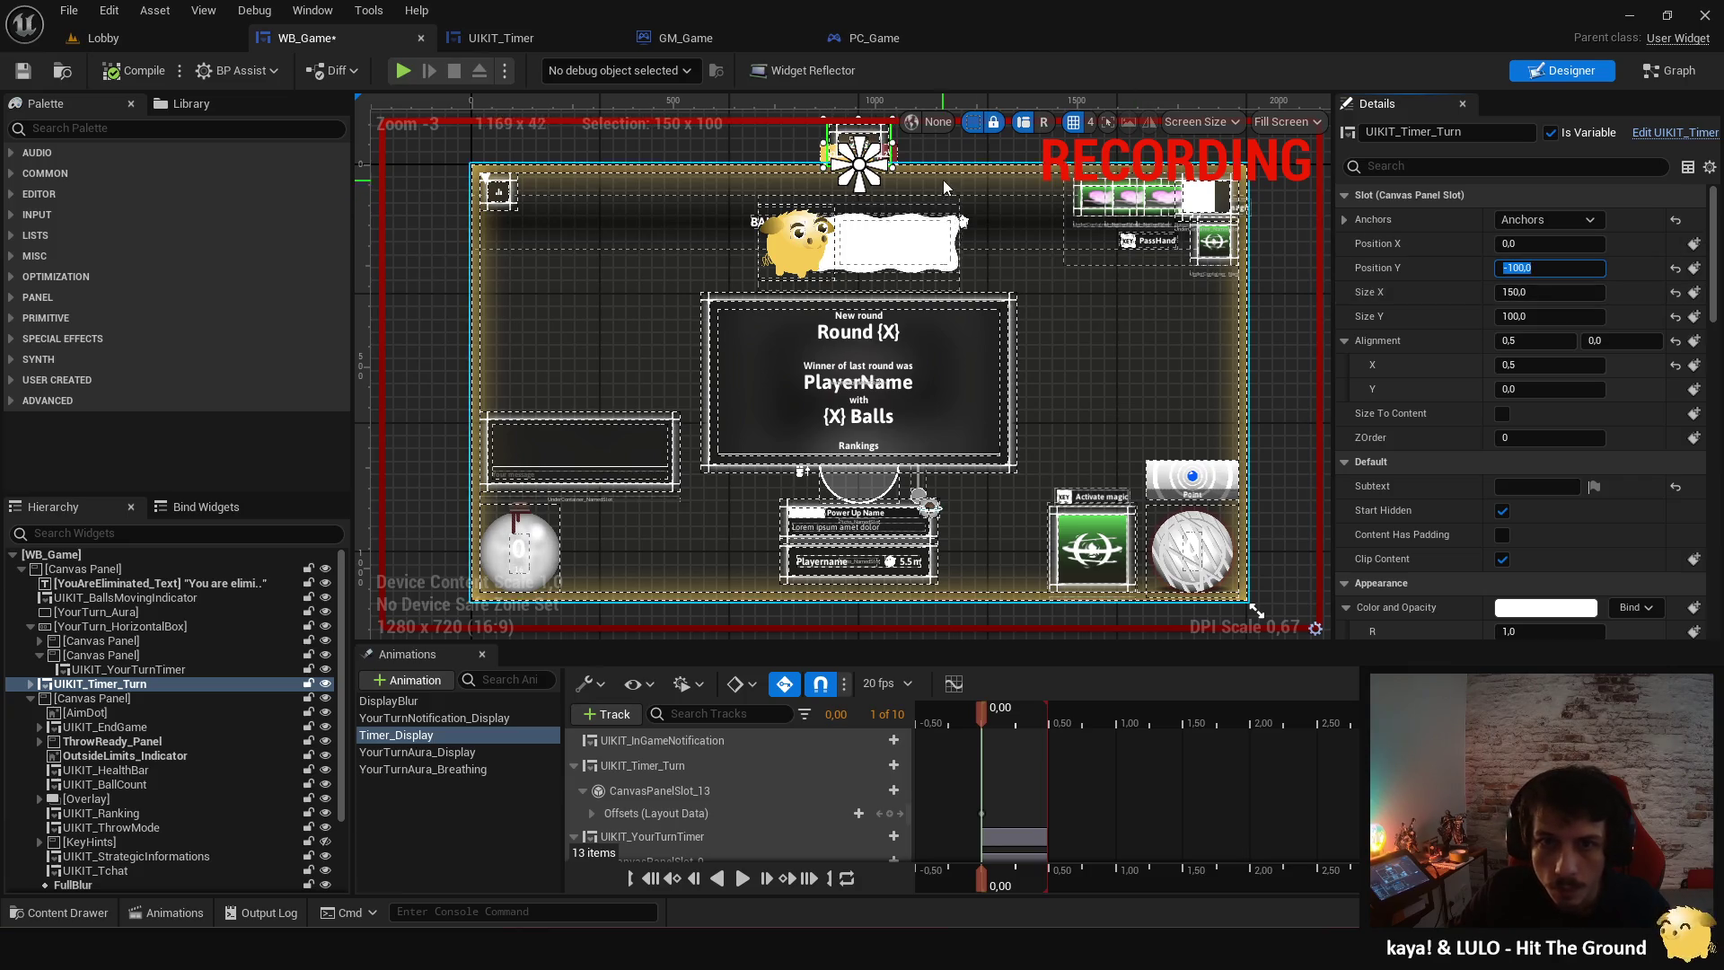
- Move the playhead to 0,50 and key UIKIT_Timer_Turn's Position Y at 10
{"action": "scroll", "coordinate": [790, 170], "scroll_direction": "up", "scroll_amount": 4}
{"action": "scroll", "coordinate": [790, 171], "scroll_direction": "down", "scroll_amount": 6}
{"action": "scroll", "coordinate": [790, 171], "scroll_direction": "up", "scroll_amount": 3}
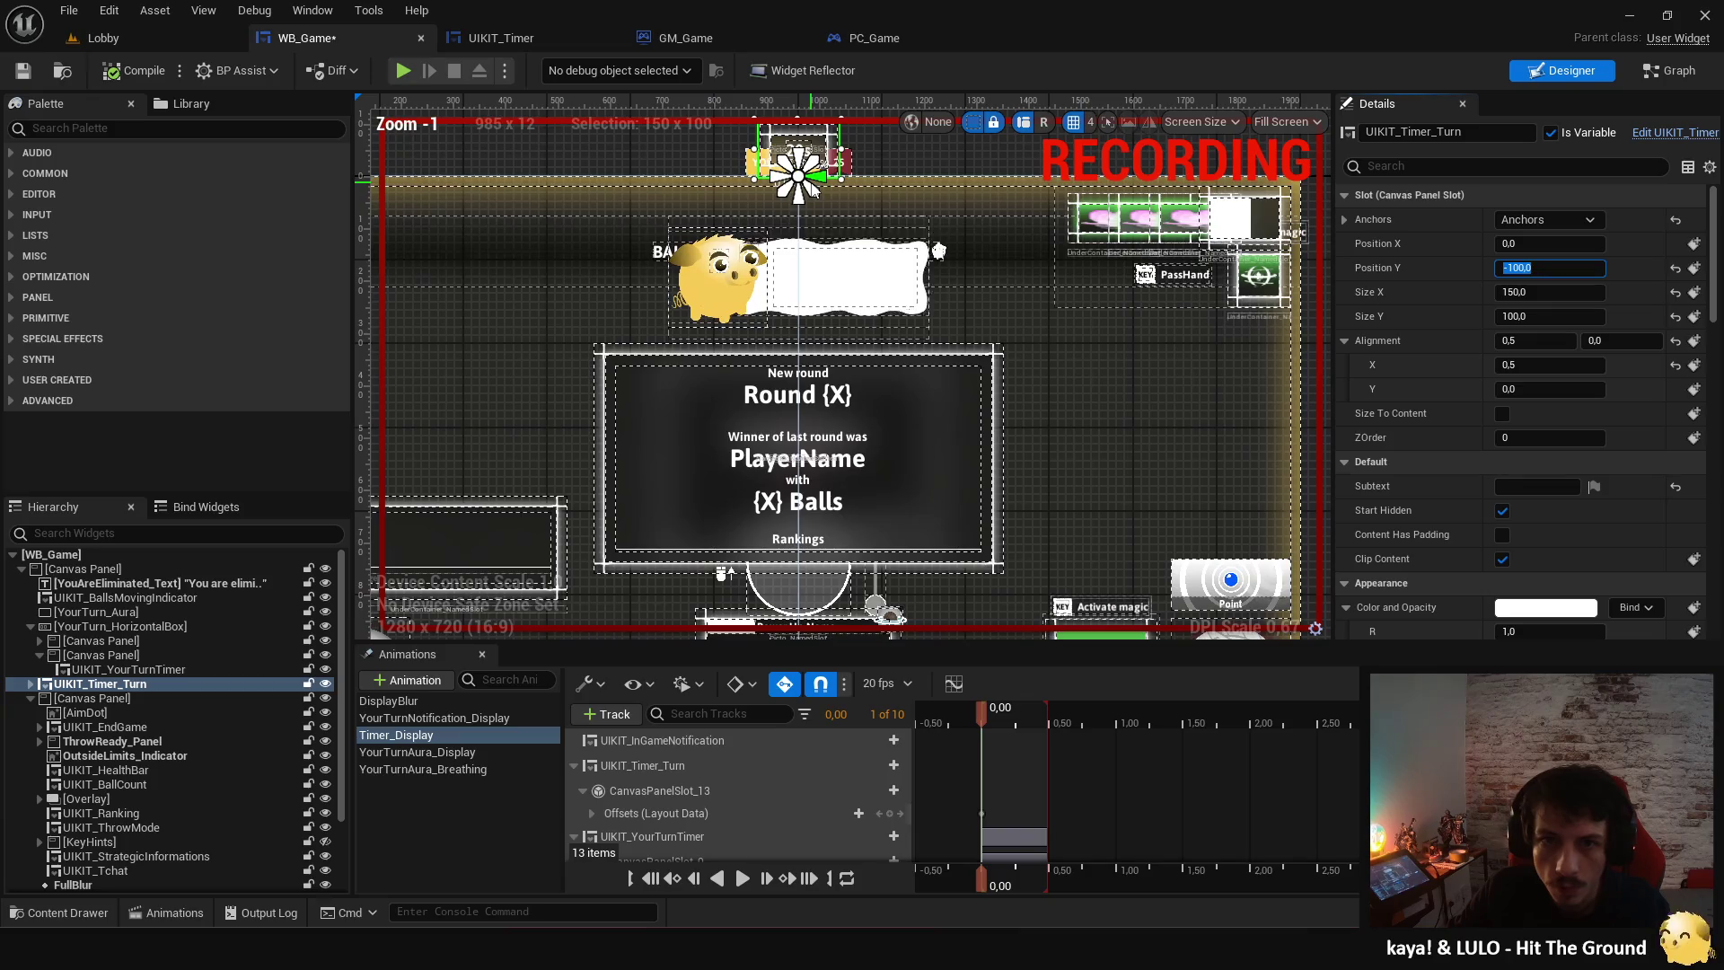
{"action": "left_click_drag", "start_coordinate": [1020, 725], "coordinate": [1049, 726]}
{"action": "left_click", "coordinate": [1547, 268]}
{"action": "type", "text": "0"}
{"action": "key", "text": "Return"}
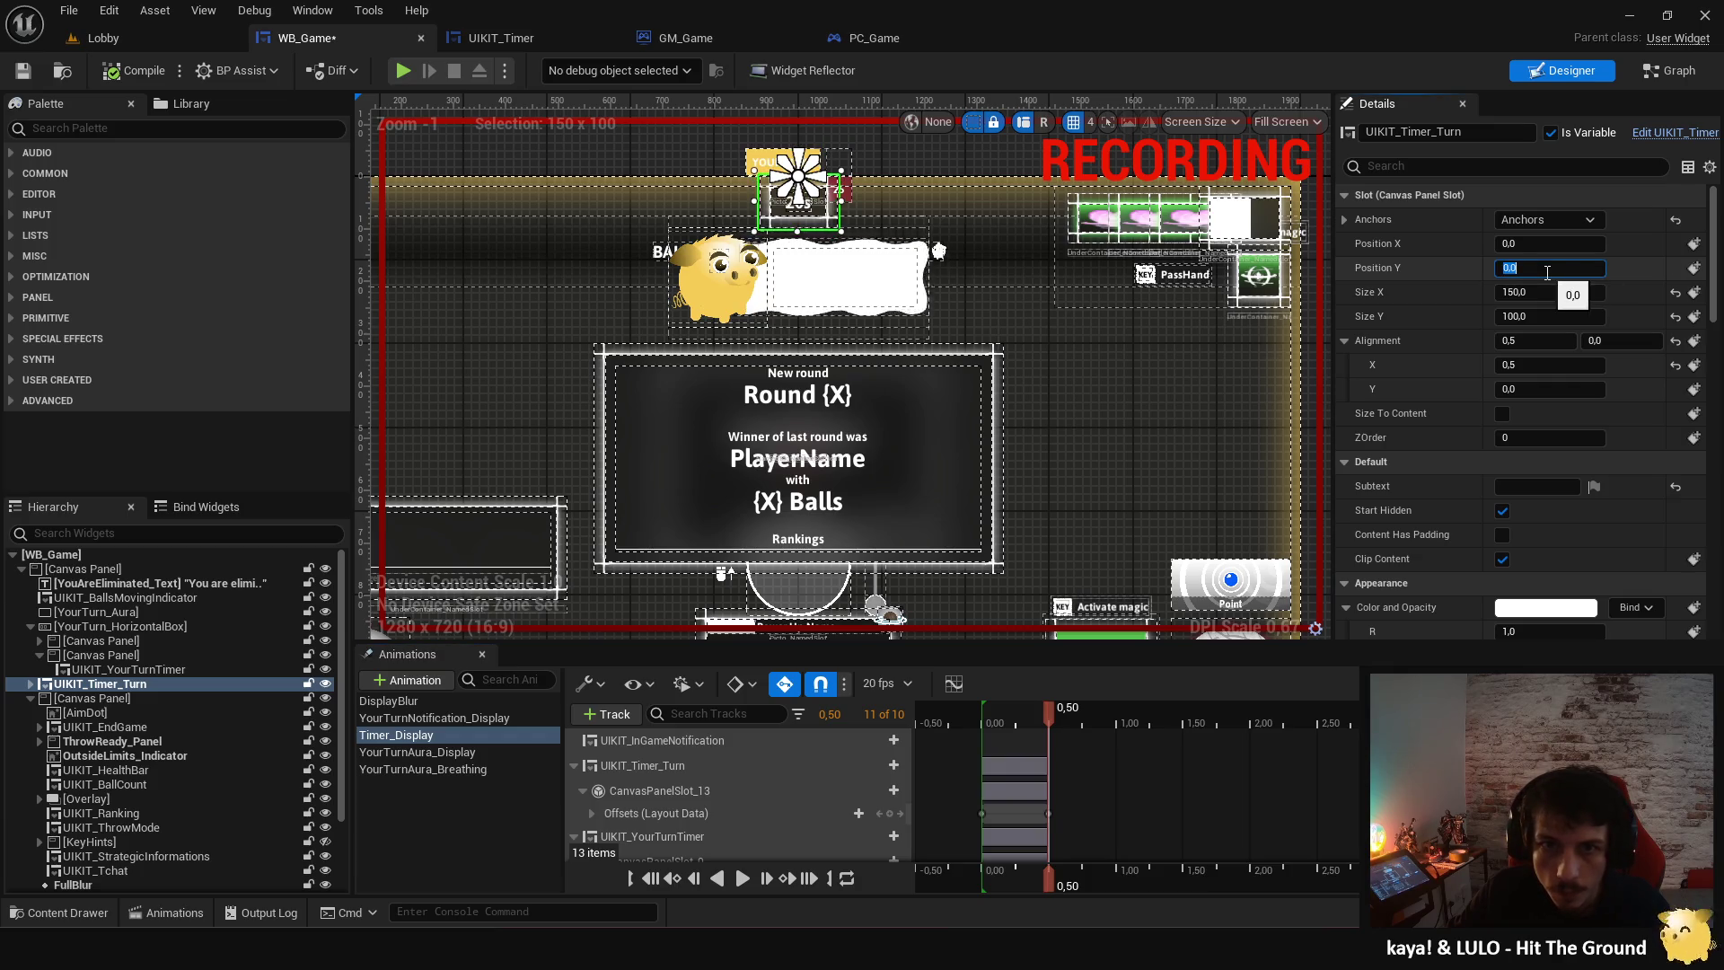
{"action": "scroll", "coordinate": [799, 184], "scroll_direction": "up", "scroll_amount": 5}
{"action": "type", "text": "10"}
{"action": "key", "text": "Return"}
{"action": "scroll", "coordinate": [999, 433], "scroll_direction": "down", "scroll_amount": 6}
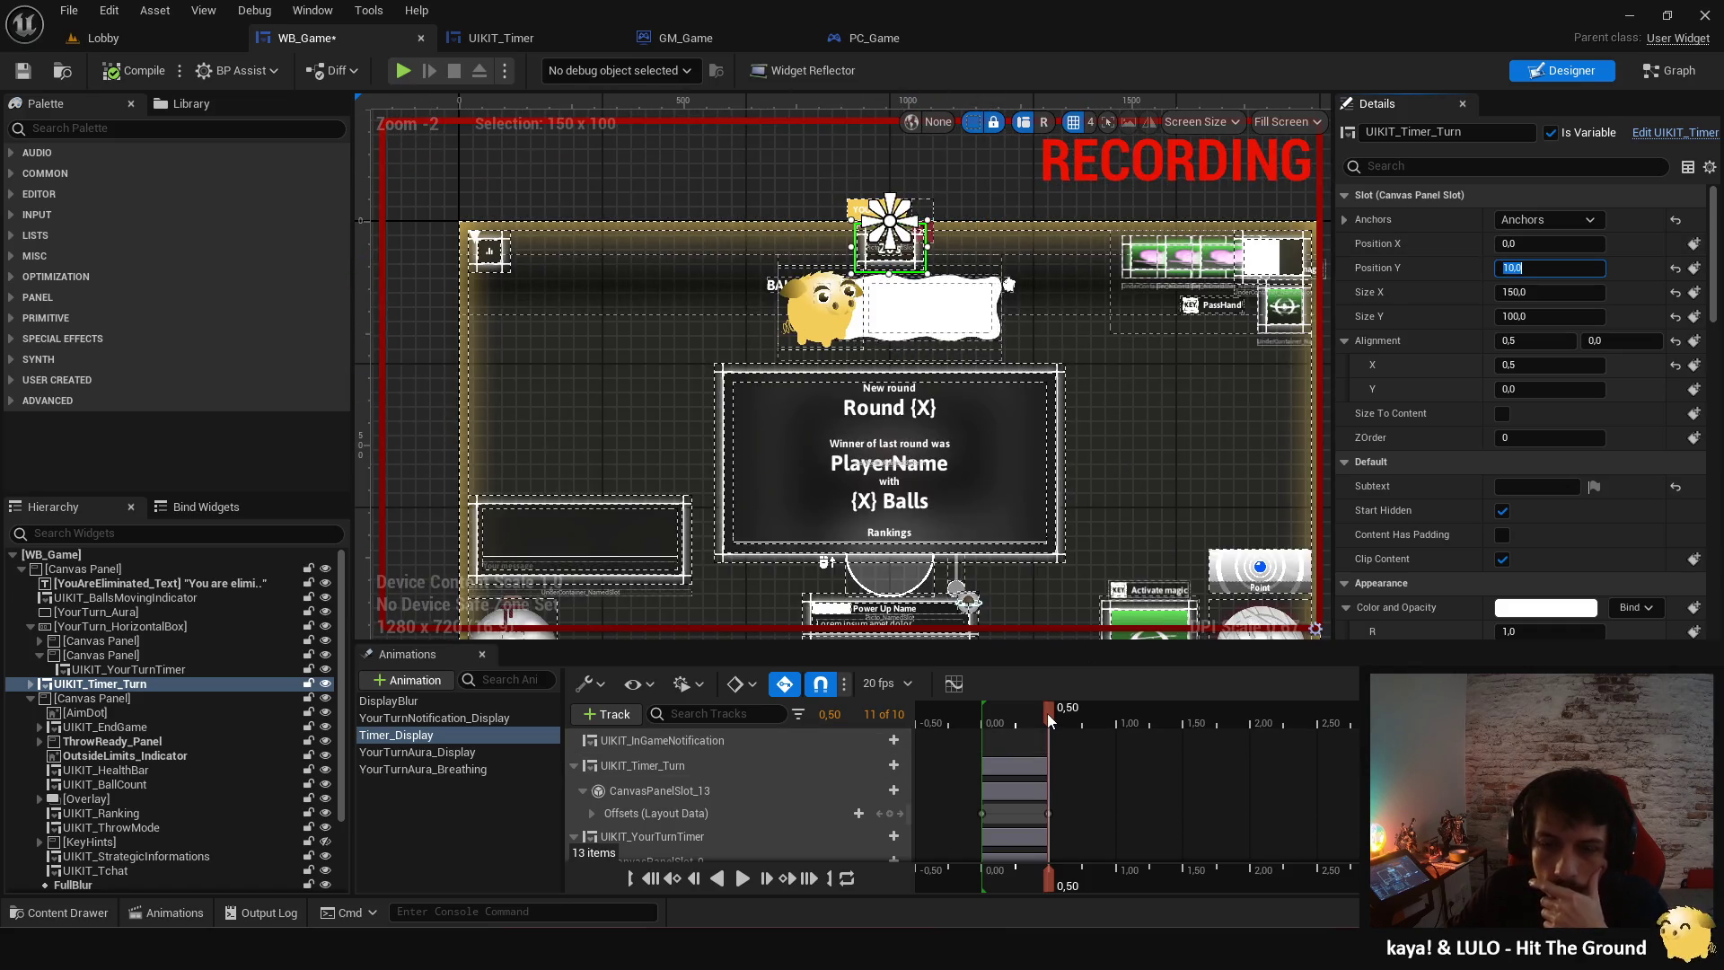
- Compare the resting layout and scrub Timer_Display to preview the timer sliding down
{"action": "left_click", "coordinate": [510, 841]}
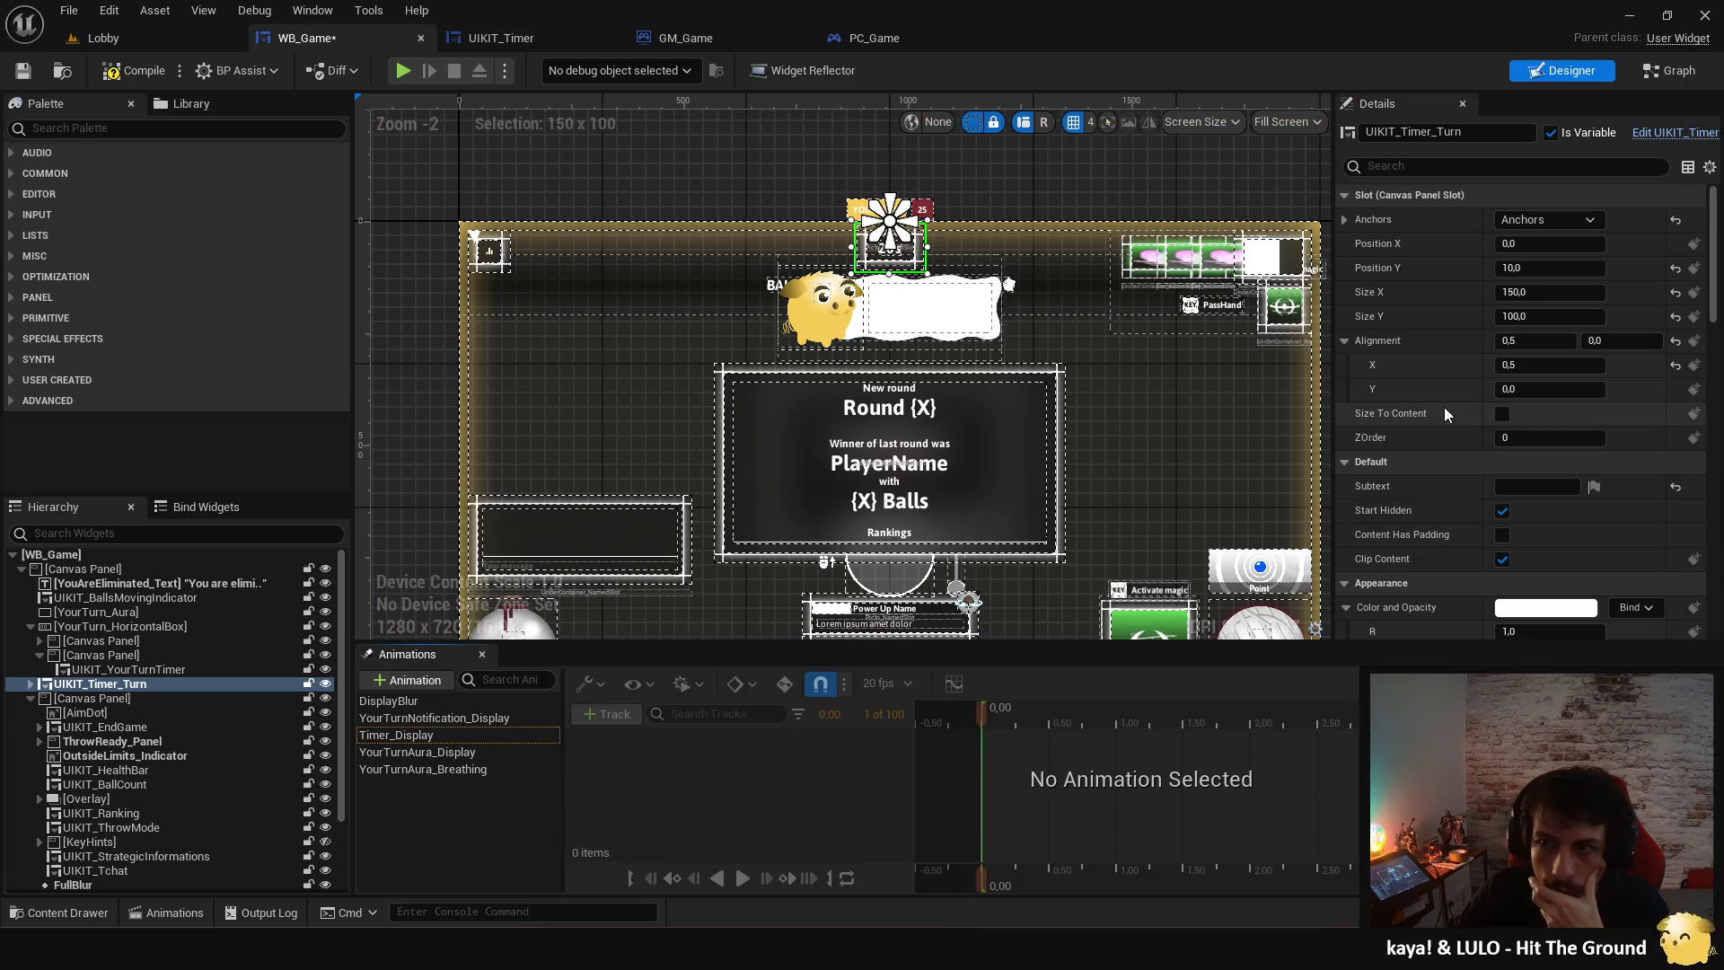
{"action": "left_click", "coordinate": [442, 736]}
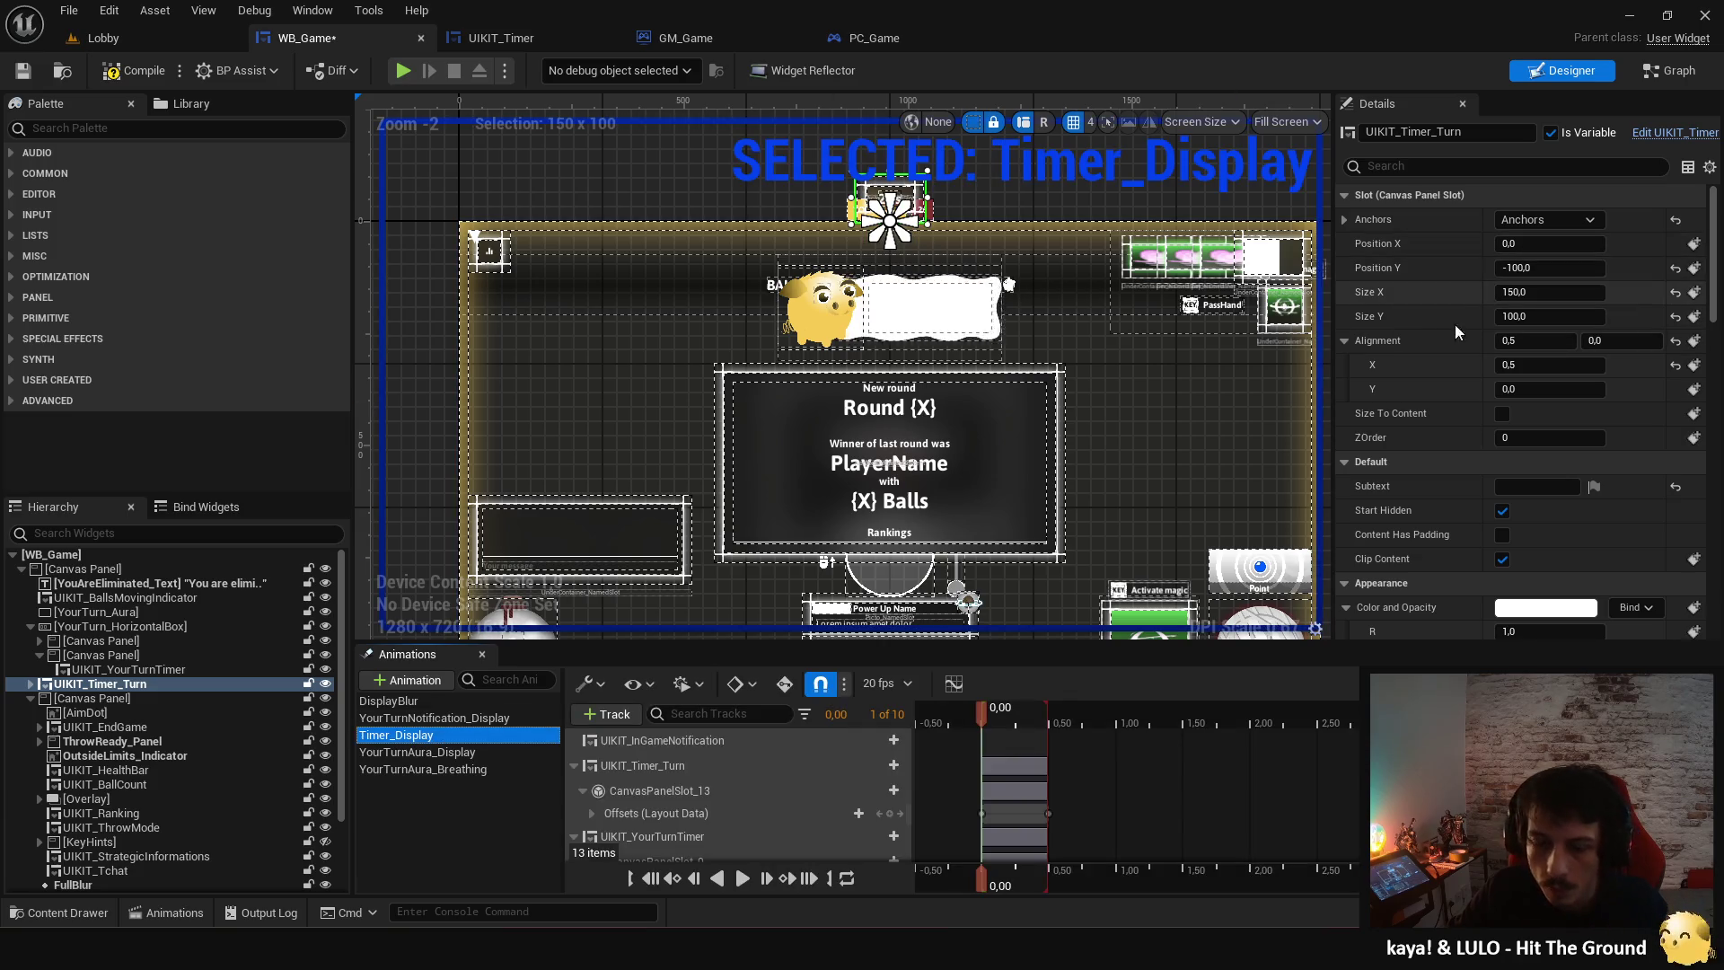
{"action": "left_click", "coordinate": [442, 826]}
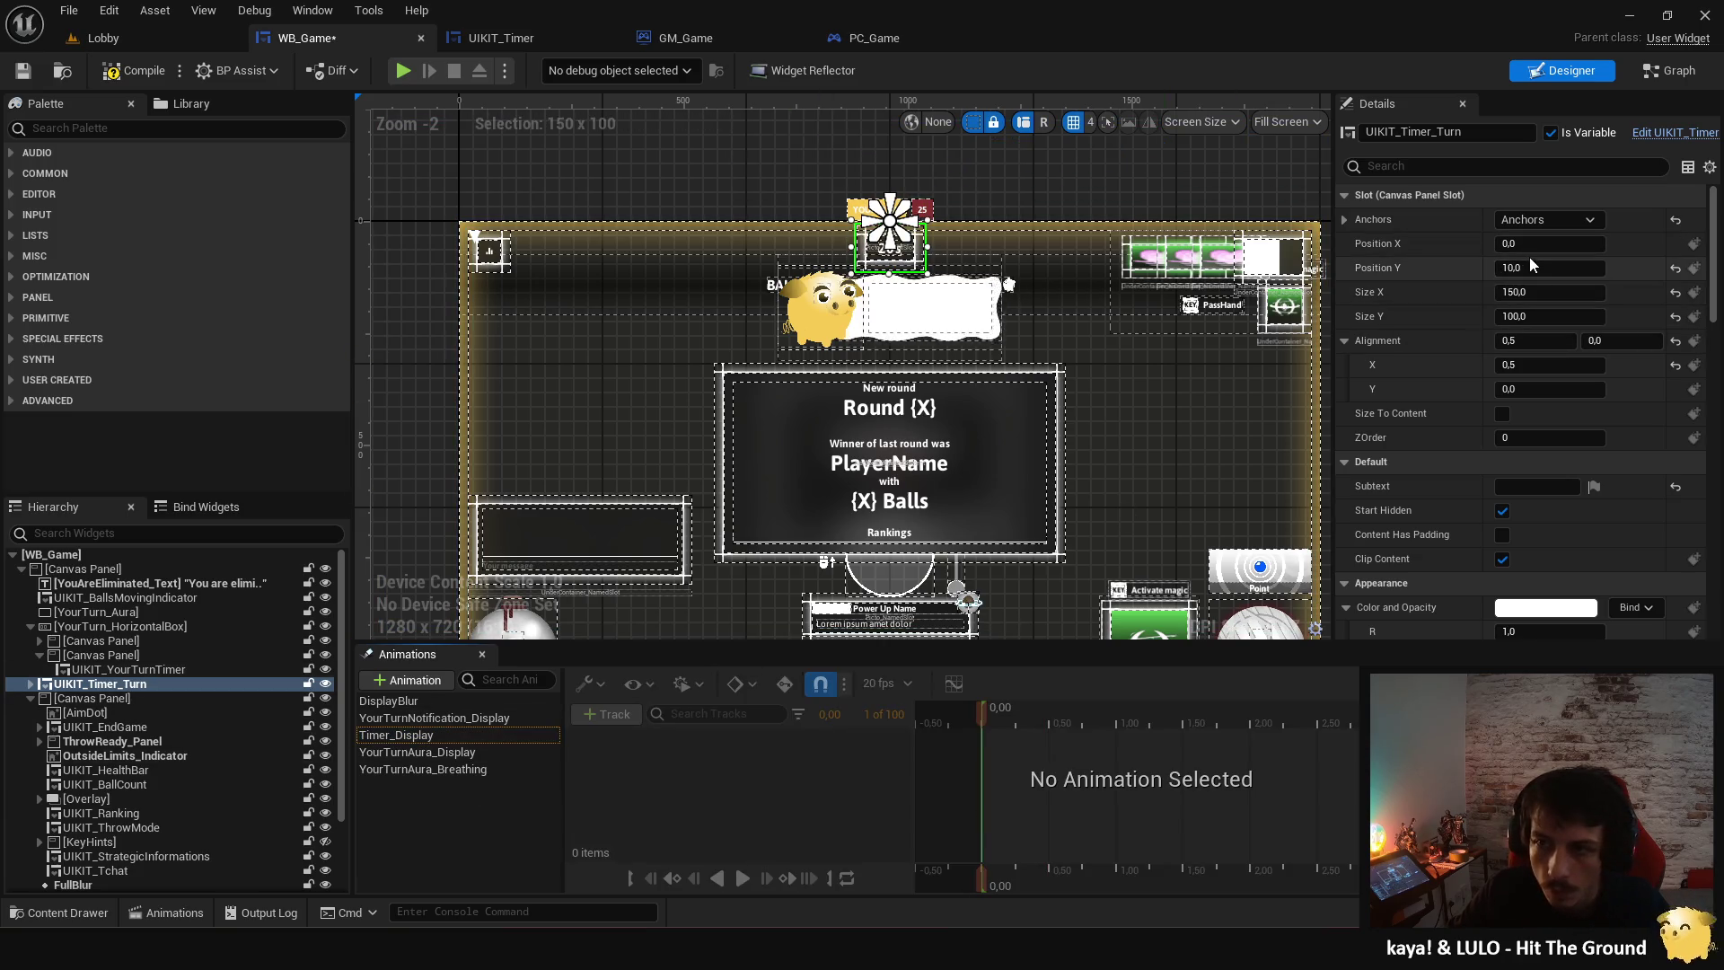
{"action": "left_click", "coordinate": [434, 737]}
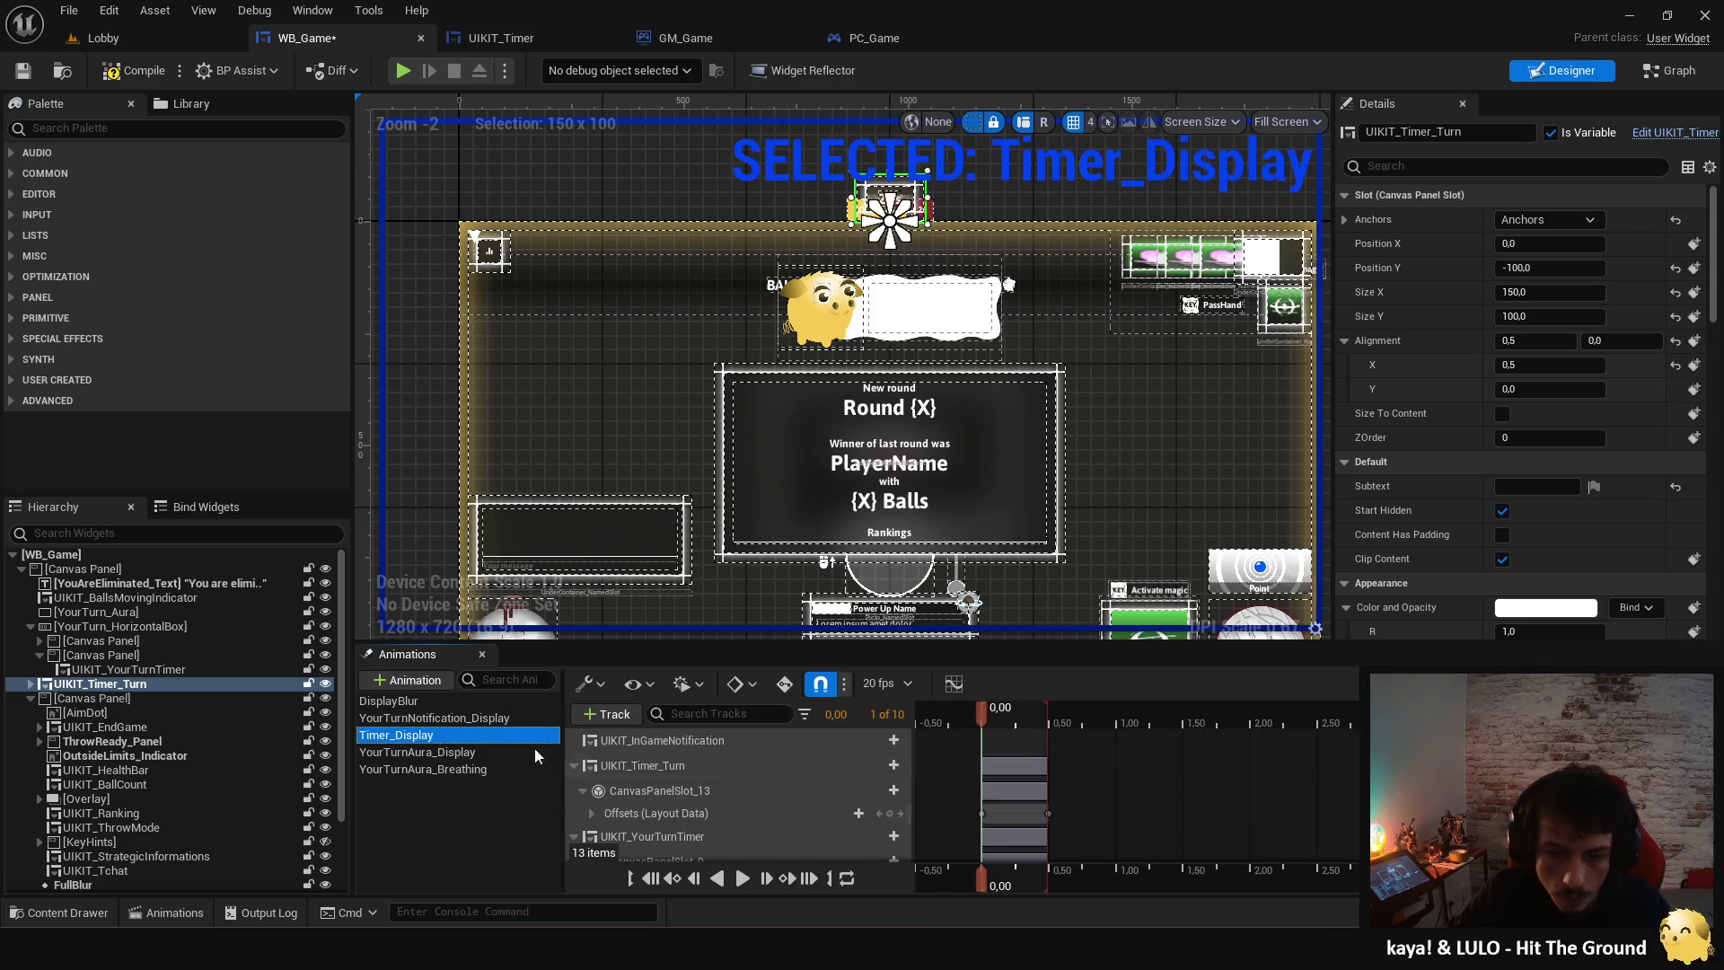
{"action": "mouse_move", "coordinate": [989, 712]}
{"action": "left_mouse_down"}
{"action": "mouse_move", "coordinate": [1038, 708]}
{"action": "mouse_move", "coordinate": [979, 713]}
{"action": "left_mouse_up"}
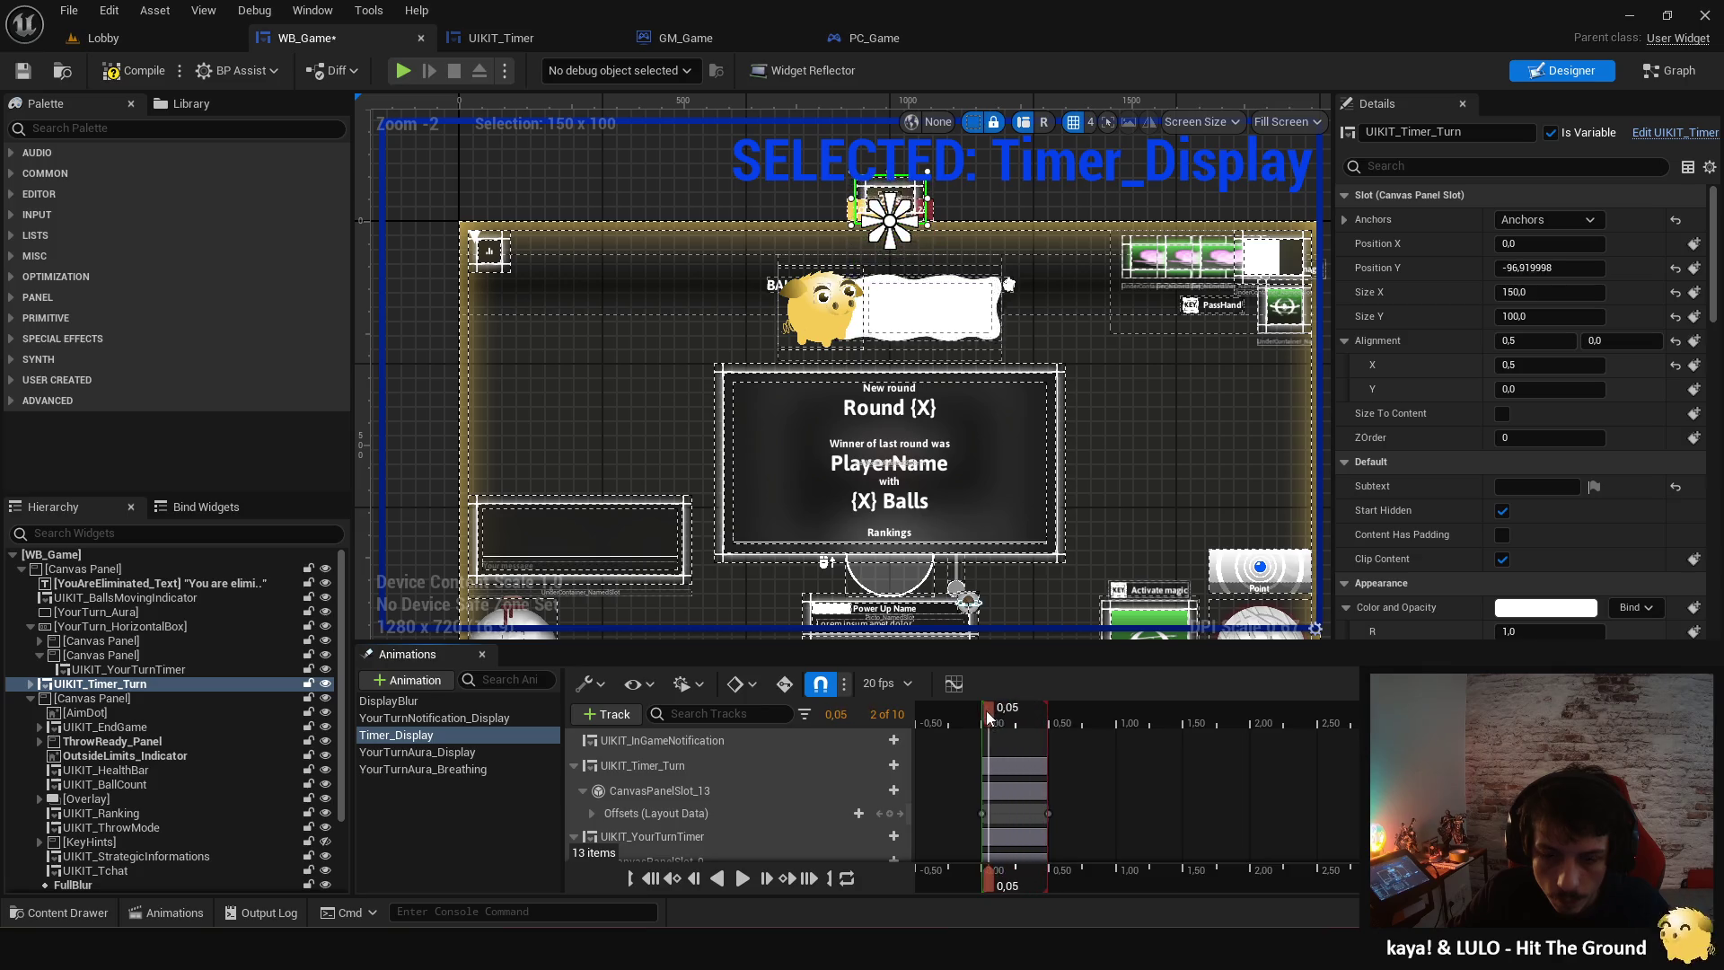
{"action": "left_click", "coordinate": [508, 45]}
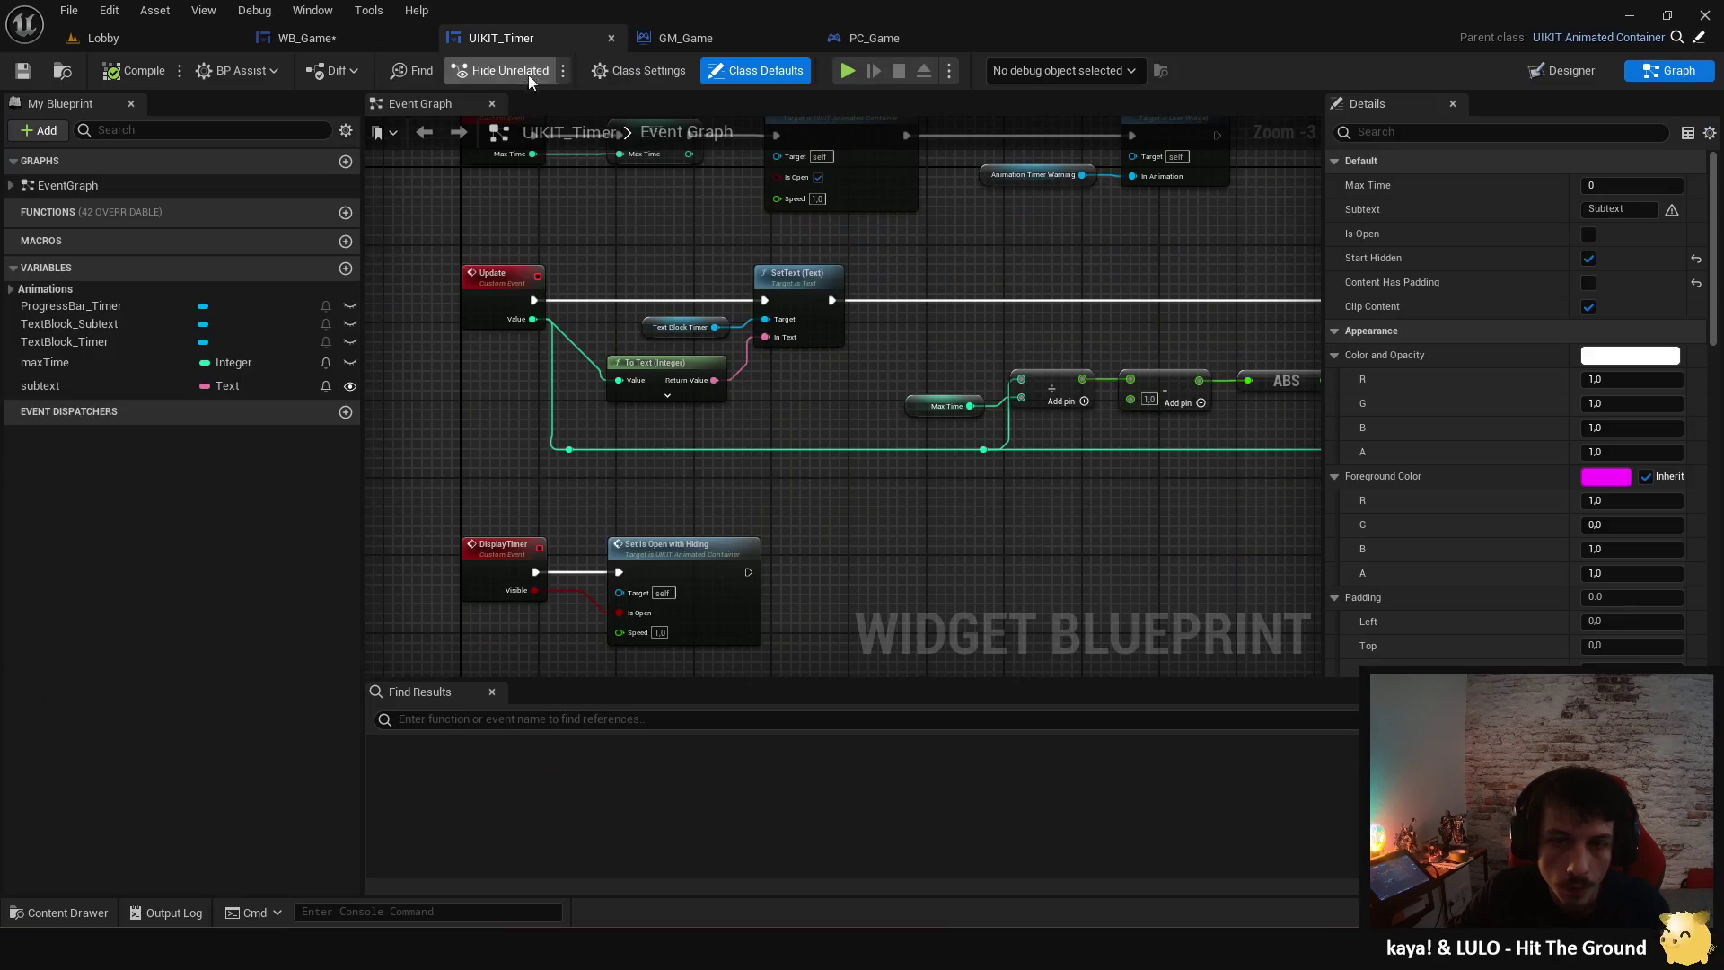
- In WB_Game's Display Turn Timer graph, duplicate the Timer Display getter node
{"action": "left_click", "coordinate": [354, 39]}
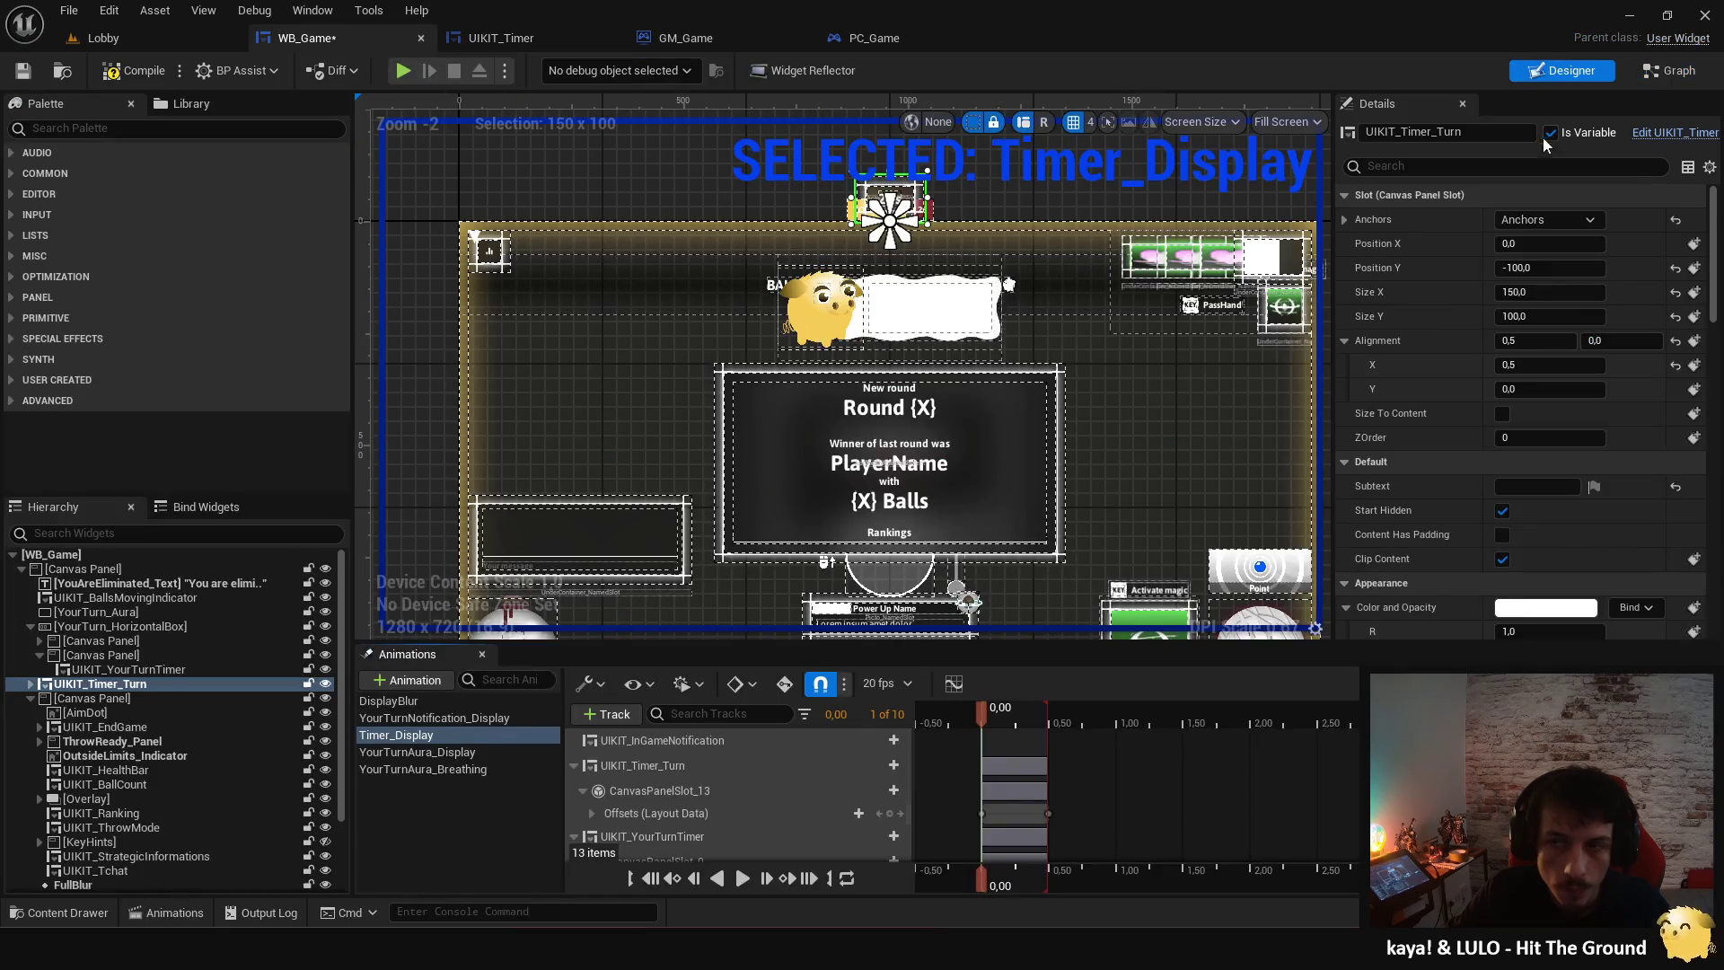
{"action": "left_click", "coordinate": [1636, 77]}
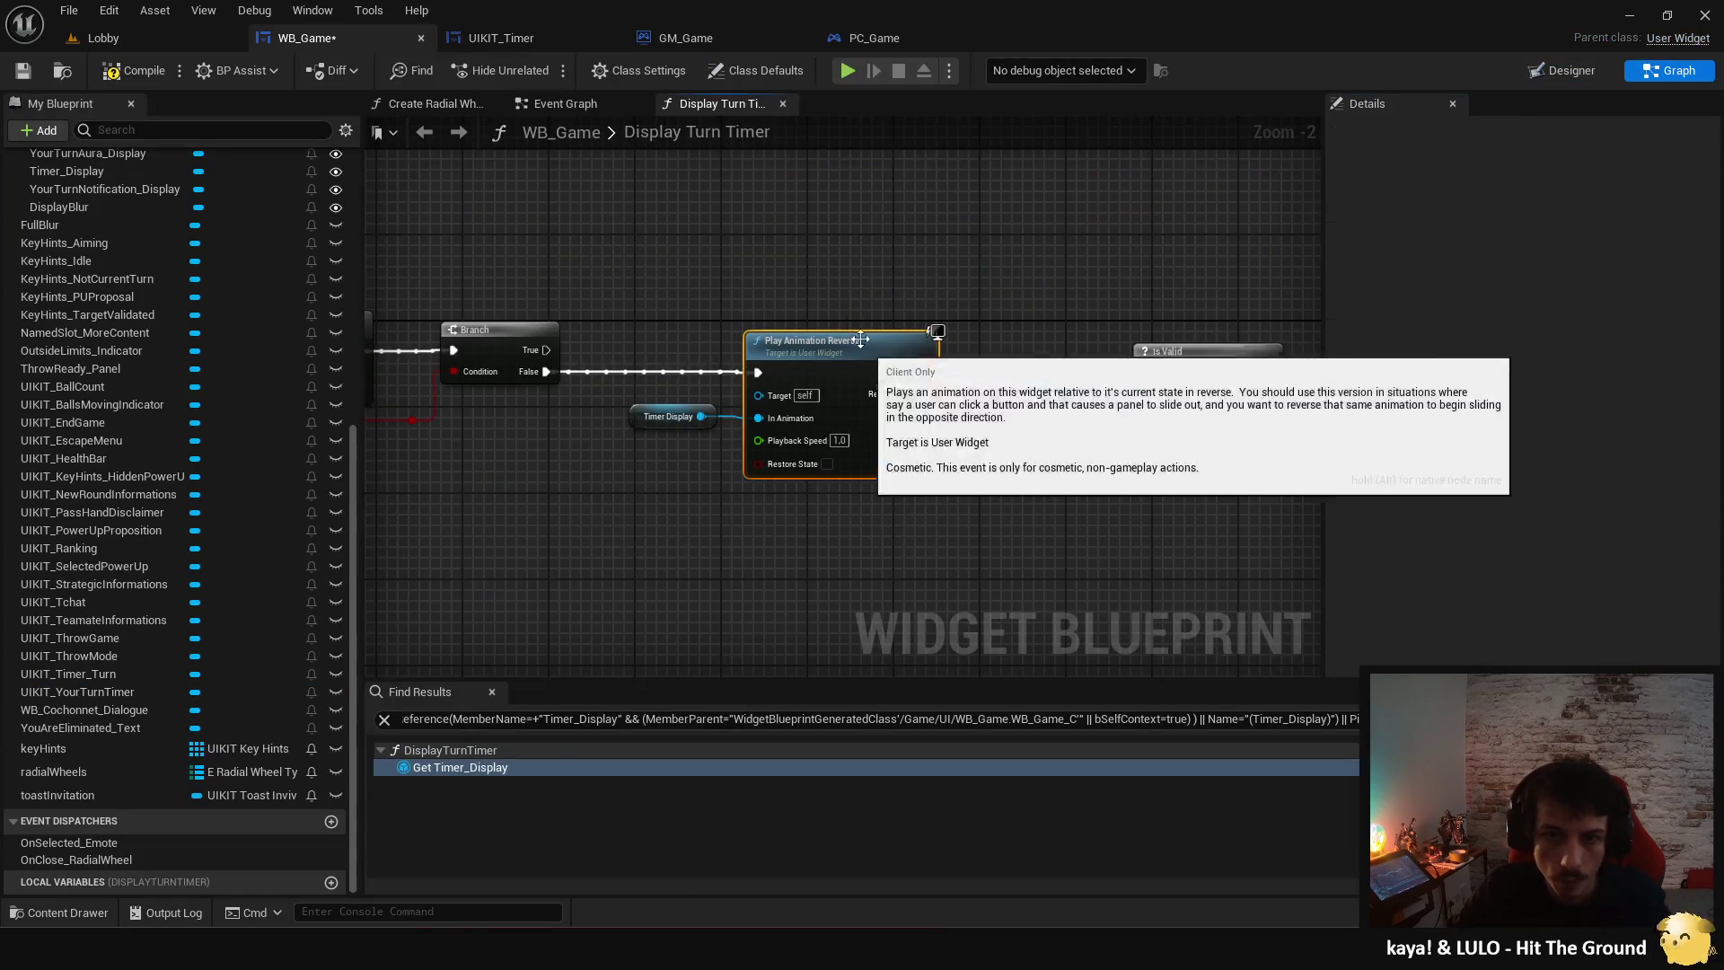
{"action": "left_click", "coordinate": [709, 501]}
{"action": "key", "text": "ctrl+d"}
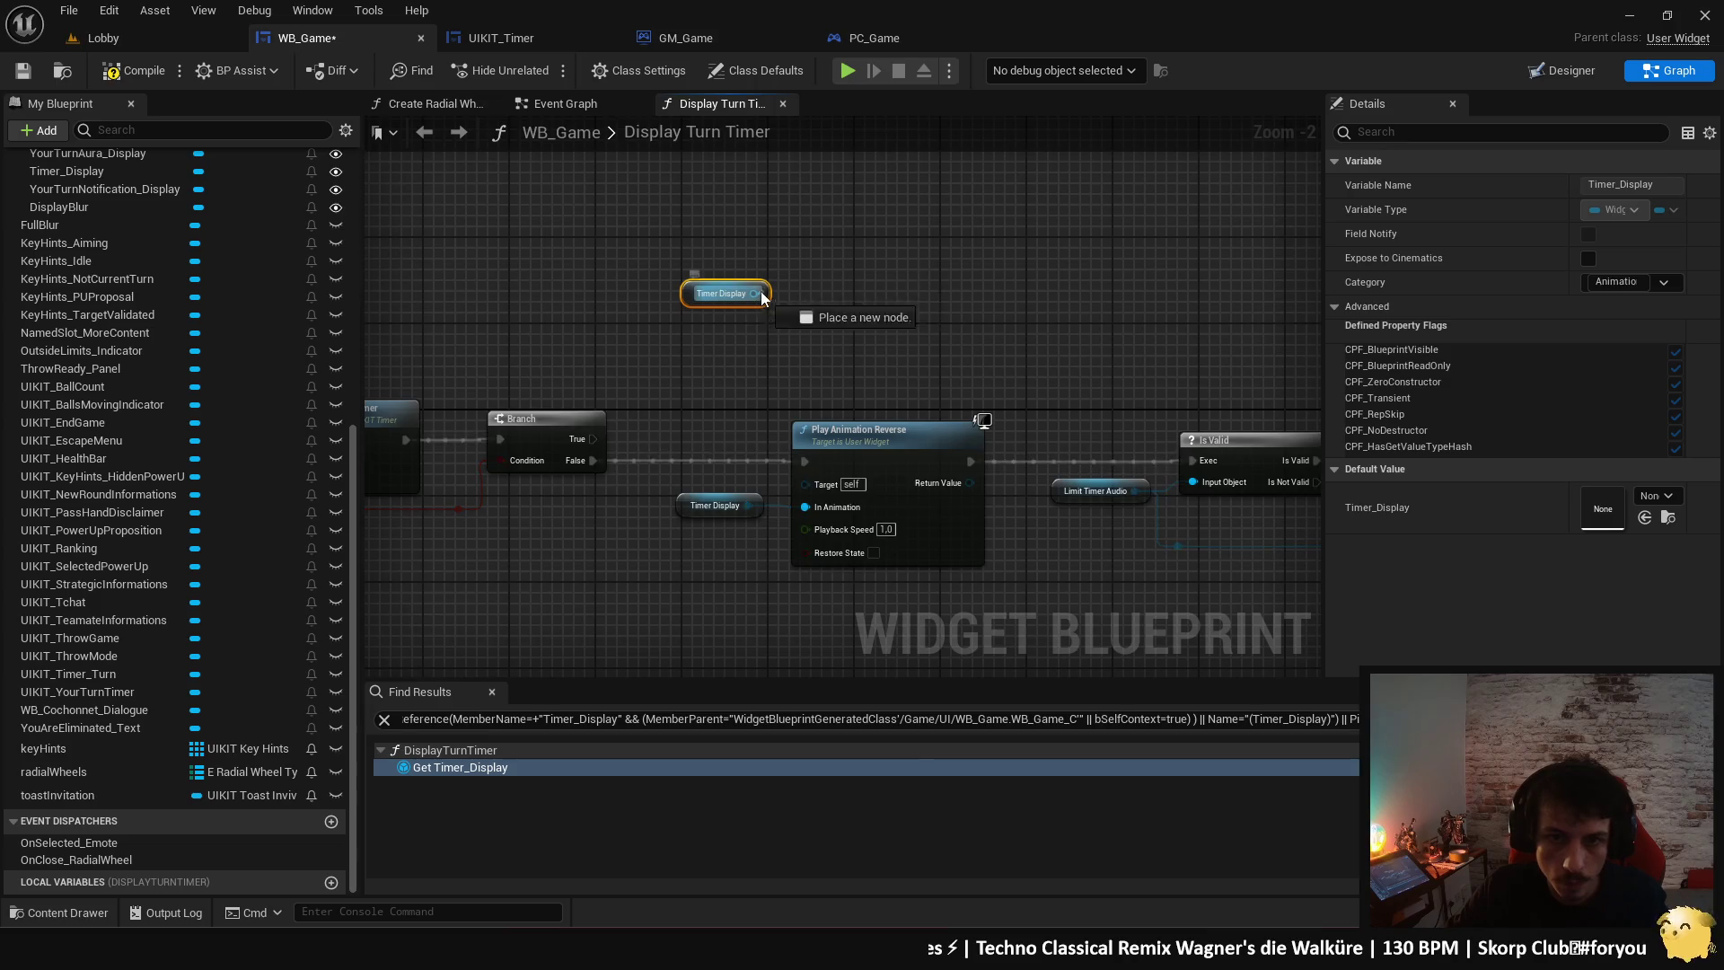
- Add Play Animation Forward on the Branch's True path, compile, save, and start a test match
{"action": "left_click_drag", "start_coordinate": [756, 294], "coordinate": [821, 262]}
{"action": "type", "text": "playan"}
{"action": "key", "text": "Down"}
{"action": "key", "text": "Return"}
{"action": "mouse_move", "coordinate": [592, 439]}
{"action": "left_mouse_down"}
{"action": "mouse_move", "coordinate": [767, 365]}
{"action": "mouse_move", "coordinate": [823, 300]}
{"action": "left_mouse_up"}
{"action": "left_click", "coordinate": [898, 298]}
{"action": "left_click", "coordinate": [127, 74]}
{"action": "left_click", "coordinate": [848, 71]}
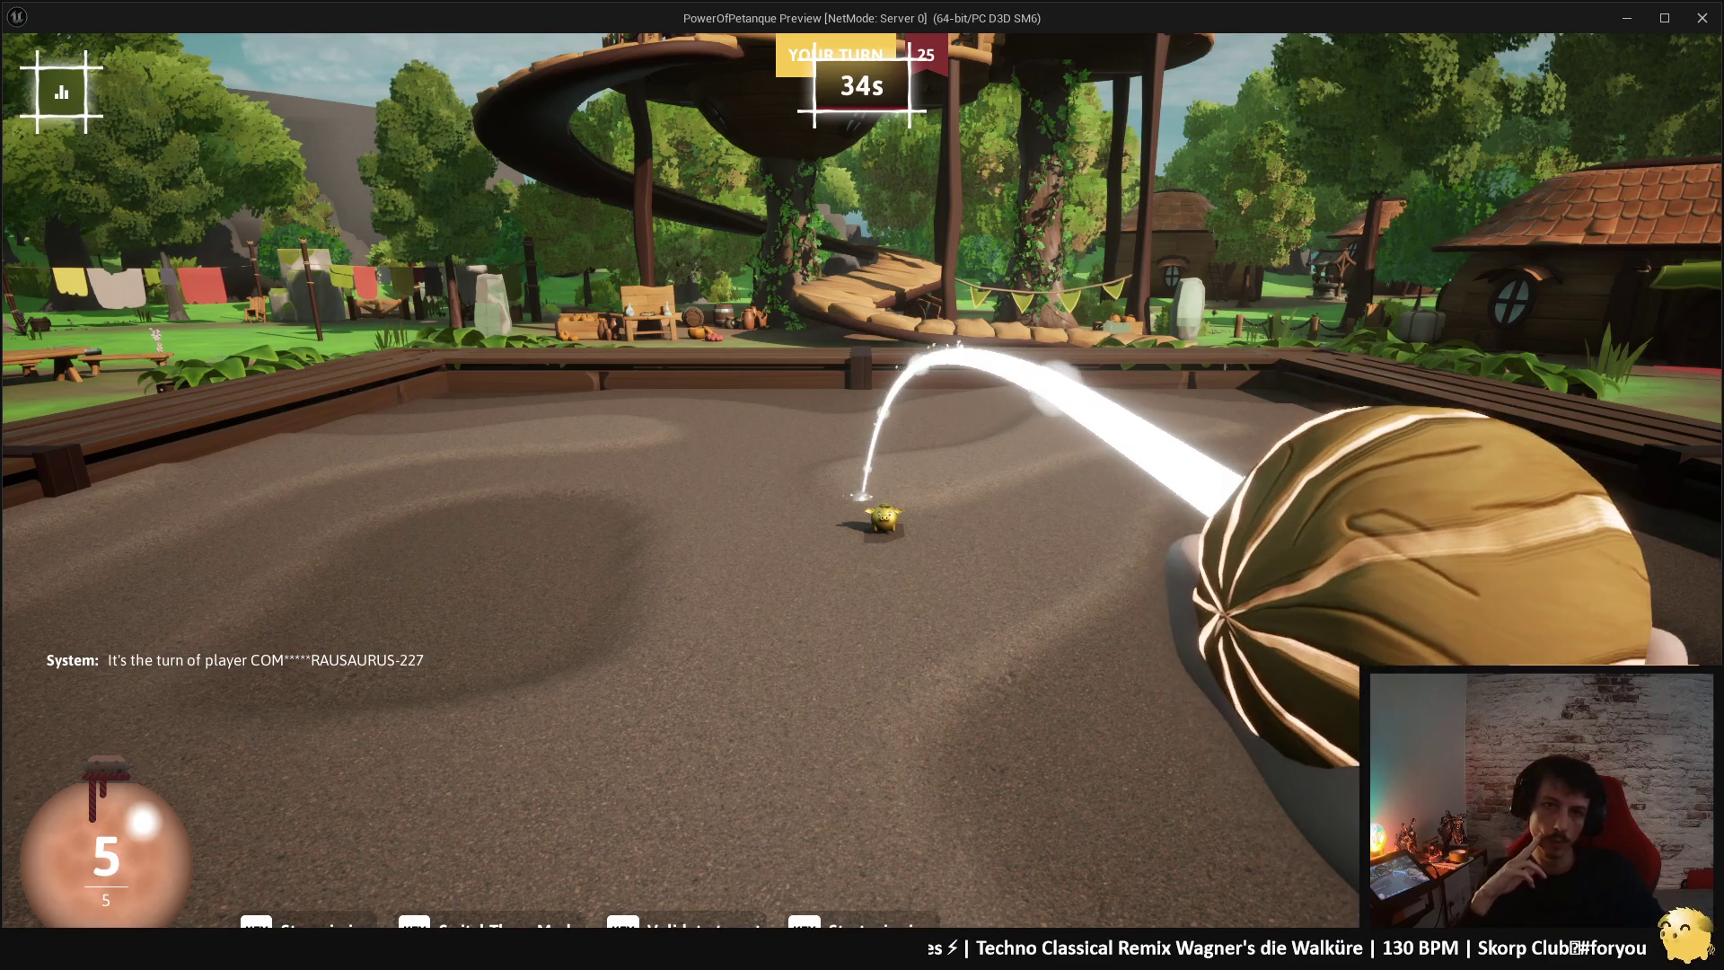
- Stop the test, realign Play Animation Forward, compile and save WB_Game, and return to Designer
{"action": "key", "text": "Escape"}
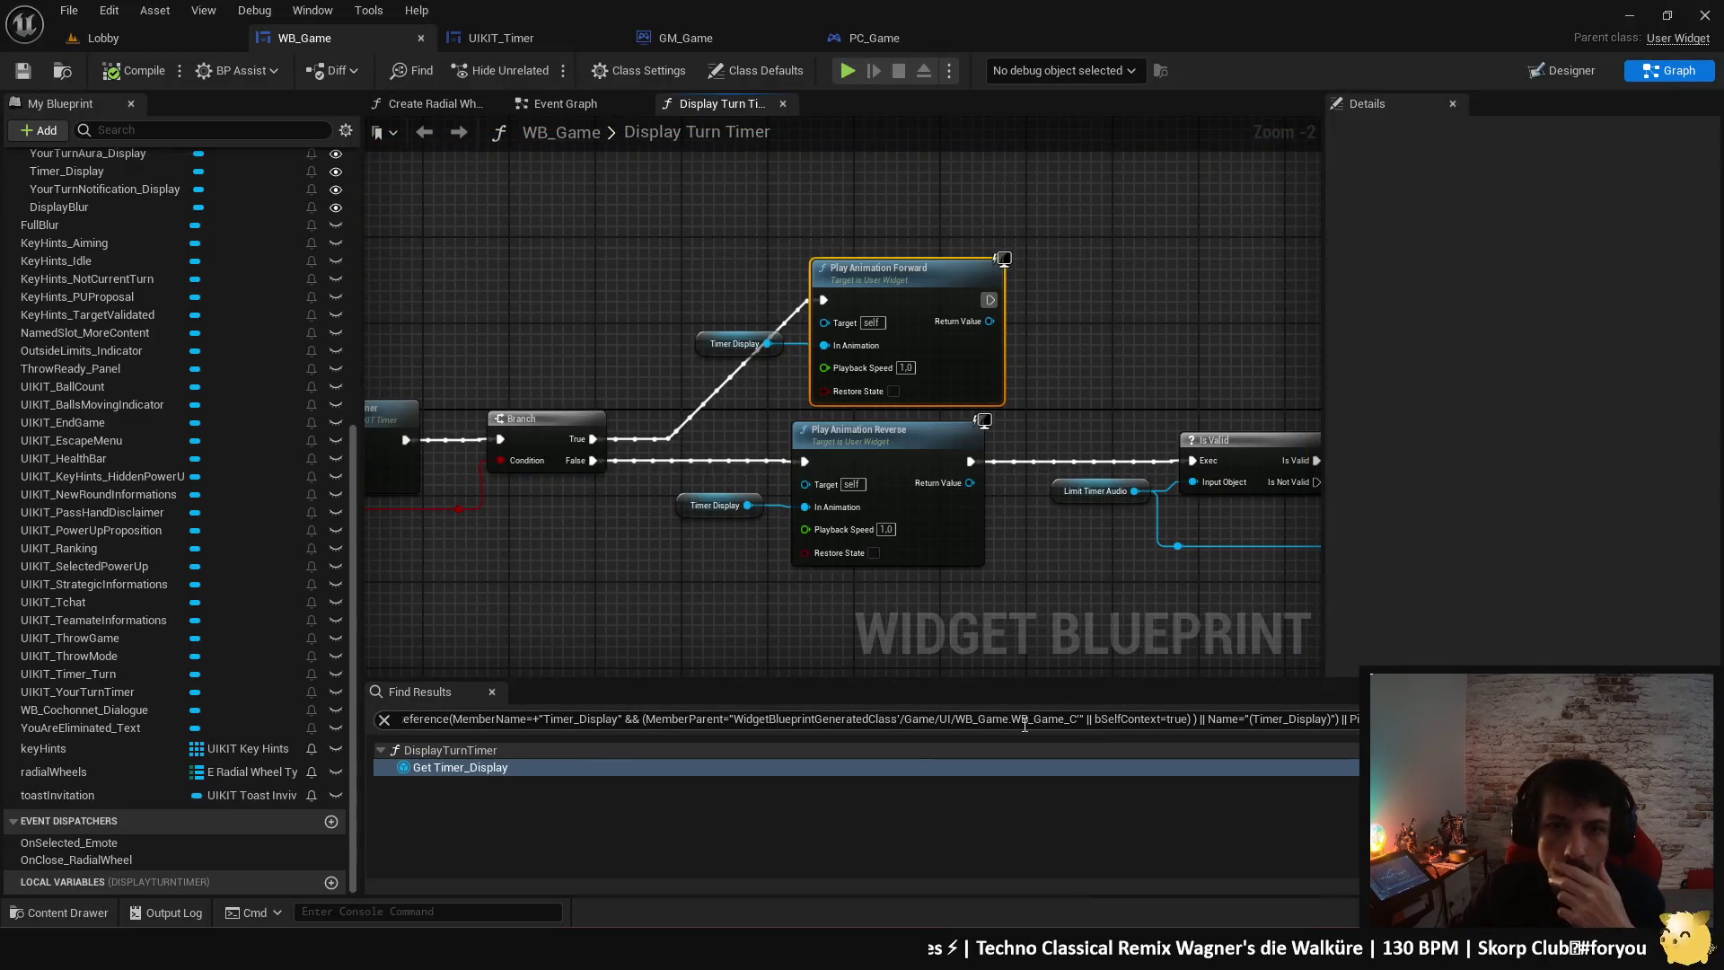
{"action": "key", "text": "ctrl+z"}
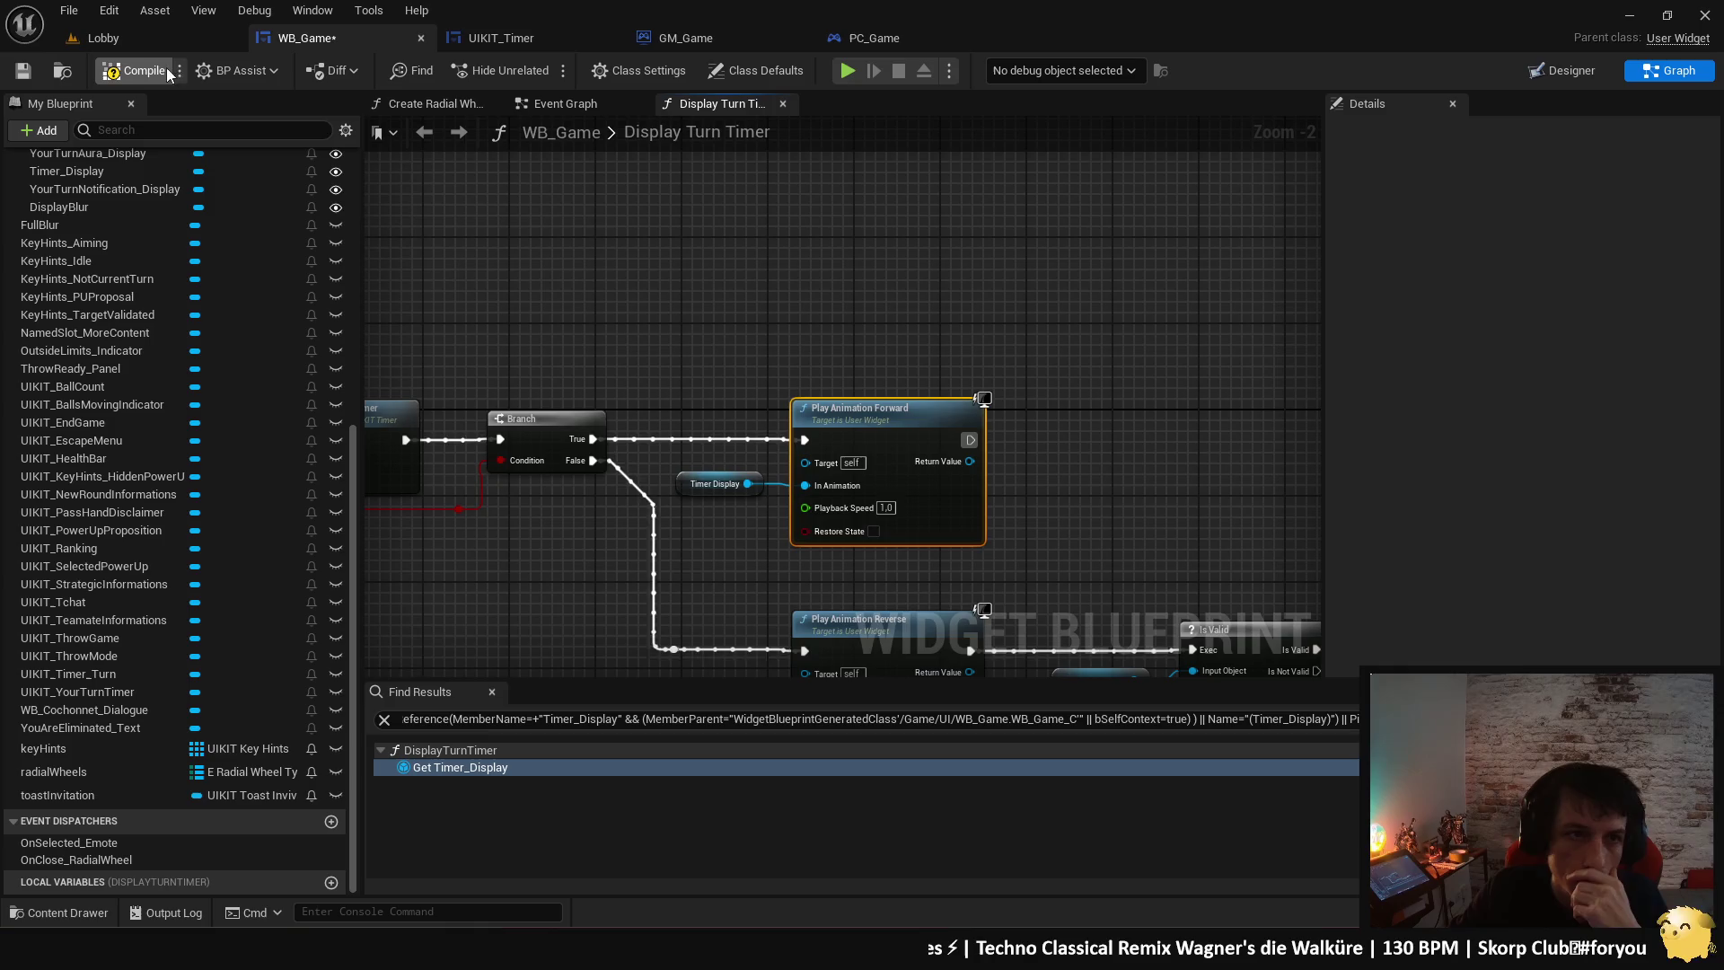
{"action": "left_click", "coordinate": [142, 65]}
{"action": "mouse_move", "coordinate": [603, 318]}
{"action": "left_mouse_down"}
{"action": "mouse_move", "coordinate": [929, 270]}
{"action": "mouse_move", "coordinate": [901, 272]}
{"action": "left_mouse_up"}
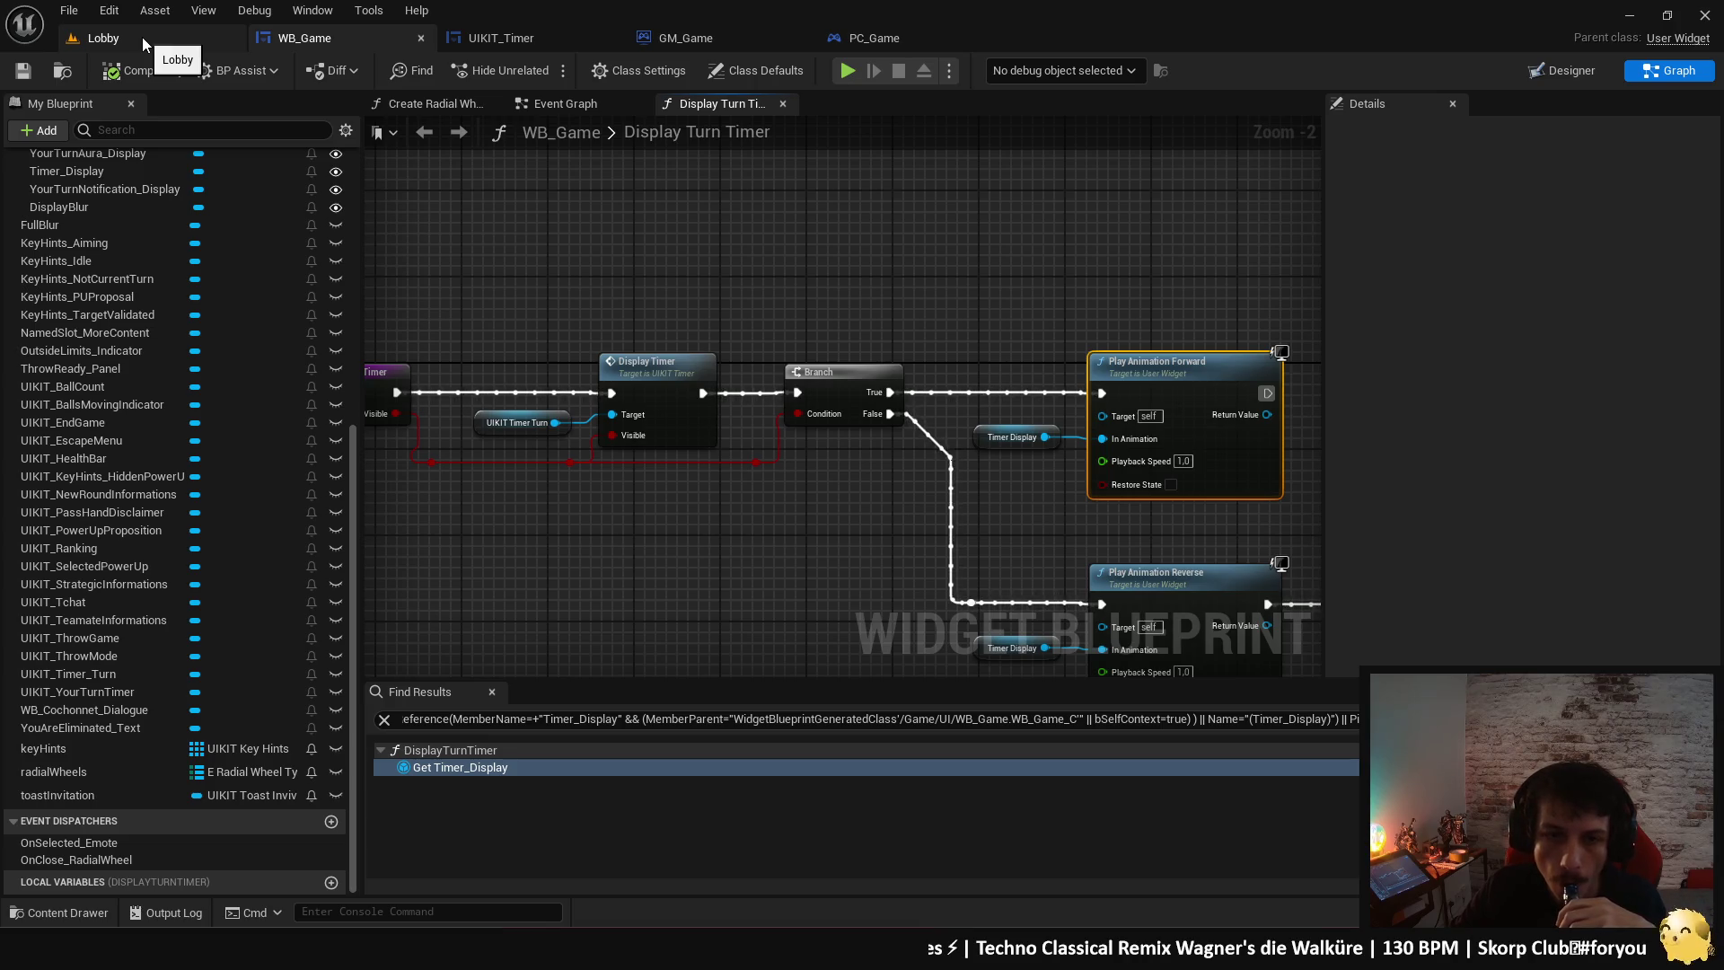
{"action": "left_click", "coordinate": [142, 36]}
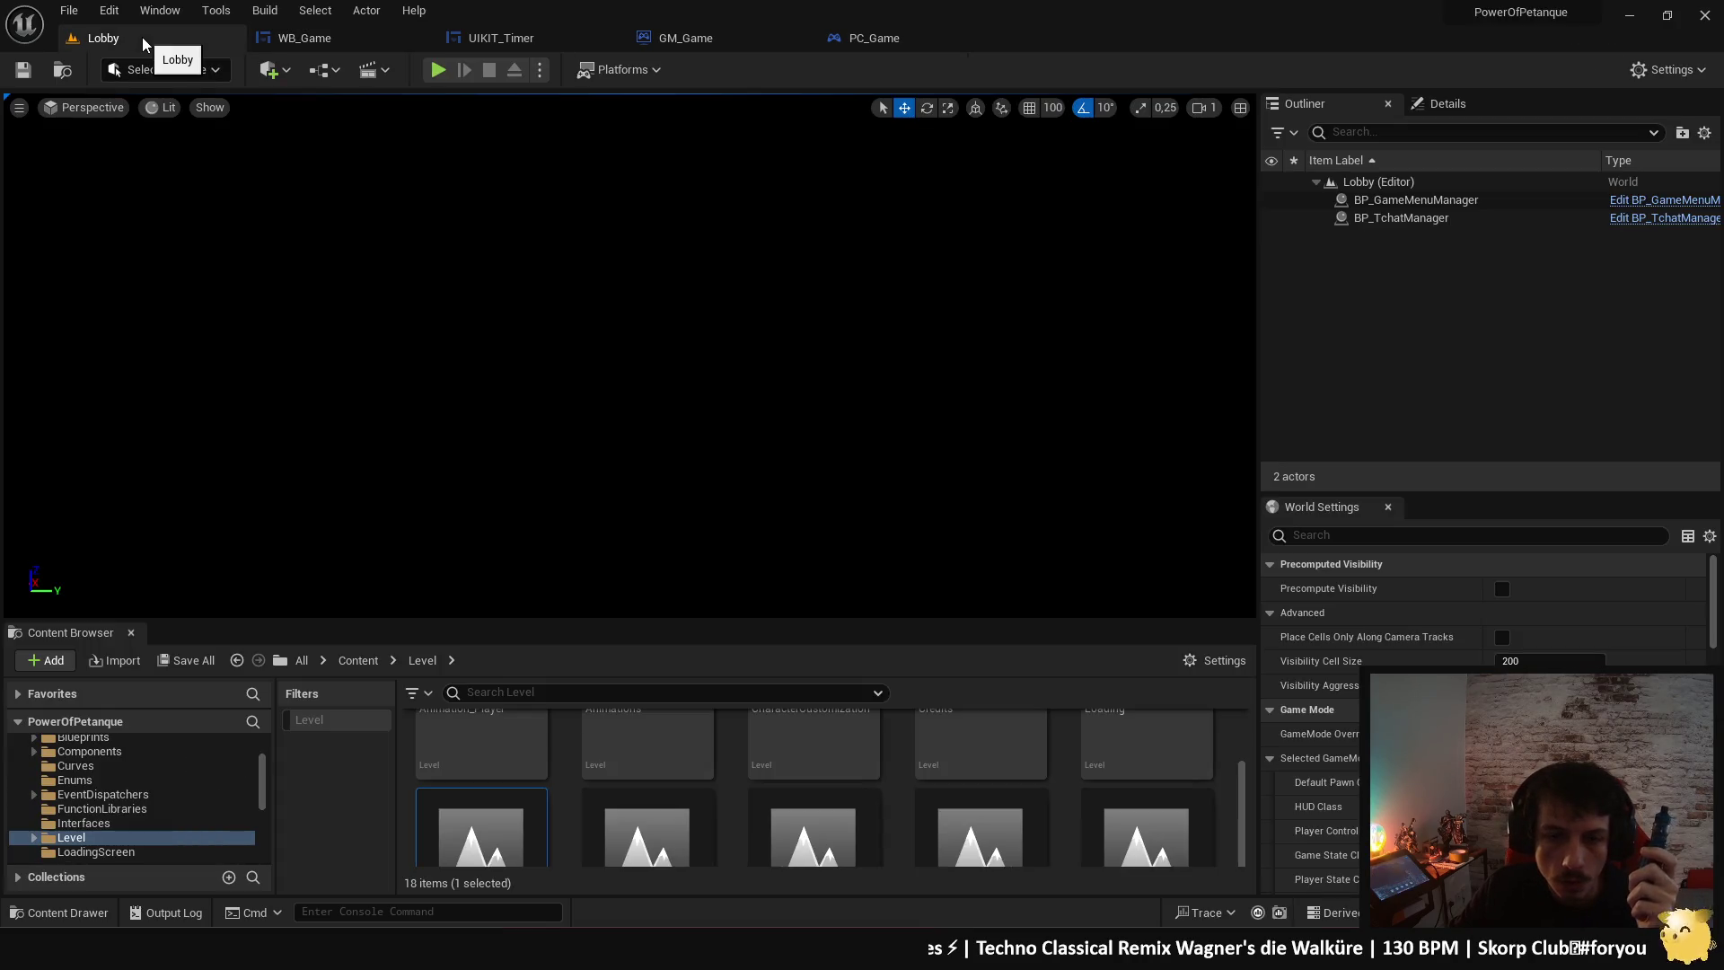
{"action": "left_click", "coordinate": [311, 36]}
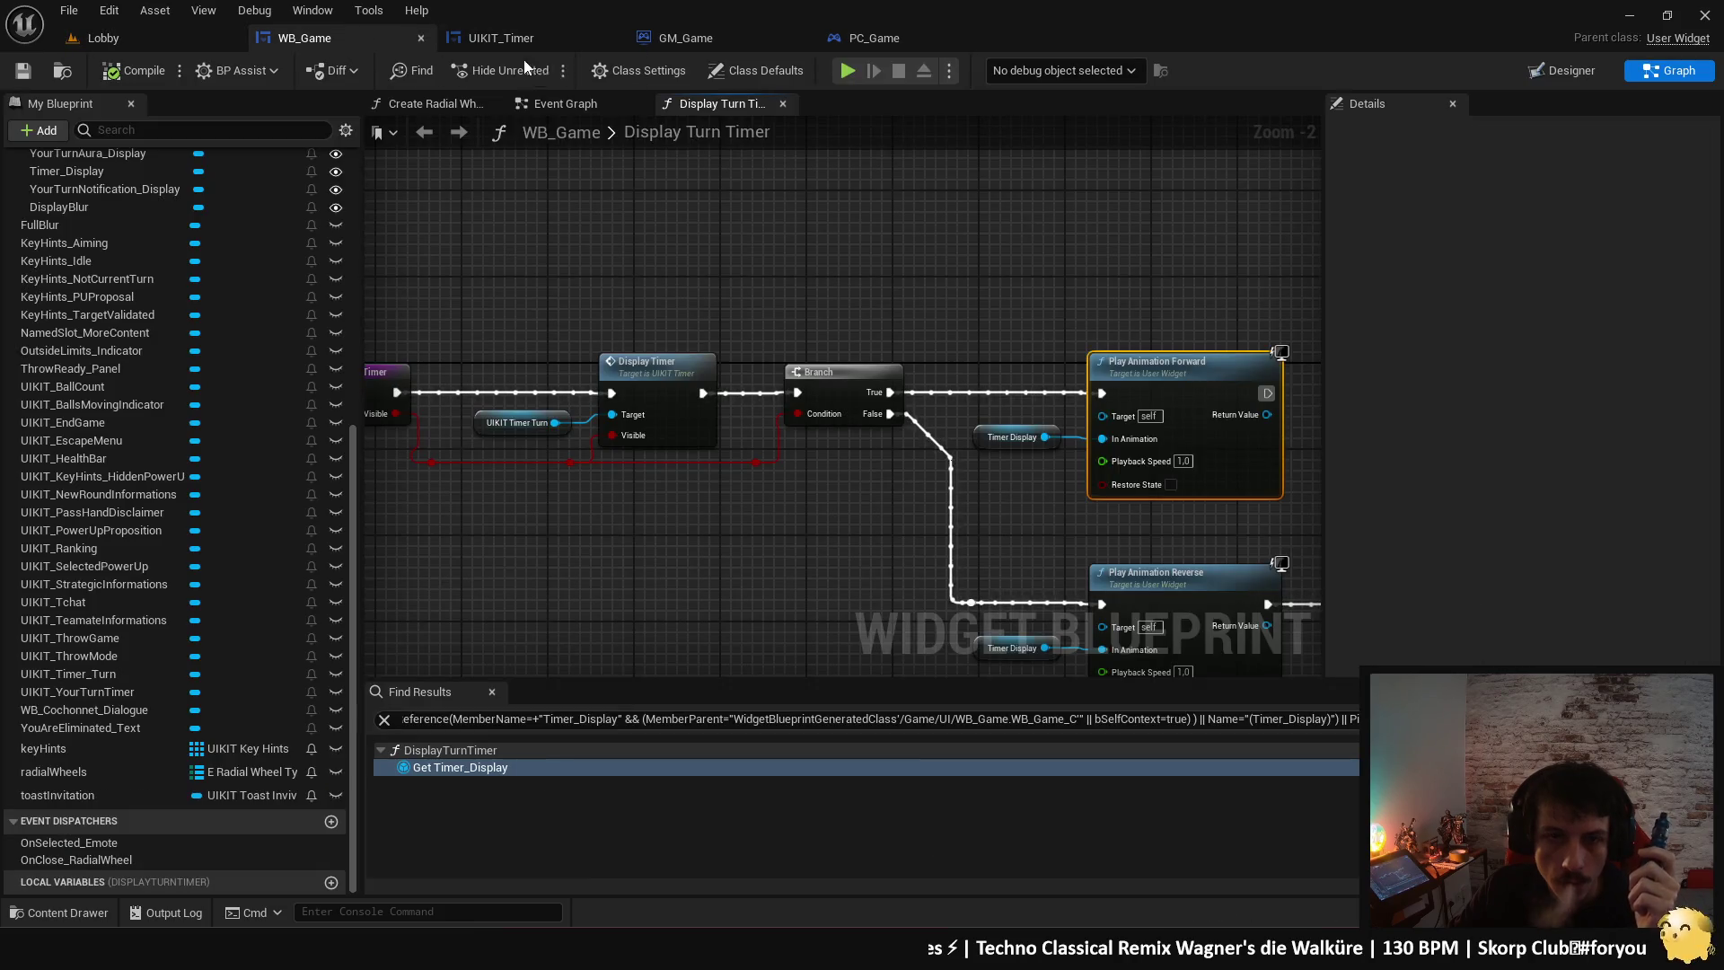
{"action": "left_click", "coordinate": [1582, 69]}
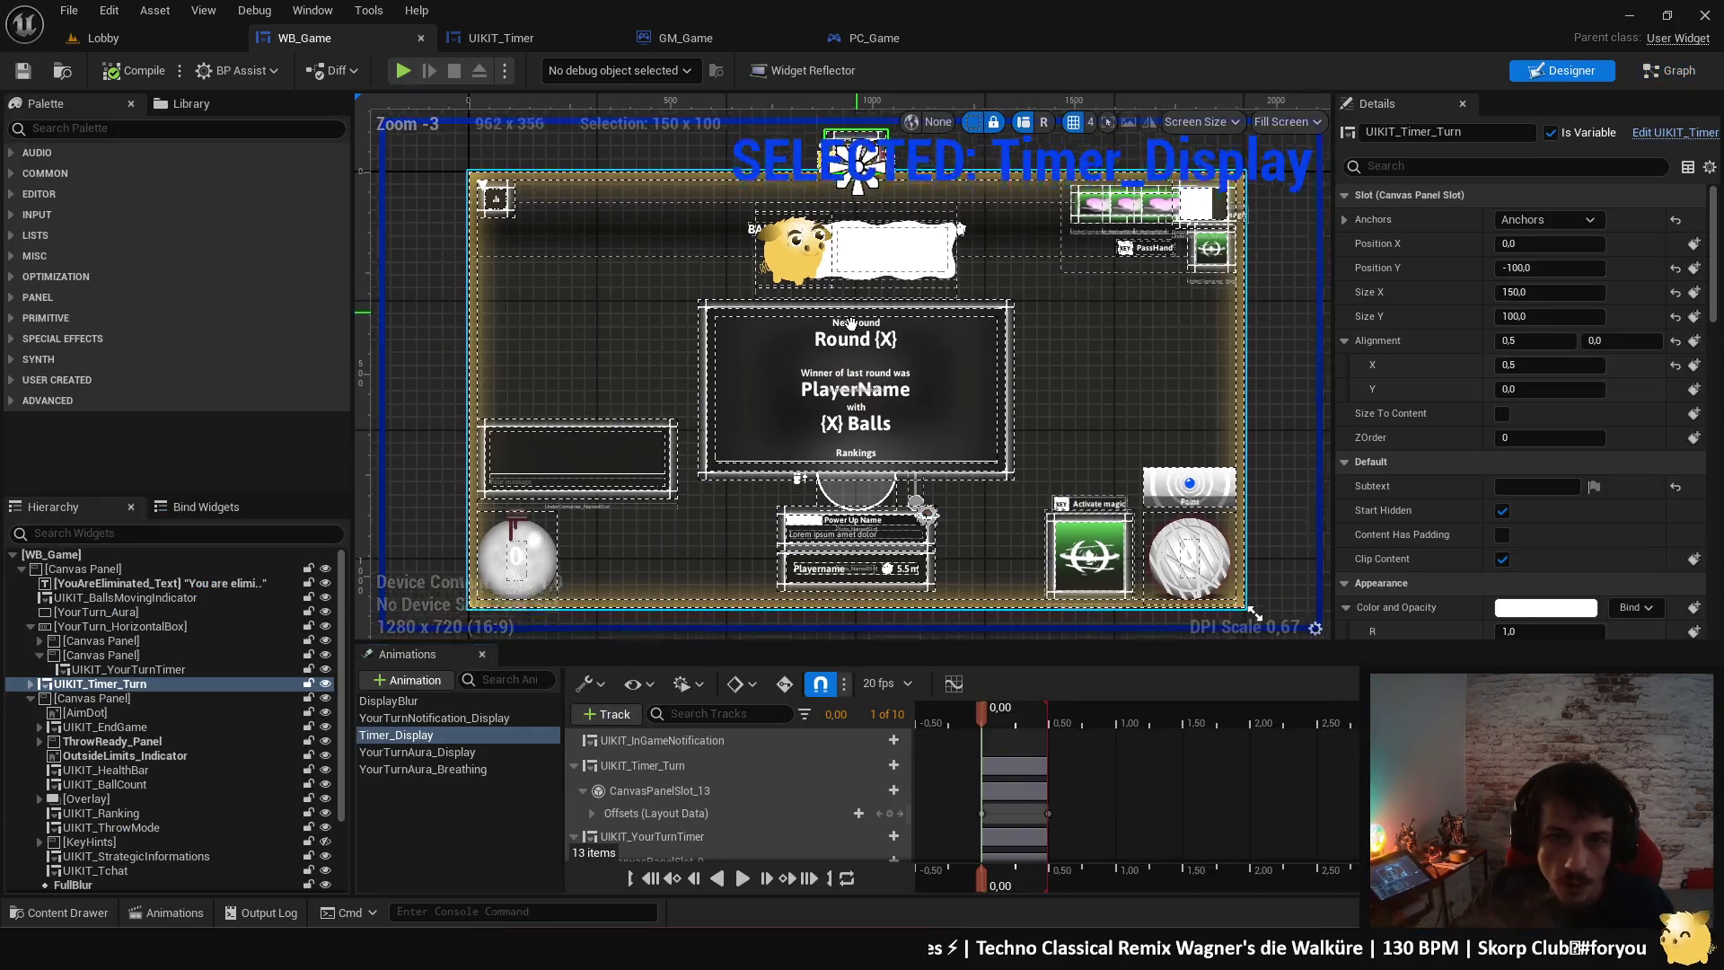
- Delete the UIKIT_YourTurnTimer widget, its empty parent canvas panel, and its orphaned animation track
{"action": "left_click", "coordinate": [176, 670]}
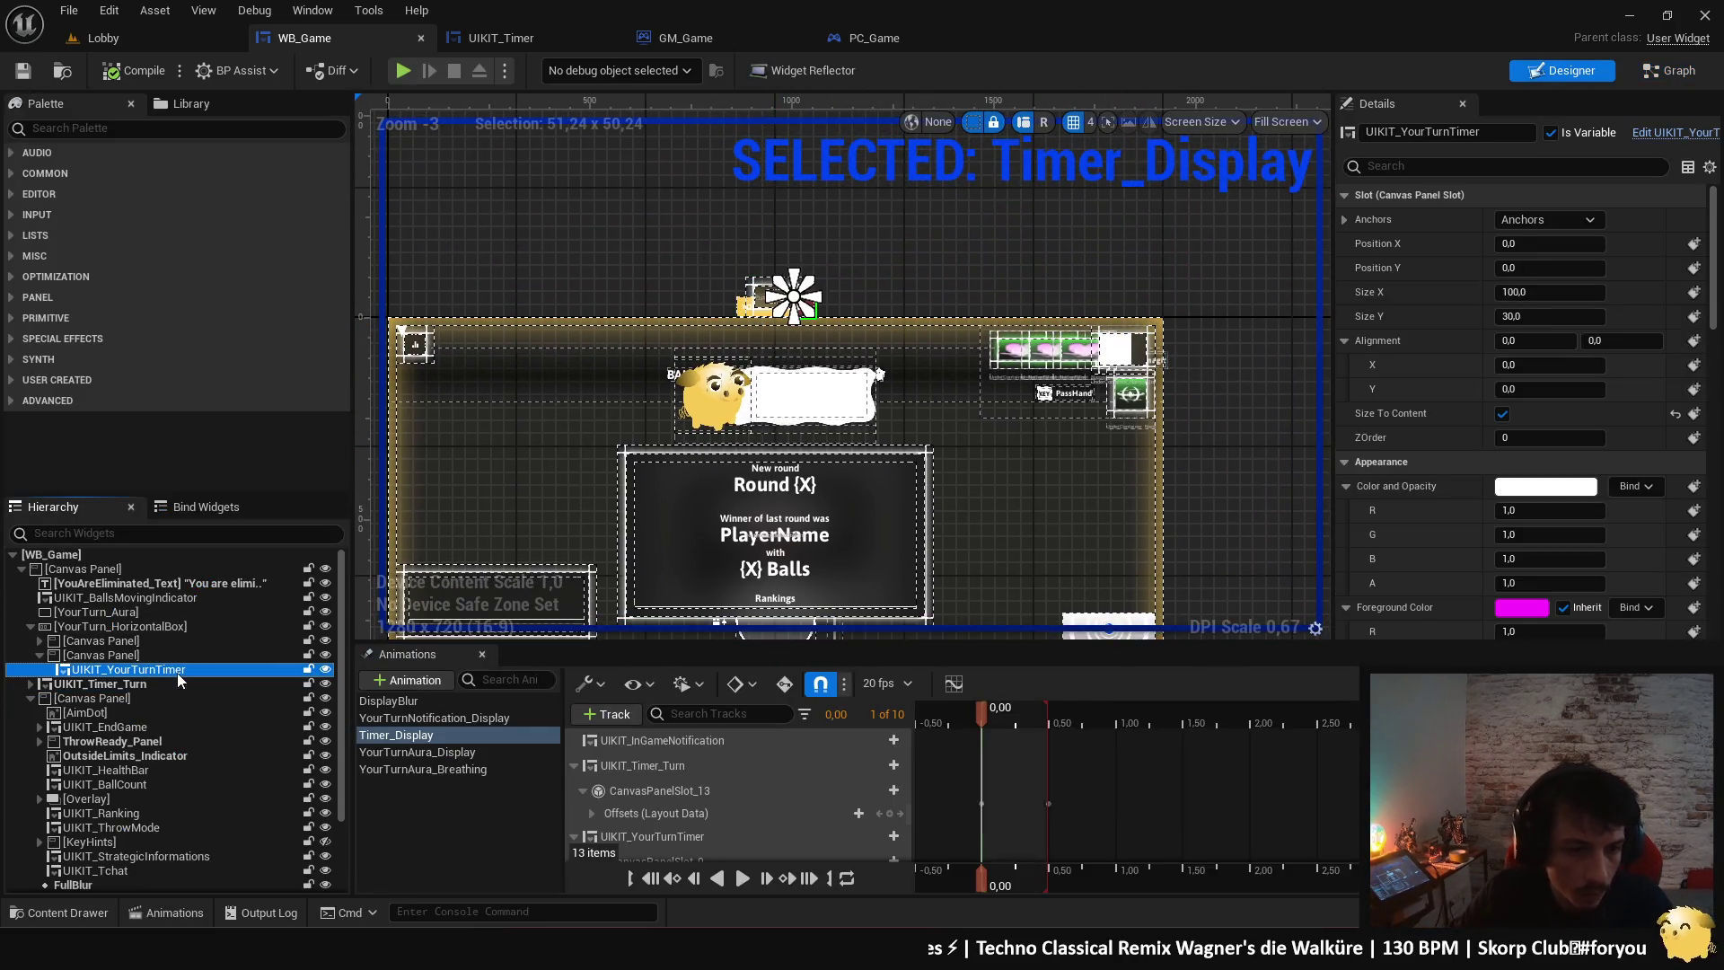
{"action": "scroll", "coordinate": [784, 325], "scroll_direction": "up", "scroll_amount": 5}
{"action": "left_click", "coordinate": [117, 656]}
{"action": "left_click", "coordinate": [117, 670]}
{"action": "key", "text": "Delete"}
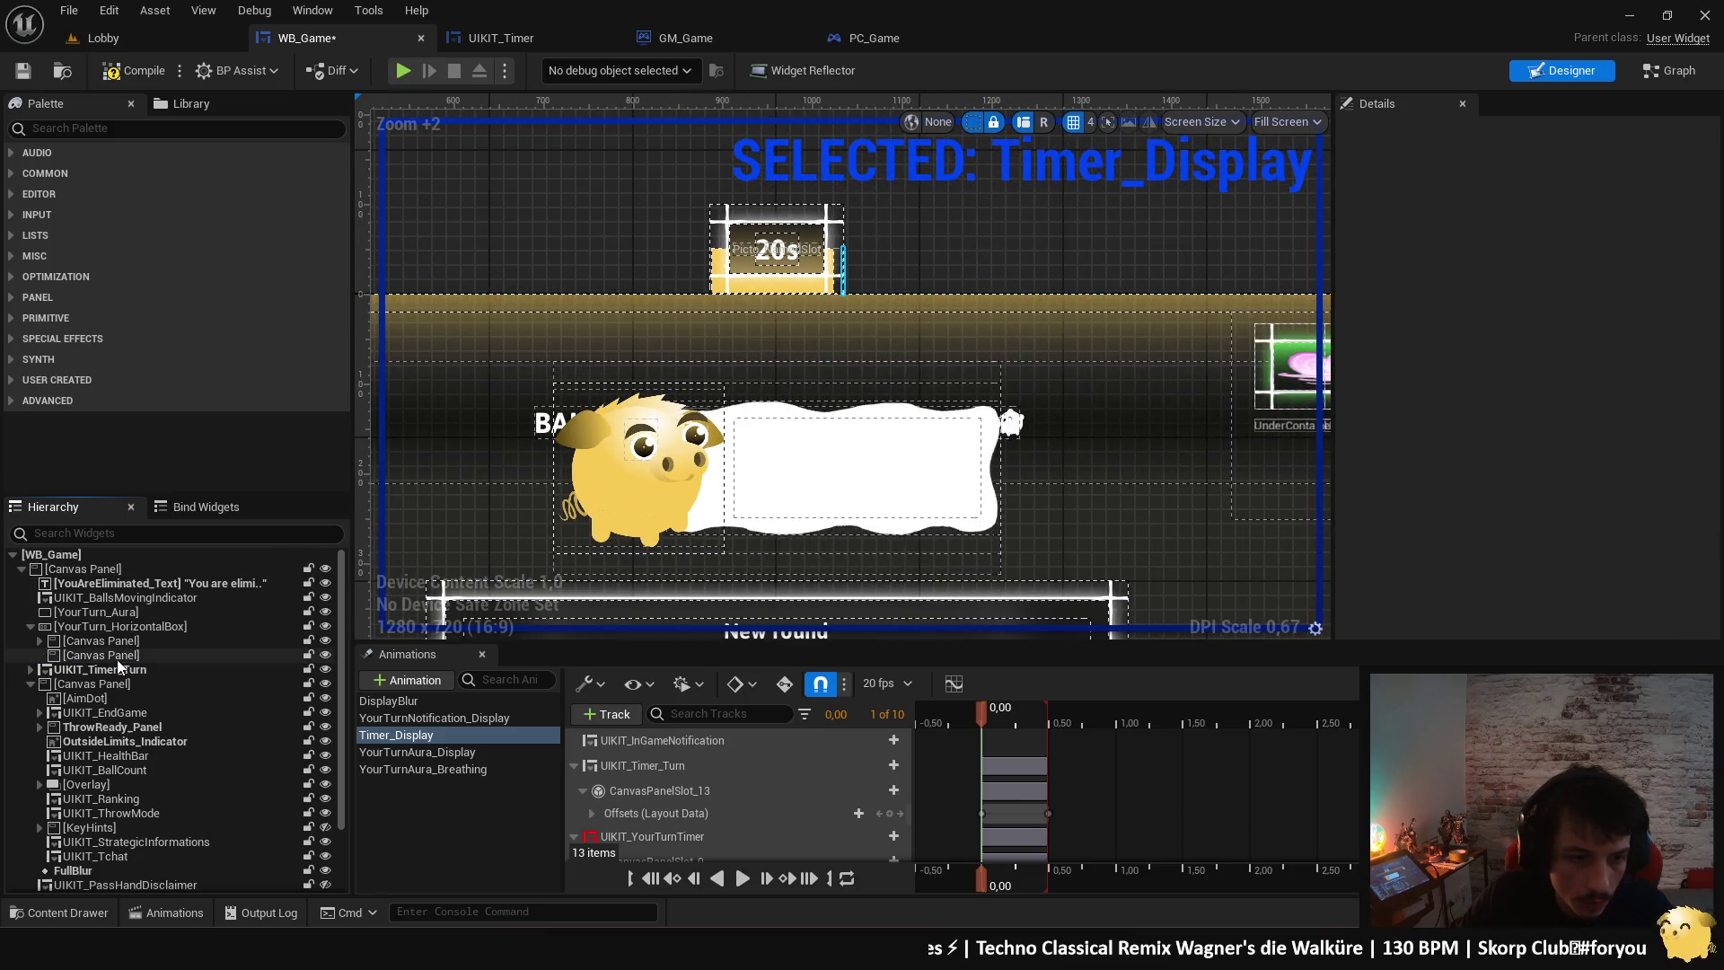
{"action": "left_click", "coordinate": [118, 655]}
{"action": "key", "text": "Delete"}
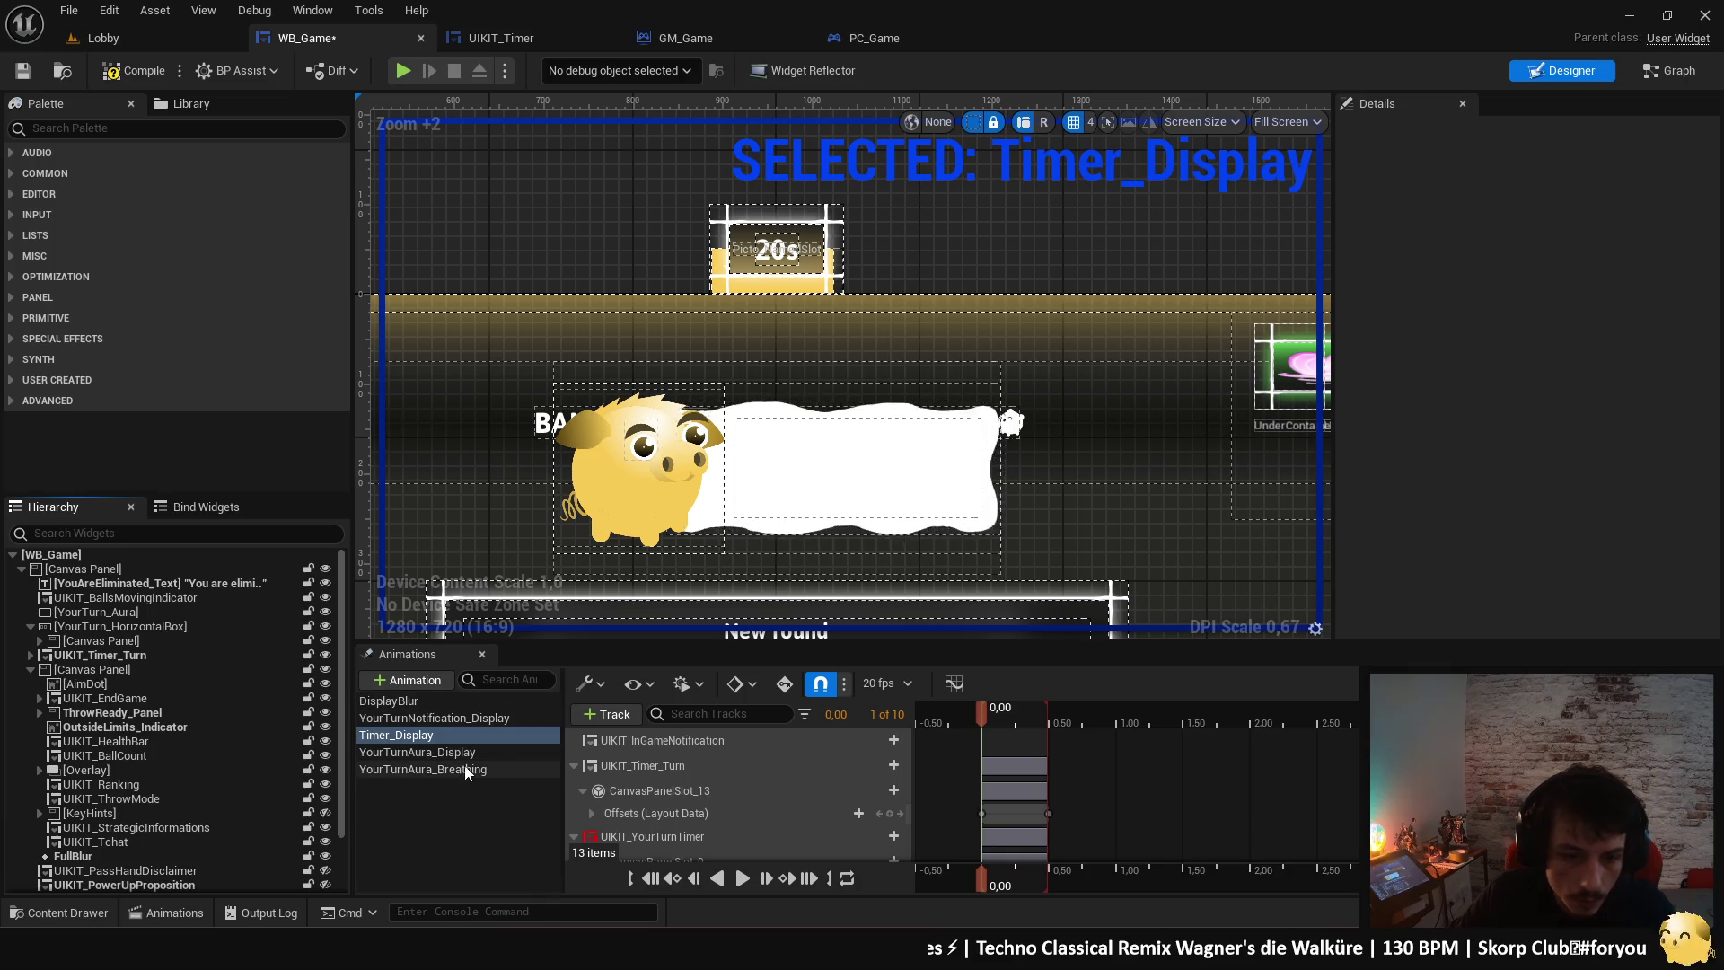
{"action": "scroll", "coordinate": [716, 833], "scroll_direction": "down", "scroll_amount": 2}
{"action": "left_click", "coordinate": [705, 808]}
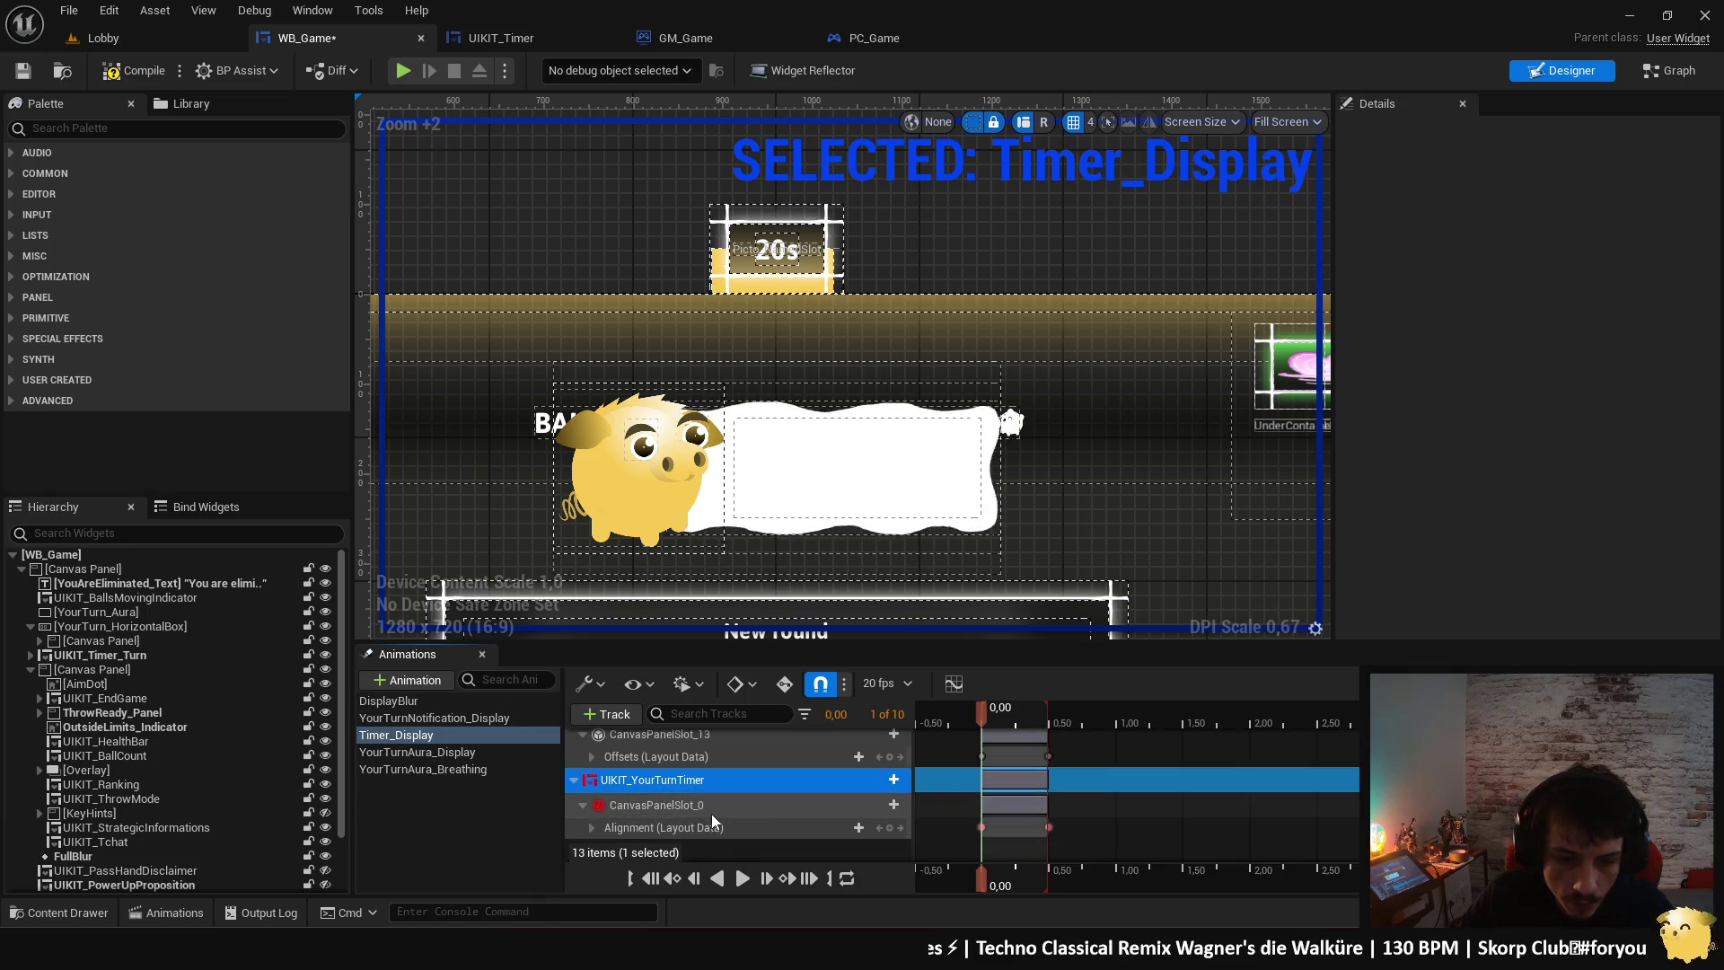
{"action": "key", "text": "Delete"}
- Click through the YourTurn, DisplayBlur and Timer_Display animations, then compile WB_Game
{"action": "left_click", "coordinate": [433, 754]}
{"action": "left_click", "coordinate": [432, 767]}
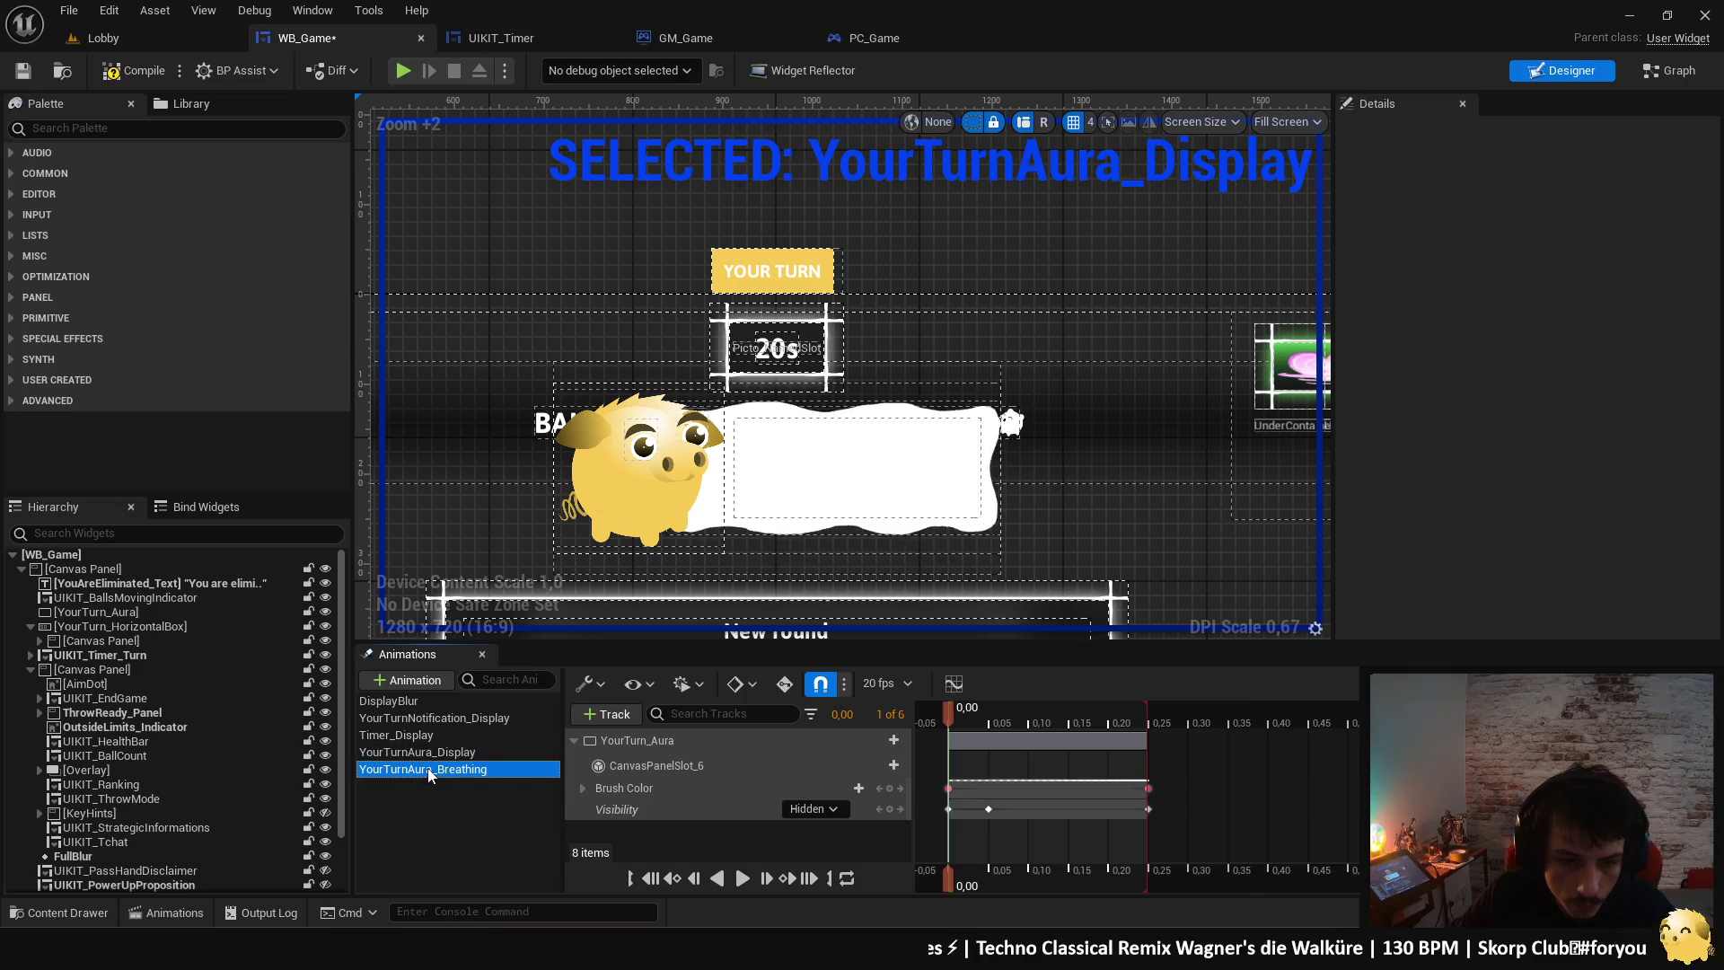
{"action": "left_click", "coordinate": [437, 717]}
{"action": "left_click", "coordinate": [433, 702]}
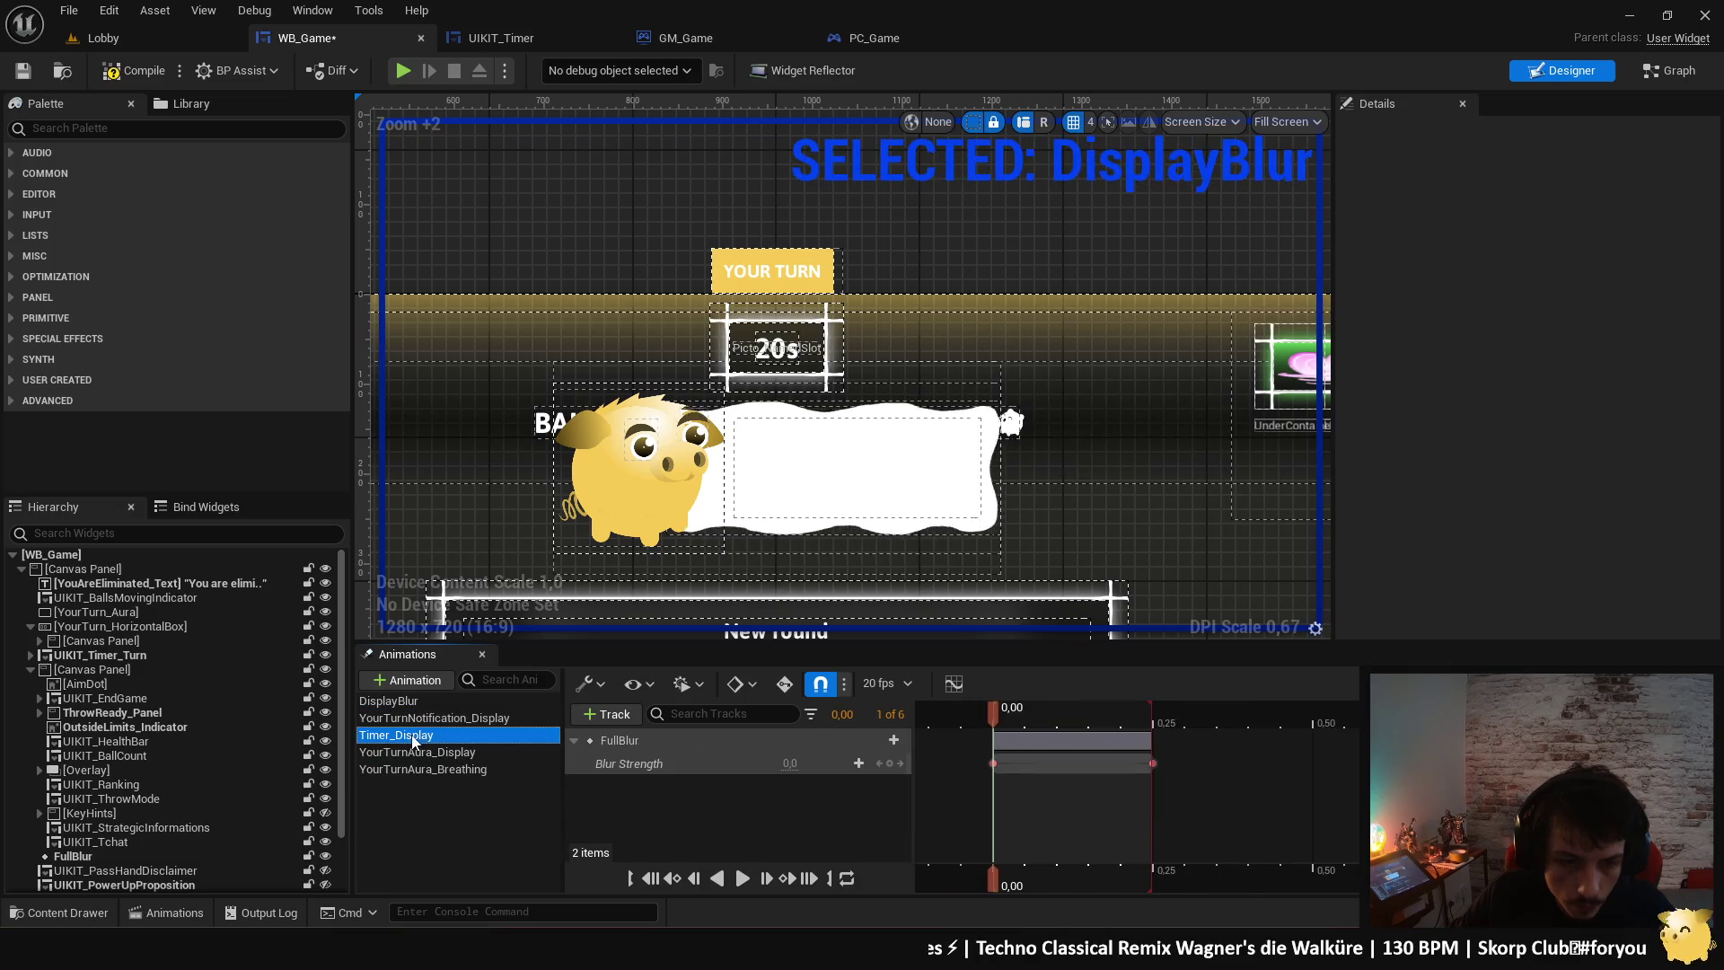
{"action": "left_click", "coordinate": [431, 735]}
{"action": "left_click", "coordinate": [133, 71]}
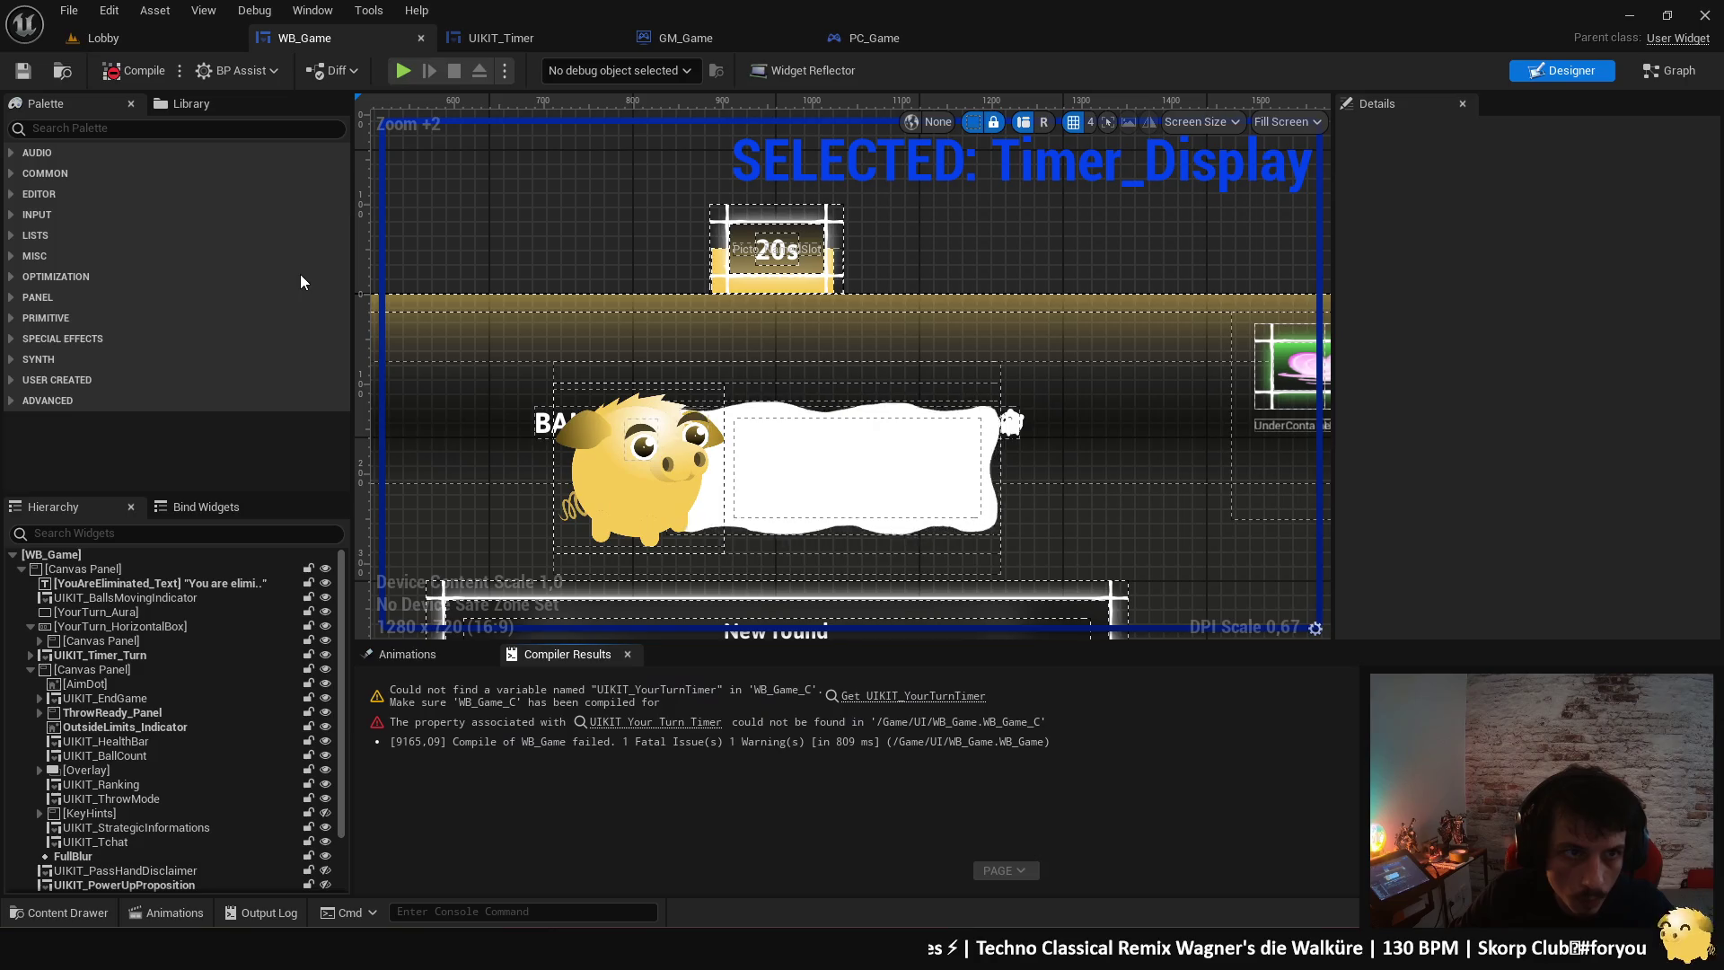
- Delete the broken Your Turn Timer getter and Set Is Player Turn nodes, then recompile WB_Game
{"action": "left_click", "coordinate": [665, 727]}
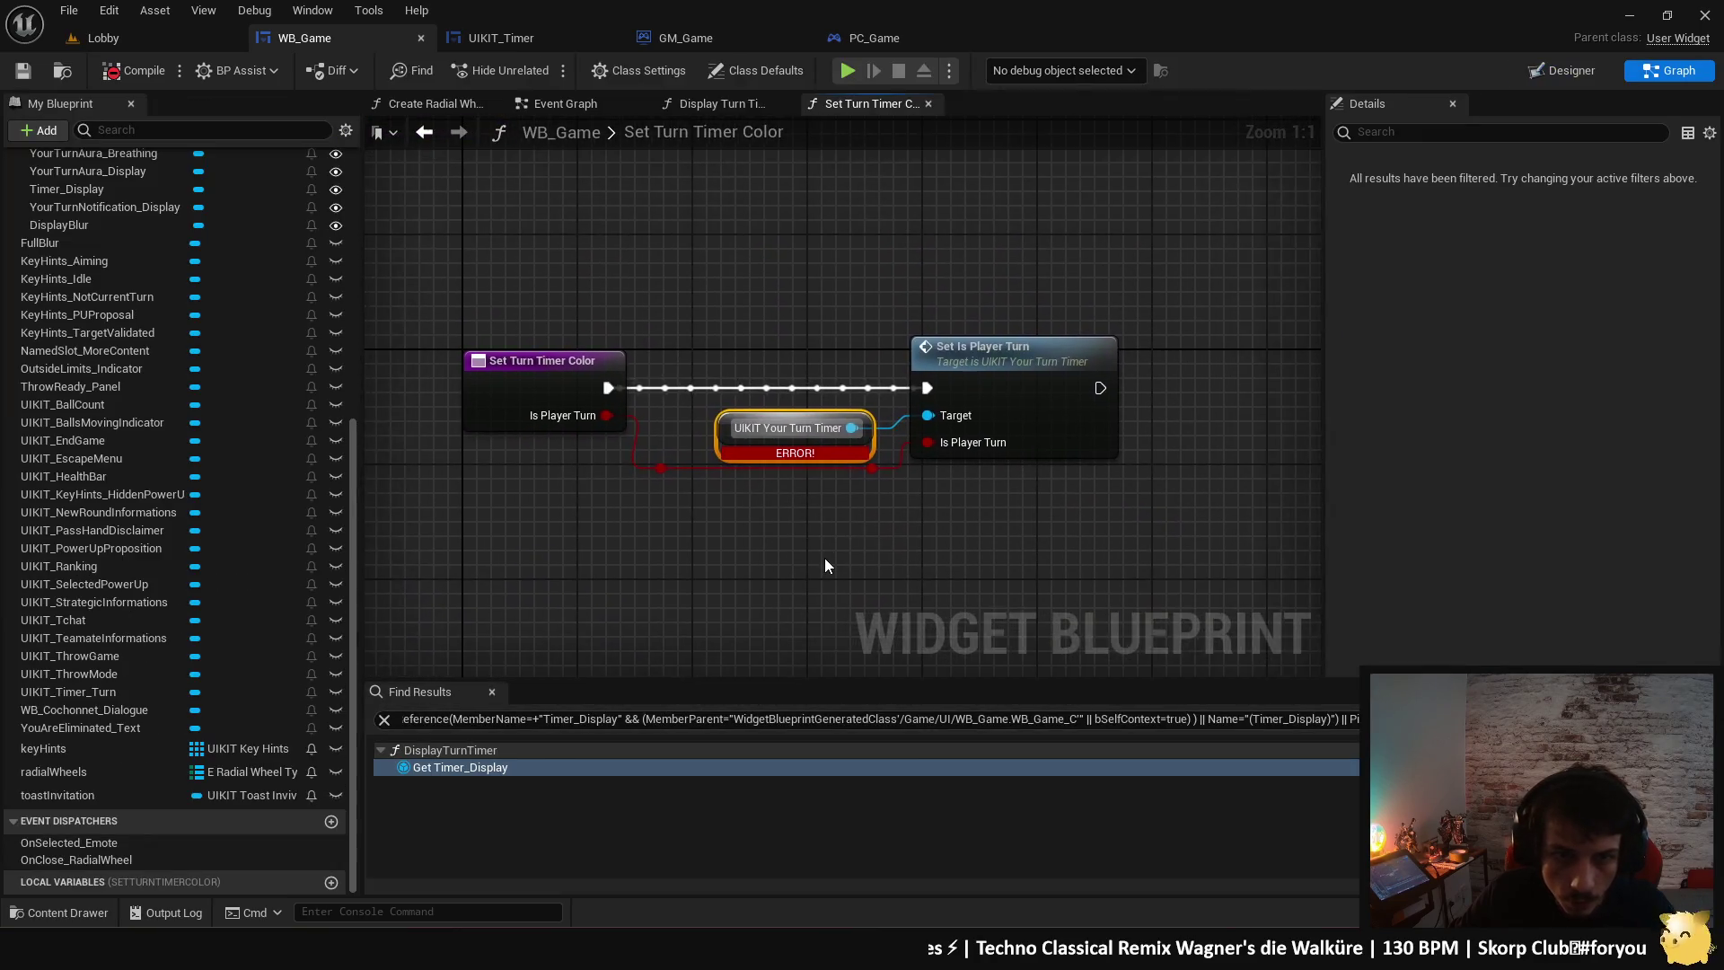
{"action": "scroll", "coordinate": [823, 554], "scroll_direction": "down", "scroll_amount": 2}
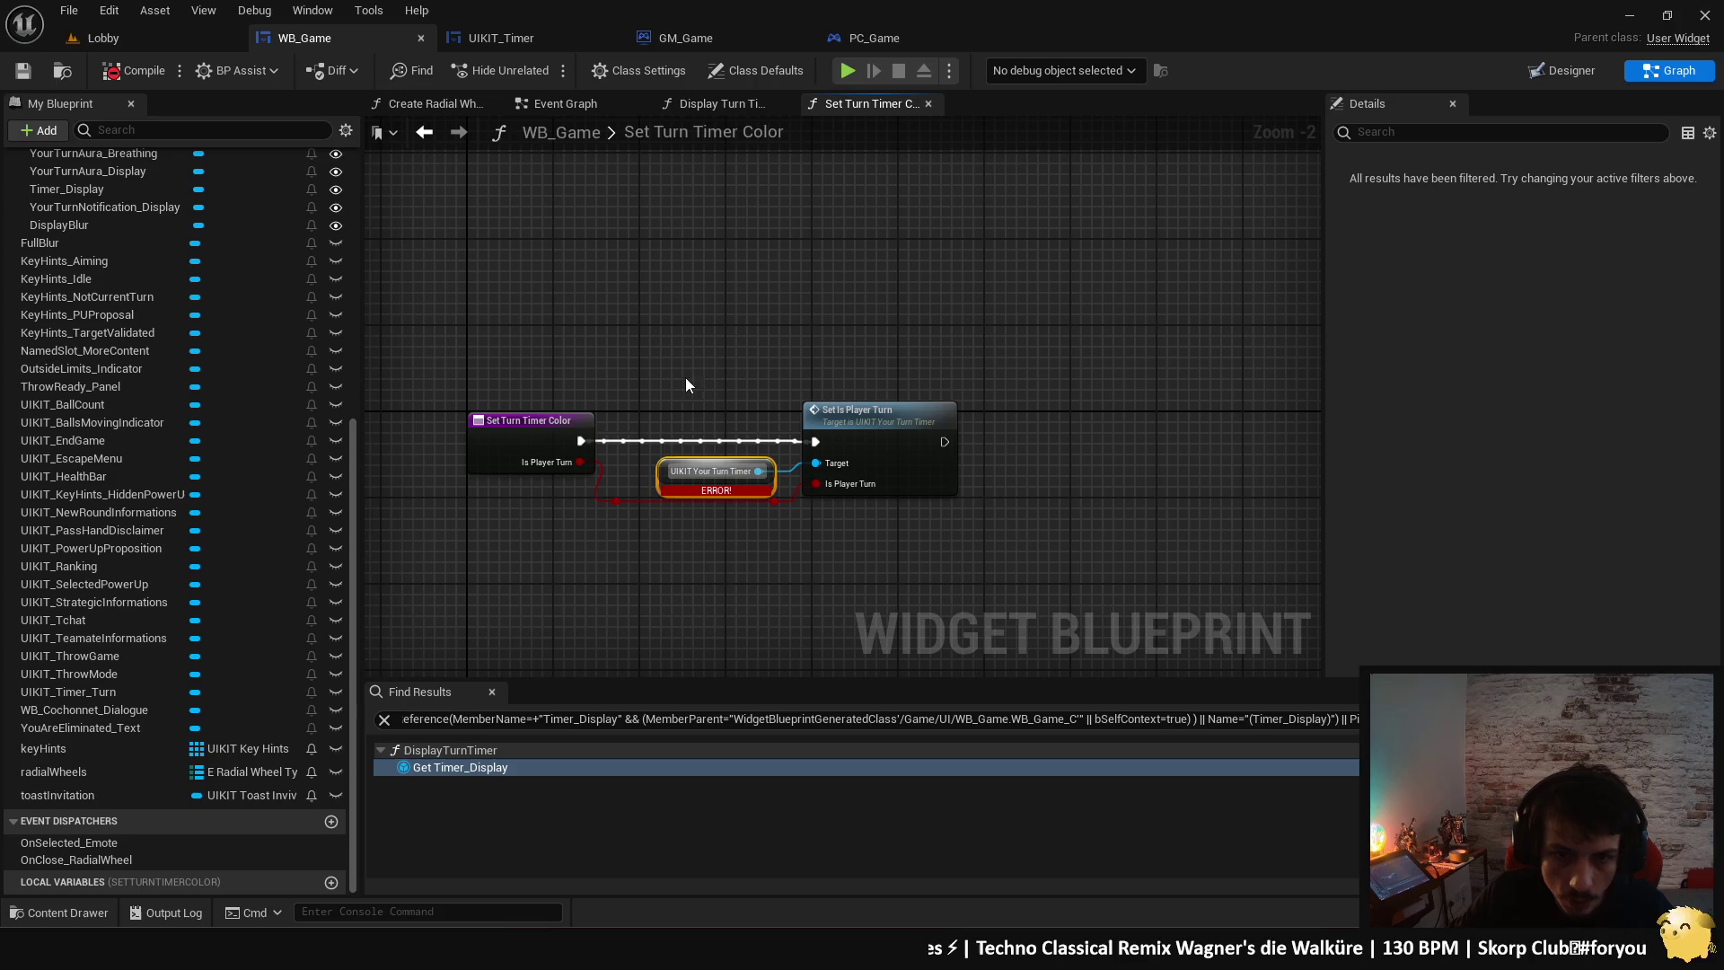
{"action": "left_click_drag", "start_coordinate": [680, 352], "coordinate": [851, 483]}
{"action": "left_click", "coordinate": [756, 607]}
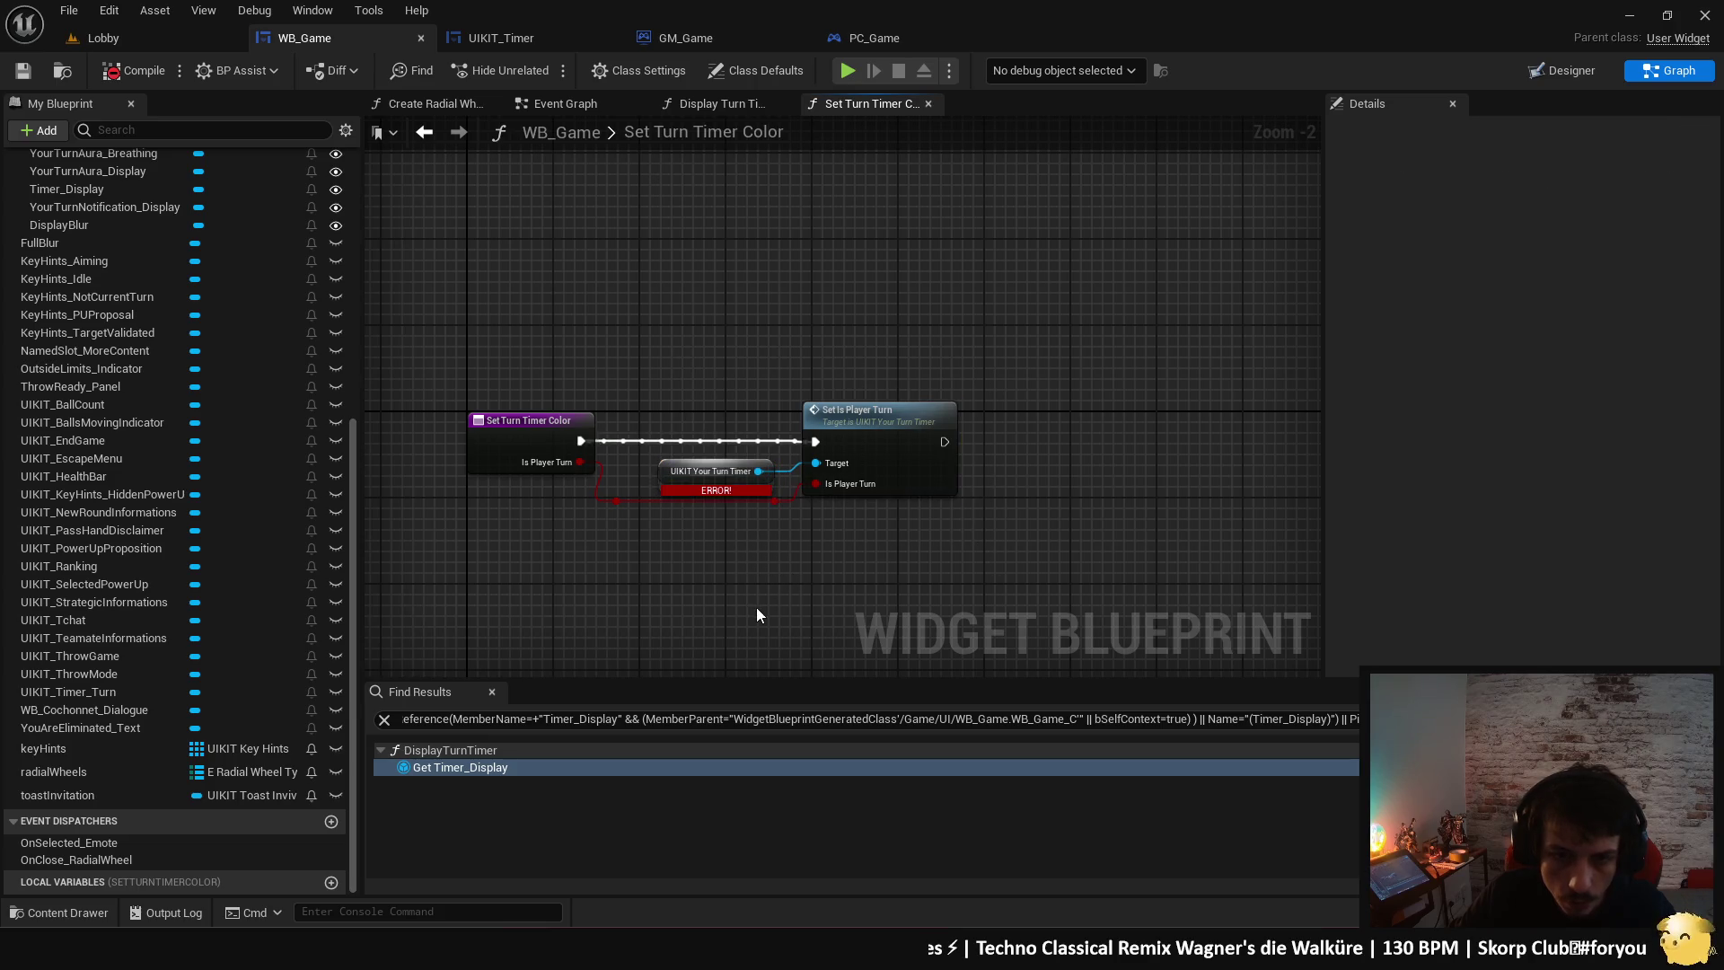
{"action": "left_click_drag", "start_coordinate": [719, 378], "coordinate": [869, 551]}
{"action": "left_click_drag", "start_coordinate": [787, 471], "coordinate": [817, 478]}
{"action": "key", "text": "Delete"}
{"action": "left_click", "coordinate": [544, 434]}
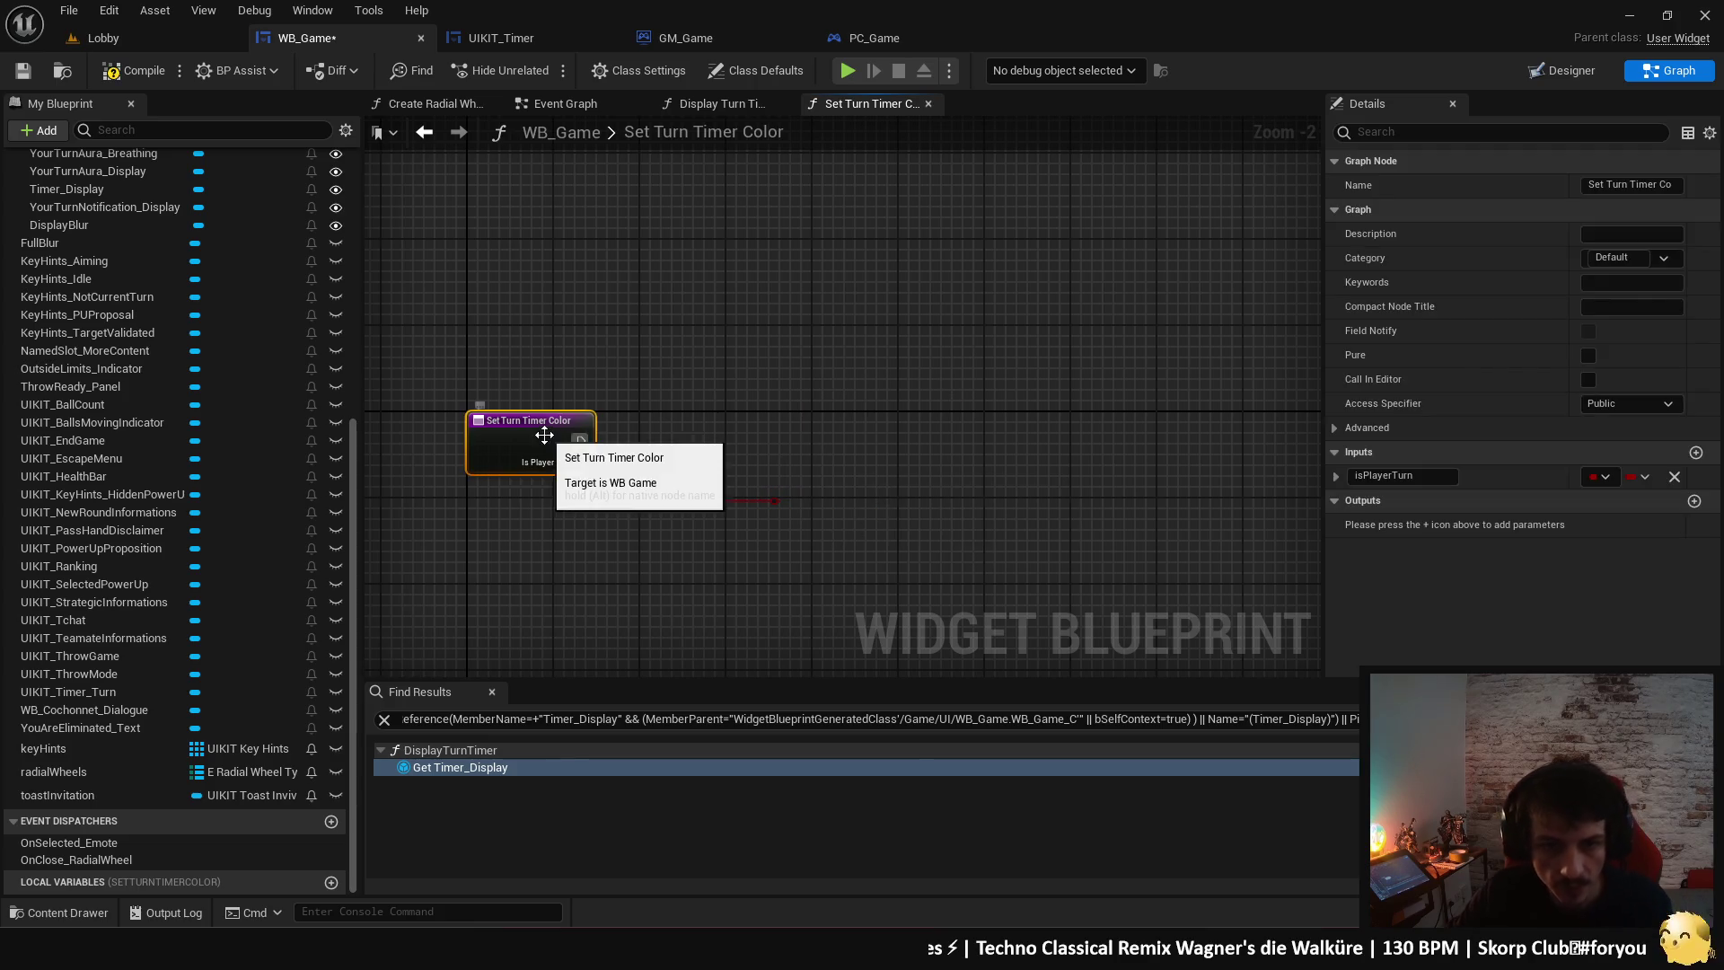
{"action": "left_click", "coordinate": [132, 75]}
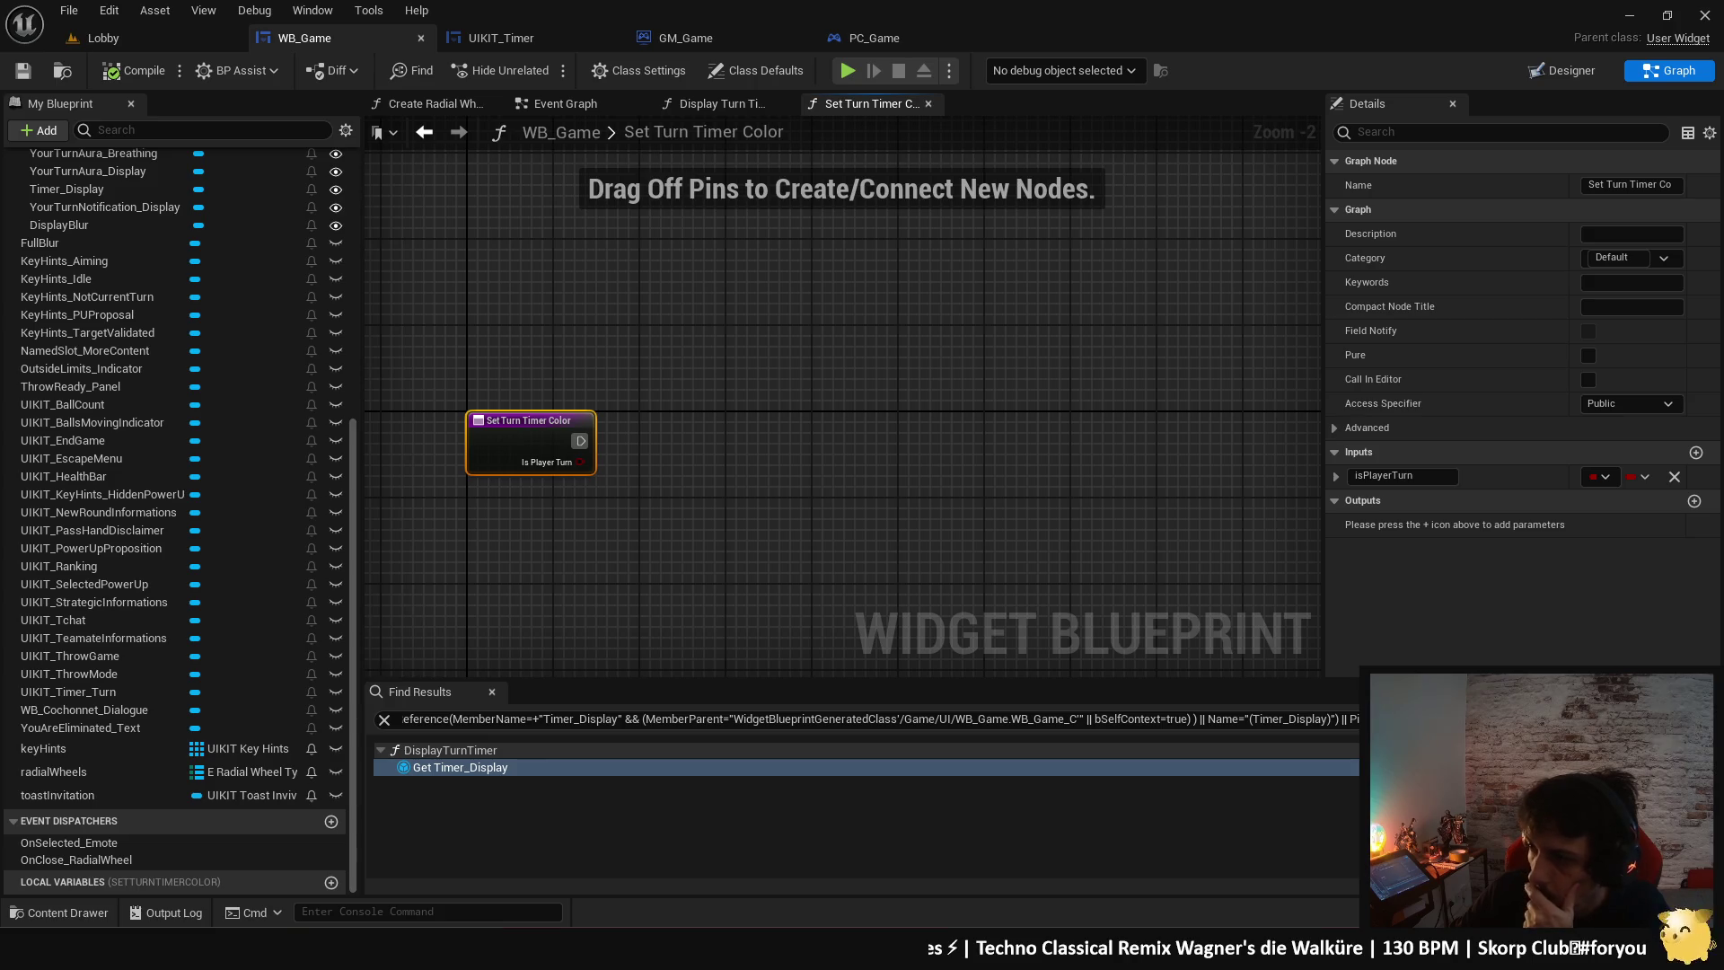
- Glance at the Lobby level and WB_Game's graphs, then return to the Designer
{"action": "left_click", "coordinate": [94, 45]}
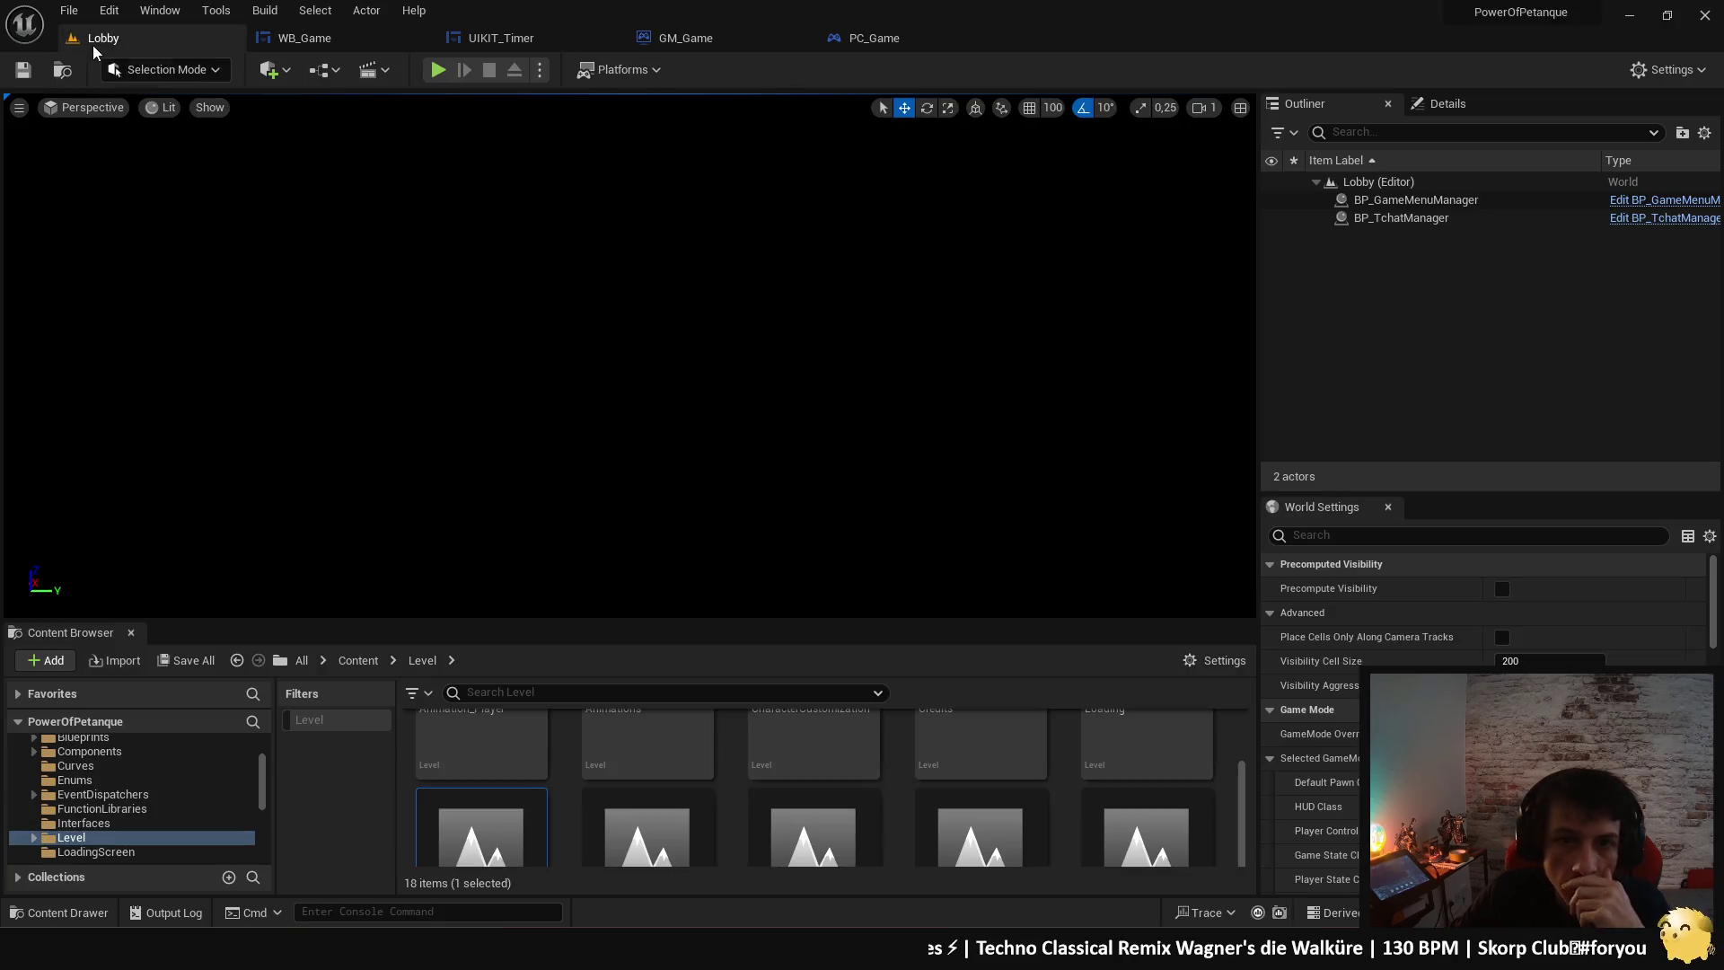
{"action": "left_click", "coordinate": [338, 45]}
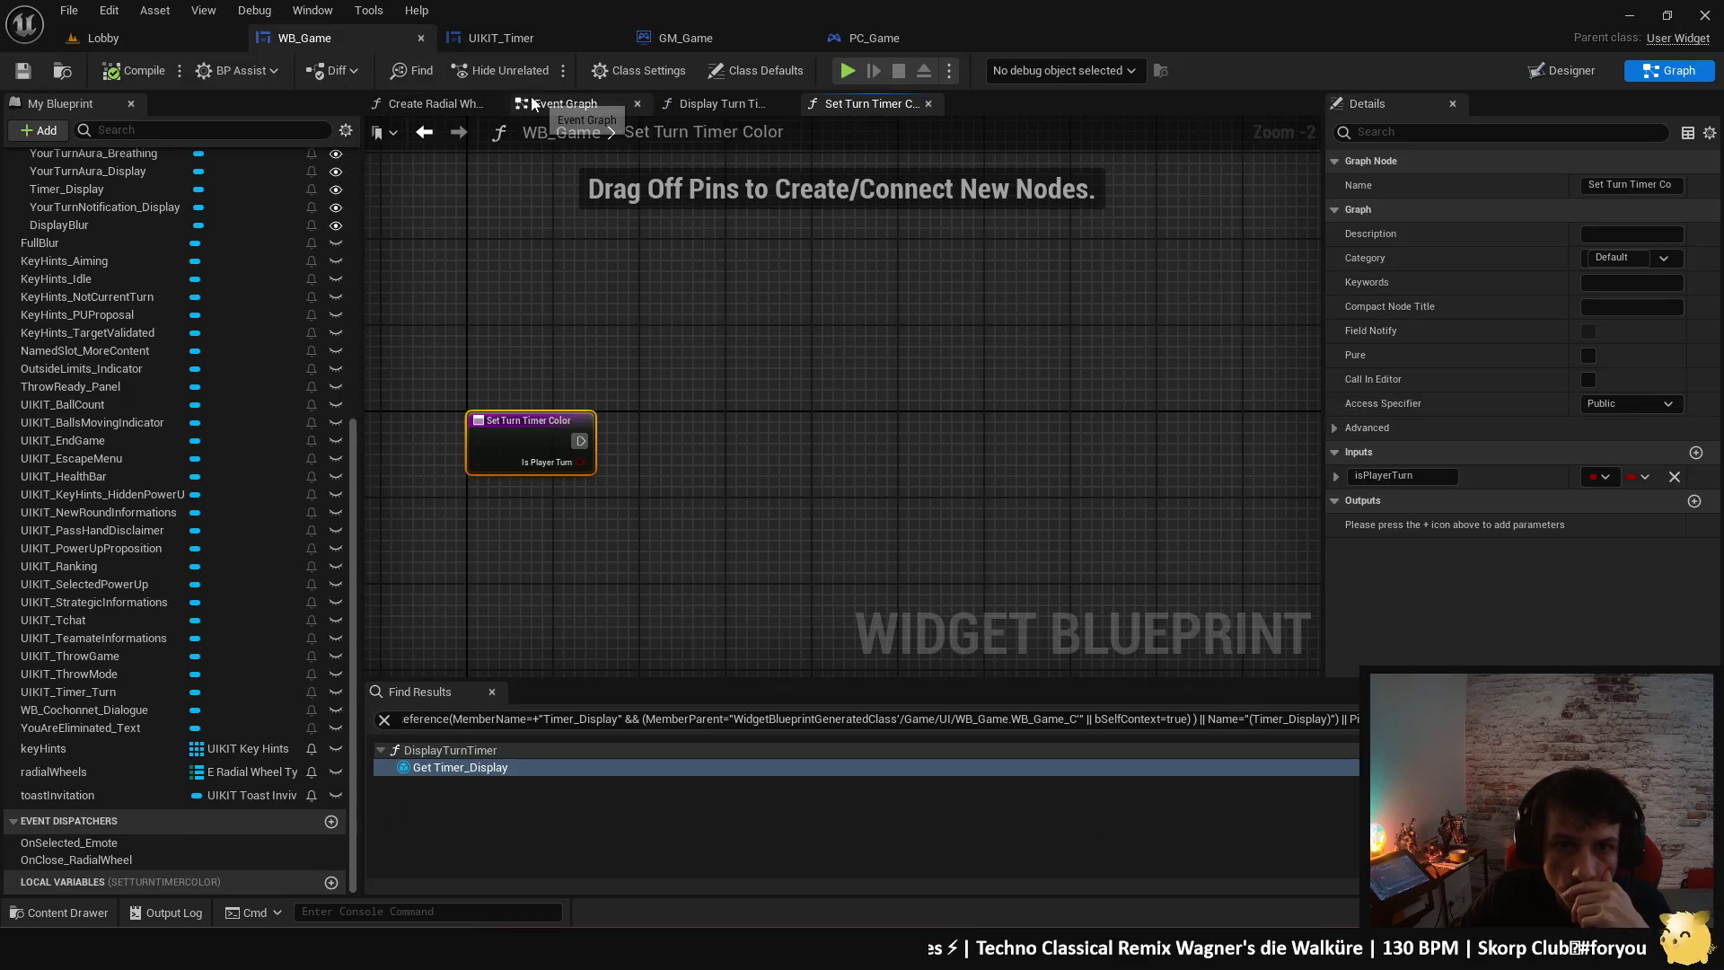
{"action": "left_click", "coordinate": [552, 104]}
{"action": "left_click", "coordinate": [858, 105]}
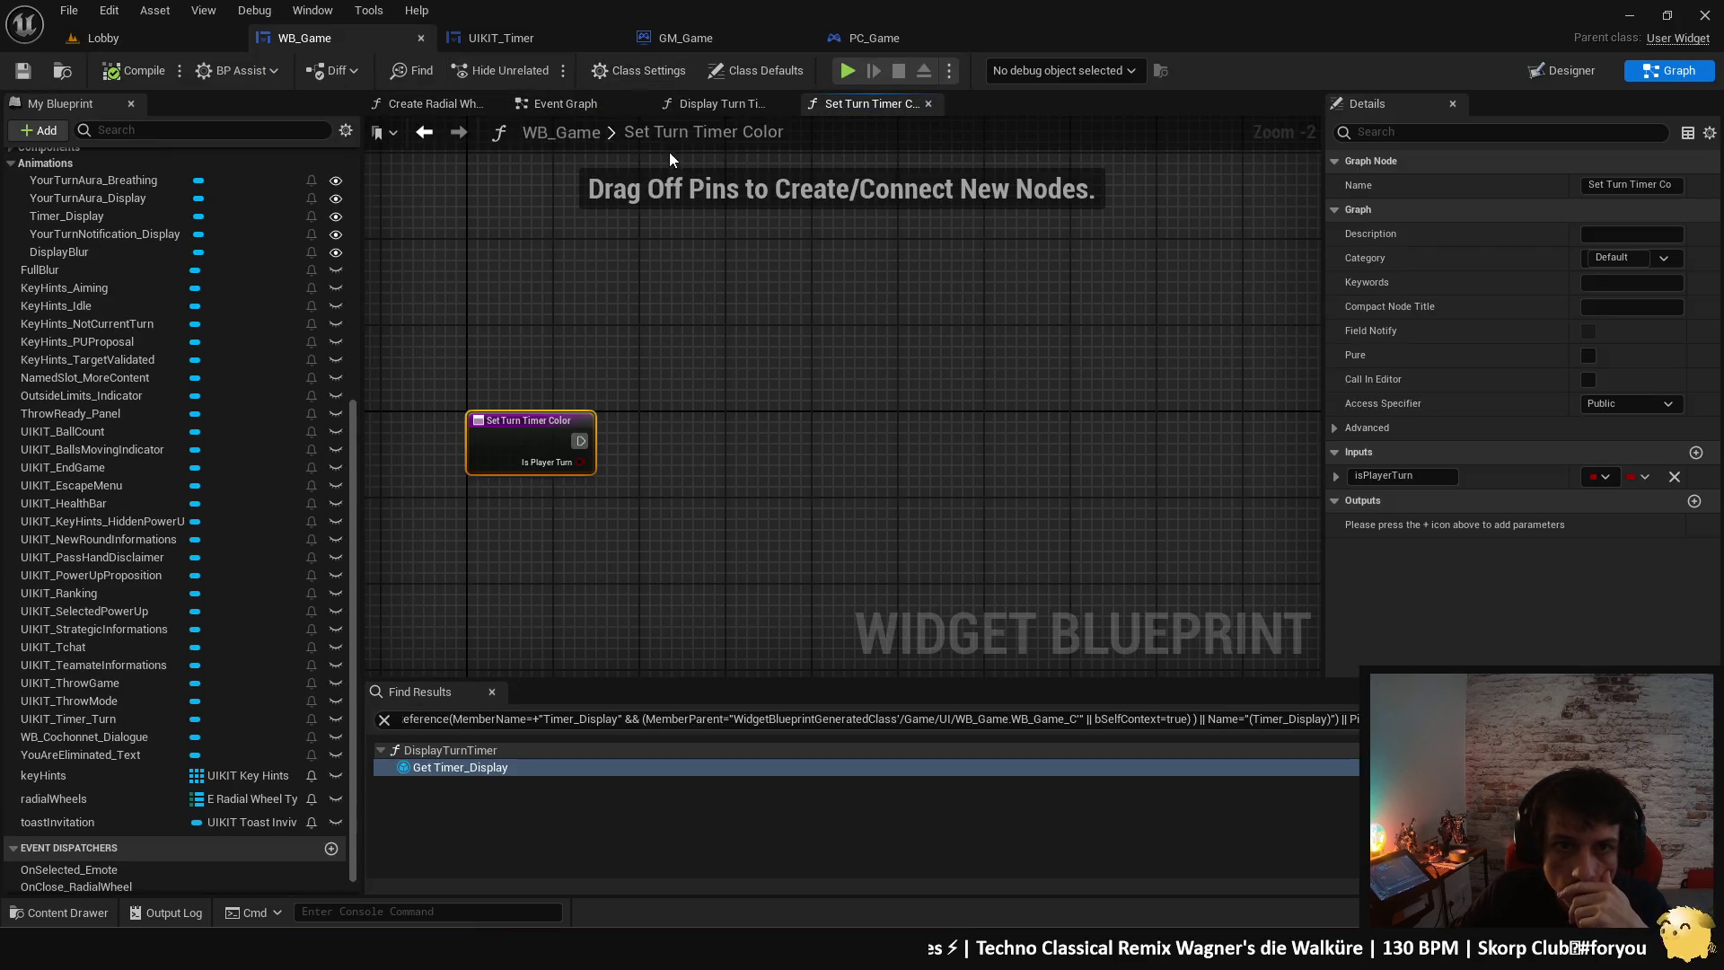
{"action": "left_click", "coordinate": [1563, 70]}
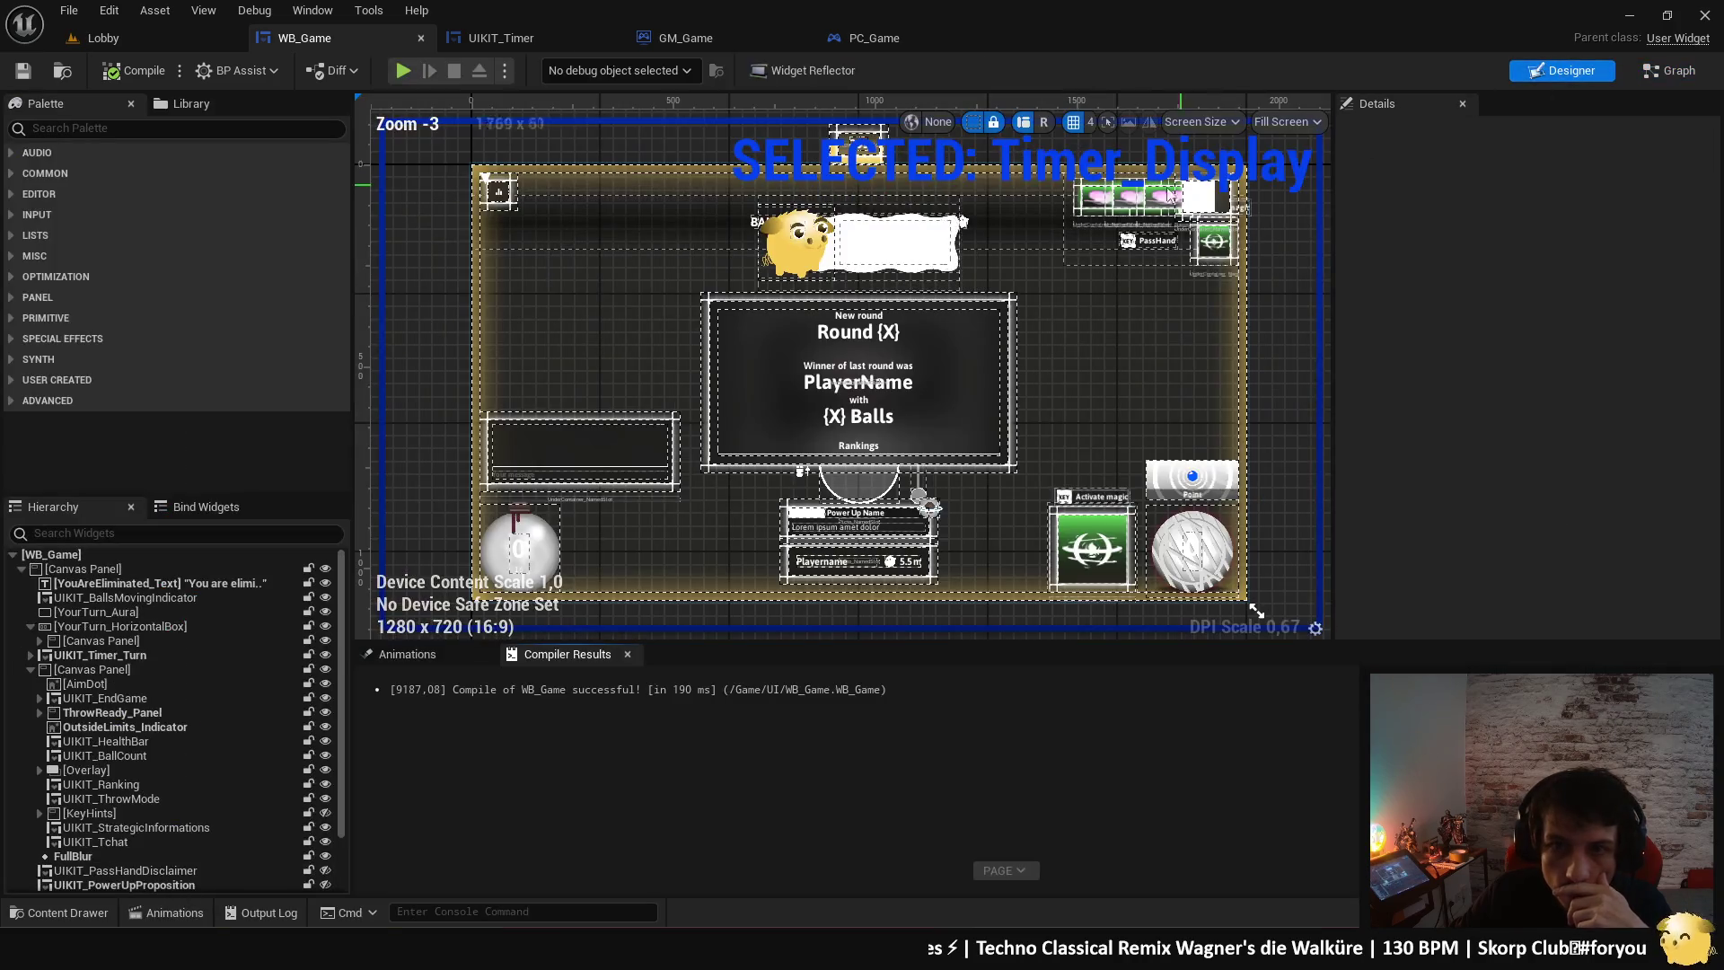
- Inspect the YourTurn_HorizontalBox and UIKIT_InGameNotification widgets in the Hierarchy
{"action": "scroll", "coordinate": [835, 314], "scroll_direction": "up", "scroll_amount": 3}
{"action": "scroll", "coordinate": [835, 314], "scroll_direction": "up", "scroll_amount": 2}
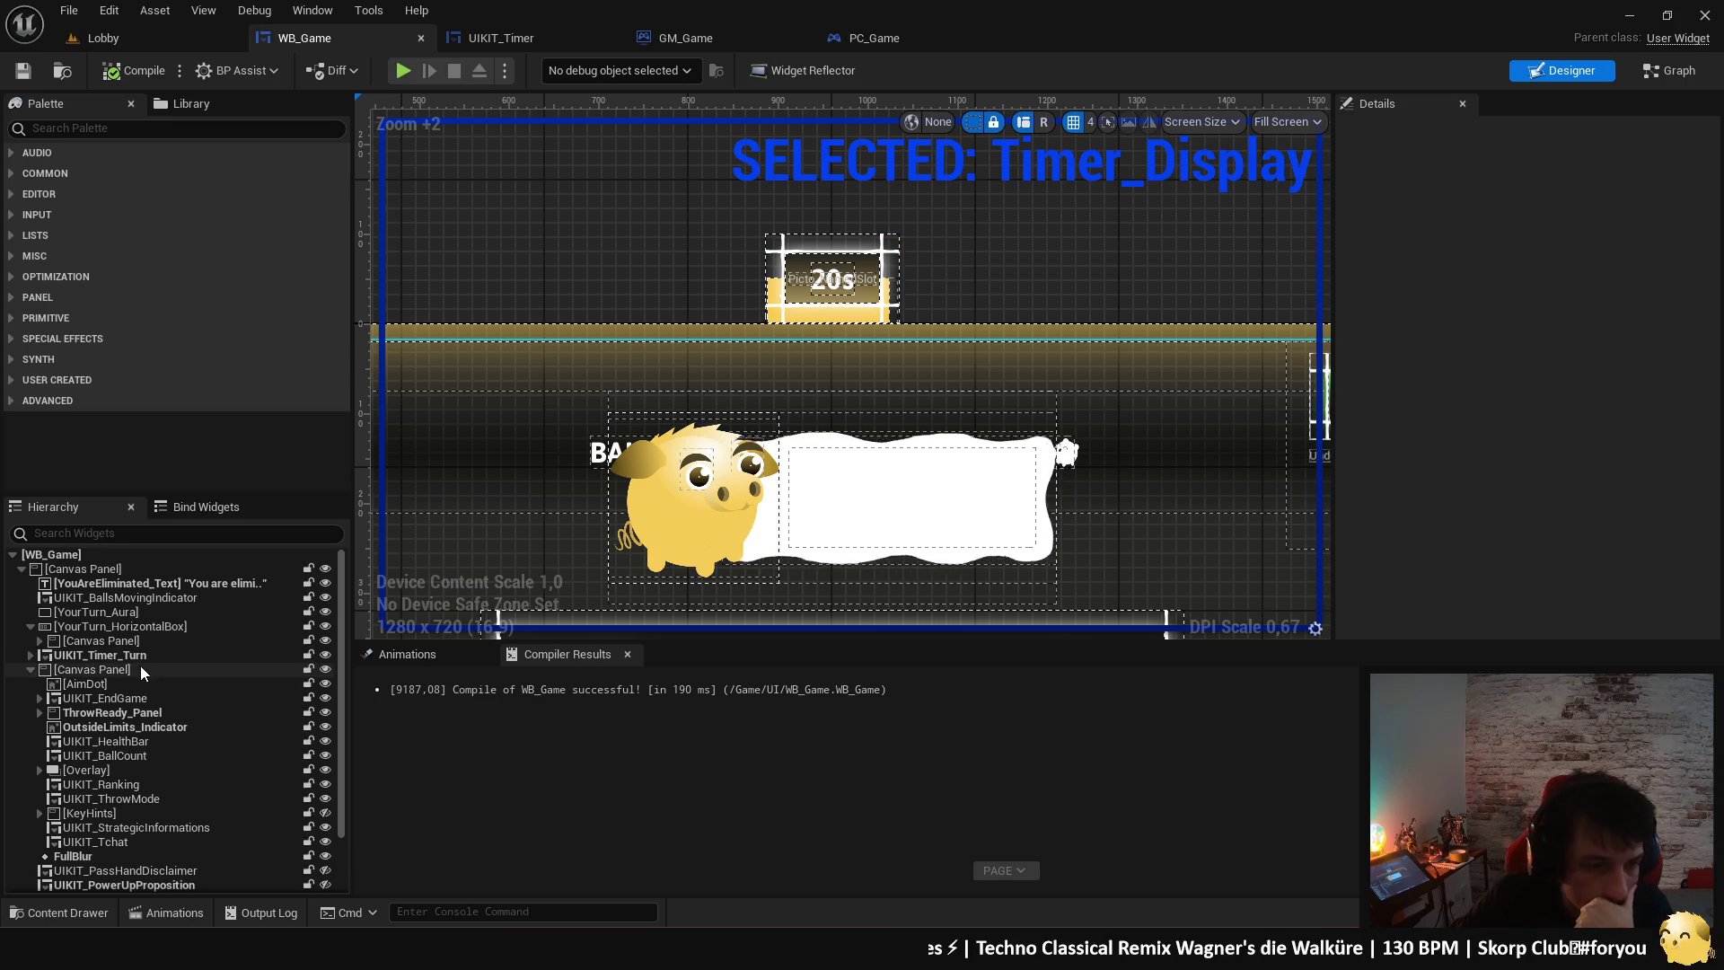
{"action": "left_click", "coordinate": [148, 631]}
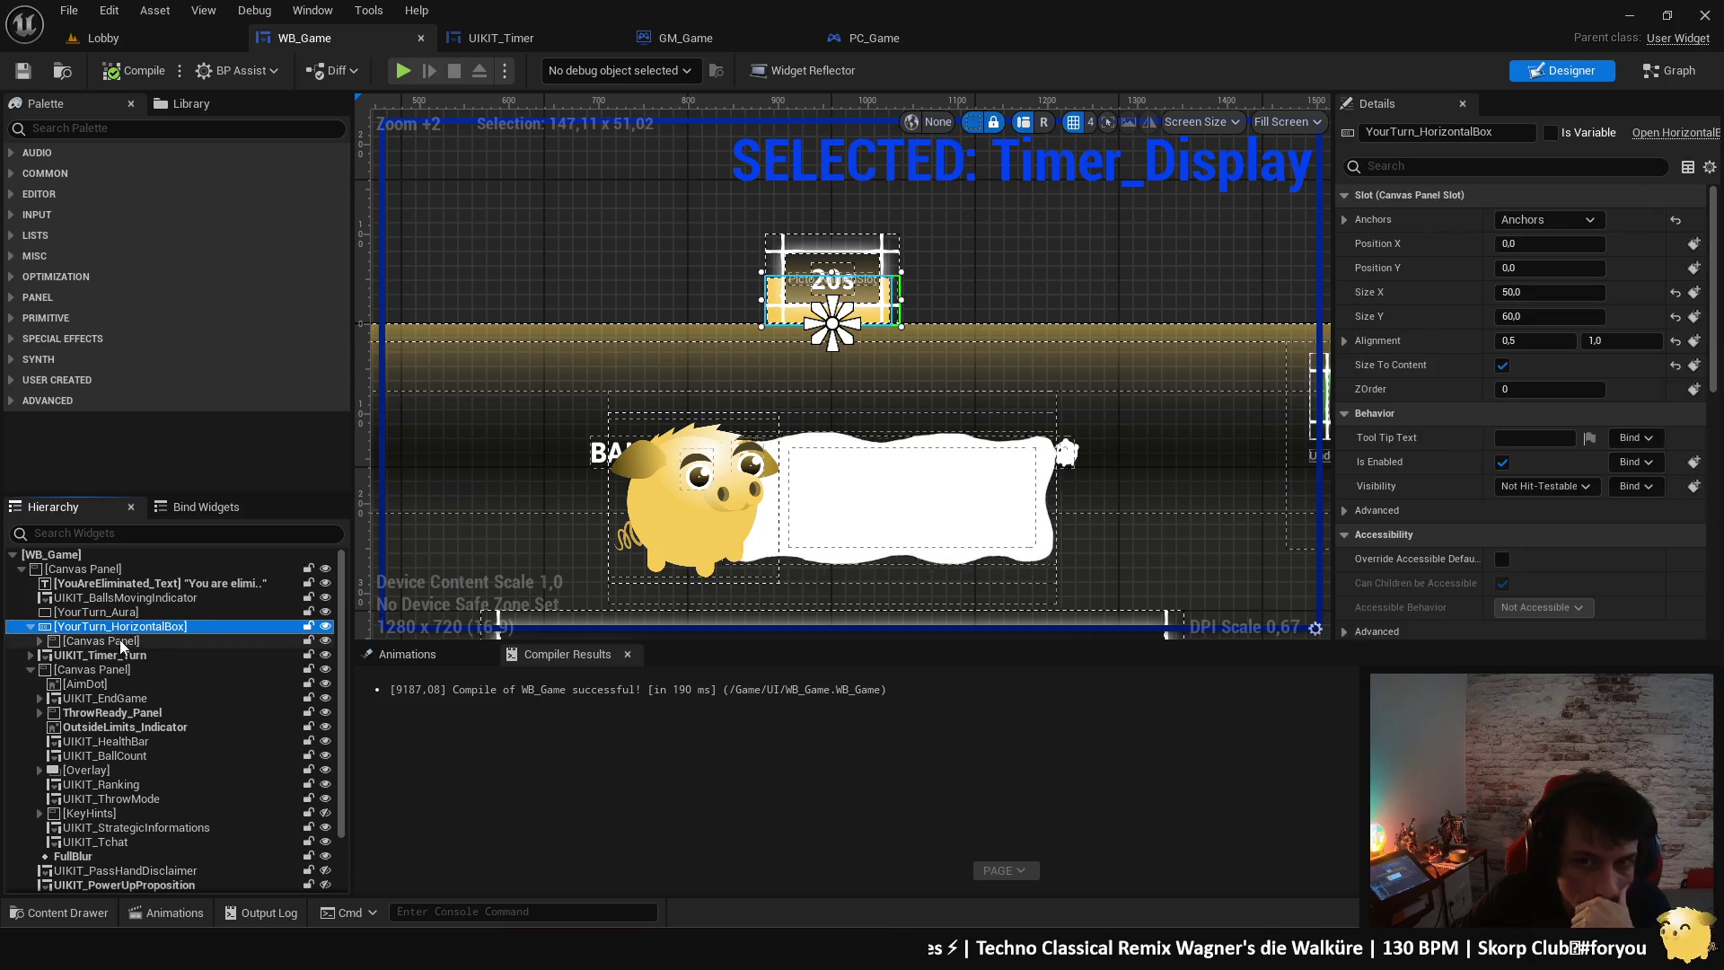
{"action": "left_click", "coordinate": [406, 654]}
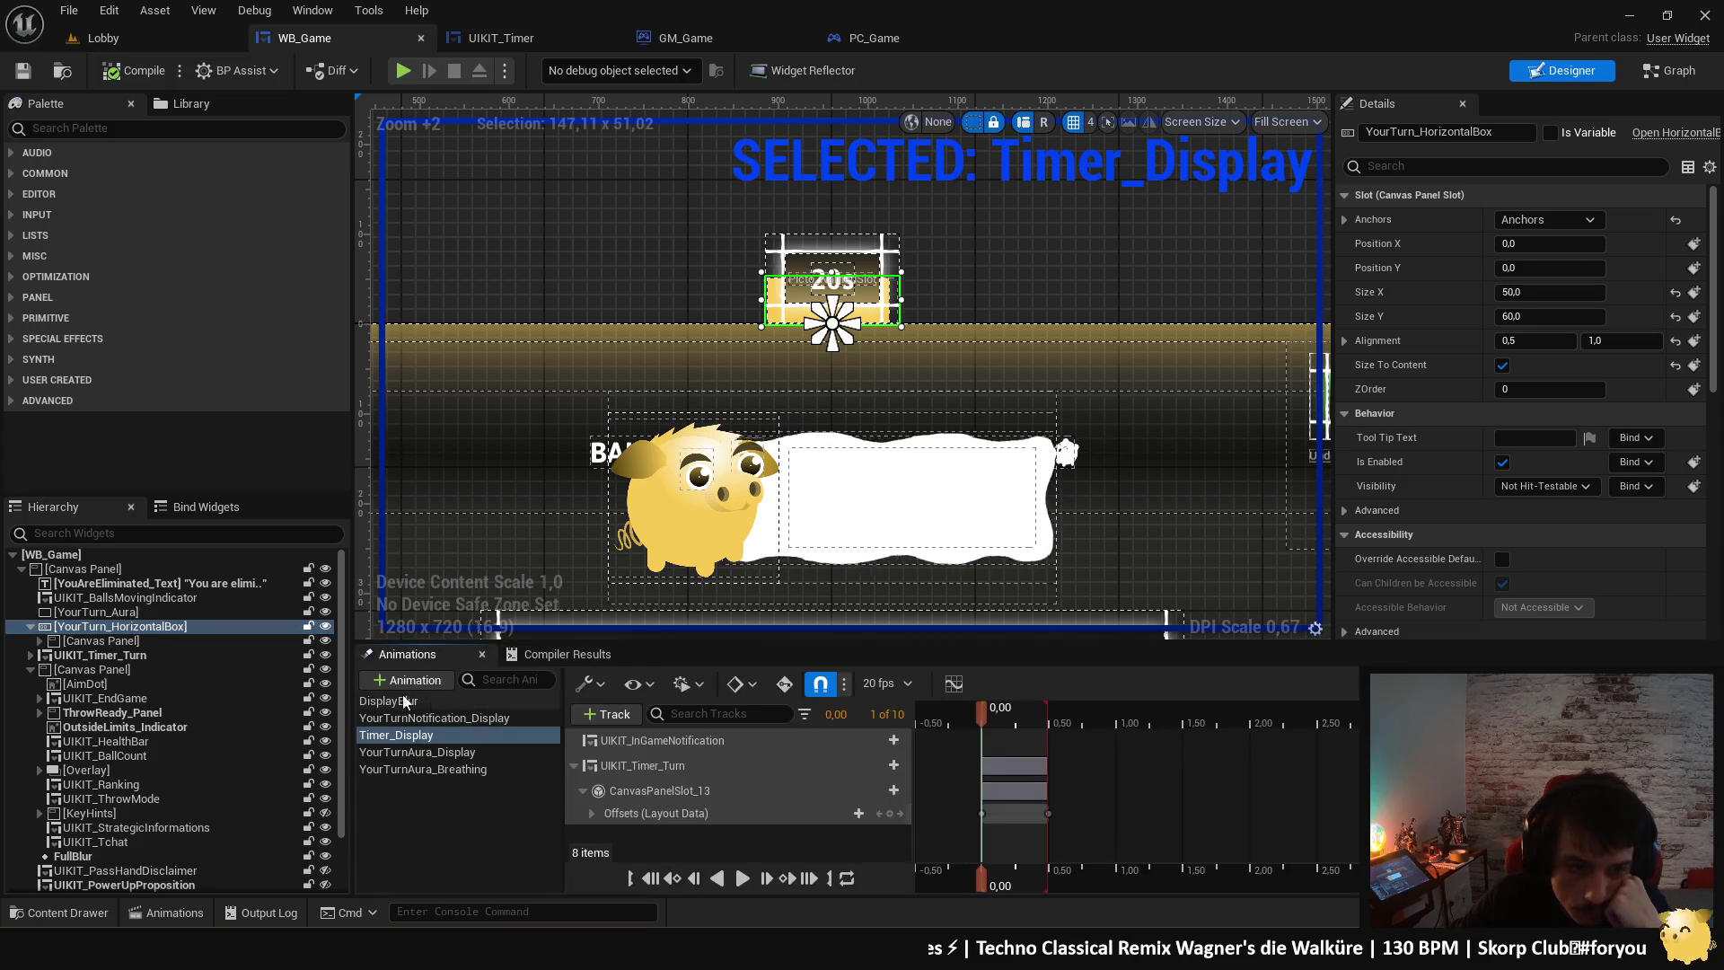
{"action": "left_click", "coordinate": [39, 640]}
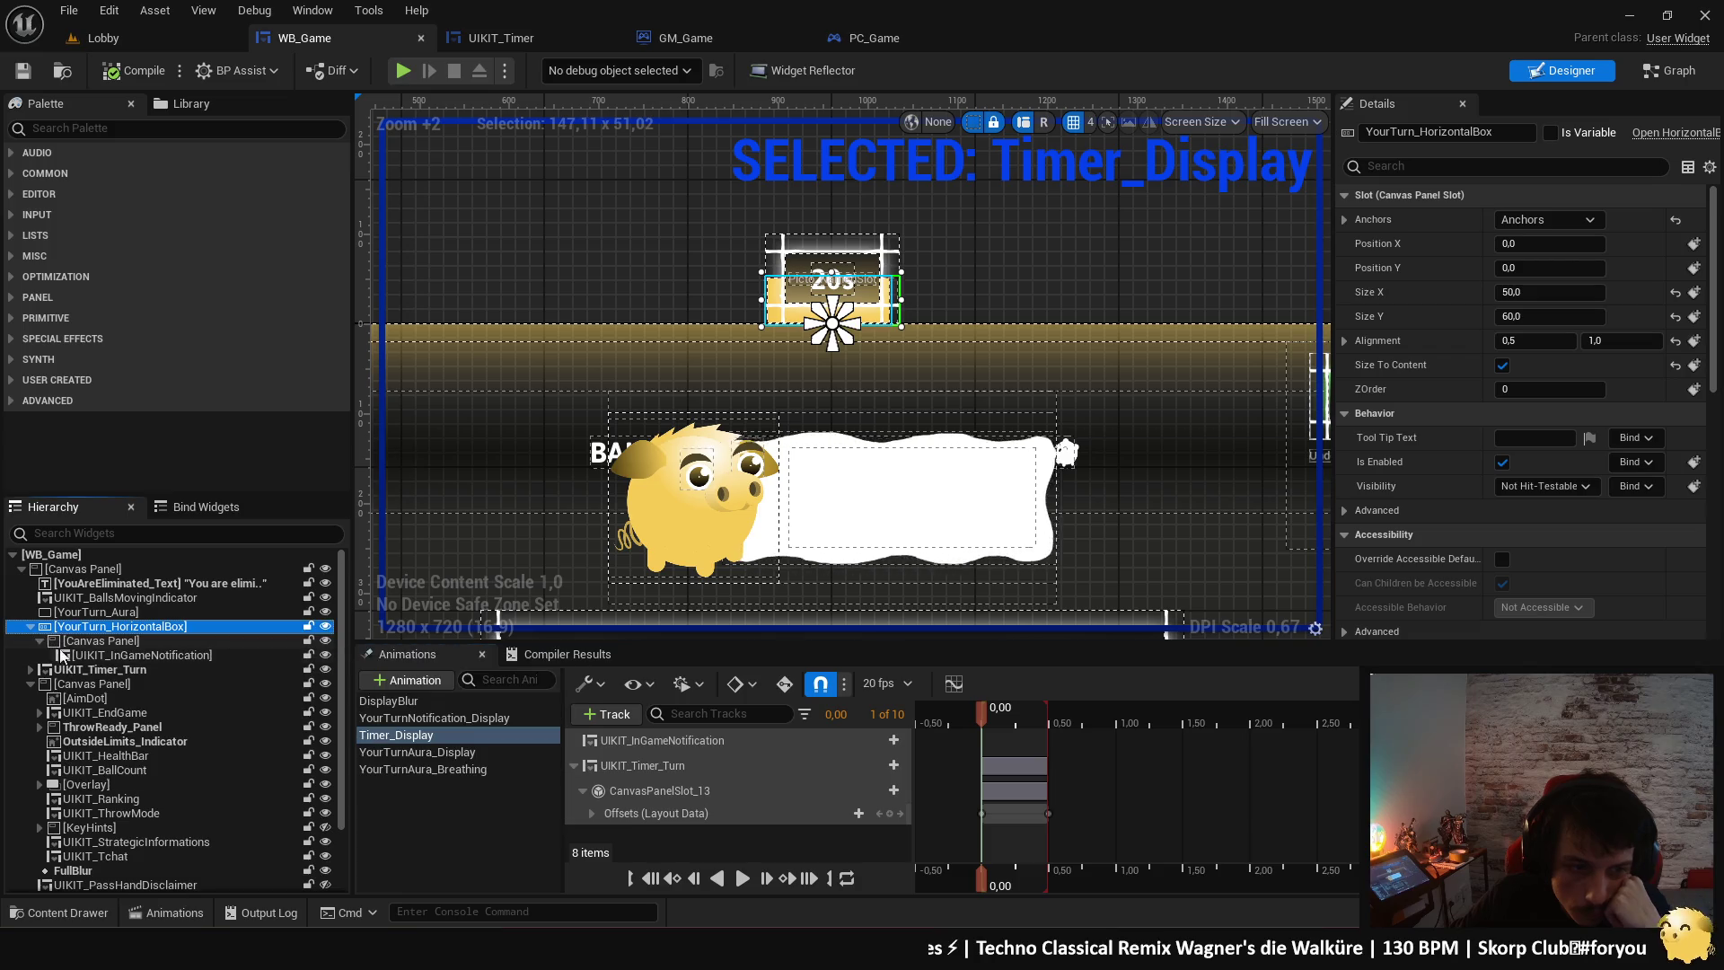
{"action": "left_click", "coordinate": [126, 655]}
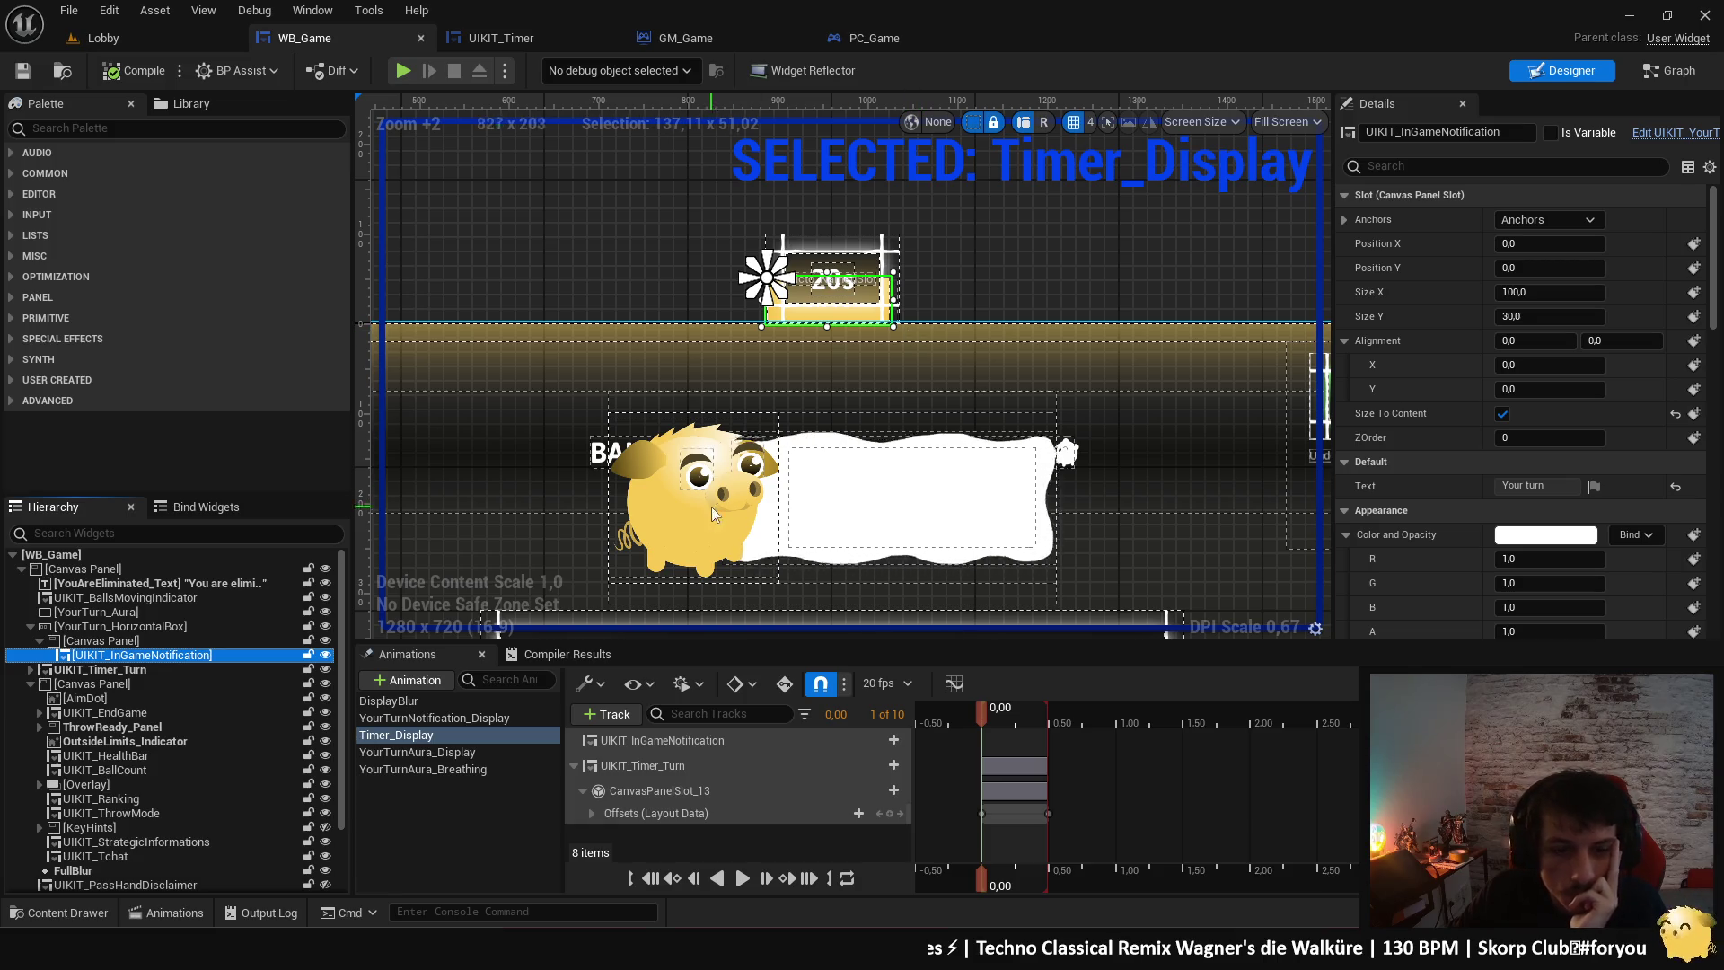
- Find Timer_Display's references and review the YourTurnNotification_Display animation tracks
{"action": "right_click", "coordinate": [449, 739]}
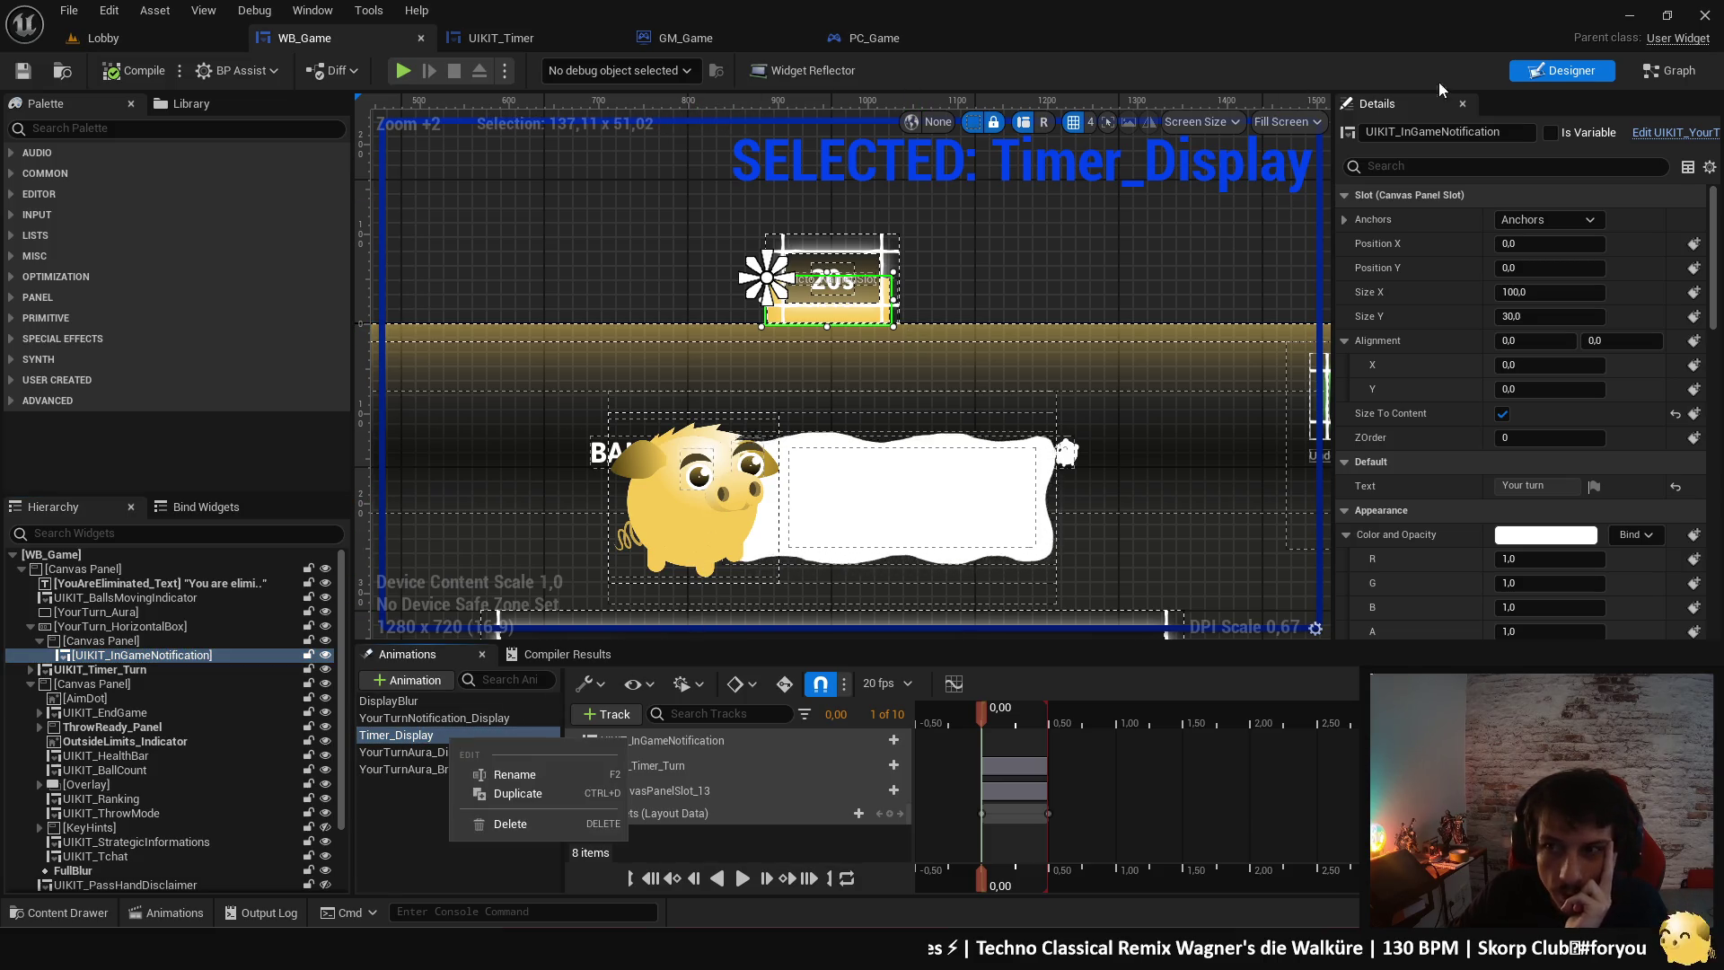
{"action": "left_click", "coordinate": [655, 789]}
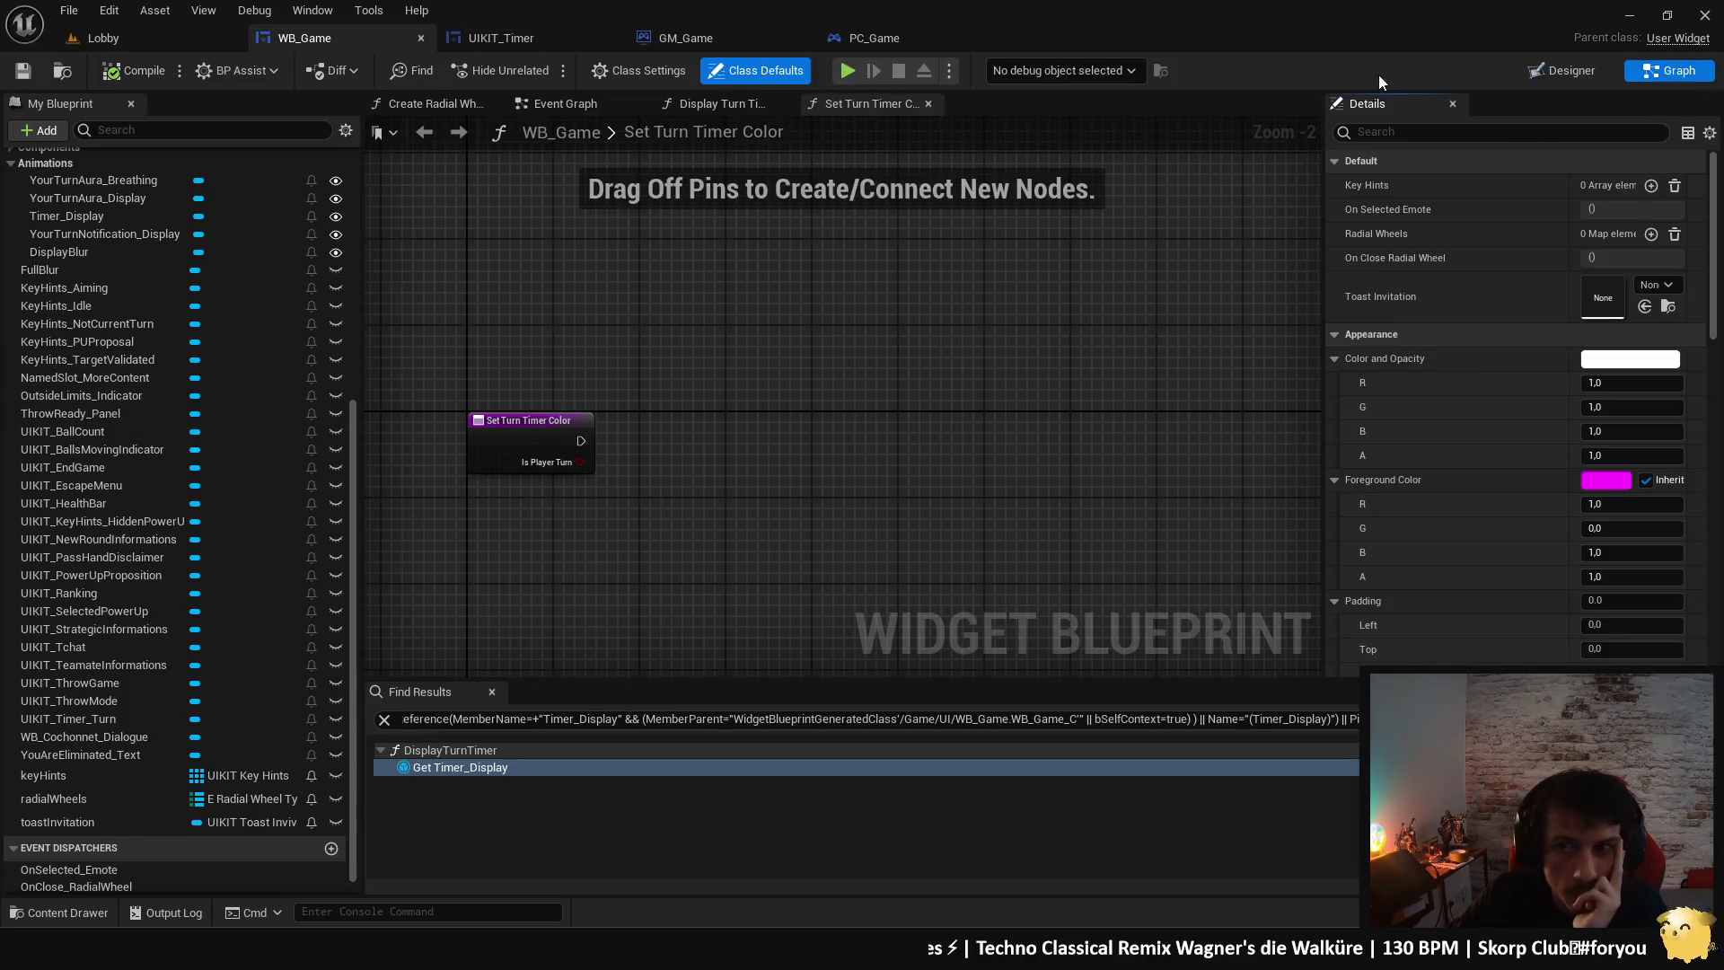
{"action": "left_click", "coordinate": [1580, 63]}
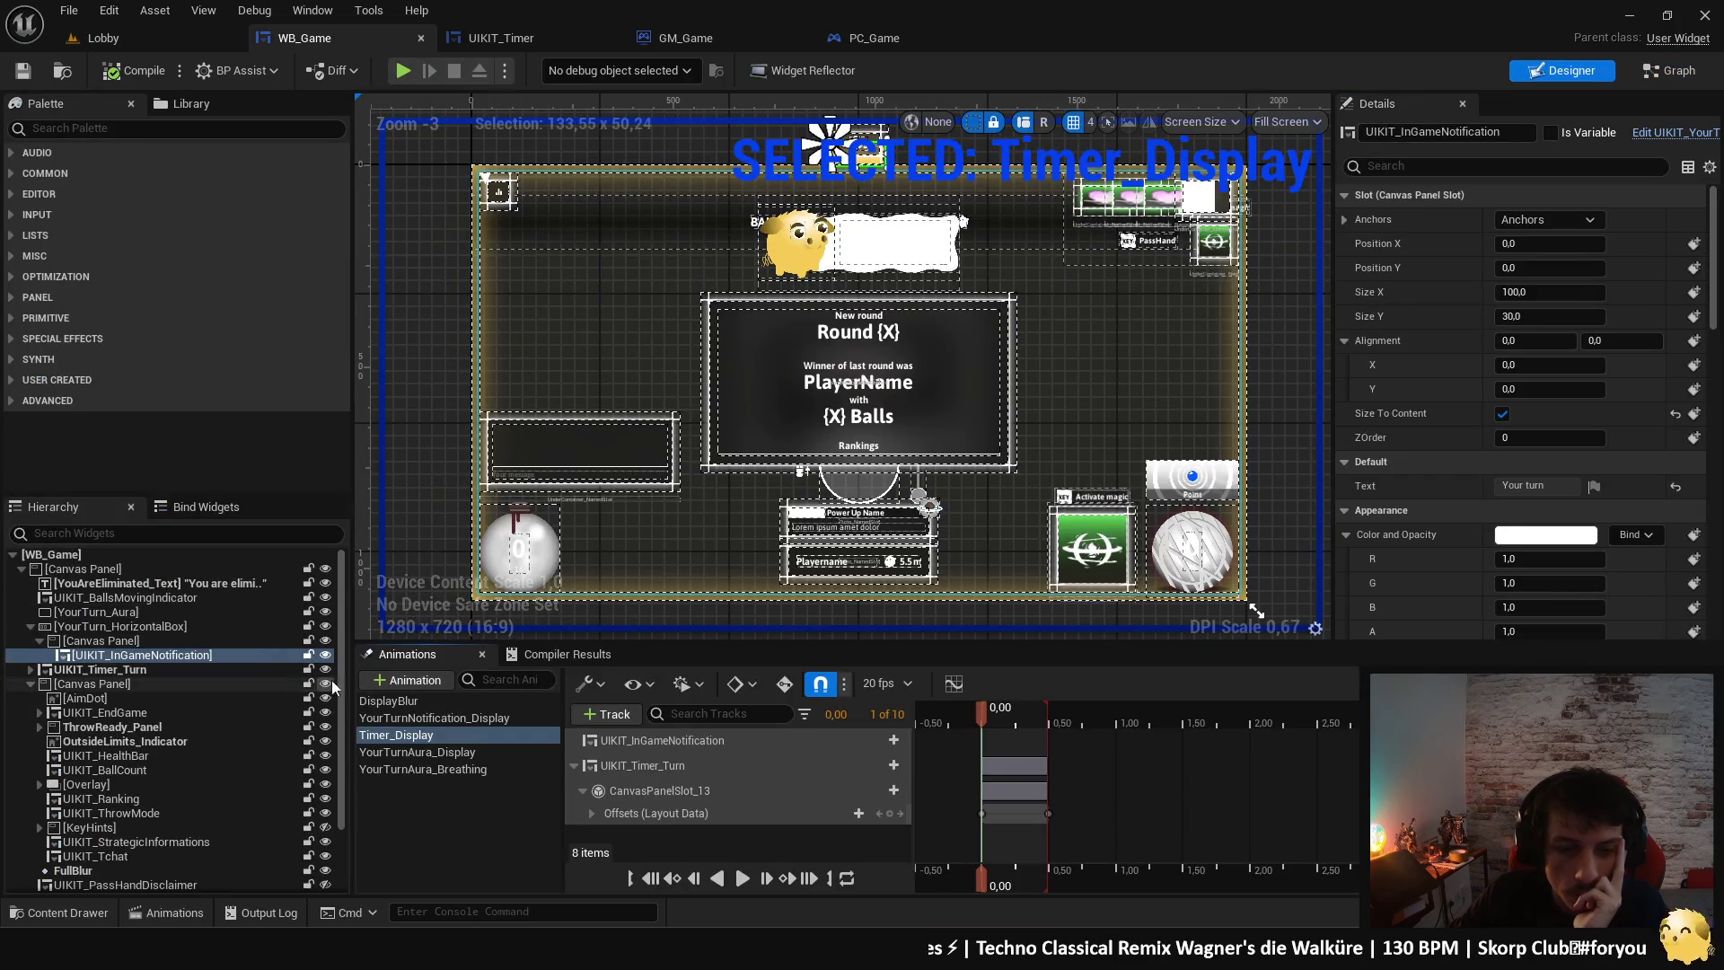
{"action": "left_click", "coordinate": [435, 717]}
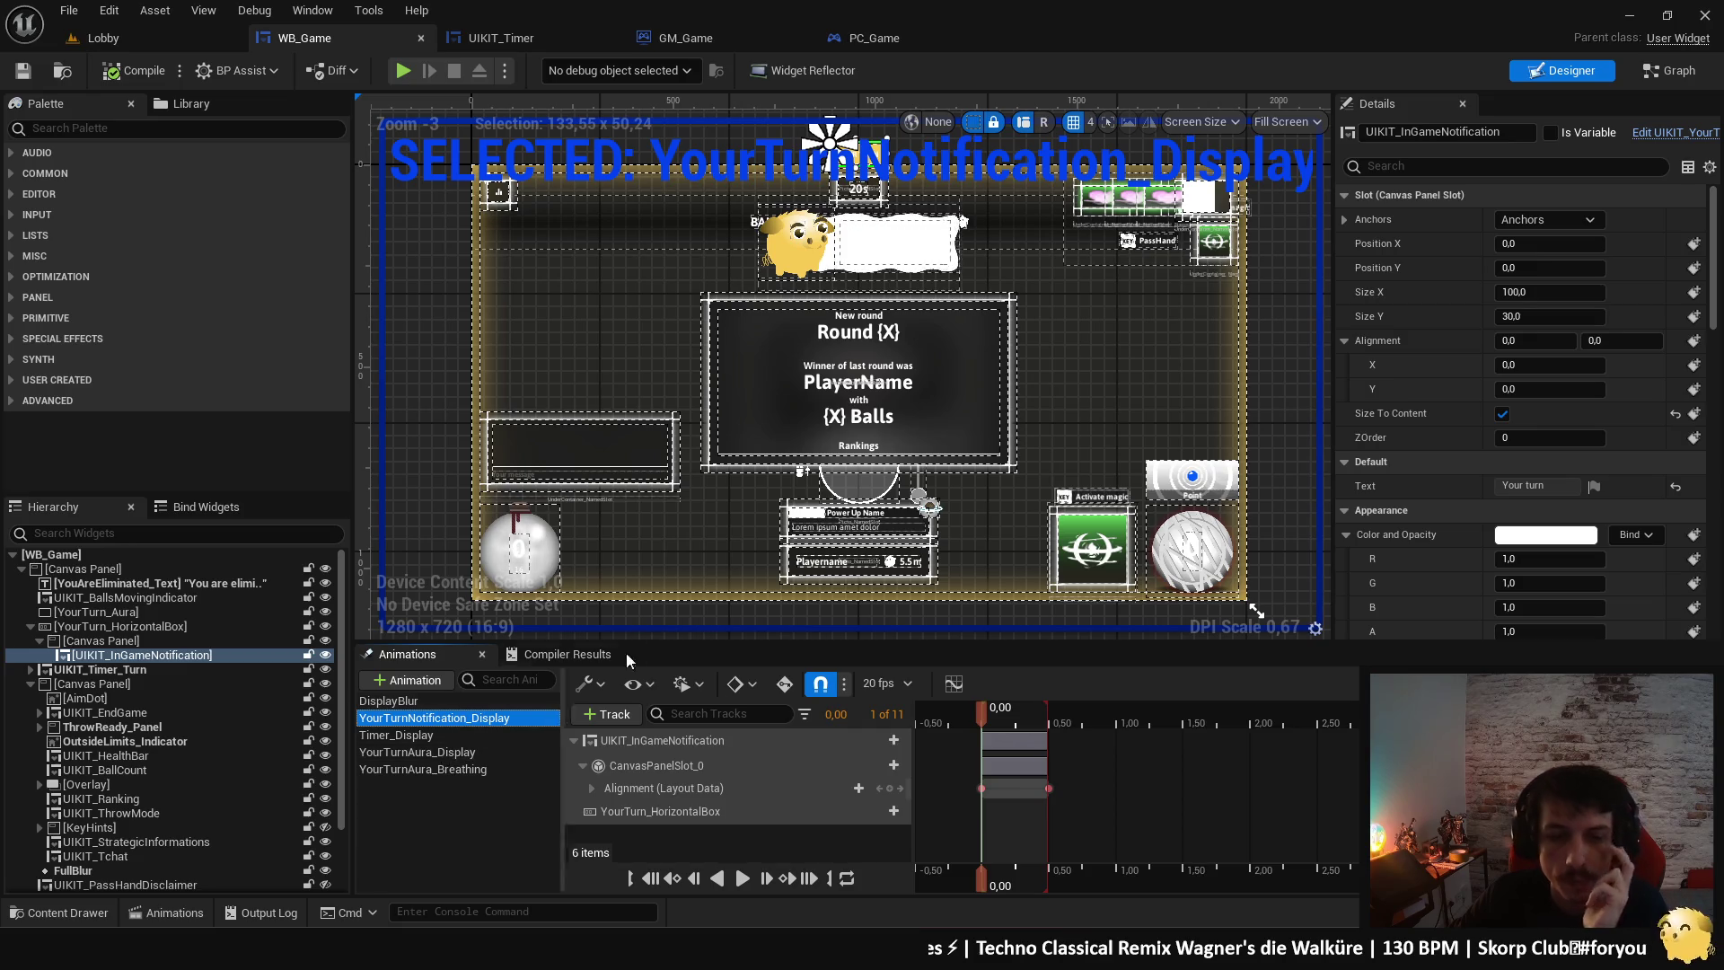
{"action": "left_click", "coordinate": [1668, 70]}
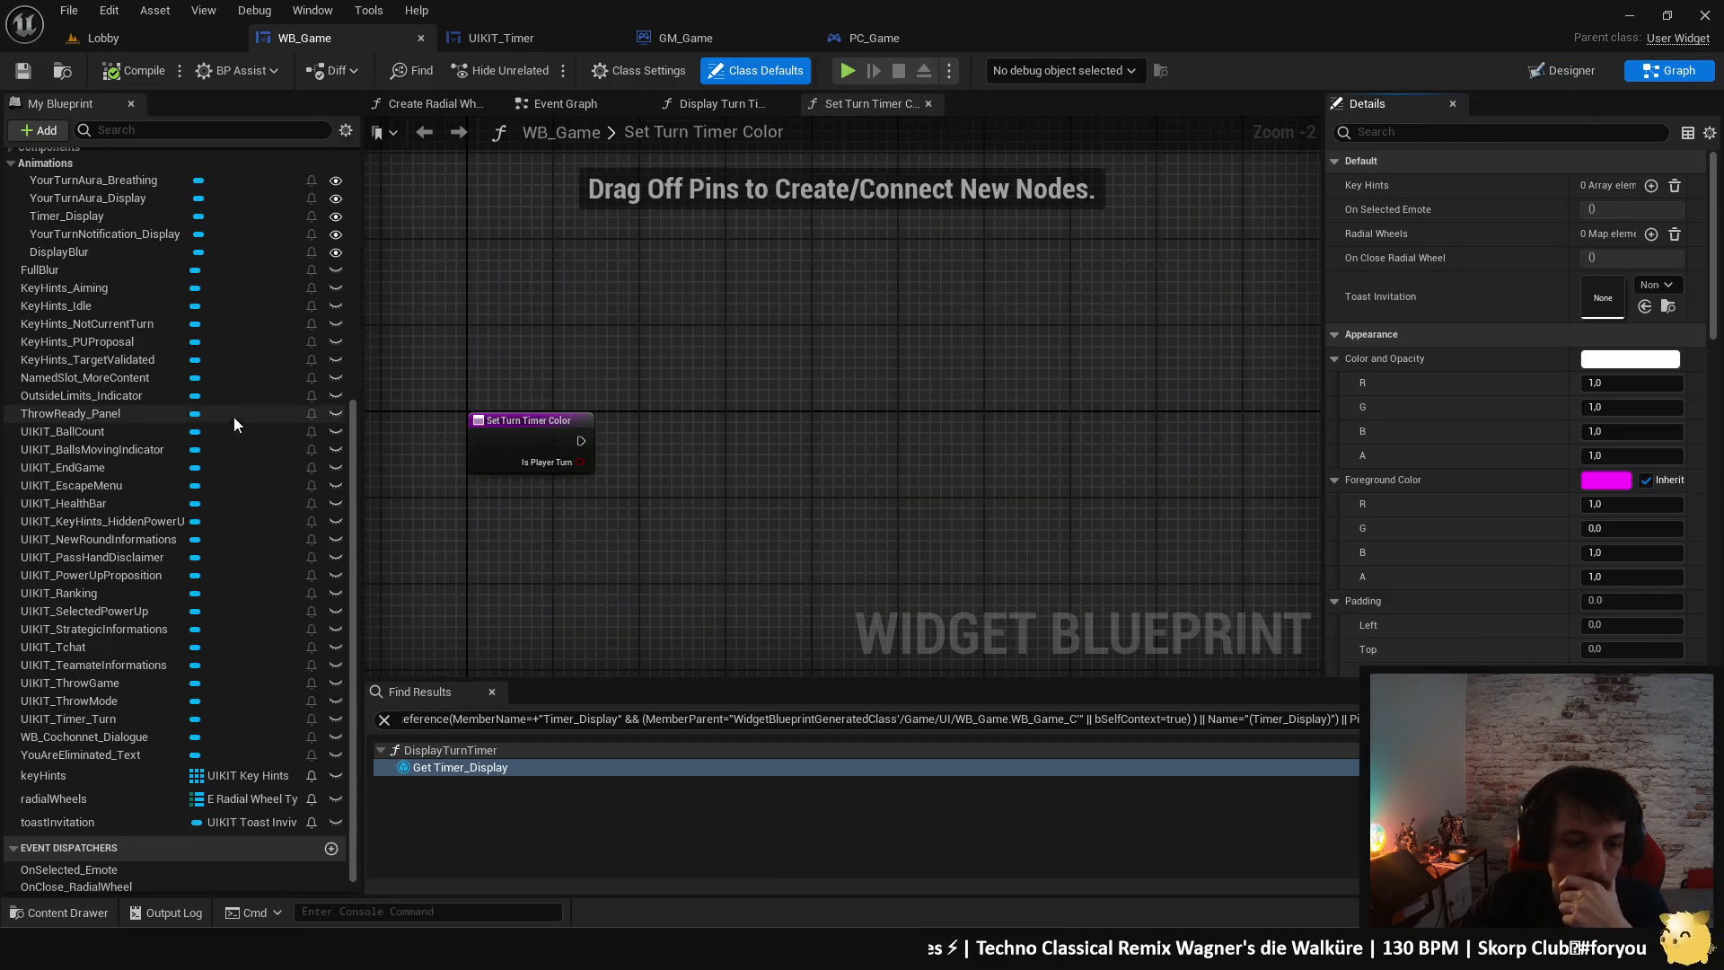
- Find references to the YourTurnNotification_Display variable and jump to its Event Graph usage
{"action": "scroll", "coordinate": [120, 508], "scroll_direction": "up", "scroll_amount": 2}
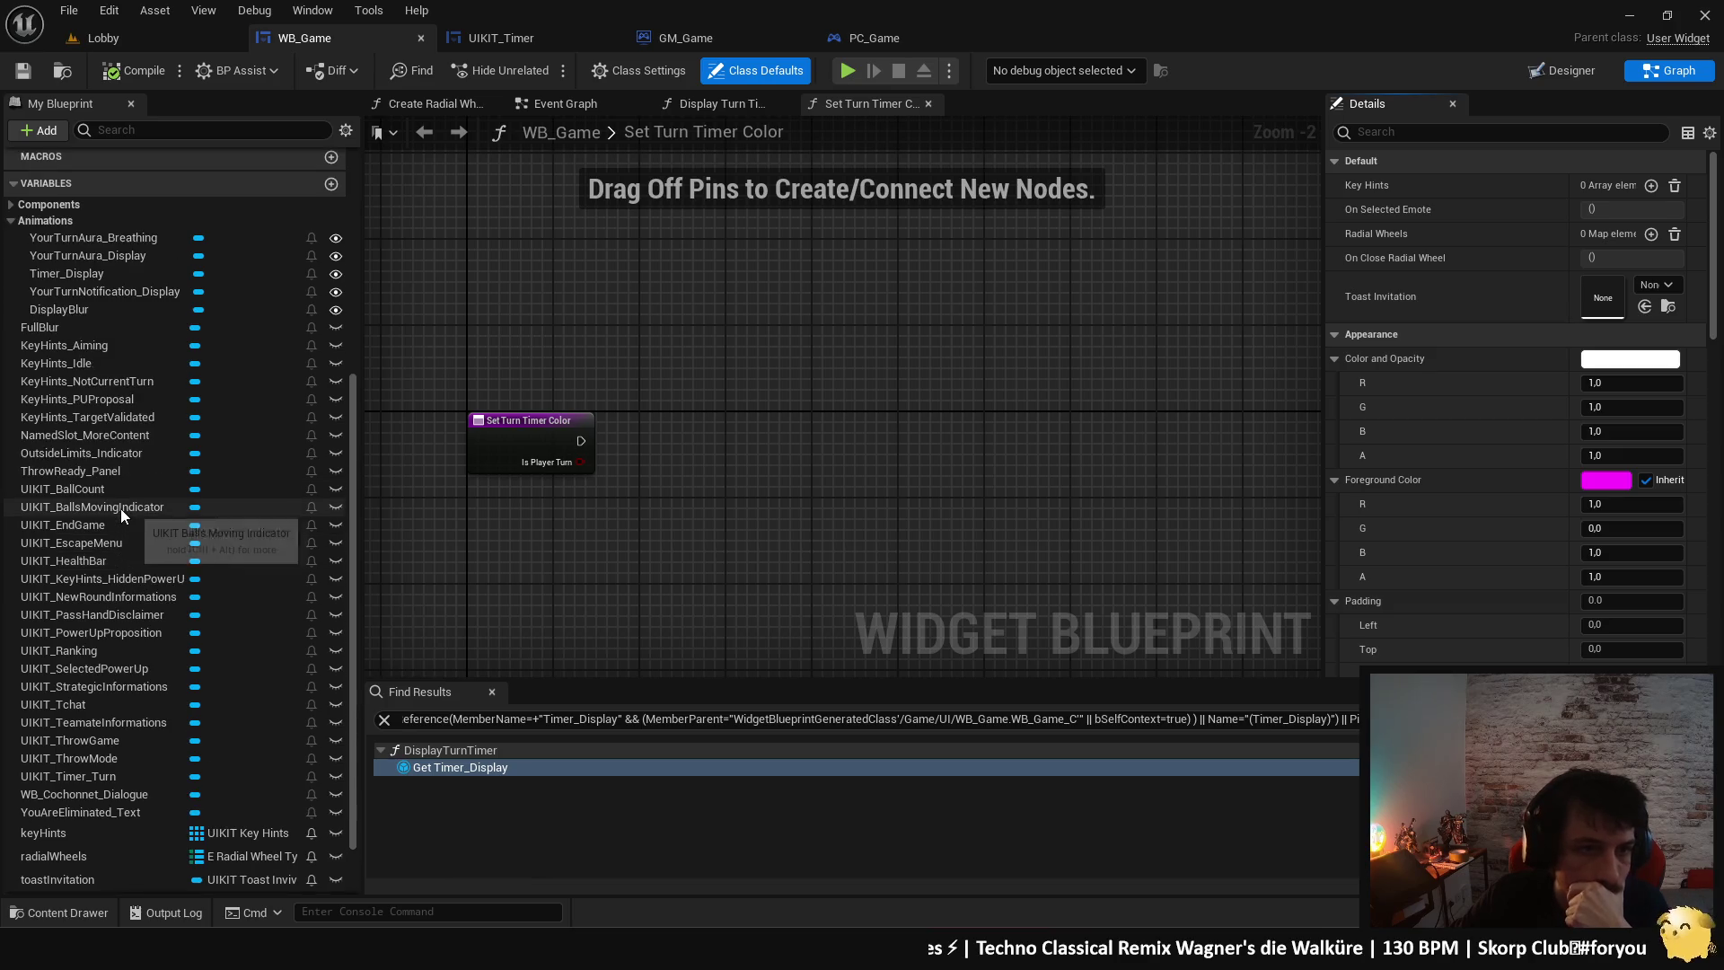
{"action": "scroll", "coordinate": [120, 508], "scroll_direction": "up", "scroll_amount": 1}
{"action": "left_click", "coordinate": [116, 319]}
{"action": "right_click", "coordinate": [117, 319]}
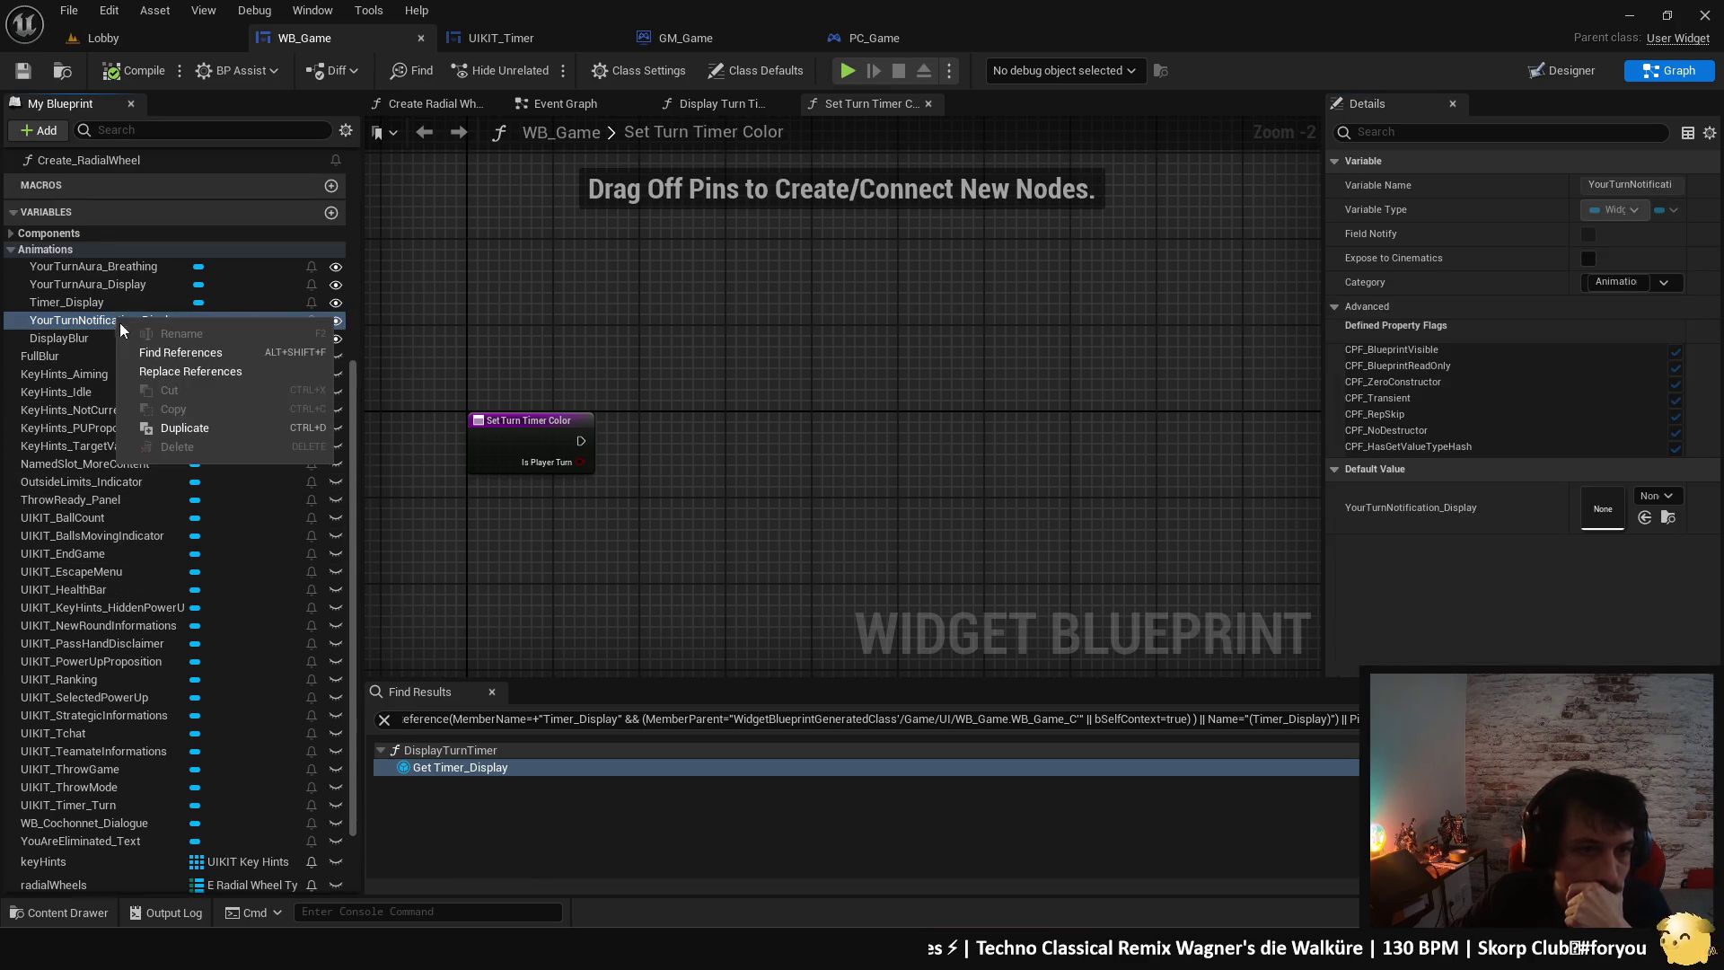
{"action": "left_click", "coordinate": [162, 354]}
{"action": "left_click", "coordinate": [481, 768]}
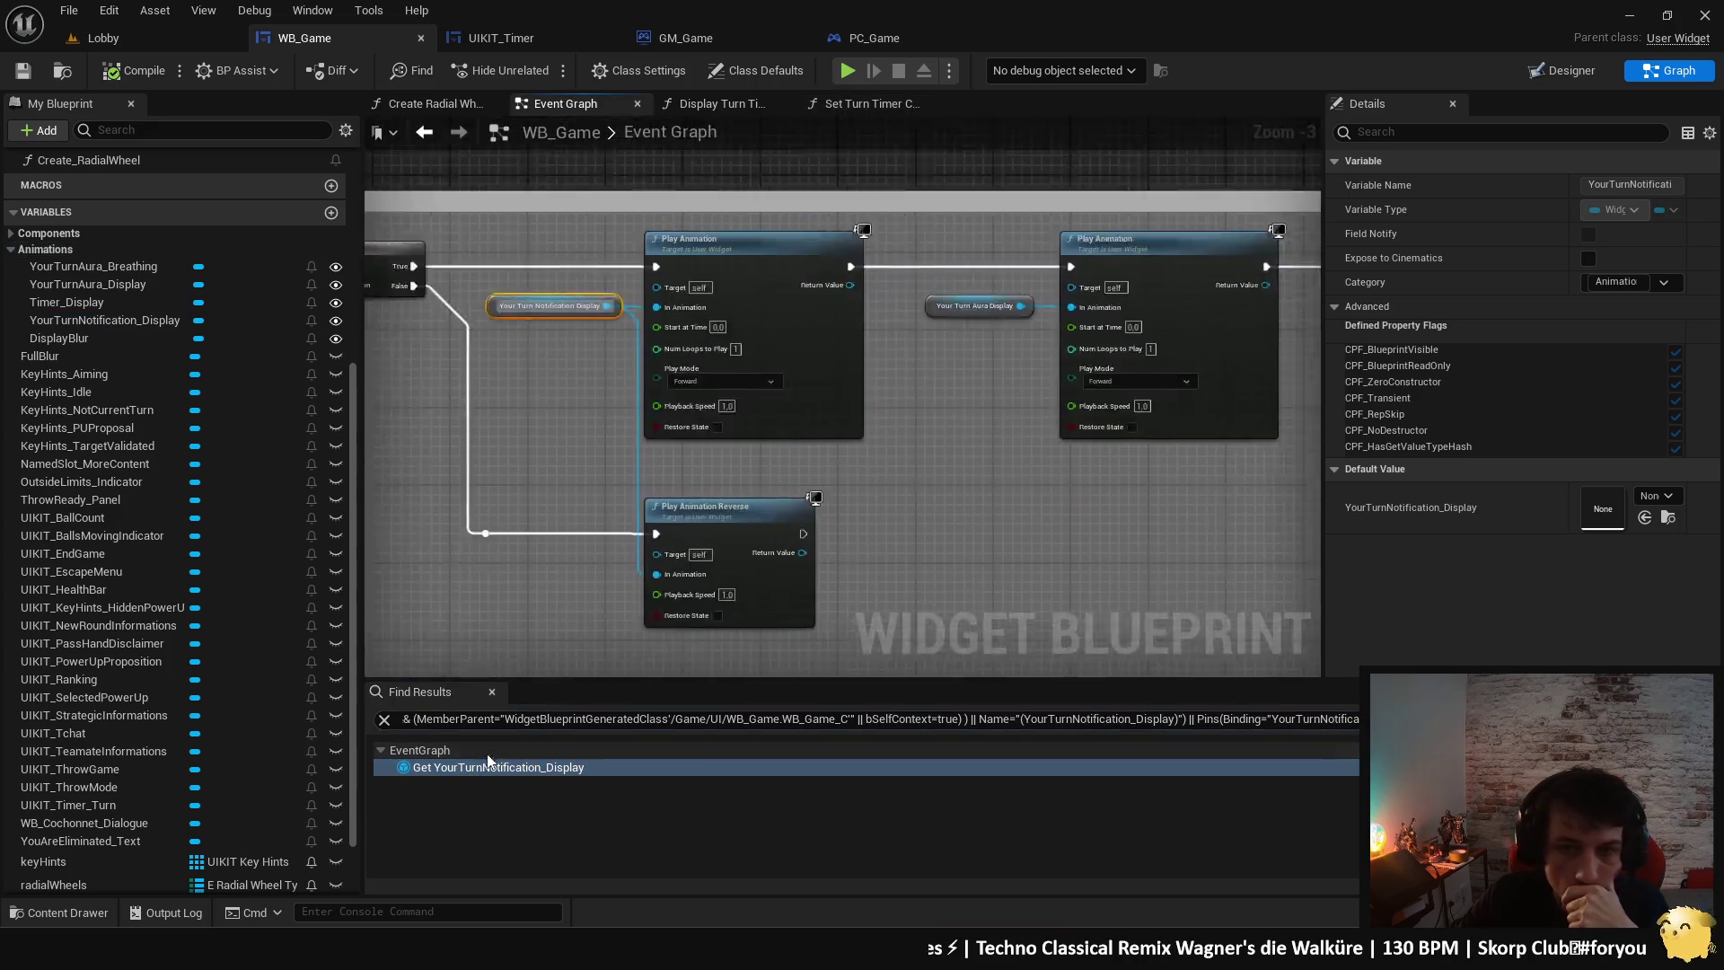
- Rework the Branch's True connection, break its False link to Play Animation Reverse, and compile
{"action": "scroll", "coordinate": [814, 508], "scroll_direction": "up", "scroll_amount": 2}
{"action": "scroll", "coordinate": [662, 398], "scroll_direction": "down", "scroll_amount": 2}
{"action": "scroll", "coordinate": [628, 378], "scroll_direction": "up", "scroll_amount": 1}
{"action": "left_click_drag", "start_coordinate": [628, 378], "coordinate": [620, 352]}
{"action": "left_click_drag", "start_coordinate": [452, 225], "coordinate": [1186, 228]}
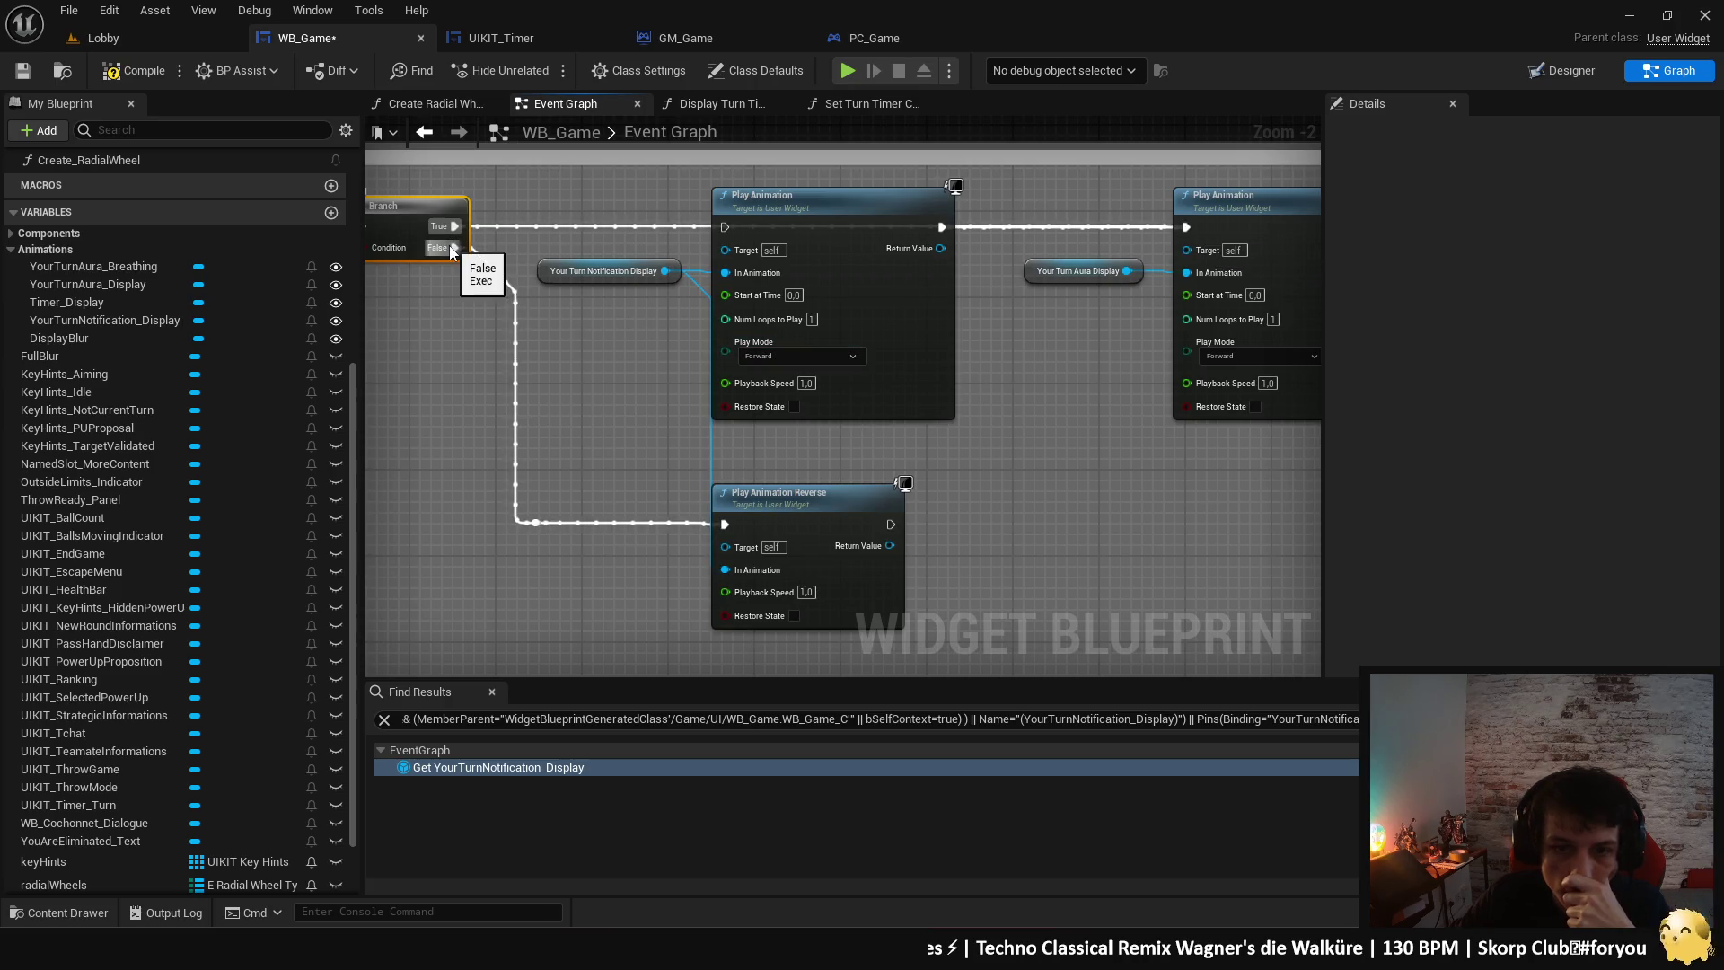
{"action": "left_click", "coordinate": [516, 369], "text": "alt"}
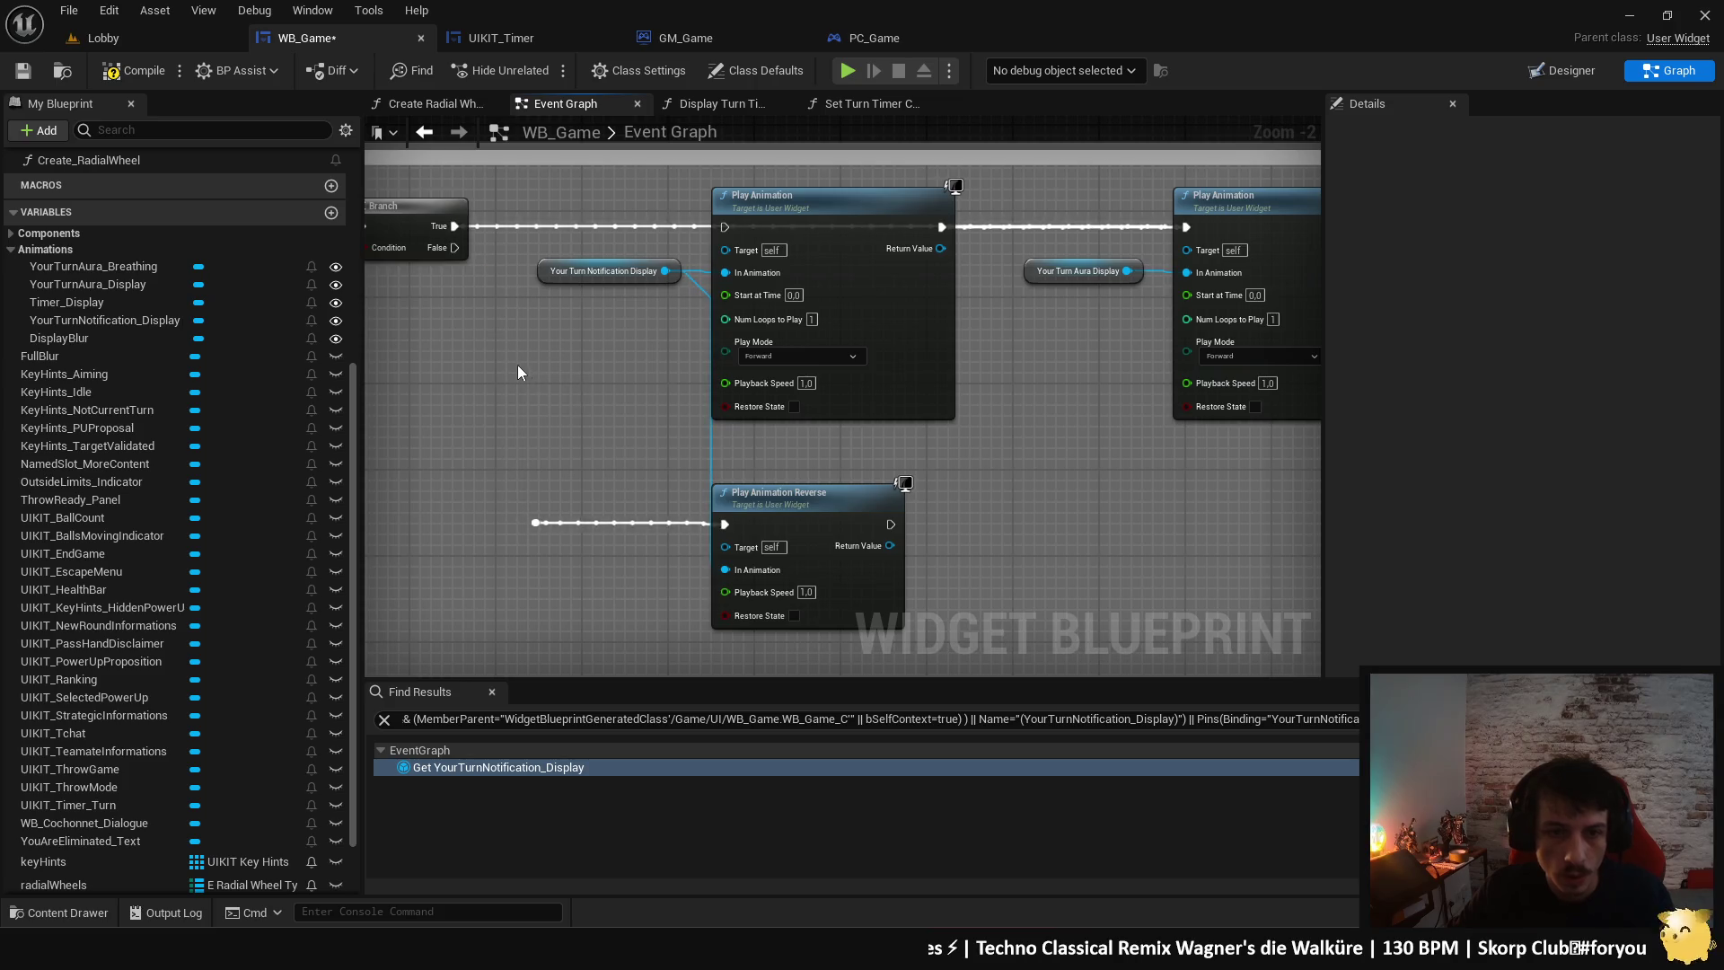
{"action": "left_click_drag", "start_coordinate": [587, 465], "coordinate": [657, 447]}
{"action": "left_click", "coordinate": [144, 71]}
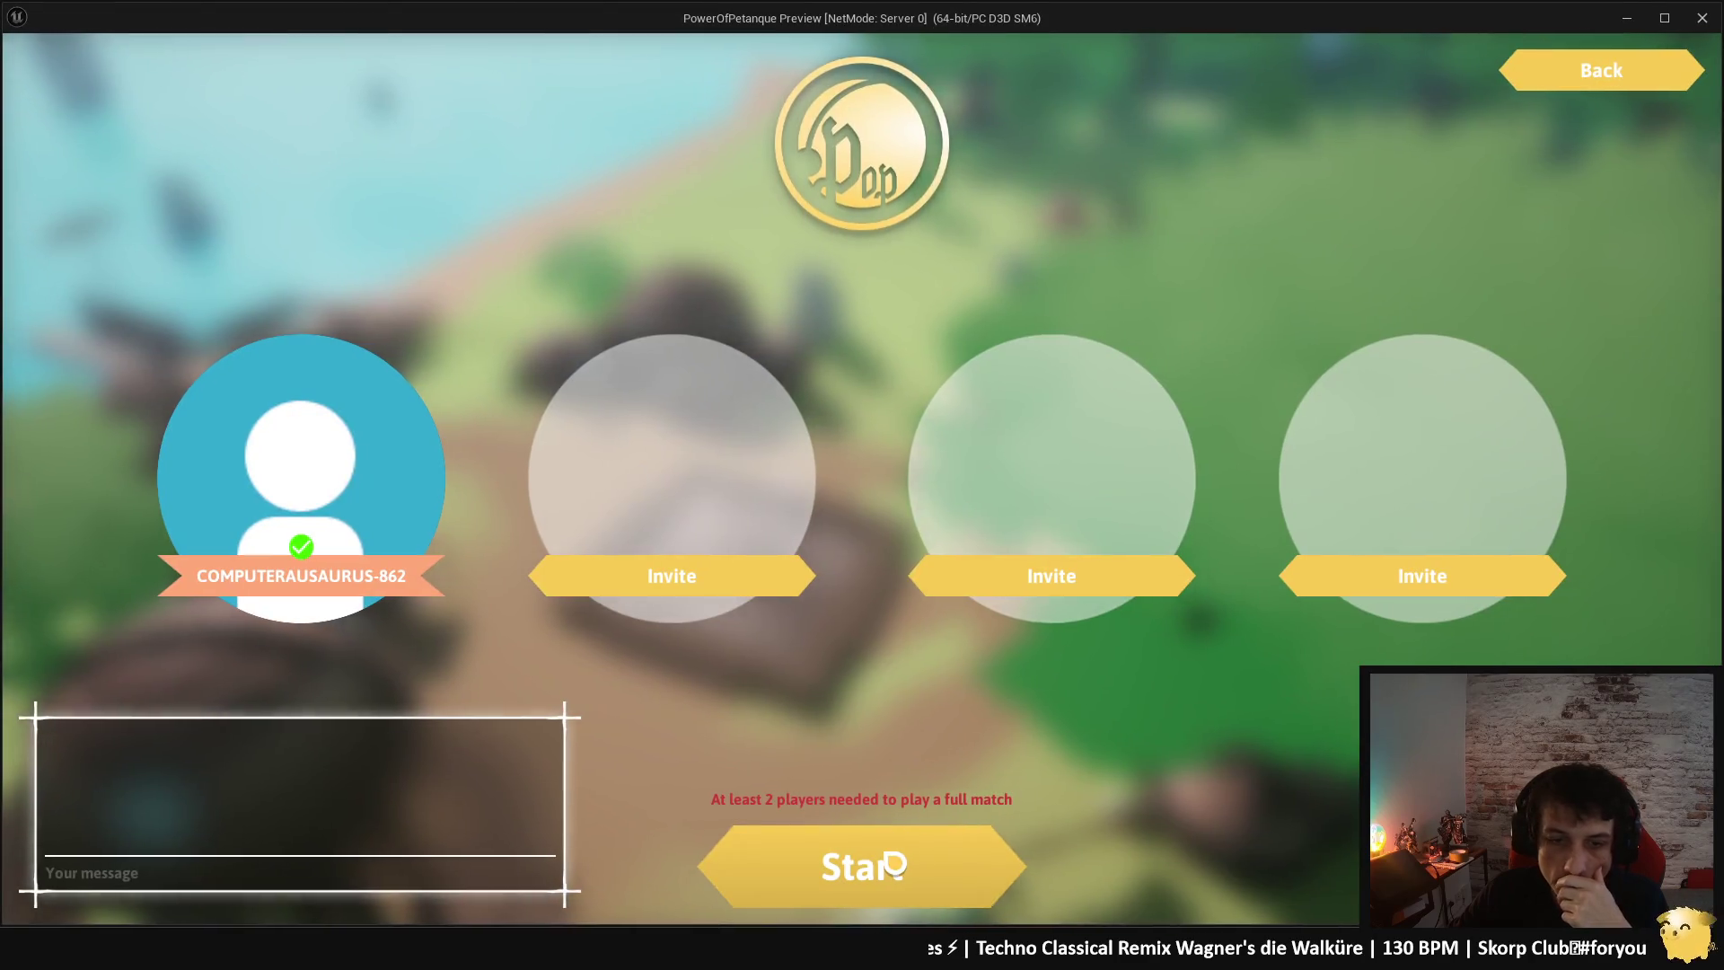
- Start a play-in-editor test and throw a ball onto the sand court
{"action": "left_click", "coordinate": [846, 868]}
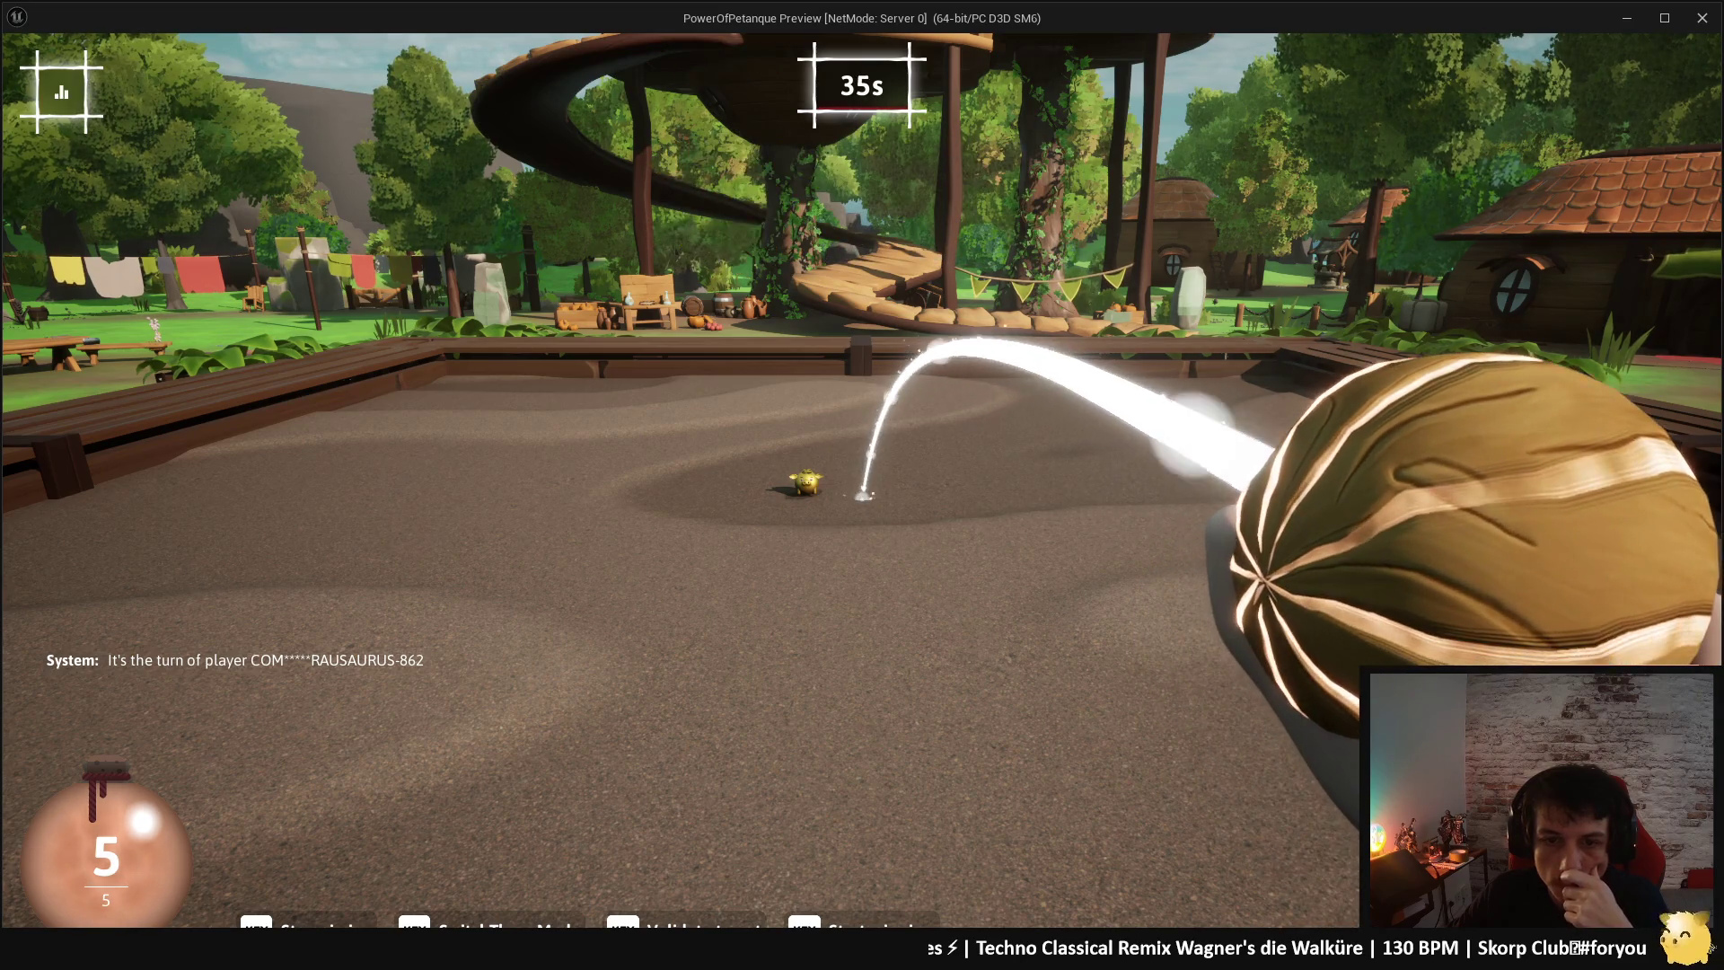
{"action": "mouse_move", "coordinate": [862, 485]}
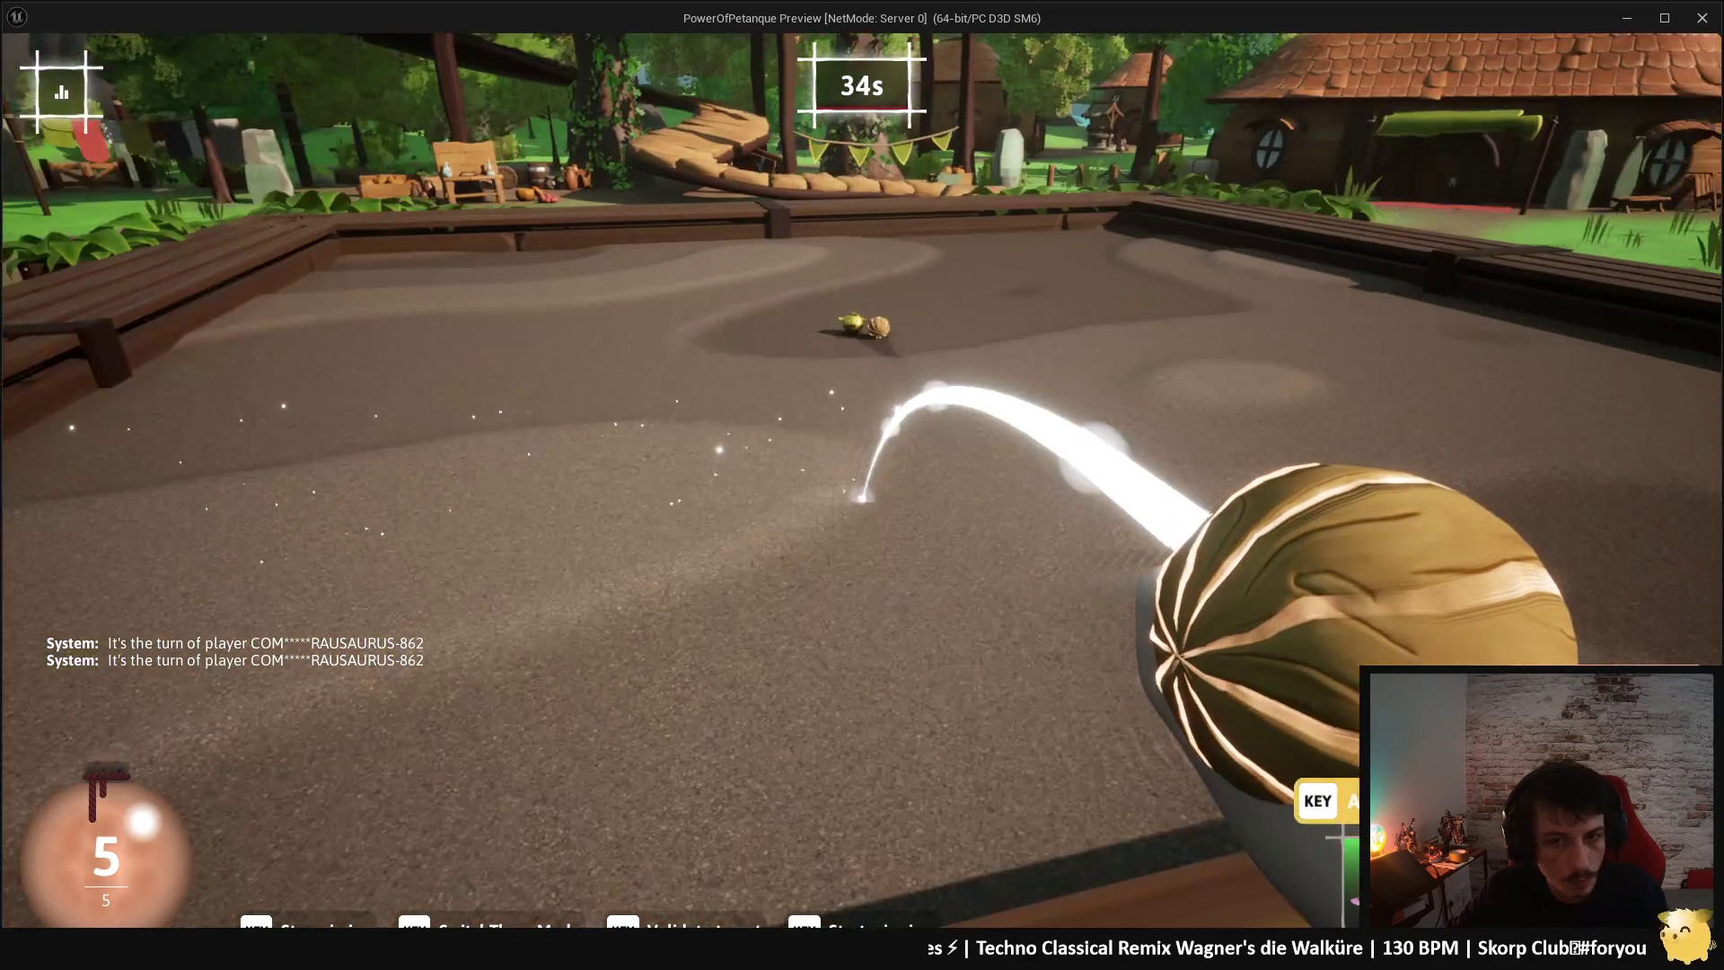
{"action": "left_click", "coordinate": [862, 494]}
{"action": "left_click_drag", "start_coordinate": [862, 498], "coordinate": [862, 678]}
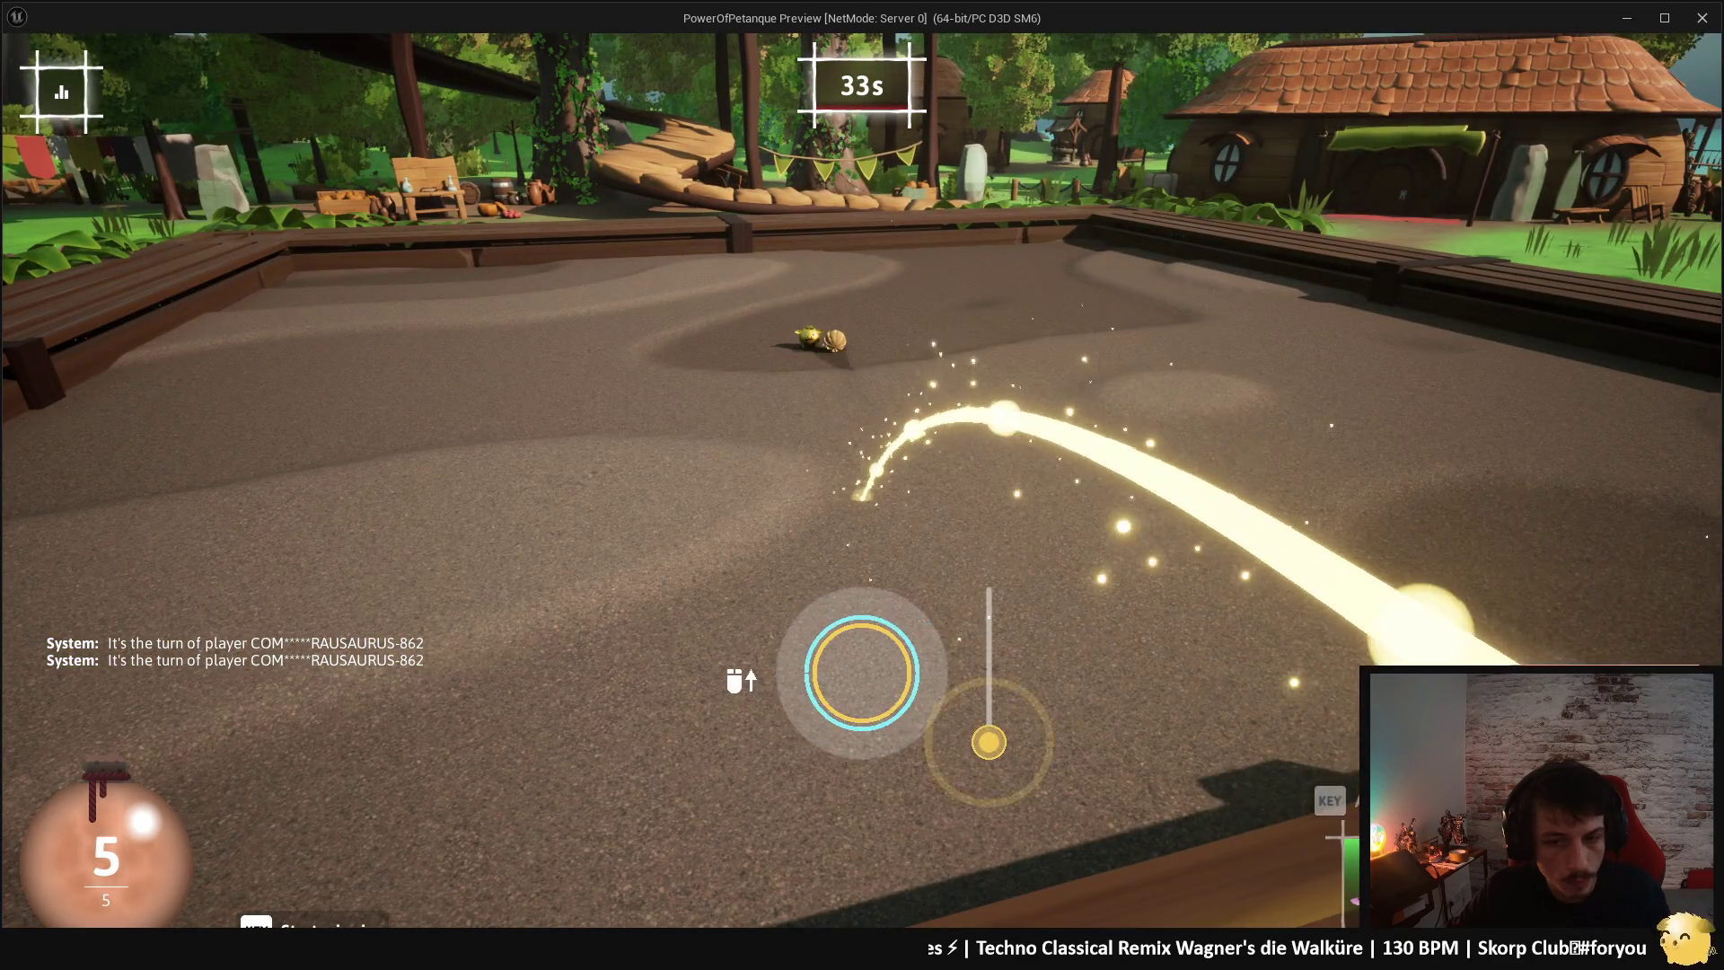
{"action": "left_click", "coordinate": [862, 499]}
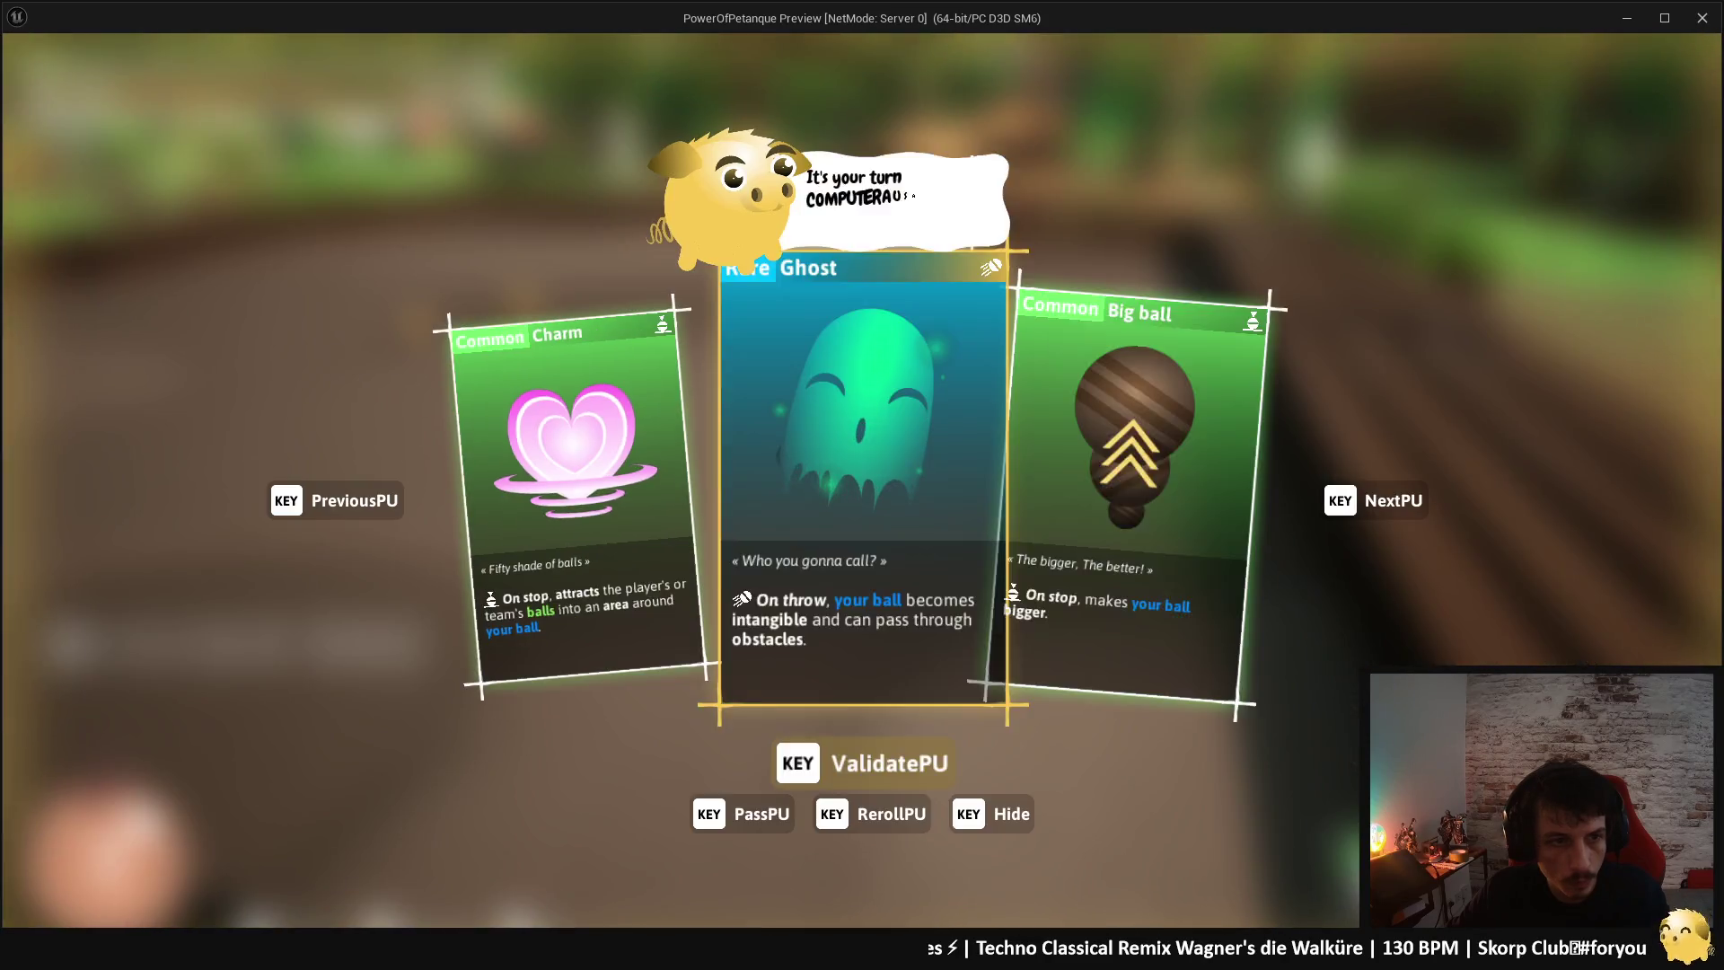
- Confirm the Charm power-up, throw the held ball, then stop the play session
{"action": "key", "text": "Return"}
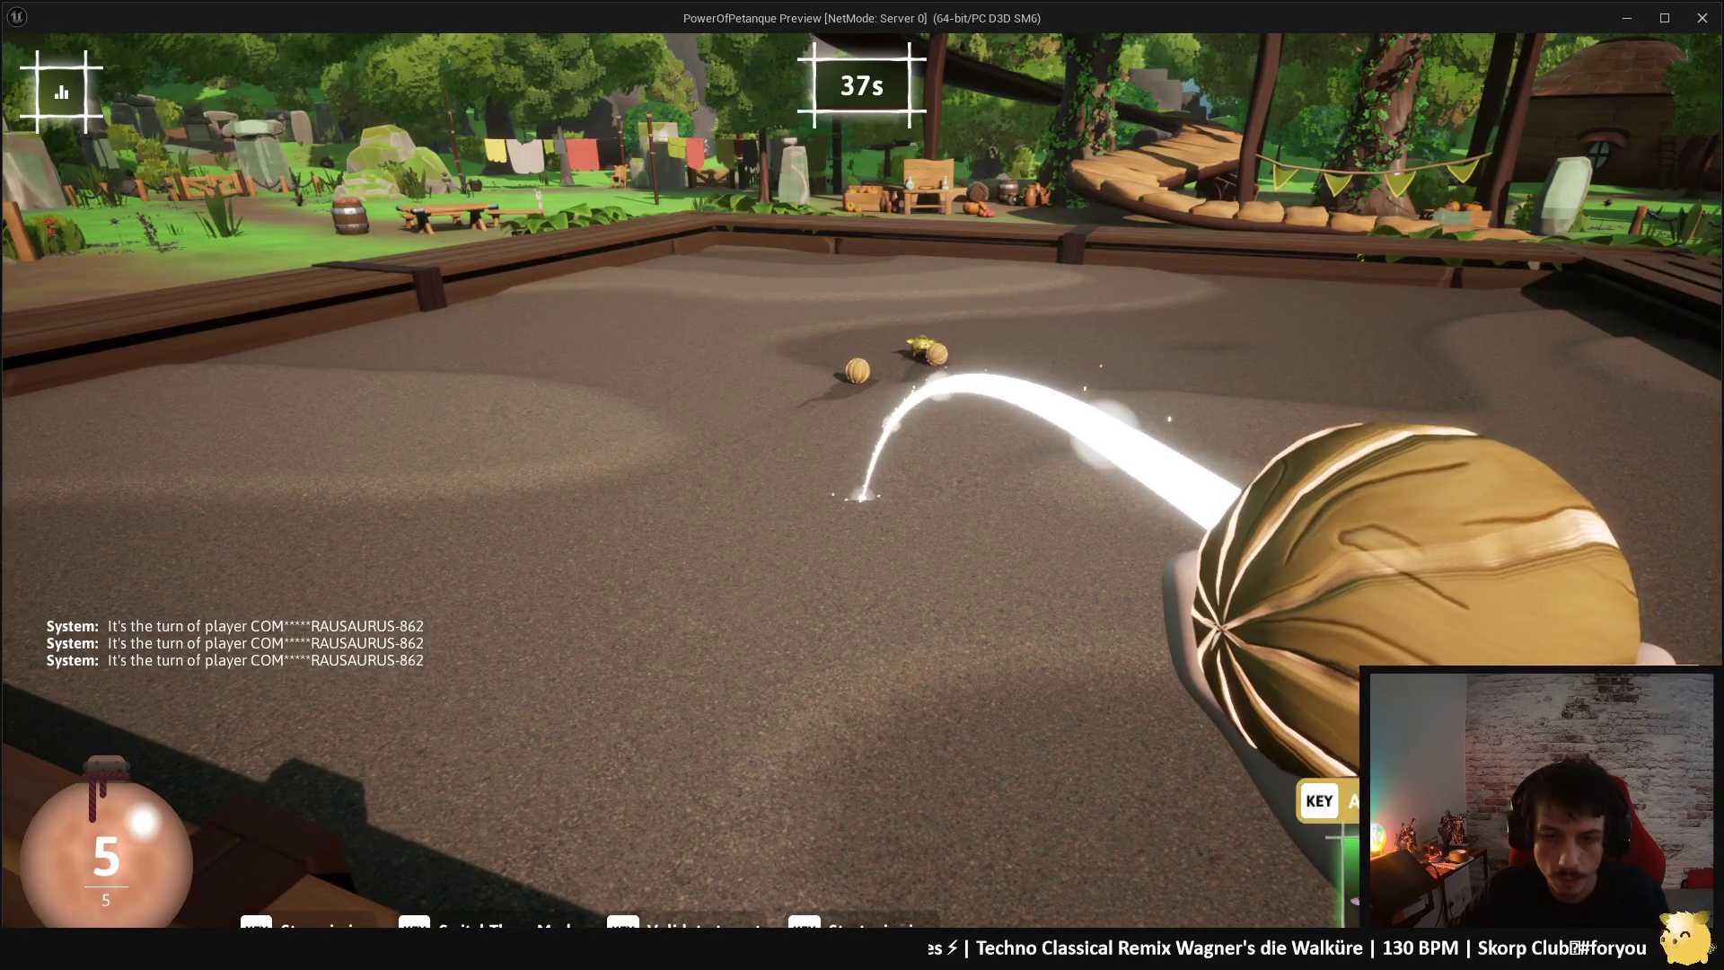
{"action": "key", "text": "Tab"}
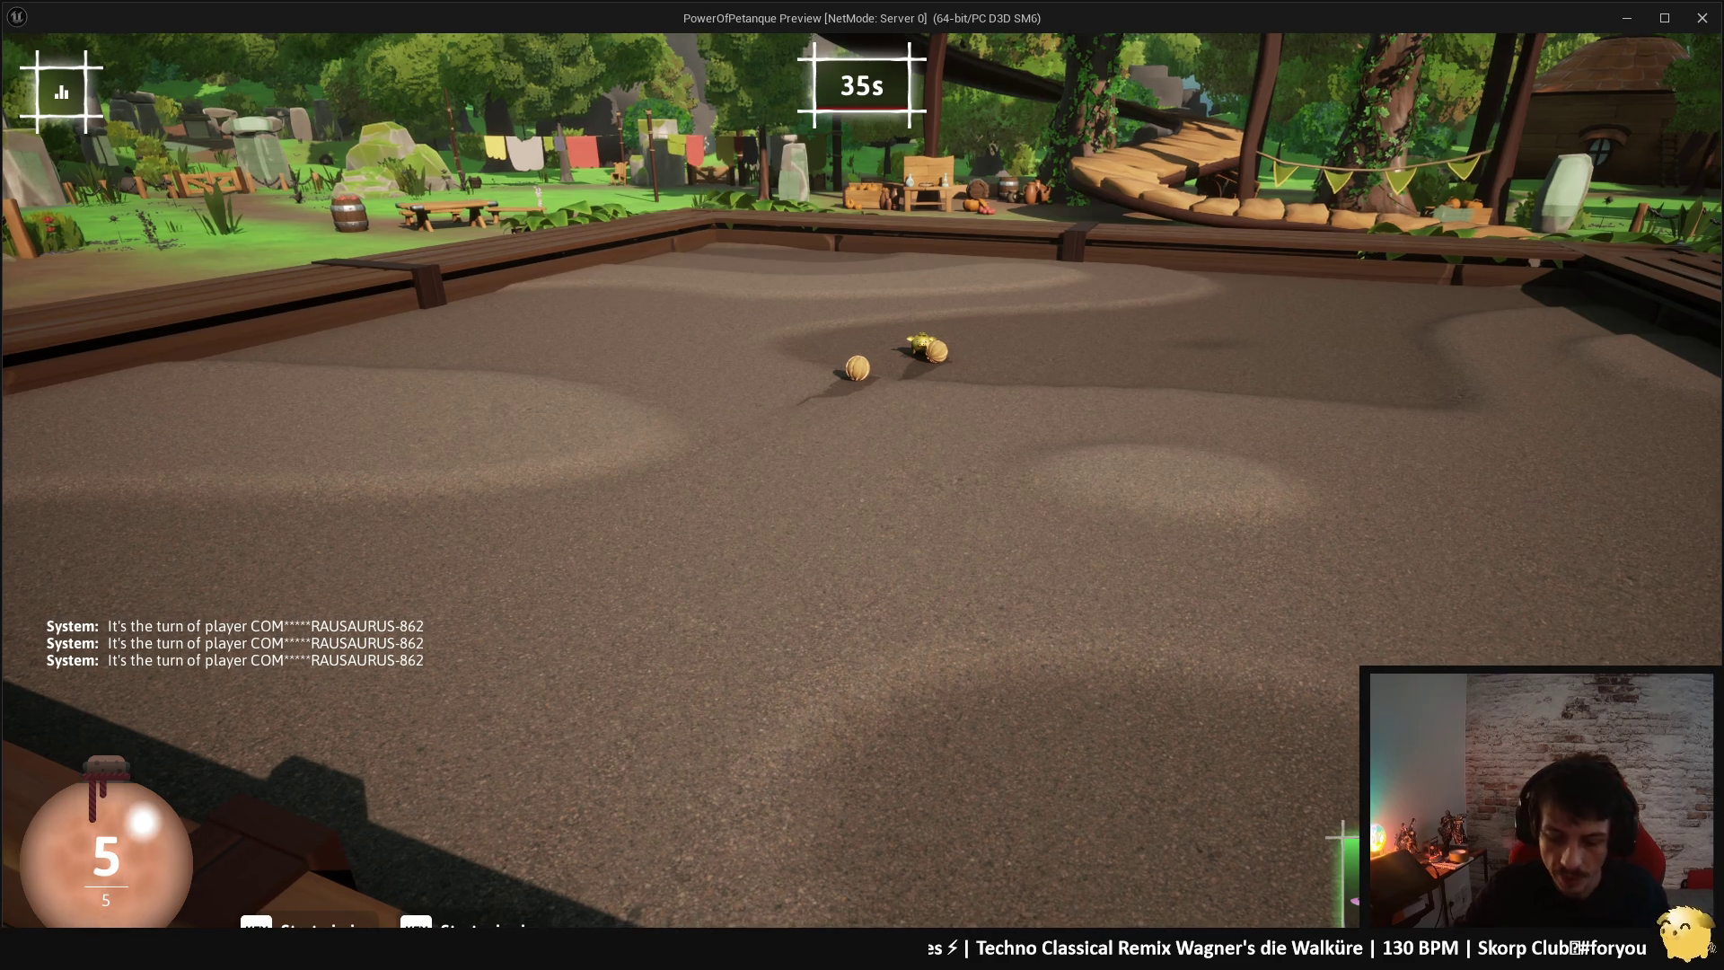
{"action": "key", "text": "Escape"}
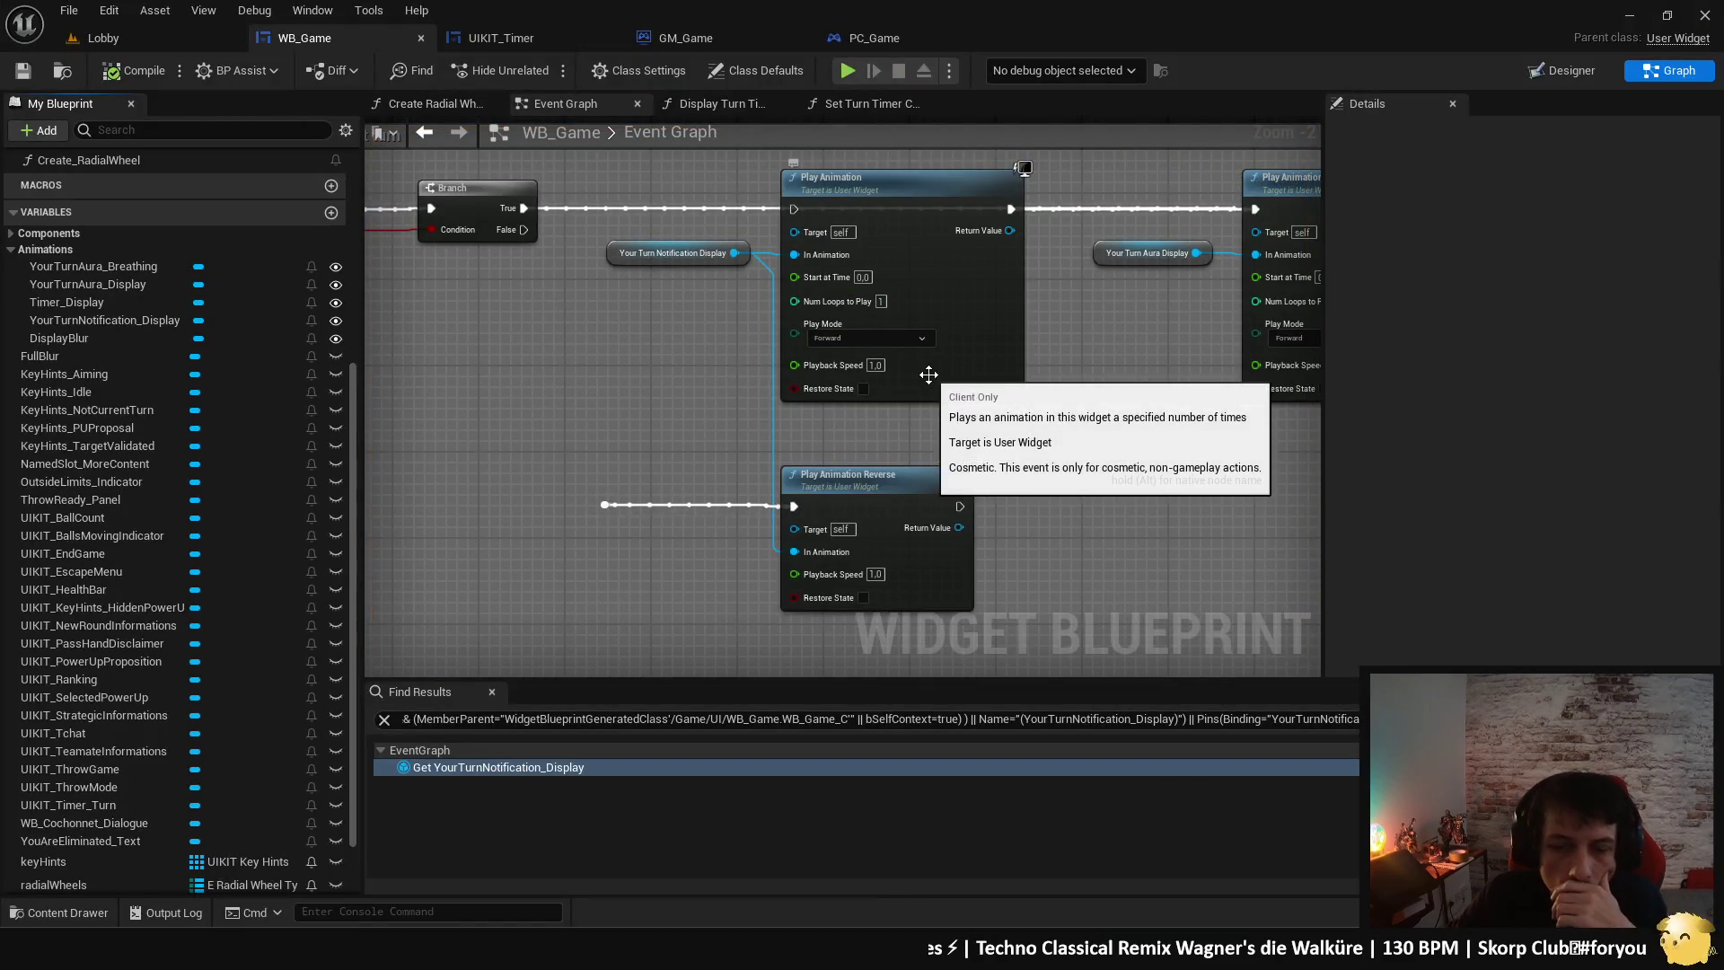
- Launch Play In Editor to reach the Match settings screen with 40s turns
{"action": "mouse_move", "coordinate": [1114, 439]}
{"action": "left_mouse_down"}
{"action": "mouse_move", "coordinate": [1035, 458]}
{"action": "mouse_move", "coordinate": [1075, 490]}
{"action": "left_mouse_up"}
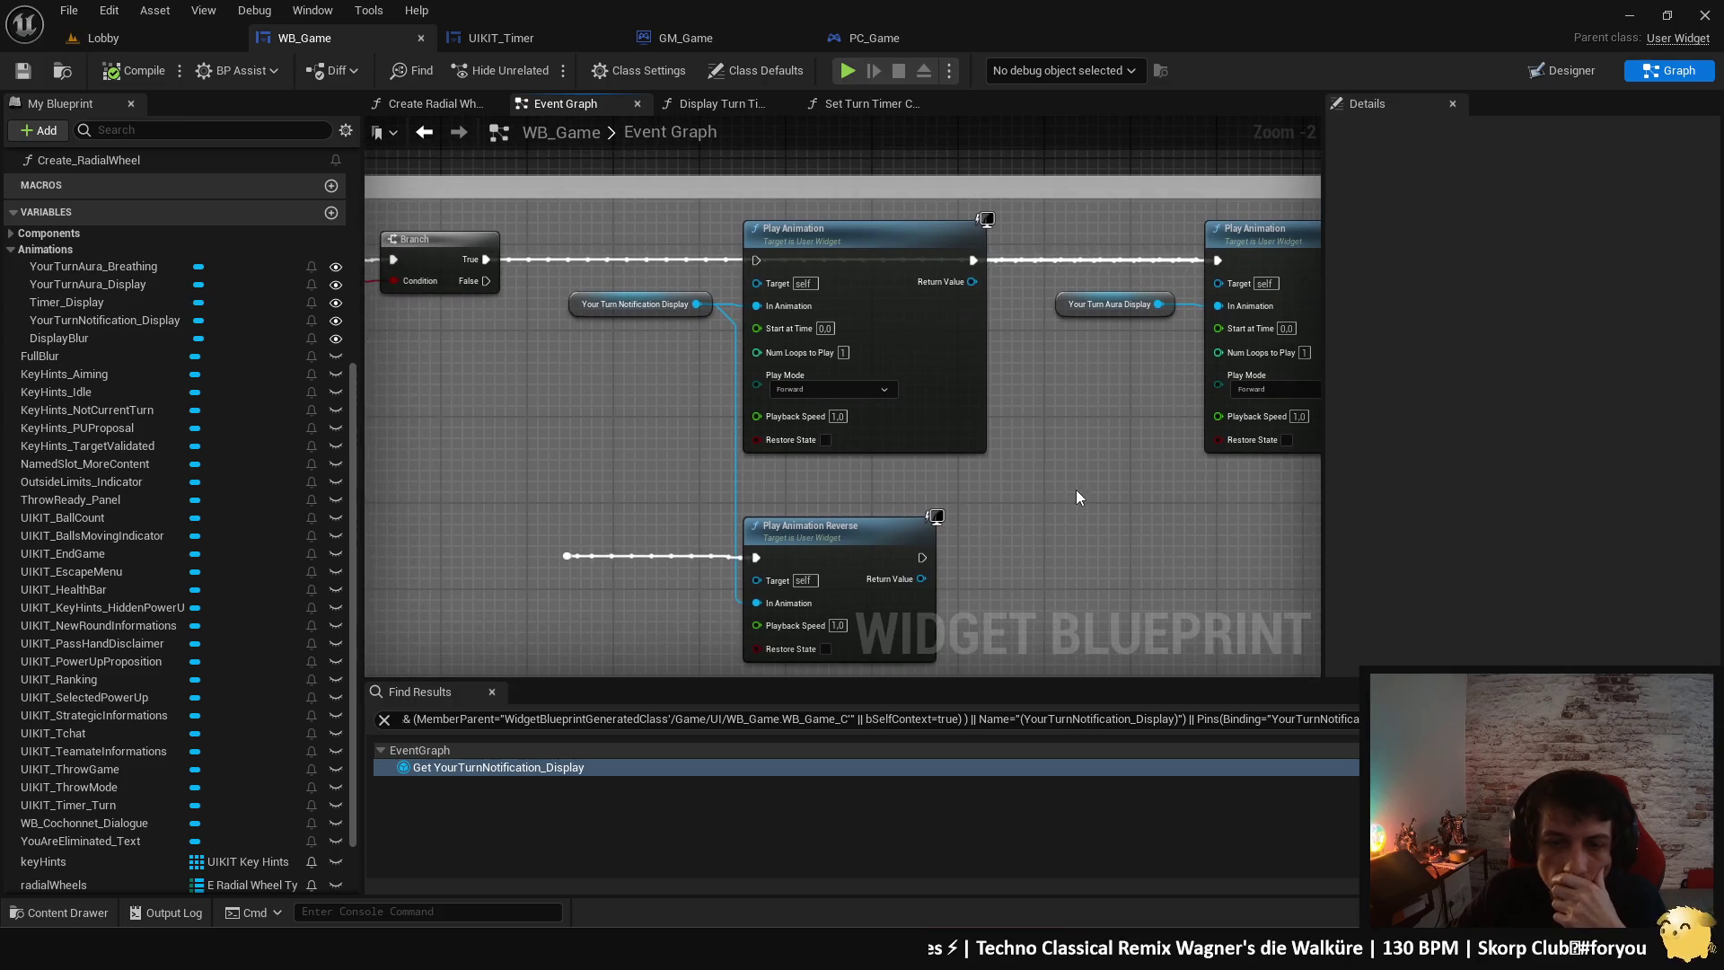
{"action": "left_click", "coordinate": [850, 72]}
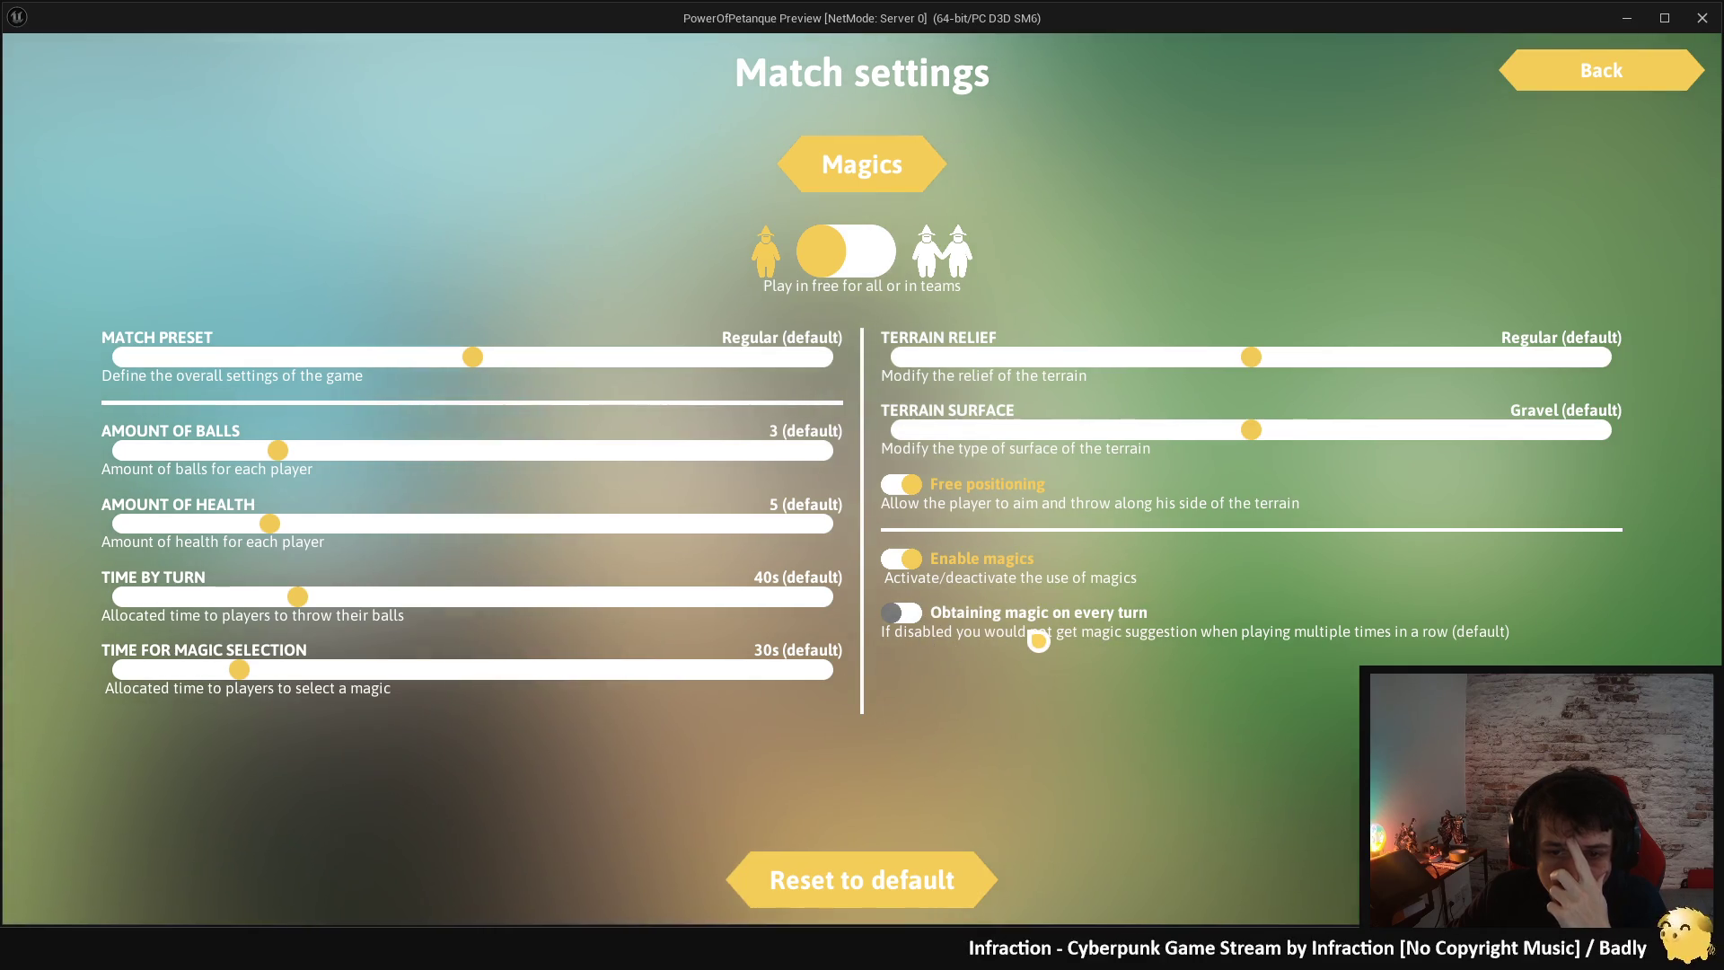
- Go back to the lobby, start a solo match, and aim a throw with set power
{"action": "left_click", "coordinate": [1558, 76]}
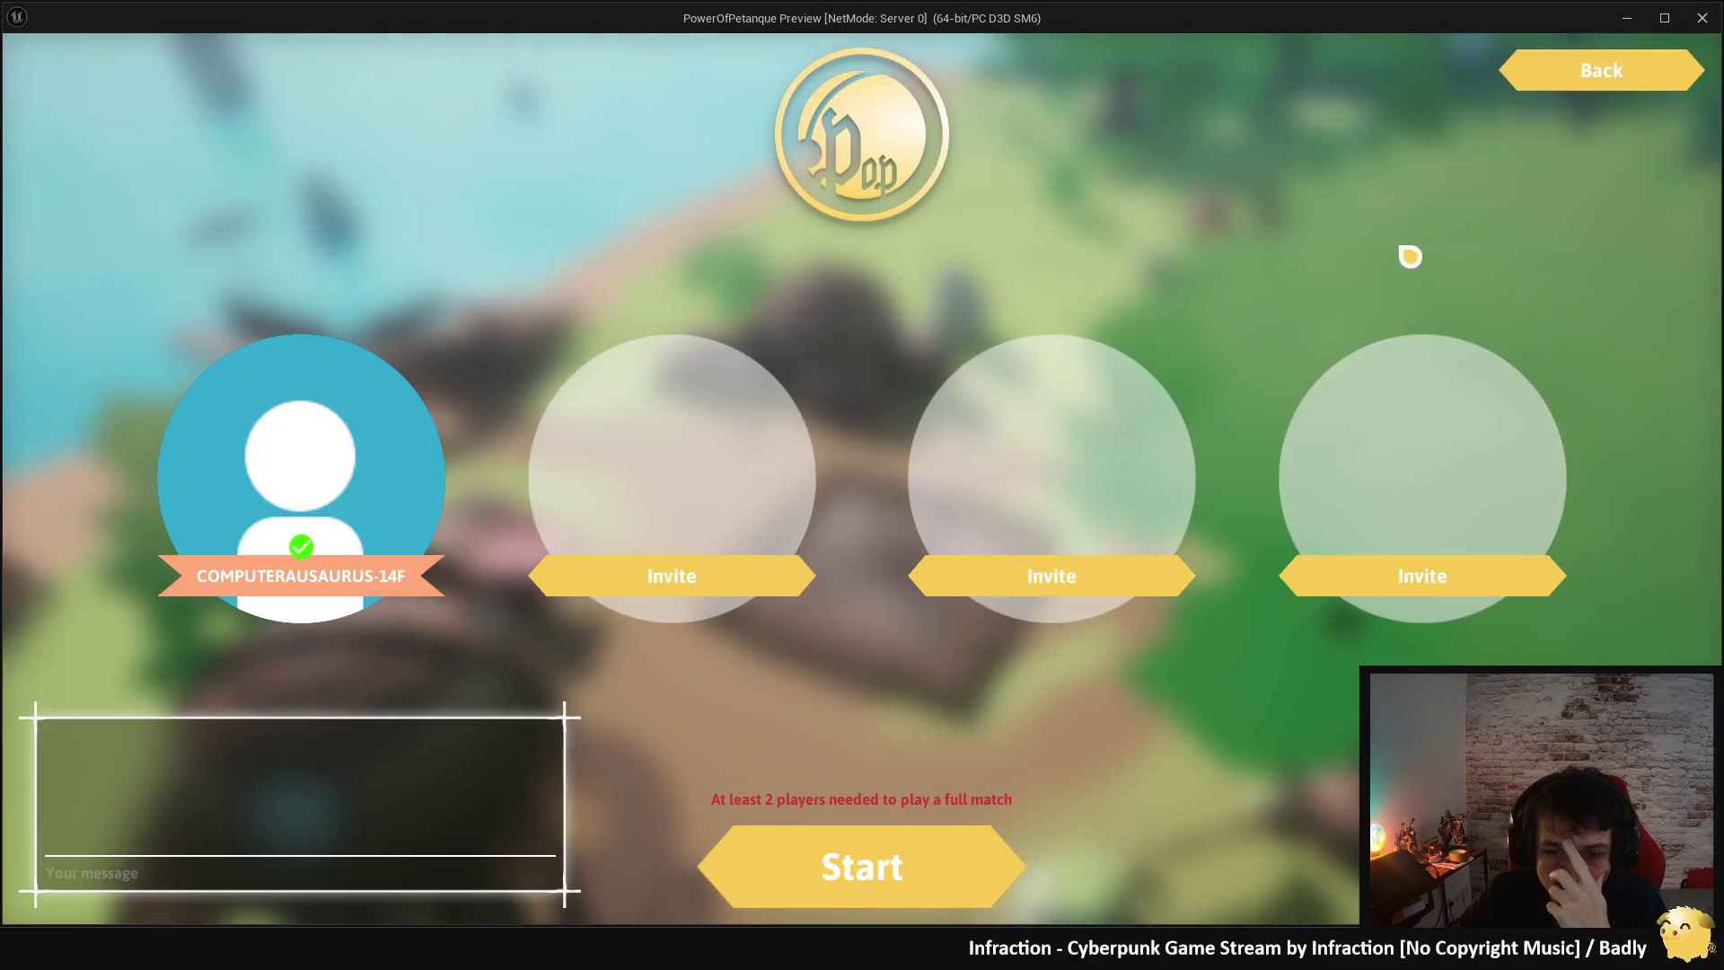
{"action": "left_click", "coordinate": [948, 848]}
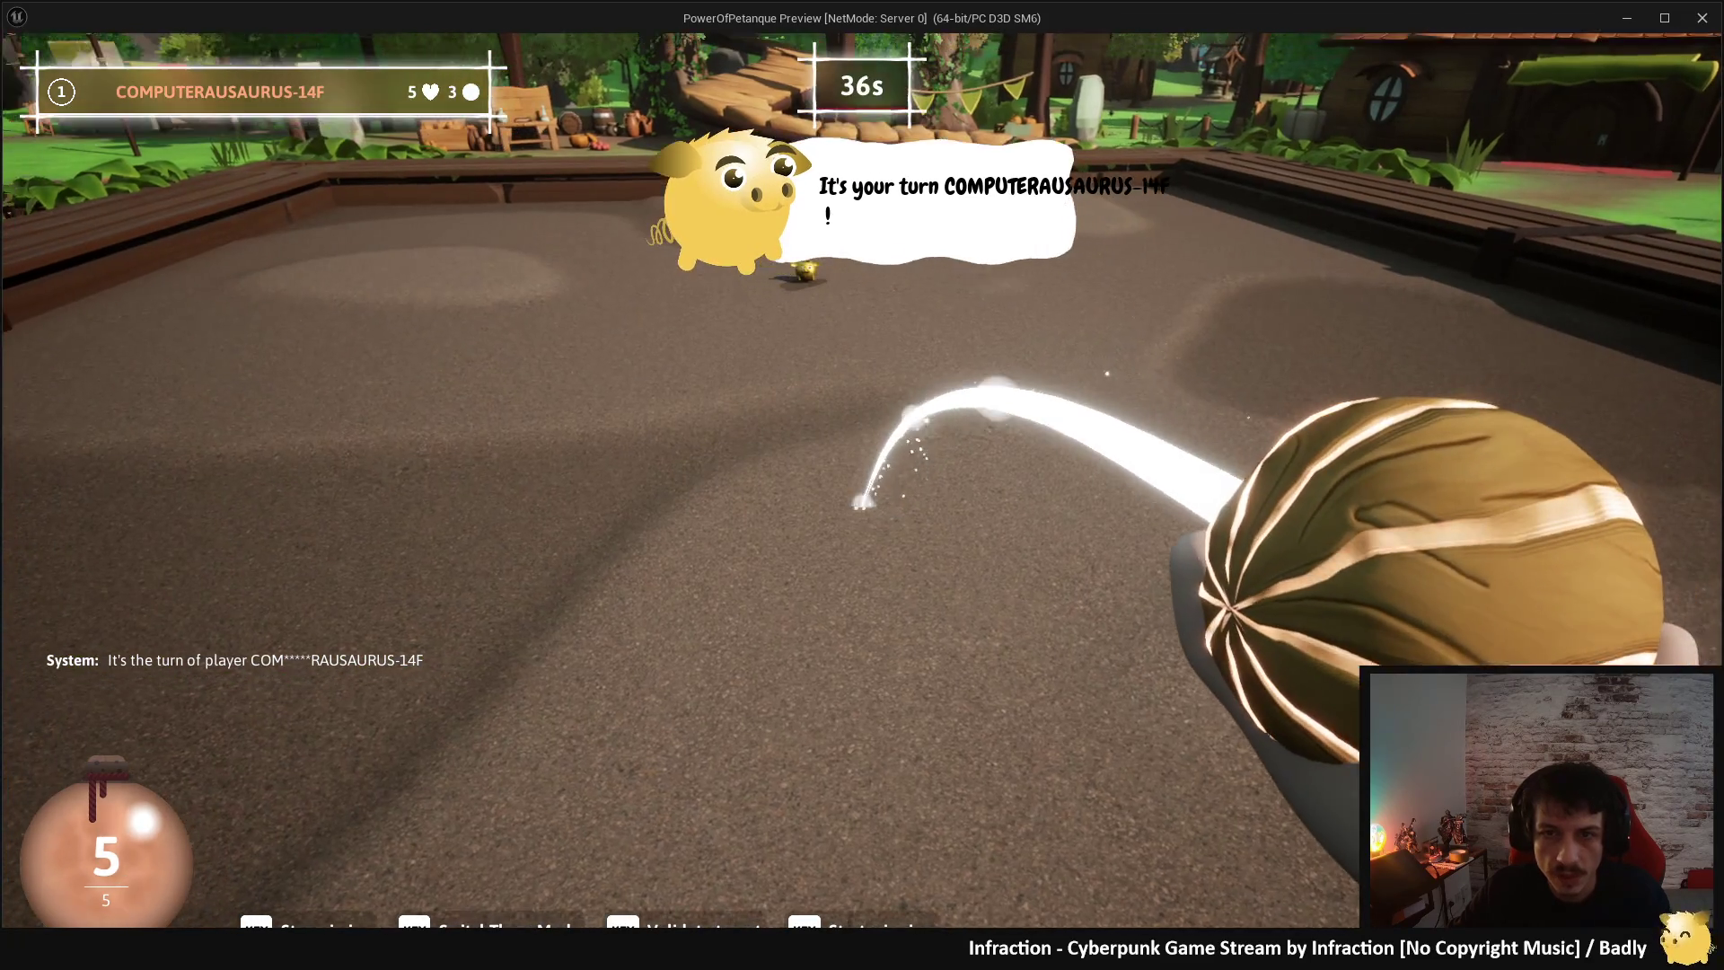
{"action": "left_click", "coordinate": [862, 501]}
{"action": "left_click_drag", "start_coordinate": [862, 500], "coordinate": [862, 557]}
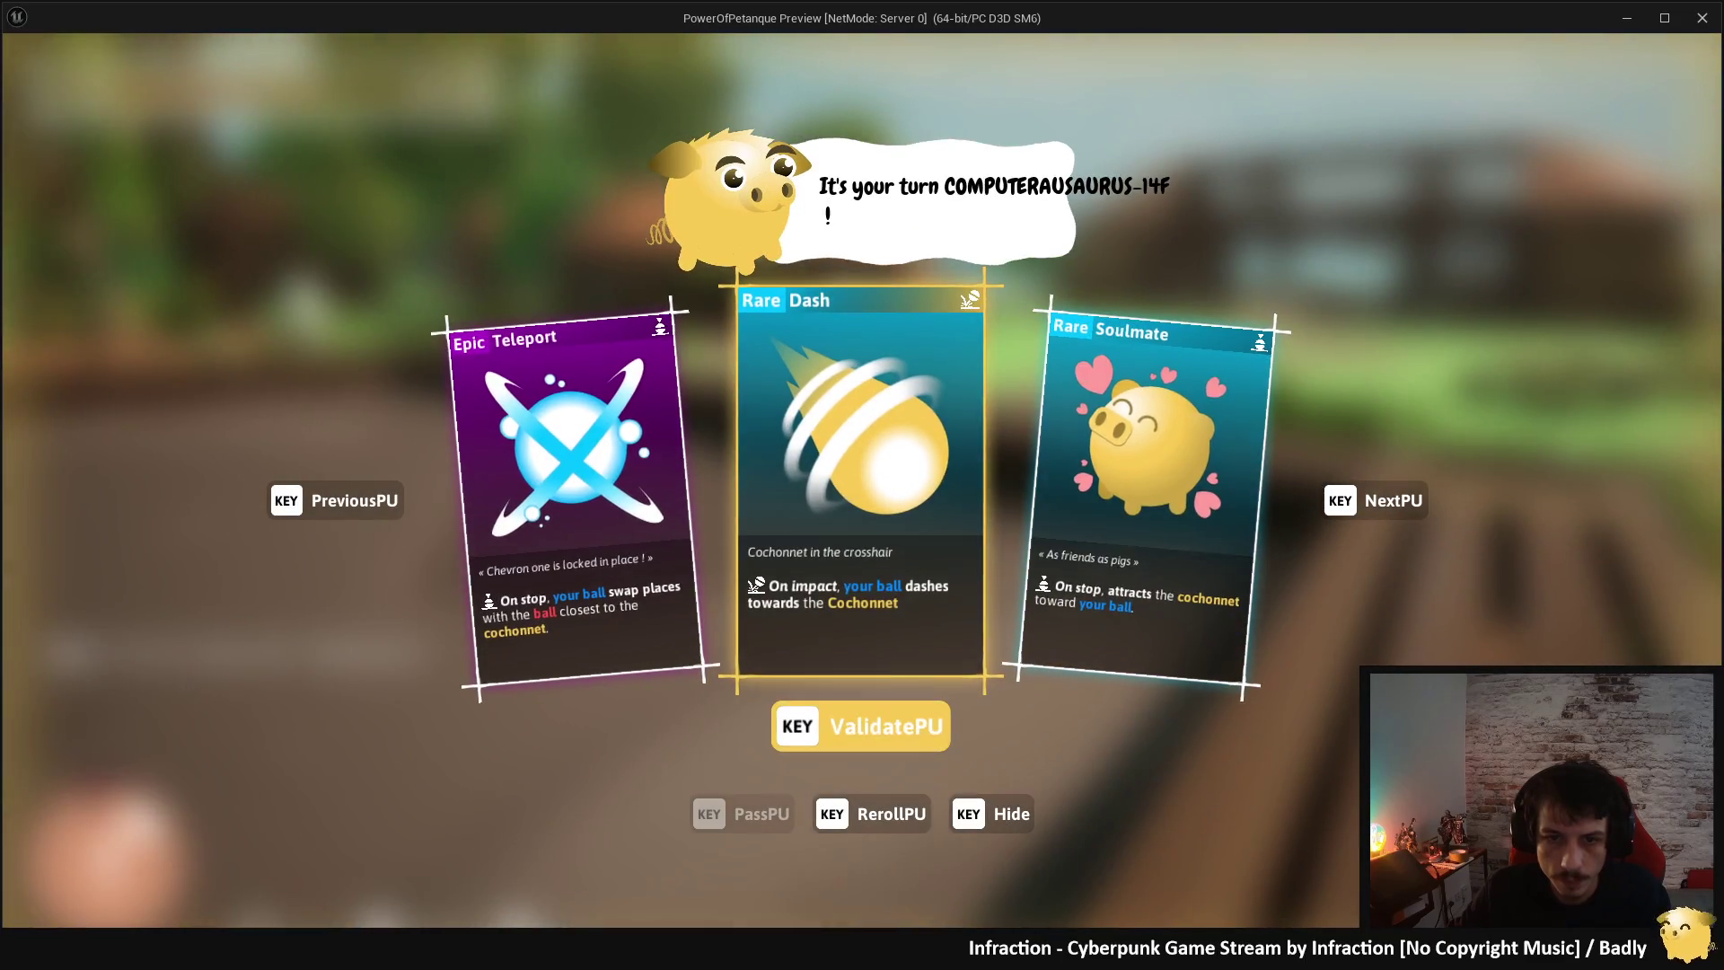
- Validate the Dash power-up, throw toward the jack, and stop play
{"action": "key", "text": "Return"}
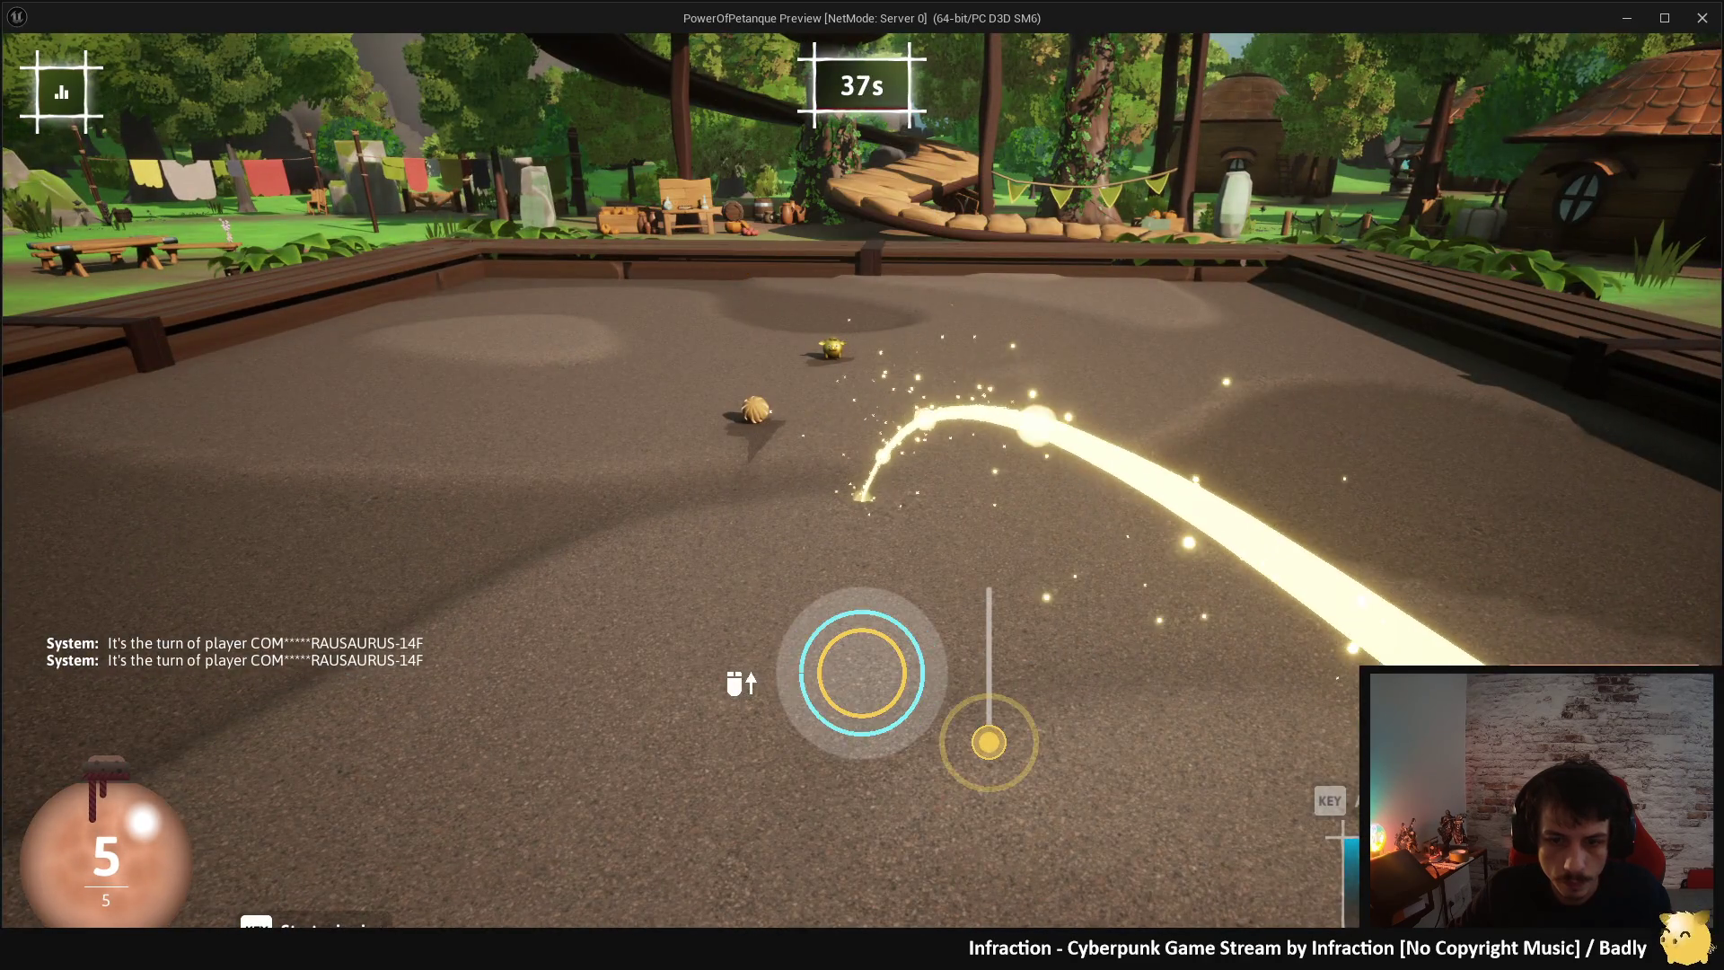
{"action": "left_click_drag", "start_coordinate": [861, 671], "coordinate": [861, 538]}
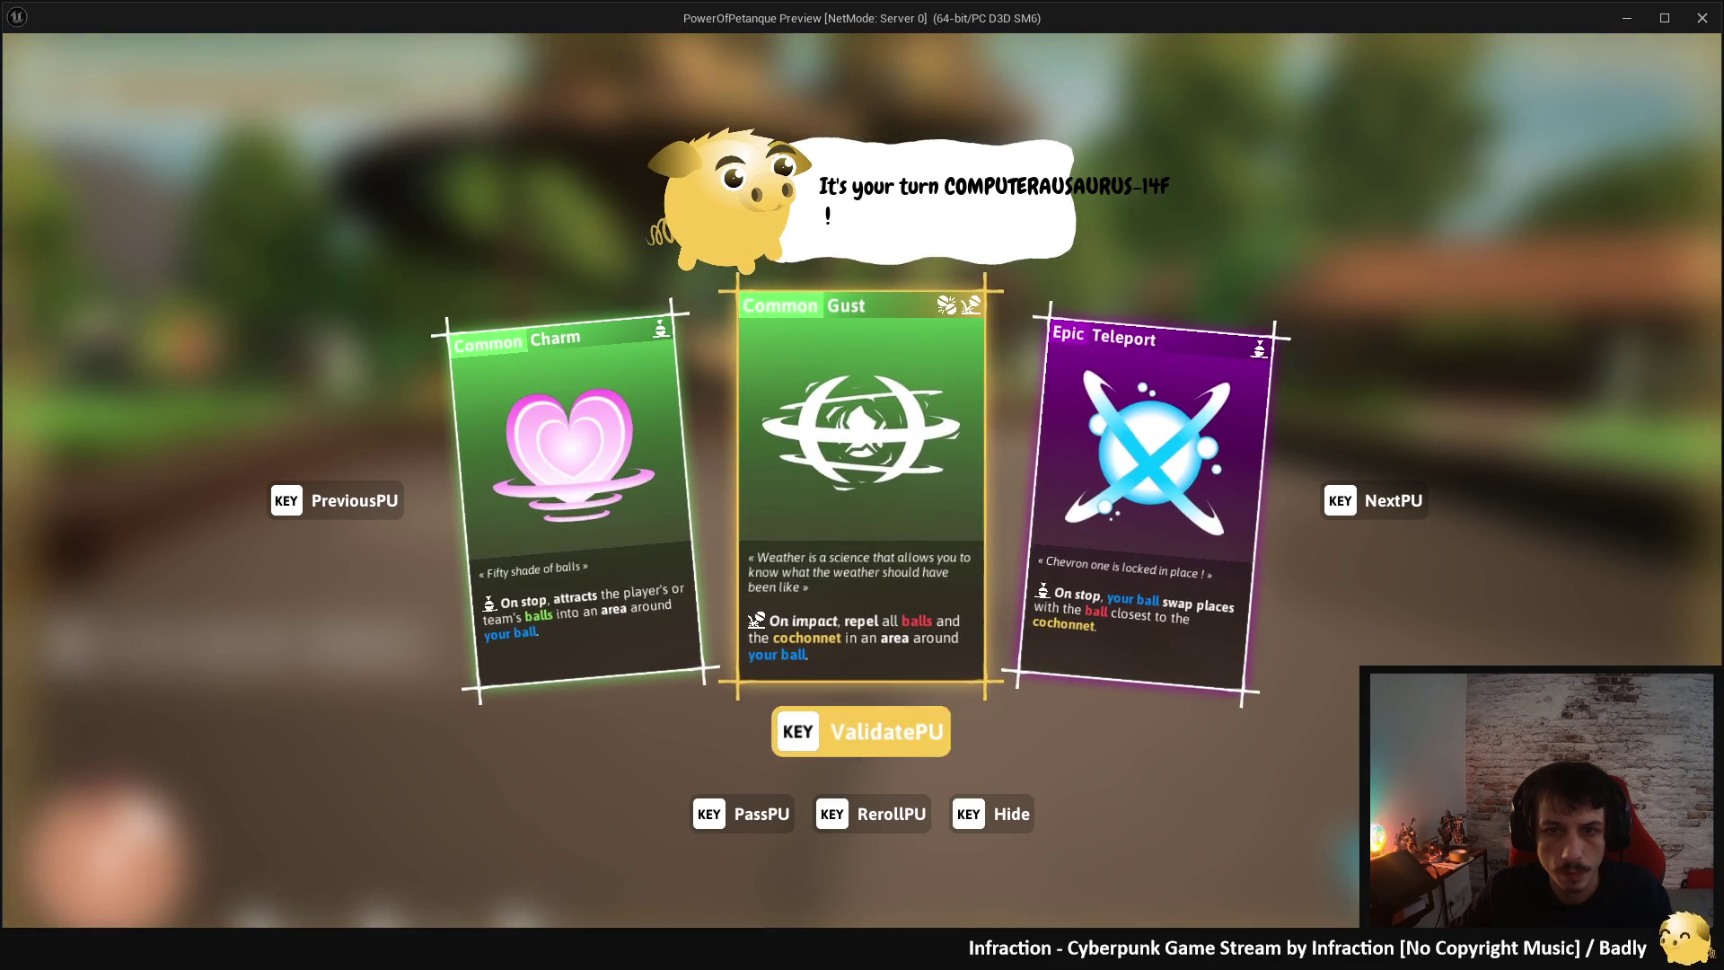
{"action": "key", "text": "Escape"}
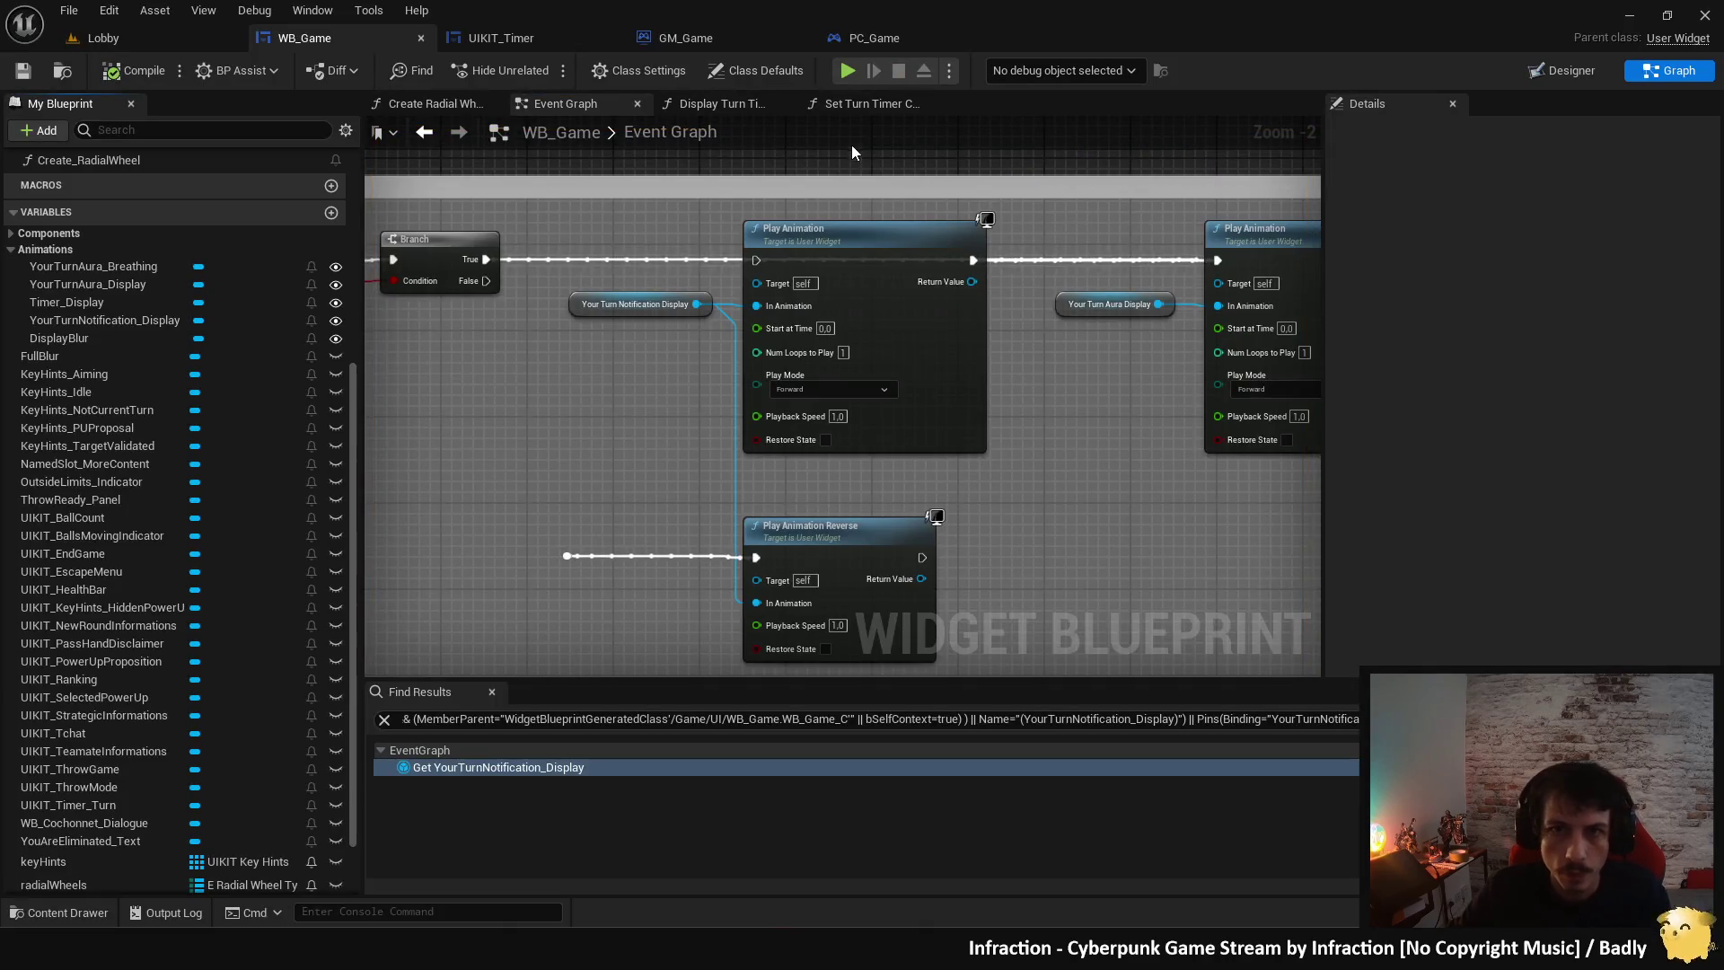
{"action": "left_click", "coordinate": [948, 71]}
- Set Number of Players to 2, launch play, and start the match from the lobby
{"action": "left_click", "coordinate": [1095, 420]}
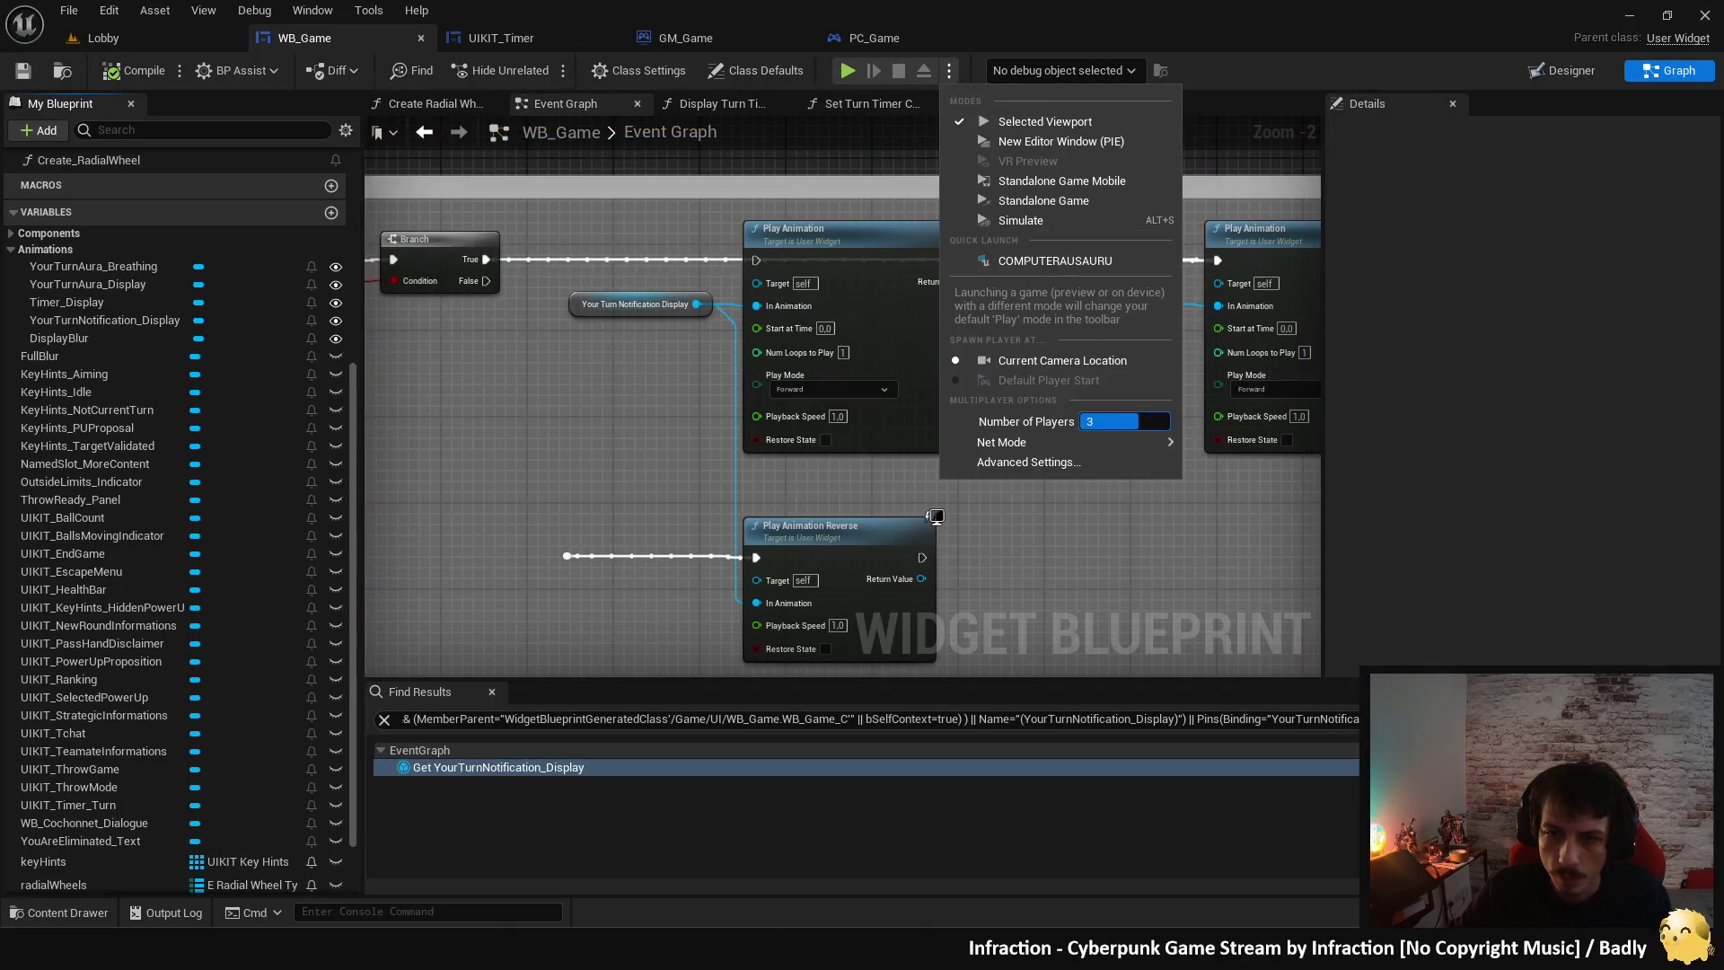
{"action": "type", "text": "2"}
{"action": "left_click", "coordinate": [848, 74]}
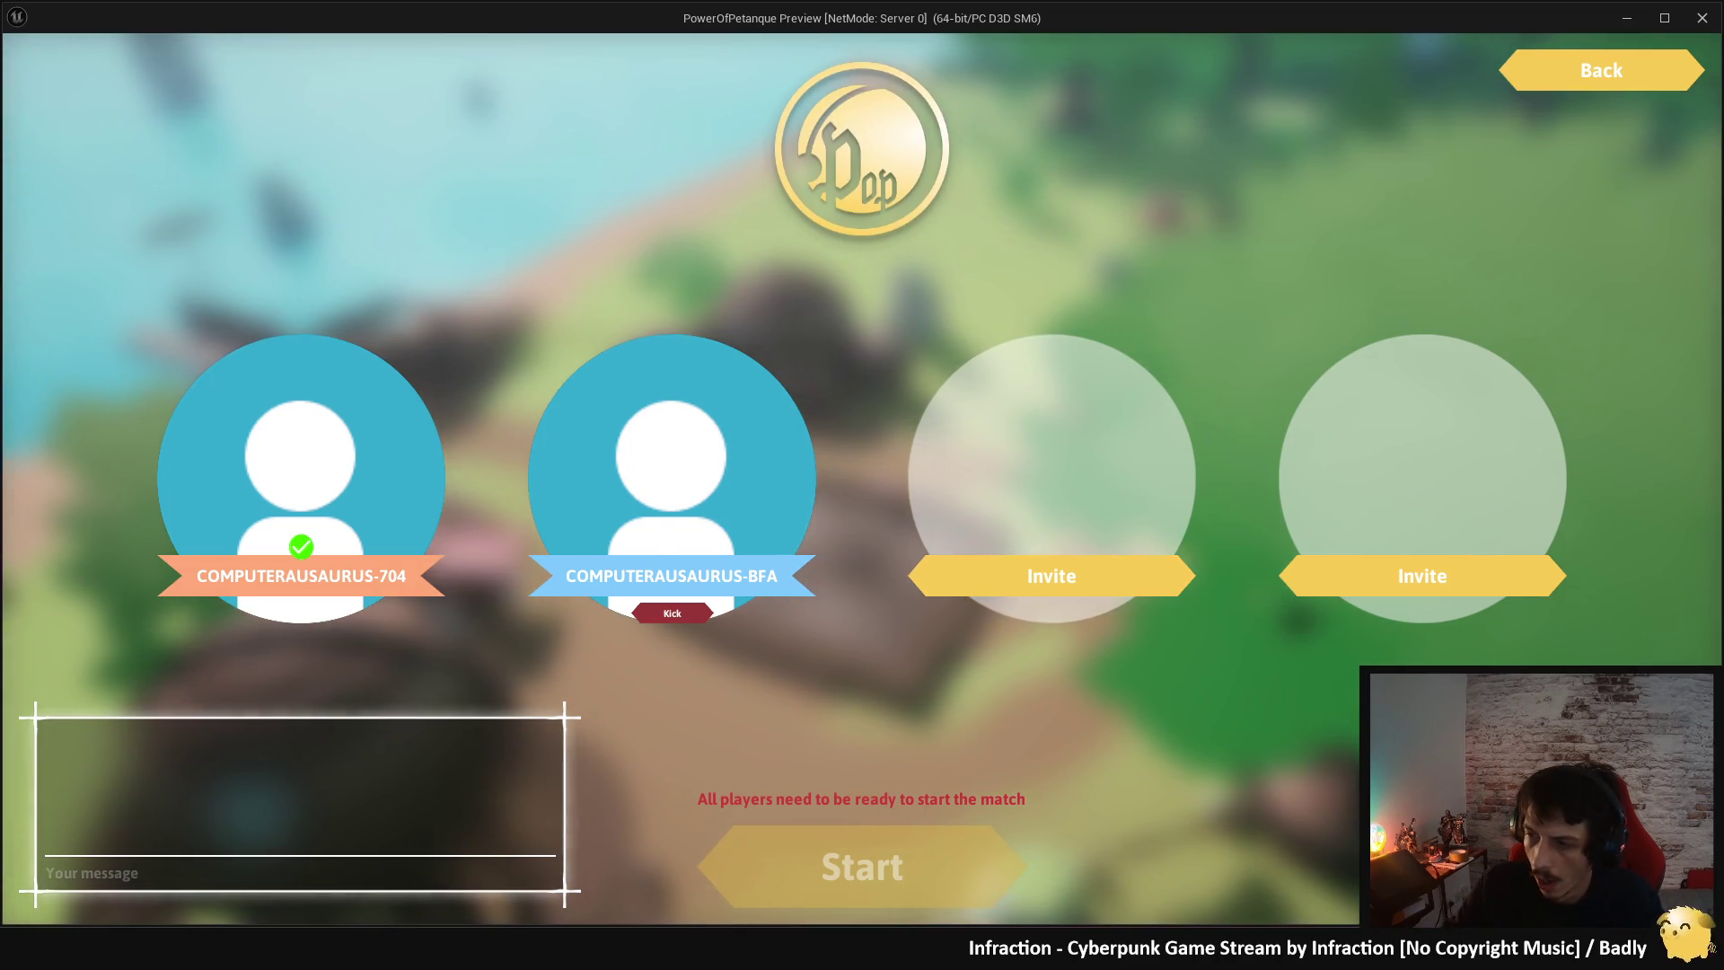
{"action": "left_click", "coordinate": [977, 852]}
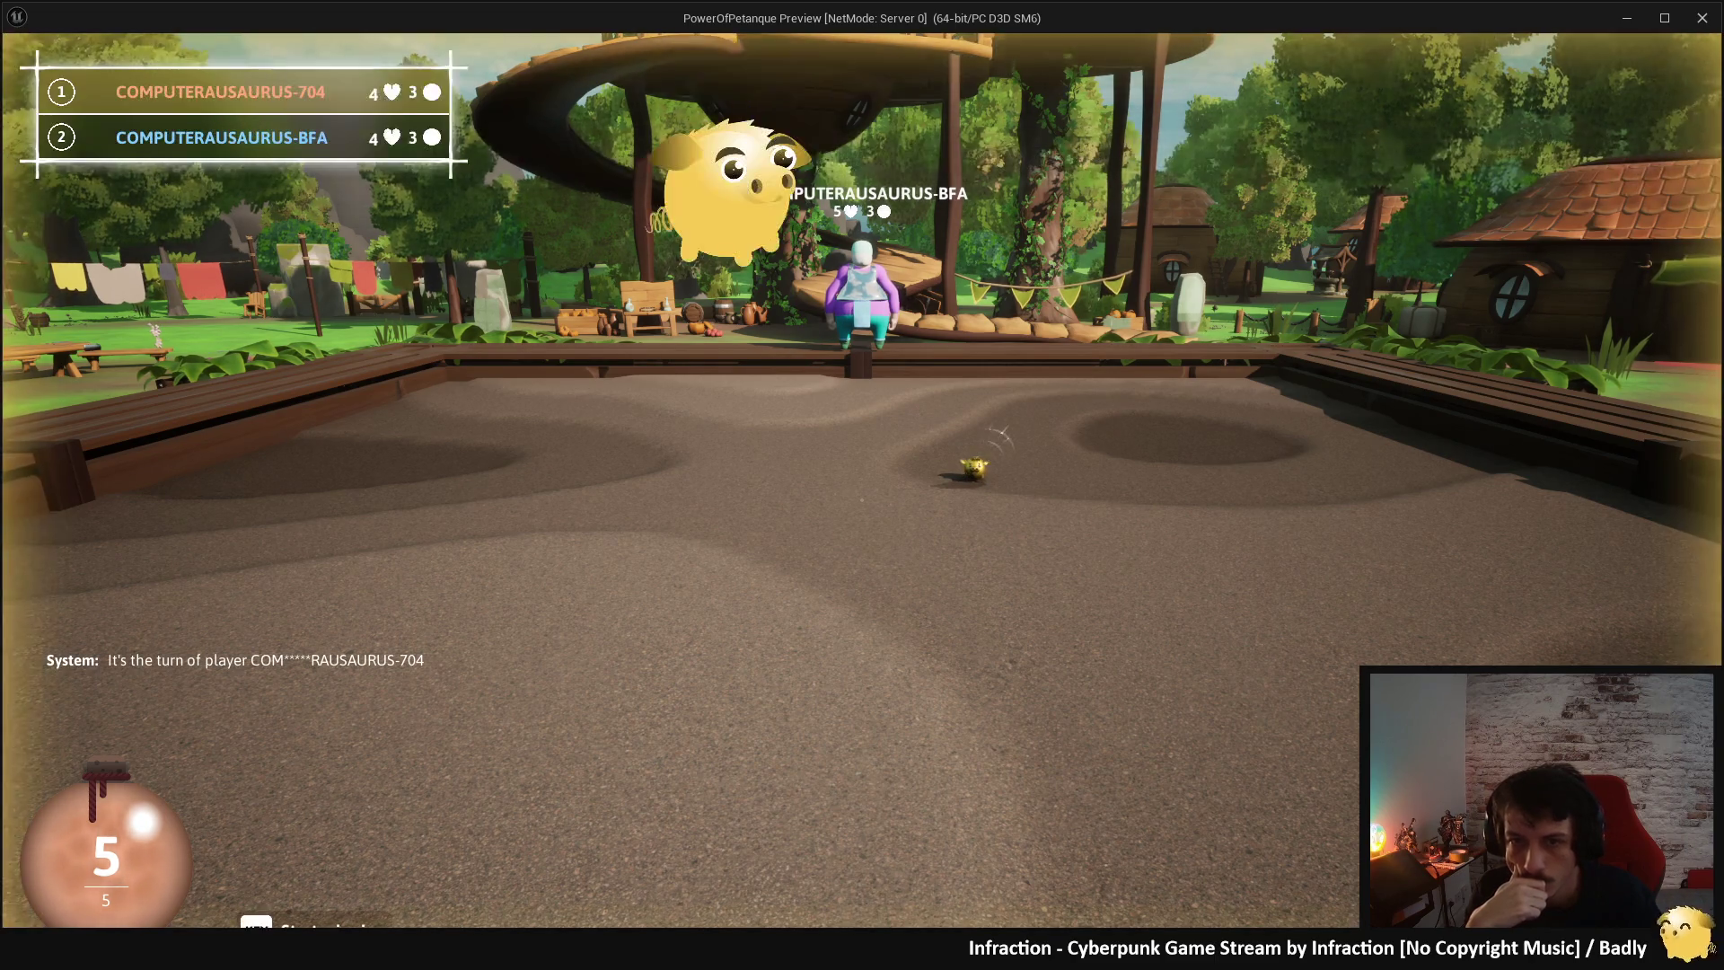
- Take throws for both players toward the jack, then stop the simulation
{"action": "key", "text": "super"}
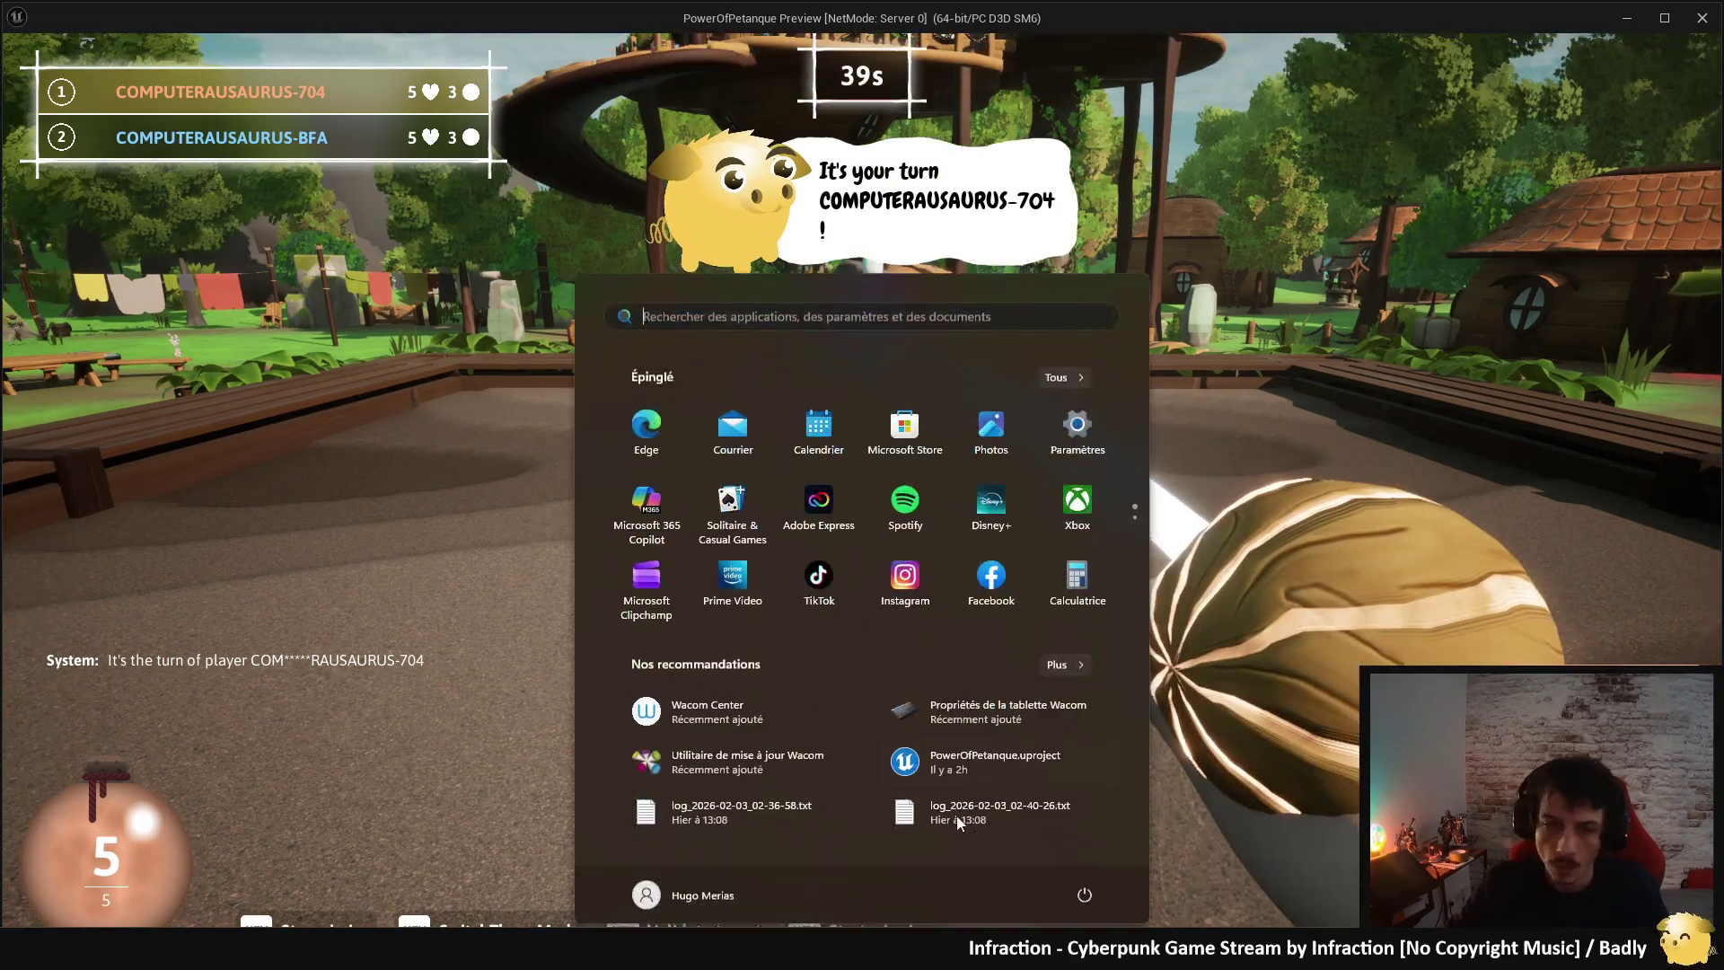
{"action": "key", "text": "super"}
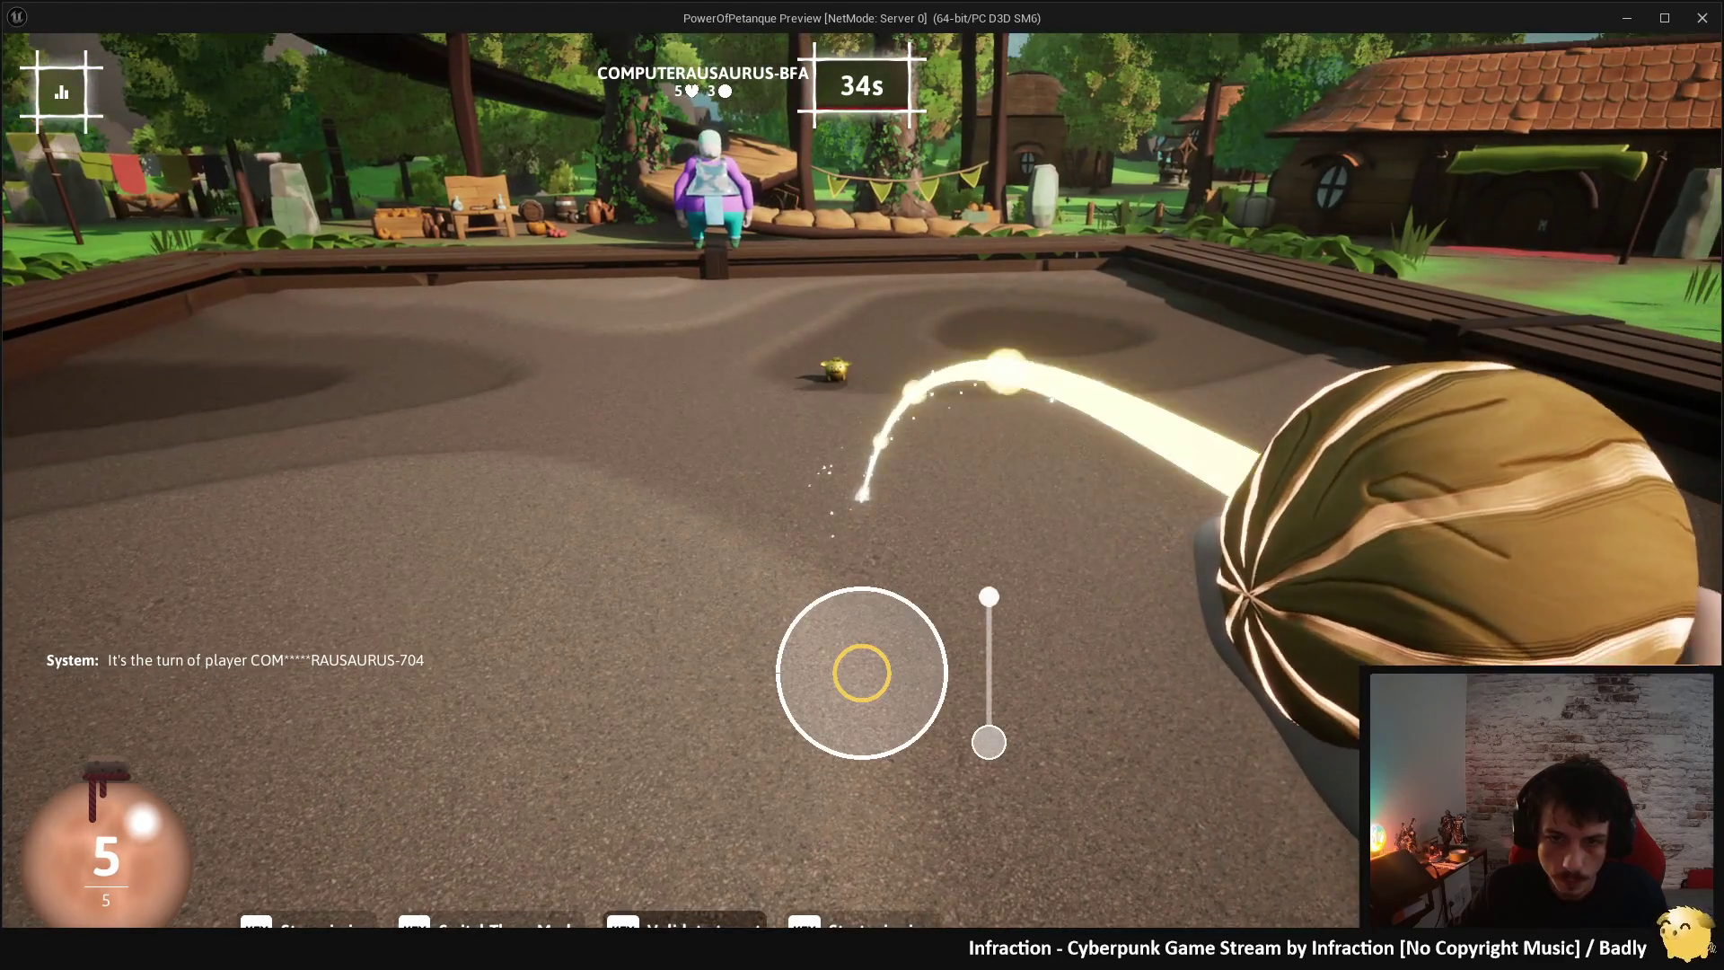
{"action": "left_click", "coordinate": [862, 673]}
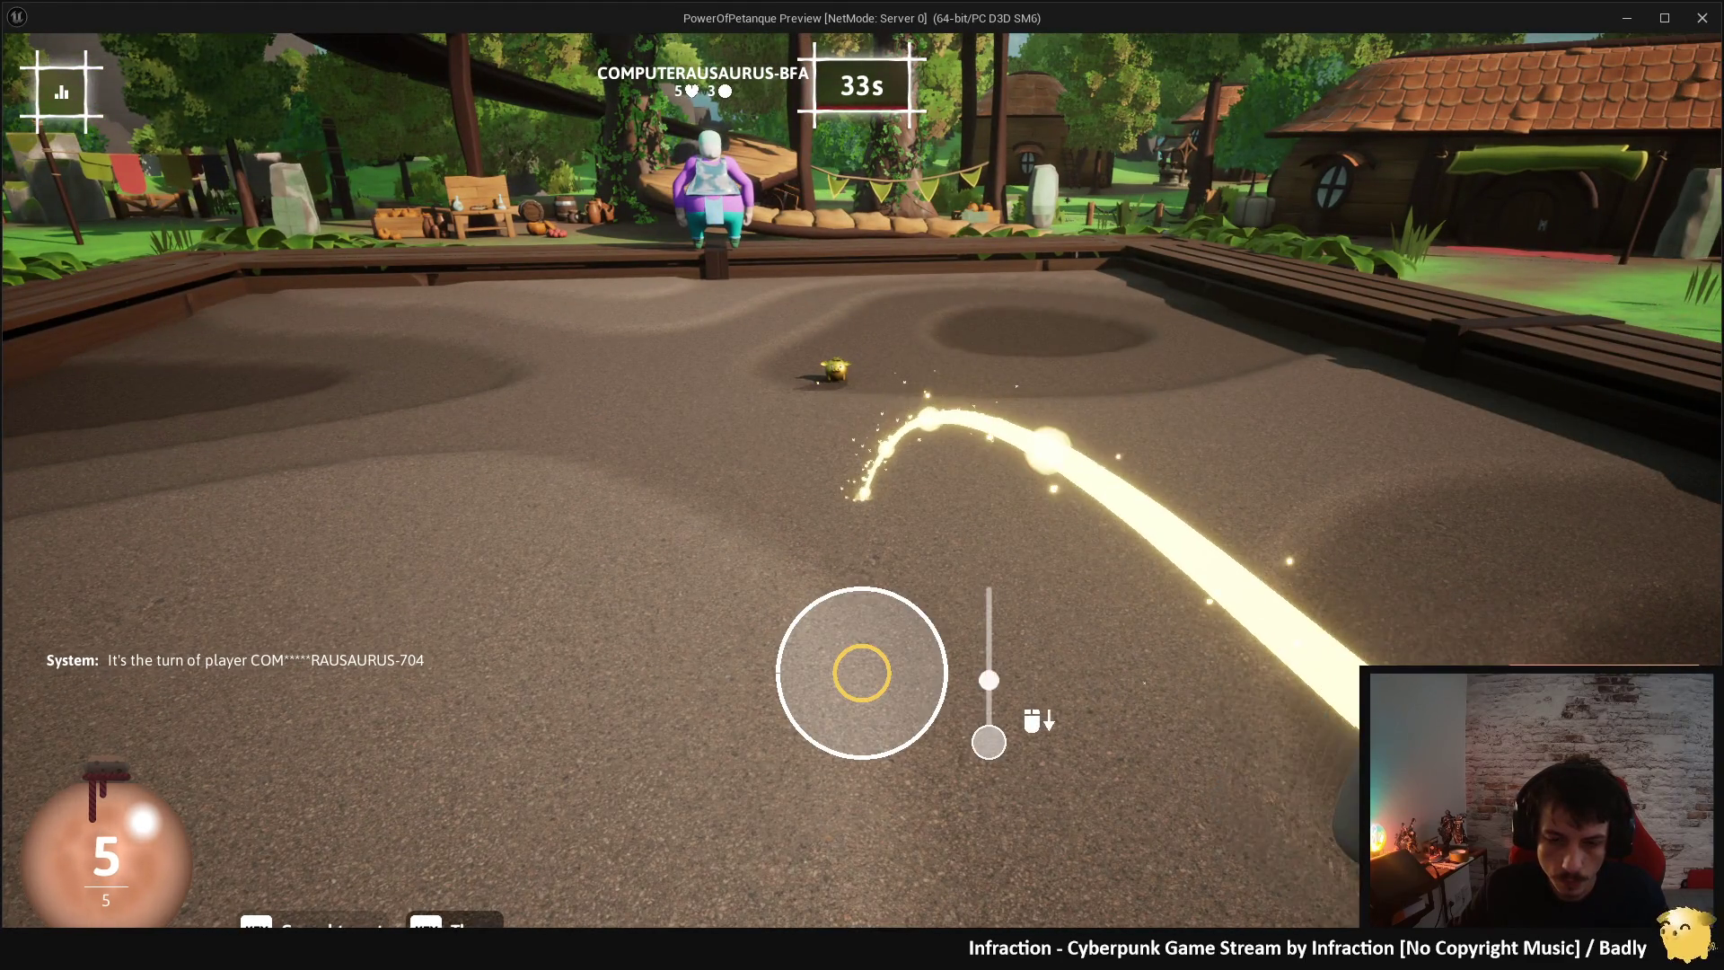
{"action": "left_click", "coordinate": [862, 672]}
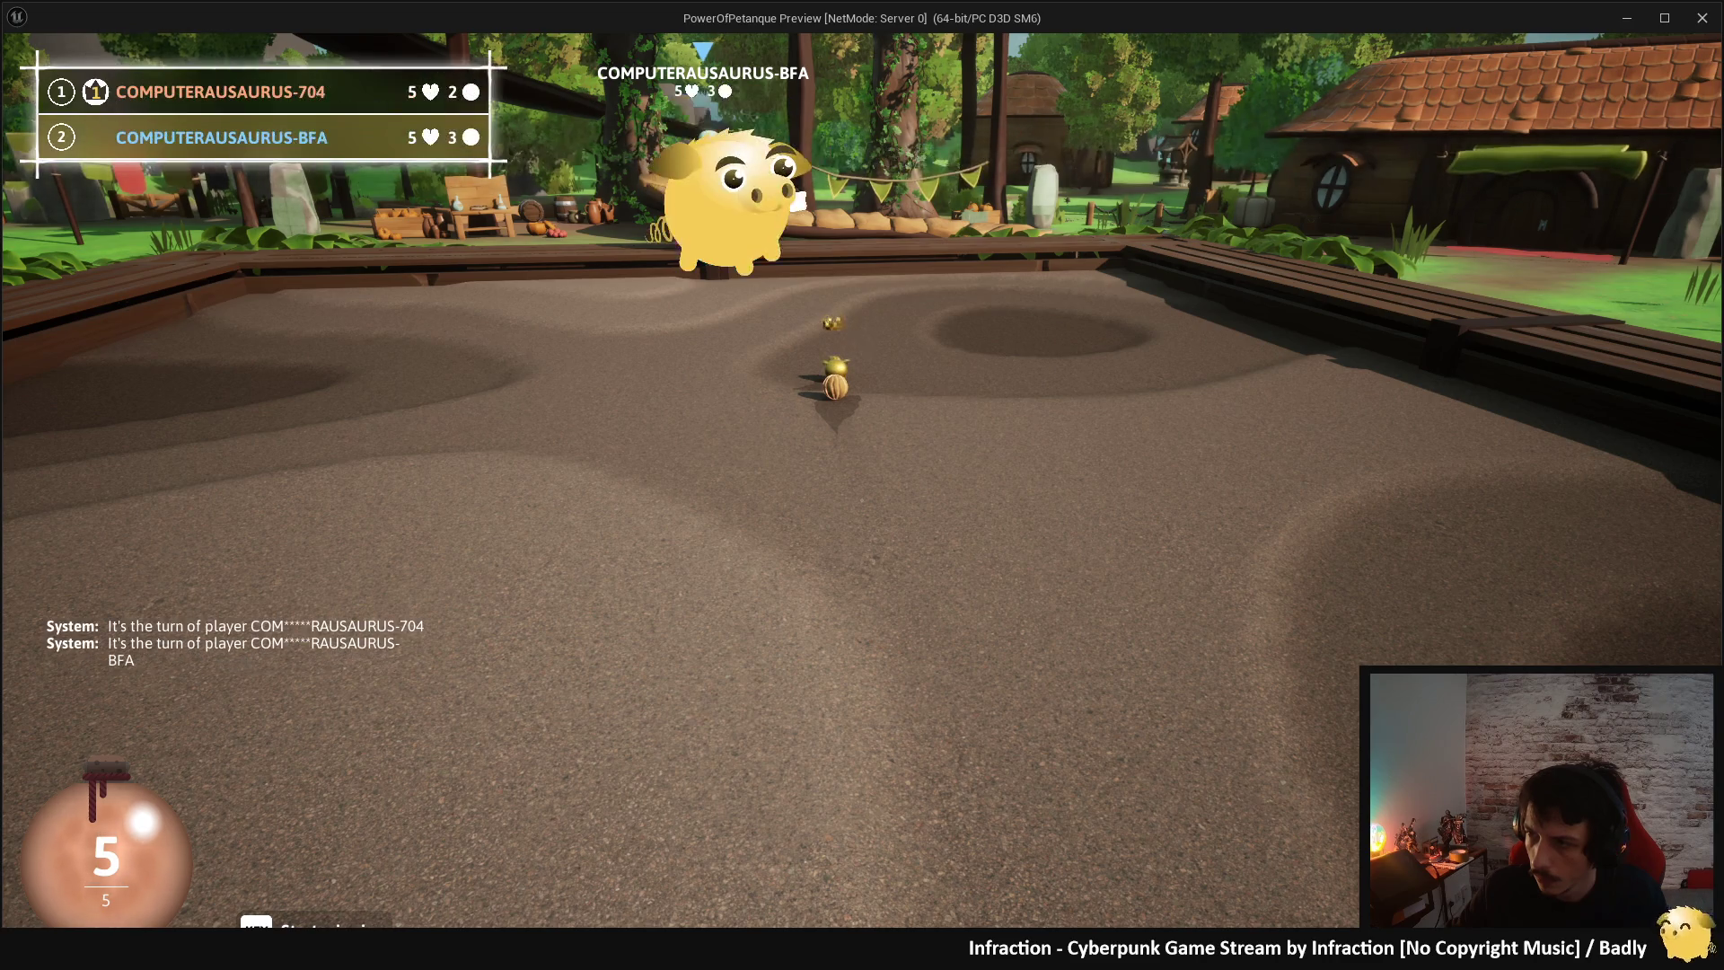
{"action": "key", "text": "super"}
{"action": "key", "text": "super"}
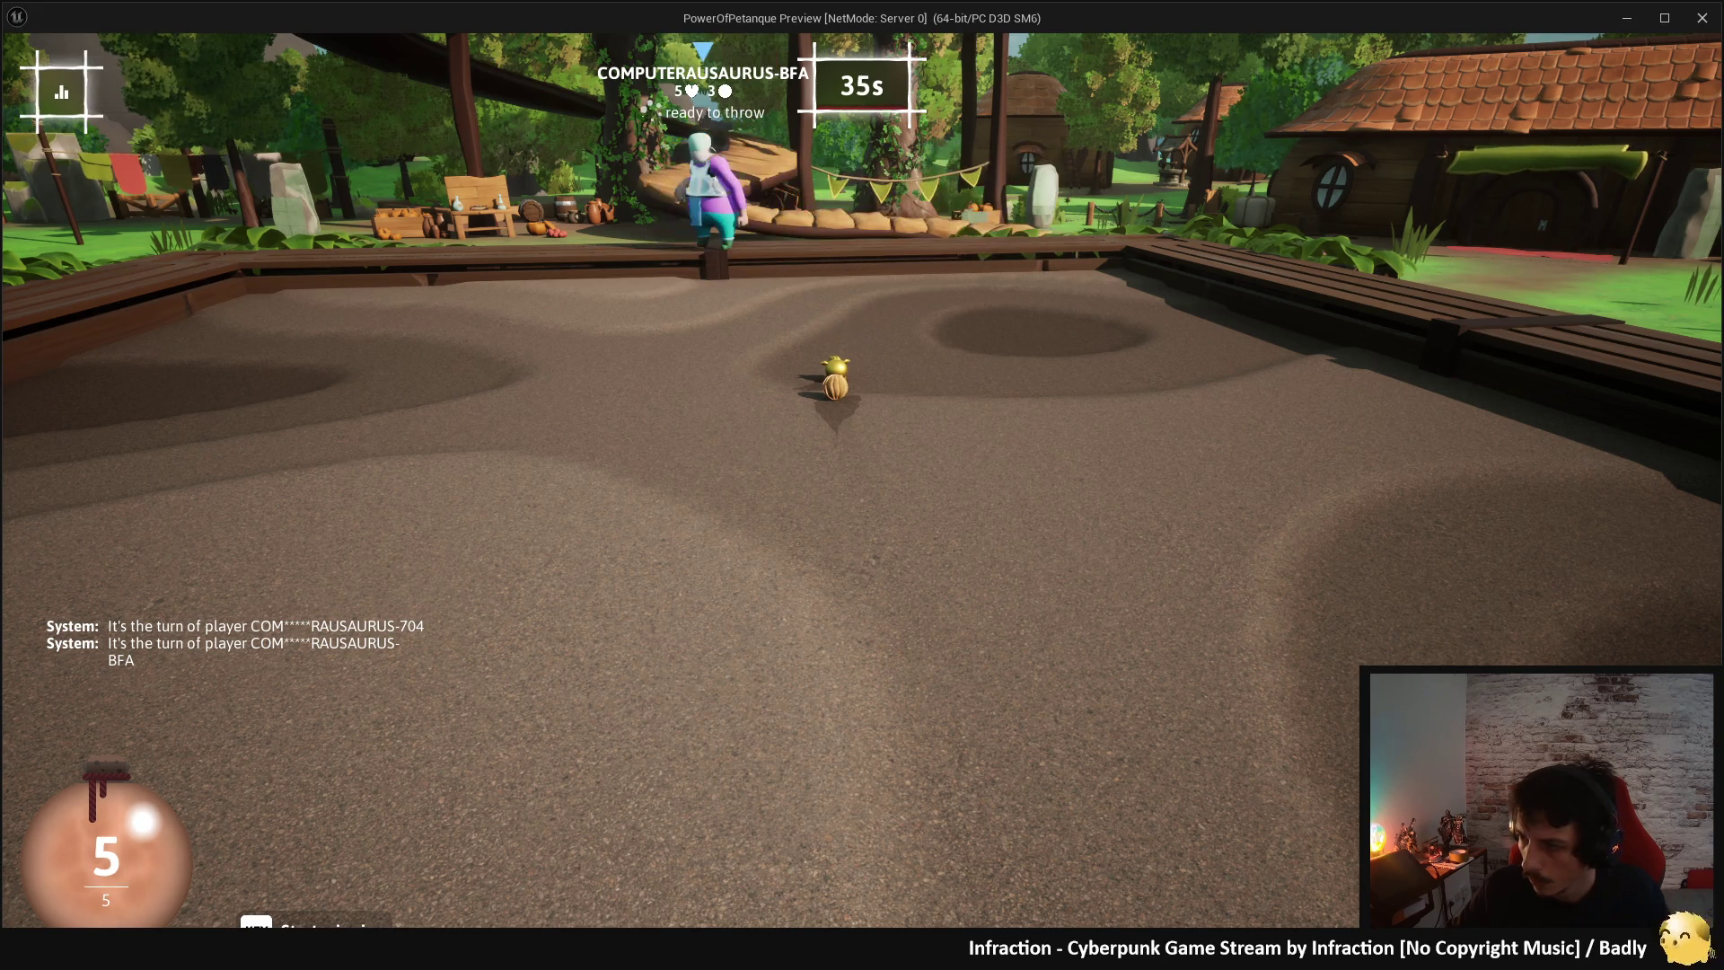
{"action": "key", "text": "space"}
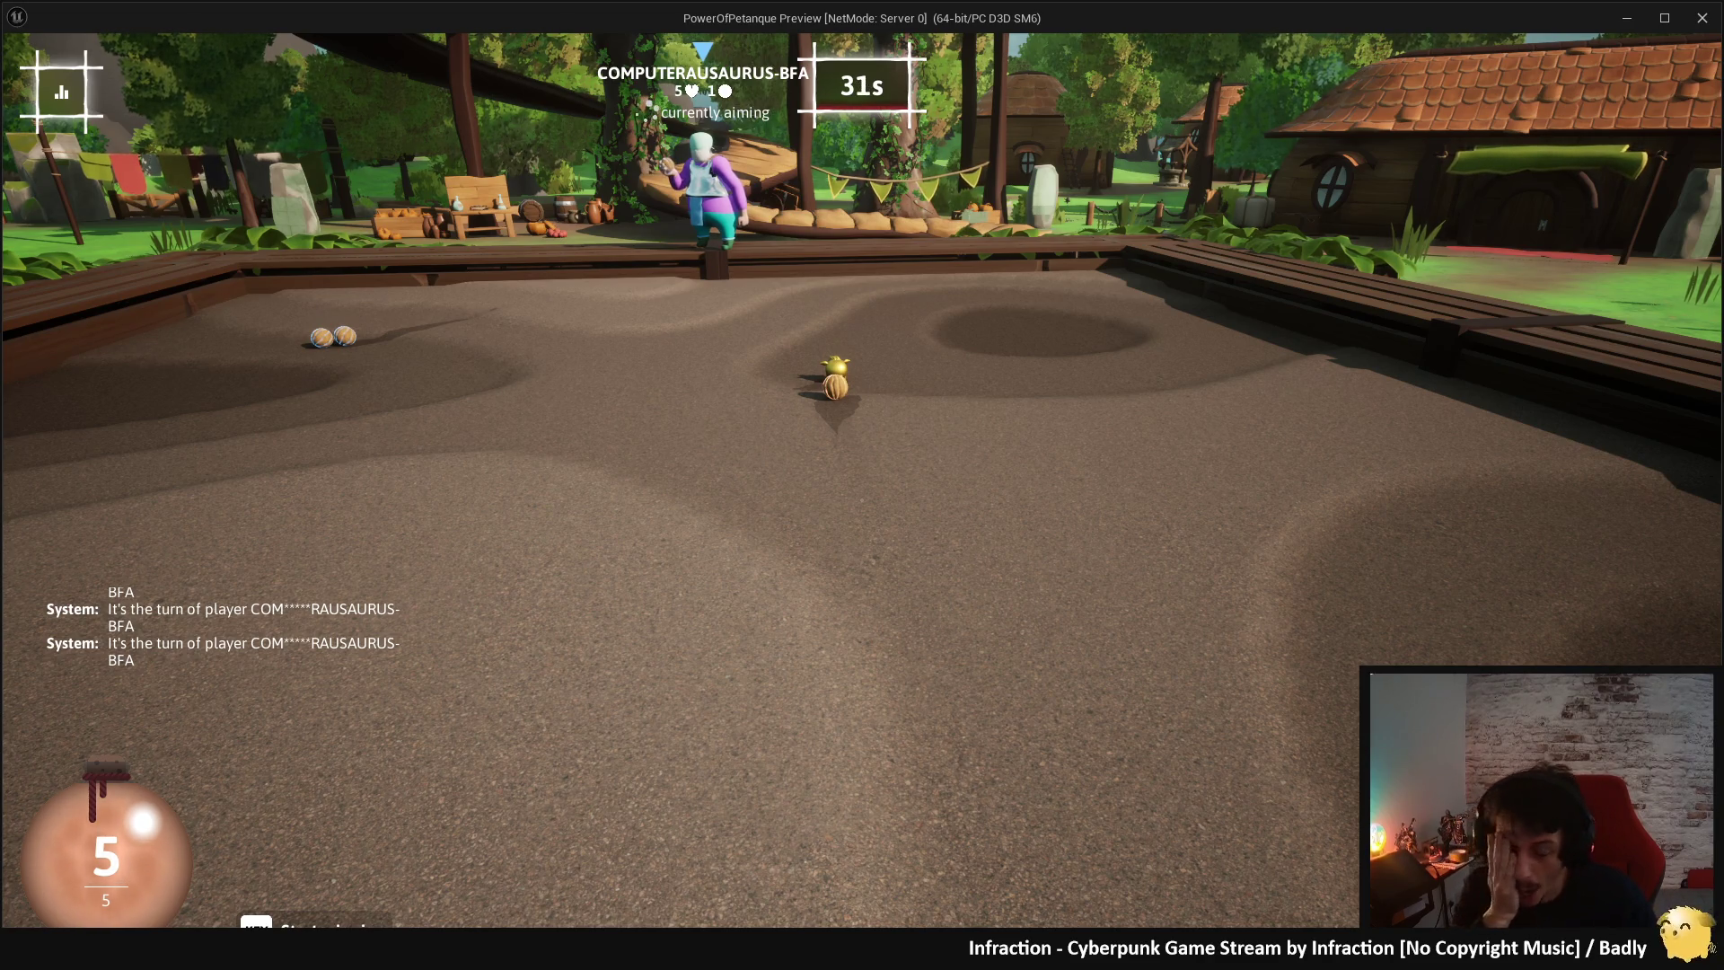
{"action": "key", "text": "alt+Tab"}
{"action": "key", "text": "Escape"}
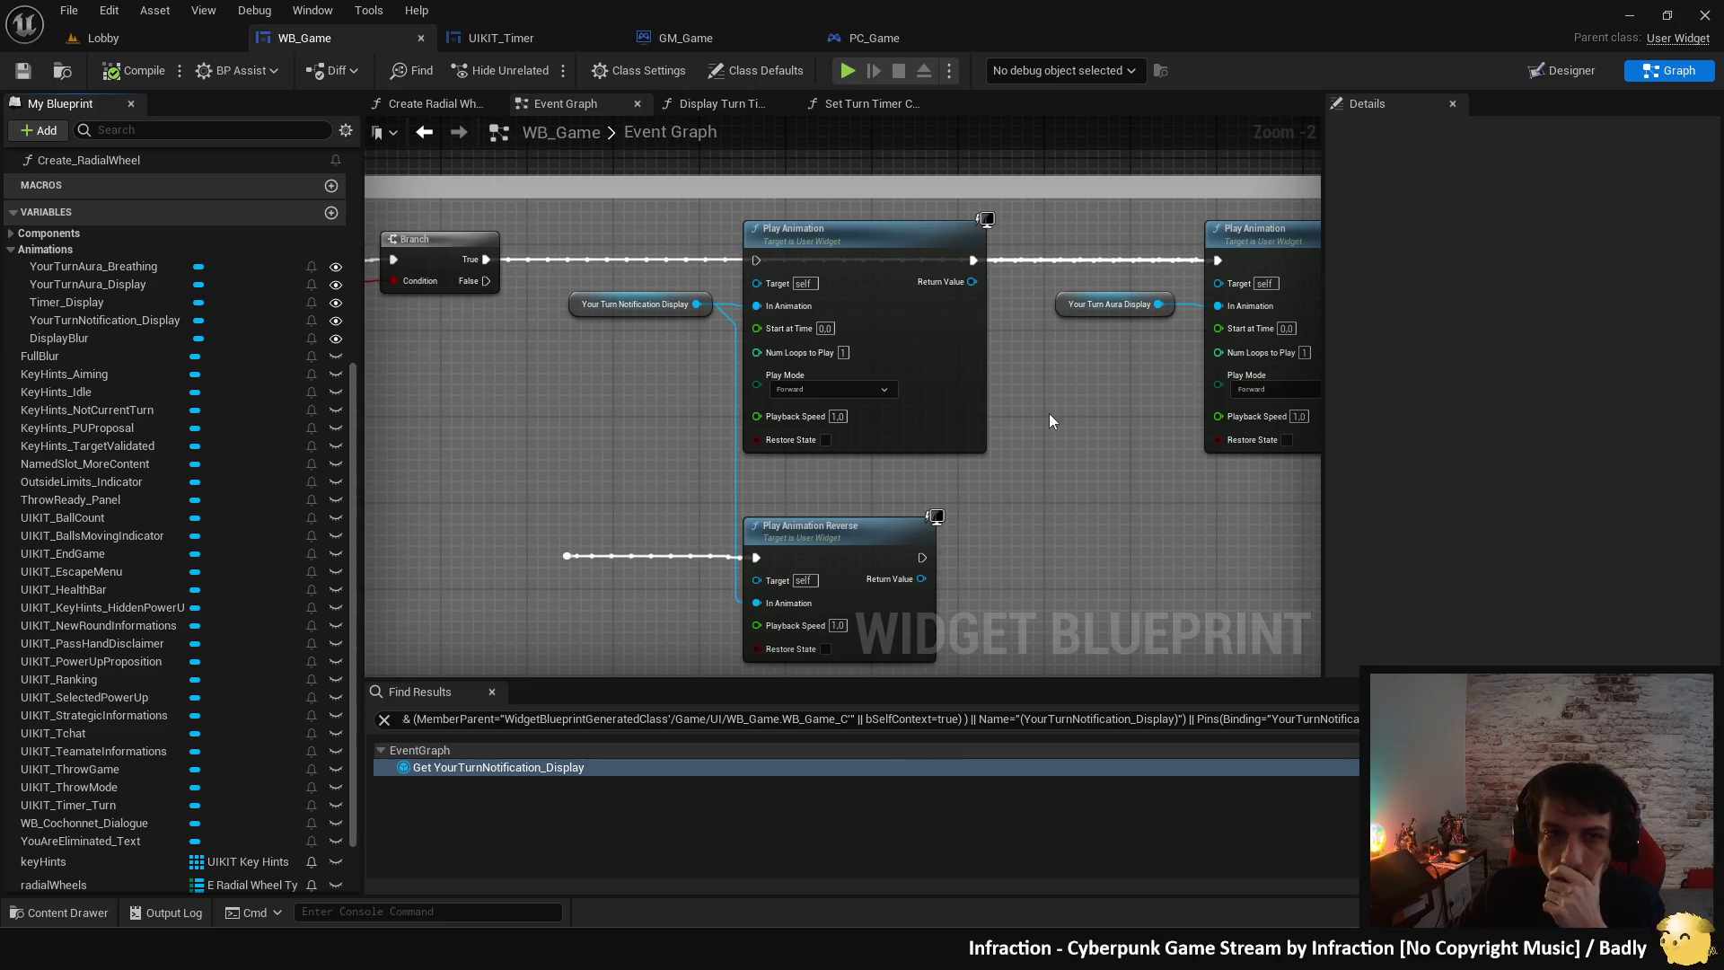
- Save the modified WB_Game assets and glance at the Play options
{"action": "left_click", "coordinate": [25, 72]}
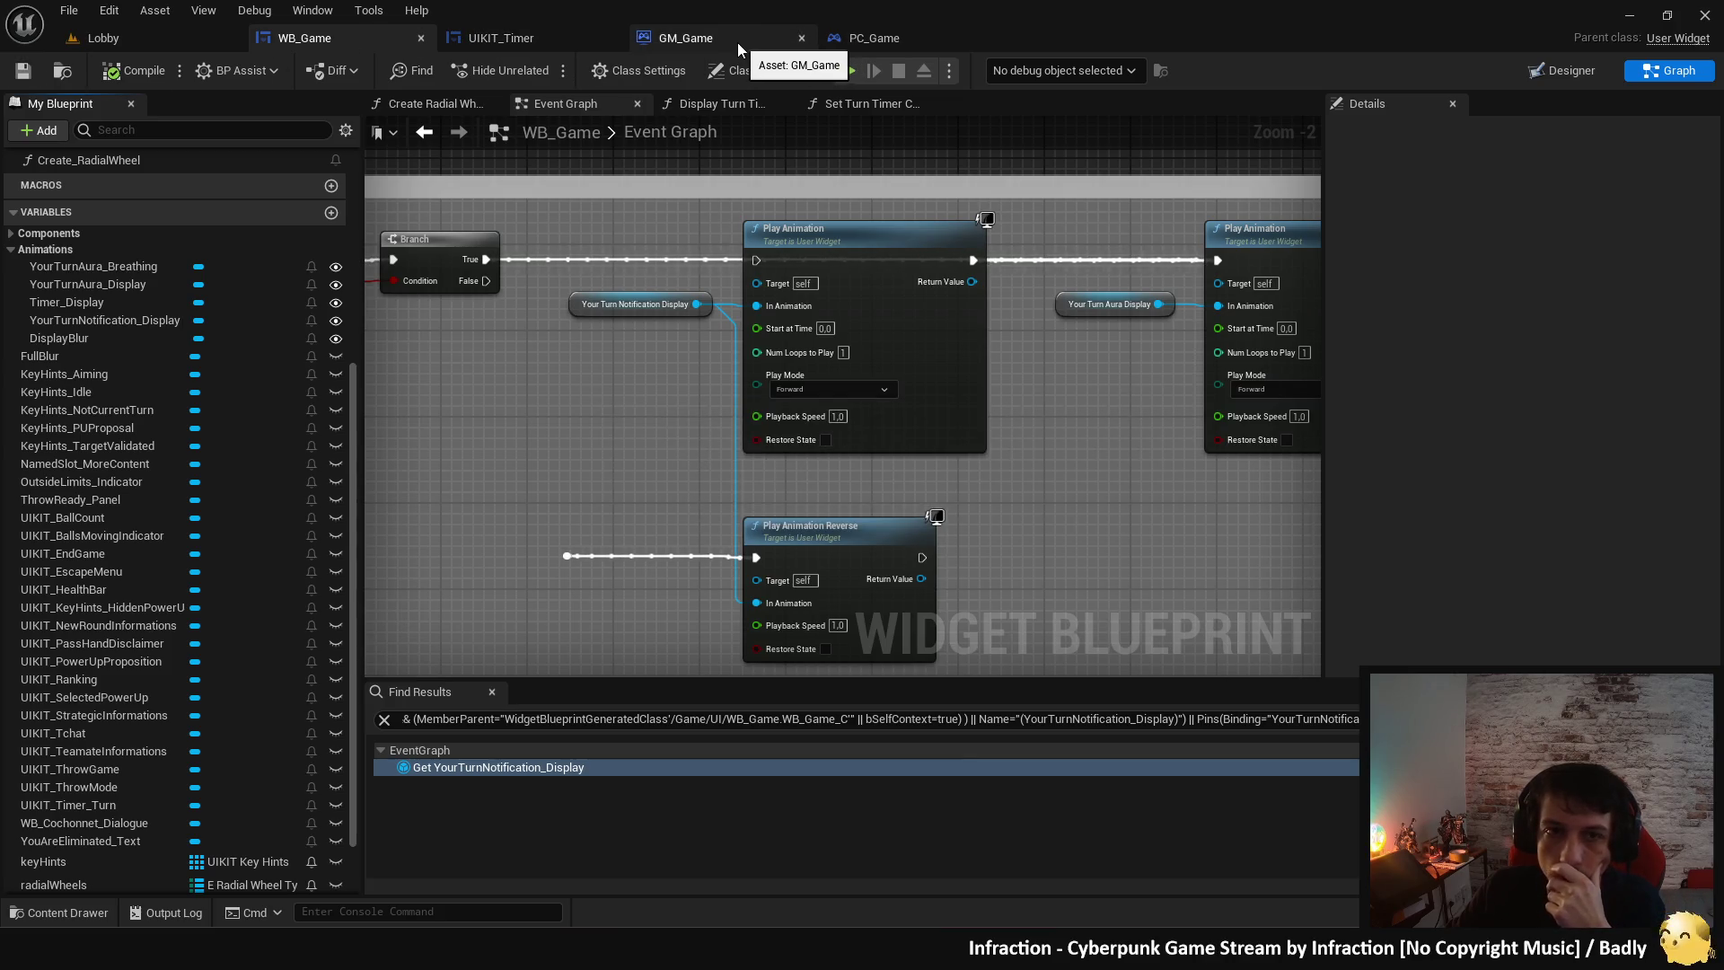
{"action": "left_click", "coordinate": [949, 71]}
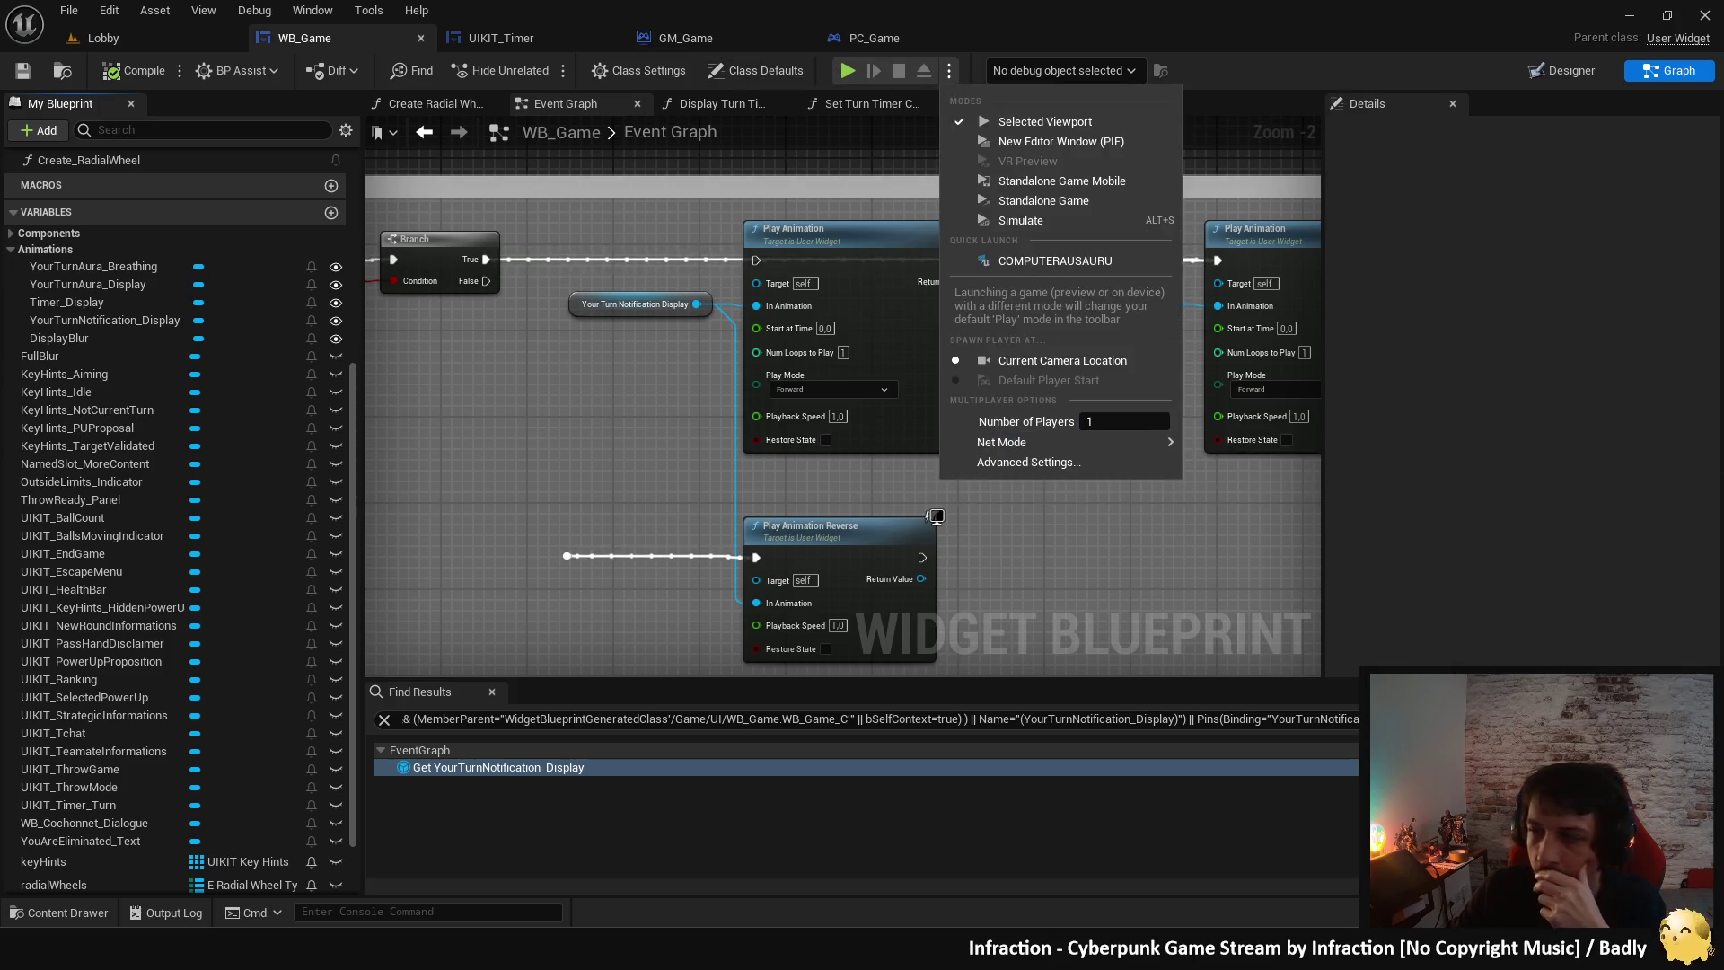
{"action": "key", "text": "Escape"}
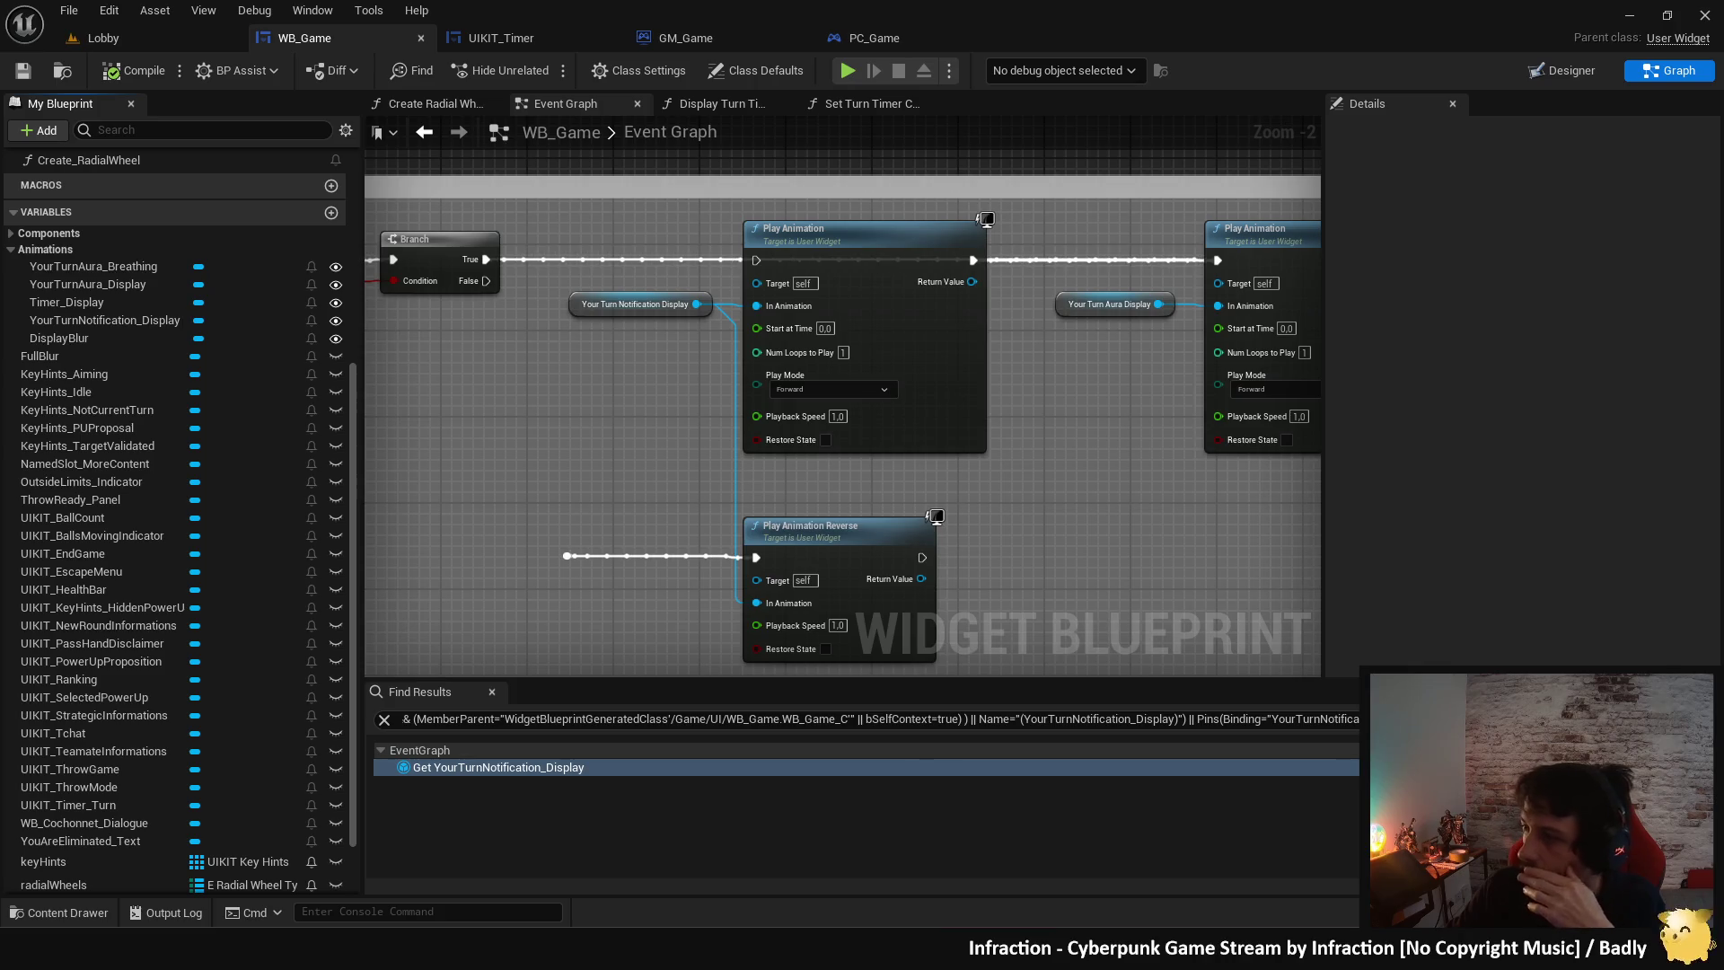